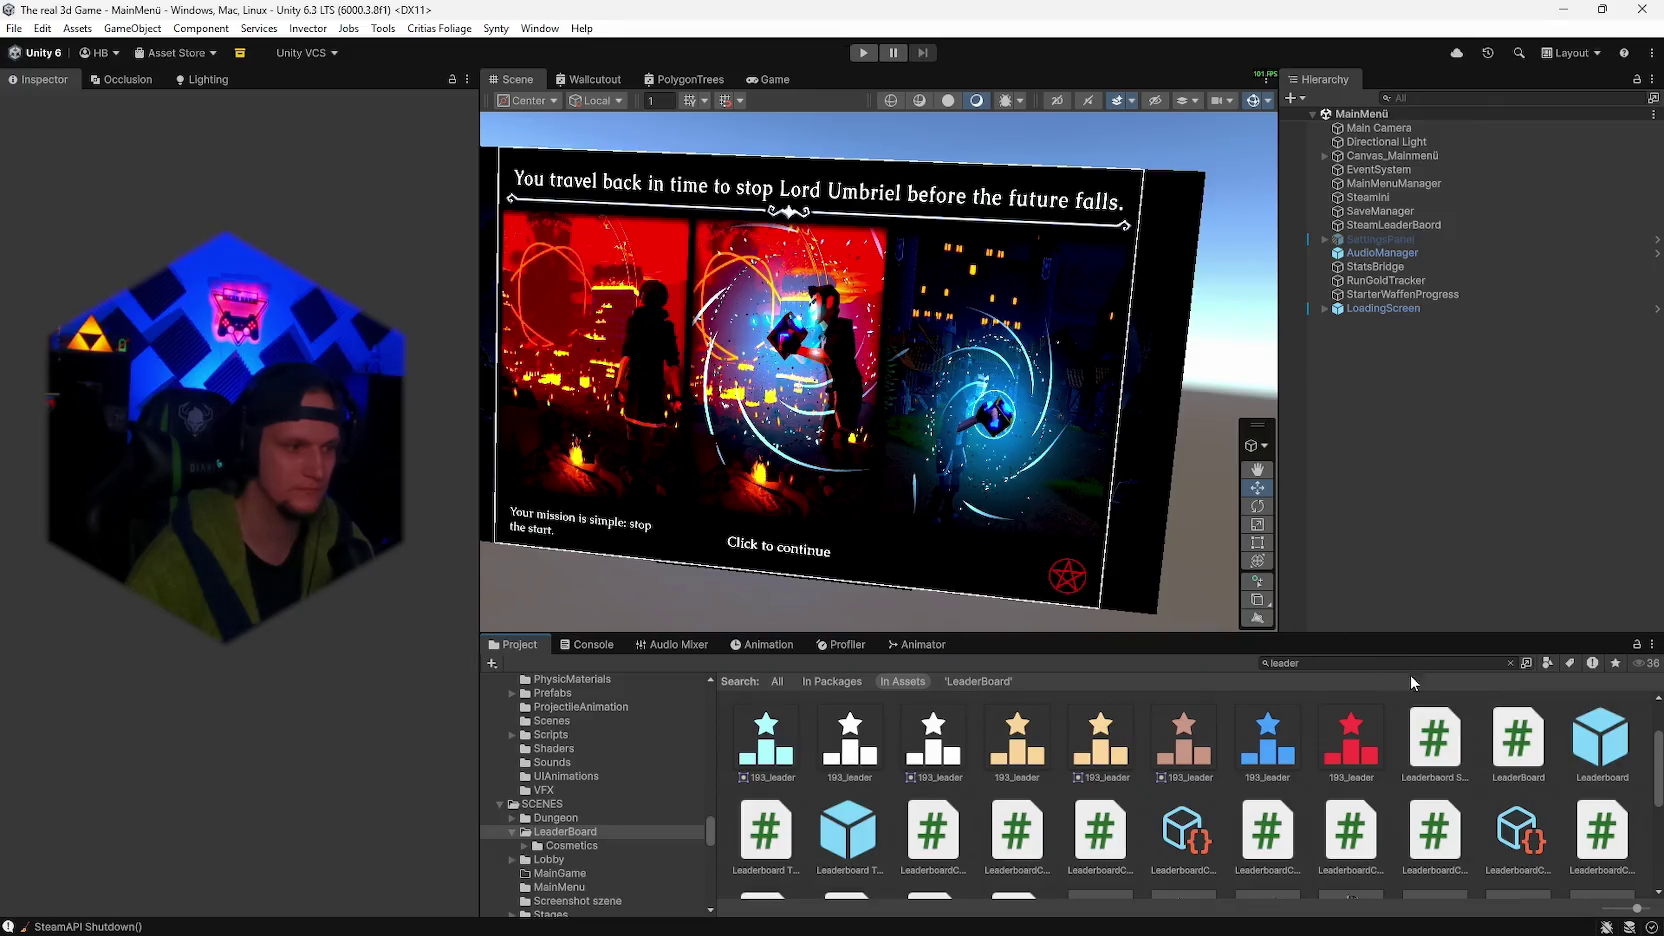
Search the Project for 'leader' and open the Leaderboard prefab.
{"action": "left_click", "coordinate": [1380, 665]}
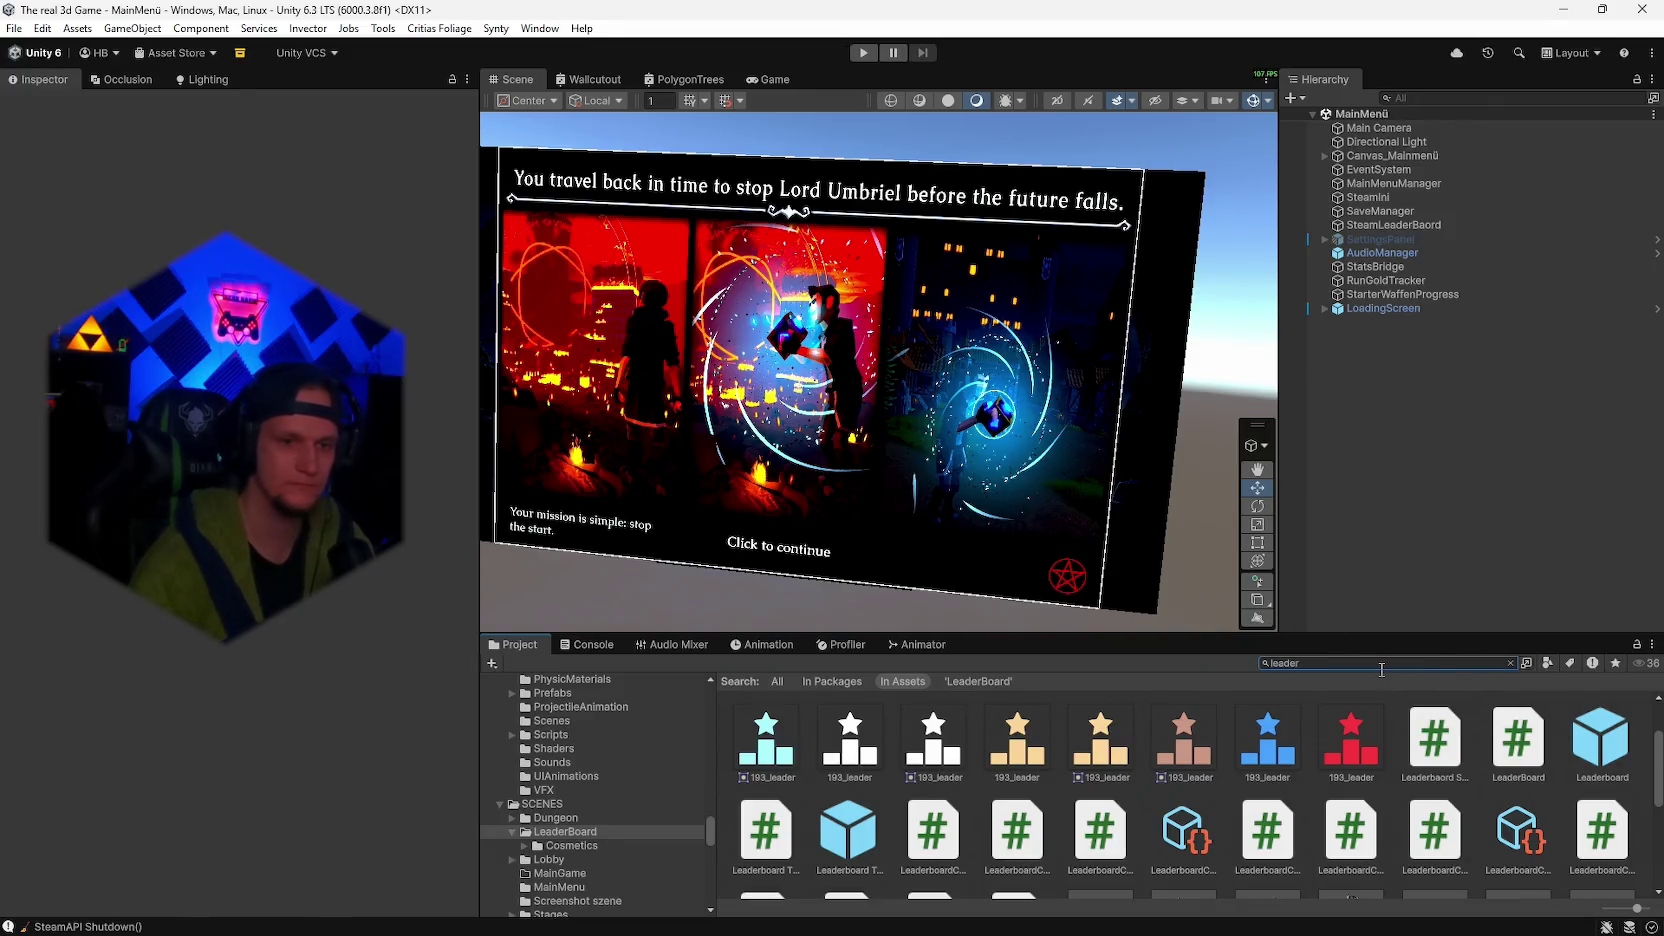
{"action": "double_click", "coordinate": [1590, 748]}
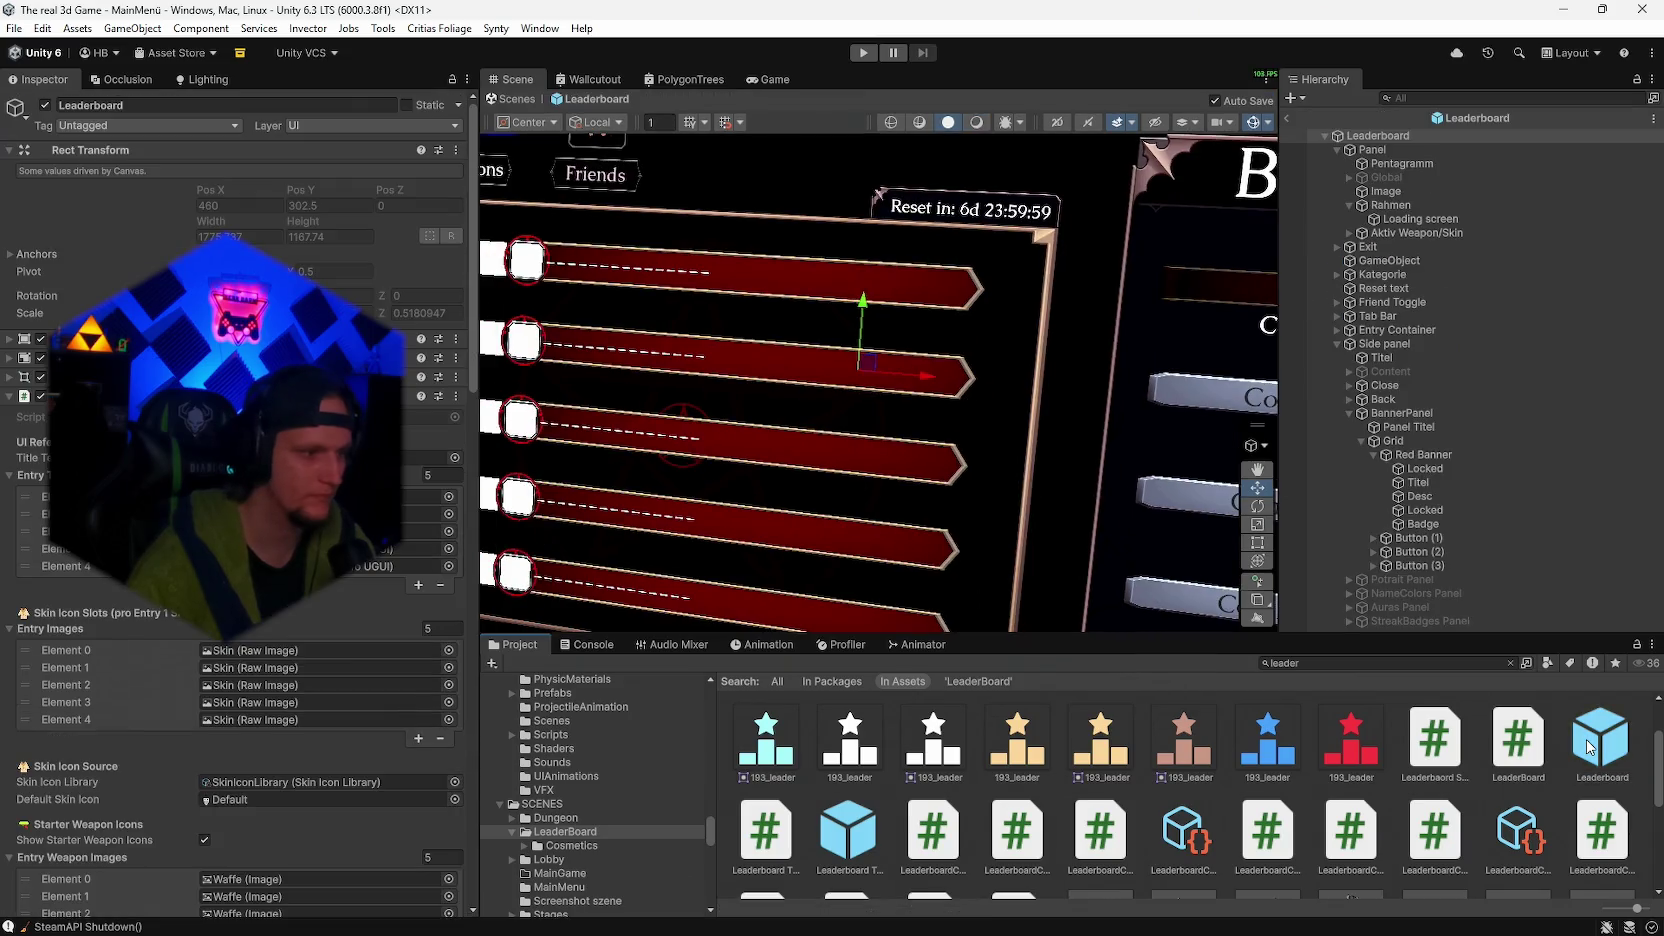
{"action": "scroll", "coordinate": [411, 560], "scroll_direction": "down", "scroll_amount": 15}
{"action": "scroll", "coordinate": [411, 569], "scroll_direction": "down", "scroll_amount": 1}
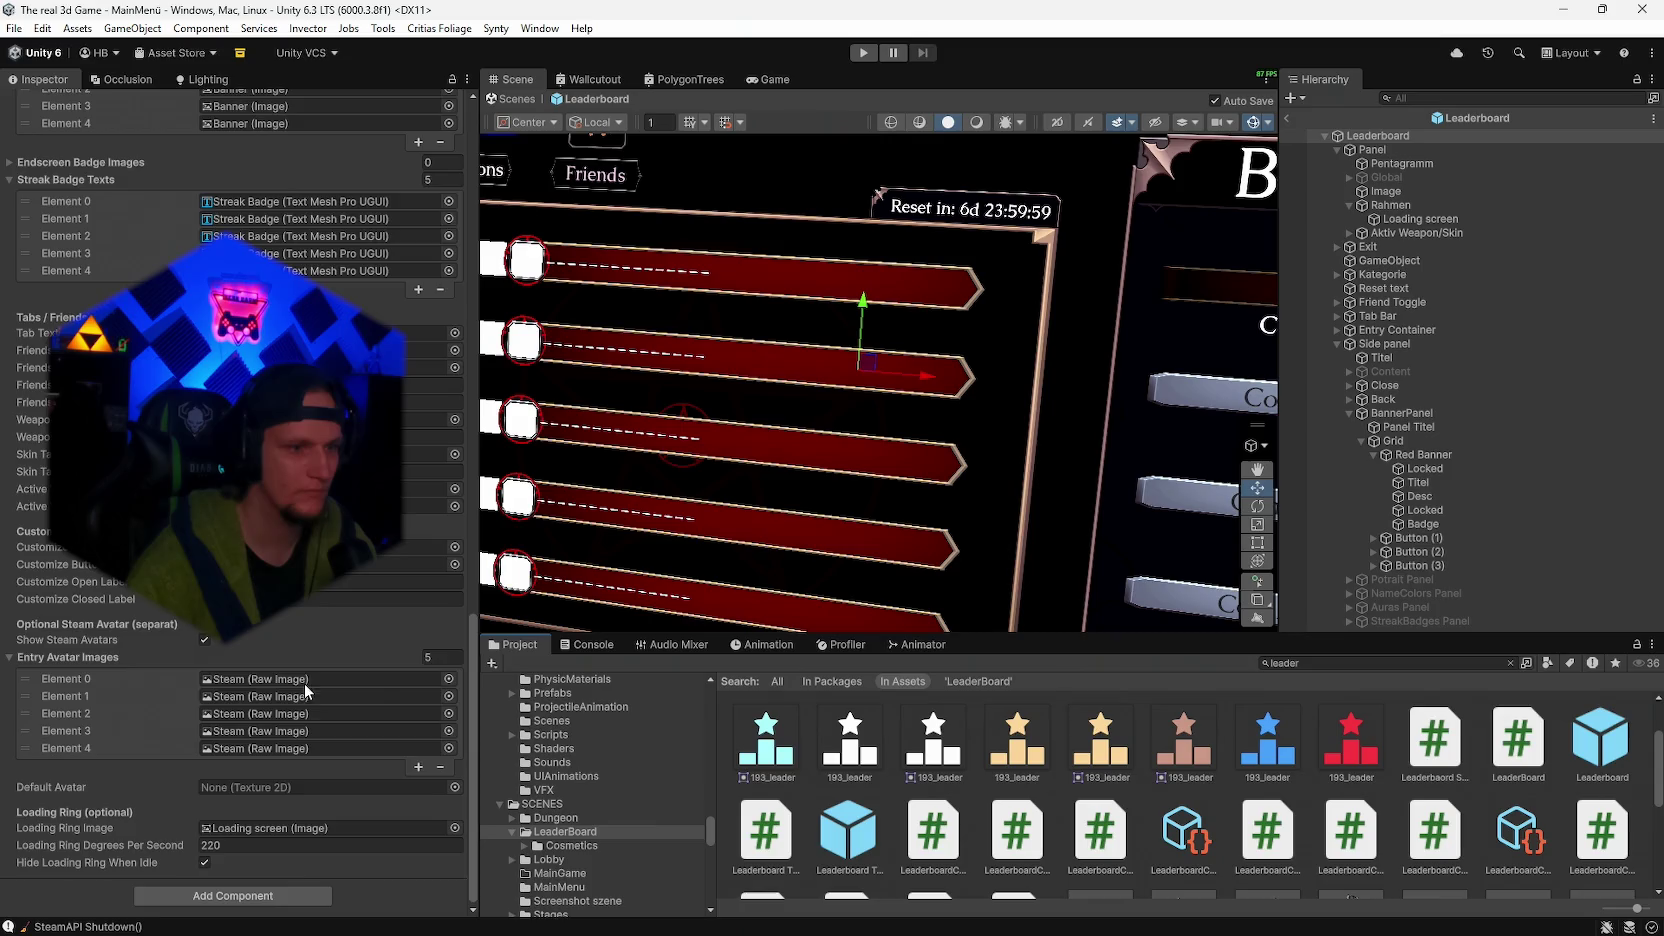
{"action": "scroll", "coordinate": [303, 682], "scroll_direction": "up", "scroll_amount": 2}
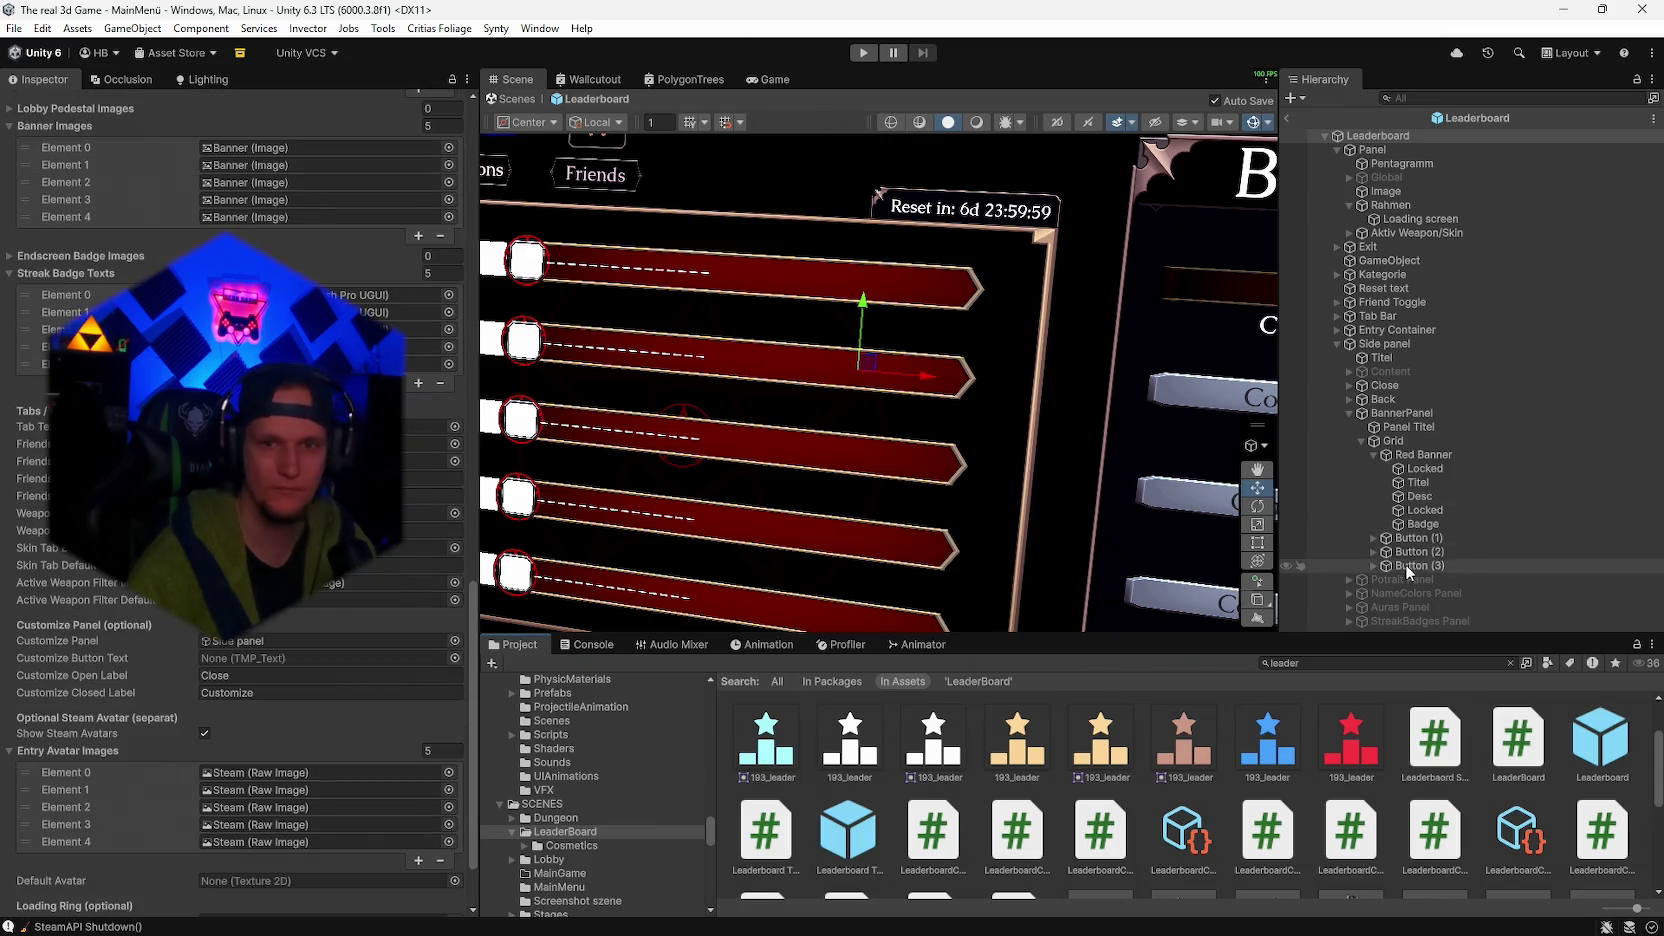
Select and frame the Red Banner entry, review its Inspector, and enter Play mode.
{"action": "left_click", "coordinate": [1420, 510]}
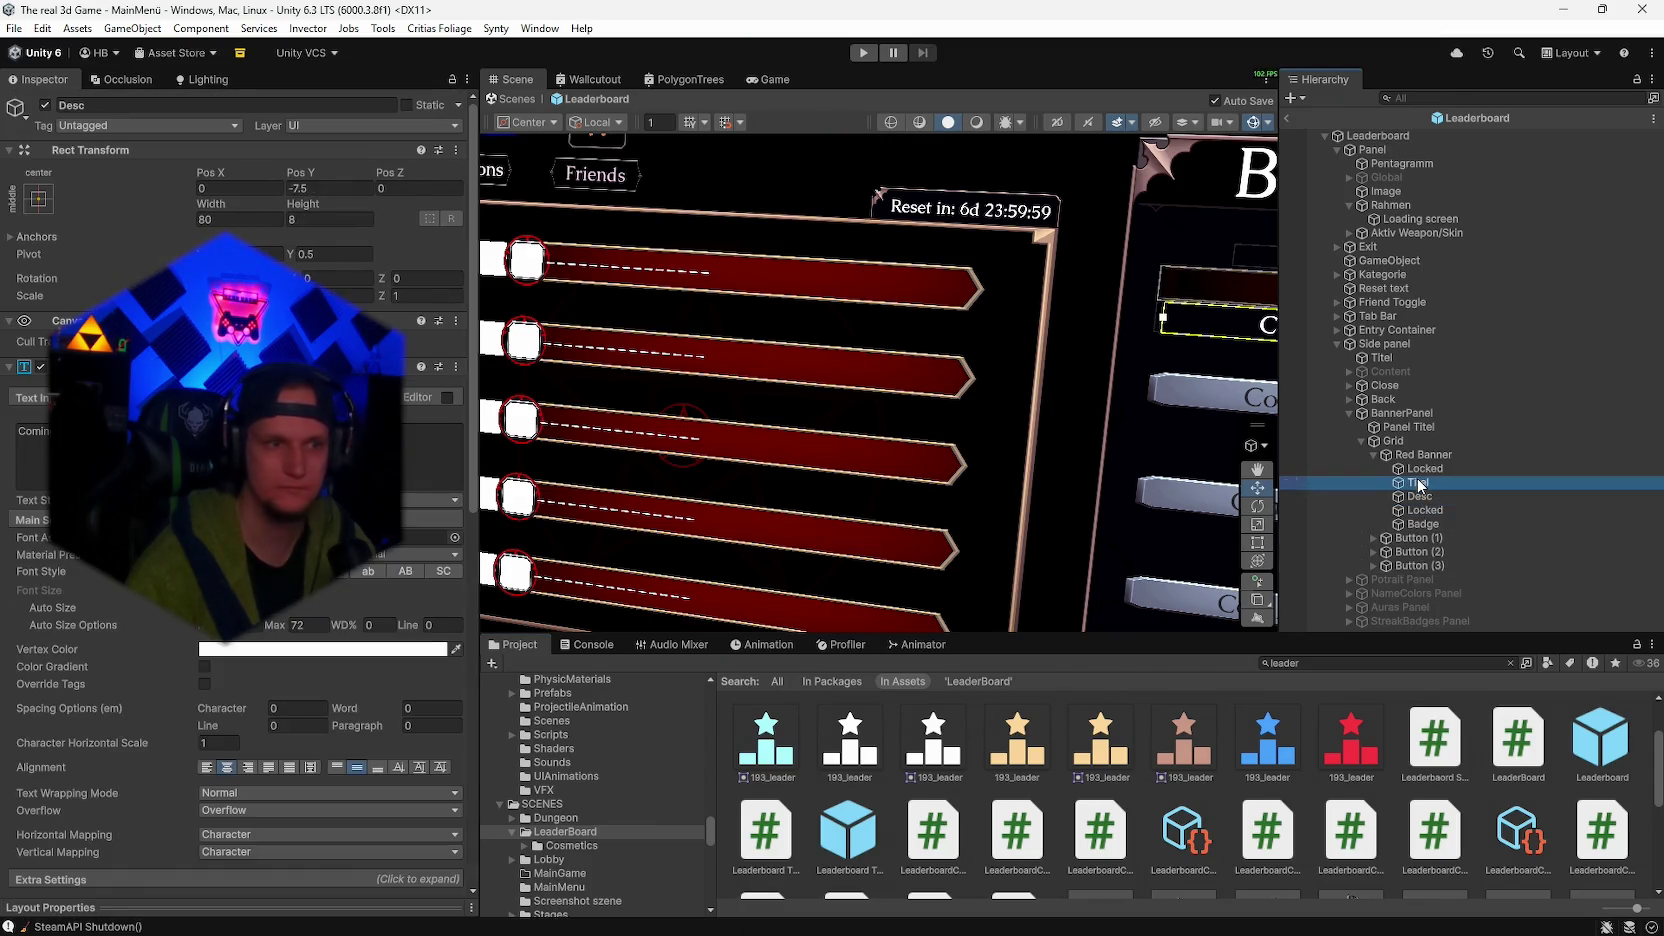
{"action": "left_click", "coordinate": [1425, 468]}
{"action": "left_click", "coordinate": [1427, 455]}
{"action": "double_click", "coordinate": [1427, 455]}
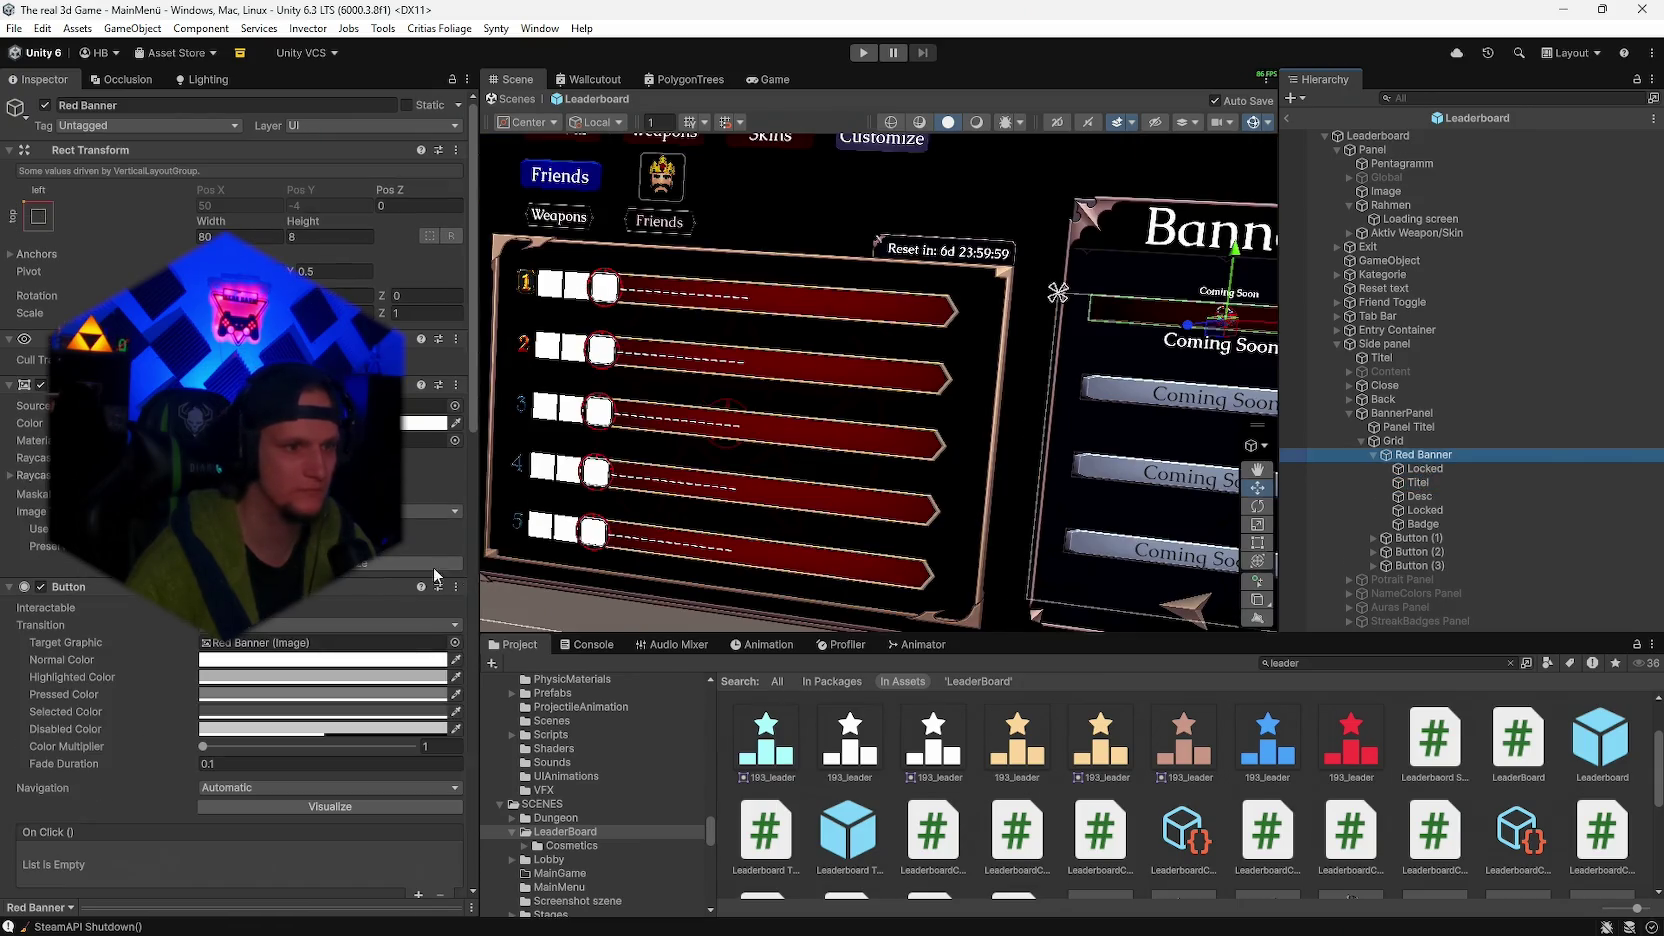
{"action": "scroll", "coordinate": [341, 614], "scroll_direction": "down", "scroll_amount": 10}
{"action": "scroll", "coordinate": [341, 614], "scroll_direction": "down", "scroll_amount": 10}
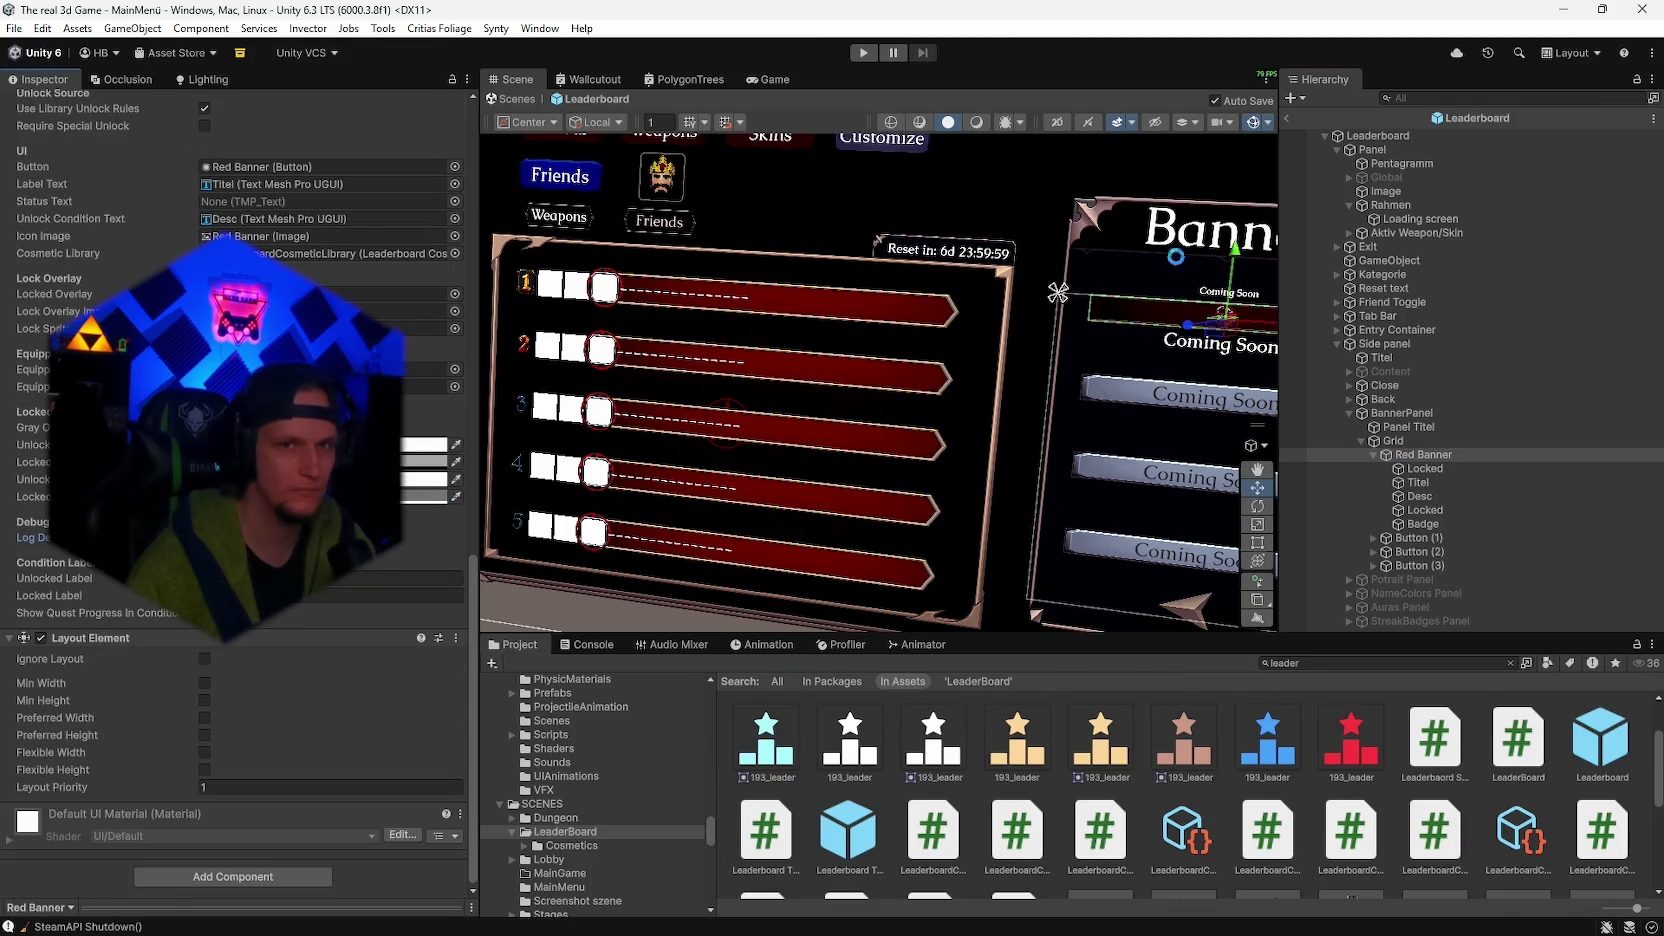
{"action": "left_click", "coordinate": [855, 53]}
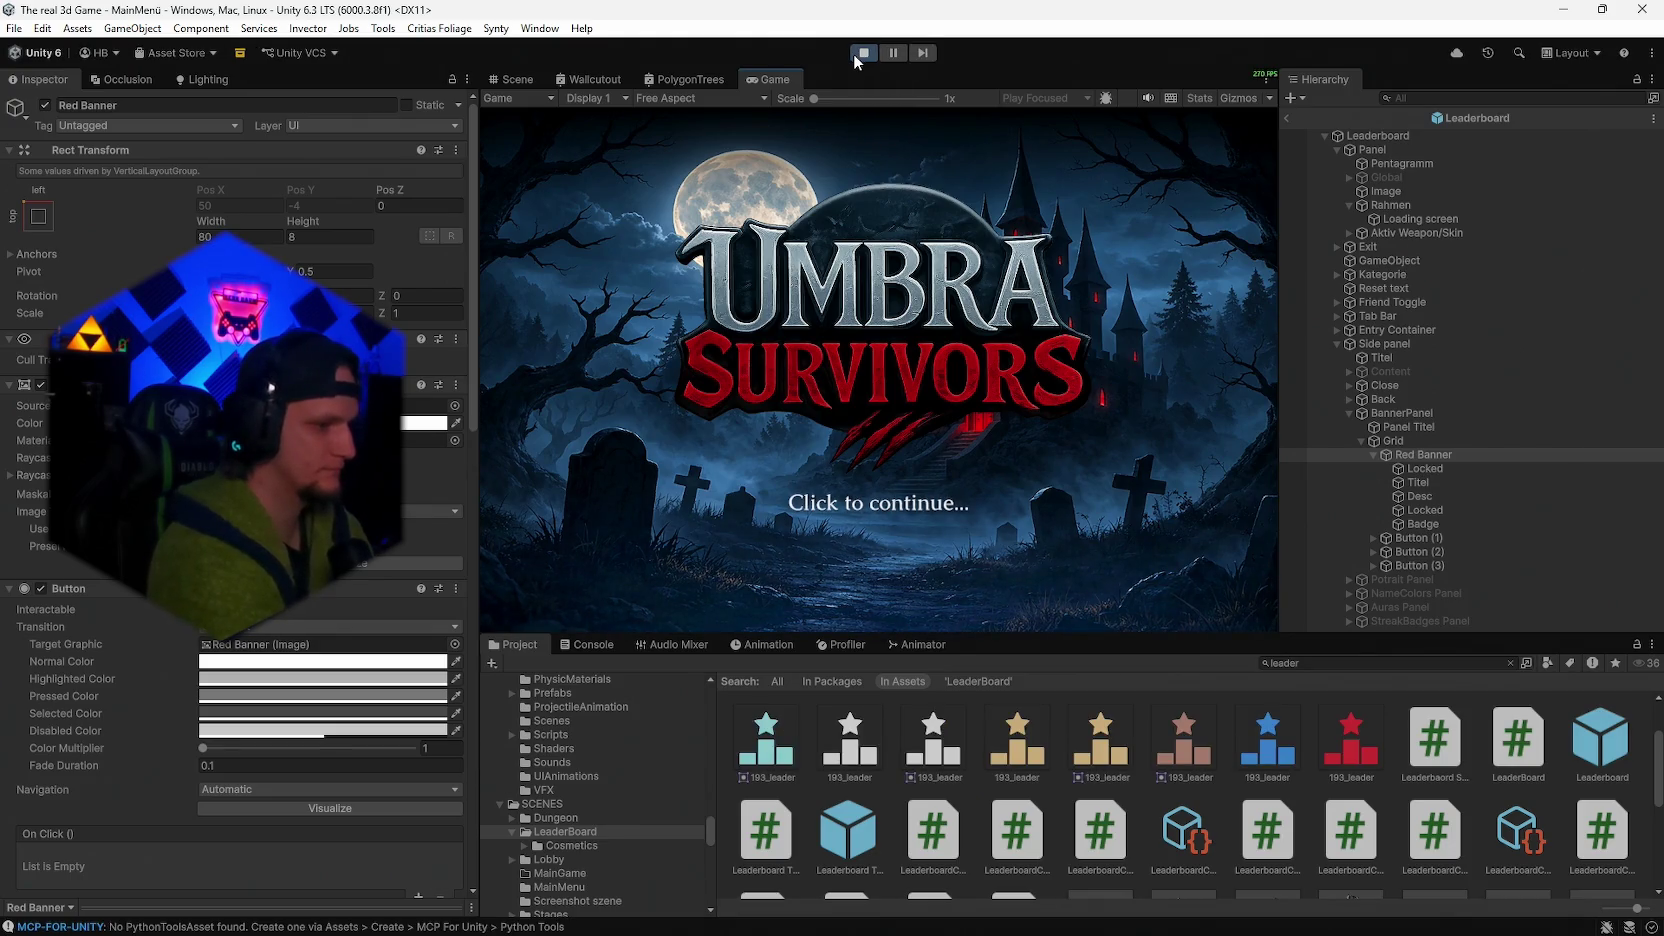
Restart Play mode and click past the title screen into the hub.
{"action": "left_click", "coordinate": [853, 53]}
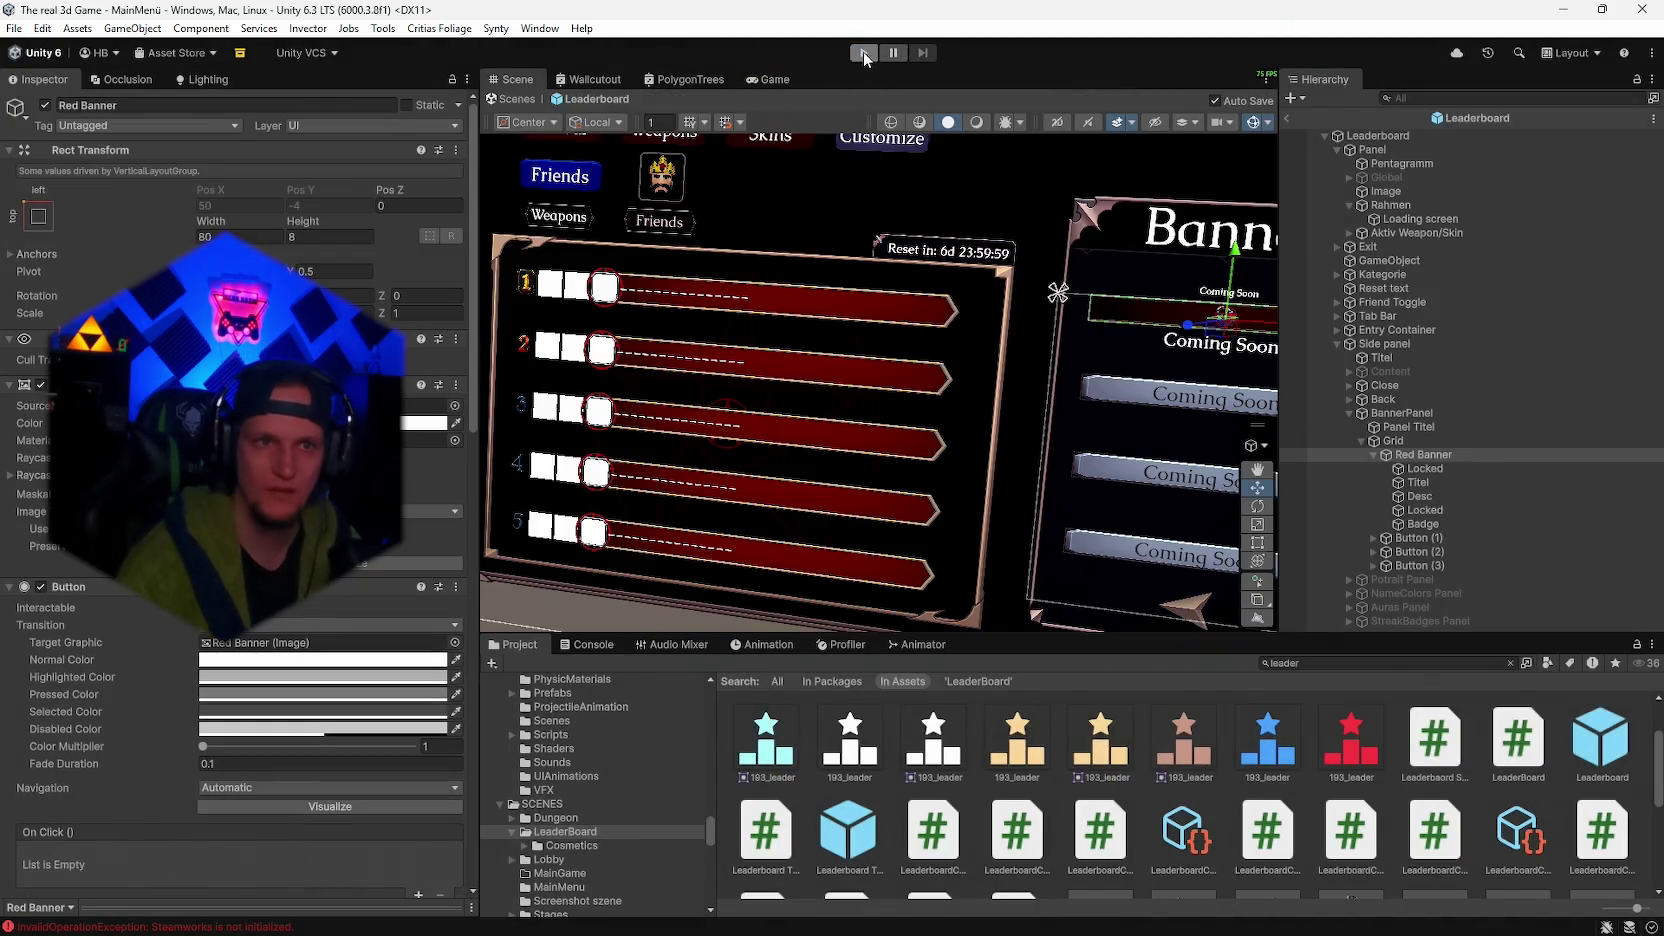
{"action": "left_click", "coordinate": [862, 53]}
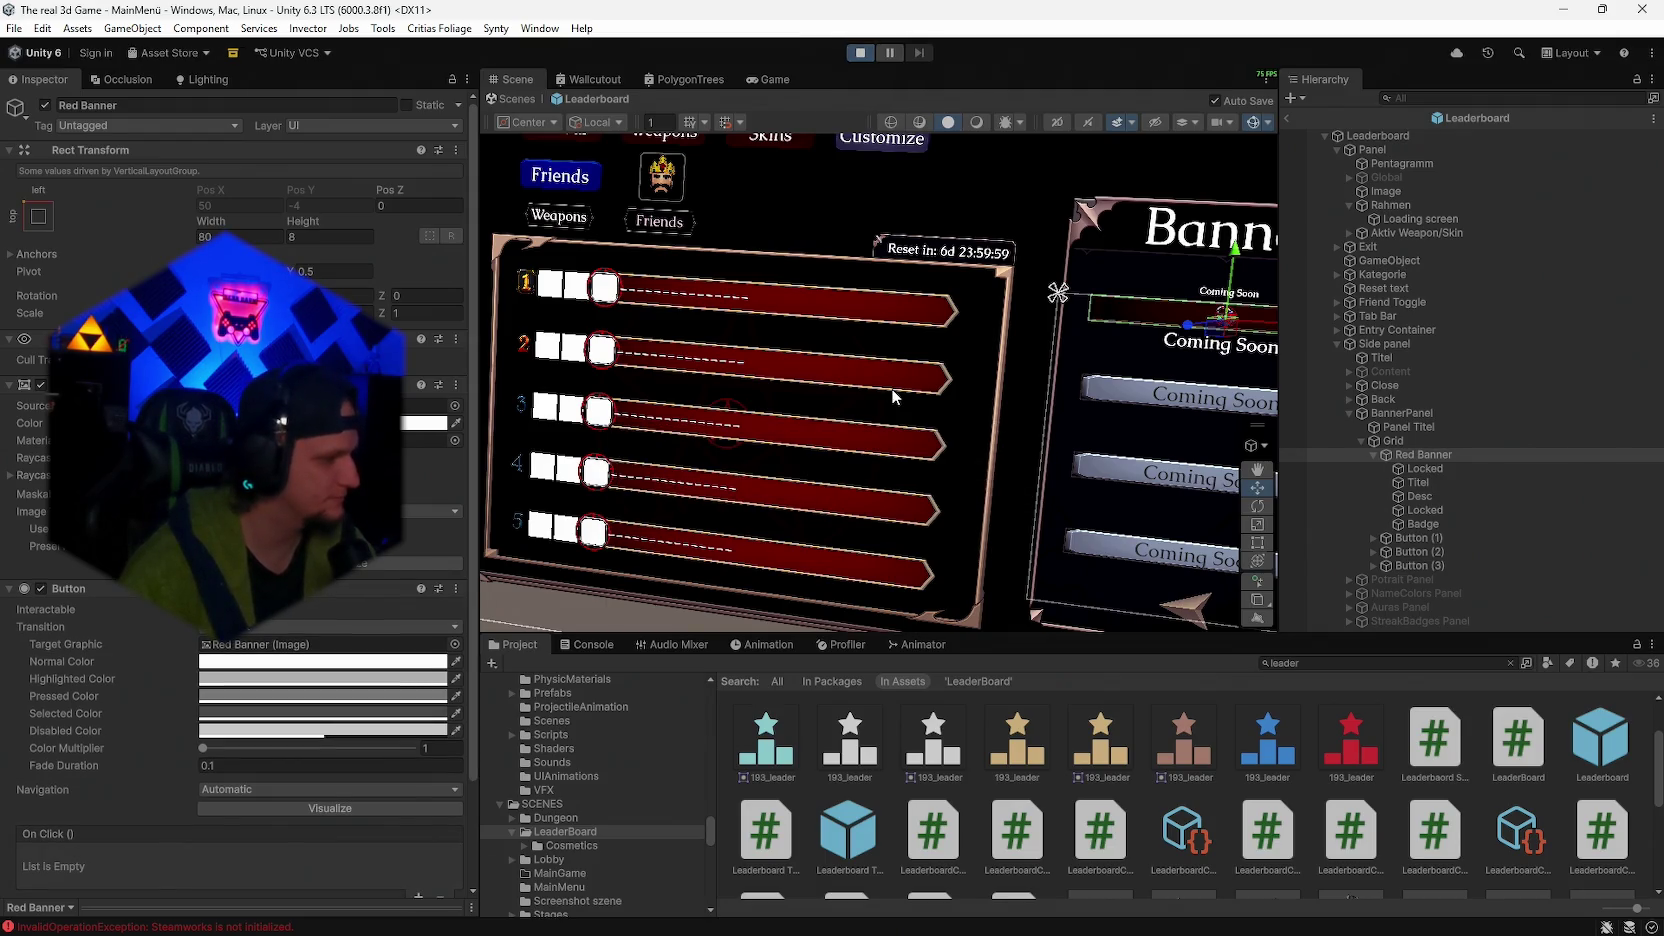
{"action": "left_click", "coordinate": [894, 410]}
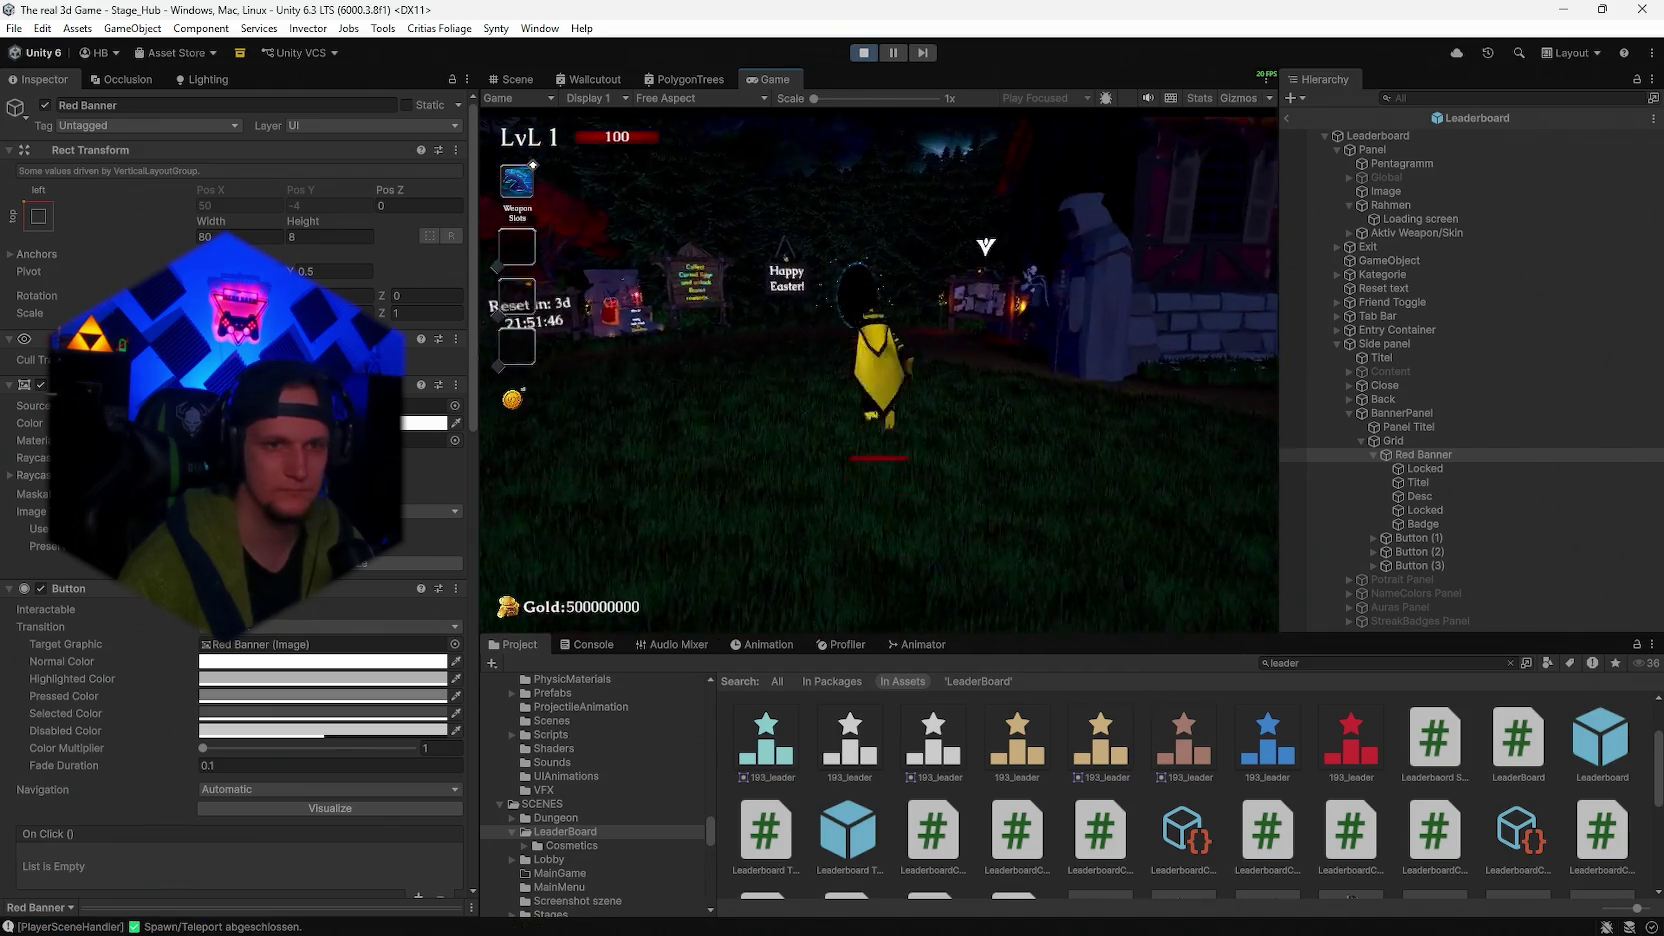
Open the in-game leaderboard's Customize > Banners panel and equip the Red Banner.
{"action": "key", "text": "e"}
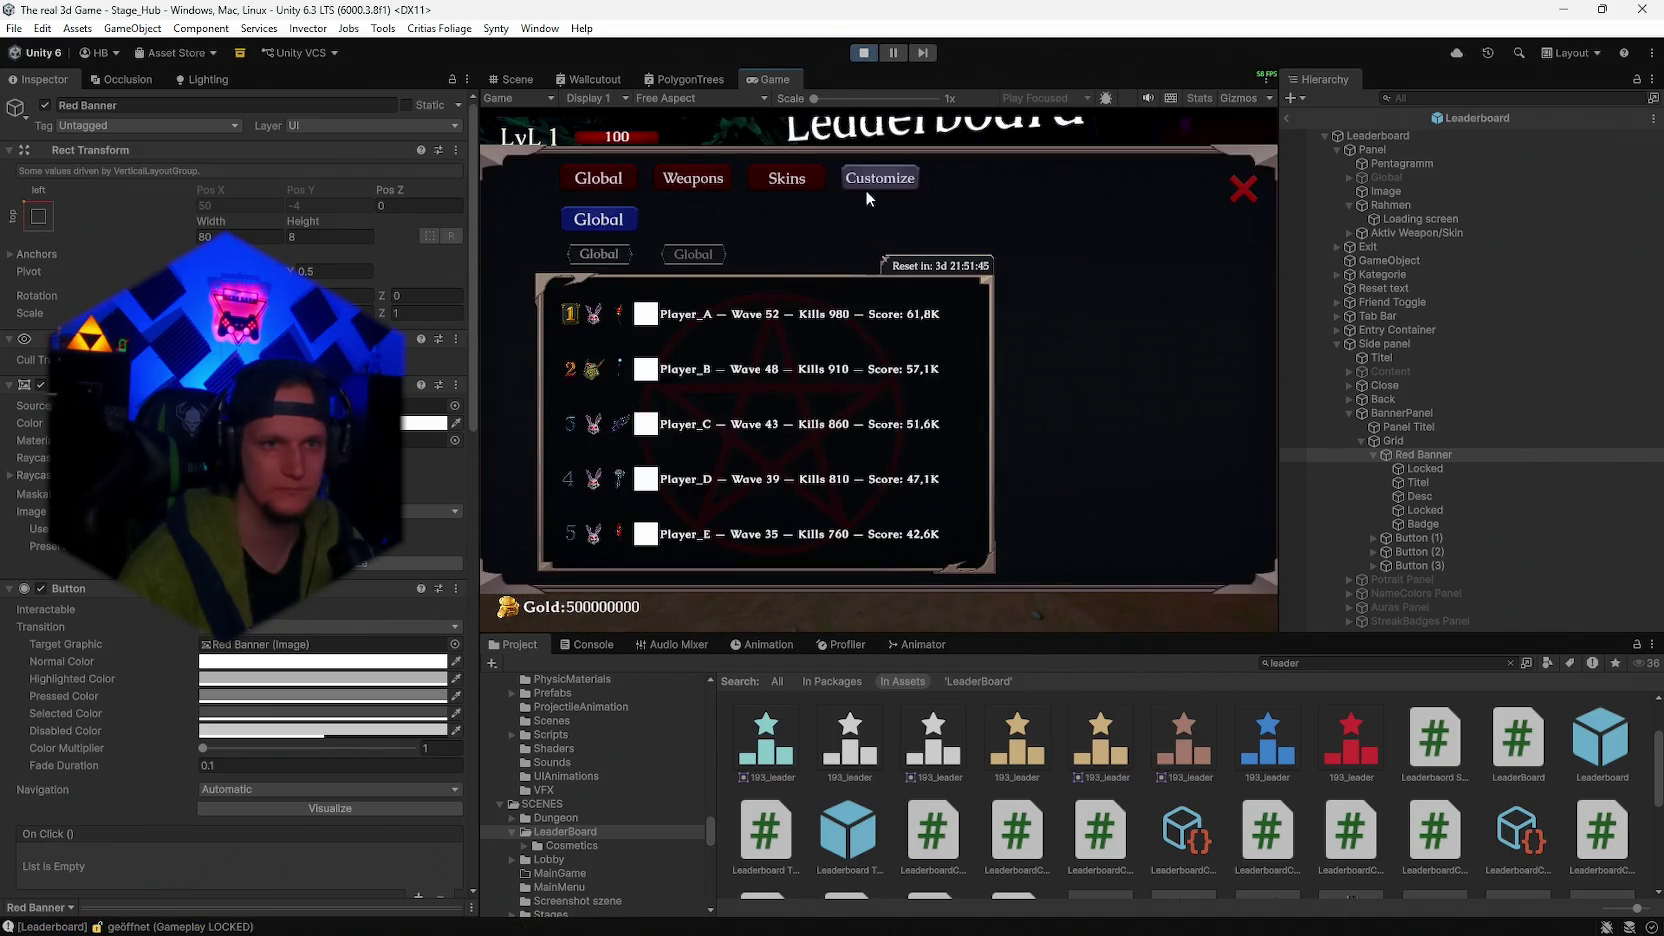
{"action": "left_click", "coordinate": [868, 189]}
{"action": "left_click", "coordinate": [1126, 390]}
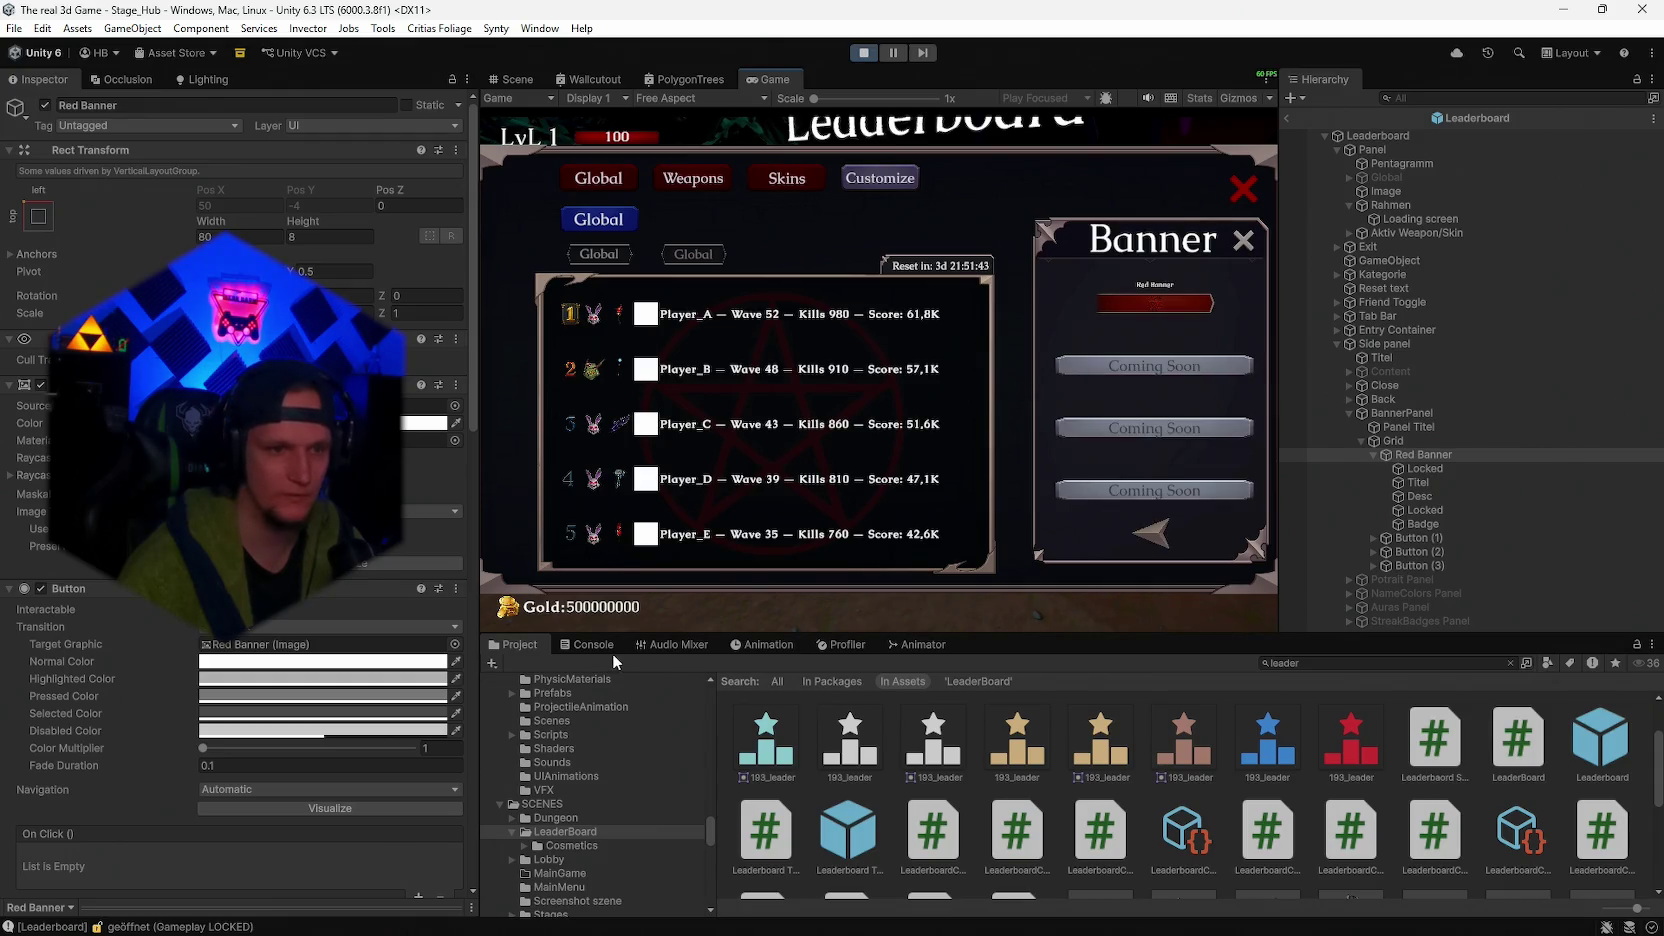
{"action": "left_click", "coordinate": [612, 652]}
{"action": "left_click", "coordinate": [1134, 306]}
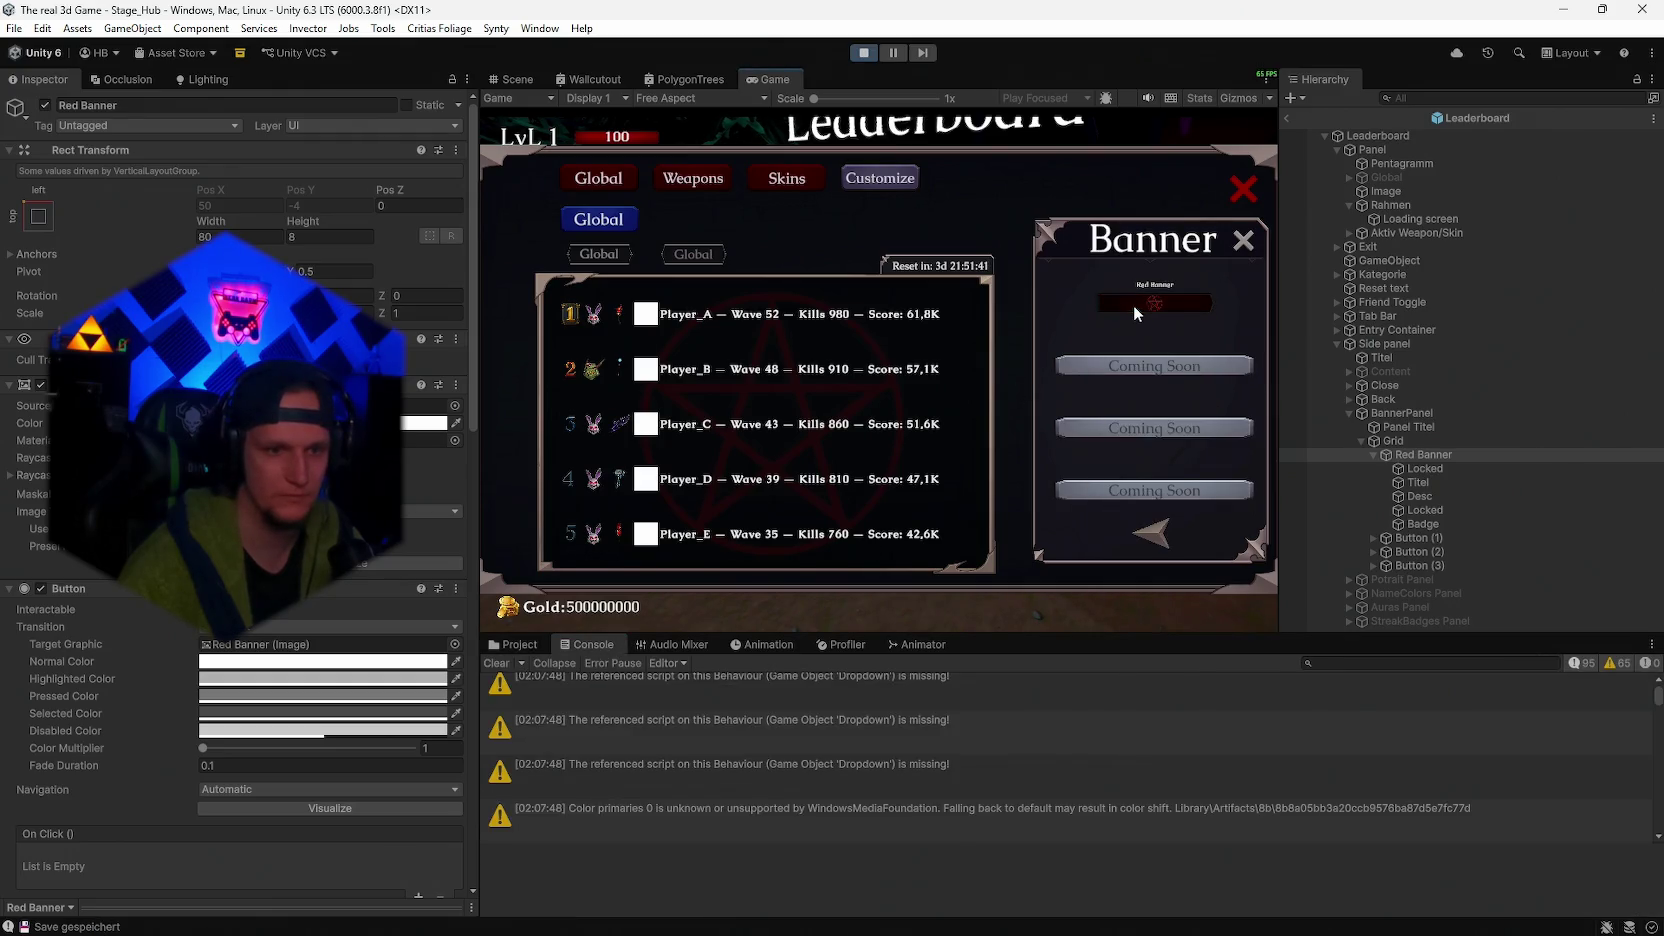
Clear the Console, re-select the Red Banner several times, then show Fire Staff rankings.
{"action": "scroll", "coordinate": [1044, 731], "scroll_direction": "down", "scroll_amount": 5}
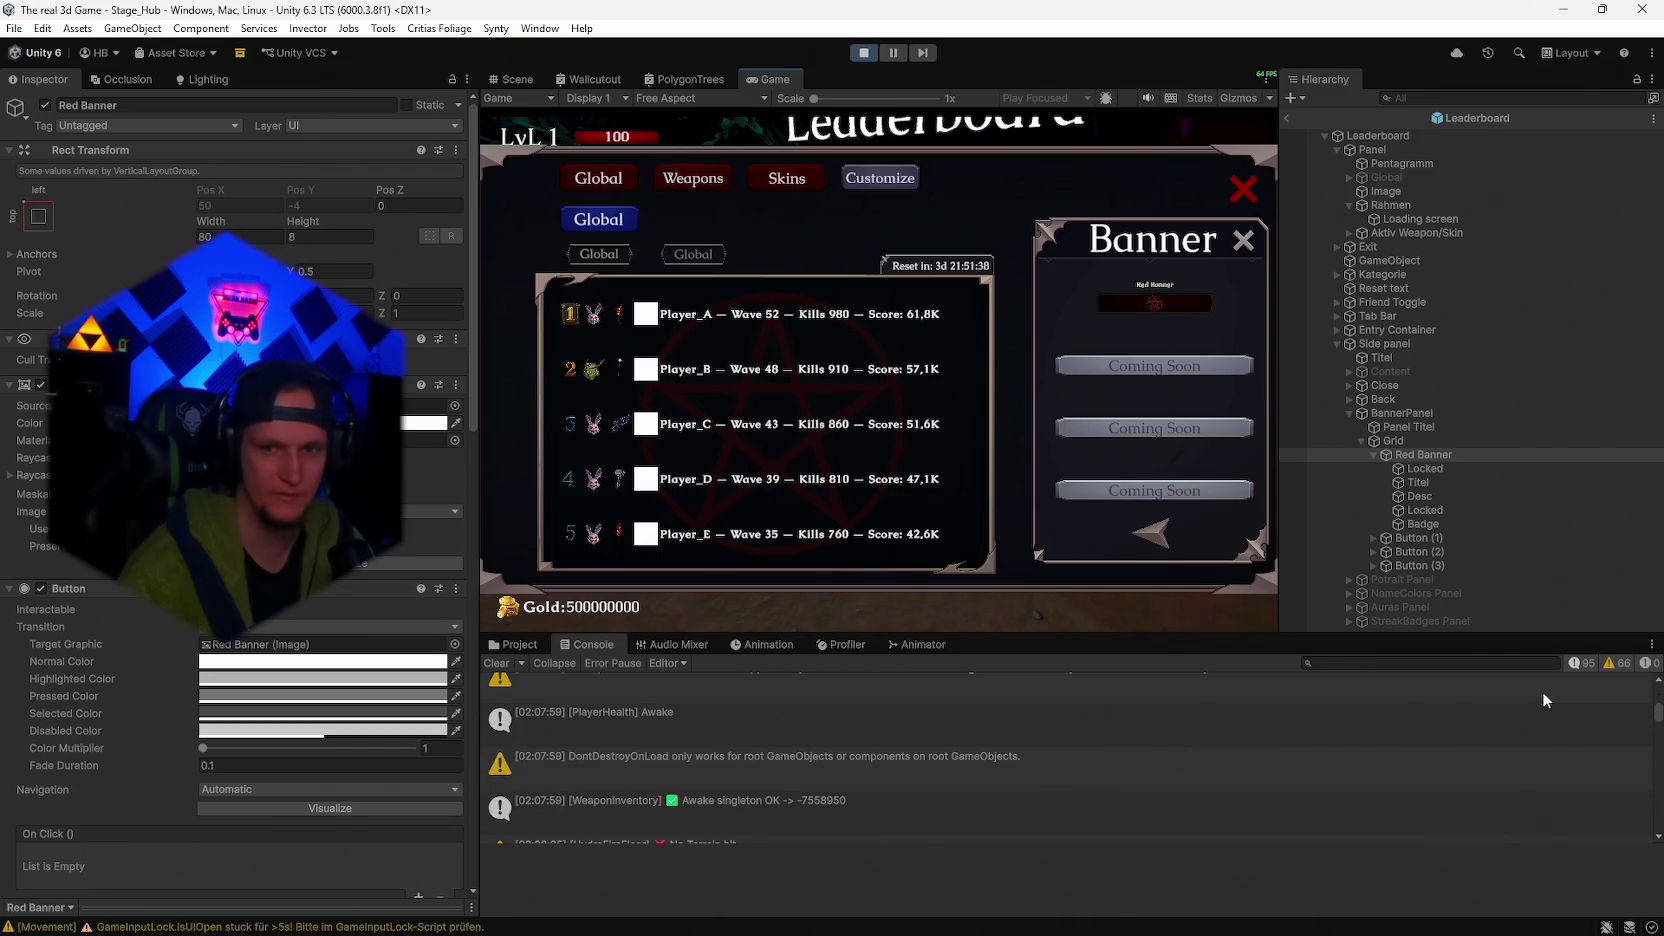
{"action": "left_click", "coordinate": [505, 667]}
{"action": "left_click", "coordinate": [1161, 304]}
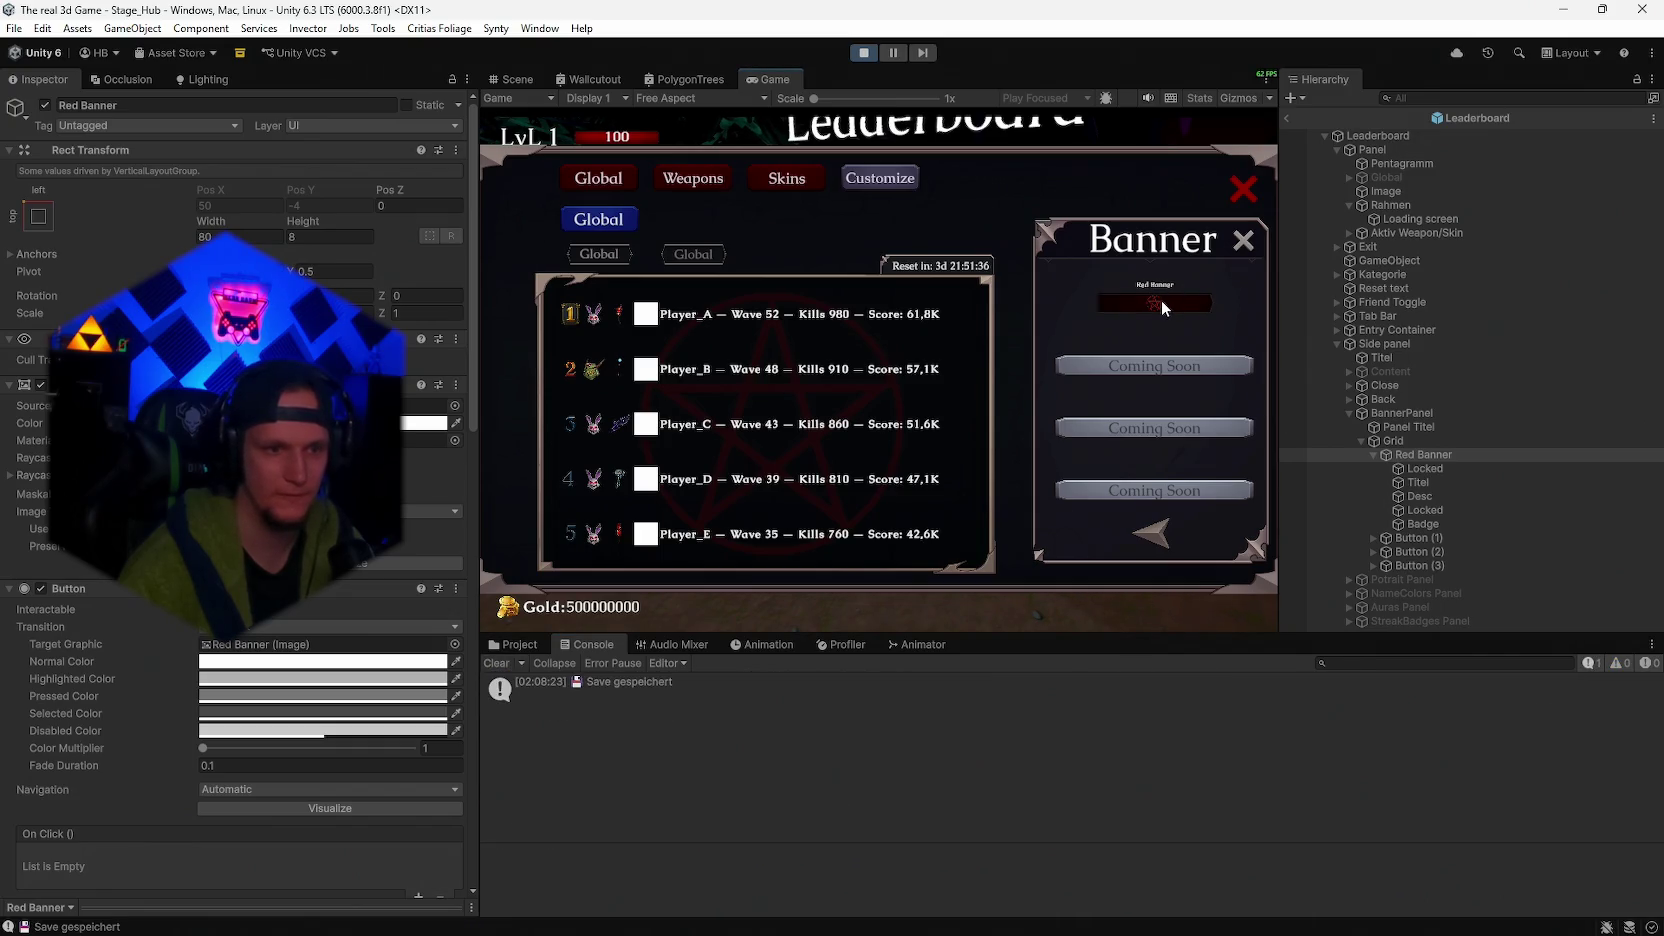
{"action": "left_click", "coordinate": [1161, 300]}
{"action": "left_click", "coordinate": [1144, 298]}
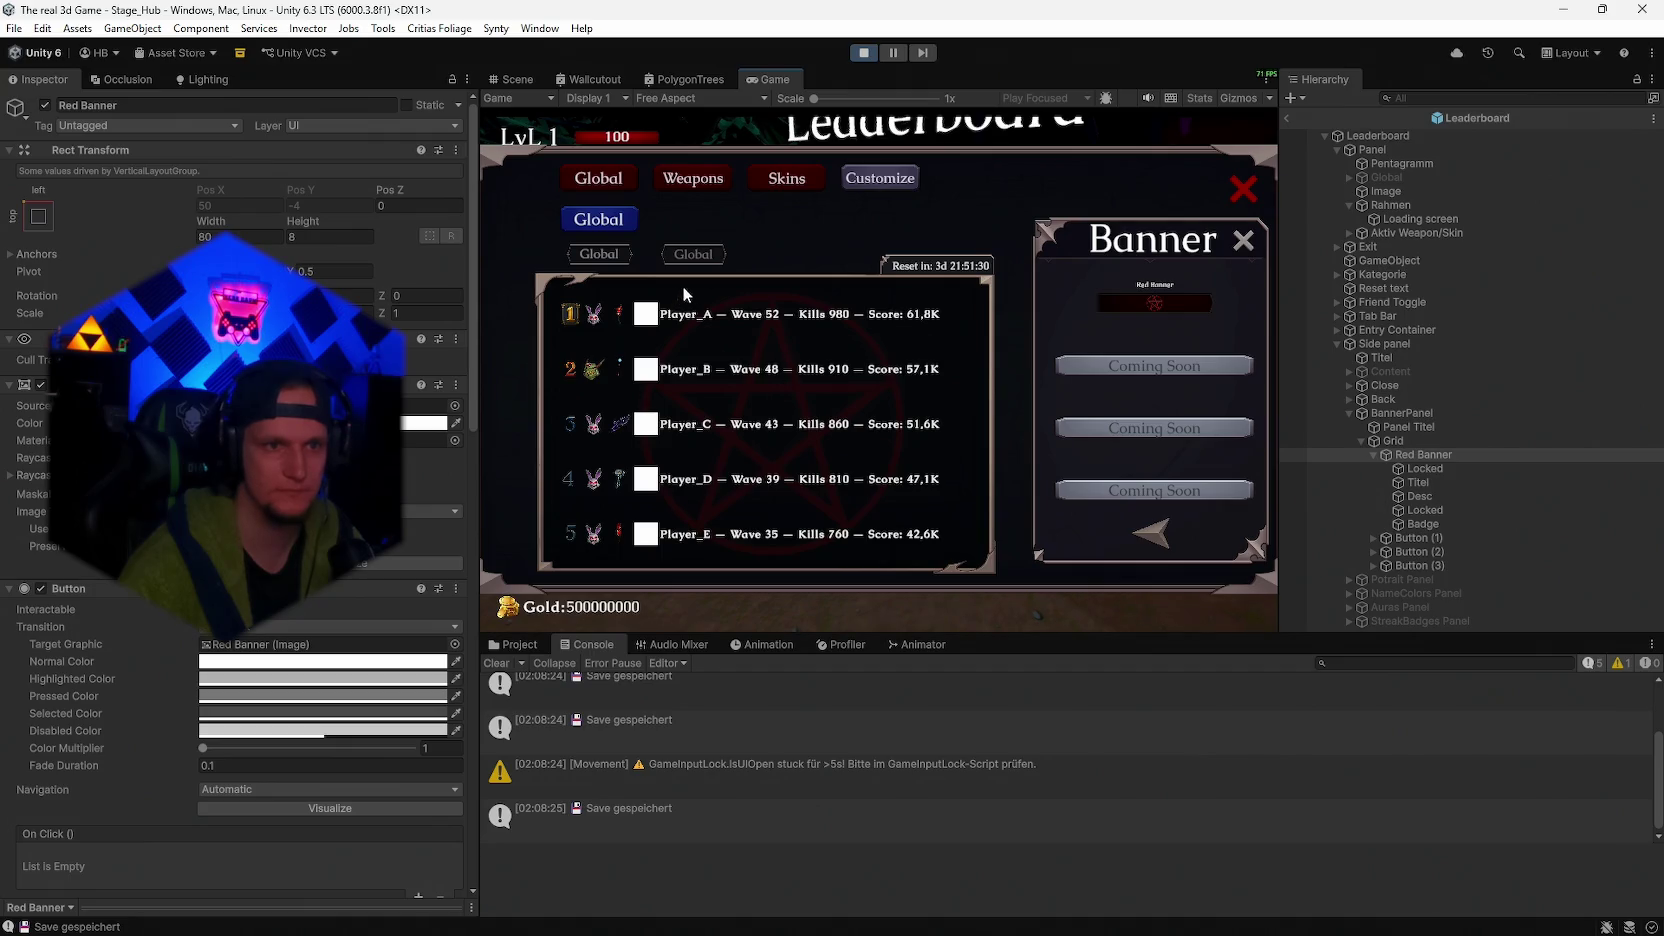
{"action": "left_click", "coordinate": [686, 177]}
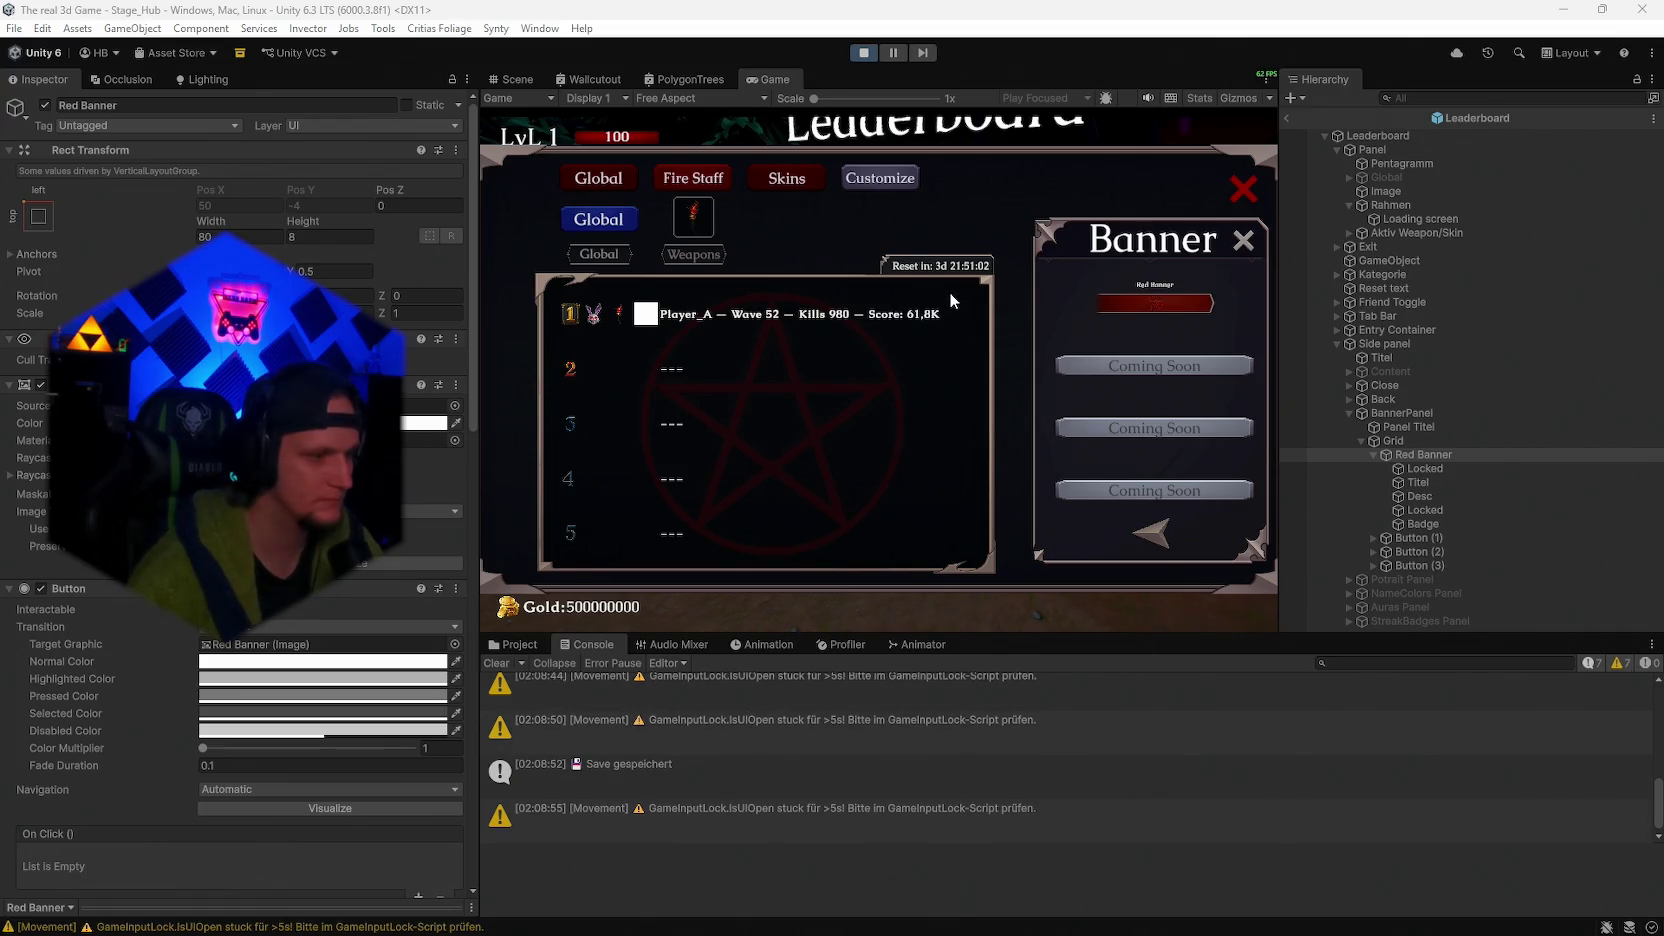
Exit Play mode to return to the Leaderboard prefab.
{"action": "left_click", "coordinate": [861, 56]}
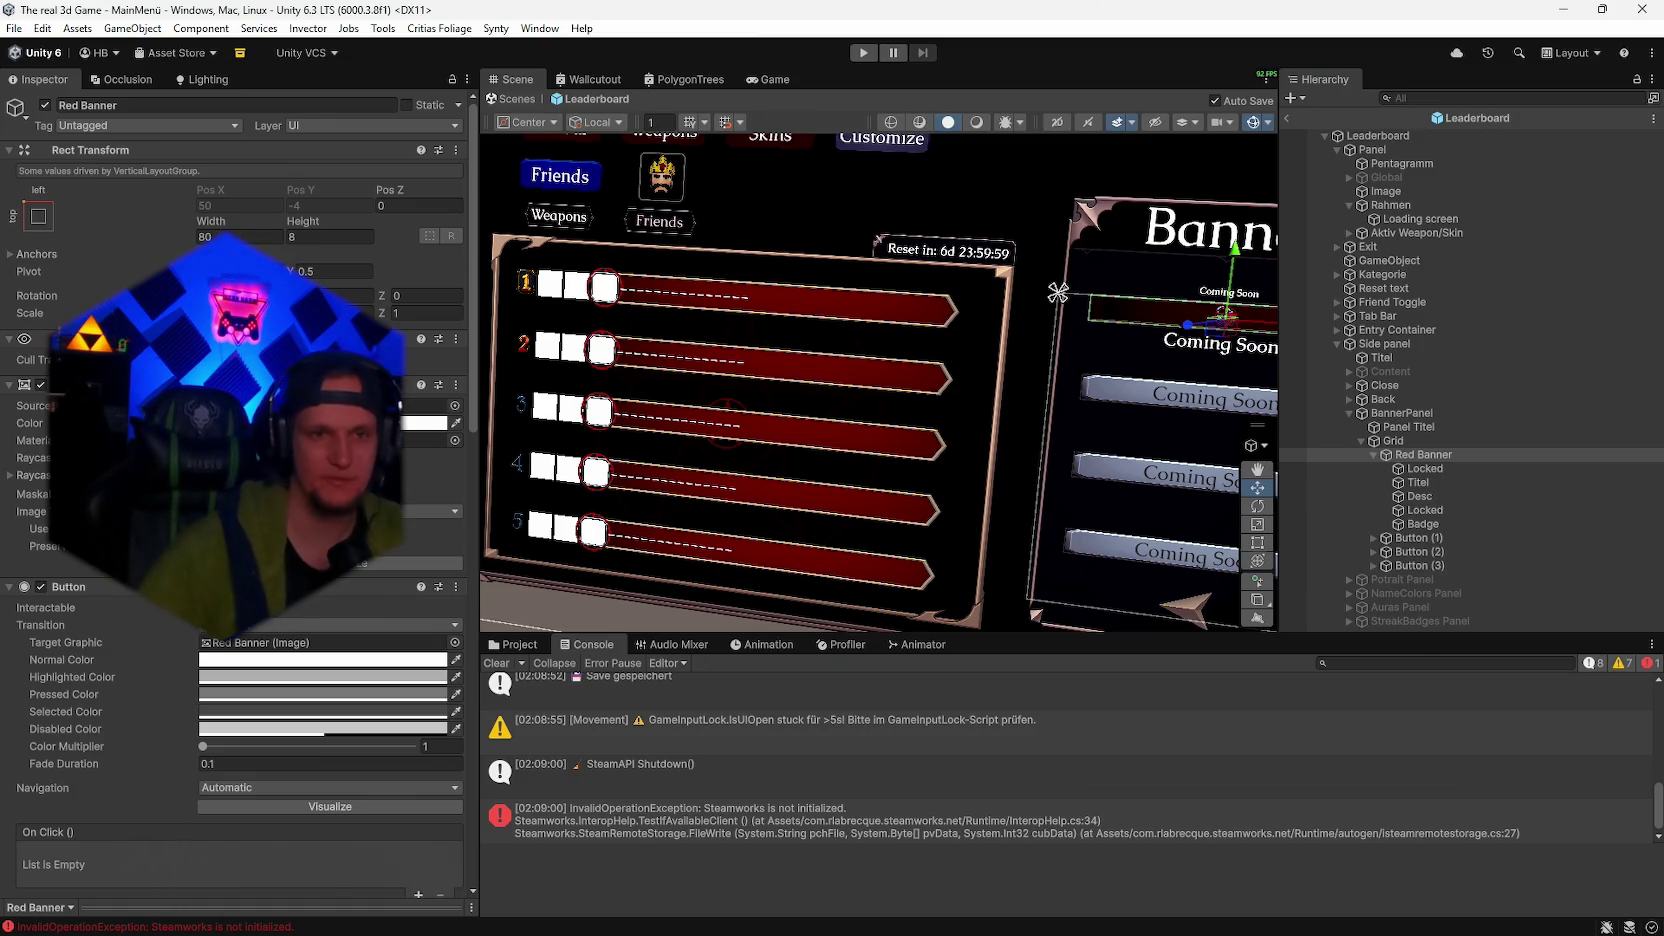
Deselect the Red Banner, orbit around the leaderboard panels, and bring back the Project assets.
{"action": "left_click", "coordinate": [845, 600]}
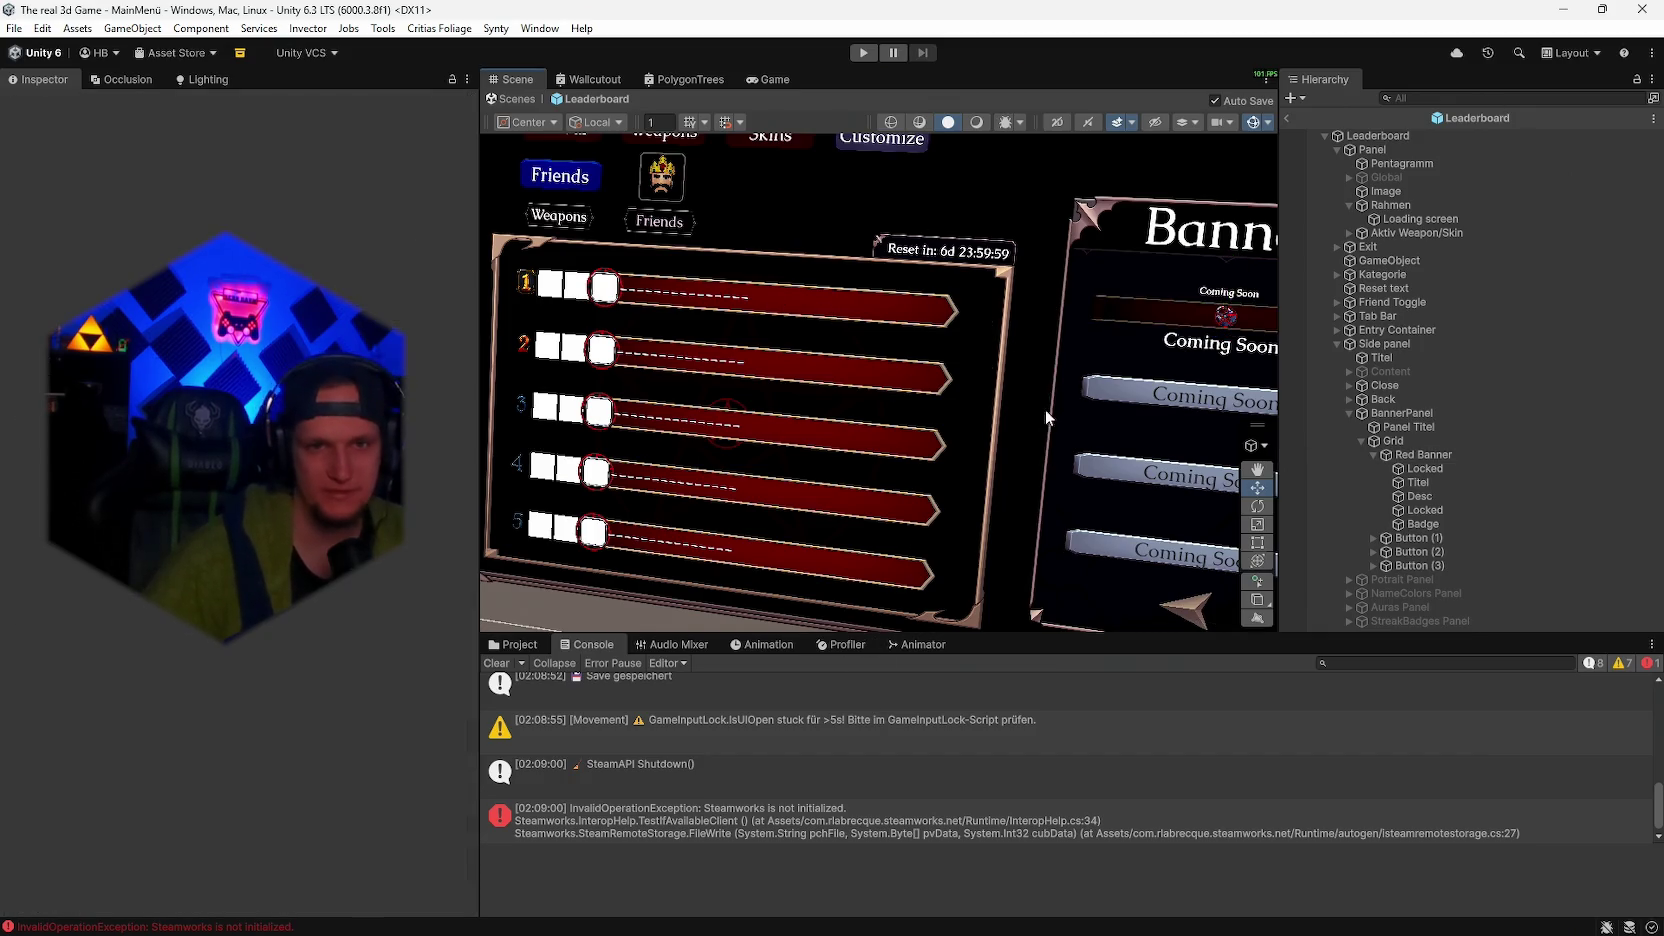
{"action": "scroll", "coordinate": [1045, 408], "scroll_direction": "down", "scroll_amount": 3}
{"action": "scroll", "coordinate": [1045, 408], "scroll_direction": "up", "scroll_amount": 3}
{"action": "left_click_drag", "start_coordinate": [1045, 408], "coordinate": [1080, 381]}
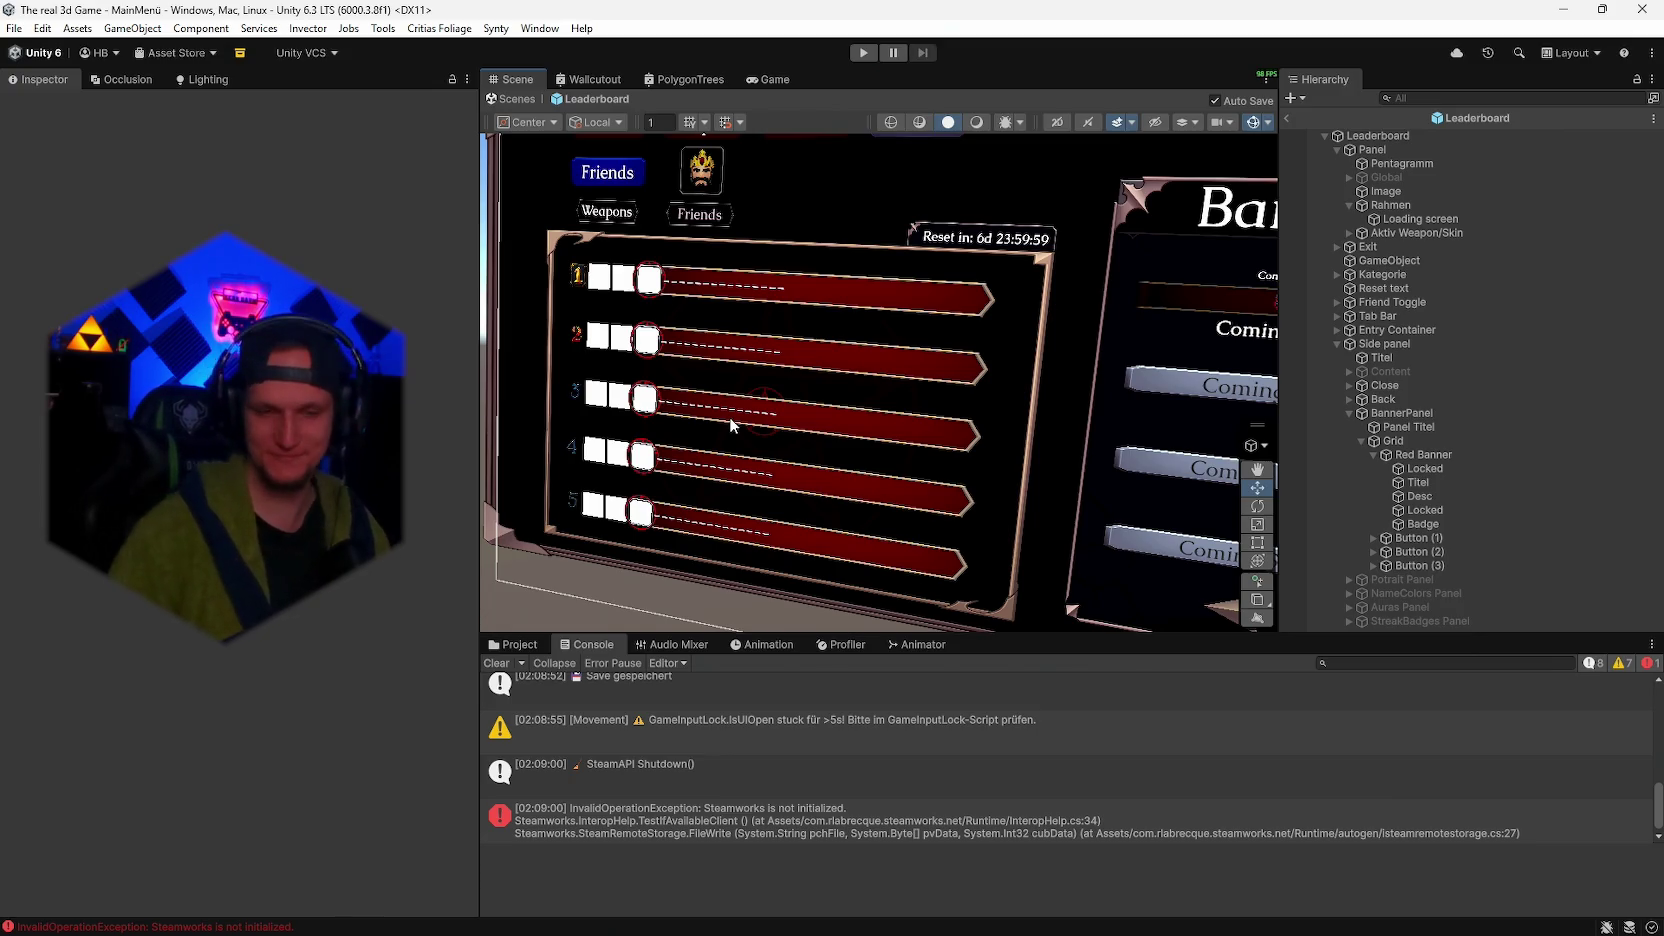
{"action": "left_click", "coordinate": [500, 648]}
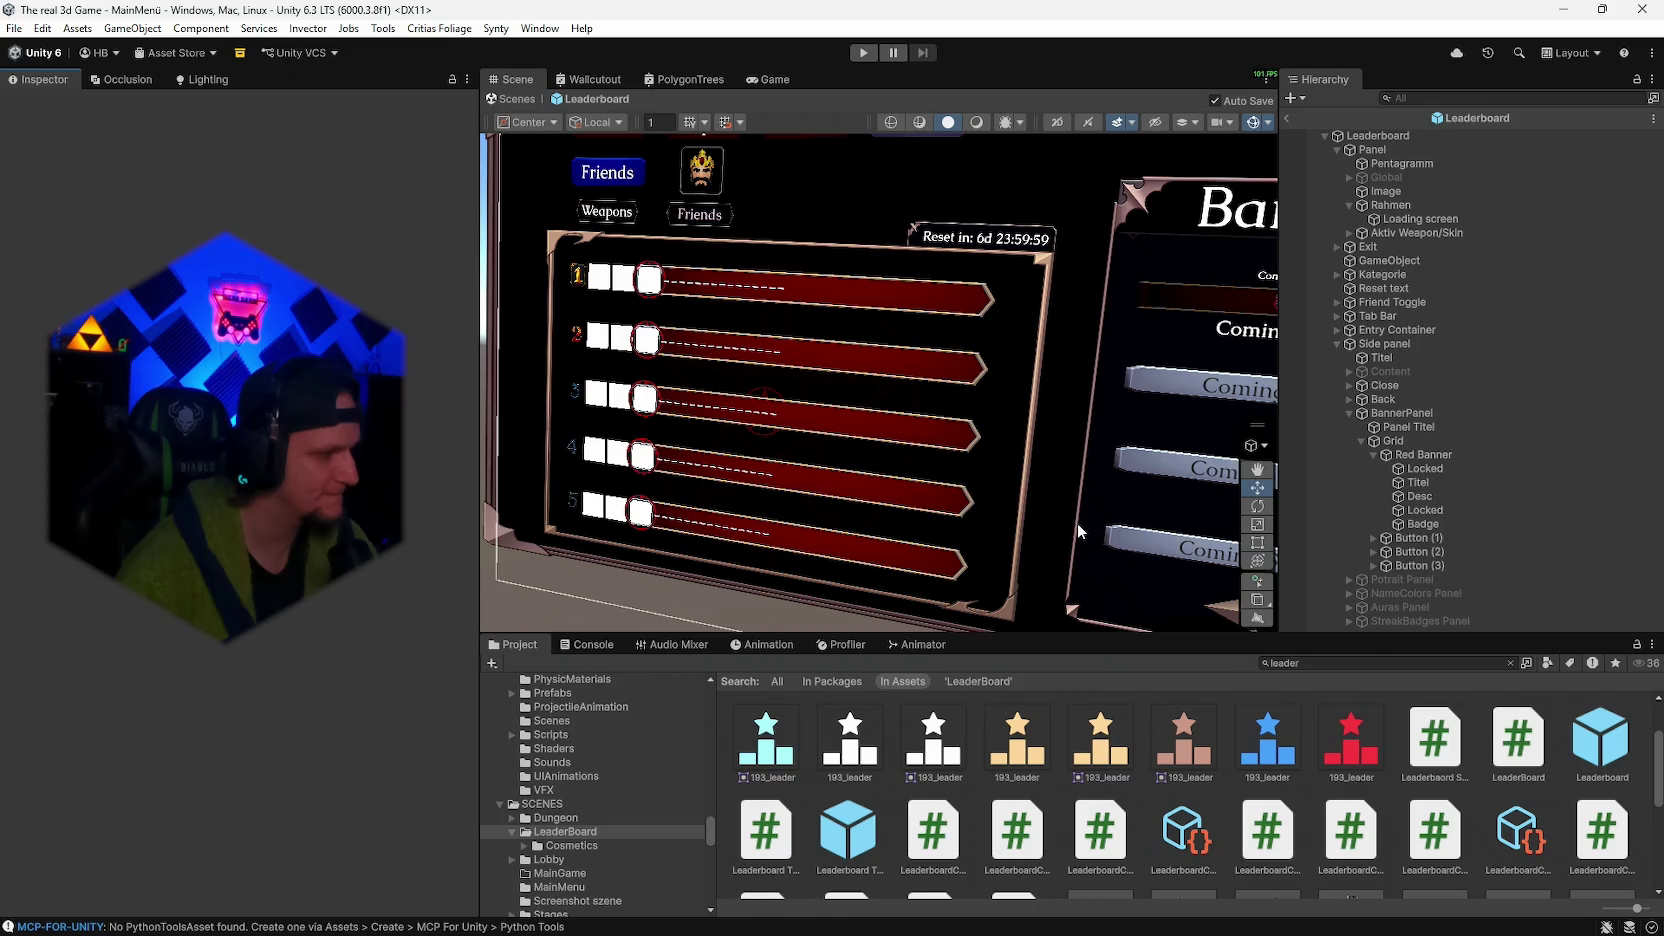
Reframe the panels, review the Red Banner's Inspector settings, then exit Prefab Mode and play.
{"action": "left_click_drag", "start_coordinate": [1204, 280], "coordinate": [1290, 250]}
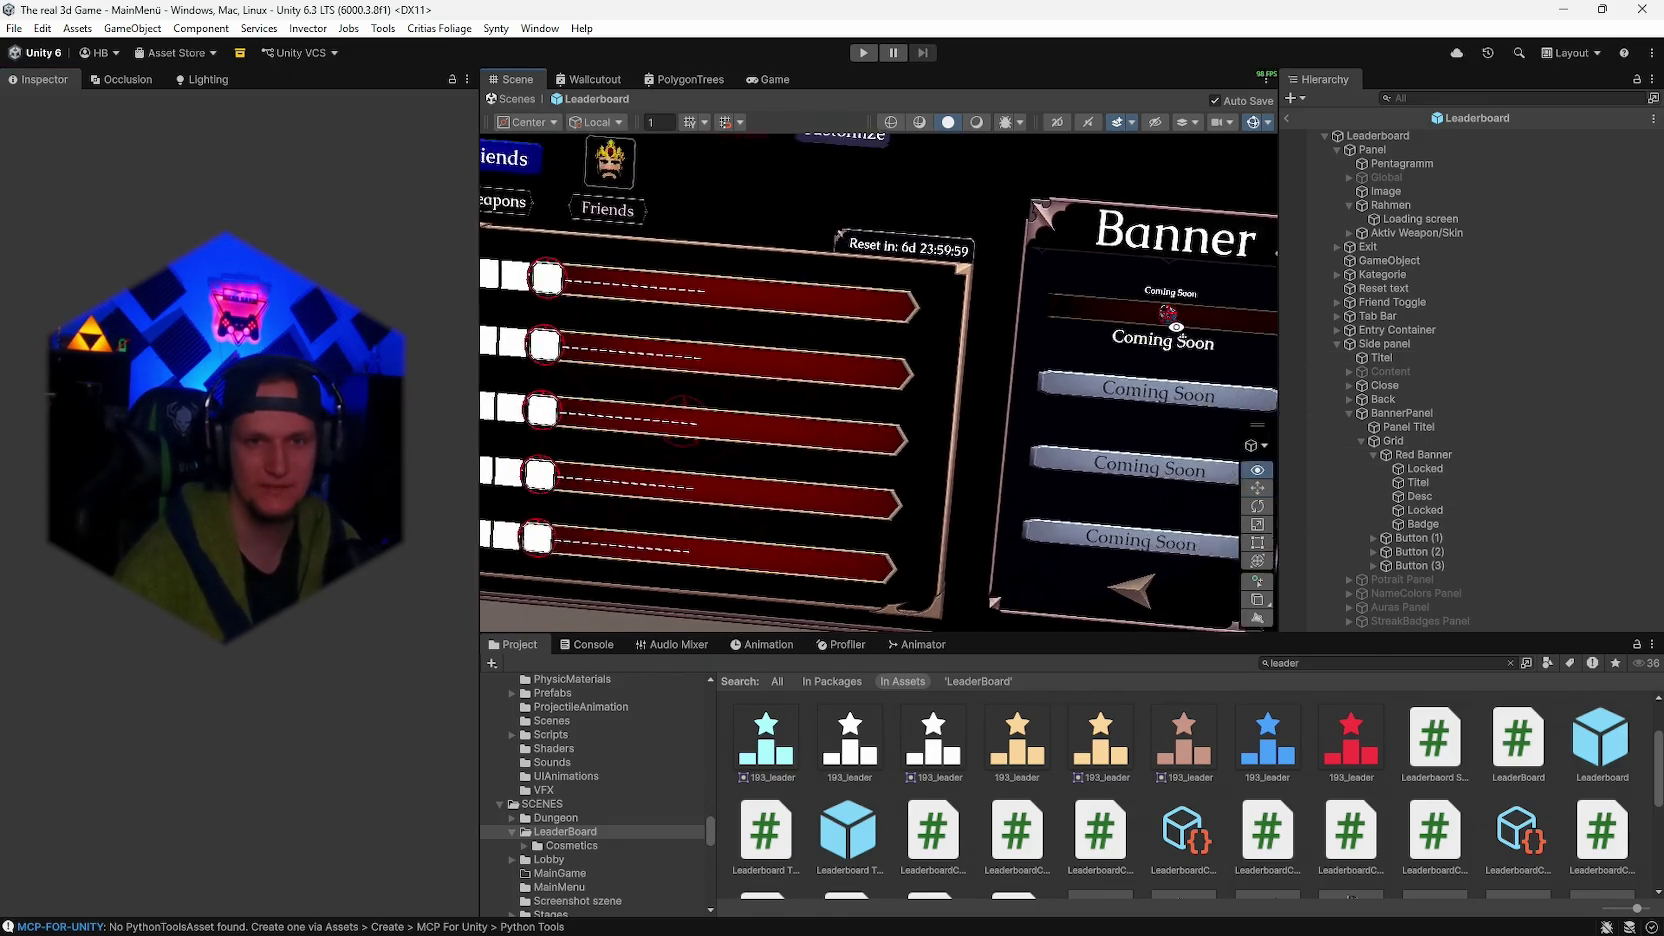
{"action": "scroll", "coordinate": [1093, 268], "scroll_direction": "down", "scroll_amount": 5}
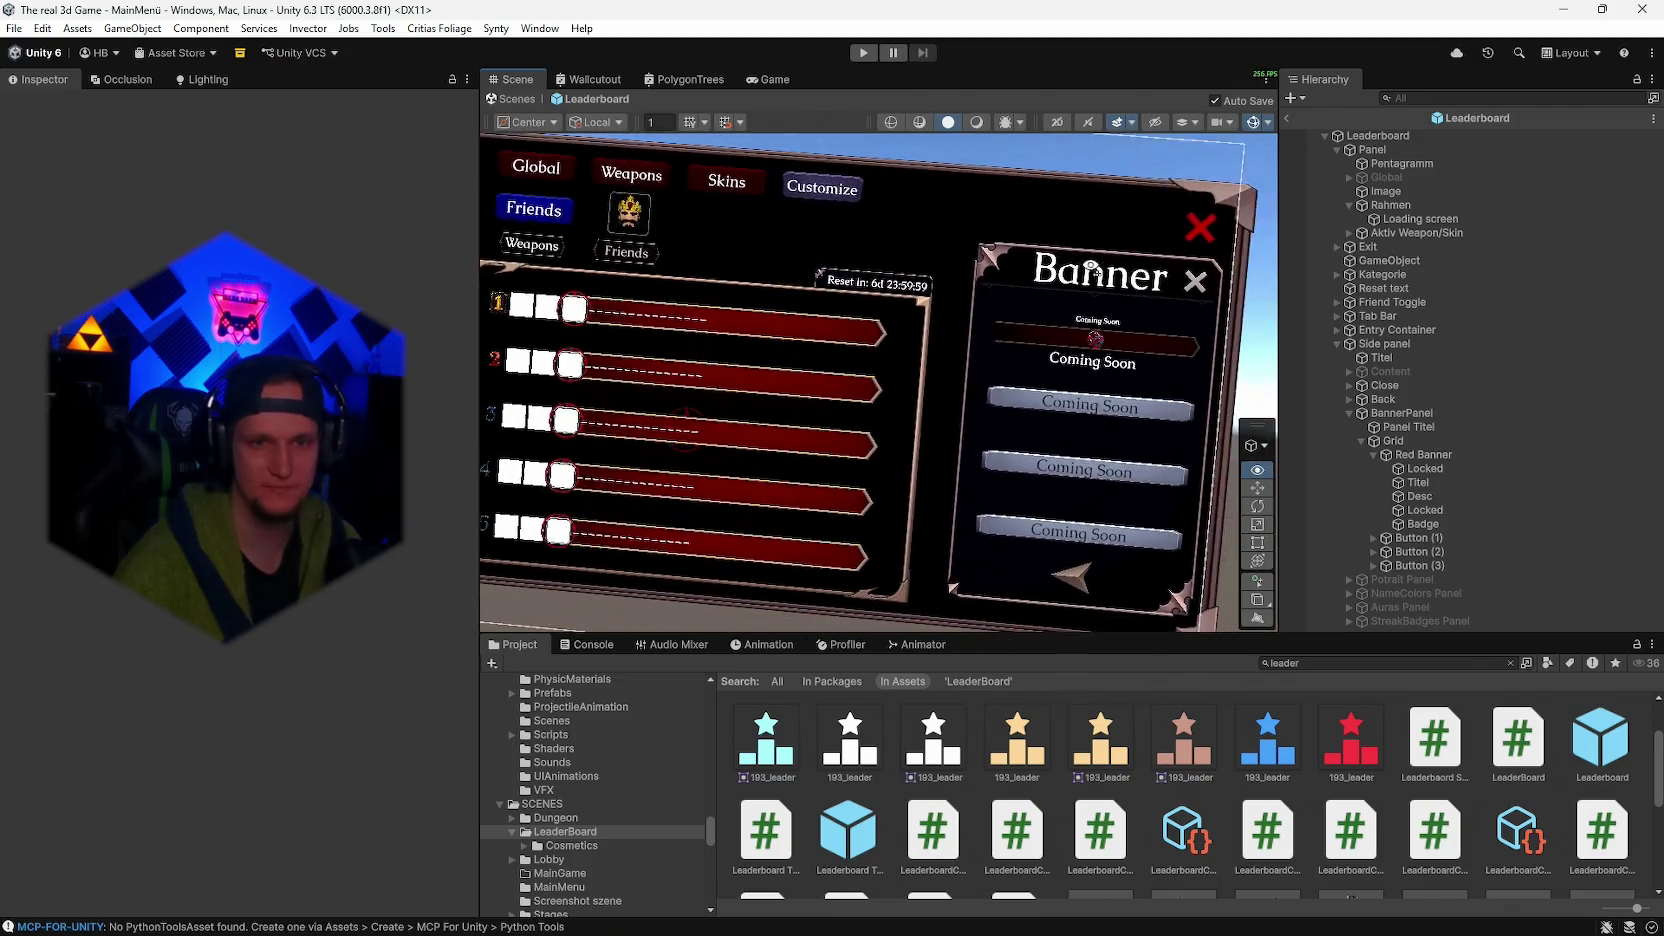
{"action": "left_click_drag", "start_coordinate": [1093, 268], "coordinate": [1432, 250]}
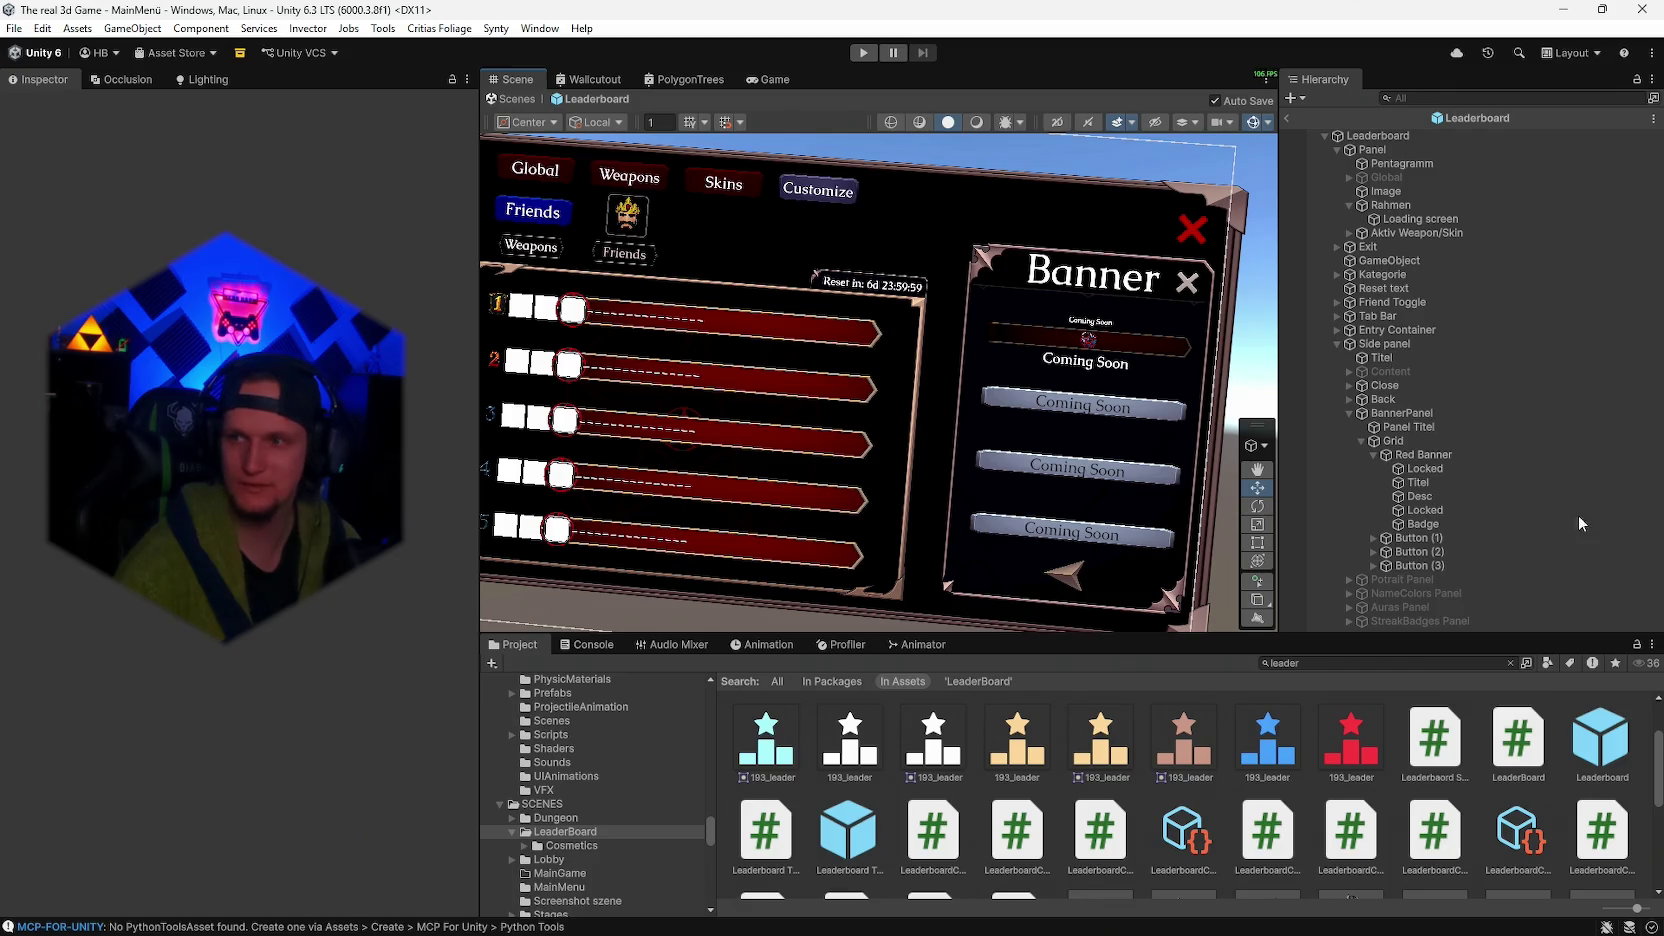
{"action": "left_click", "coordinate": [1440, 455]}
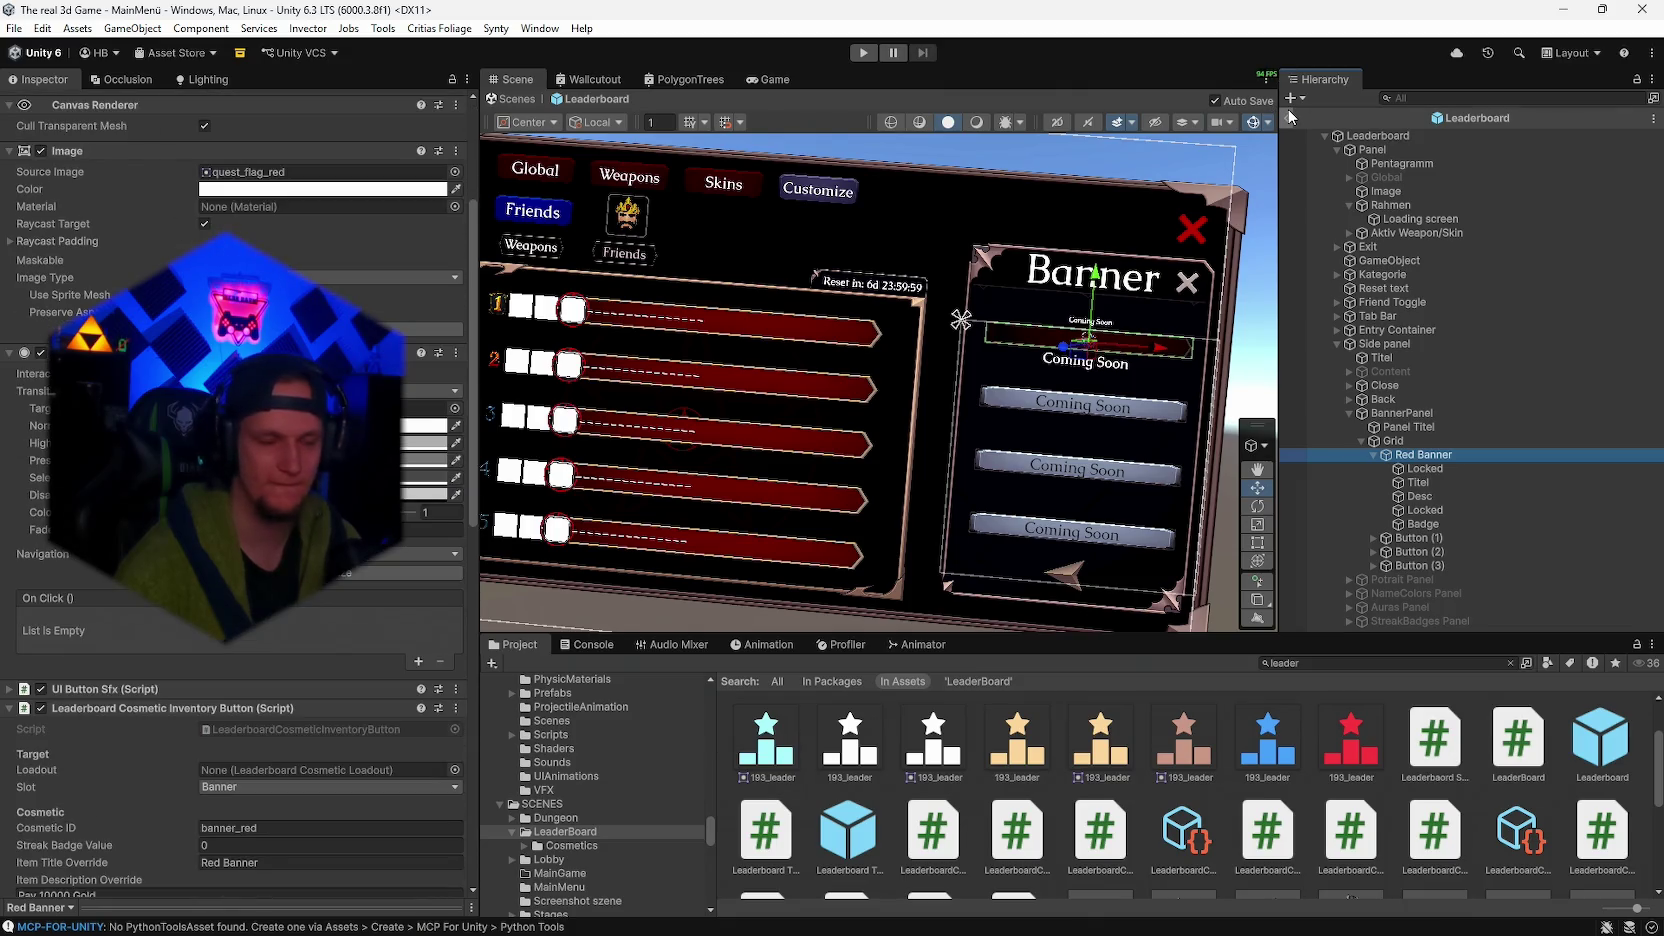
{"action": "scroll", "coordinate": [230, 450], "scroll_direction": "down", "scroll_amount": 5}
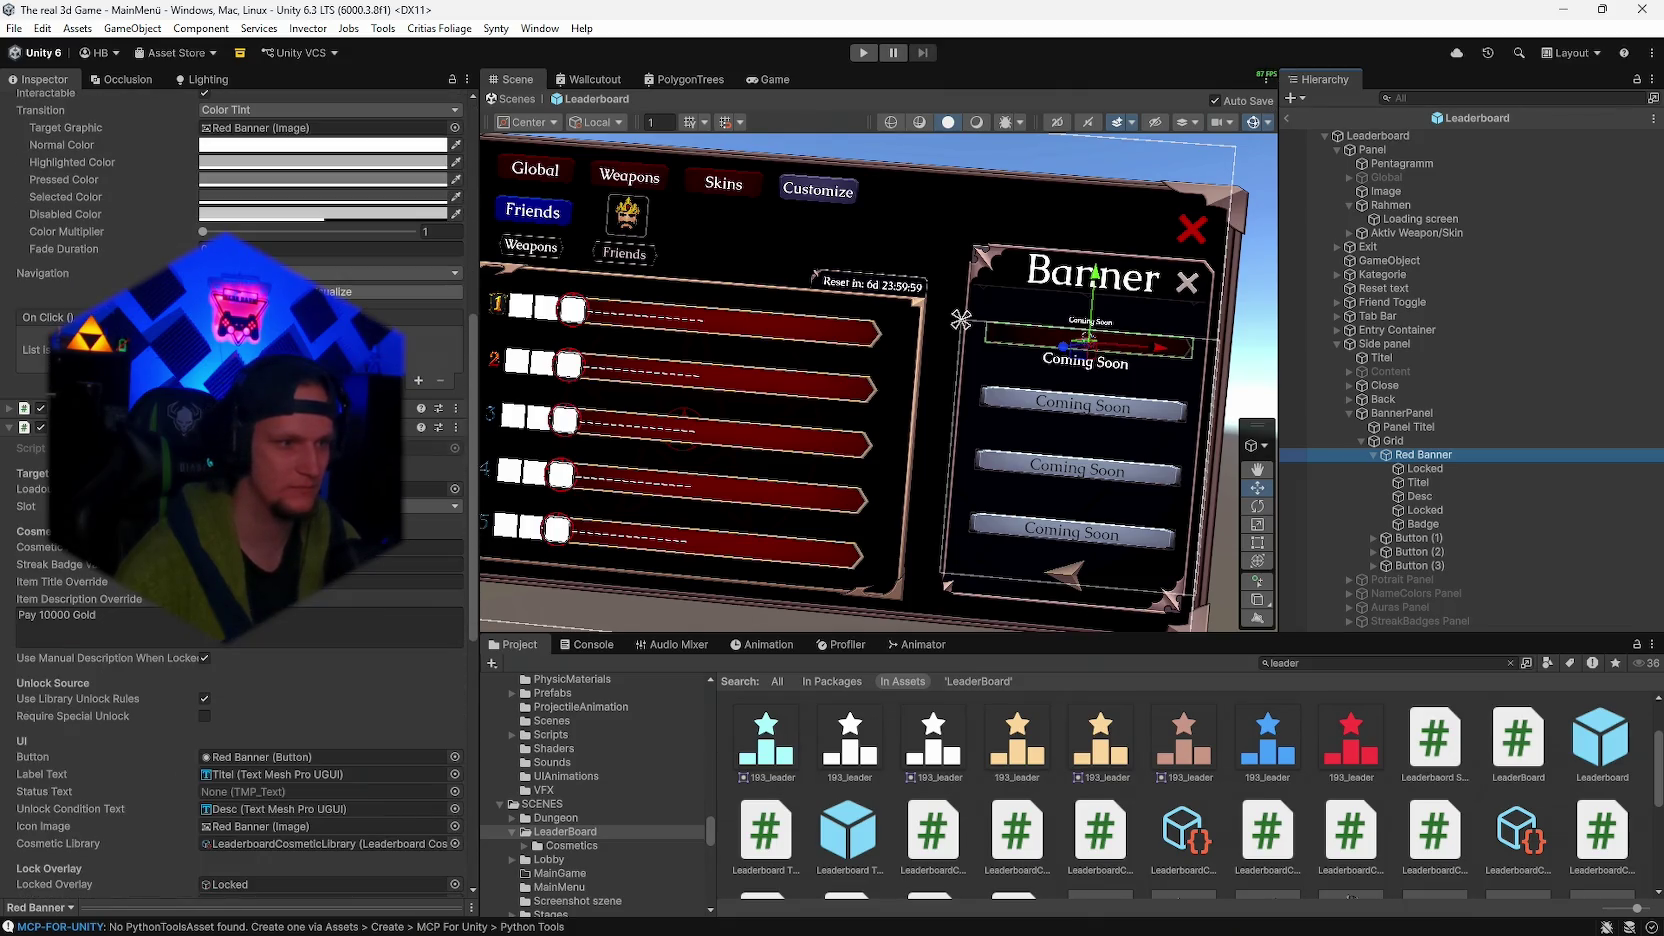
{"action": "left_click", "coordinate": [1290, 120]}
{"action": "left_click", "coordinate": [866, 53]}
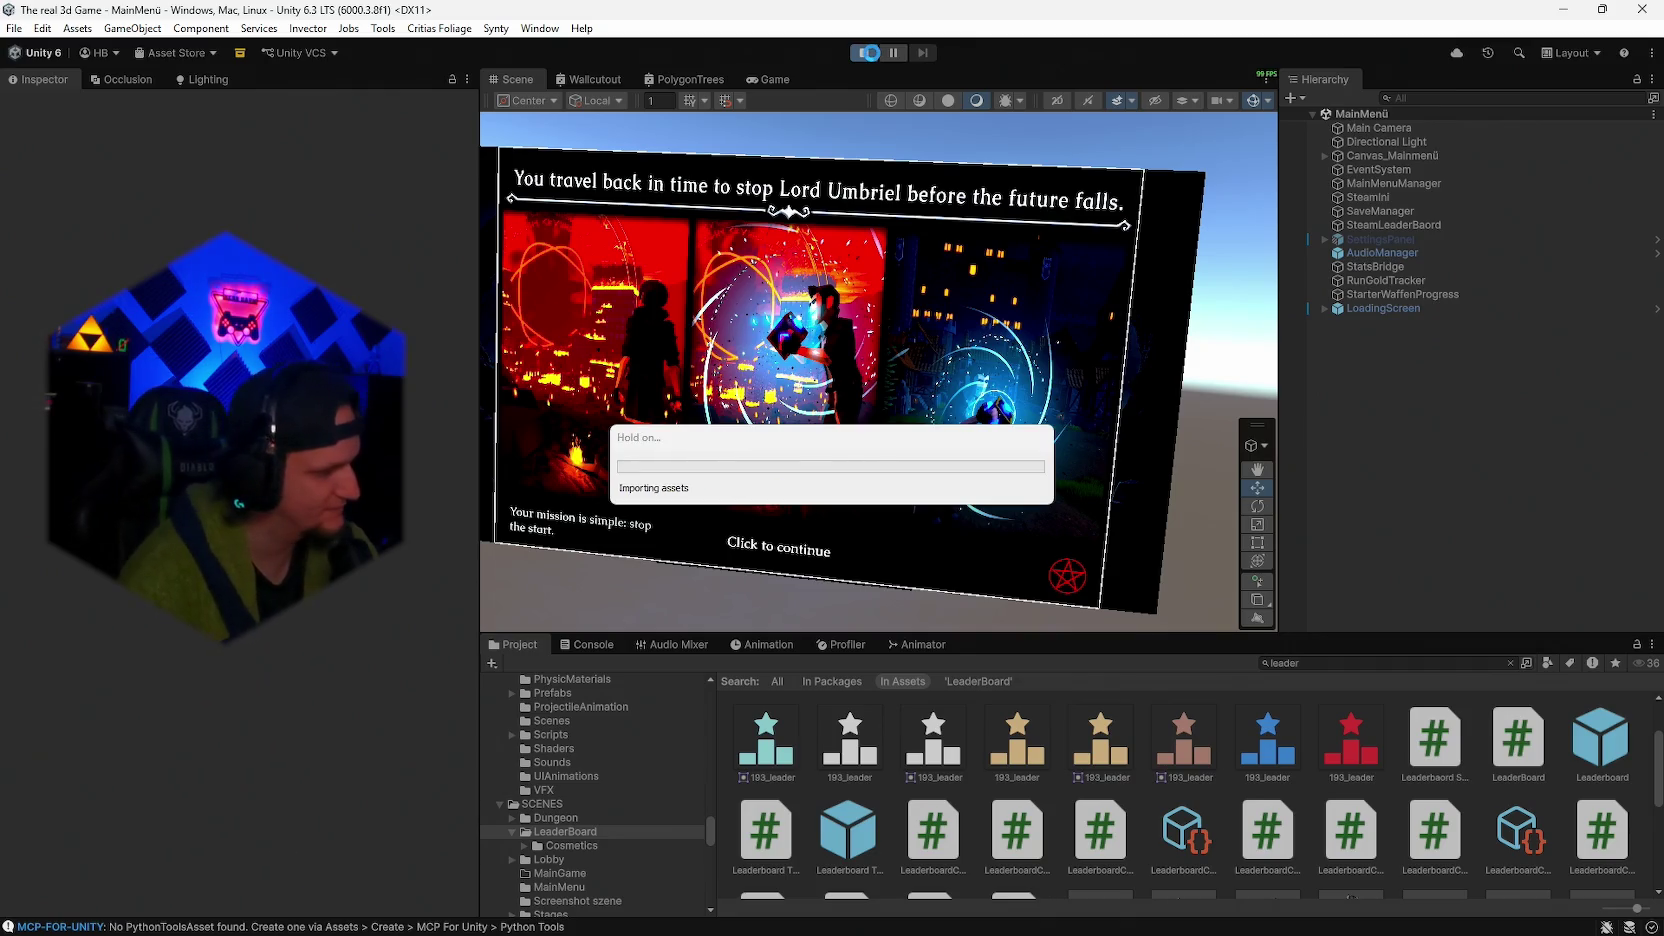
Restart the game and click through the title screen into Stage_Hub.
{"action": "left_click", "coordinate": [872, 56]}
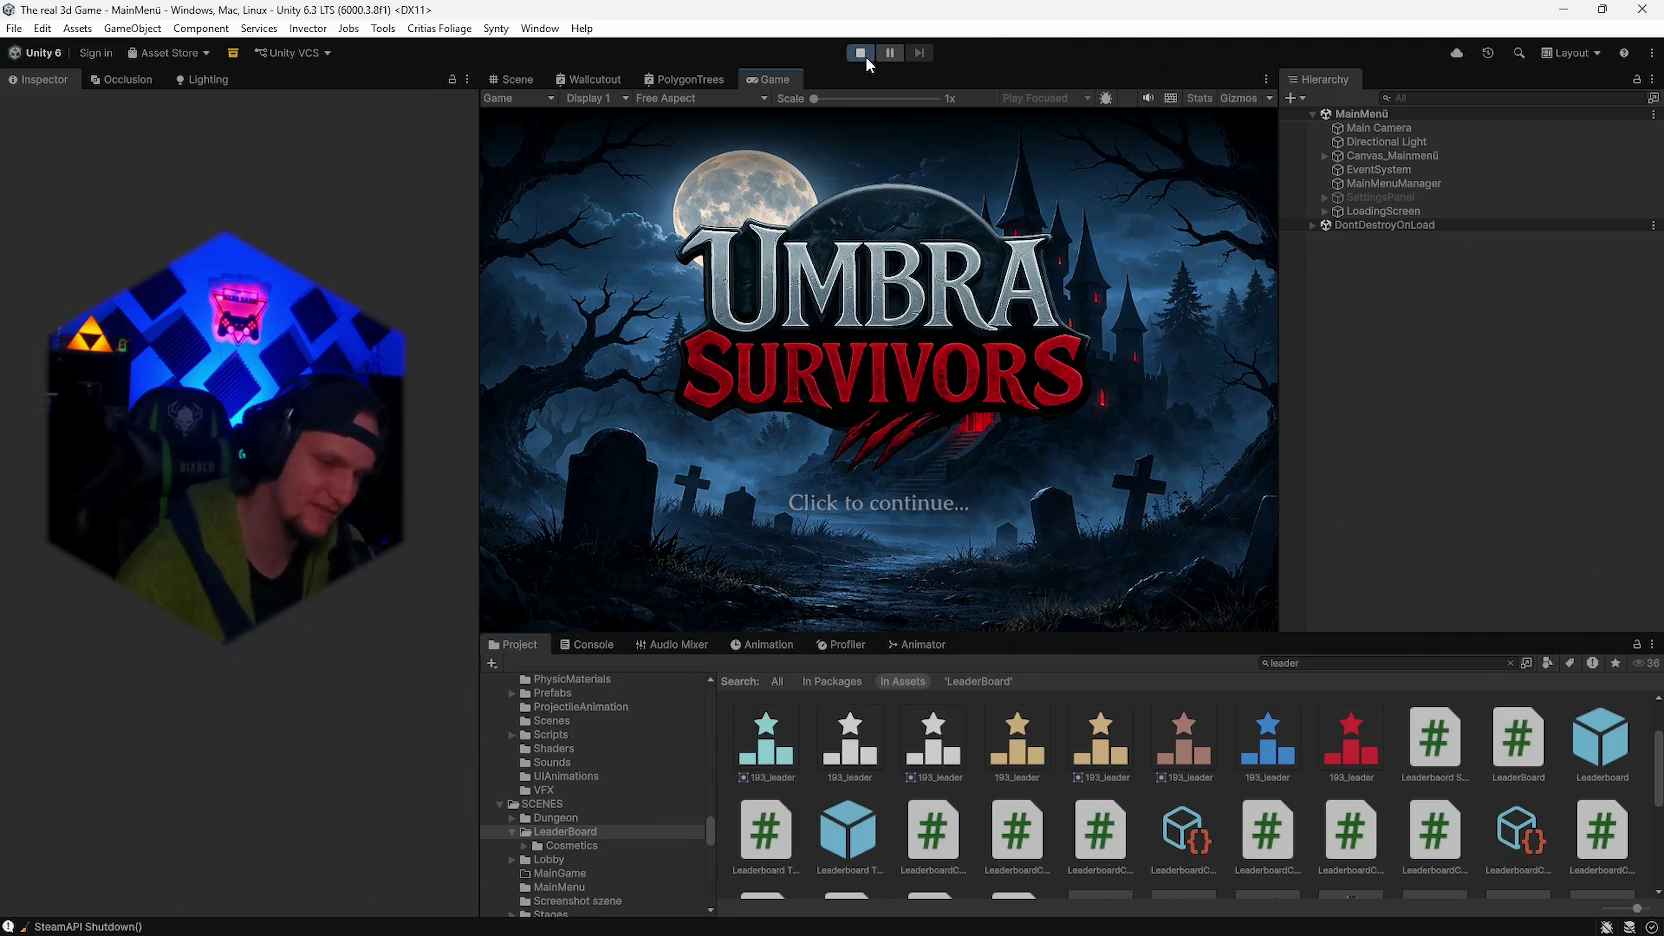
{"action": "left_click", "coordinate": [878, 447]}
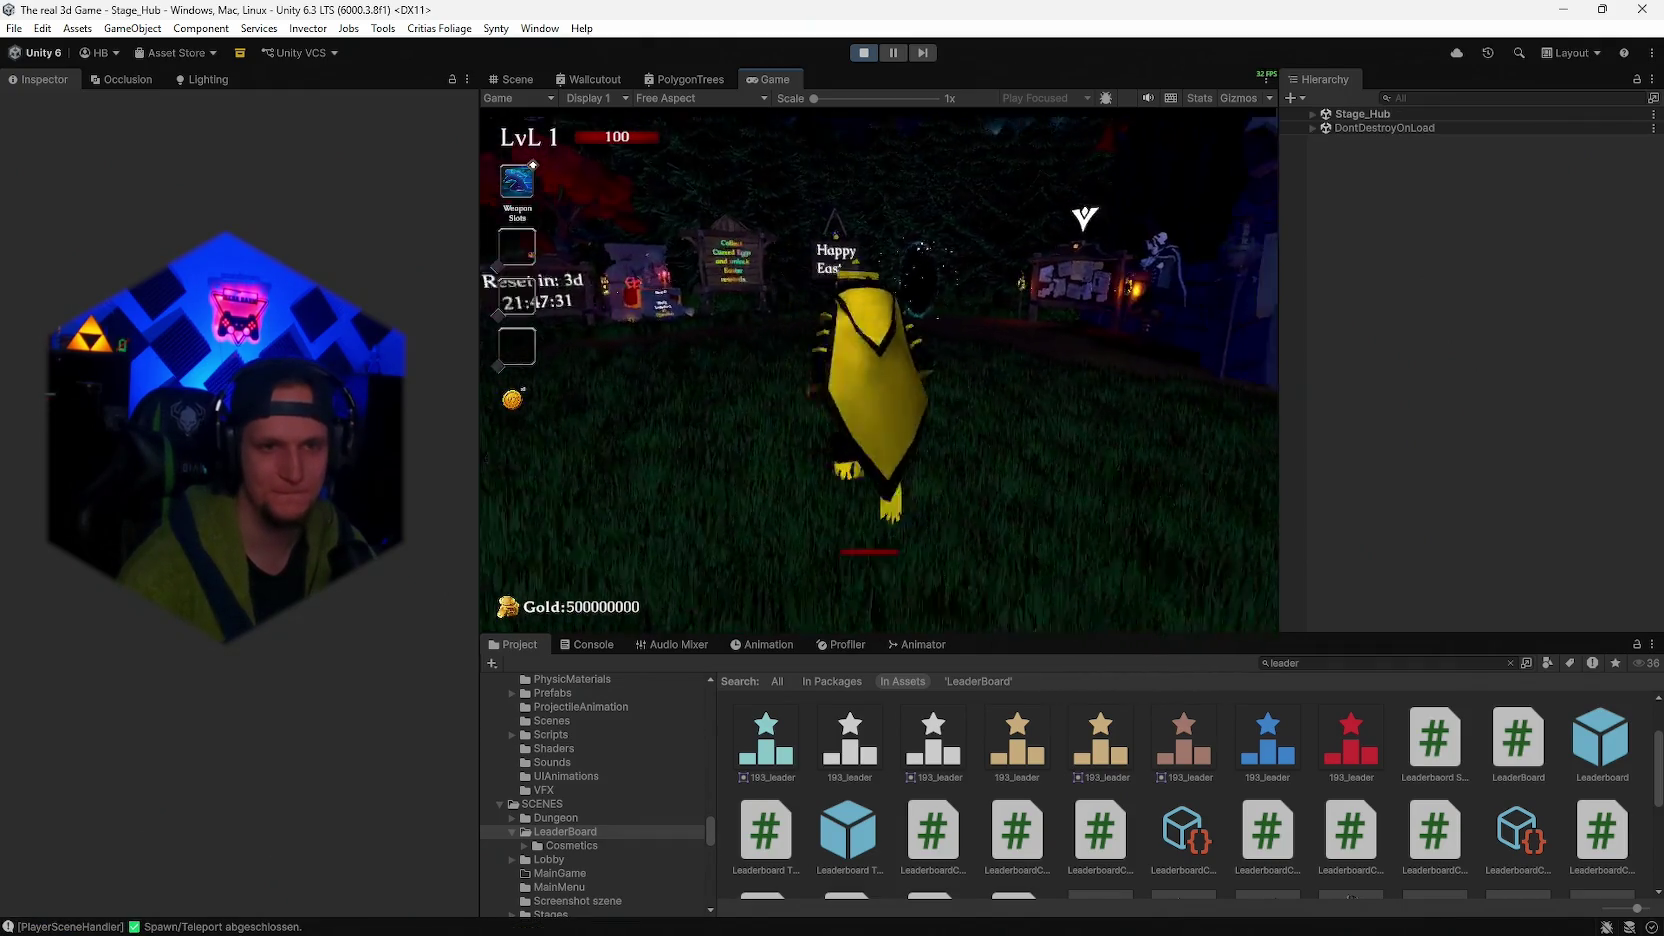
Walk to the leaderboard sign, browse Customize > Banners, then close the leaderboard.
{"action": "key", "text": "w"}
{"action": "key", "text": "e"}
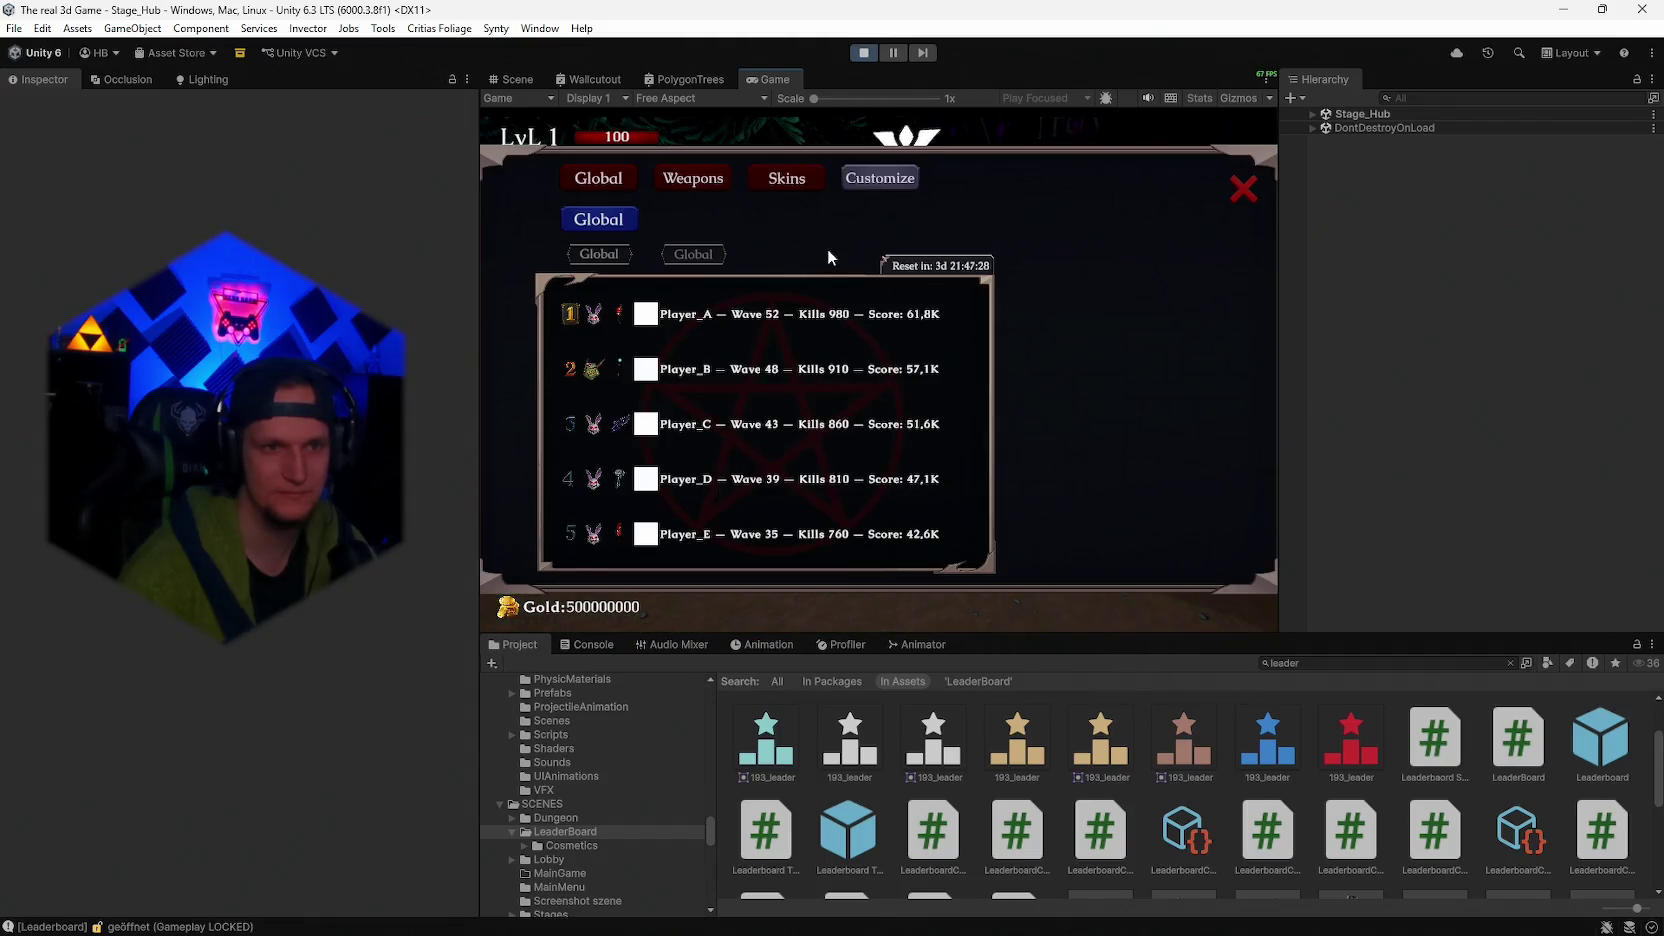
{"action": "left_click", "coordinate": [785, 176]}
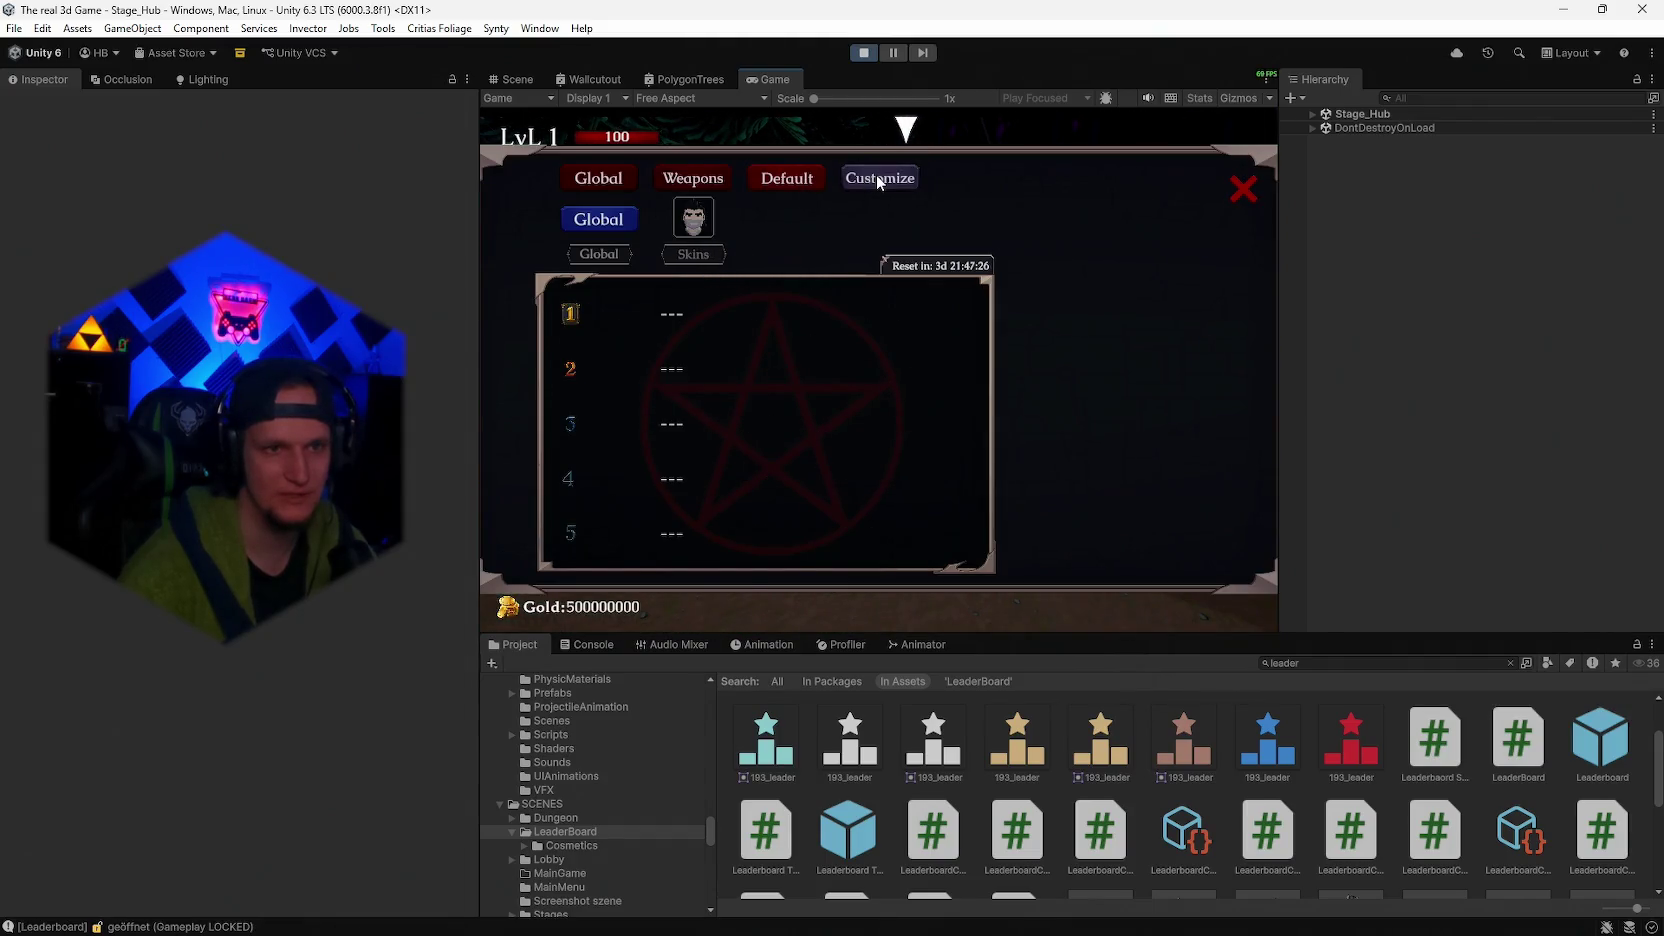
{"action": "left_click", "coordinate": [876, 176]}
{"action": "left_click", "coordinate": [1185, 388]}
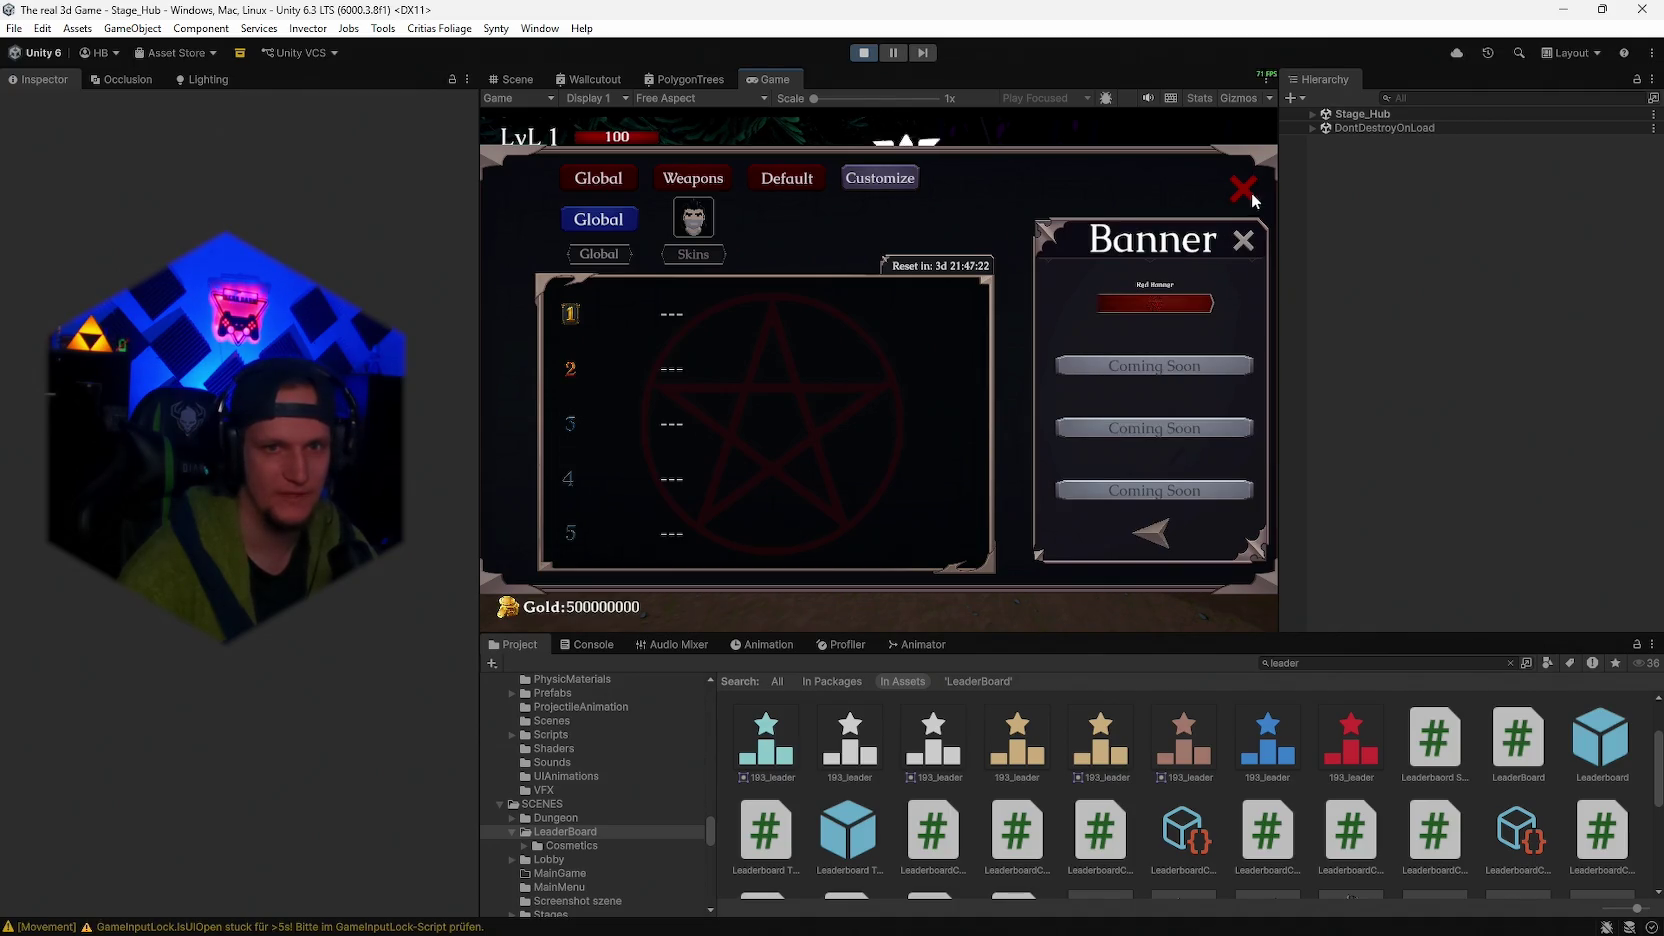
{"action": "left_click", "coordinate": [1250, 242]}
{"action": "left_click", "coordinate": [1243, 188]}
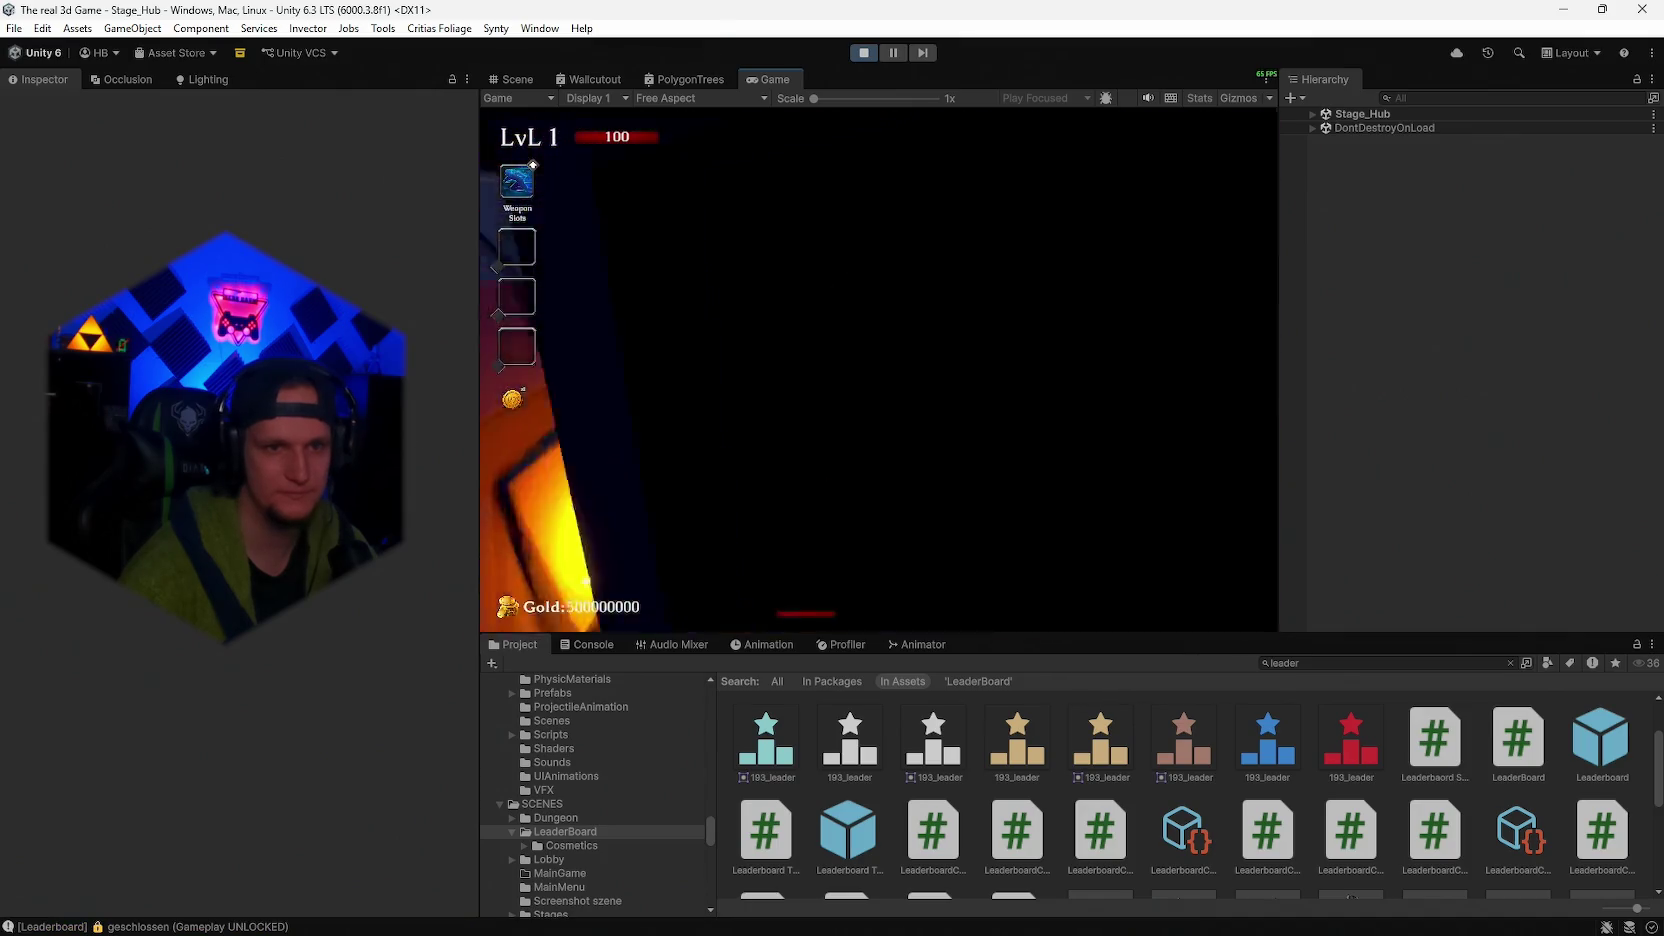
Toggle the leaderboard once more, then walk past the Easter sign to the Get a Weapon gate.
{"action": "key", "text": "e"}
{"action": "key", "text": "Escape"}
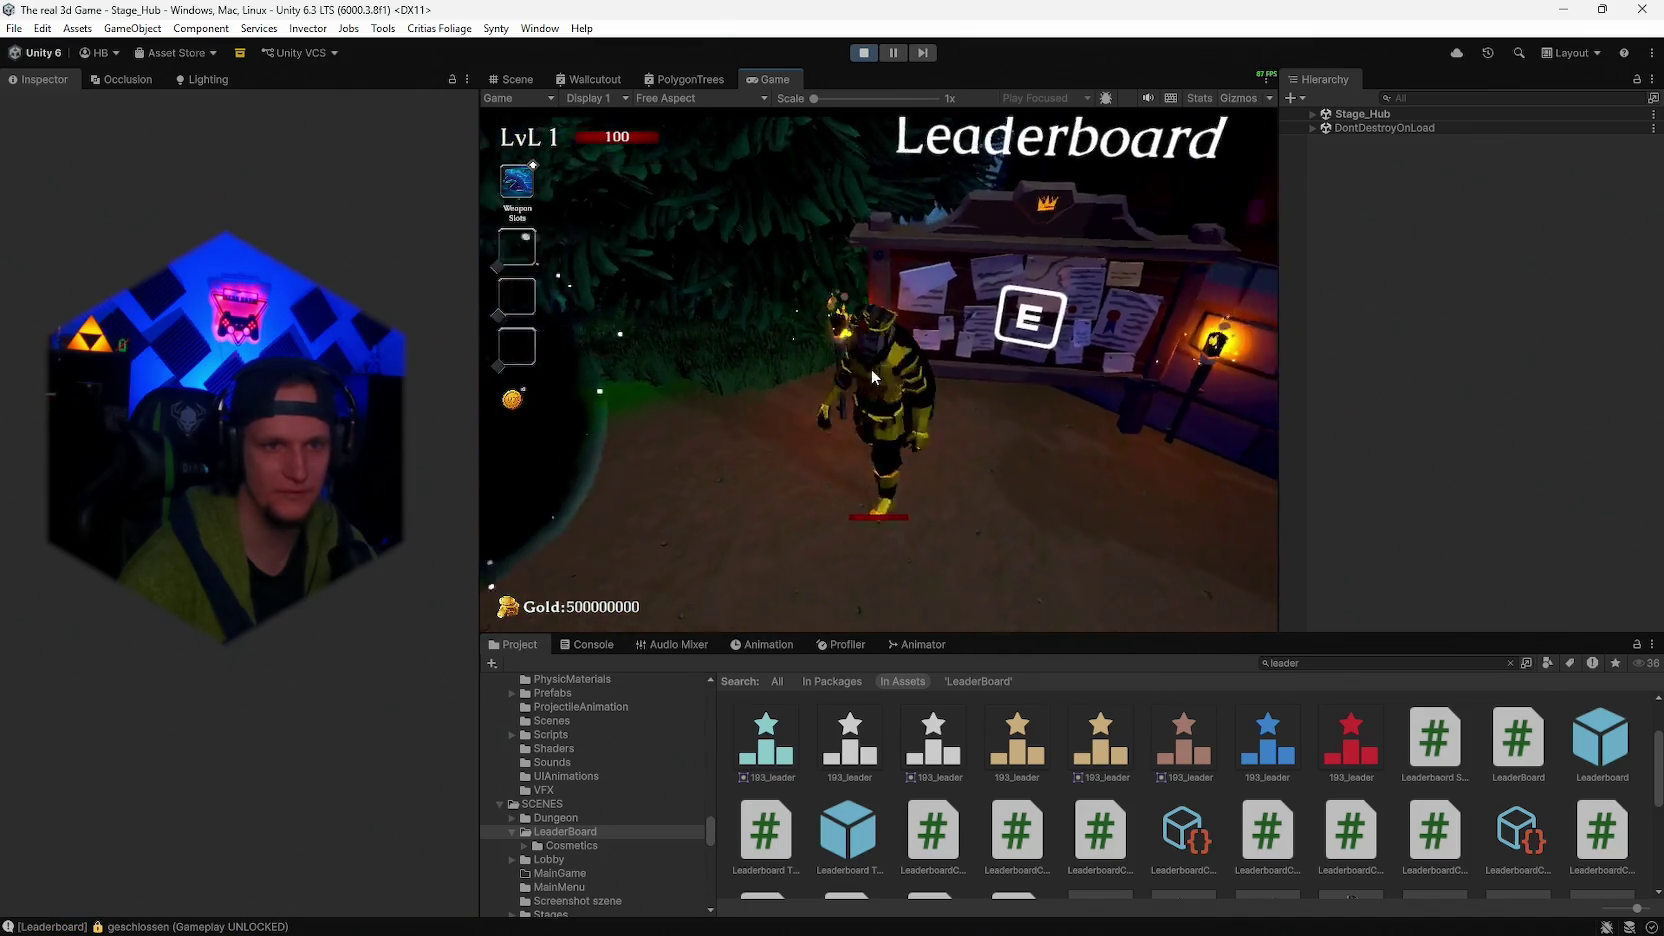
{"action": "key", "text": "w"}
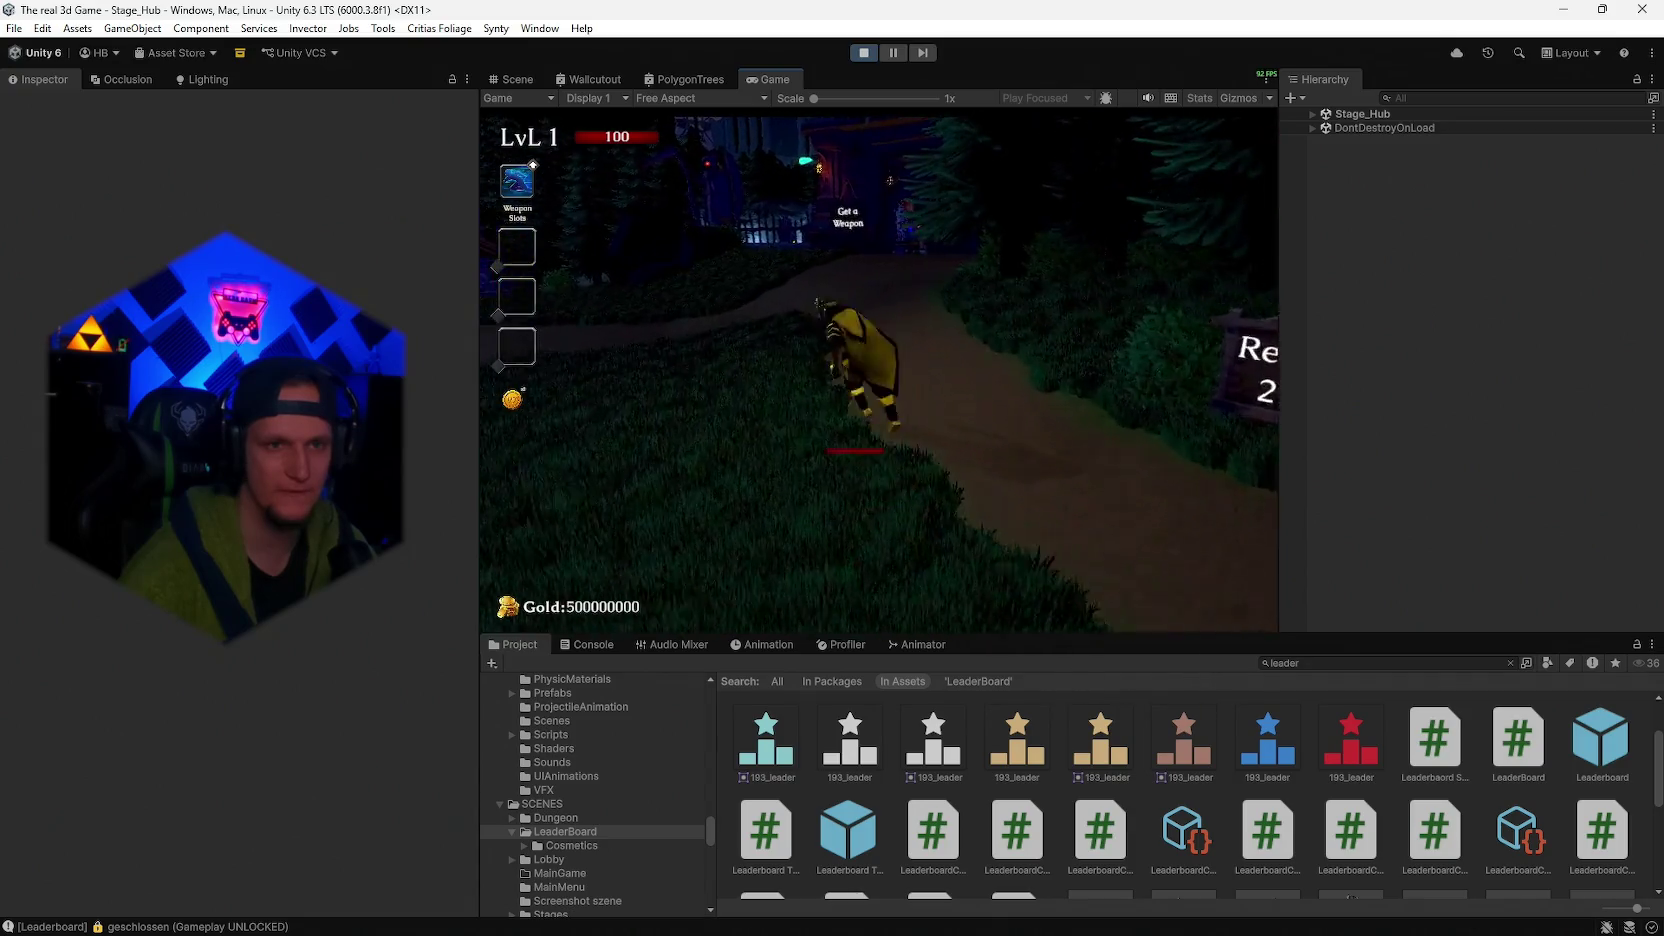
{"action": "key", "text": "w"}
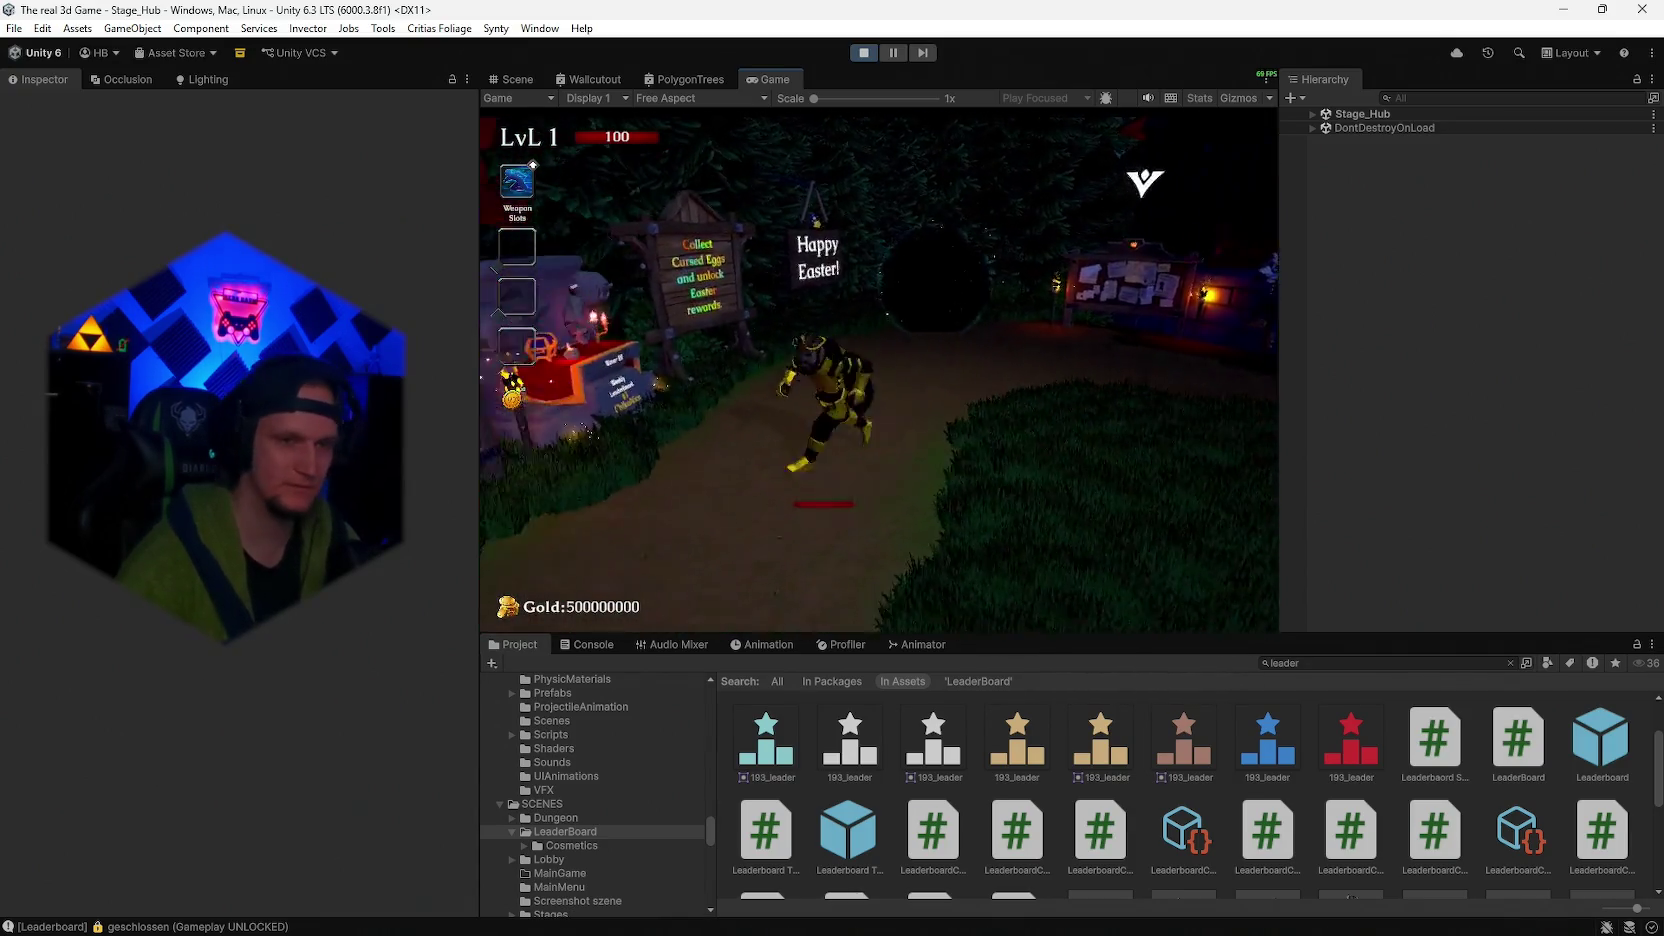
{"action": "key", "text": "w"}
{"action": "key", "text": "w"}
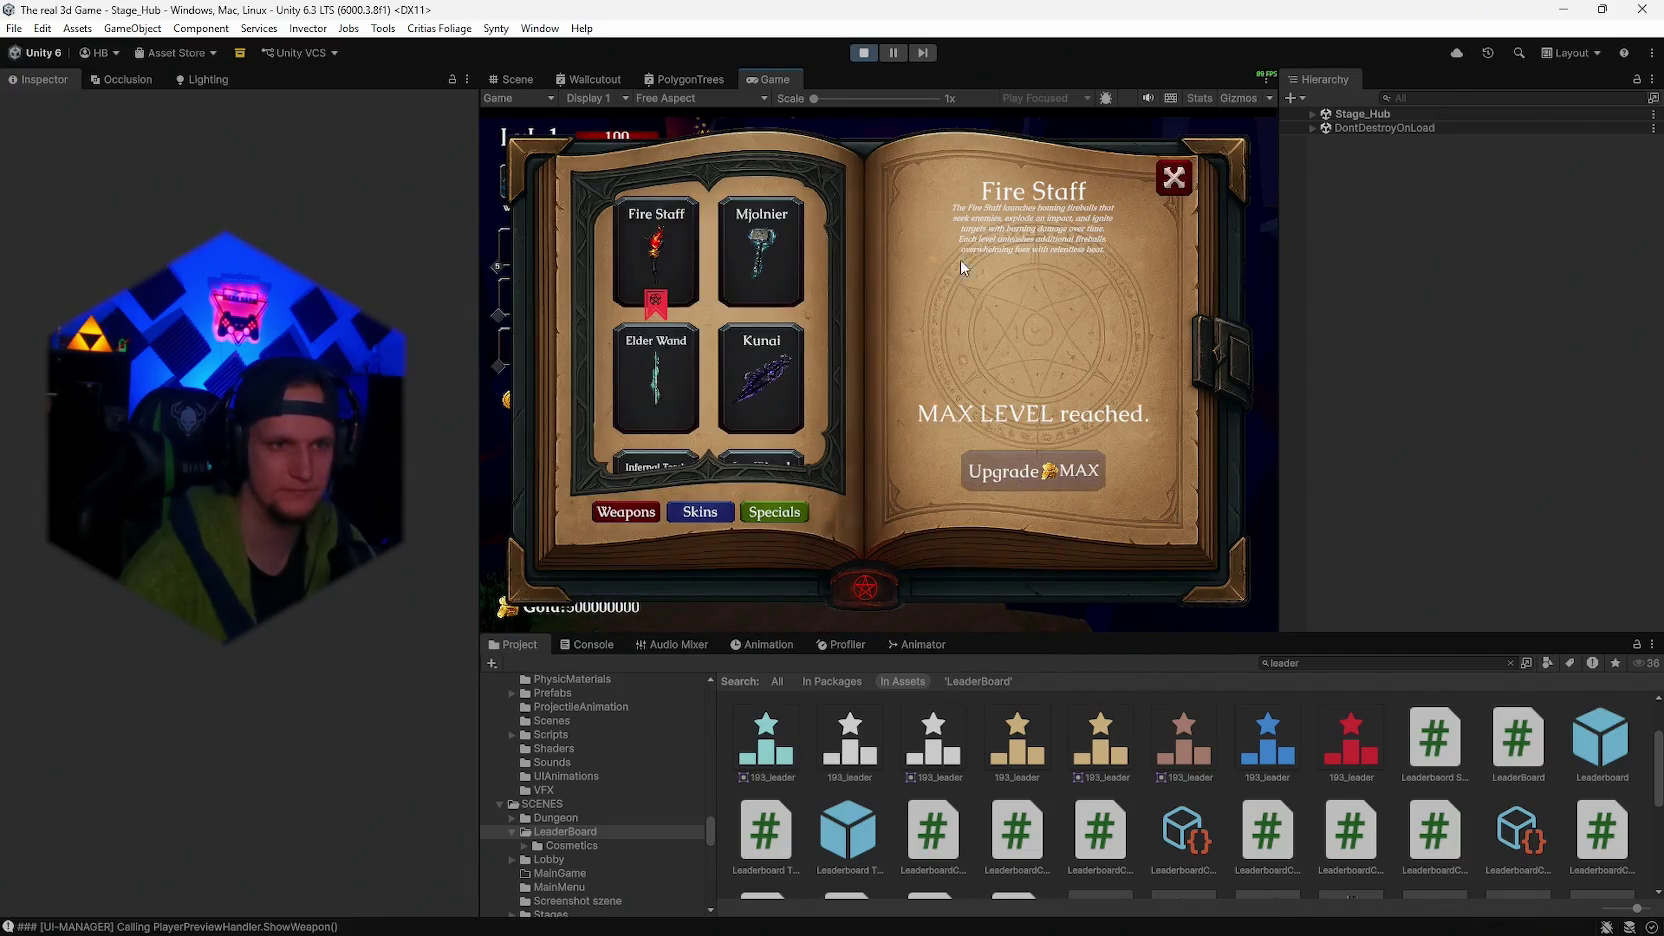
Close the weapon book with the Fire Staff equipped and walk into the Stage 1 portal.
{"action": "left_click", "coordinate": [1174, 178]}
{"action": "key", "text": "w"}
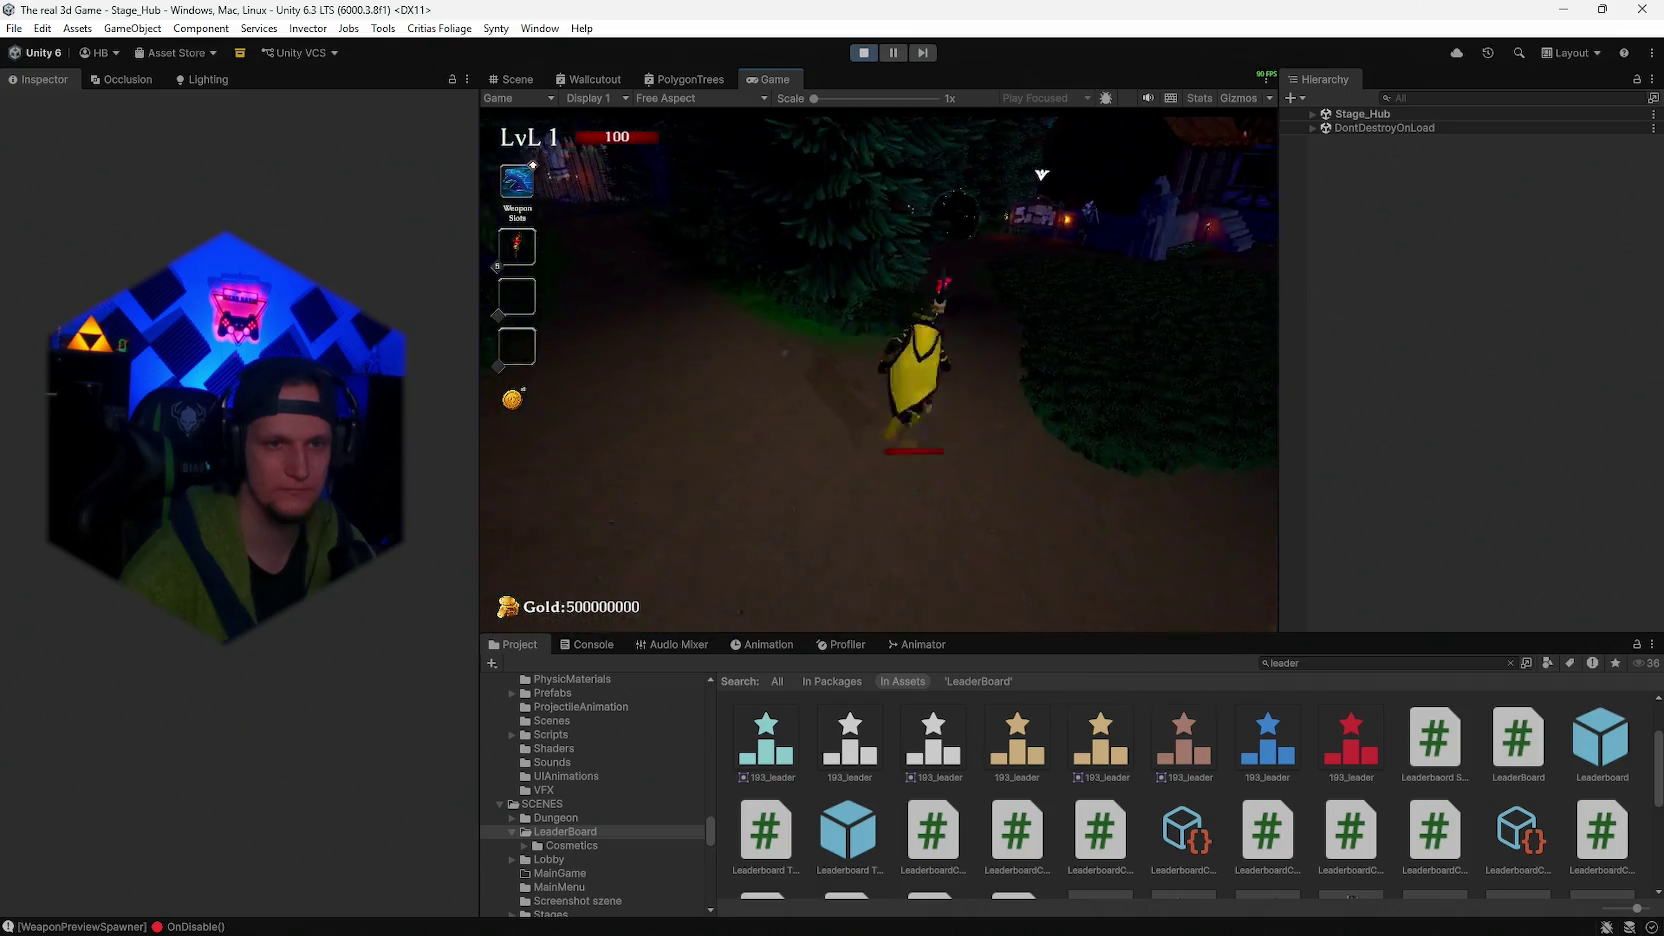
{"action": "key", "text": "w"}
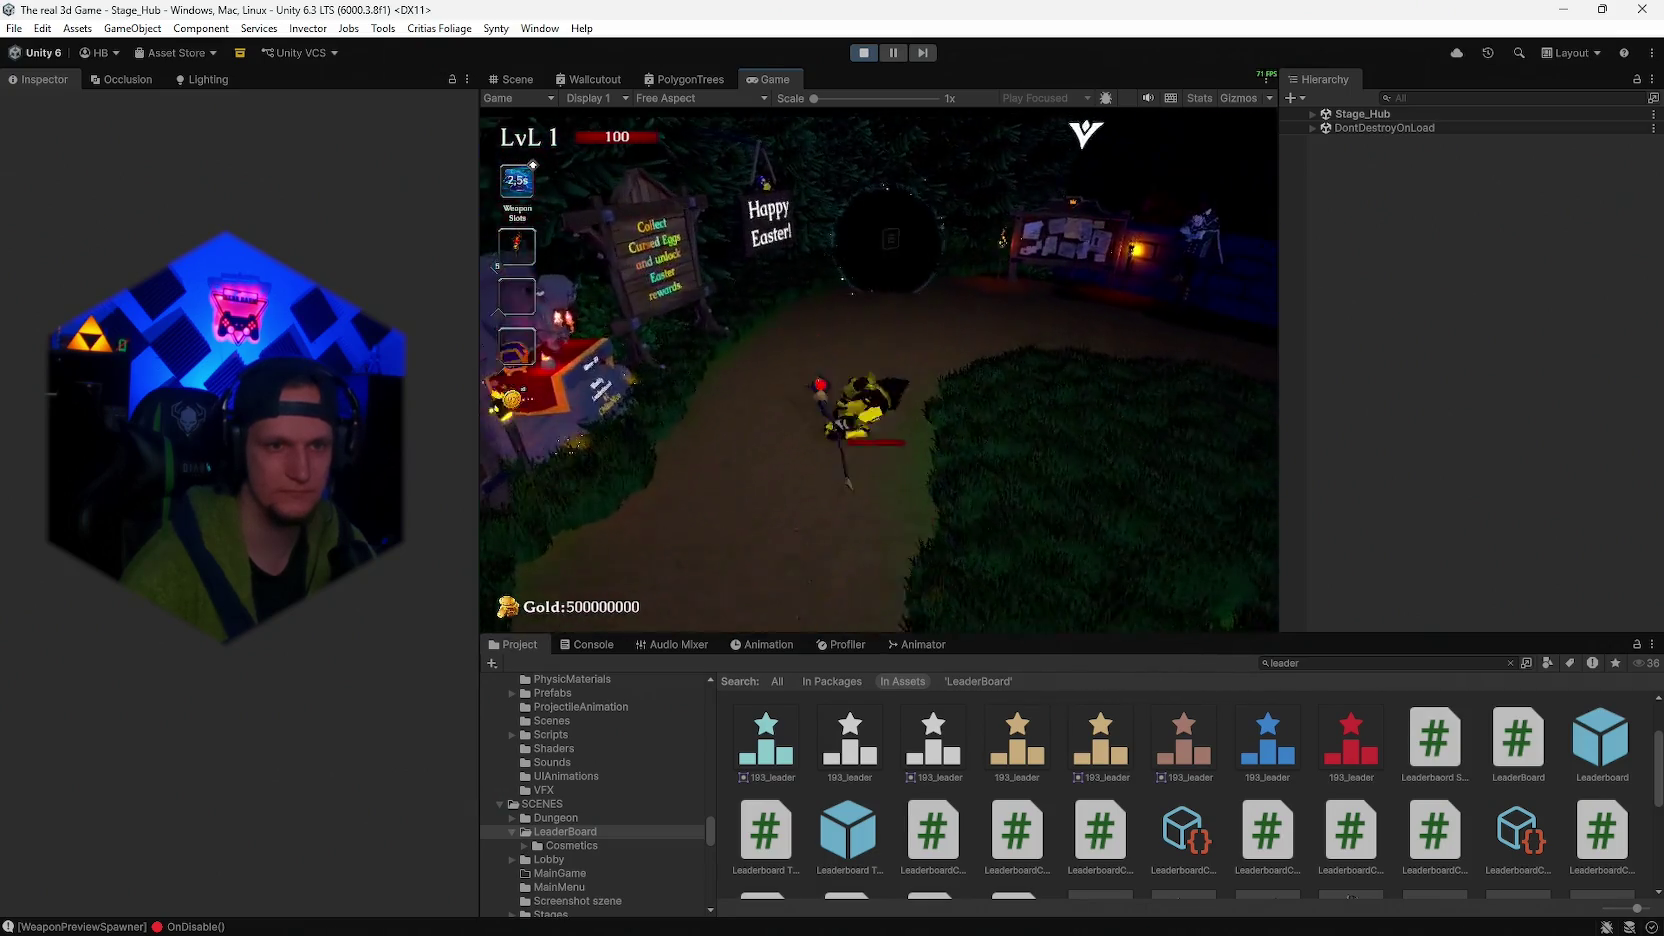
{"action": "key", "text": "w"}
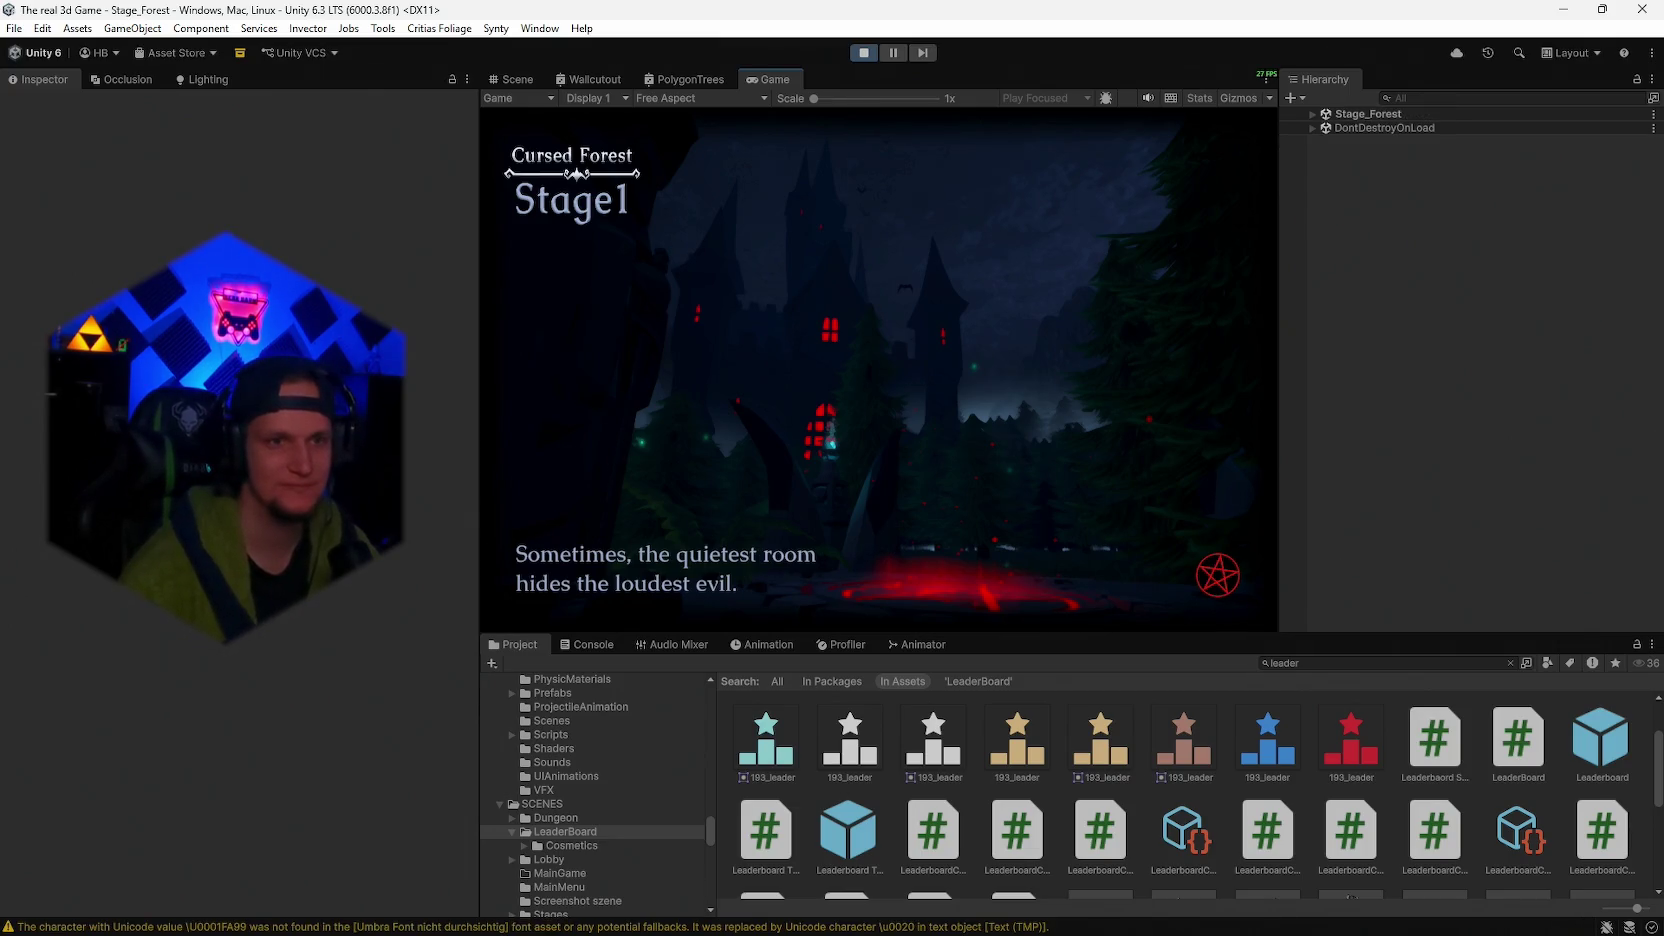
Start Stage 1, move briefly, then pause, die, and end the run back to the hub.
{"action": "left_click", "coordinate": [878, 370]}
{"action": "key", "text": "w"}
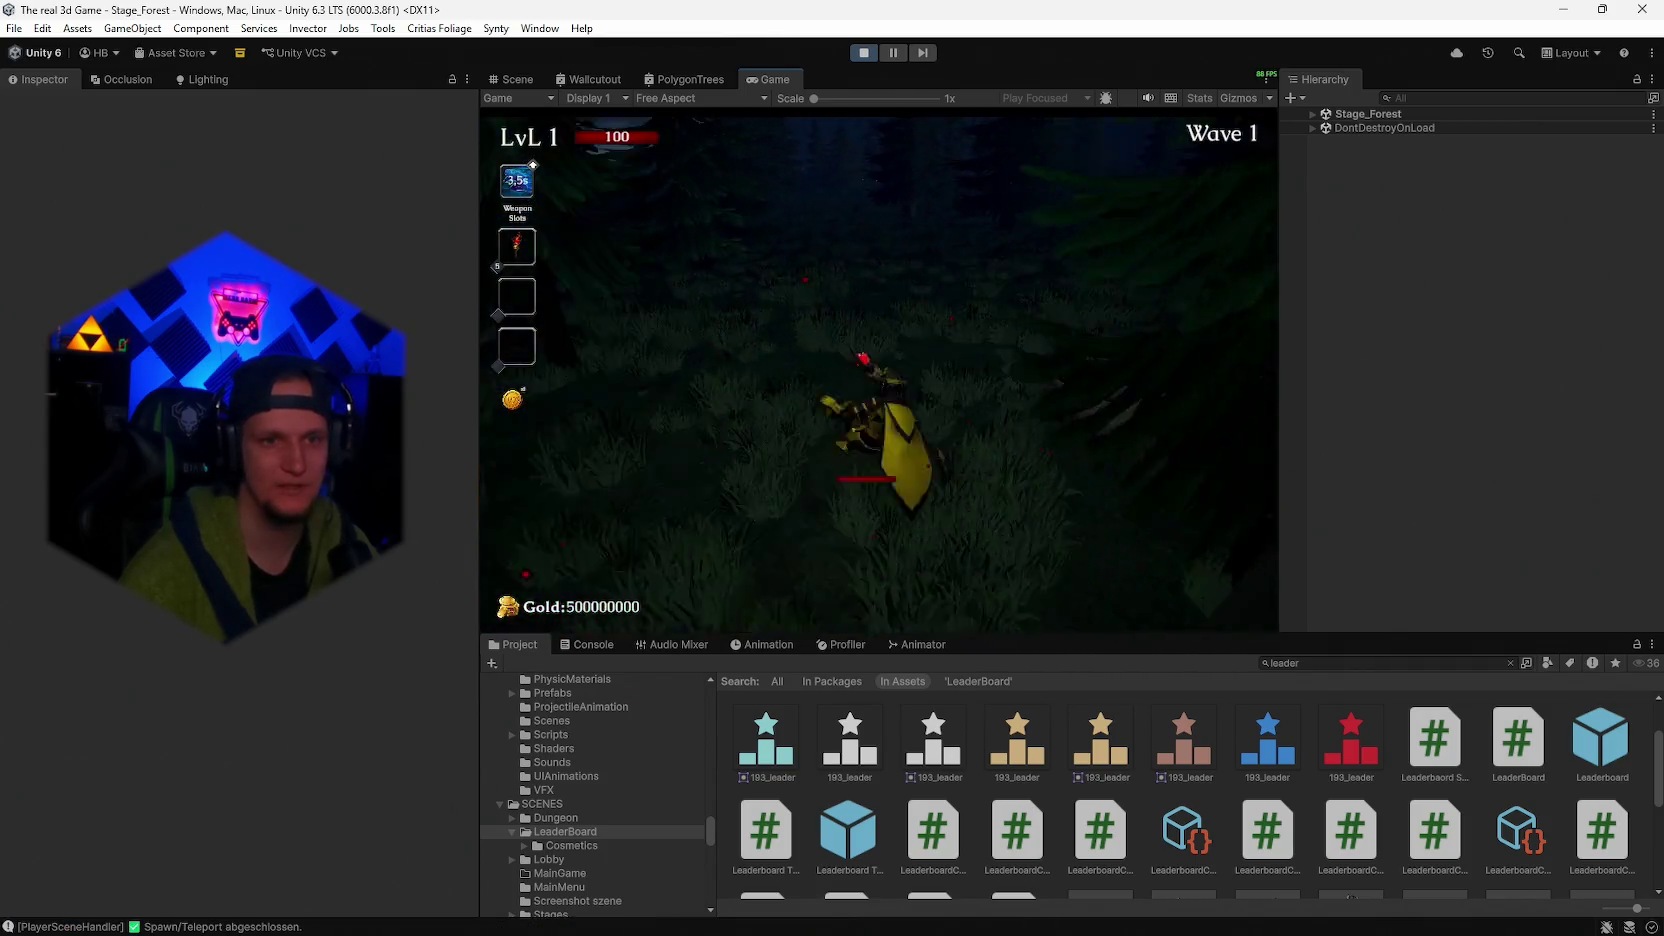
{"action": "key", "text": "w"}
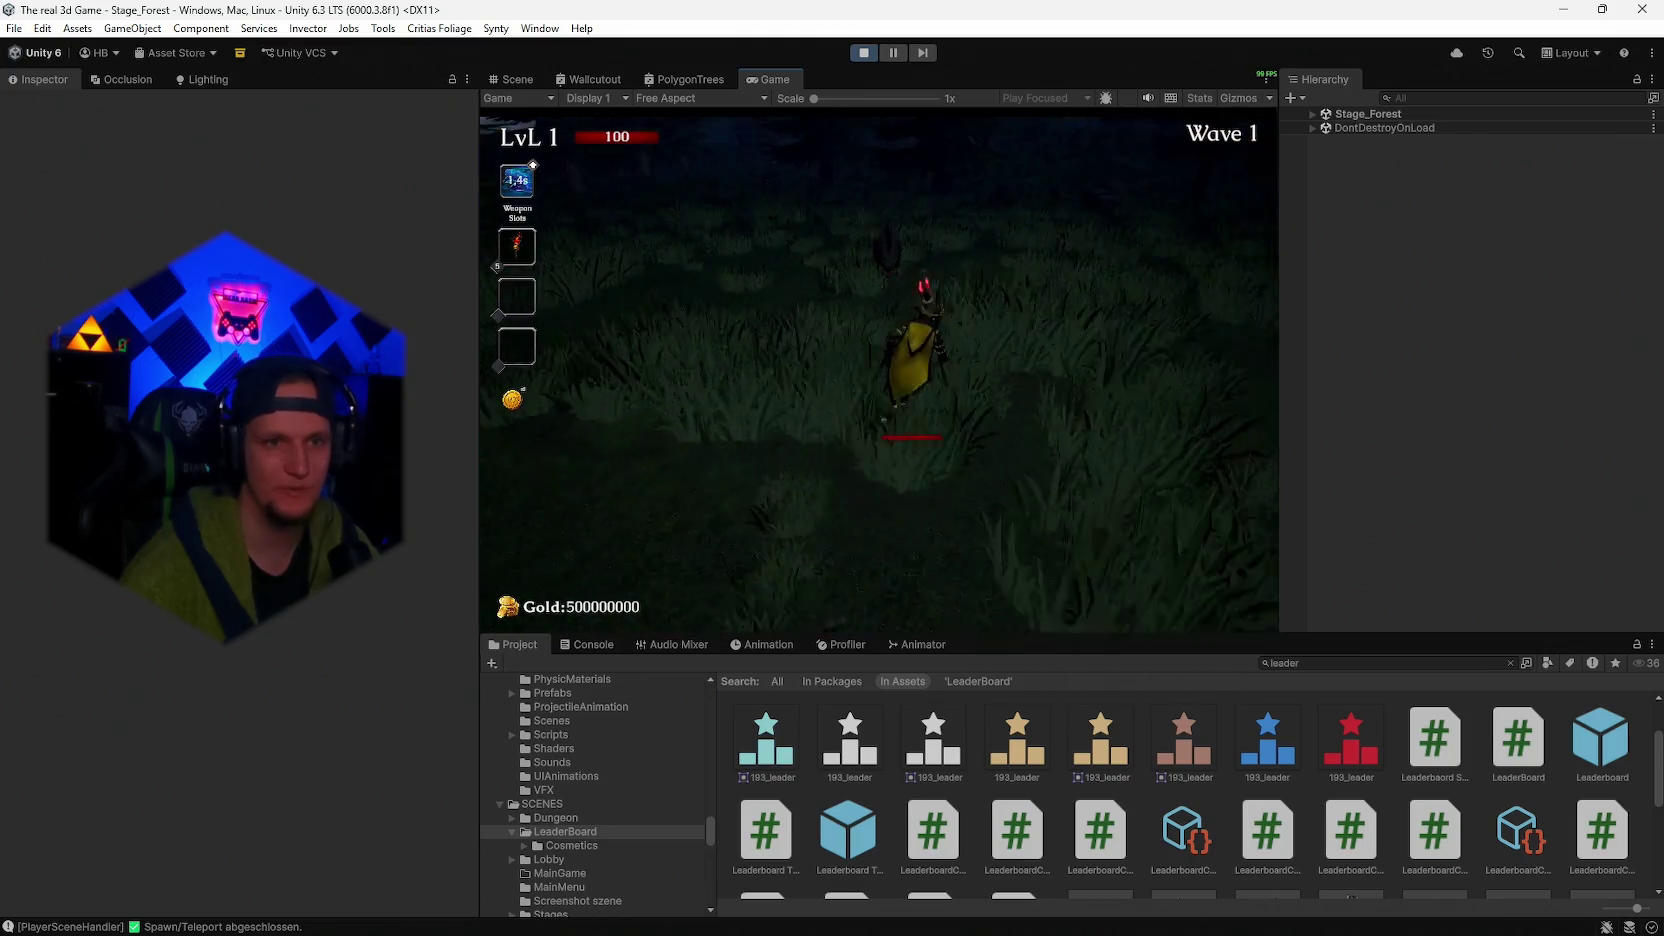
{"action": "key", "text": "Escape"}
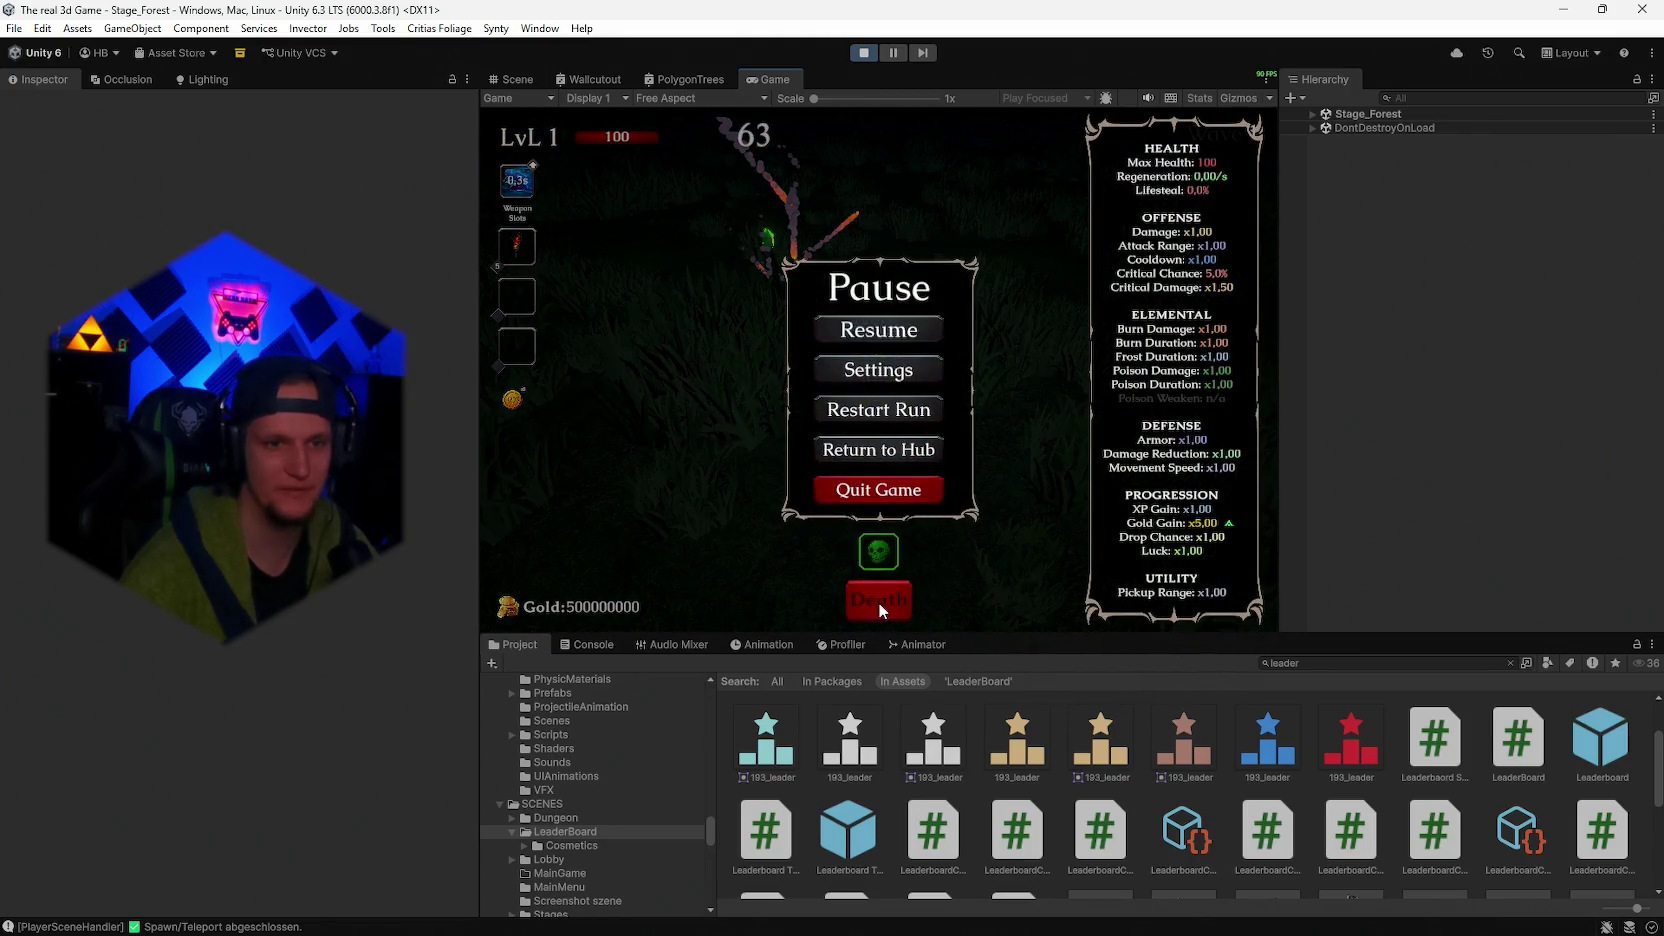
{"action": "left_click", "coordinate": [880, 604]}
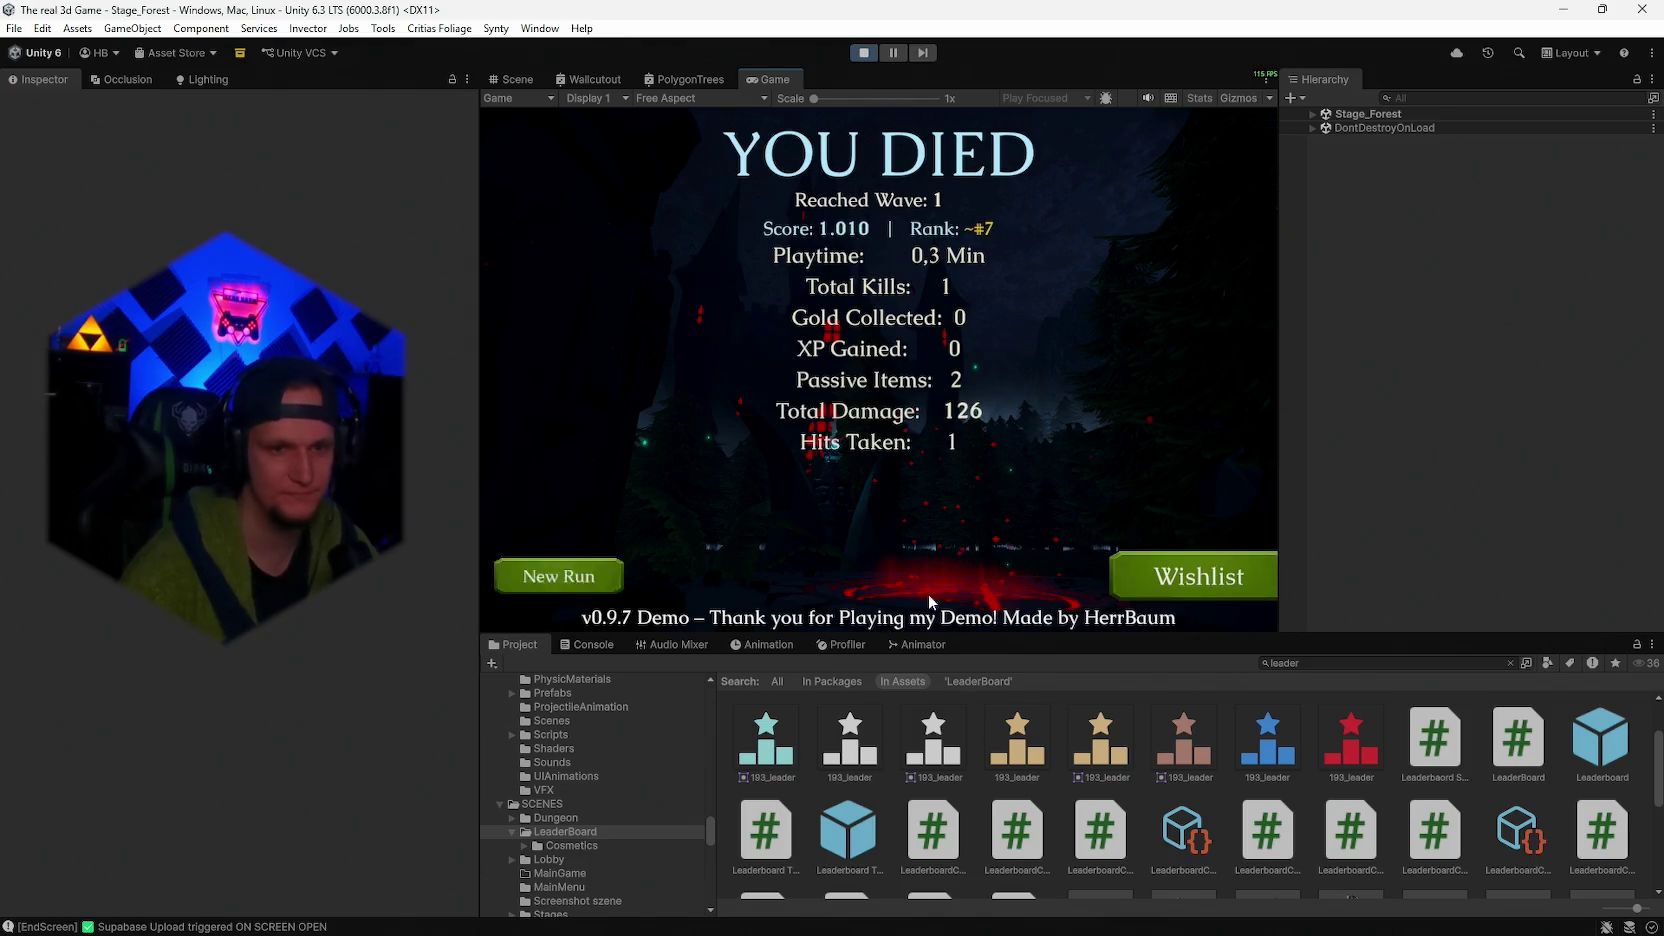
{"action": "left_click", "coordinate": [775, 576]}
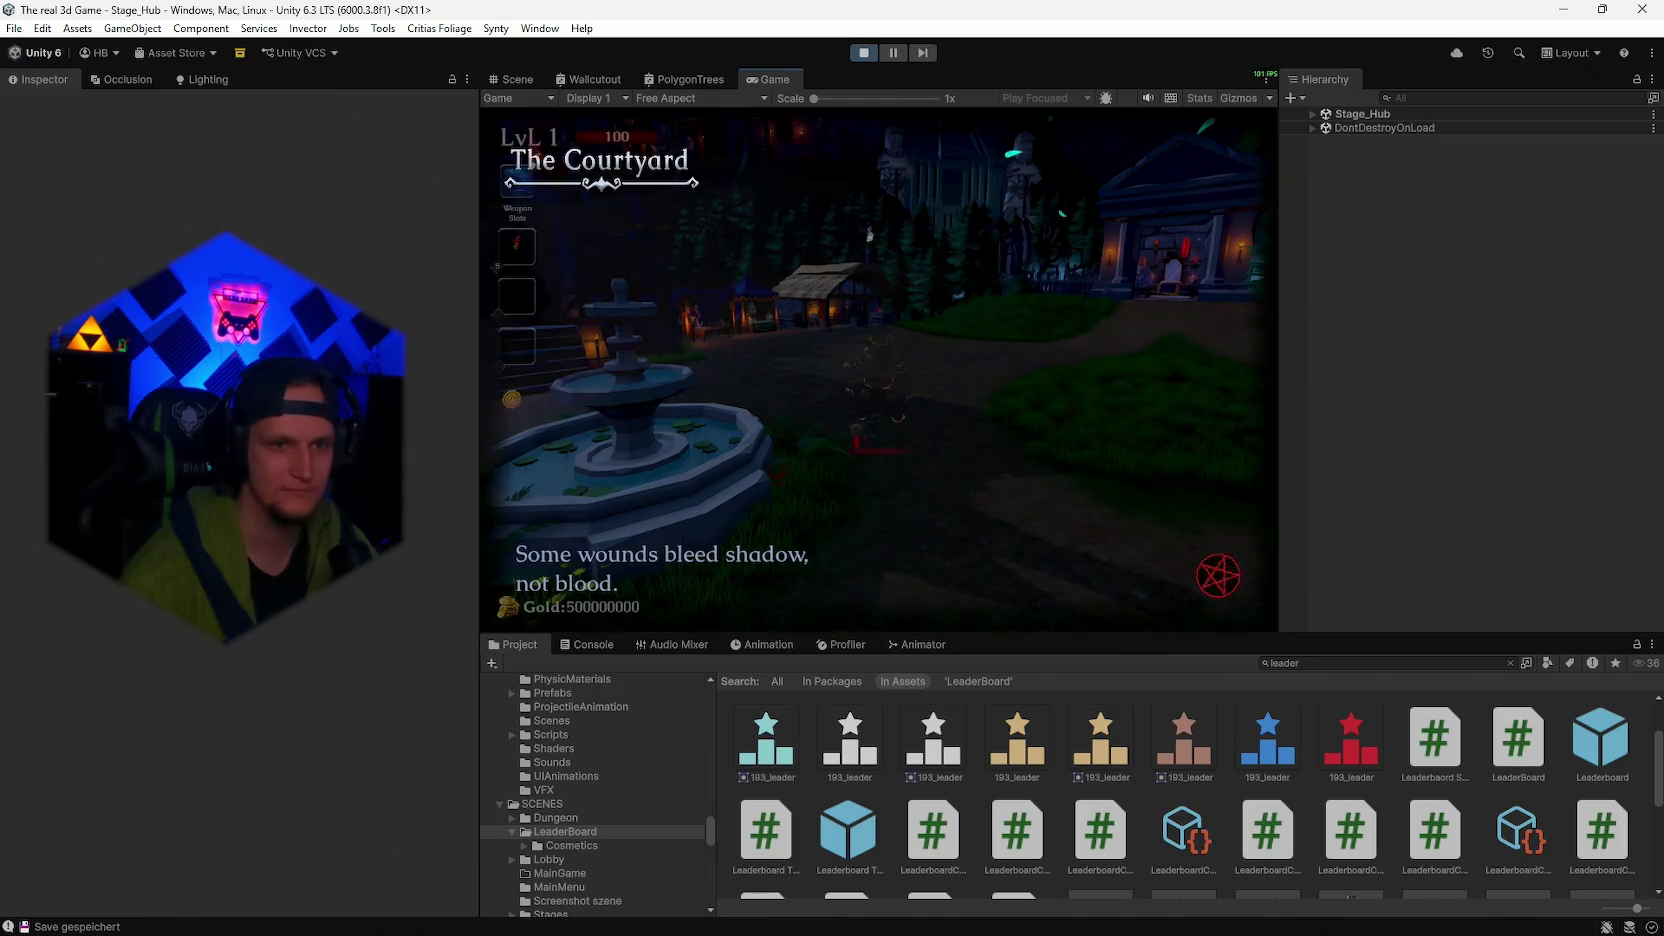
Open the in-game leaderboard and filter it to the Global Fire Staff ranking.
{"action": "key", "text": "w"}
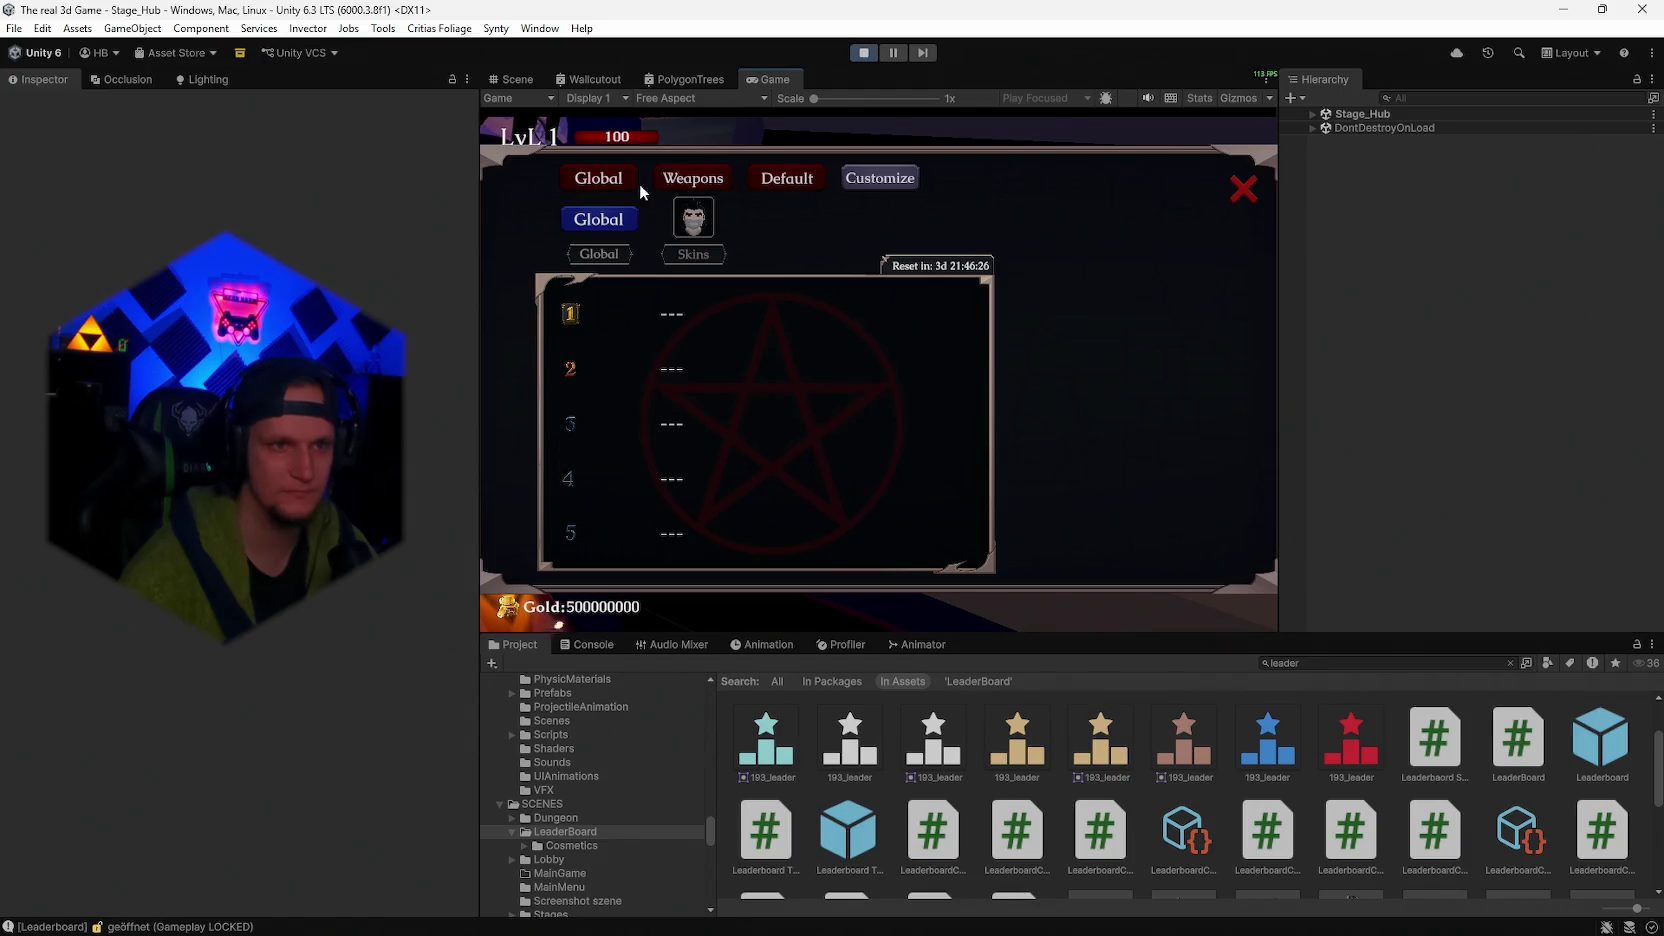
{"action": "left_click", "coordinate": [606, 177]}
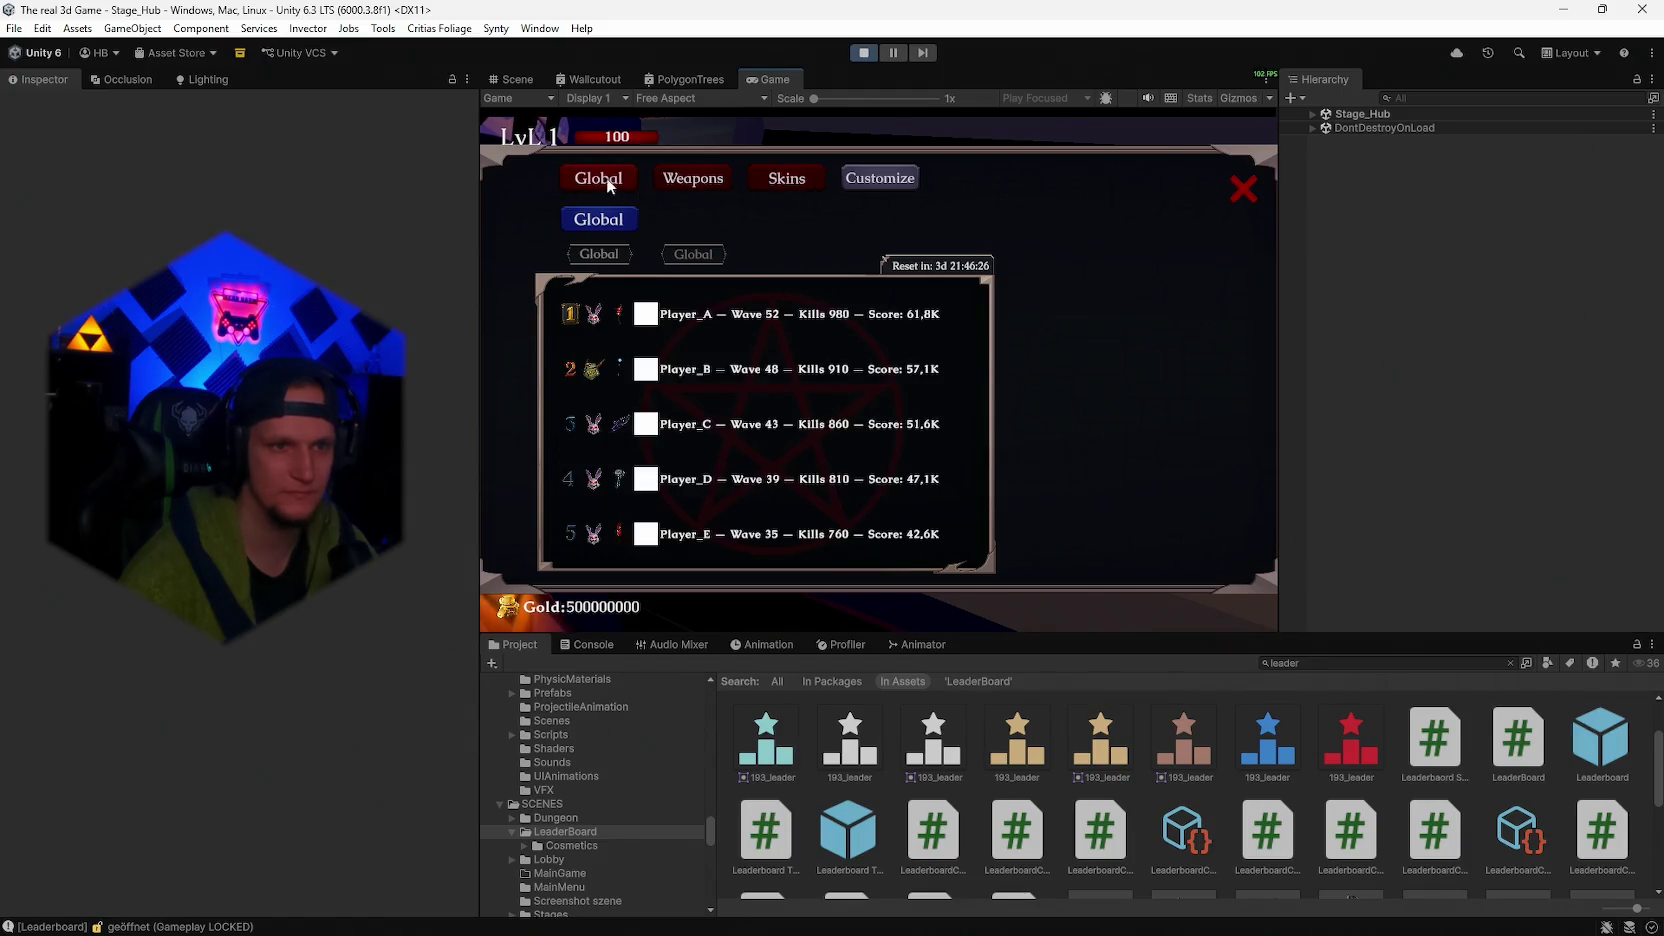
{"action": "left_click", "coordinate": [691, 180]}
Equip the Red Banner in Customize > Banners and show the Console log.
{"action": "left_click", "coordinate": [874, 179]}
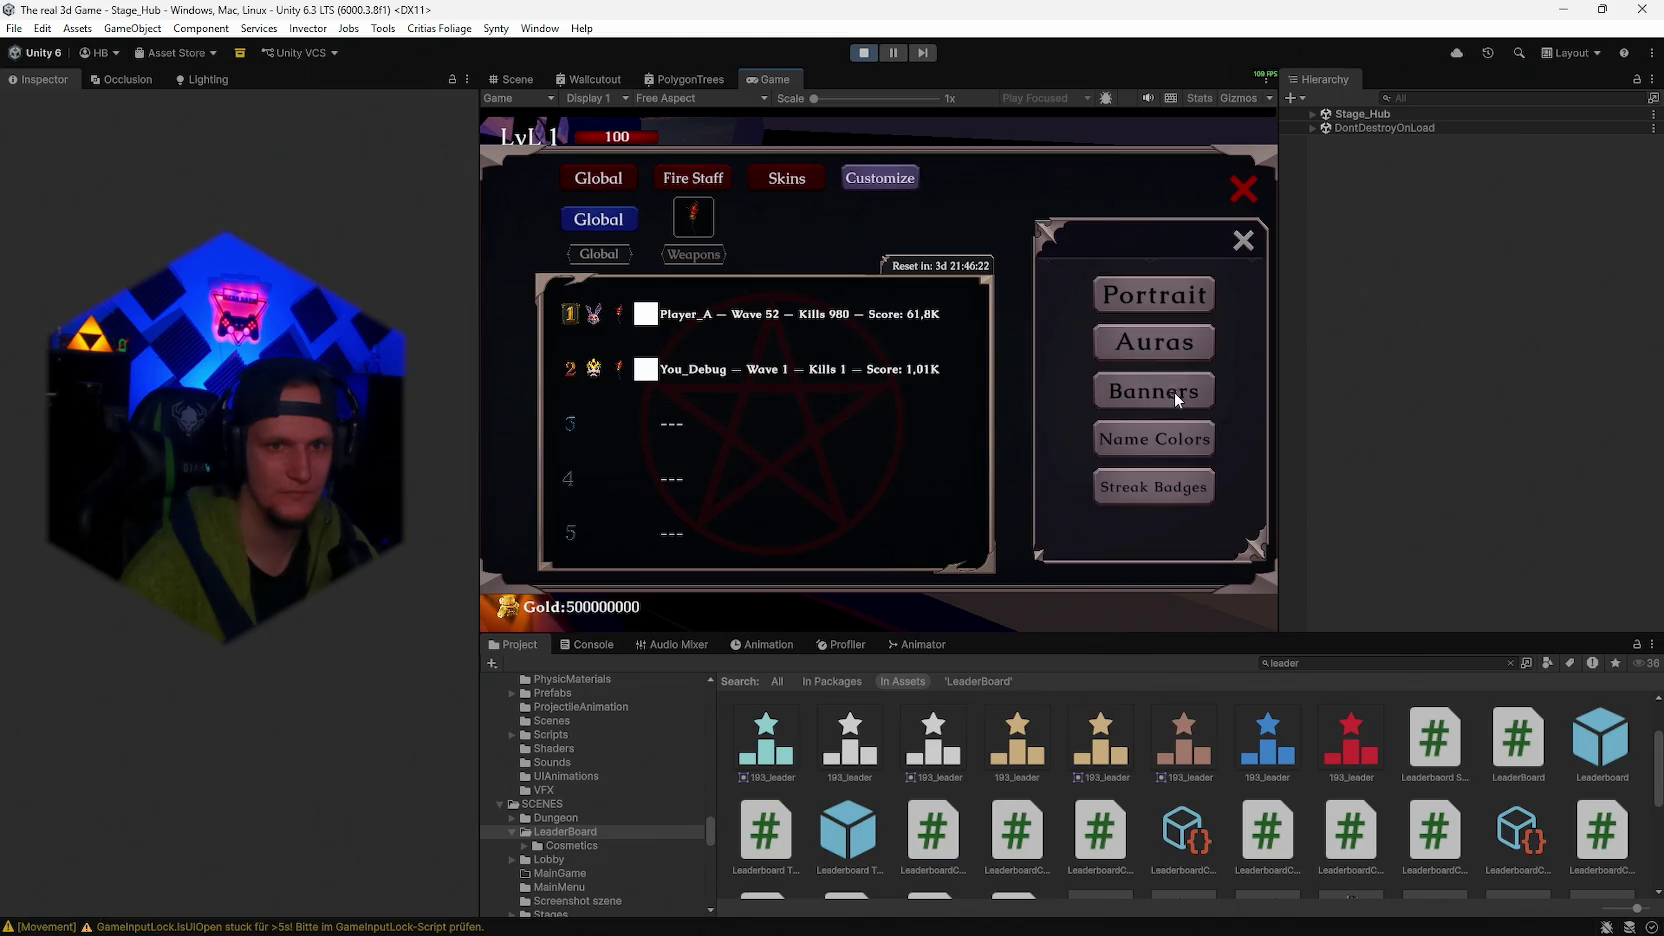
{"action": "left_click", "coordinate": [1167, 395]}
{"action": "left_click", "coordinate": [1156, 299]}
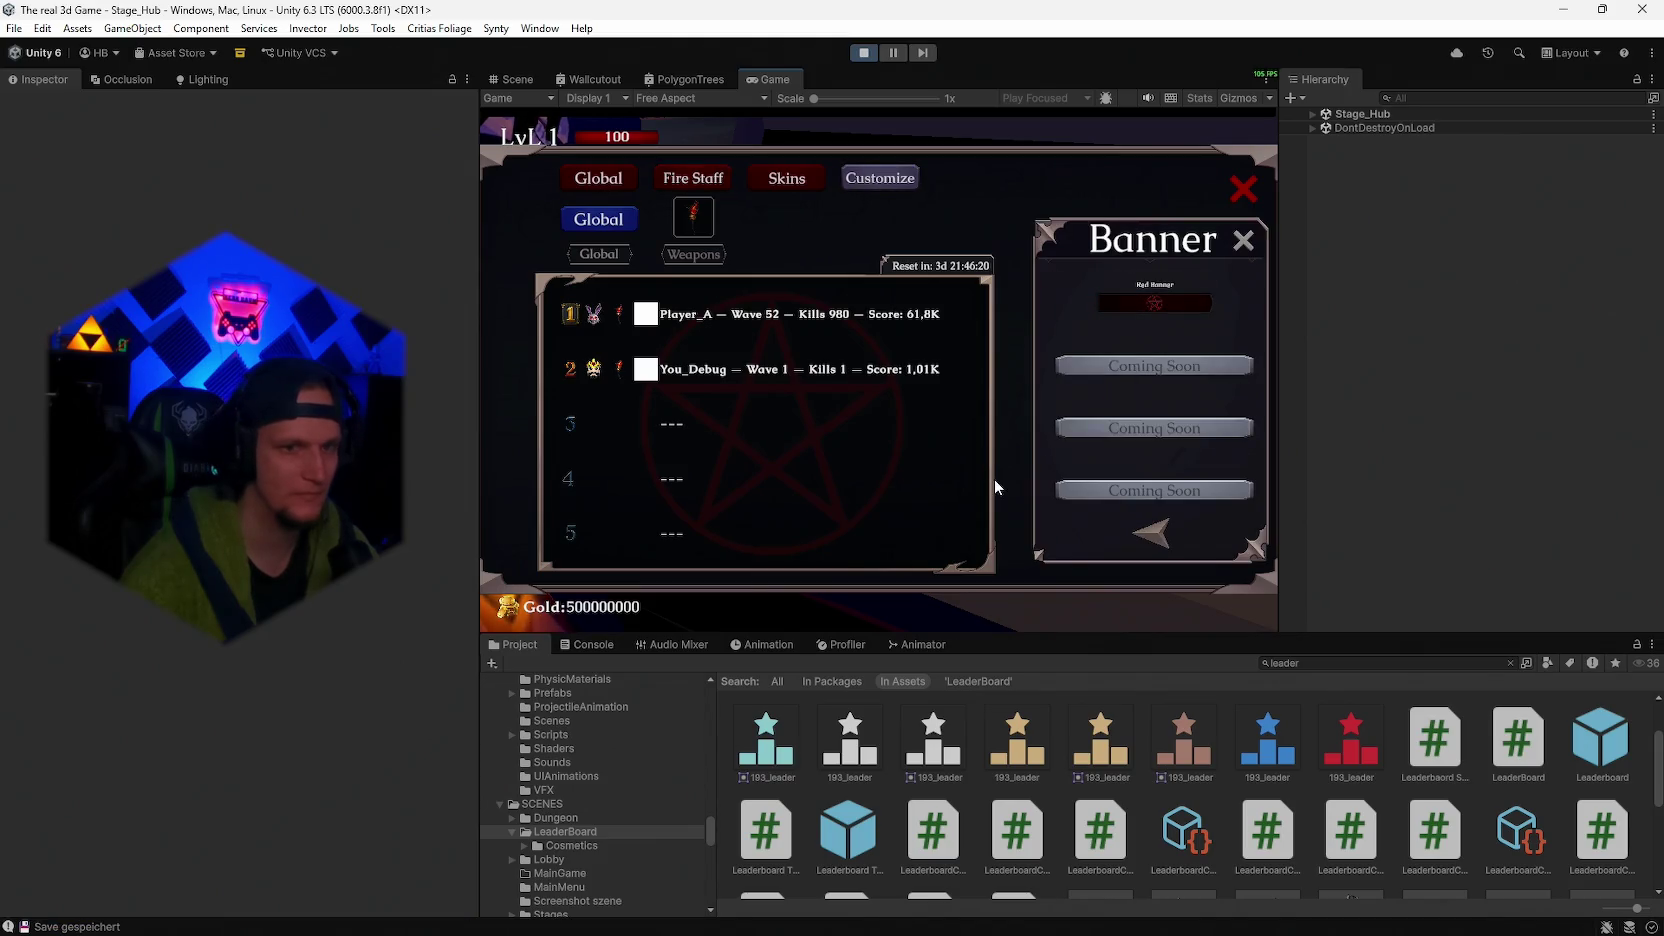
{"action": "left_click", "coordinate": [593, 644]}
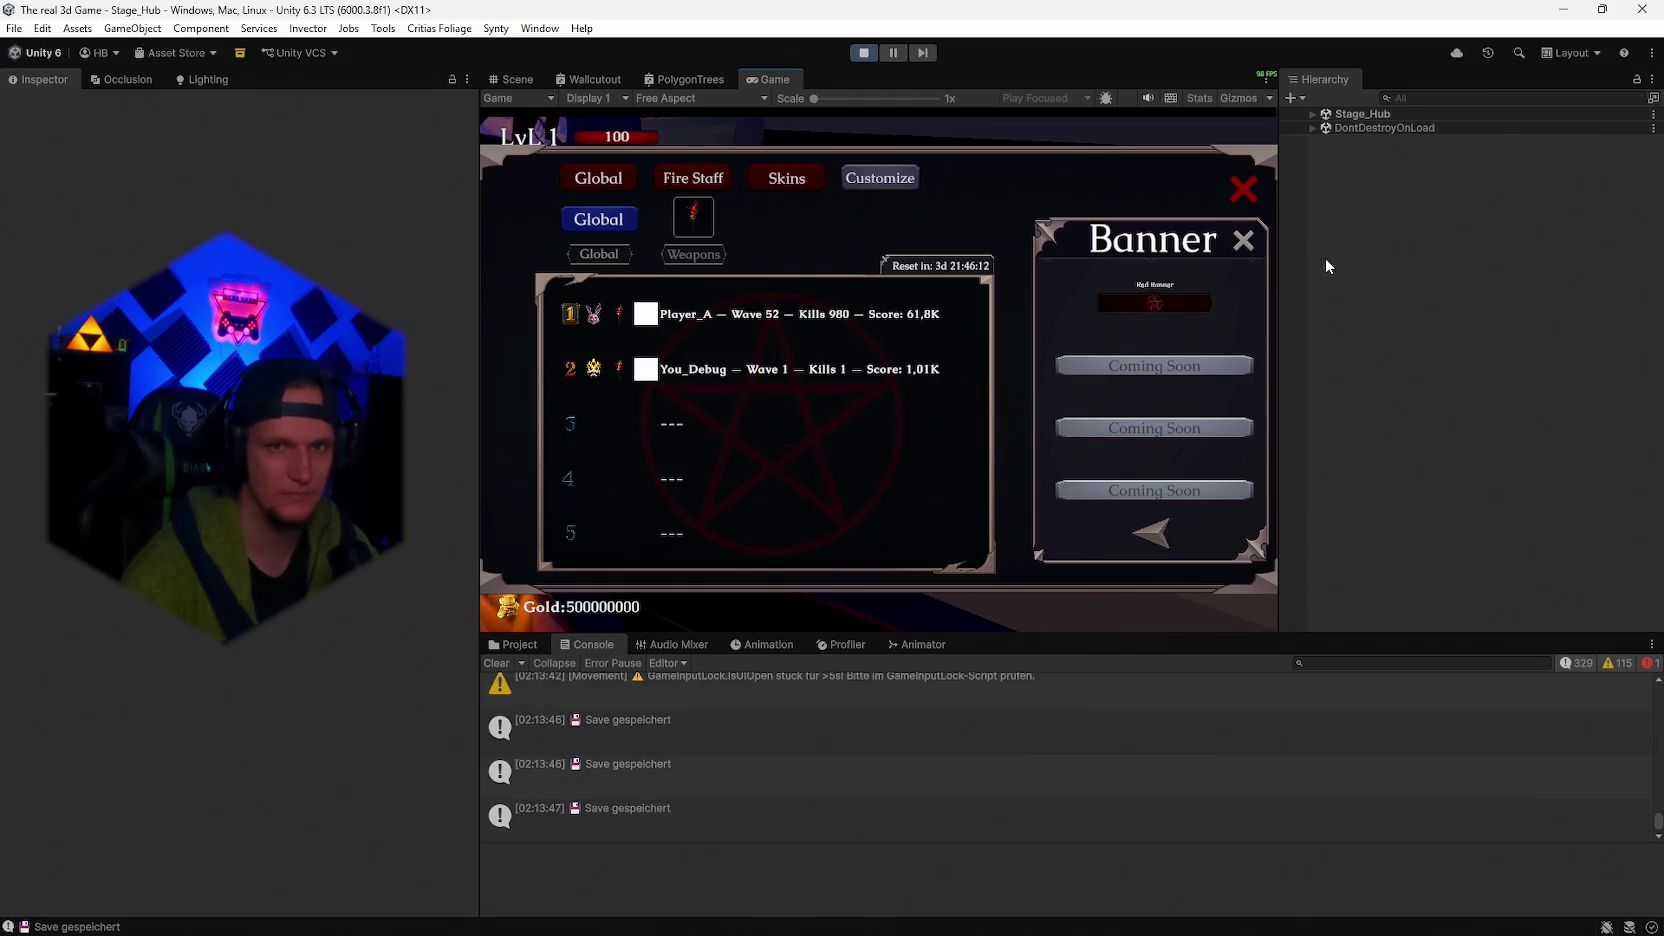
Search the Hierarchy for 'youader' and select the Leaderboard object.
{"action": "left_click", "coordinate": [1311, 128]}
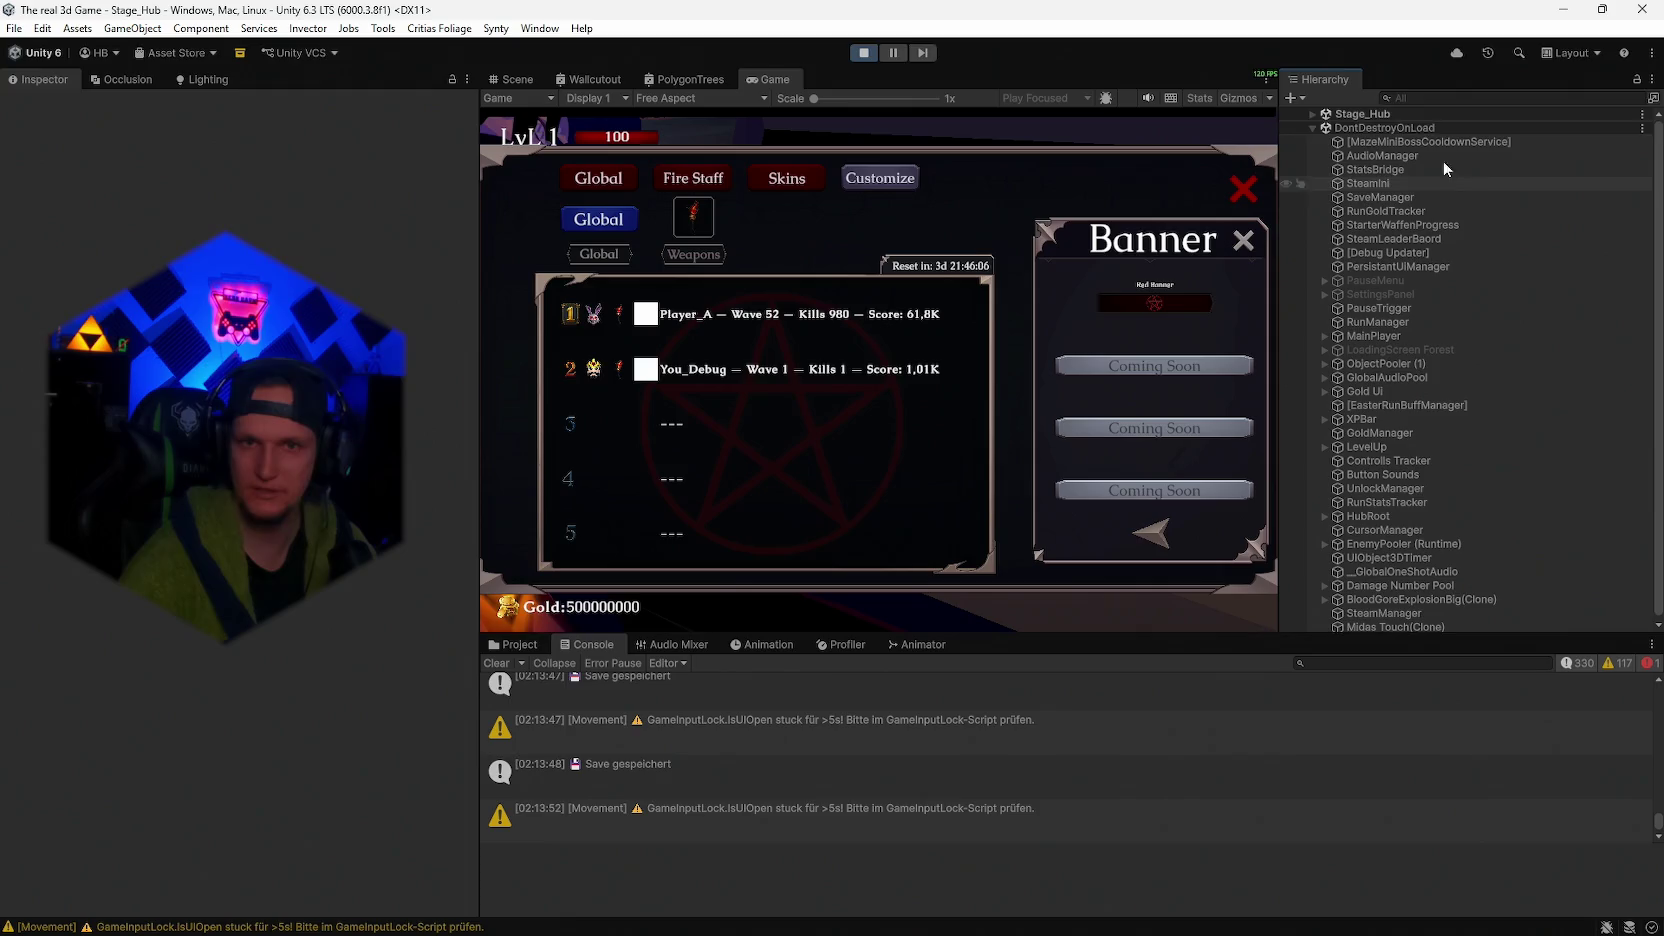
{"action": "left_click", "coordinate": [1428, 100]}
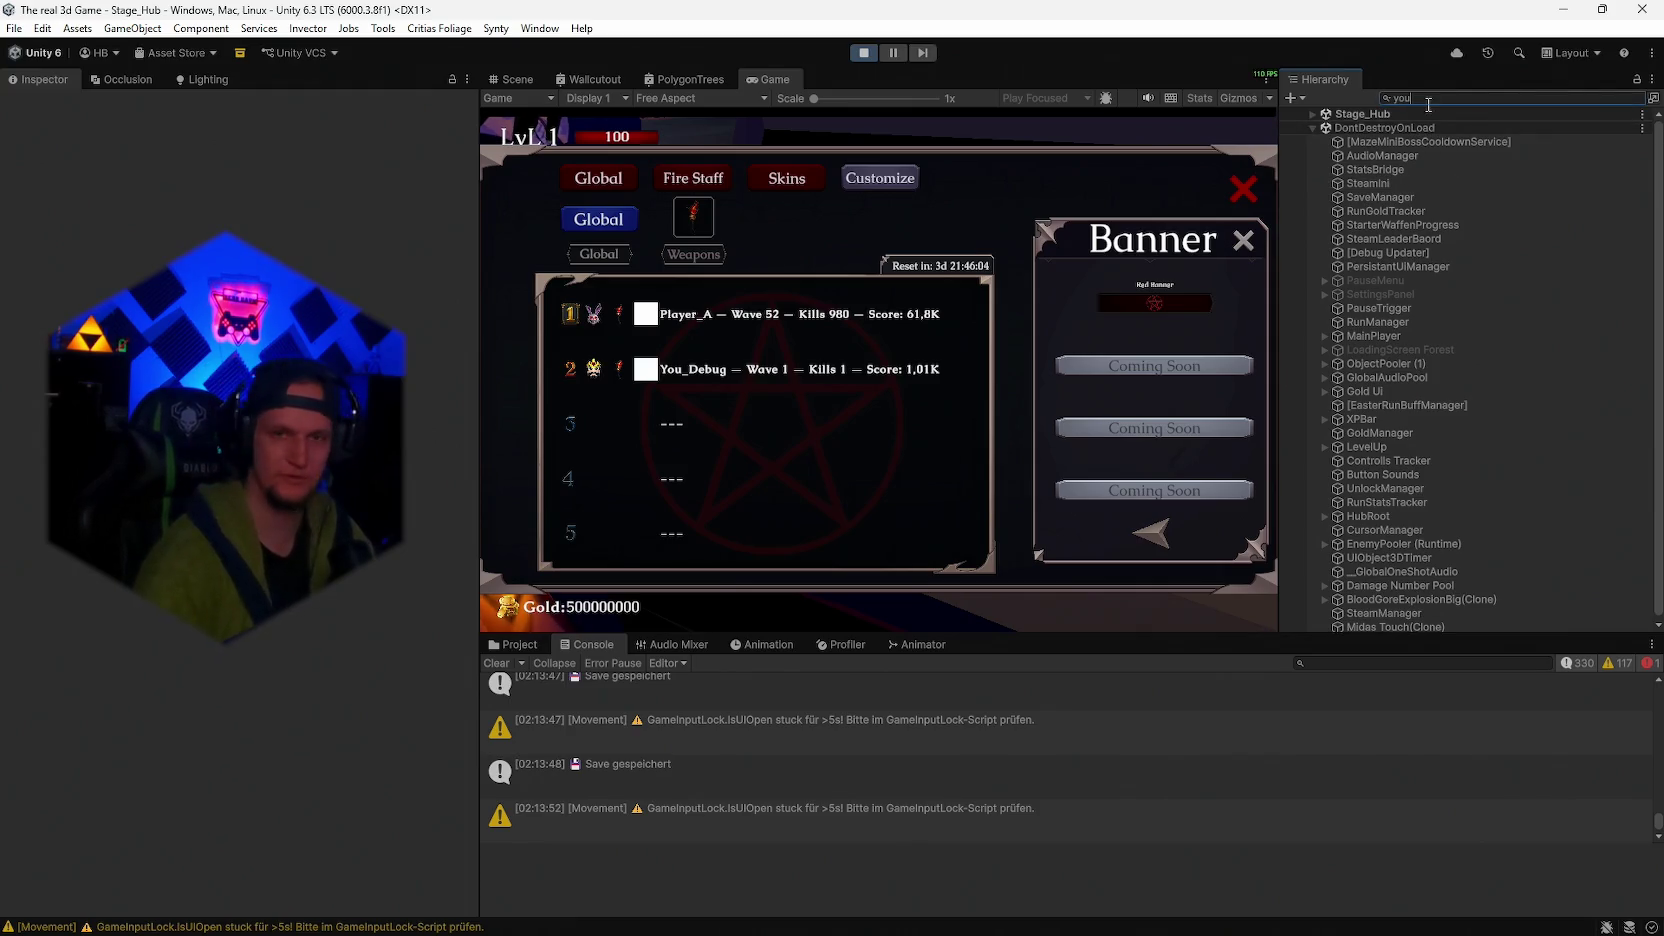
{"action": "type", "text": "you"}
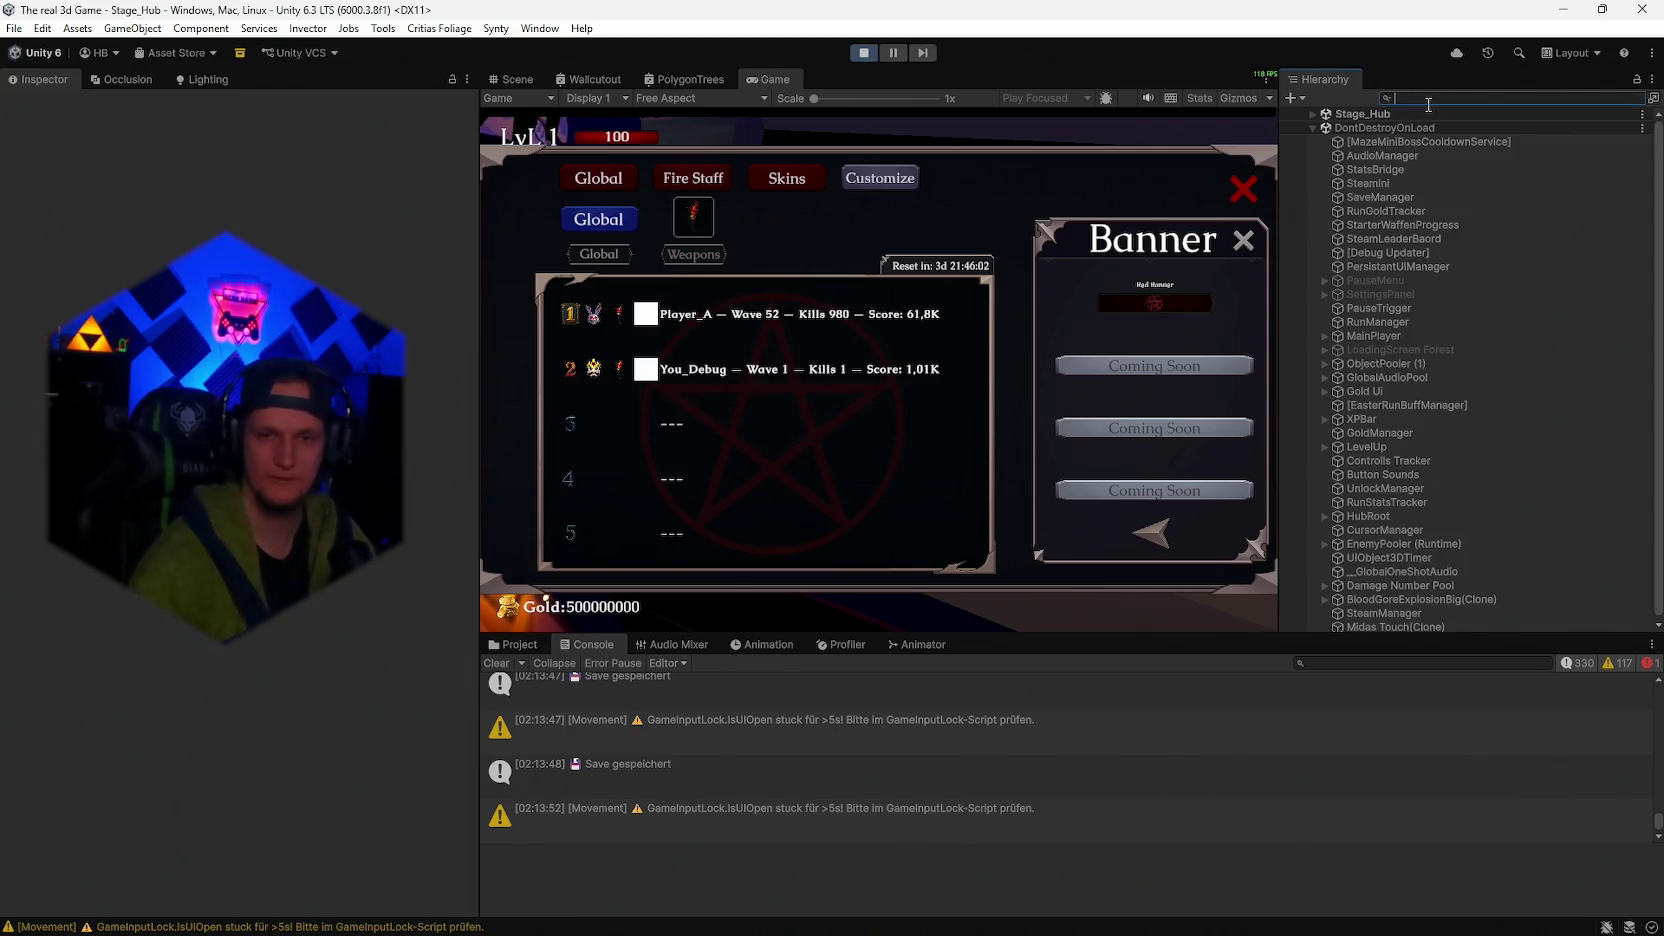
{"action": "type", "text": "ader"}
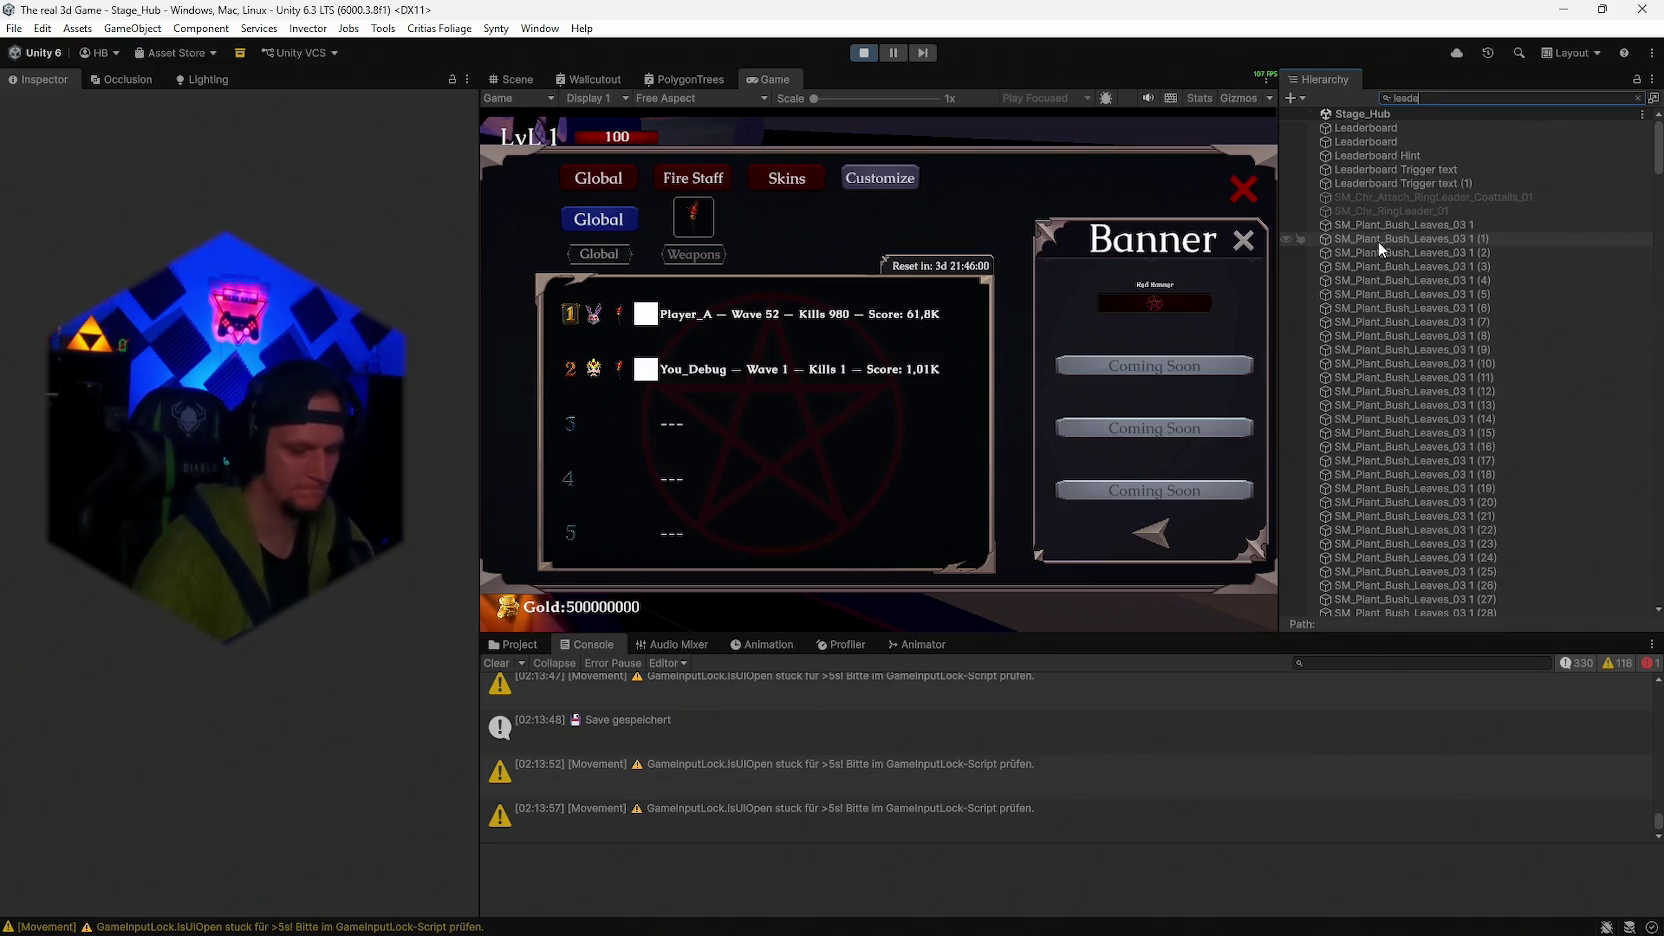
{"action": "left_click", "coordinate": [1368, 141]}
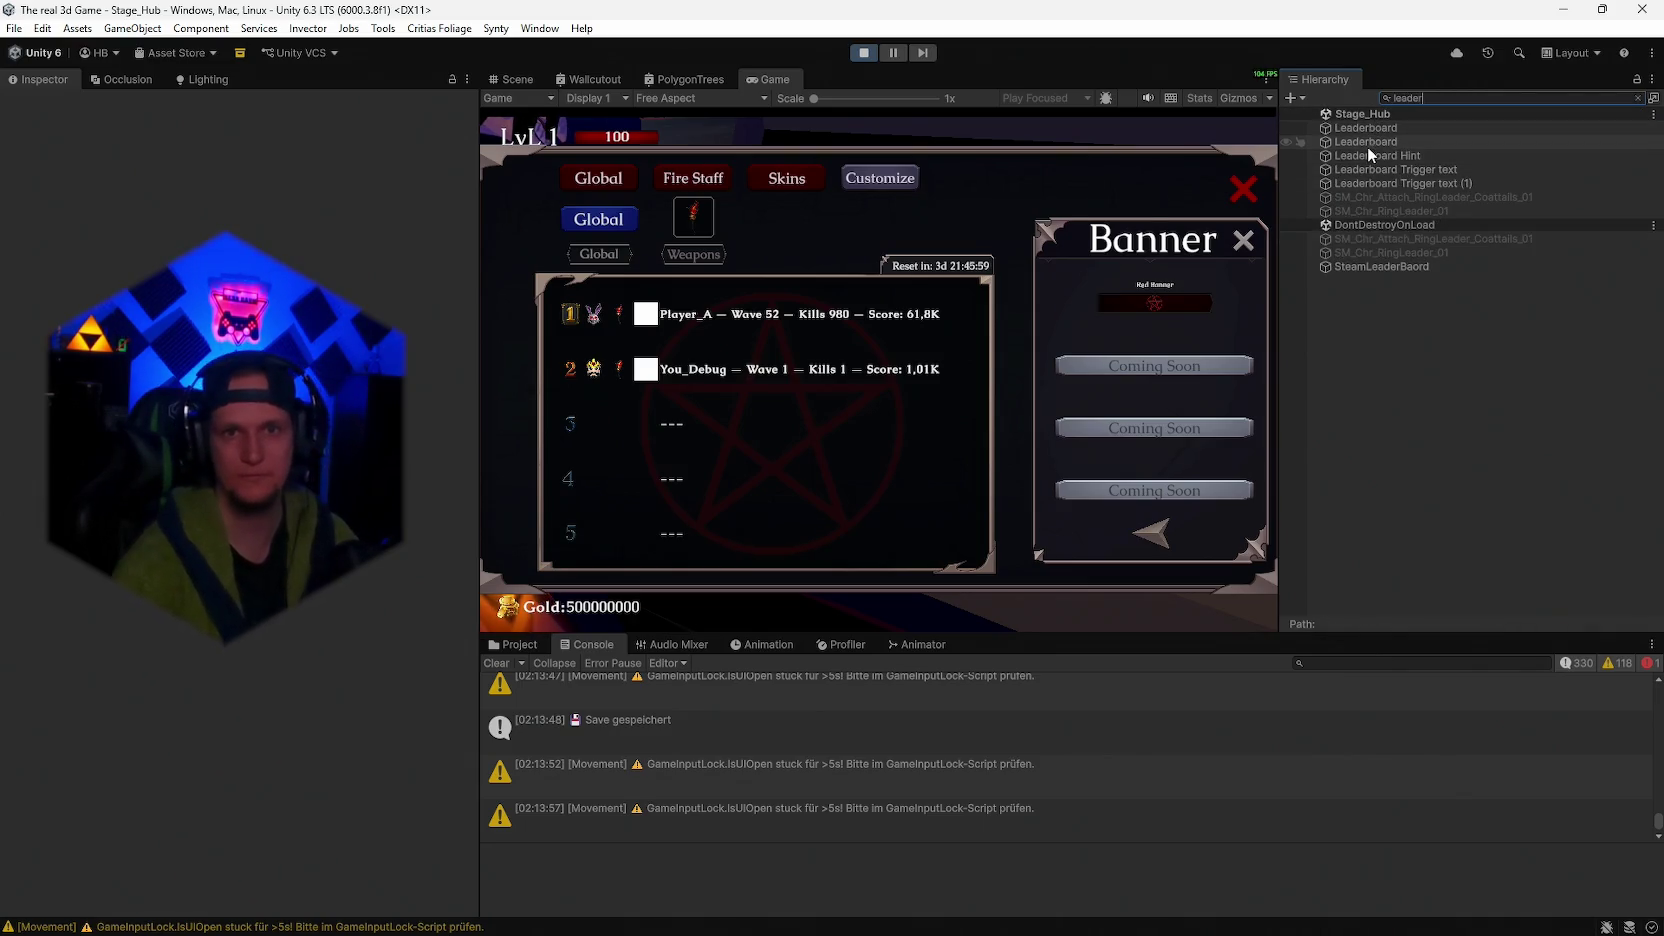
{"action": "left_click", "coordinate": [1457, 97]}
{"action": "key", "text": "BackSpace"}
{"action": "scroll", "coordinate": [1384, 413], "scroll_direction": "down", "scroll_amount": 5}
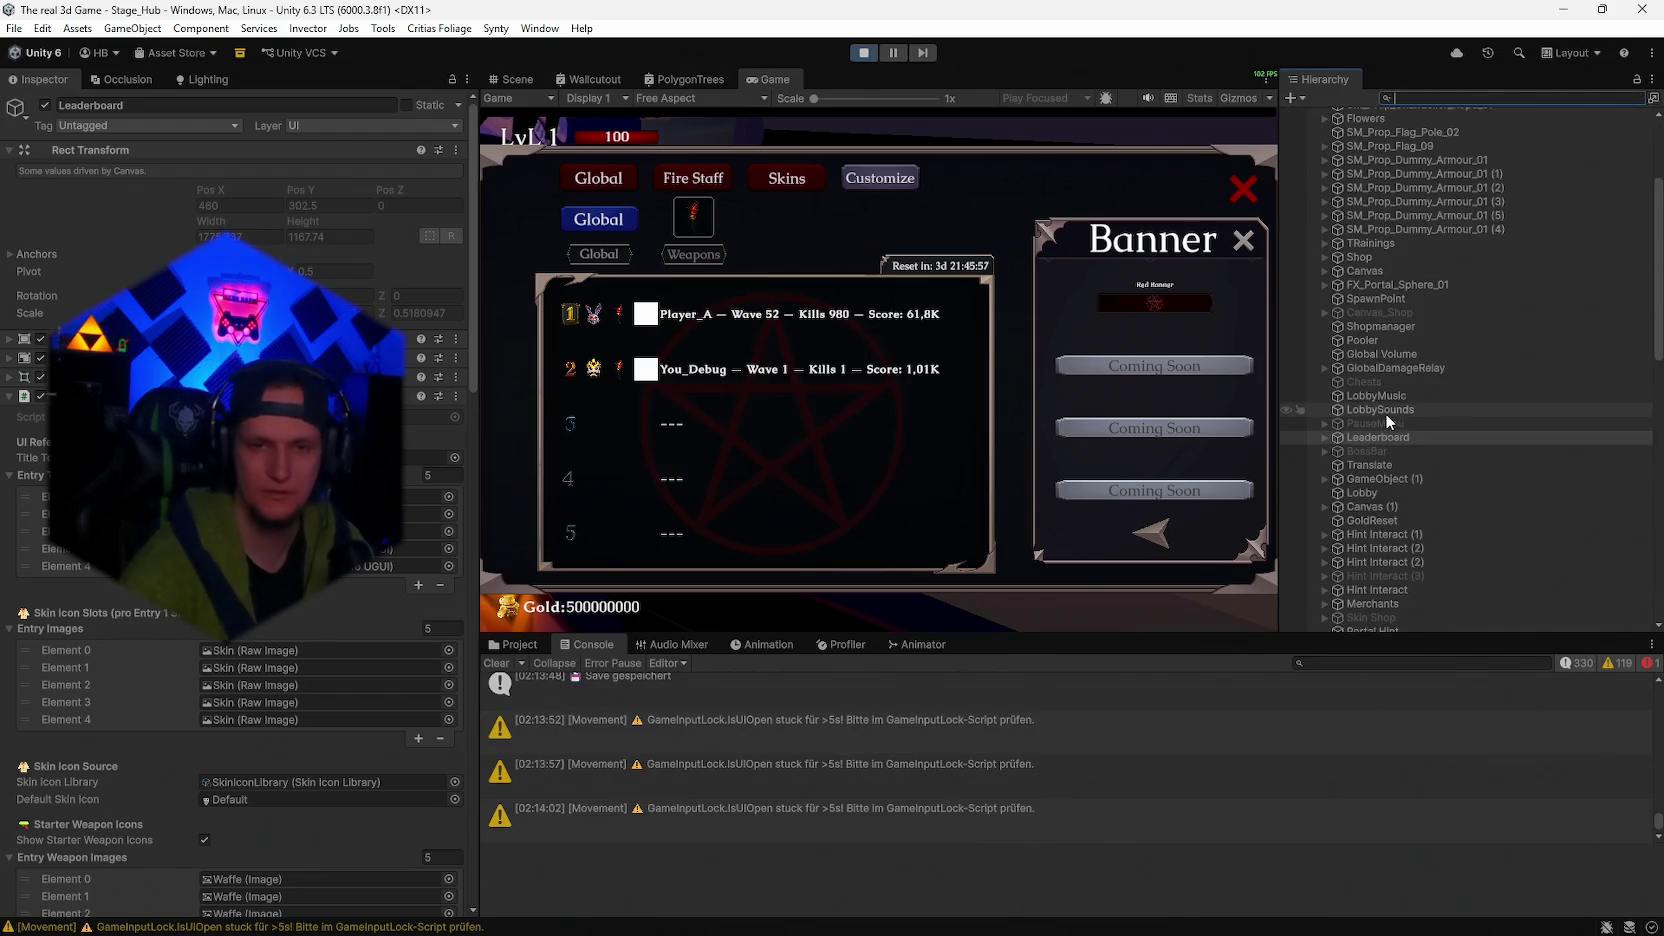
Expand Leaderboard, Exit, Entry Container and Entrytext_1 (1), then select its Banner child.
{"action": "left_click", "coordinate": [1325, 282]}
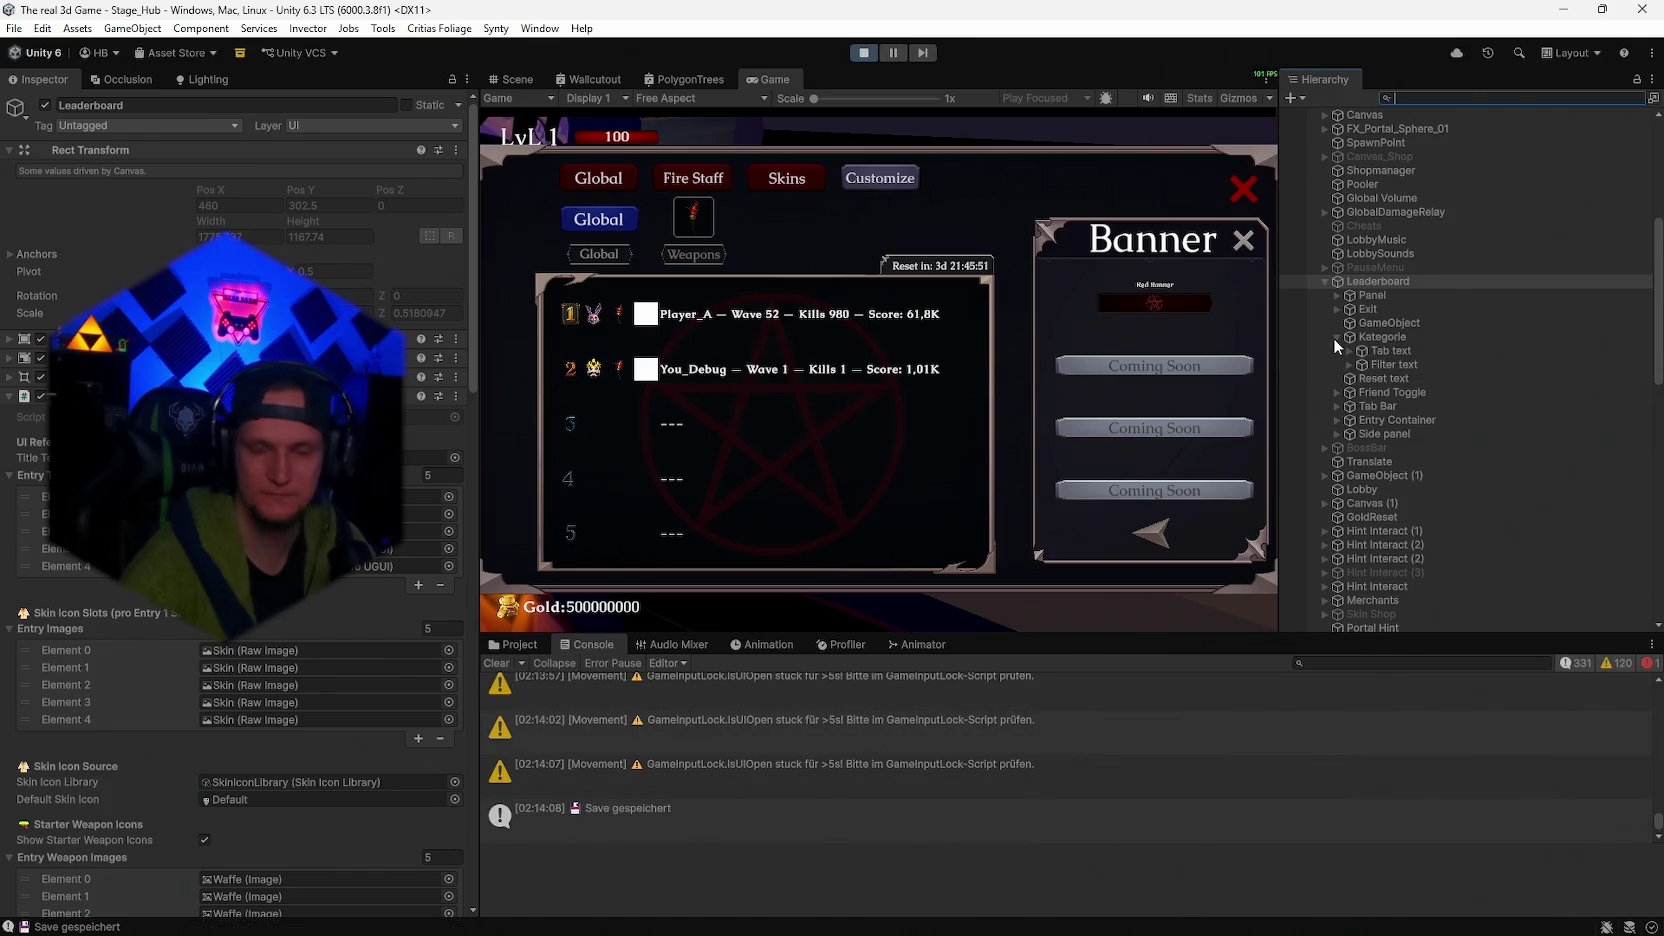
{"action": "left_click", "coordinate": [1337, 309]}
{"action": "left_click", "coordinate": [1376, 324]}
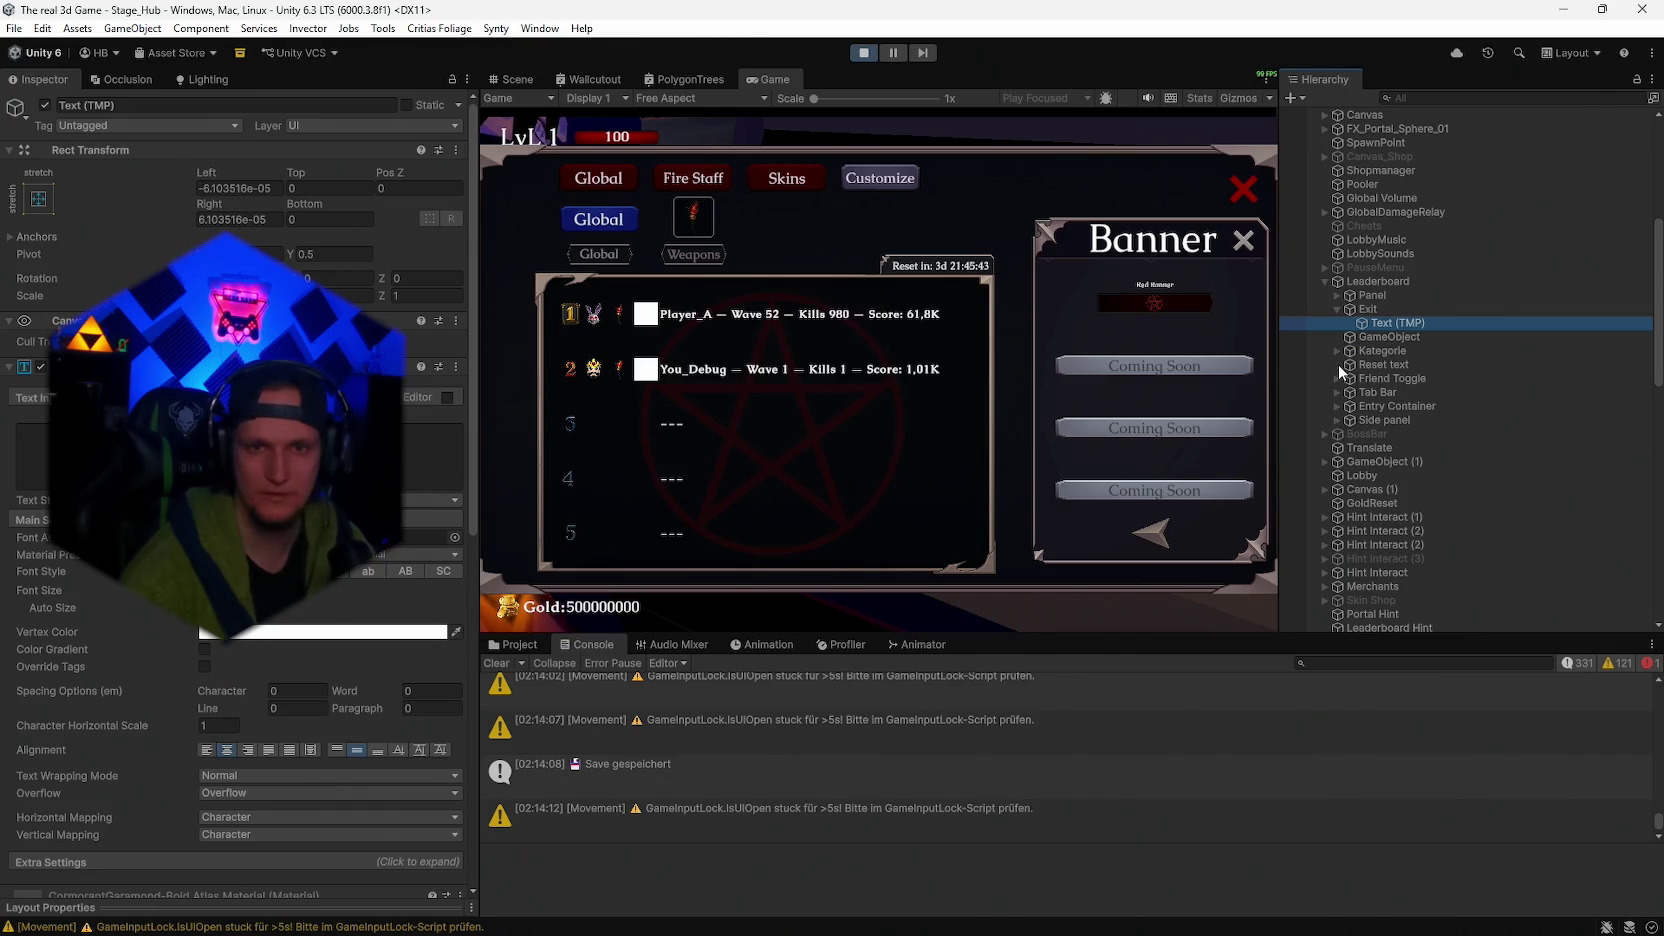
{"action": "left_click", "coordinate": [1337, 406]}
{"action": "left_click", "coordinate": [1350, 420]}
{"action": "left_click", "coordinate": [1349, 420]}
{"action": "left_click", "coordinate": [1348, 433]}
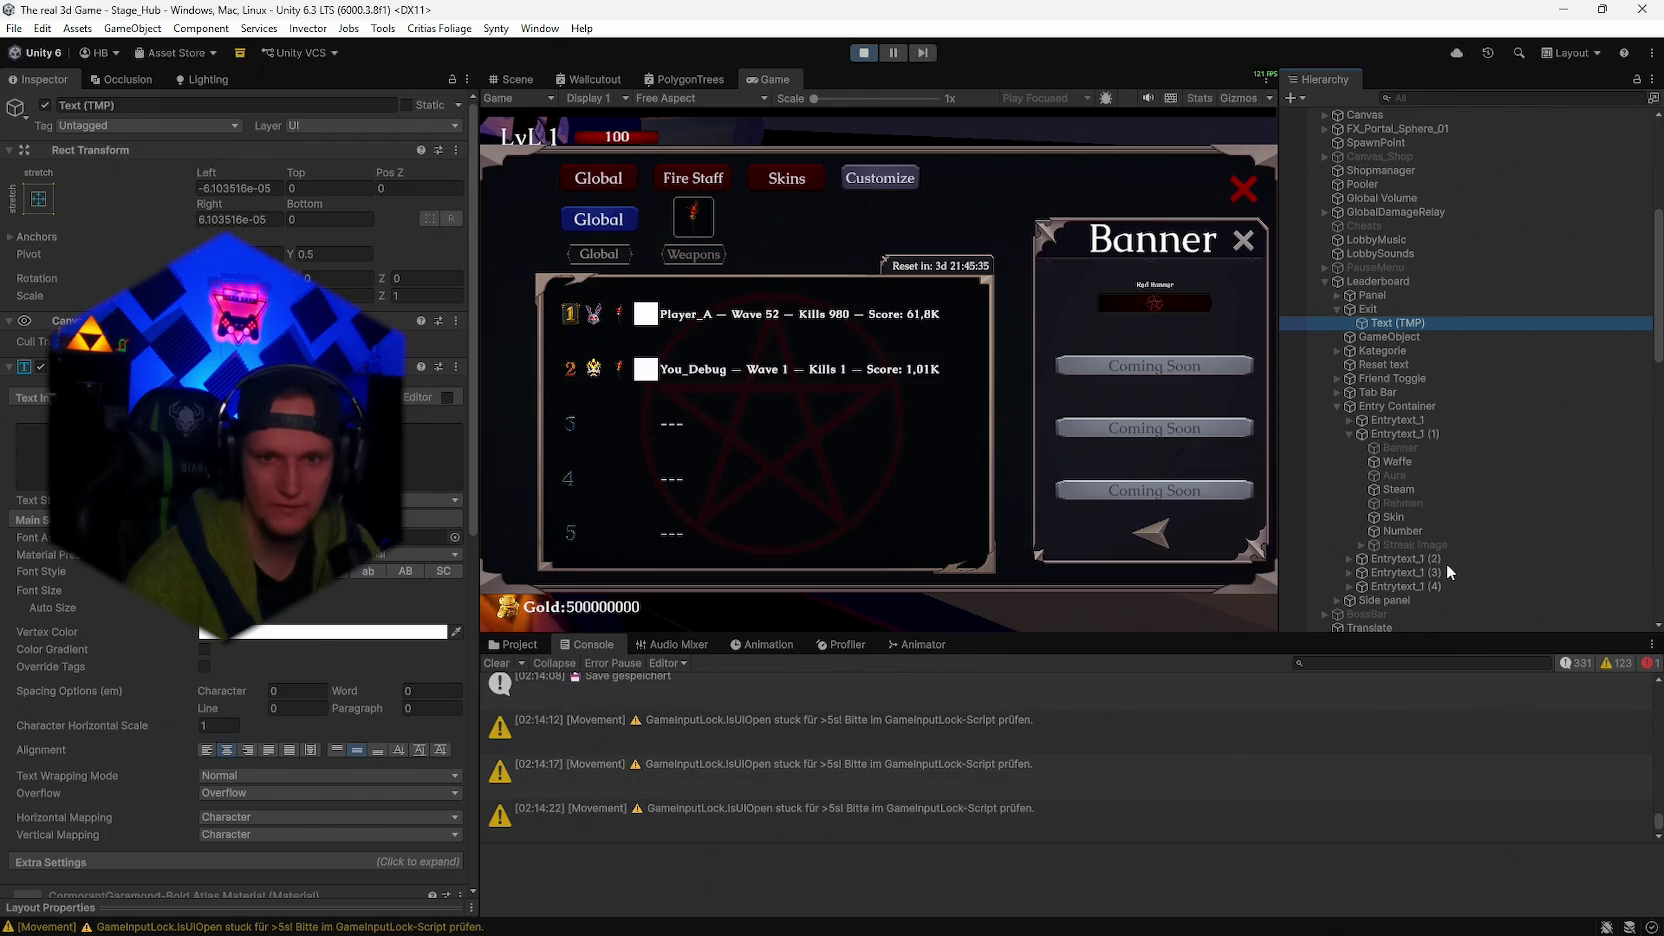
{"action": "left_click", "coordinate": [1338, 448]}
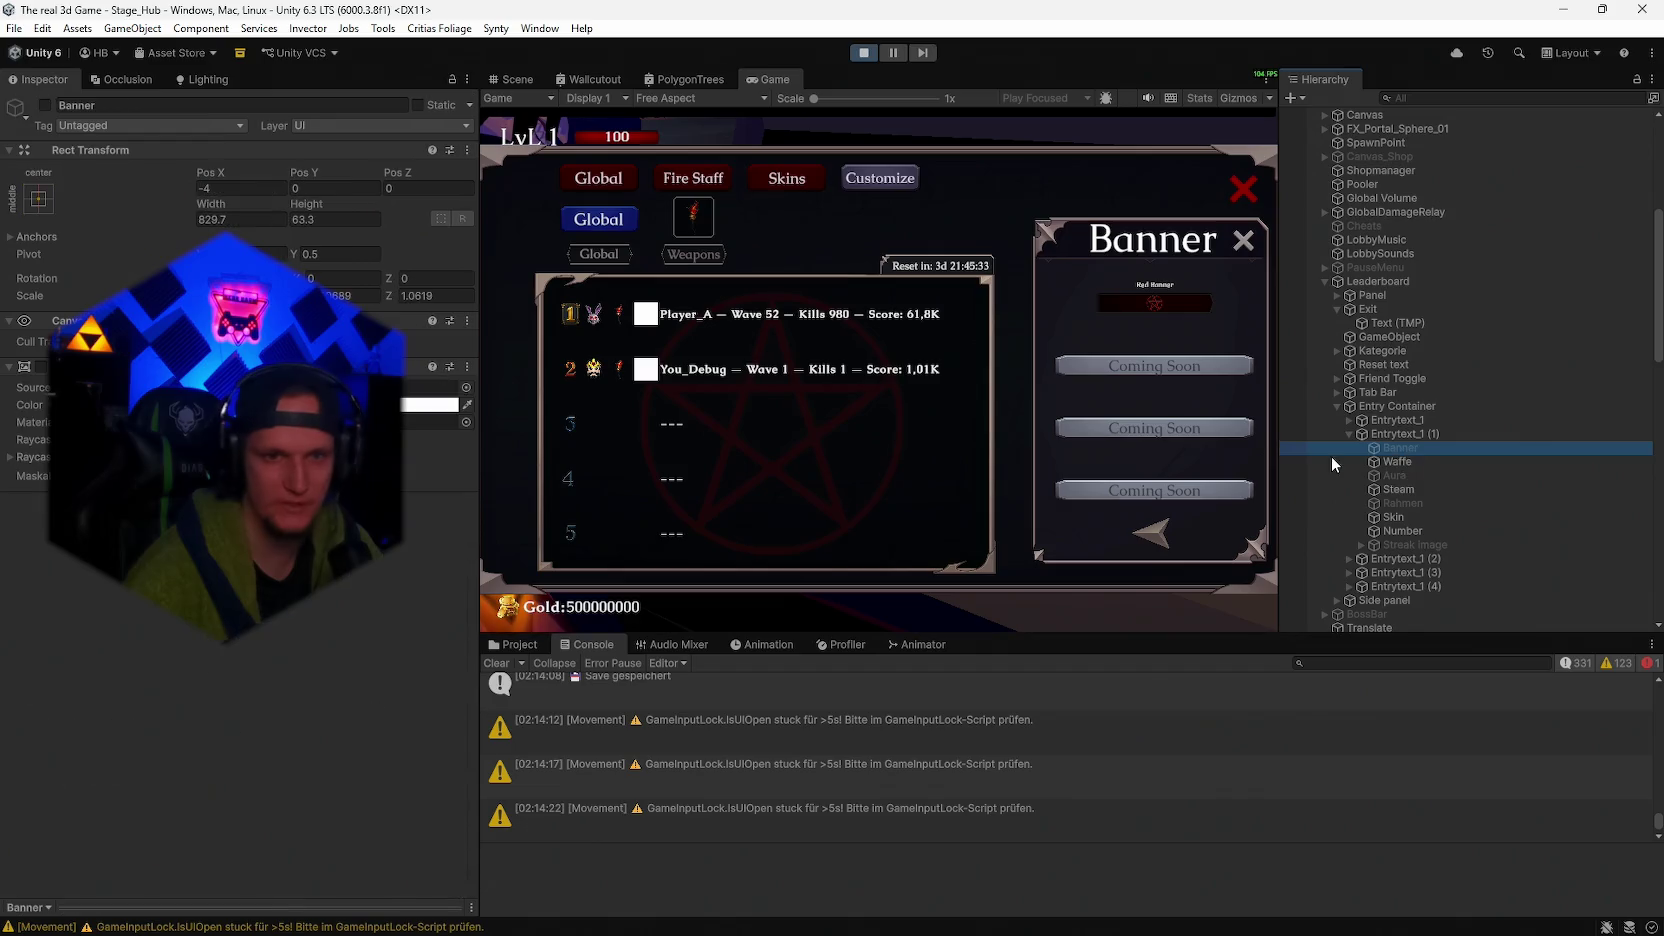
Toggle the second row's Banner on and off to preview the white bar in Game view.
{"action": "left_click", "coordinate": [46, 107]}
{"action": "left_click", "coordinate": [46, 107]}
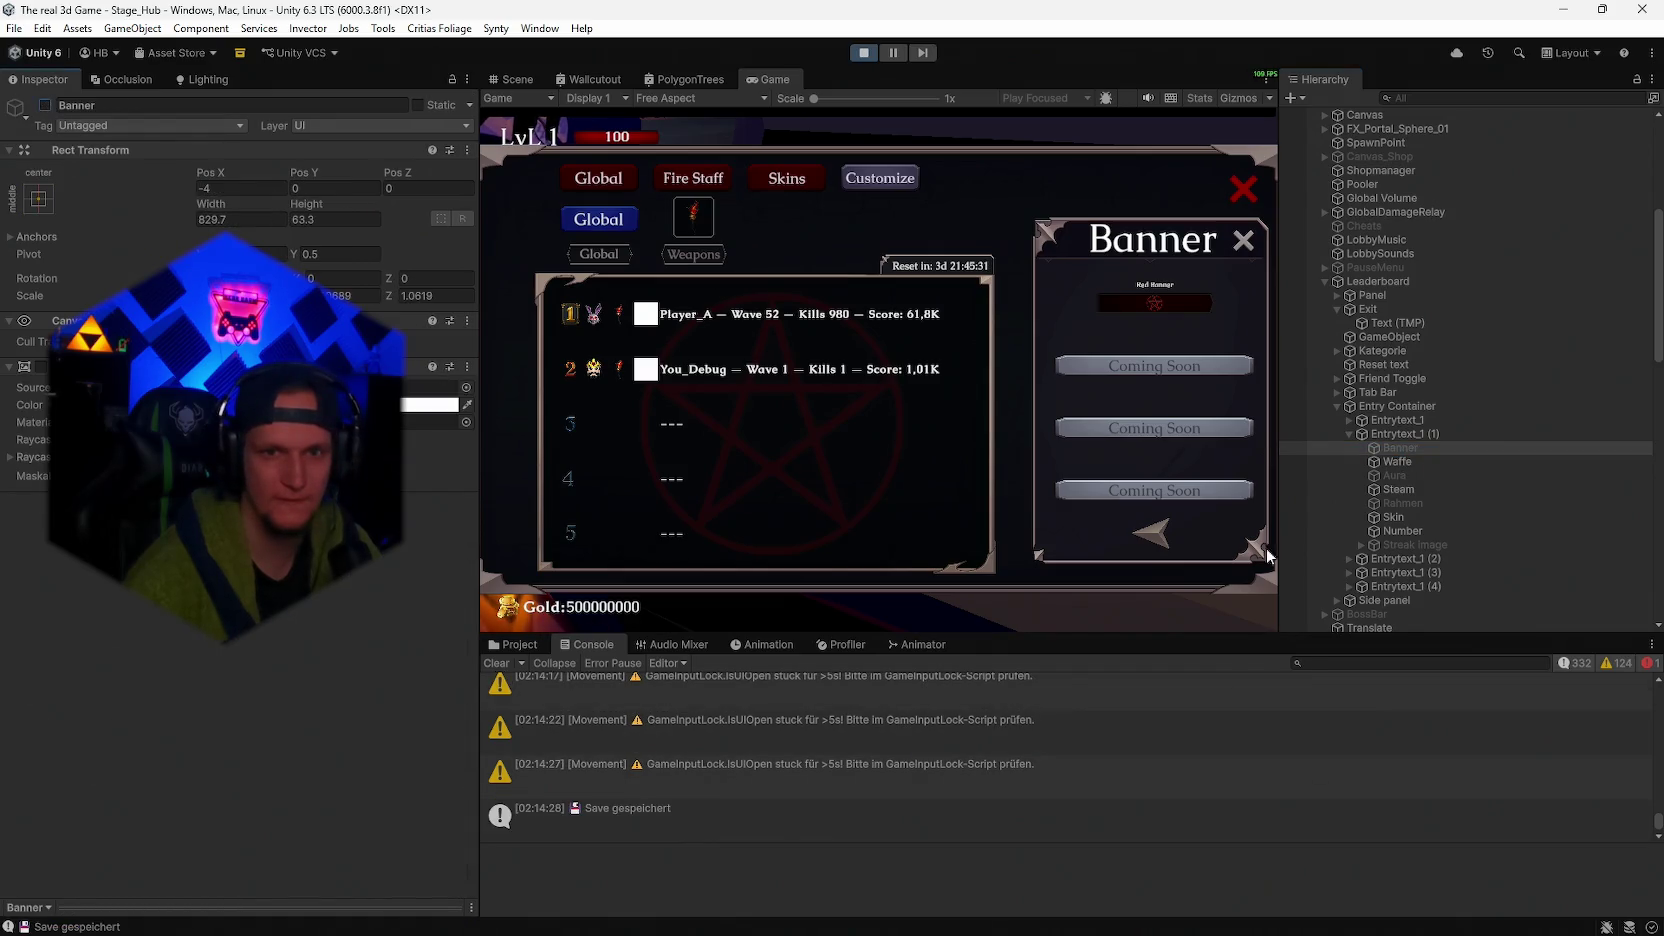
{"action": "scroll", "coordinate": [1416, 491], "scroll_direction": "down", "scroll_amount": 2}
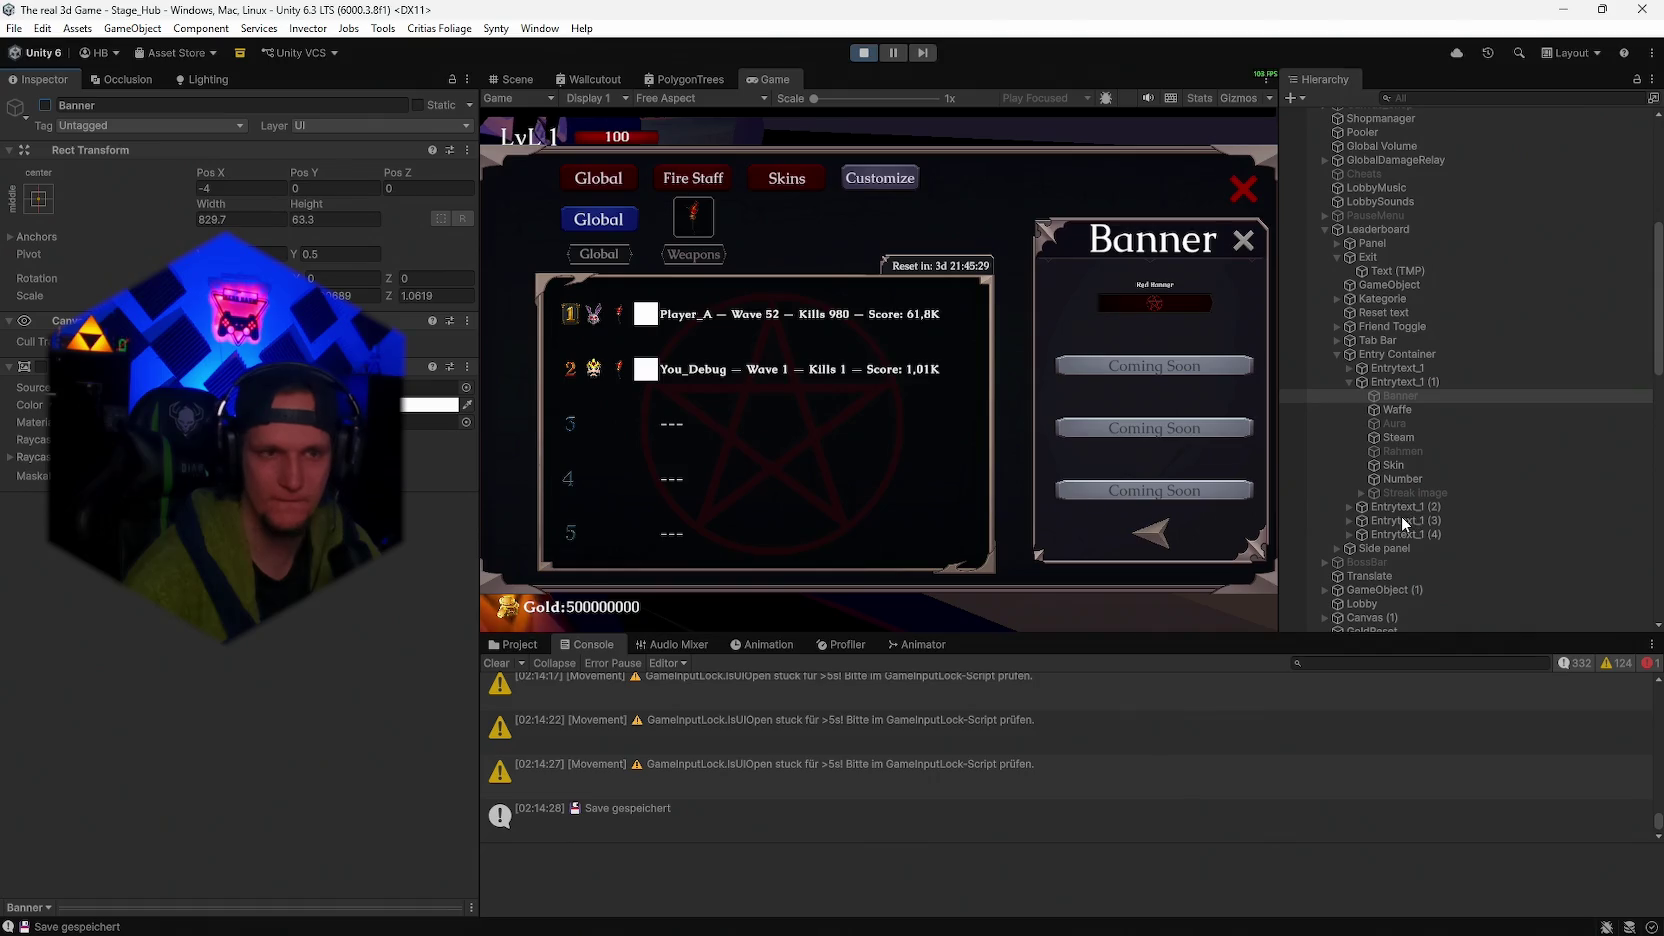
{"action": "scroll", "coordinate": [1400, 515], "scroll_direction": "up", "scroll_amount": 2}
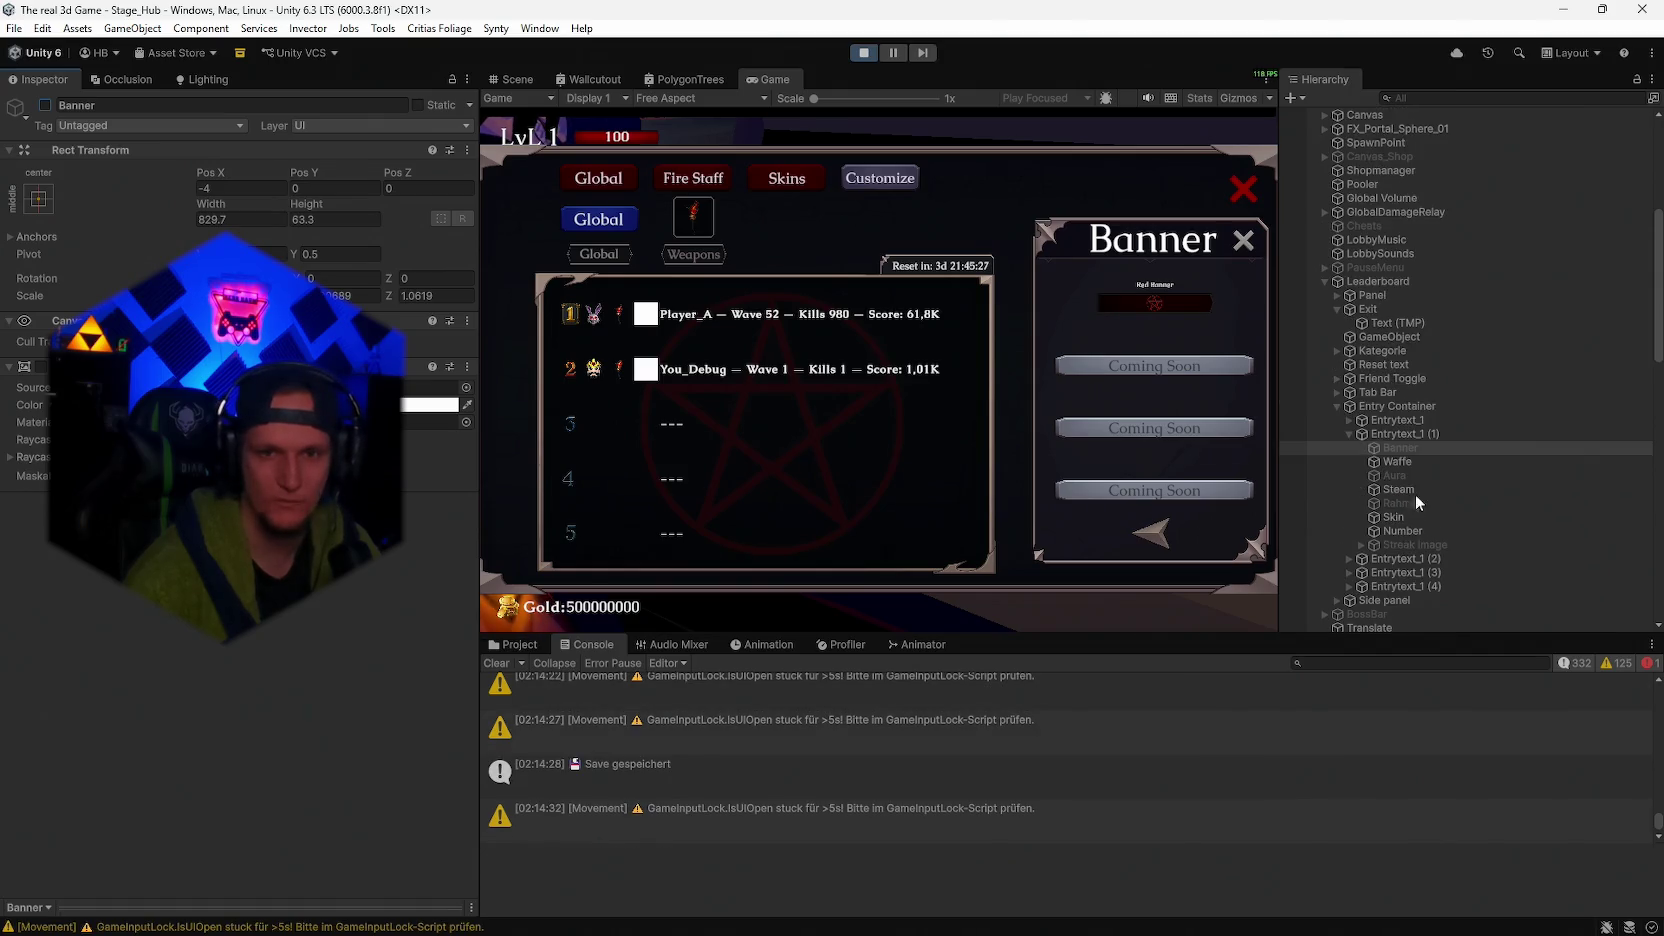
{"action": "left_click", "coordinate": [1401, 433]}
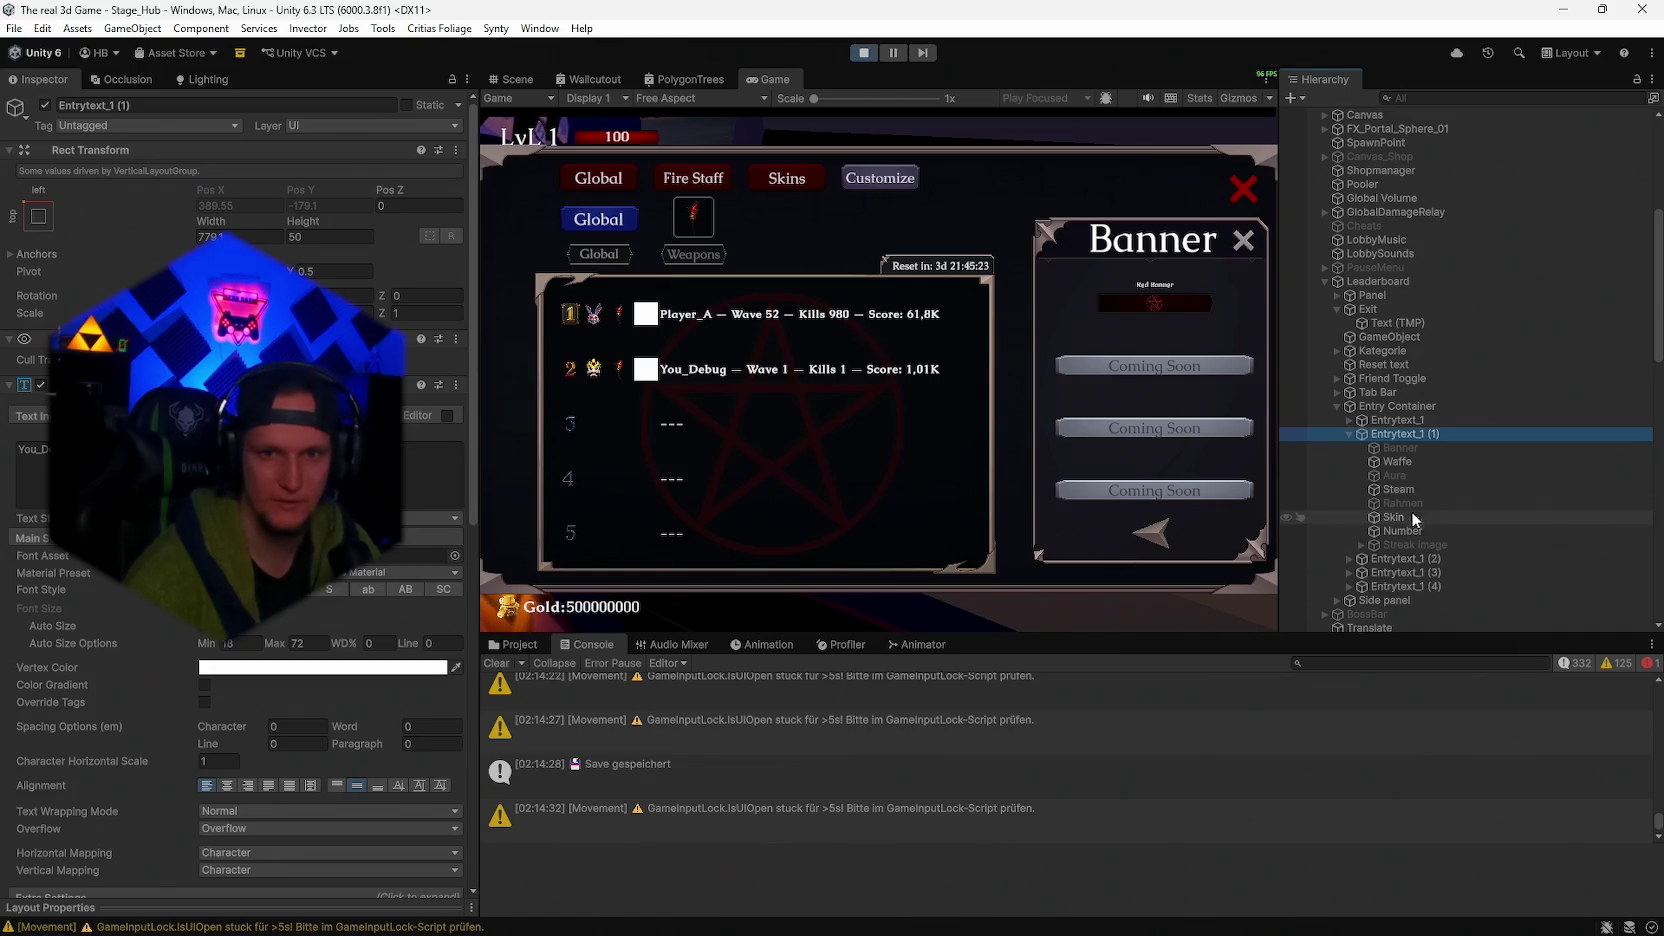
{"action": "left_click", "coordinate": [1400, 447]}
{"action": "left_click", "coordinate": [40, 369]}
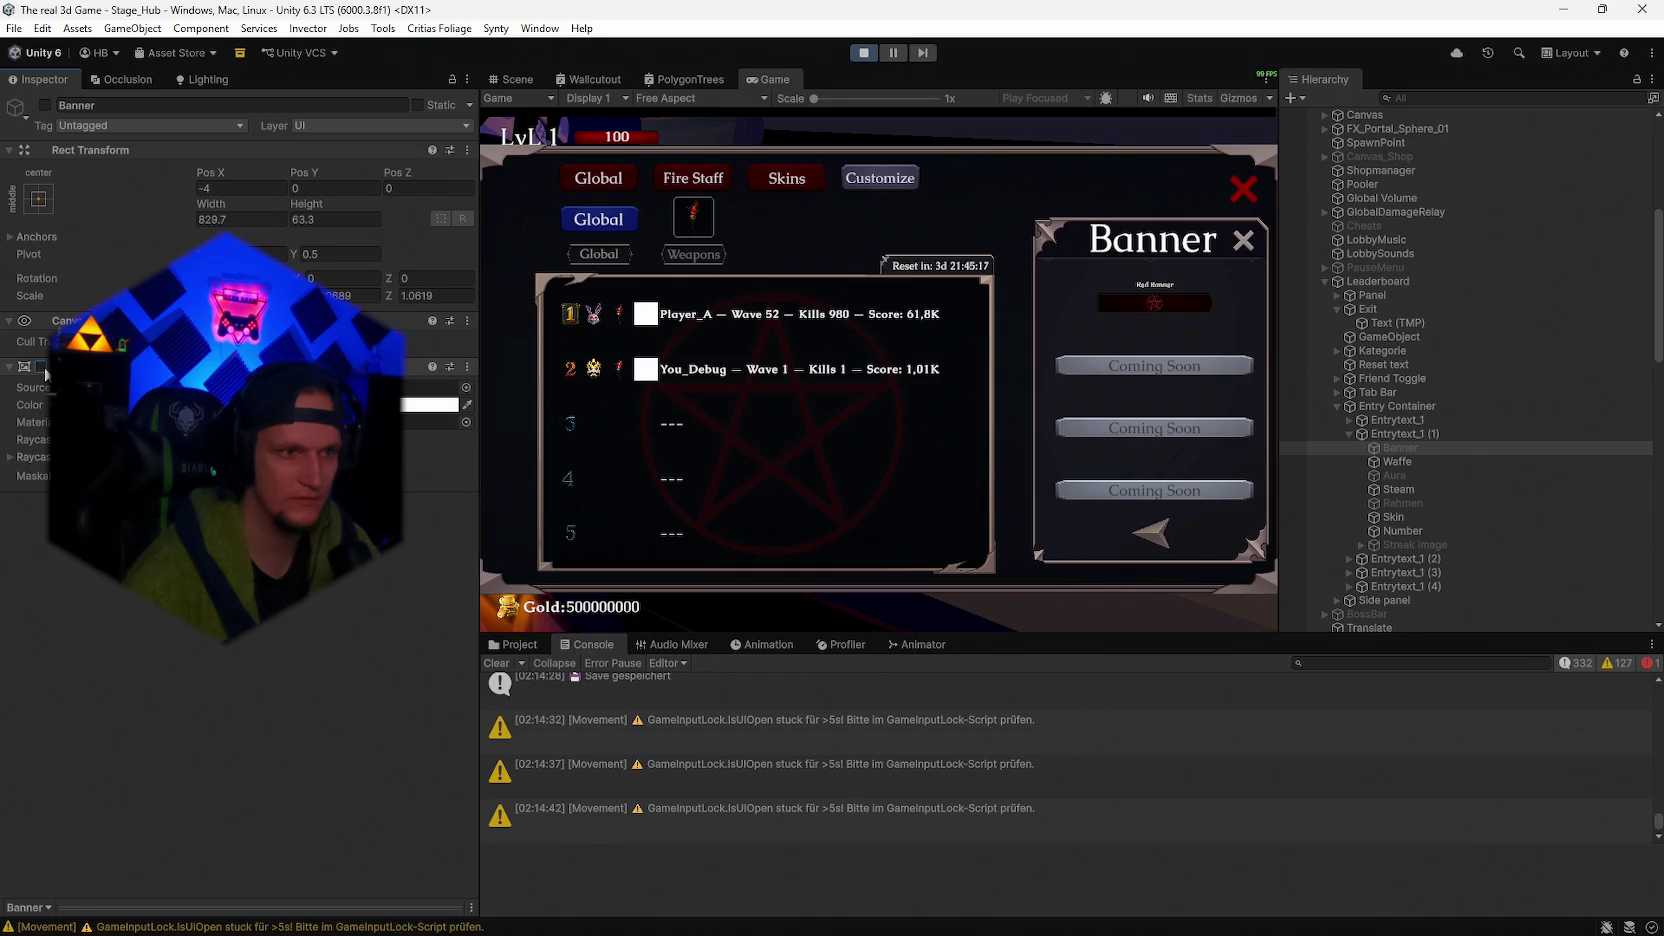
{"action": "left_click", "coordinate": [45, 105]}
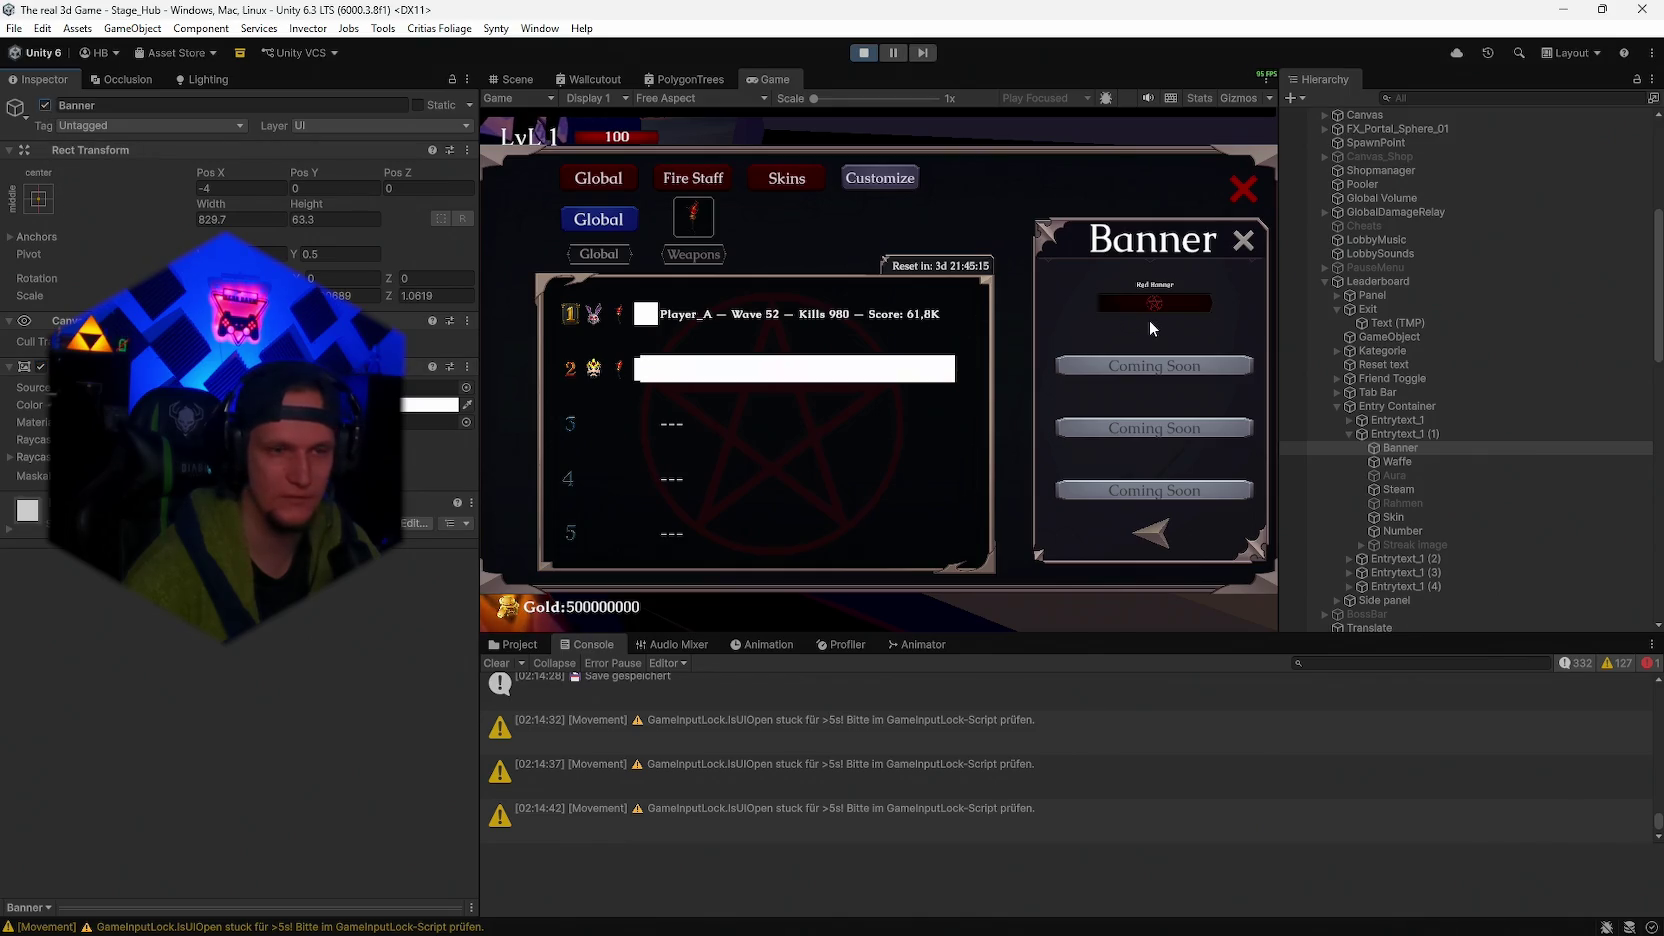
{"action": "left_click", "coordinate": [45, 105]}
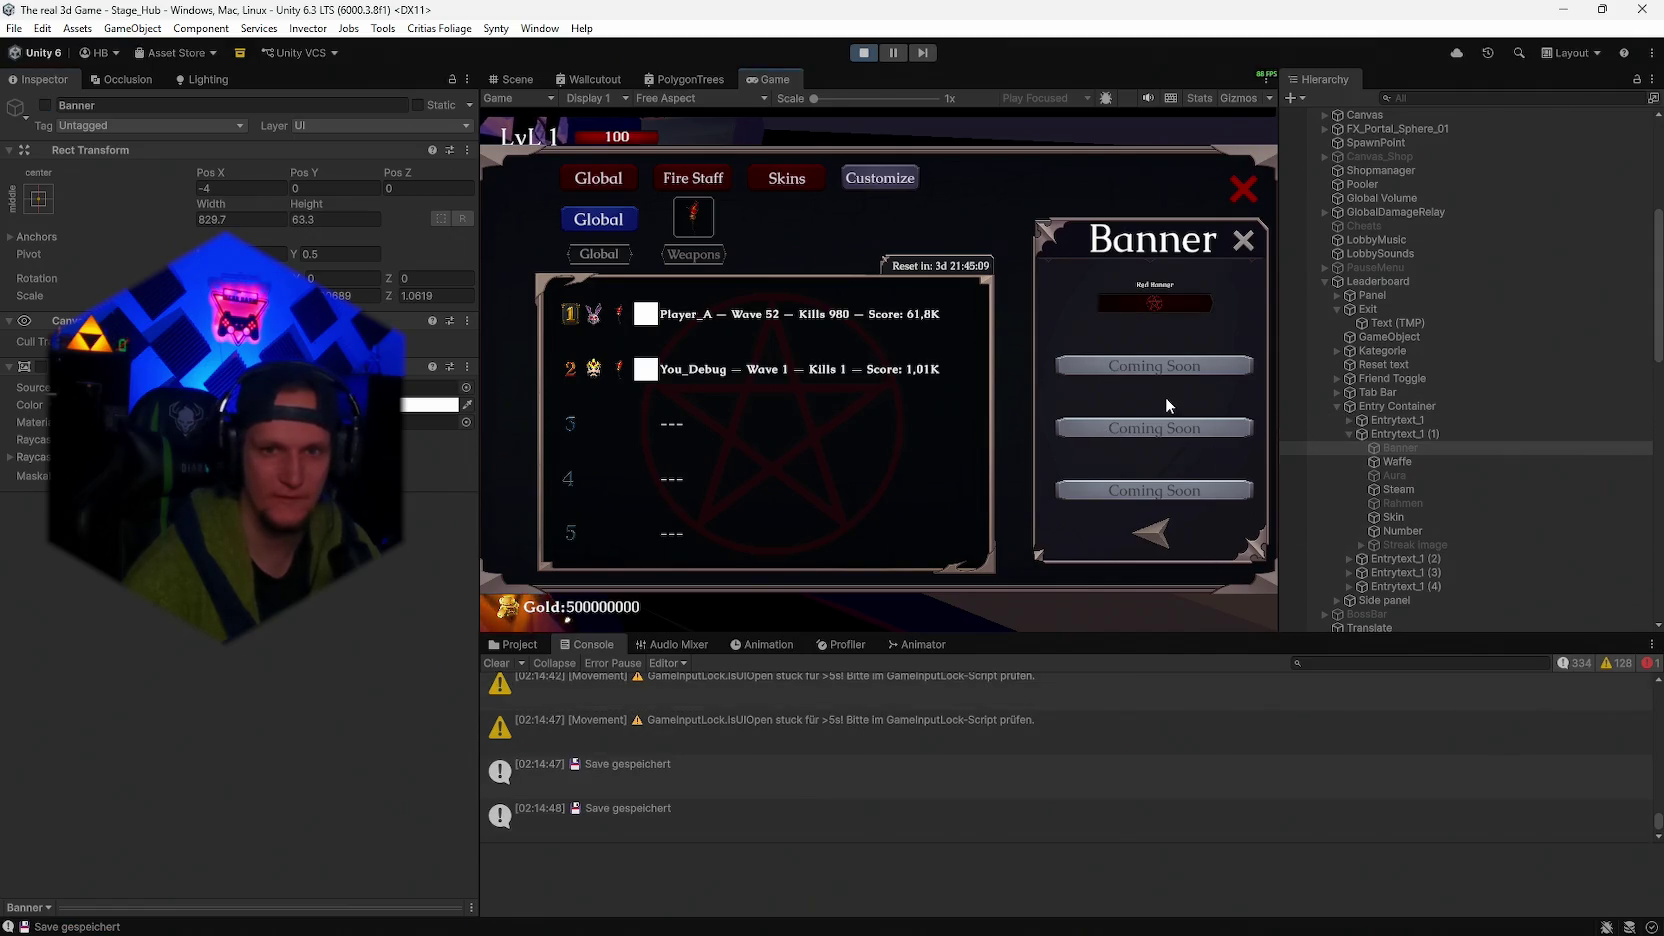
Move up through Entry Container and Tab Bar to select the Leaderboard object.
{"action": "left_click", "coordinate": [1394, 436]}
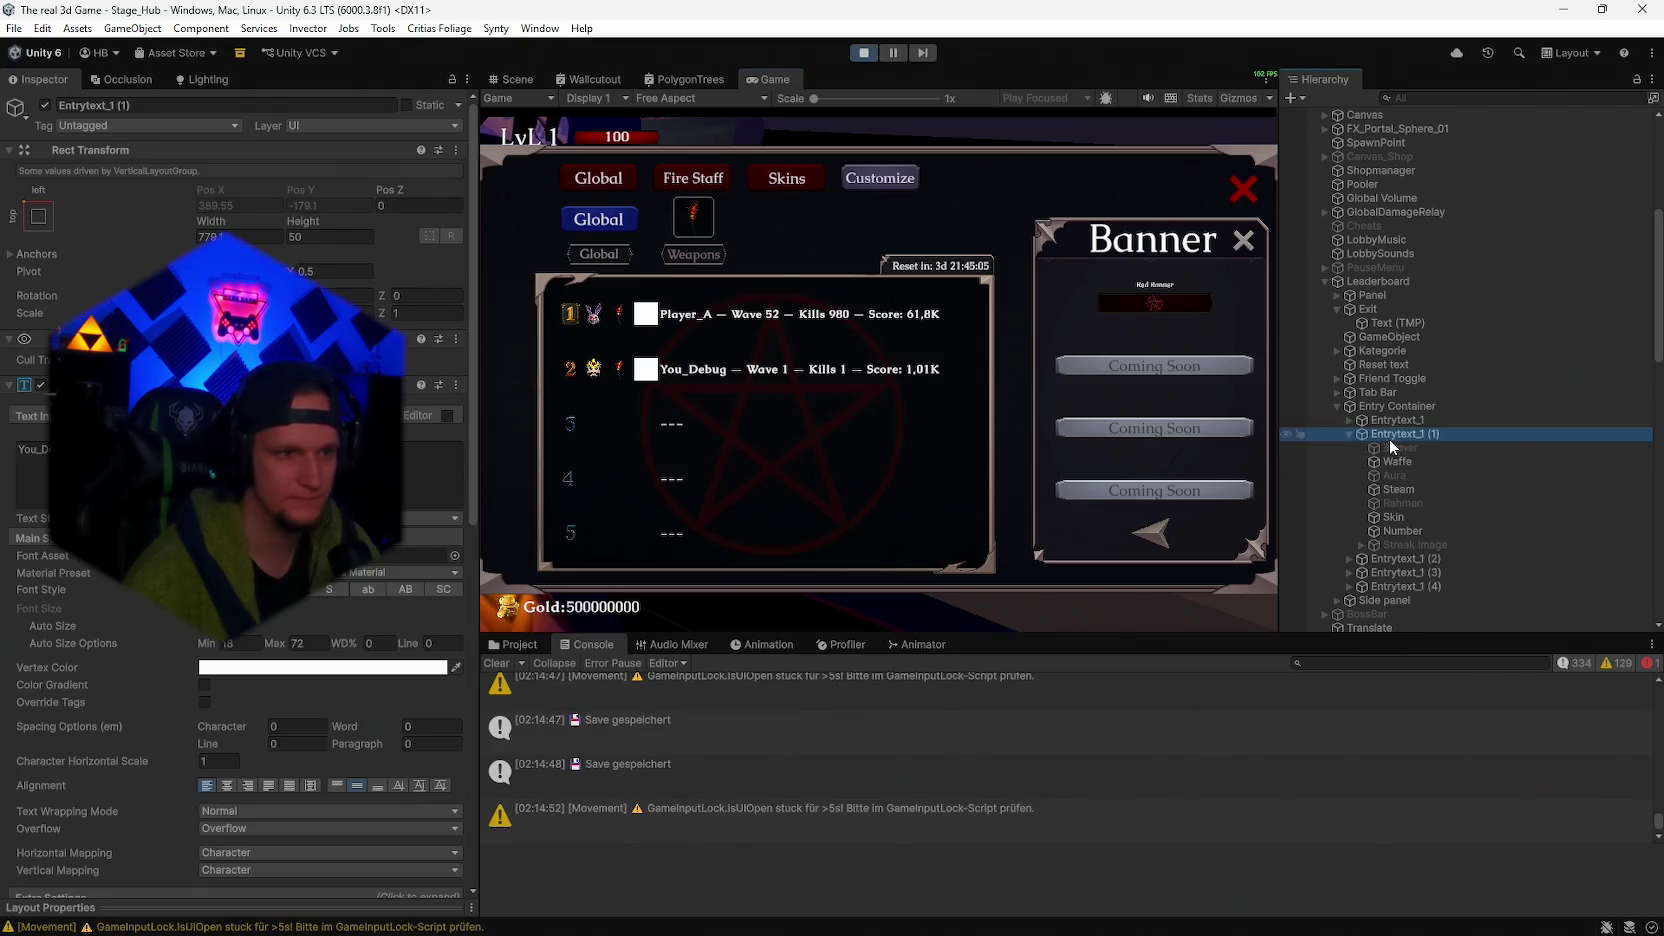
{"action": "left_click", "coordinate": [1405, 406]}
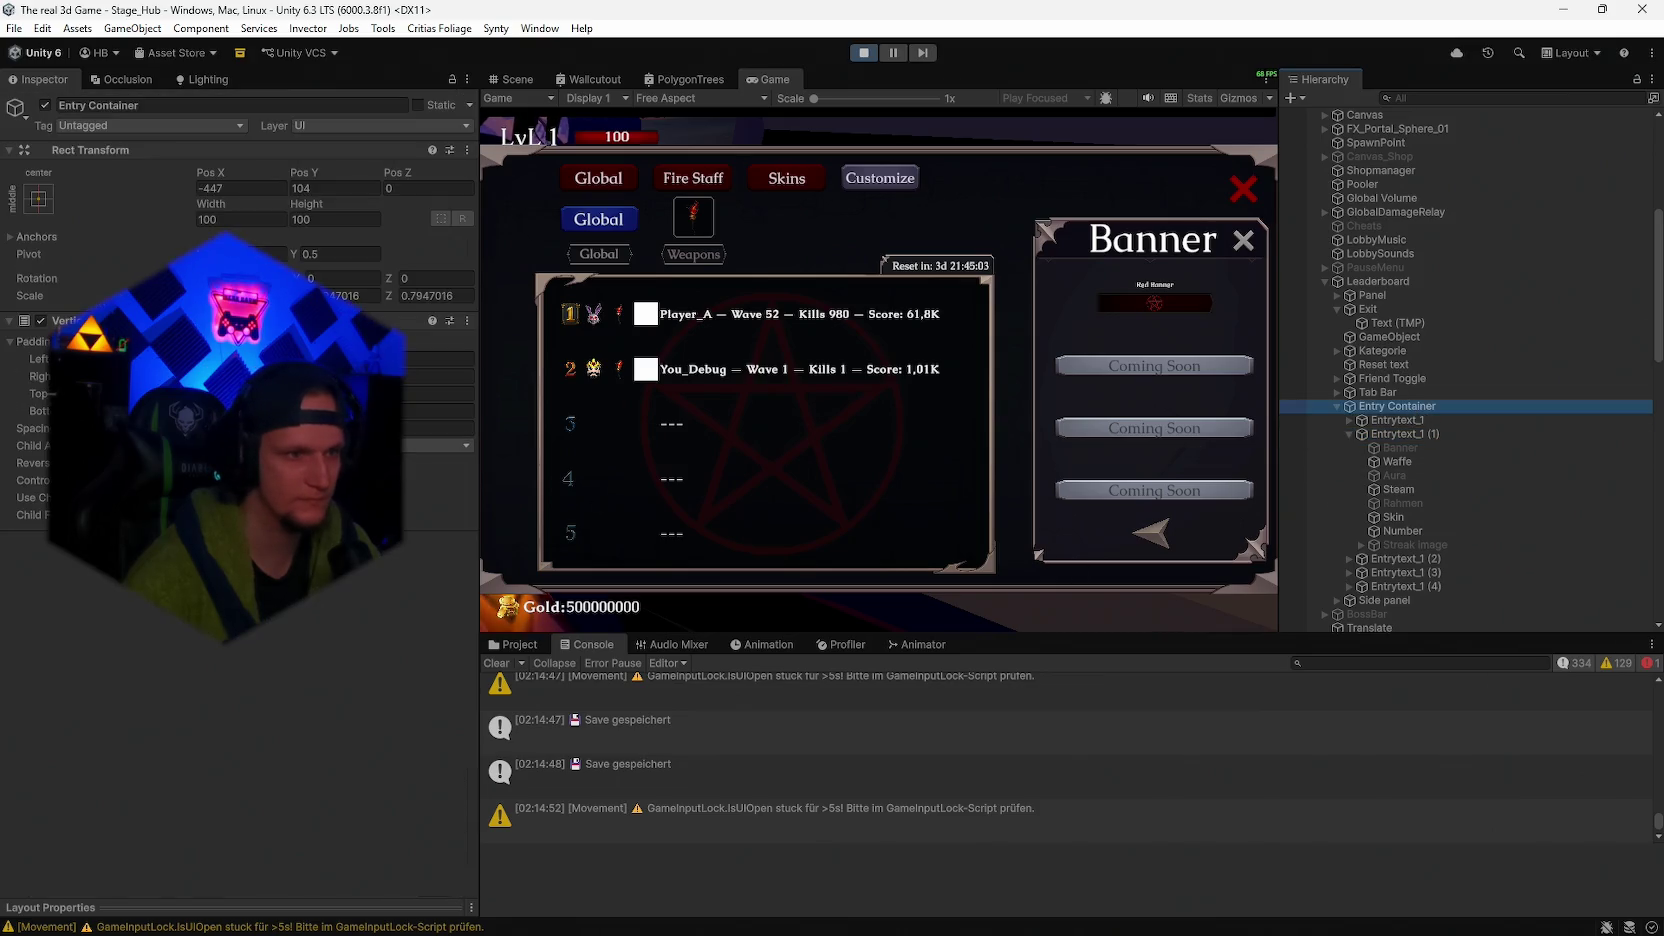
{"action": "left_click", "coordinate": [1394, 395]}
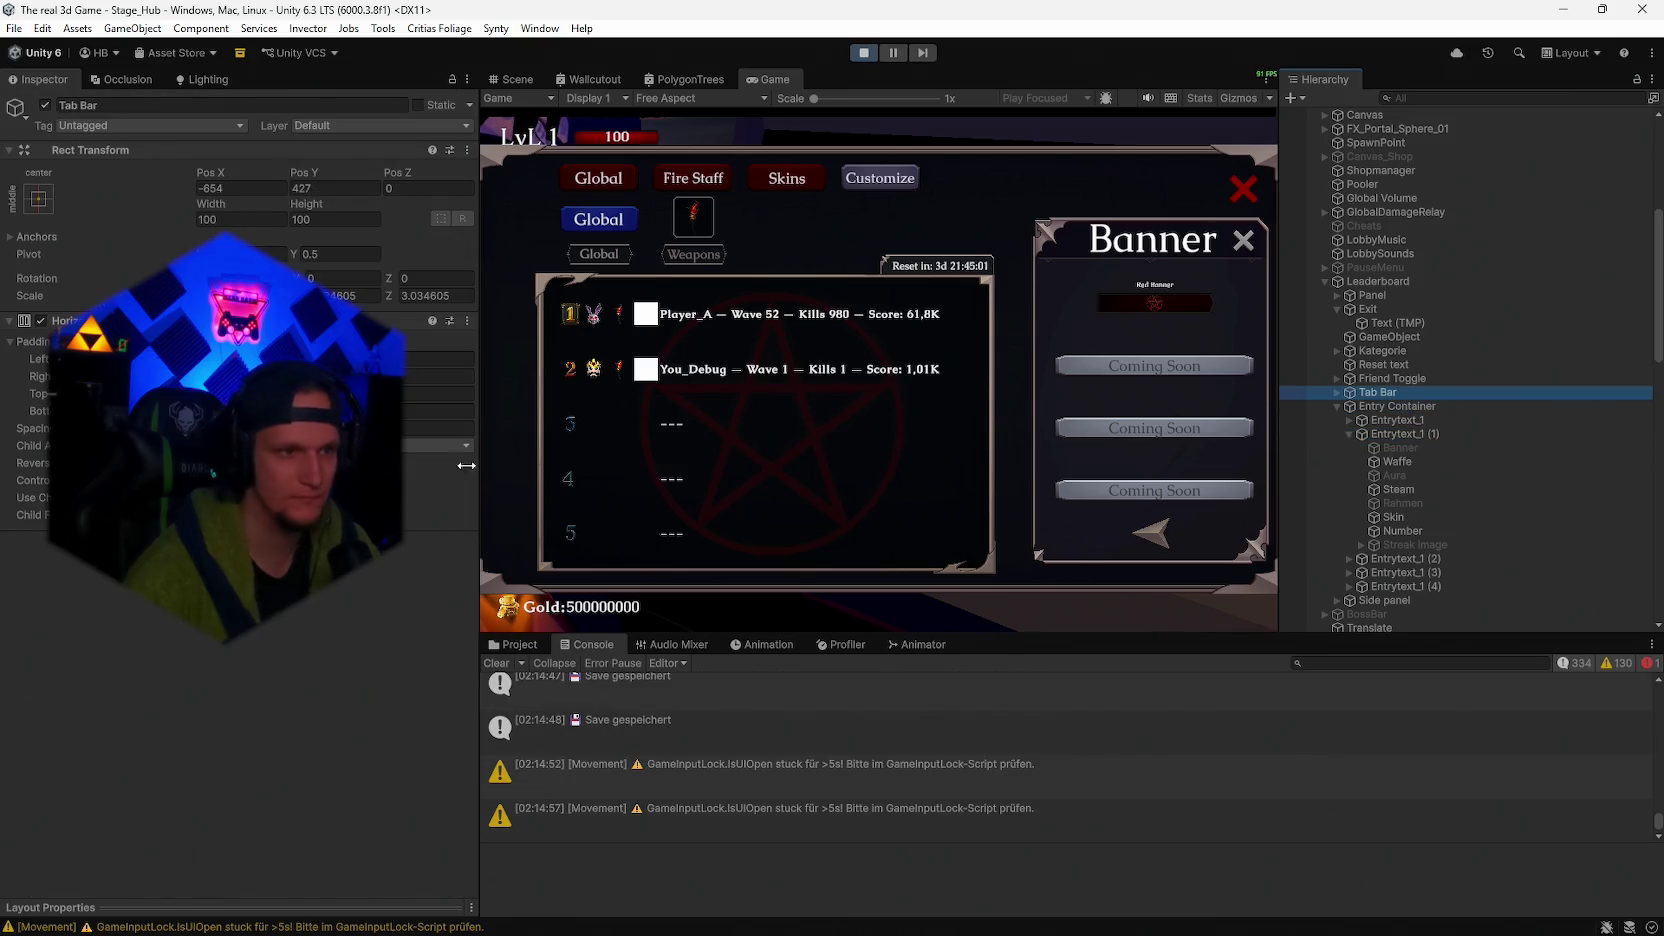
{"action": "scroll", "coordinate": [1375, 299], "scroll_direction": "up", "scroll_amount": 3}
{"action": "left_click", "coordinate": [1378, 385]}
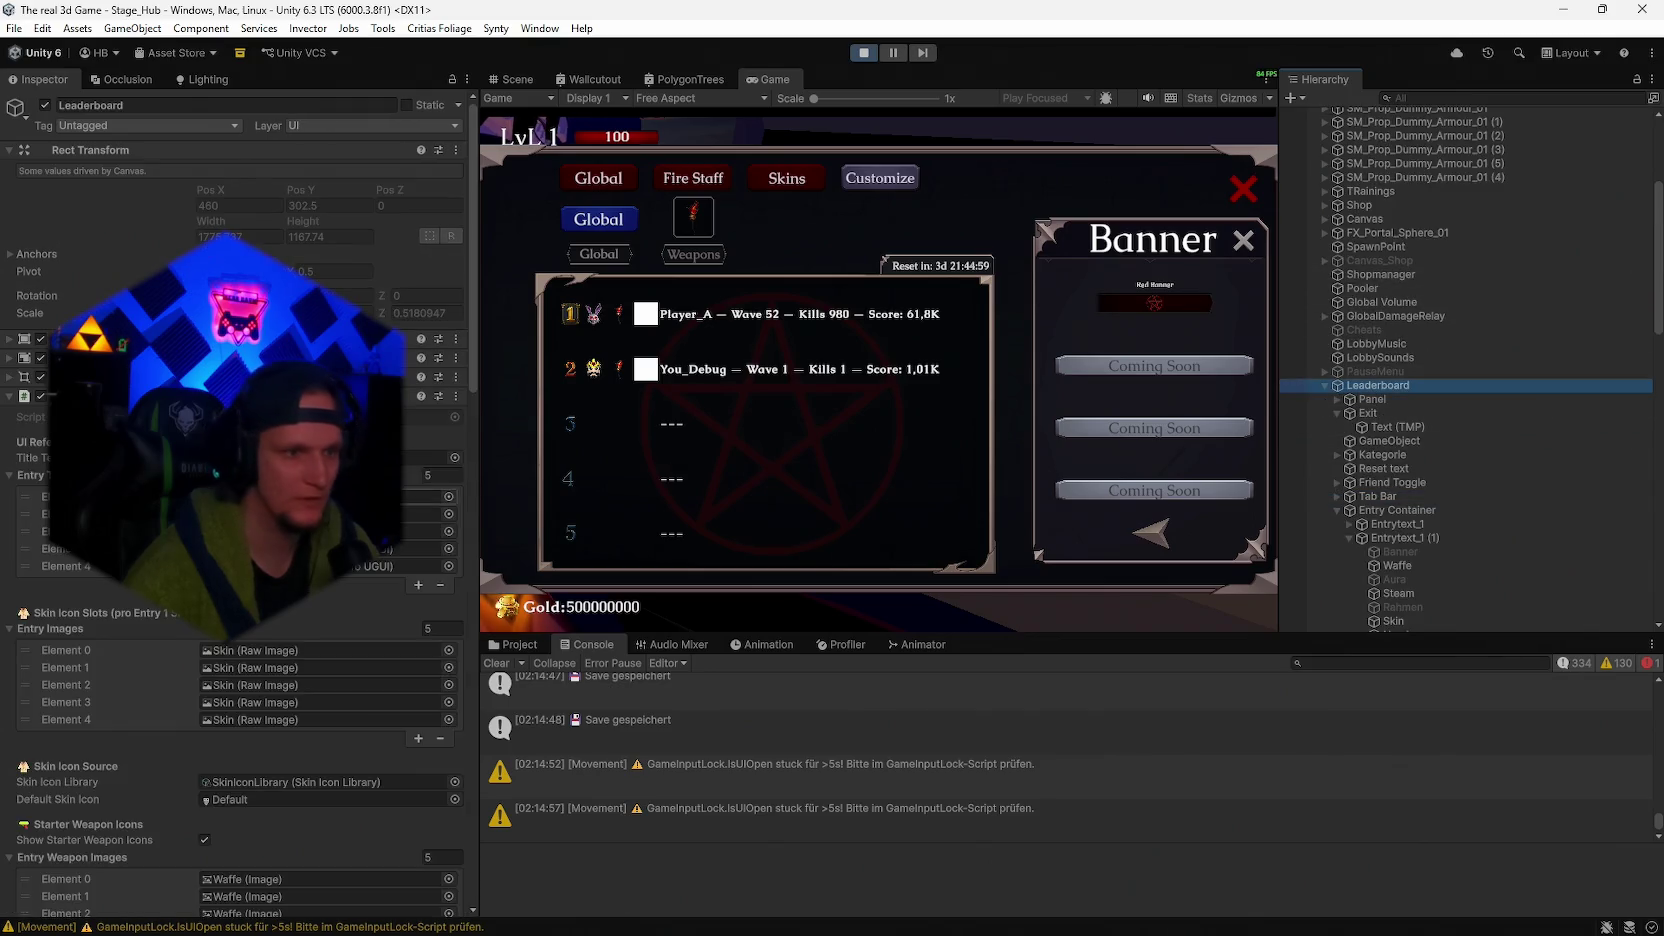
Scroll to the Leaderboard's Banner Images list and ping Elements 0 and 1.
{"action": "scroll", "coordinate": [347, 608], "scroll_direction": "down", "scroll_amount": 5}
{"action": "scroll", "coordinate": [347, 608], "scroll_direction": "down", "scroll_amount": 2}
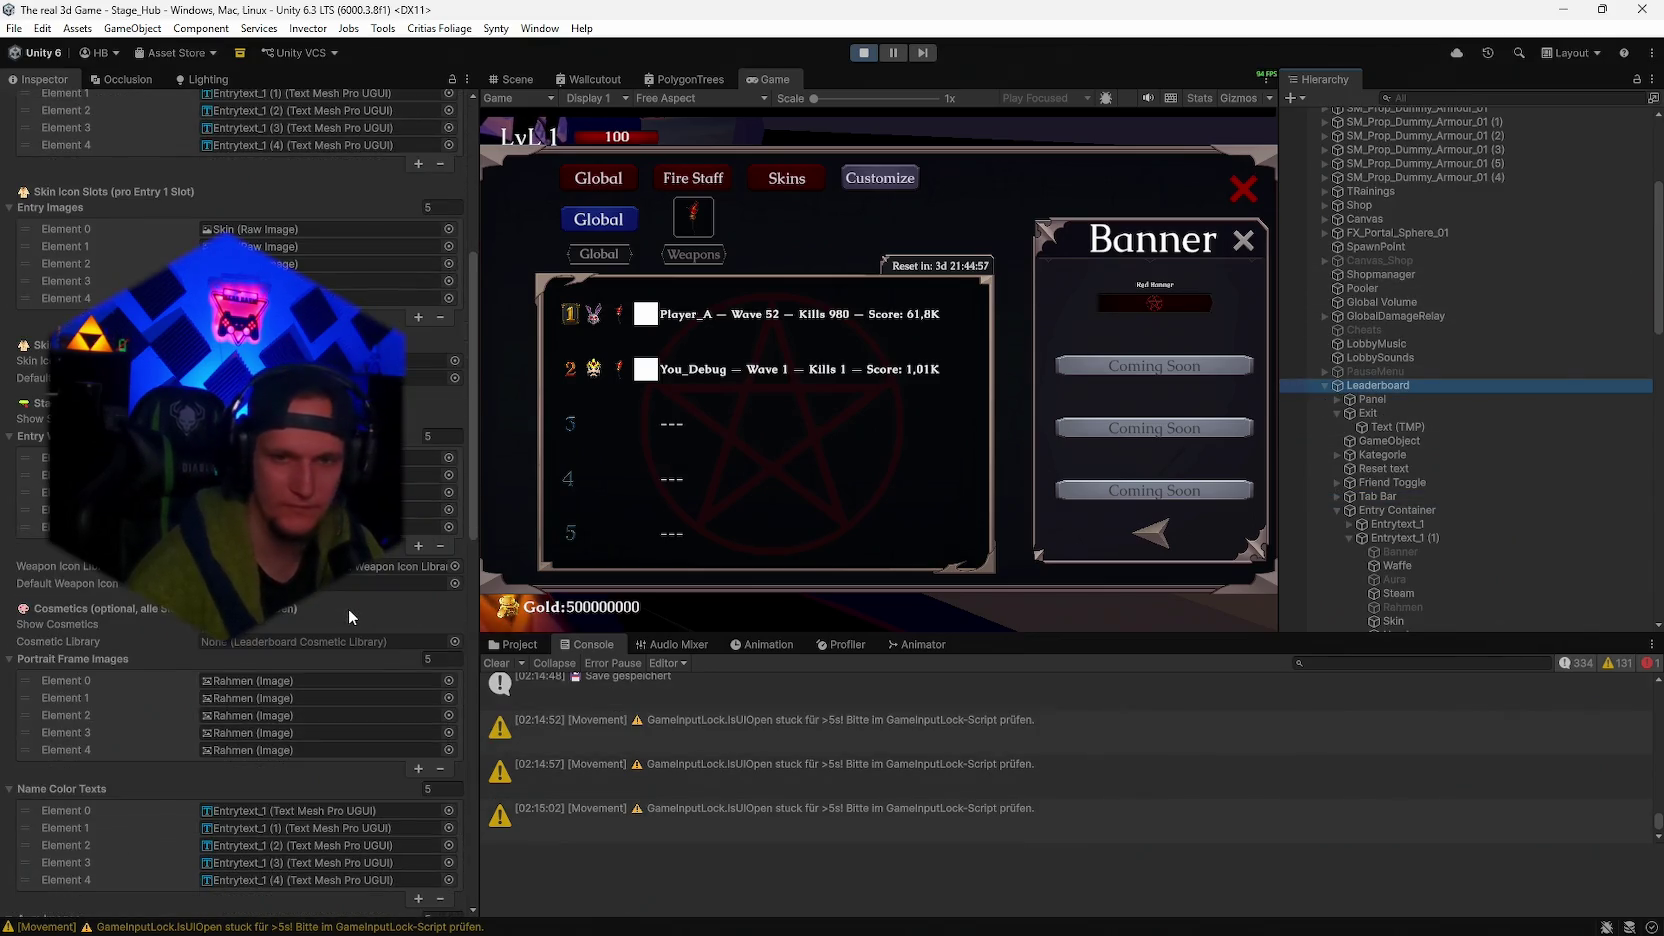
{"action": "scroll", "coordinate": [348, 608], "scroll_direction": "down", "scroll_amount": 4}
{"action": "scroll", "coordinate": [348, 609], "scroll_direction": "down", "scroll_amount": 3}
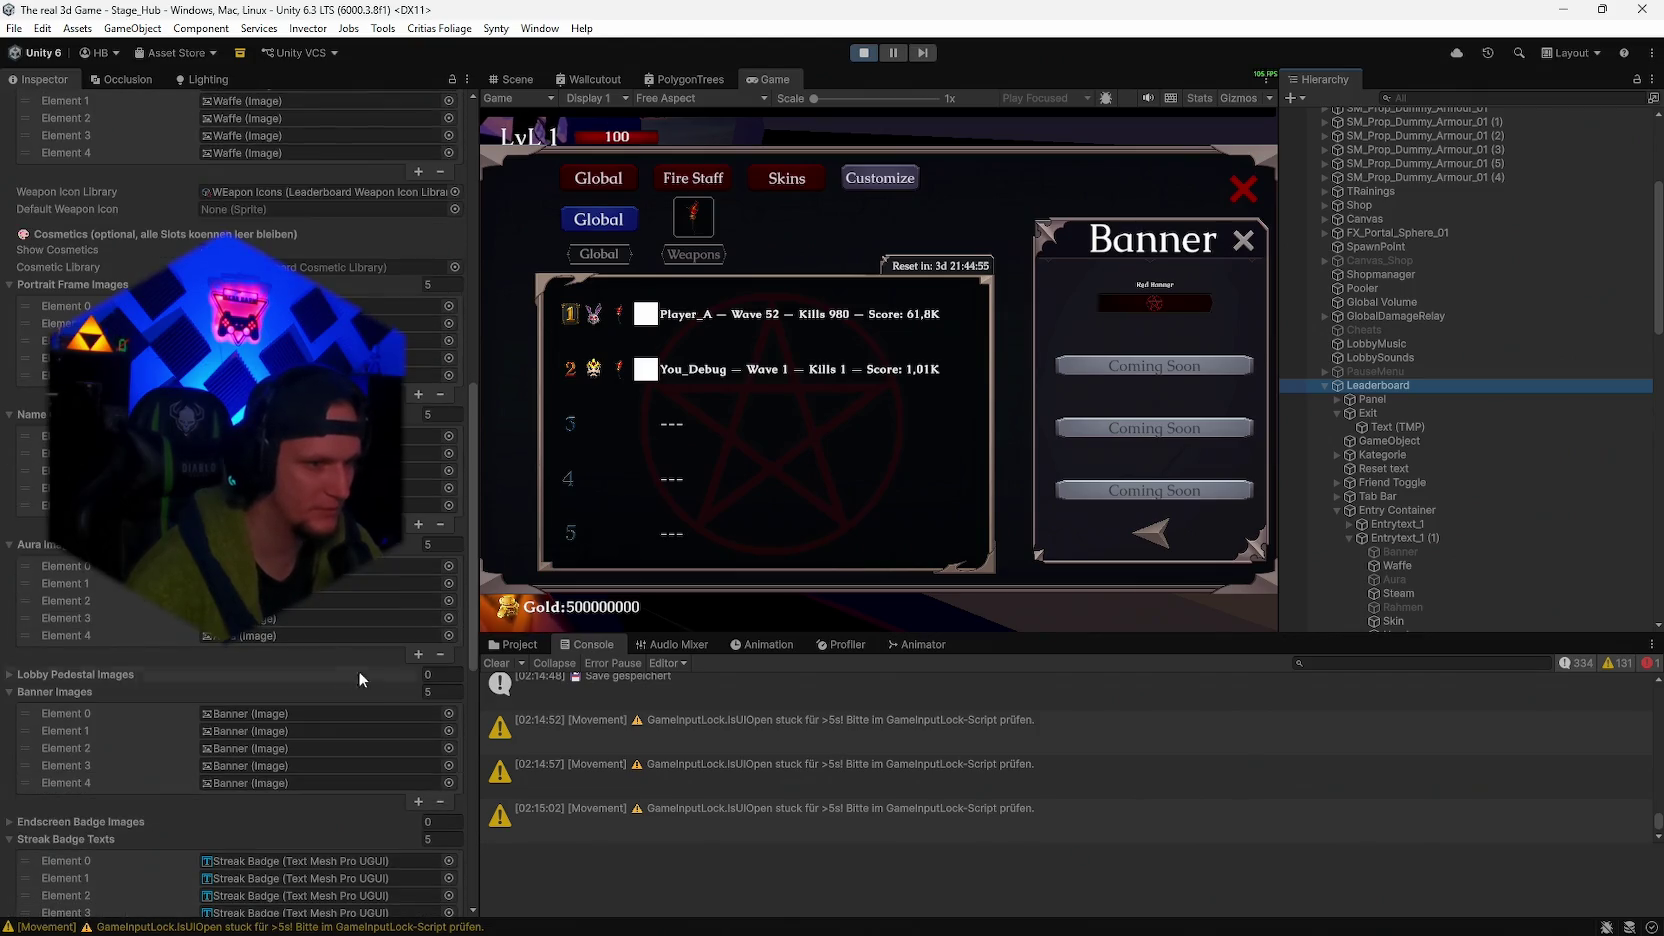
{"action": "left_click", "coordinate": [233, 714]}
{"action": "left_click", "coordinate": [237, 734]}
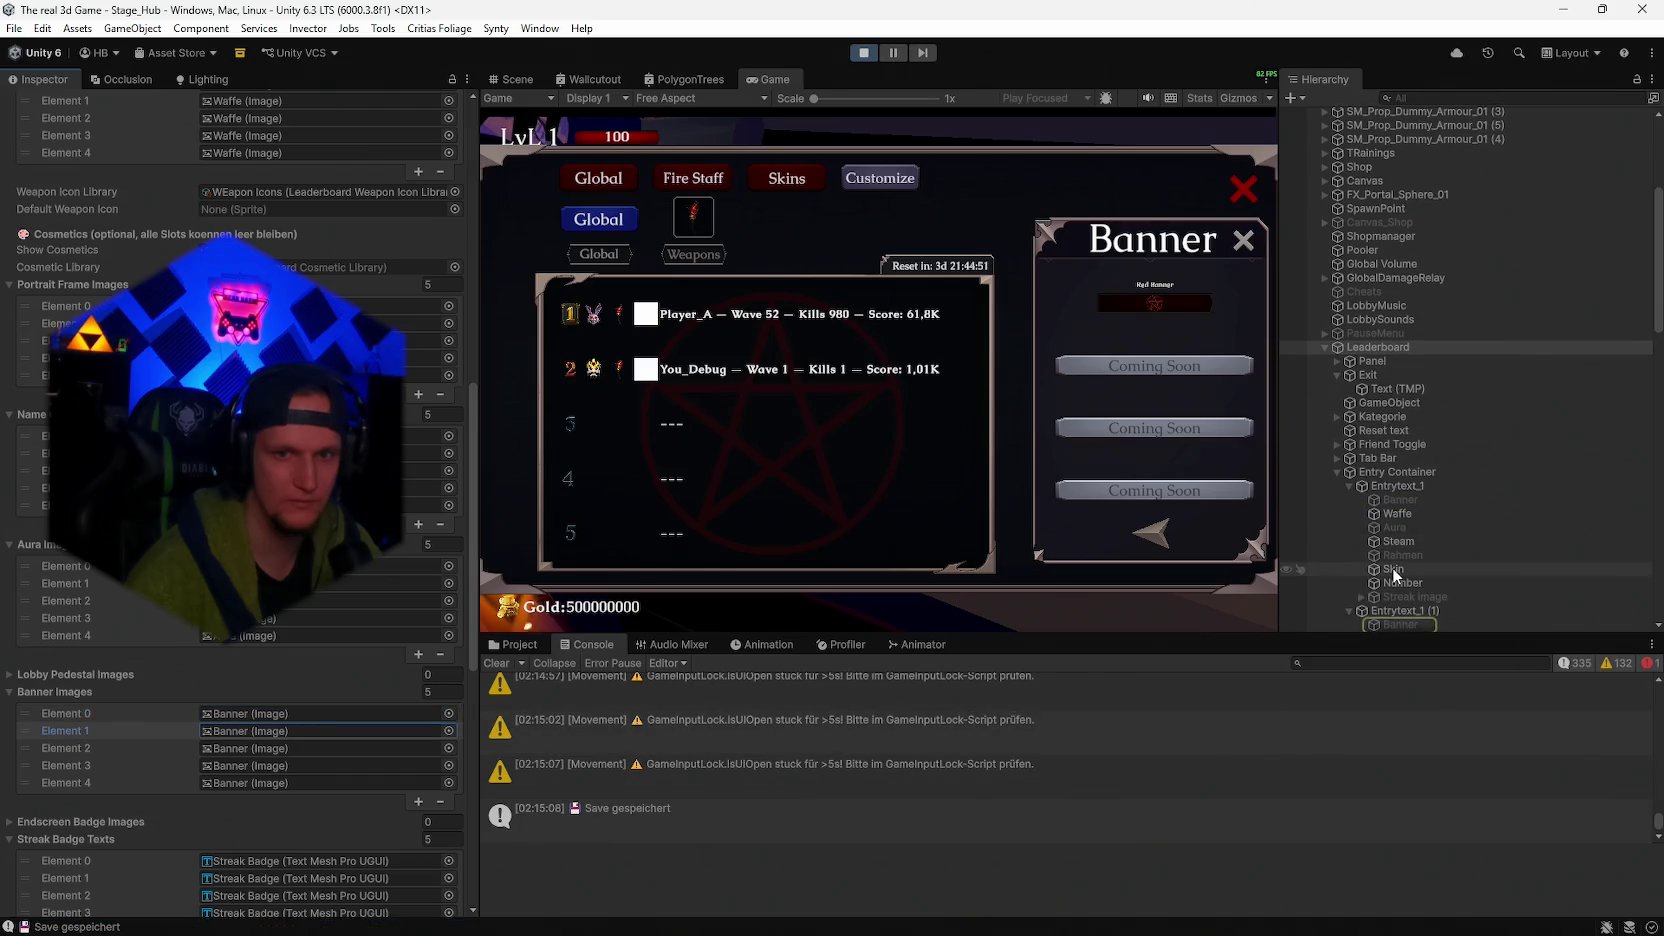
{"action": "scroll", "coordinate": [1392, 567], "scroll_direction": "down", "scroll_amount": 3}
Try a screen capture, then reselect the Banner under Entrytext_1 (1).
{"action": "left_click", "coordinate": [1390, 418]}
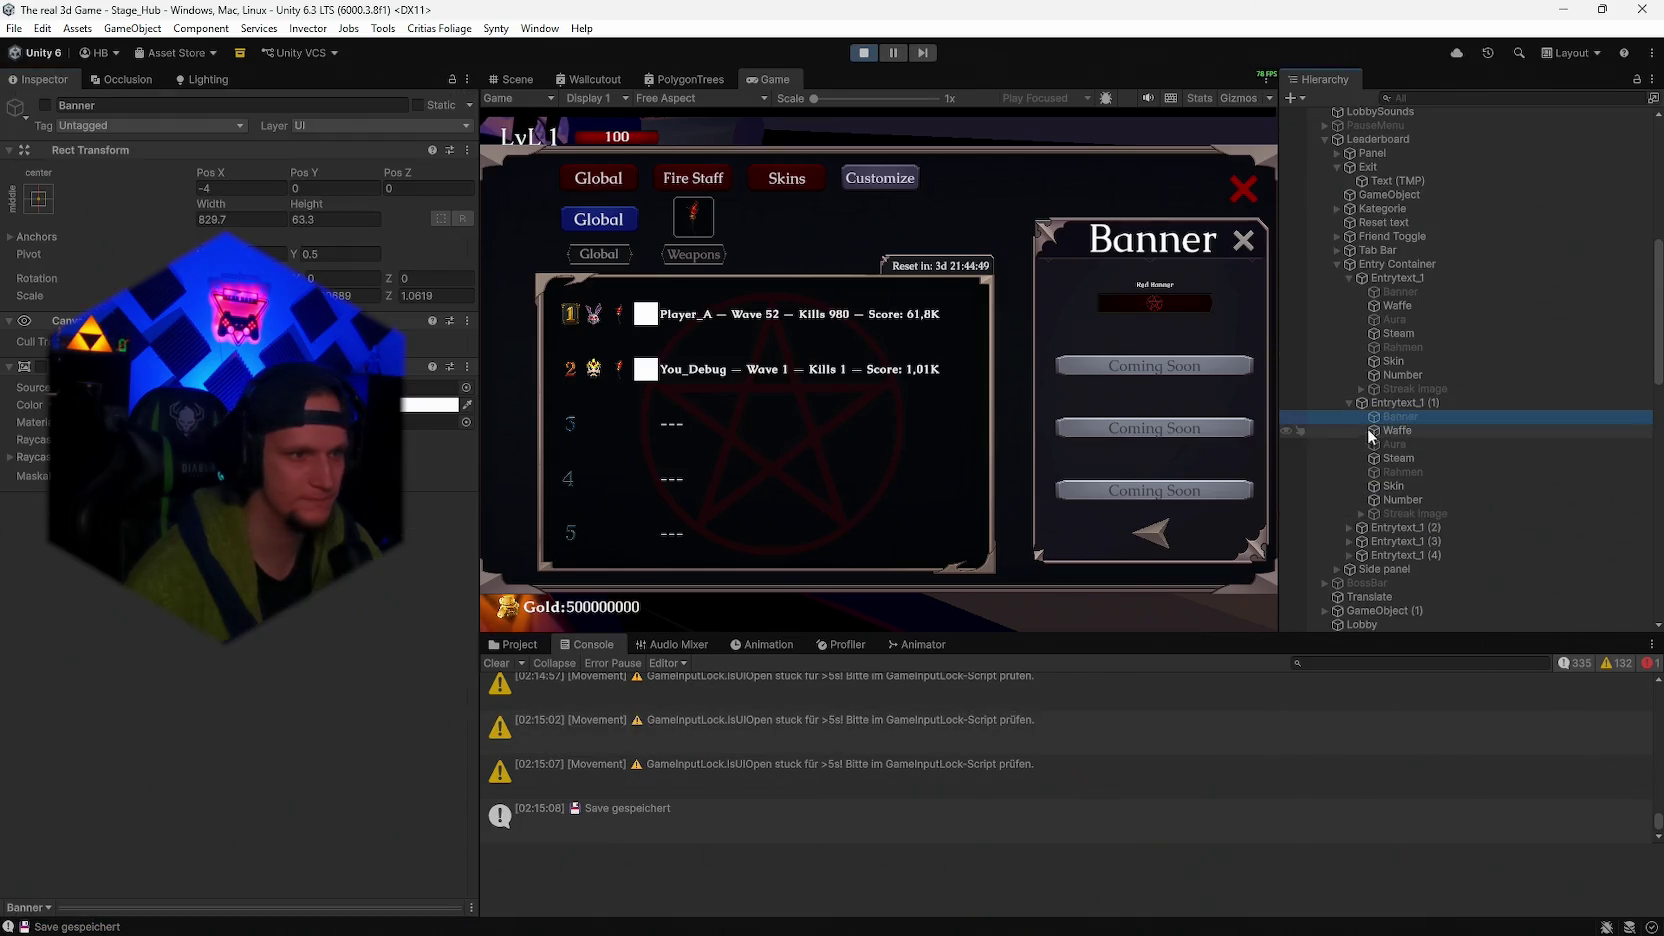
{"action": "scroll", "coordinate": [1330, 452], "scroll_direction": "up", "scroll_amount": 2}
{"action": "scroll", "coordinate": [1373, 420], "scroll_direction": "up", "scroll_amount": 5}
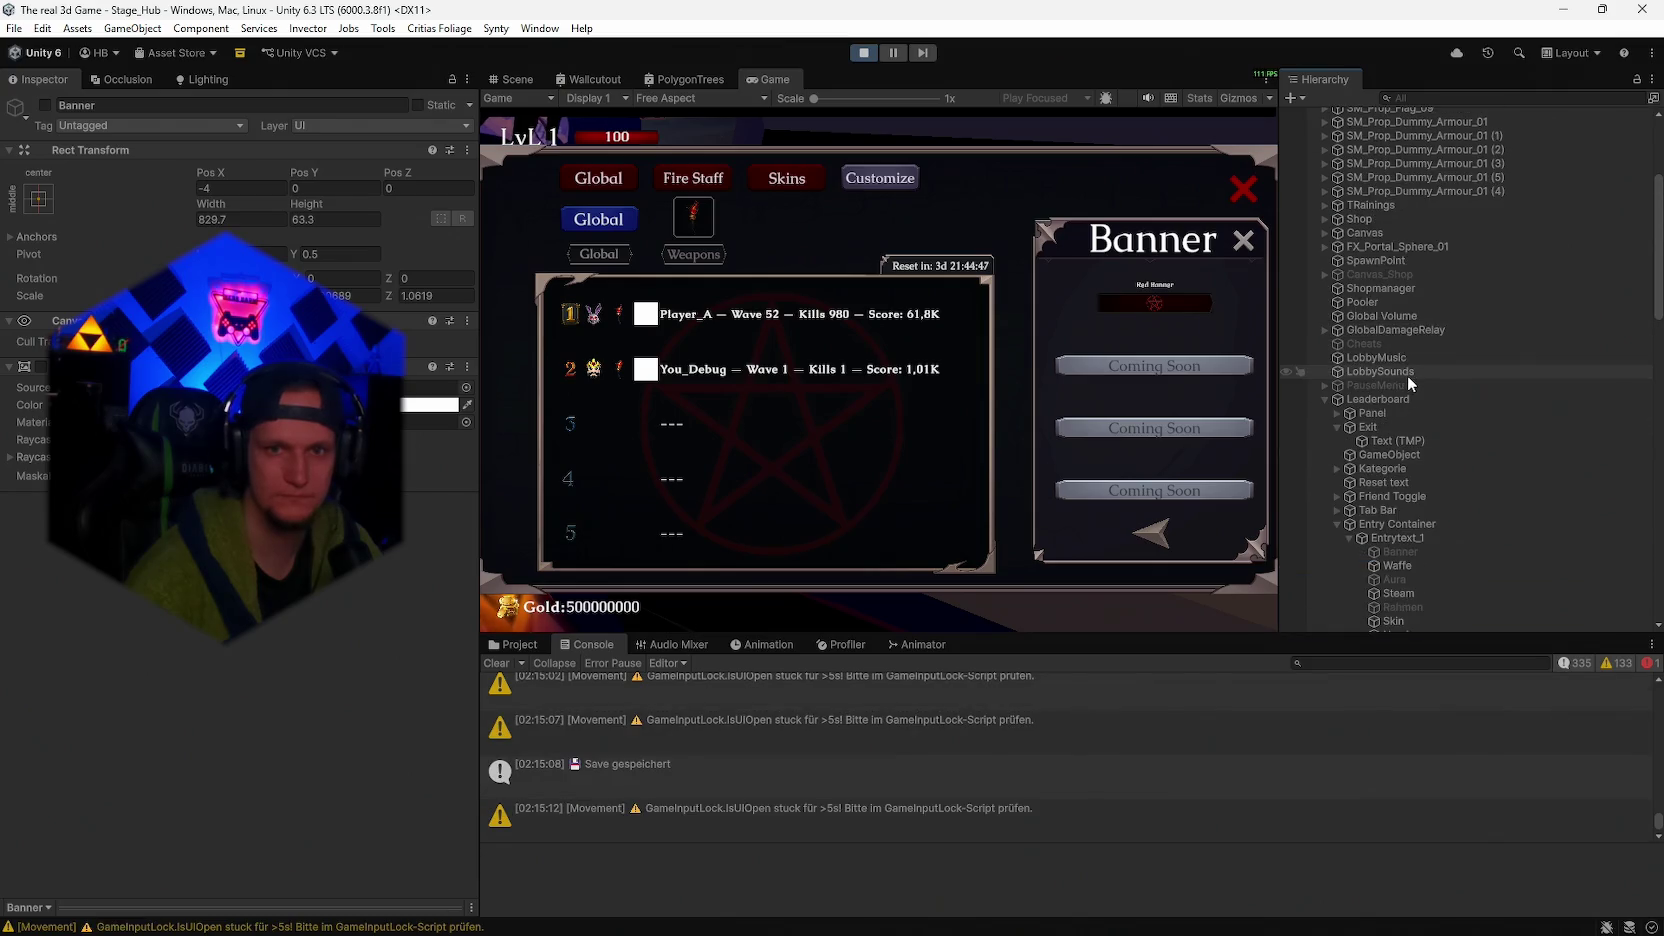
{"action": "left_click", "coordinate": [1390, 399]}
{"action": "scroll", "coordinate": [246, 640], "scroll_direction": "down", "scroll_amount": 12}
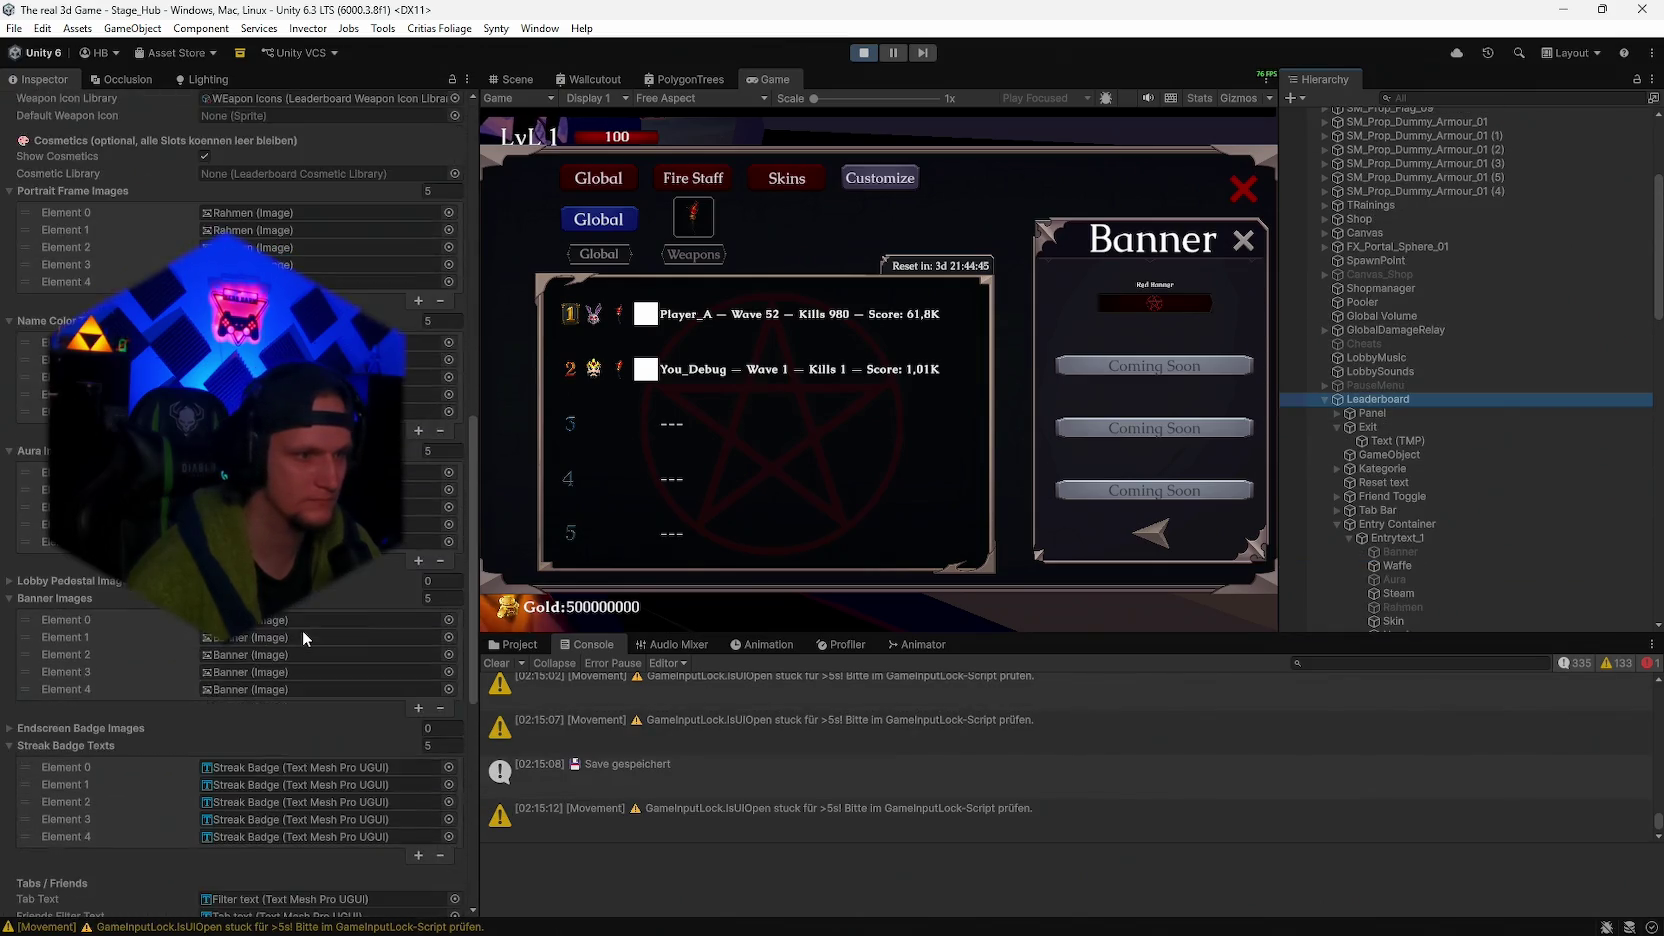
{"action": "scroll", "coordinate": [1522, 450], "scroll_direction": "down", "scroll_amount": 5}
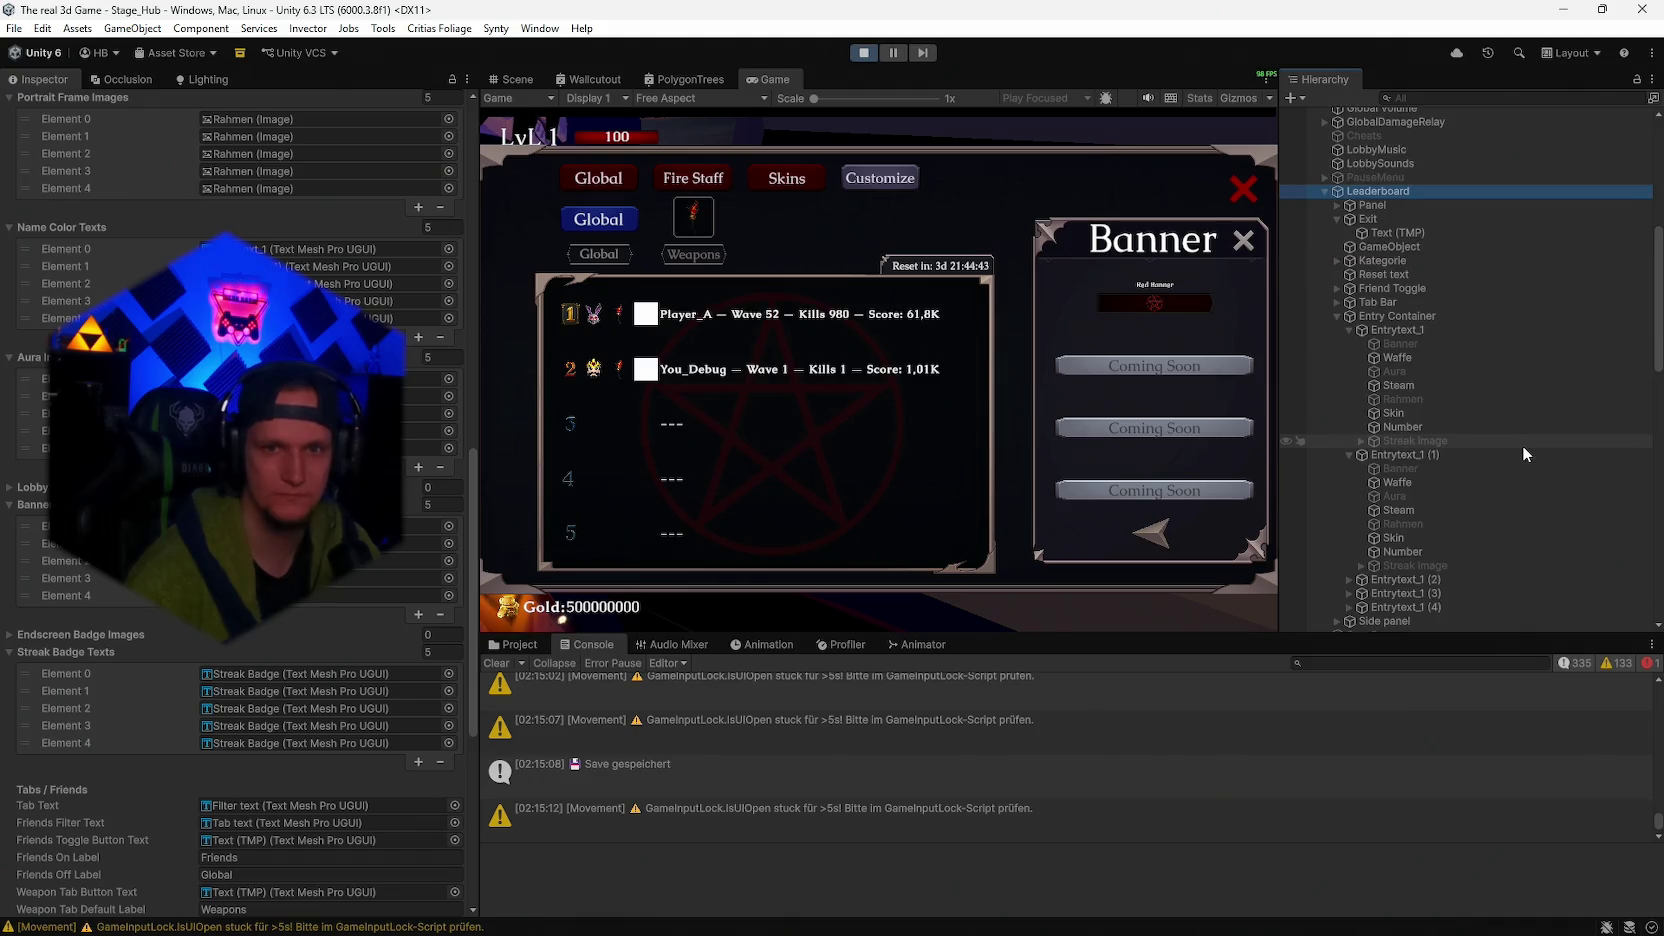
{"action": "left_click", "coordinate": [1337, 316]}
{"action": "left_click", "coordinate": [1337, 316]}
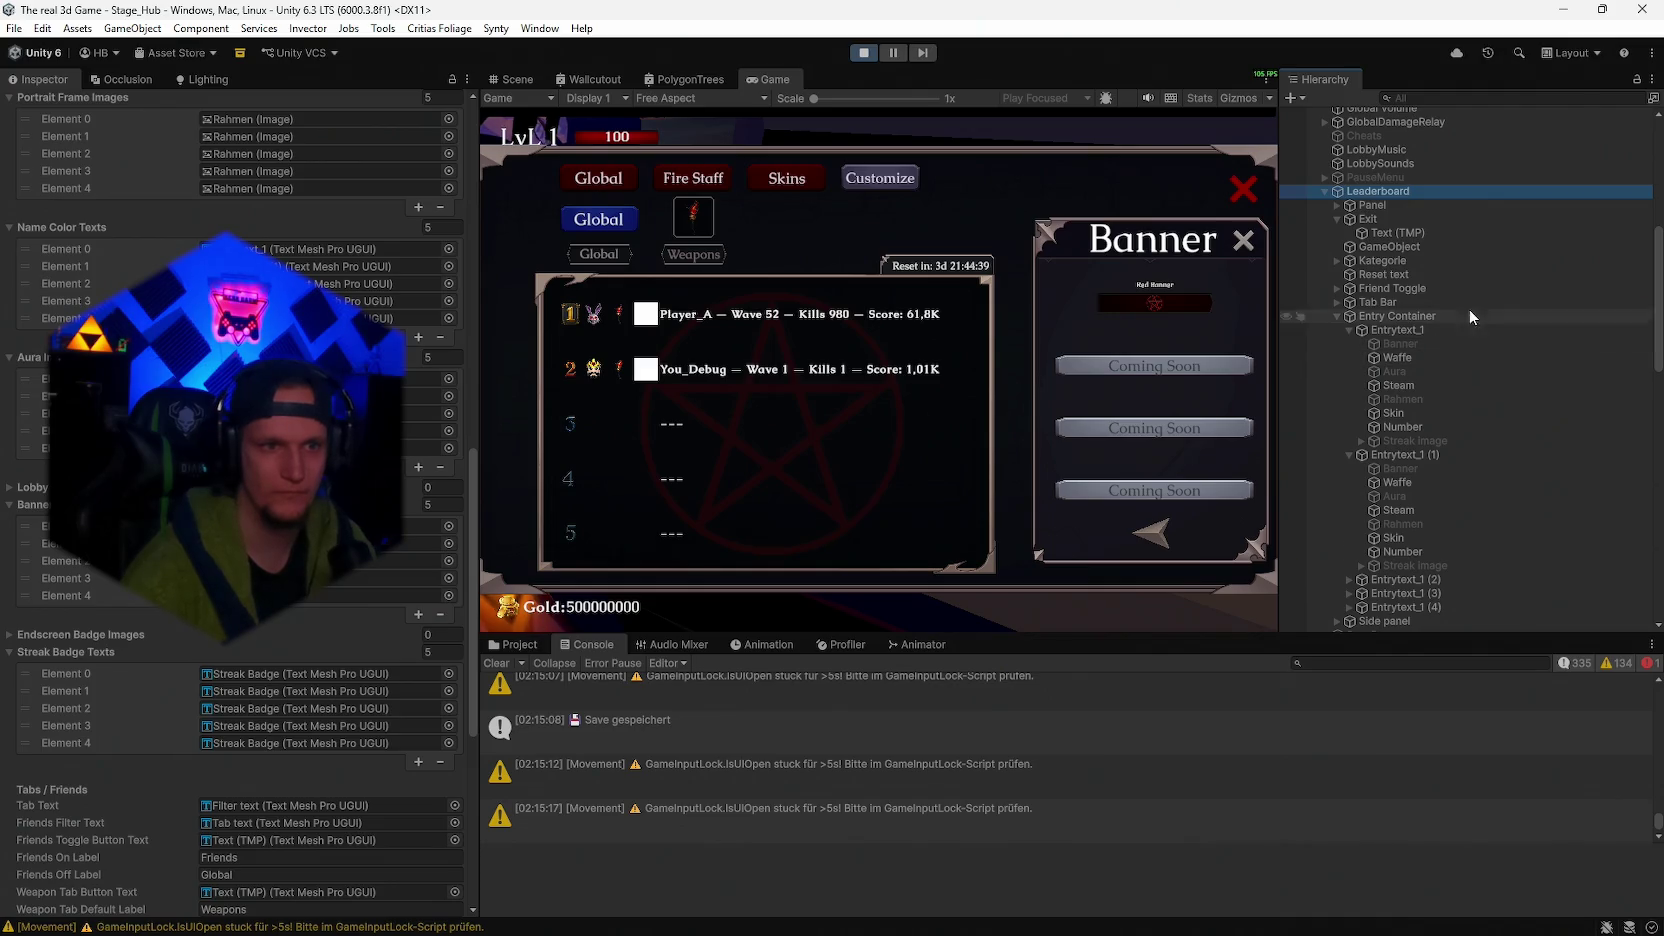
{"action": "key", "text": "super+shift+s"}
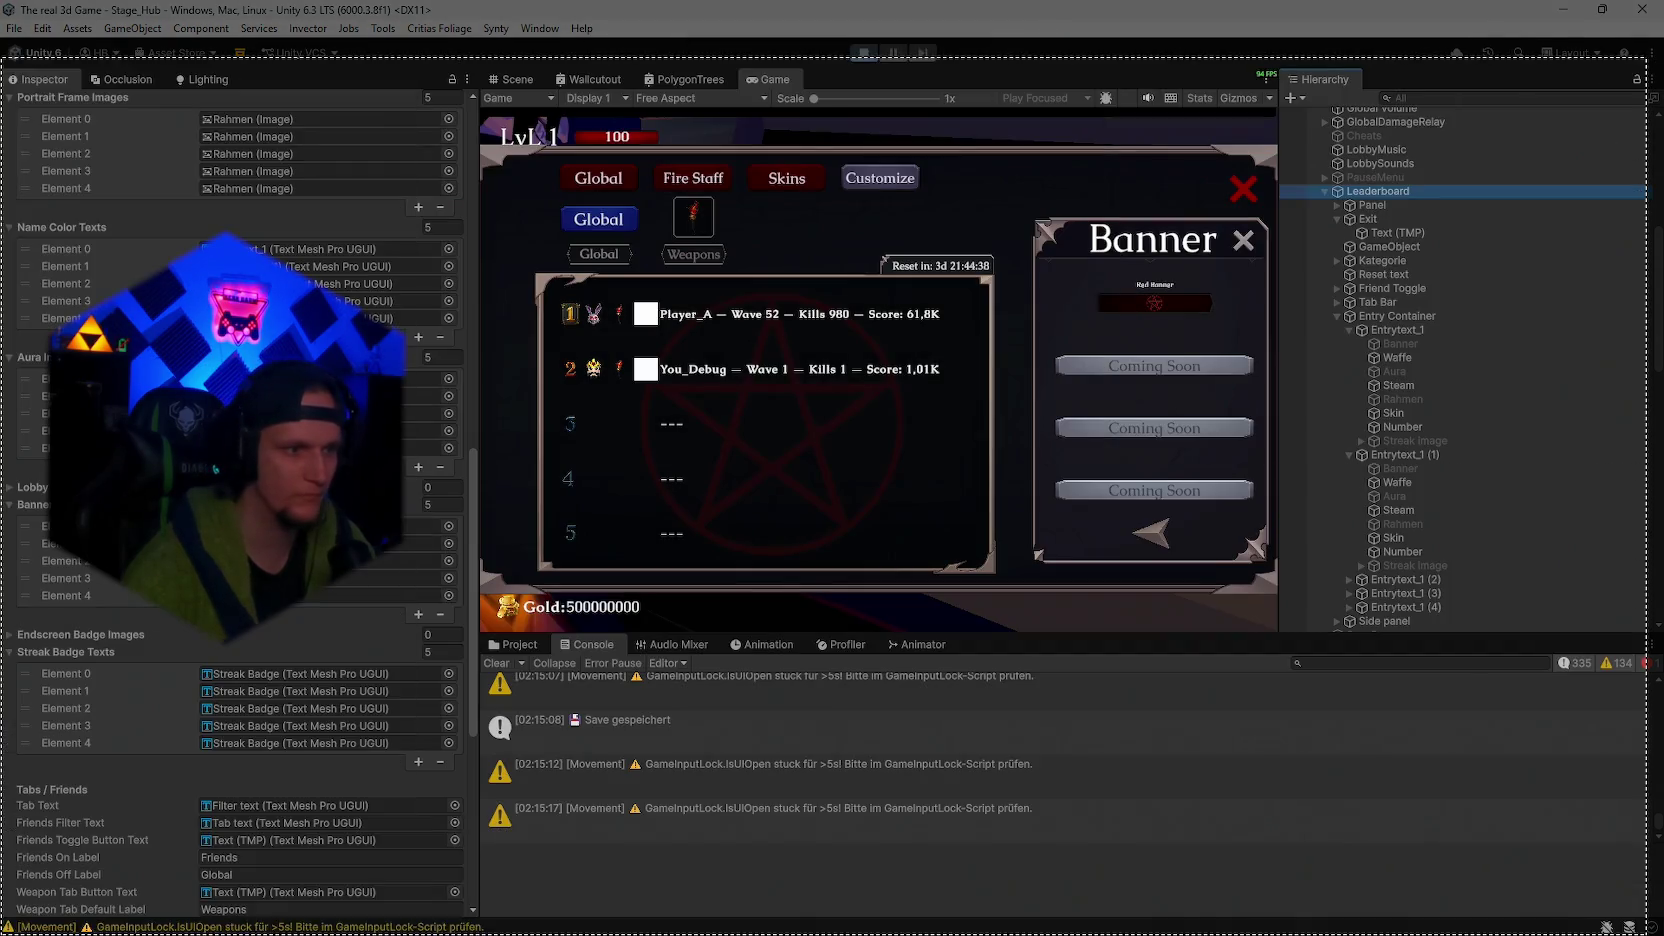
{"action": "key", "text": "Escape"}
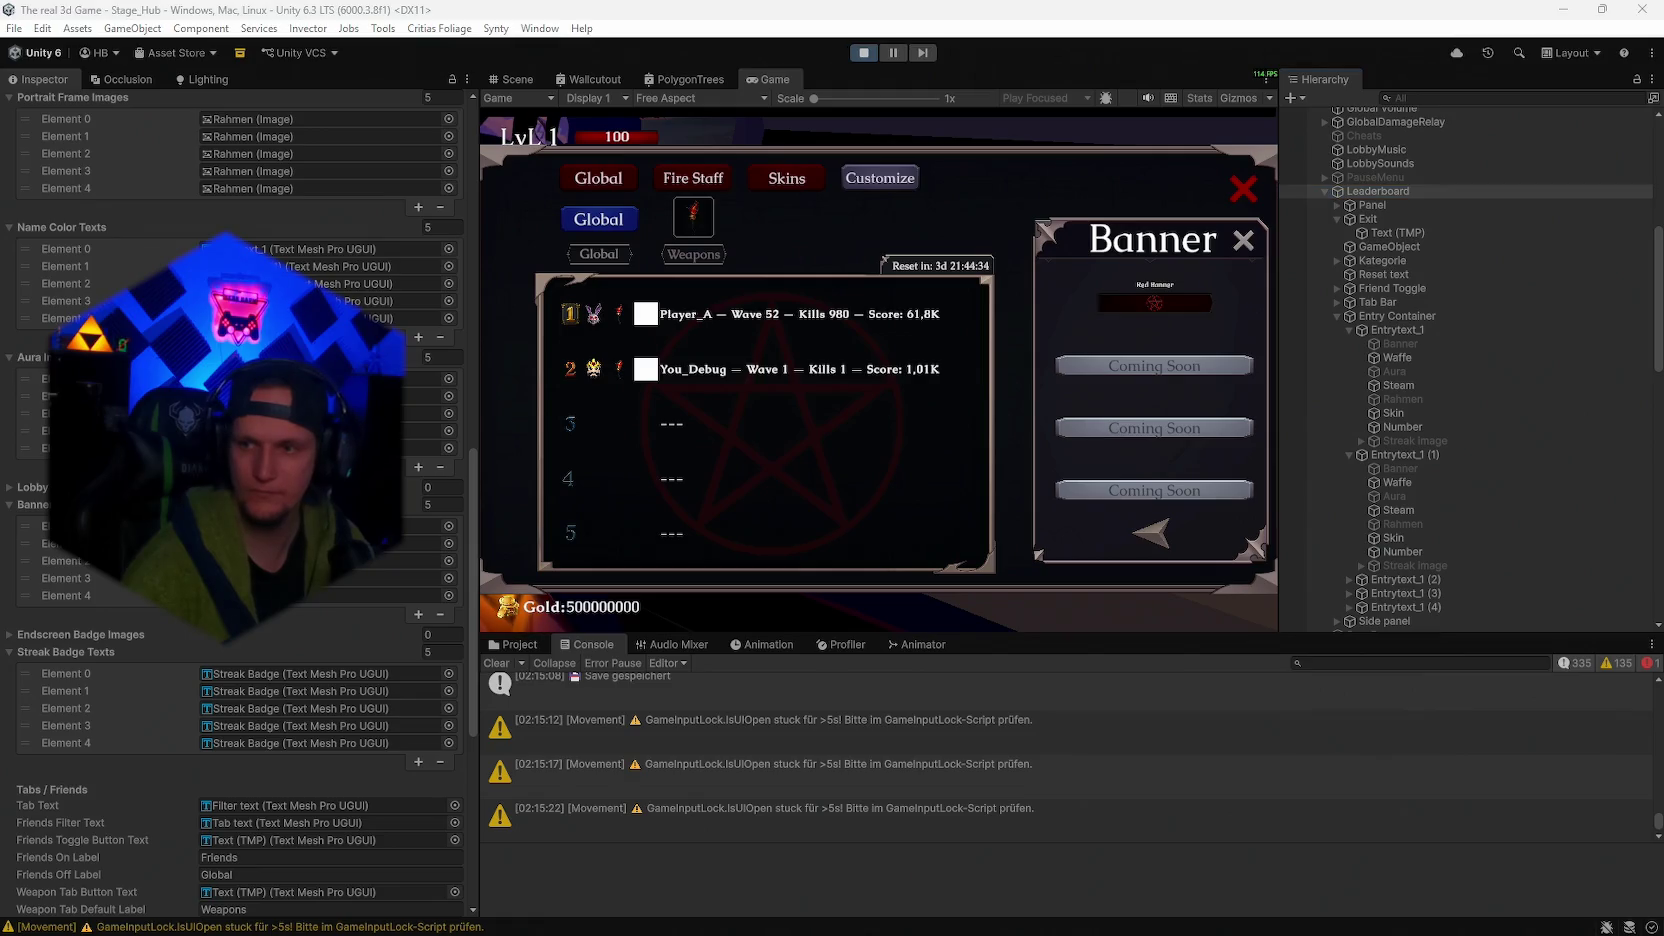
{"action": "left_click", "coordinate": [1399, 470]}
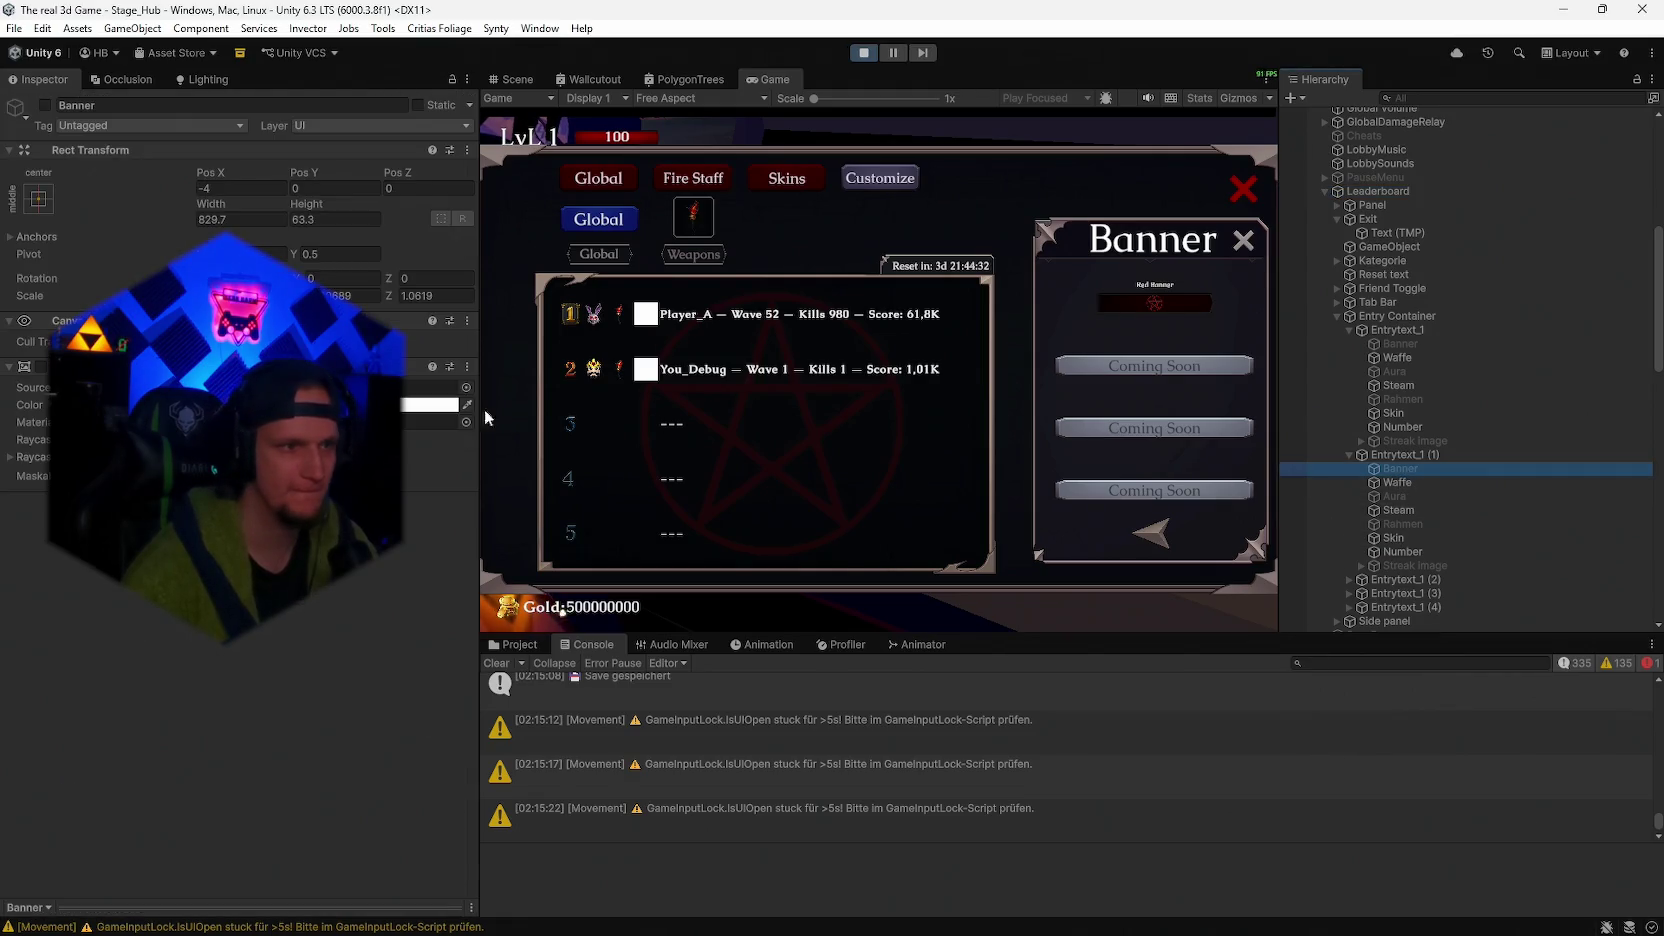
Activate the second row's Banner and toggle its Image on and off.
{"action": "left_click", "coordinate": [45, 105]}
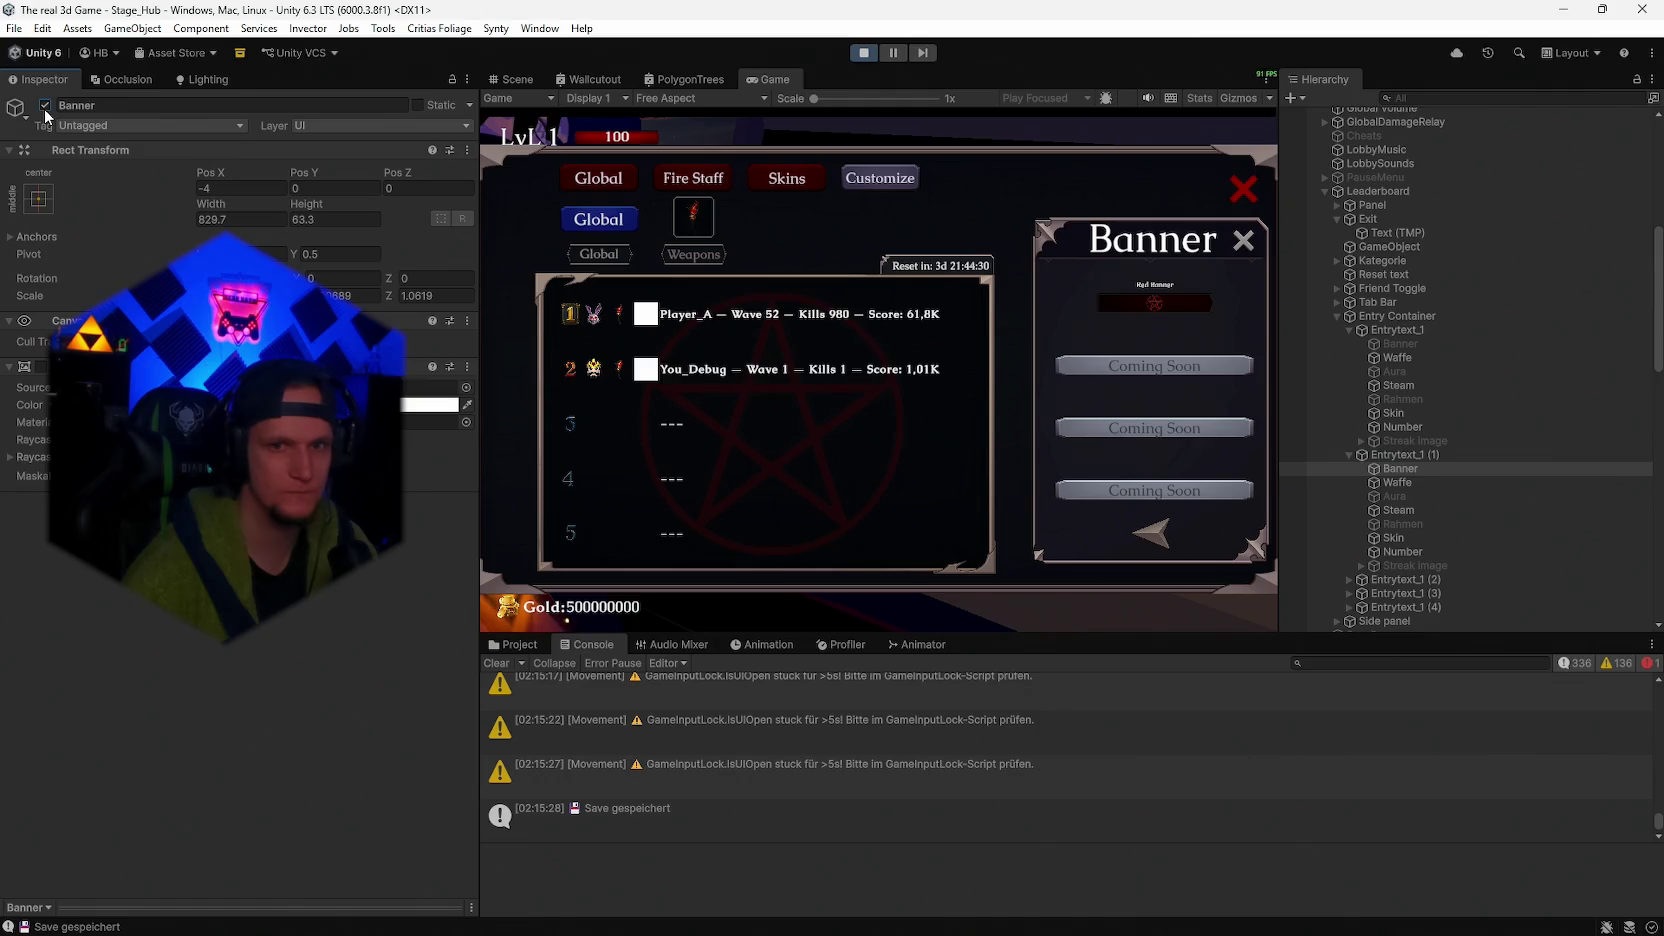
{"action": "left_click", "coordinate": [41, 366]}
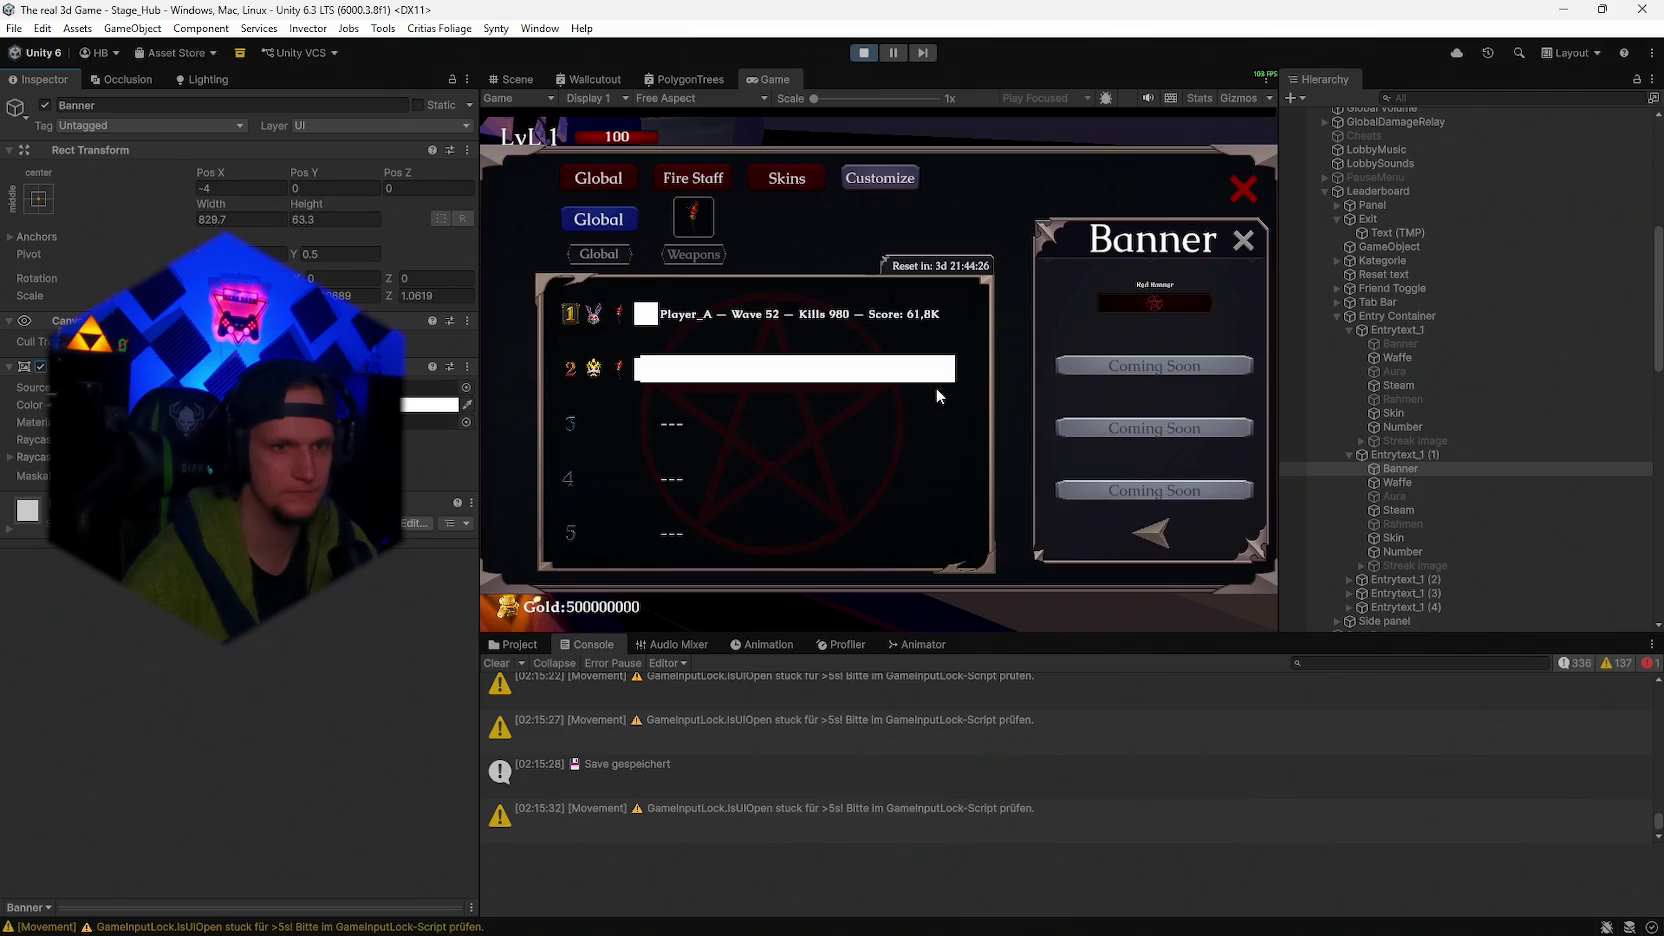
{"action": "left_click", "coordinate": [40, 366]}
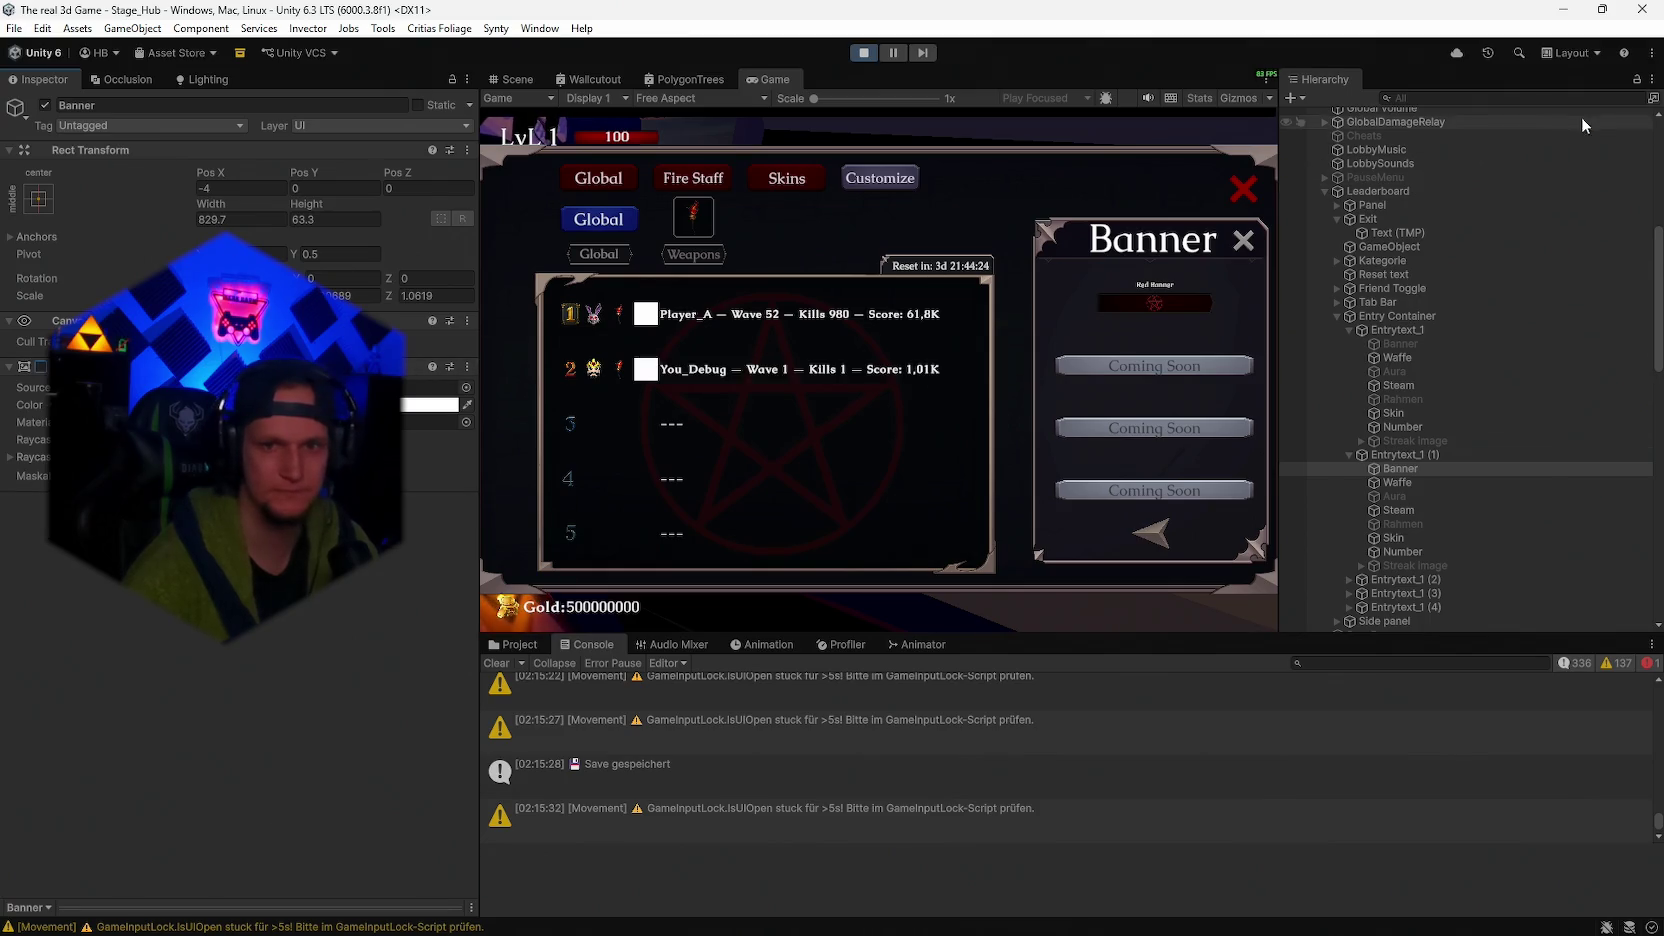
Take a full-screen snip, toggle the Red Banner cosmetic, and exit Play mode.
{"action": "key", "text": "super+shift+s"}
{"action": "left_click_drag", "start_coordinate": [1652, 25], "coordinate": [2, 934]}
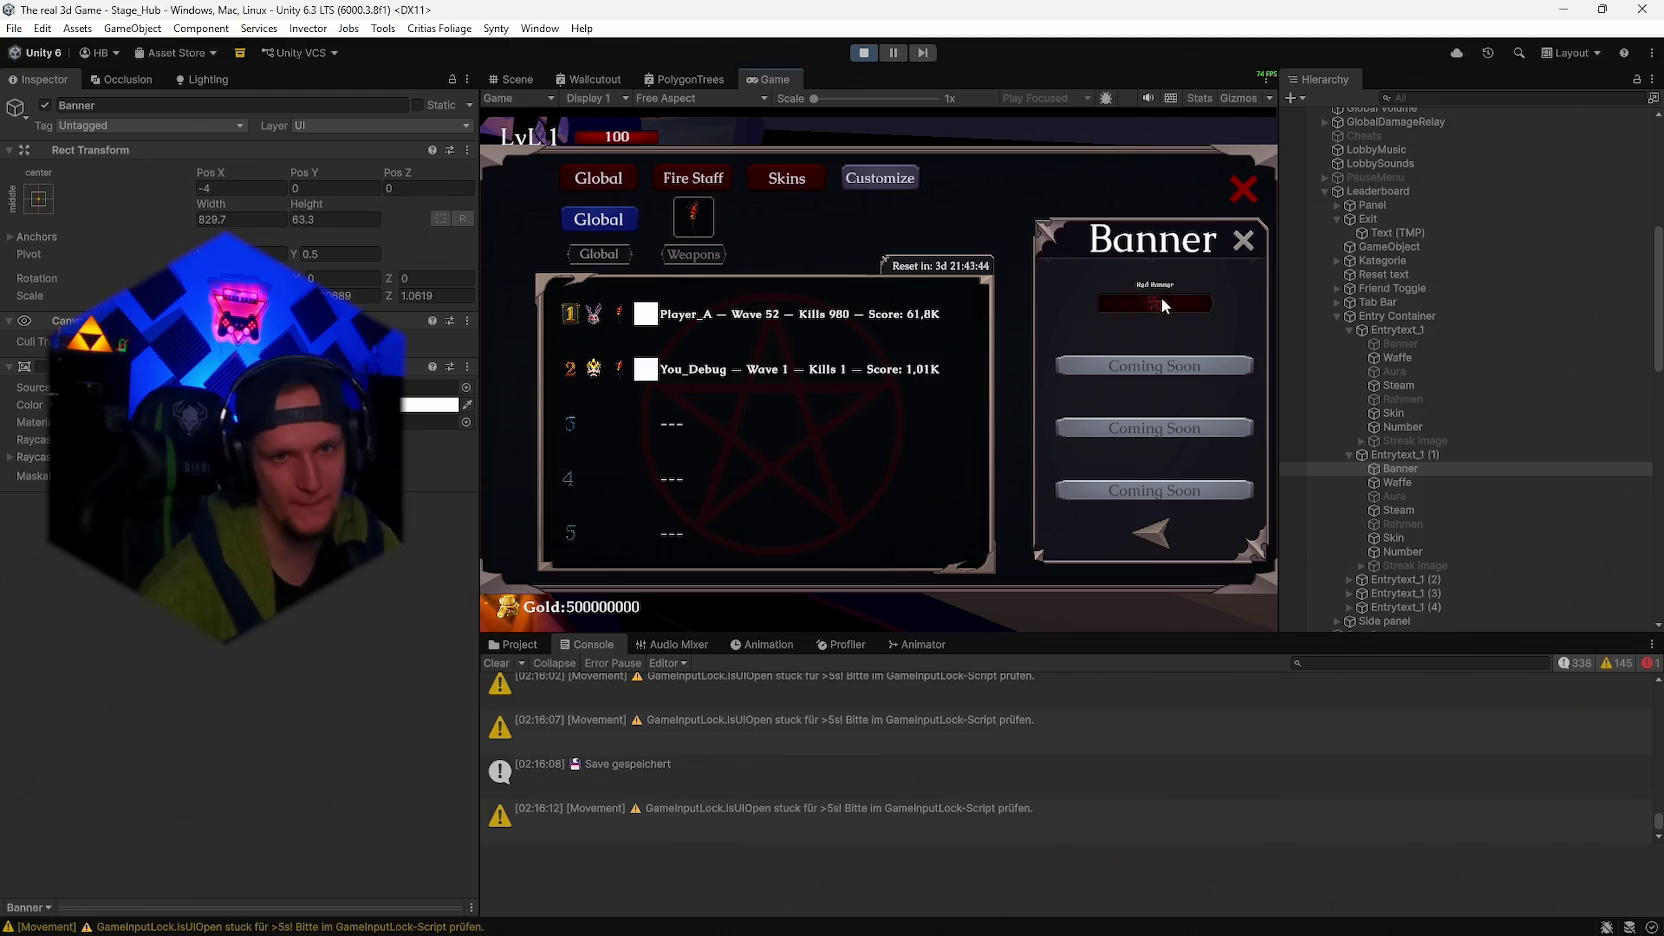
{"action": "left_click", "coordinate": [1163, 305]}
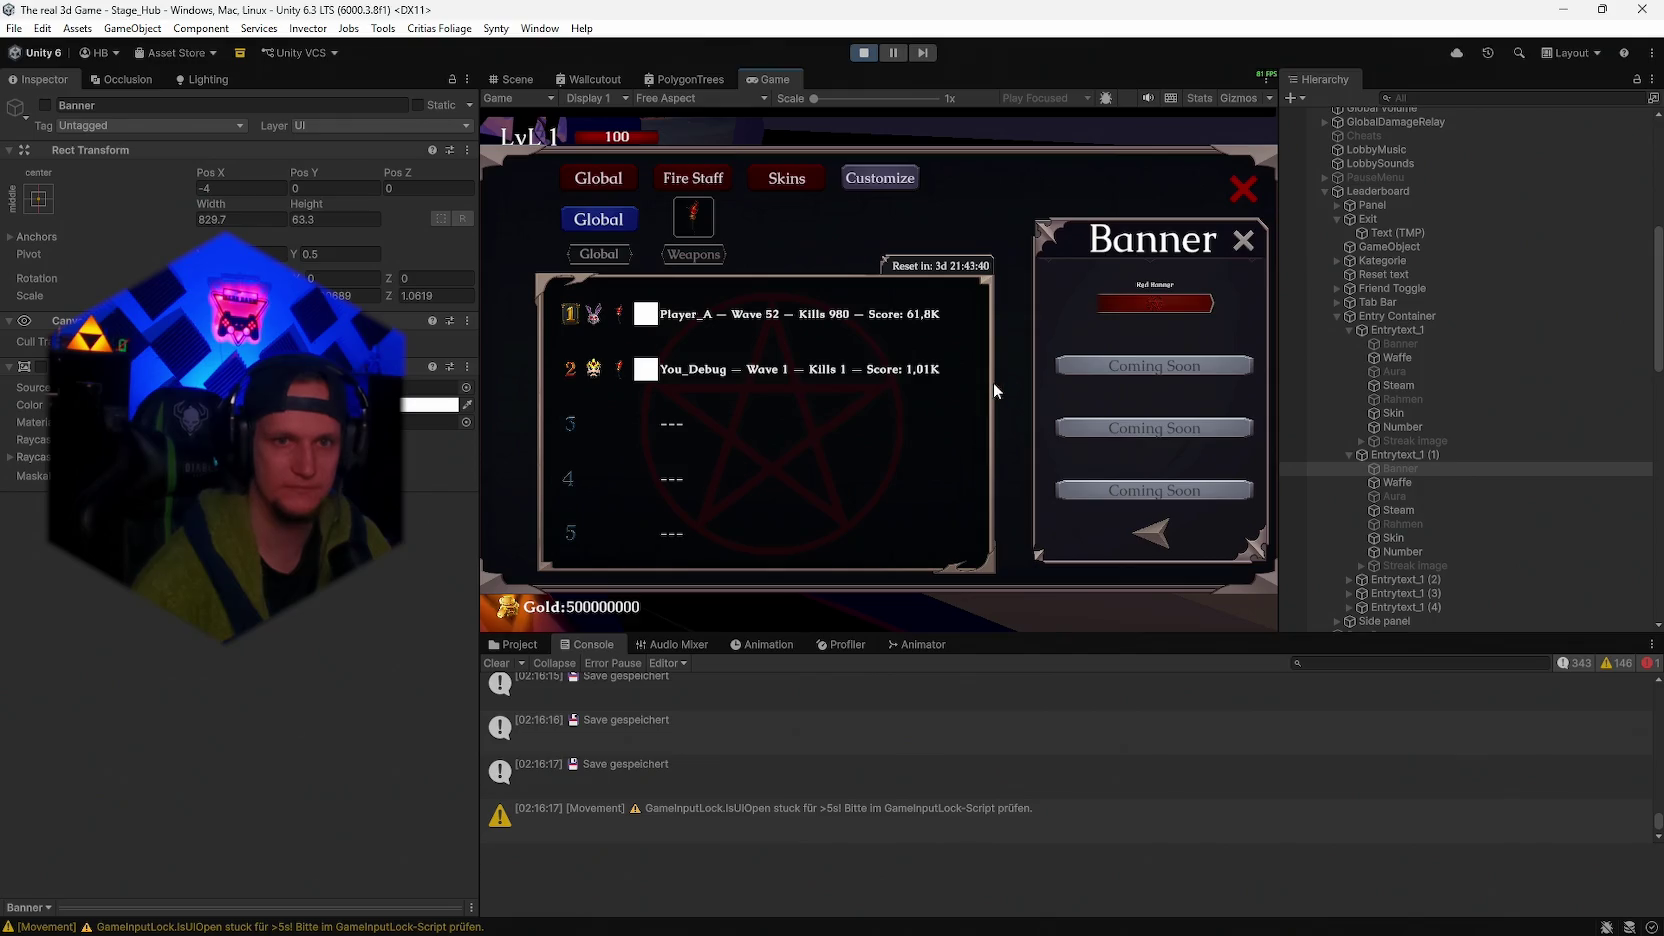
{"action": "left_click", "coordinate": [863, 52]}
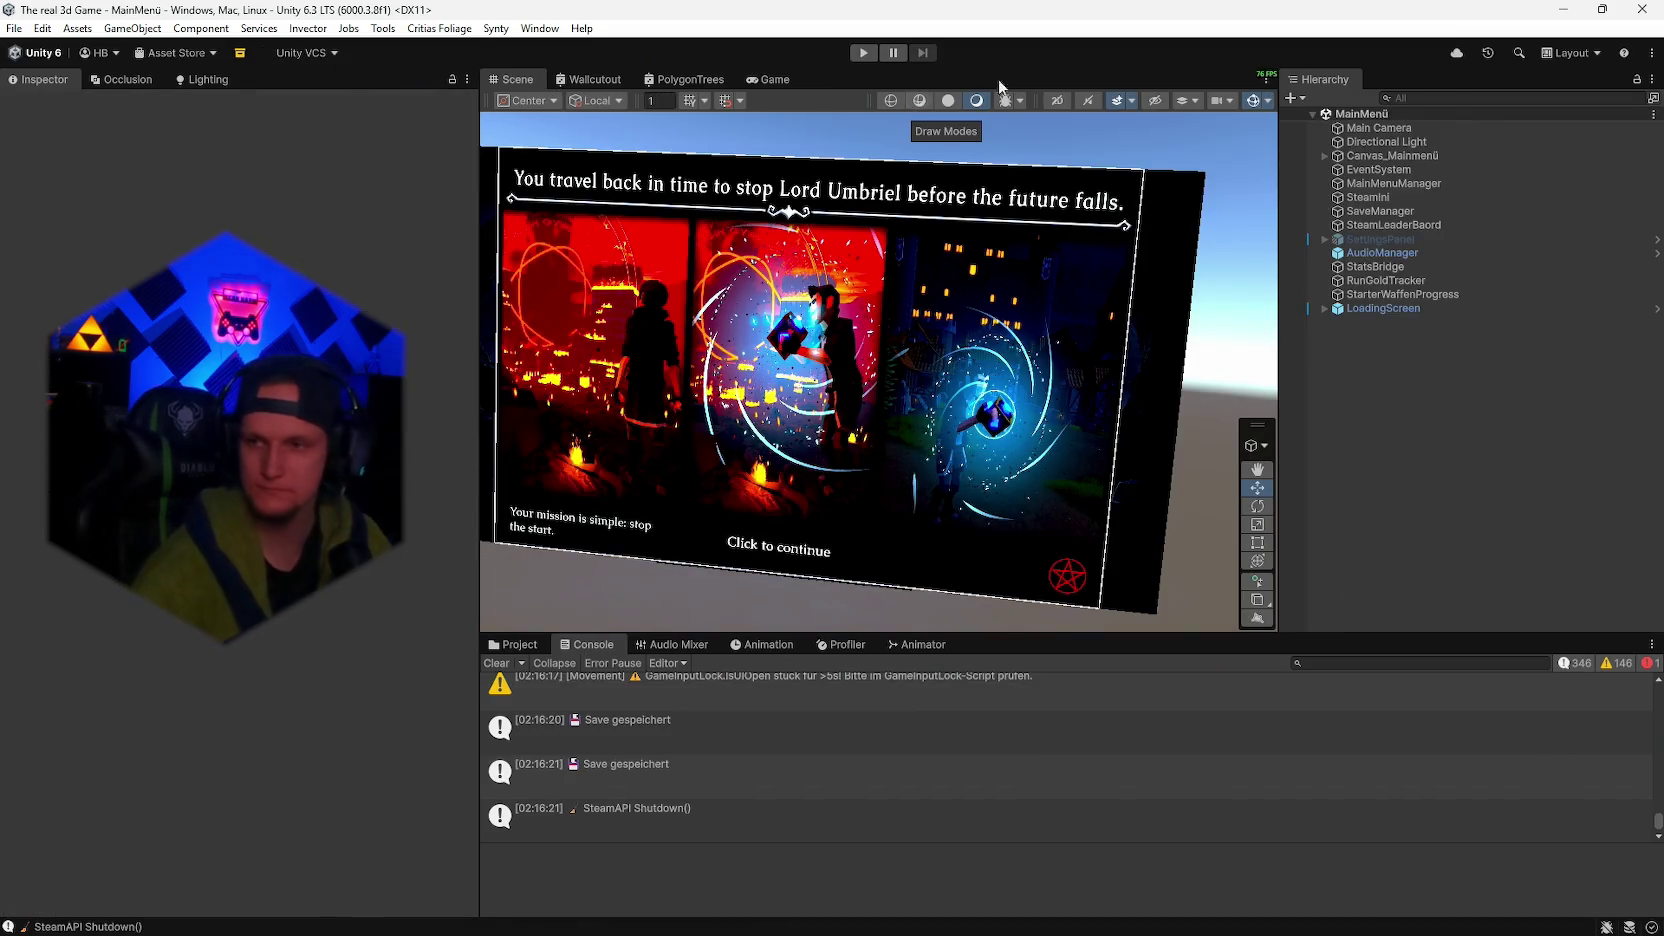
Clear the Console, briefly filter for 'leade', and show the Assets/SCENES/LeaderBoard folder.
{"action": "left_click", "coordinate": [497, 663]}
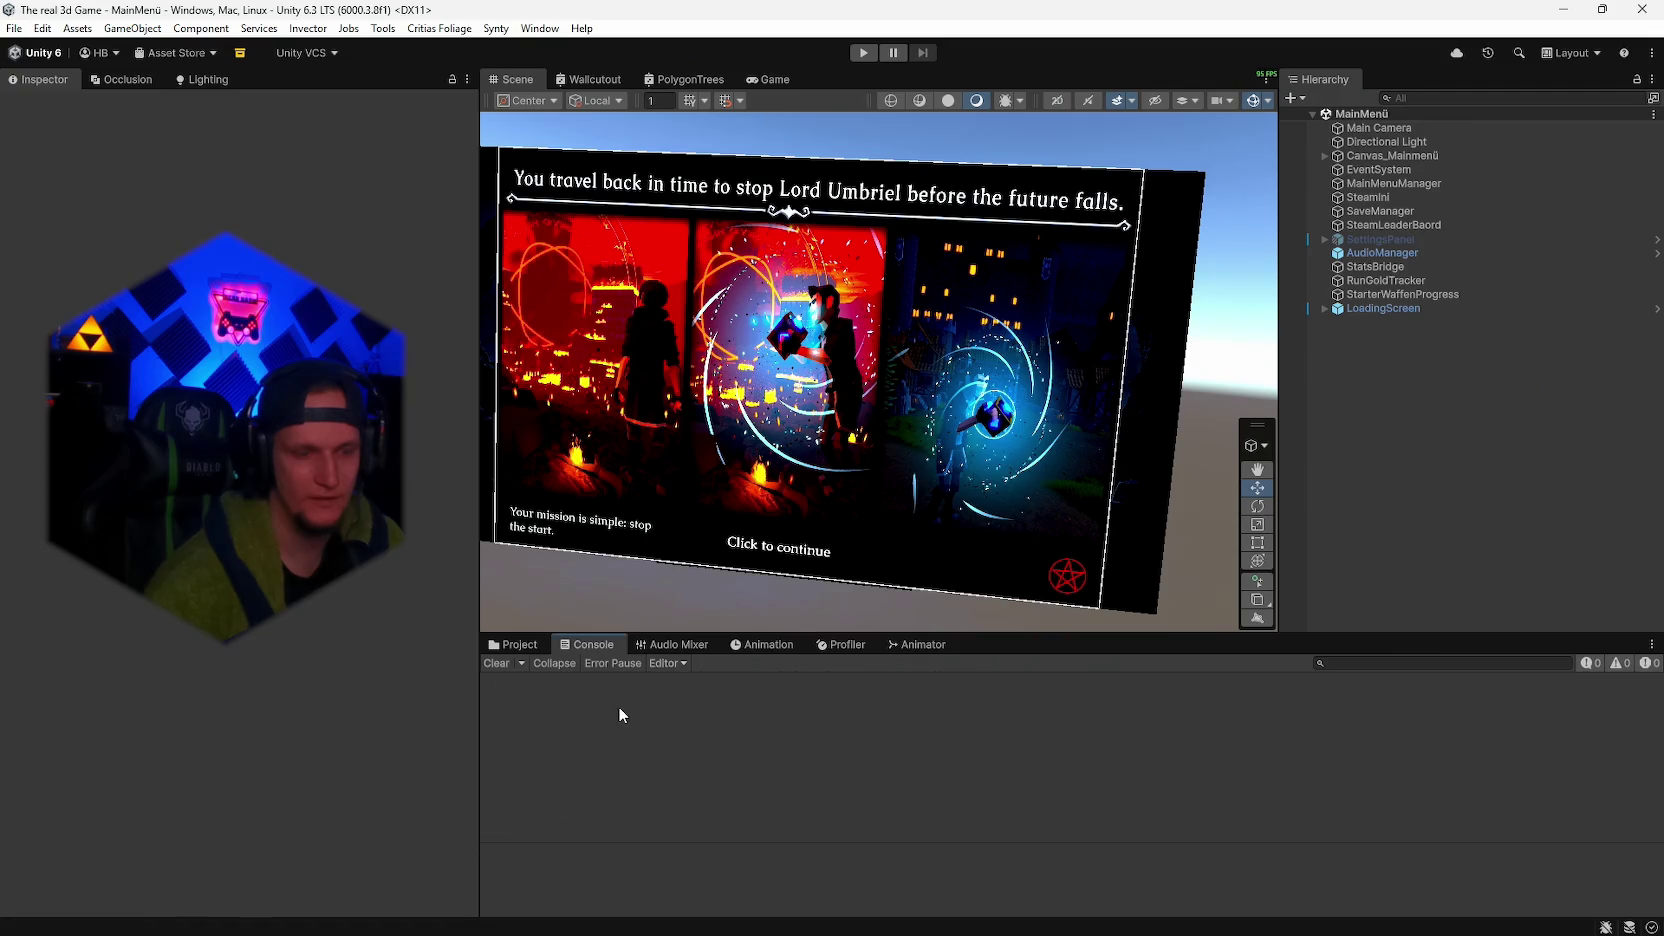
{"action": "left_click", "coordinate": [1337, 663]}
{"action": "type", "text": "leade"}
{"action": "key", "text": "BackSpace"}
{"action": "key", "text": "BackSpace"}
{"action": "key", "text": "BackSpace"}
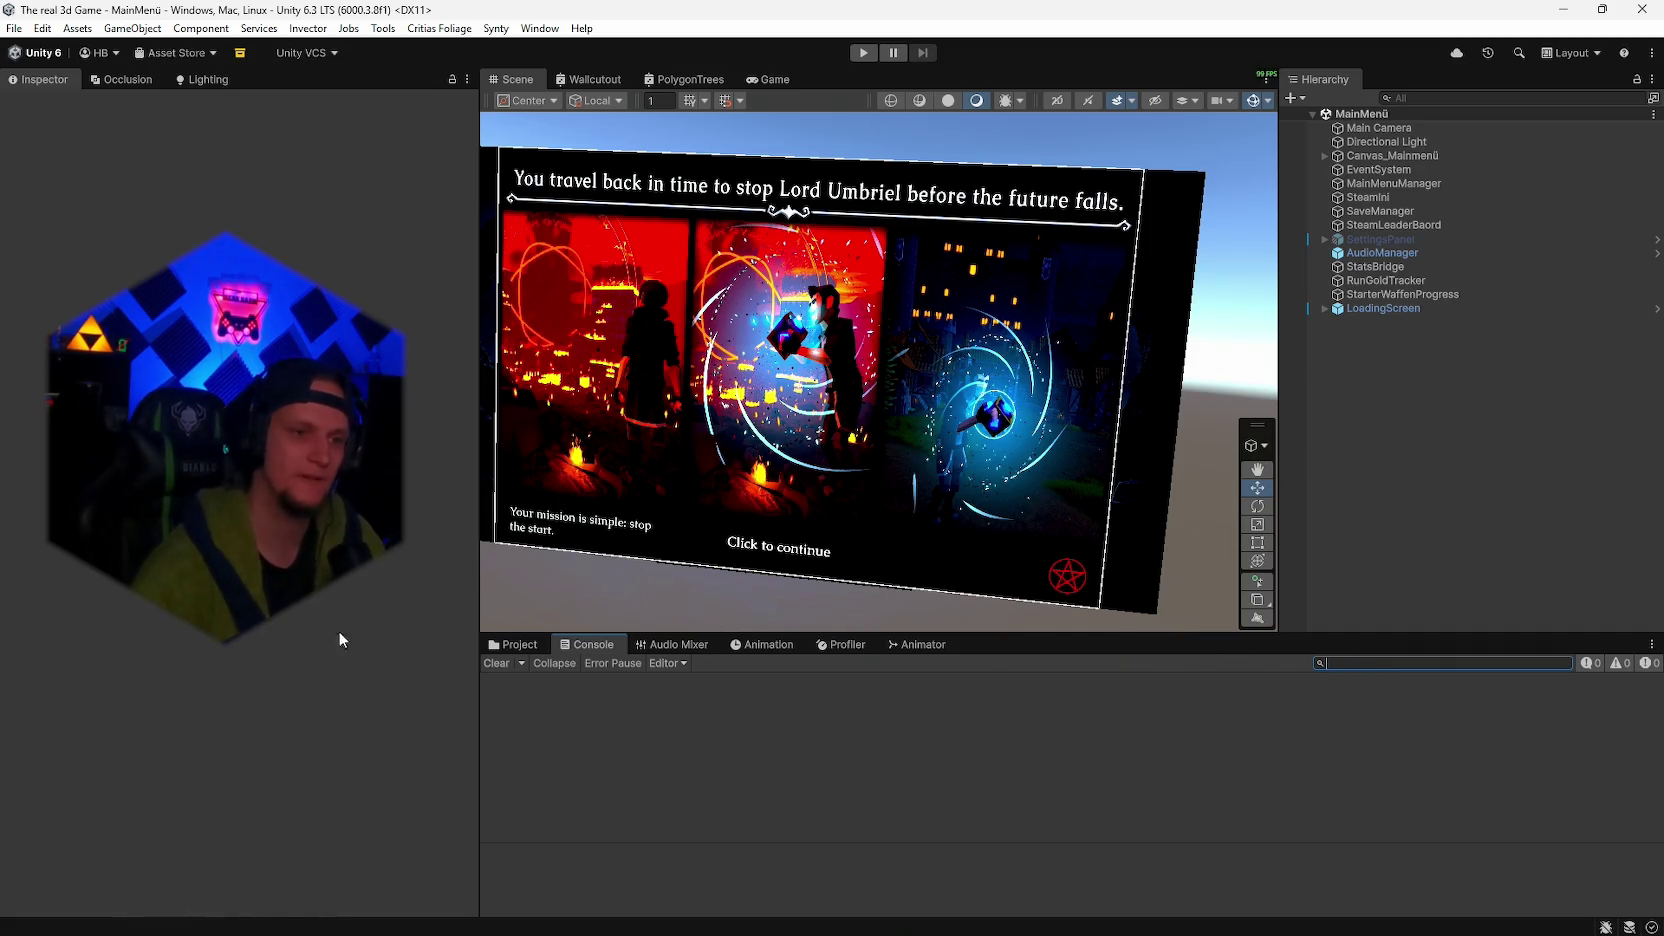
{"action": "left_click", "coordinate": [514, 644]}
{"action": "mouse_move", "coordinate": [686, 928]}
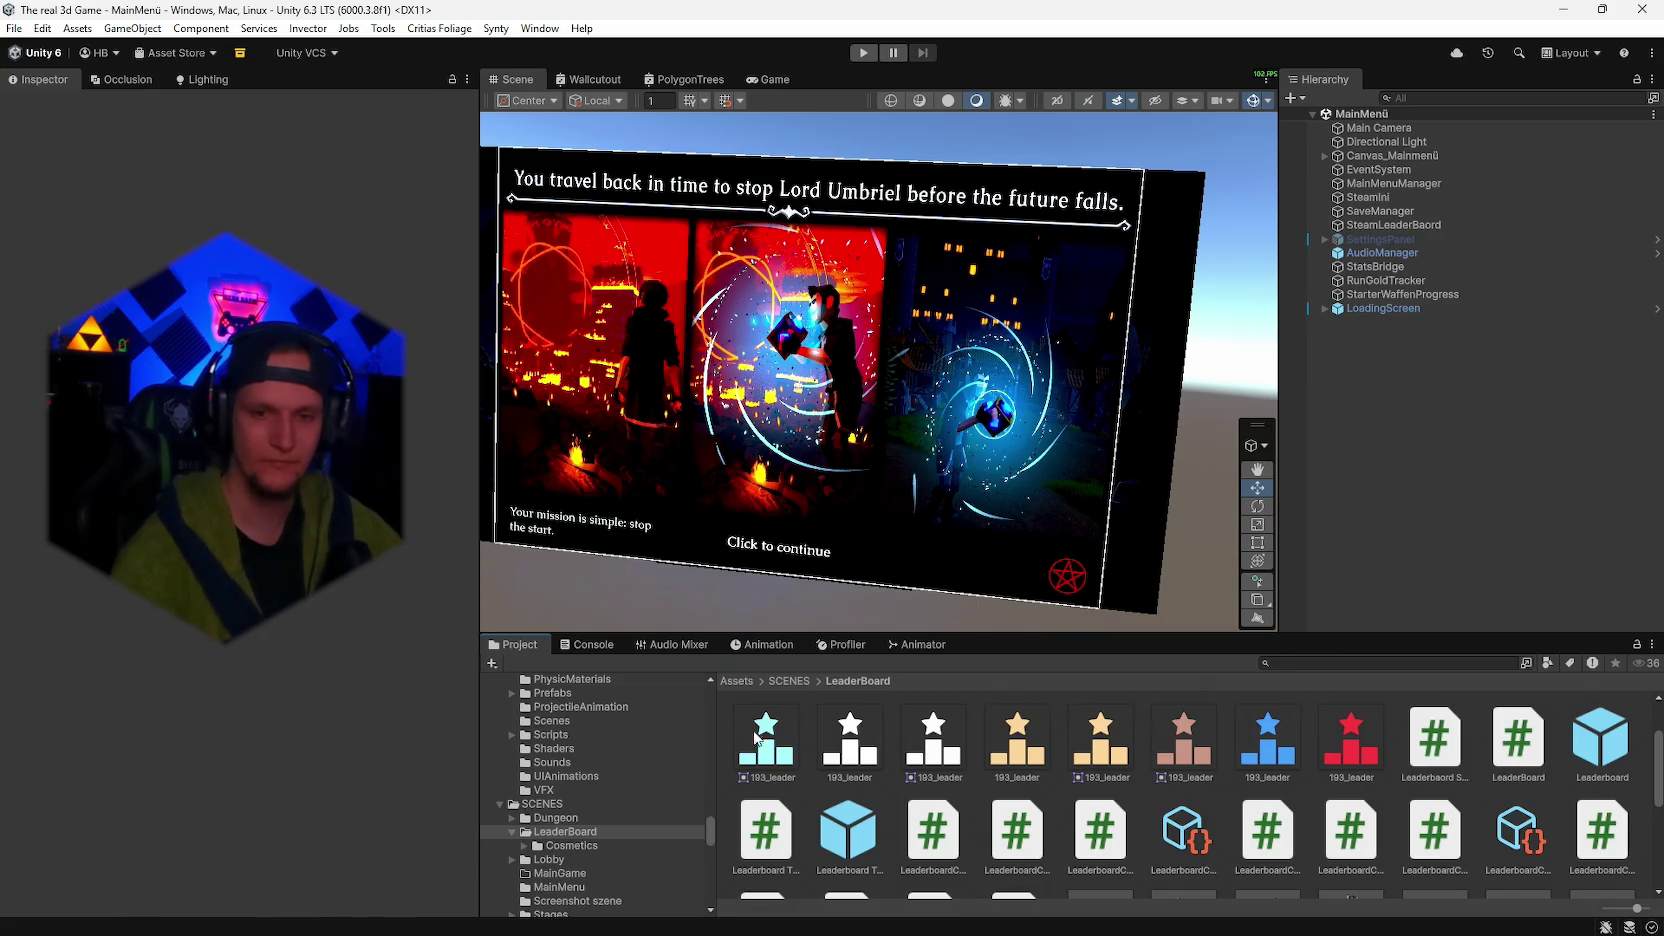
{"action": "scroll", "coordinate": [1398, 807], "scroll_direction": "down", "scroll_amount": 2}
{"action": "scroll", "coordinate": [1398, 807], "scroll_direction": "up", "scroll_amount": 5}
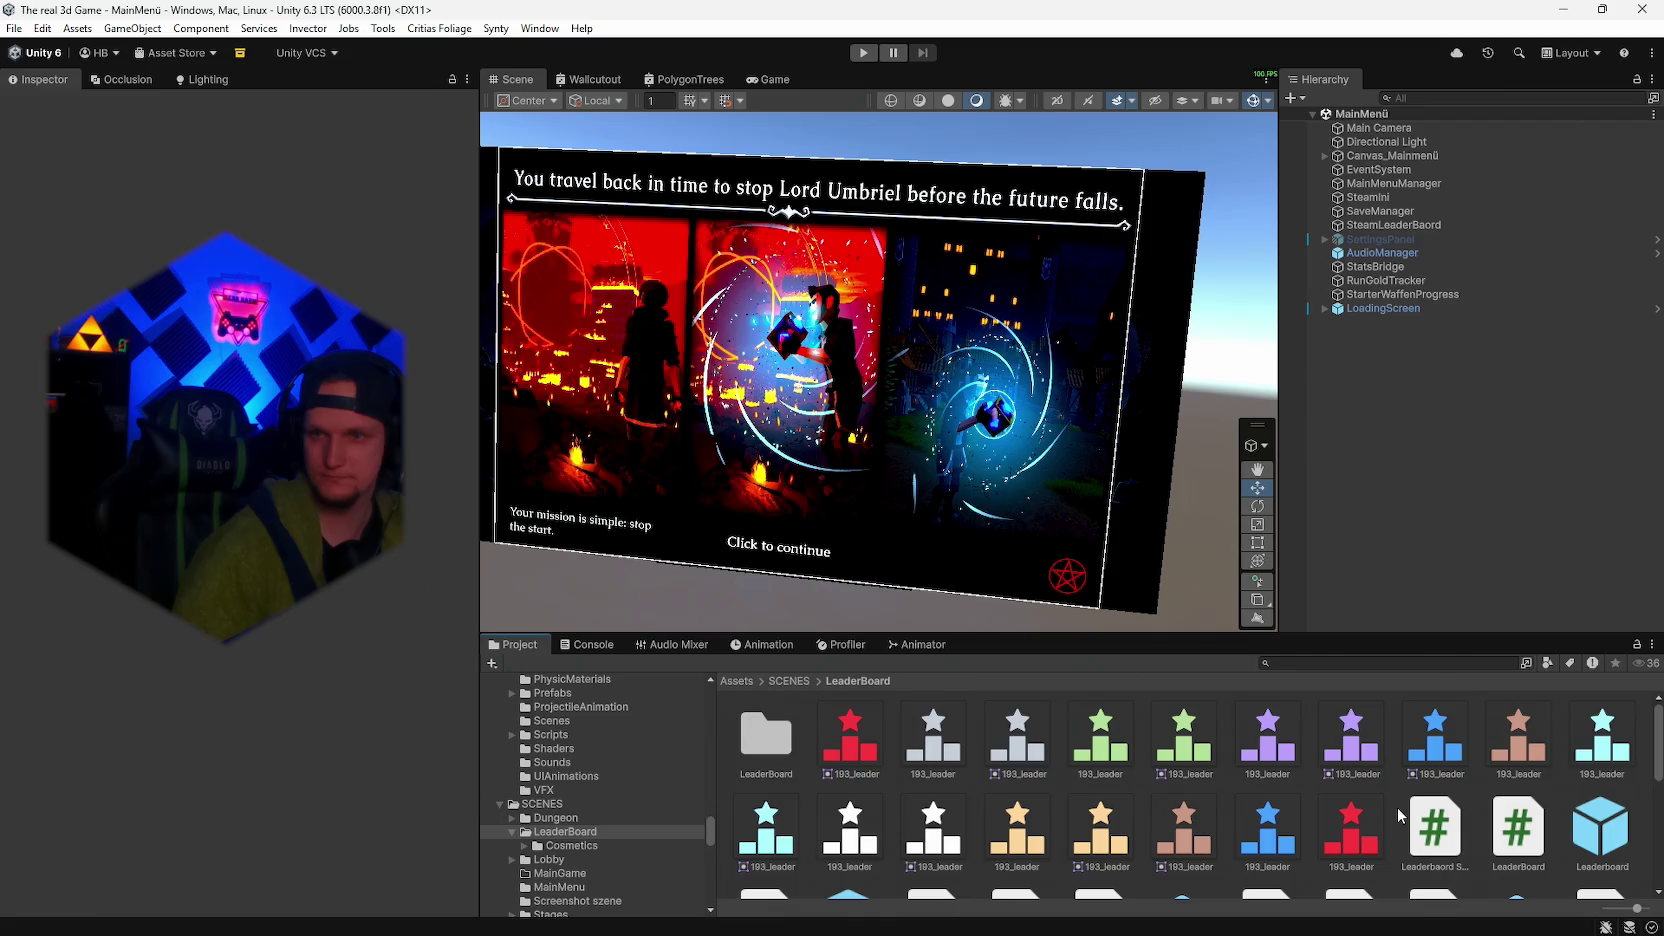
{"action": "left_click", "coordinate": [10, 28]}
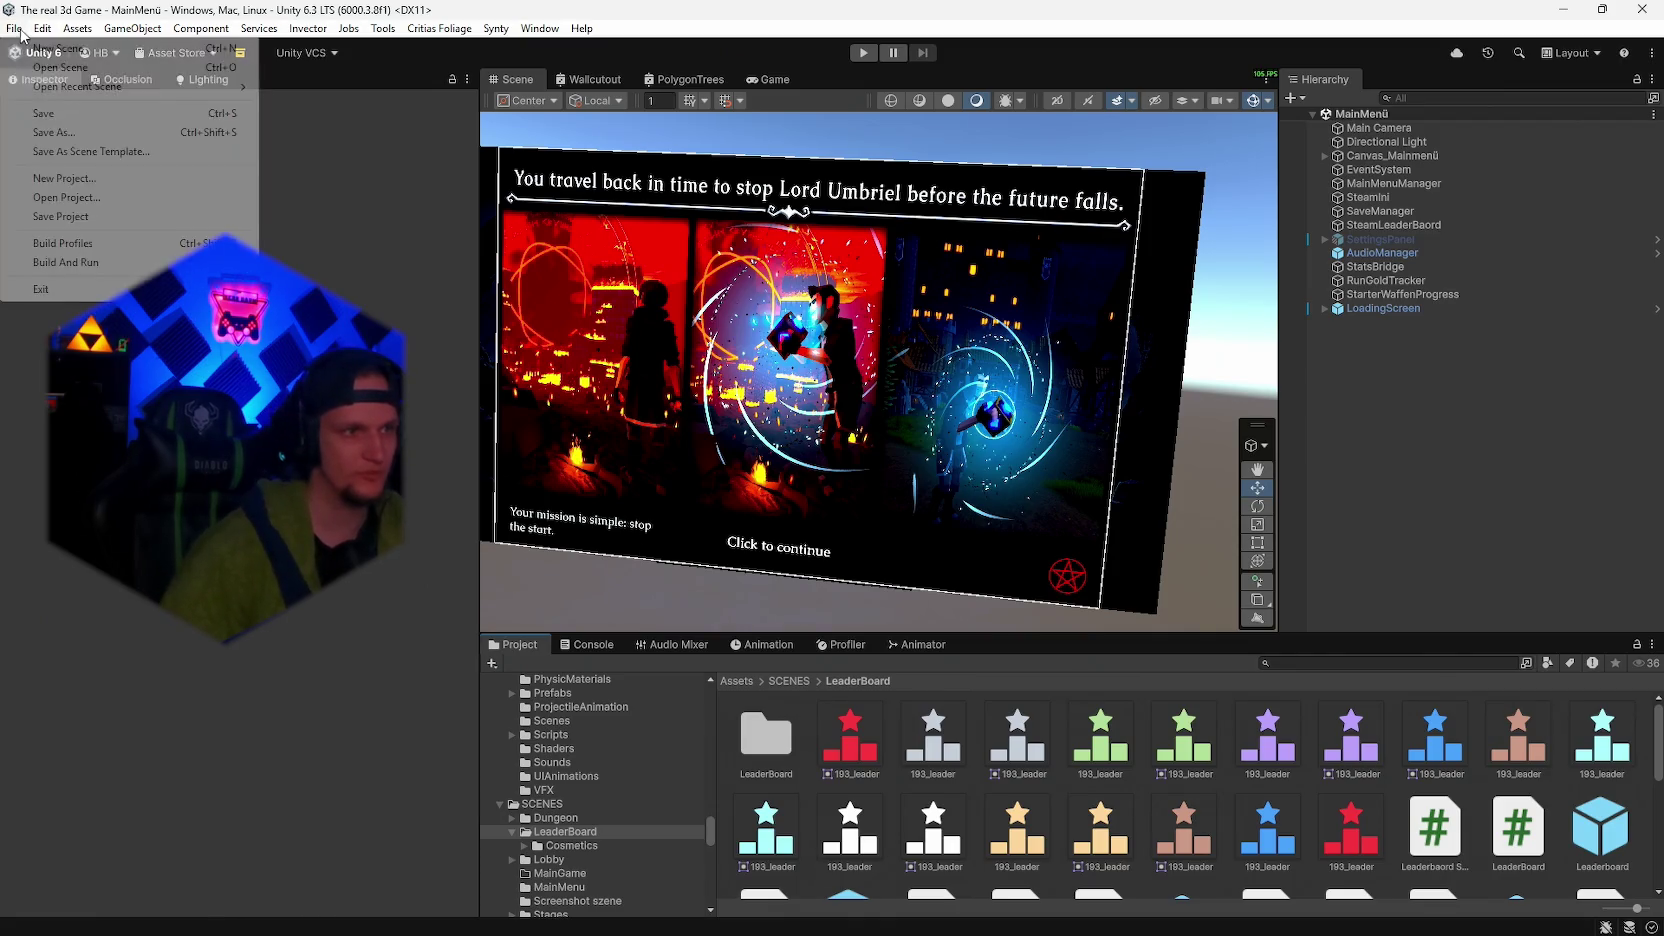
Save the MainMenü scene with File > Save, then use File > Save Project.
{"action": "left_click", "coordinate": [55, 120]}
{"action": "left_click", "coordinate": [13, 29]}
{"action": "left_click", "coordinate": [45, 216]}
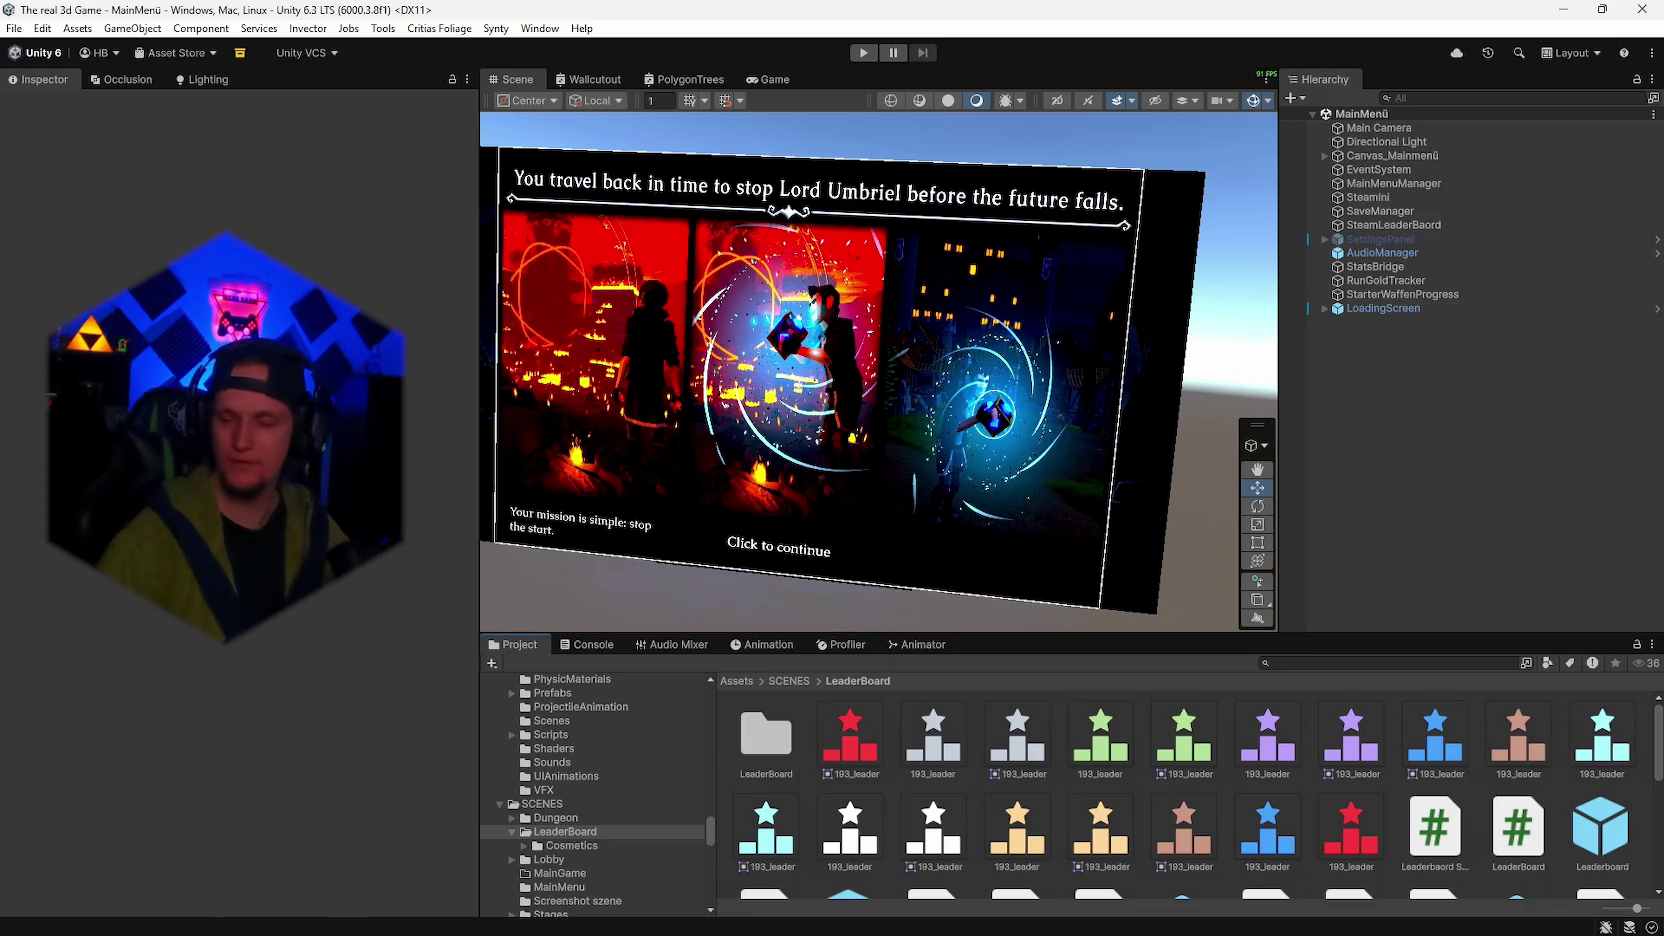
{"action": "mouse_move", "coordinate": [1108, 888]}
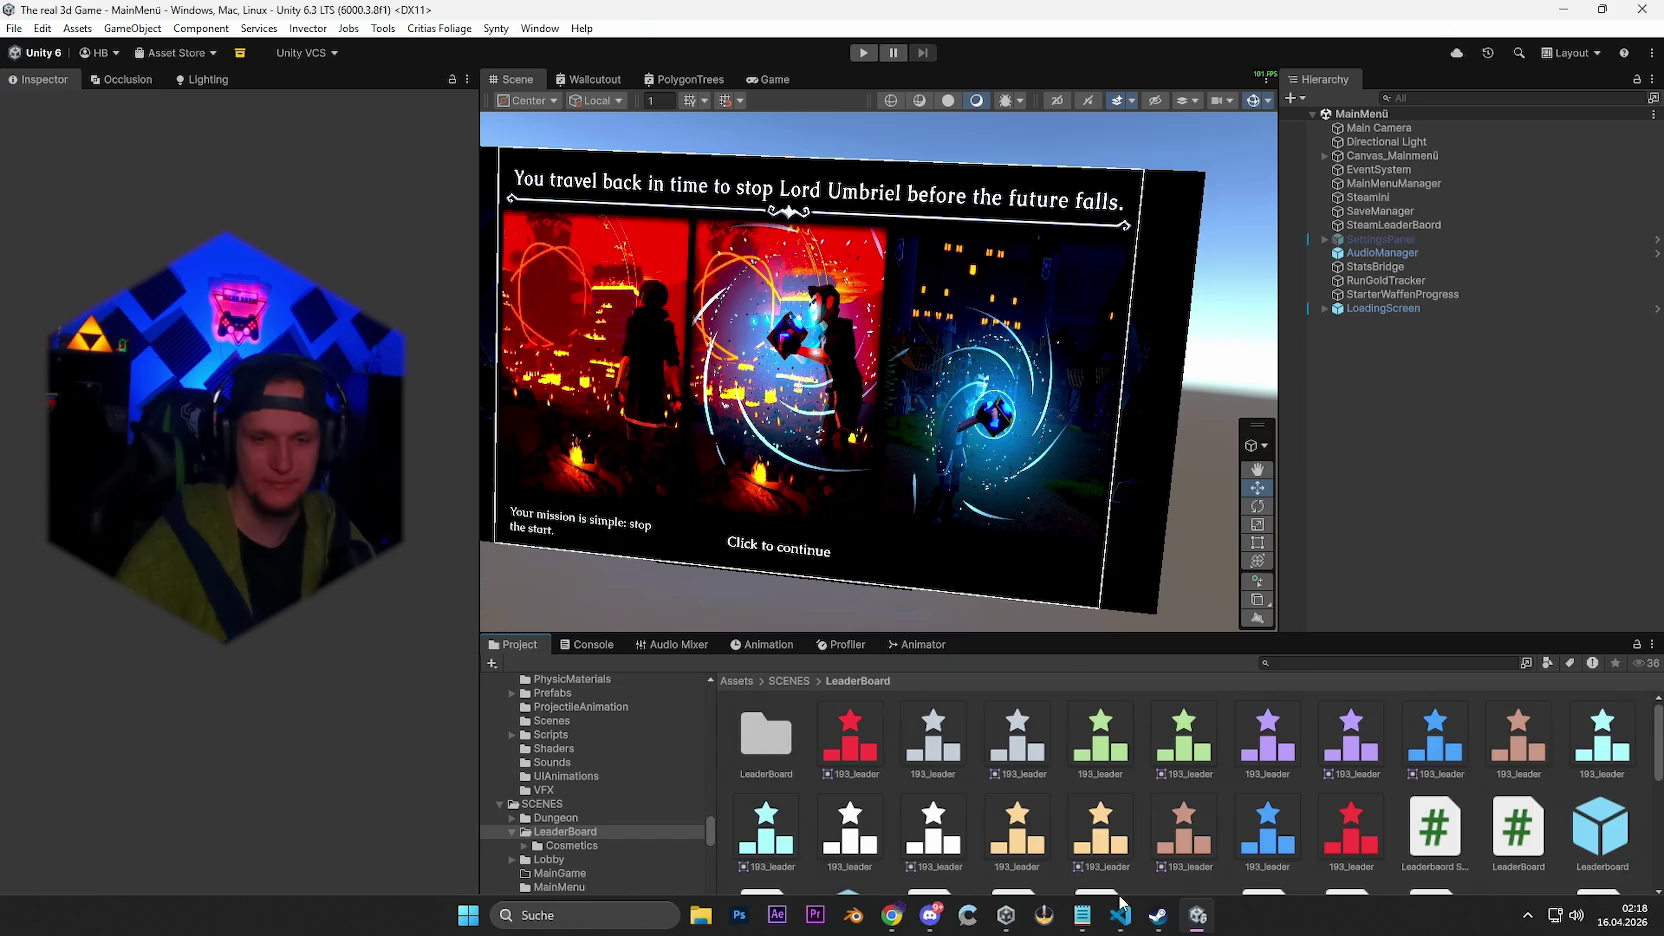
{"action": "mouse_move", "coordinate": [1136, 925]}
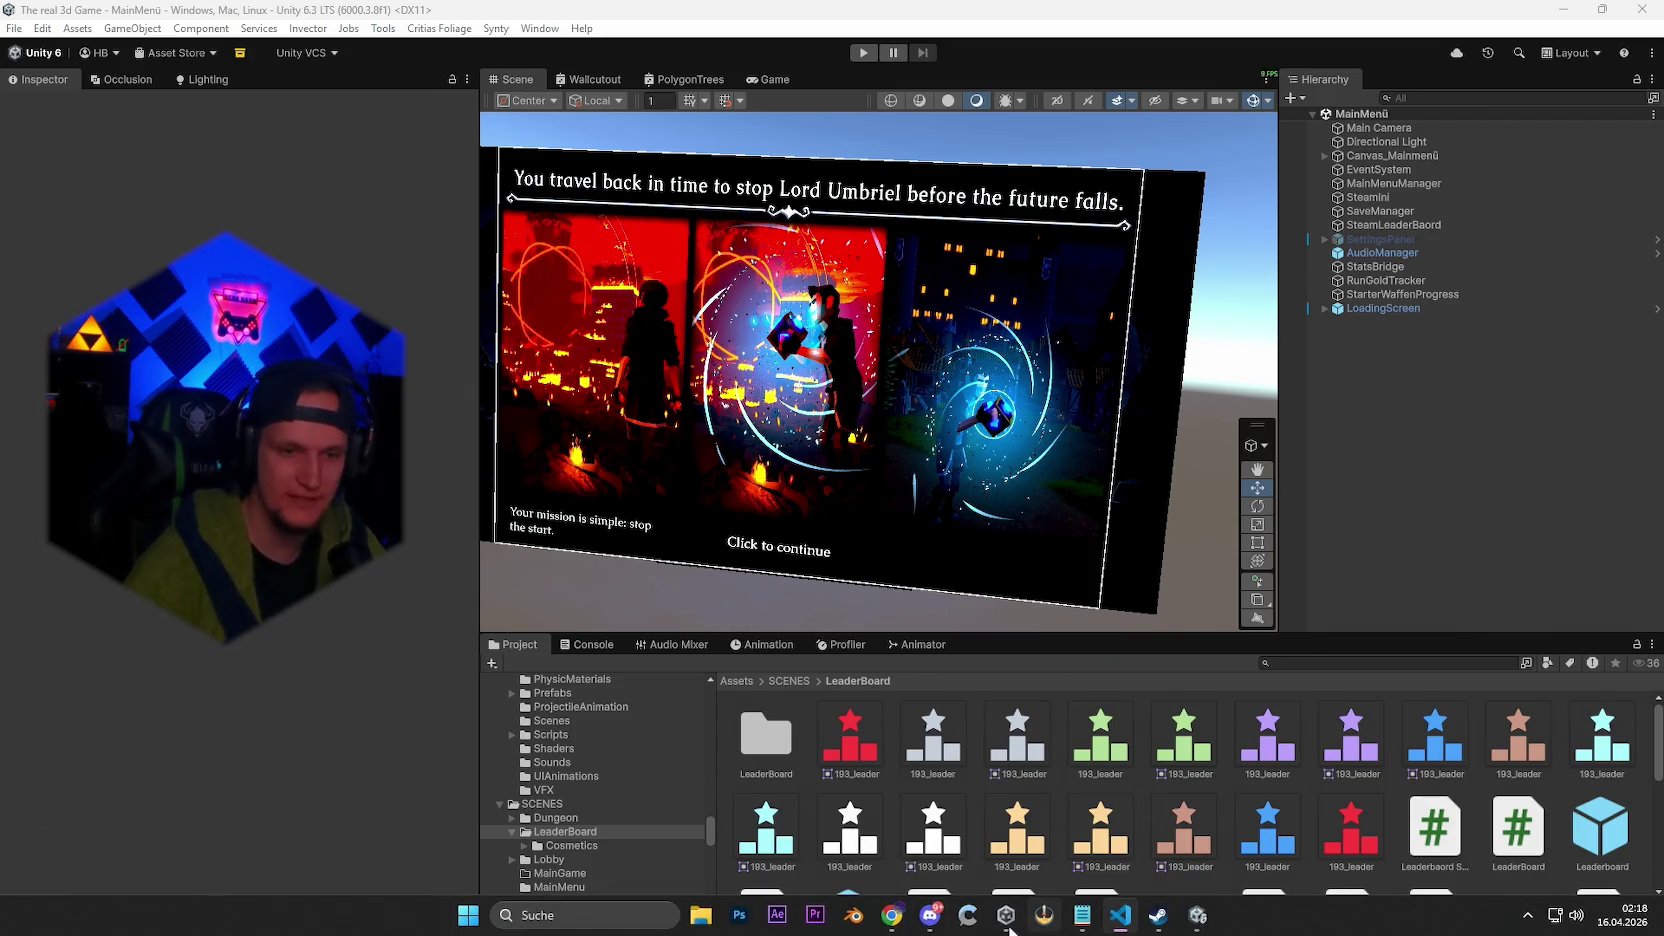
{"action": "mouse_move", "coordinate": [926, 925]}
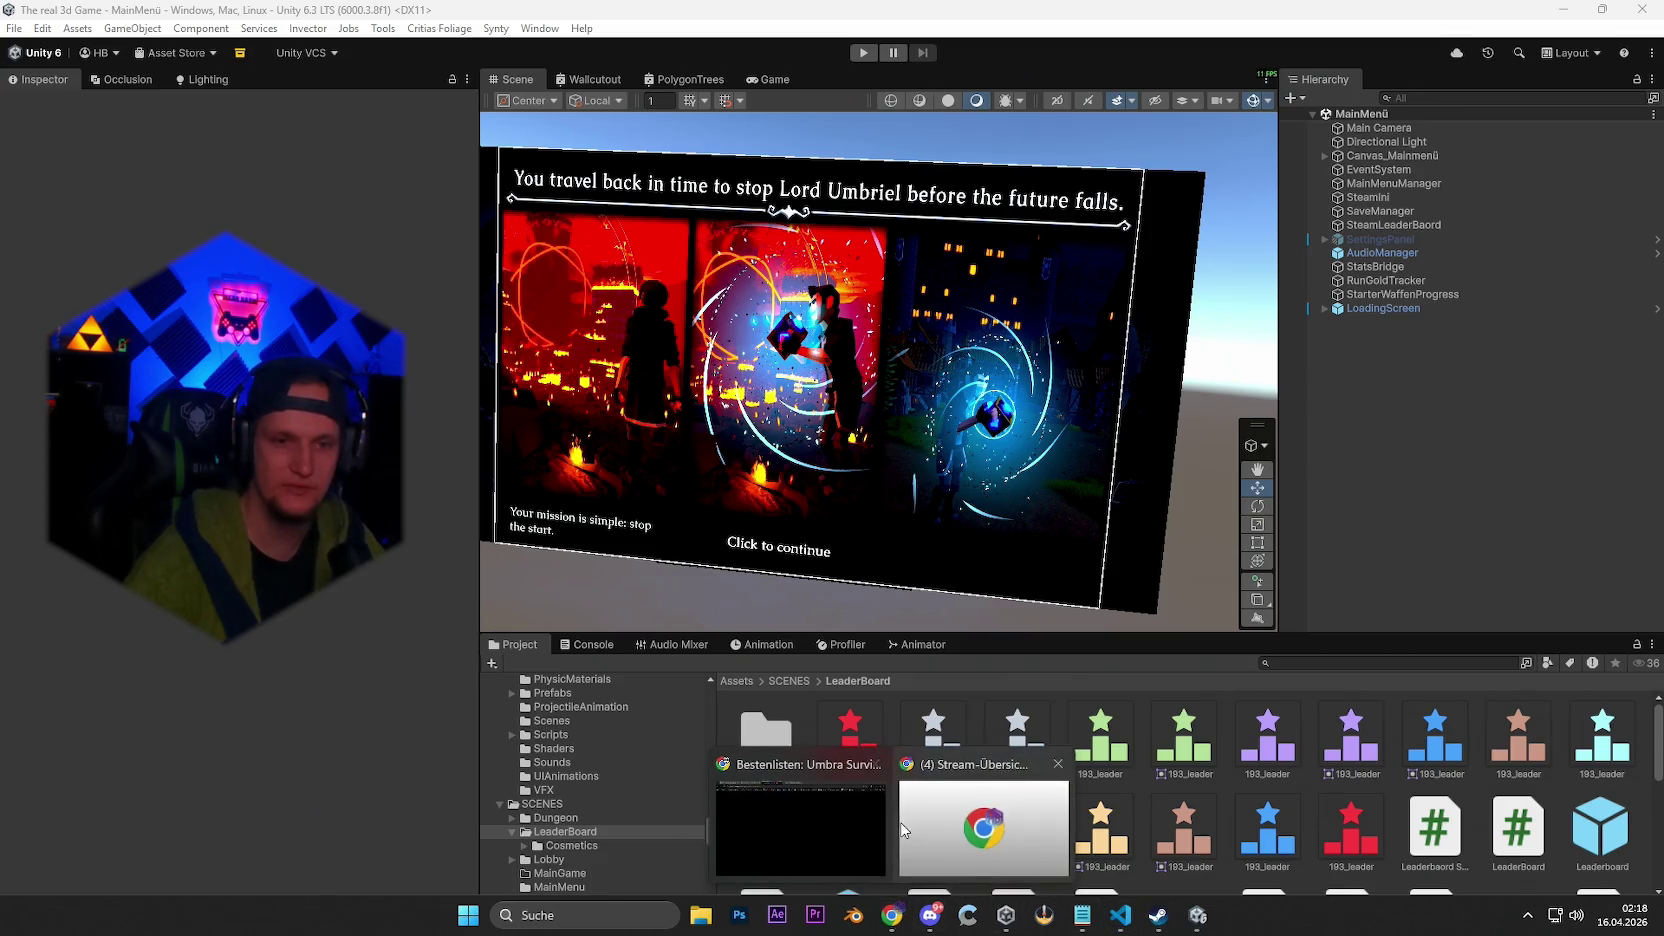
Open inStreamly's available sponsorships and view the GRM_HUK 2026 details in a new tab.
{"action": "left_click", "coordinate": [985, 830]}
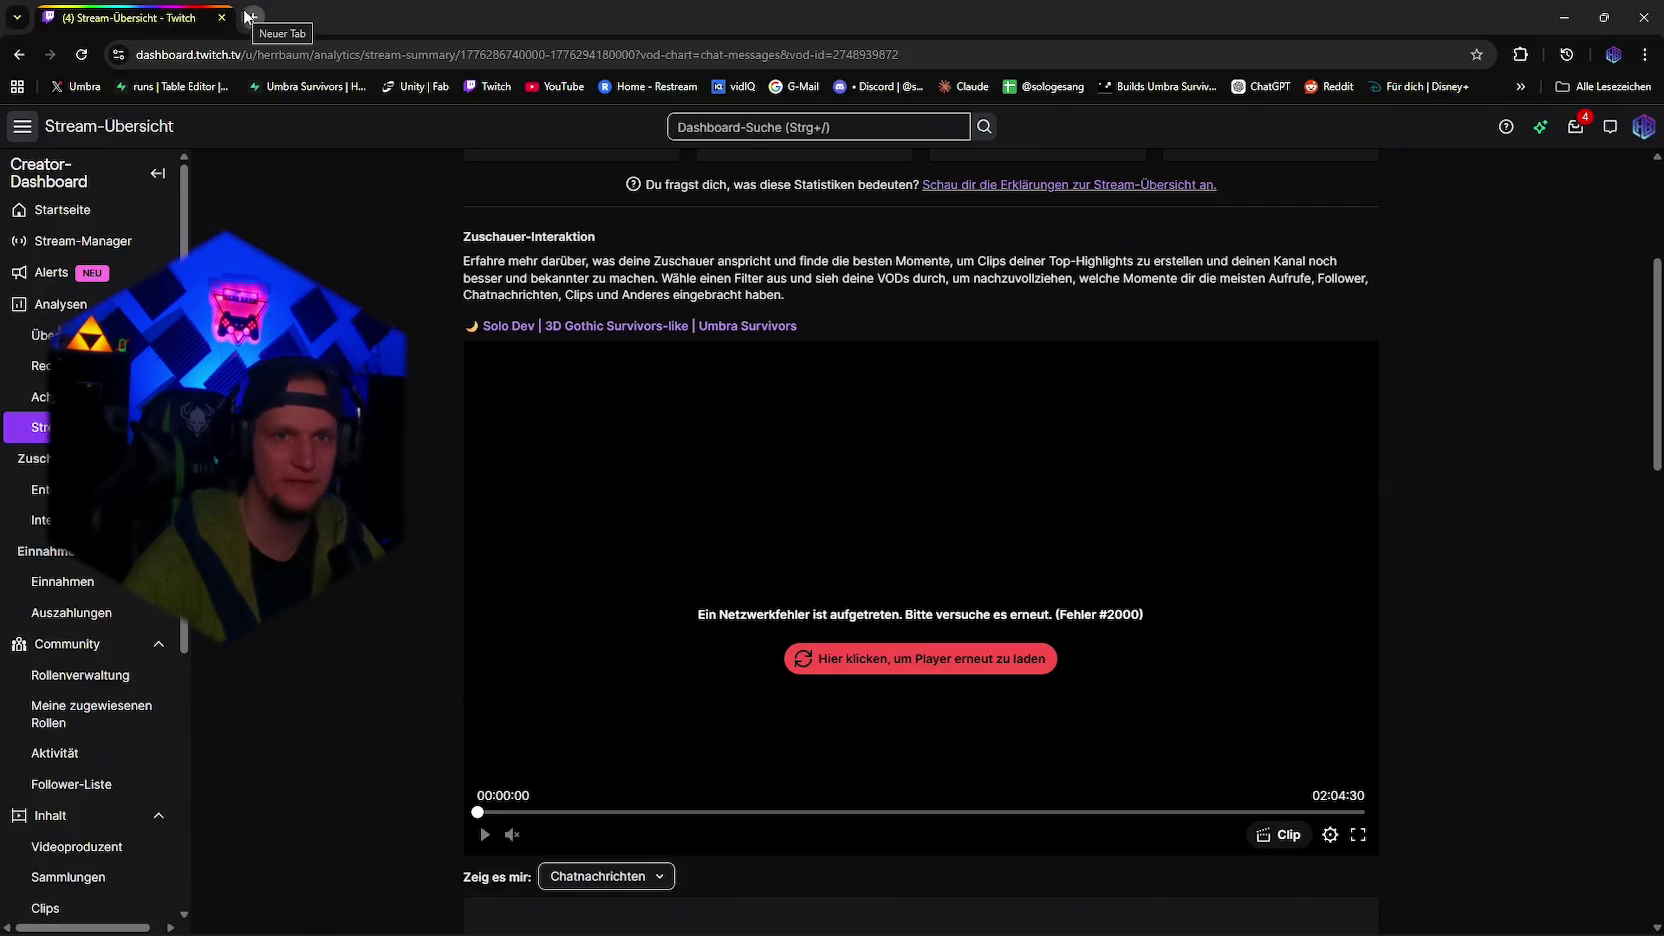
{"action": "left_click", "coordinate": [250, 17]}
{"action": "type", "text": "stram"}
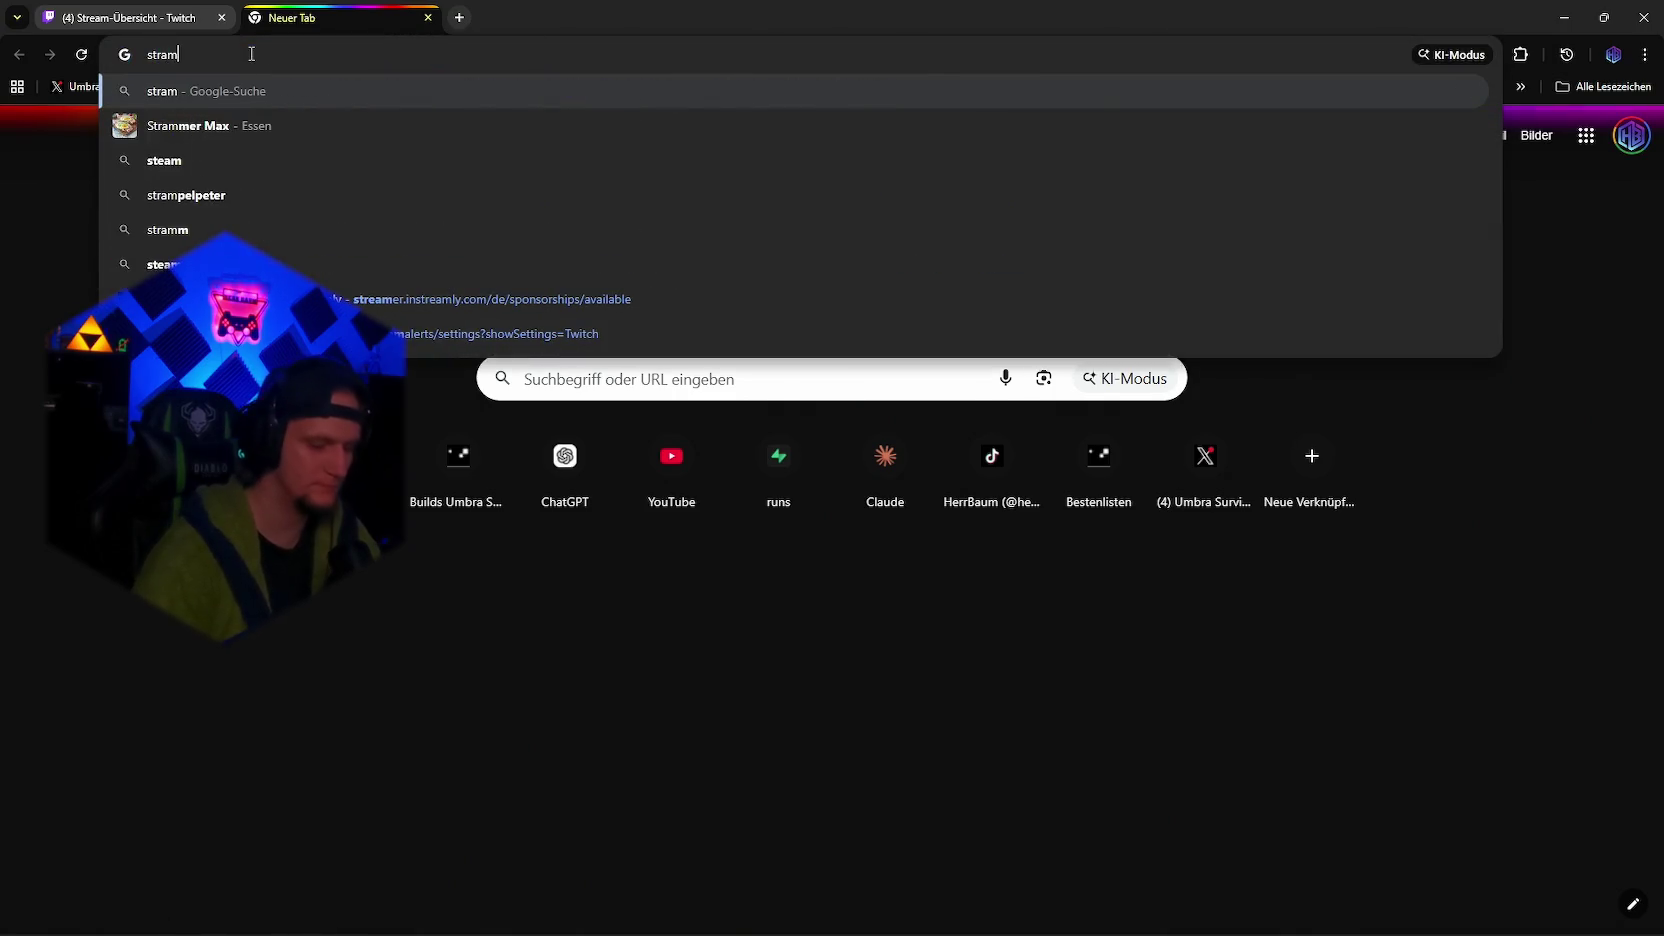
{"action": "left_click", "coordinate": [560, 299]}
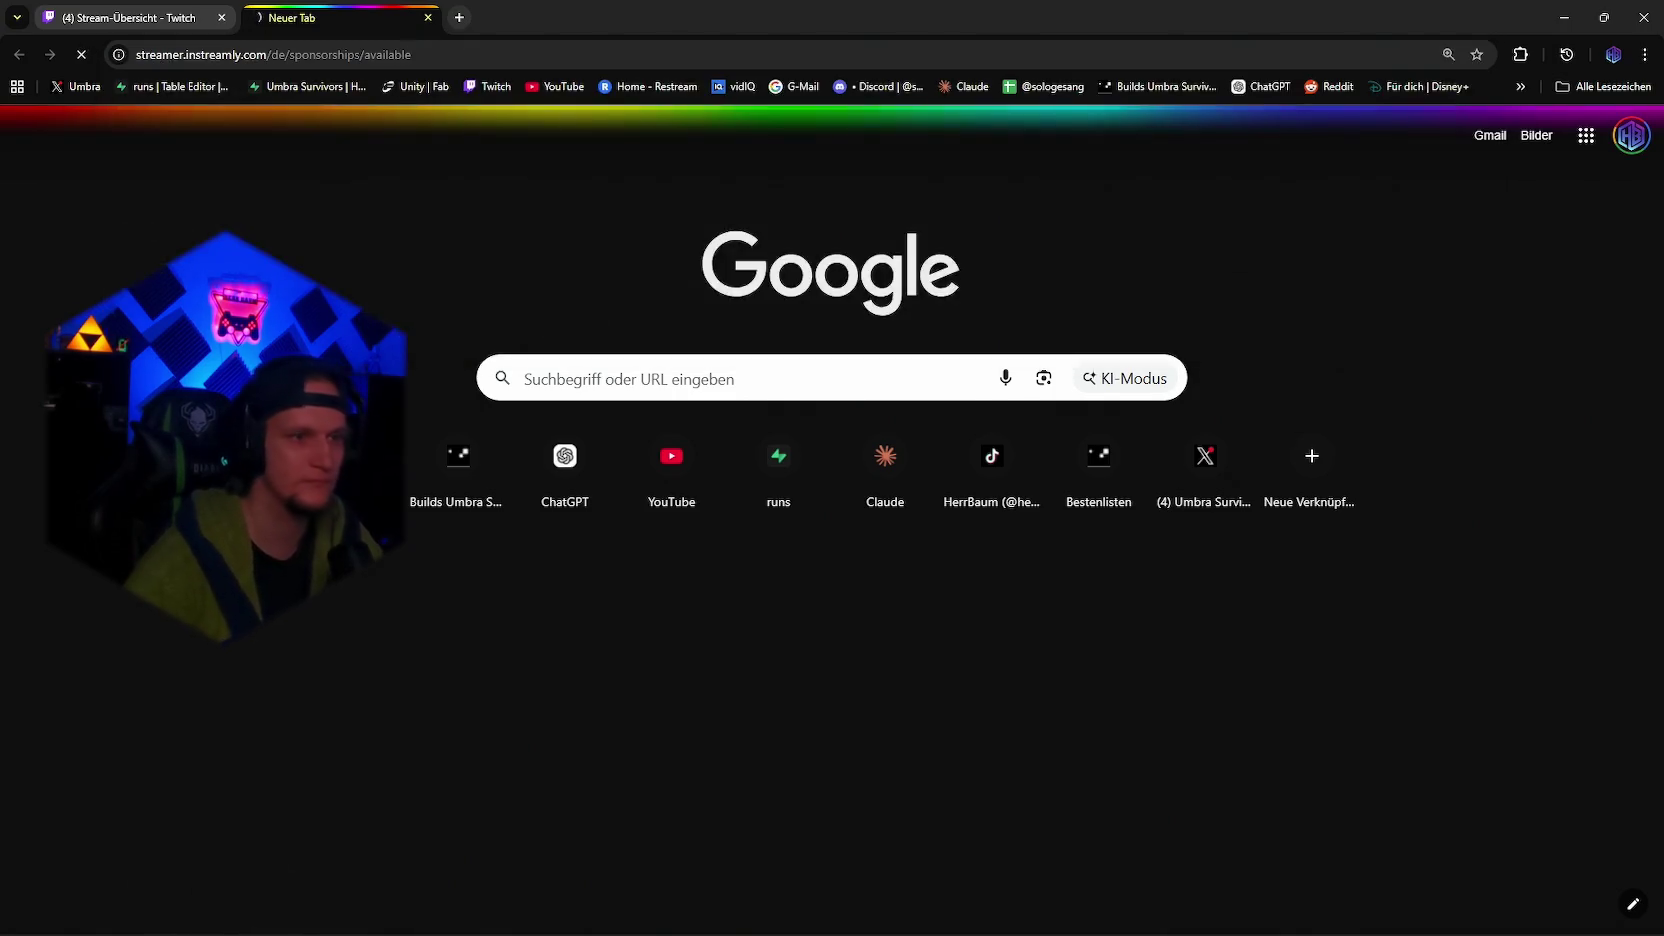
{"action": "scroll", "coordinate": [700, 480], "scroll_direction": "down", "scroll_amount": 4}
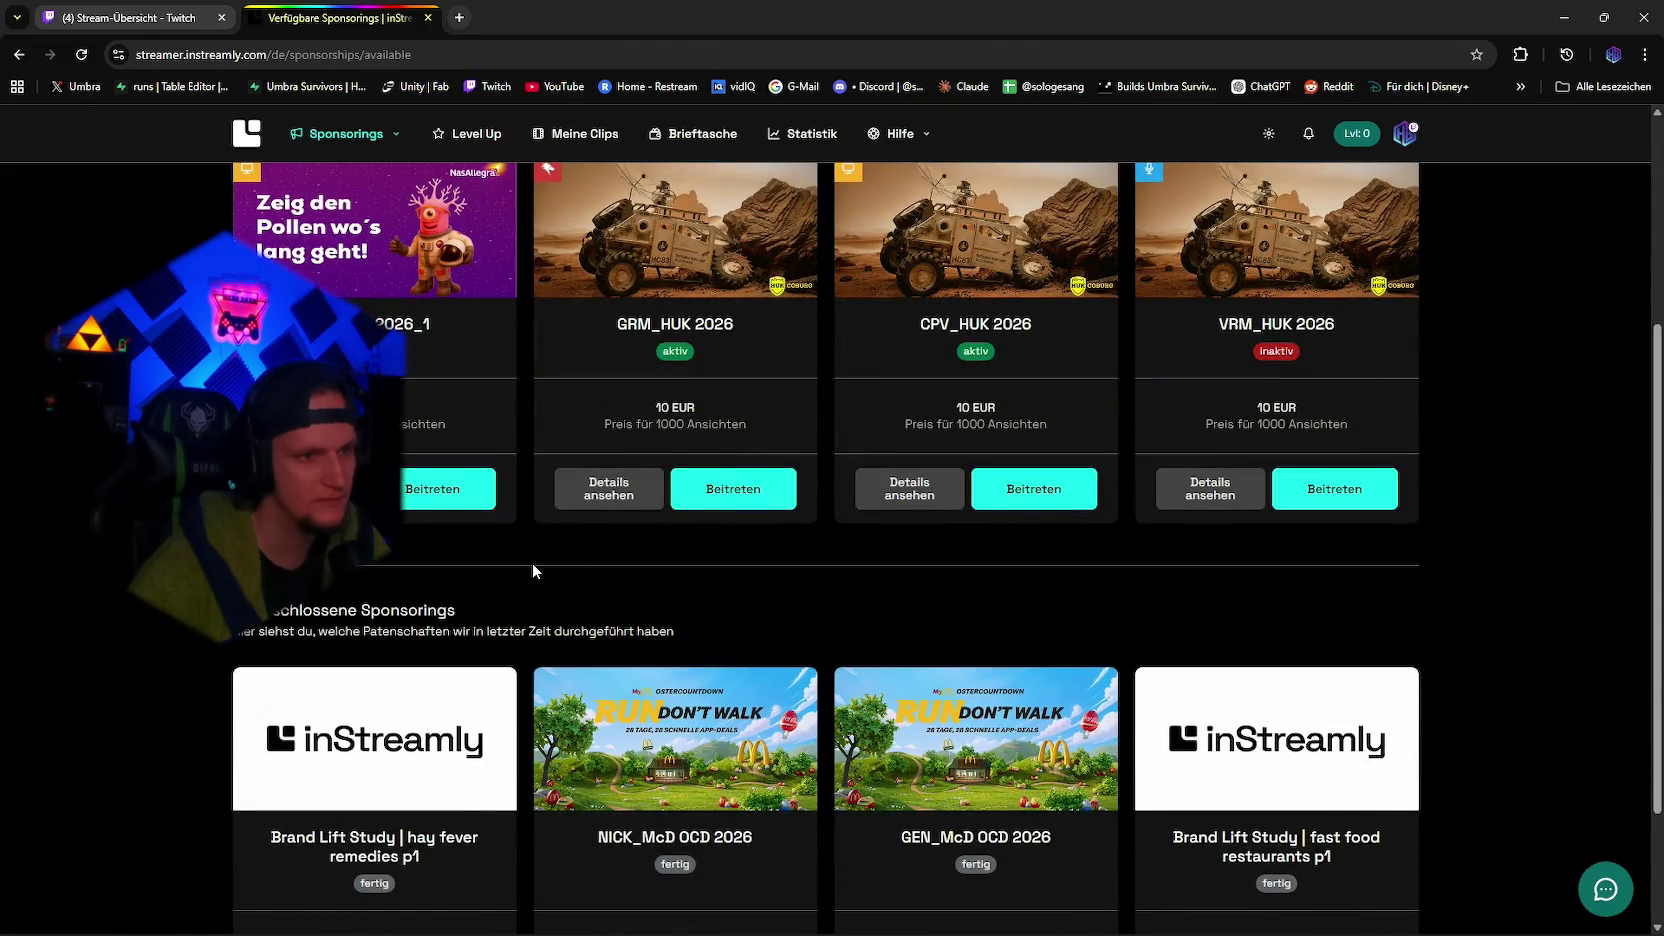
{"action": "scroll", "coordinate": [529, 562], "scroll_direction": "up", "scroll_amount": 2}
{"action": "scroll", "coordinate": [299, 681], "scroll_direction": "down", "scroll_amount": 2}
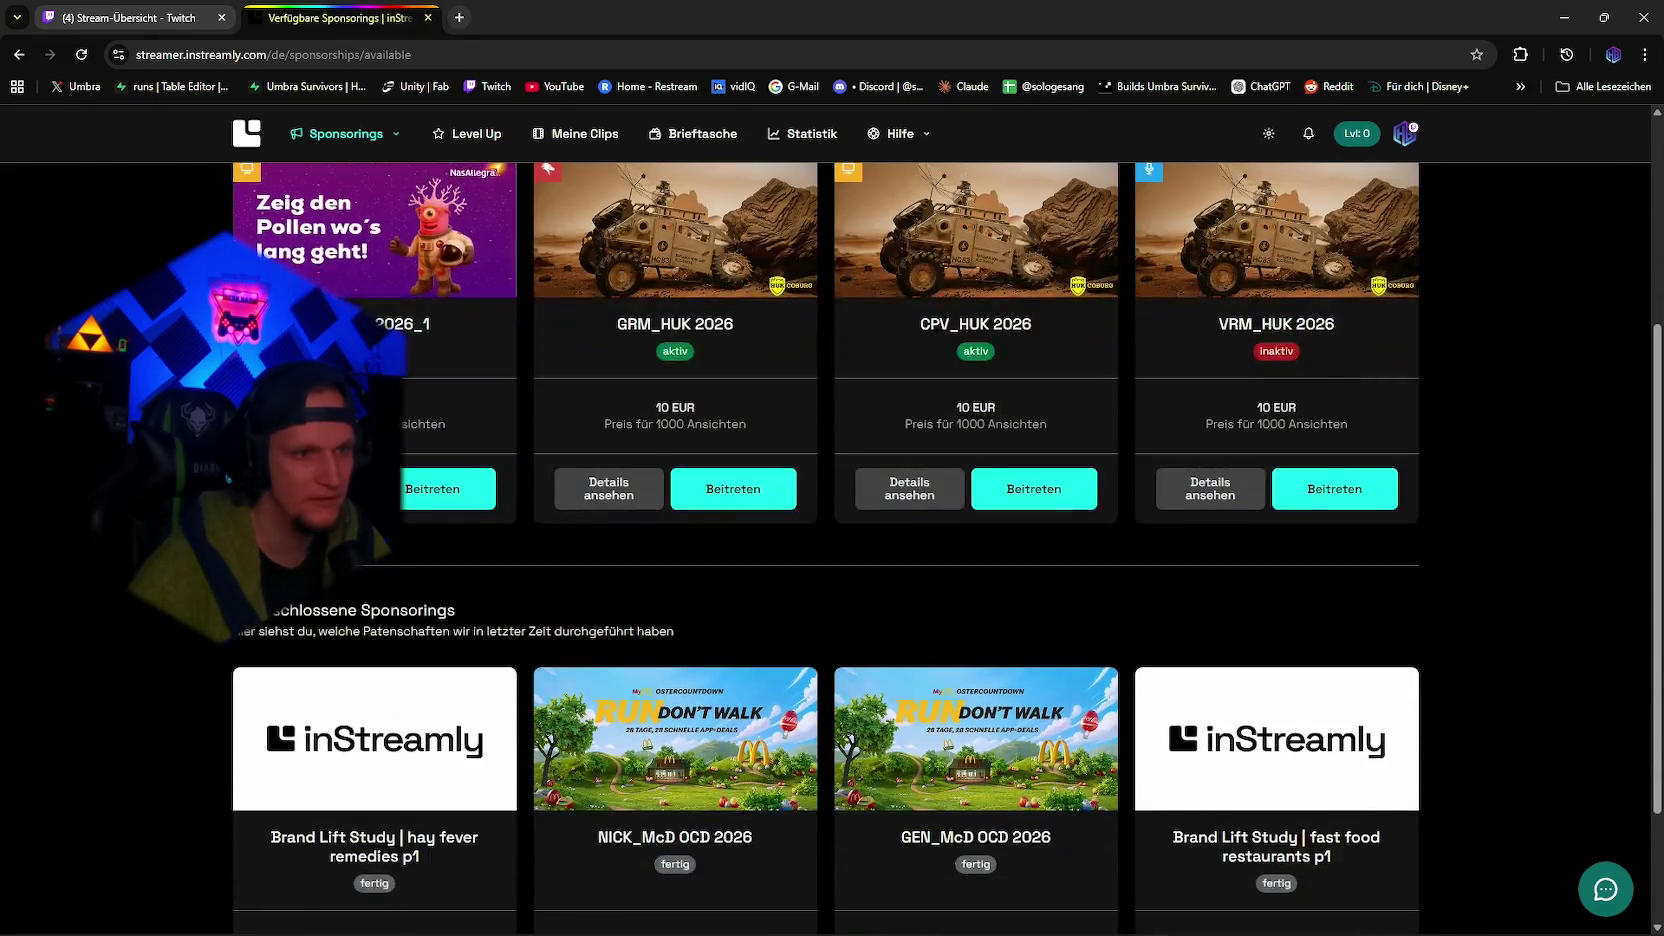
{"action": "middle_click", "coordinate": [609, 489]}
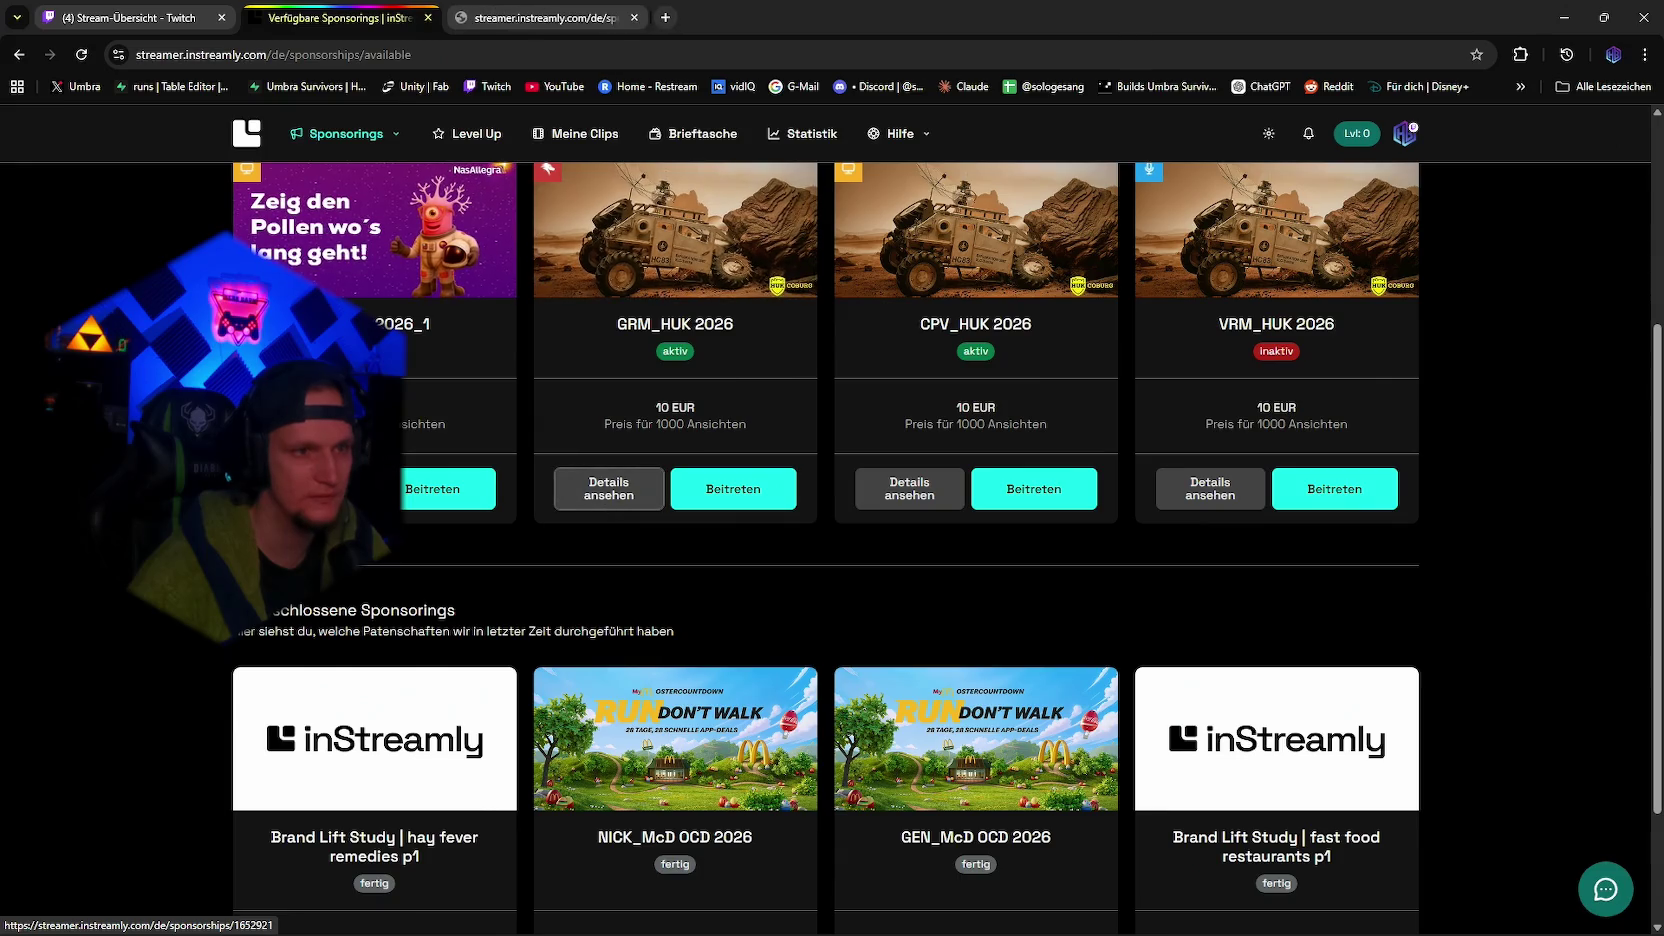
{"action": "key", "text": "ctrl+Tab"}
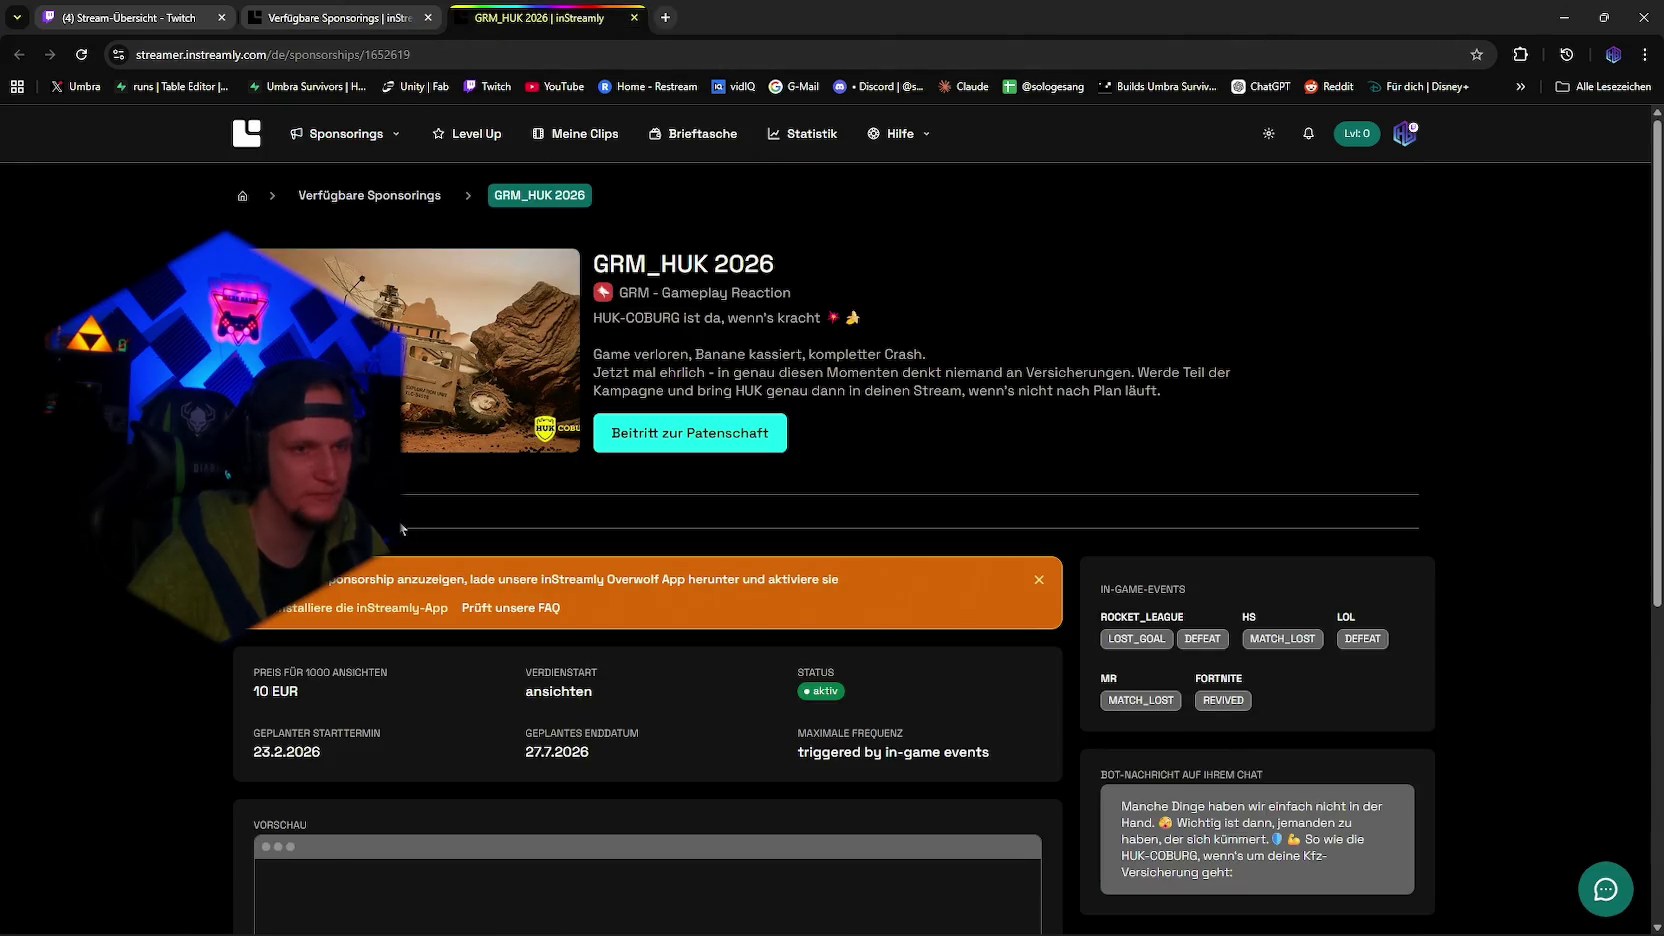
{"action": "key", "text": "ctrl+shift+Tab"}
{"action": "scroll", "coordinate": [569, 491], "scroll_direction": "up", "scroll_amount": 4}
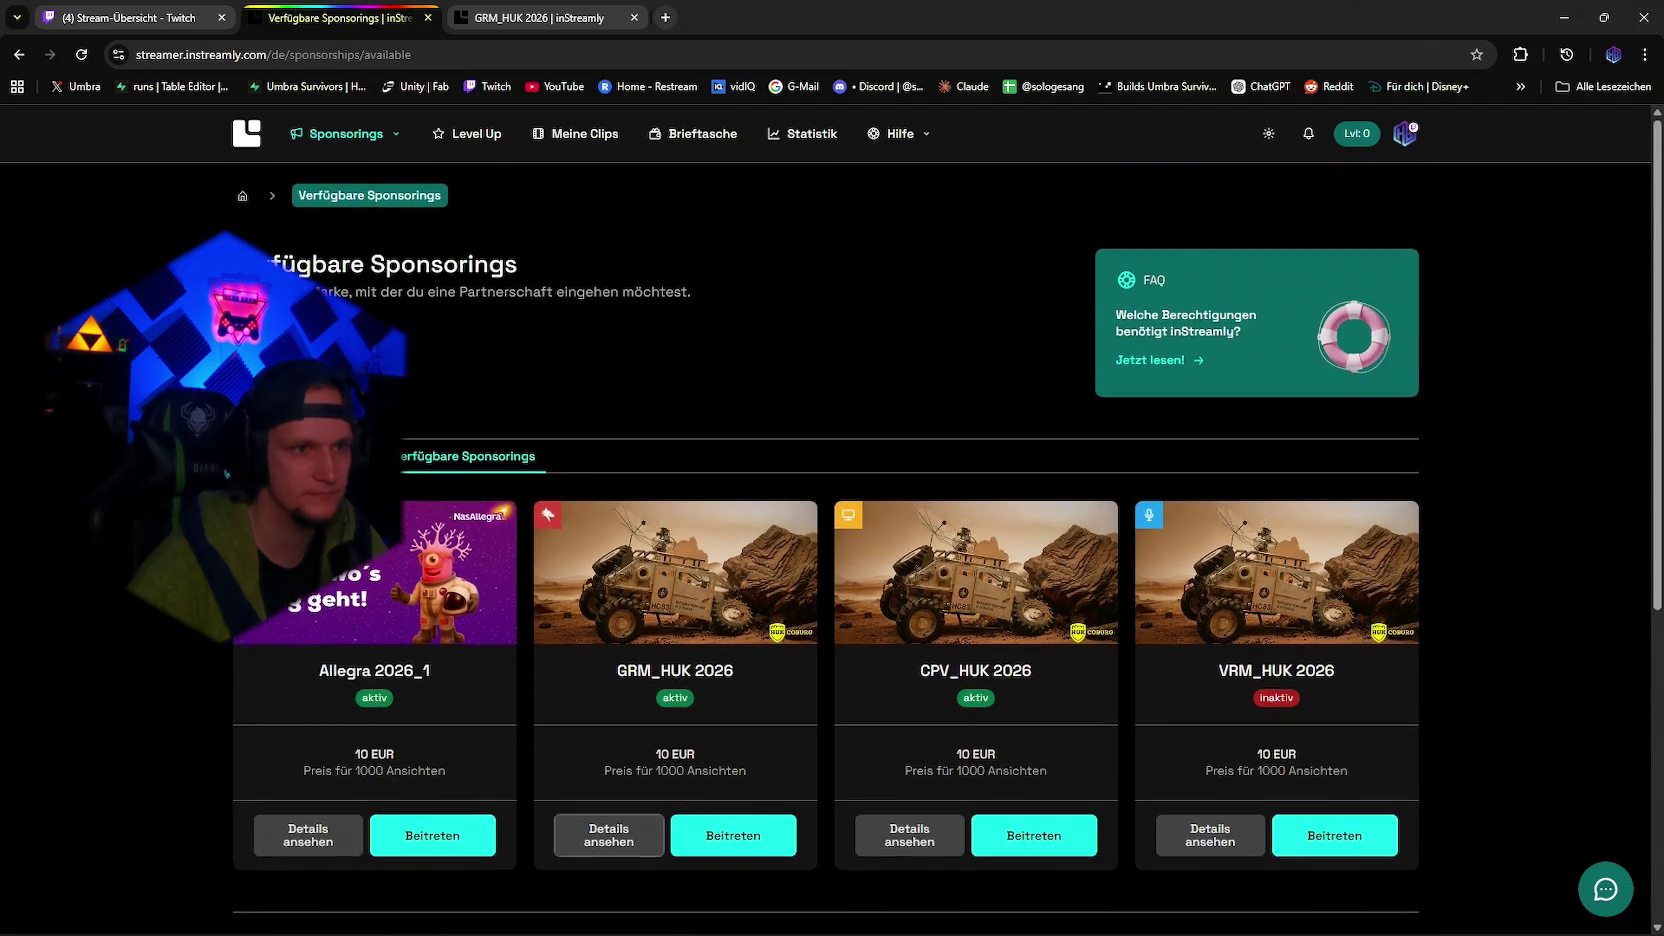
Review the Allegra 2026_2 sponsorship's statistics and overview under Meine Sponsorings.
{"action": "left_click", "coordinate": [355, 195]}
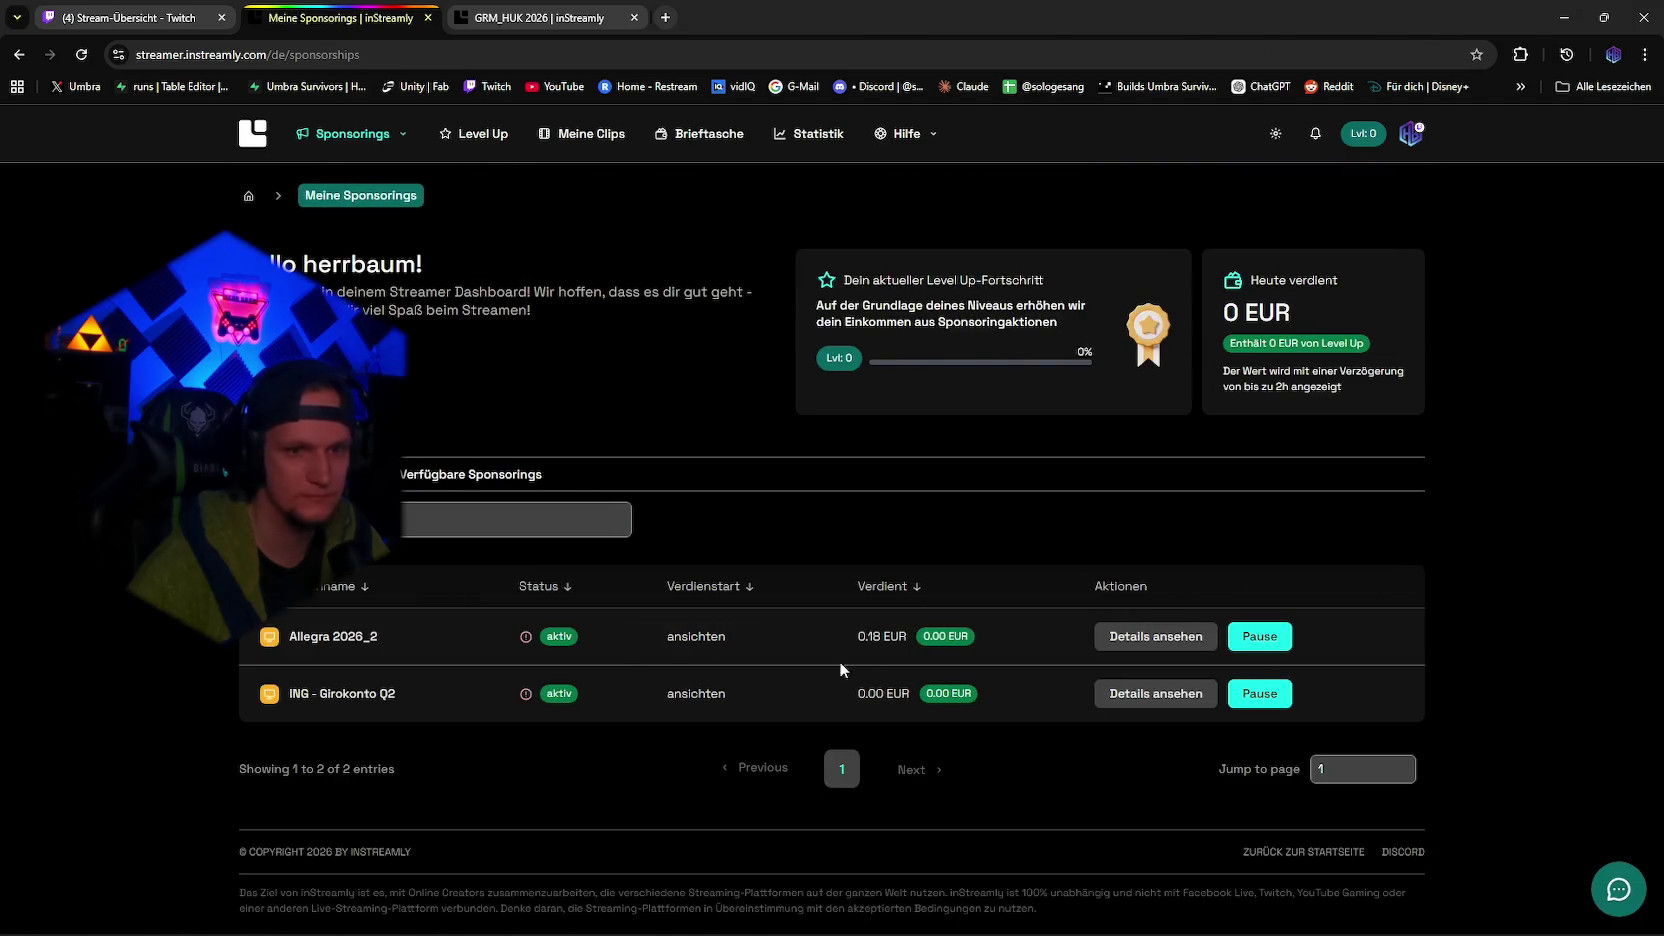
{"action": "left_click", "coordinate": [1143, 638]}
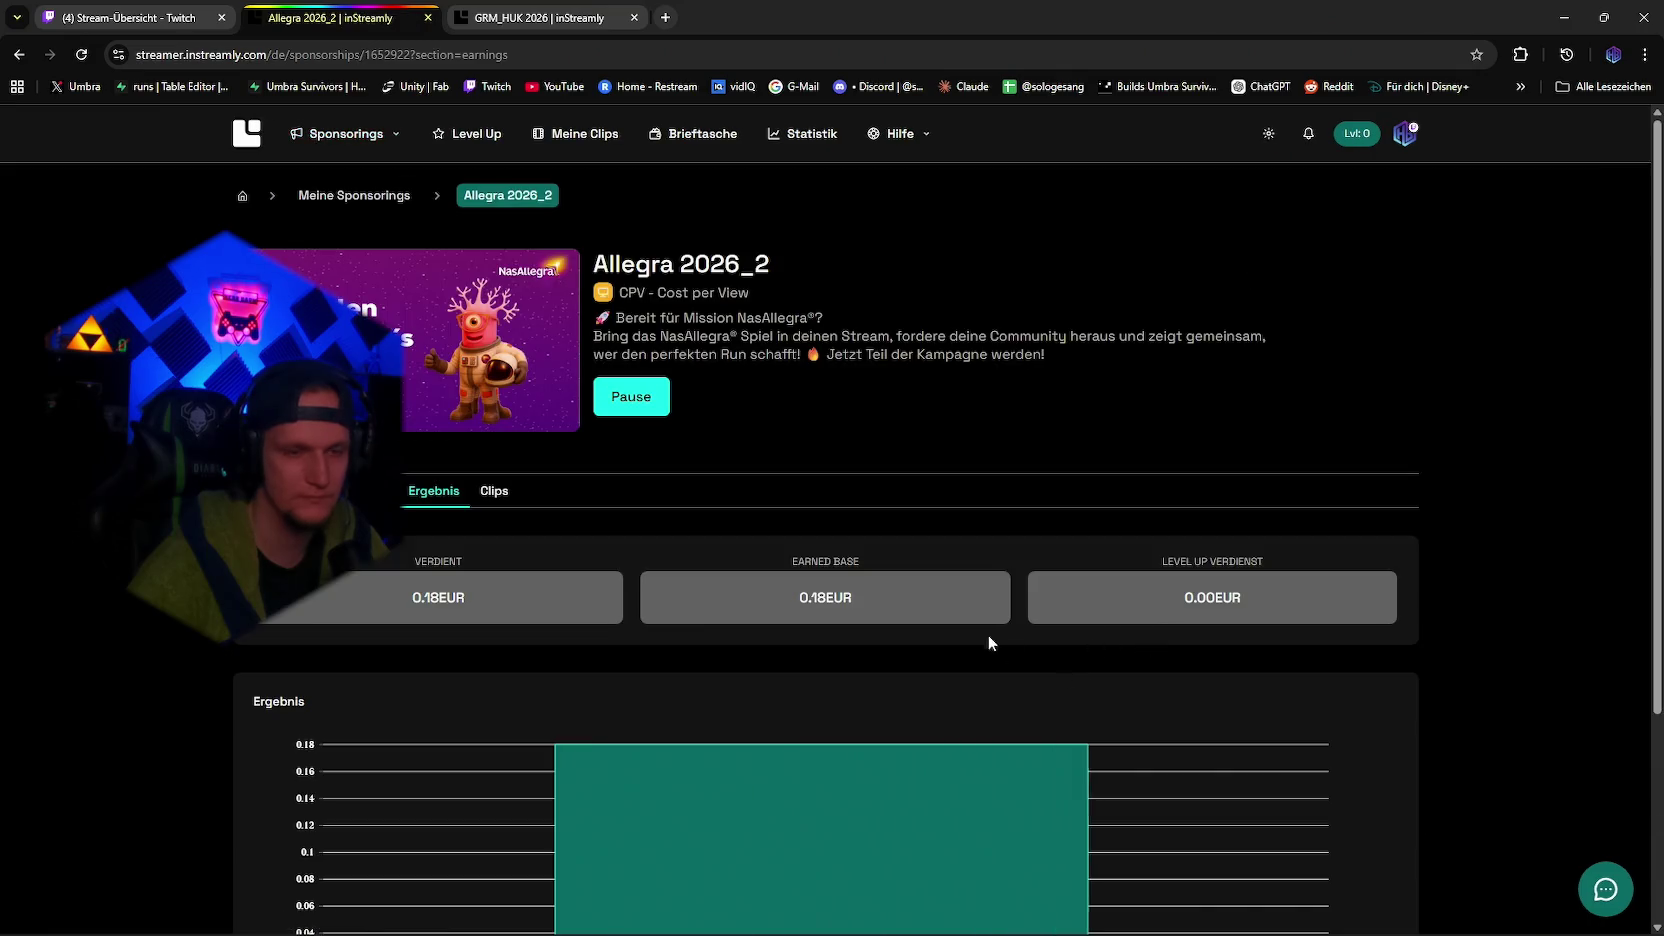
{"action": "scroll", "coordinate": [1008, 645], "scroll_direction": "down", "scroll_amount": 2}
{"action": "scroll", "coordinate": [540, 500], "scroll_direction": "down", "scroll_amount": 2}
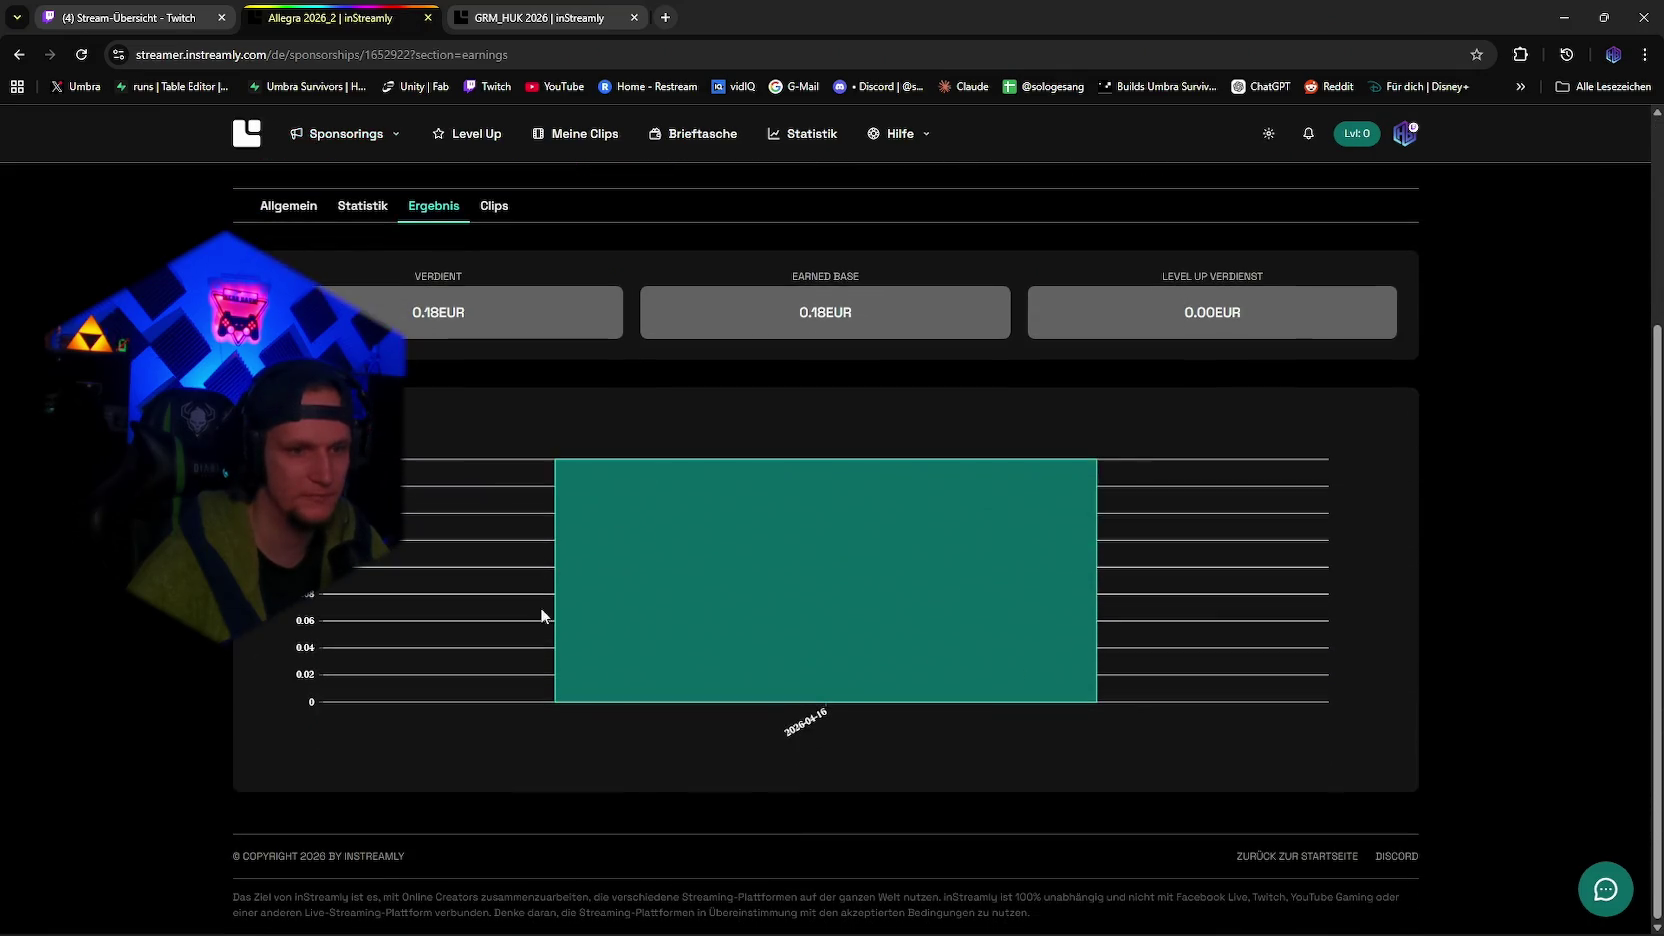
{"action": "scroll", "coordinate": [549, 597], "scroll_direction": "up", "scroll_amount": 3}
{"action": "left_click", "coordinate": [365, 490]}
{"action": "scroll", "coordinate": [365, 490], "scroll_direction": "down", "scroll_amount": 2}
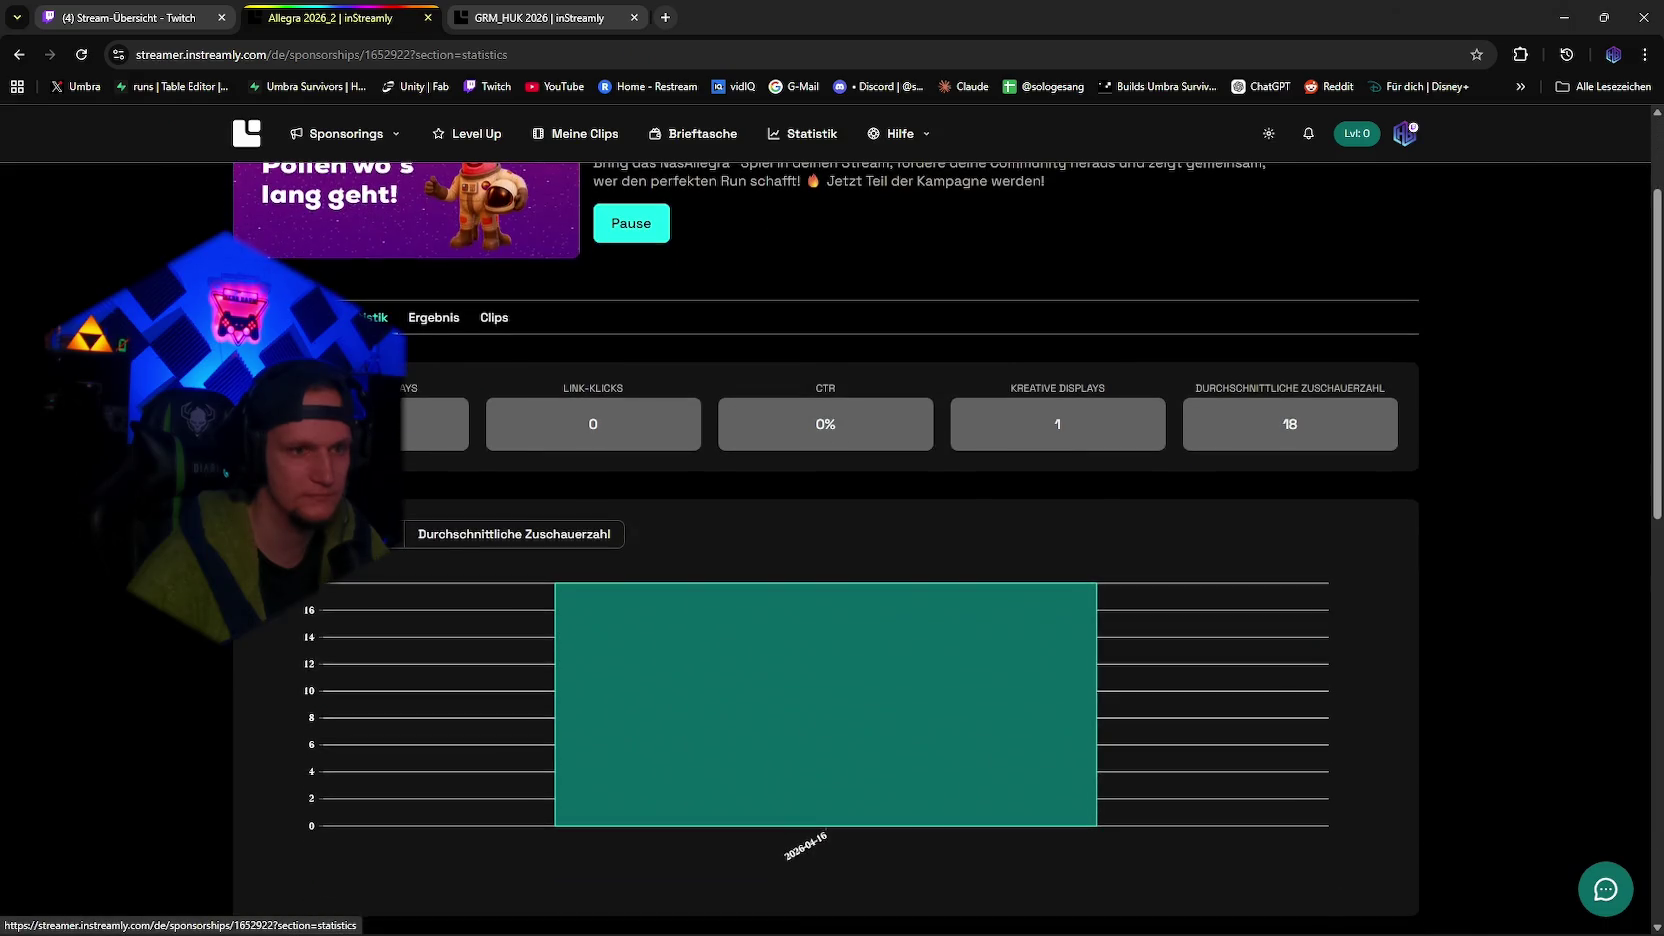
{"action": "left_click", "coordinate": [290, 317]}
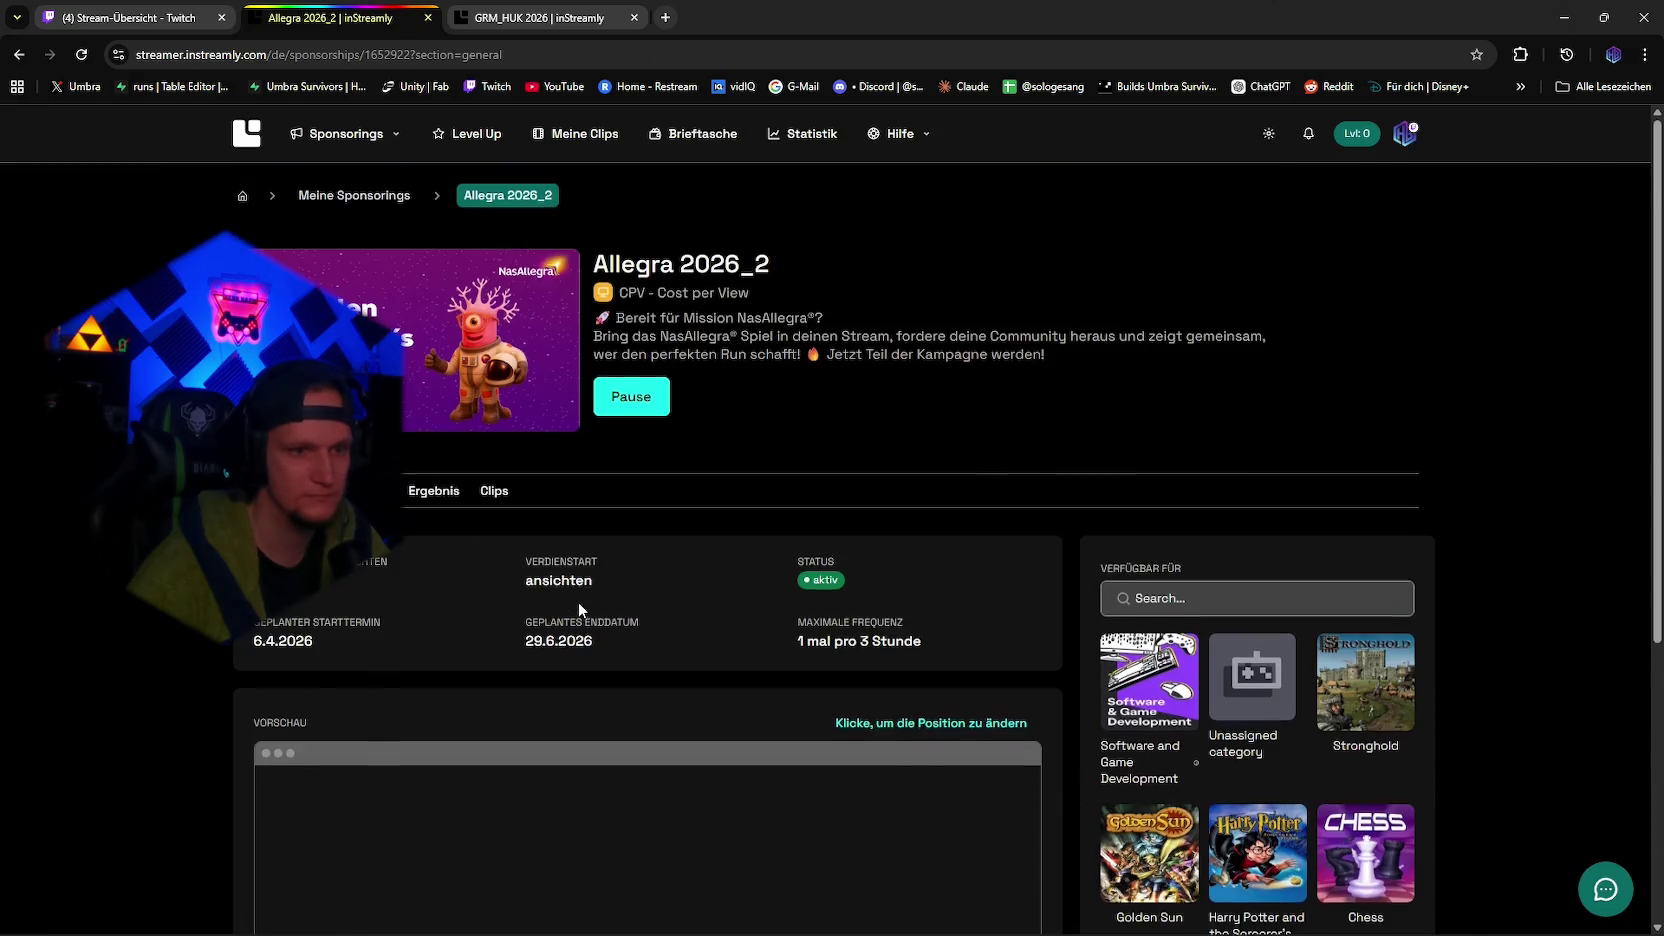
{"action": "scroll", "coordinate": [577, 601], "scroll_direction": "down", "scroll_amount": 3}
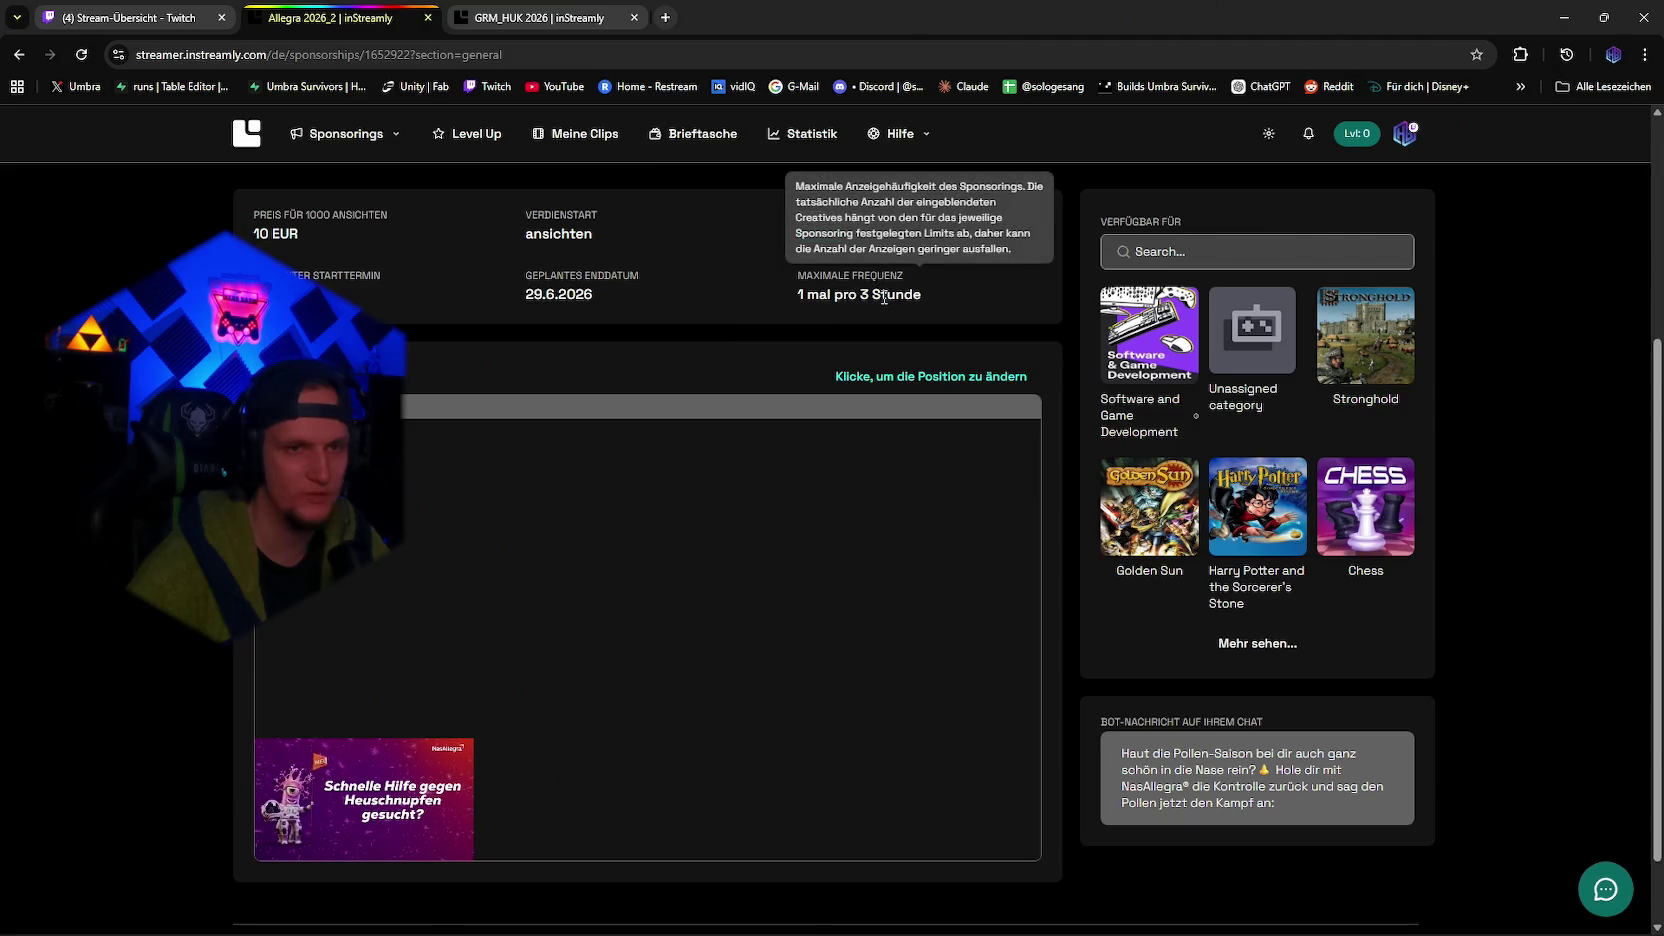
{"action": "scroll", "coordinate": [807, 312], "scroll_direction": "up", "scroll_amount": 2}
{"action": "key", "text": "alt+Left"}
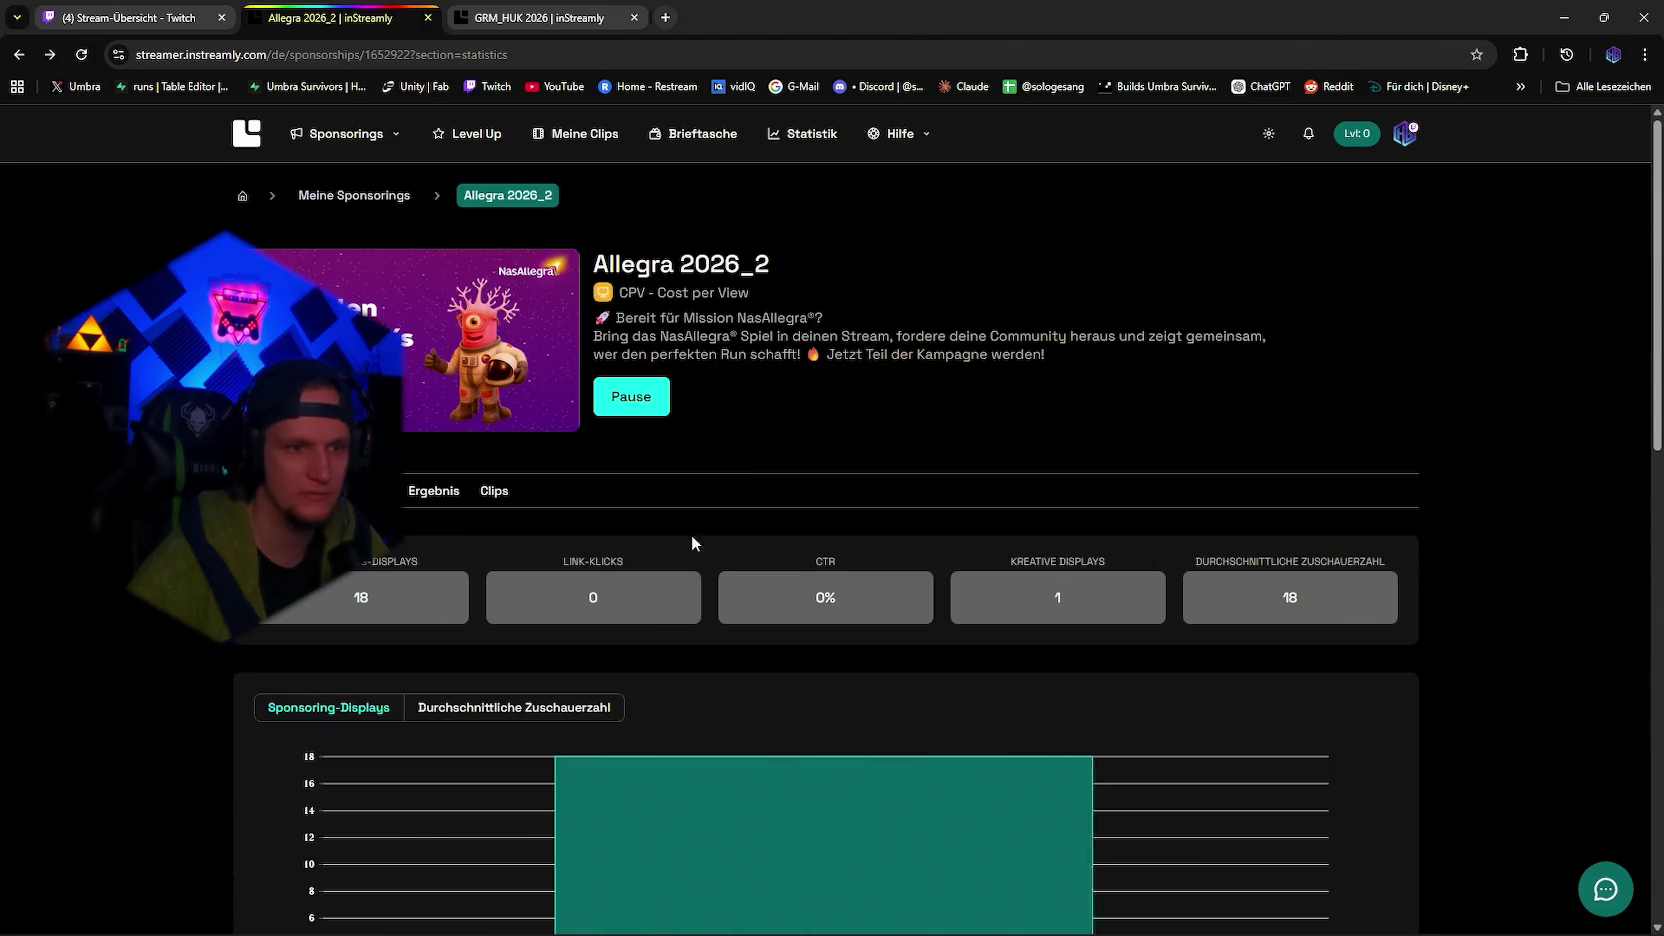
{"action": "key", "text": "alt+Left"}
{"action": "key", "text": "alt+Left"}
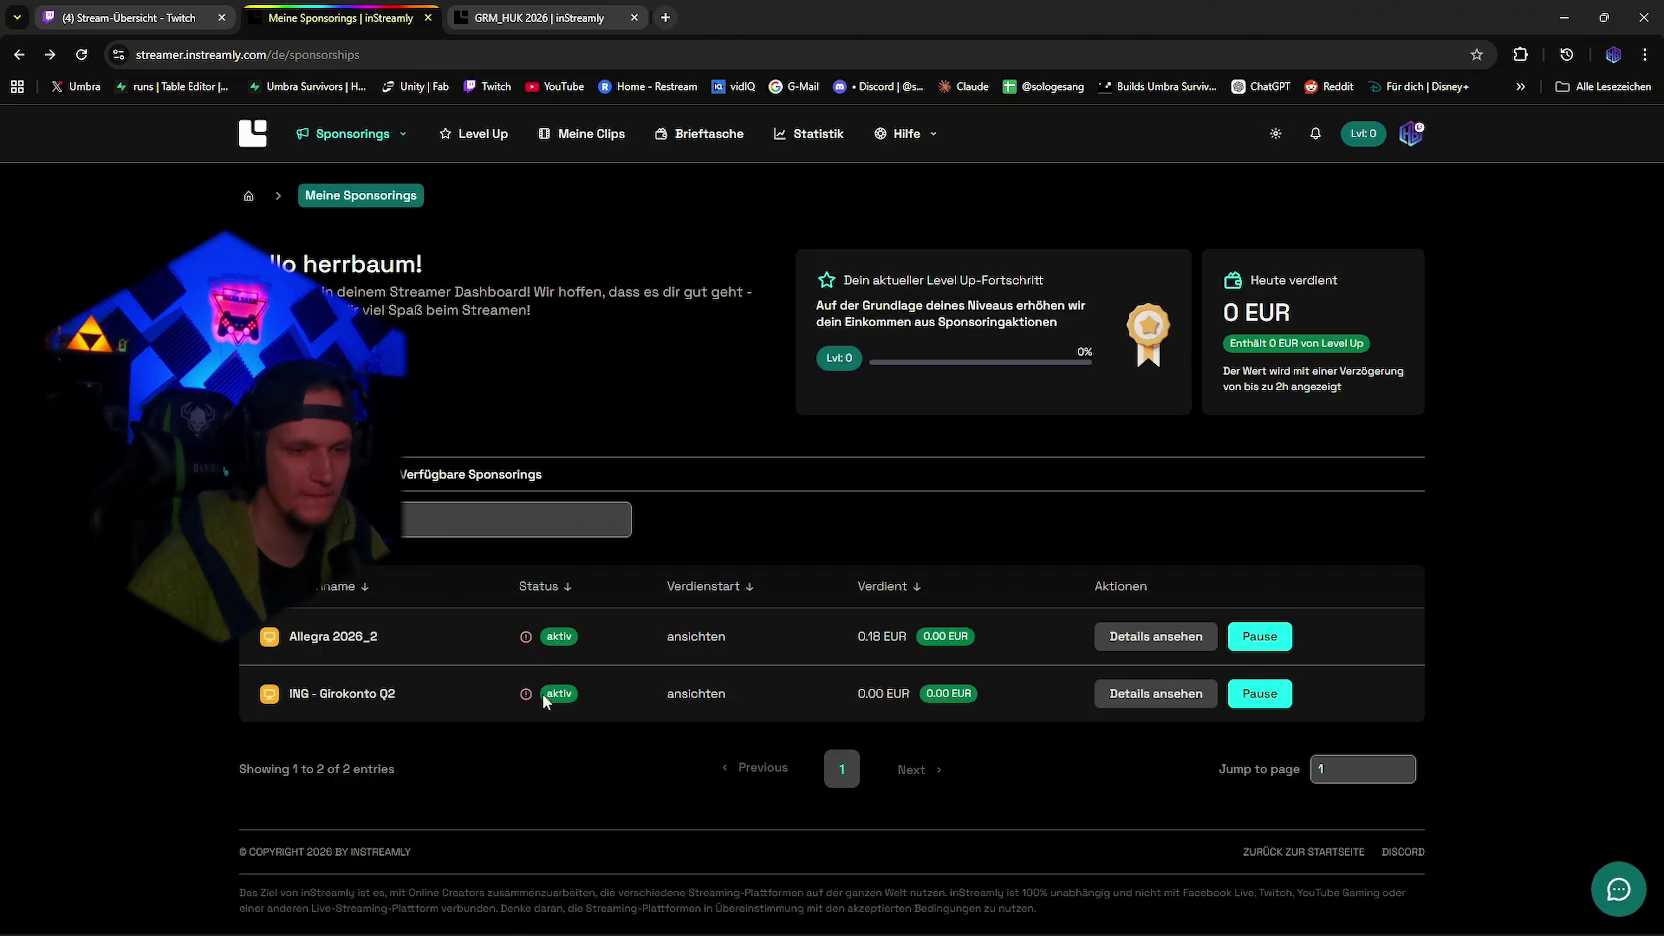
Check the ING - Girokonto Q2 statistics, close that page, and minimize the browser.
{"action": "left_click", "coordinate": [1156, 694]}
{"action": "scroll", "coordinate": [862, 662], "scroll_direction": "down", "scroll_amount": 1}
{"action": "left_click", "coordinate": [360, 400]}
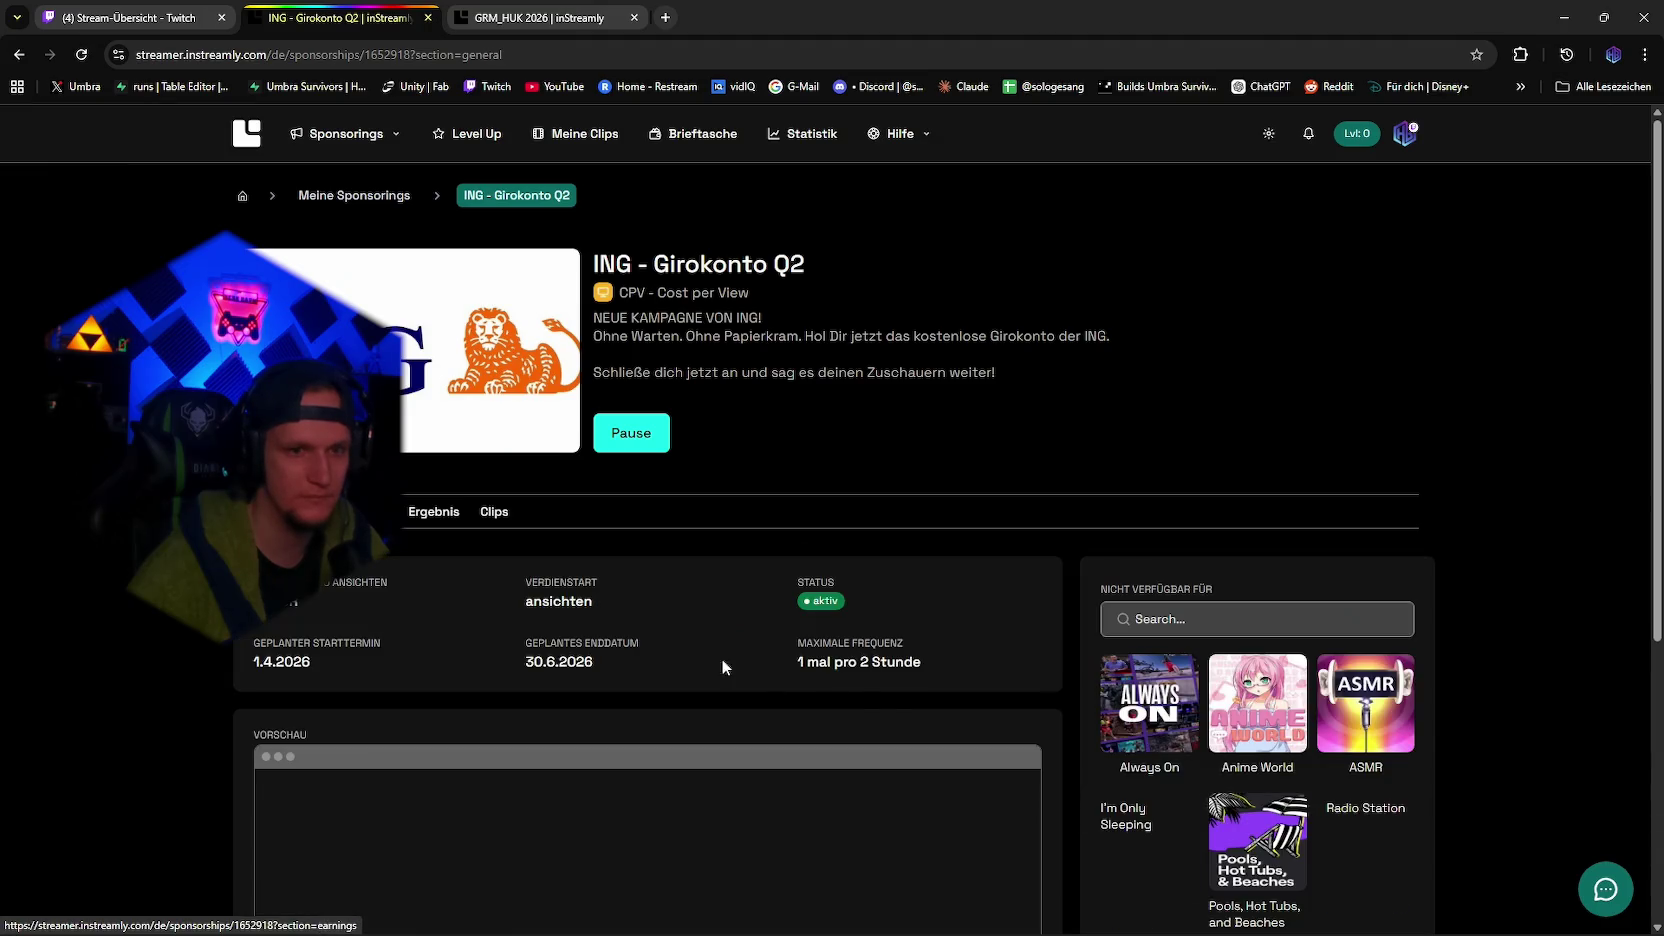
{"action": "left_click", "coordinate": [428, 17]}
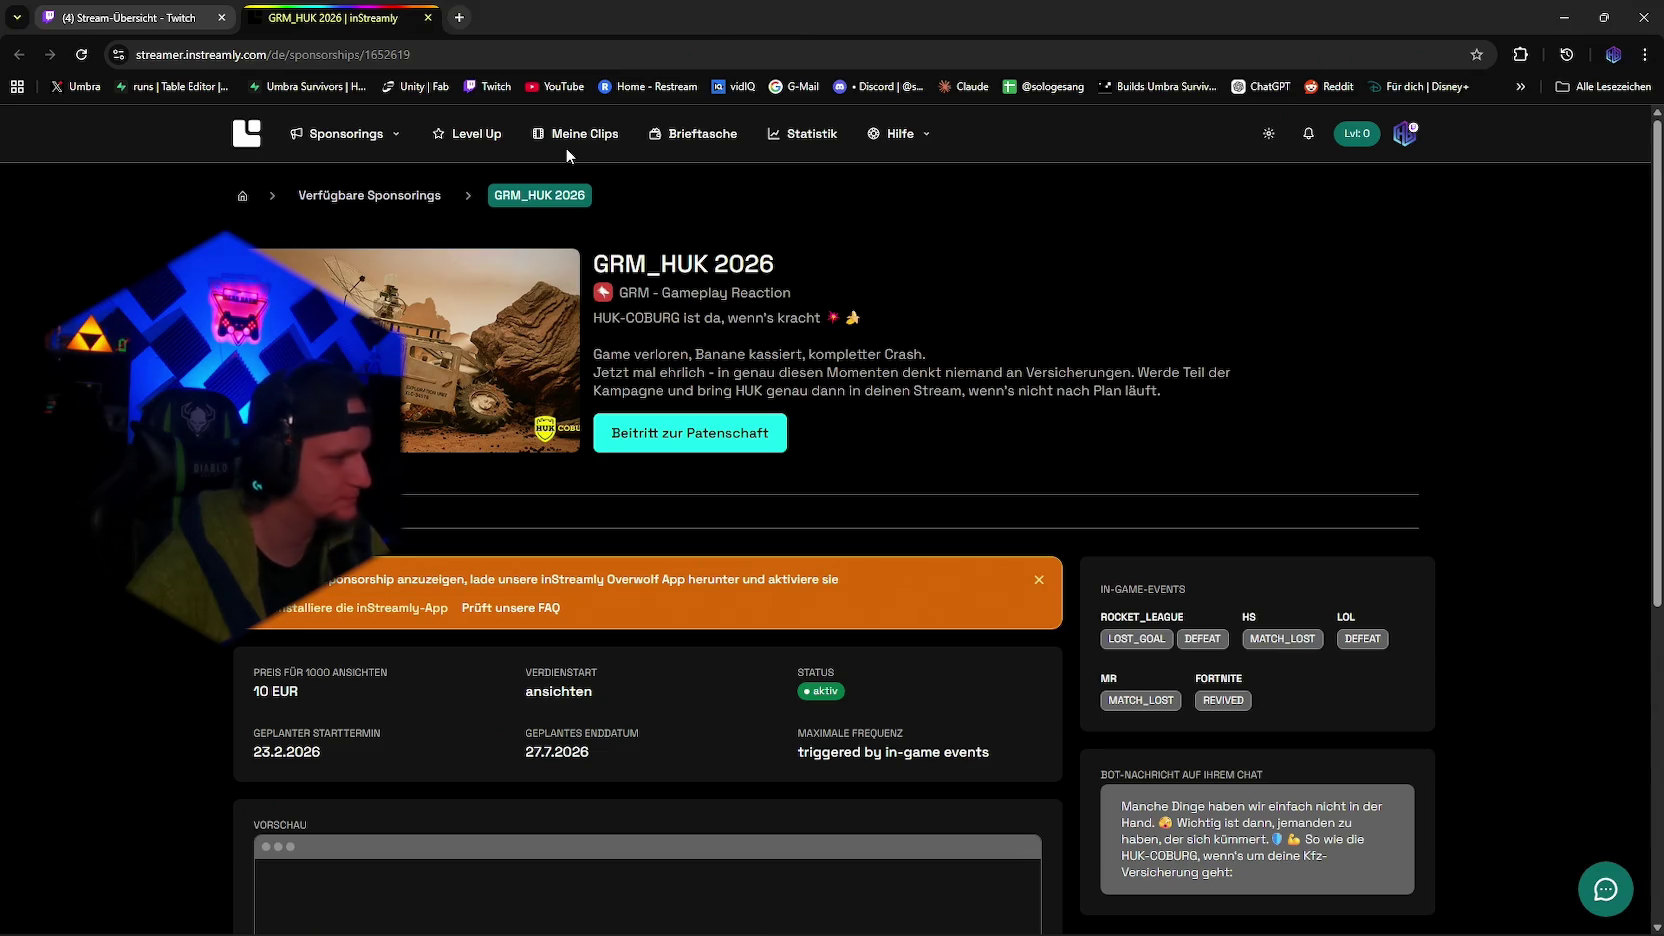
{"action": "left_click", "coordinate": [1540, 38]}
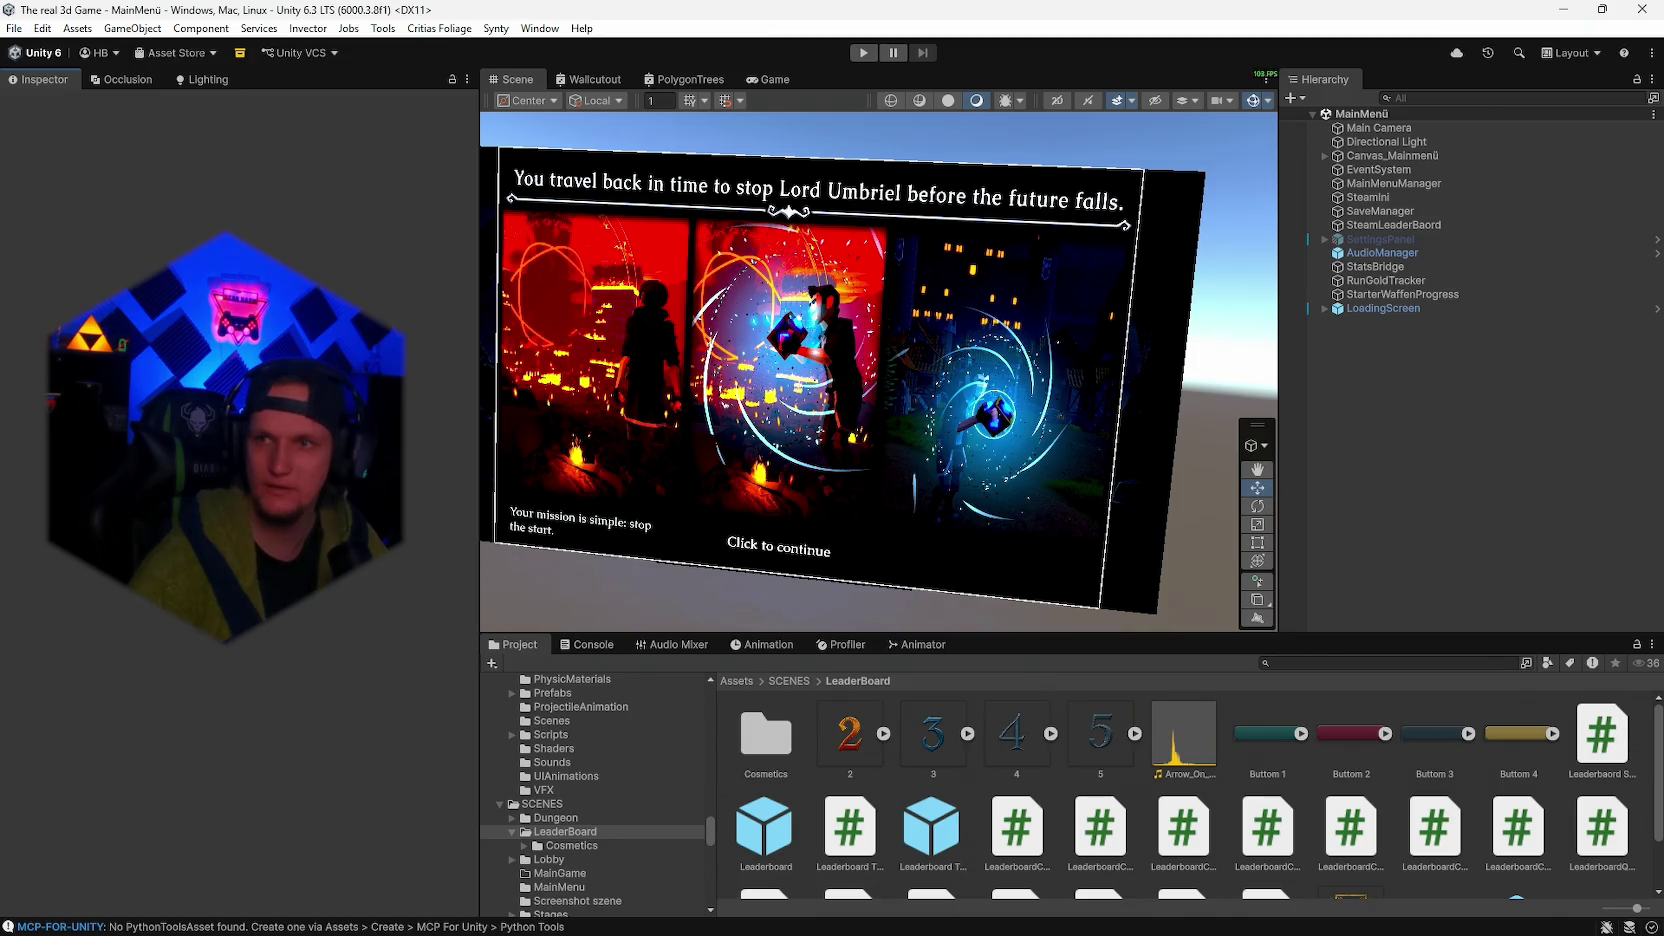
Open the Cosmetics folder and inspect the Cosmetic Library and Quest Catalog assets.
{"action": "double_click", "coordinate": [766, 738]}
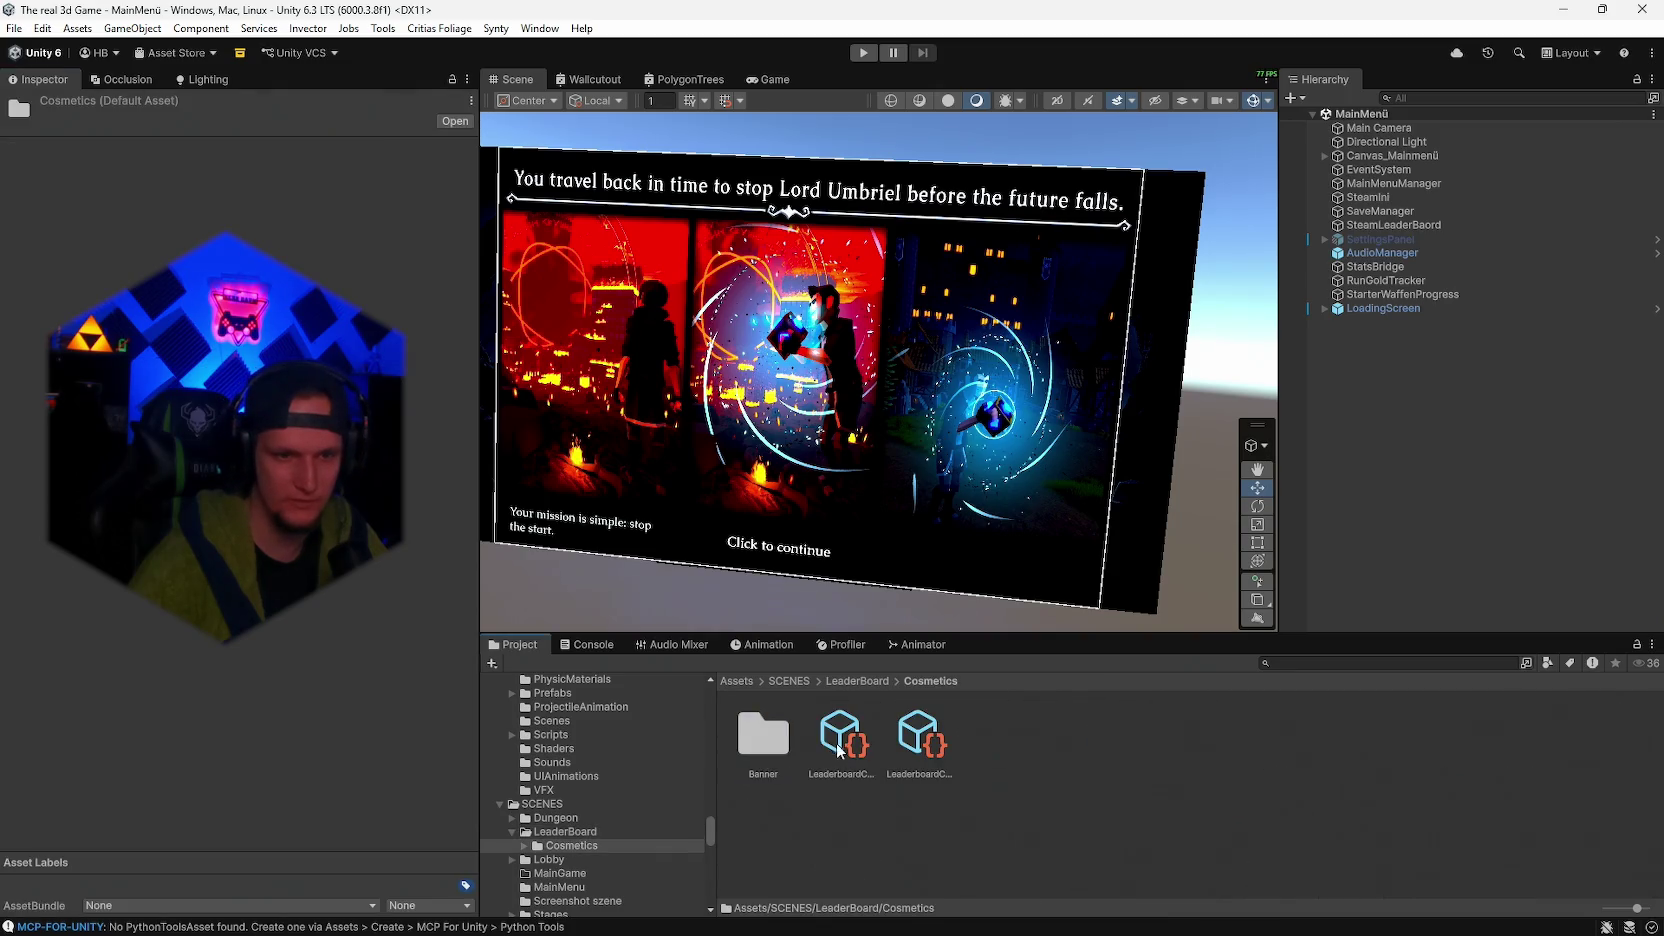
{"action": "left_click", "coordinate": [841, 752]}
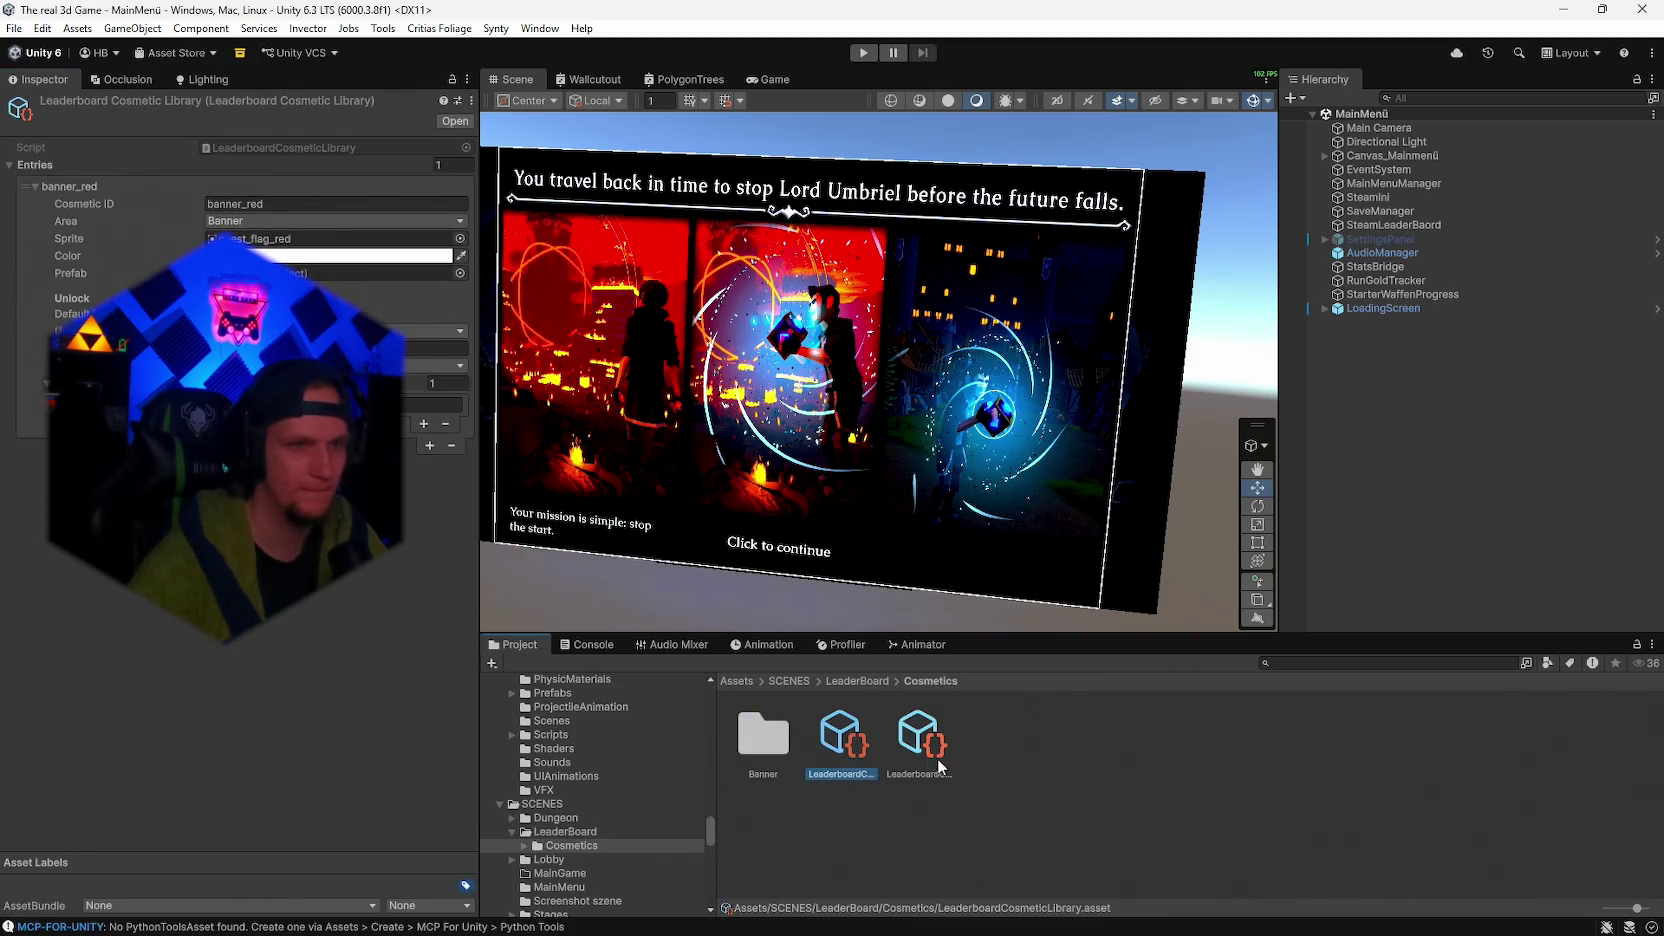
{"action": "left_click", "coordinate": [939, 758]}
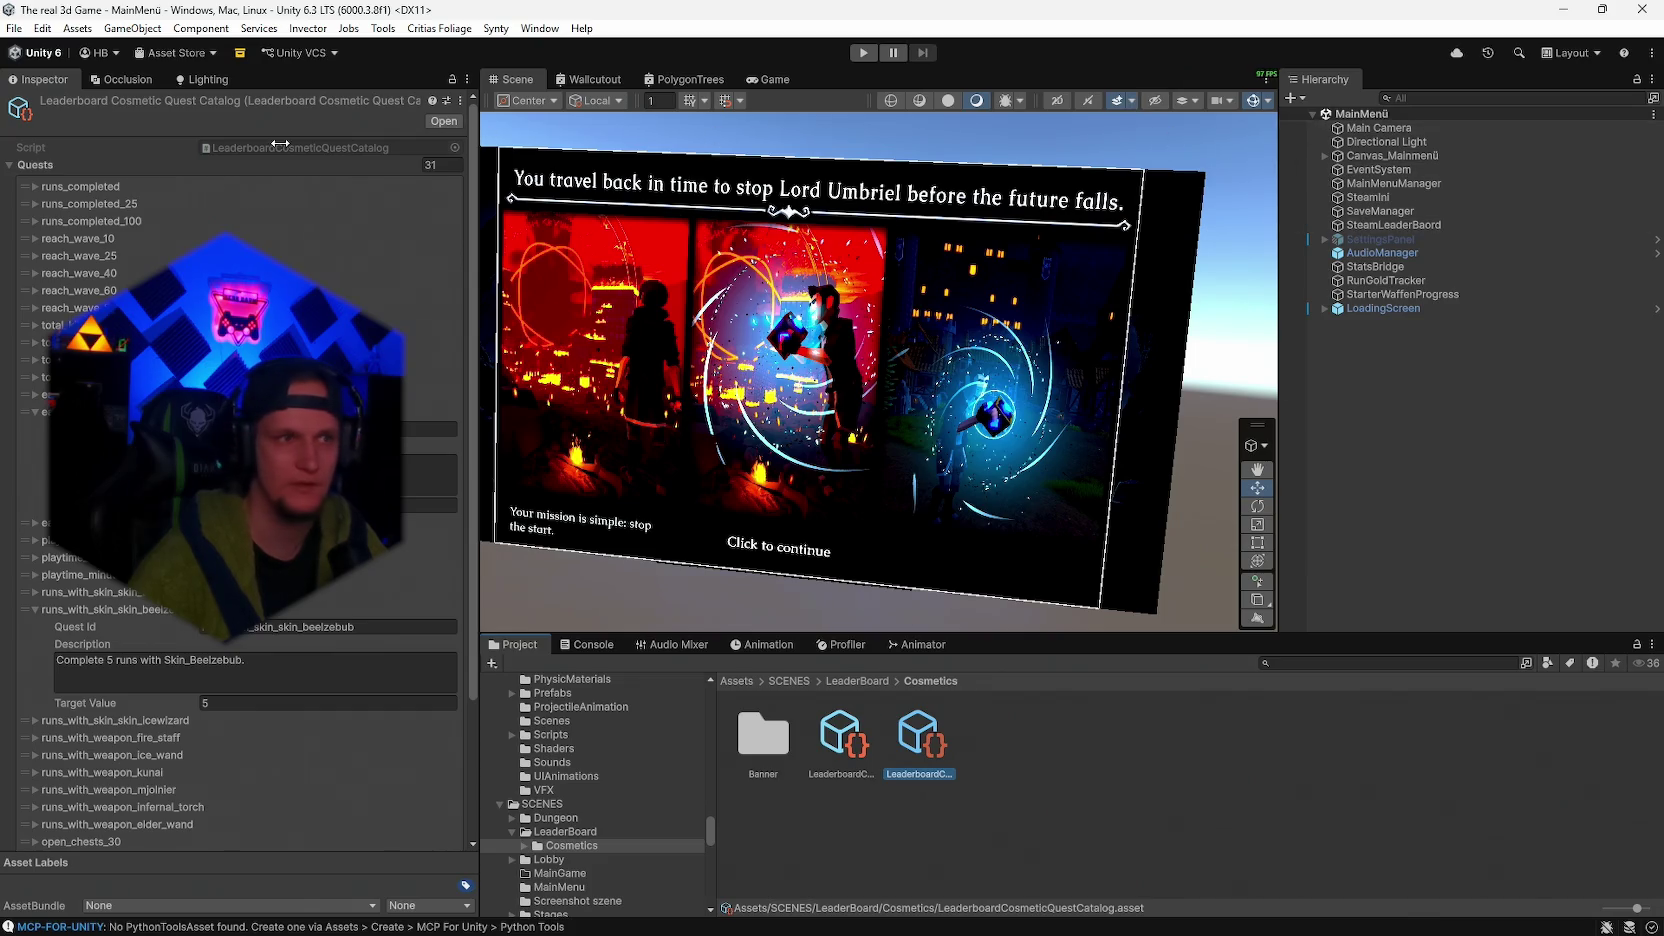
Load the Stage_Hub scene from File > Open Recent Scene.
{"action": "left_click", "coordinate": [14, 28]}
{"action": "mouse_move", "coordinate": [60, 92]}
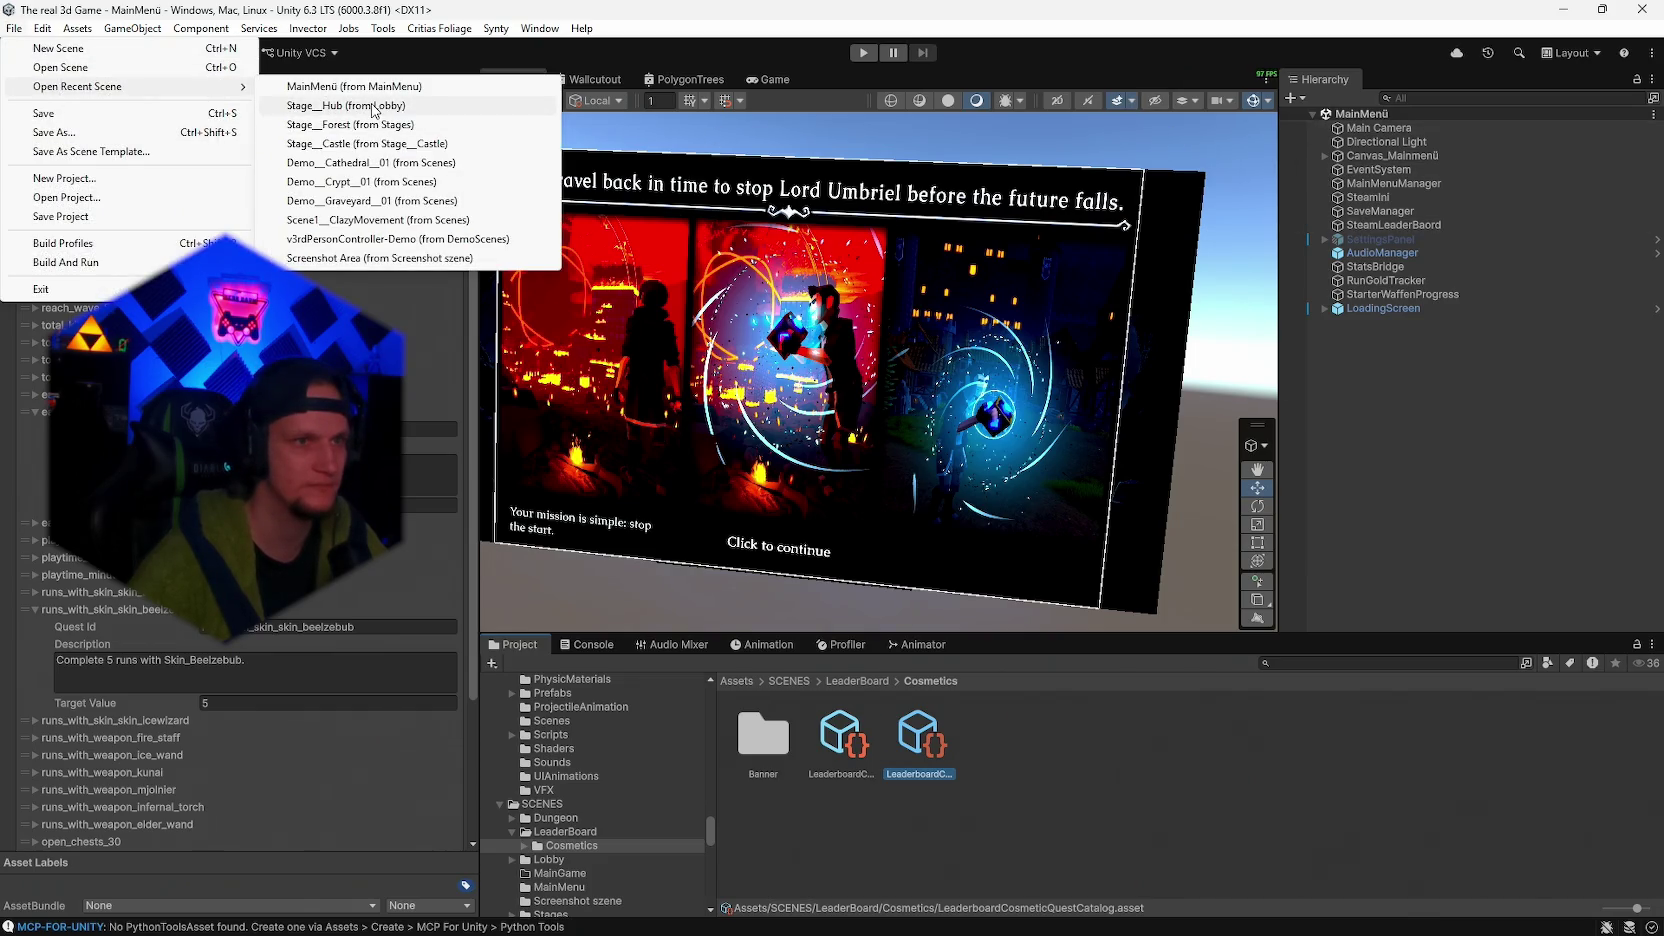
{"action": "left_click", "coordinate": [371, 106]}
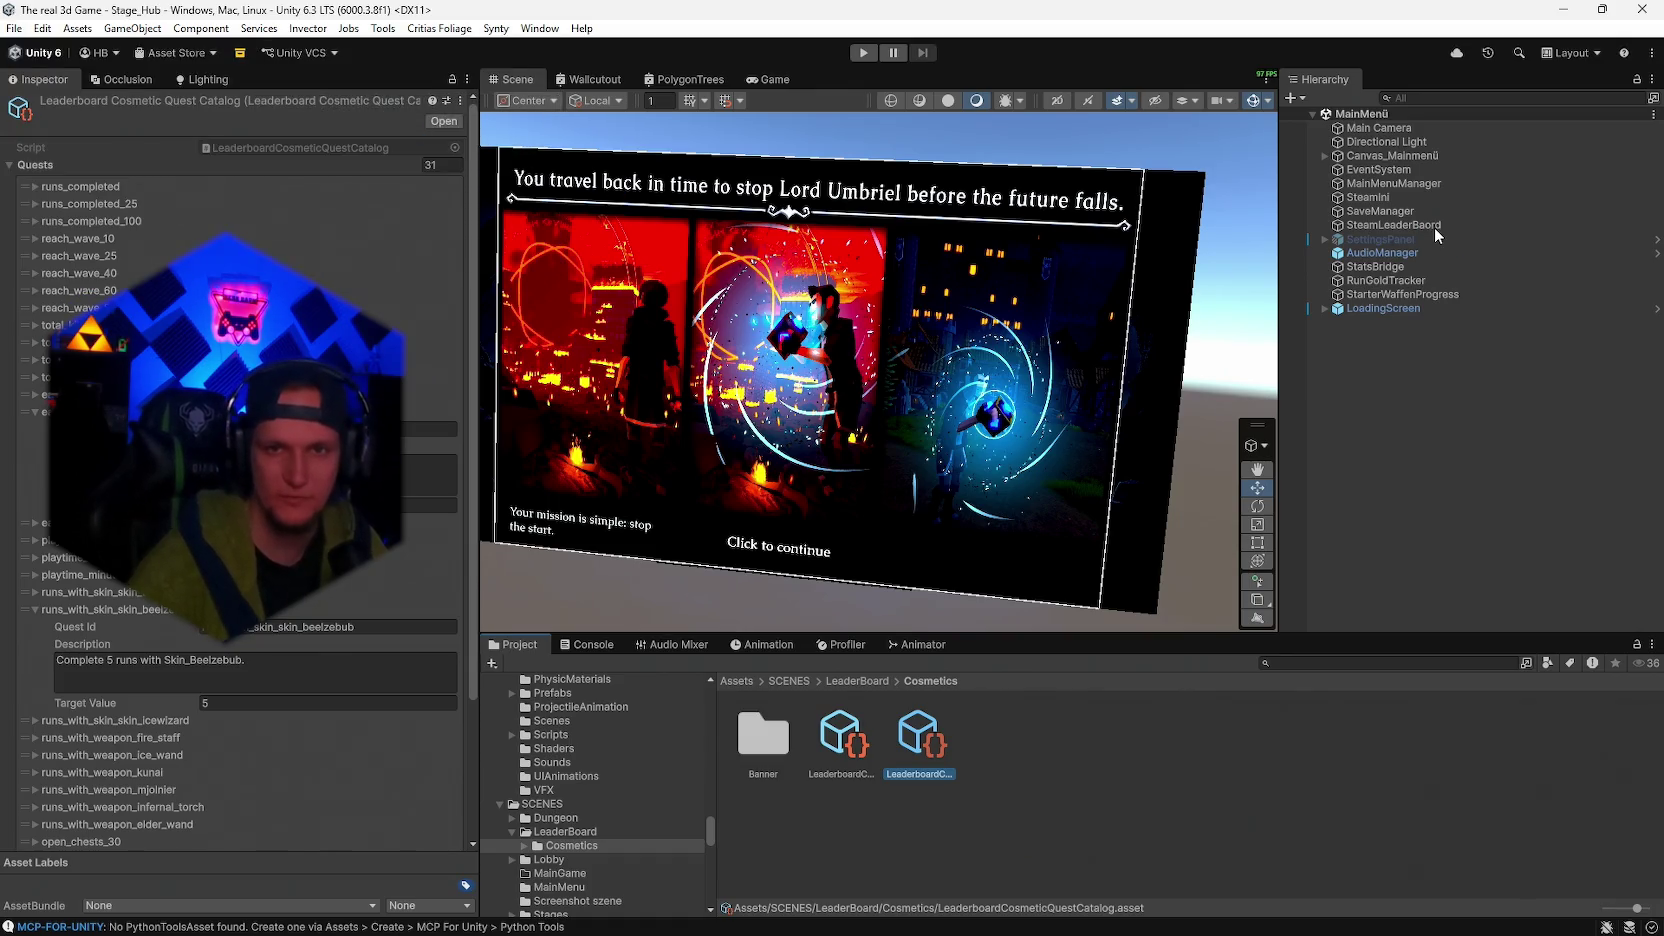
Inspect UnlockManager, then the LeaderboardCosmeticLibrary asset with its banner_red entry.
{"action": "left_click", "coordinate": [1386, 211]}
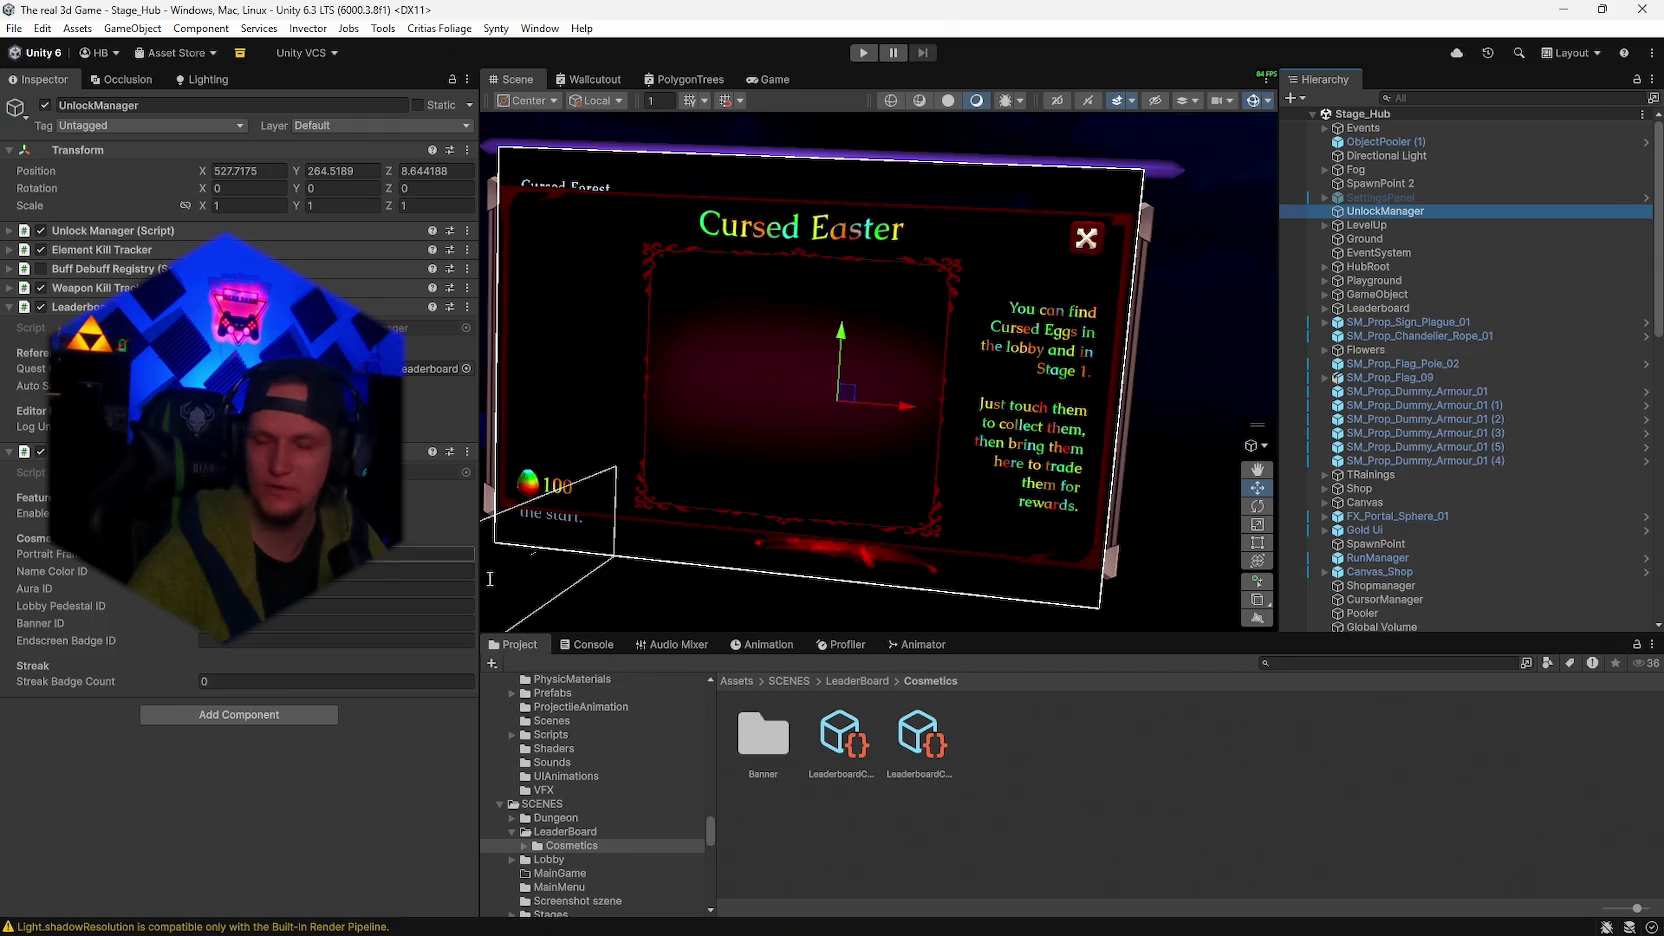
{"action": "left_click", "coordinate": [841, 738]}
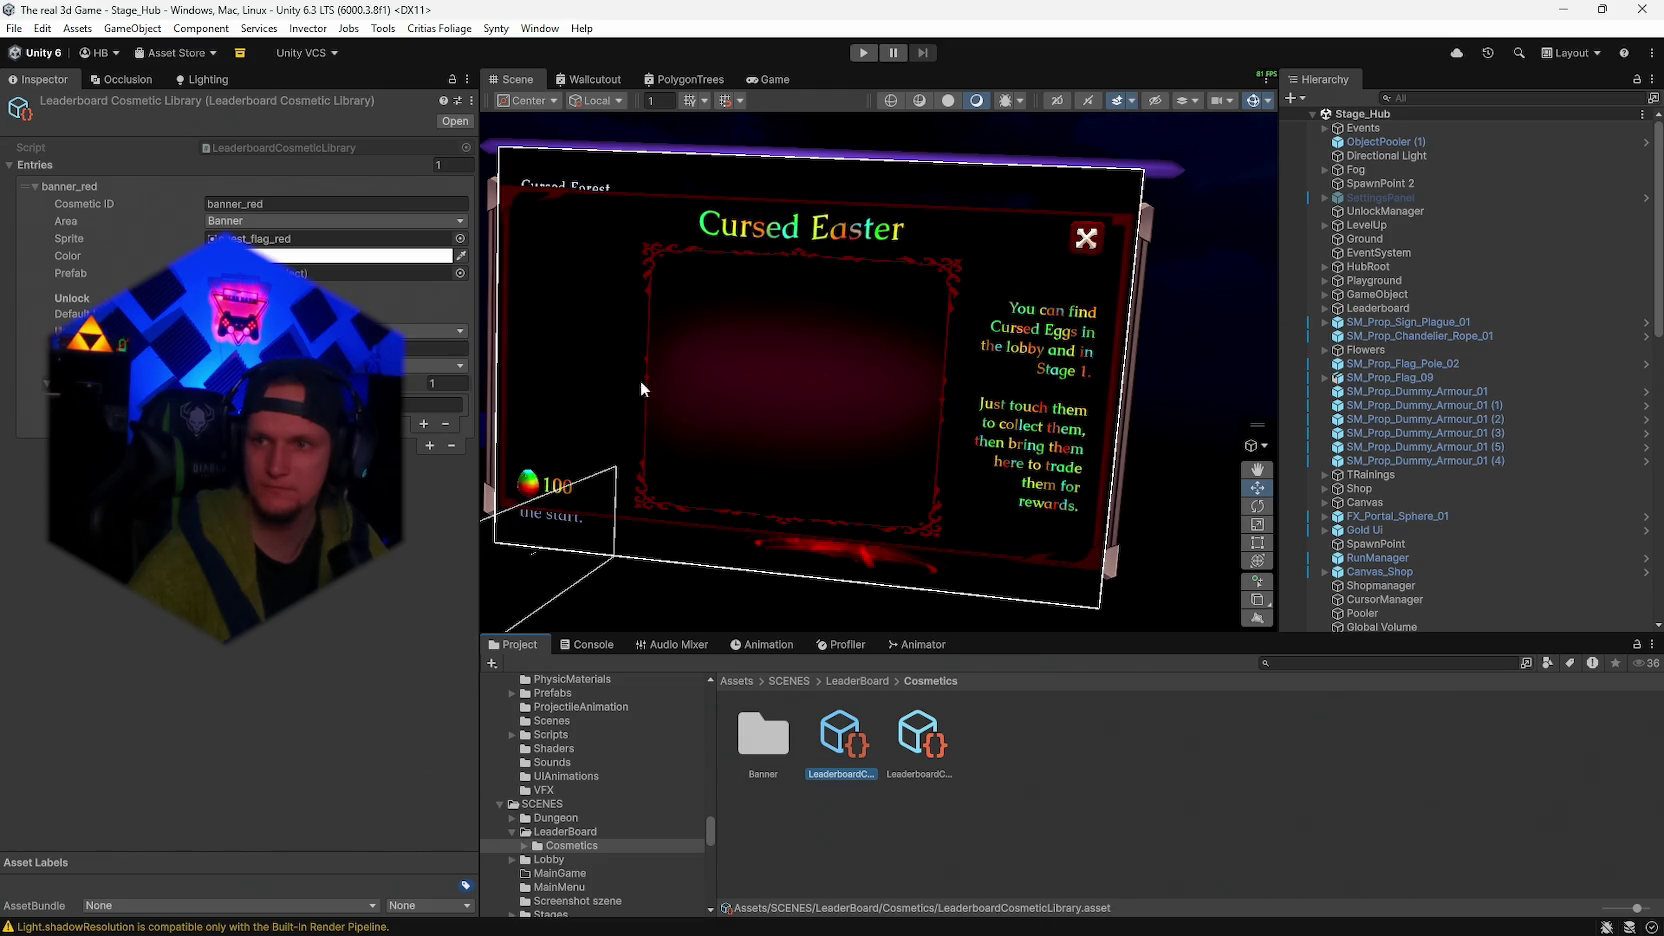
Load the MainMenü scene from recent scenes and start the game past the title screen.
{"action": "left_click", "coordinate": [16, 30]}
{"action": "mouse_move", "coordinate": [78, 90]}
{"action": "left_click", "coordinate": [380, 112]}
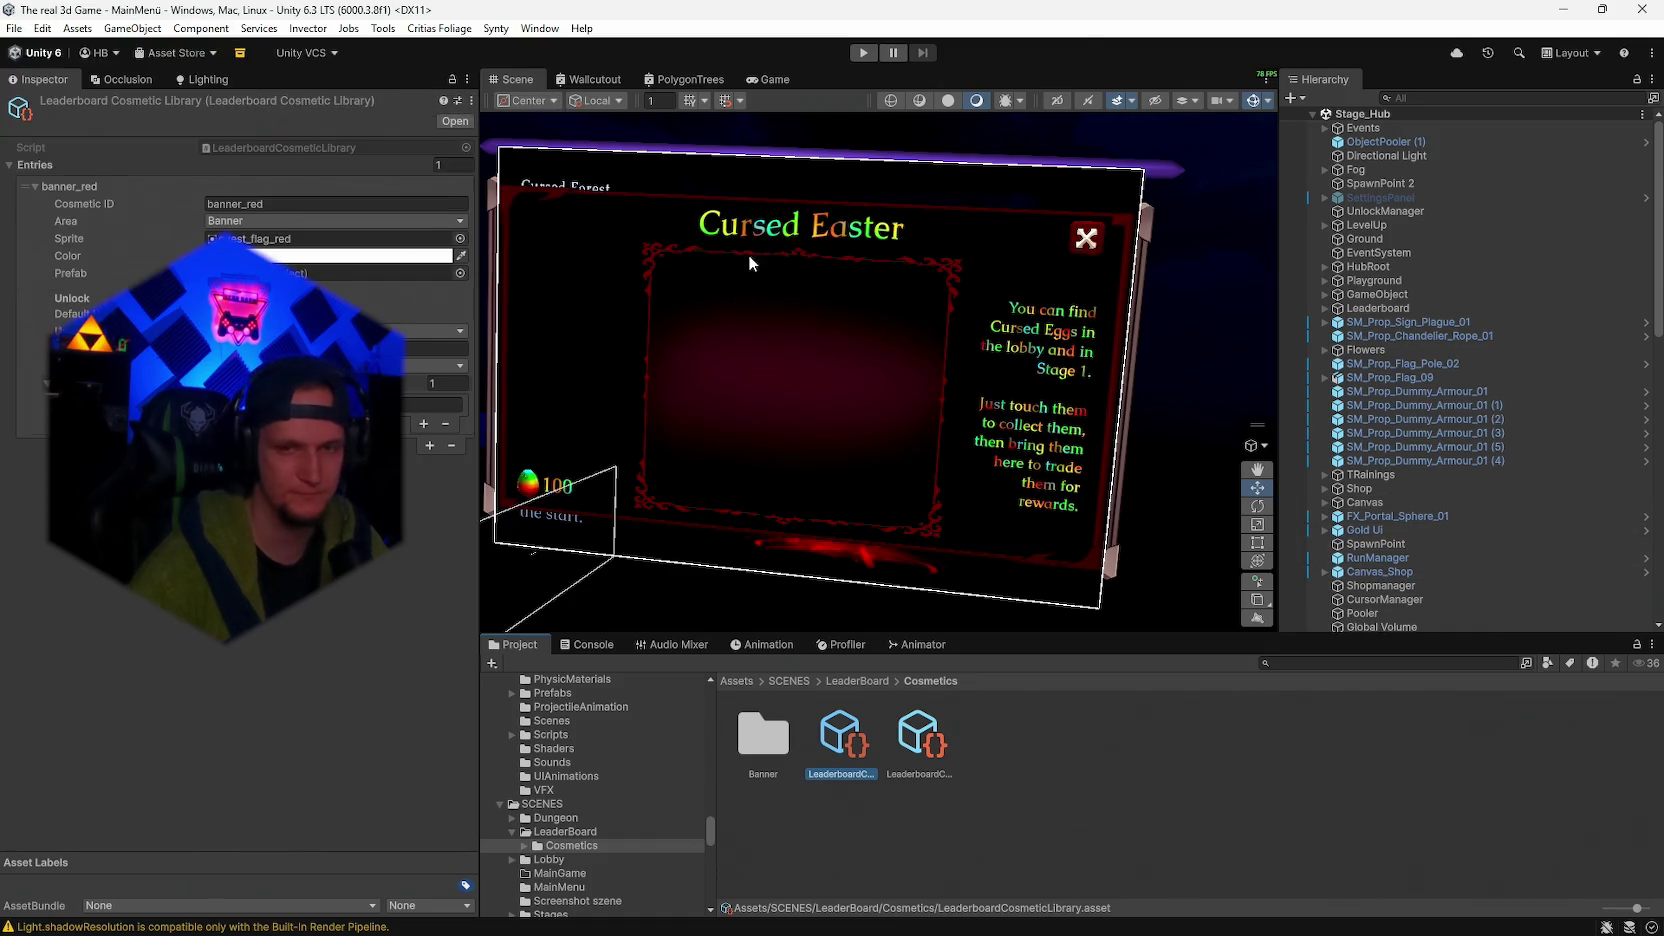
{"action": "left_click", "coordinate": [866, 55]}
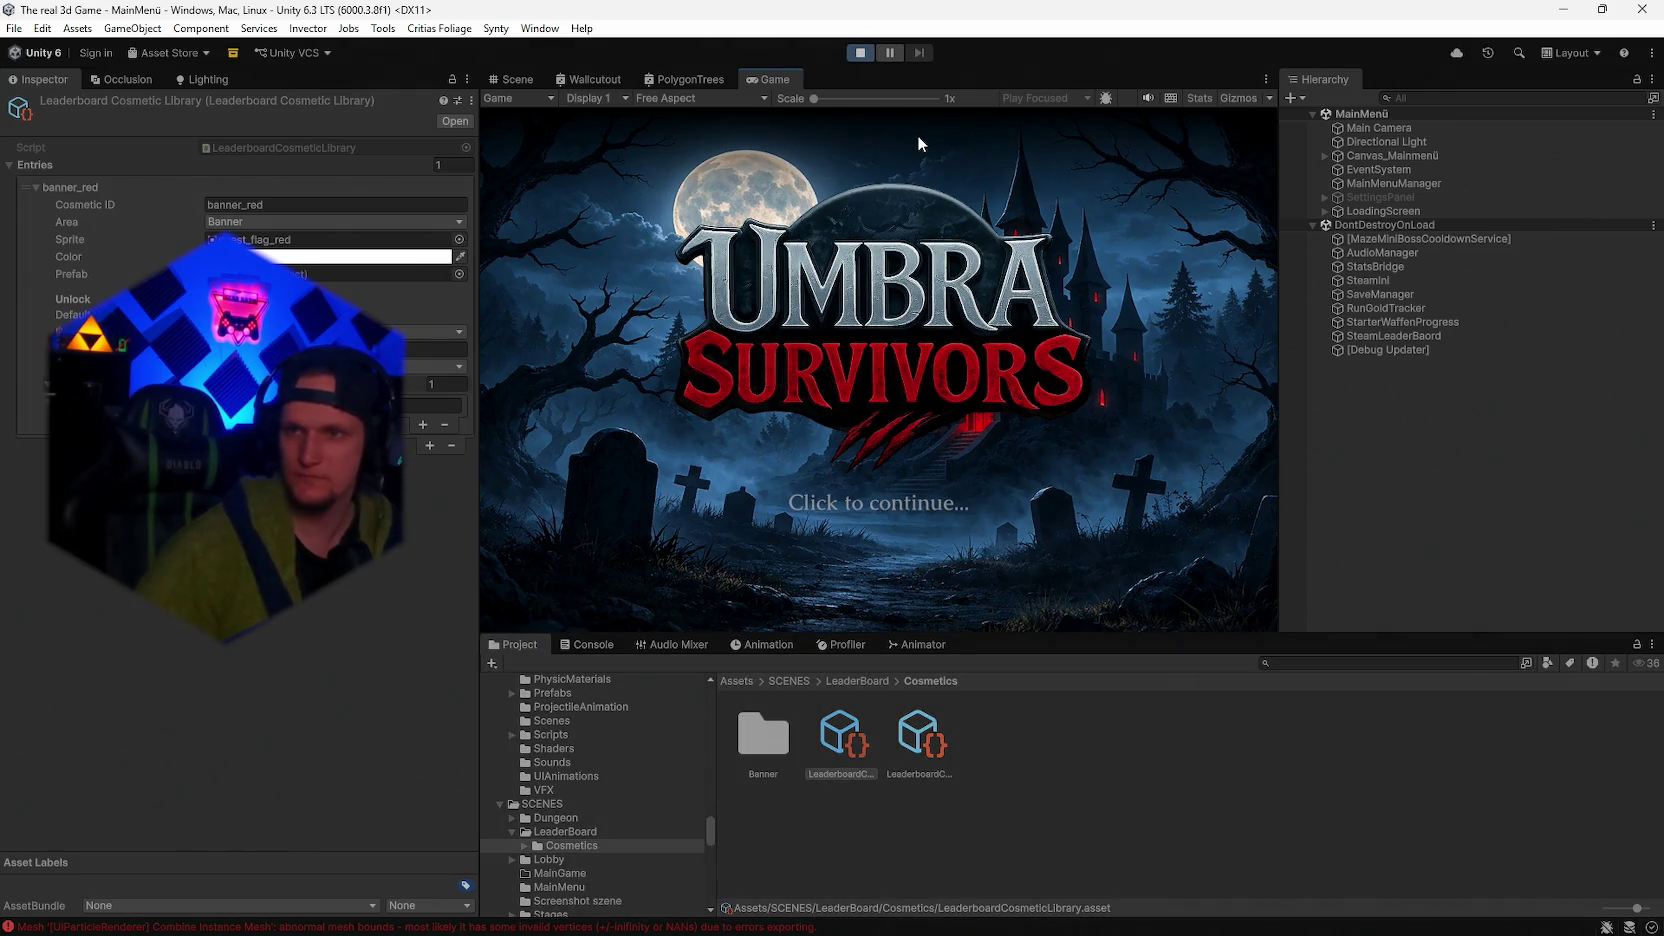
{"action": "left_click", "coordinate": [940, 549]}
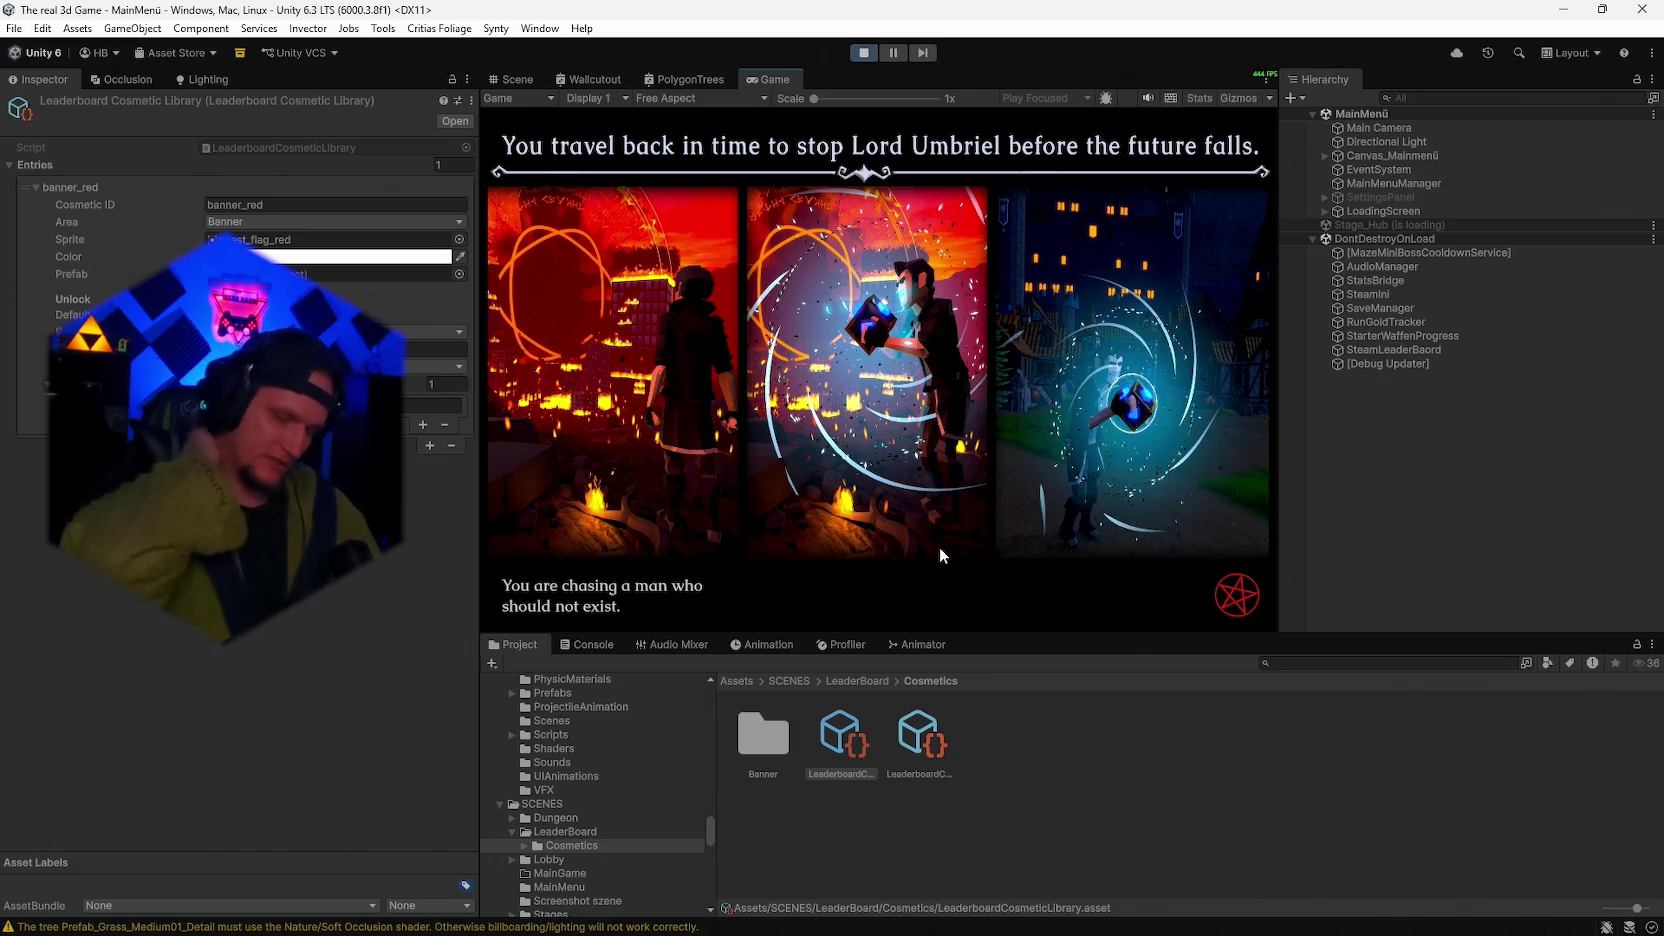
Walk to the leaderboard, equip Red Banner under Customize > Banners, then close it.
{"action": "key", "text": "w"}
{"action": "key", "text": "e"}
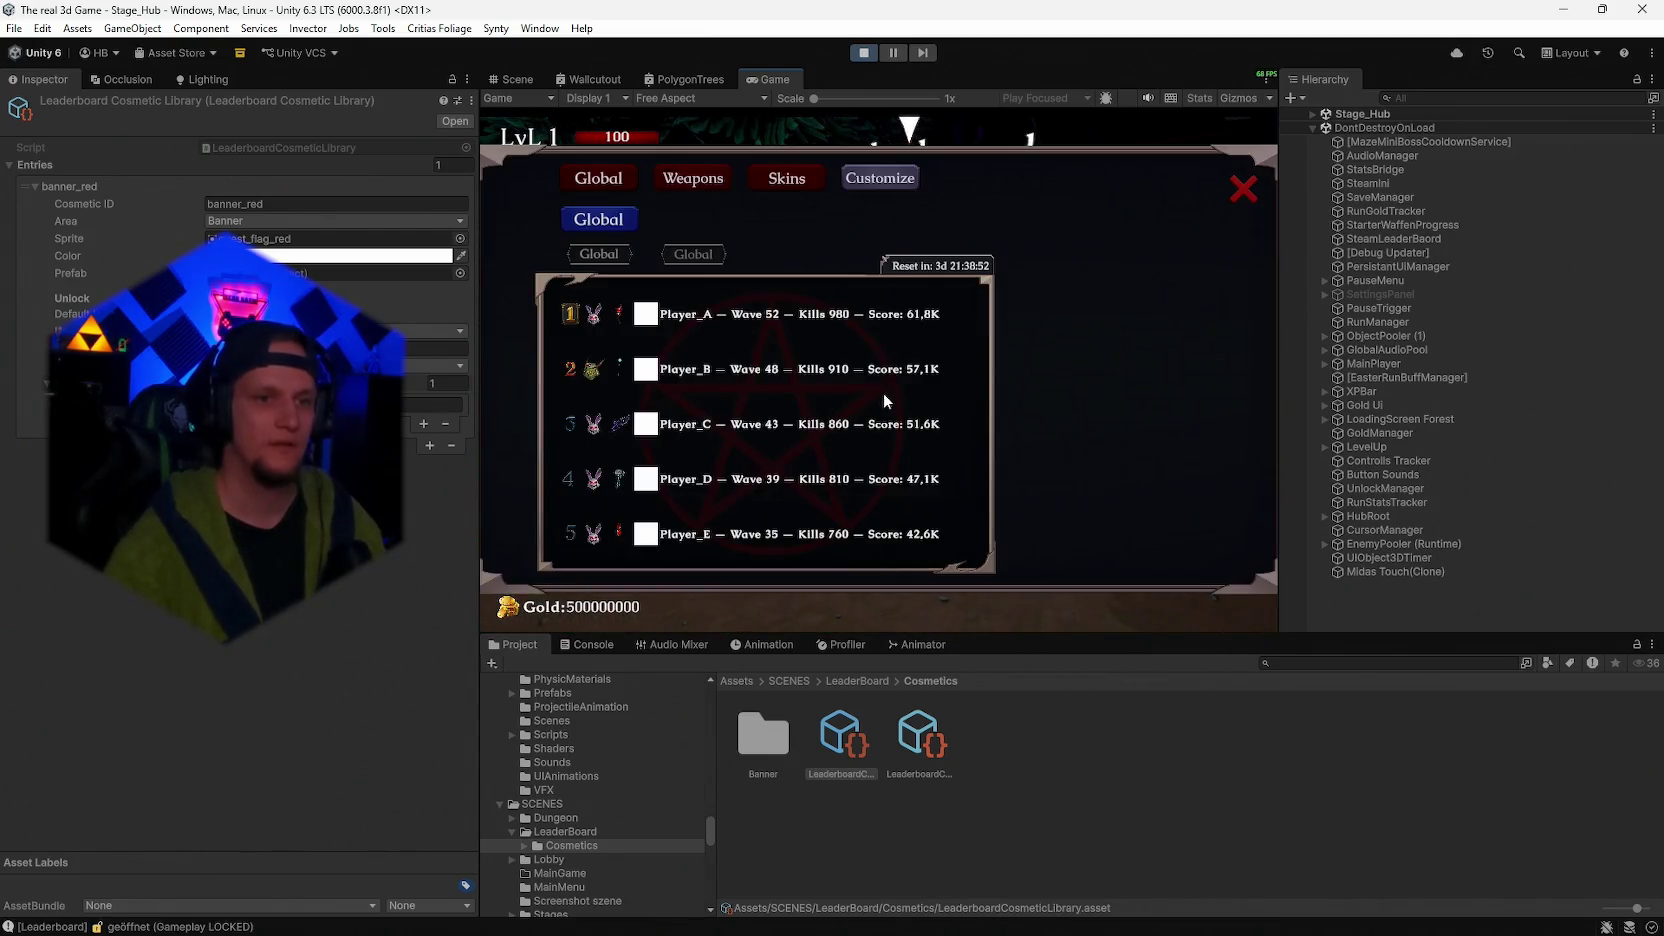
{"action": "left_click", "coordinate": [796, 184]}
{"action": "left_click", "coordinate": [864, 181]}
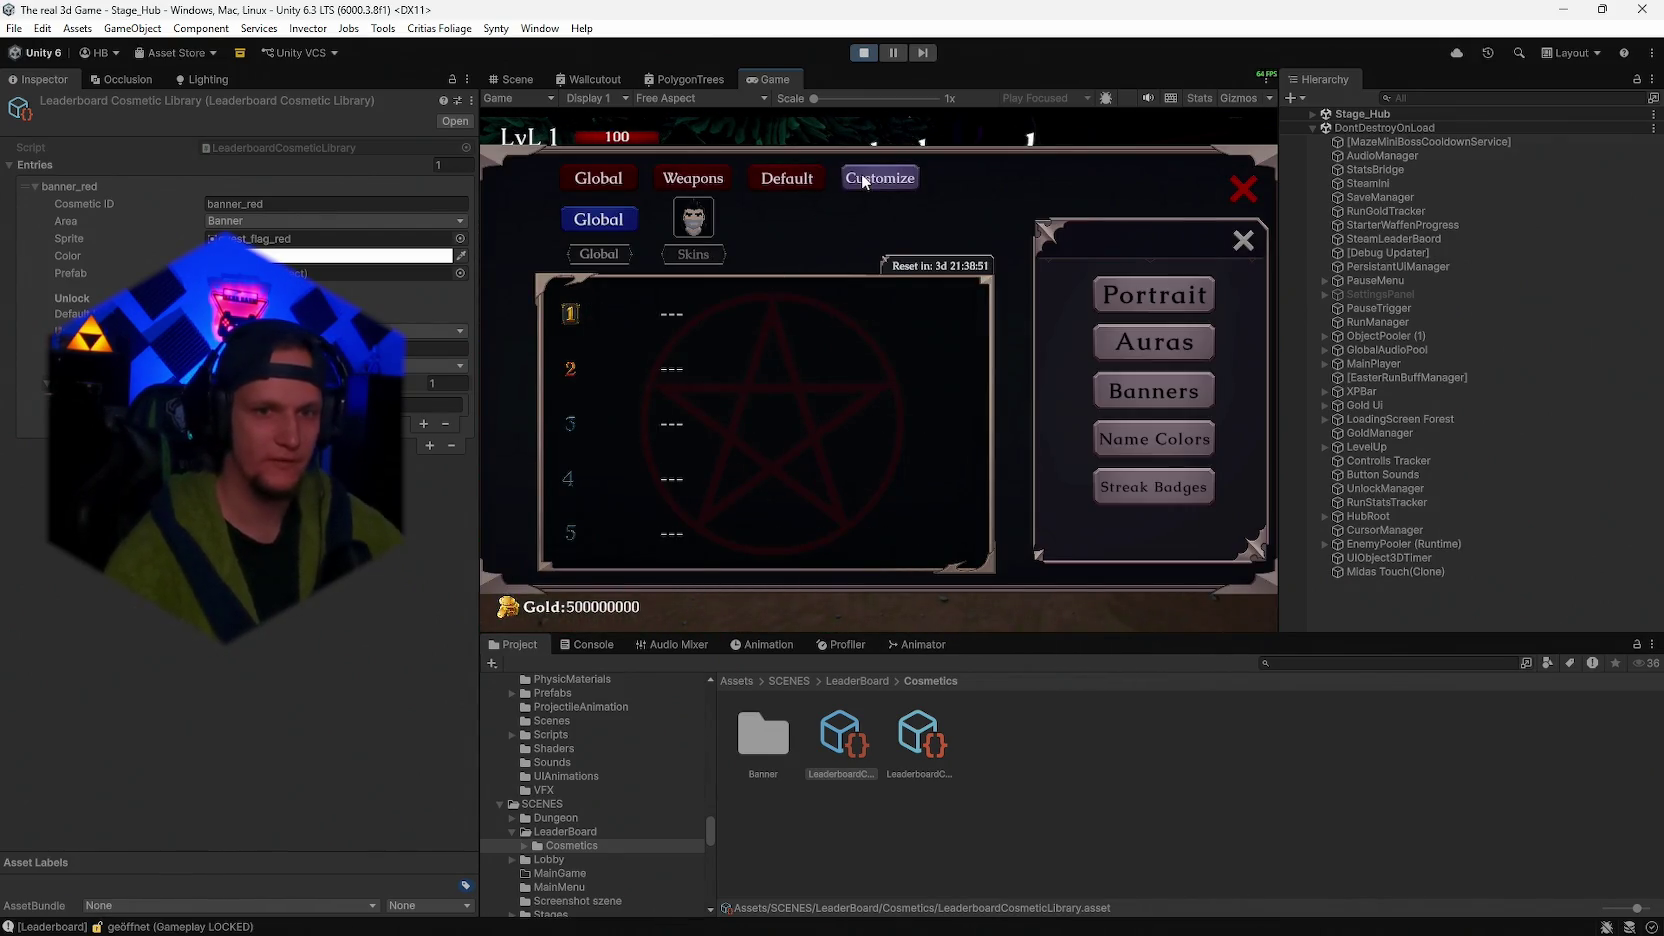
{"action": "left_click", "coordinate": [1149, 387]}
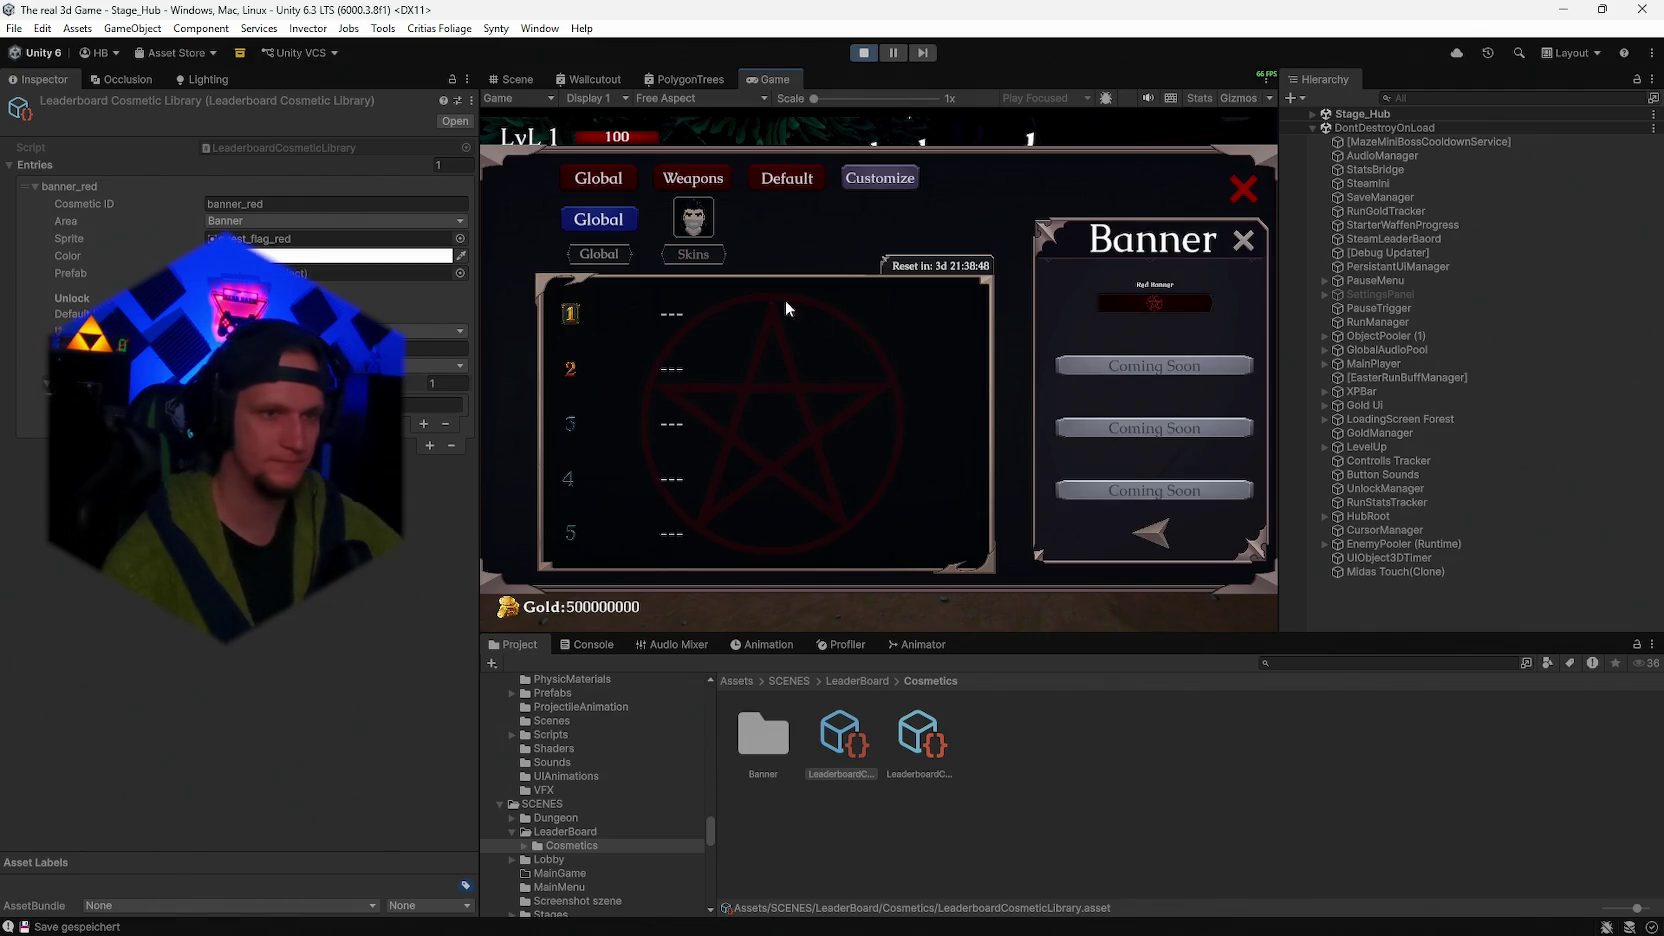
{"action": "left_click", "coordinate": [594, 254]}
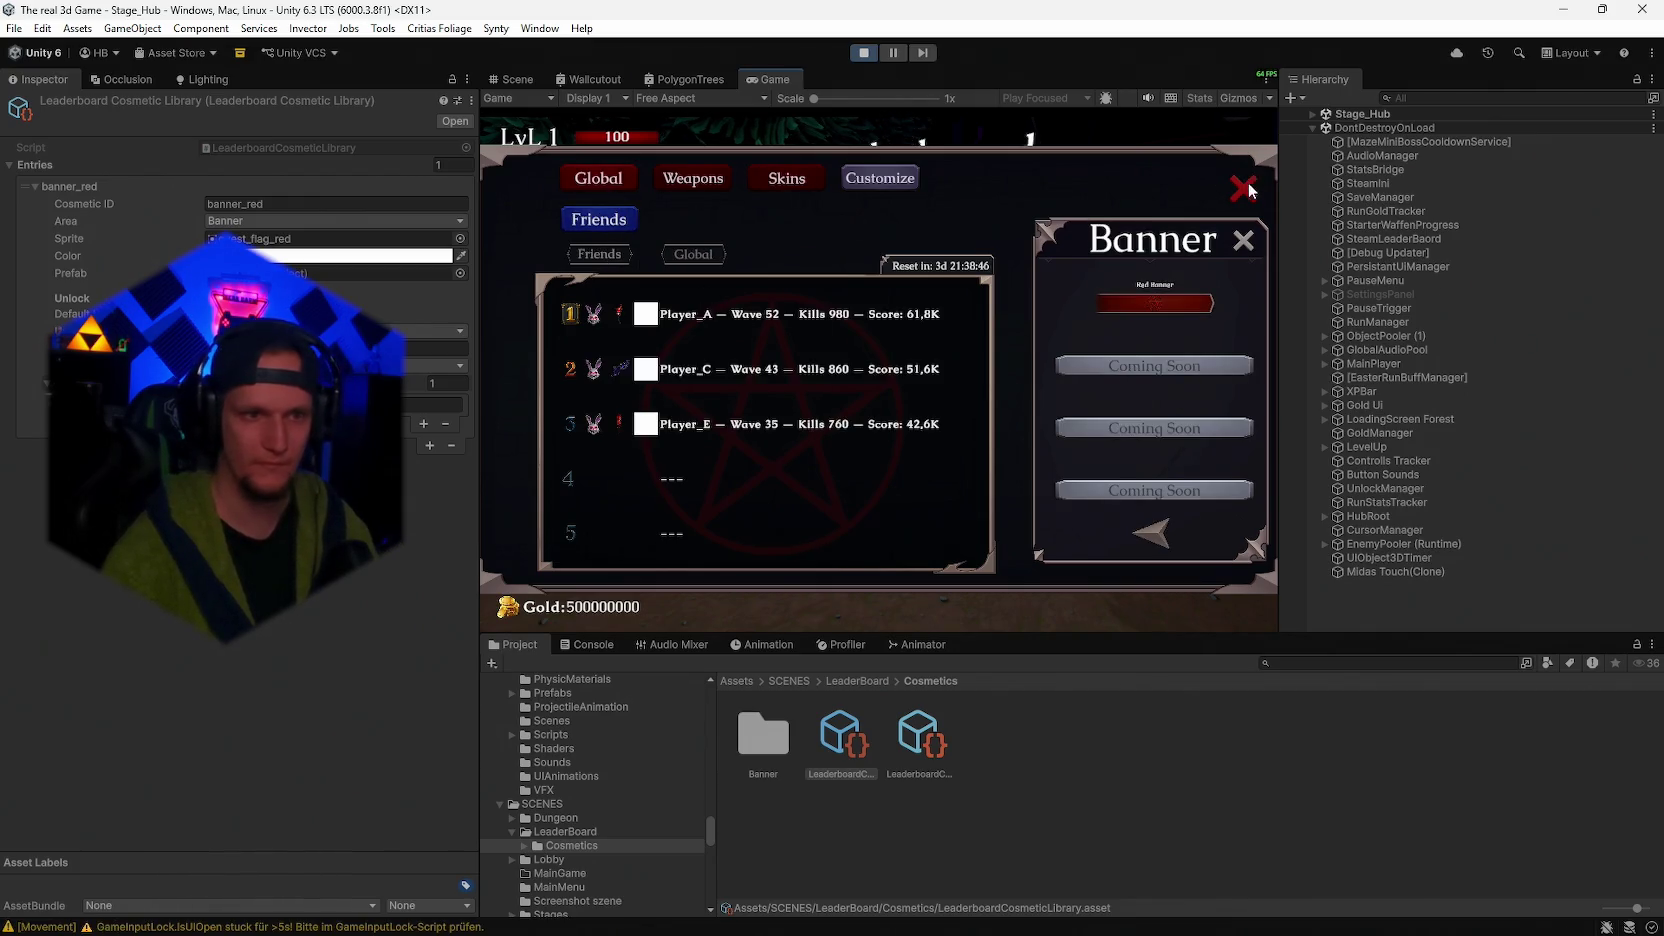
{"action": "left_click", "coordinate": [1165, 528]}
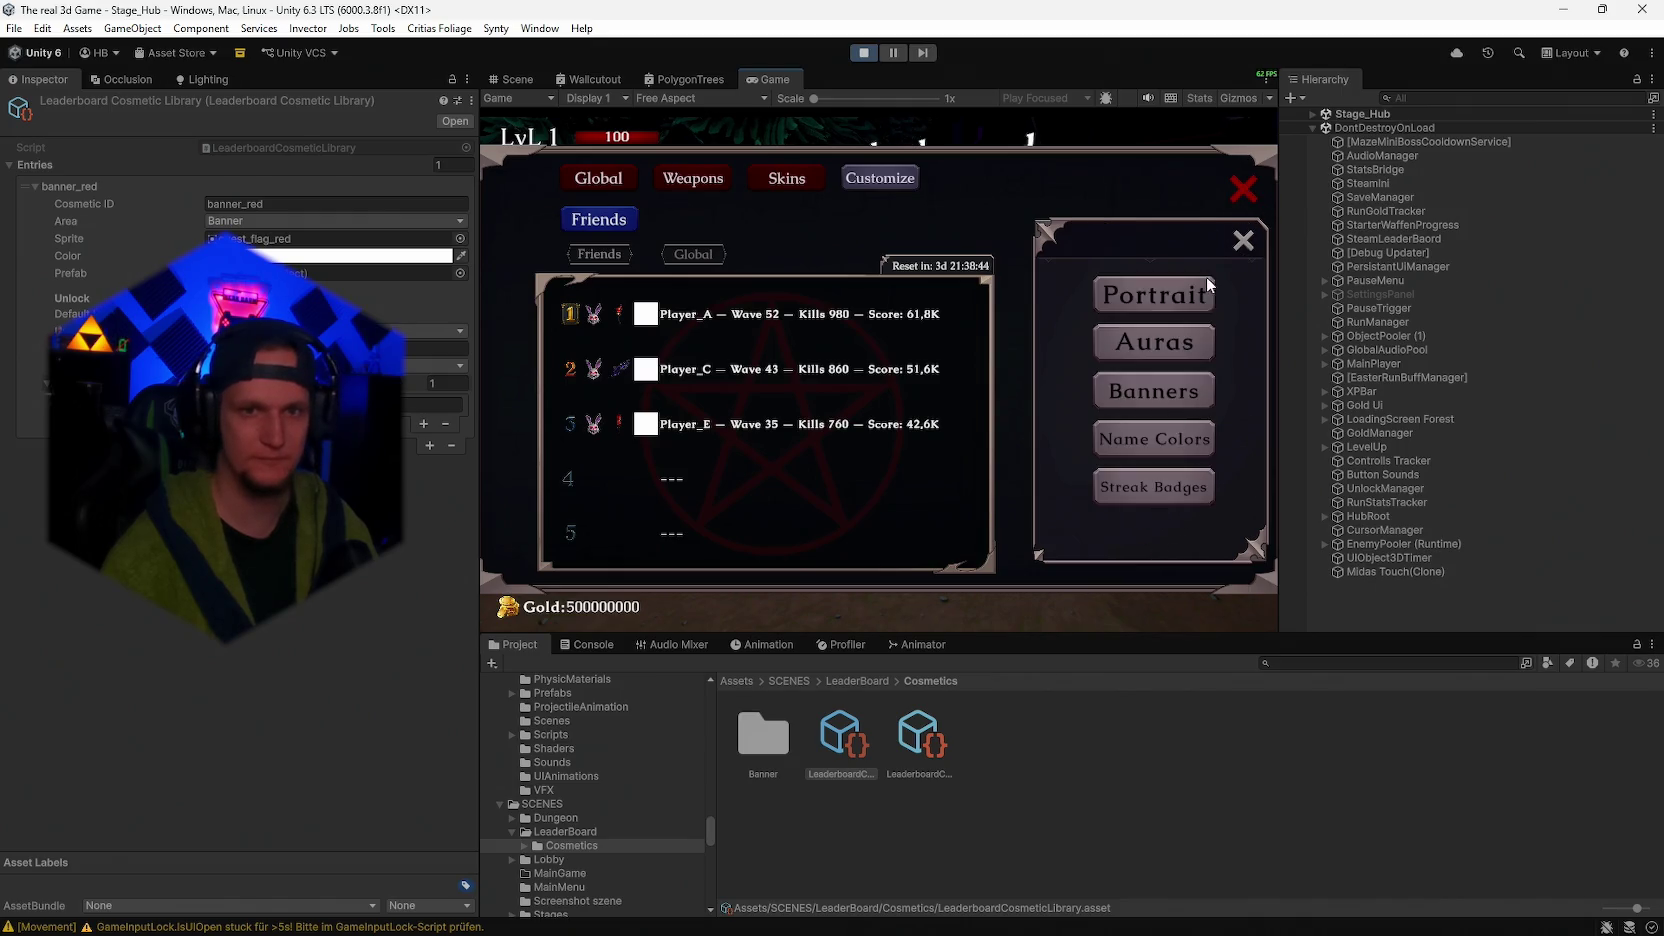
{"action": "left_click", "coordinate": [1243, 188]}
{"action": "key", "text": "w"}
{"action": "key", "text": "w"}
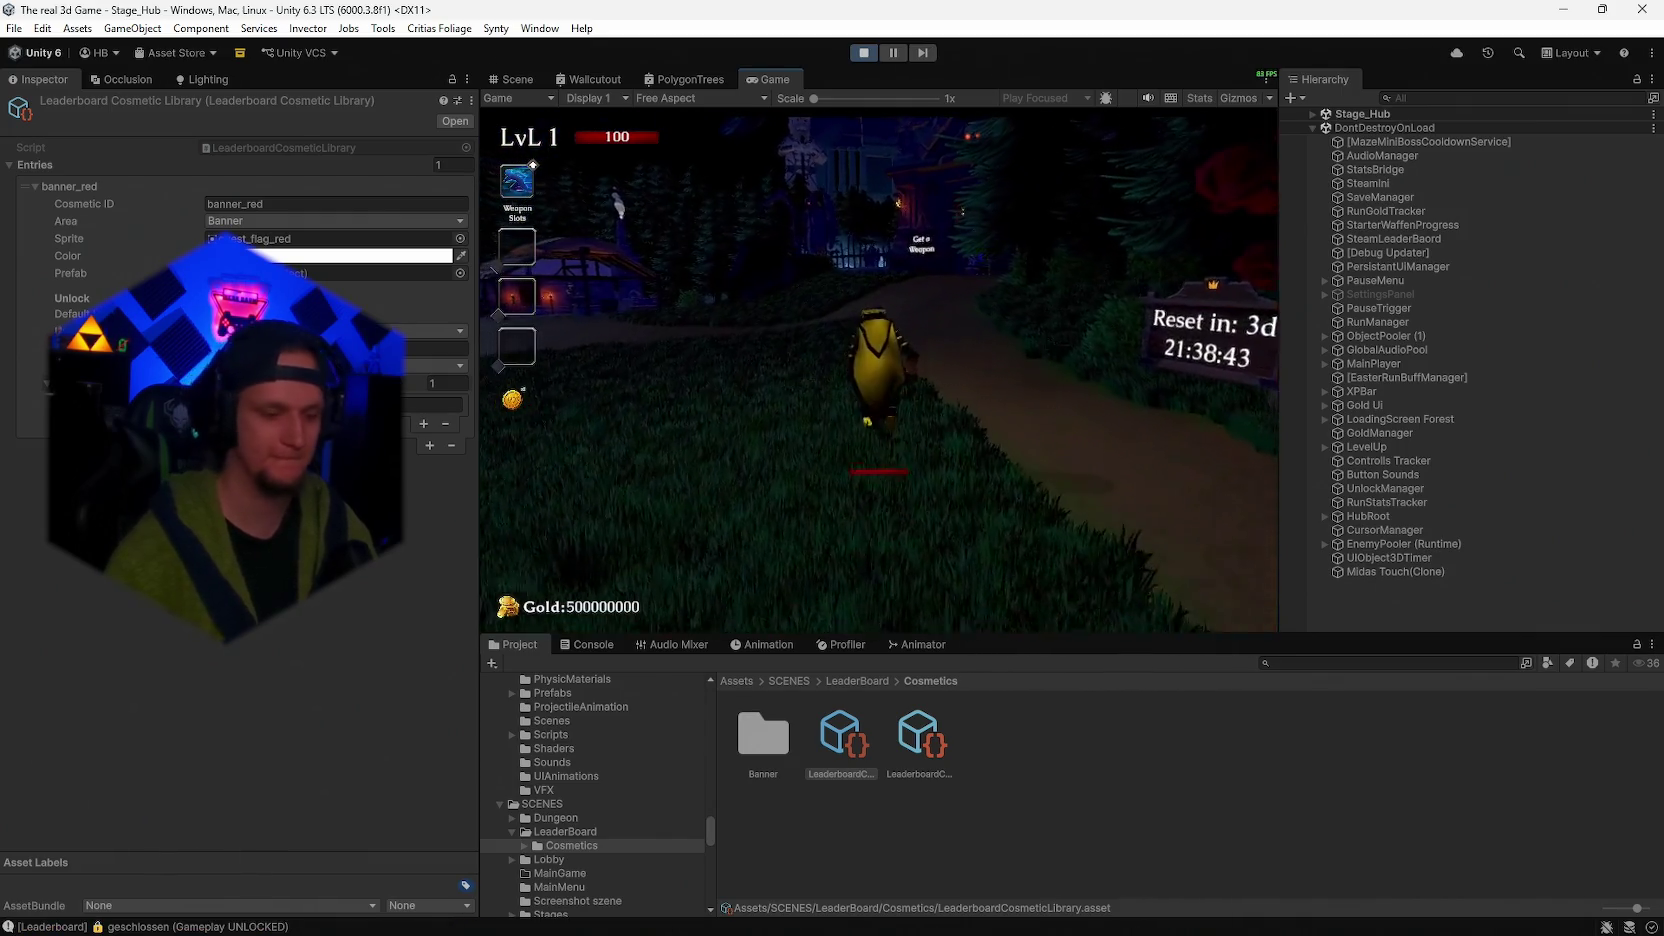
{"action": "key", "text": "w"}
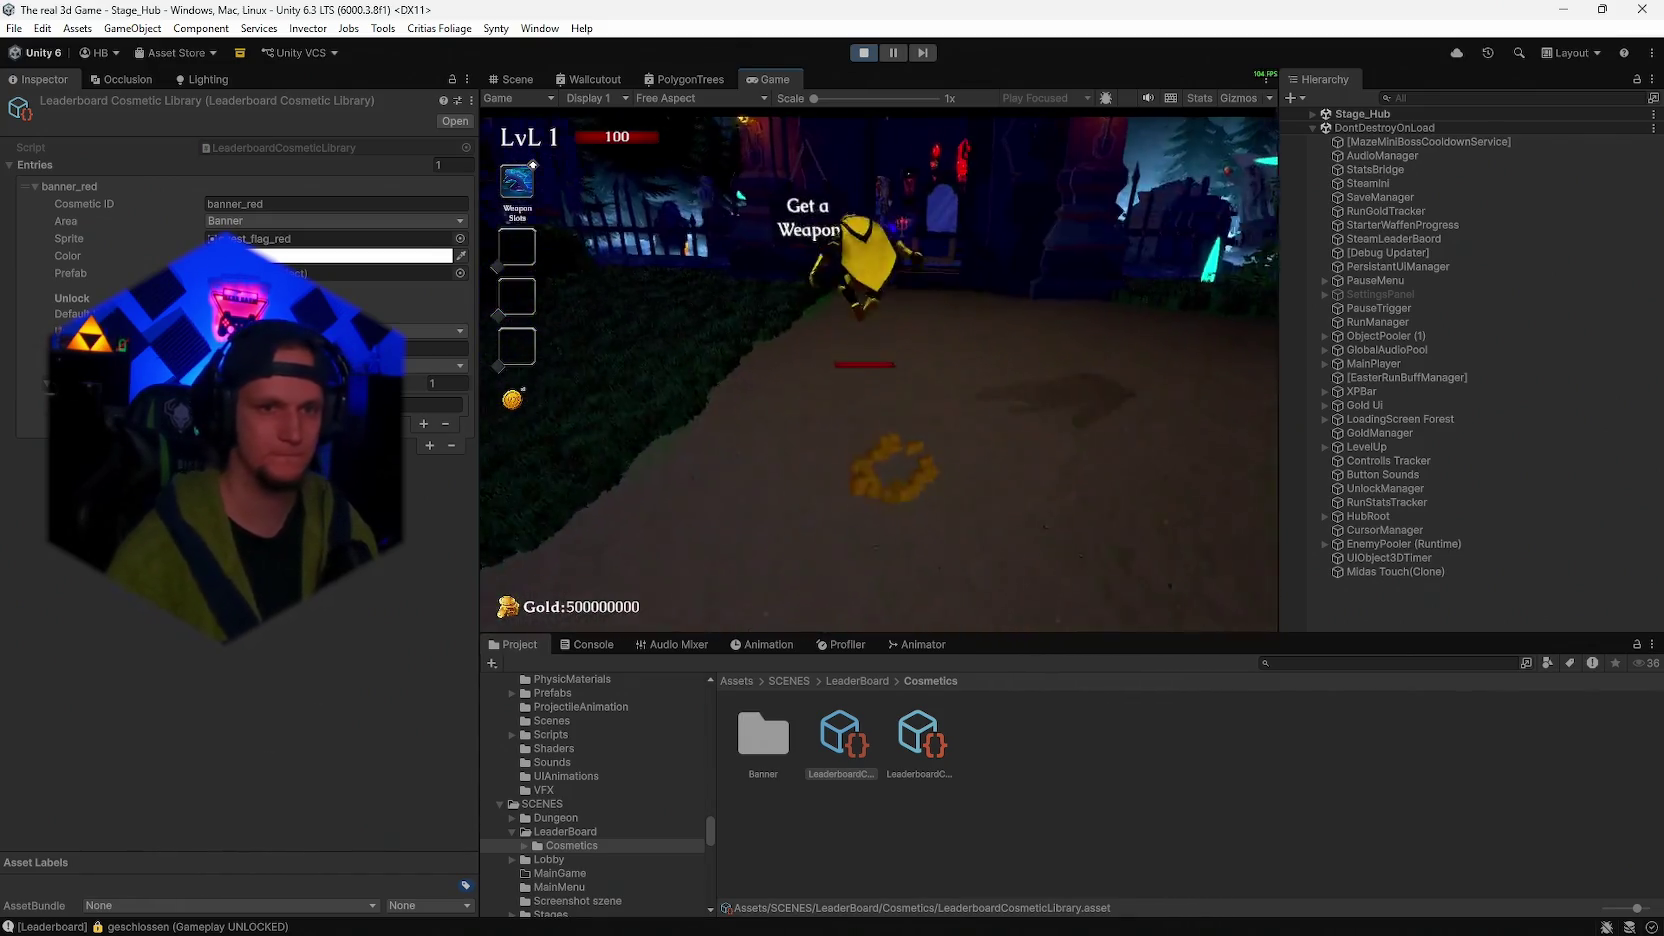
Take the Fire Staff from the weapon station and enter the Cursed Forest portal.
{"action": "key", "text": "e"}
{"action": "left_click", "coordinate": [655, 234]}
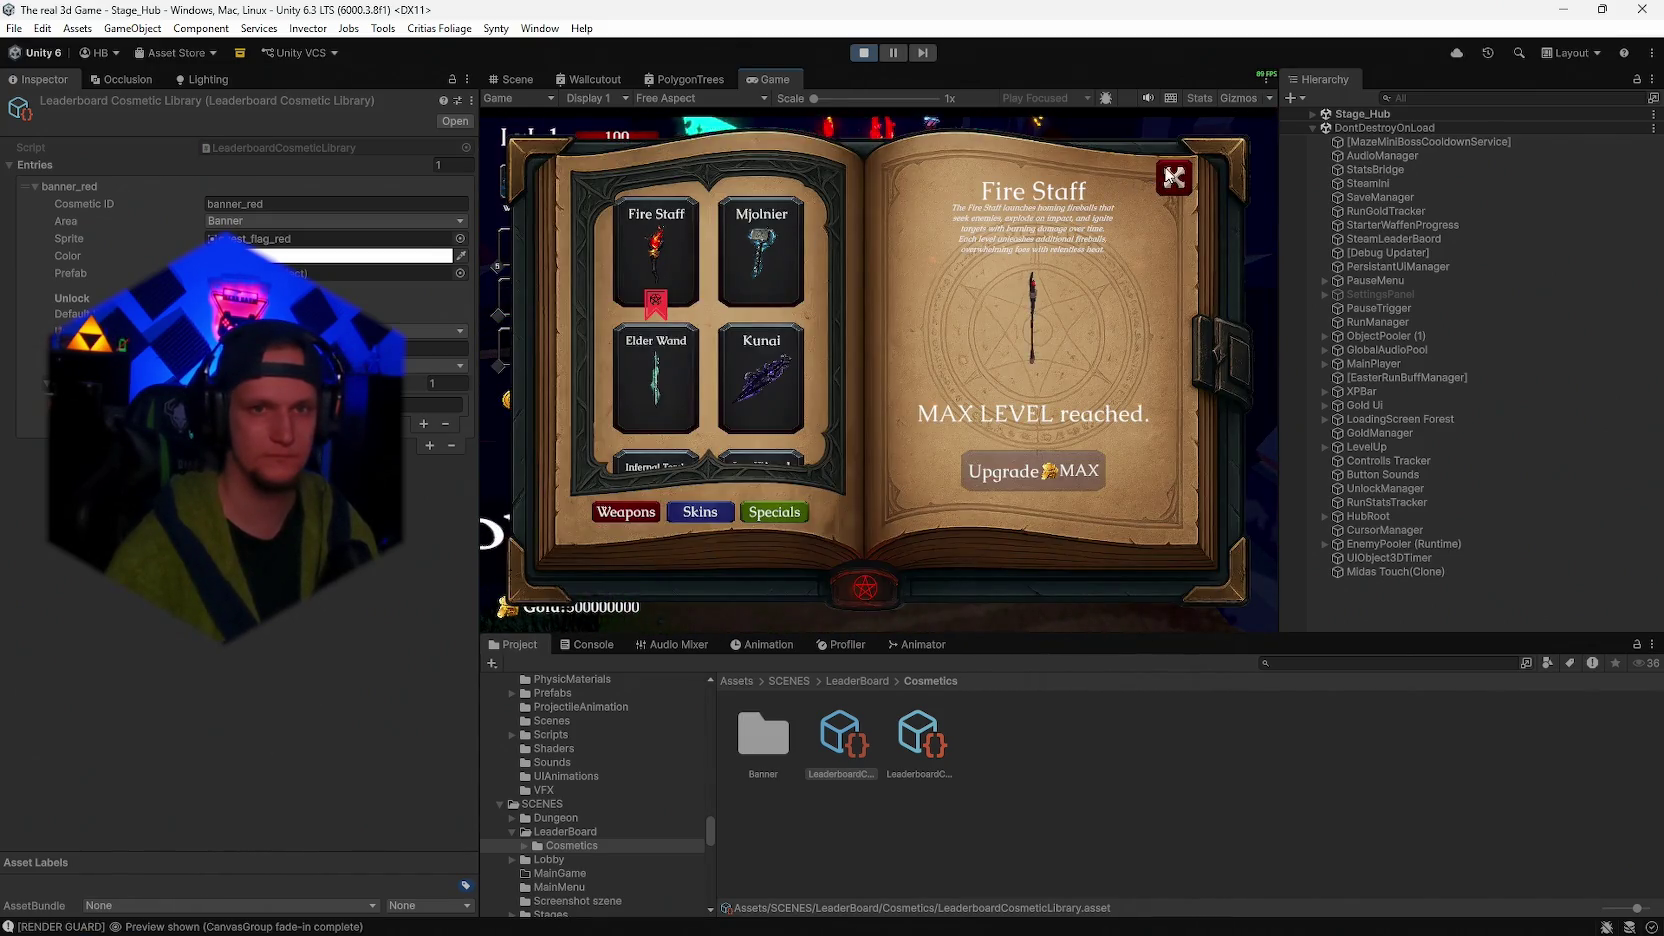
{"action": "left_click", "coordinate": [1174, 177]}
{"action": "key", "text": "s"}
{"action": "key", "text": "w"}
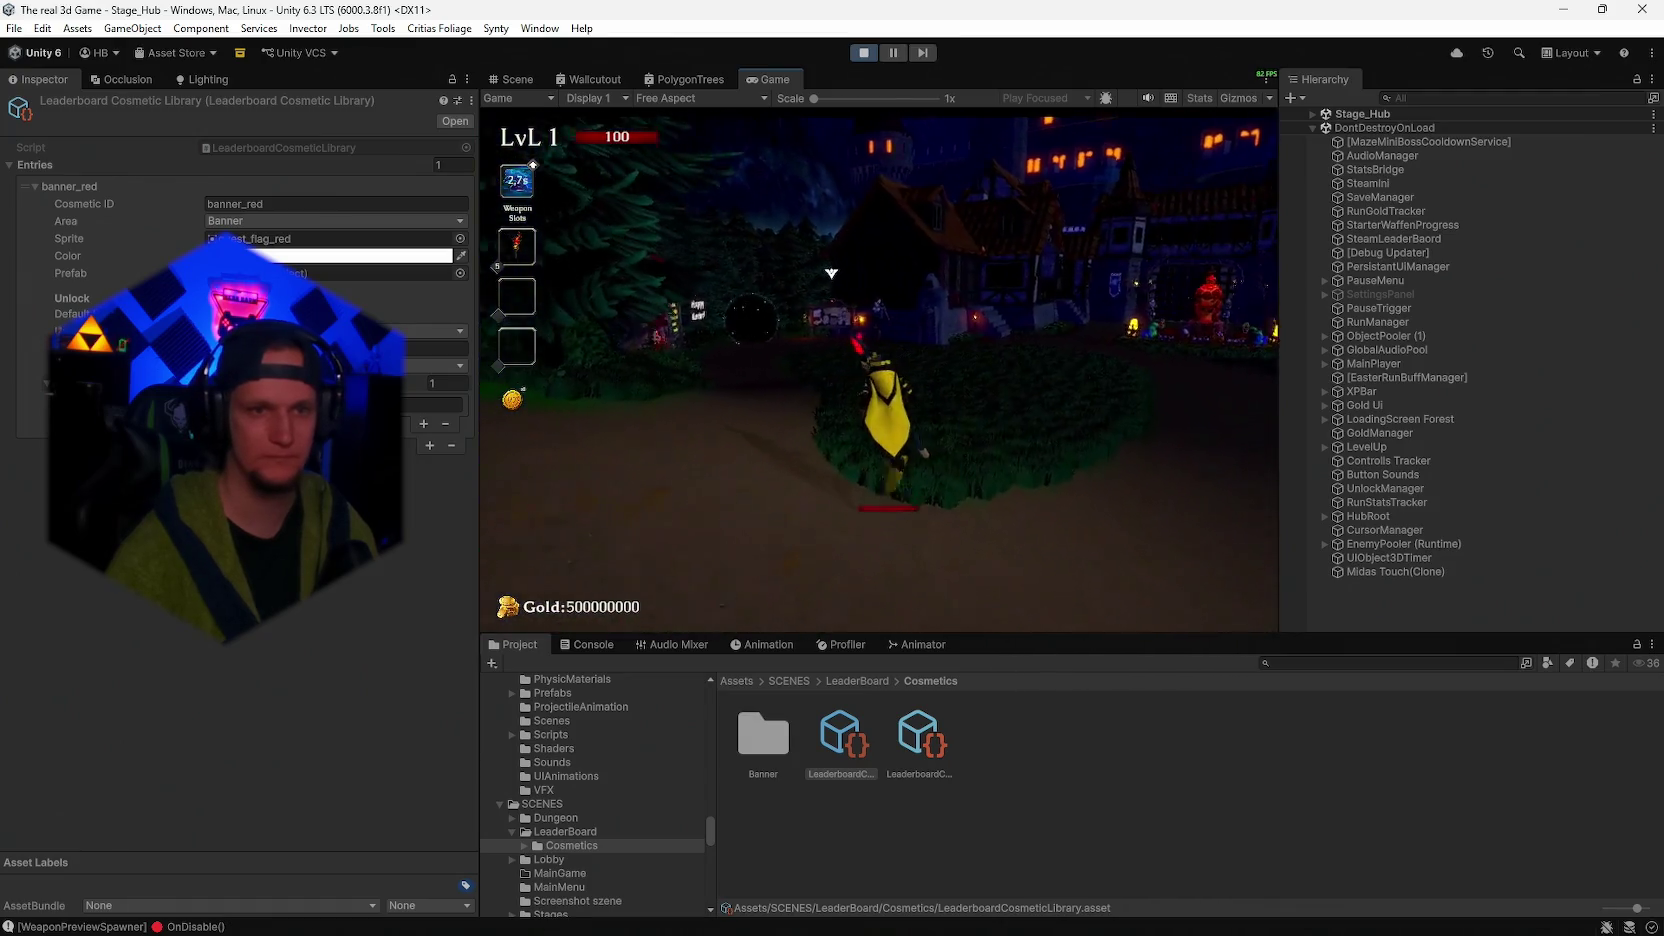
{"action": "key", "text": "w"}
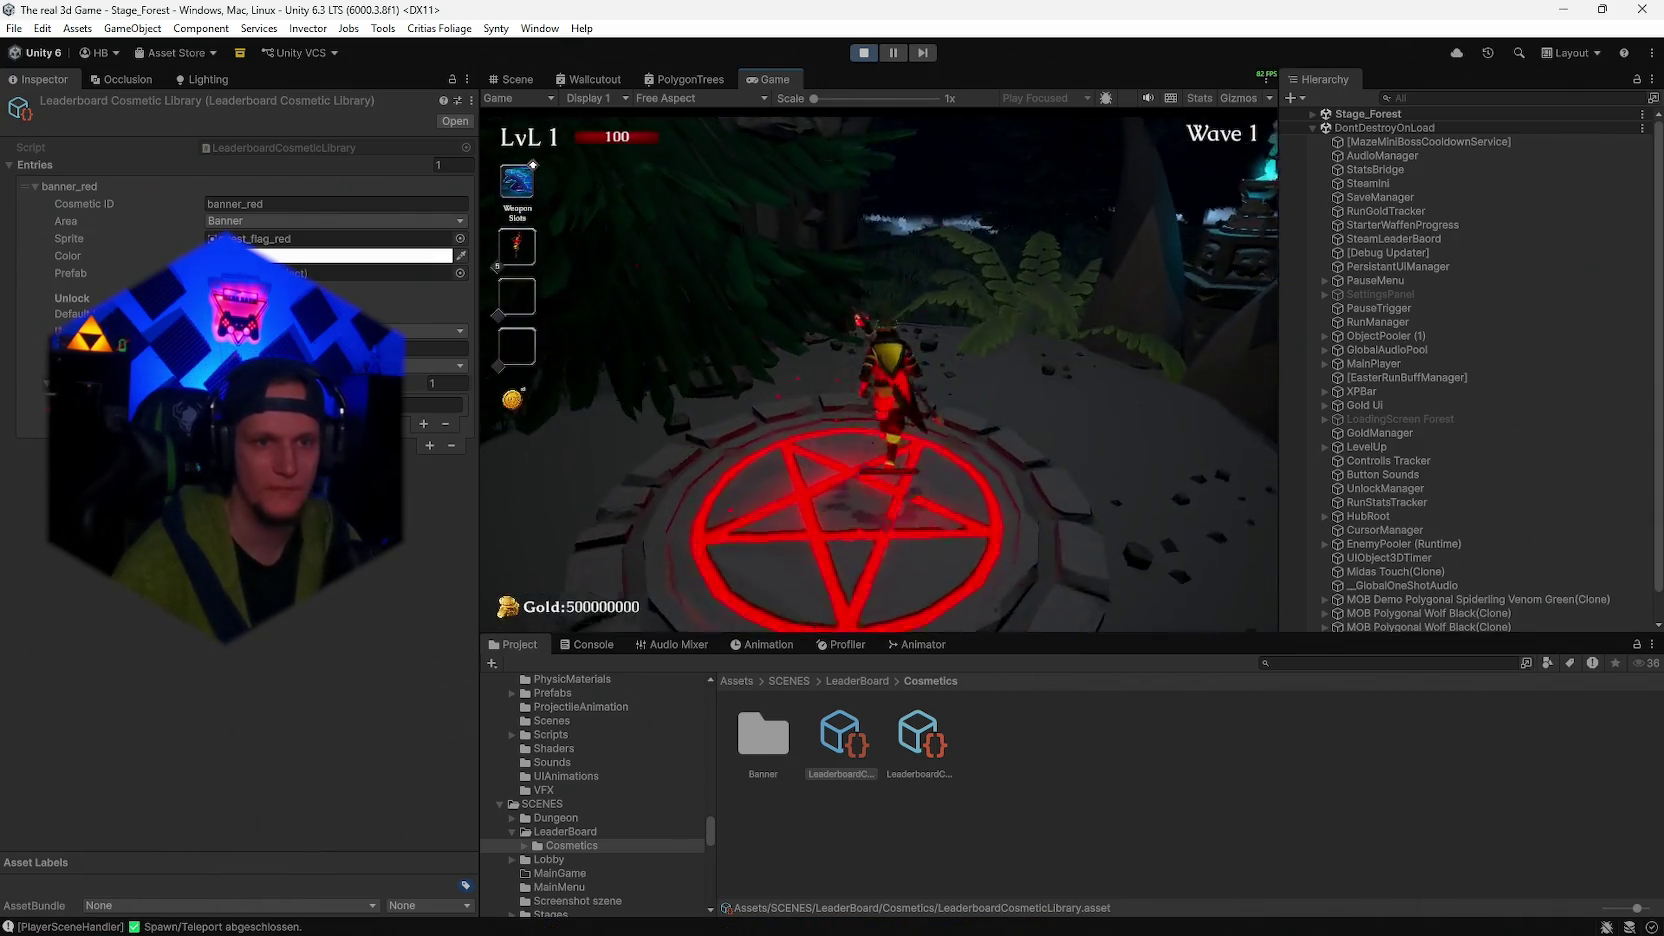
{"action": "key", "text": "w"}
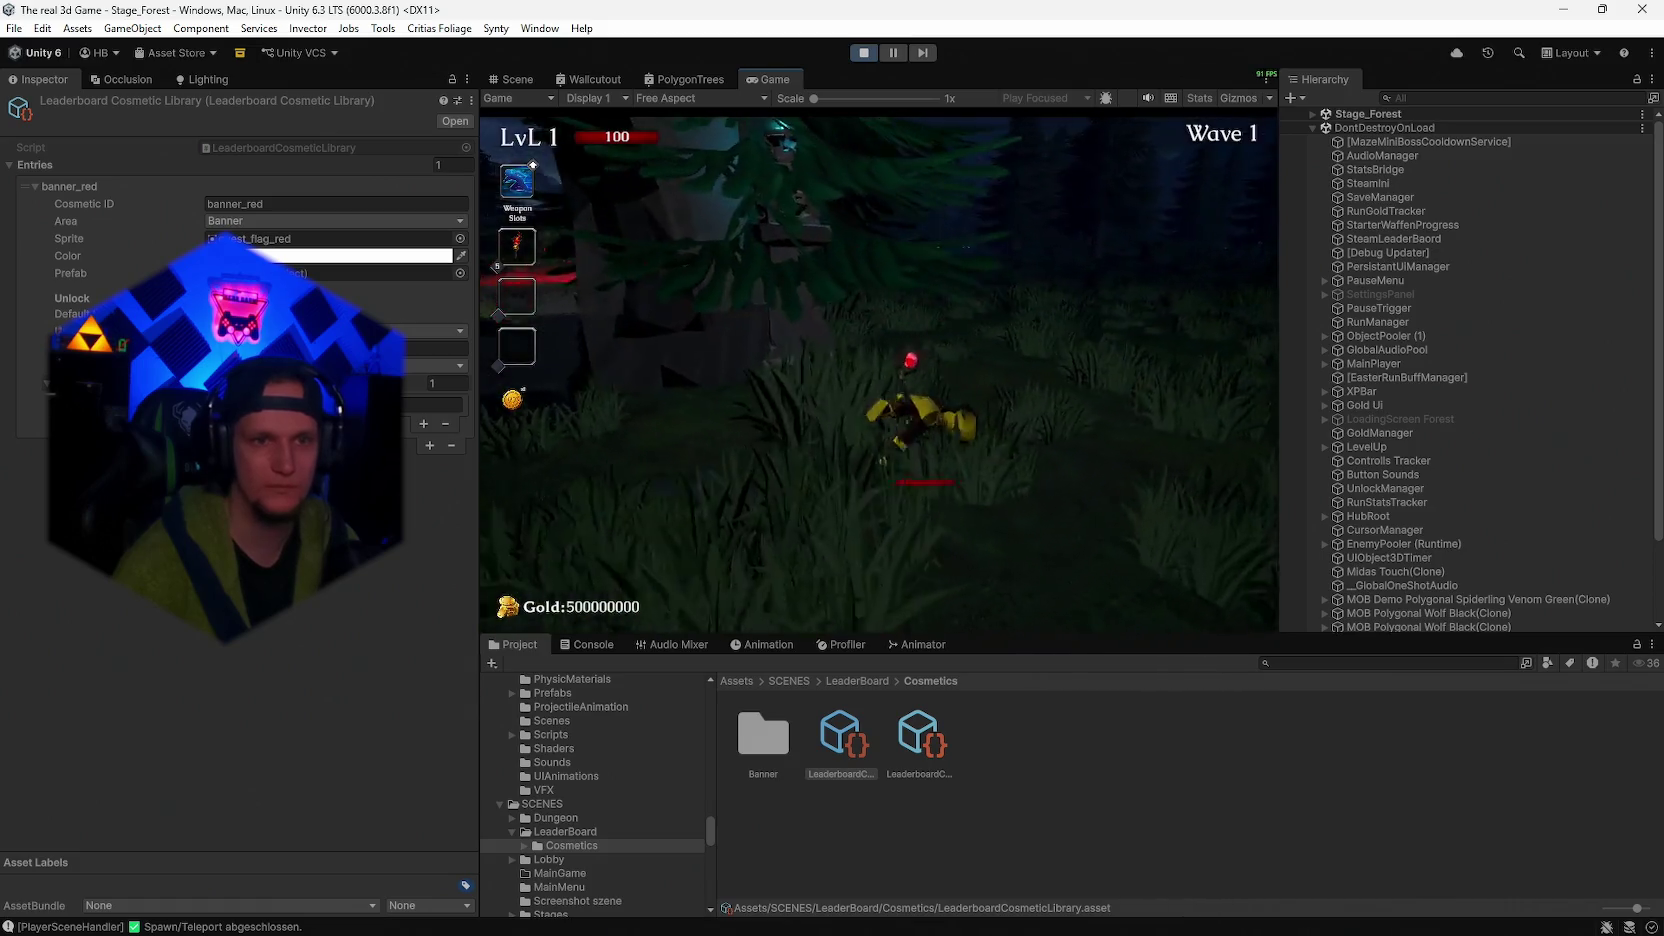
{"action": "key", "text": "w"}
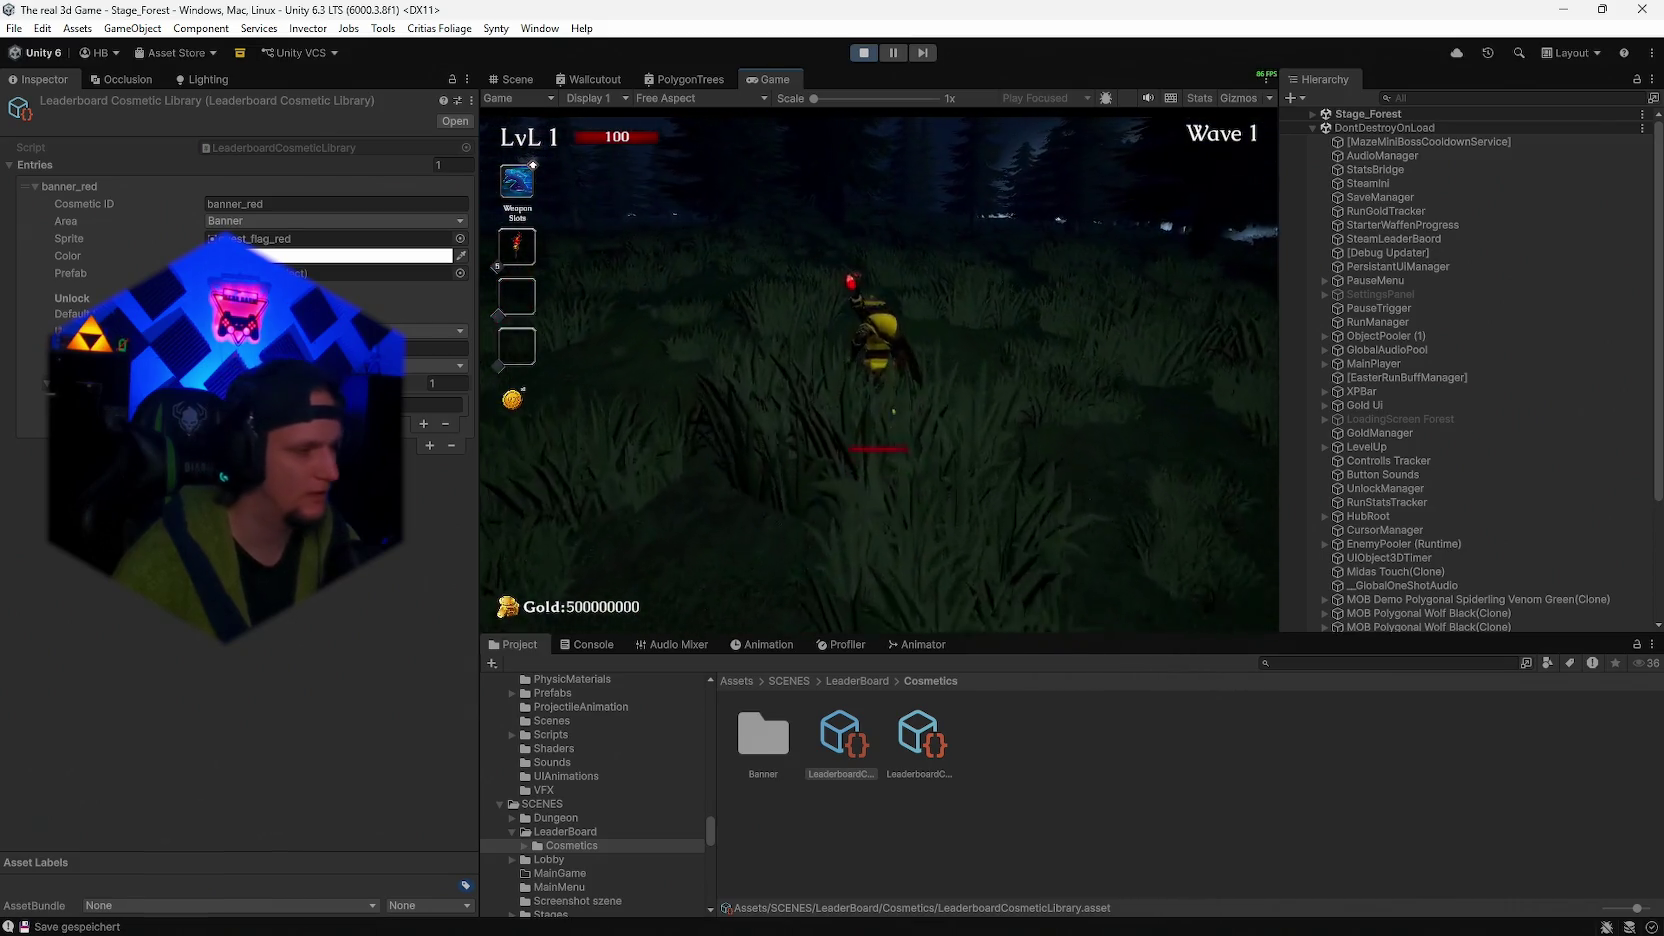
End the run after dying and reopen the hub leaderboard on its Global ranking.
{"action": "key", "text": "Escape"}
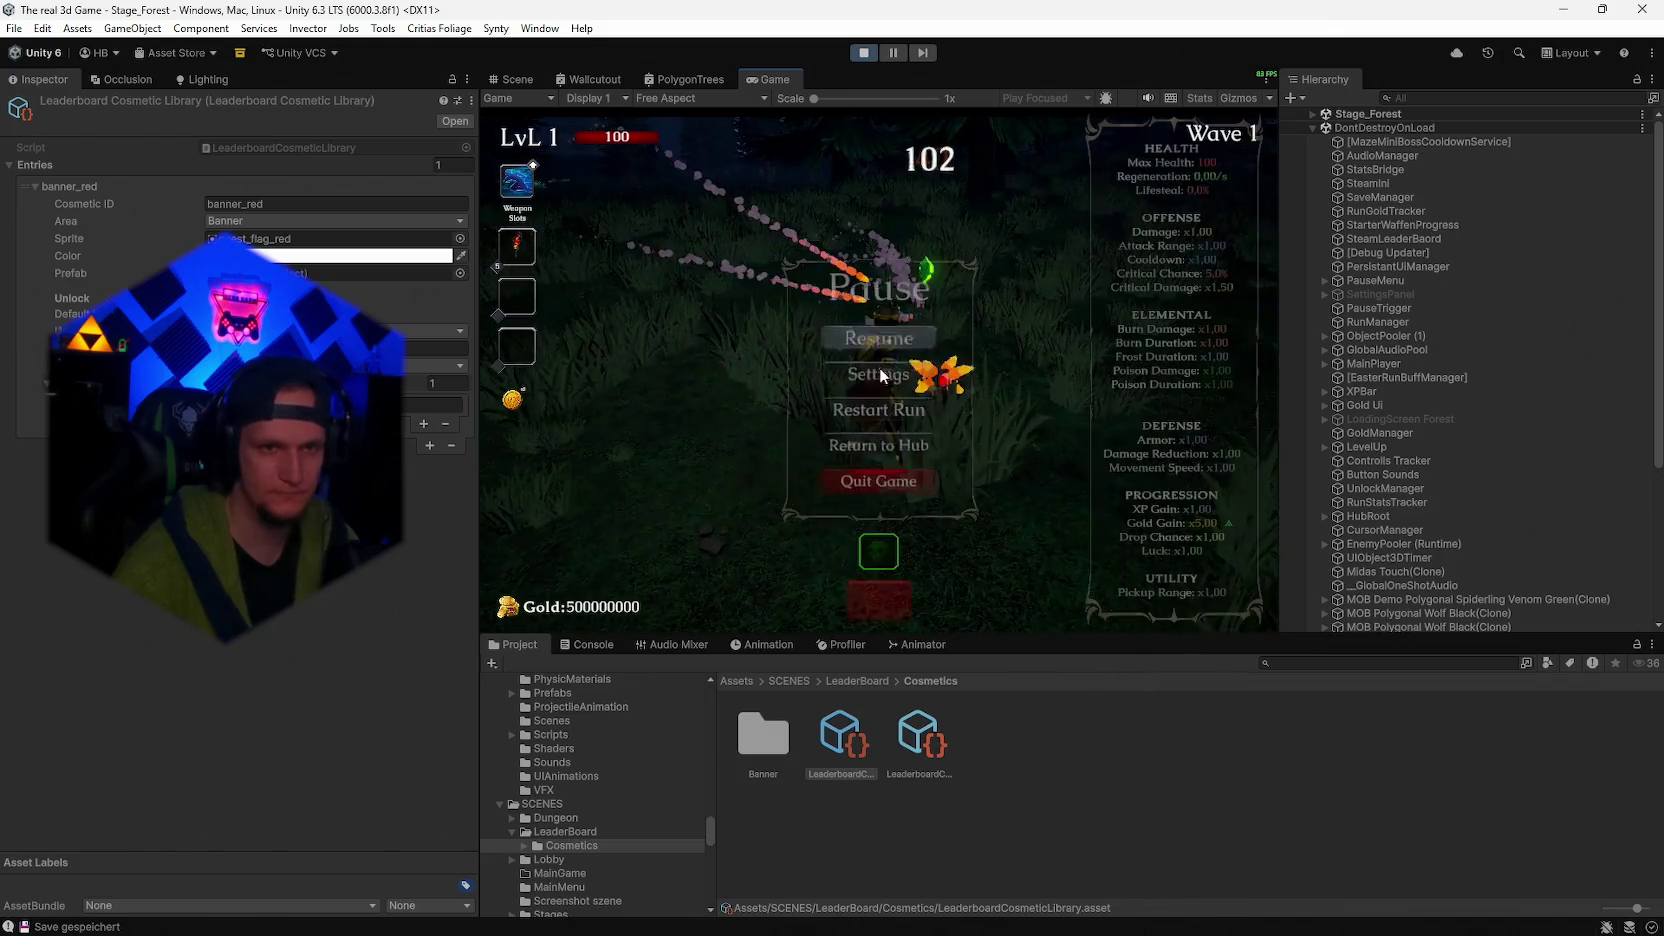
{"action": "key", "text": "Escape"}
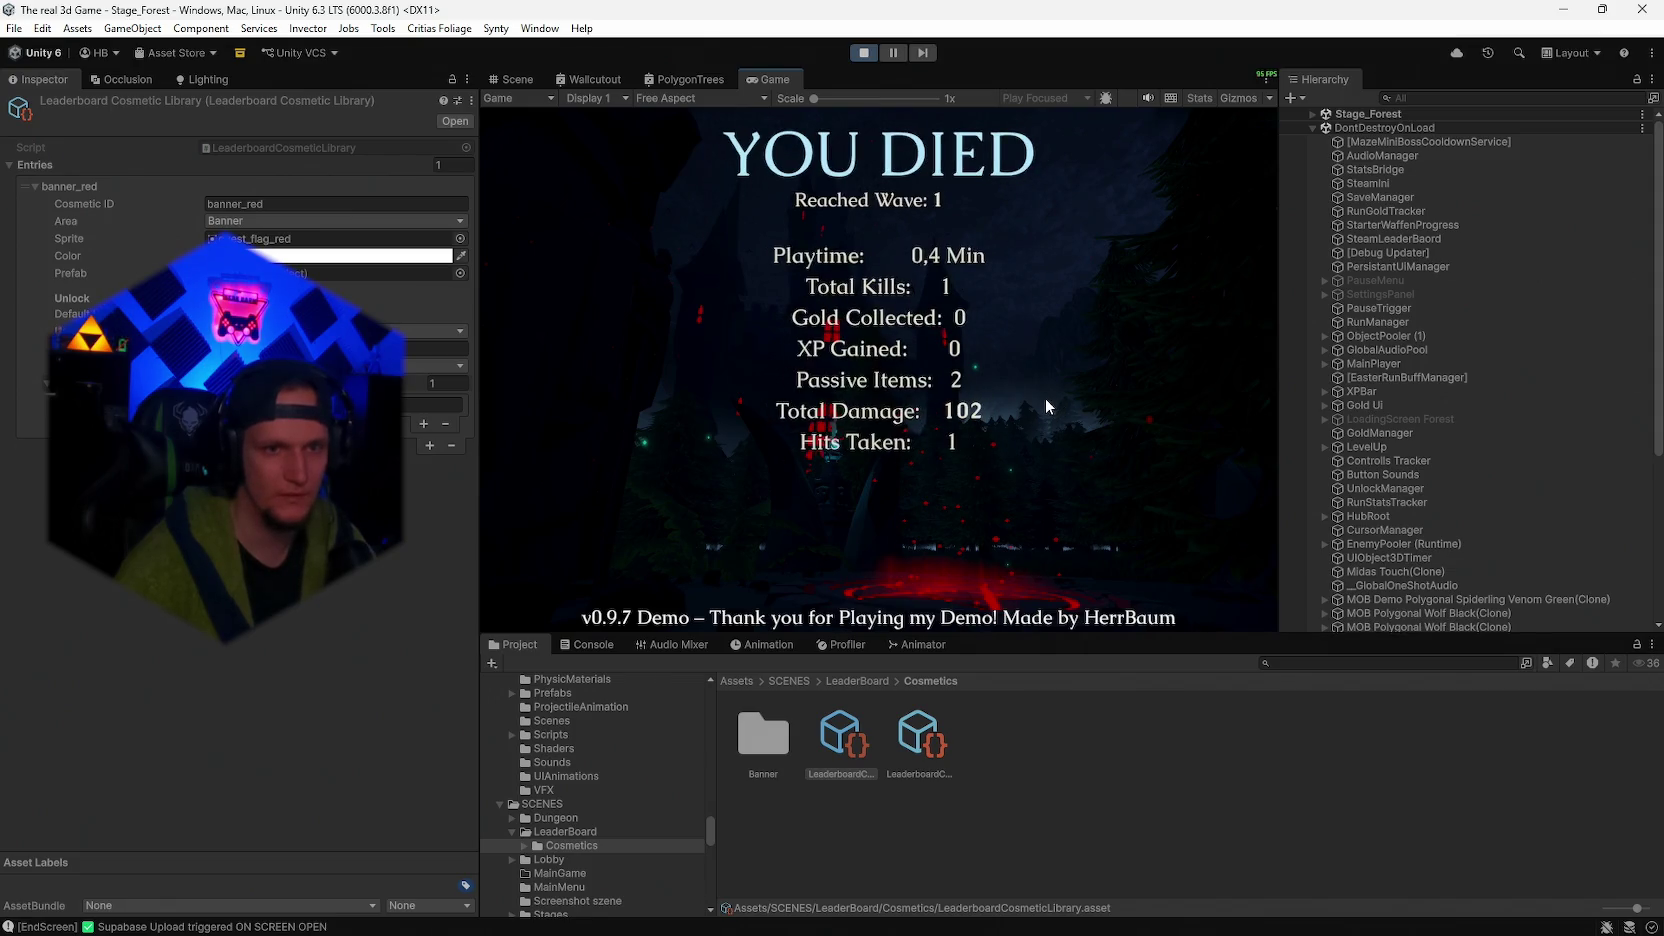
{"action": "left_click", "coordinate": [774, 576]}
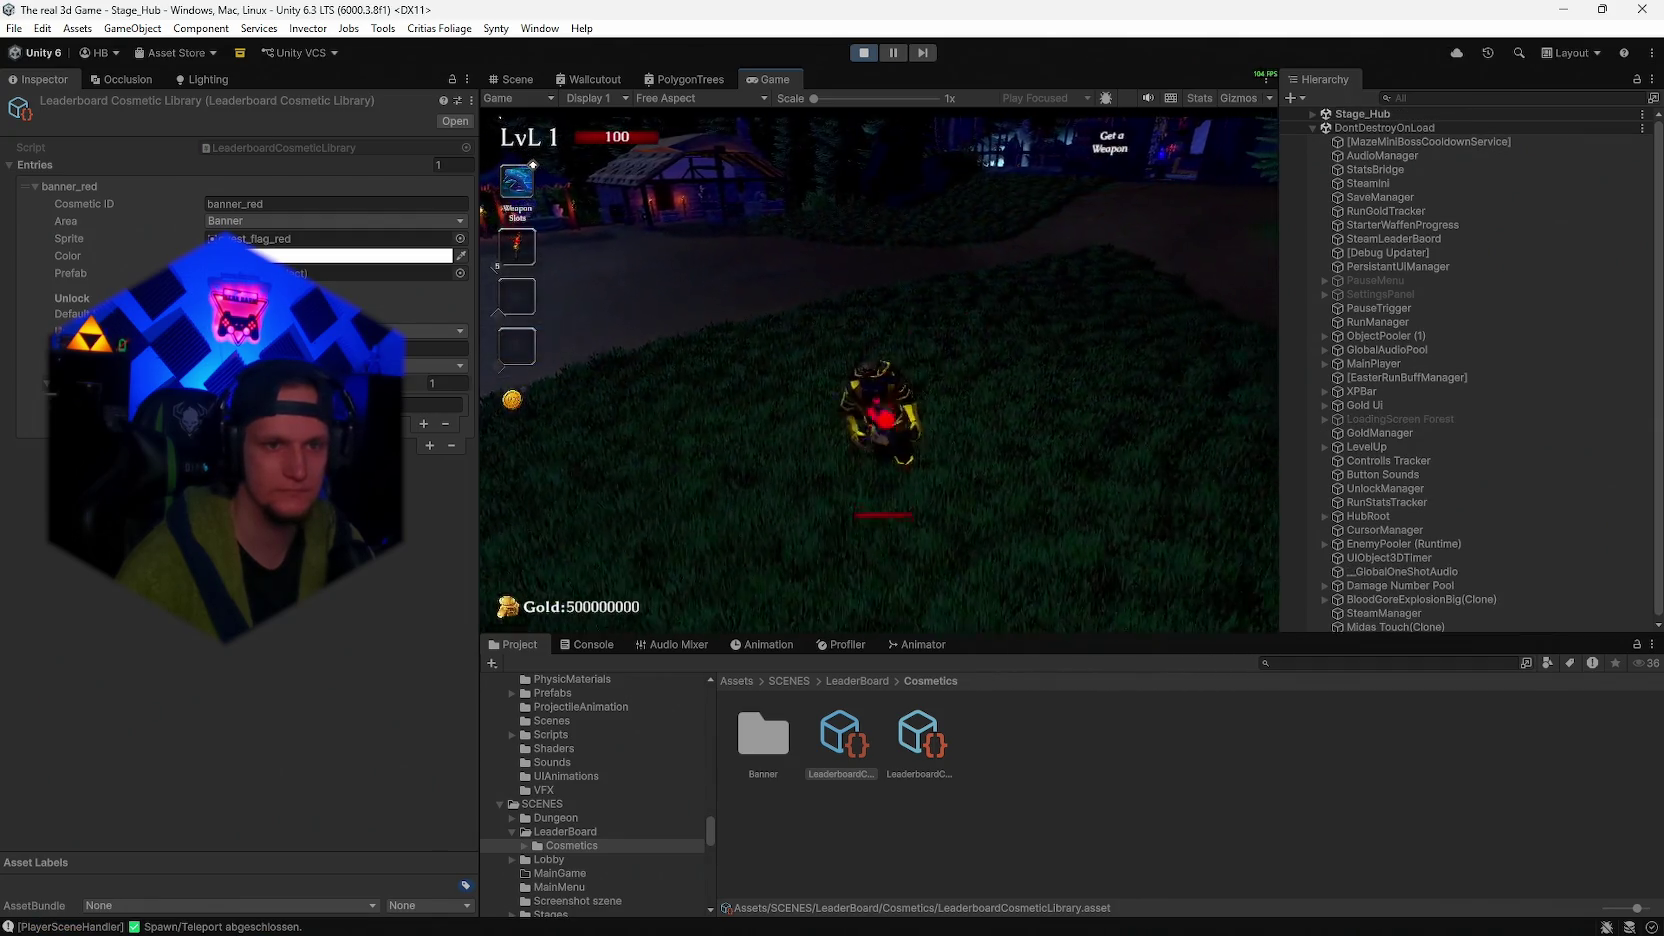
{"action": "key", "text": "e"}
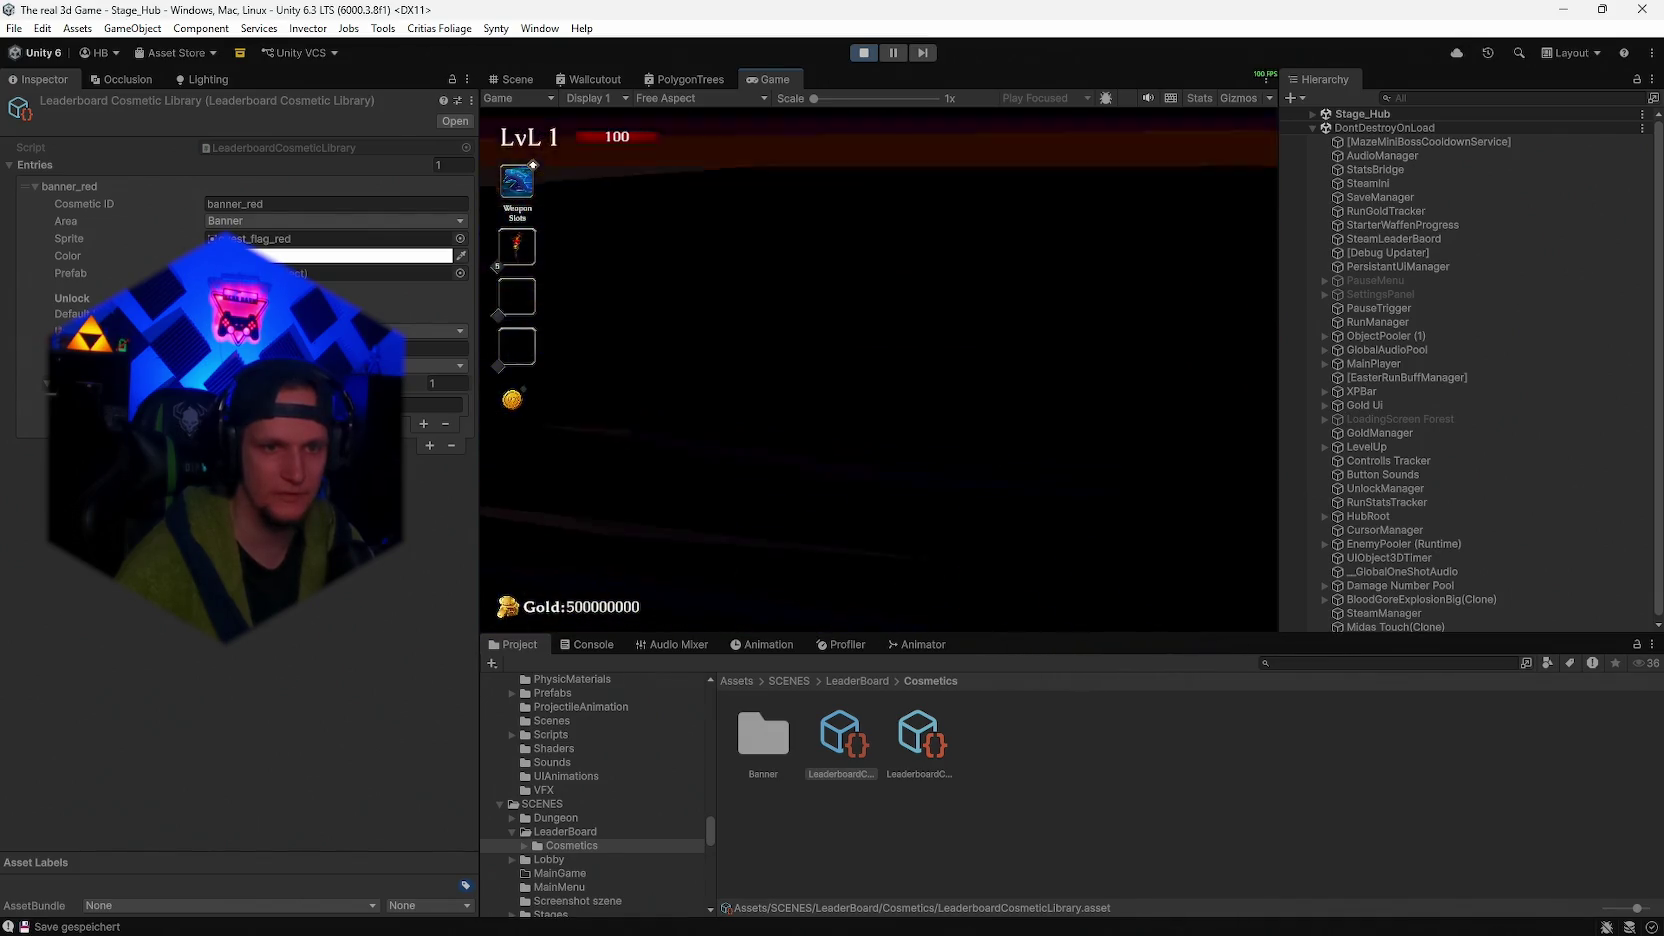
{"action": "left_click", "coordinate": [620, 222]}
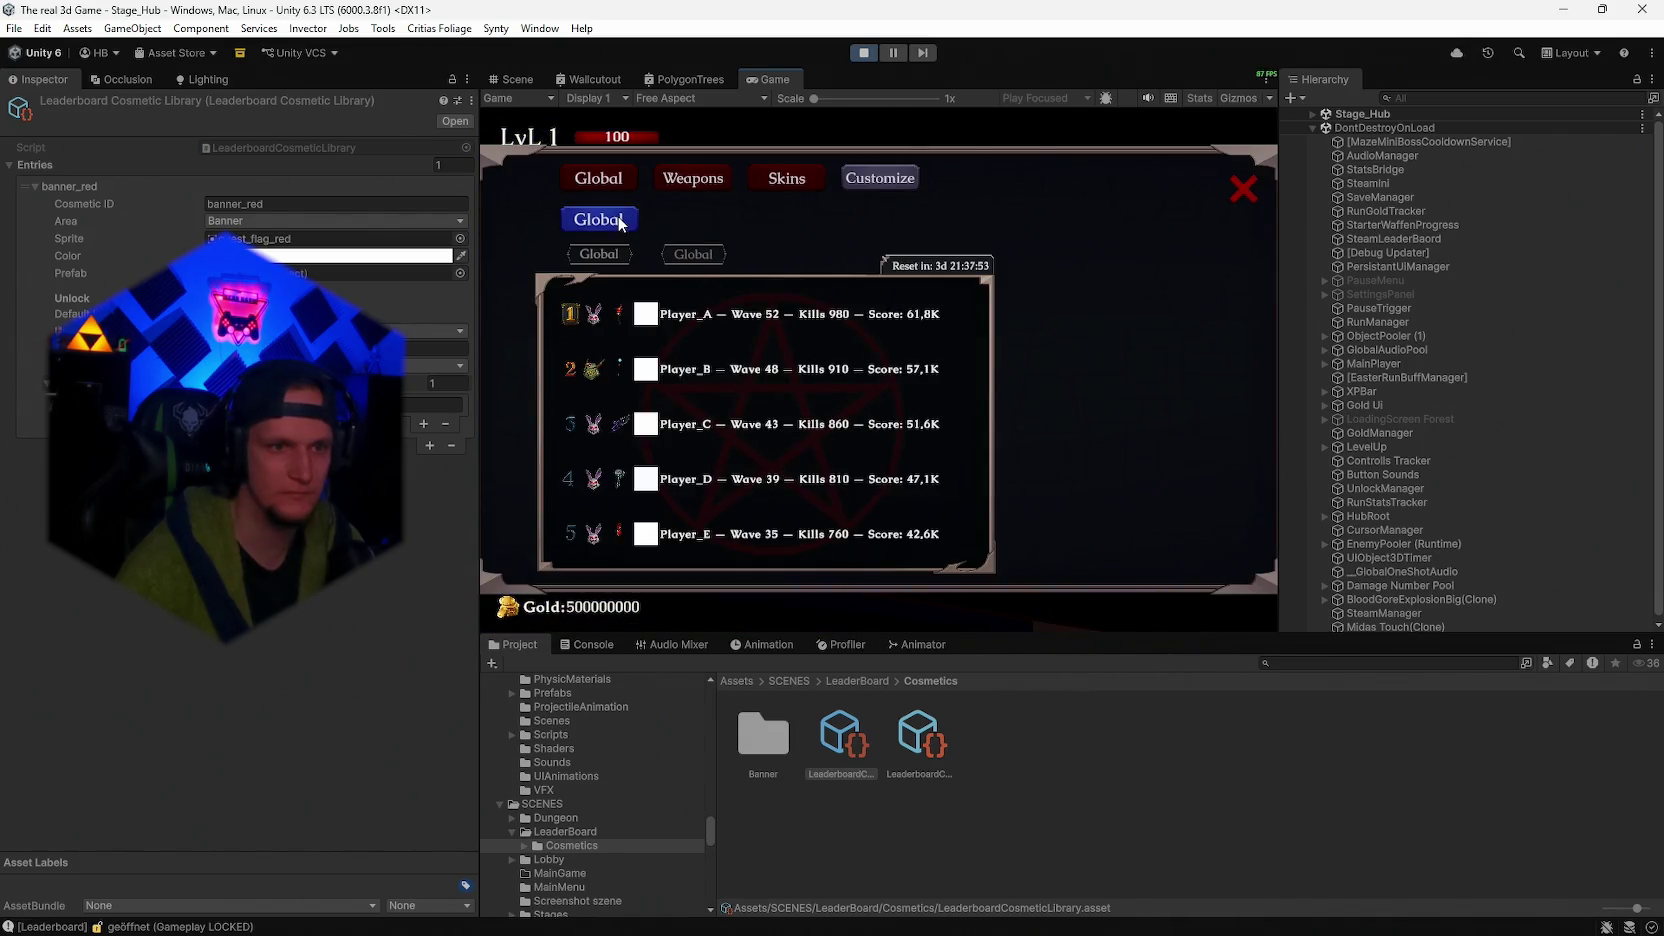
Switch the leaderboard to the Friends ranking and open Customize > Banners.
{"action": "left_click", "coordinate": [620, 222]}
{"action": "left_click", "coordinate": [620, 222]}
{"action": "left_click", "coordinate": [620, 222]}
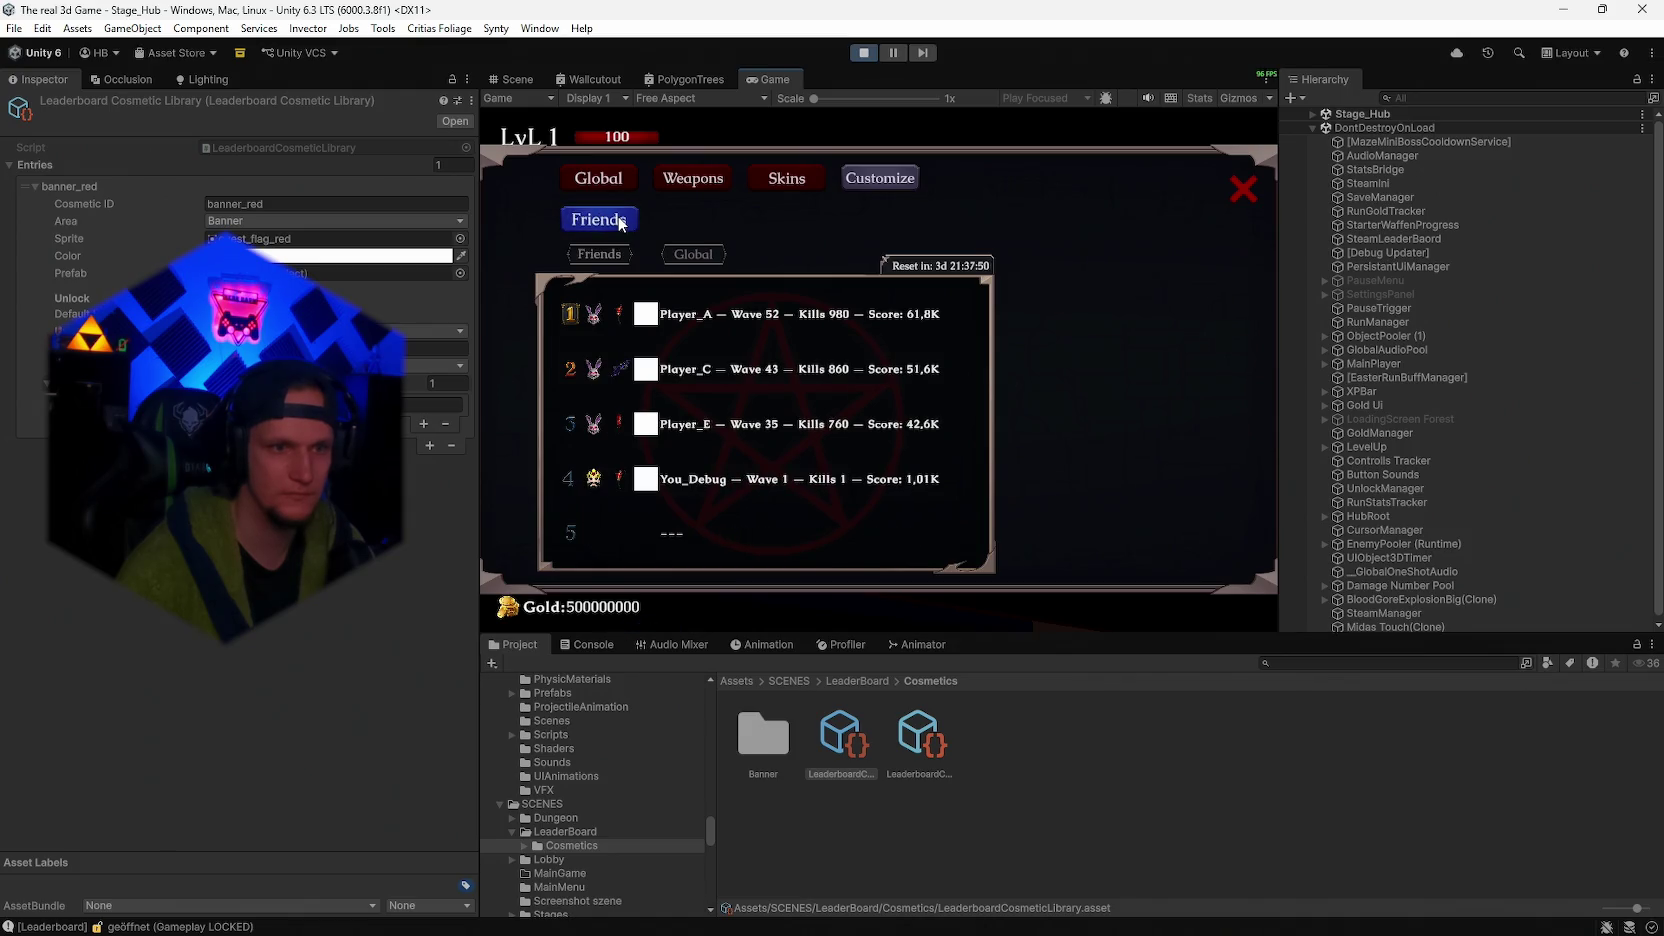
{"action": "left_click", "coordinate": [866, 185]}
{"action": "left_click", "coordinate": [1151, 386]}
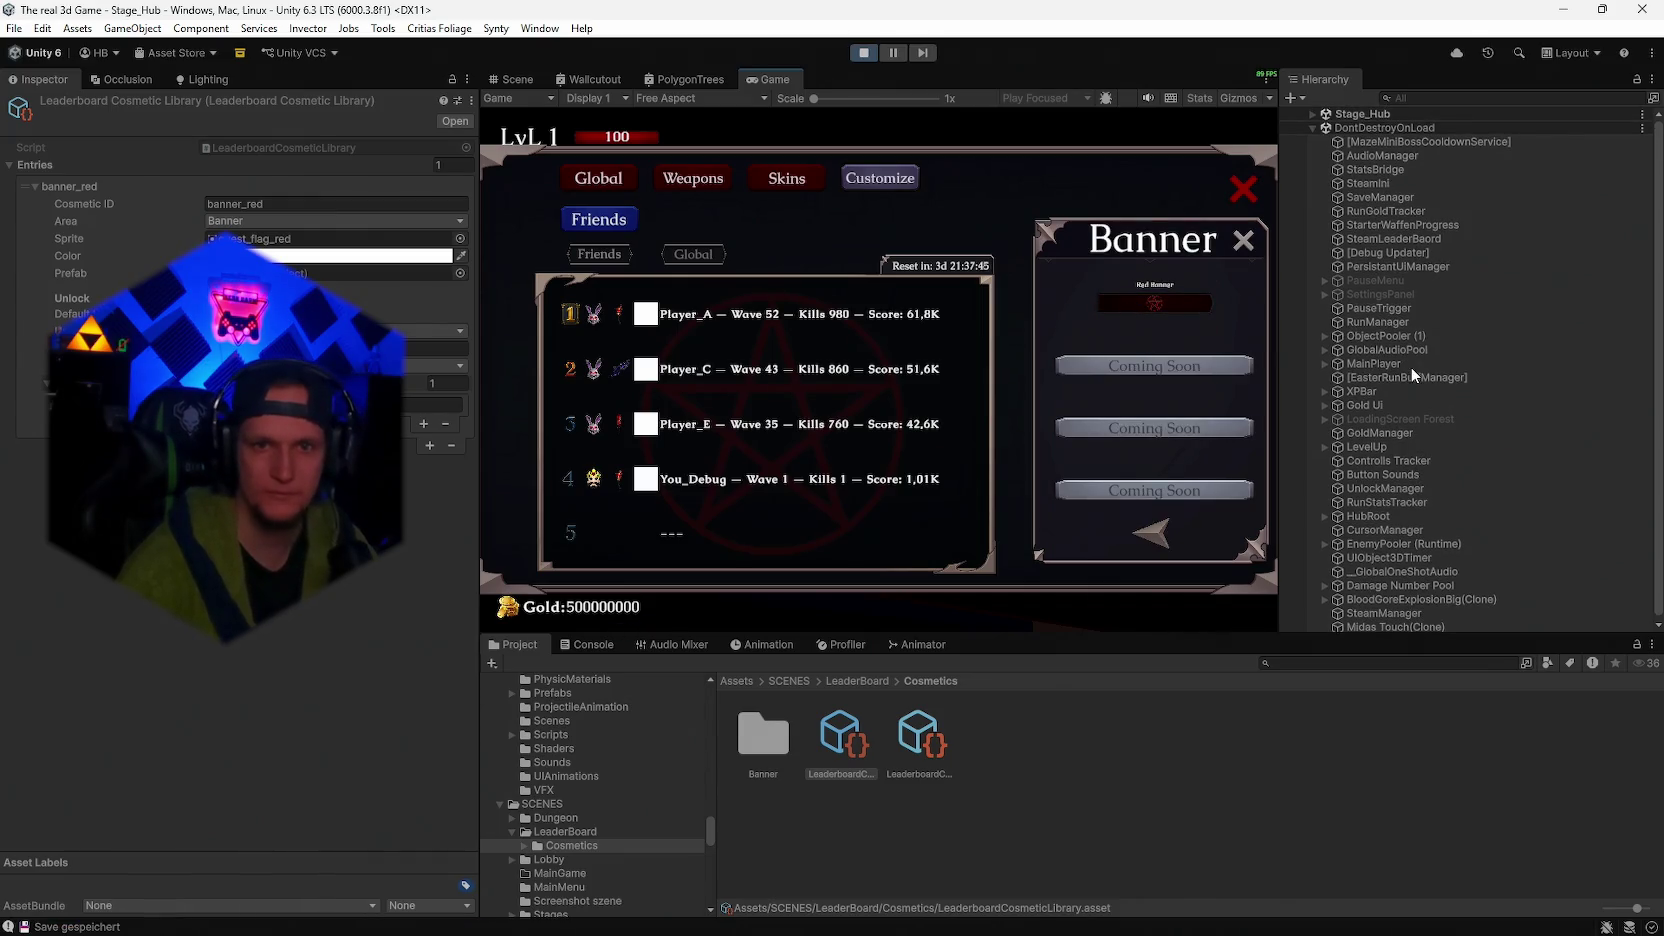
{"action": "left_click", "coordinate": [1410, 98]}
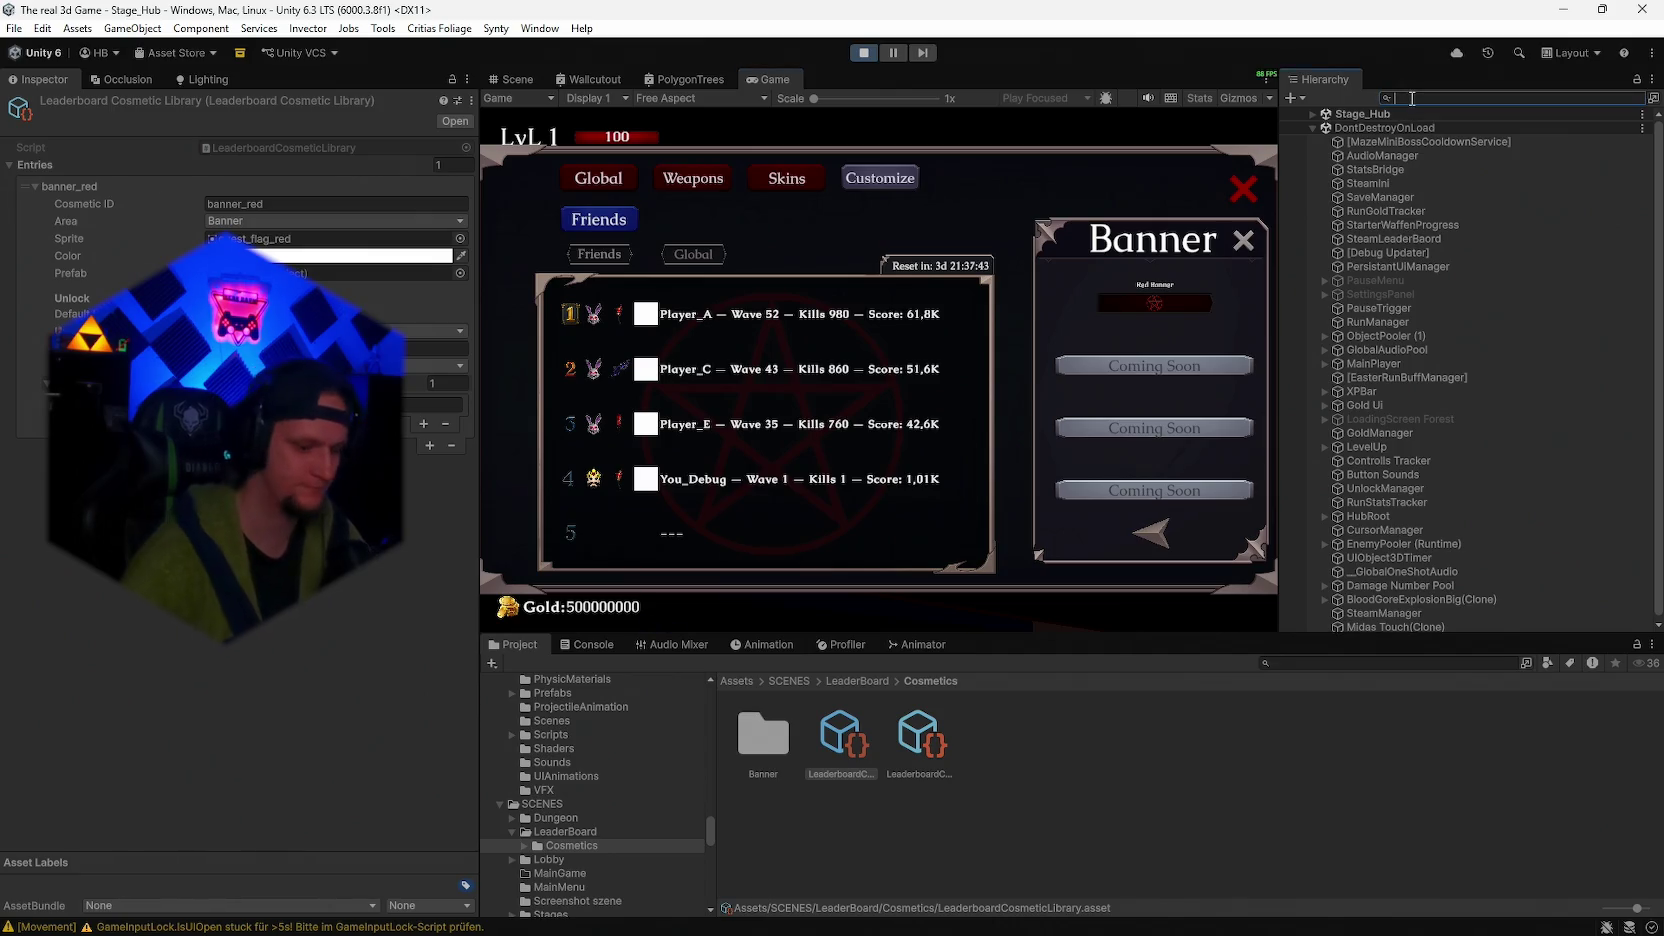
Filter the Hierarchy by 'leader' and expand Leaderboard > Kategorie > Side panel.
{"action": "type", "text": "leader"}
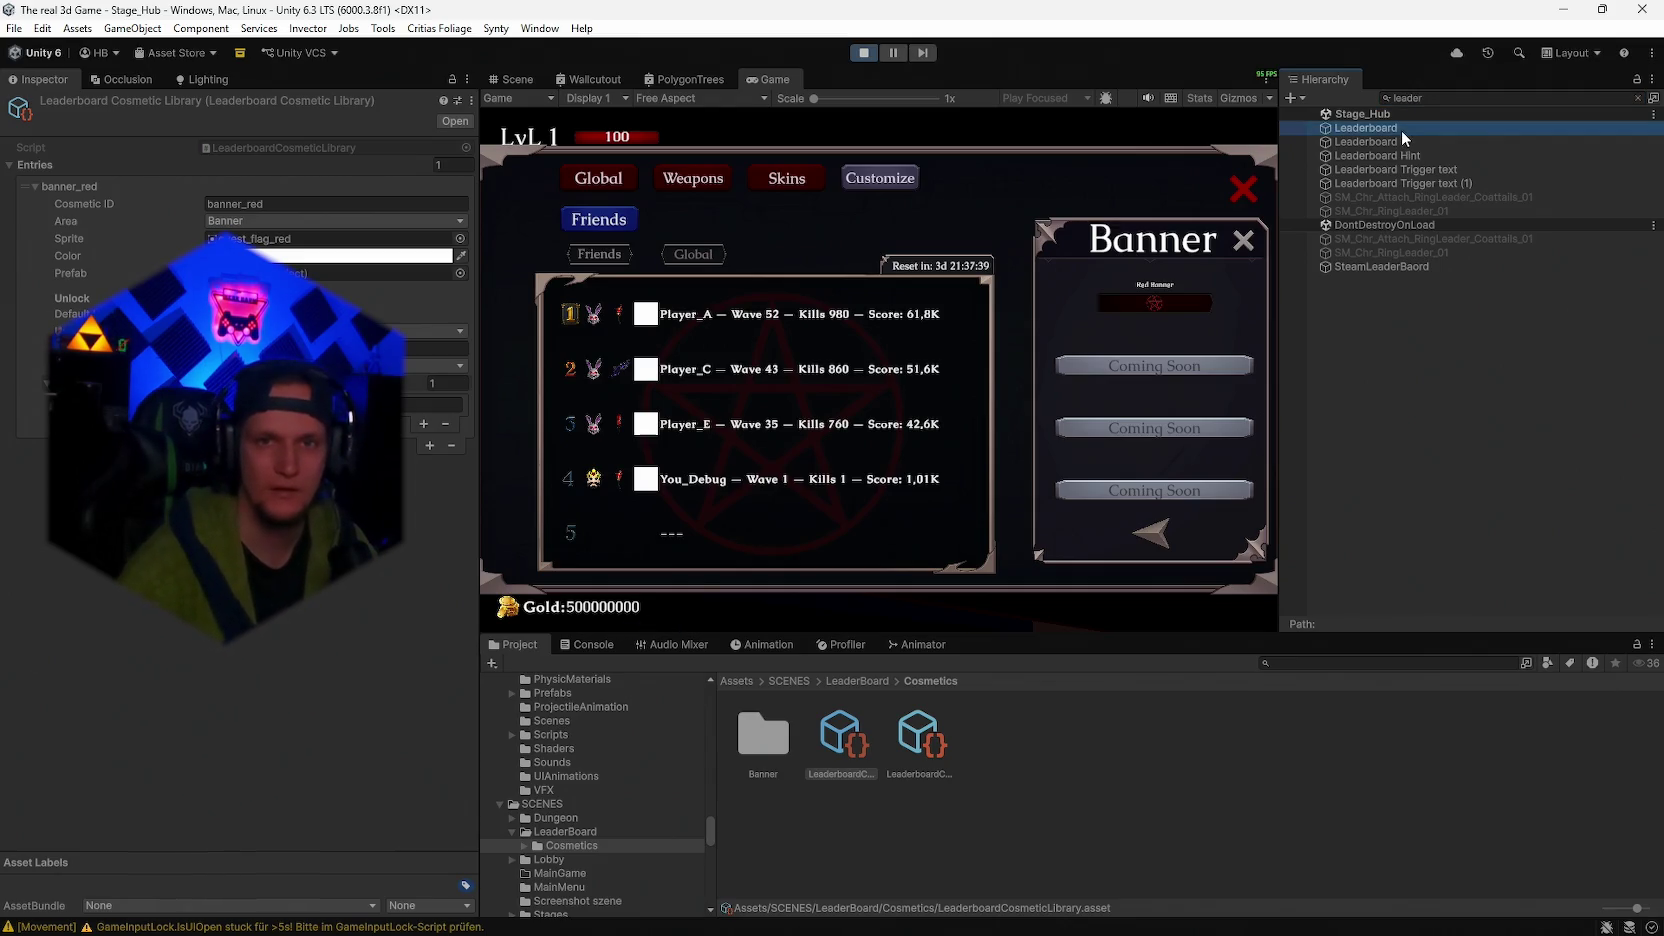
{"action": "left_click", "coordinate": [1399, 133]}
{"action": "left_click", "coordinate": [1391, 143]}
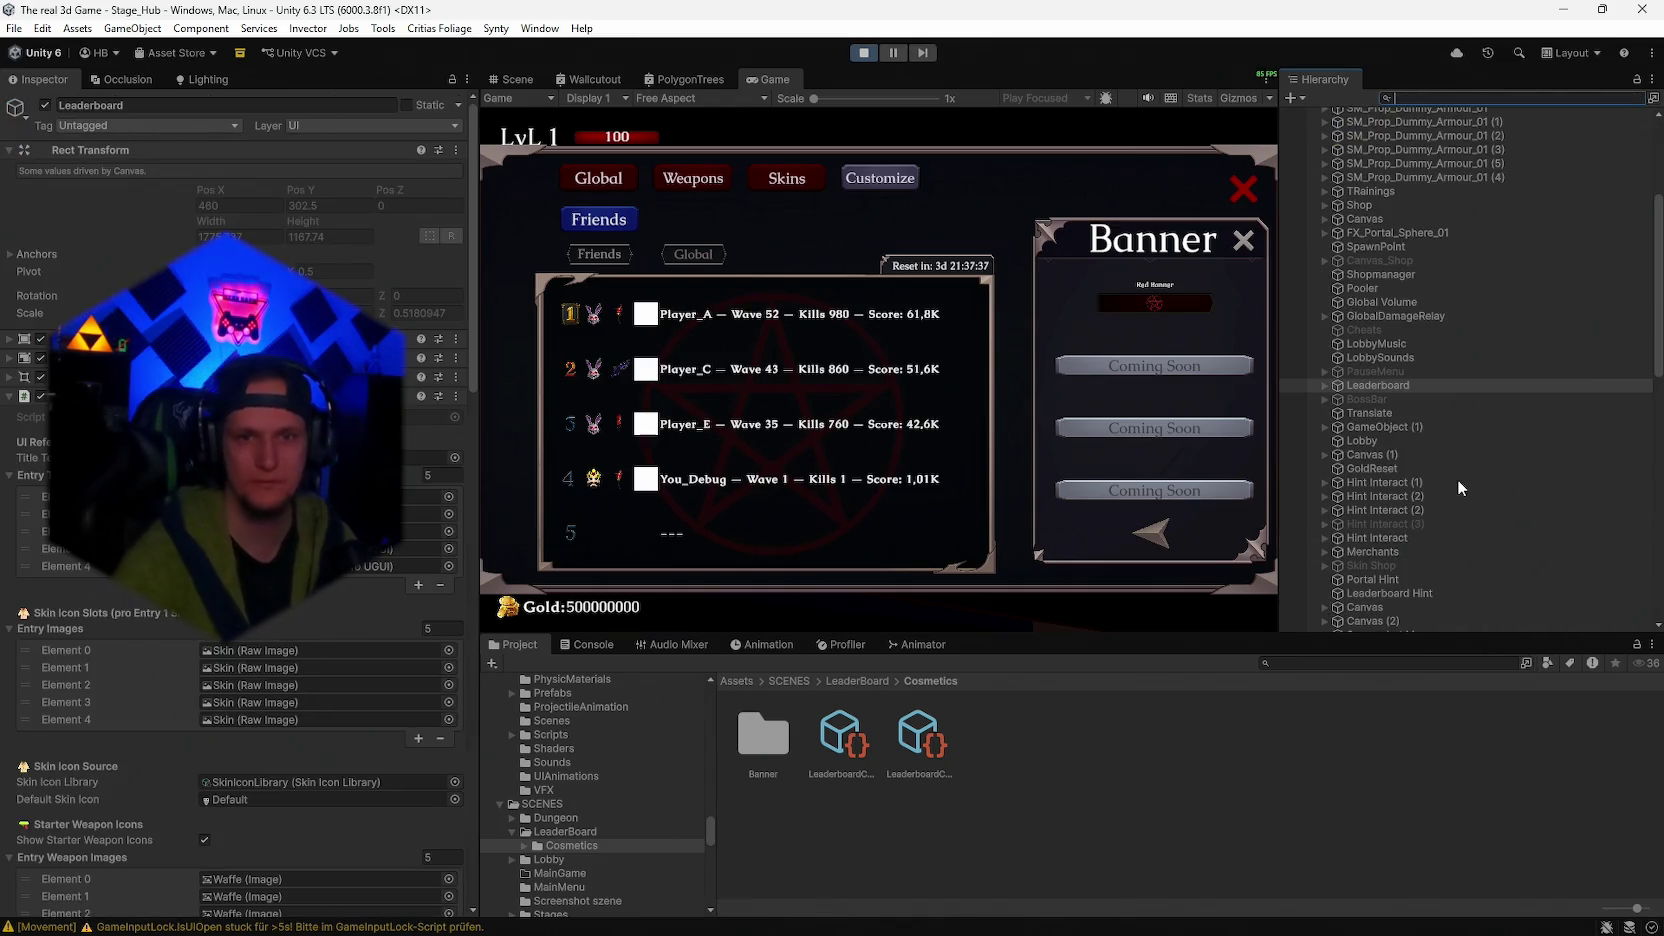
{"action": "left_click", "coordinate": [1324, 385]}
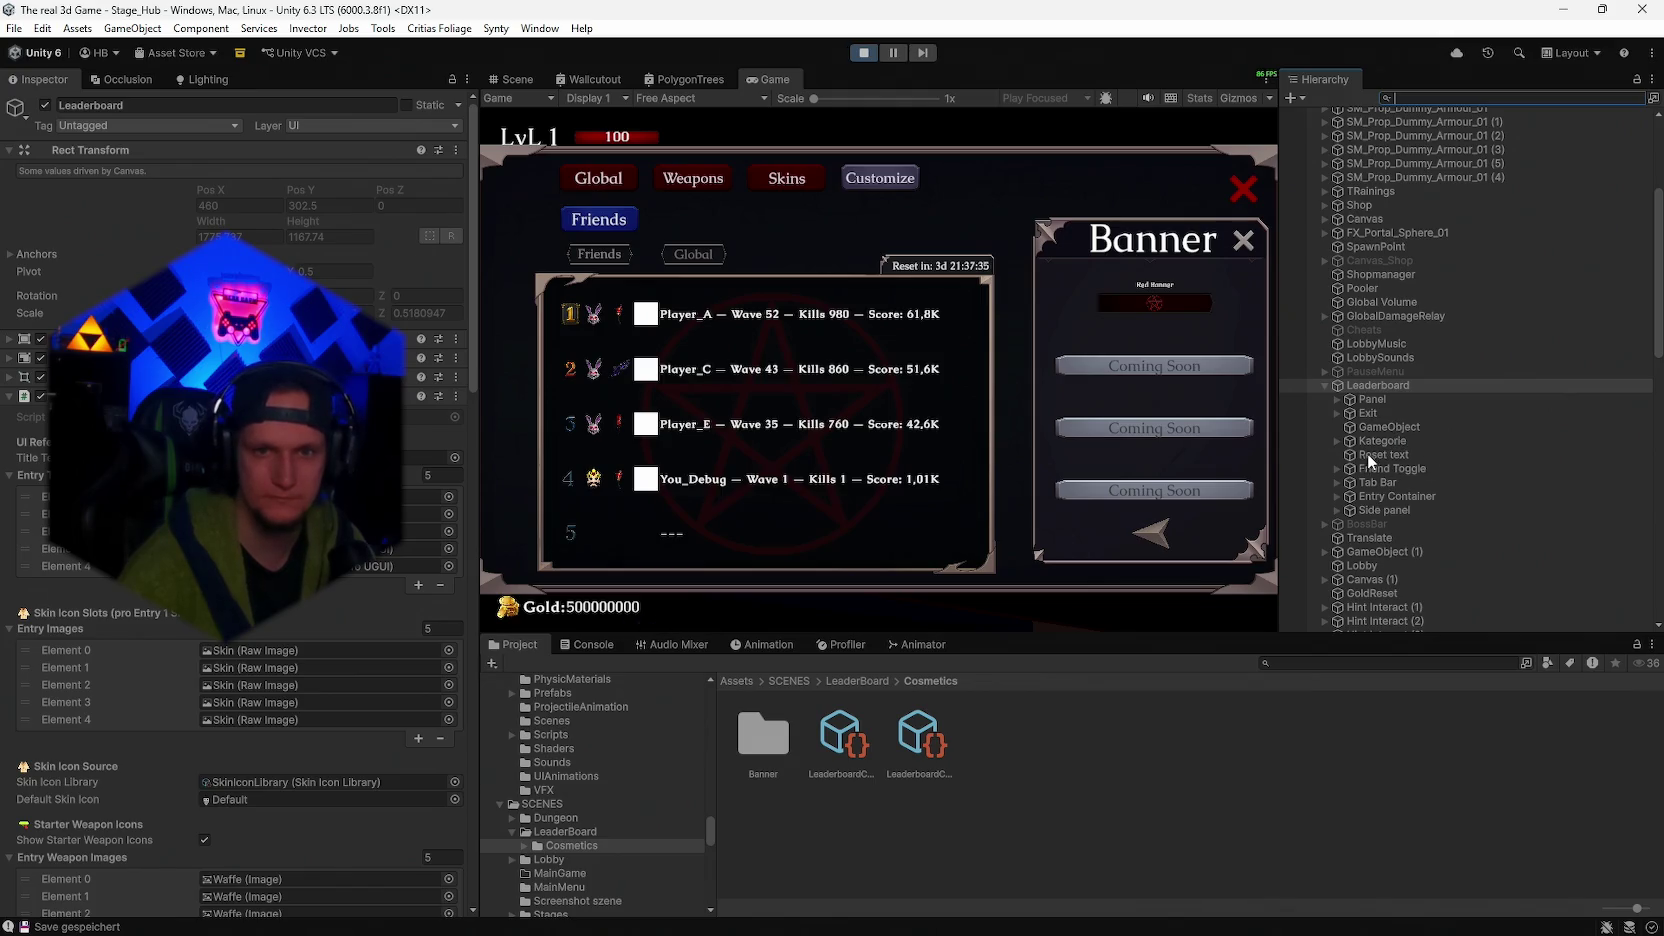
{"action": "left_click", "coordinate": [1336, 441]}
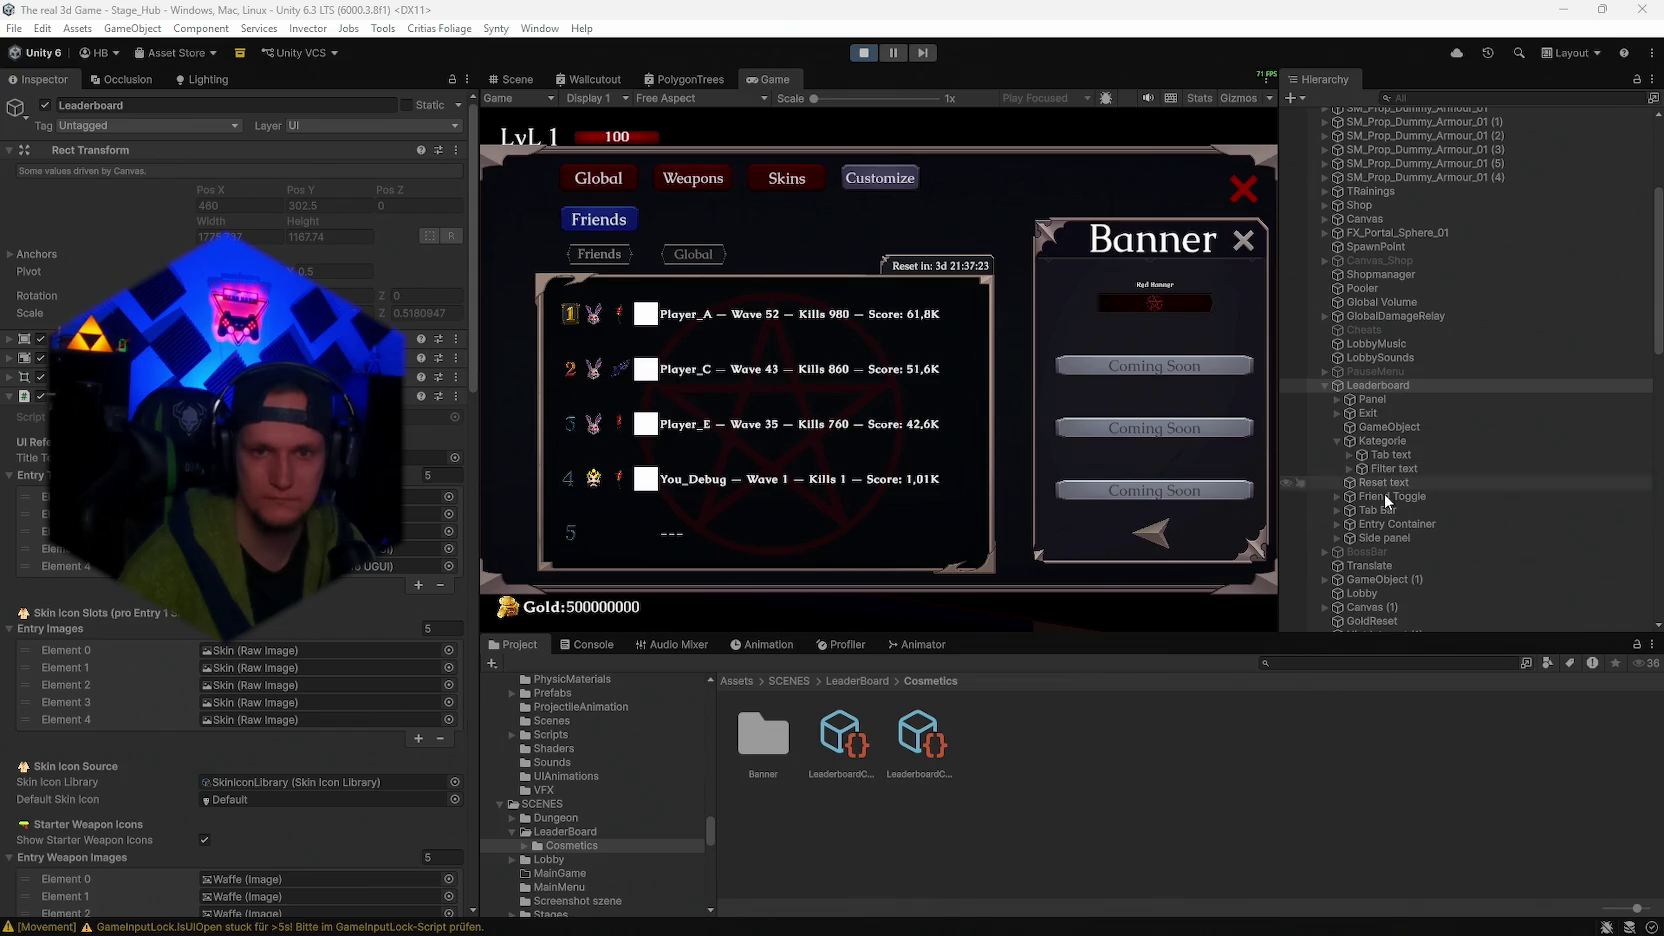
{"action": "left_click", "coordinate": [1340, 541]}
{"action": "left_click", "coordinate": [1339, 538]}
{"action": "scroll", "coordinate": [1385, 526], "scroll_direction": "down", "scroll_amount": 2}
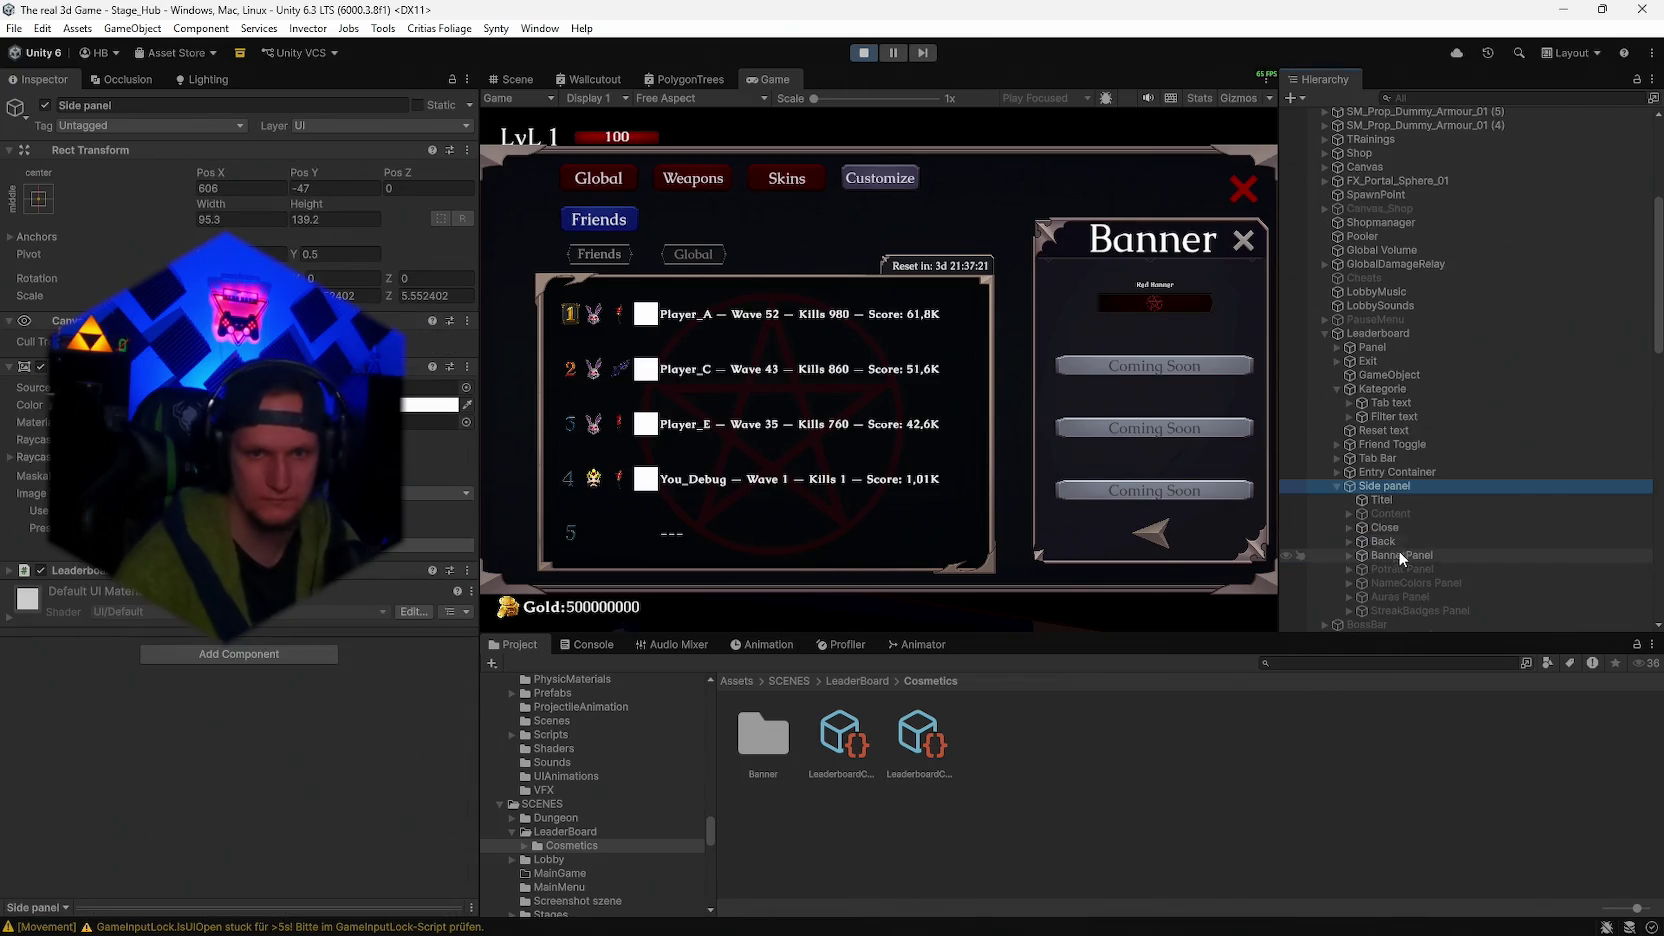
Expand Entry Container > Entrytext_1 (3) and inspect its Banner child.
{"action": "left_click", "coordinate": [1396, 555]}
{"action": "scroll", "coordinate": [1374, 516], "scroll_direction": "down", "scroll_amount": 2}
{"action": "scroll", "coordinate": [1384, 508], "scroll_direction": "down", "scroll_amount": 3}
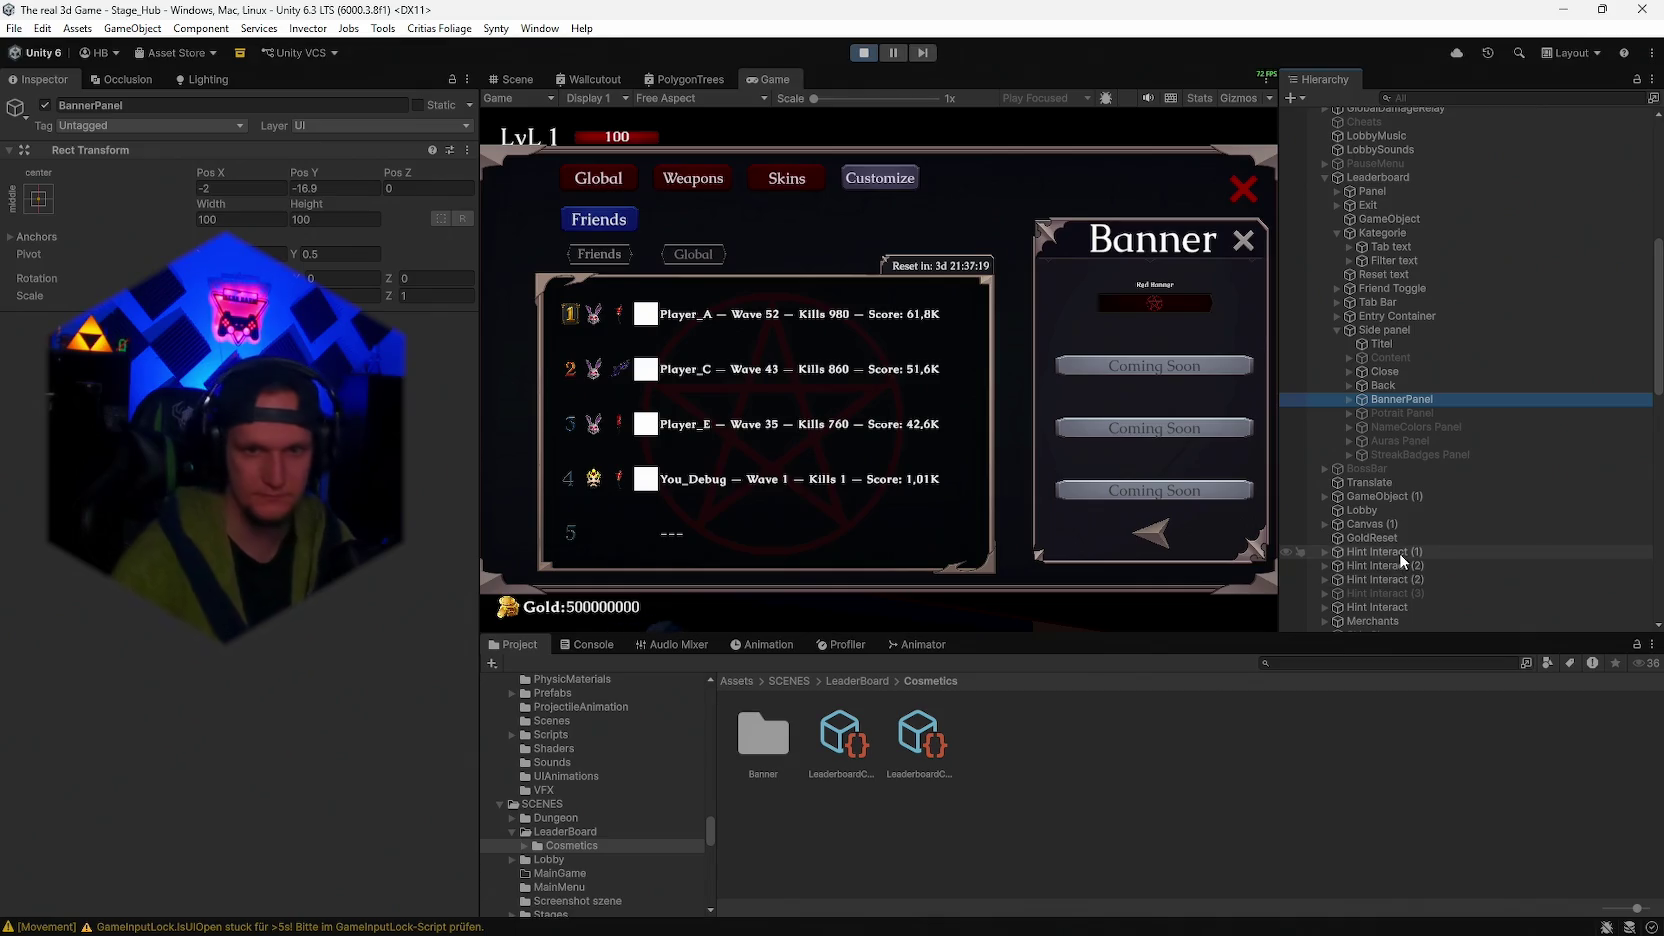
{"action": "left_click", "coordinate": [1338, 316]}
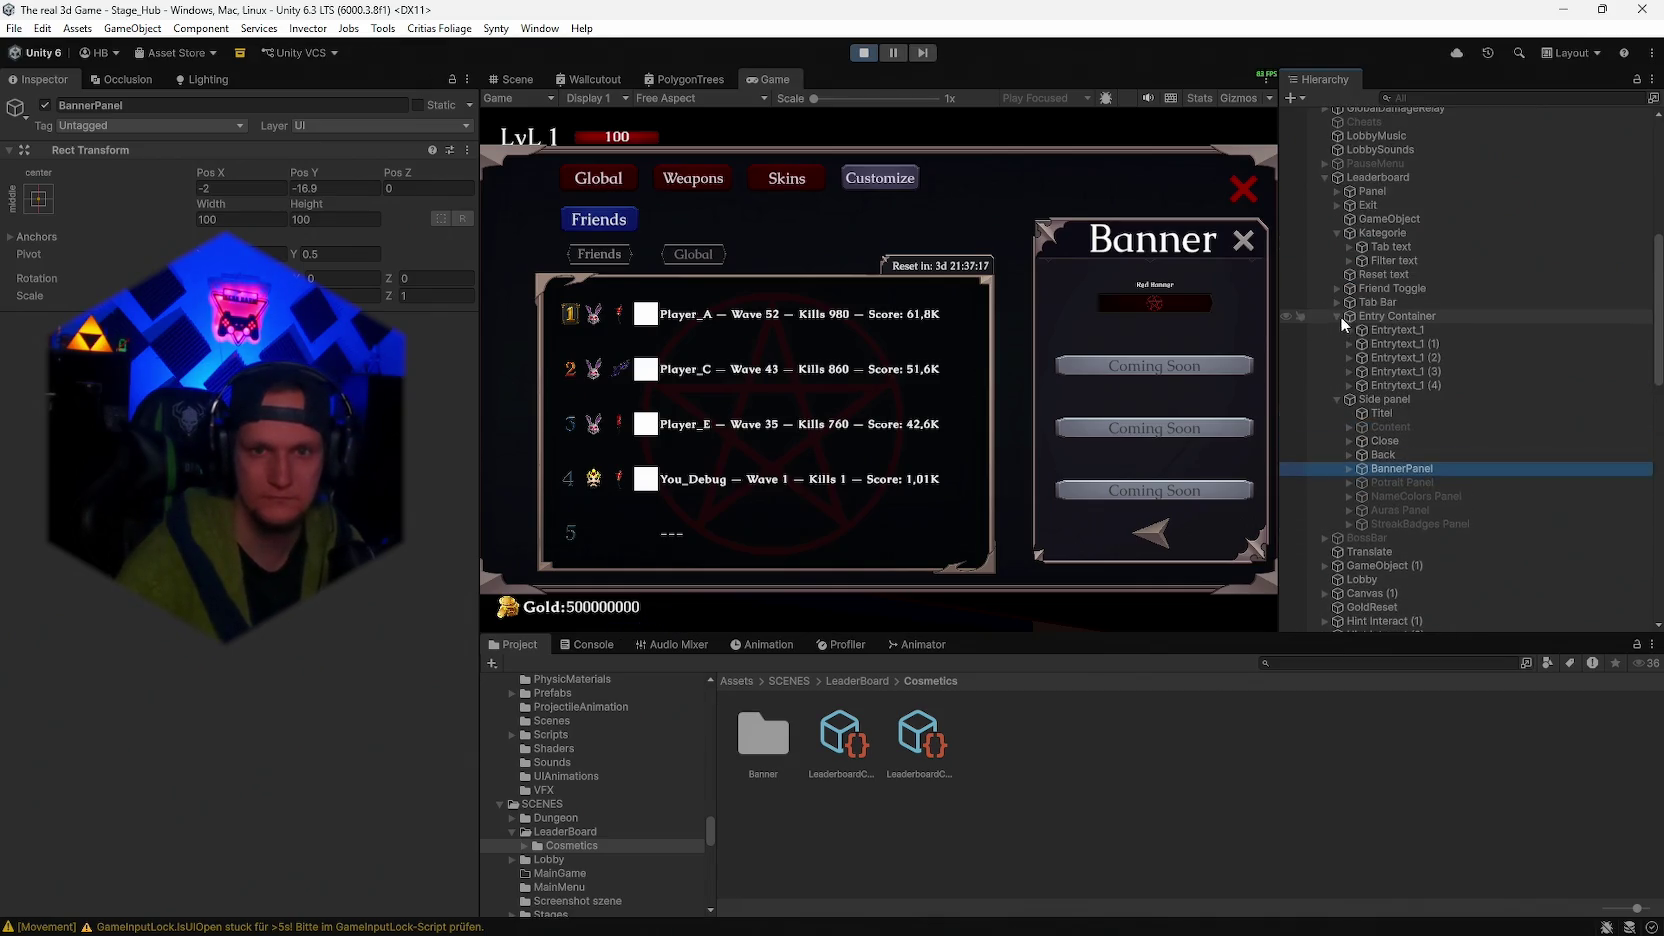
{"action": "left_click", "coordinate": [1386, 371]}
{"action": "left_click", "coordinate": [1348, 371]}
{"action": "left_click", "coordinate": [1398, 385]}
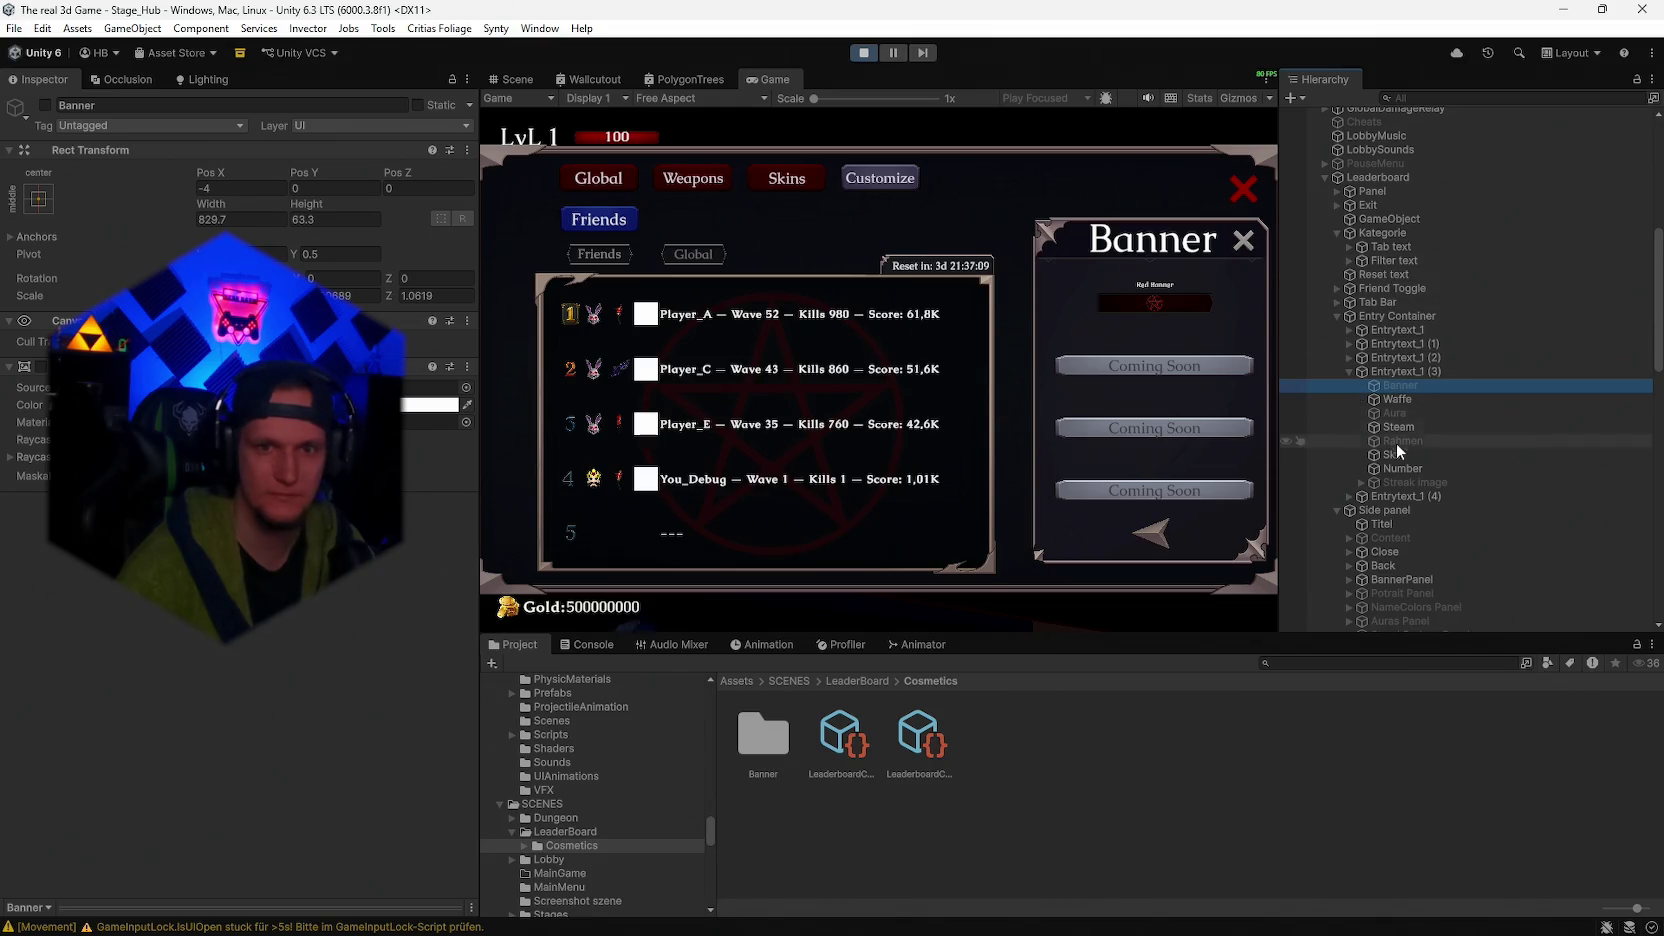
Expand BannerPanel > Grid, inspect the Red Banner button, then reselect Entrytext_1 (3)'s Banner.
{"action": "scroll", "coordinate": [1415, 518], "scroll_direction": "down", "scroll_amount": 3}
{"action": "left_click", "coordinate": [1413, 479]}
{"action": "left_click", "coordinate": [1349, 476]}
{"action": "left_click", "coordinate": [1395, 490]}
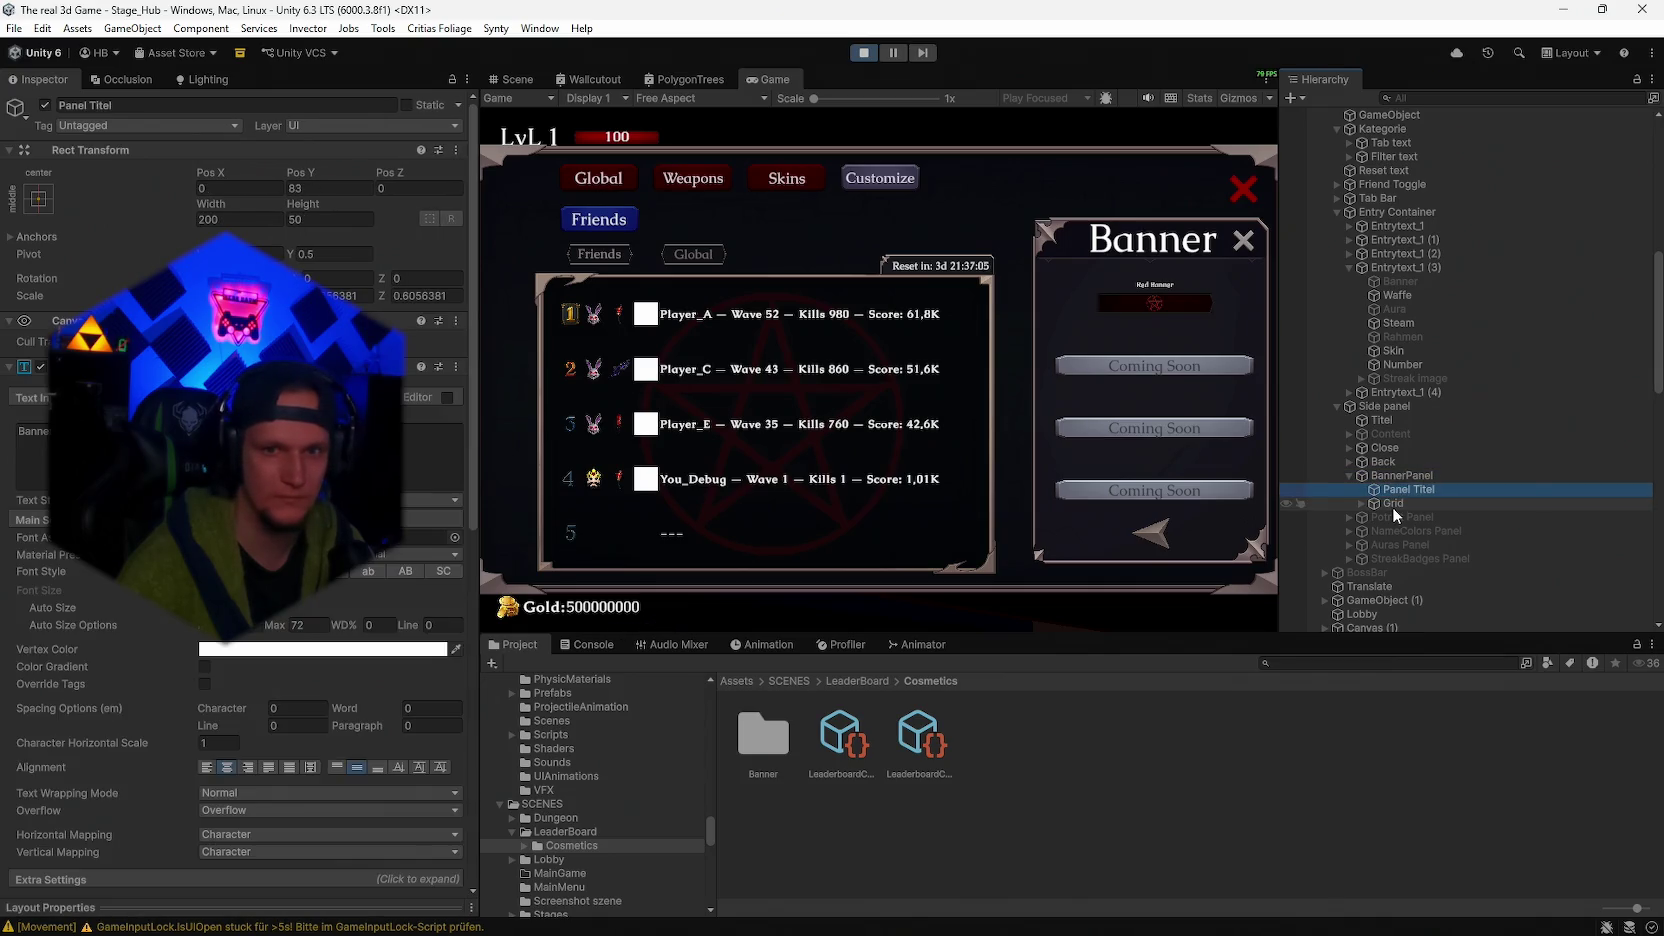
{"action": "left_click", "coordinate": [1393, 503]}
{"action": "left_click", "coordinate": [1361, 503]}
{"action": "left_click", "coordinate": [1362, 518]}
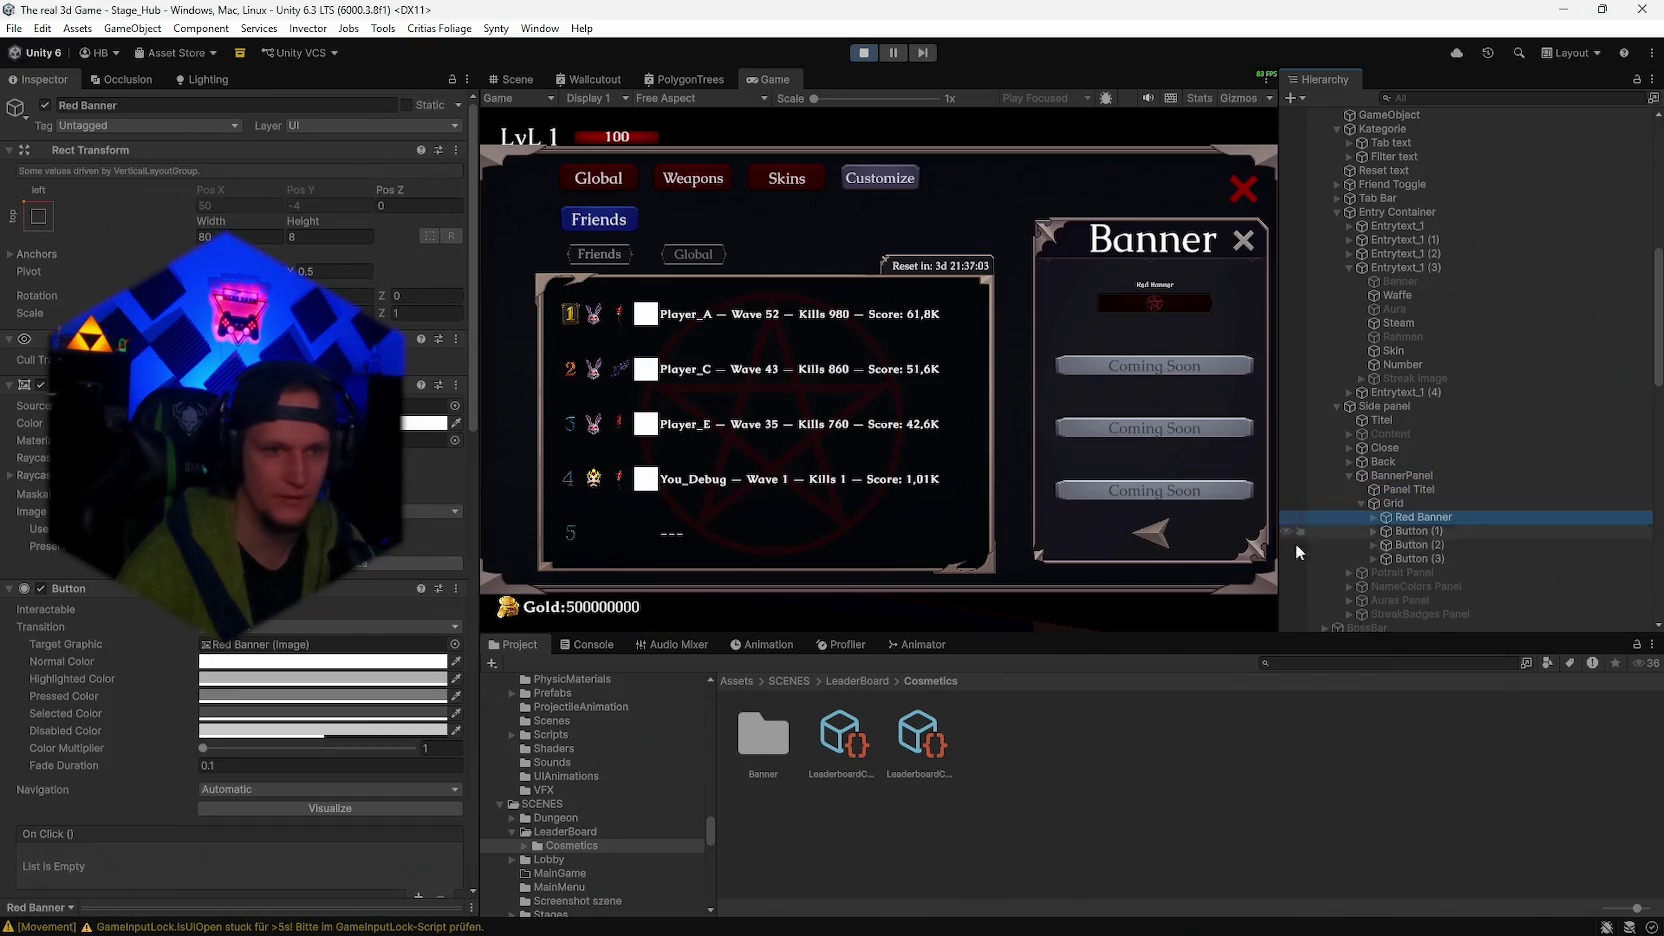
{"action": "scroll", "coordinate": [360, 634], "scroll_direction": "down", "scroll_amount": 13}
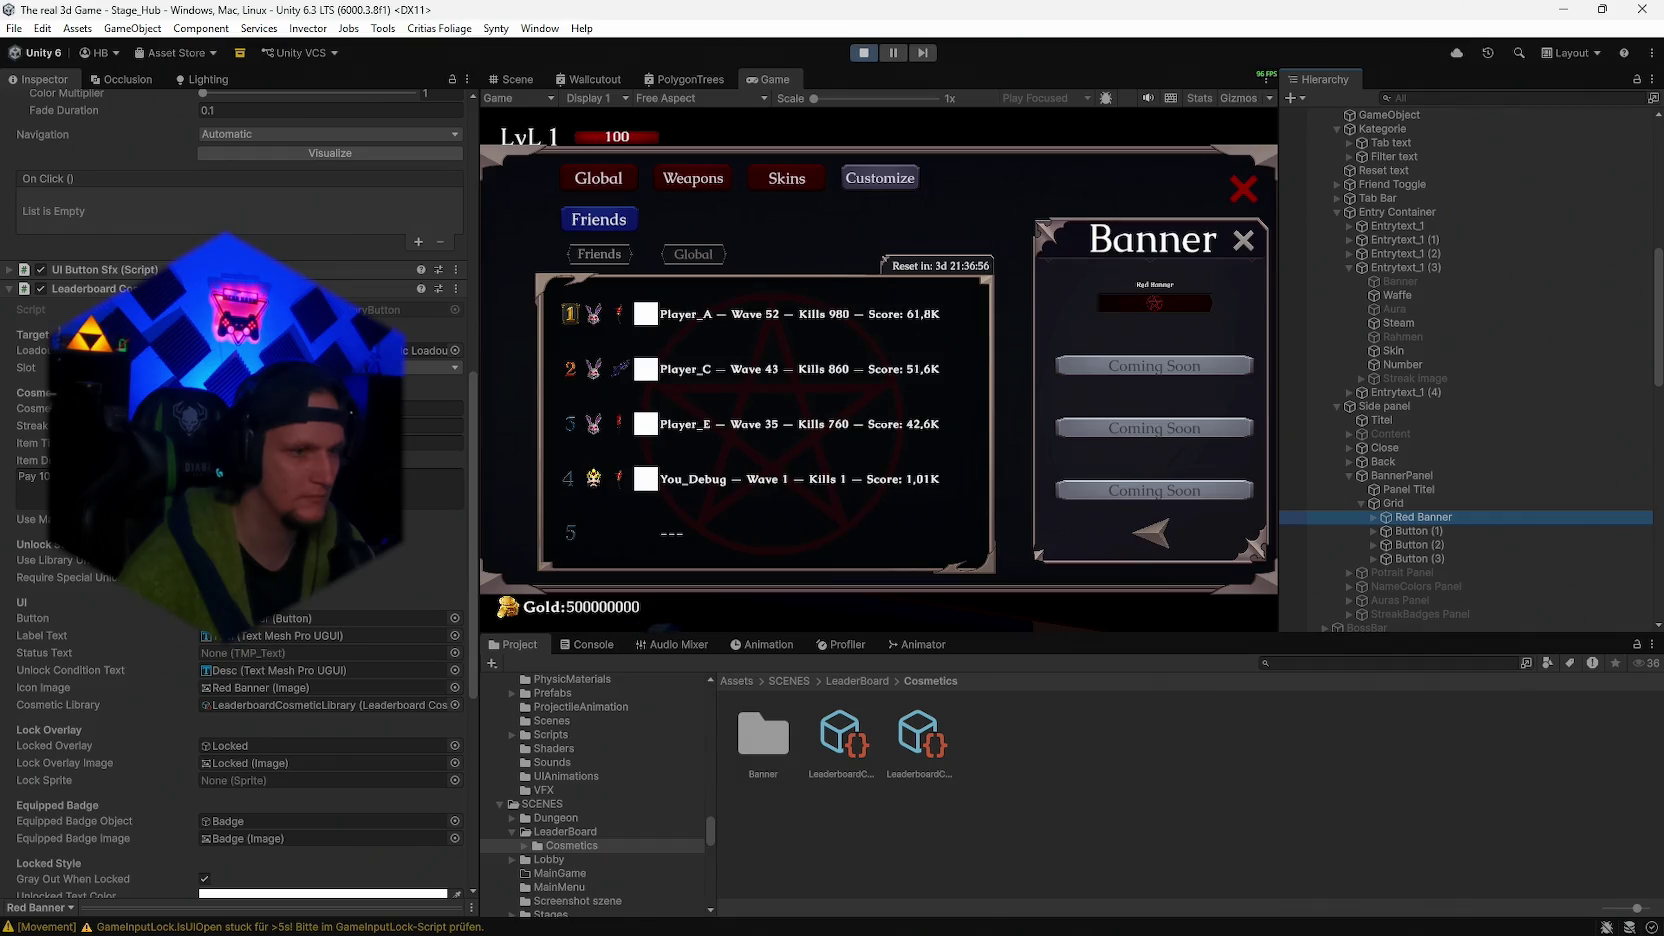
{"action": "scroll", "coordinate": [360, 634], "scroll_direction": "down", "scroll_amount": 2}
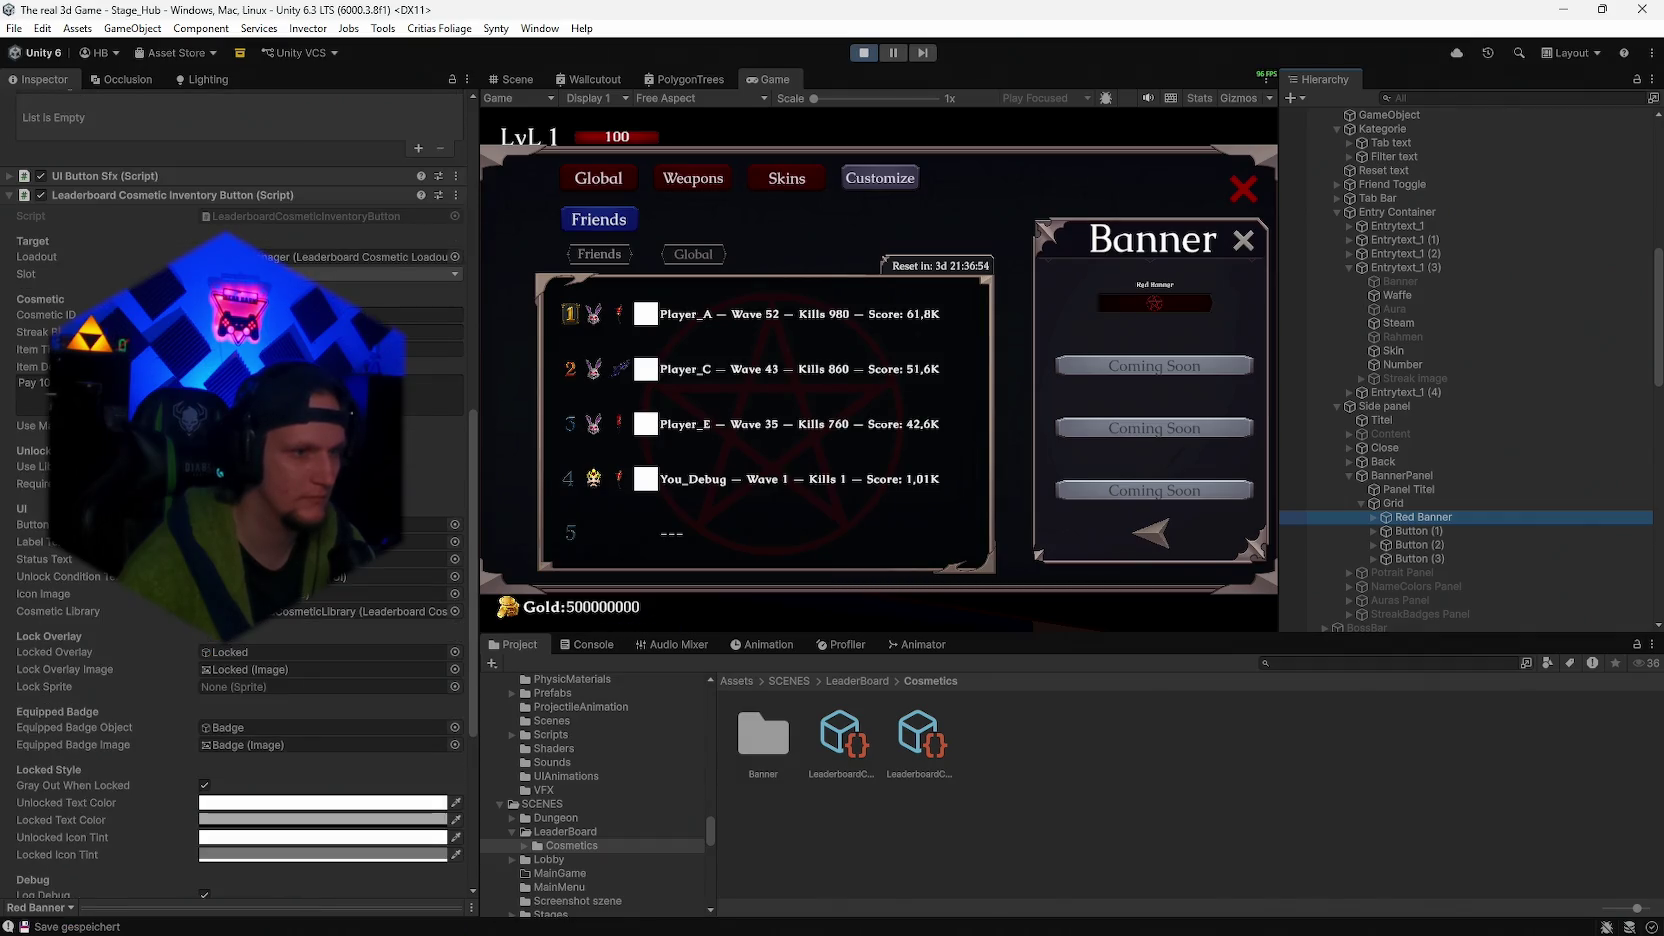
{"action": "scroll", "coordinate": [235, 495], "scroll_direction": "up", "scroll_amount": 2}
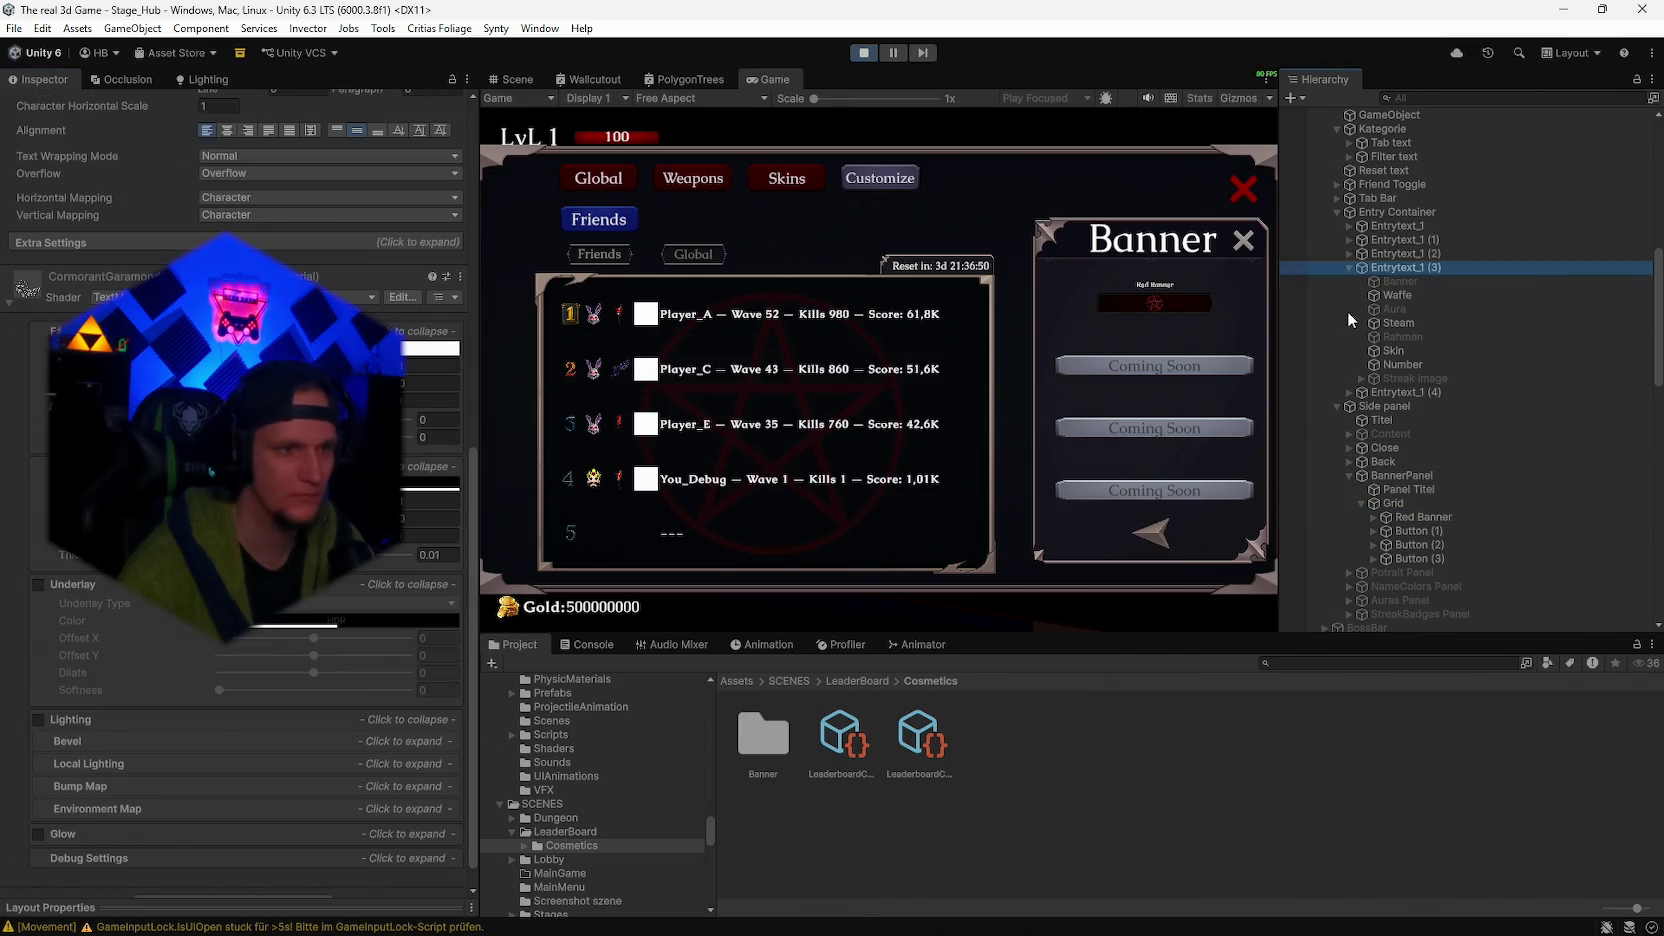
{"action": "left_click", "coordinate": [1427, 282]}
{"action": "scroll", "coordinate": [1430, 285], "scroll_direction": "up", "scroll_amount": 5}
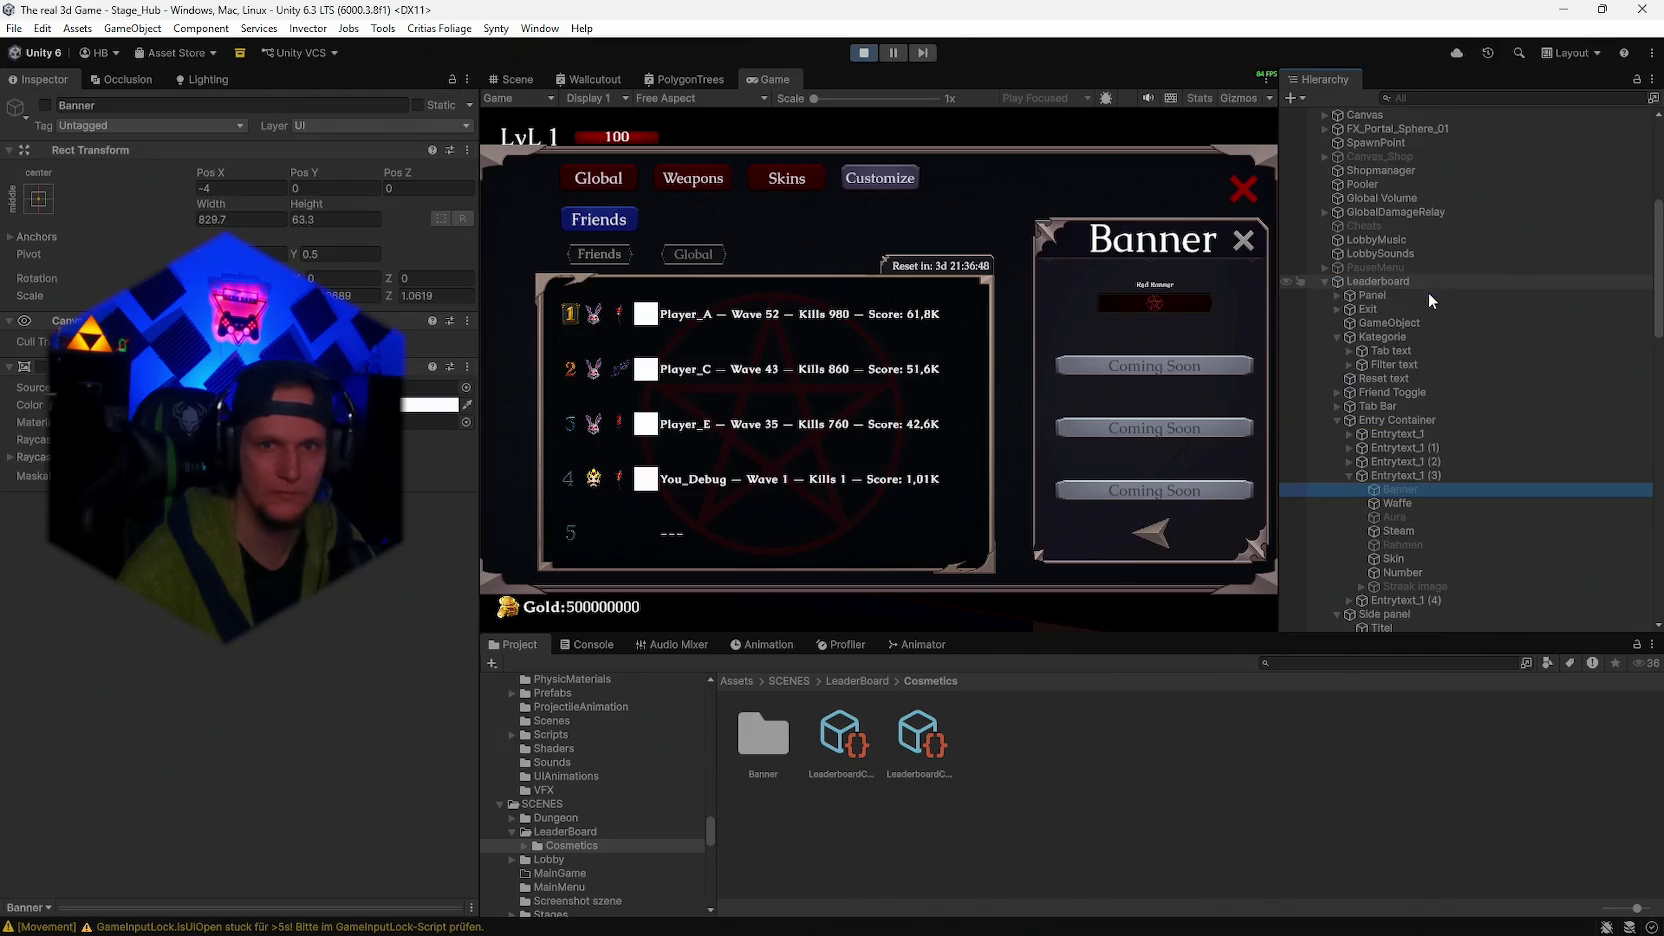
Select Side panel and expand its Customize Panel Navigator listing Banners and Streak badges.
{"action": "left_click", "coordinate": [1385, 420]}
{"action": "scroll", "coordinate": [1405, 550], "scroll_direction": "down", "scroll_amount": 1}
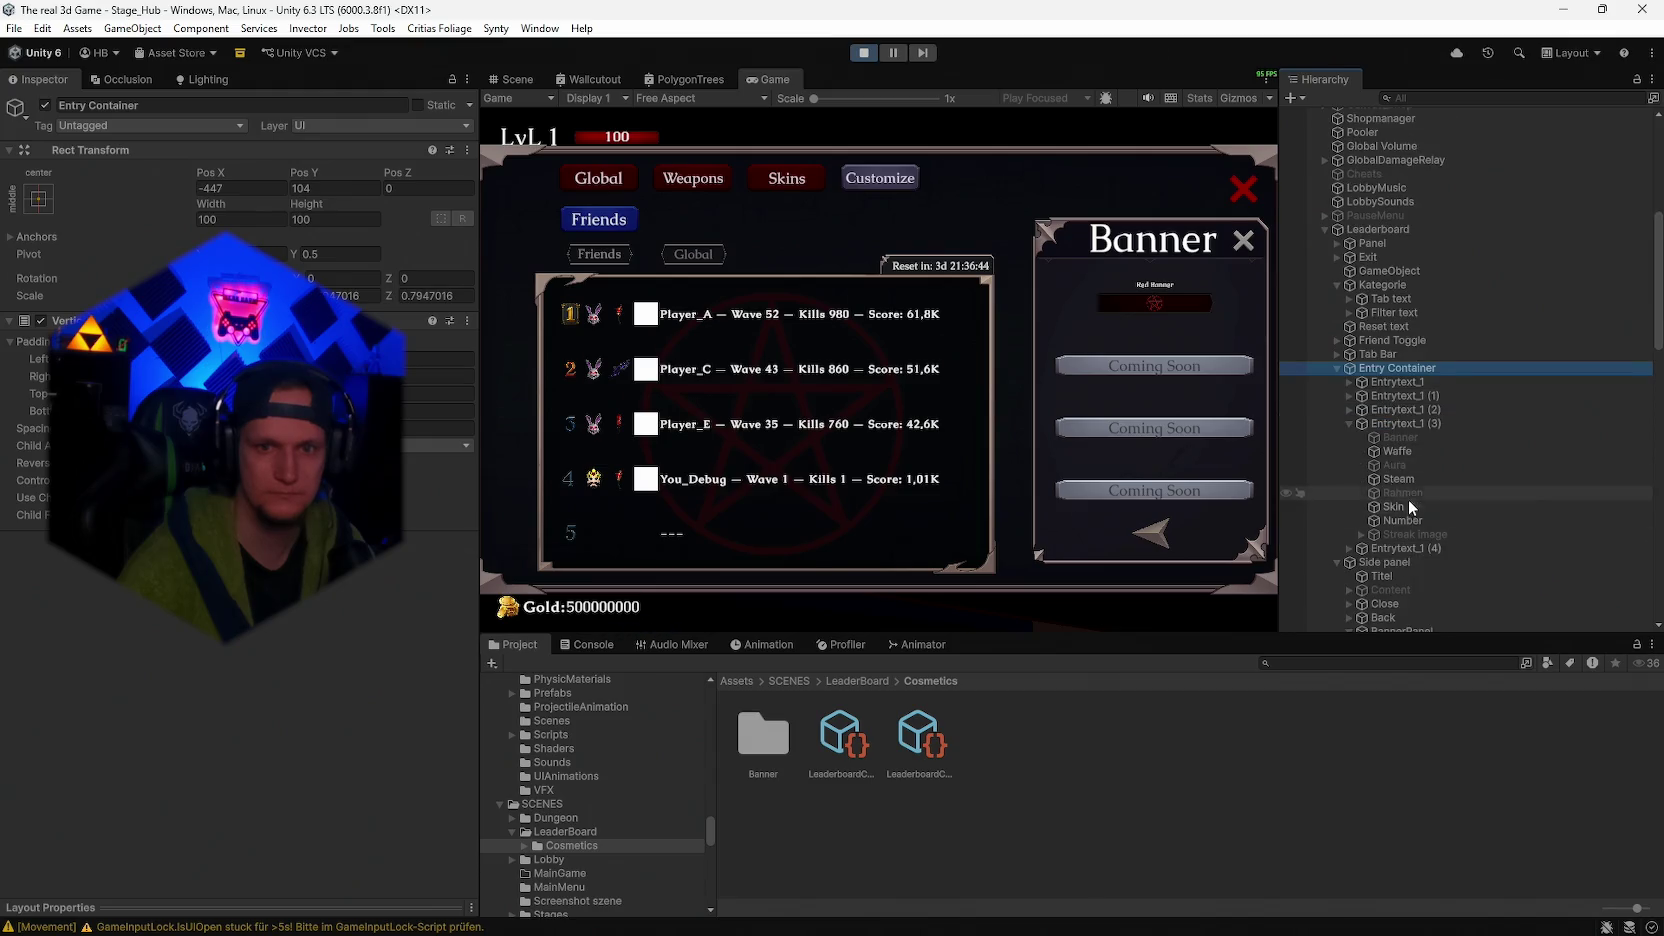
{"action": "scroll", "coordinate": [1395, 500], "scroll_direction": "down", "scroll_amount": 2}
{"action": "left_click", "coordinate": [1382, 472]}
{"action": "left_click", "coordinate": [1384, 458]}
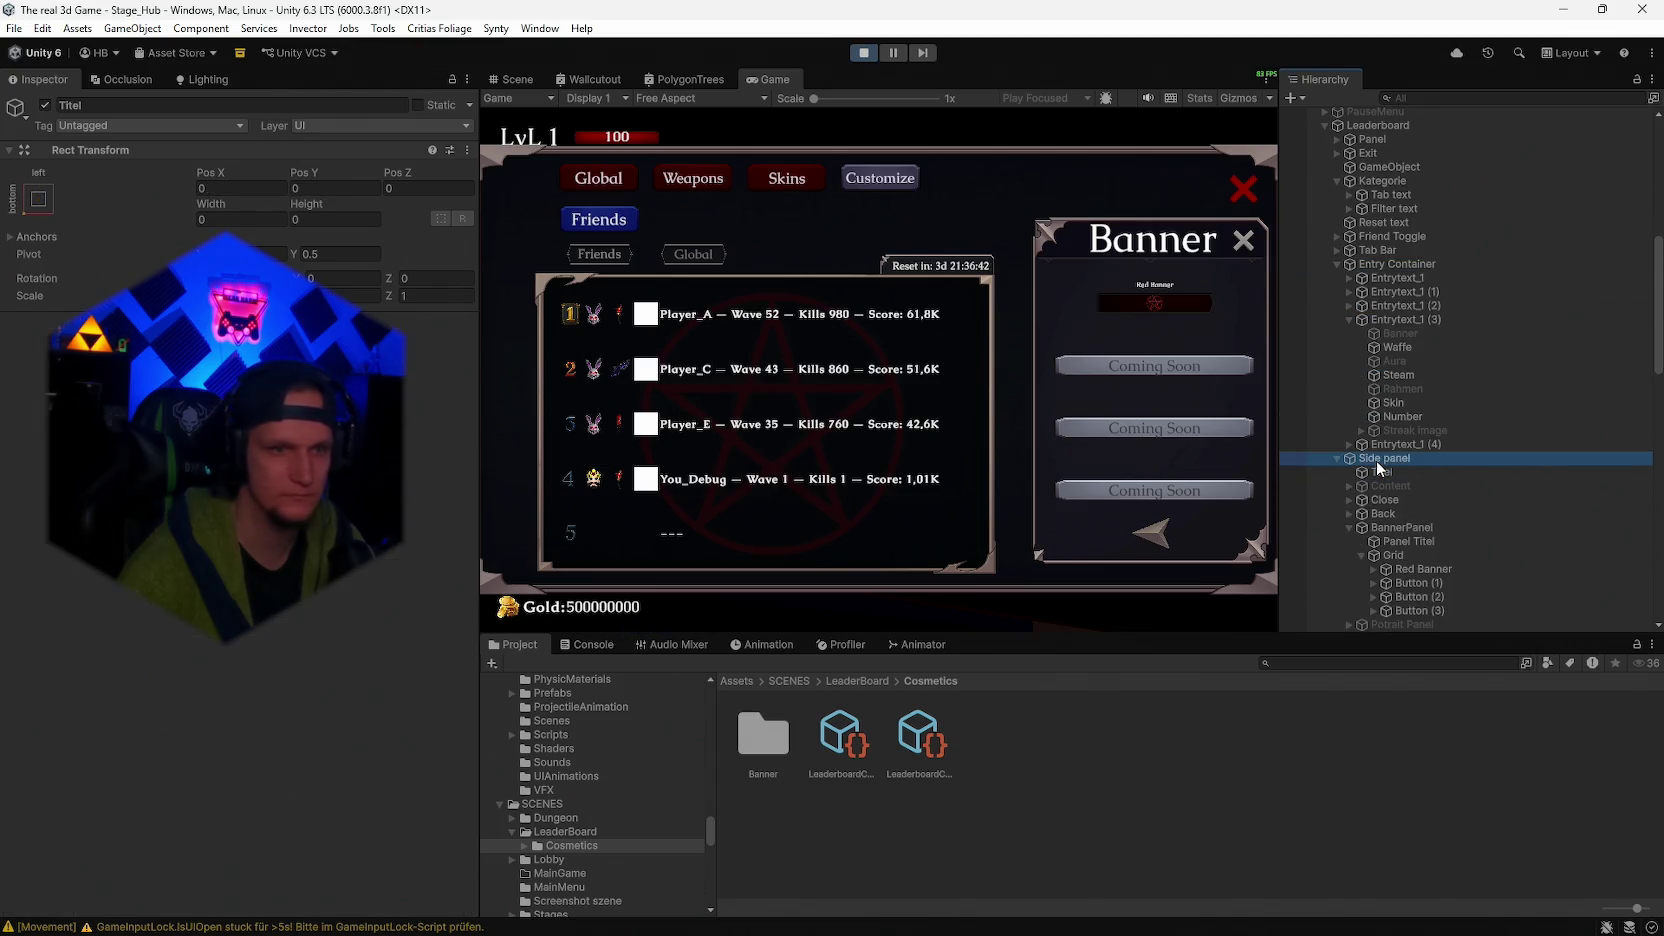
{"action": "left_click", "coordinate": [31, 570]}
{"action": "scroll", "coordinate": [65, 575], "scroll_direction": "down", "scroll_amount": 6}
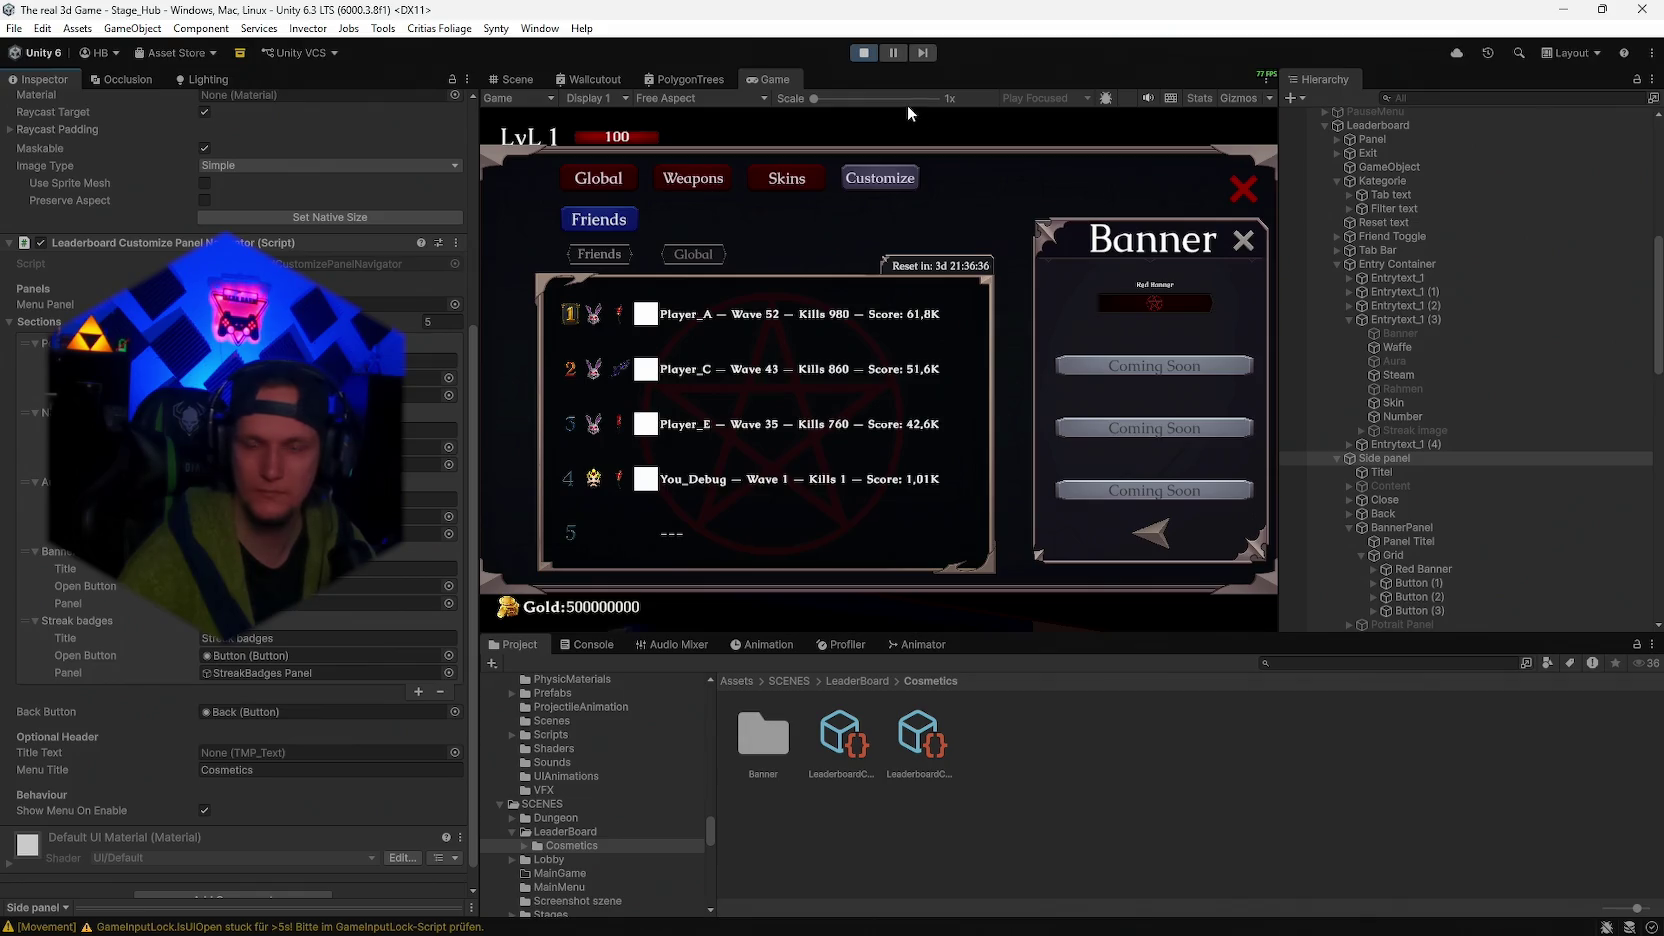
{"action": "scroll", "coordinate": [1440, 540], "scroll_direction": "down", "scroll_amount": 3}
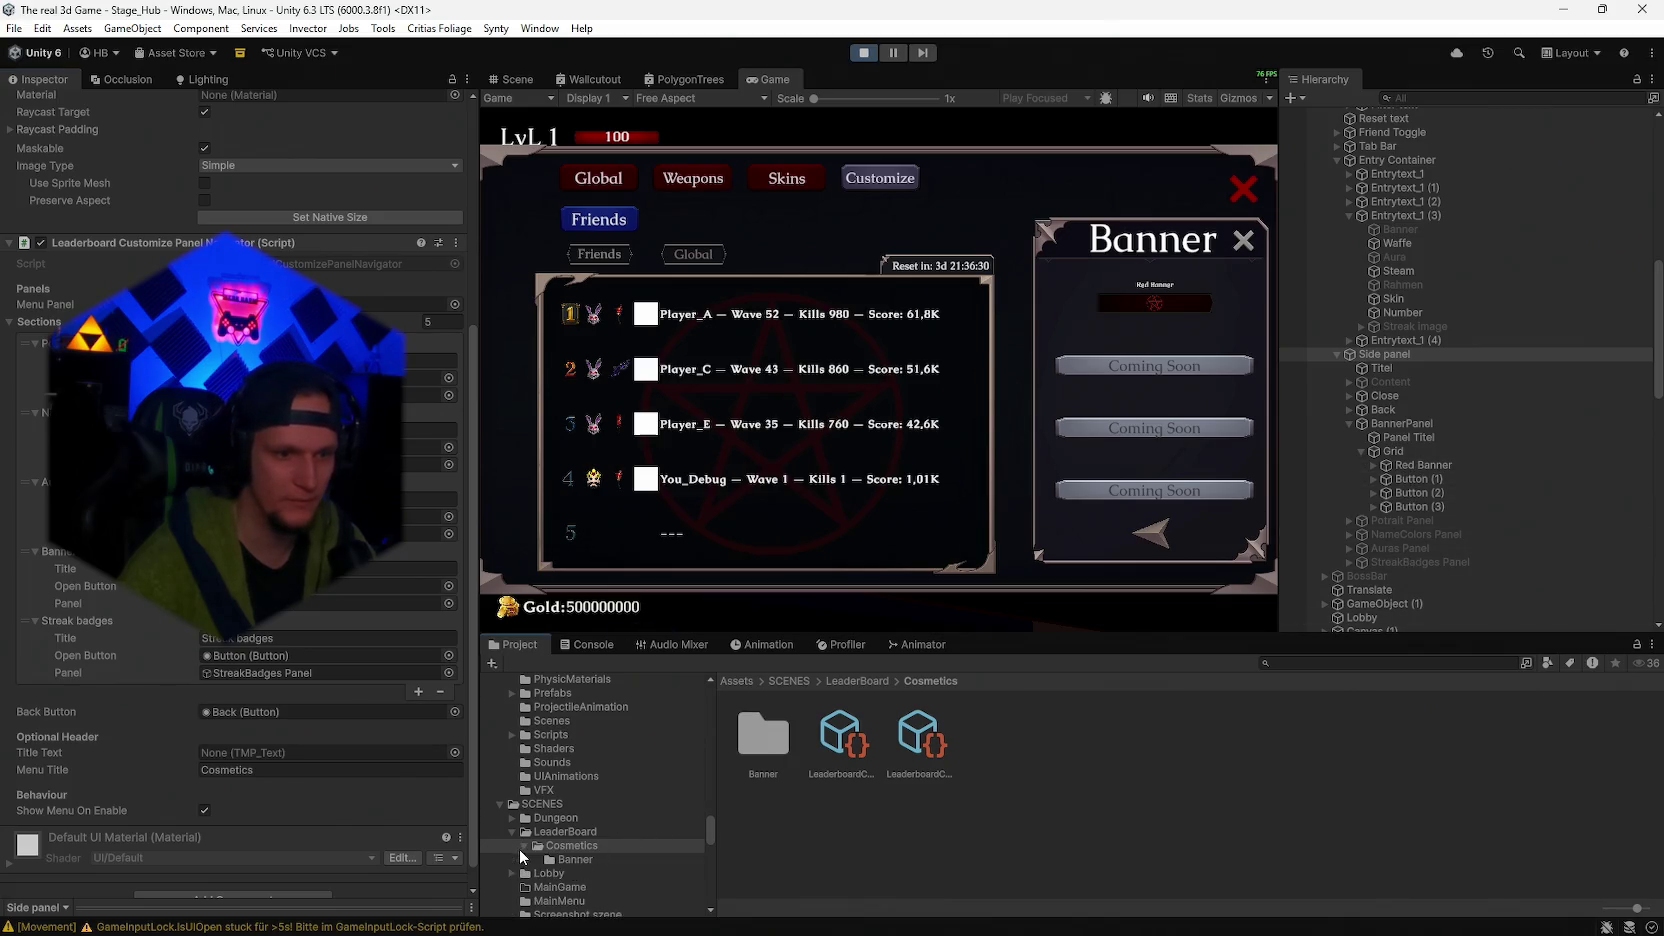
Assign the quest_flag_red sprite to Entrytext_1 (3)'s Banner image and preview it briefly.
{"action": "left_click", "coordinate": [572, 862]}
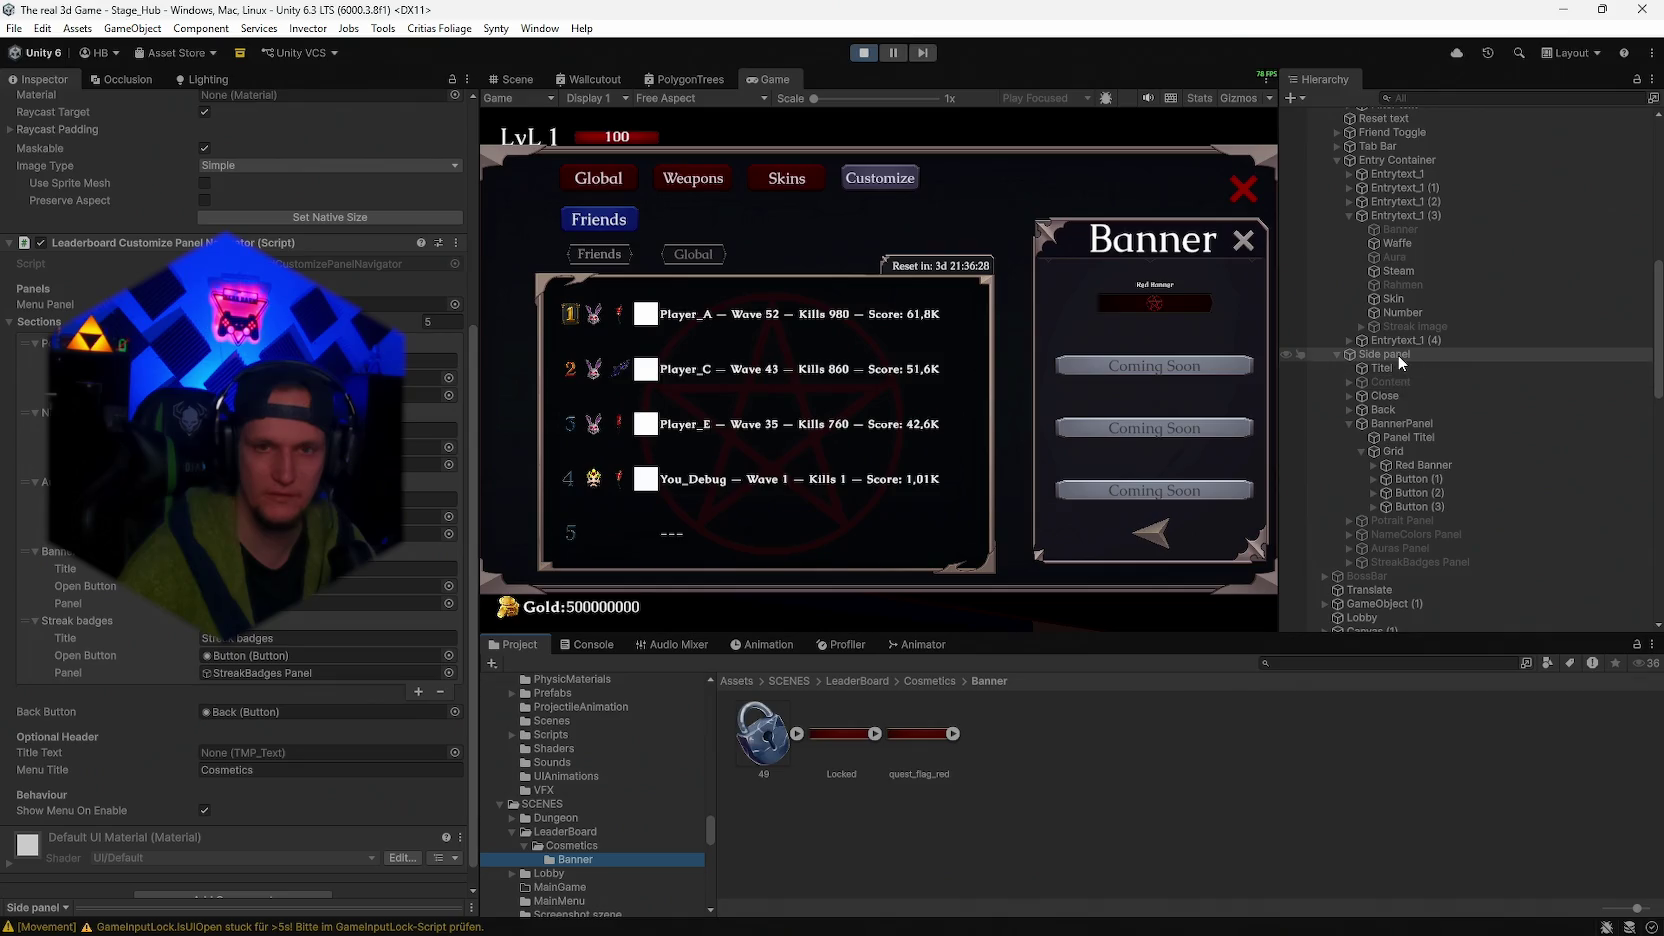
{"action": "scroll", "coordinate": [1398, 401], "scroll_direction": "up", "scroll_amount": 5}
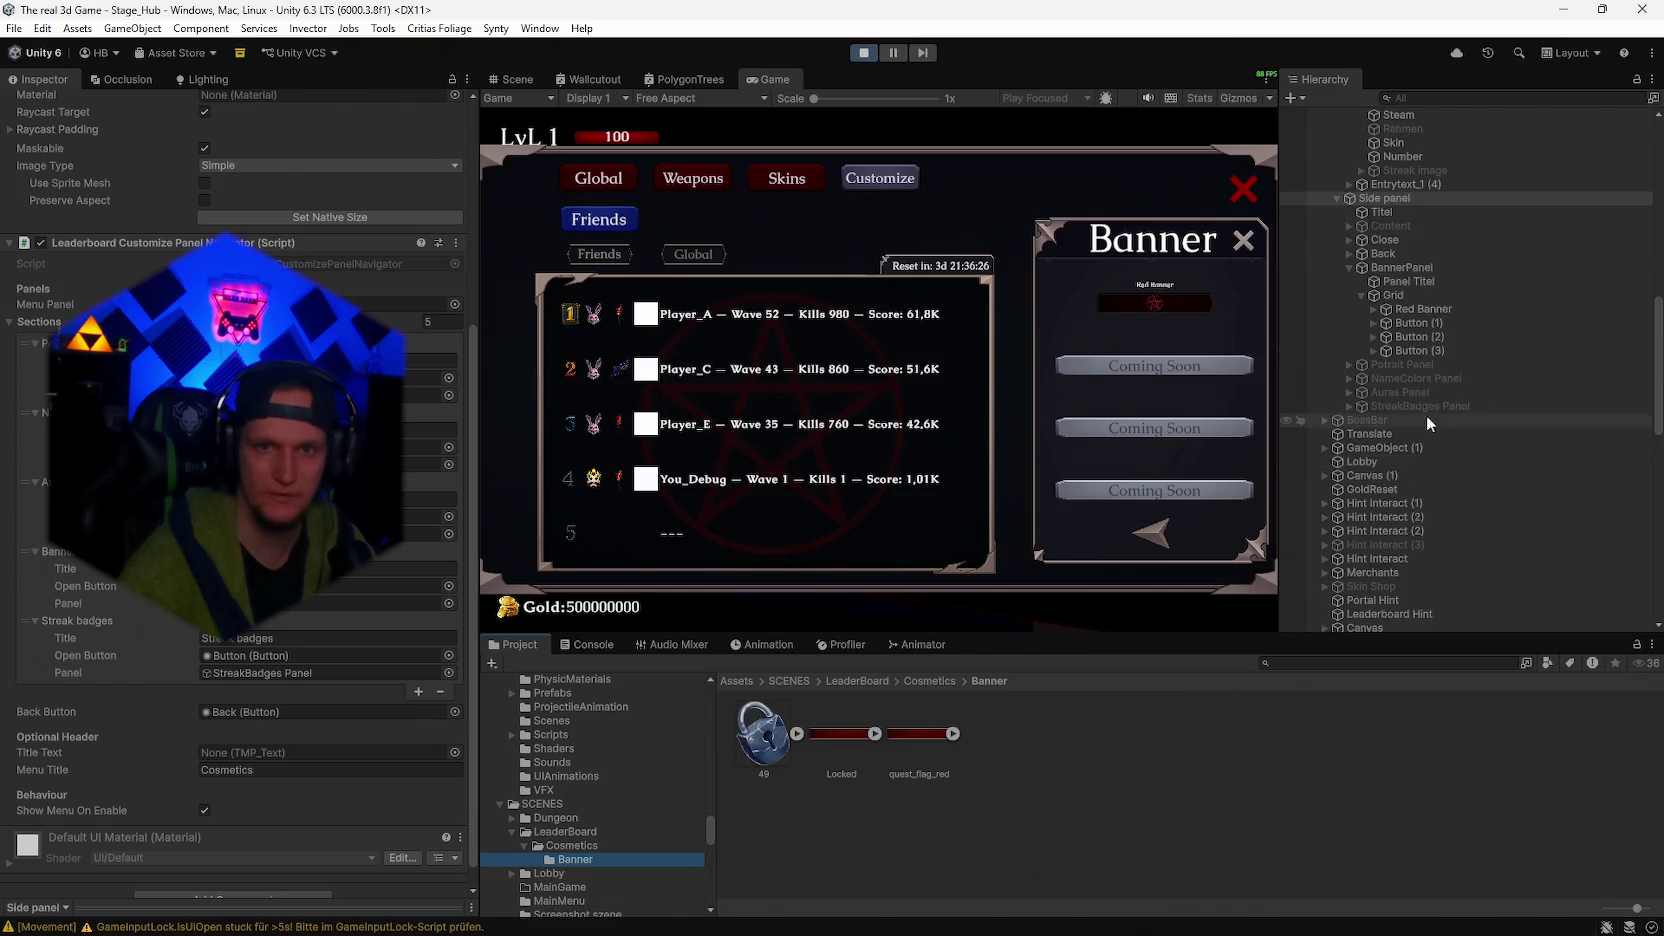
{"action": "left_click", "coordinate": [1395, 278]}
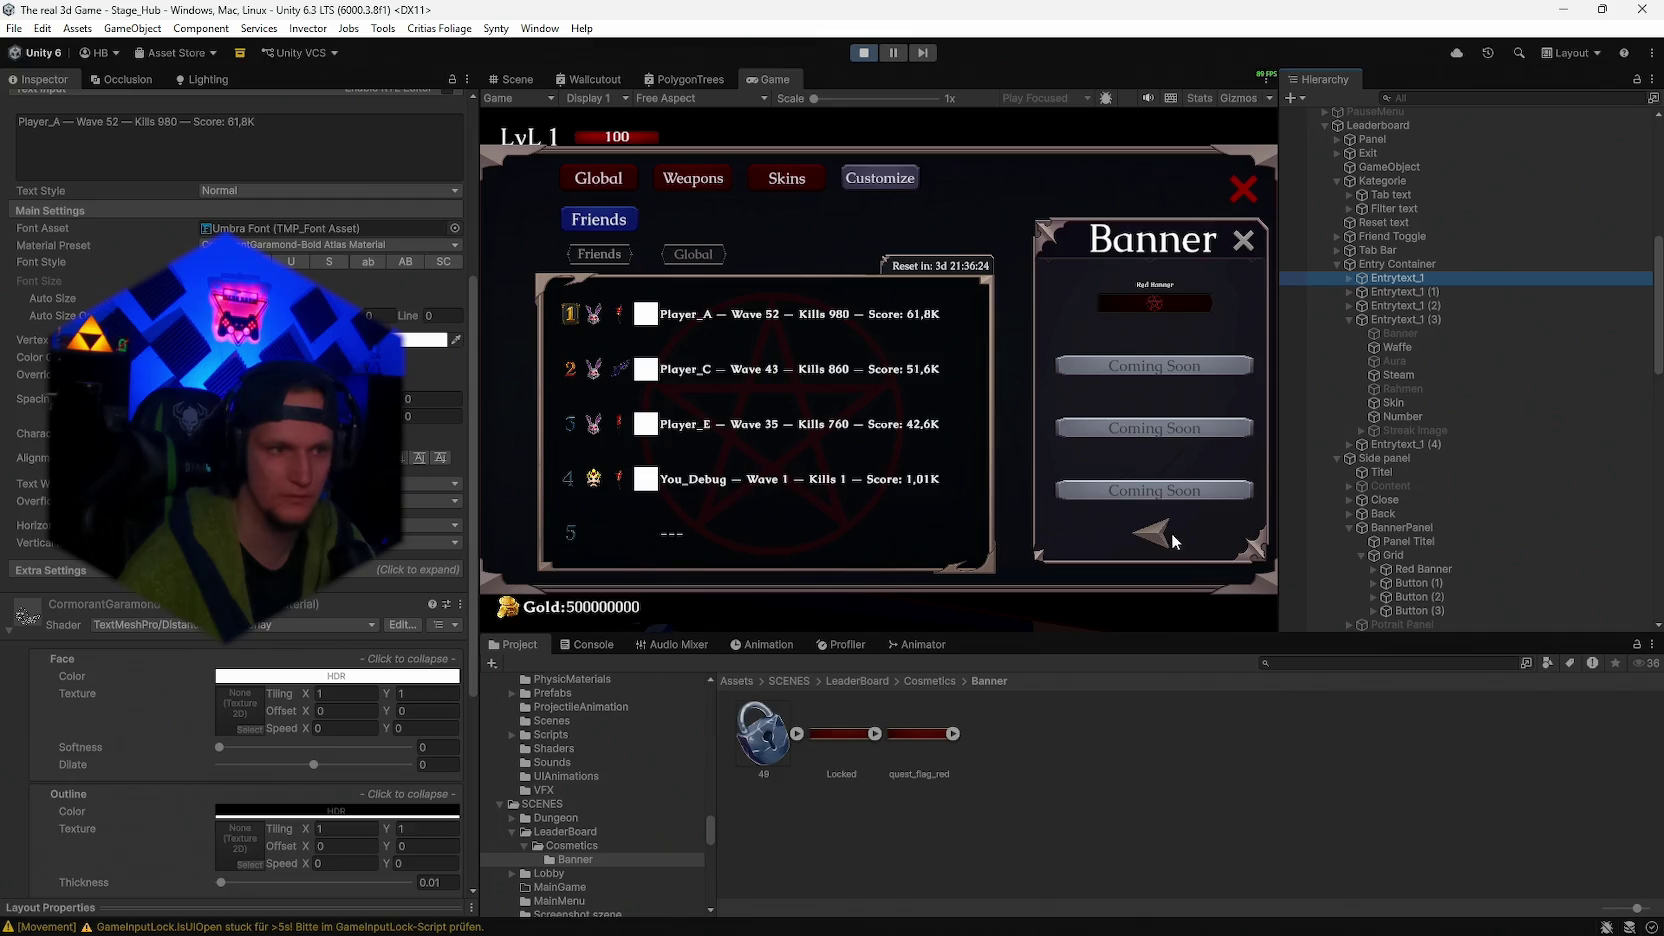
{"action": "left_click", "coordinate": [1397, 334]}
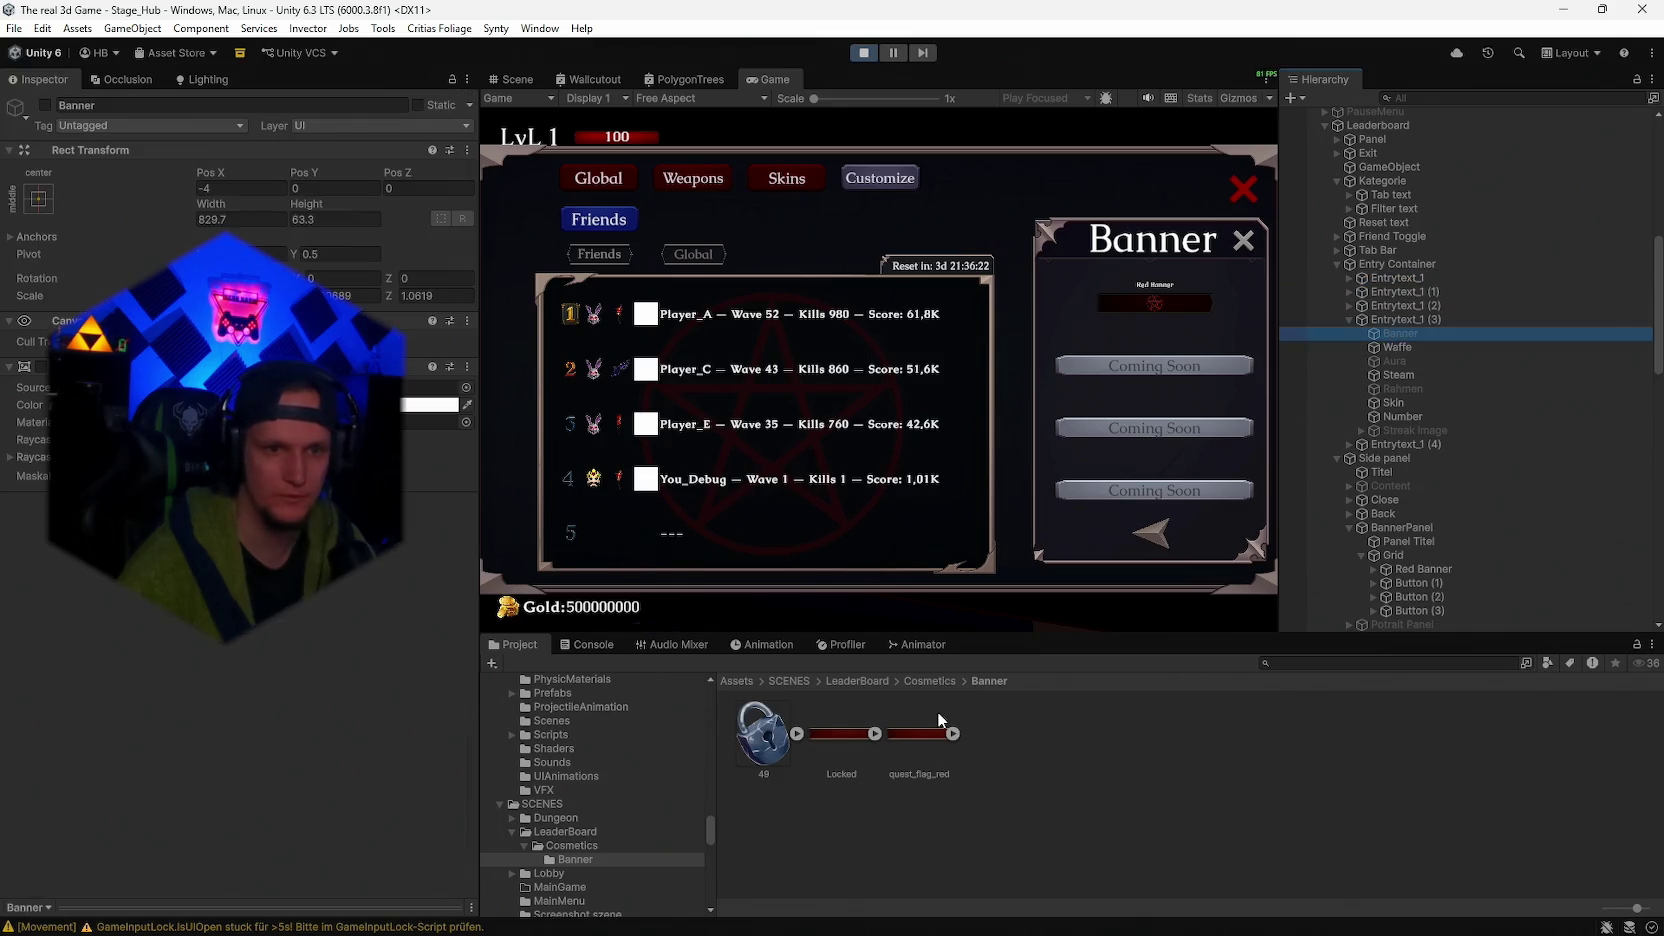
{"action": "left_click", "coordinate": [929, 745]}
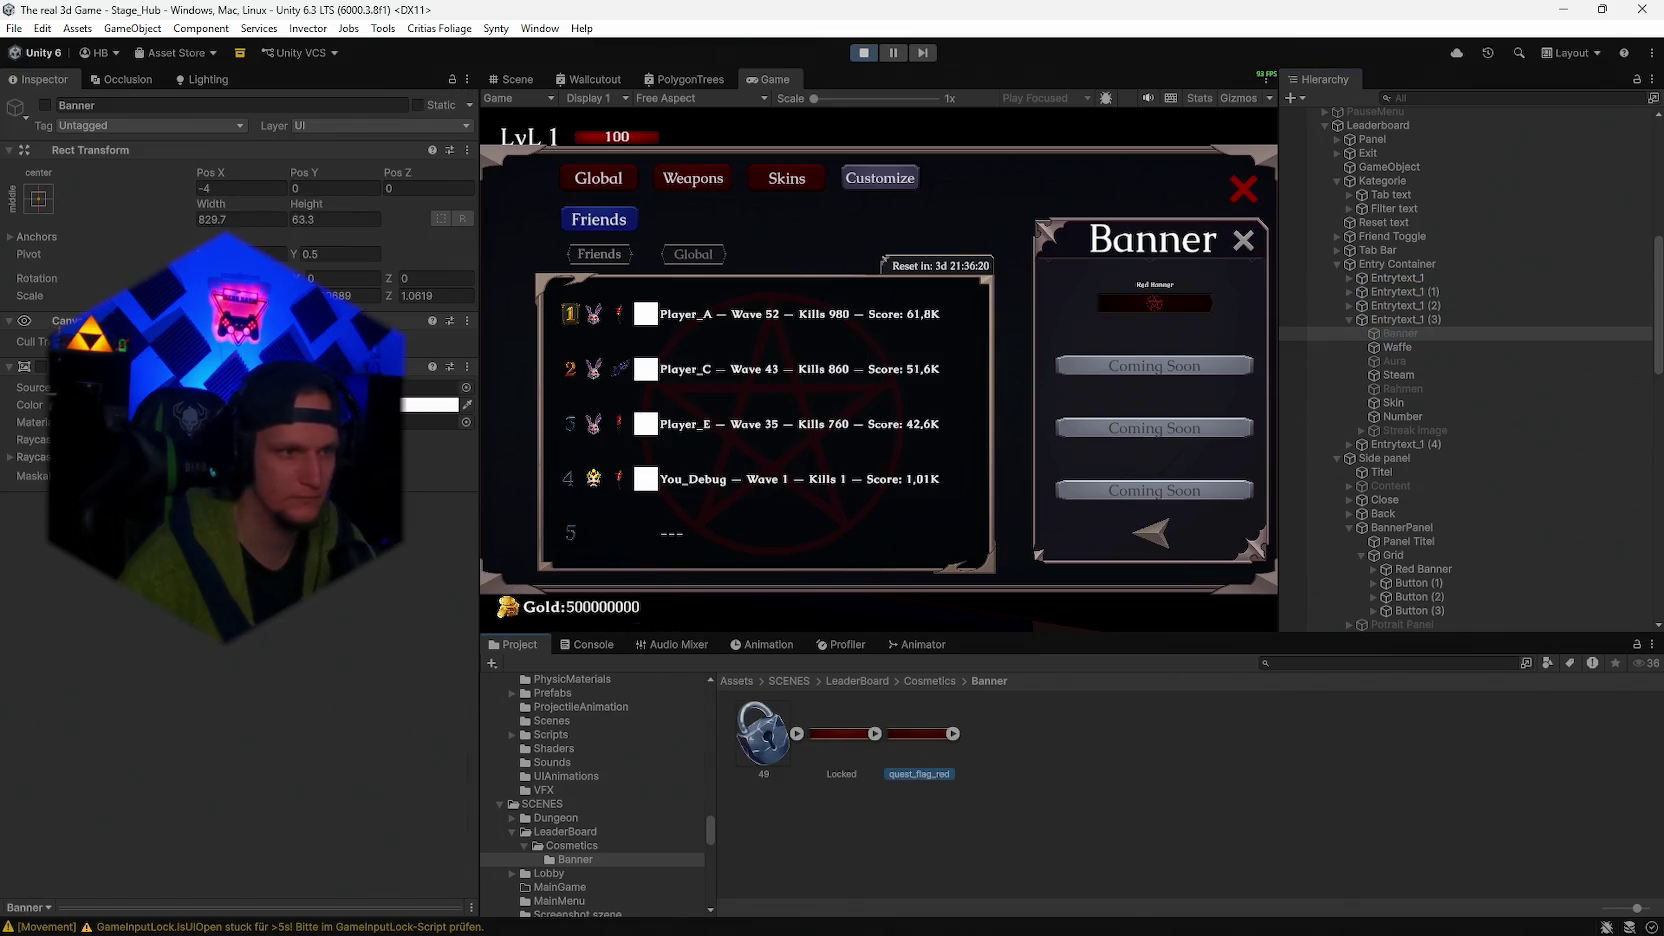
{"action": "left_click_drag", "start_coordinate": [430, 387], "coordinate": [430, 388]}
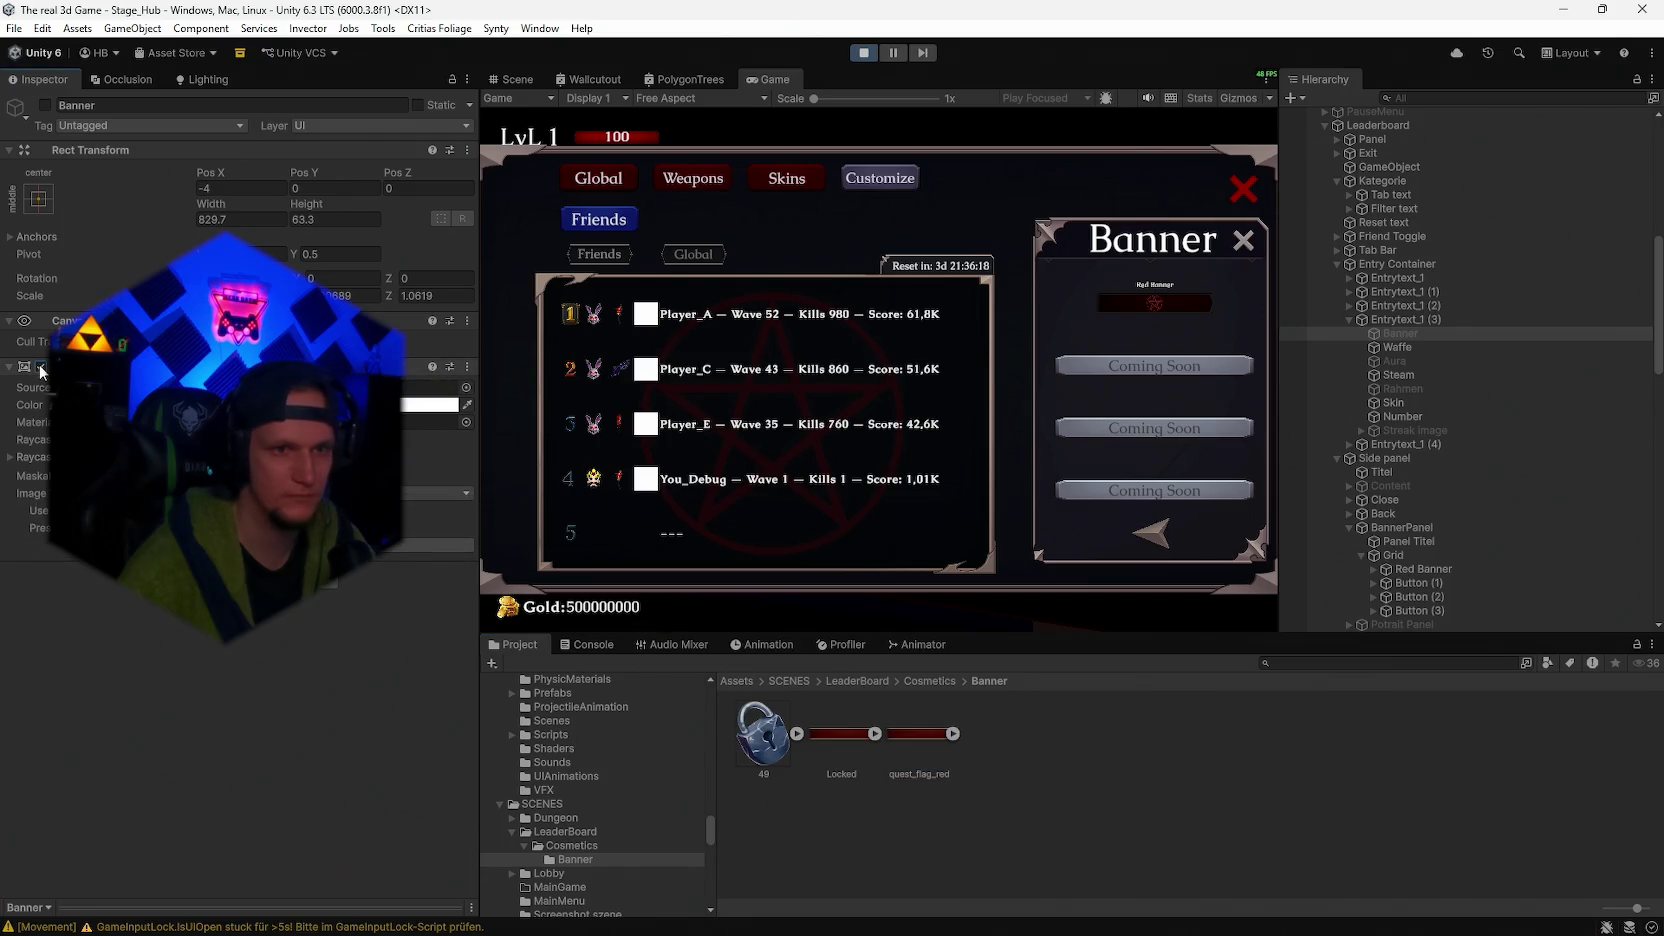
{"action": "left_click", "coordinate": [44, 105]}
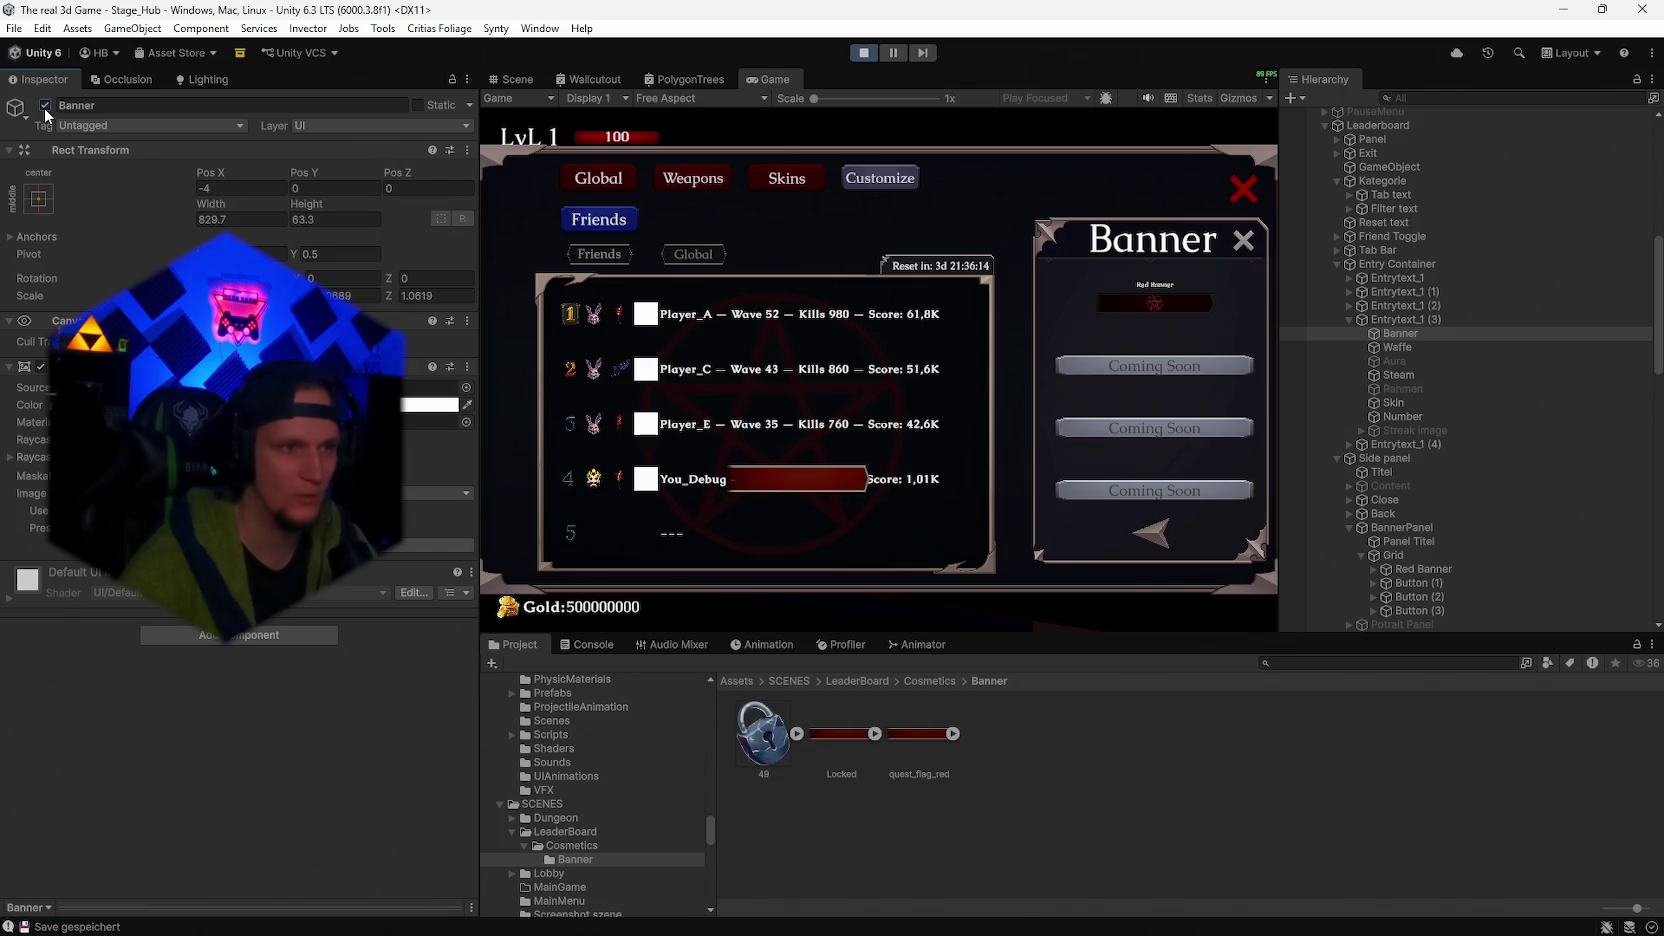
{"action": "left_click", "coordinate": [44, 105]}
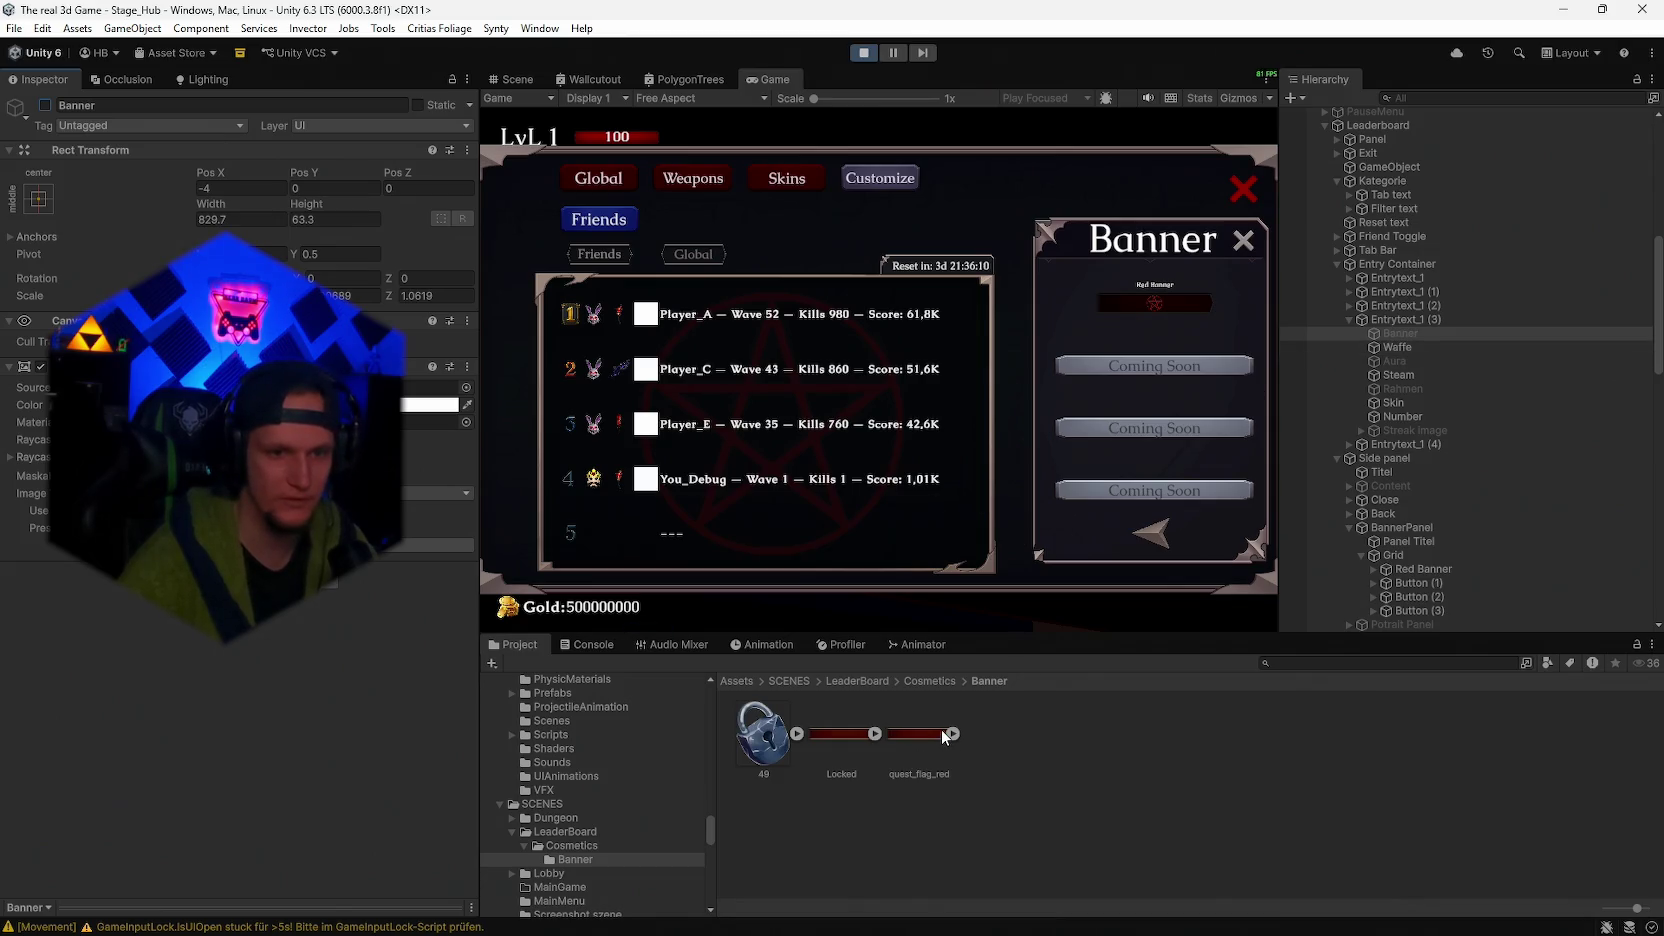
Browse to Cosmetics > LeaderBoard > Banner and activate the fourth entry's Banner object.
{"action": "left_click", "coordinate": [922, 680]}
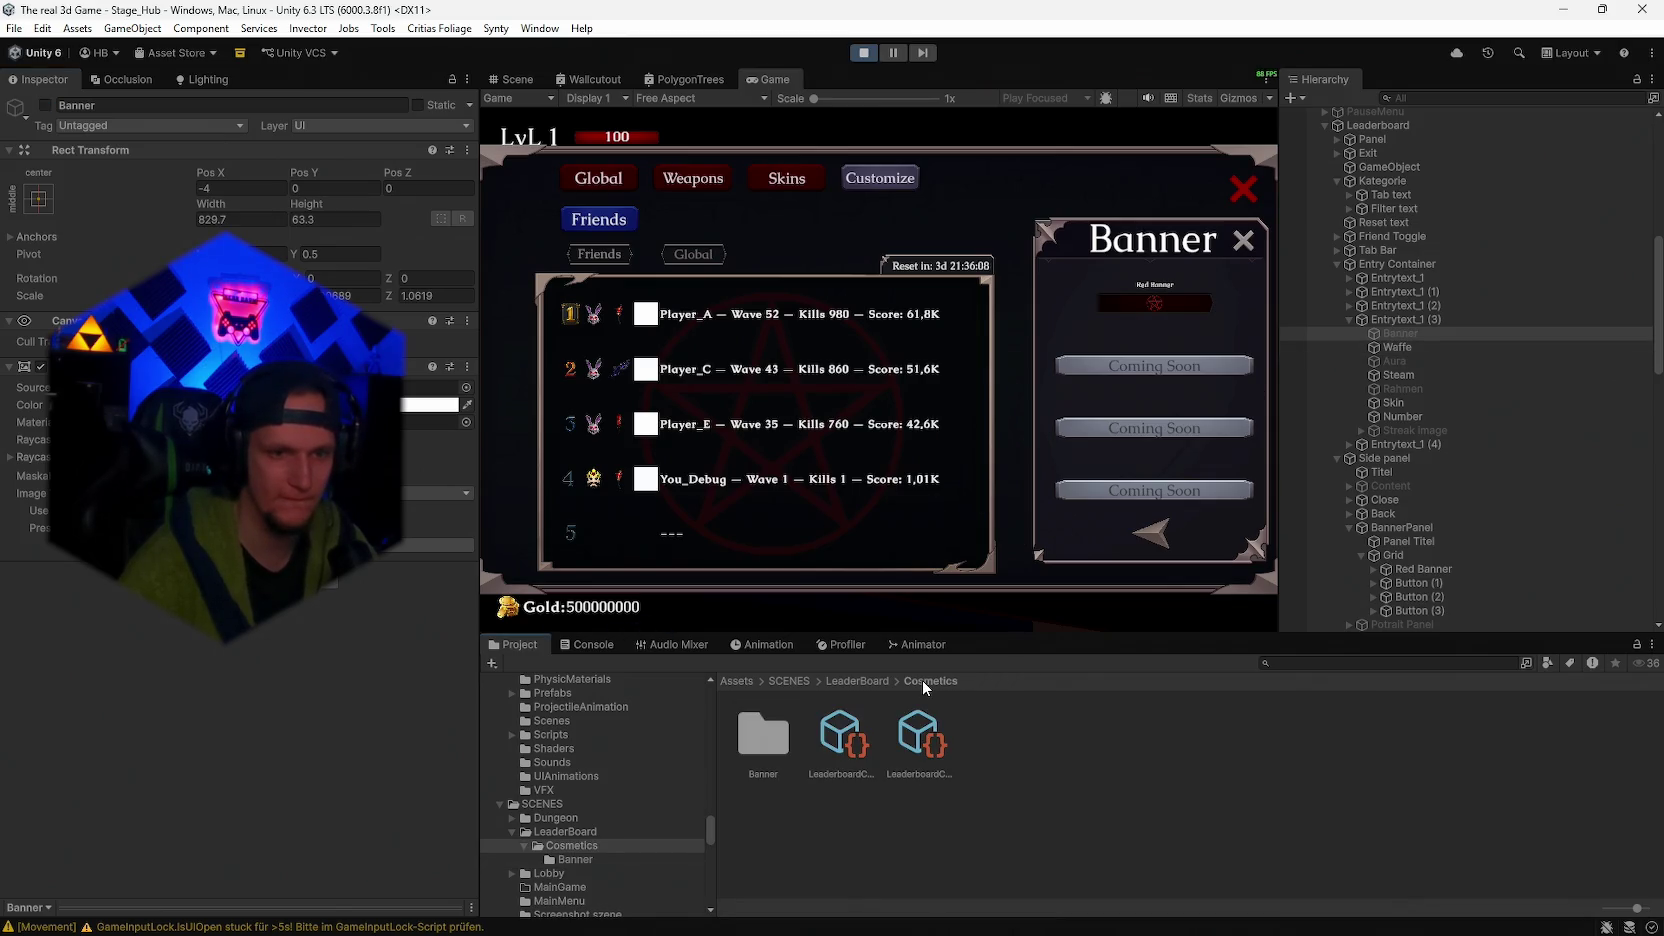
{"action": "left_click", "coordinate": [872, 681]}
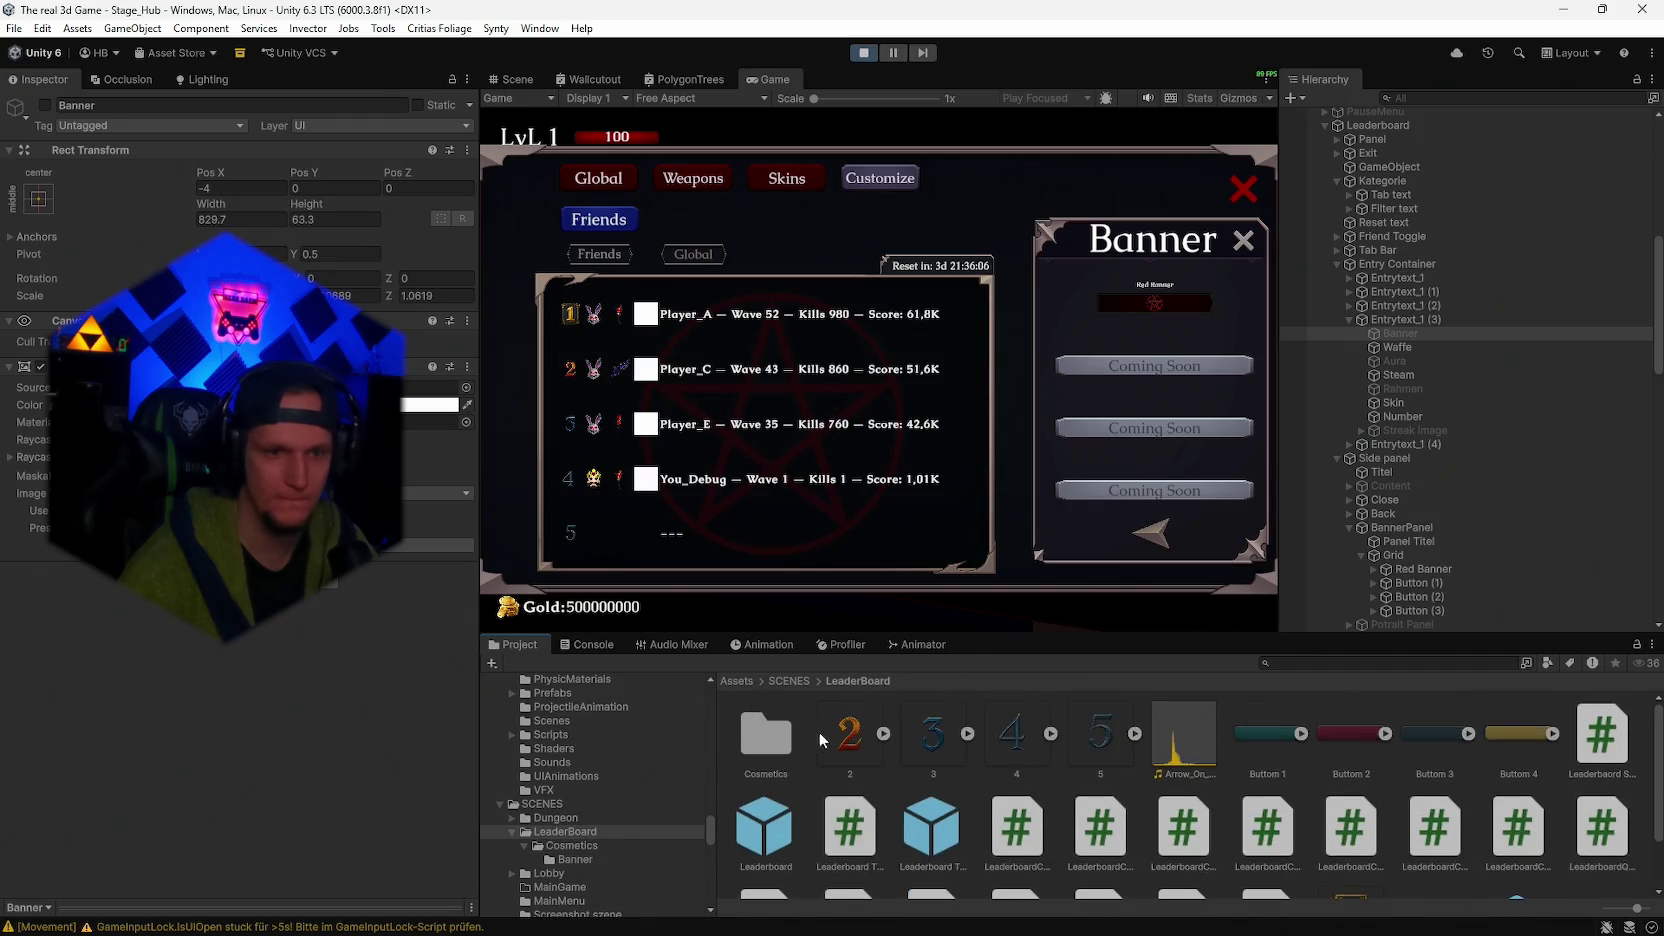
{"action": "left_click", "coordinate": [575, 859]}
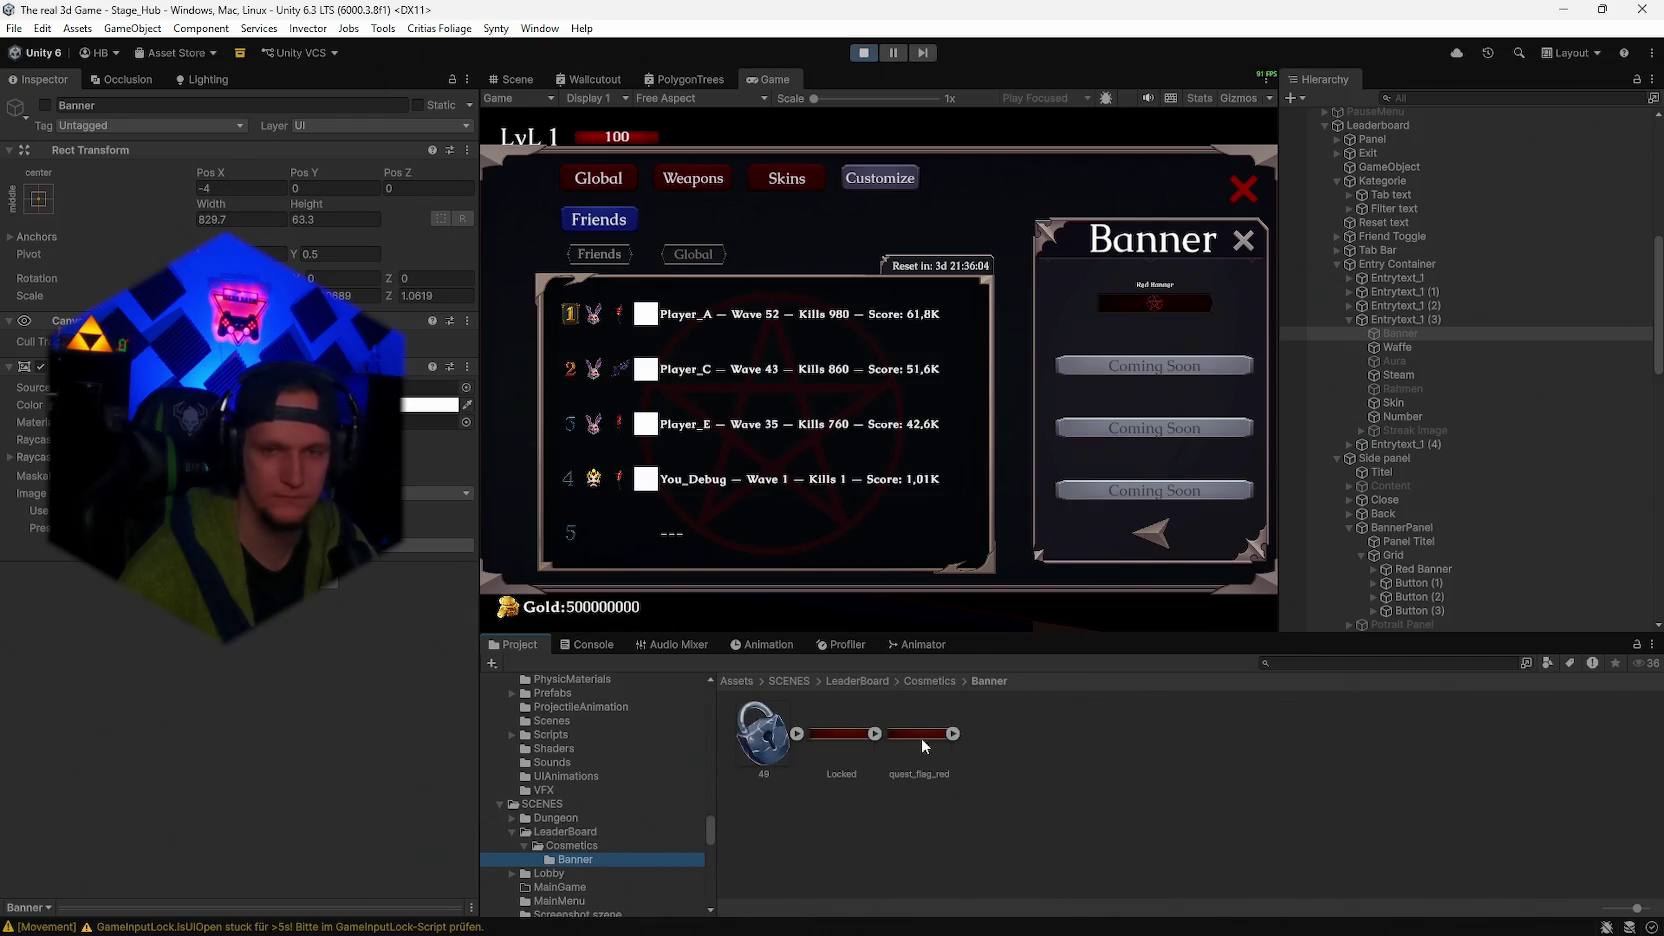
{"action": "left_click", "coordinate": [1399, 335]}
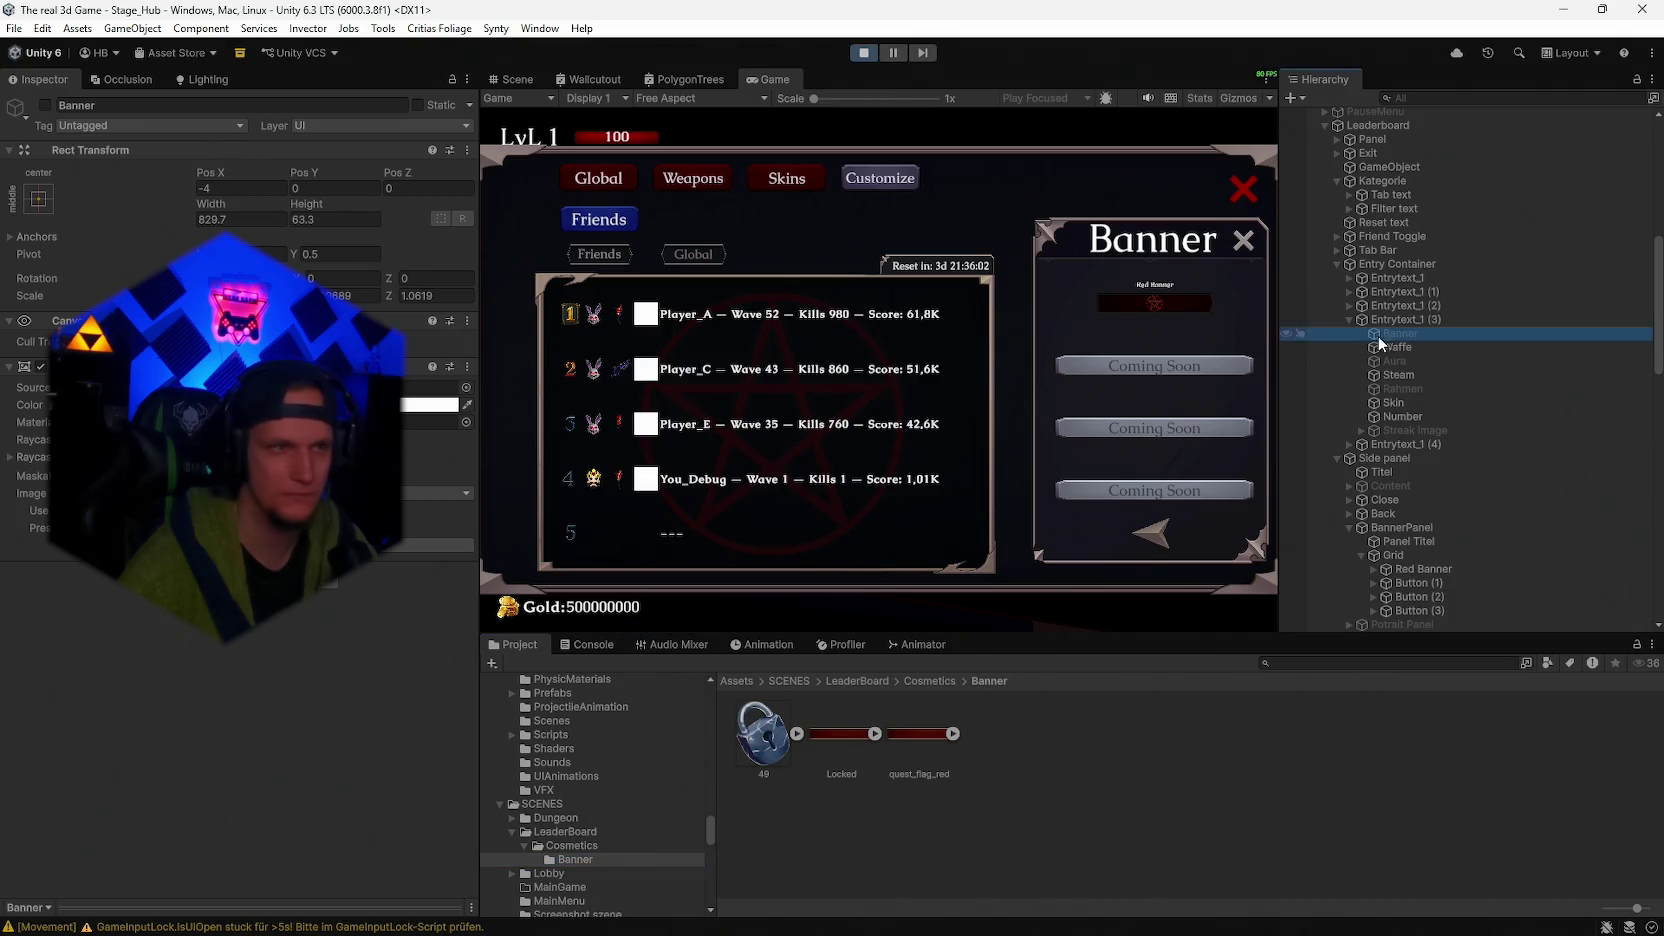
{"action": "left_click", "coordinate": [46, 105]}
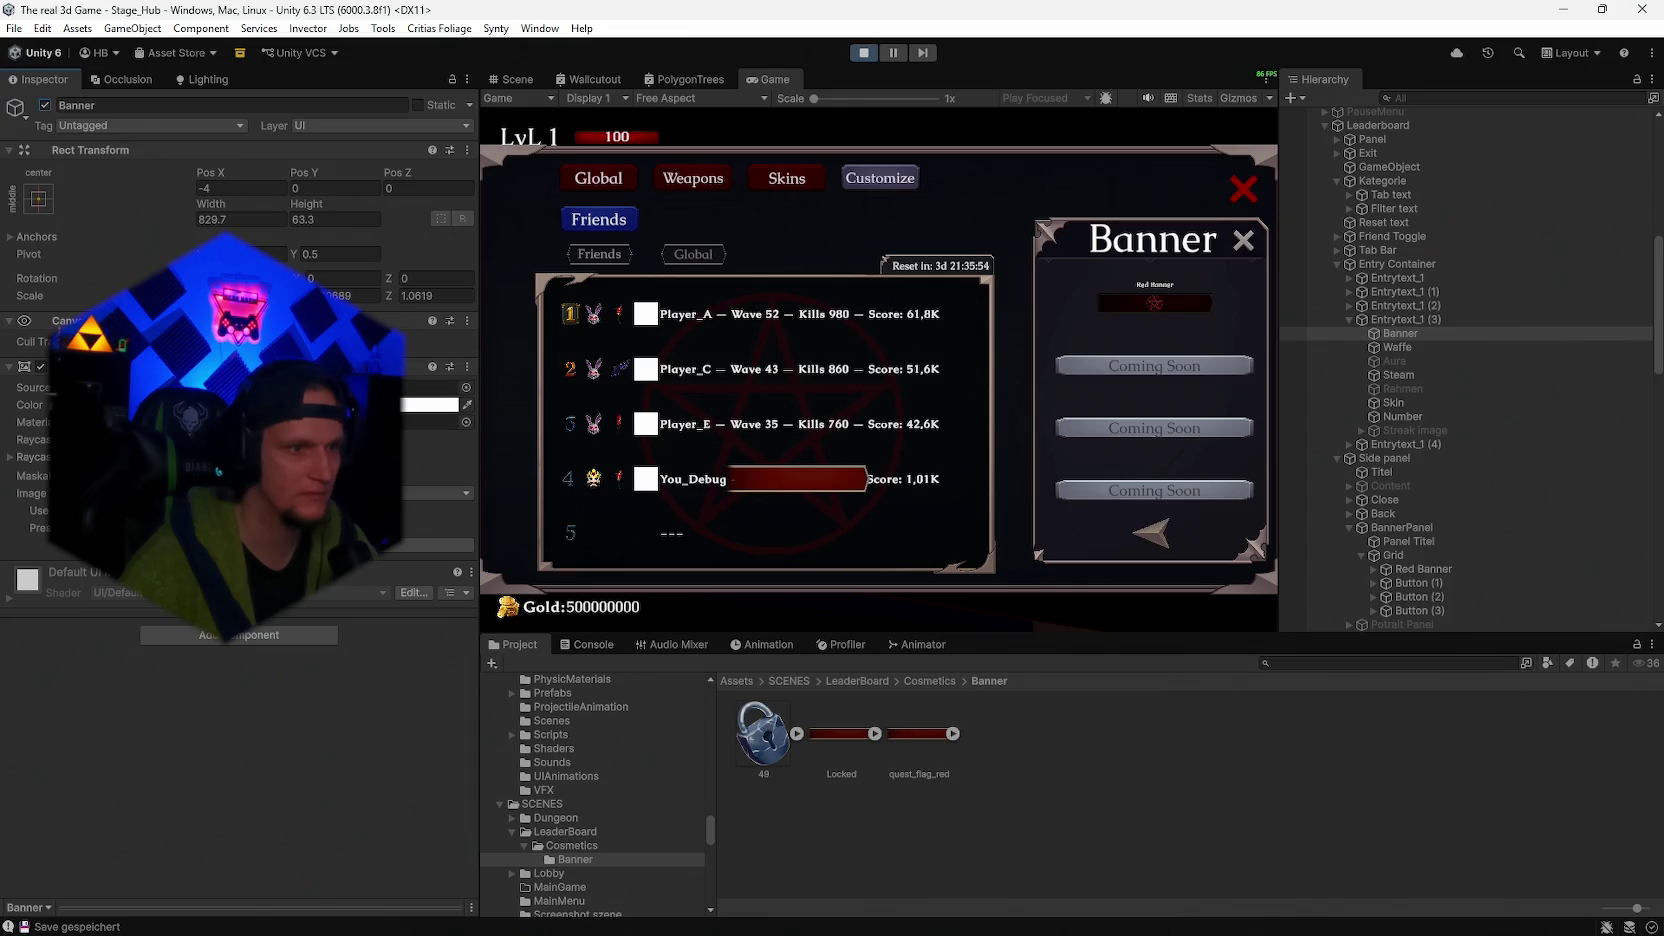
Lower the banner Color's alpha and set its Pos Z to 0.
{"action": "left_click", "coordinate": [430, 404]}
{"action": "left_click", "coordinate": [352, 727]}
{"action": "mouse_move", "coordinate": [352, 727]}
{"action": "left_mouse_down"}
{"action": "mouse_move", "coordinate": [270, 730]}
{"action": "mouse_move", "coordinate": [403, 733]}
{"action": "left_mouse_up"}
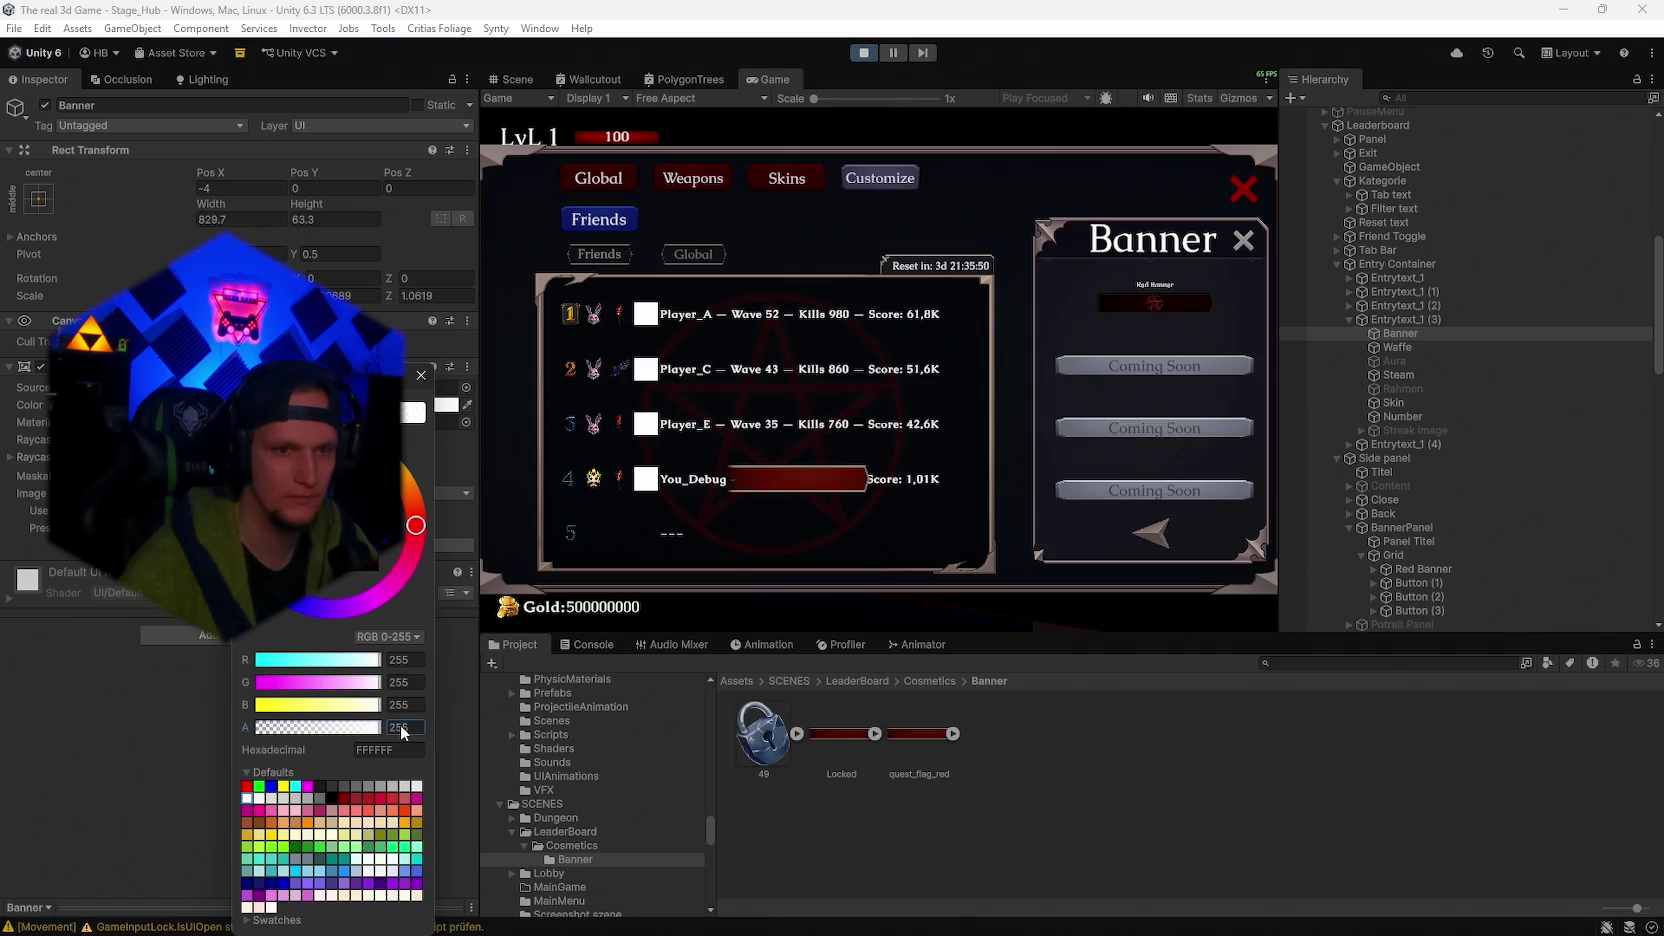
{"action": "left_click", "coordinate": [423, 375]}
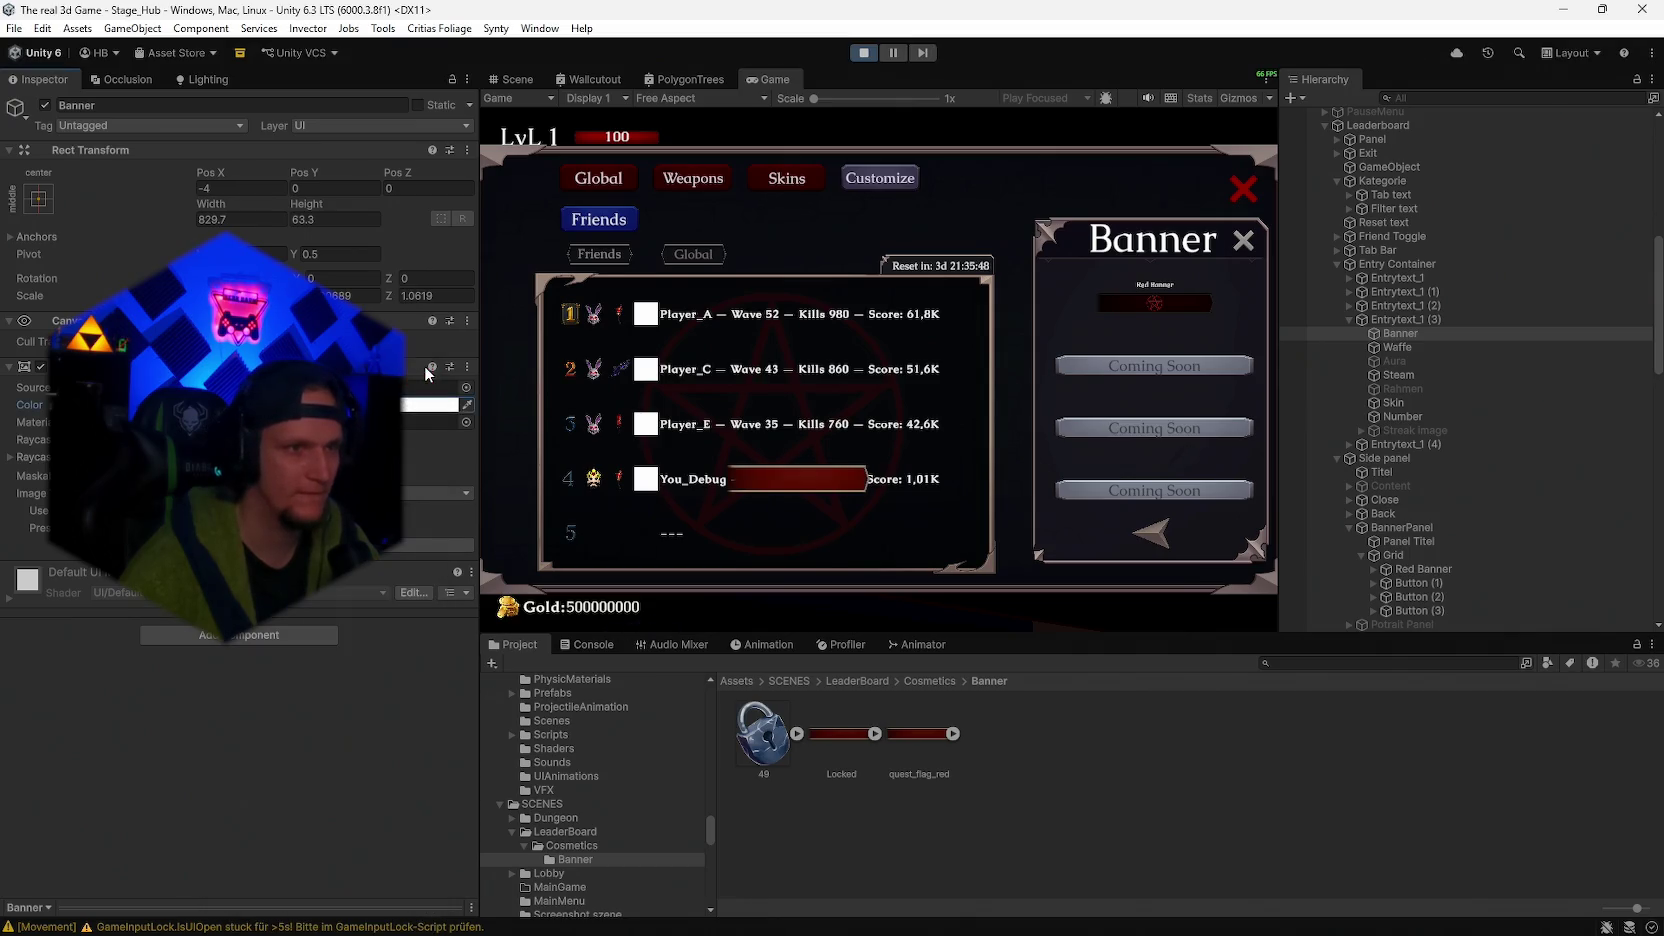
{"action": "mouse_move", "coordinate": [395, 175]}
{"action": "left_mouse_down"}
{"action": "mouse_move", "coordinate": [482, 180]}
{"action": "mouse_move", "coordinate": [588, 243]}
{"action": "mouse_move", "coordinate": [1518, 198]}
{"action": "mouse_move", "coordinate": [665, 202]}
{"action": "mouse_move", "coordinate": [530, 258]}
{"action": "left_mouse_up"}
{"action": "type", "text": "0"}
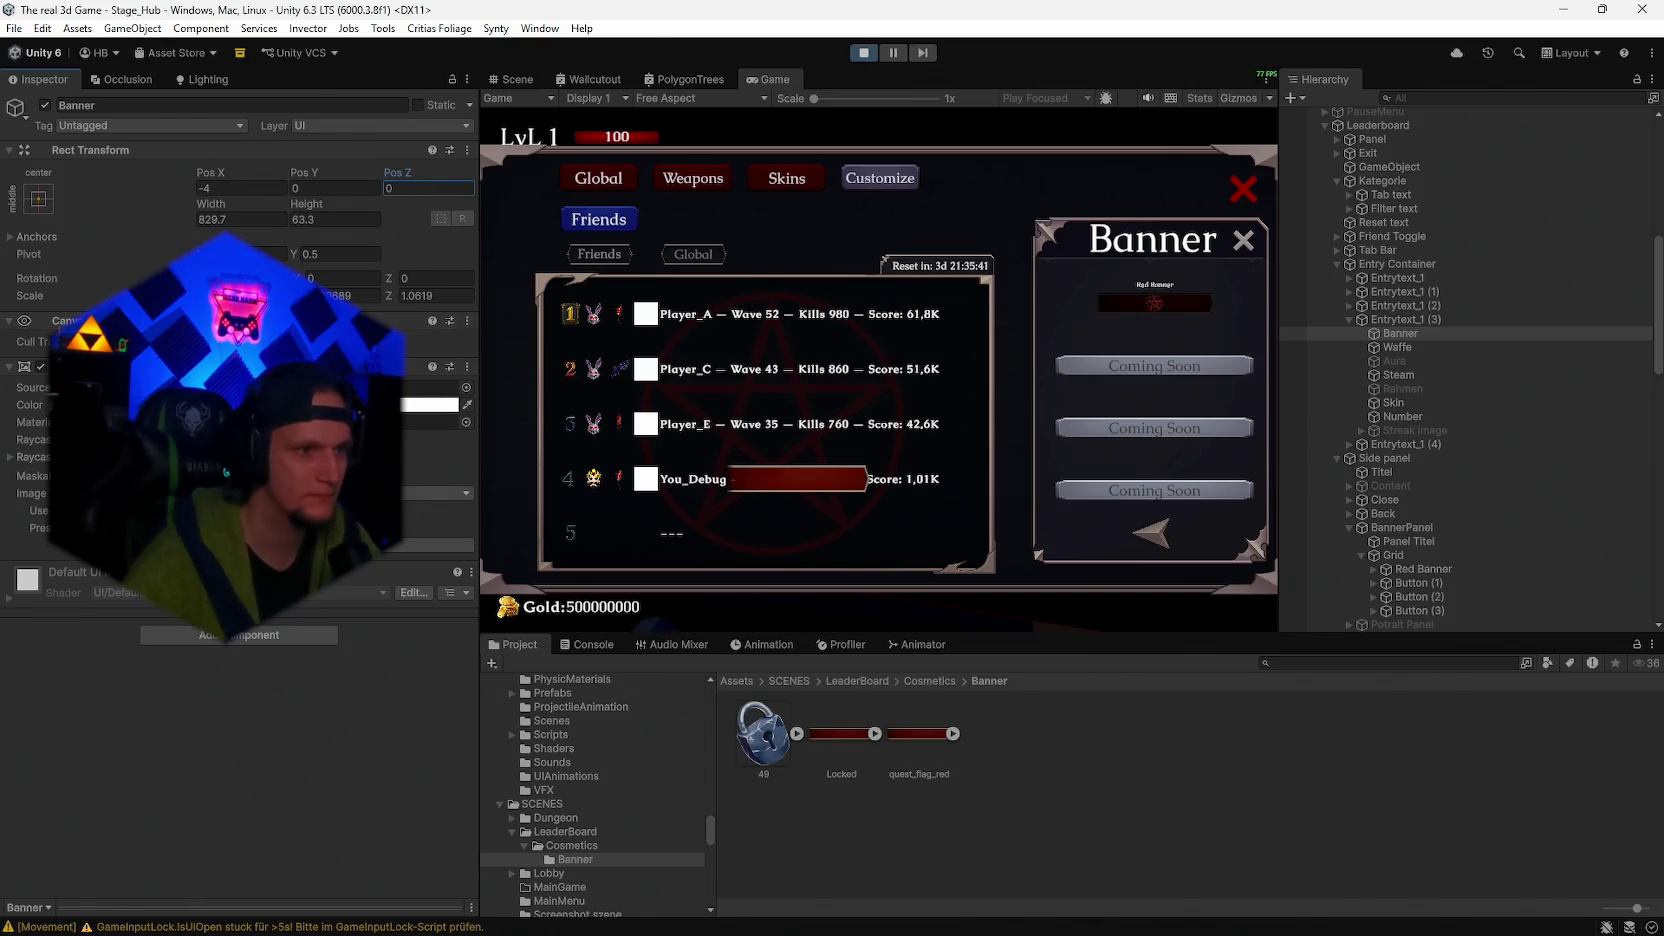
{"action": "key", "text": "Return"}
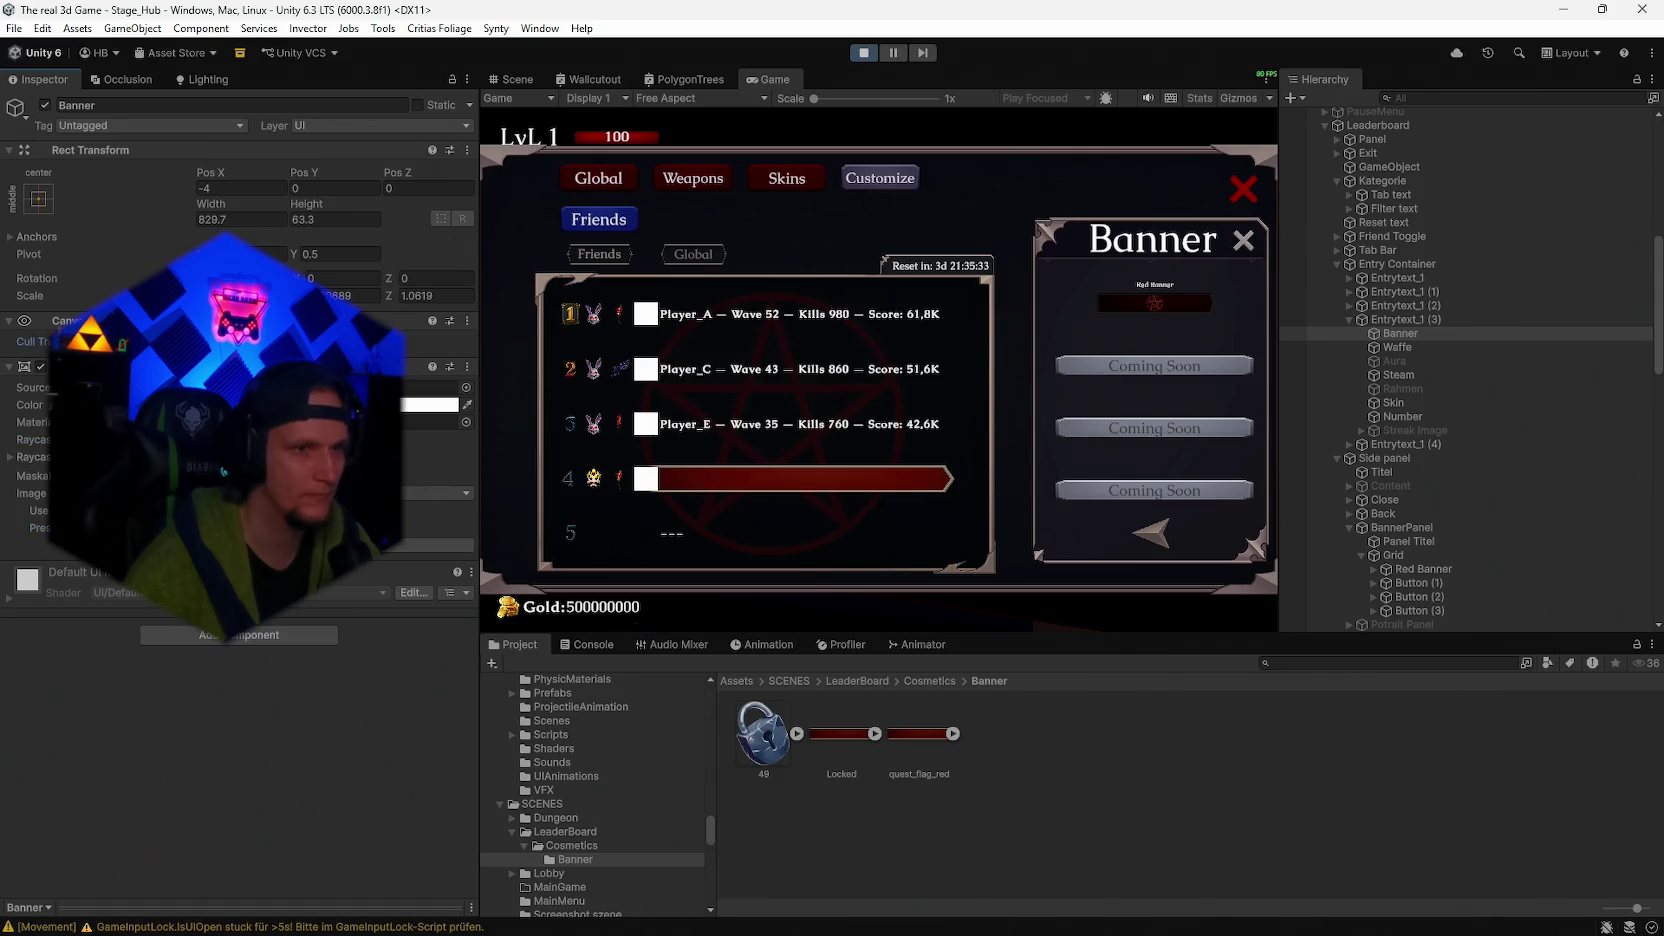
{"action": "mouse_move", "coordinate": [1403, 334]}
{"action": "left_mouse_down"}
{"action": "mouse_move", "coordinate": [1399, 372]}
{"action": "mouse_move", "coordinate": [1400, 330]}
{"action": "left_mouse_up"}
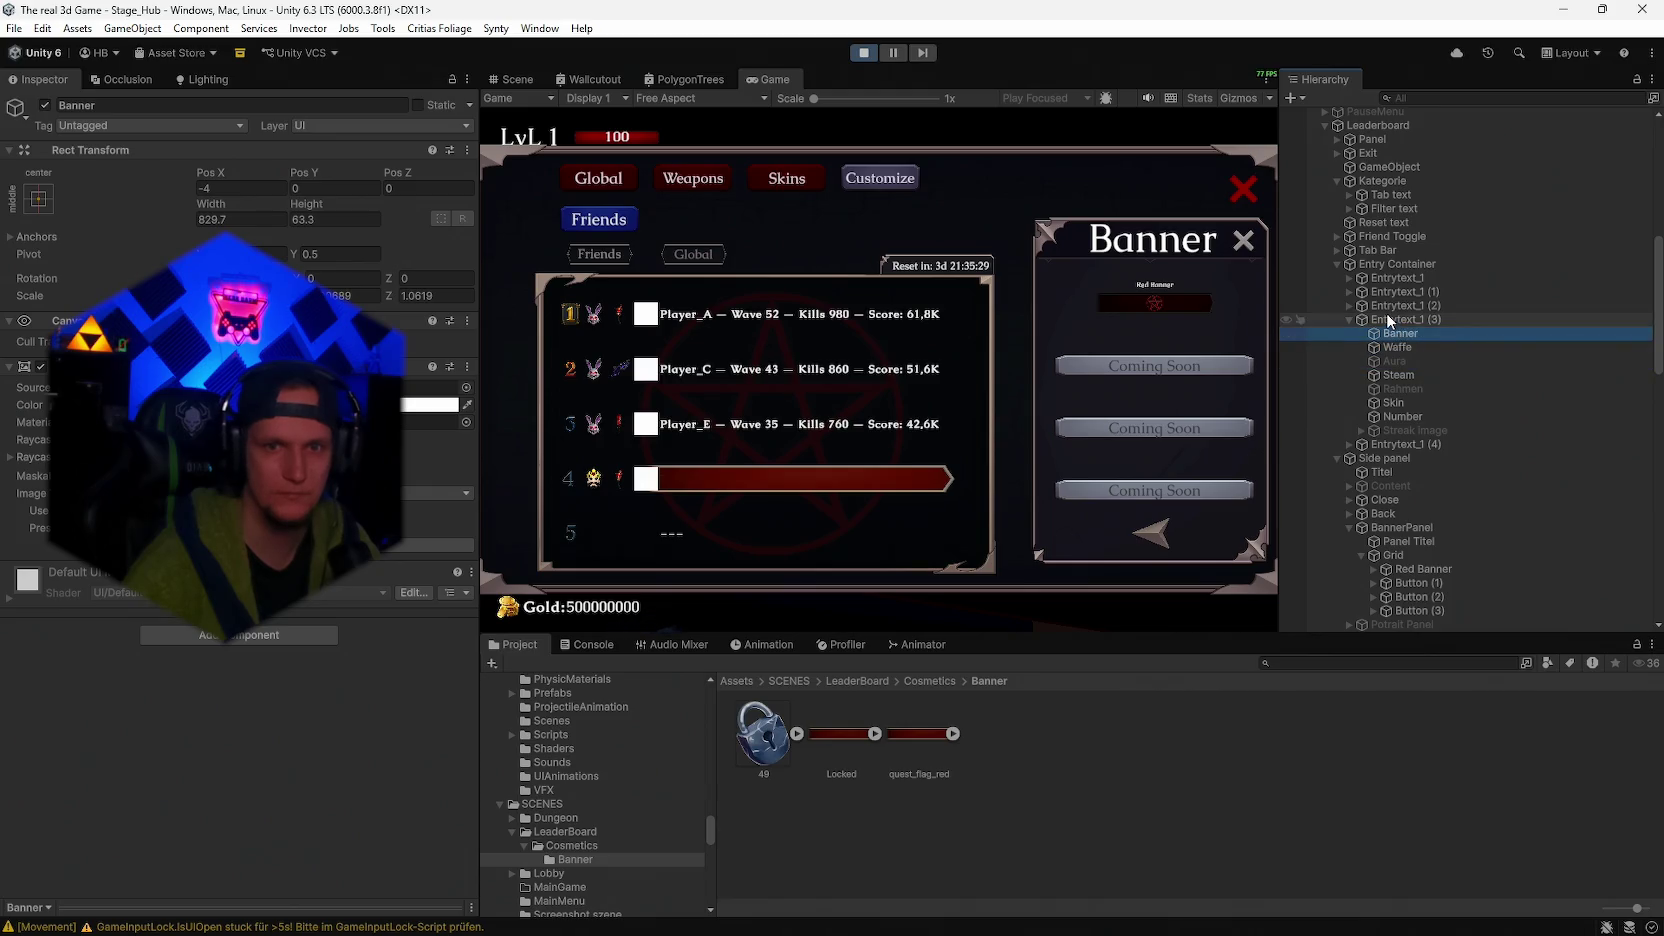
Place Banner as the first child of Entrytext_1 (3) and select the entry's text.
{"action": "left_click", "coordinate": [1396, 319]}
{"action": "scroll", "coordinate": [463, 405], "scroll_direction": "down", "scroll_amount": 8}
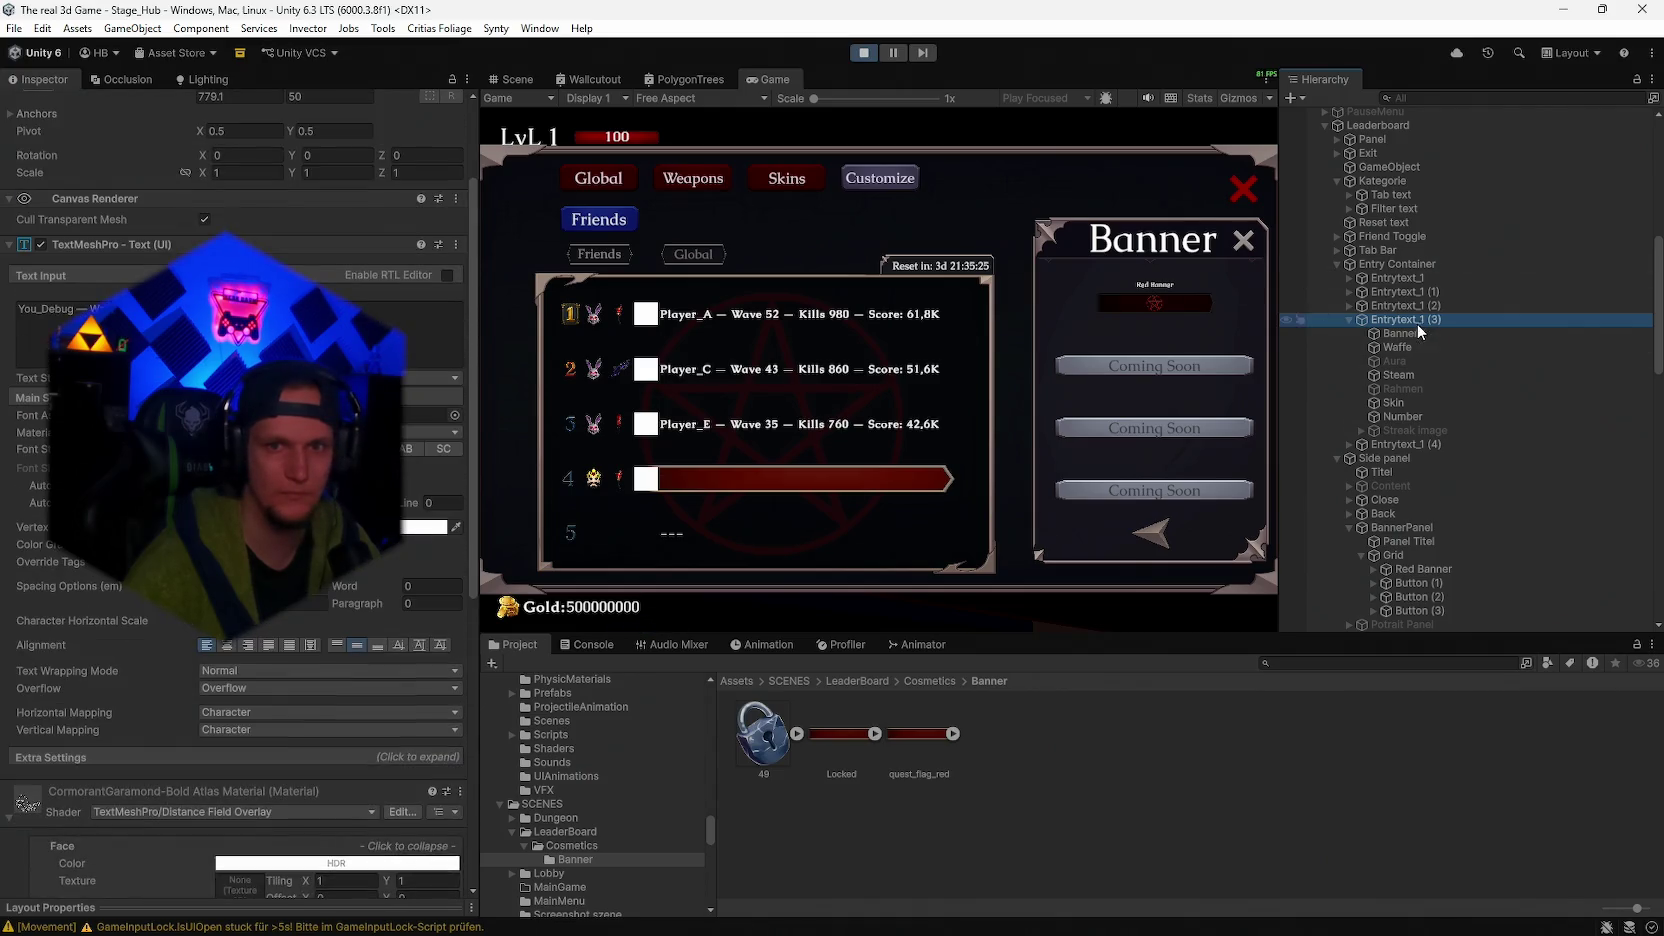
{"action": "left_click", "coordinate": [1400, 333]}
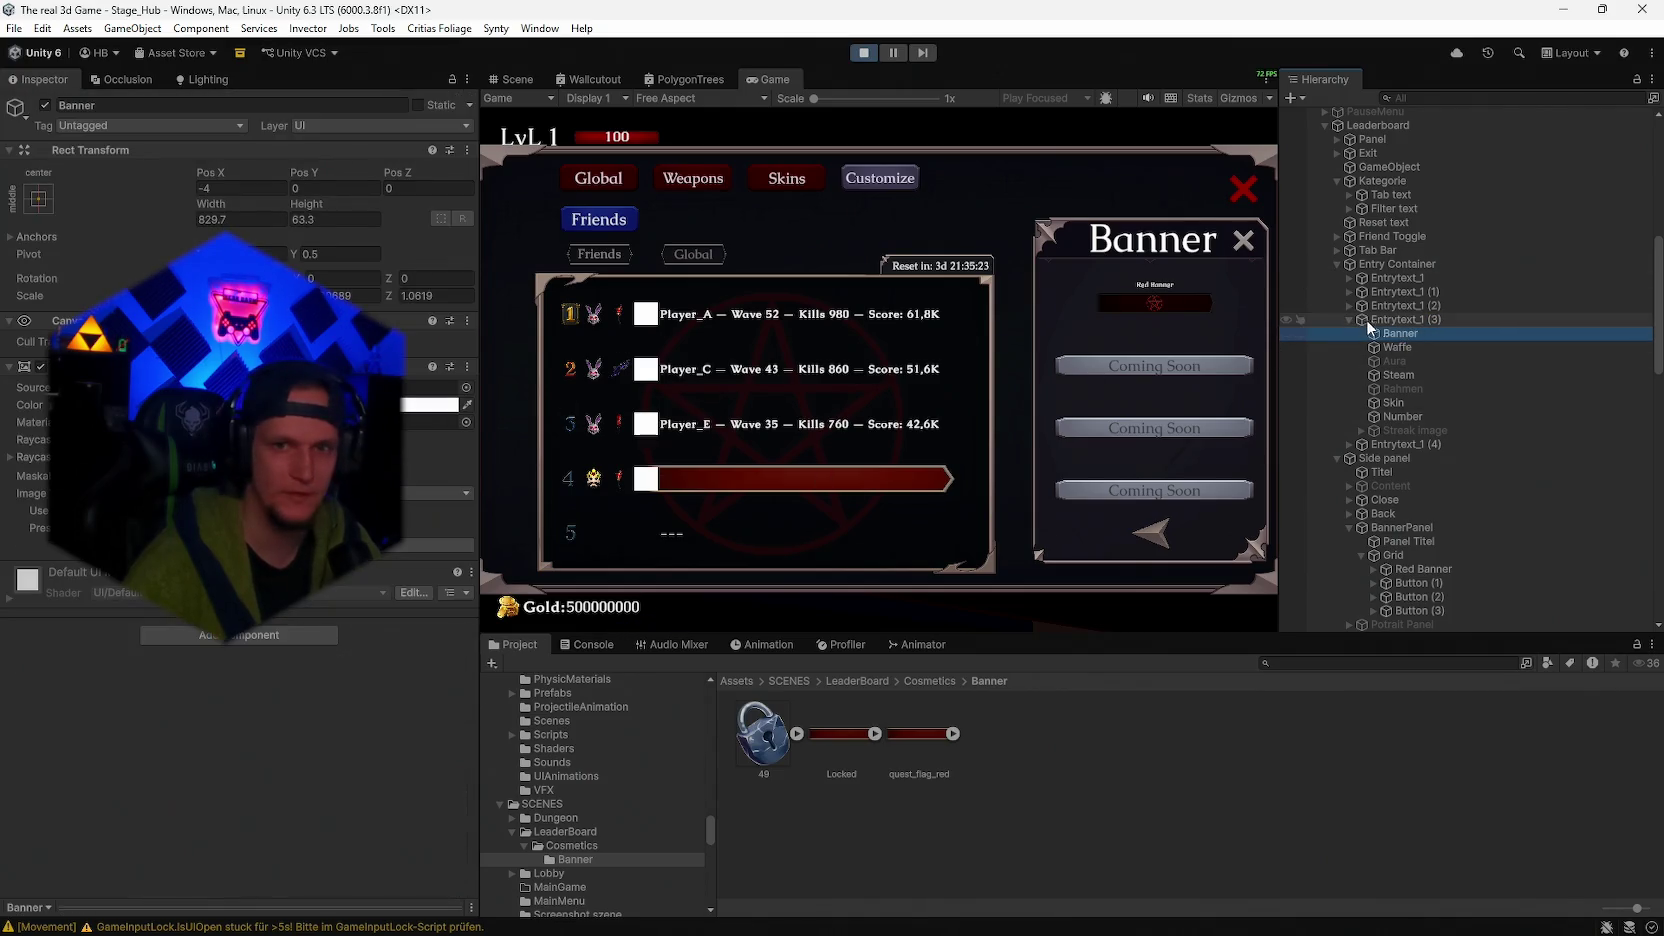
{"action": "left_click", "coordinate": [1390, 319]}
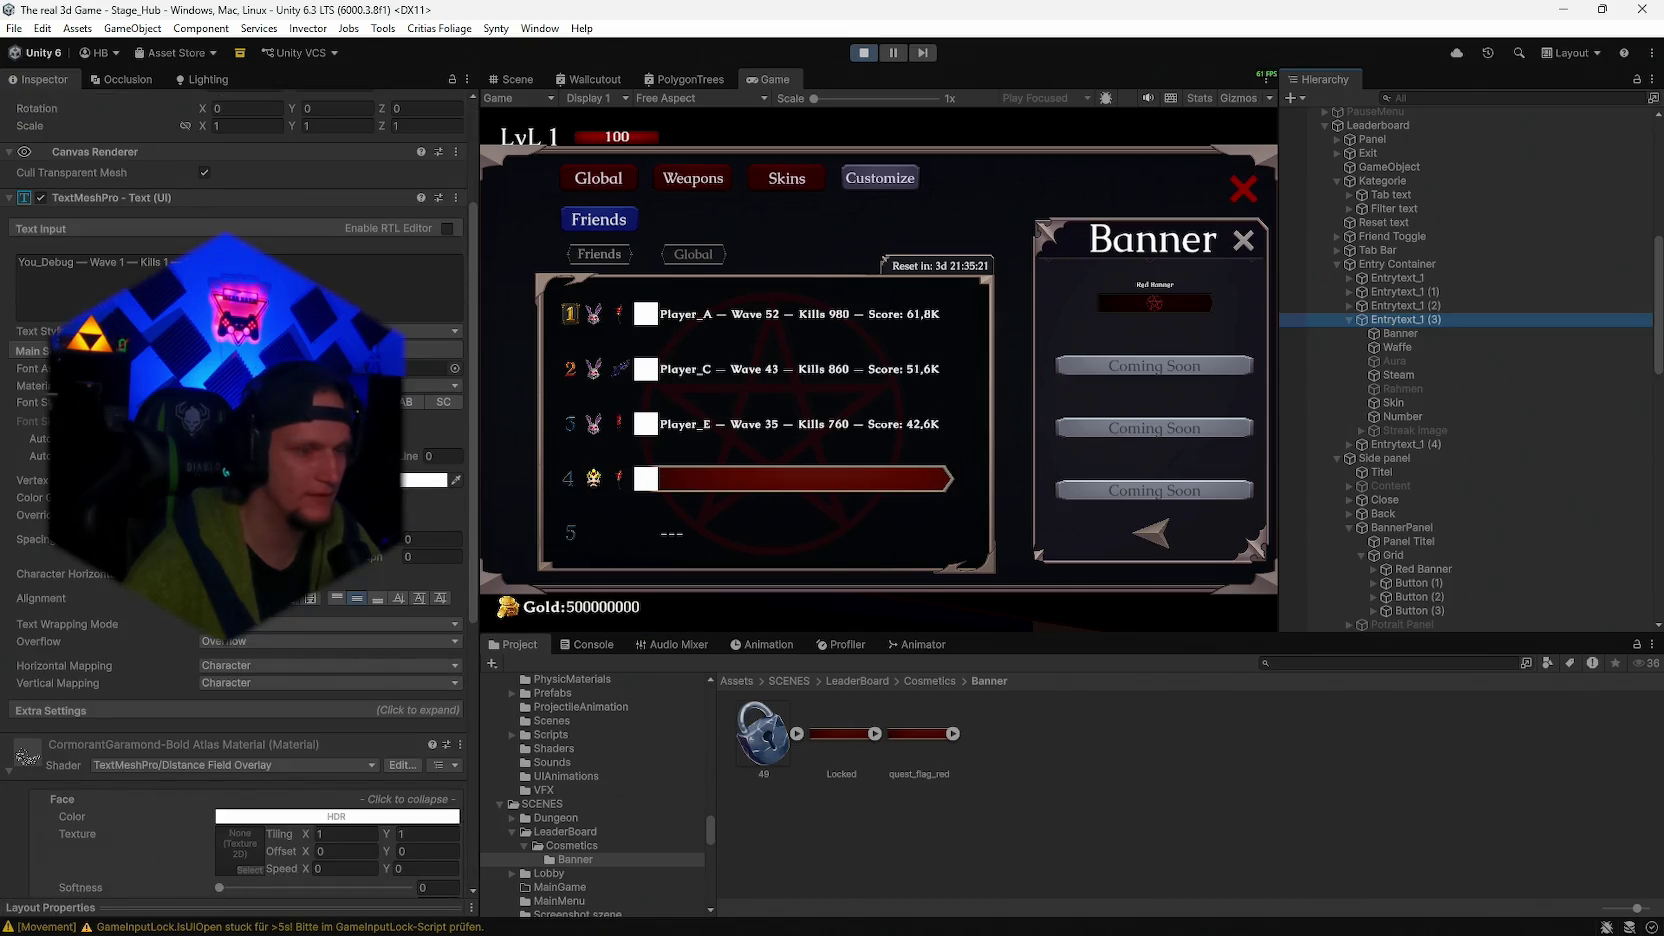
Change the entry text's Text Wrapping Mode, abandoning an Add Component search for 'pr'.
{"action": "scroll", "coordinate": [240, 500], "scroll_direction": "down", "scroll_amount": 2}
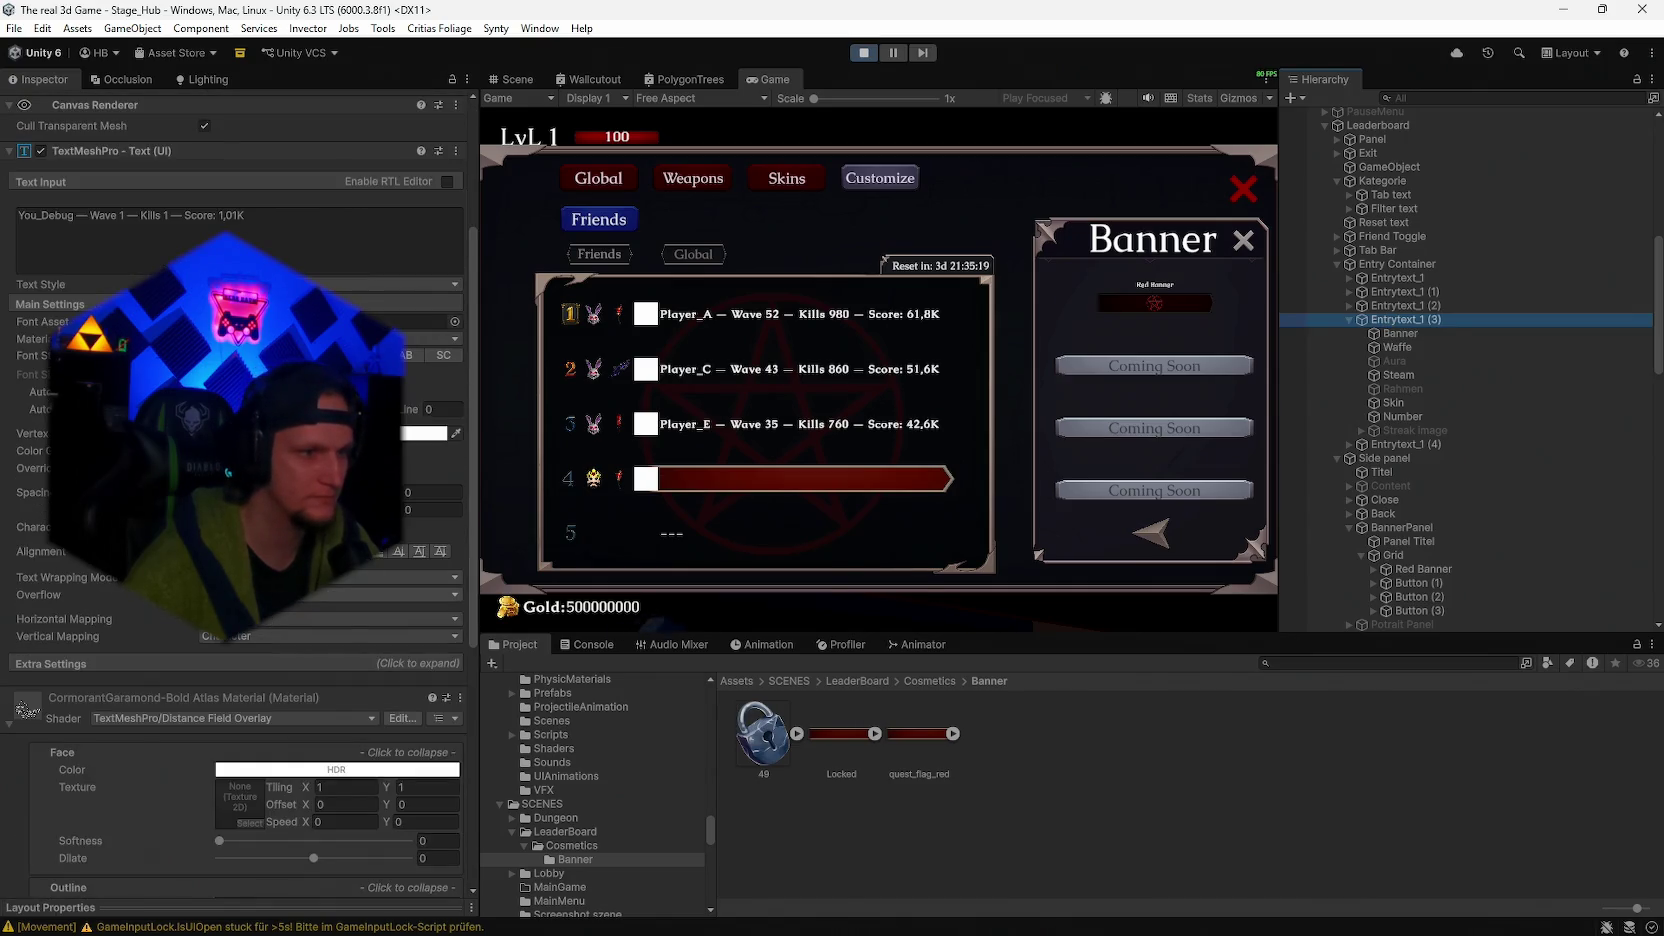
{"action": "left_click", "coordinate": [290, 577]}
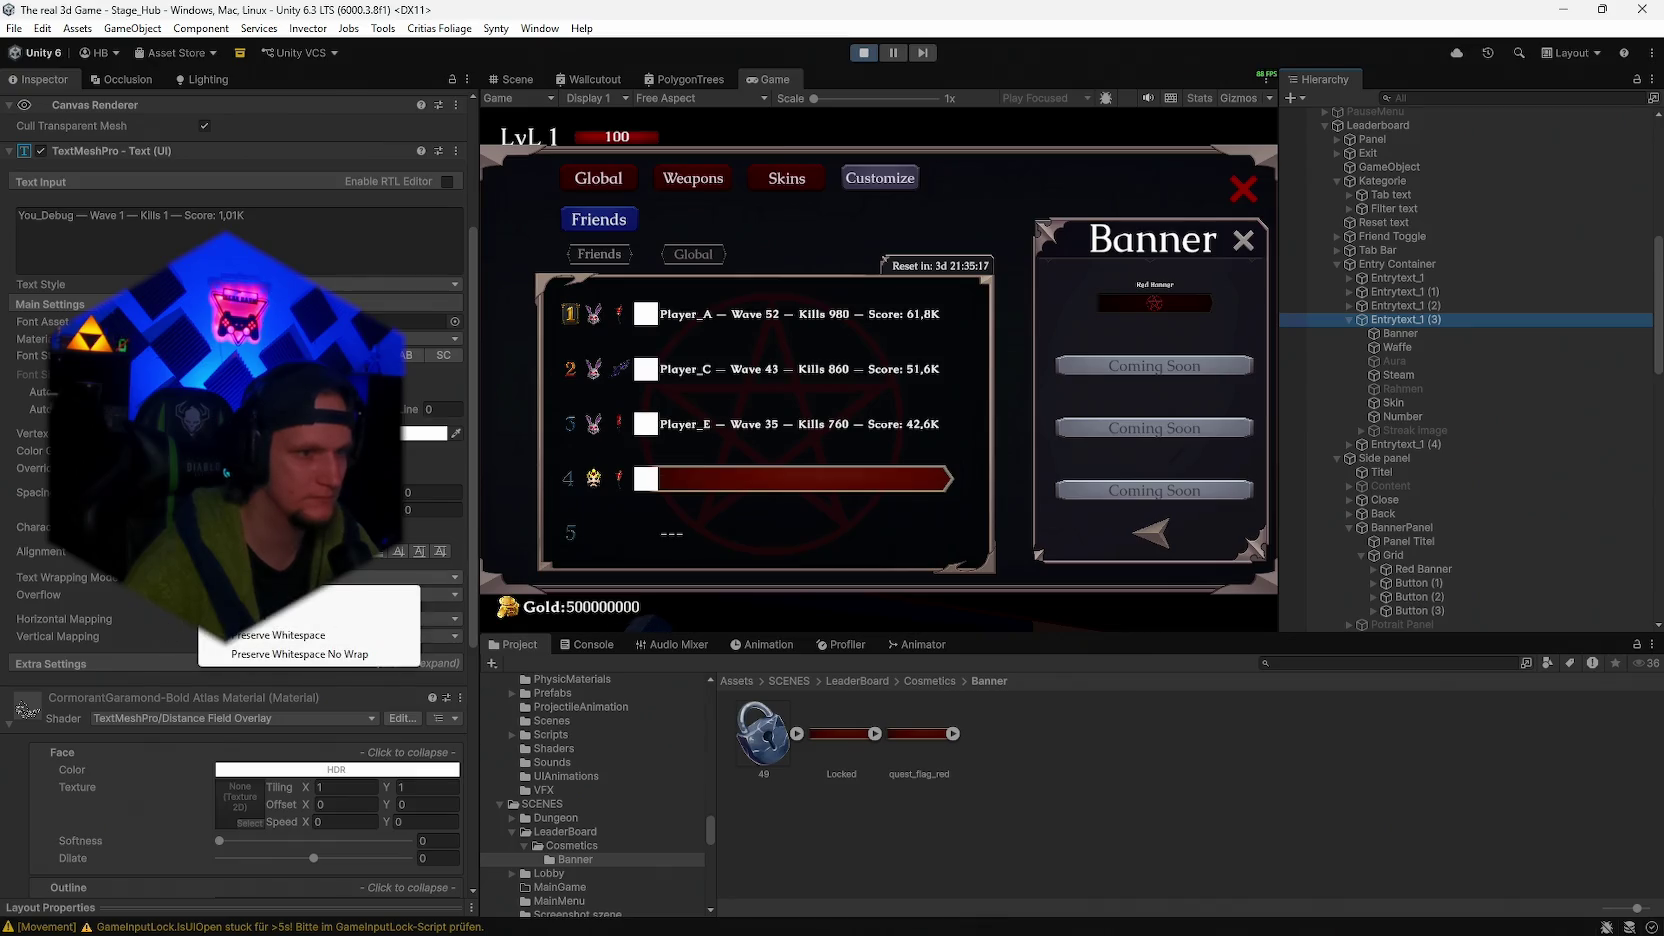
{"action": "left_click", "coordinate": [278, 635]}
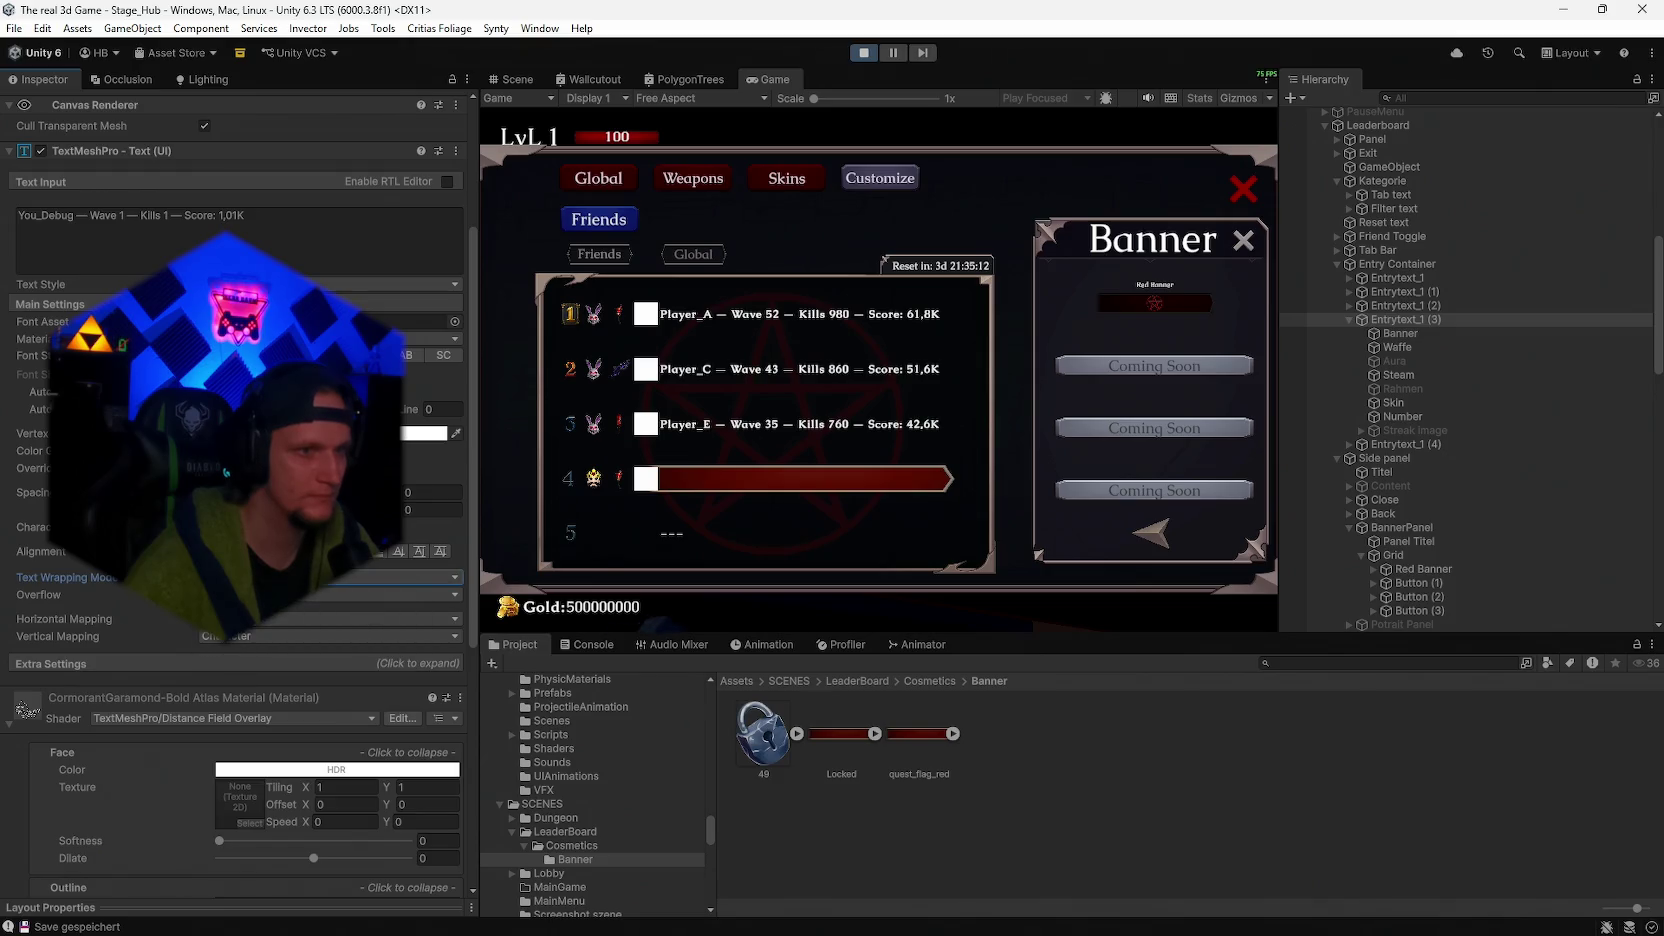
{"action": "scroll", "coordinate": [270, 600], "scroll_direction": "up", "scroll_amount": 4}
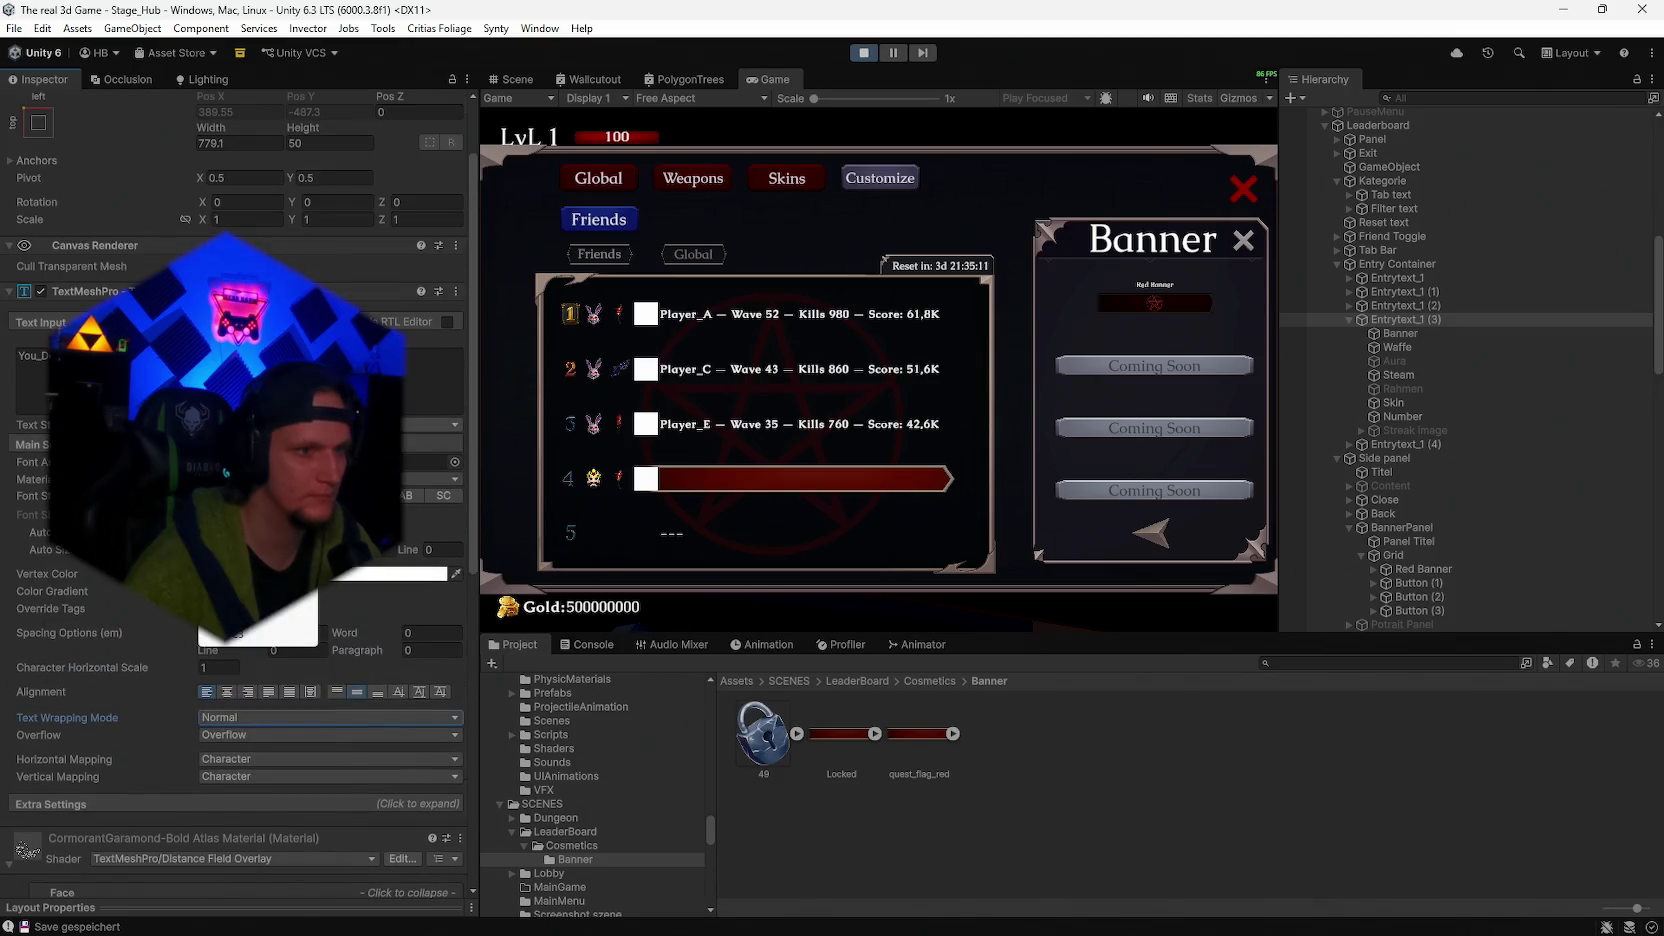
{"action": "scroll", "coordinate": [214, 772], "scroll_direction": "down", "scroll_amount": 15}
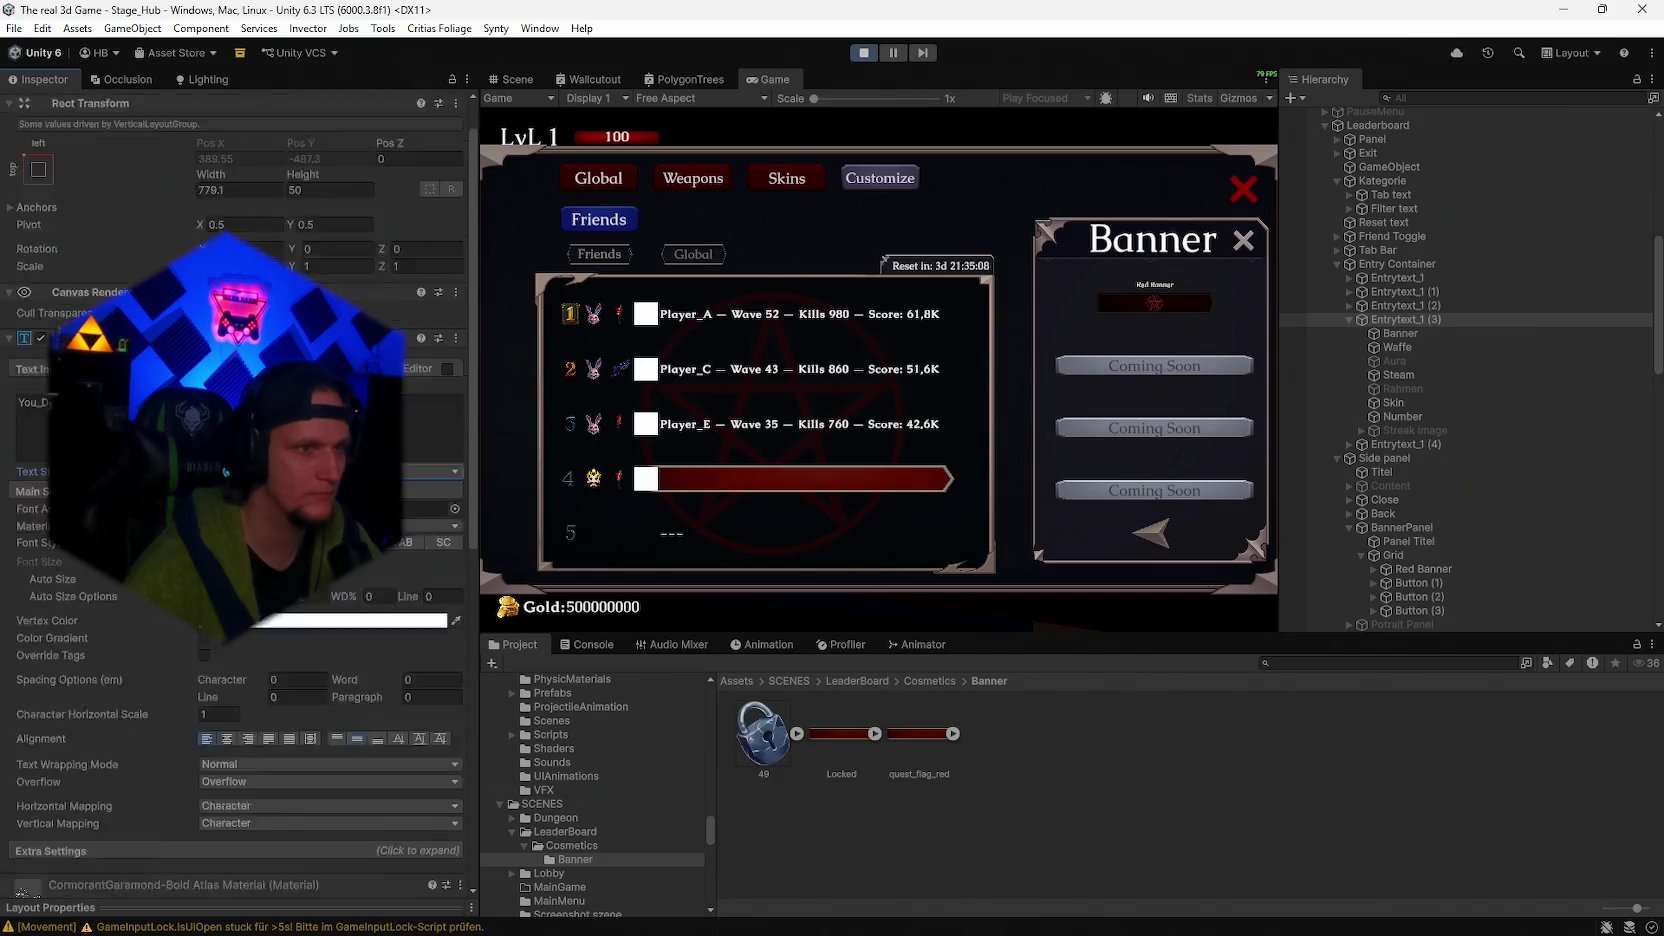
{"action": "left_click", "coordinate": [194, 877]}
{"action": "type", "text": "pr"}
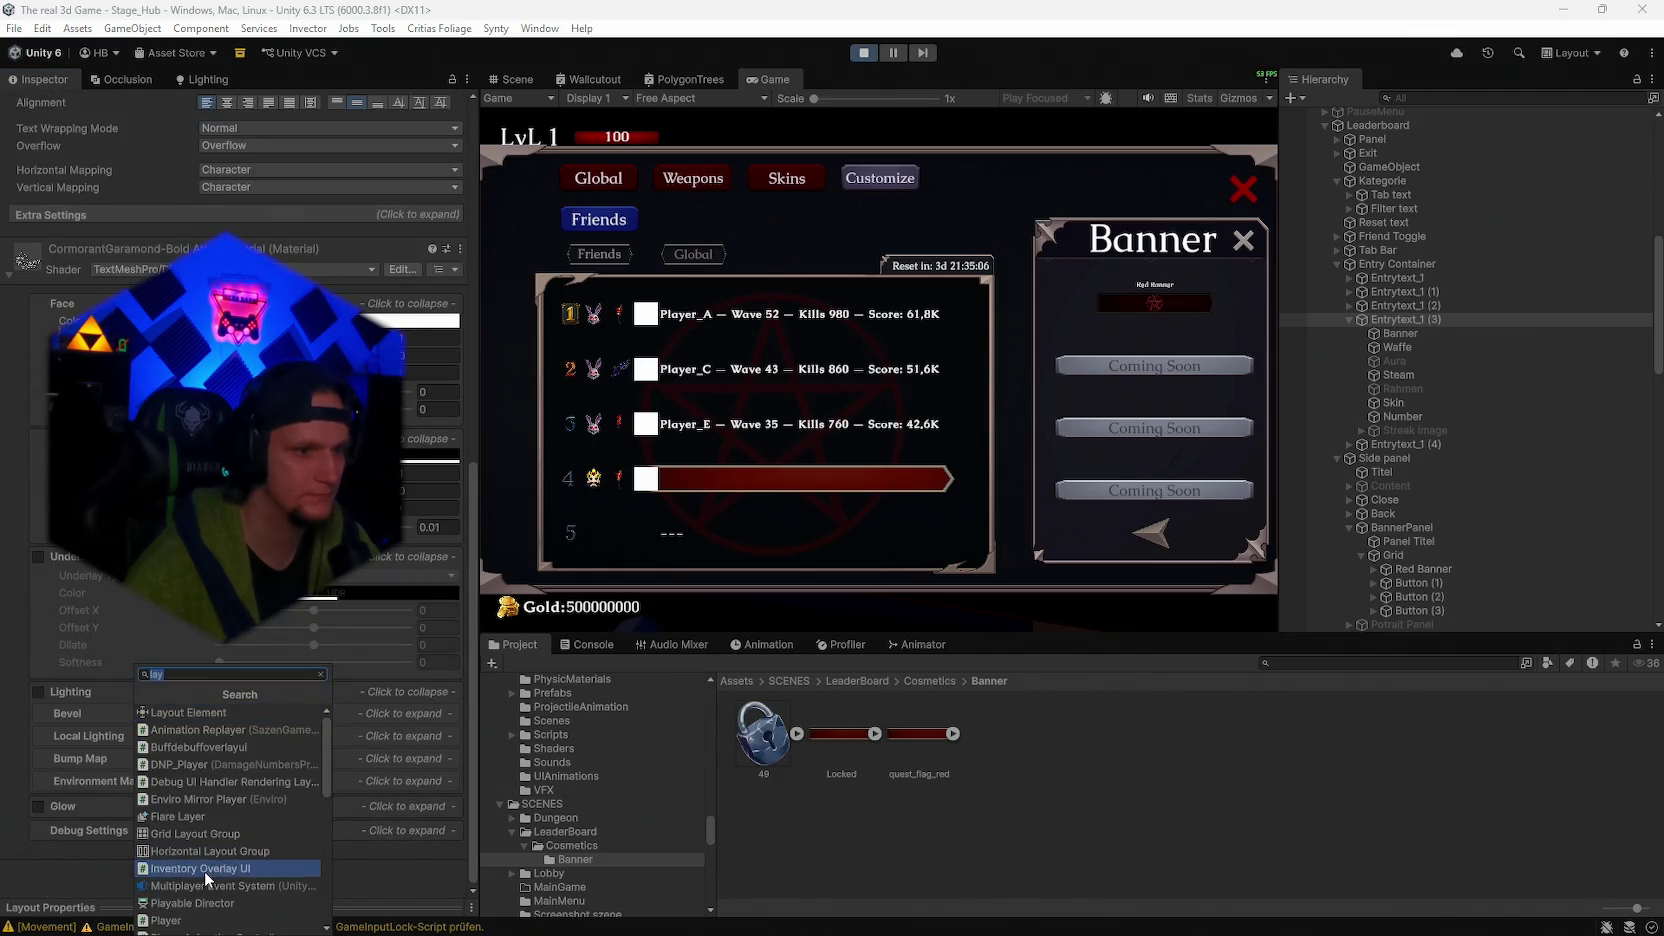
{"action": "key", "text": "BackSpace"}
{"action": "key", "text": "BackSpace"}
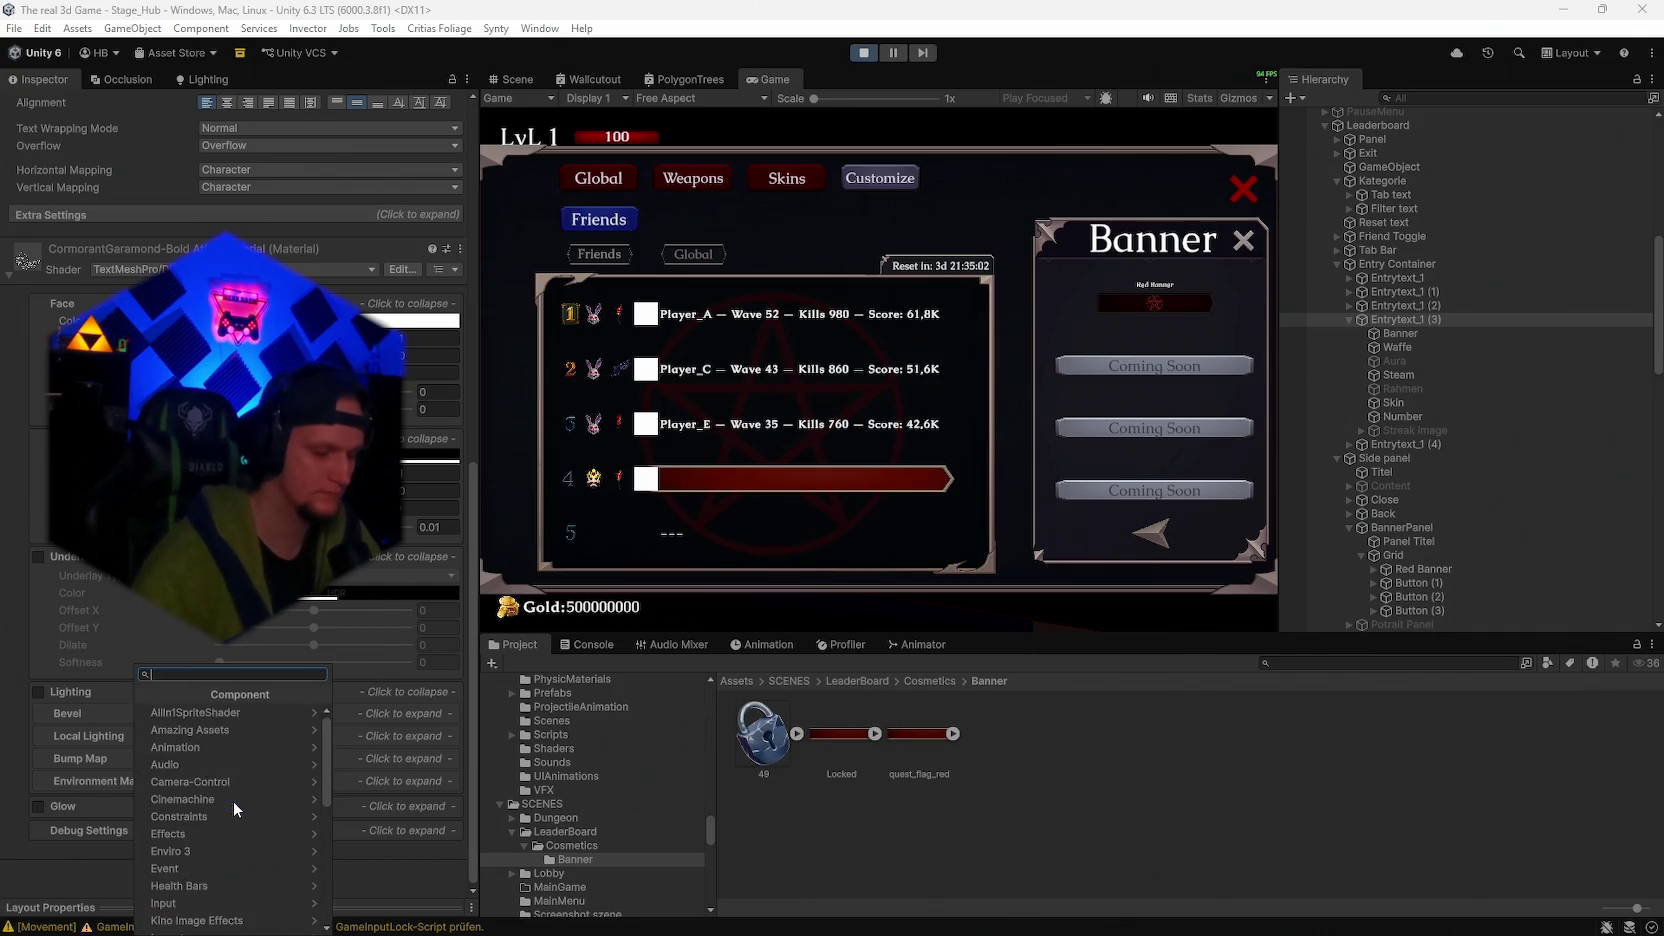
{"action": "left_click", "coordinate": [2, 686]}
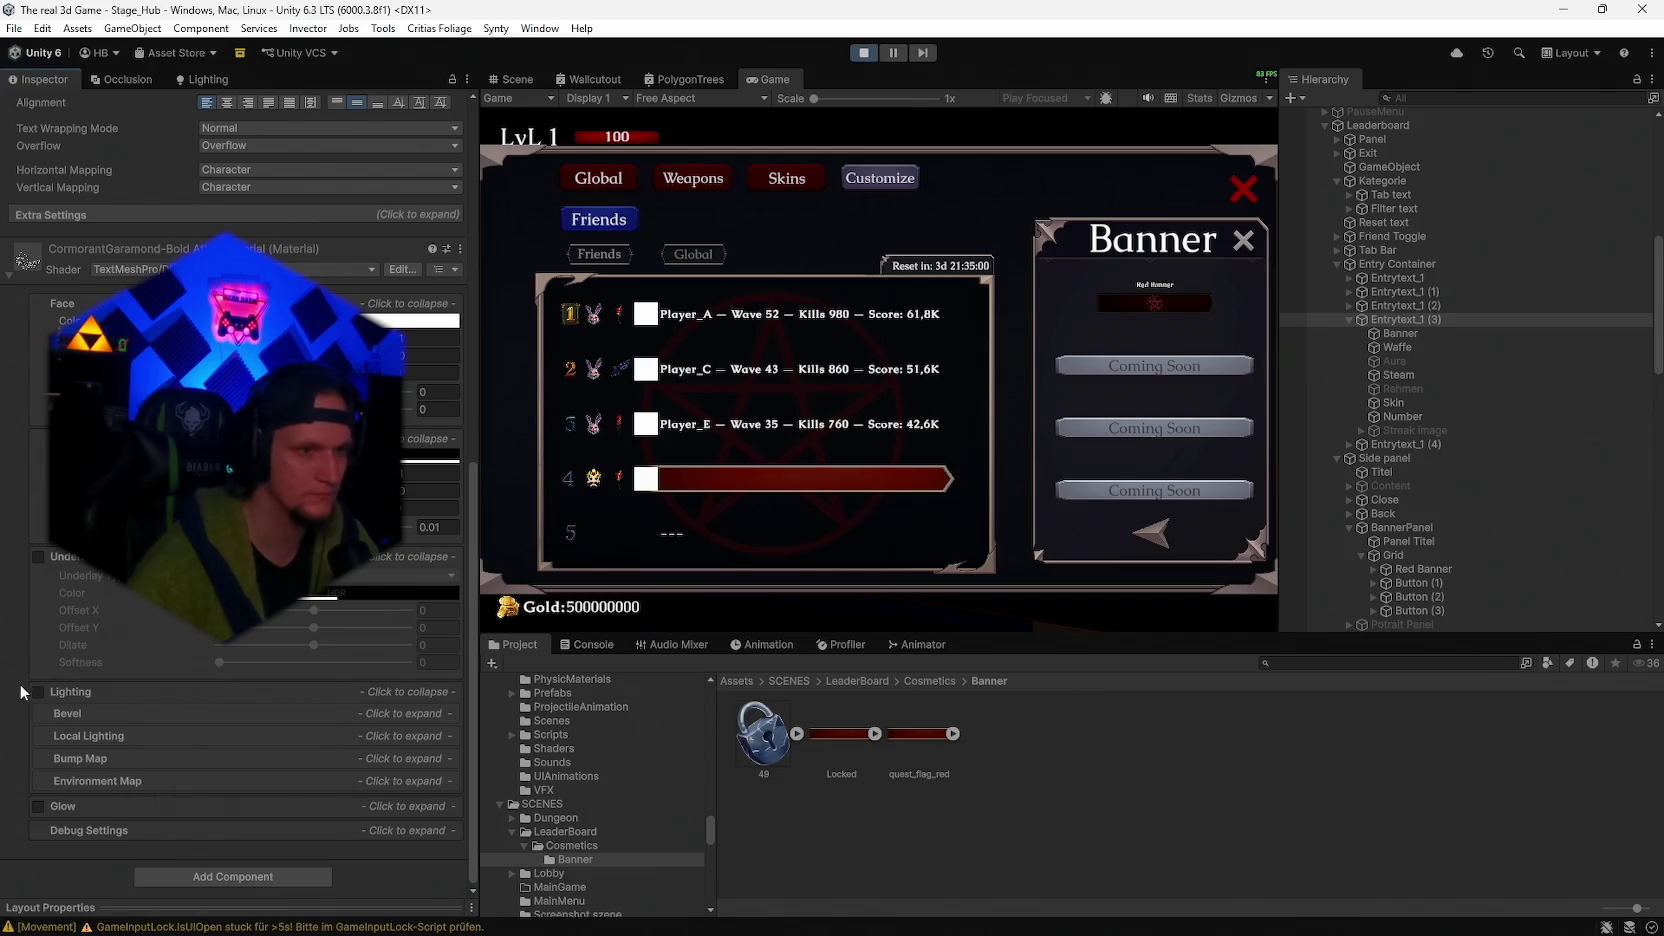
{"action": "scroll", "coordinate": [130, 679], "scroll_direction": "up", "scroll_amount": 7}
{"action": "scroll", "coordinate": [156, 670], "scroll_direction": "up", "scroll_amount": 2}
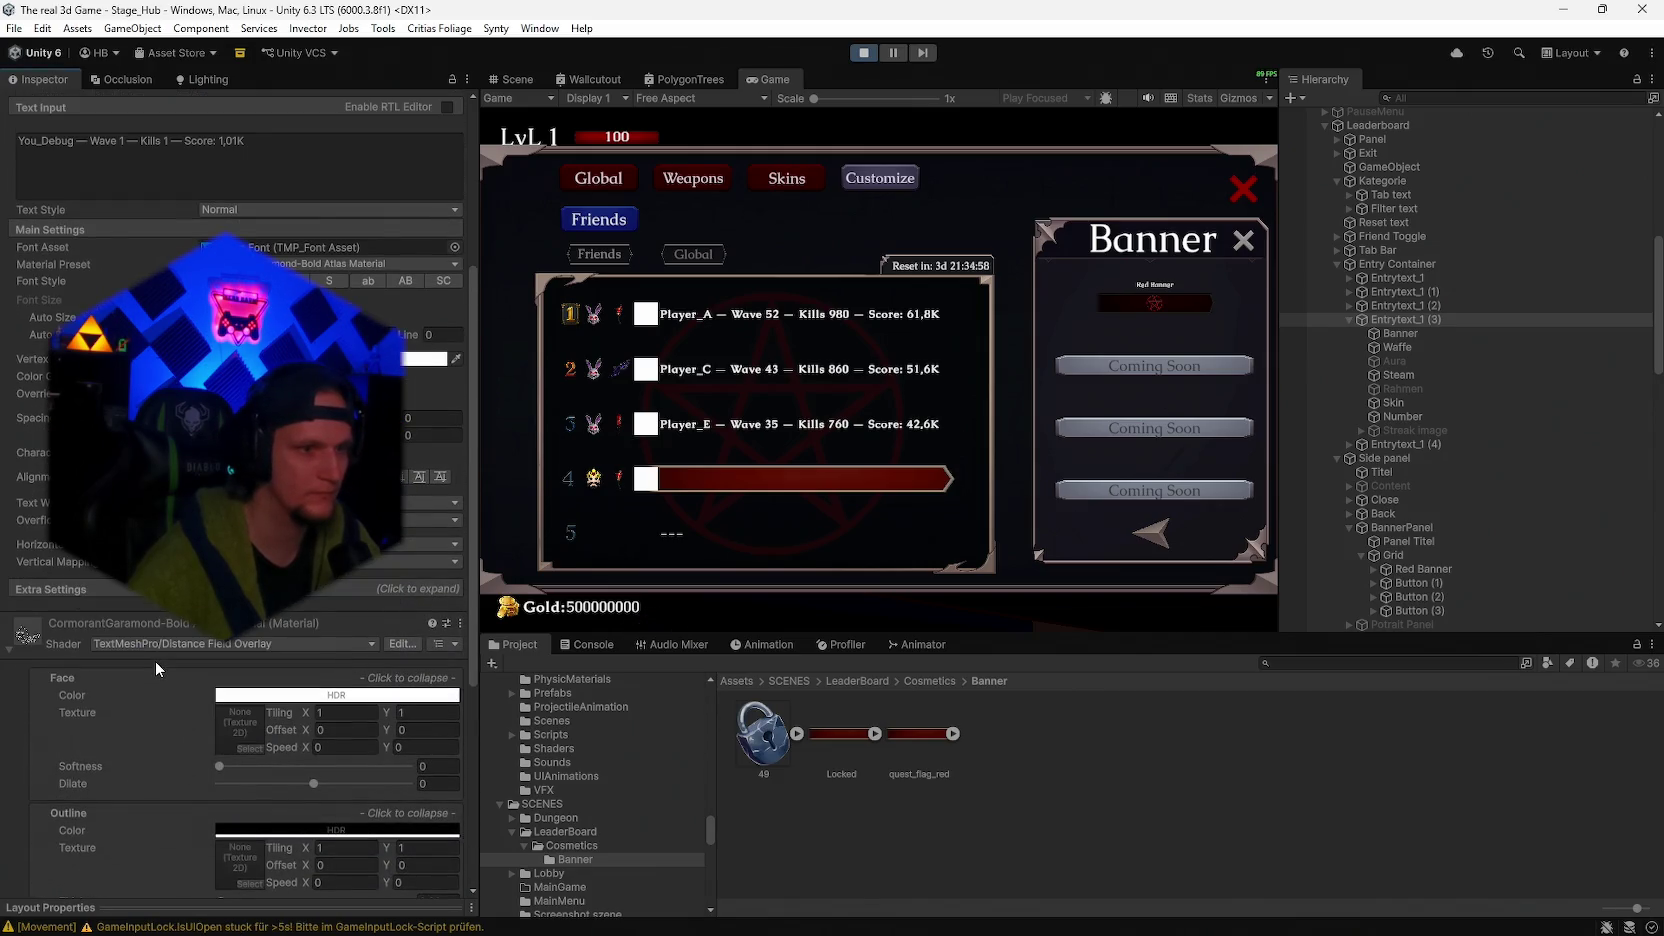
{"action": "scroll", "coordinate": [201, 632], "scroll_direction": "up", "scroll_amount": 2}
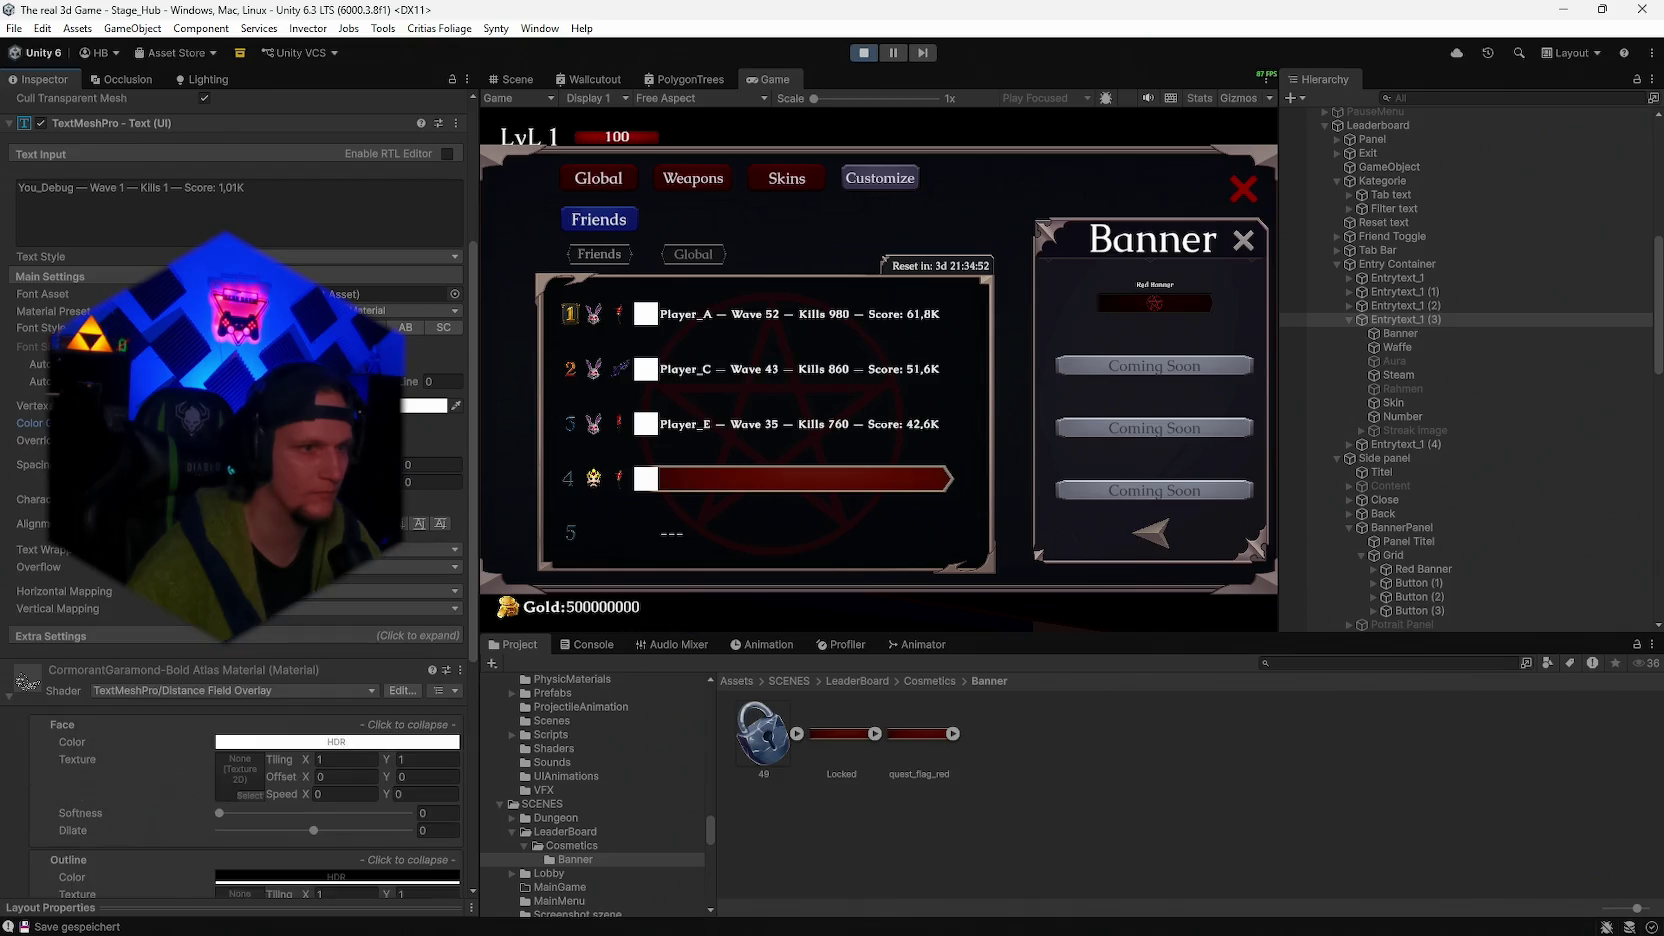
{"action": "scroll", "coordinate": [235, 500], "scroll_direction": "up", "scroll_amount": 4}
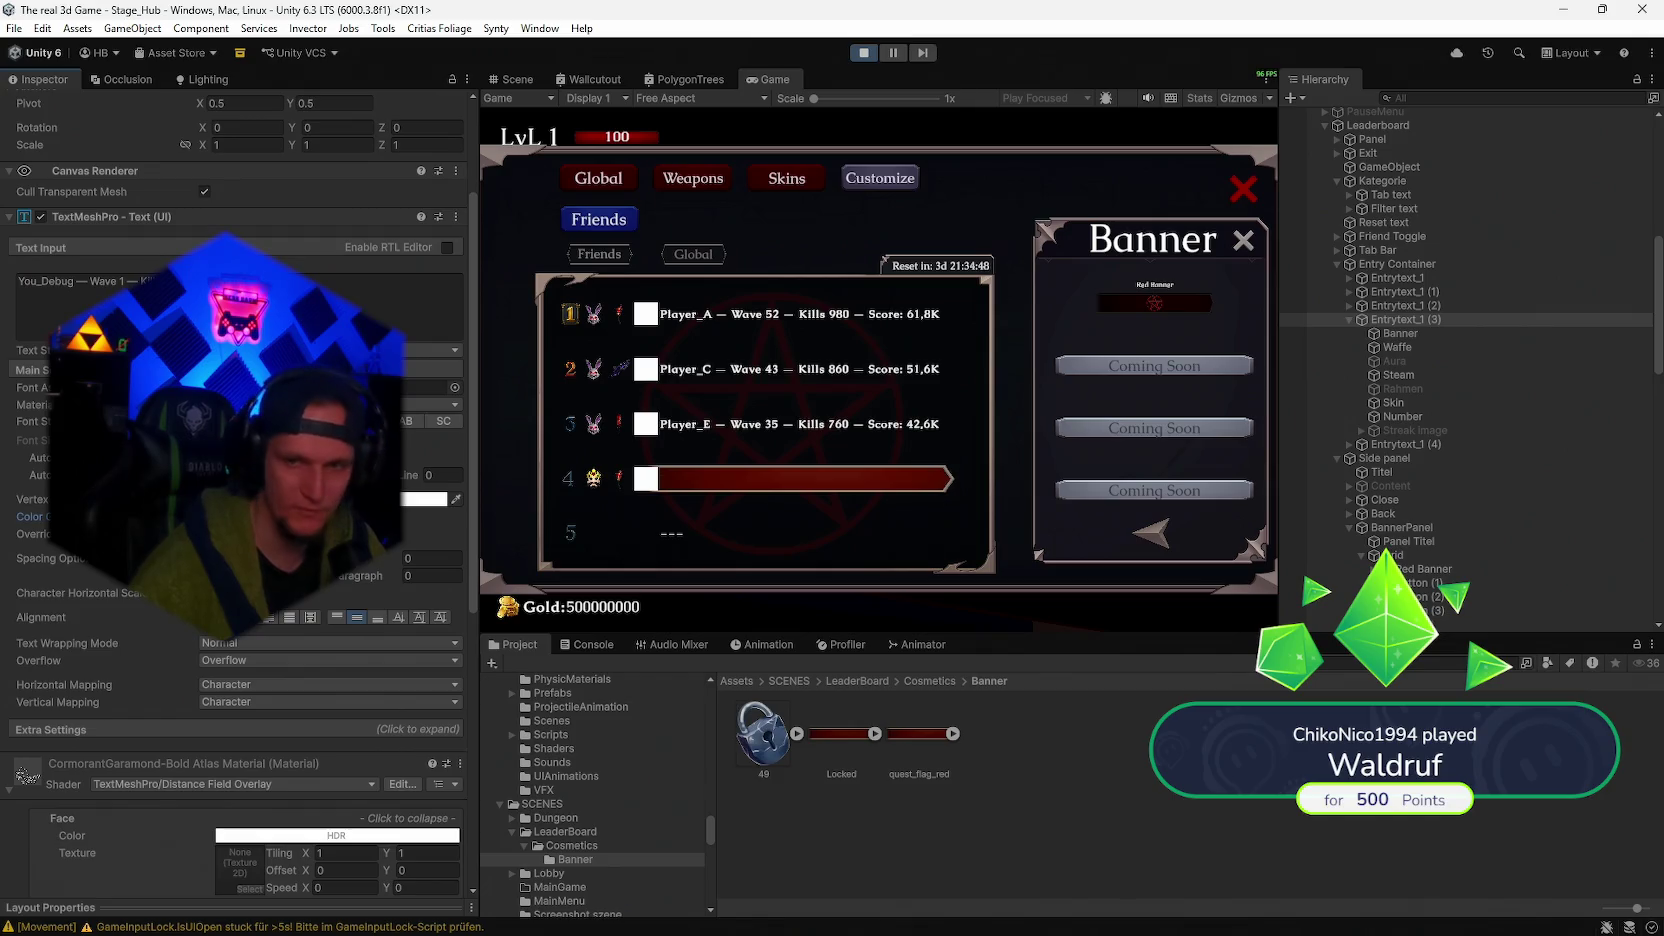
{"action": "scroll", "coordinate": [235, 500], "scroll_direction": "down", "scroll_amount": 4}
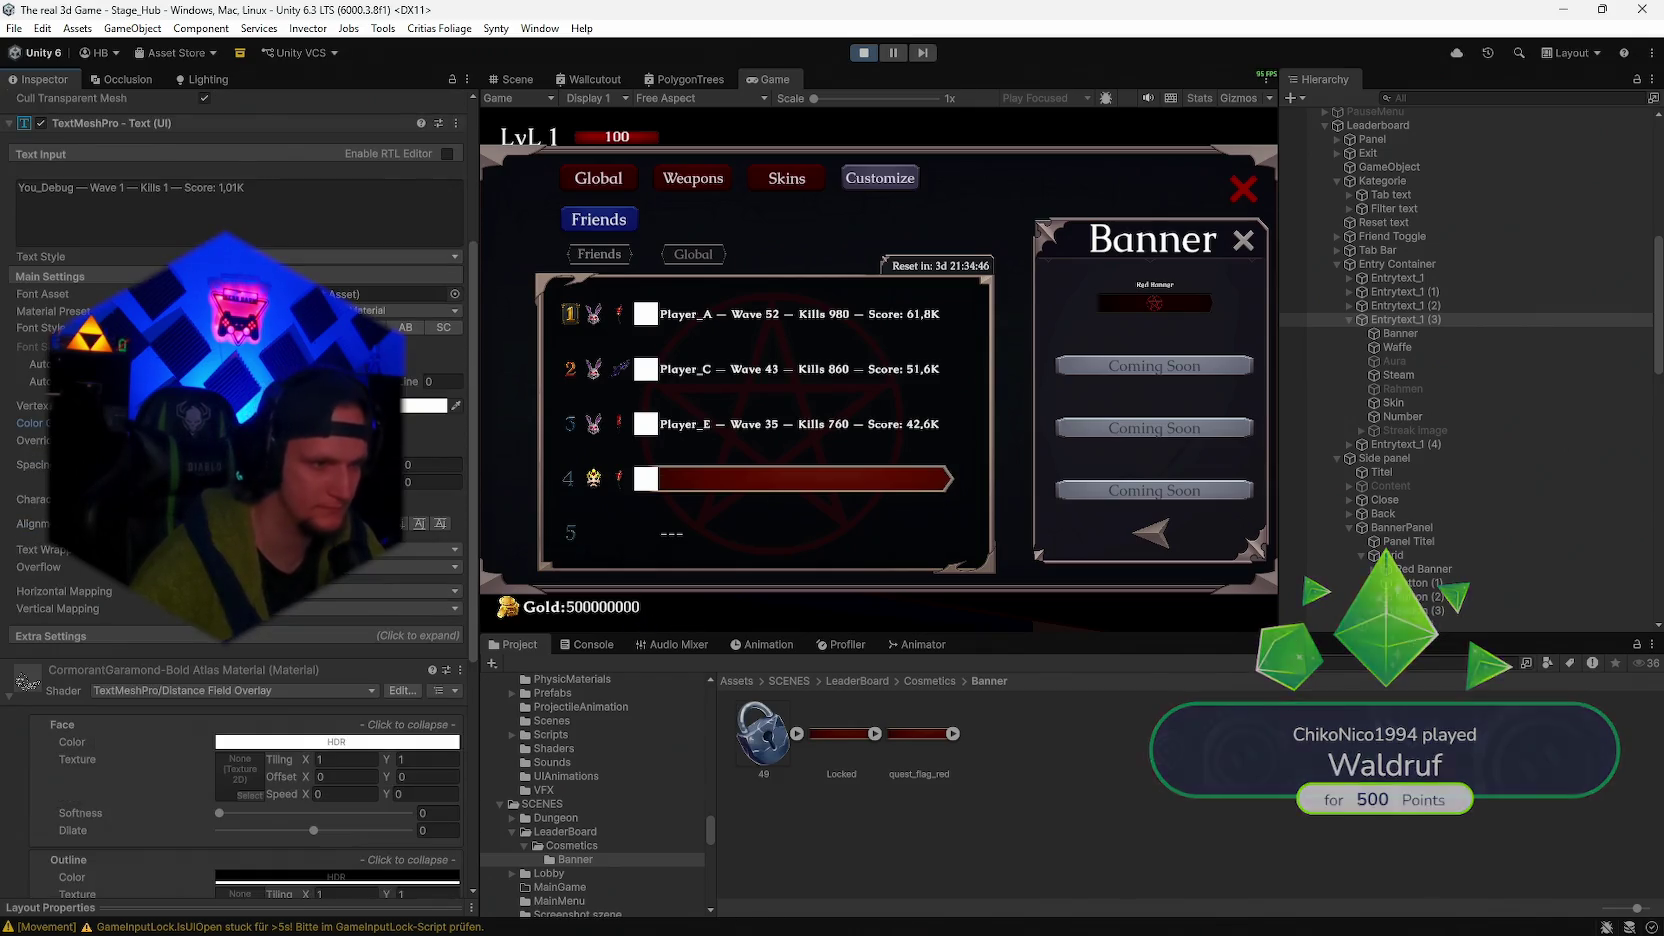
In the text's Extra Settings, undo a right-margin change and keep Geometry Sorting at Normal.
{"action": "scroll", "coordinate": [235, 550], "scroll_direction": "down", "scroll_amount": 2}
{"action": "left_click", "coordinate": [110, 590]}
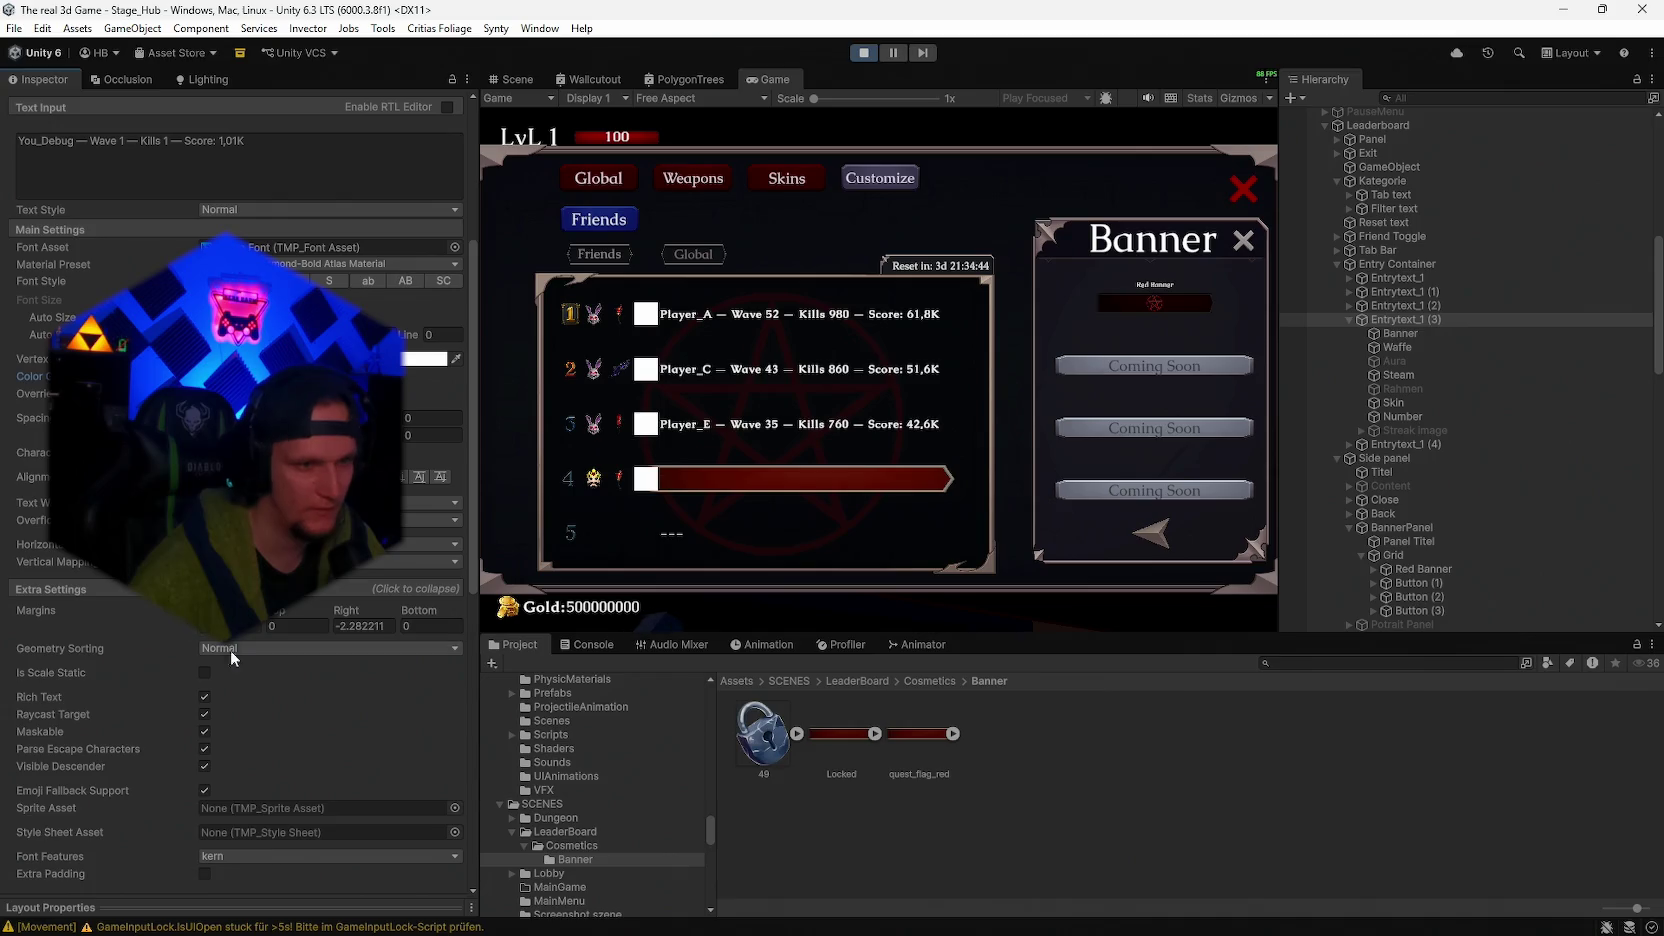
{"action": "mouse_move", "coordinate": [345, 611]}
{"action": "left_mouse_down"}
{"action": "mouse_move", "coordinate": [313, 613]}
{"action": "mouse_move", "coordinate": [617, 595]}
{"action": "mouse_move", "coordinate": [668, 622]}
{"action": "mouse_move", "coordinate": [901, 583]}
{"action": "left_mouse_up"}
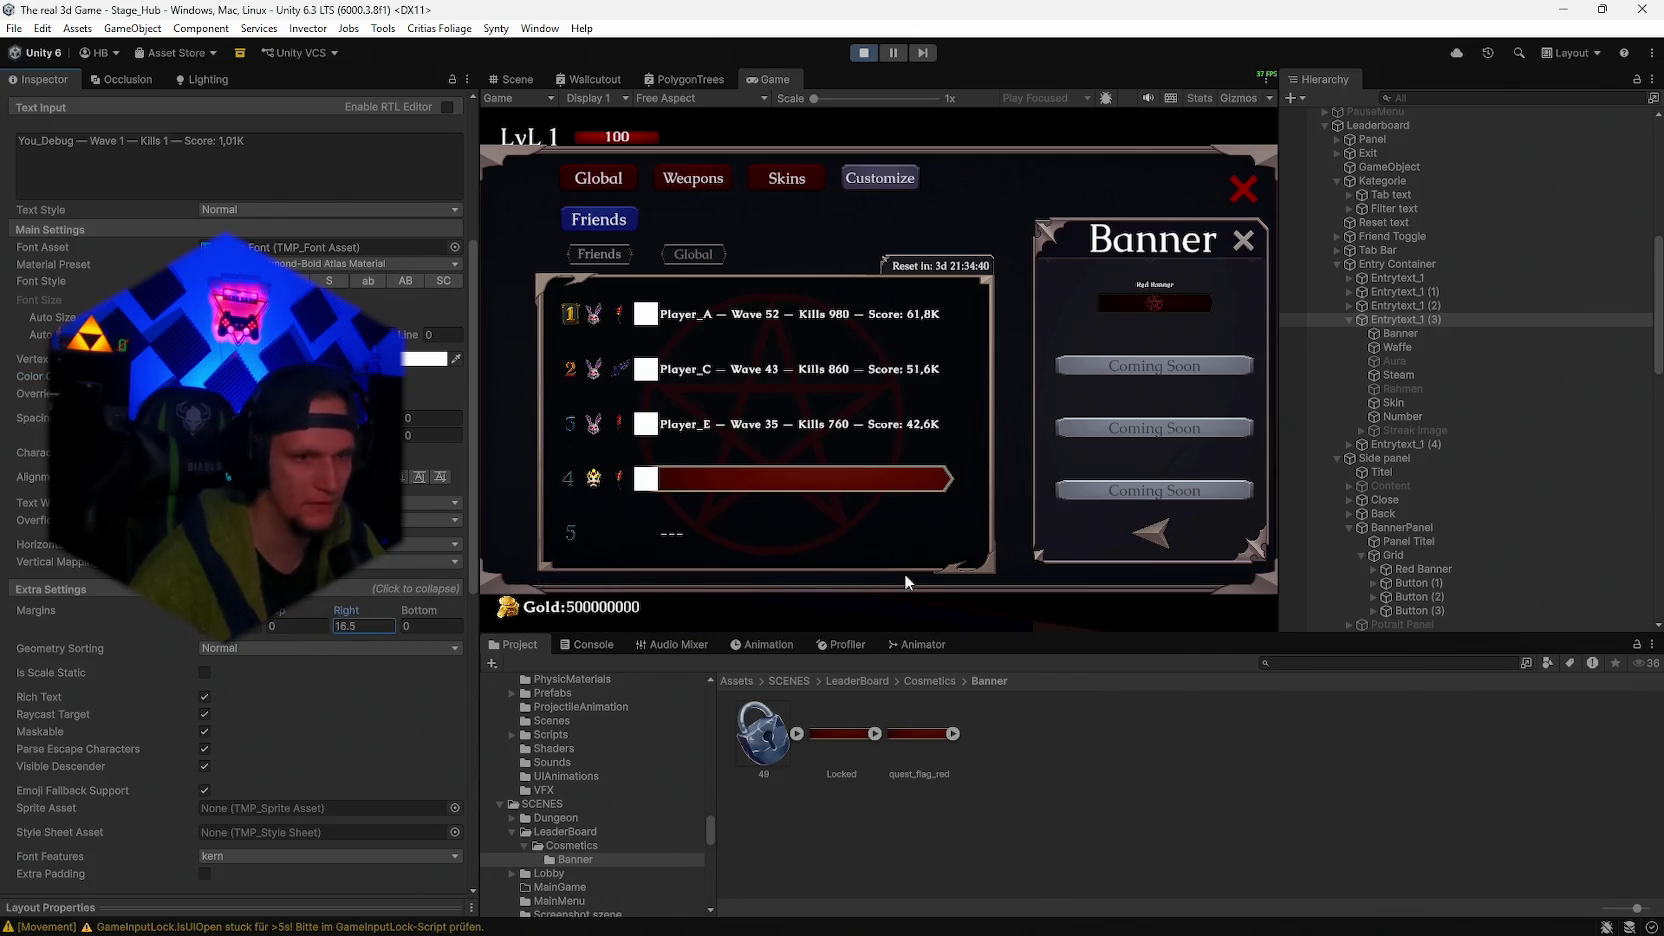
{"action": "key", "text": "ctrl+z"}
{"action": "left_click", "coordinate": [265, 648]}
{"action": "left_click", "coordinate": [265, 648]}
{"action": "left_click", "coordinate": [265, 648]}
{"action": "left_click", "coordinate": [240, 668]}
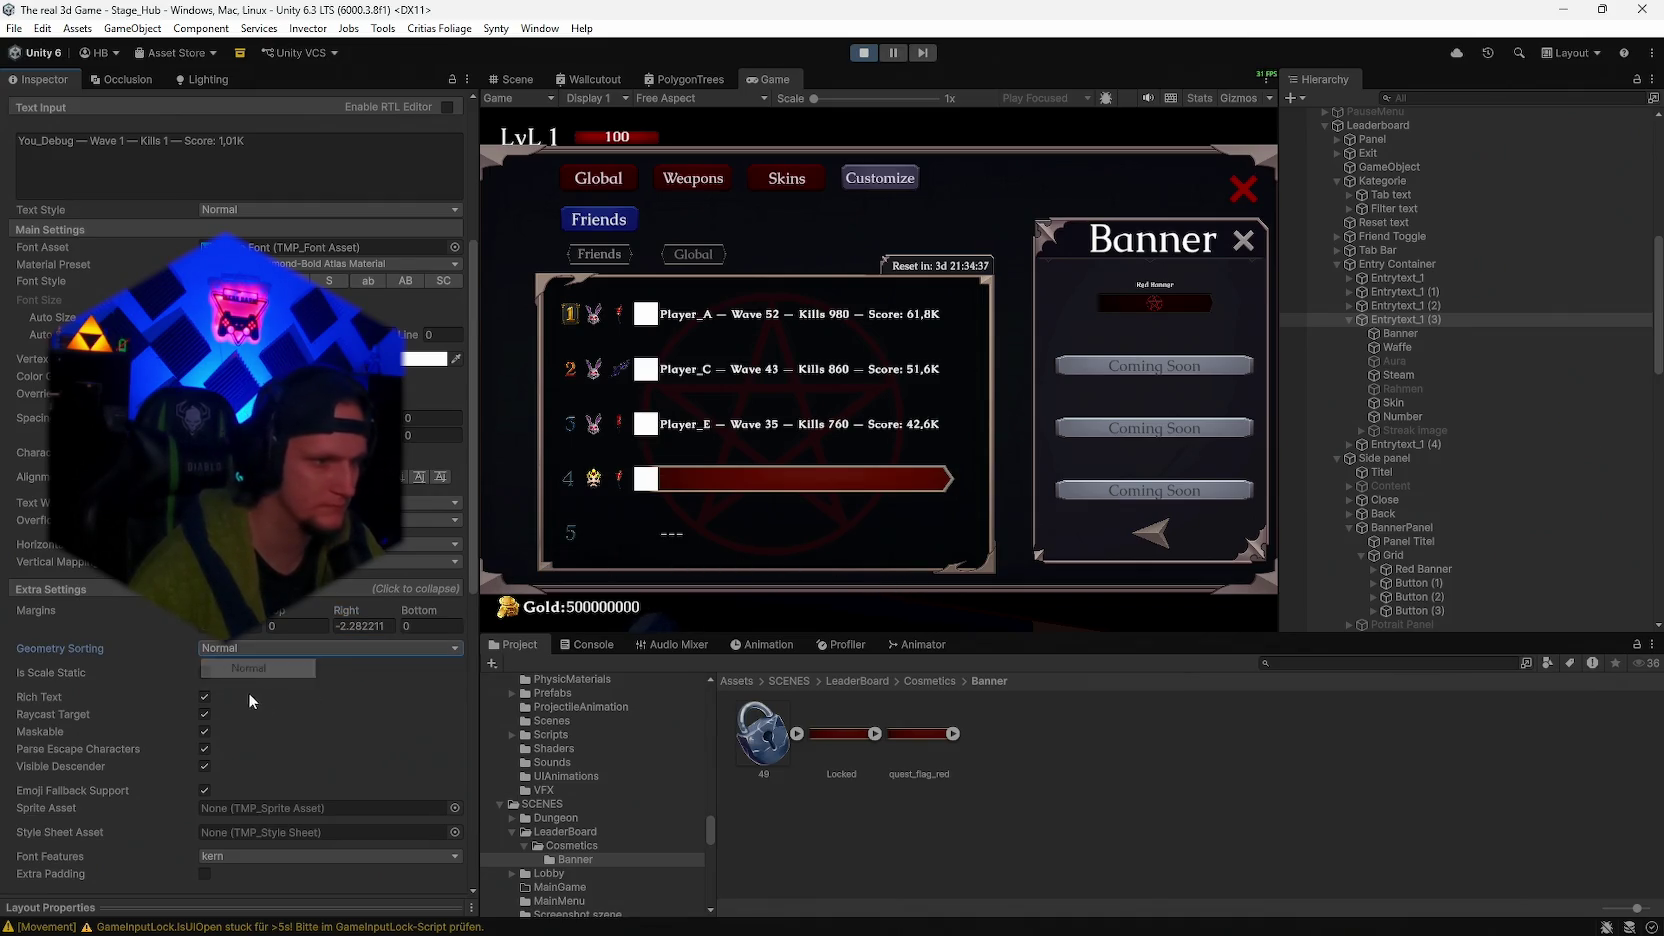
{"action": "scroll", "coordinate": [278, 699], "scroll_direction": "down", "scroll_amount": 2}
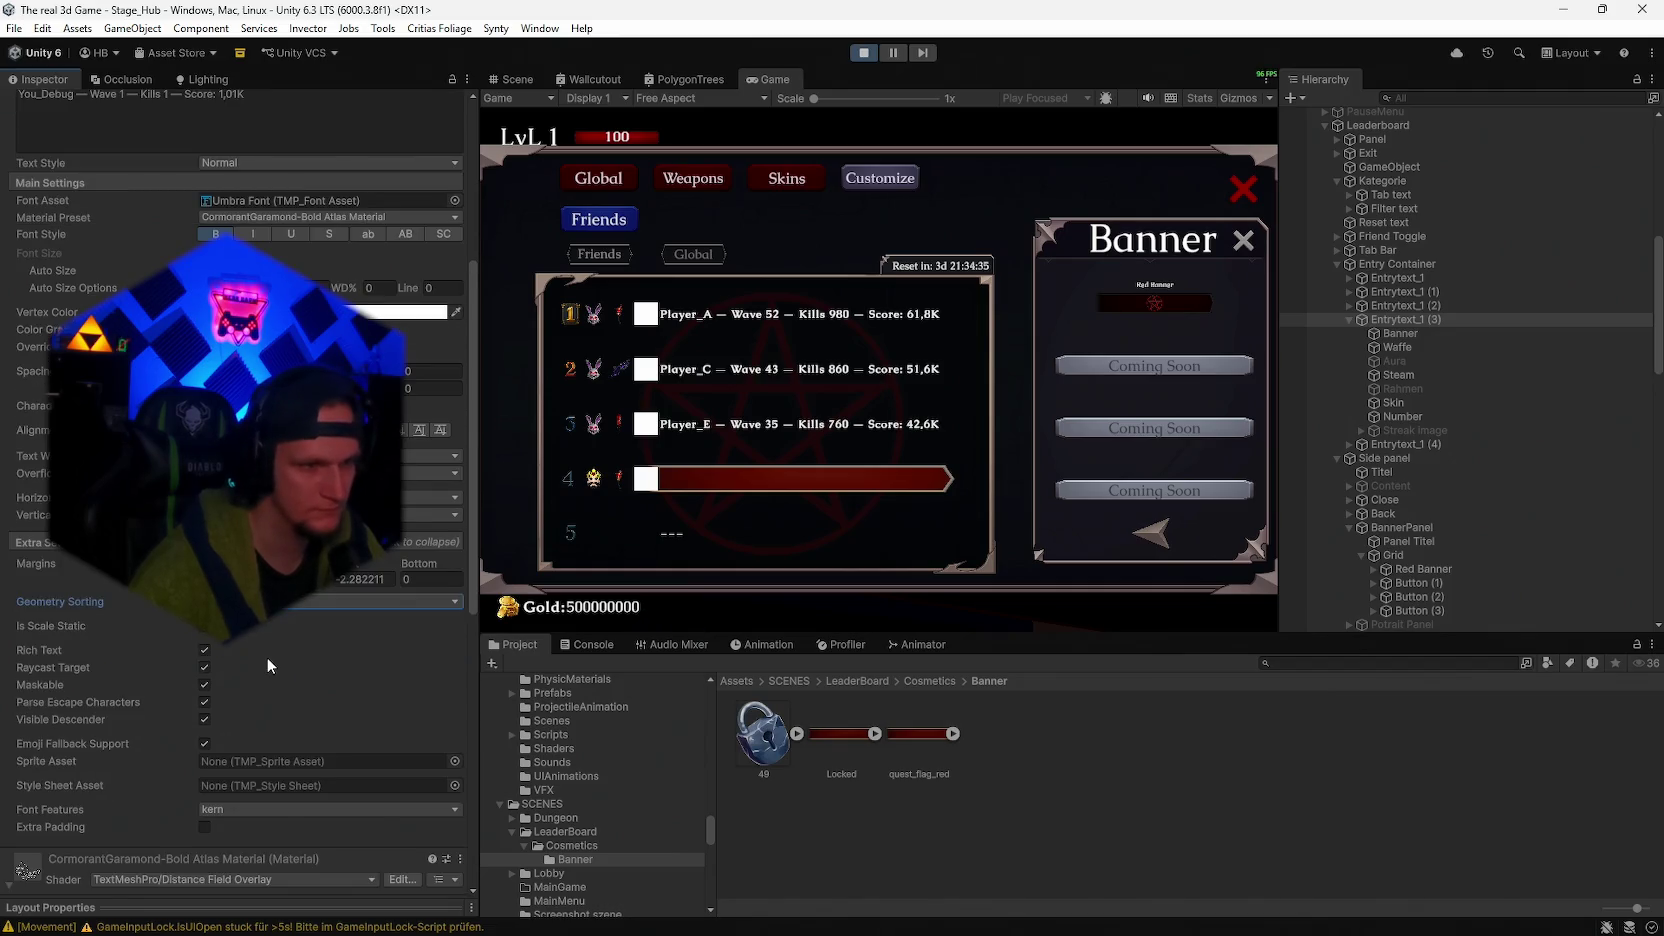
Tick Maskable on the entry text, leaving Visible Descender on.
{"action": "left_click", "coordinate": [205, 718]}
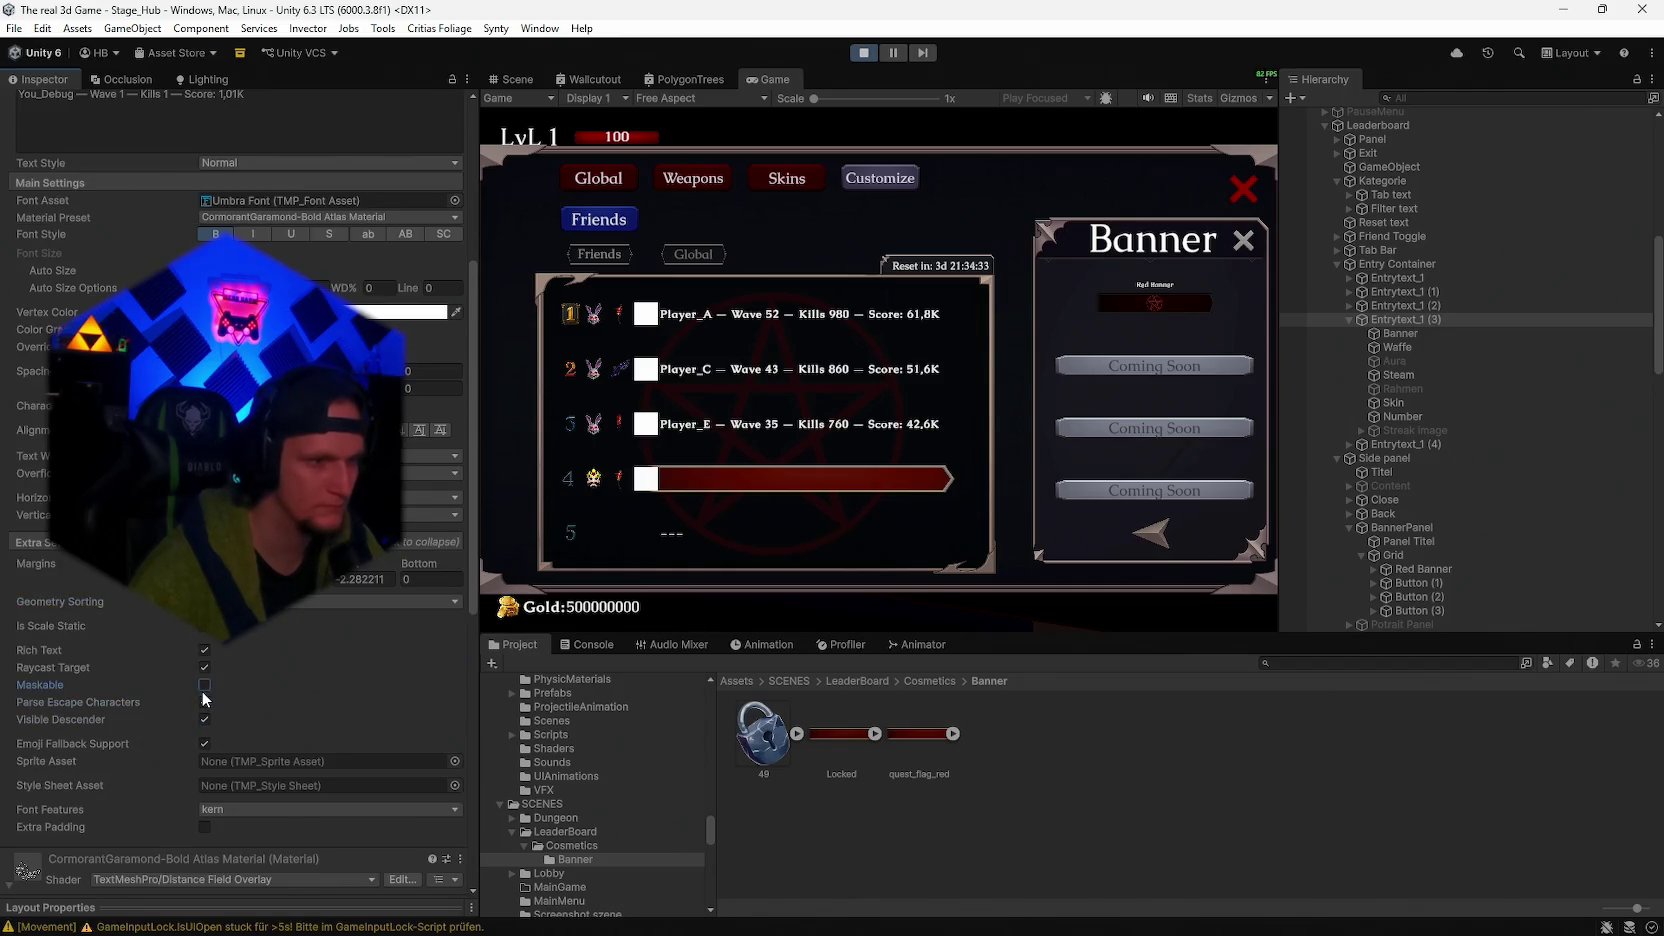
{"action": "key", "text": "Up"}
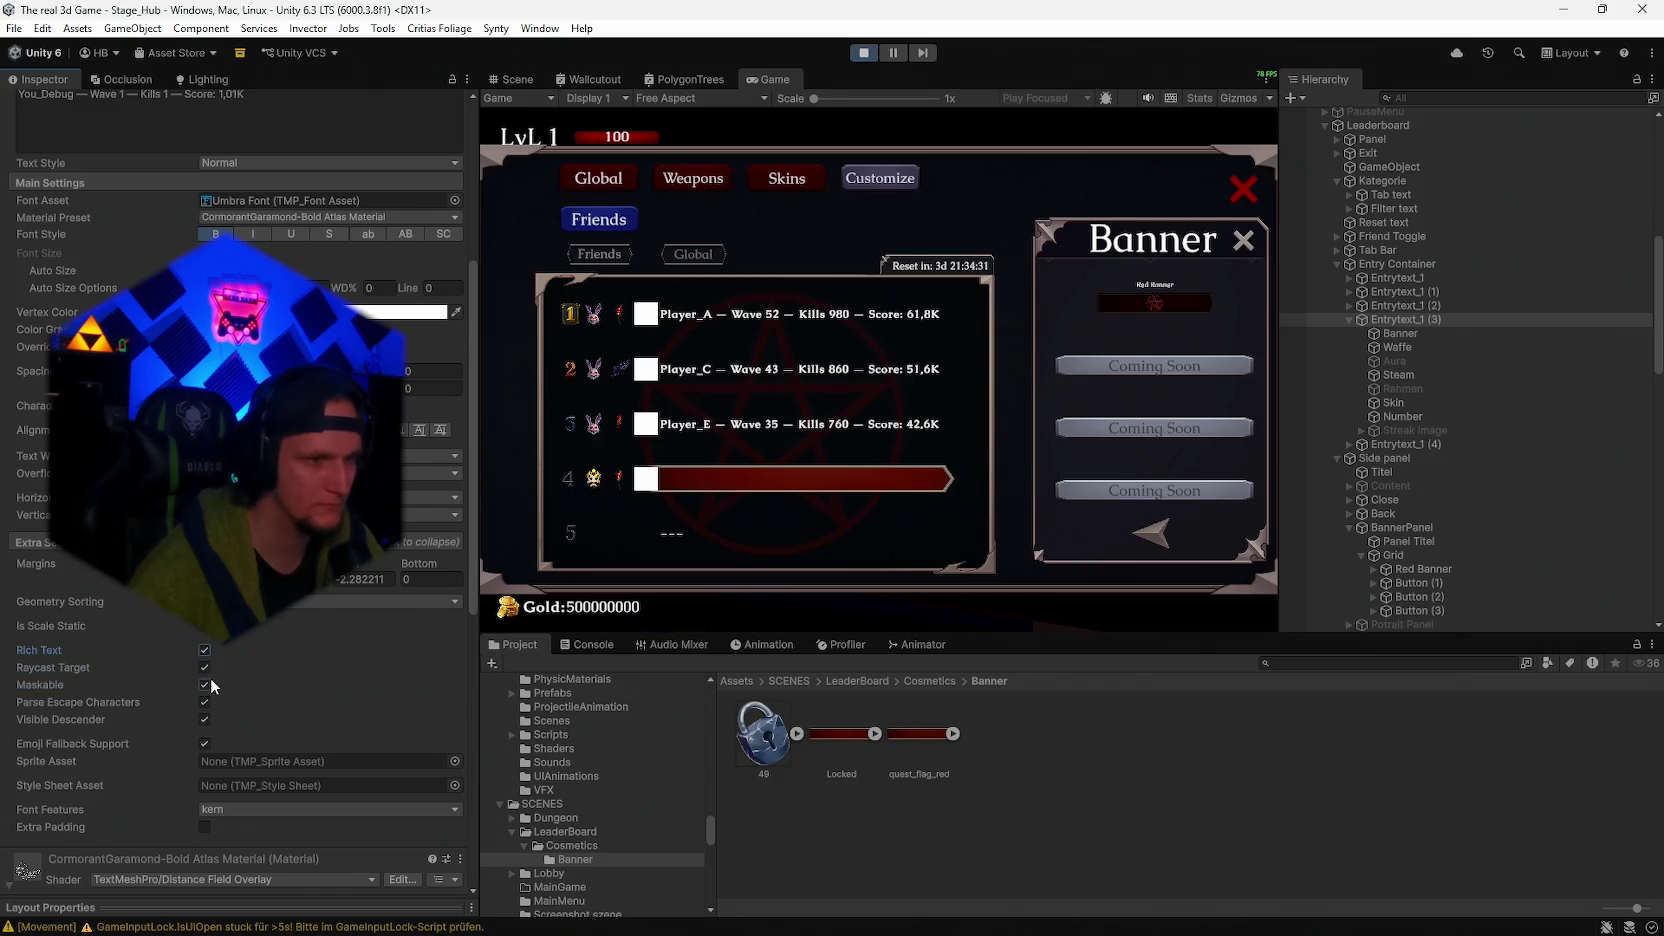
{"action": "left_click", "coordinate": [204, 686]}
{"action": "left_click", "coordinate": [204, 719]}
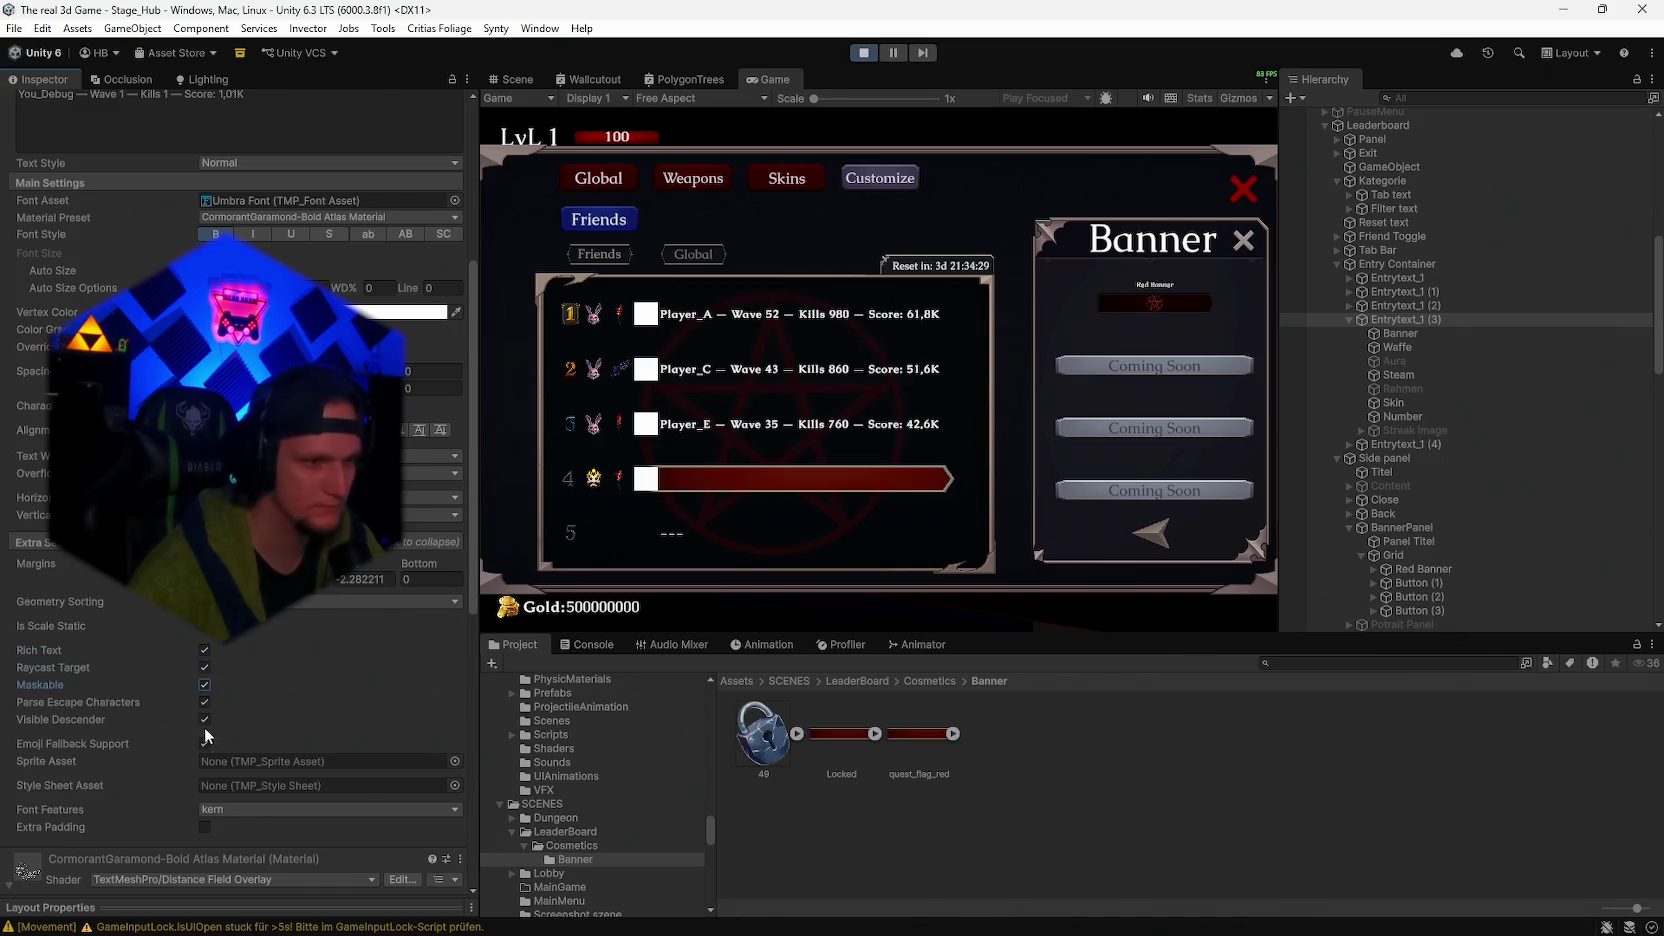
{"action": "left_click", "coordinate": [204, 719]}
{"action": "double_click", "coordinate": [203, 826]}
{"action": "scroll", "coordinate": [285, 668], "scroll_direction": "down", "scroll_amount": 1}
{"action": "scroll", "coordinate": [293, 675], "scroll_direction": "down", "scroll_amount": 12}
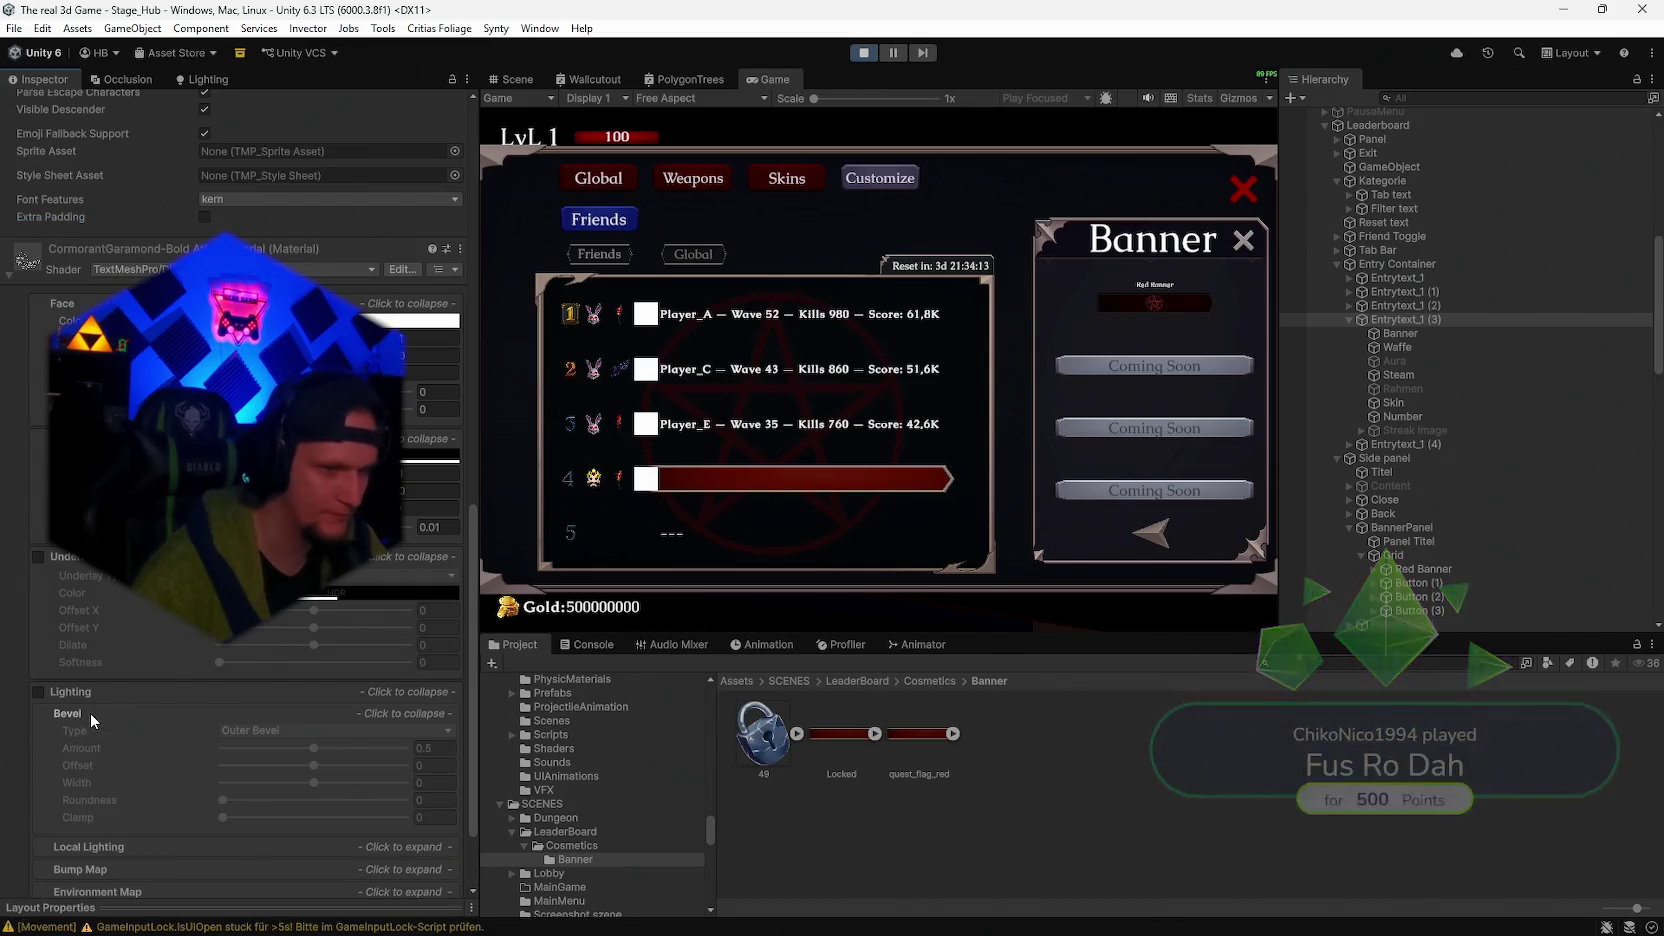
In the material's Debug Settings, try Cull Mode Front, then set it back to Off.
{"action": "left_click", "coordinate": [88, 740]}
{"action": "scroll", "coordinate": [101, 746], "scroll_direction": "down", "scroll_amount": 2}
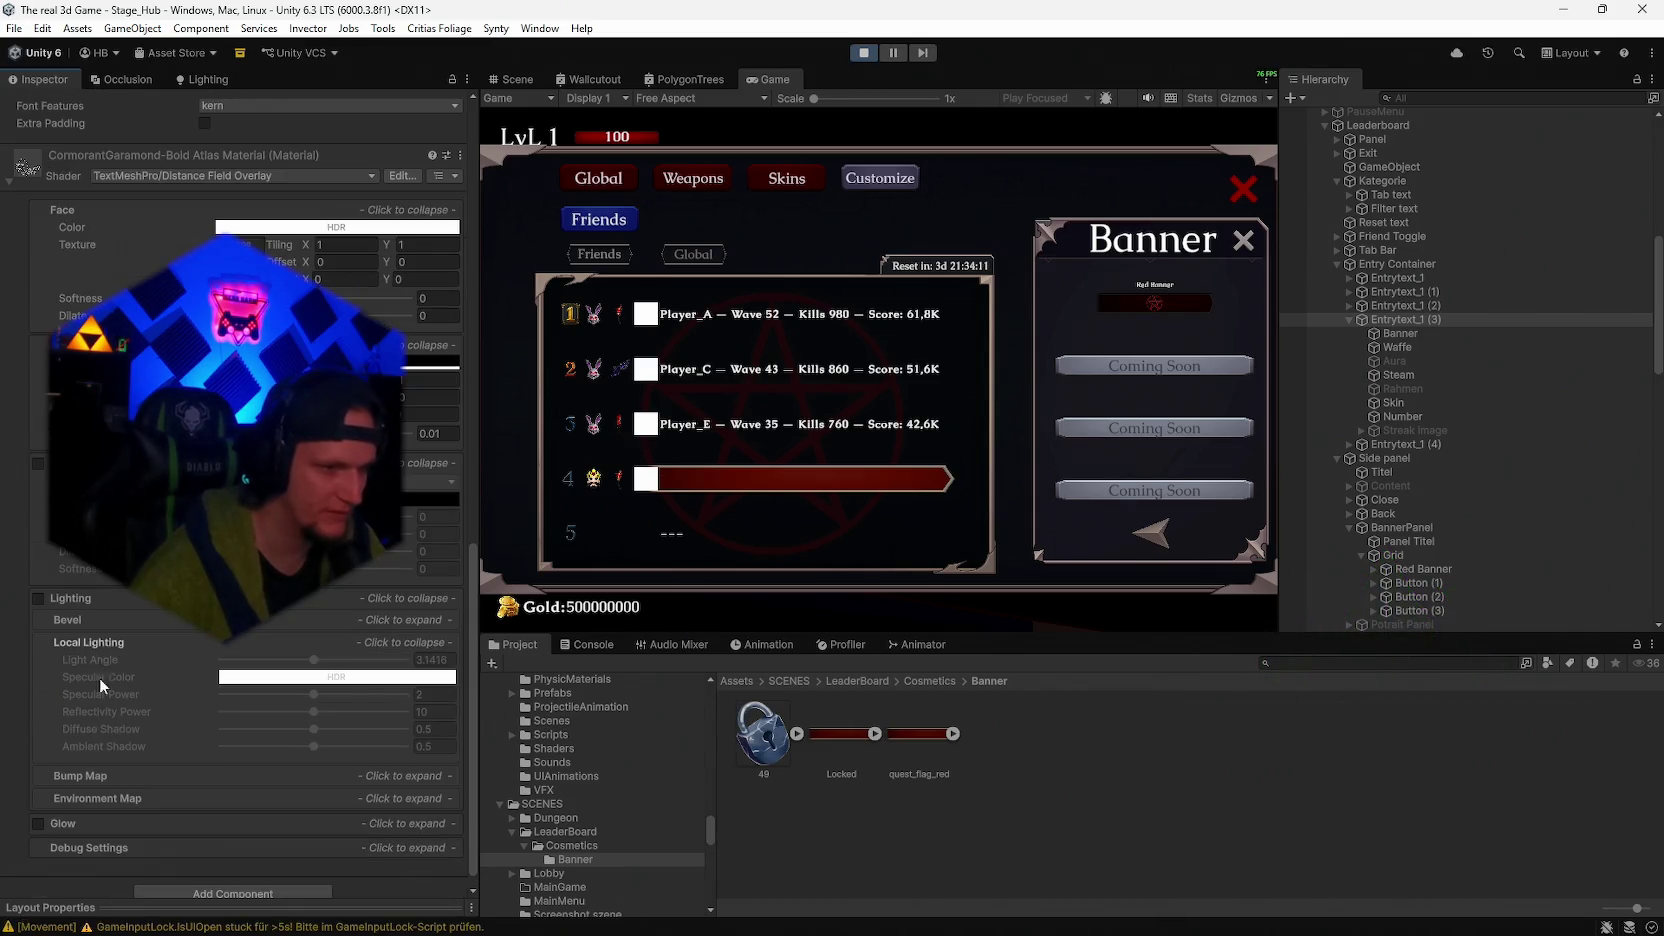
{"action": "left_click", "coordinate": [86, 647]}
{"action": "left_click", "coordinate": [99, 835]}
{"action": "scroll", "coordinate": [133, 801], "scroll_direction": "down", "scroll_amount": 6}
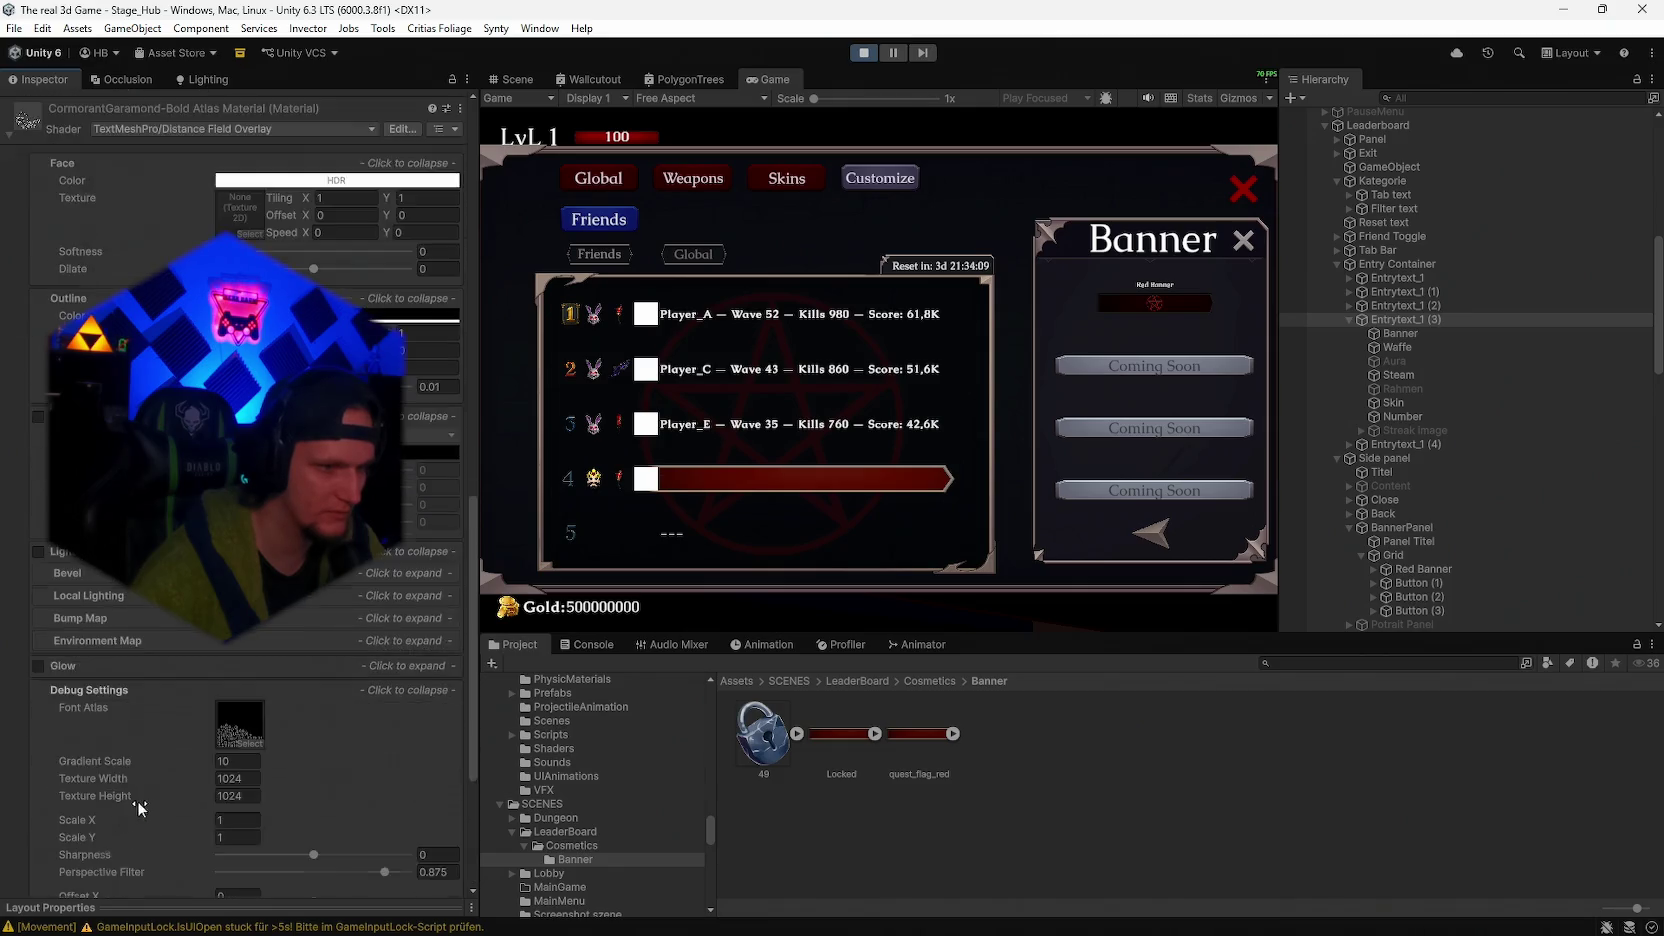
{"action": "scroll", "coordinate": [170, 778], "scroll_direction": "down", "scroll_amount": 3}
{"action": "left_click", "coordinate": [243, 765]}
{"action": "left_click", "coordinate": [258, 803]}
{"action": "left_click", "coordinate": [236, 764]}
{"action": "left_click", "coordinate": [252, 784]}
{"action": "left_click", "coordinate": [240, 764]}
{"action": "left_click", "coordinate": [252, 784]}
{"action": "scroll", "coordinate": [178, 750], "scroll_direction": "up", "scroll_amount": 20}
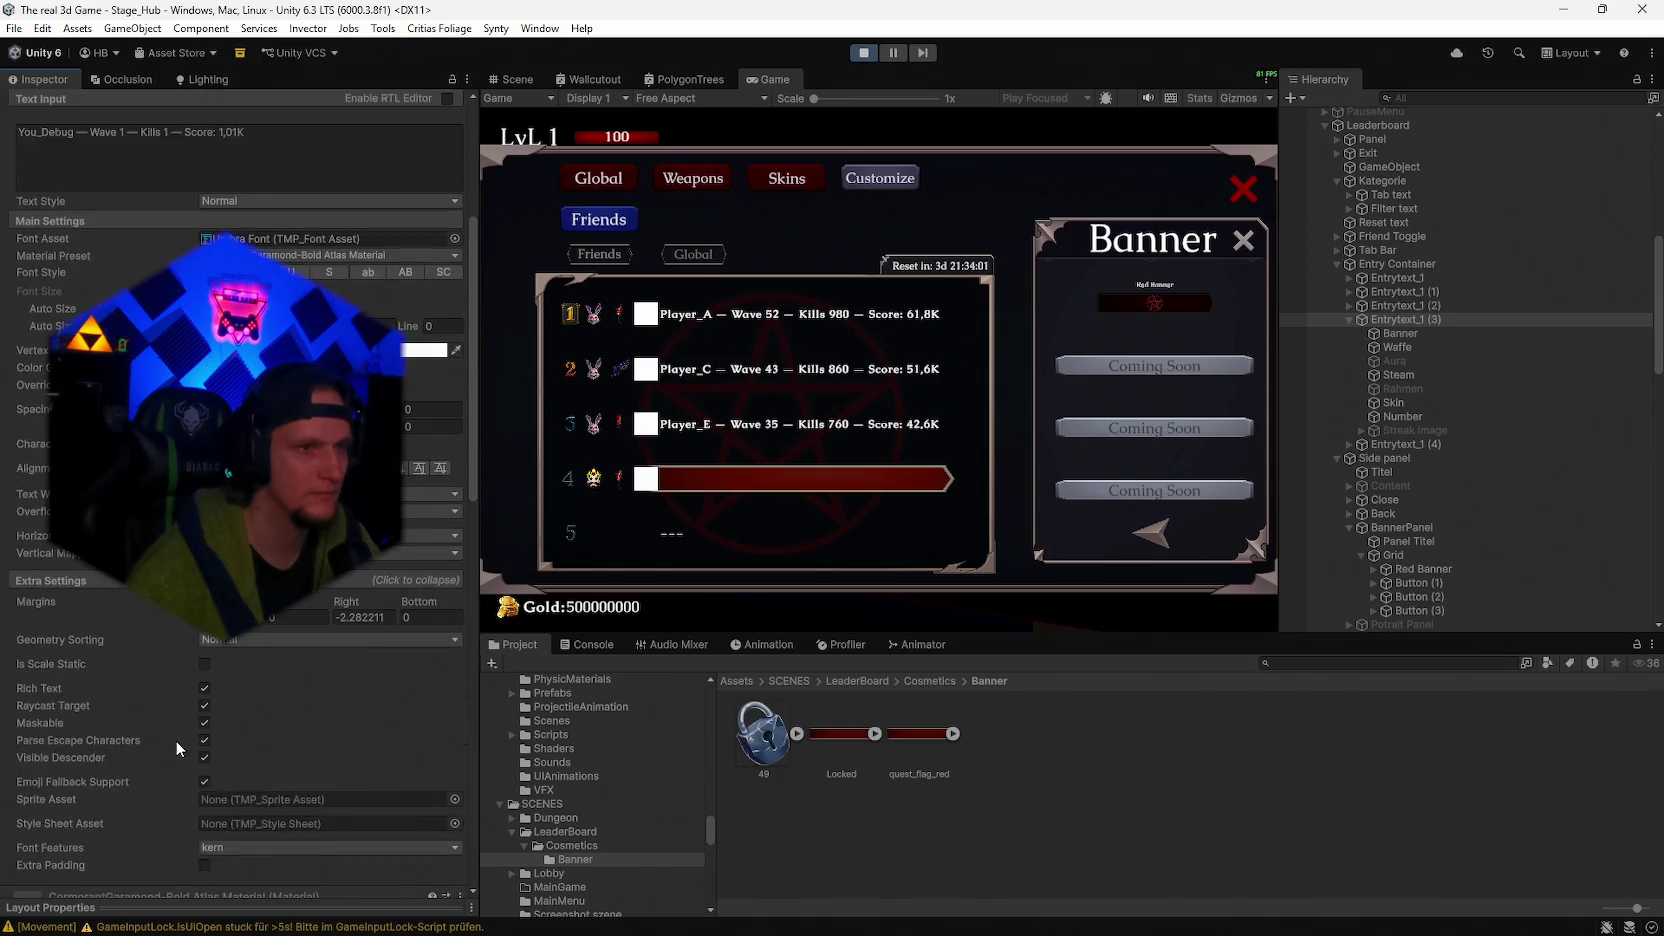
{"action": "scroll", "coordinate": [178, 750], "scroll_direction": "up", "scroll_amount": 5}
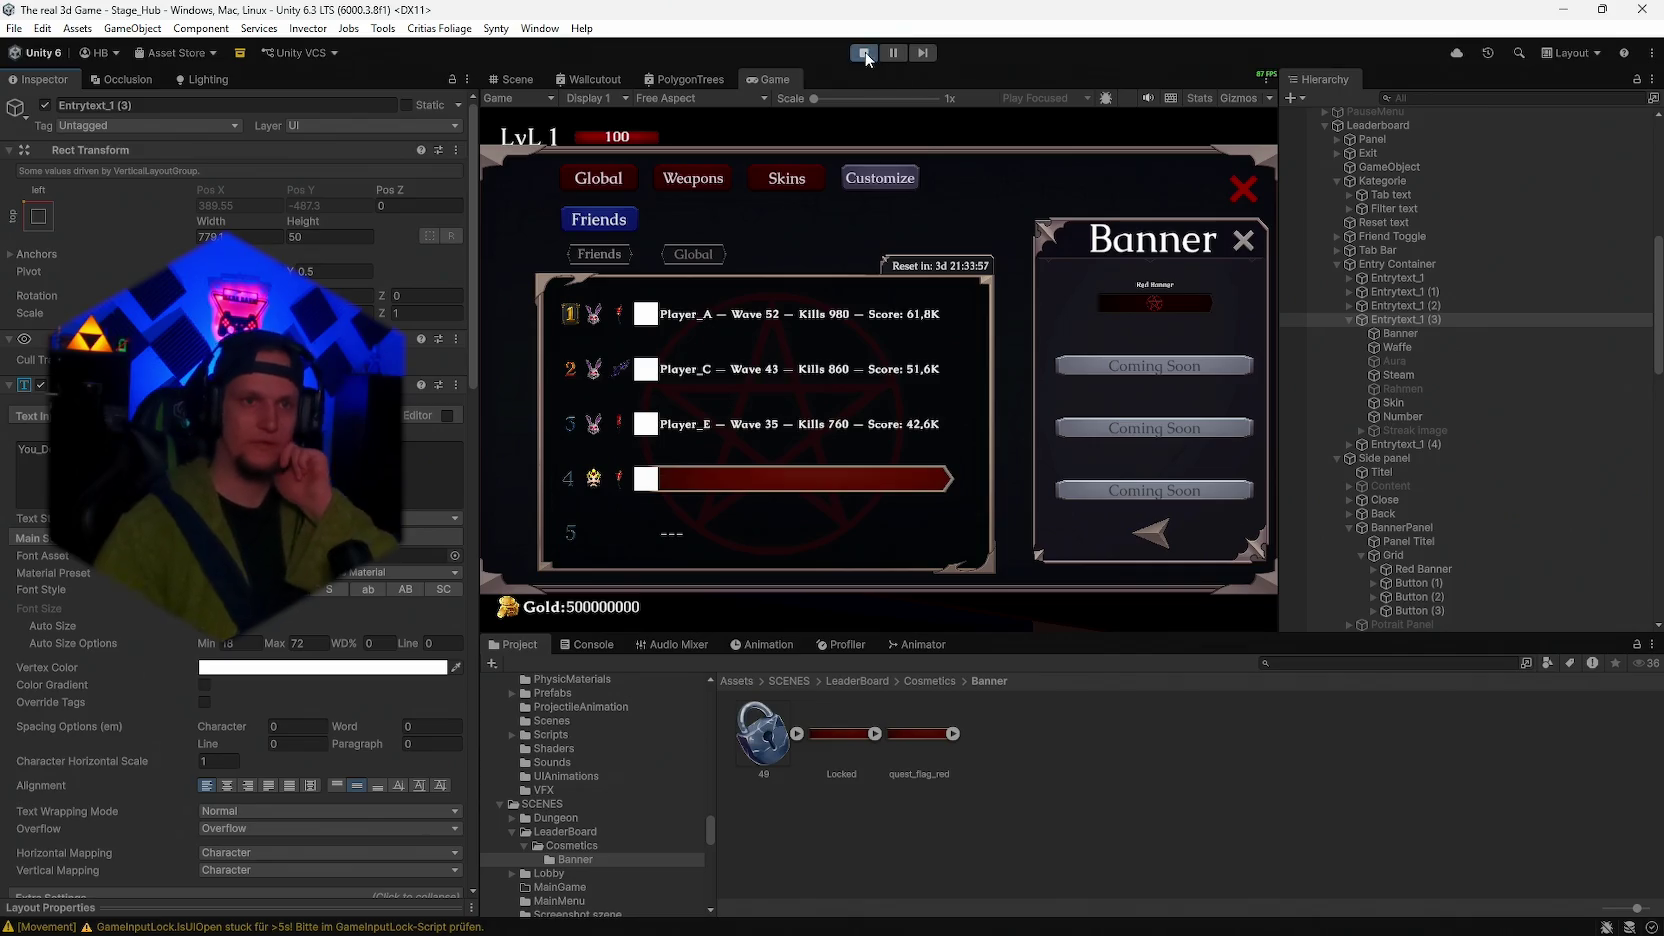
Stop the running game to exit Play mode.
{"action": "left_click", "coordinate": [865, 54]}
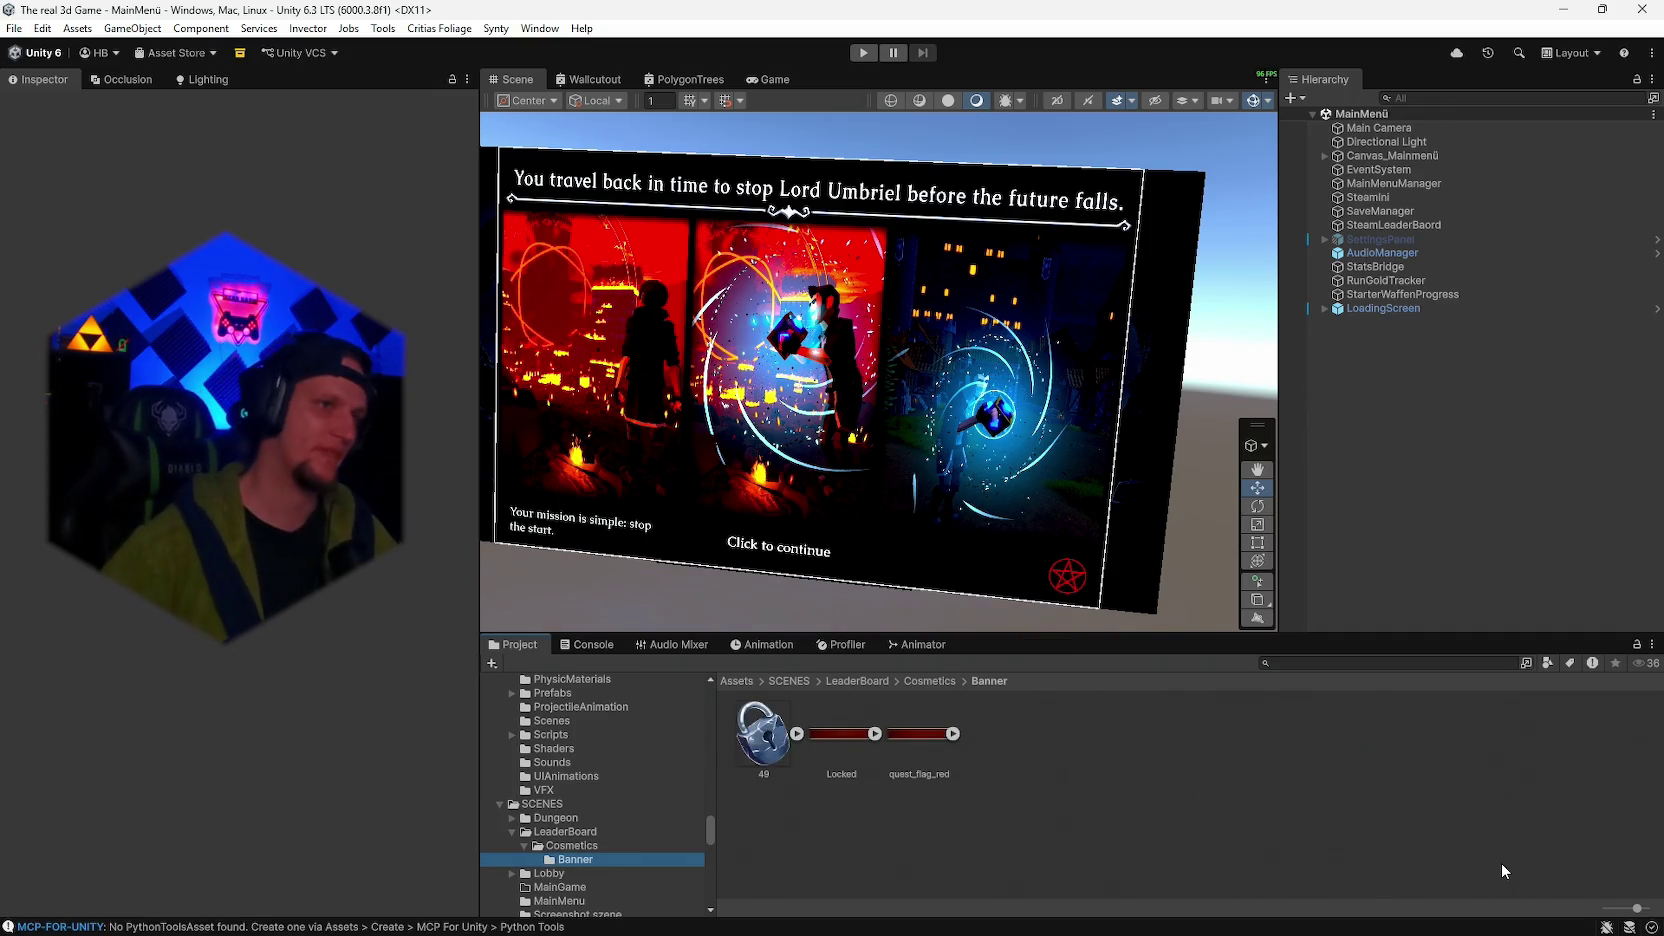
Check the Console log twice, return to the Project view, and enter Play mode from MainMenü.
{"action": "left_click", "coordinate": [1100, 742]}
{"action": "left_click", "coordinate": [590, 644]}
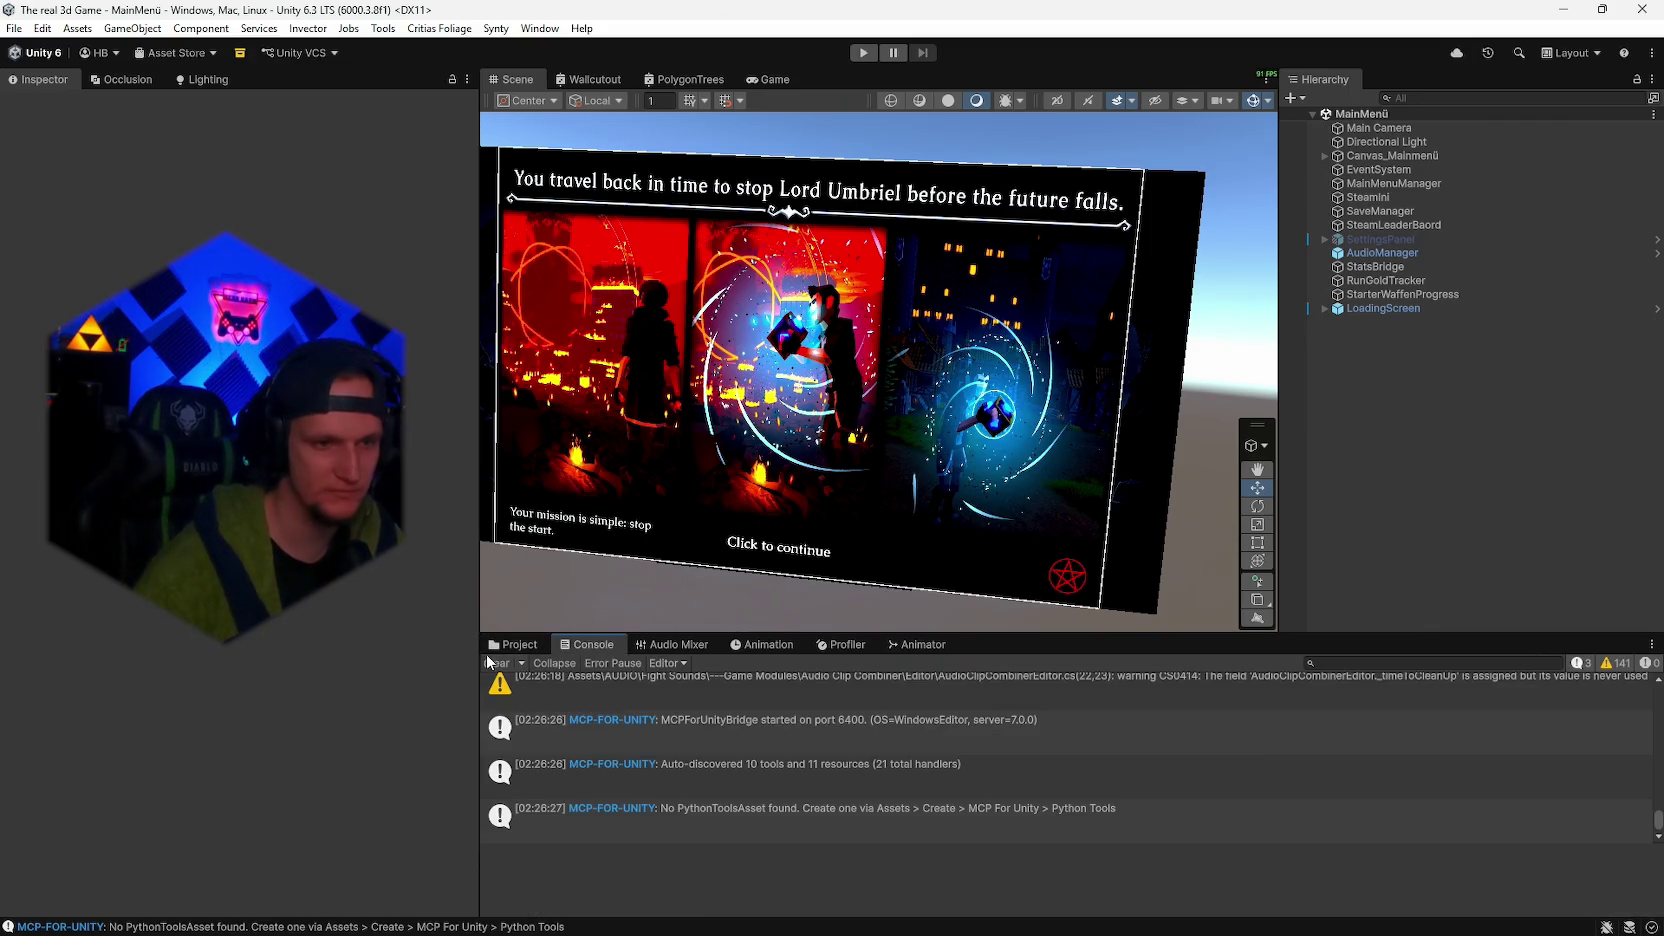
{"action": "left_click", "coordinate": [510, 645]}
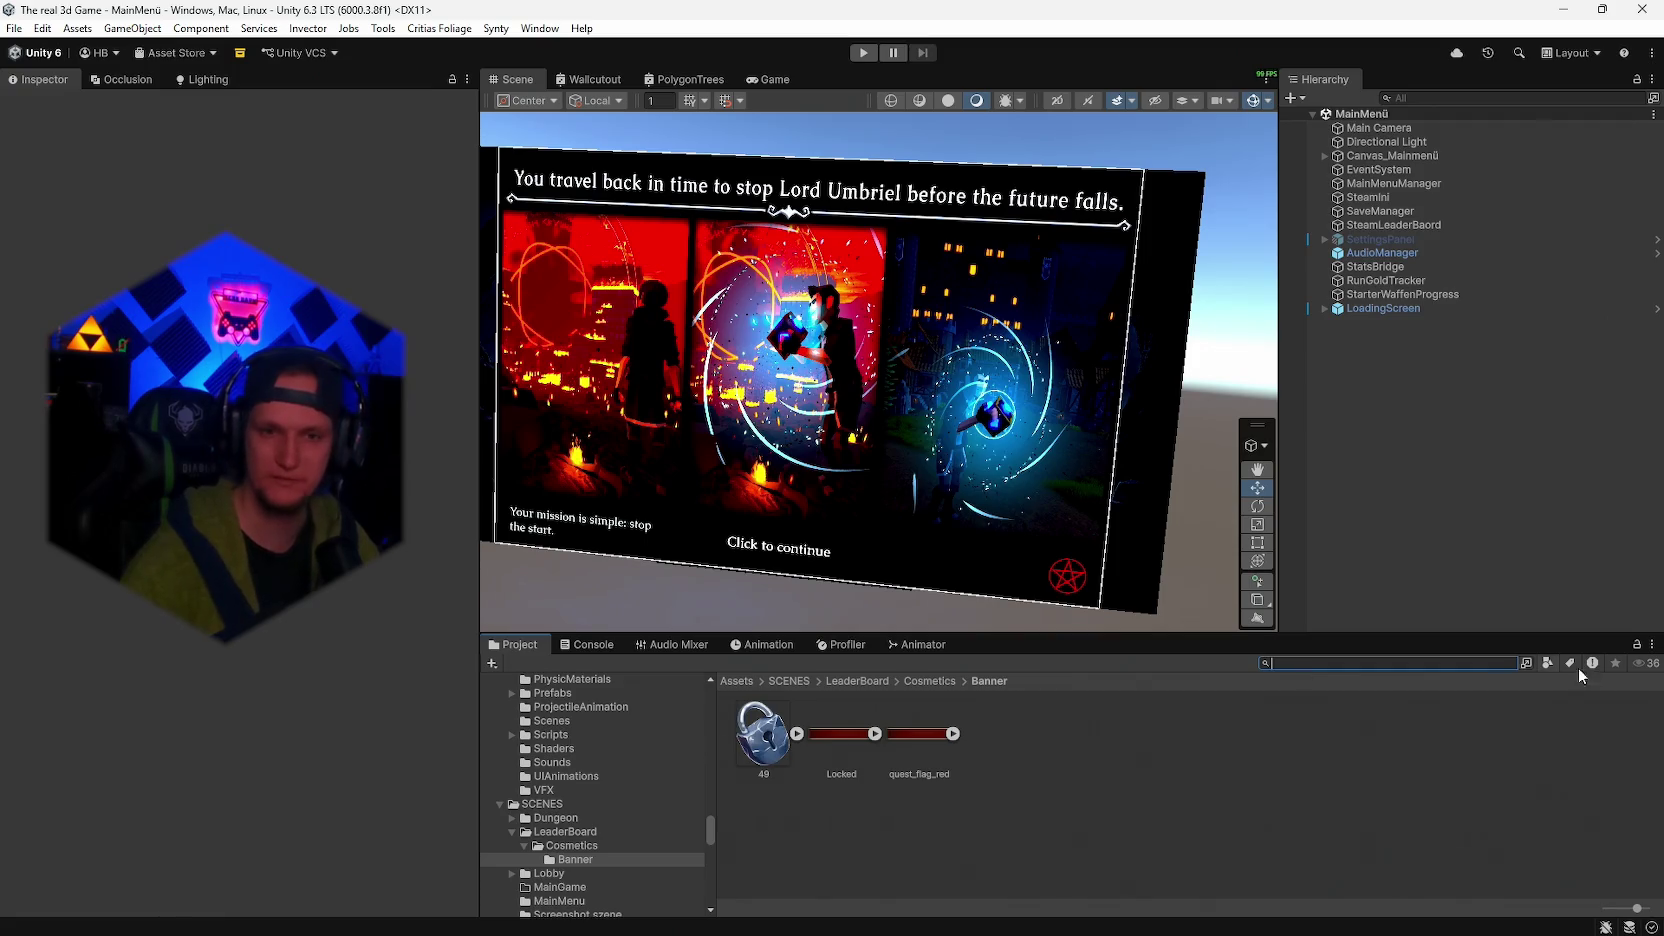
{"action": "left_click", "coordinate": [590, 645]}
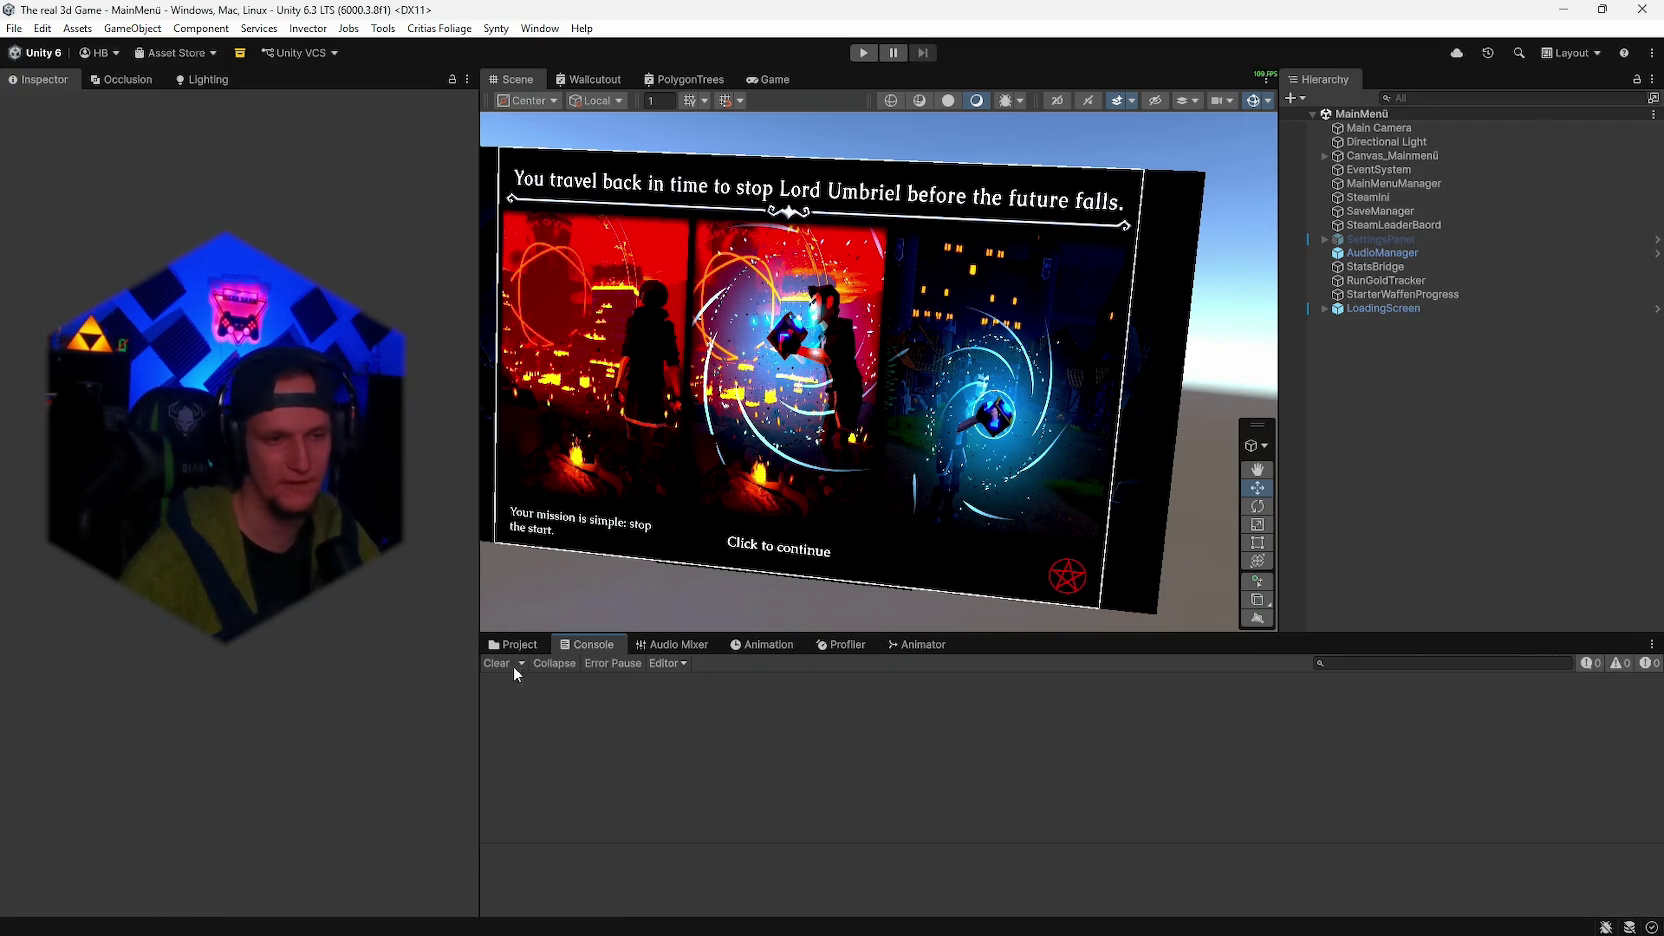
{"action": "left_click", "coordinate": [512, 645]}
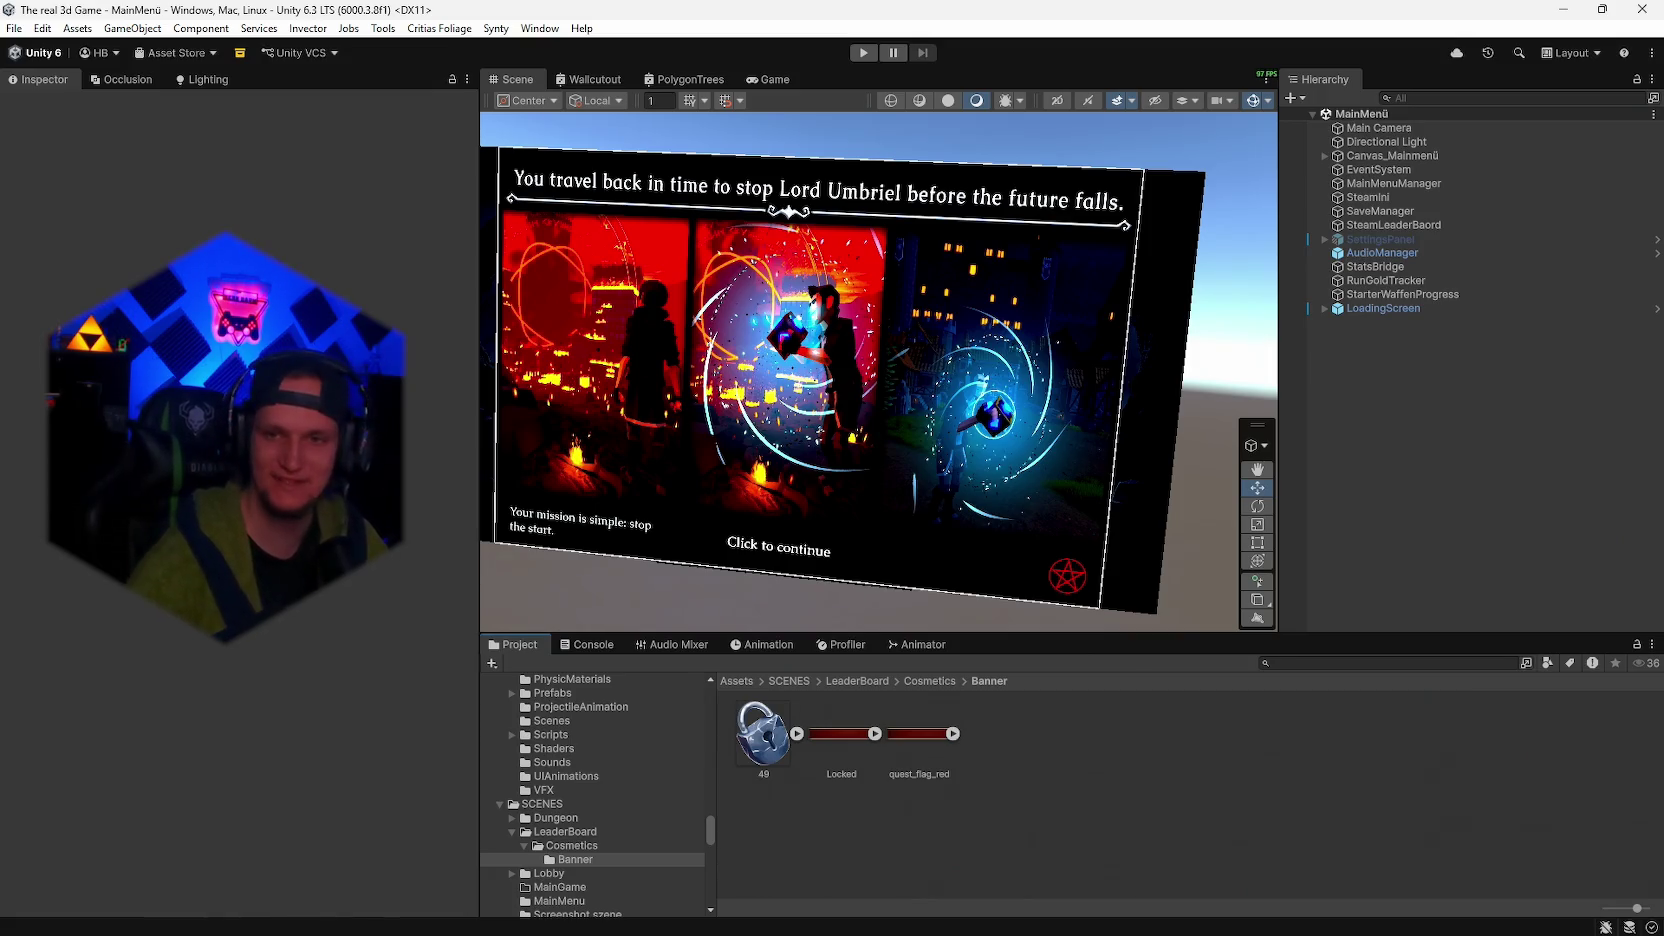
{"action": "left_click", "coordinate": [863, 52]}
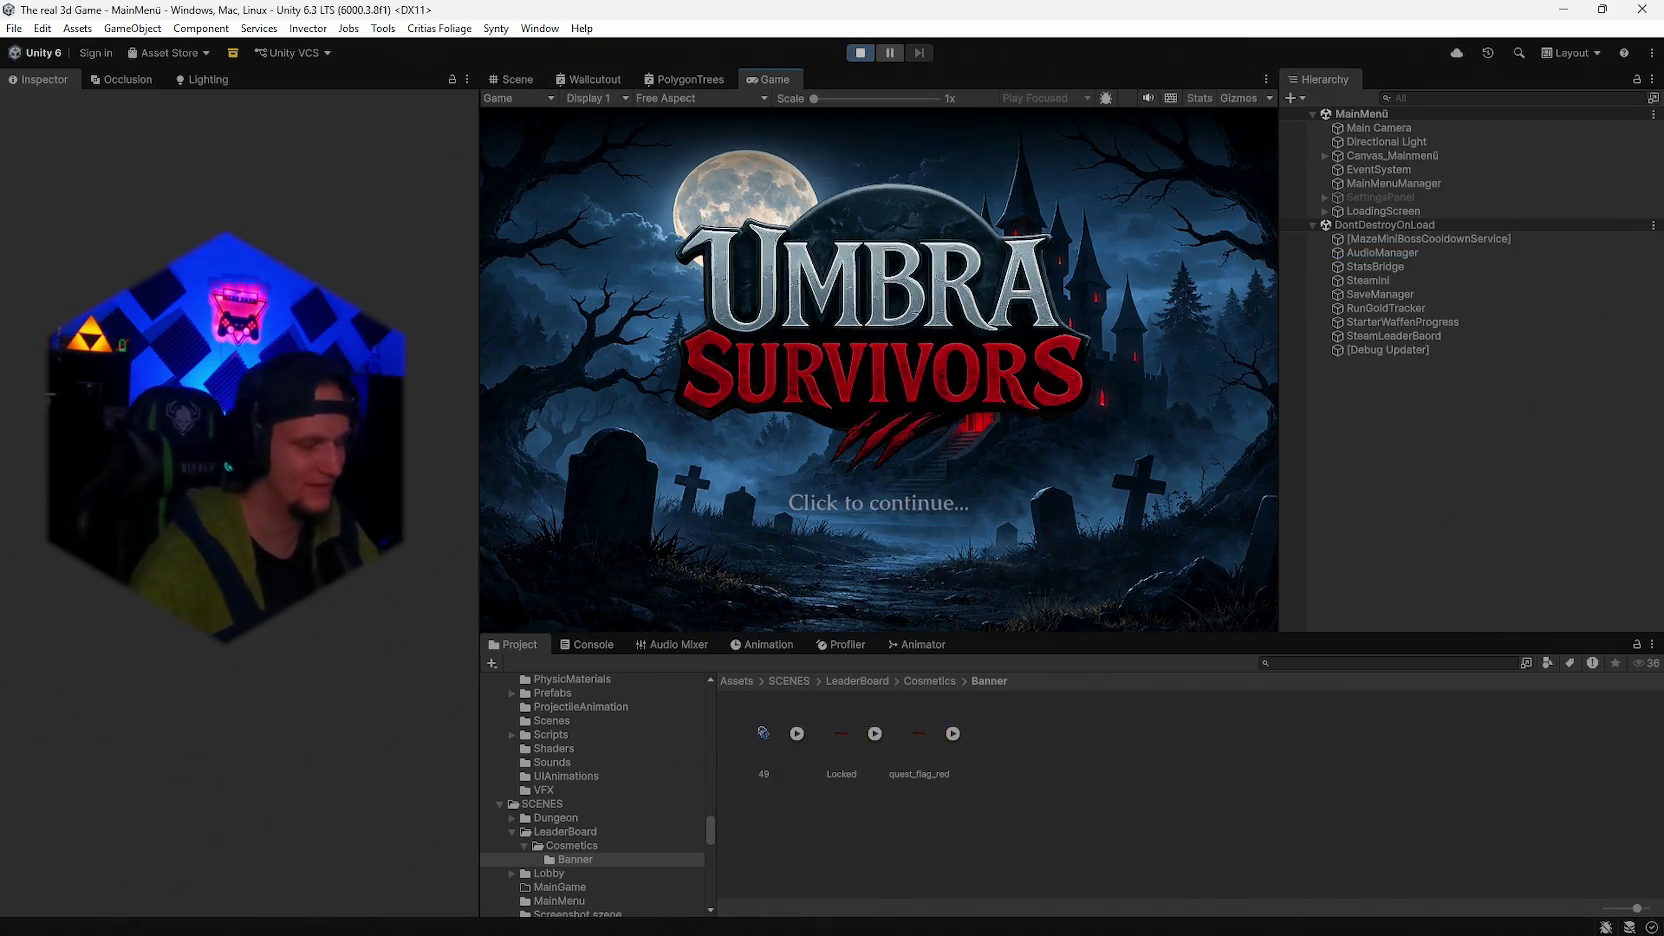
Get past the title screen, then equip the Red Banner via the Friends leaderboard's Customize > Banners.
{"action": "left_click", "coordinate": [930, 512]}
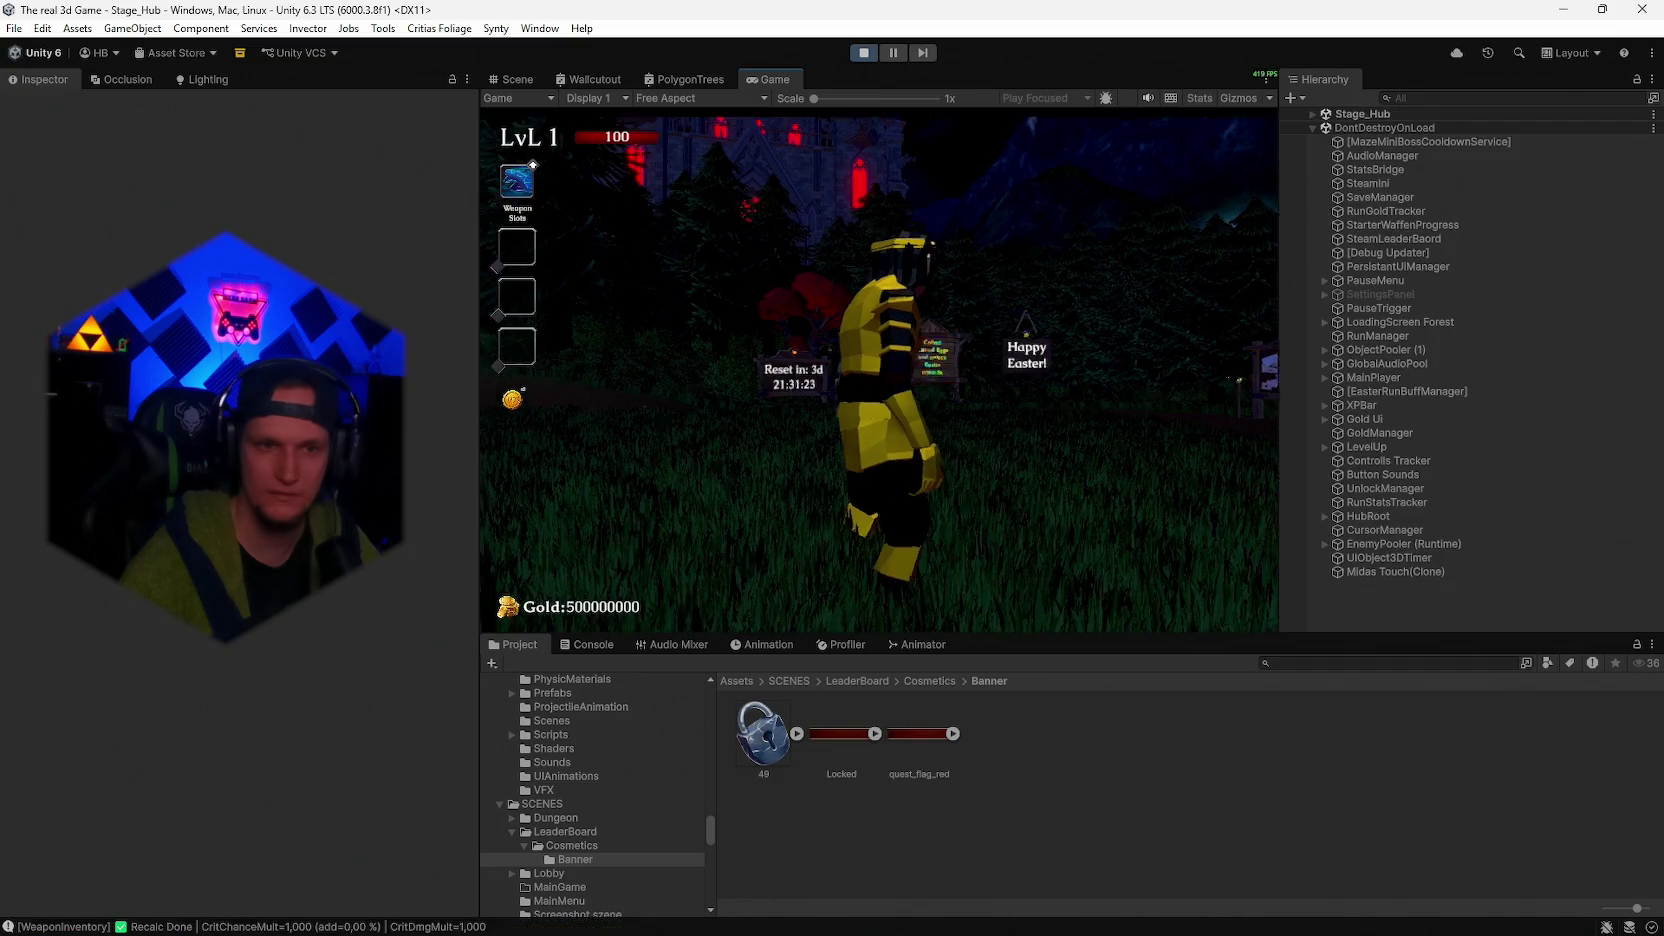
{"action": "key", "text": "w"}
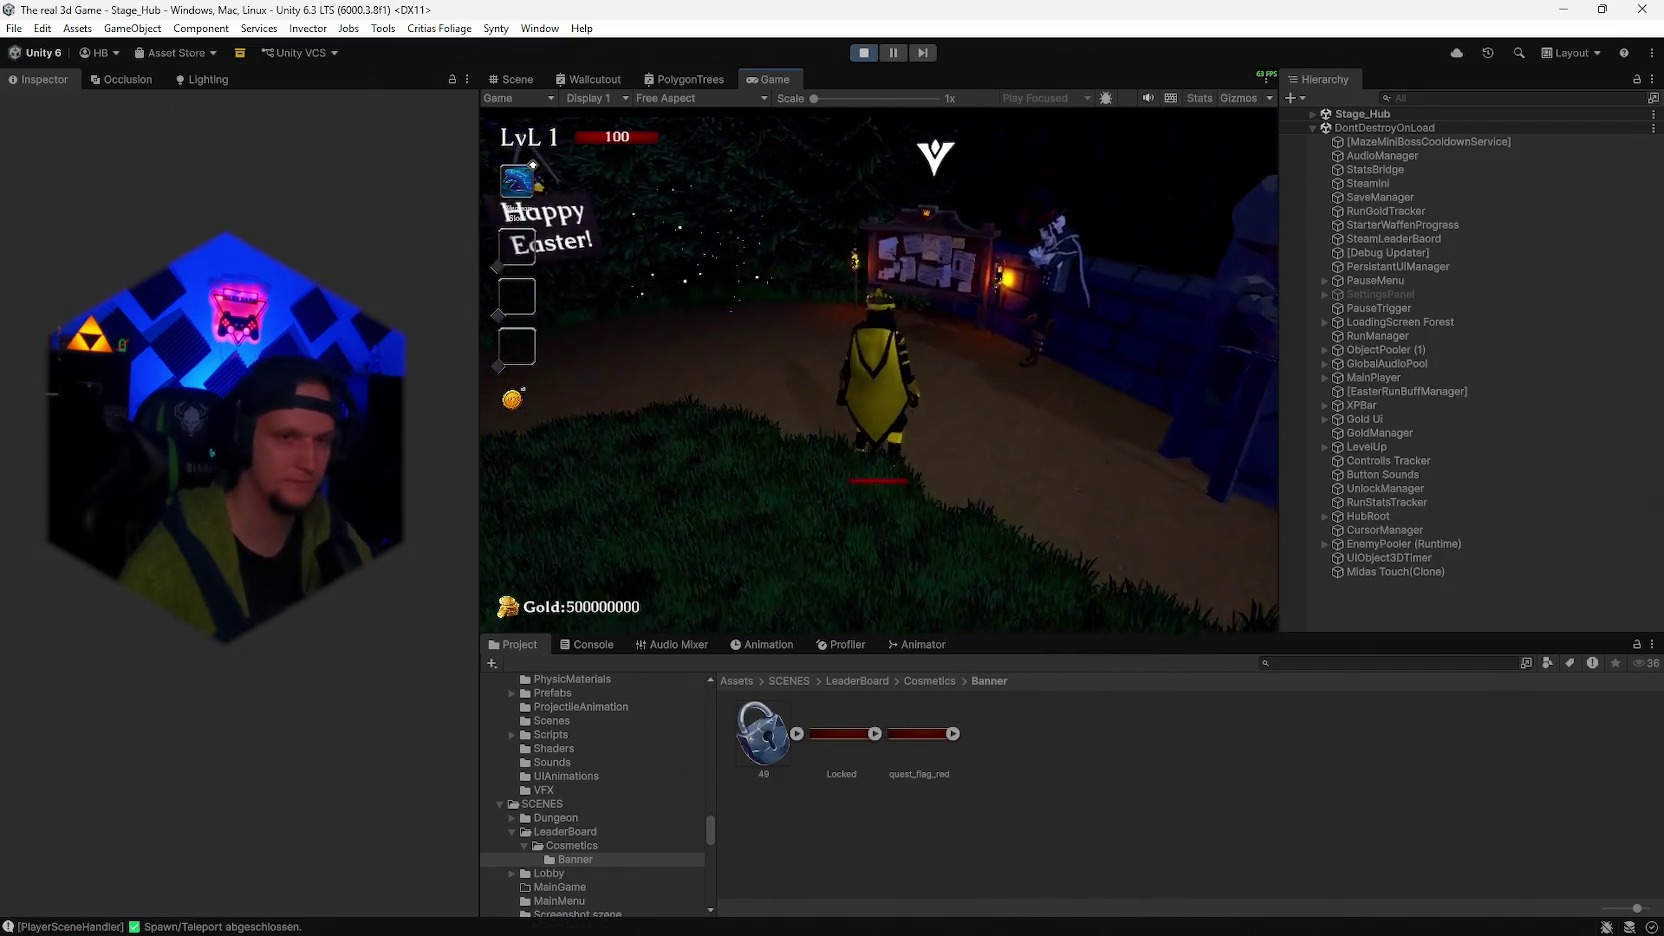
{"action": "key", "text": "e"}
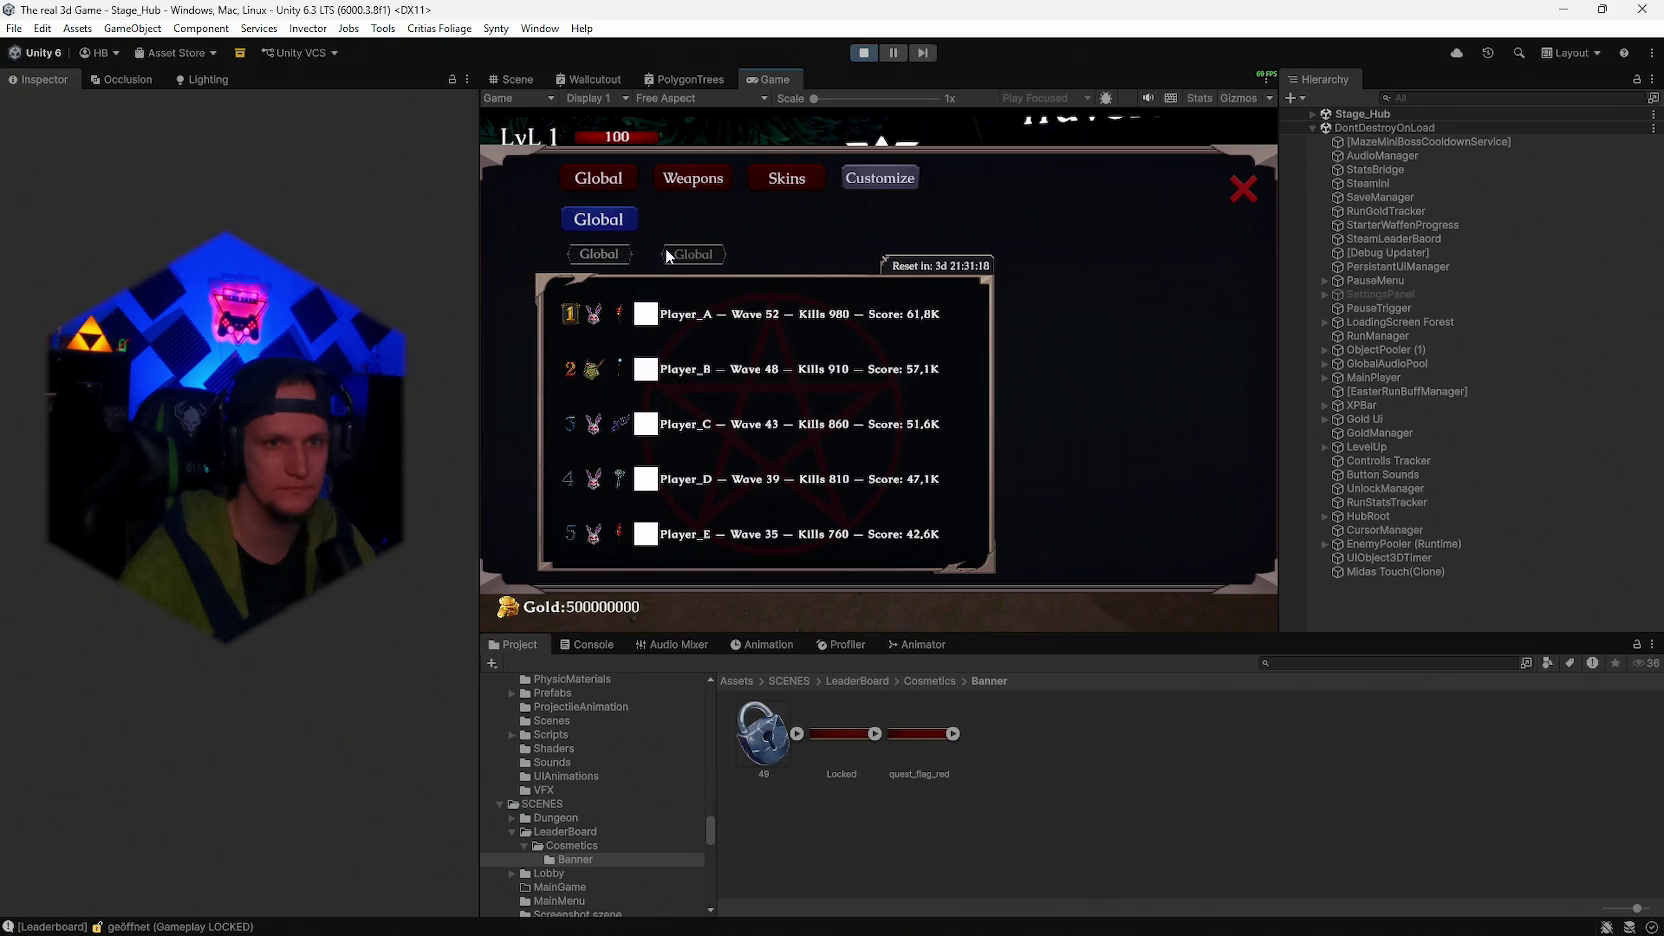
{"action": "left_click", "coordinate": [600, 219]}
{"action": "left_click", "coordinate": [880, 178]}
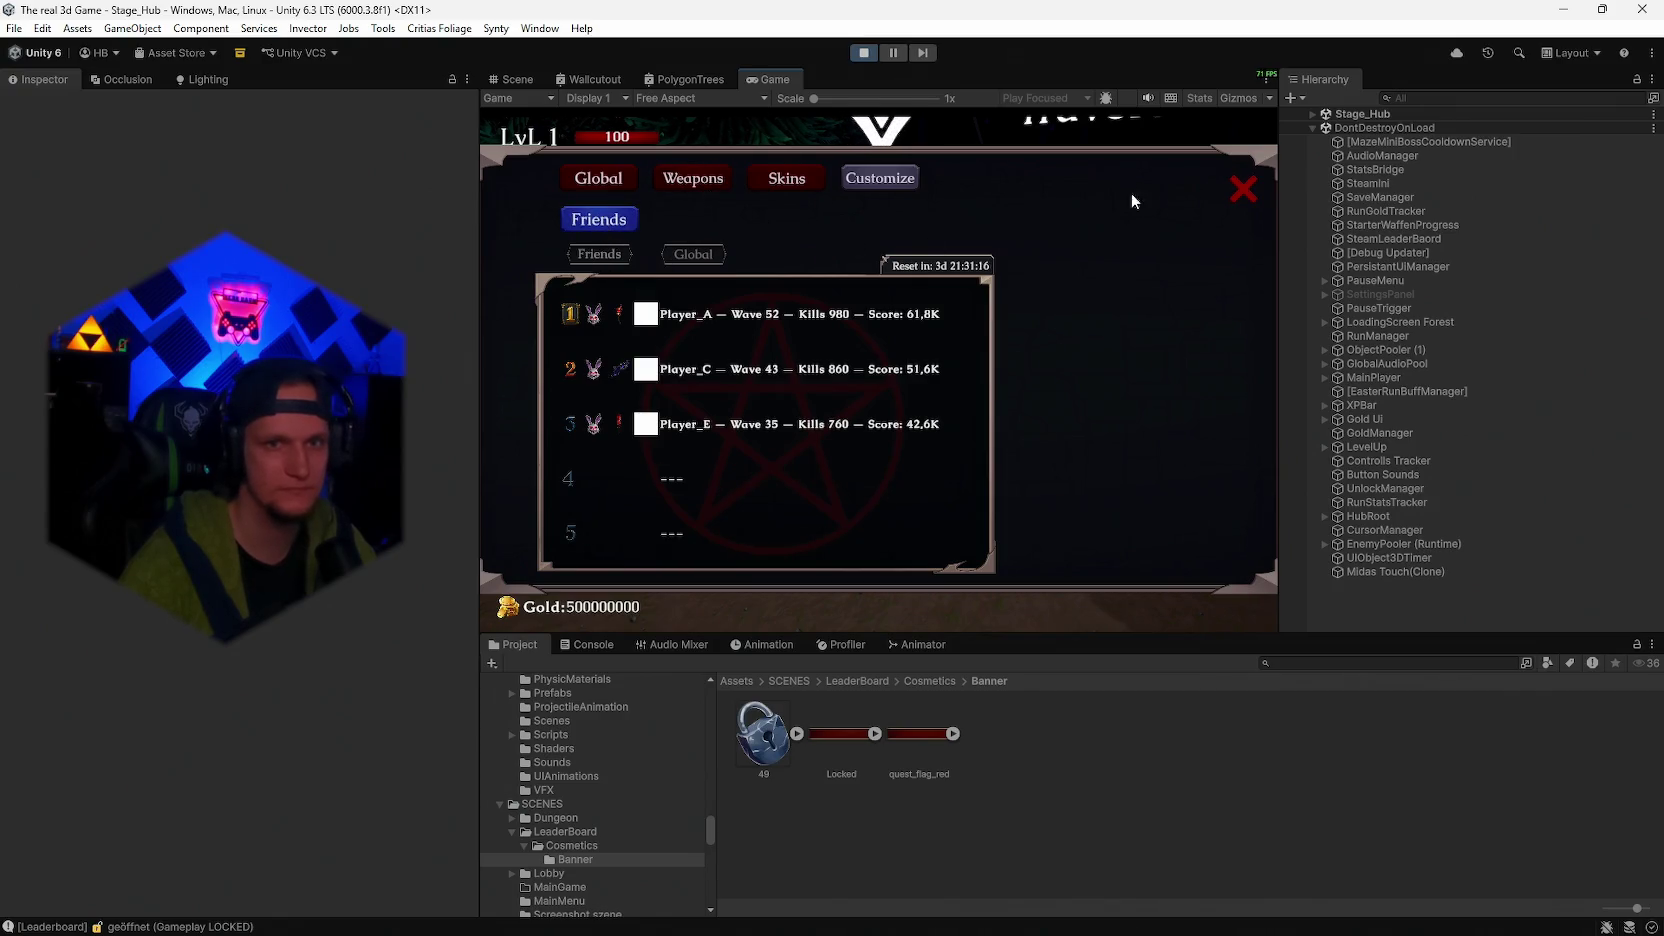
{"action": "left_click", "coordinate": [1162, 391]}
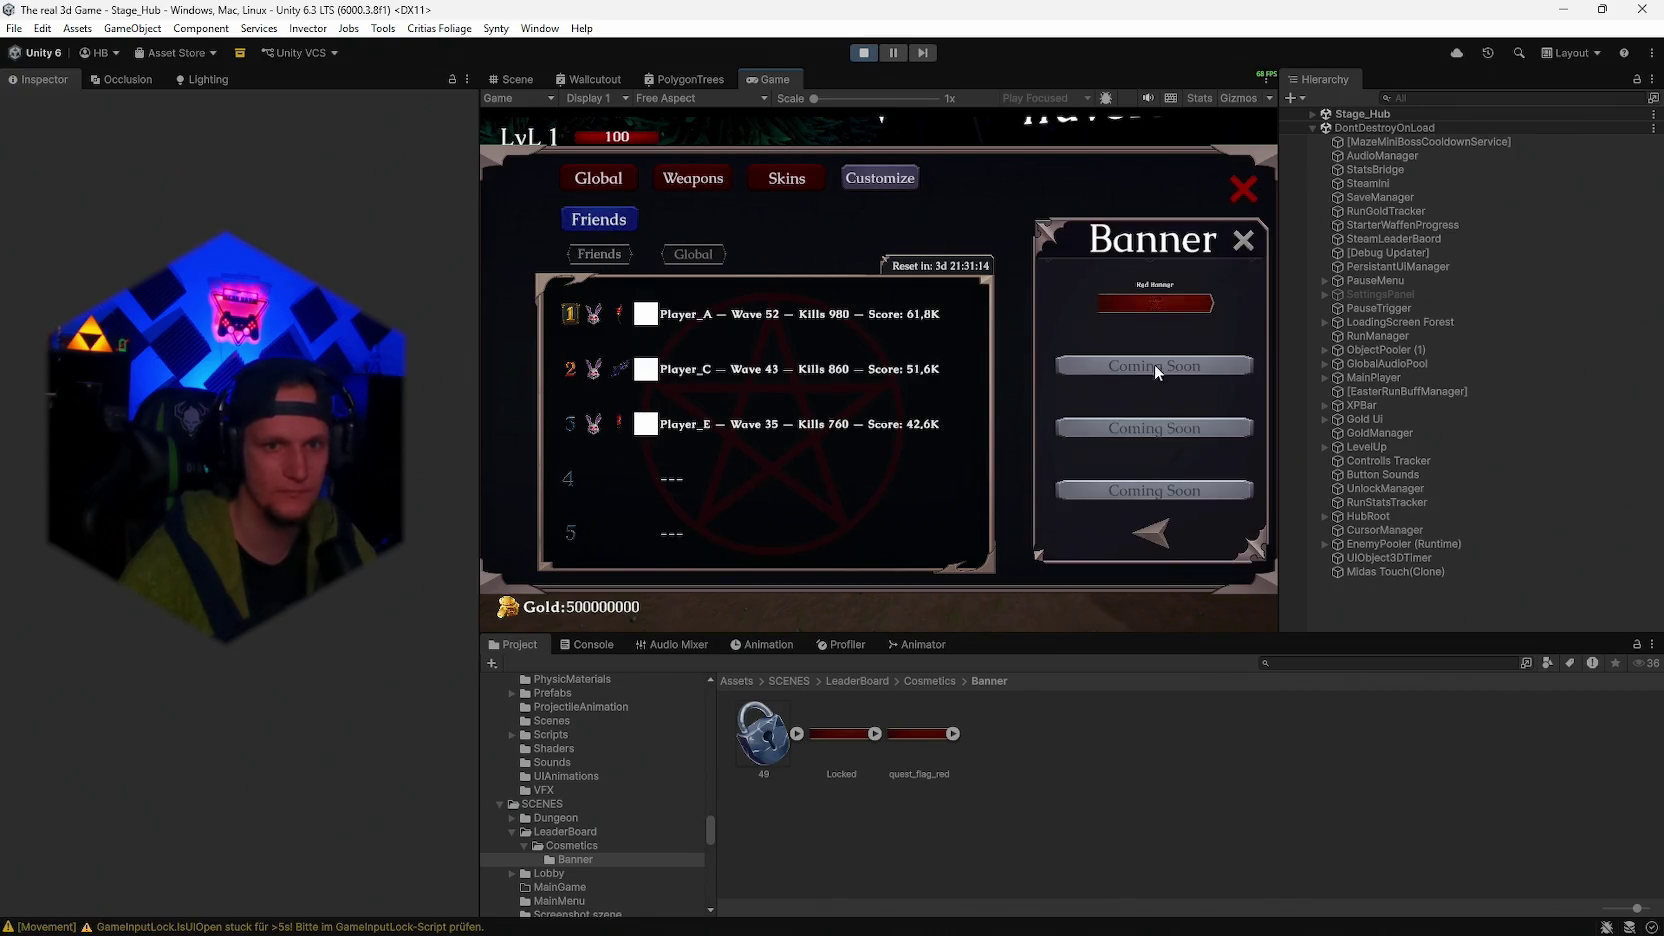
{"action": "left_click", "coordinate": [1148, 308]}
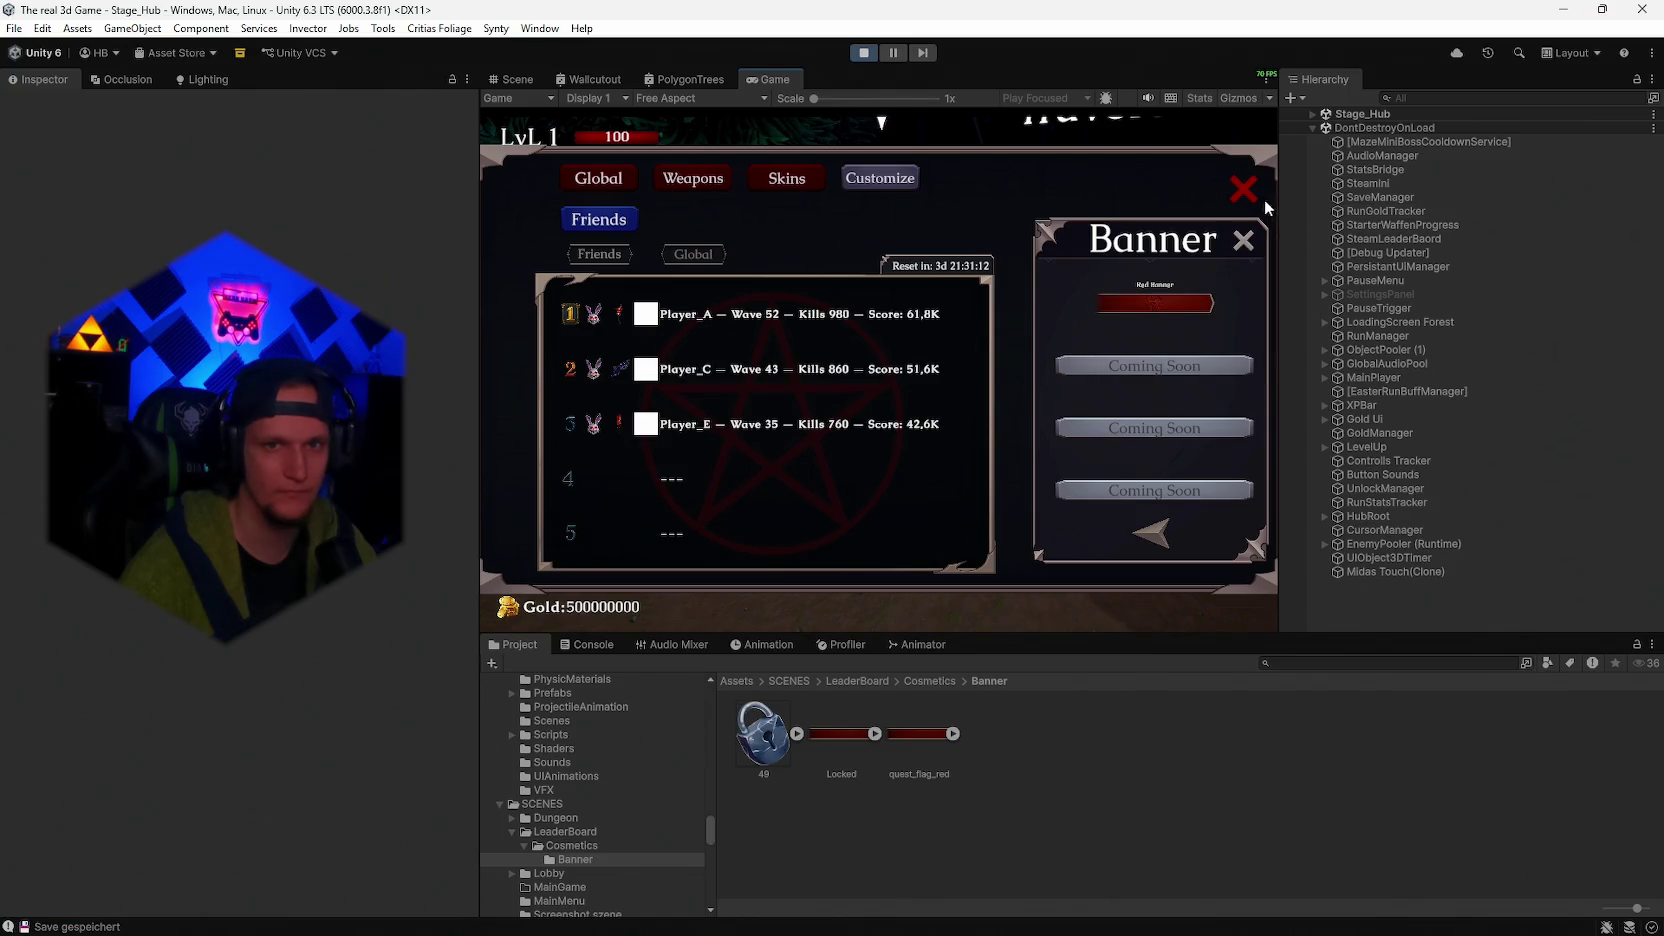
{"action": "left_click", "coordinate": [1150, 532]}
{"action": "left_click", "coordinate": [1242, 237]}
{"action": "left_click", "coordinate": [1243, 188]}
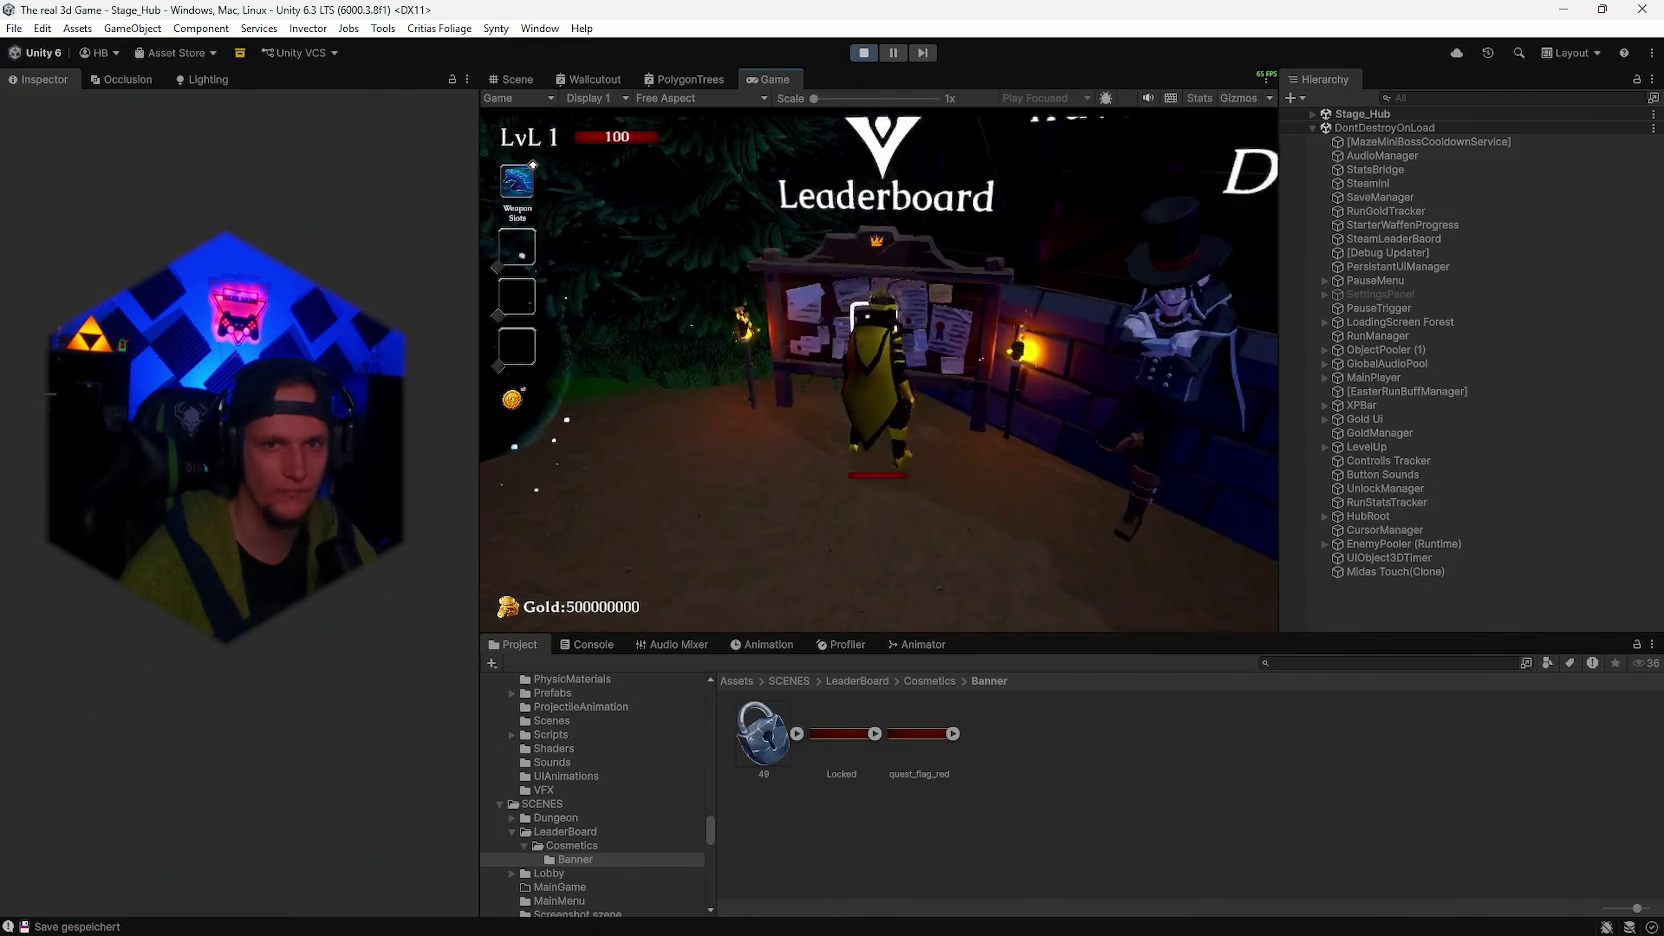
Walk the player into the weapon building and close the weapon book.
{"action": "key", "text": "w"}
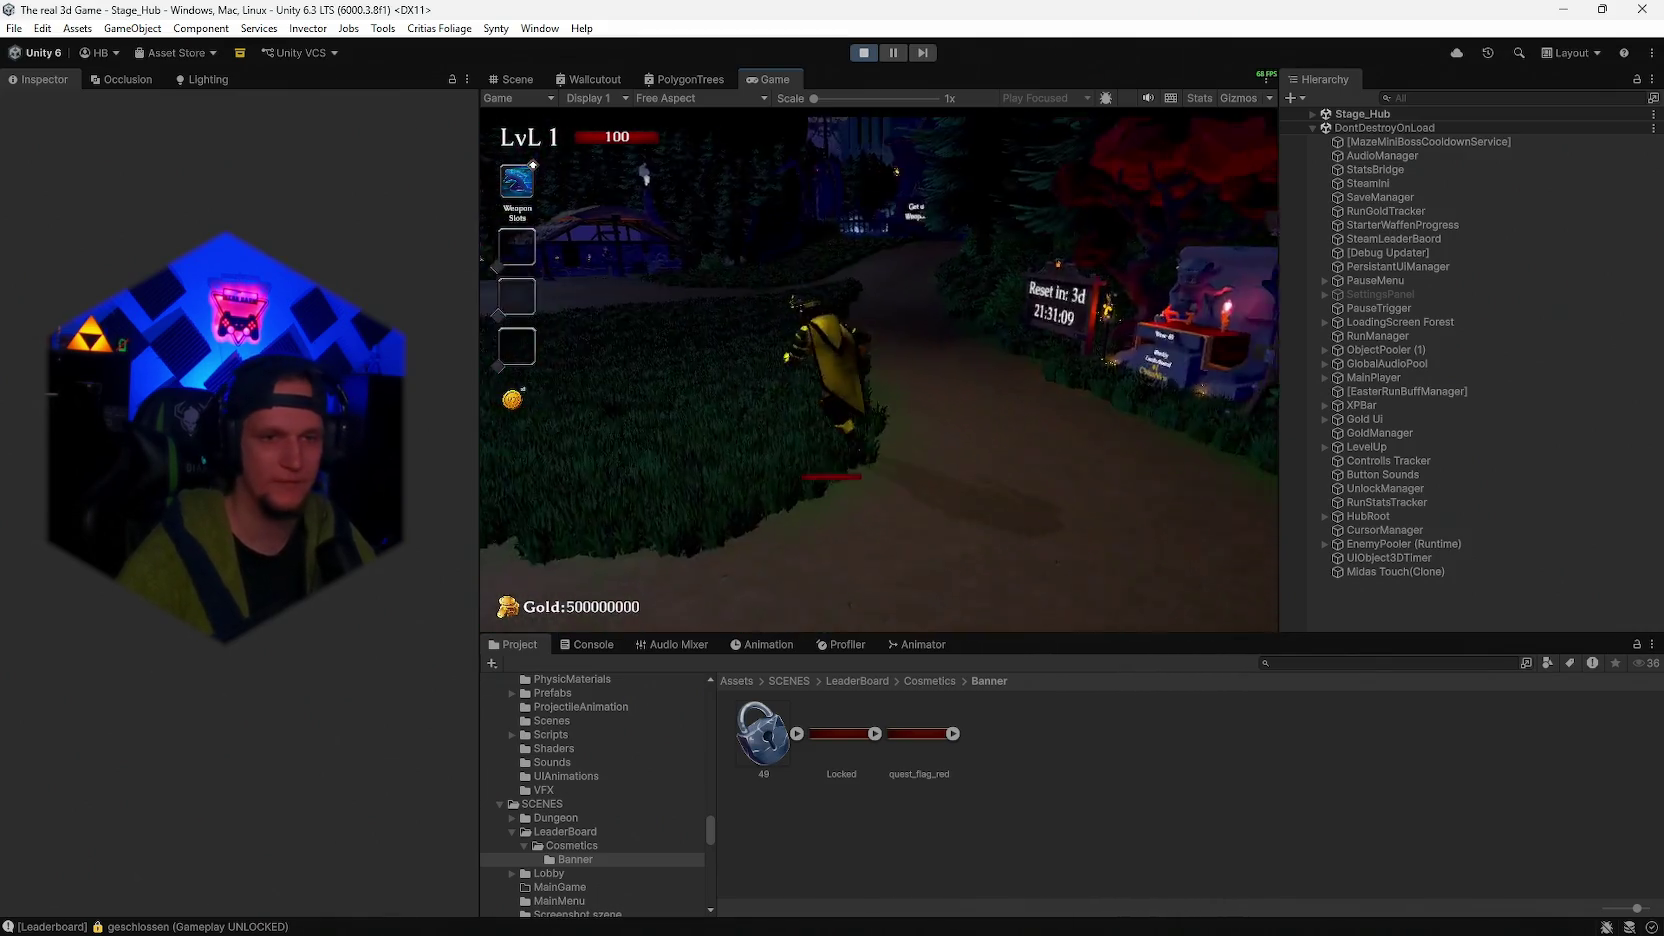
{"action": "key", "text": "w"}
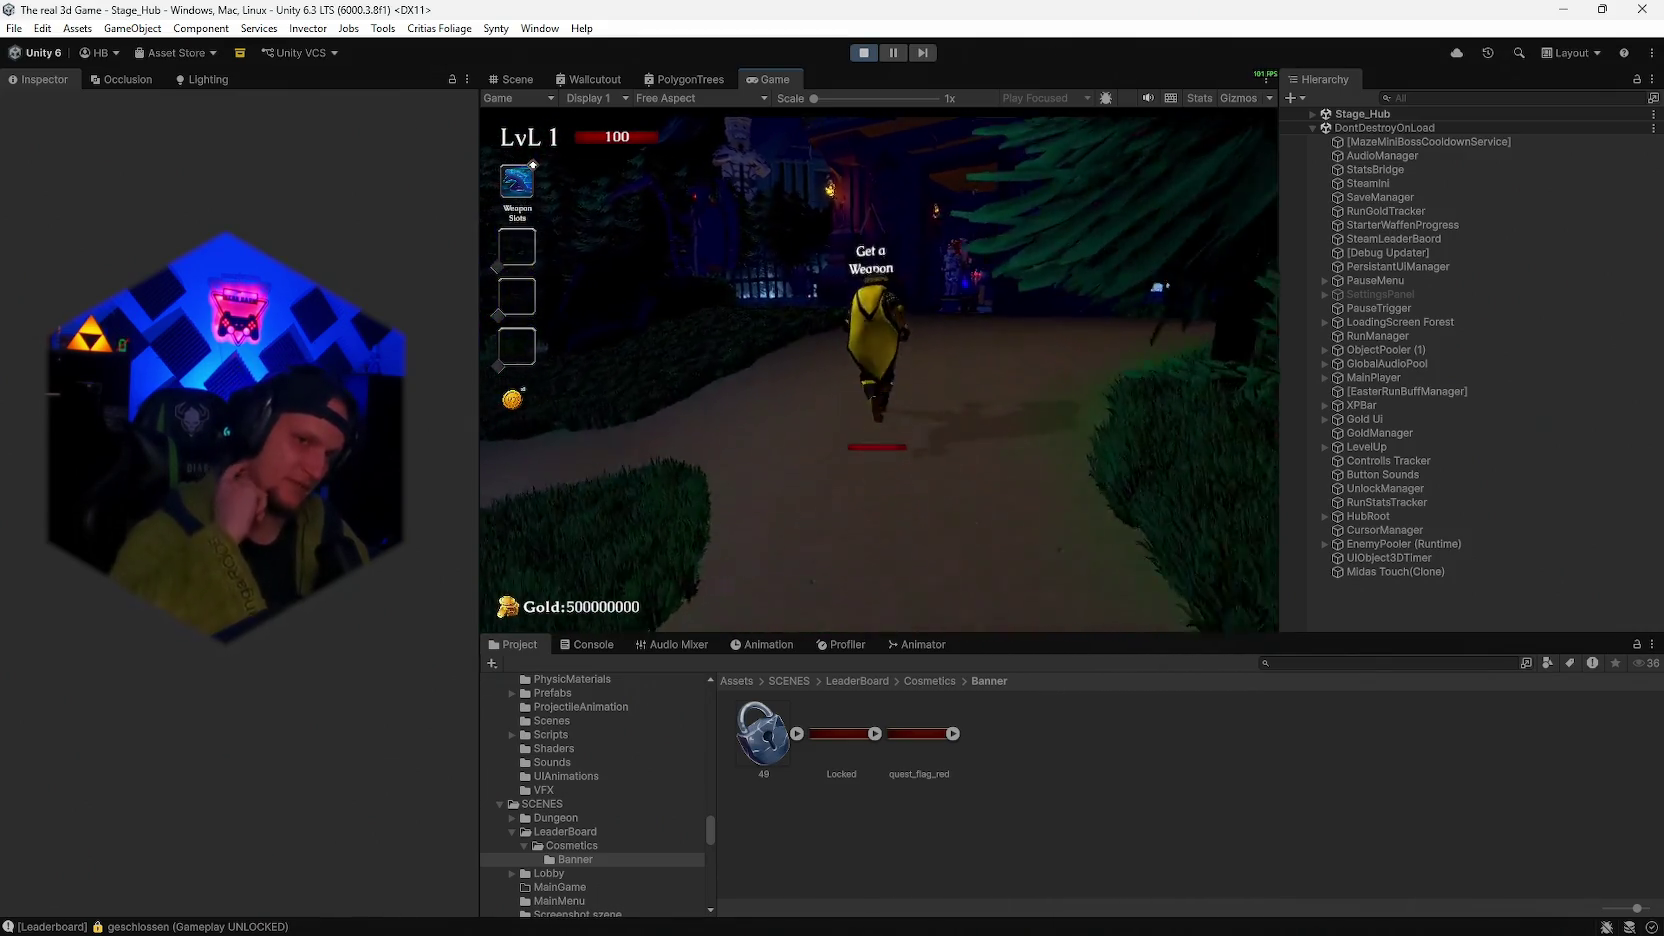
{"action": "key", "text": "w"}
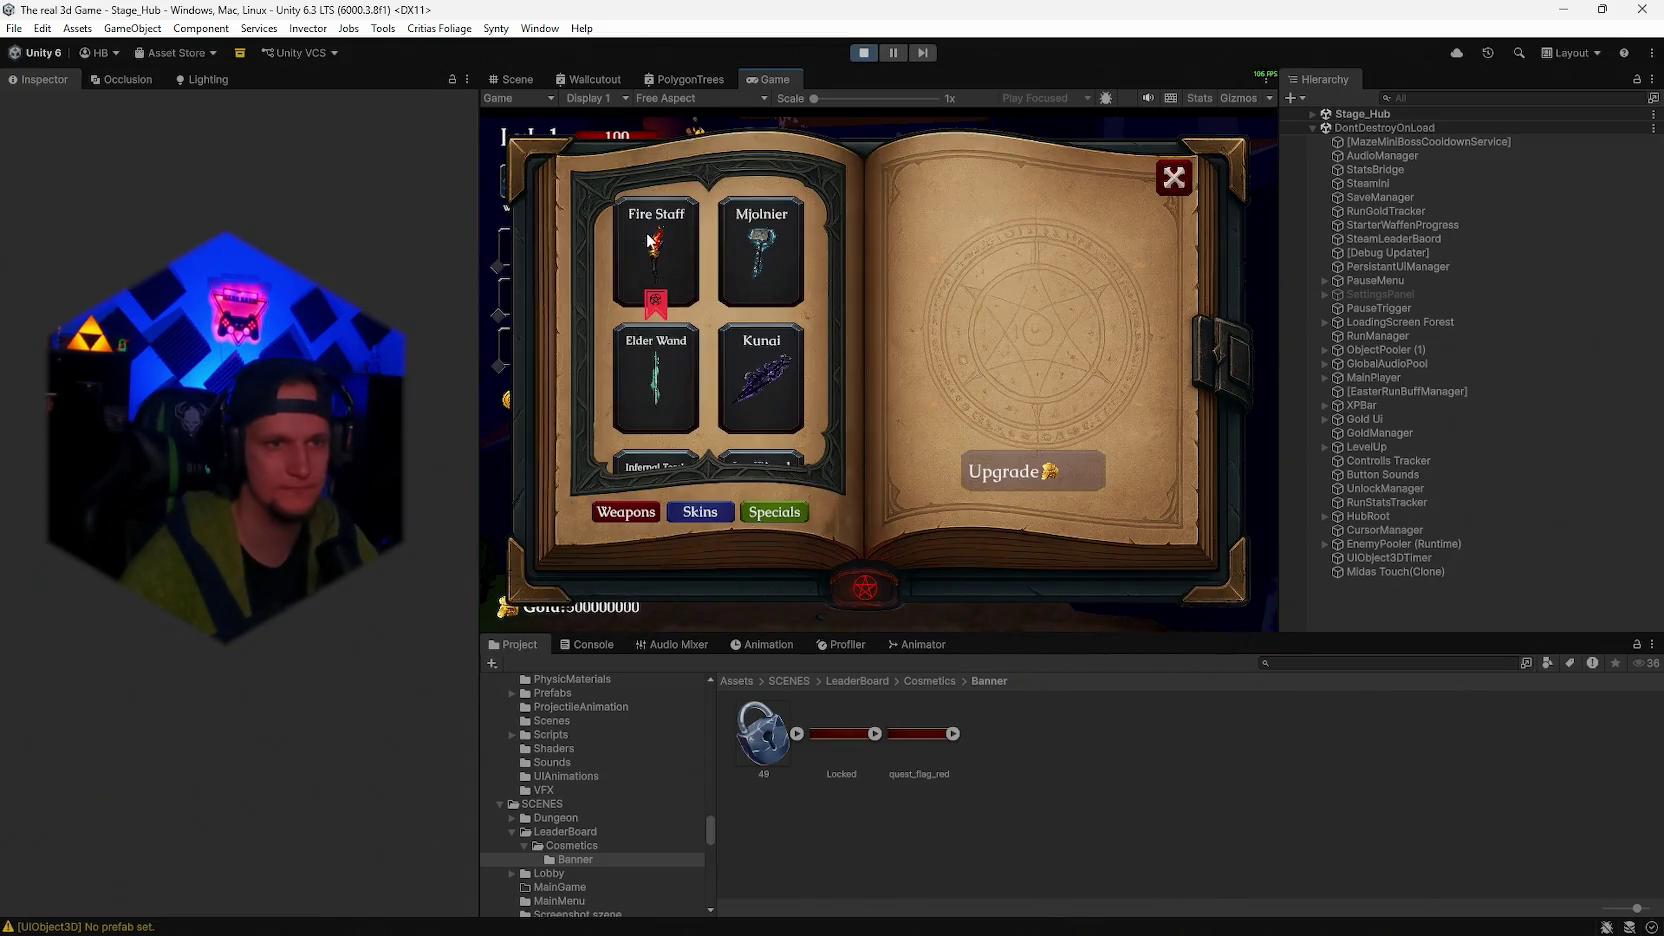
{"action": "left_click", "coordinate": [1163, 190]}
Return to the noticeboard, recheck the Friends leaderboard, then enter the Cursed Forest stage.
{"action": "key", "text": "w"}
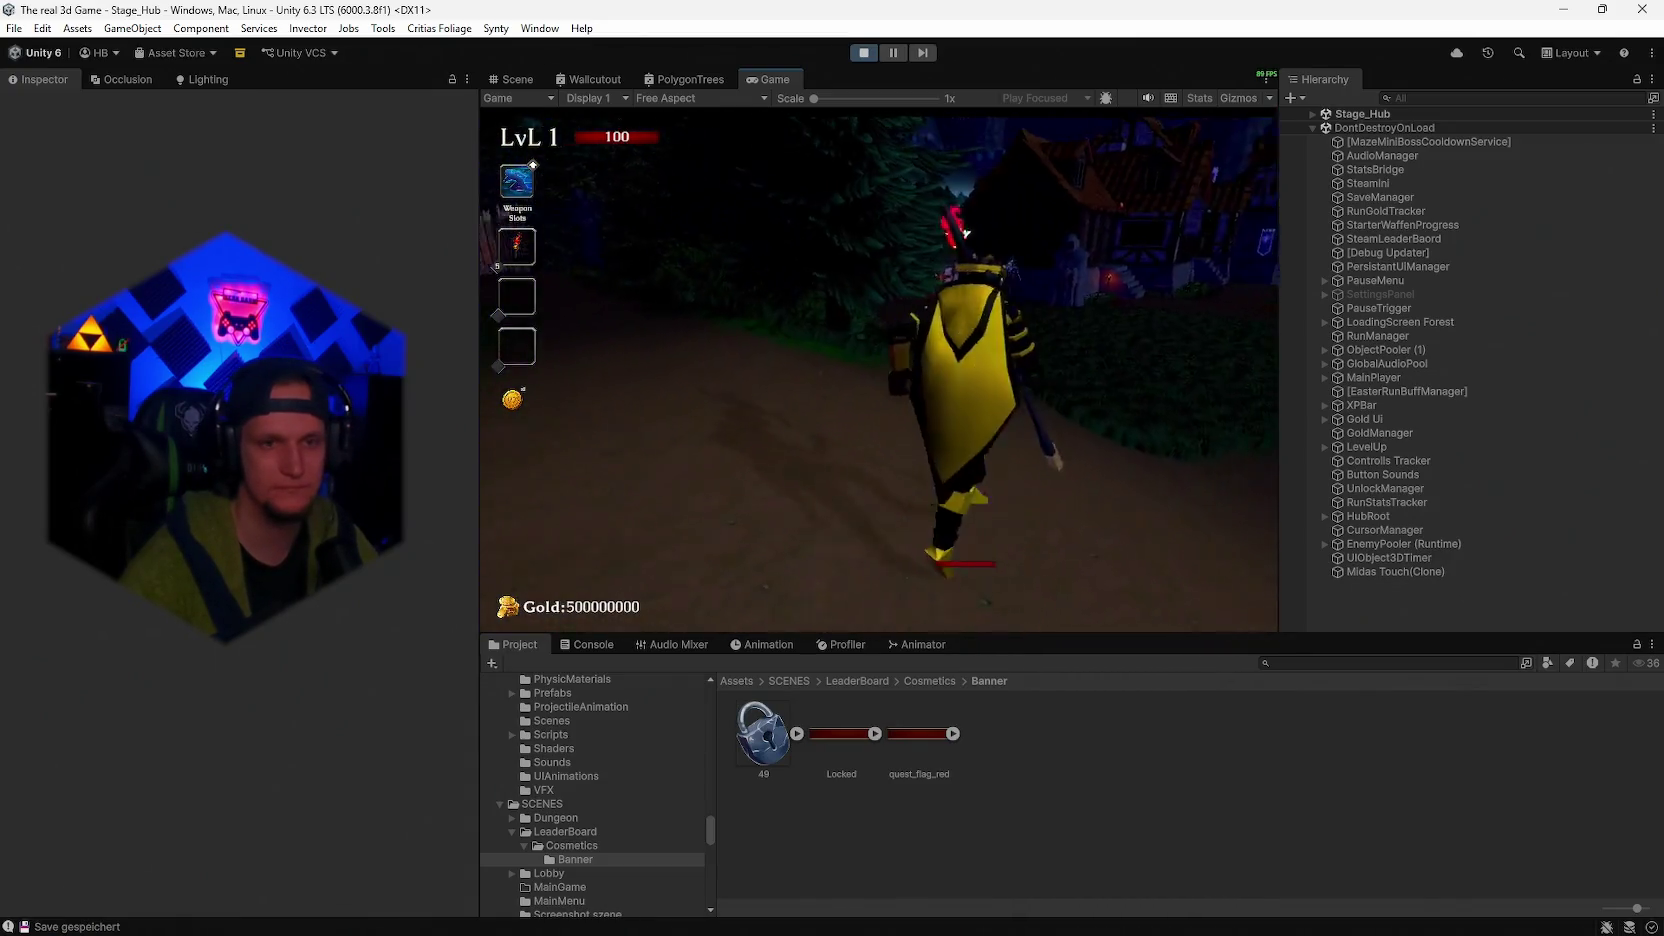
{"action": "key", "text": "w"}
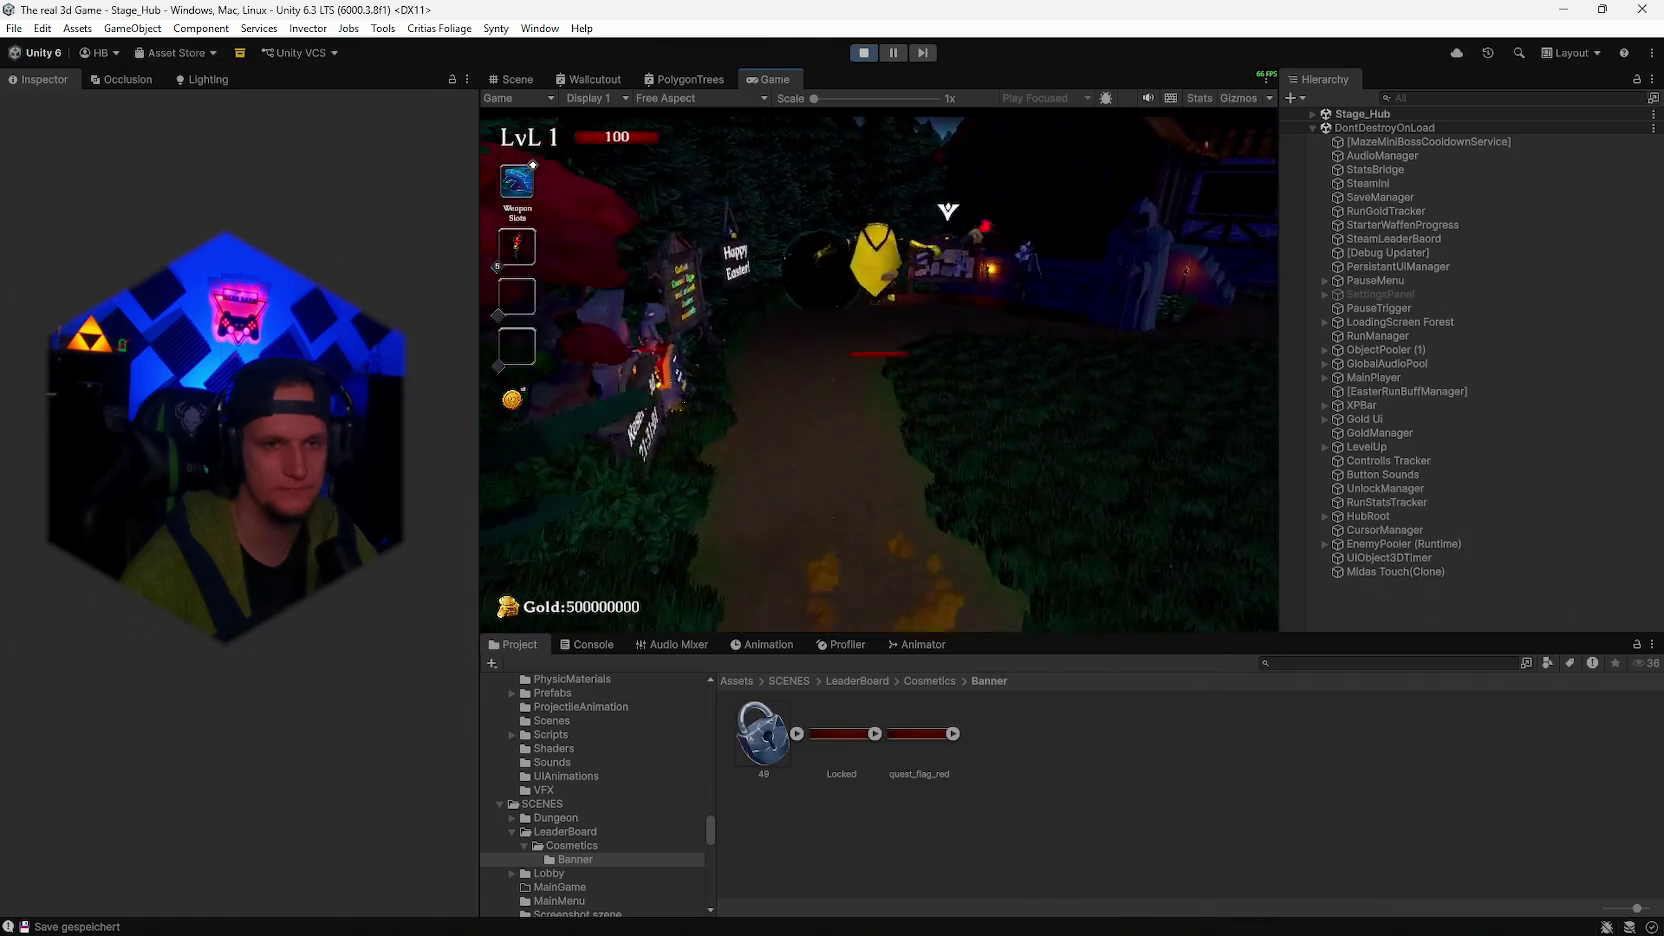
{"action": "key", "text": "w"}
{"action": "key", "text": "e"}
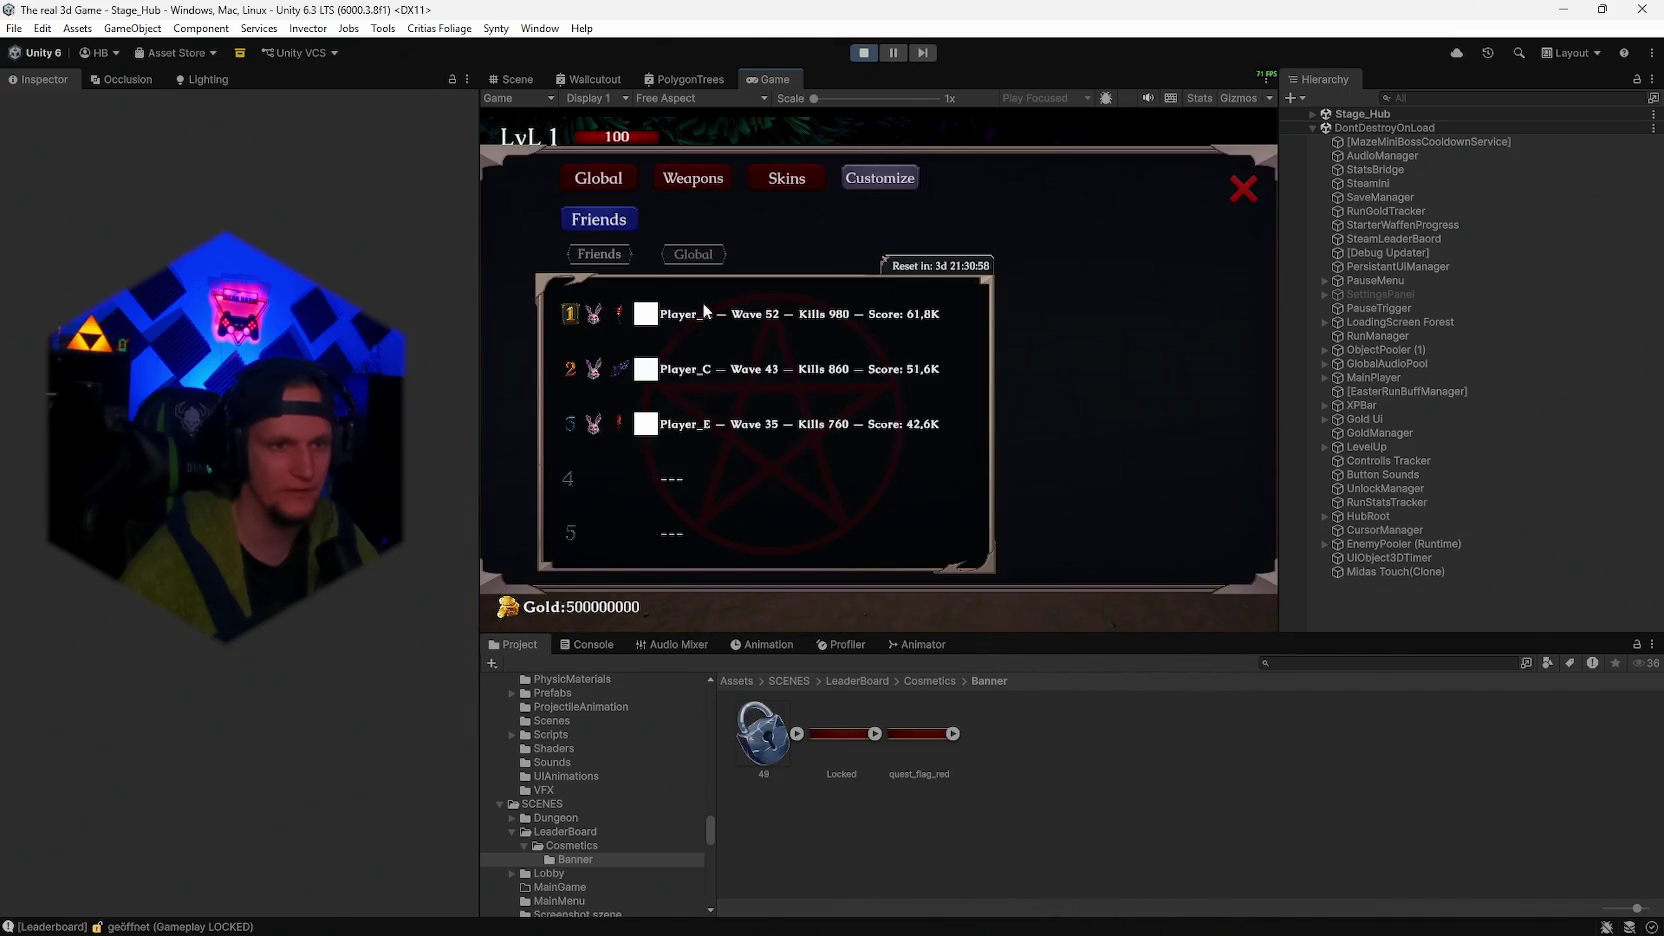
{"action": "left_click", "coordinate": [592, 224]}
{"action": "key", "text": "Escape"}
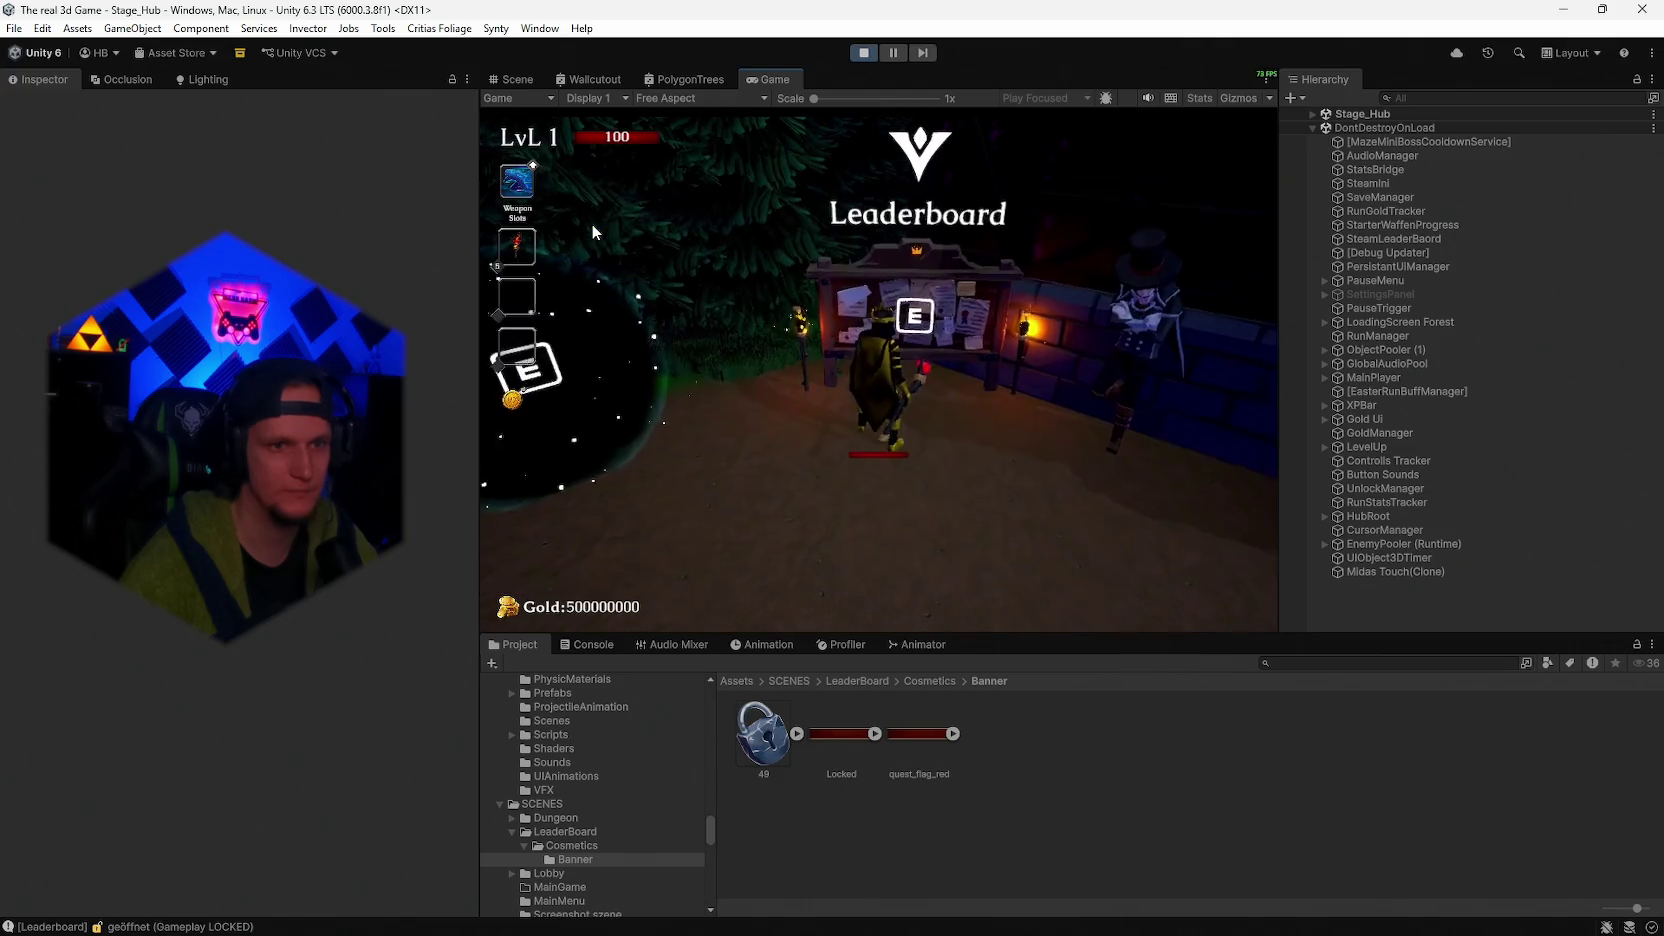
{"action": "key", "text": "e"}
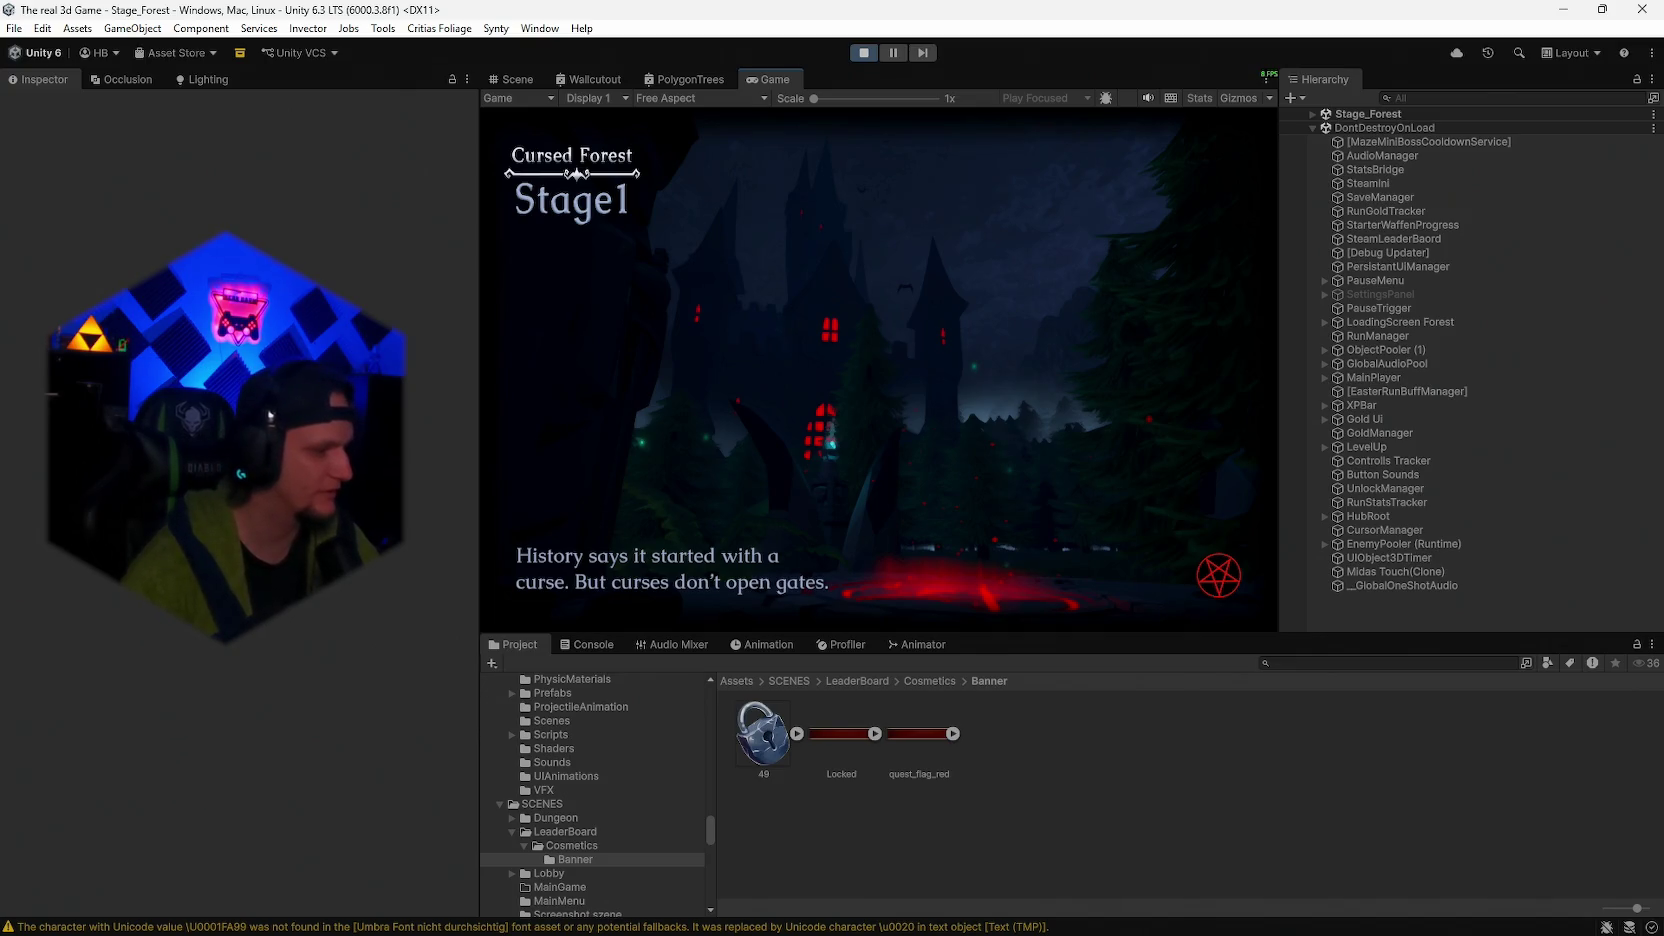
Play the forest run until a wave-1 death scoring 1.020, then return to the Stage_Hub courtyard.
{"action": "left_click", "coordinate": [877, 553]}
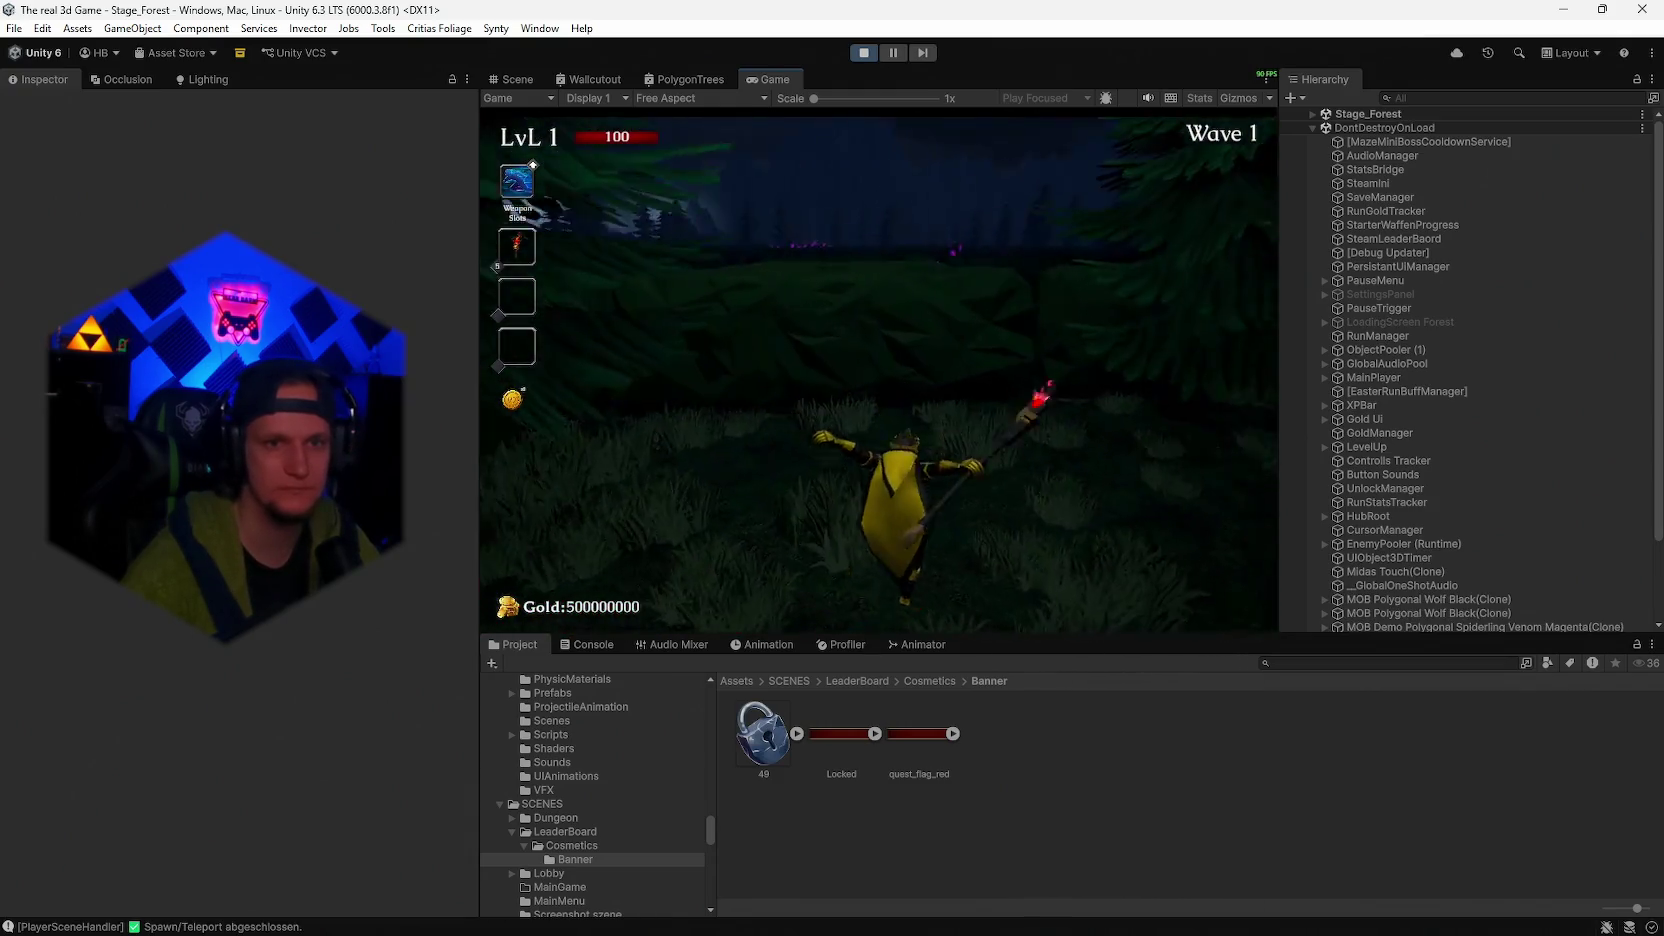
{"action": "key", "text": "w"}
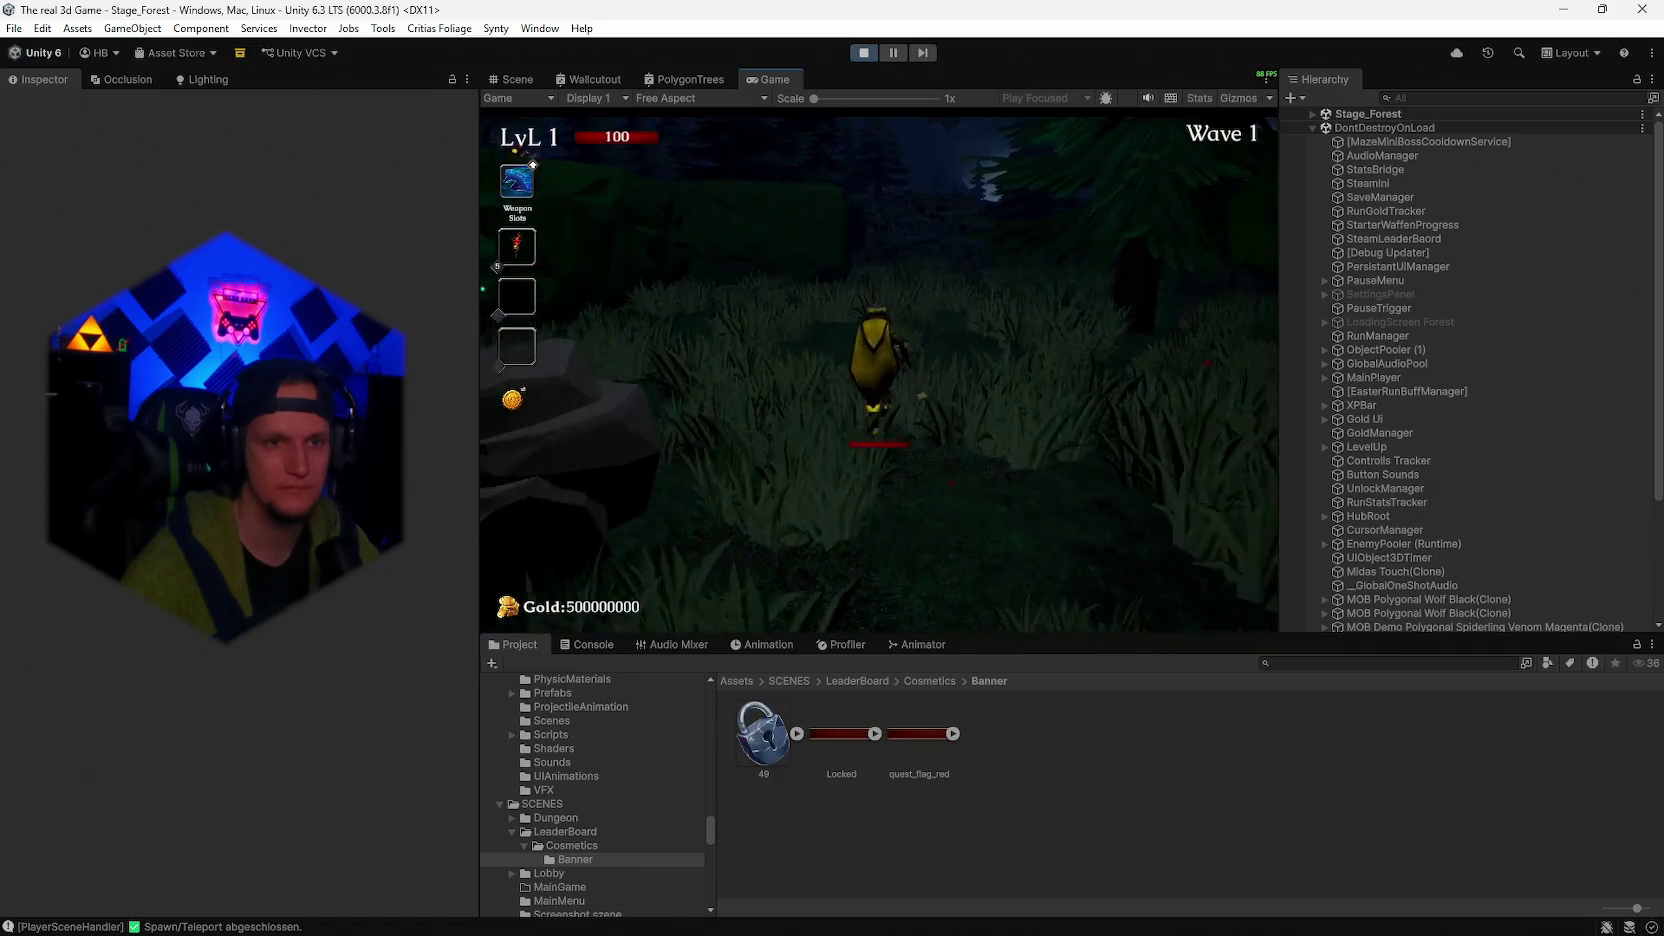
{"action": "key", "text": "w"}
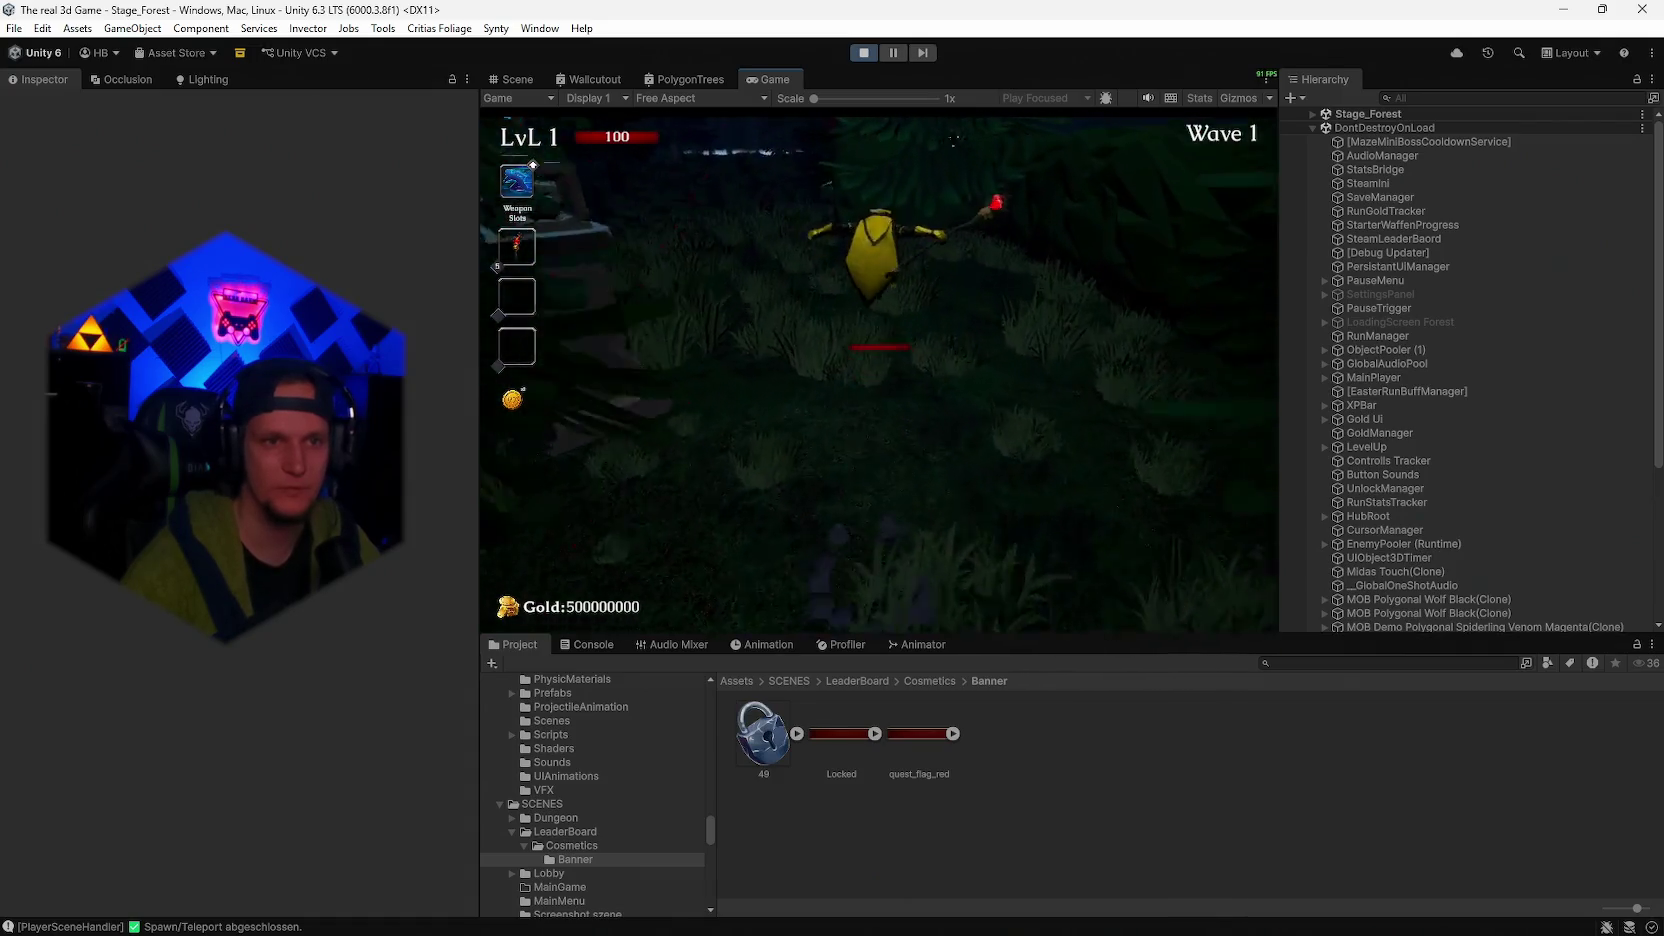
{"action": "key", "text": "Escape"}
{"action": "key", "text": "Escape"}
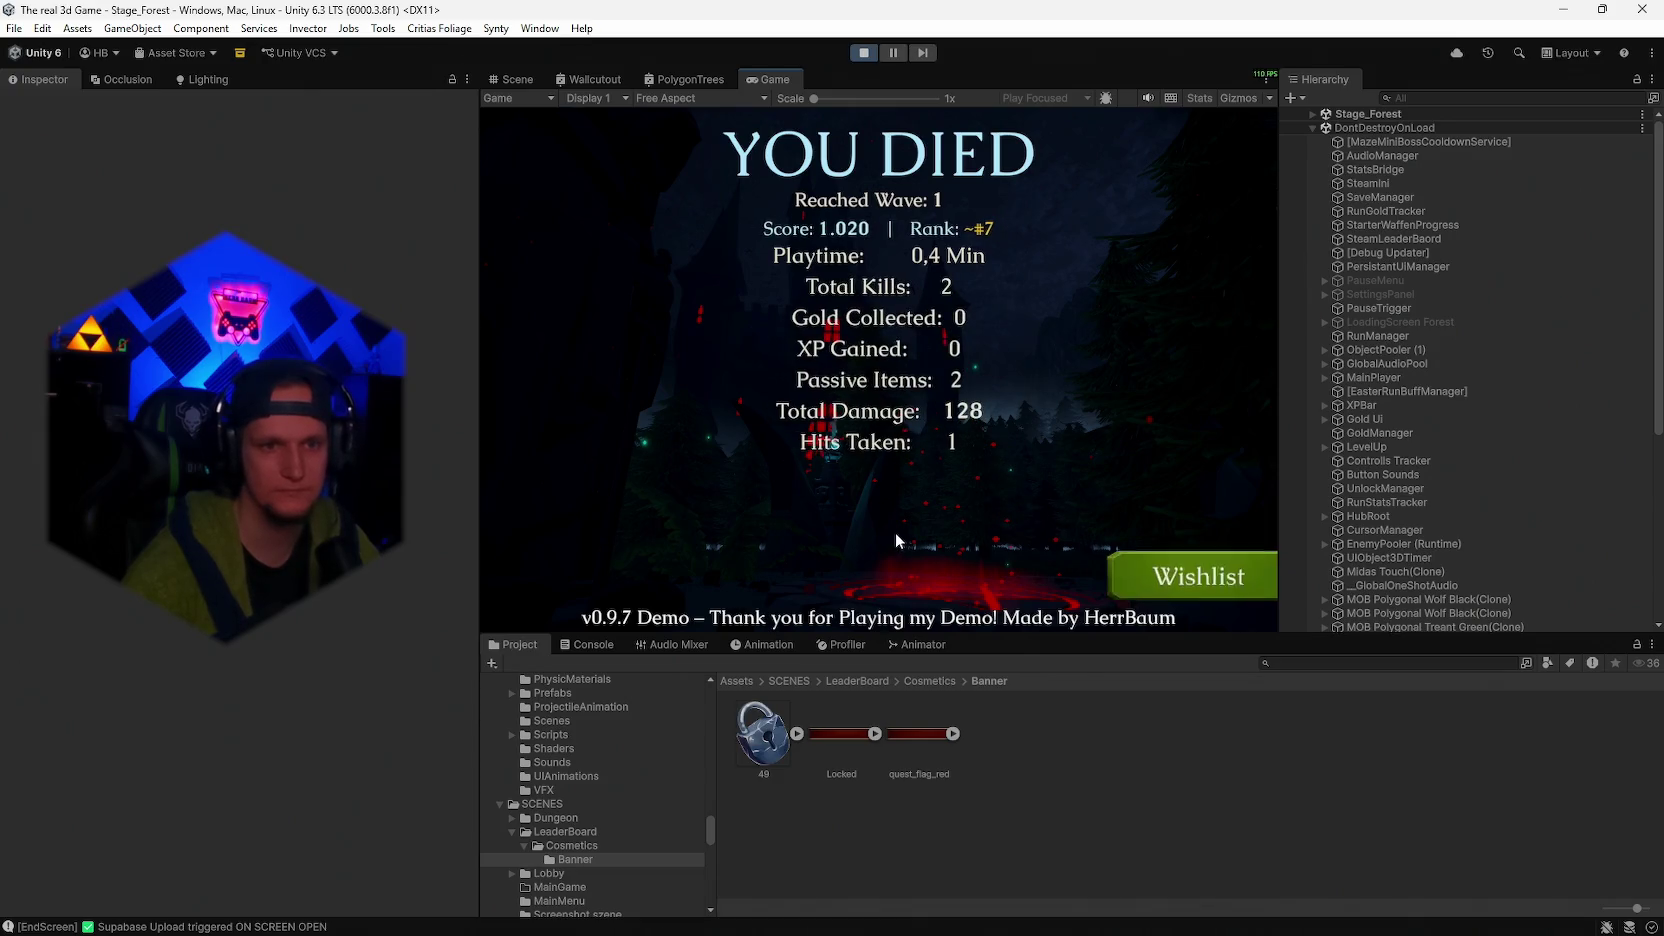
{"action": "left_click", "coordinate": [576, 576]}
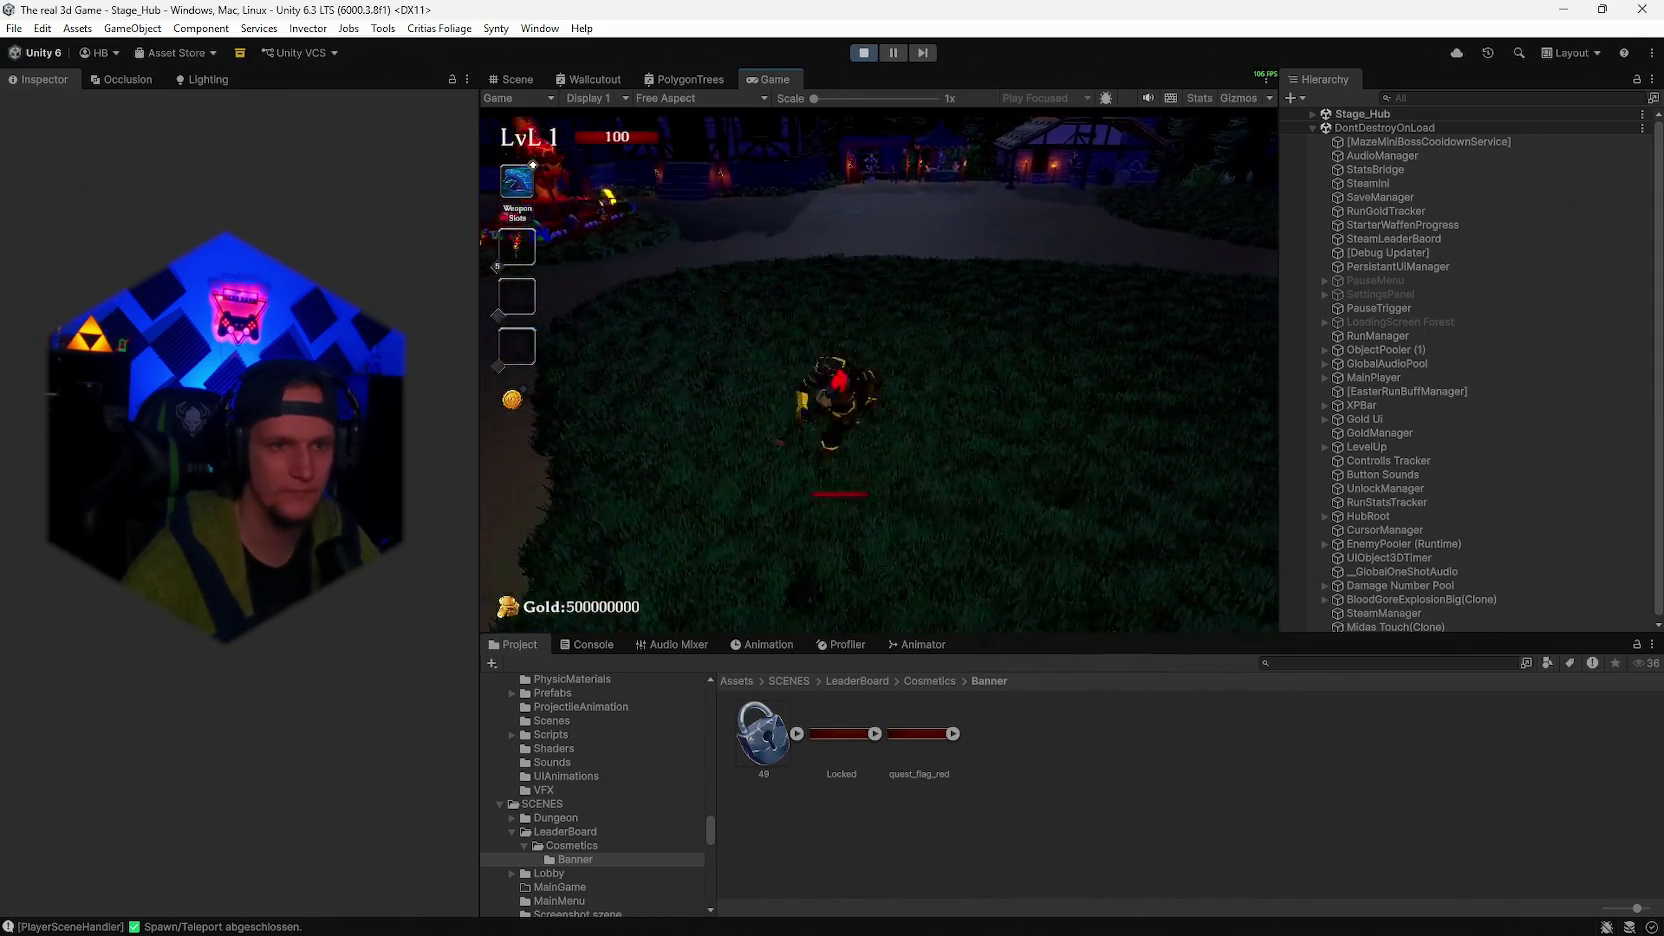
Toggle the leaderboard Global/Friends, equip Red Banner via Customize > Banners, check the Console, and stop Play mode.
{"action": "key", "text": "w"}
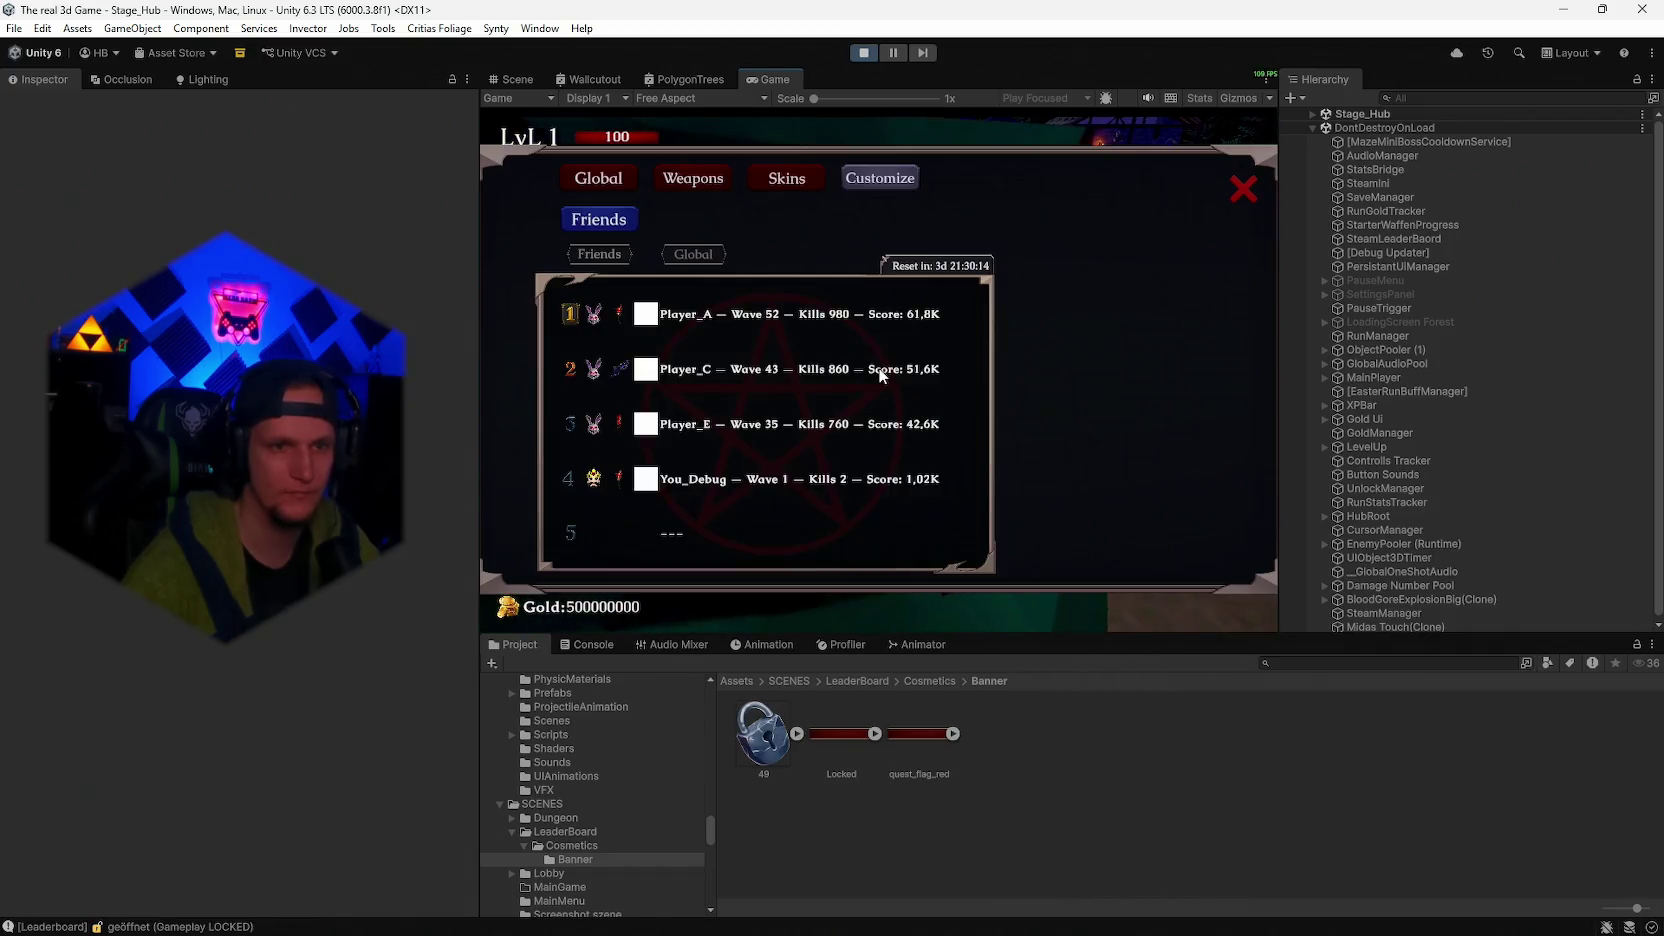
{"action": "left_click", "coordinate": [616, 224]}
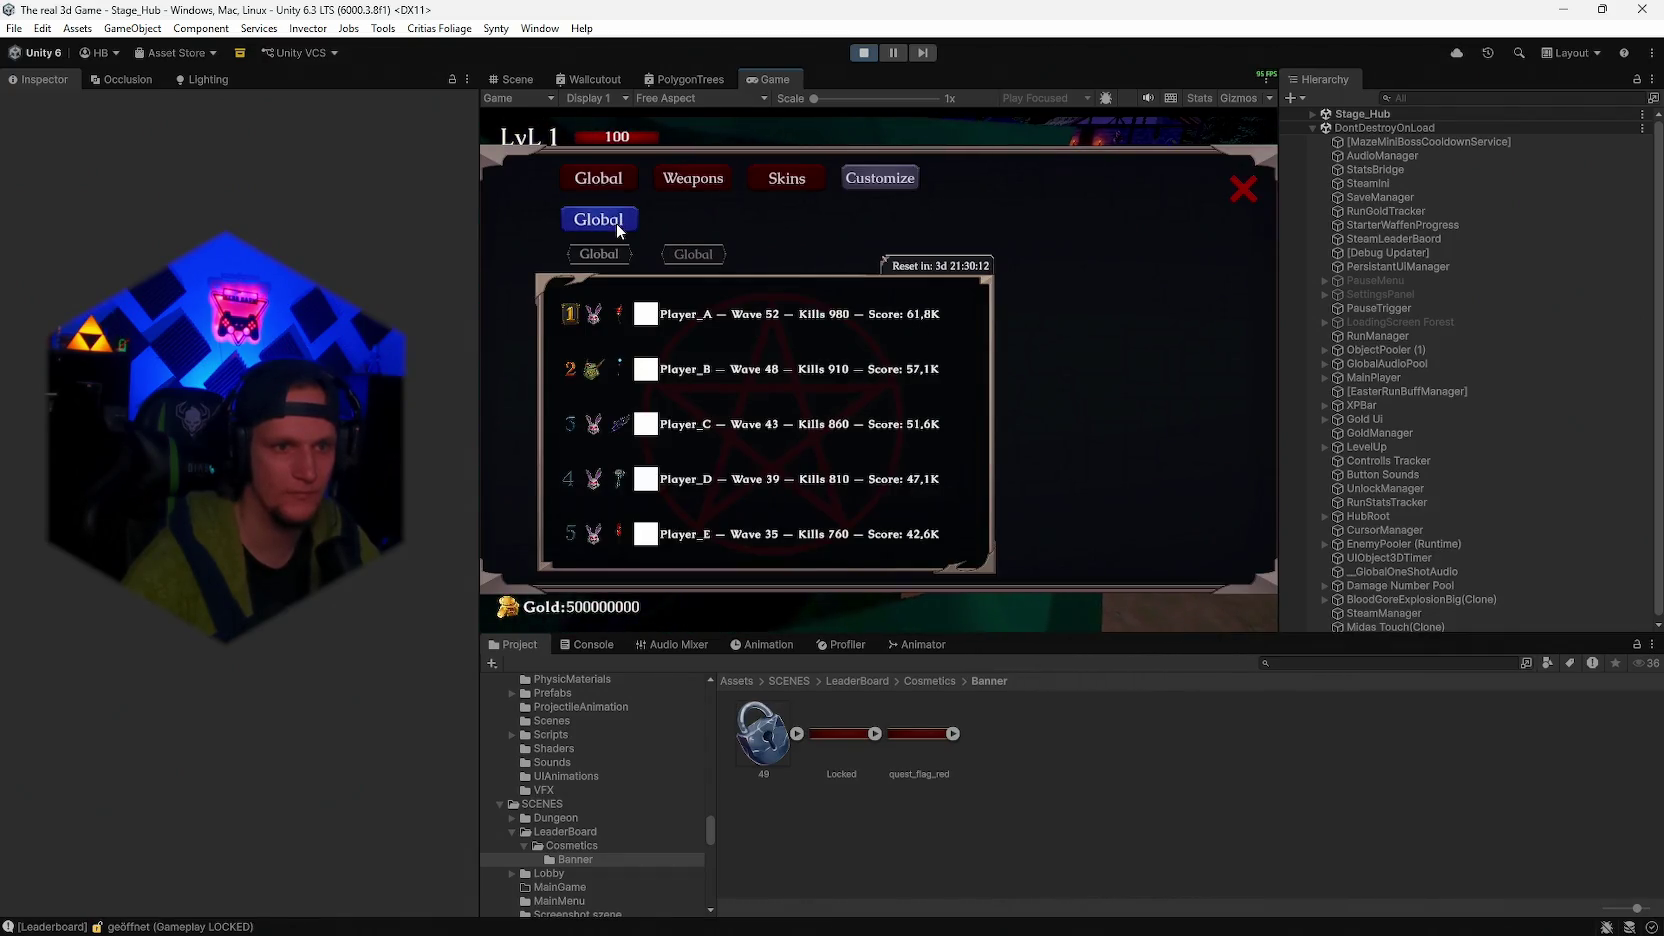
{"action": "left_click", "coordinate": [616, 224]}
{"action": "left_click", "coordinate": [885, 177]}
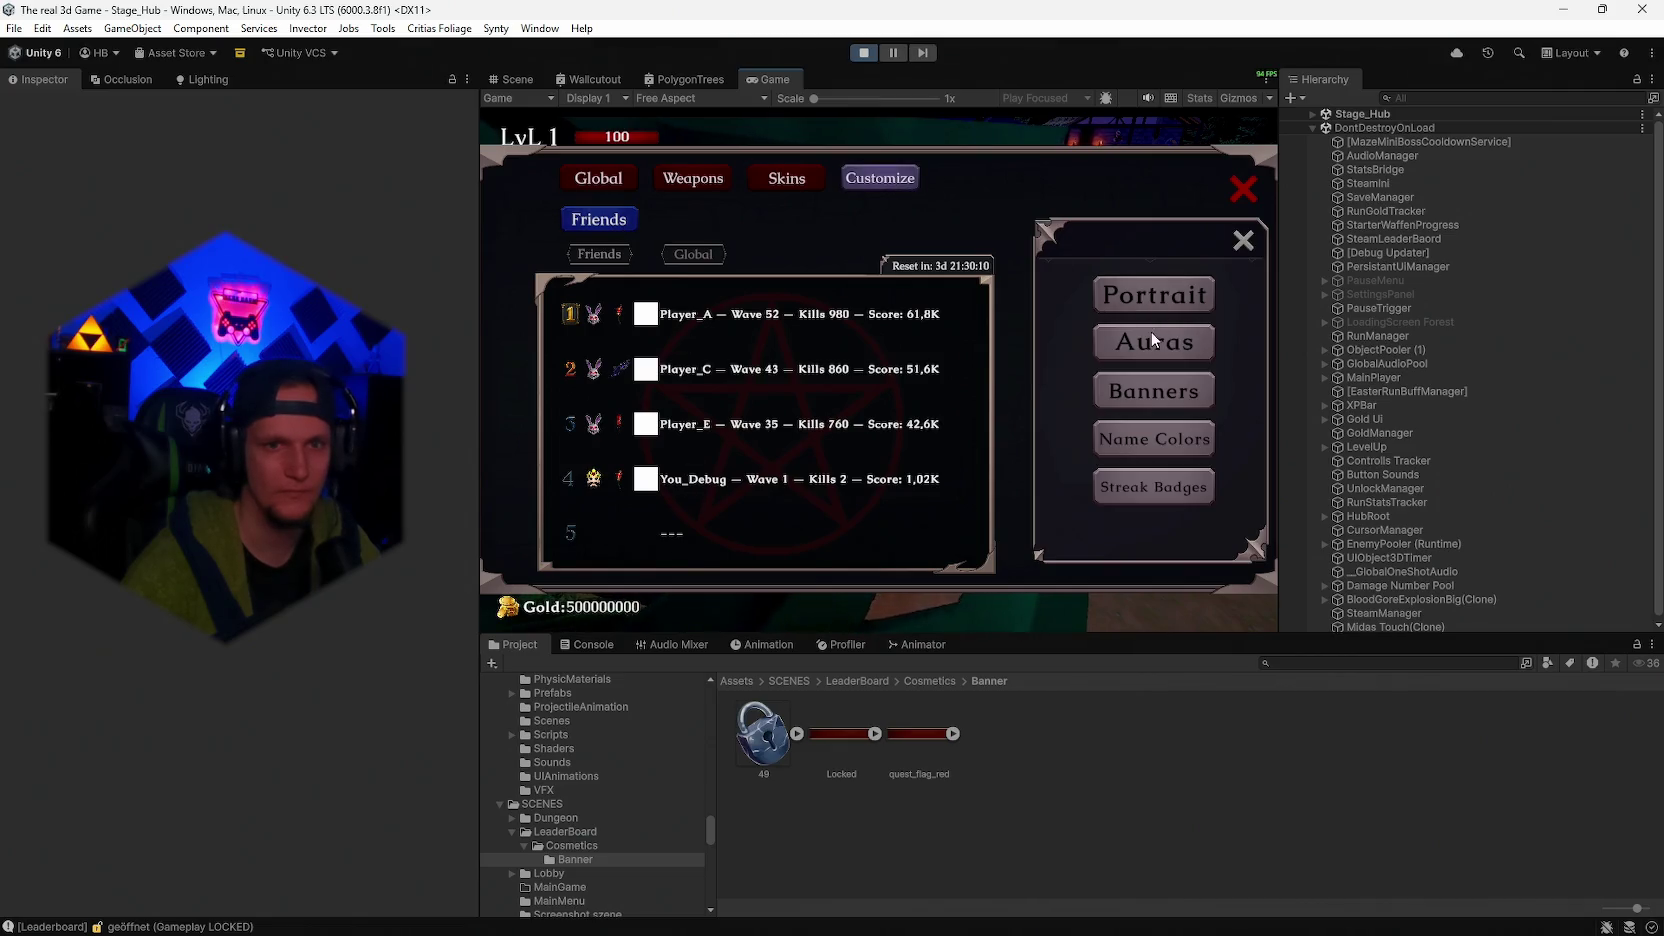
{"action": "left_click", "coordinate": [1140, 391]}
{"action": "left_click", "coordinate": [1150, 299]}
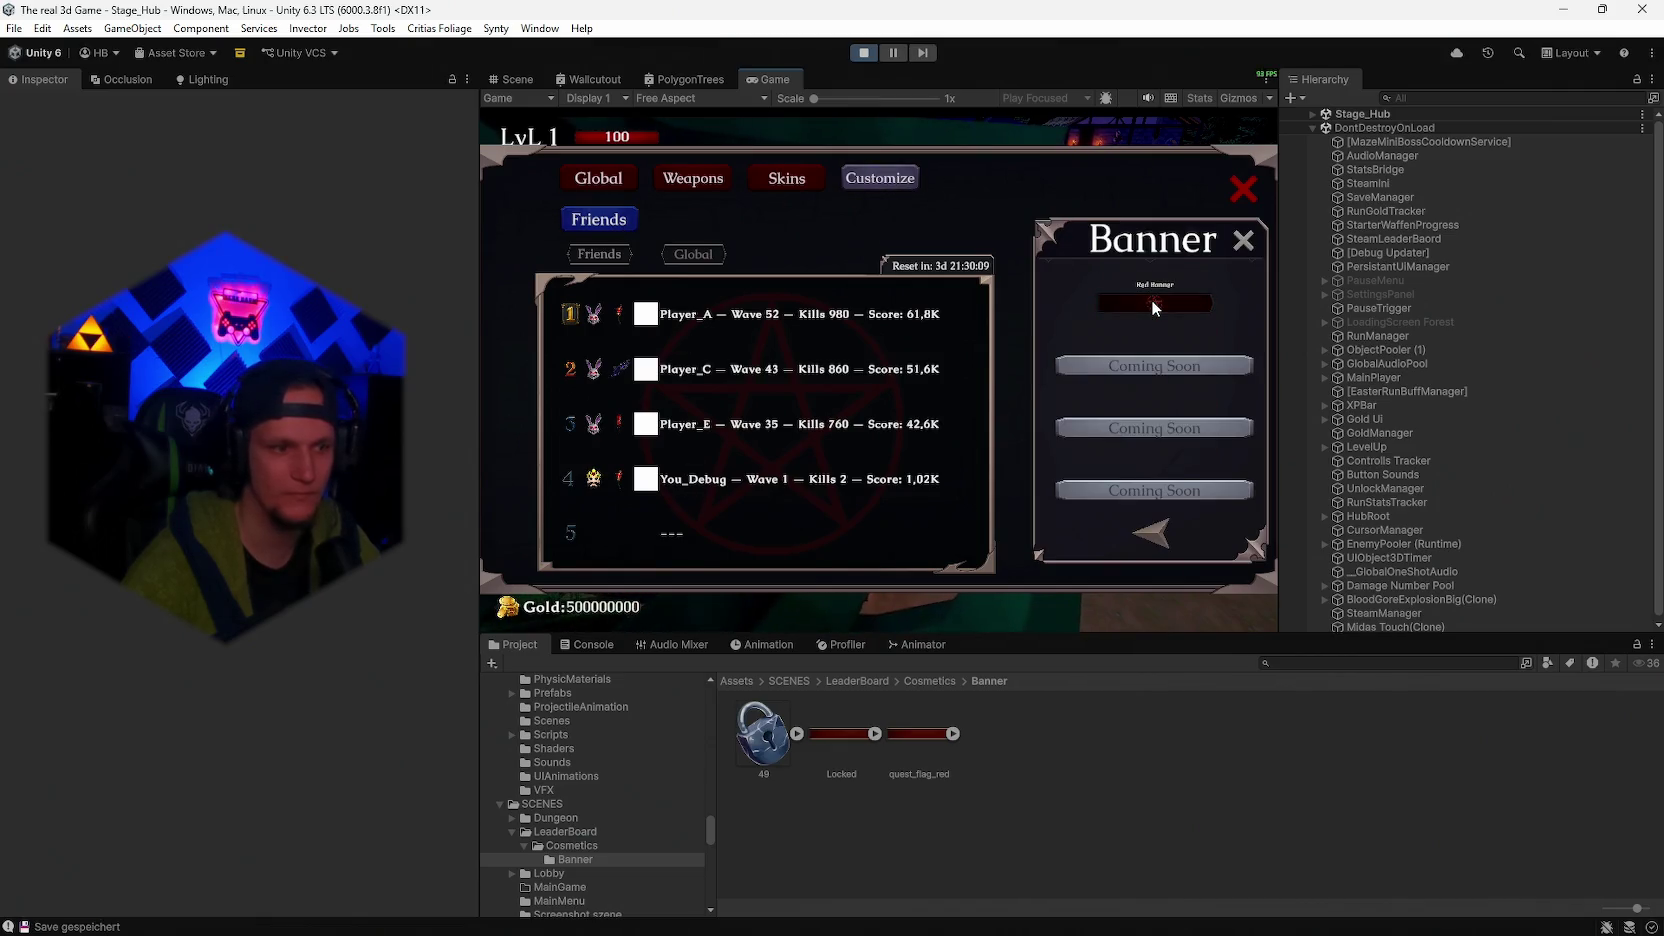
{"action": "left_click", "coordinate": [590, 644]}
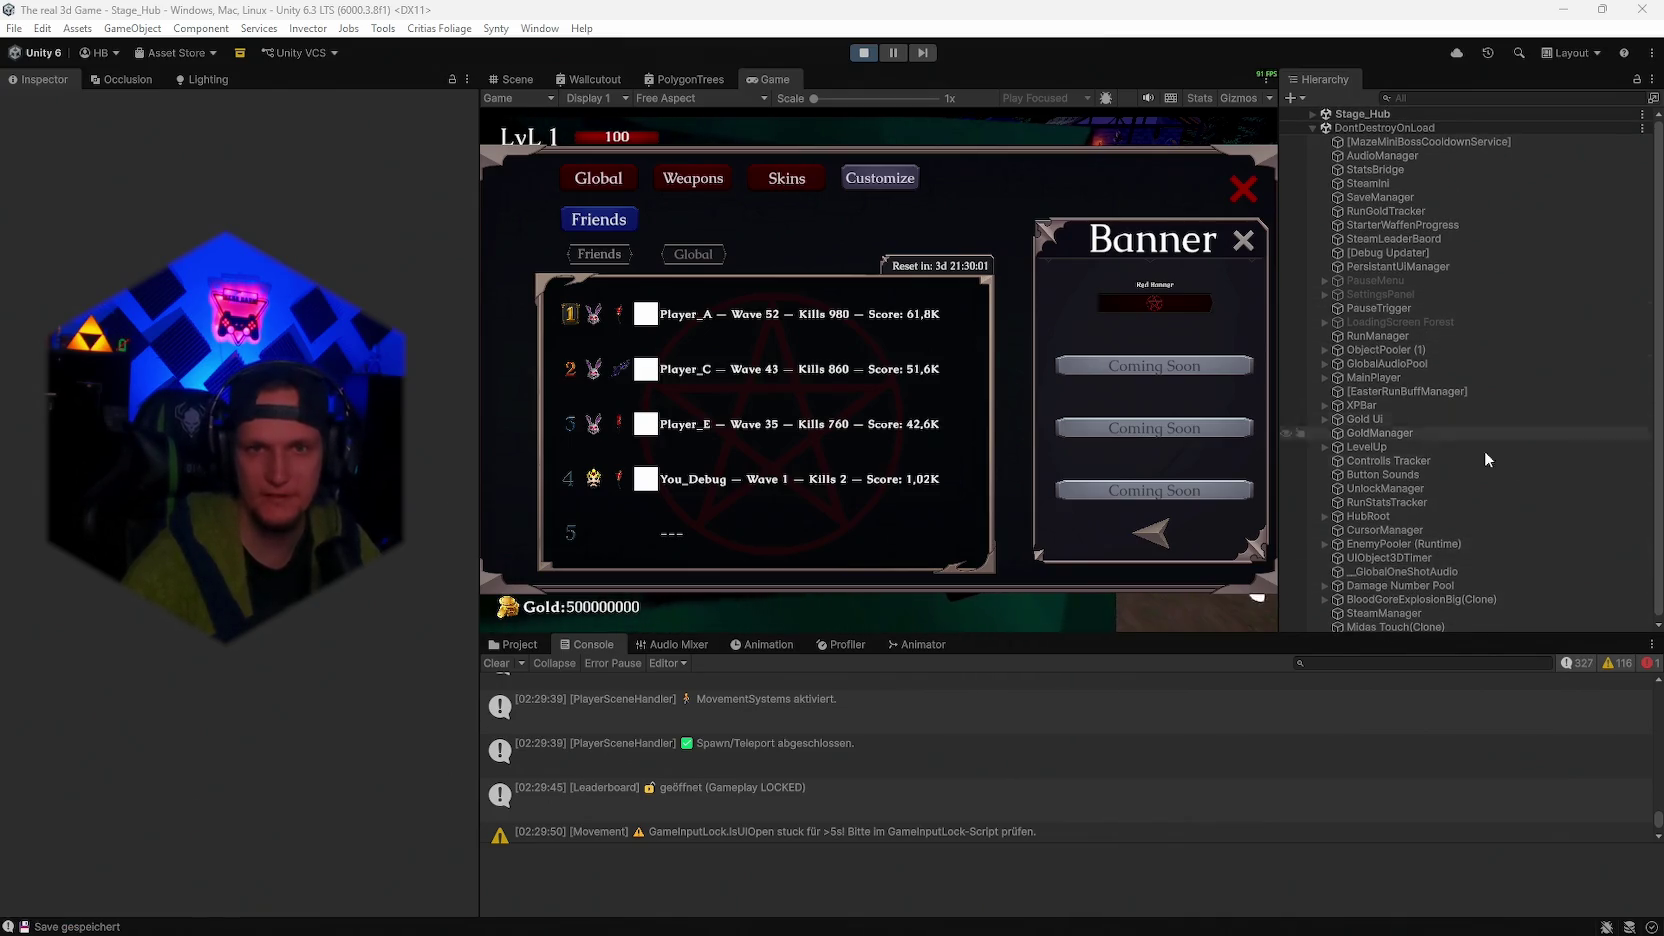
{"action": "left_click", "coordinate": [860, 54]}
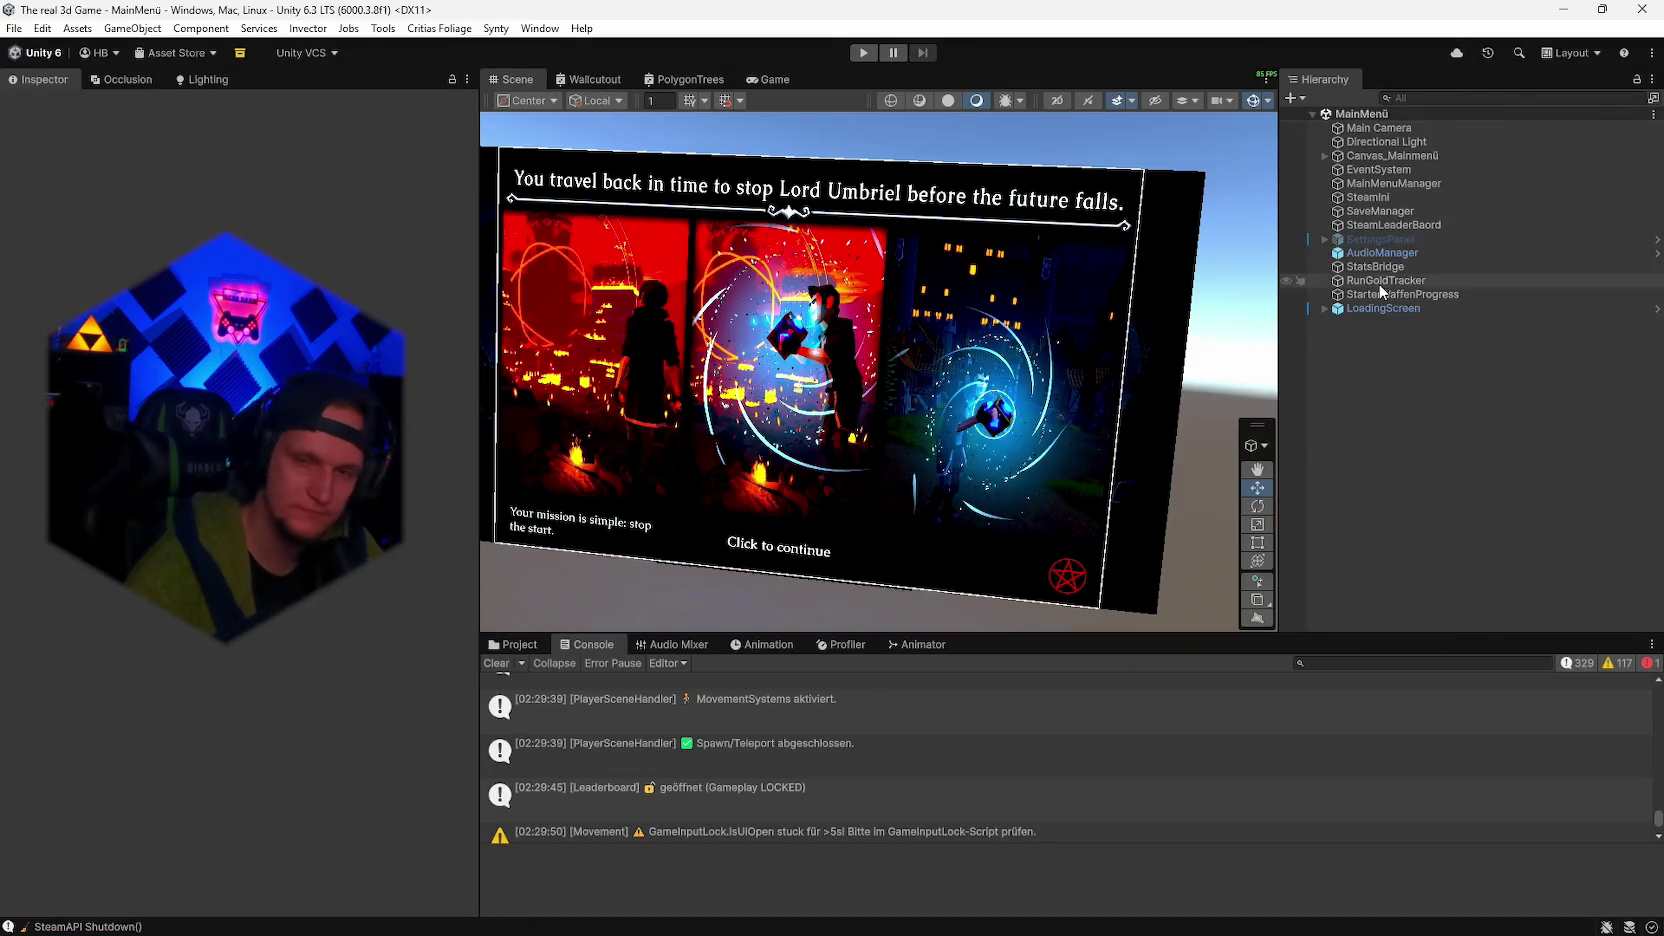
Load Stage_Hub from recent scenes, search the Project for 'leaderbo', and open the Leaderboard prefab.
{"action": "left_click", "coordinate": [15, 30]}
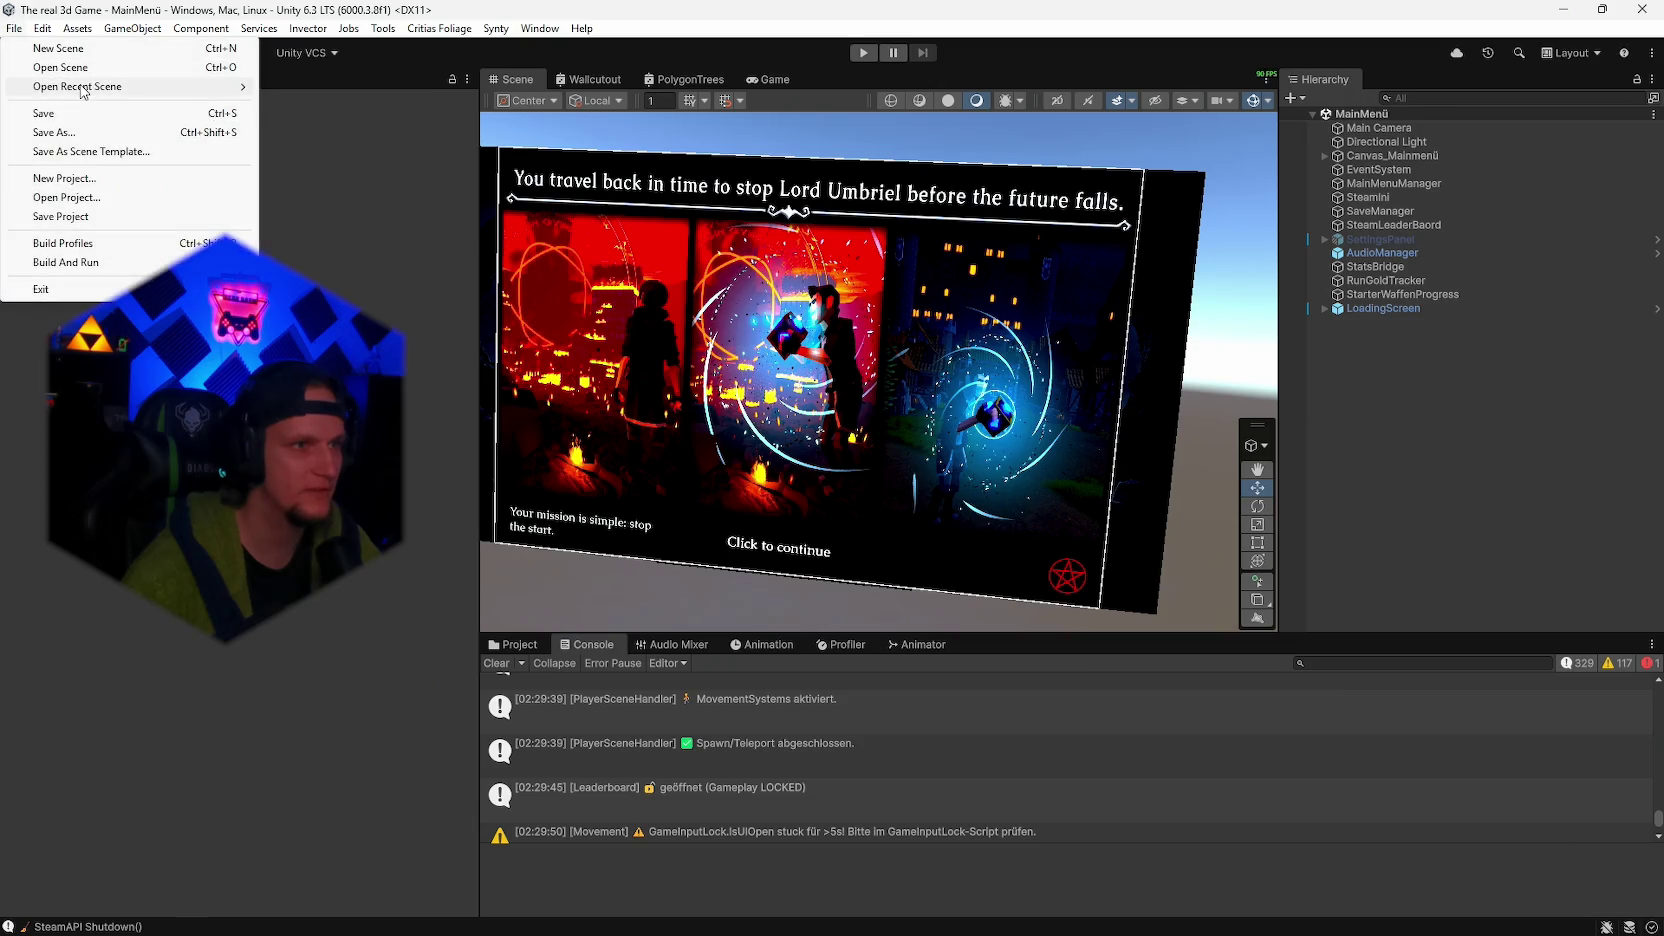
{"action": "left_click", "coordinate": [669, 317]}
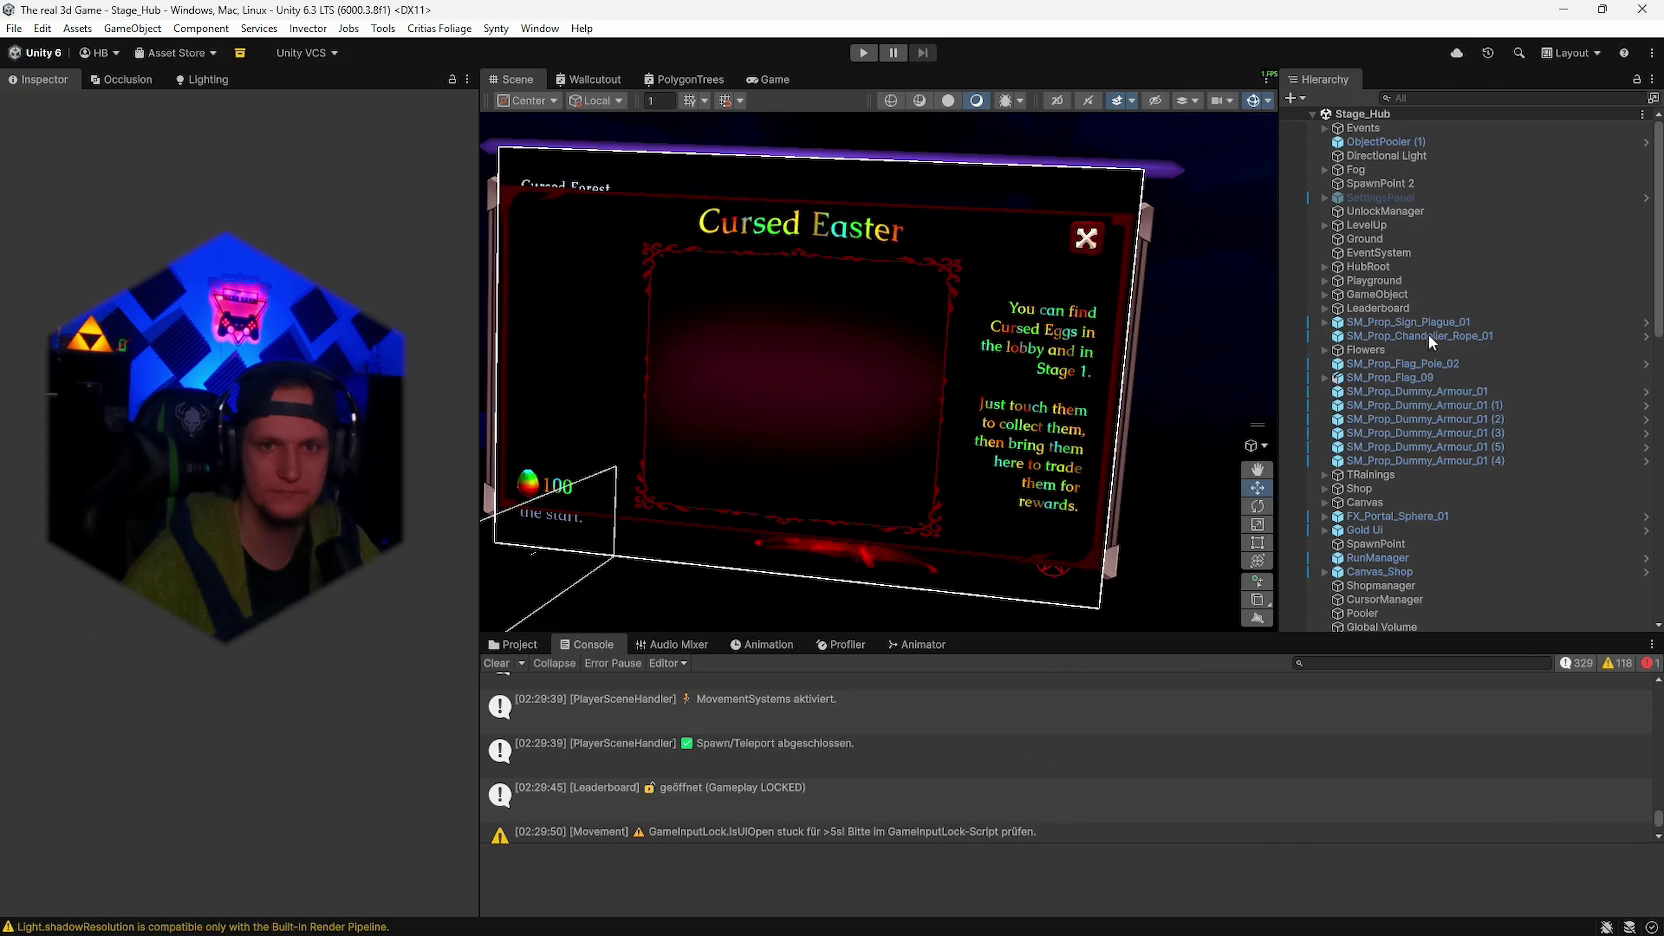
{"action": "left_click", "coordinate": [1421, 98]}
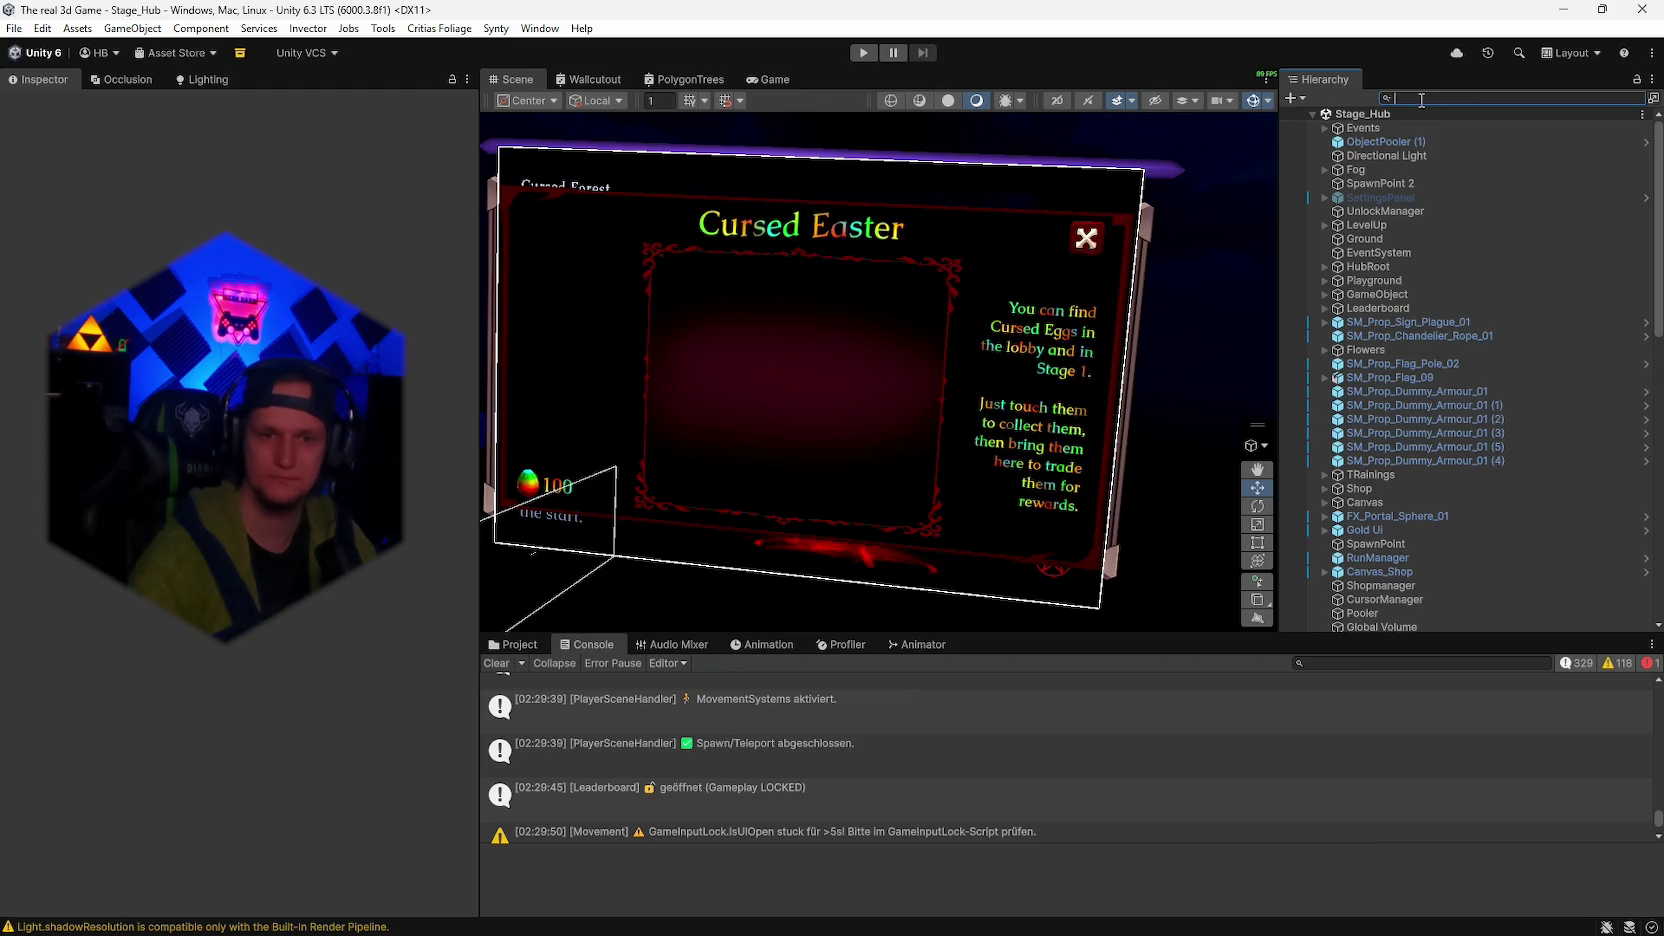
{"action": "left_click", "coordinate": [1320, 665]}
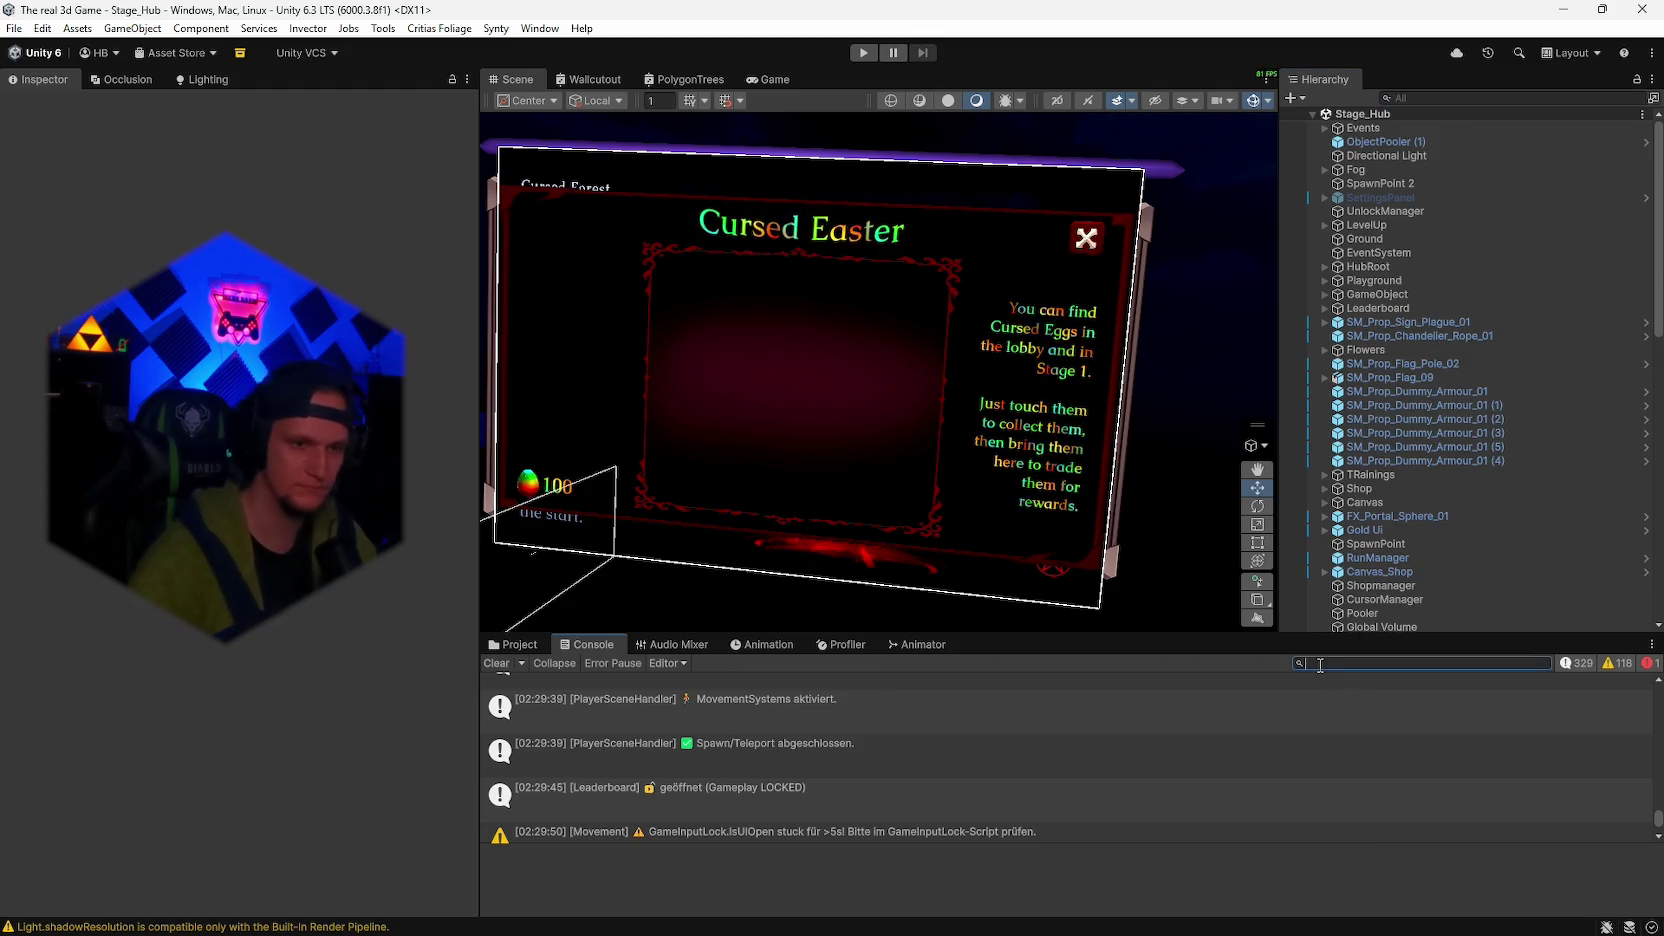
{"action": "left_click", "coordinate": [513, 644]}
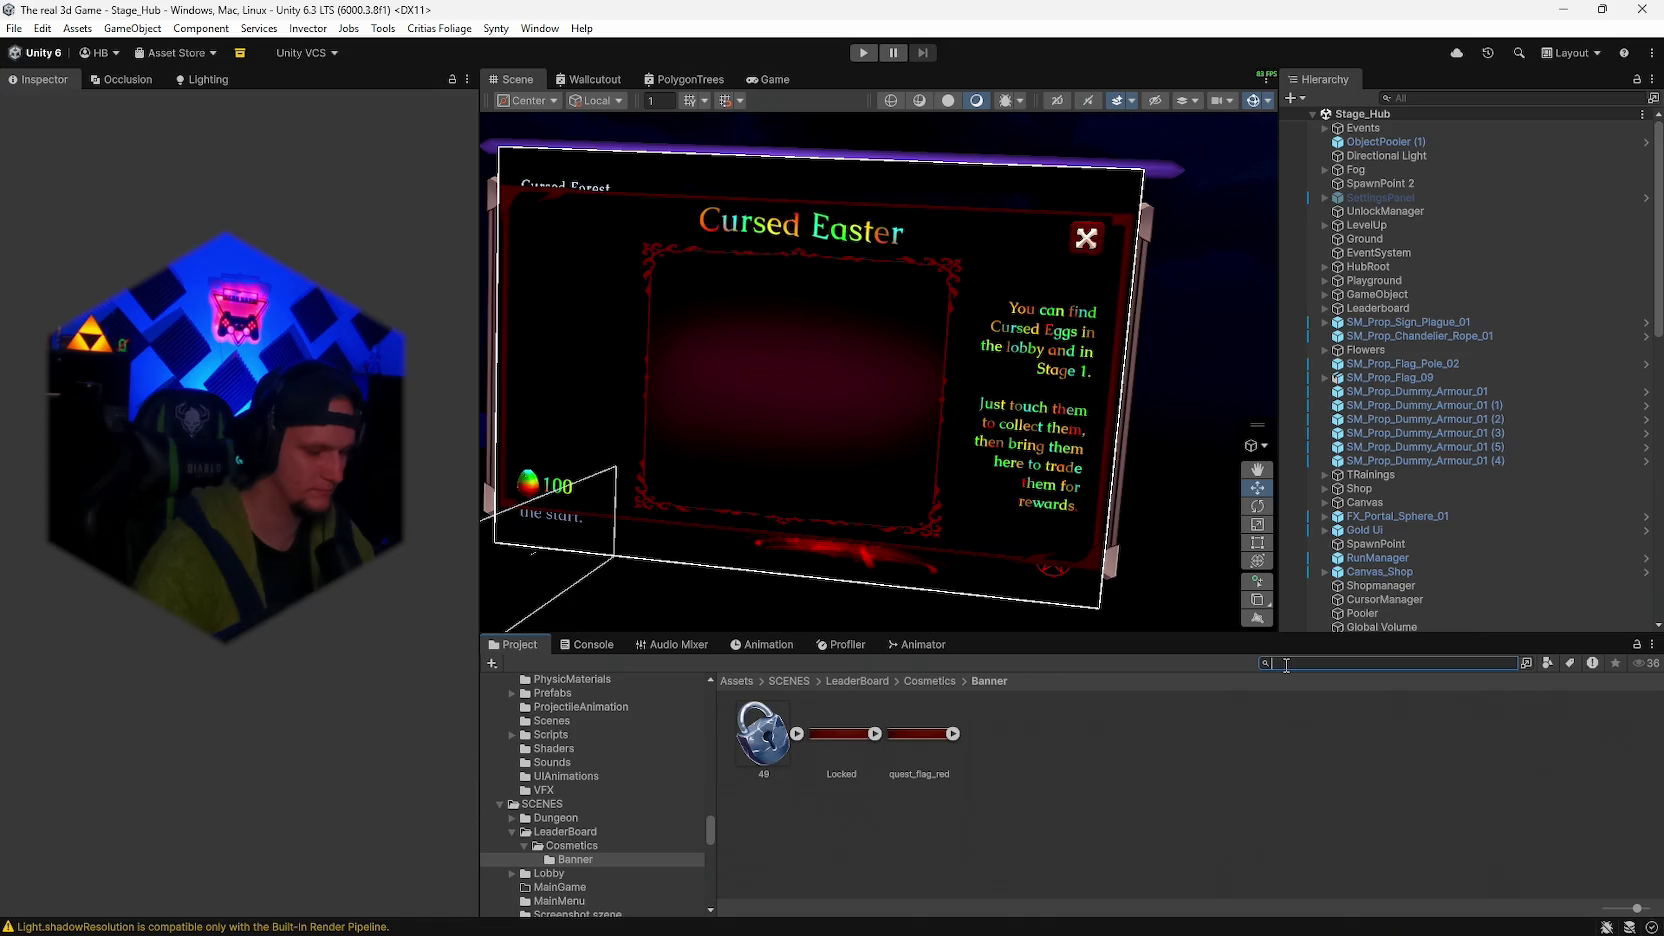
{"action": "type", "text": "leaderbo"}
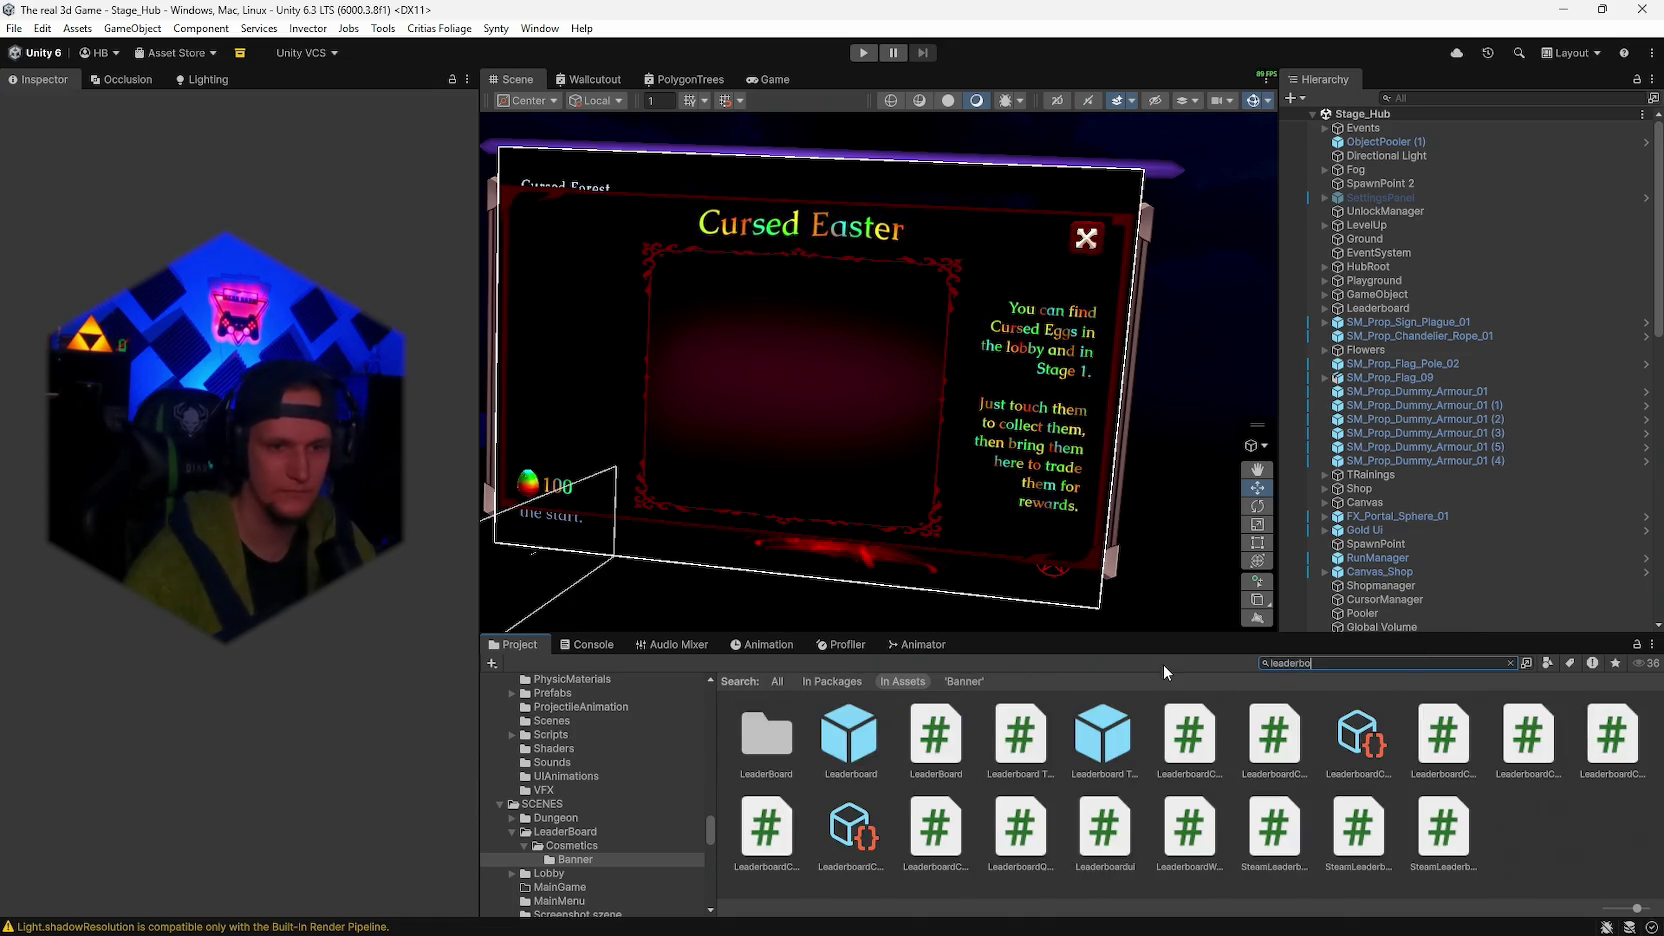
{"action": "double_click", "coordinate": [835, 760]}
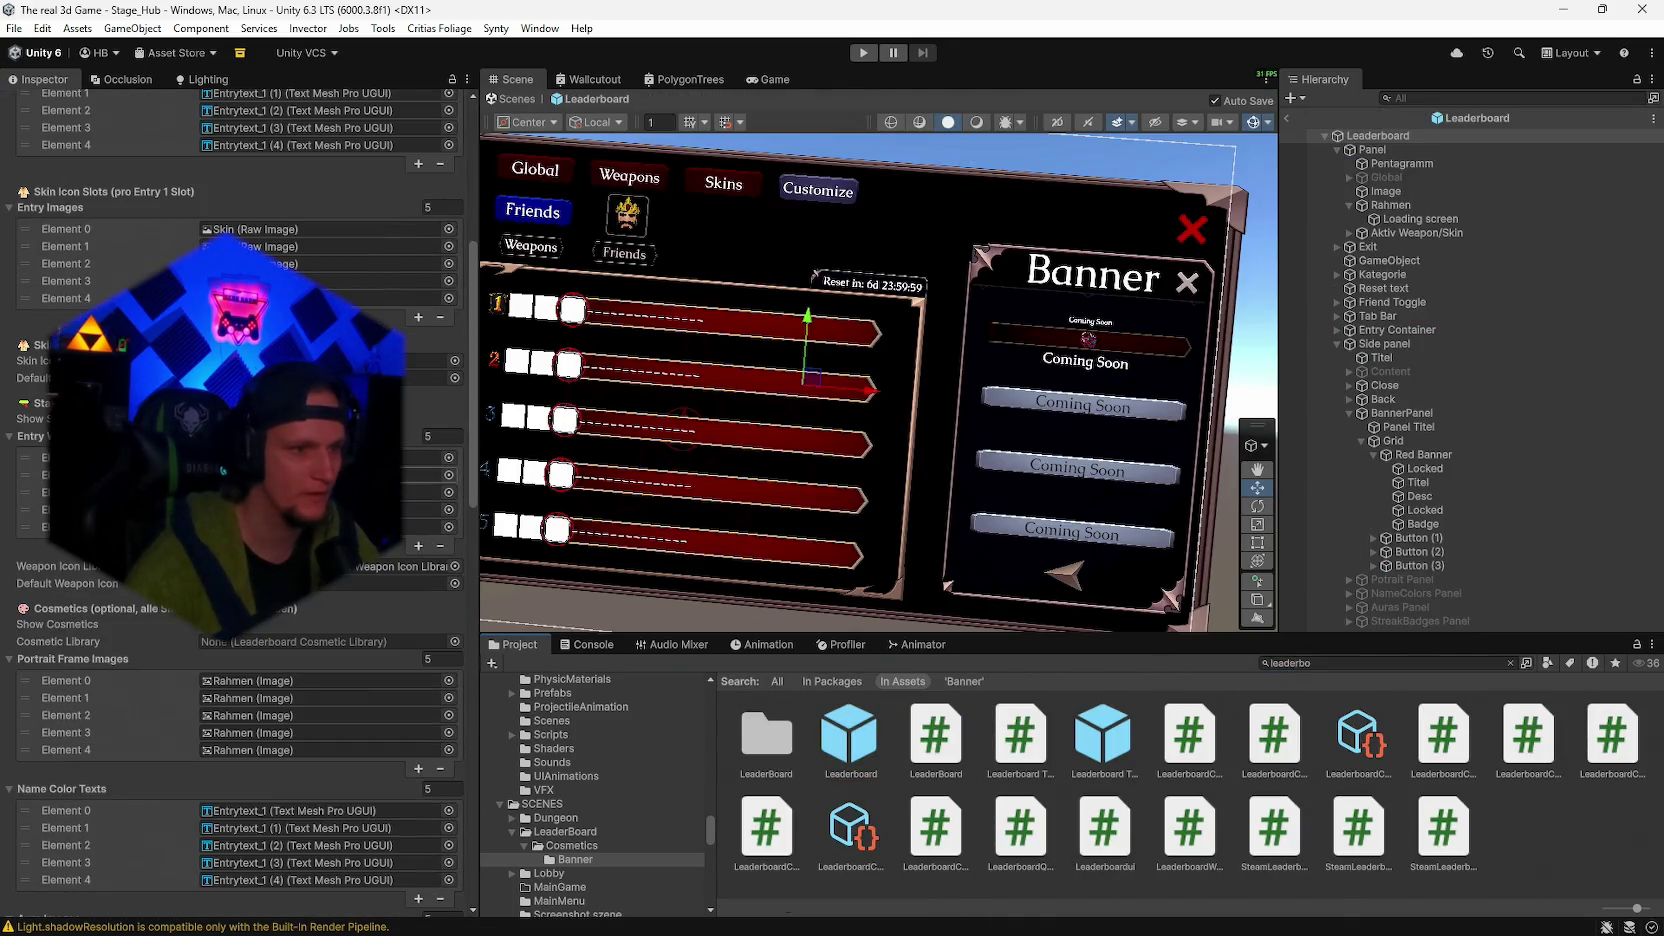
Tick Debug Cosmetic Preview Logs and Debug Banner Sprite Resolved on the Leaderboard prefab, then exit prefab editing.
{"action": "scroll", "coordinate": [240, 500], "scroll_direction": "down", "scroll_amount": 10}
{"action": "scroll", "coordinate": [240, 500], "scroll_direction": "down", "scroll_amount": 8}
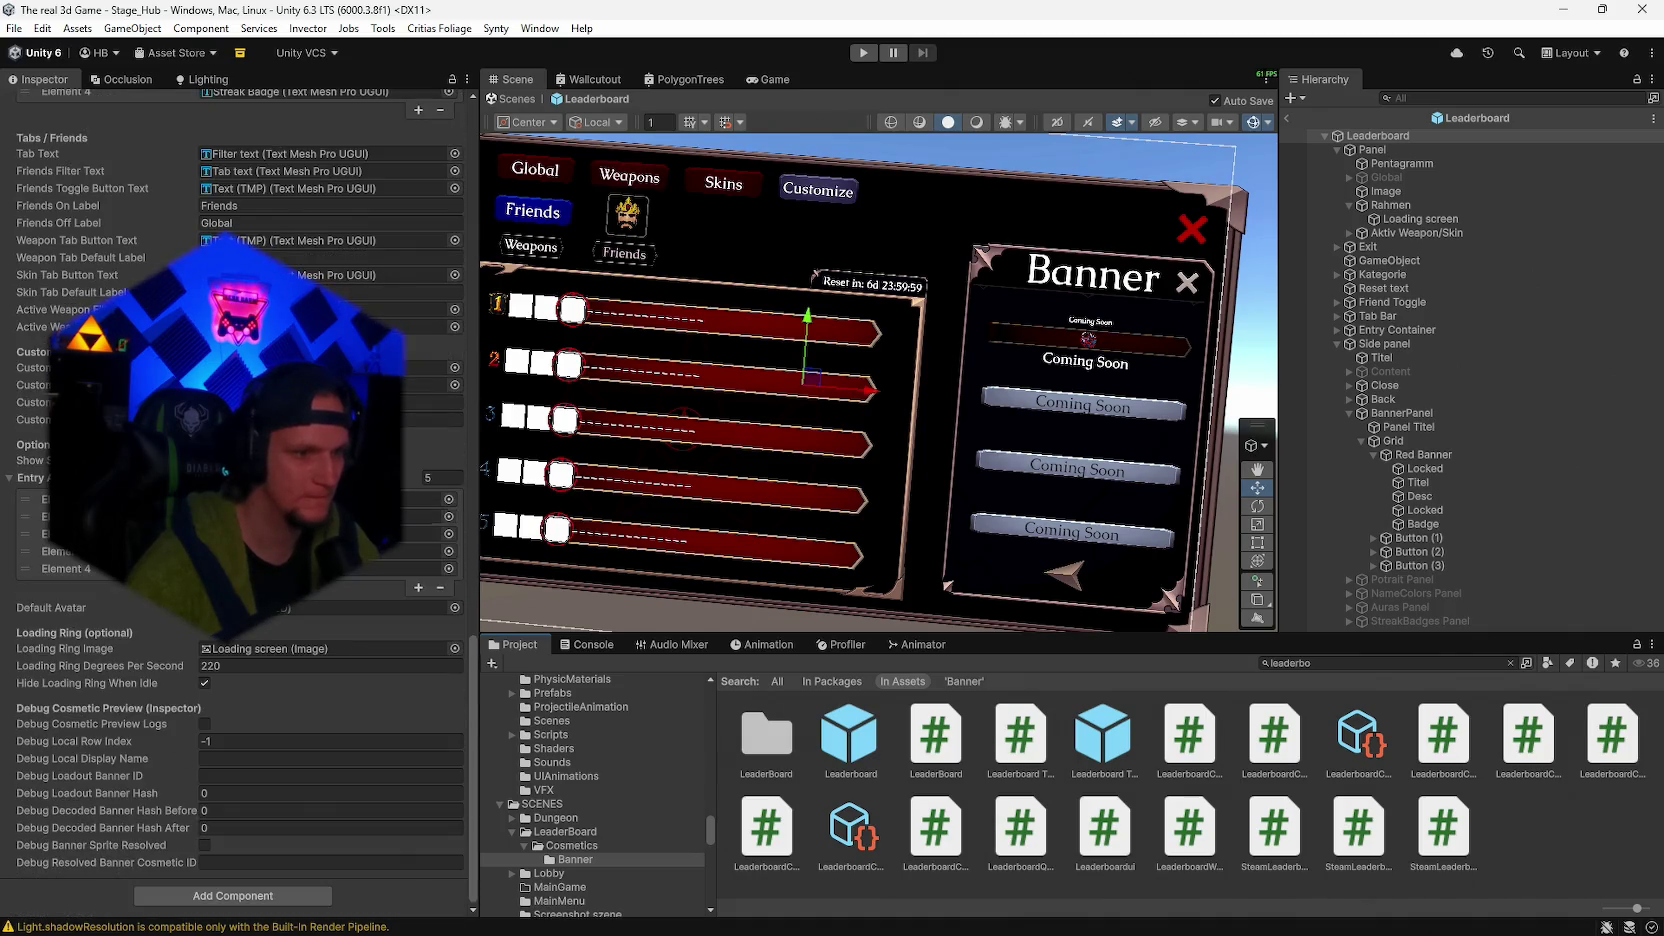
{"action": "left_click", "coordinate": [204, 724]}
{"action": "left_click", "coordinate": [204, 845]}
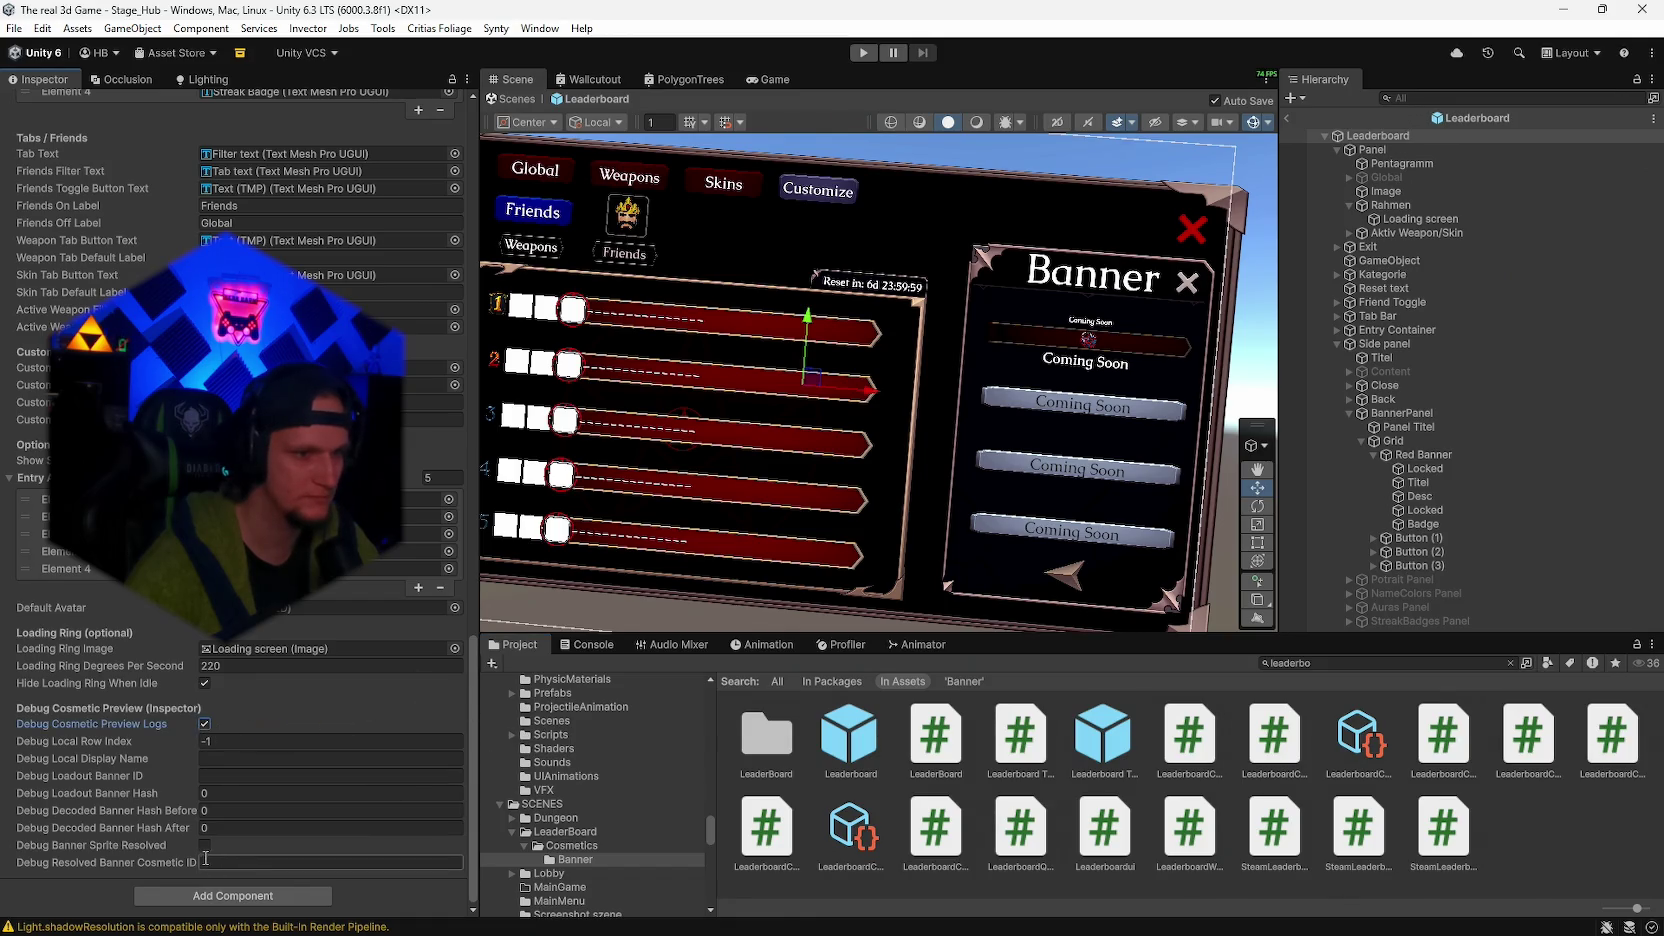
{"action": "left_click", "coordinate": [1287, 118]}
Open Stage_Forest from the recent scenes list and enter Play mode.
{"action": "left_click", "coordinate": [14, 28]}
{"action": "mouse_move", "coordinate": [150, 87]}
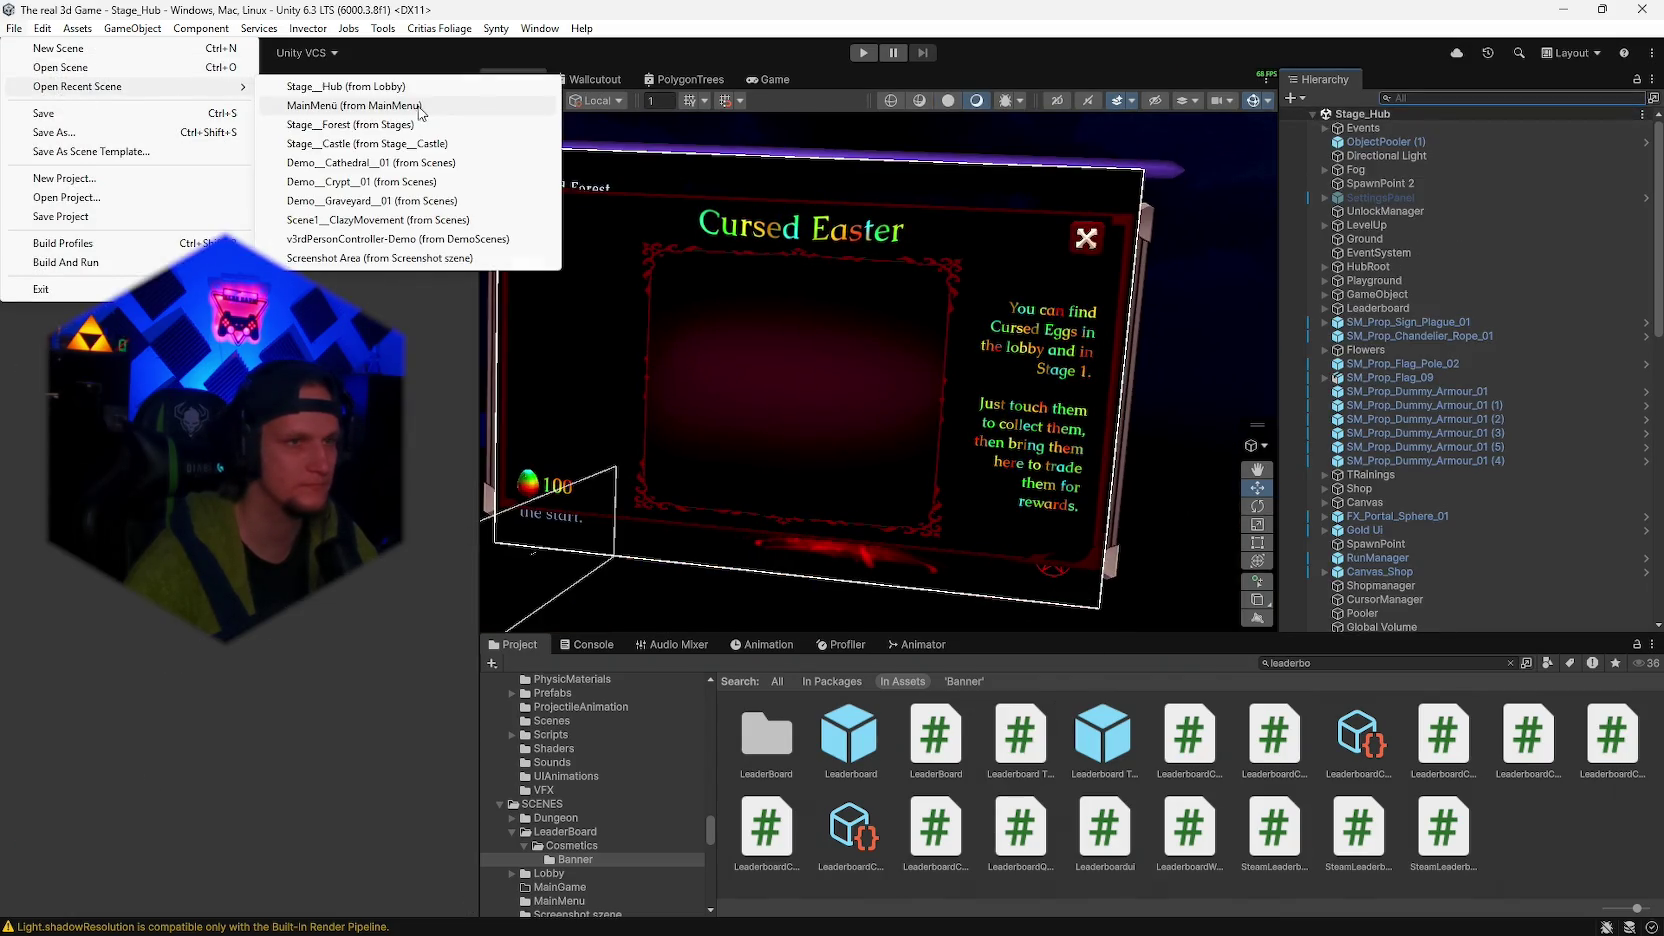
{"action": "left_click", "coordinate": [345, 86]}
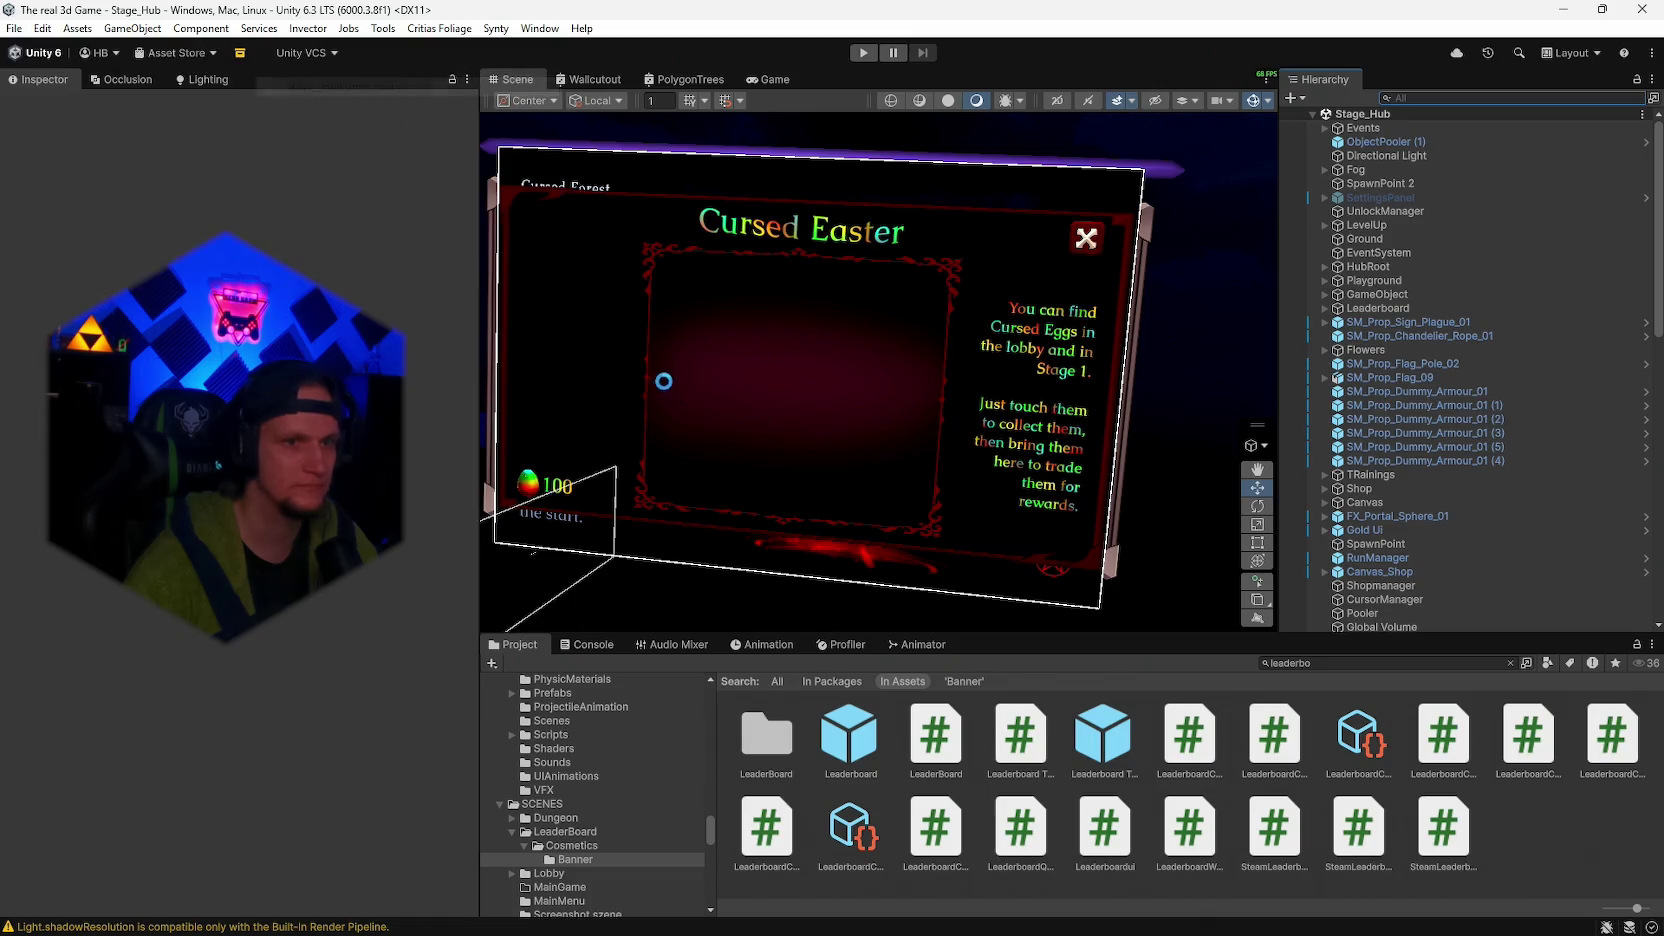
{"action": "left_click", "coordinate": [14, 28]}
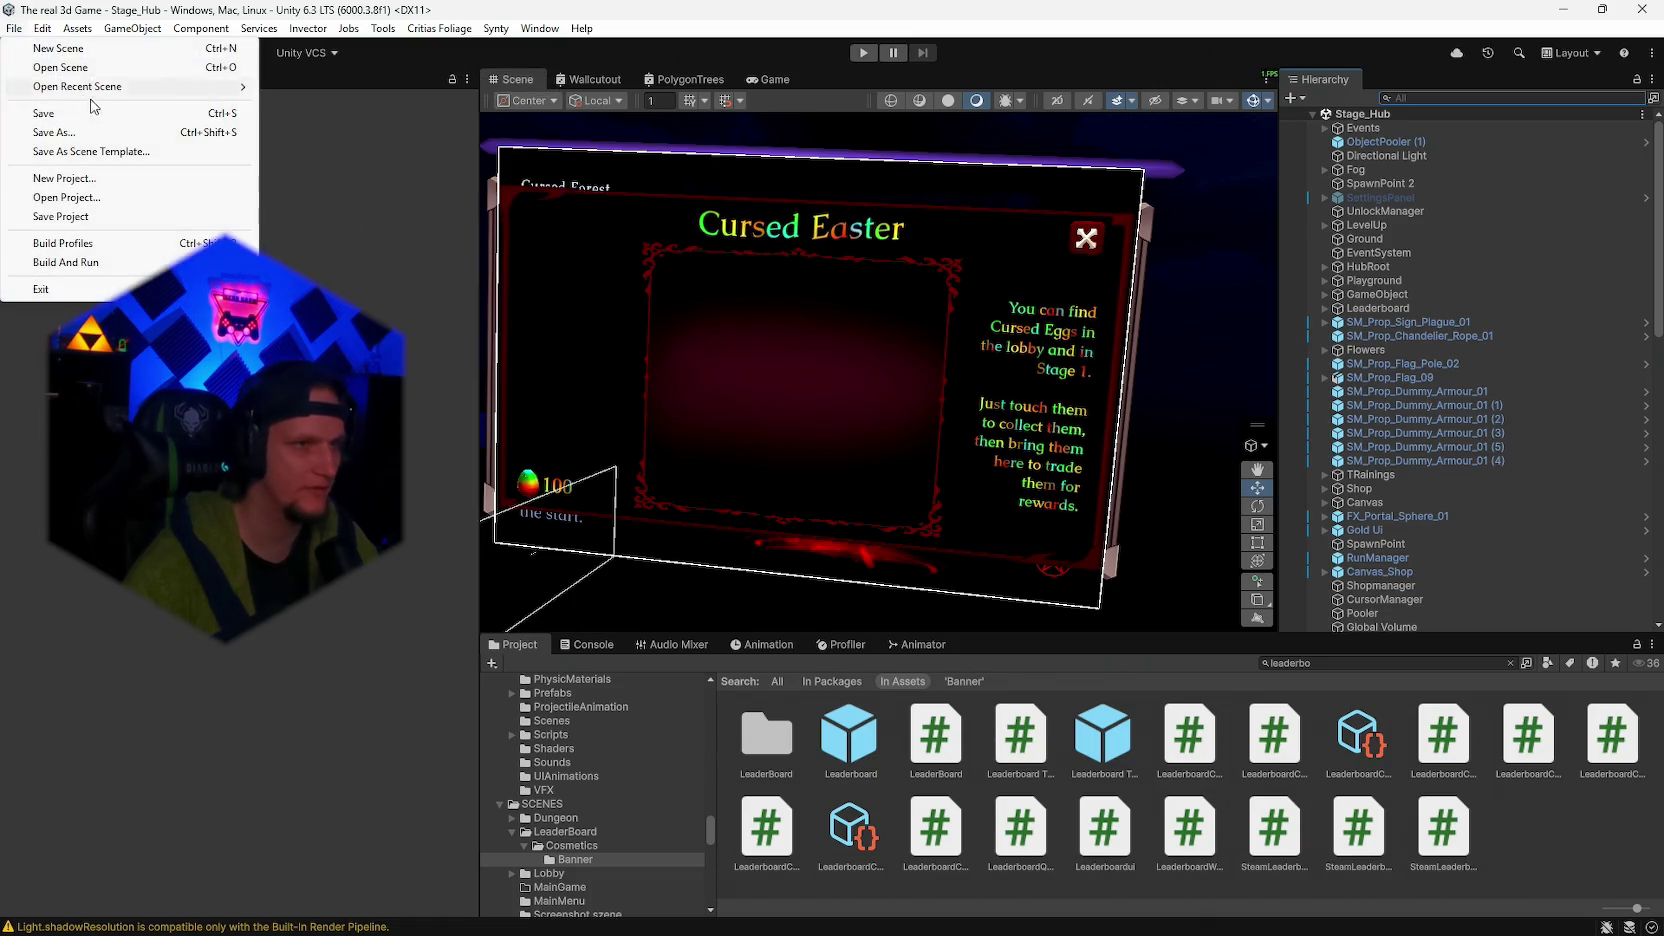
{"action": "left_click", "coordinate": [340, 108]}
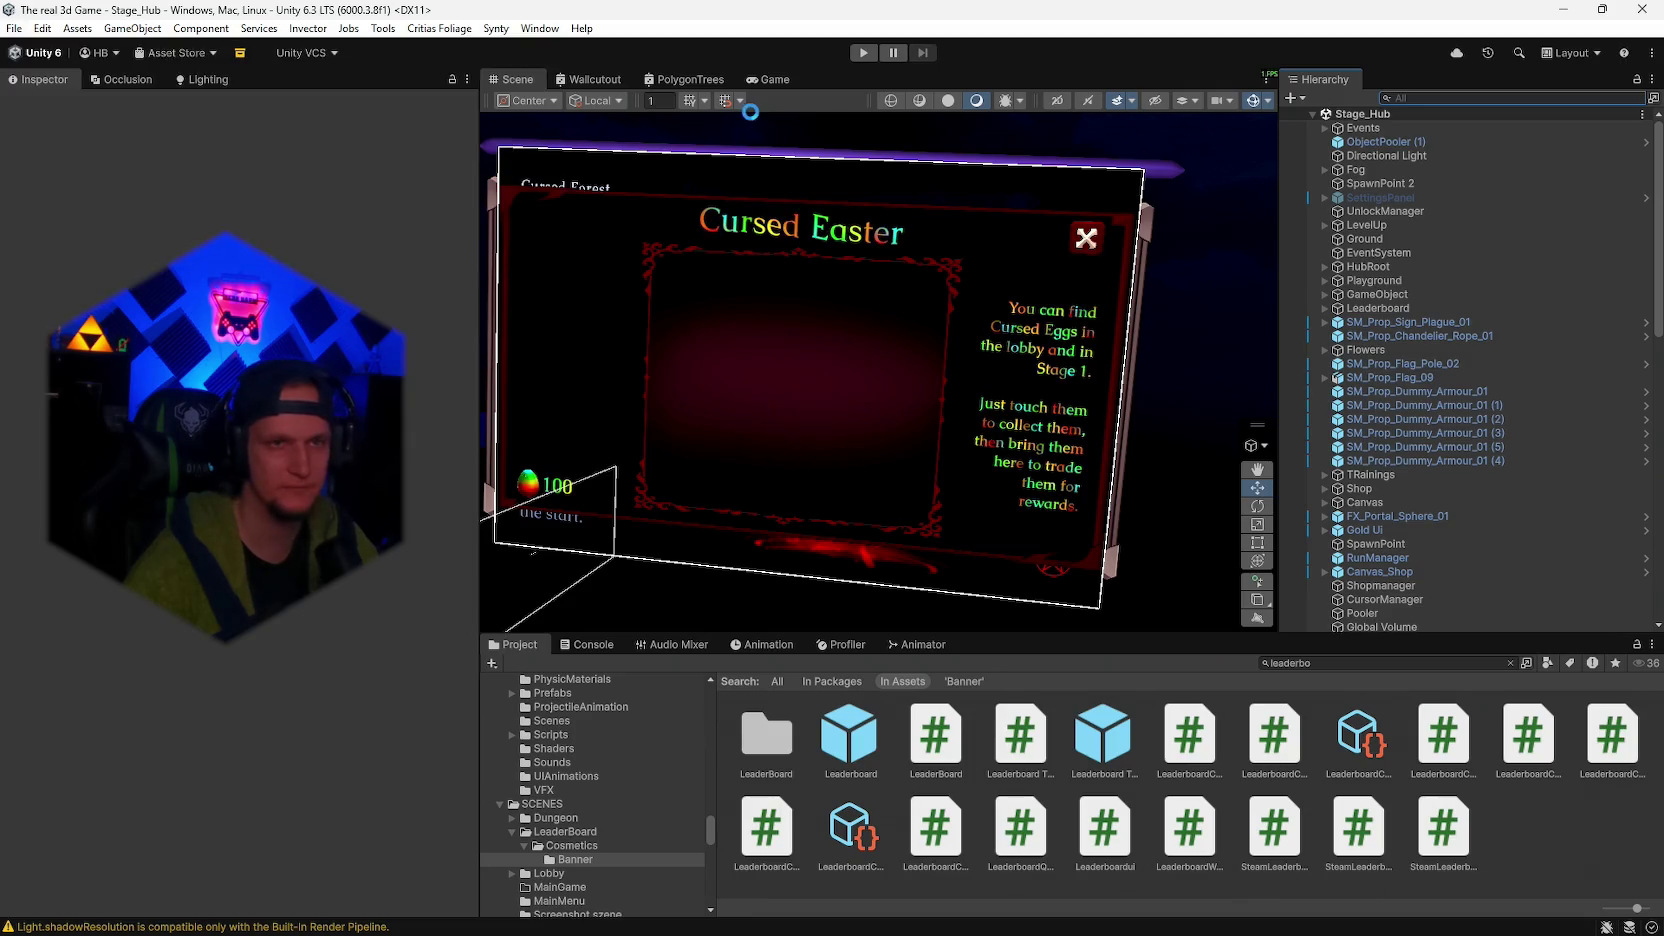
{"action": "left_click", "coordinate": [864, 51]}
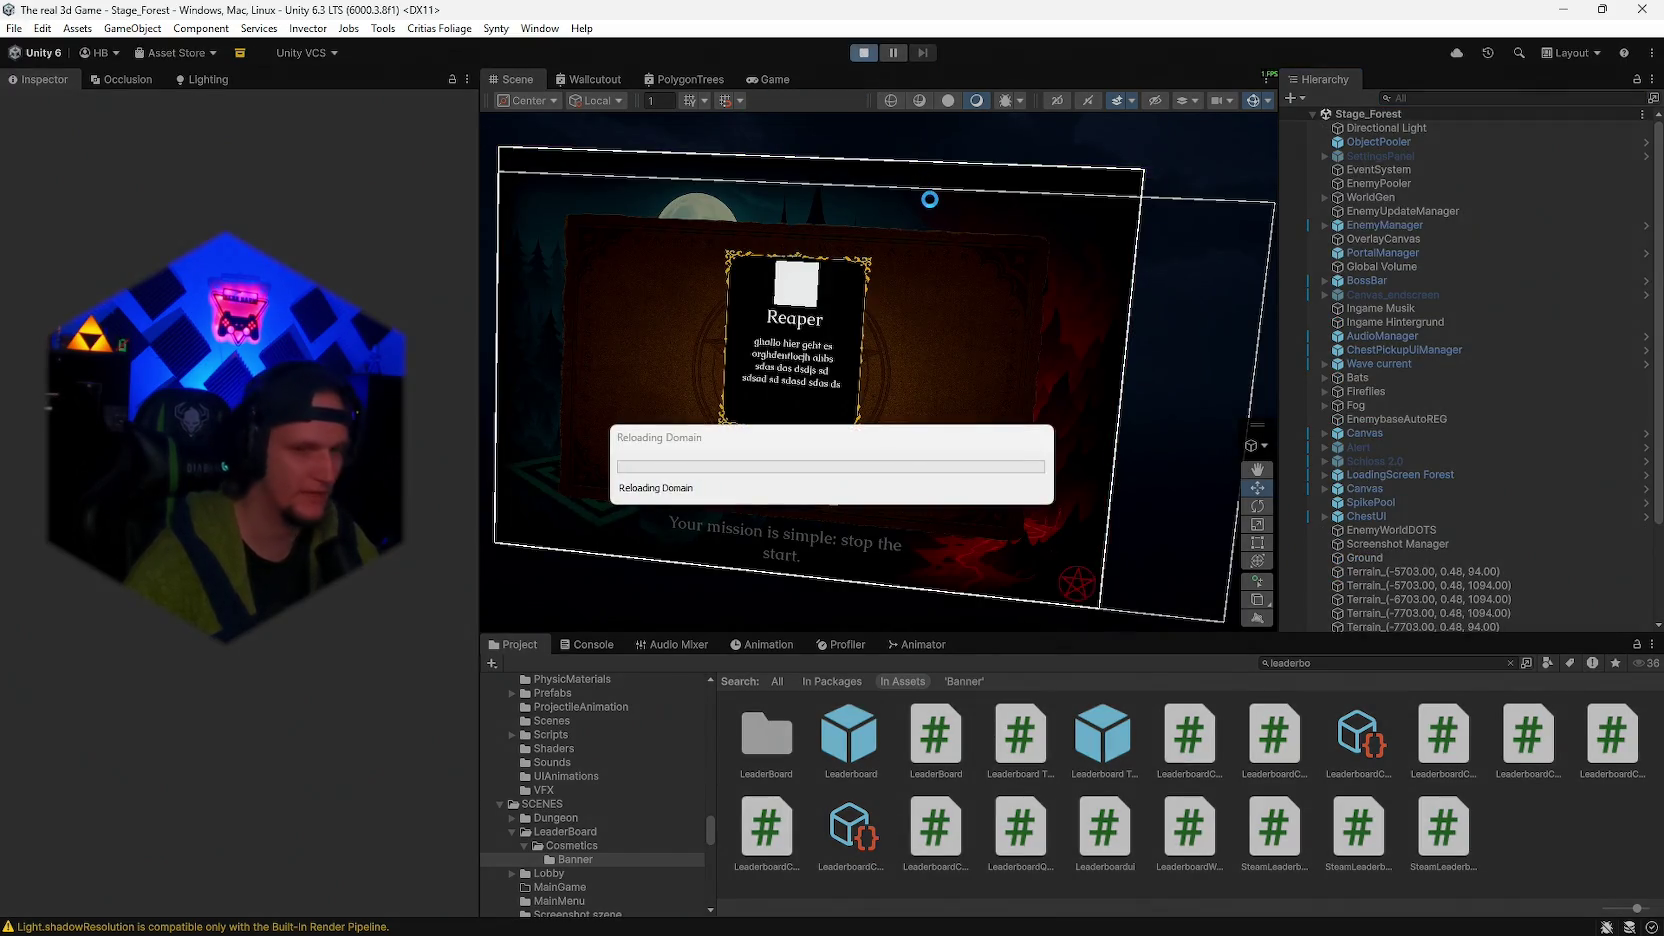
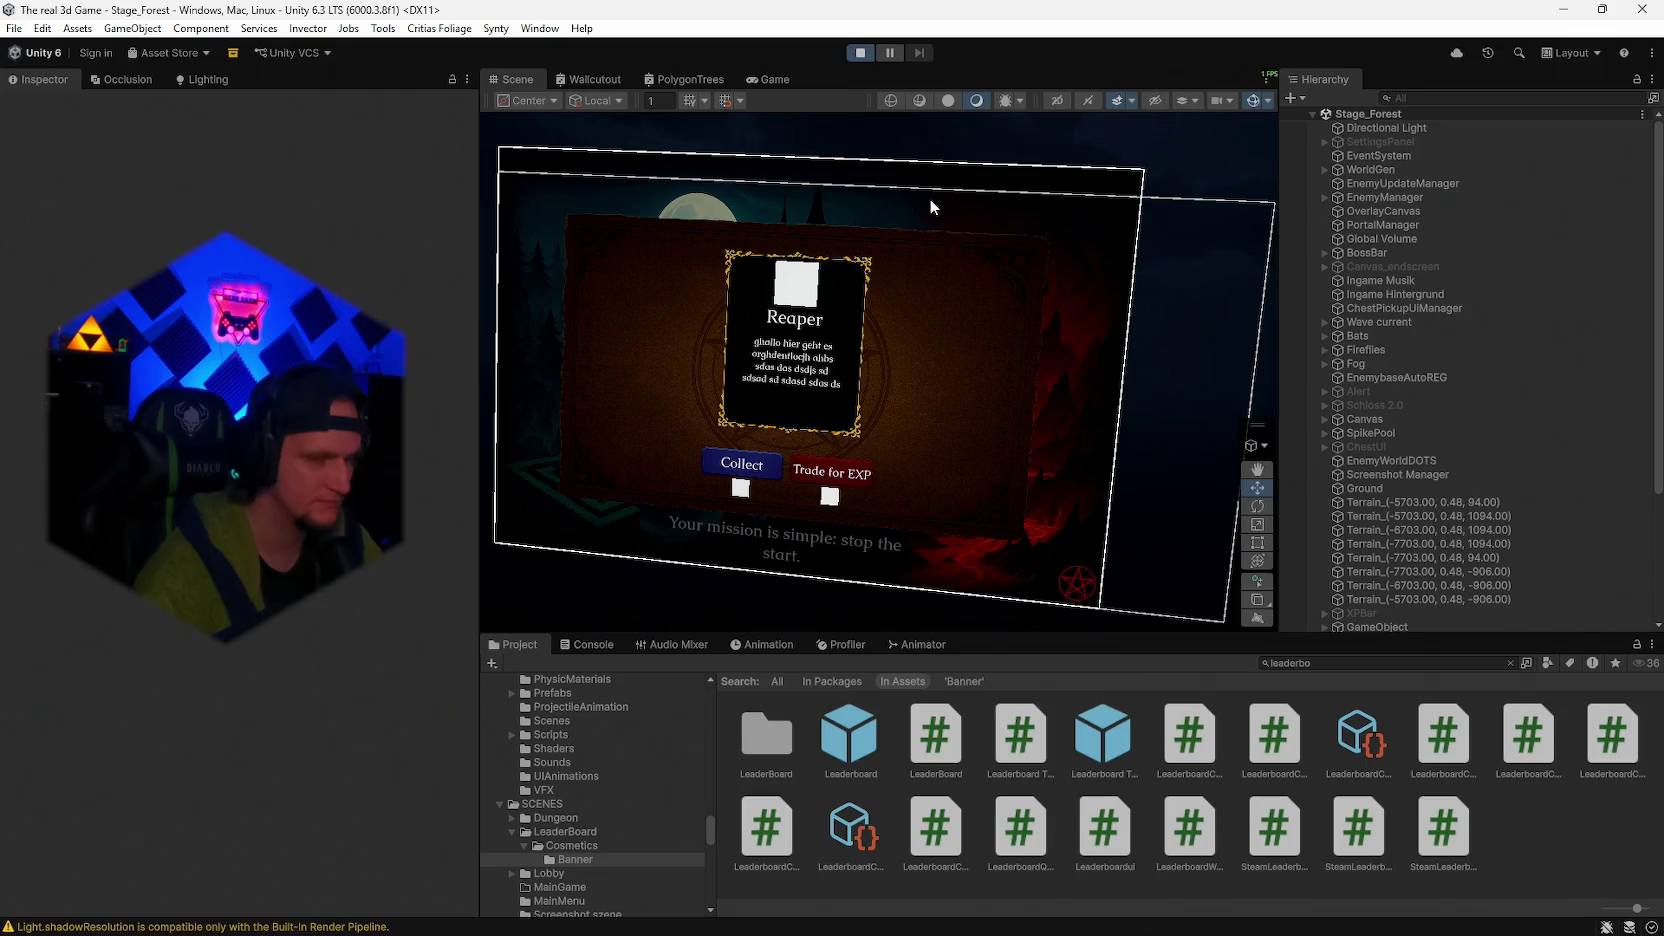
Stop Play mode and load the MainMenü scene from the recent scenes list.
{"action": "left_click", "coordinate": [861, 55]}
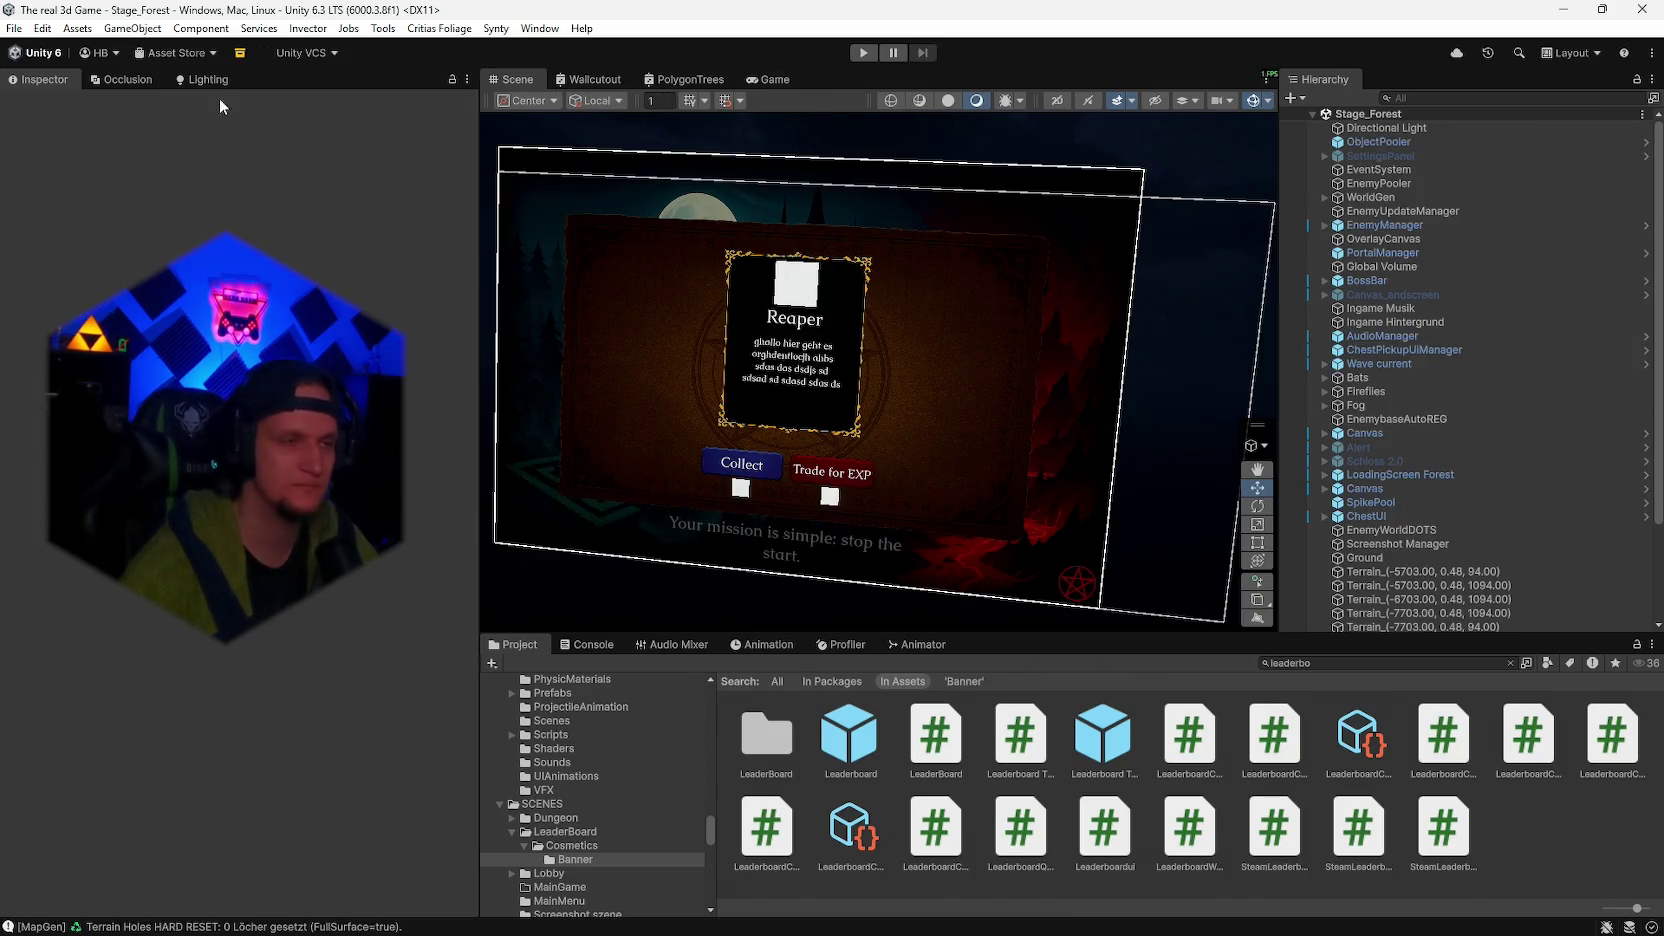
{"action": "left_click", "coordinate": [14, 28]}
{"action": "mouse_move", "coordinate": [65, 88]}
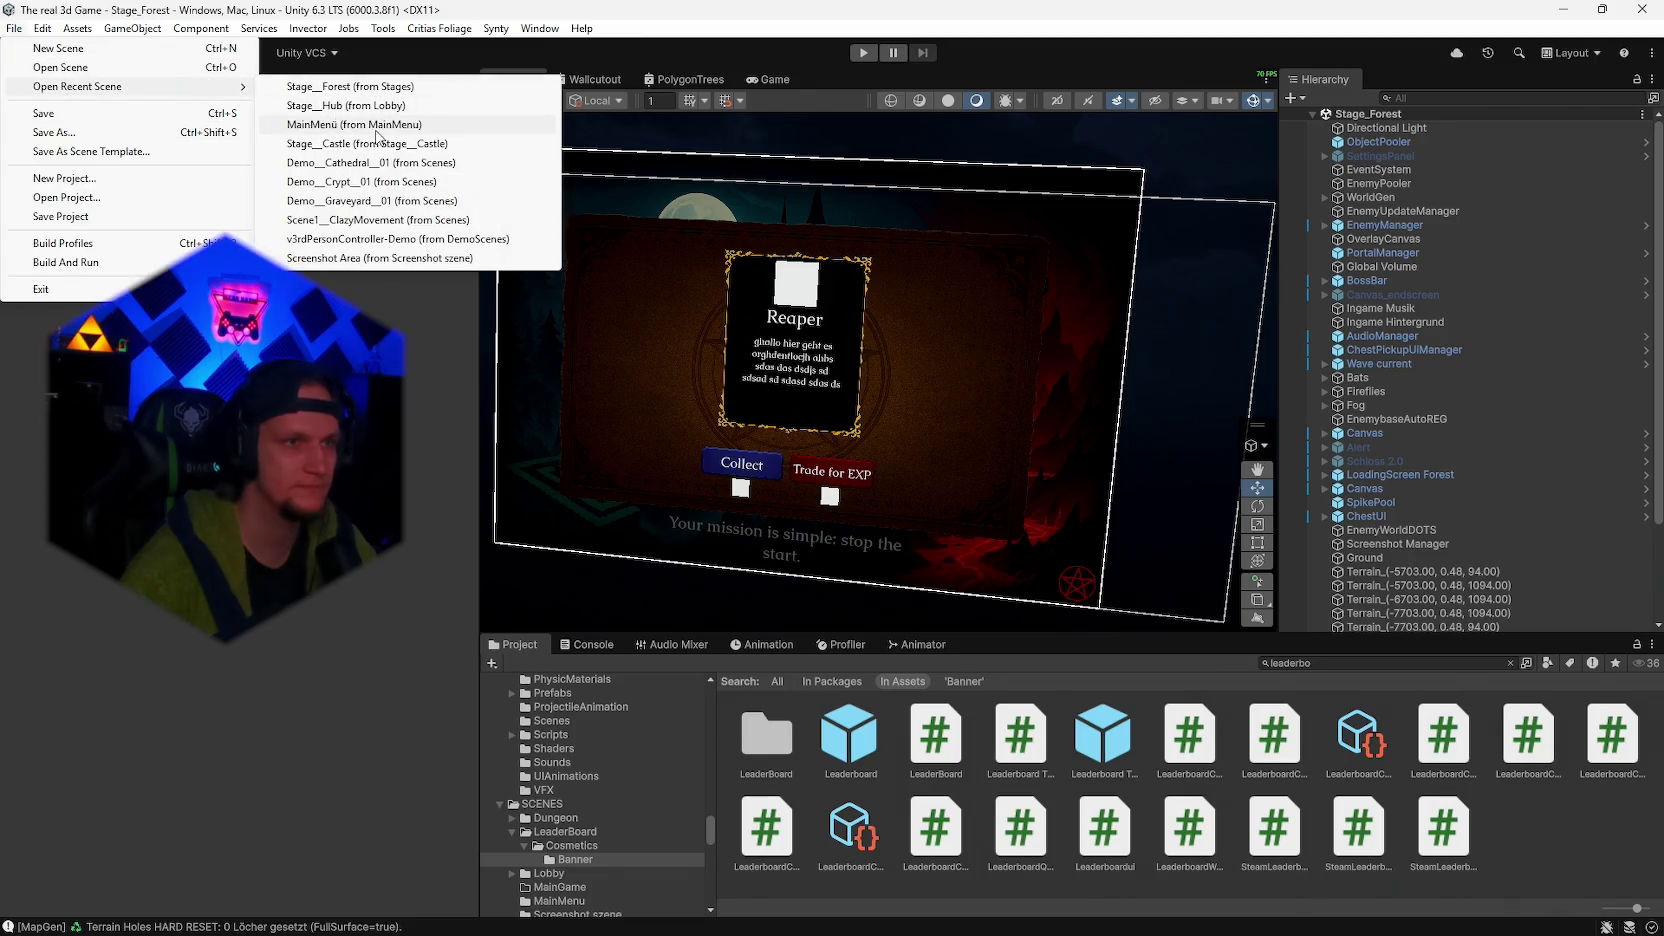
{"action": "left_click", "coordinate": [370, 125]}
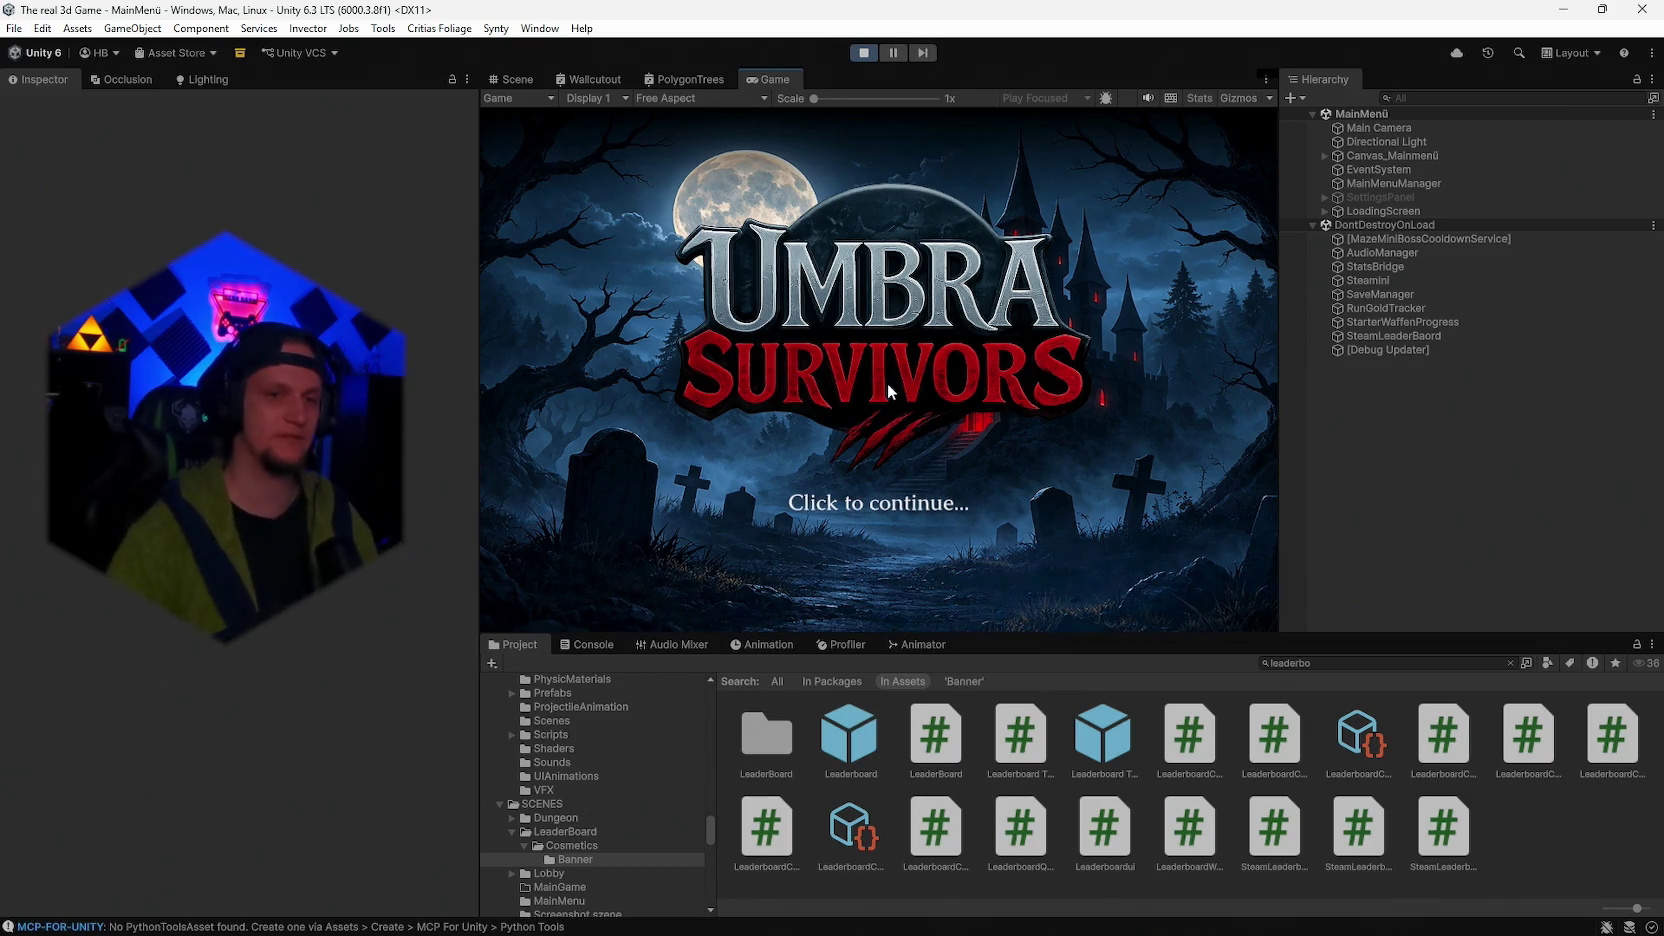
Continue past the Umbra Survivors 'Click to continue...' title screen into the Stage_Hub scene.
{"action": "left_click", "coordinate": [889, 390]}
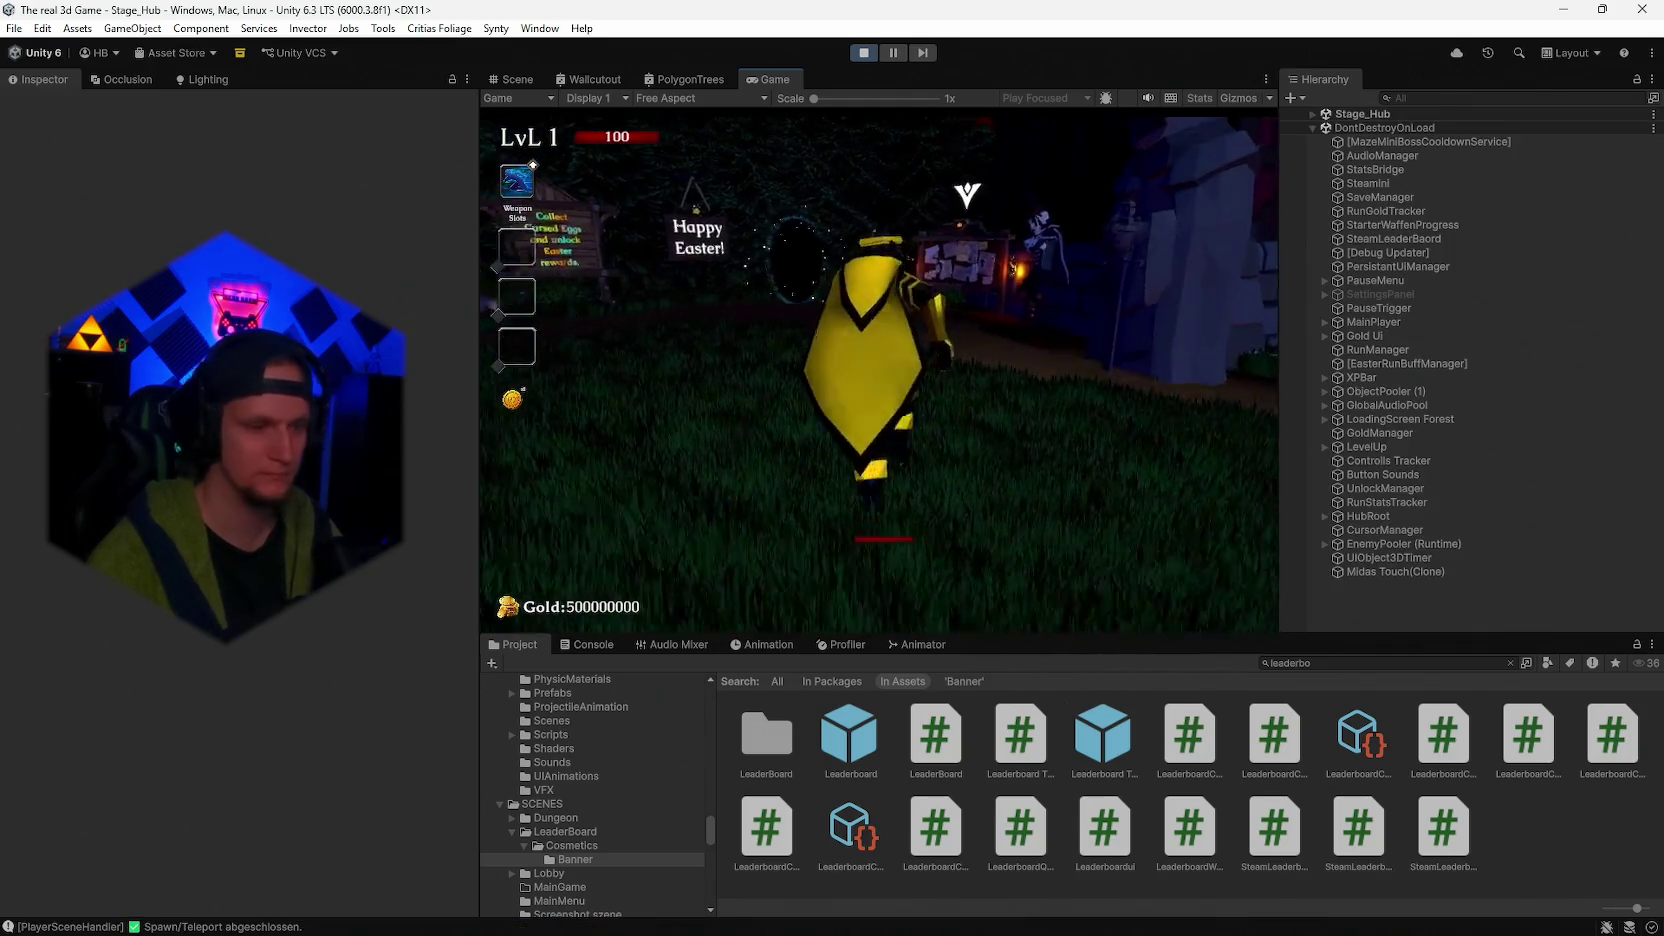
Open the Leaderboard at the notice board, view the Friends list, then resume gameplay.
{"action": "key", "text": "w"}
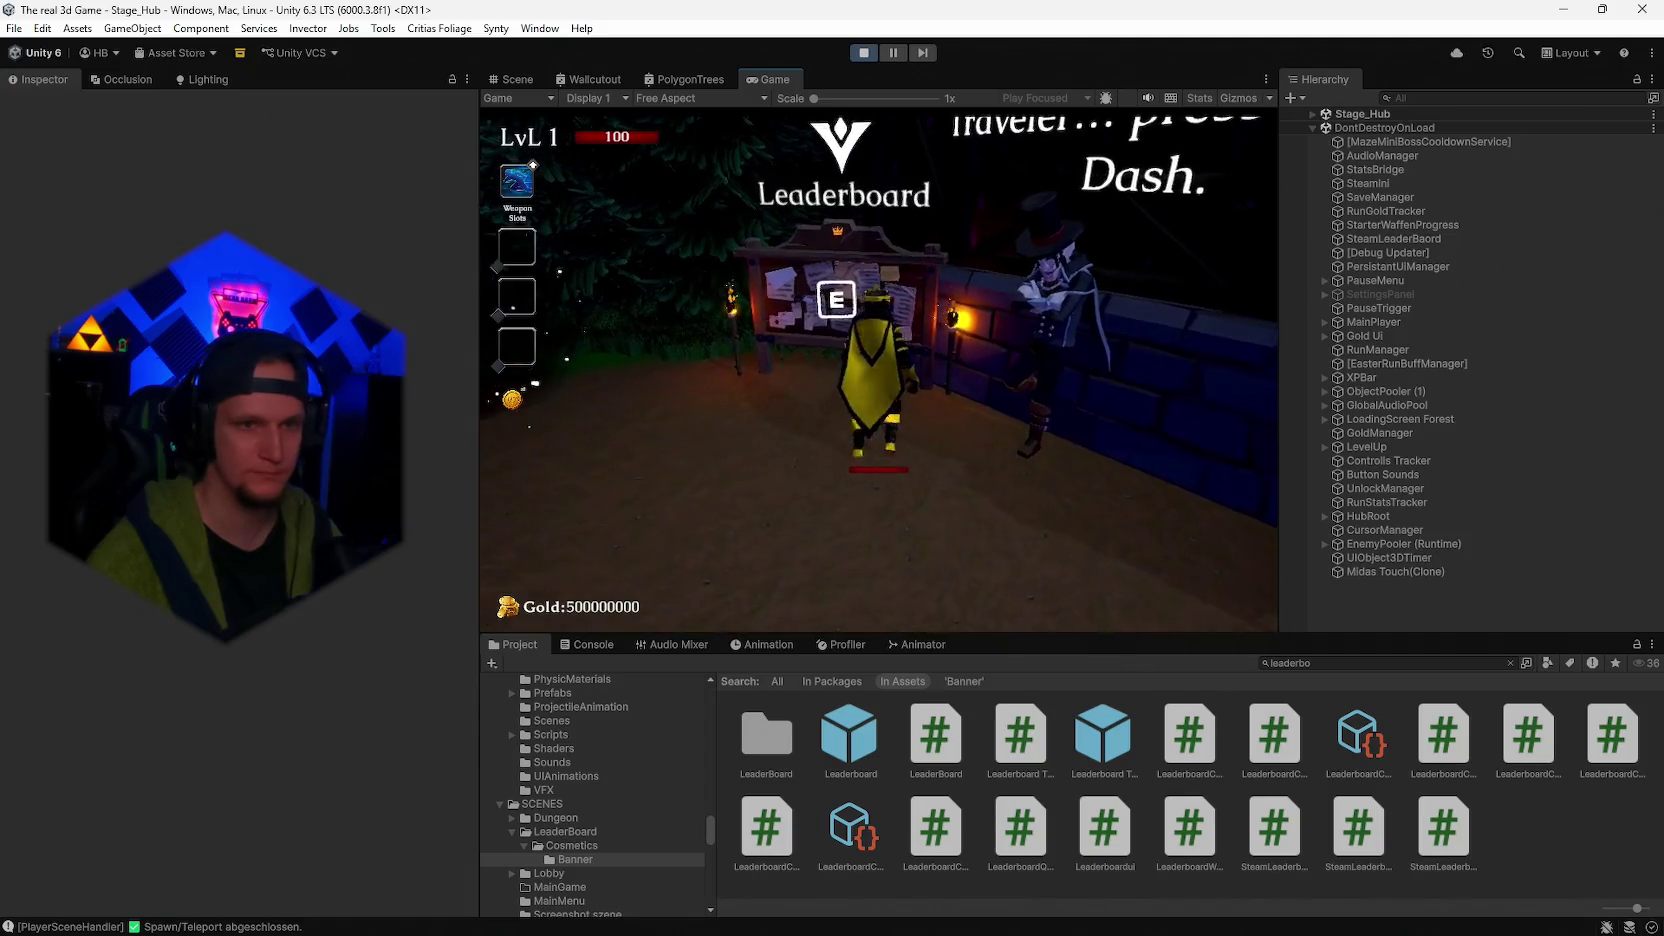
{"action": "key", "text": "e"}
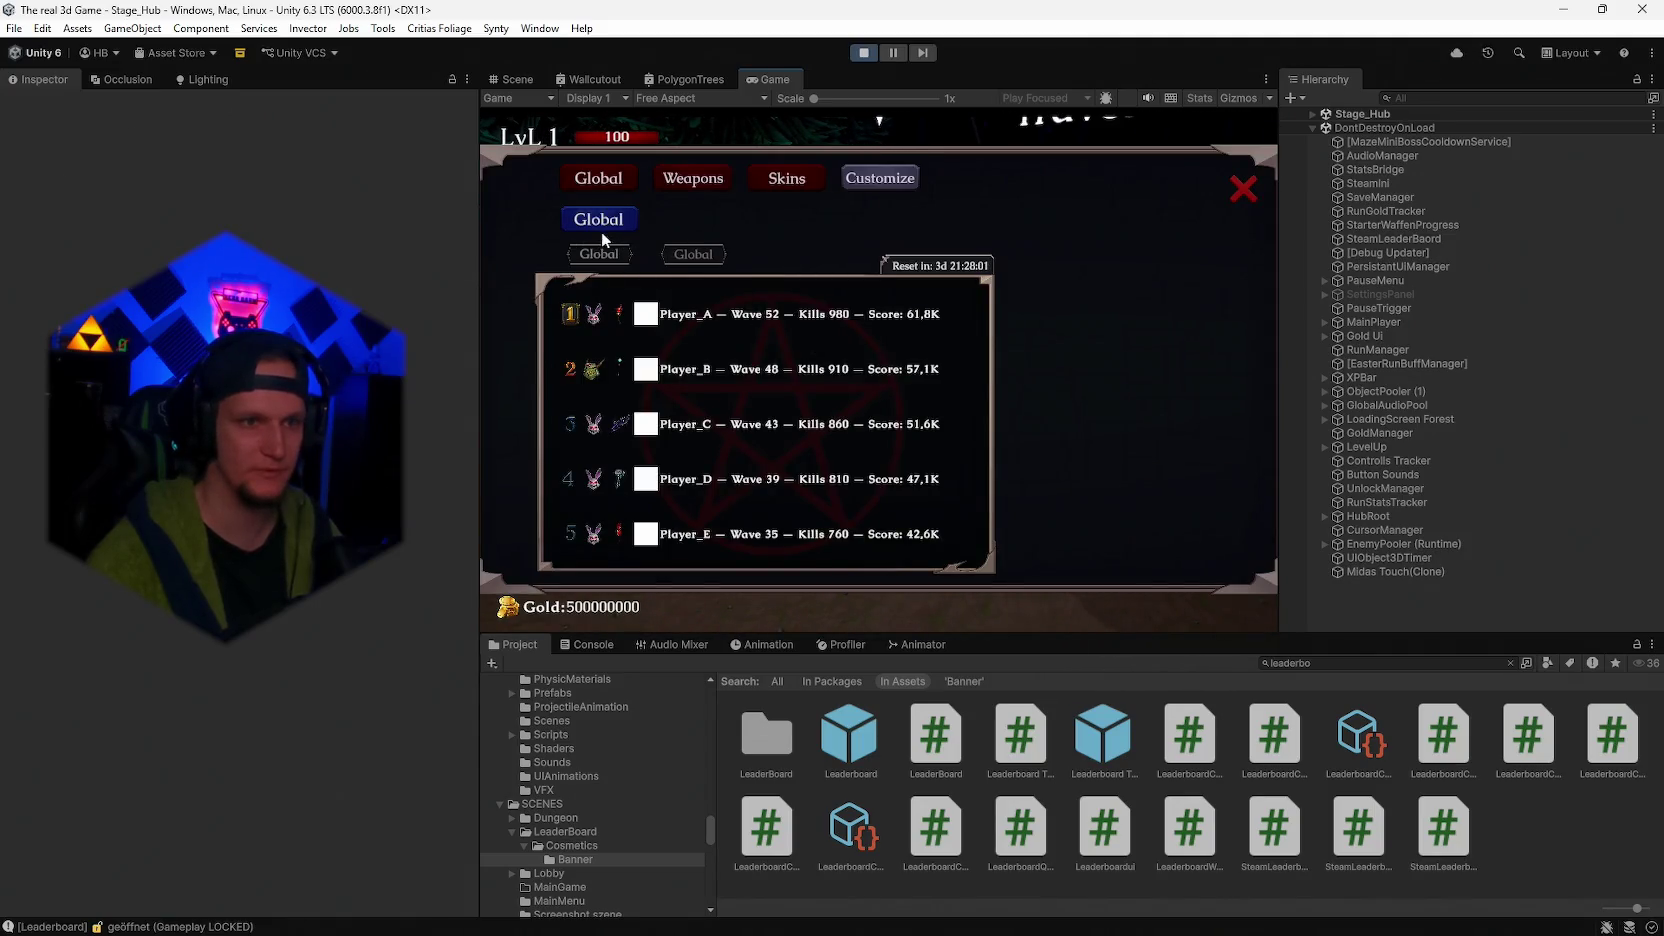
{"action": "left_click", "coordinate": [599, 229]}
{"action": "left_click", "coordinate": [1243, 188]}
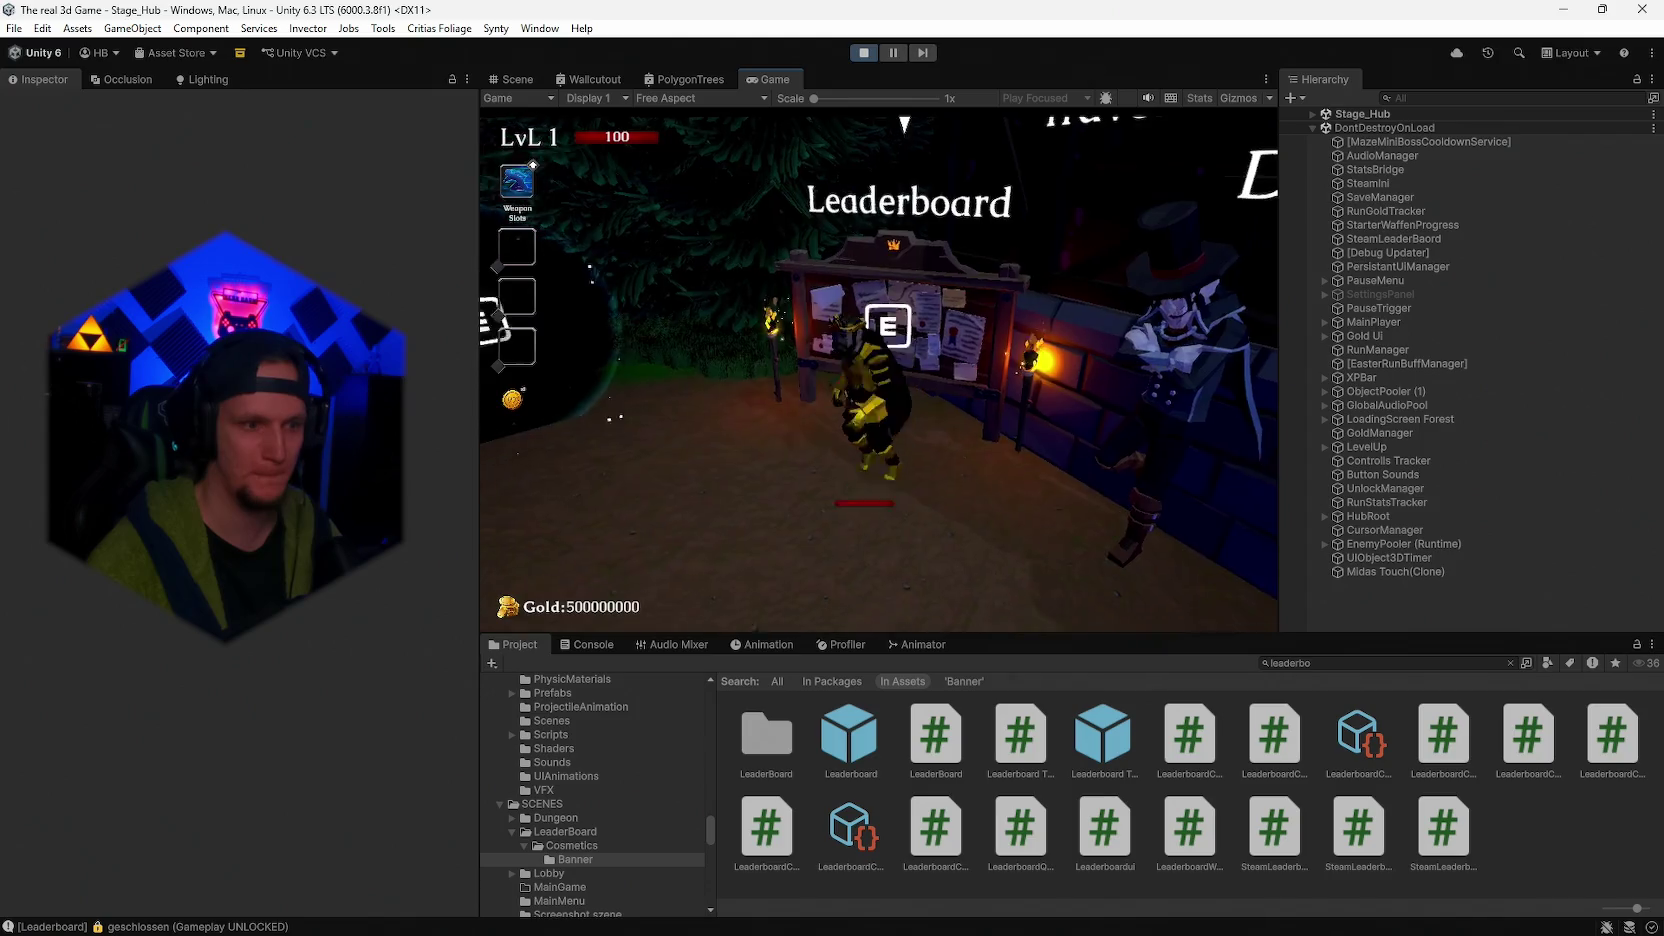
{"action": "key", "text": "Escape"}
{"action": "left_click", "coordinate": [593, 644]}
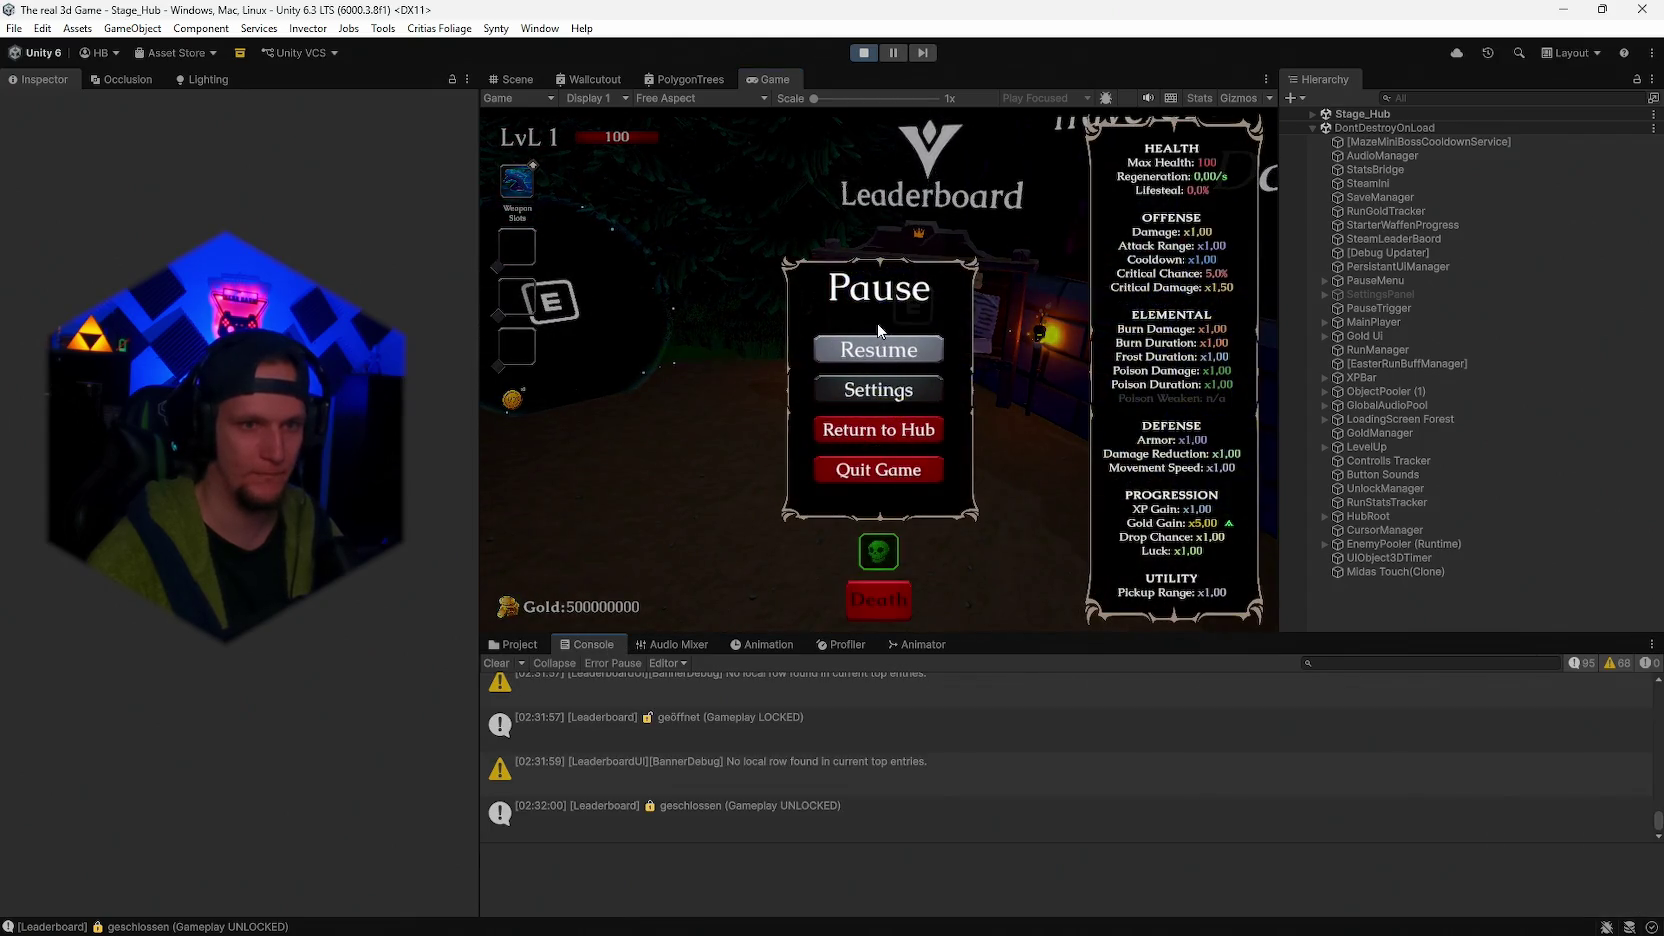
{"action": "left_click", "coordinate": [876, 349]}
Equip the Red Banner under the leaderboard's Customize > Banners and close the Leaderboard.
{"action": "key", "text": "e"}
{"action": "left_click", "coordinate": [881, 180]}
{"action": "left_click", "coordinate": [1140, 384]}
{"action": "left_click", "coordinate": [1243, 188]}
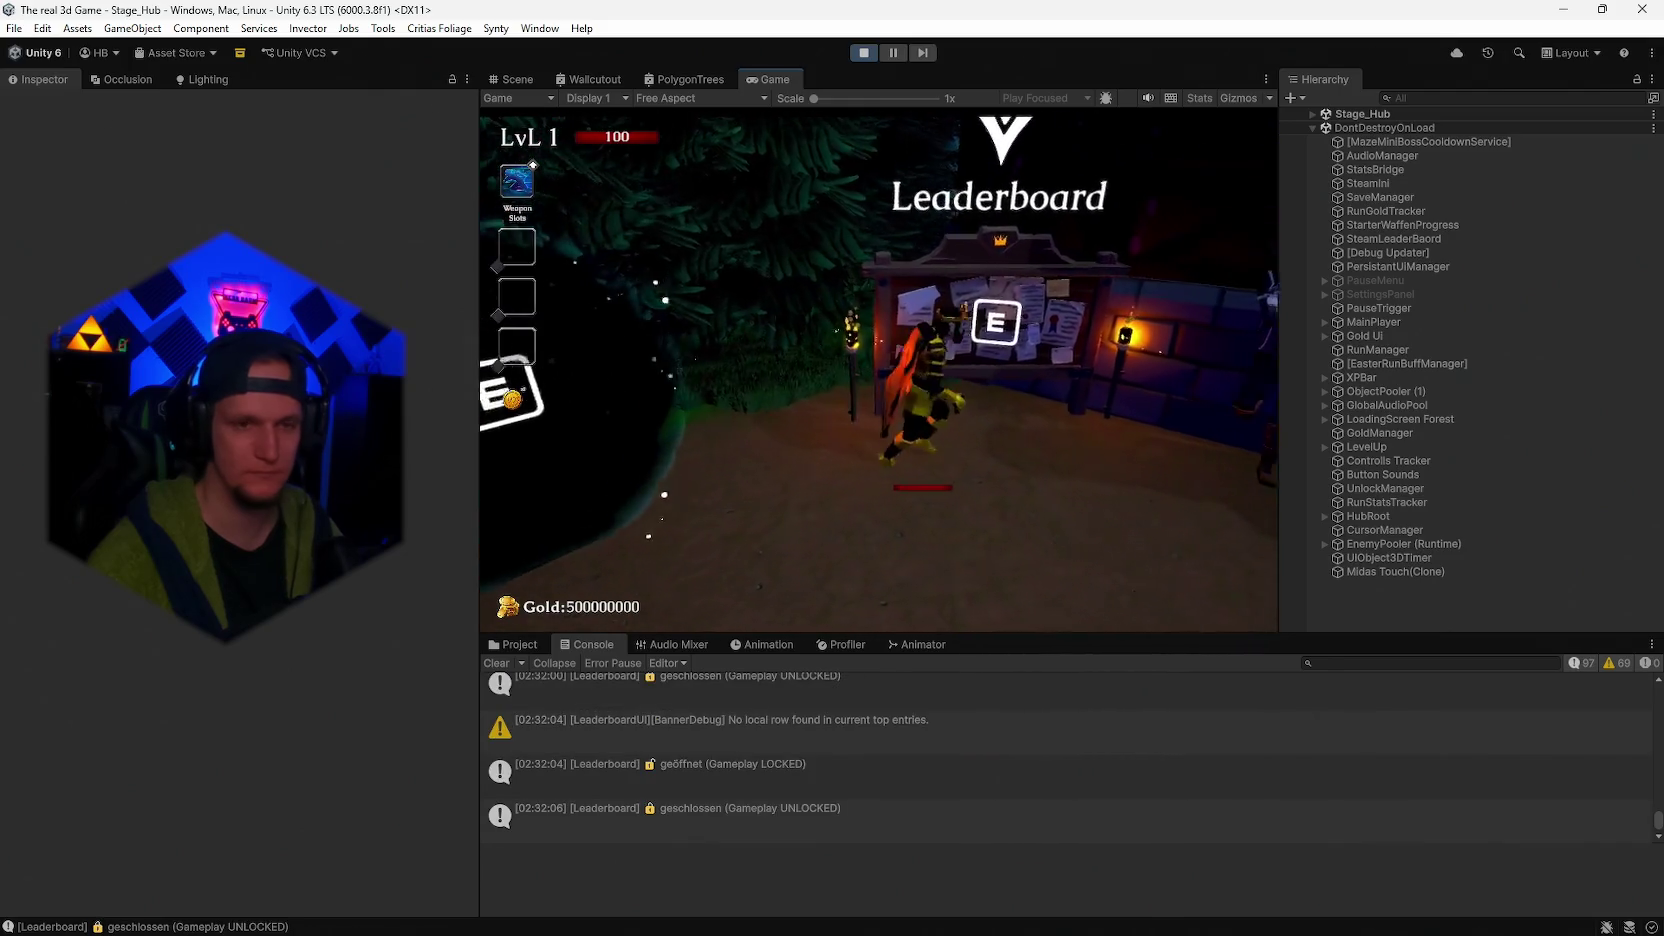
{"action": "key", "text": "e"}
{"action": "left_click", "coordinate": [874, 182]}
{"action": "left_click", "coordinate": [1115, 382]}
{"action": "left_click", "coordinate": [1134, 303]}
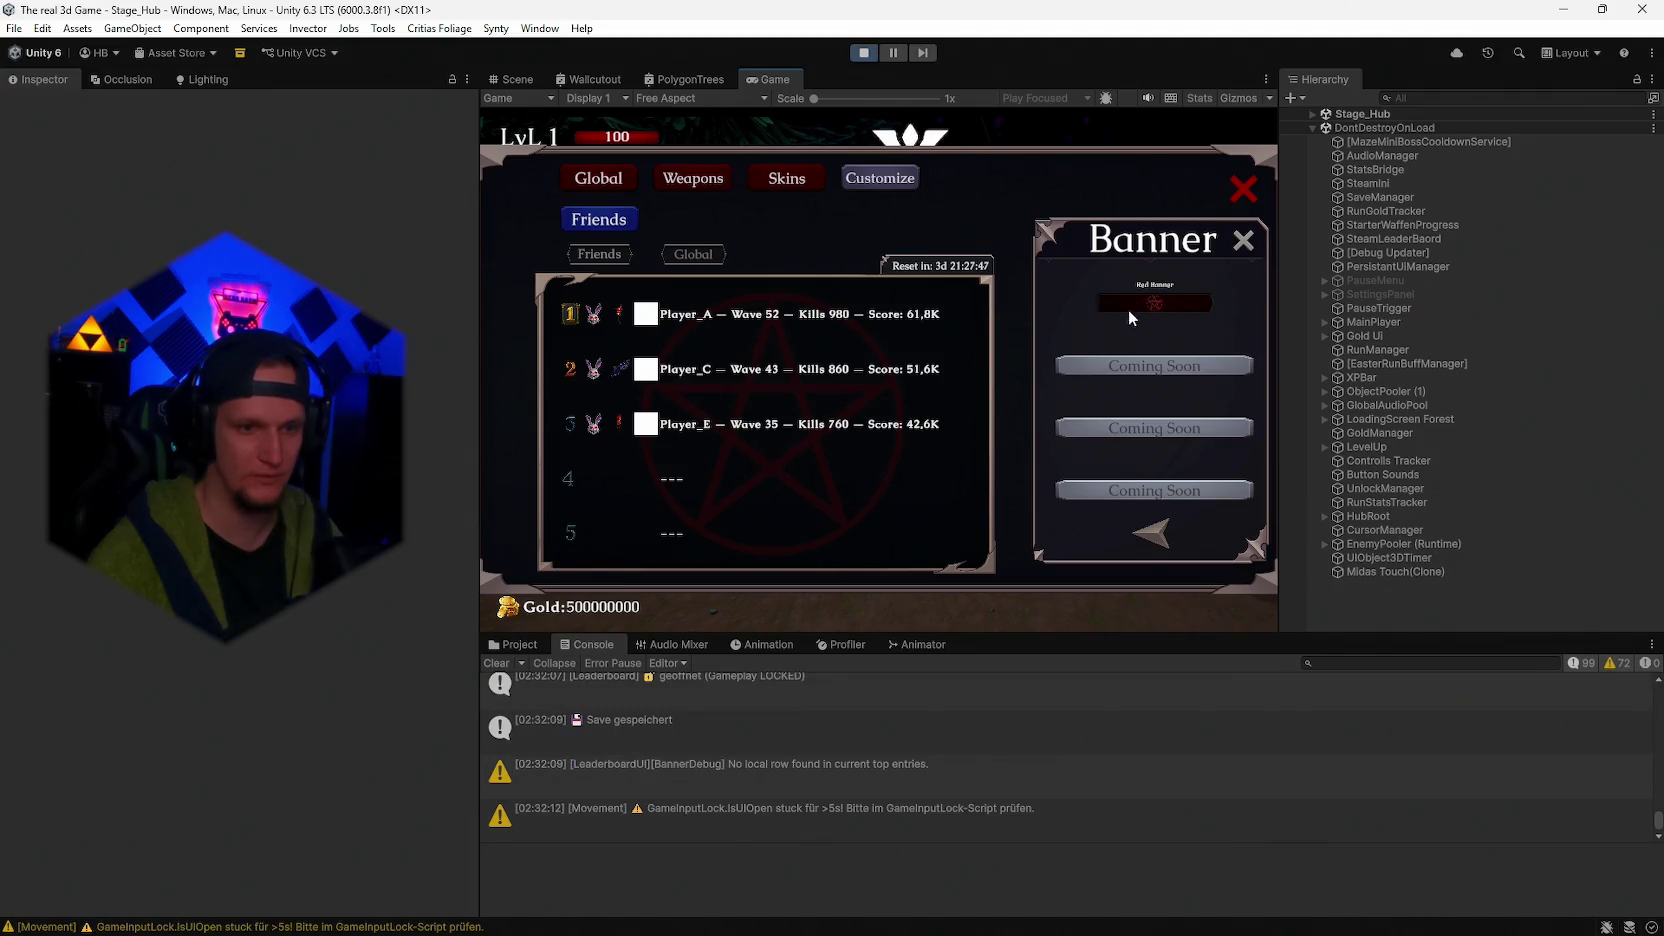
{"action": "key", "text": "Escape"}
Walk to the Easter portal and pick the Darkstep upgrade.
{"action": "key", "text": "a"}
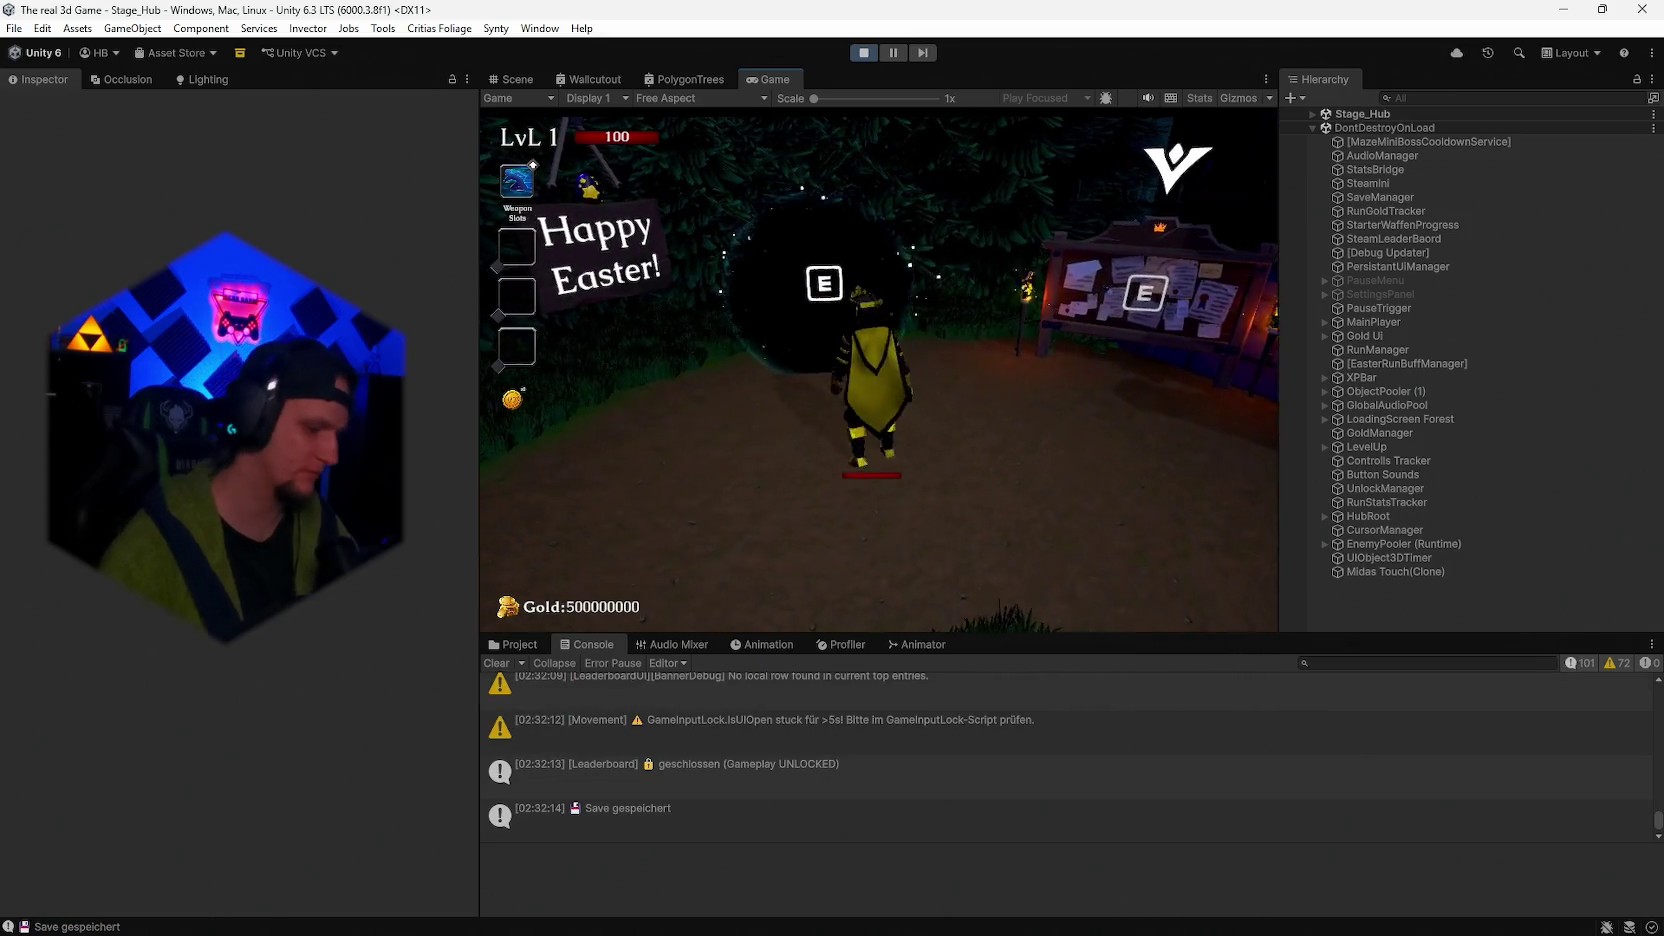
{"action": "key", "text": "e"}
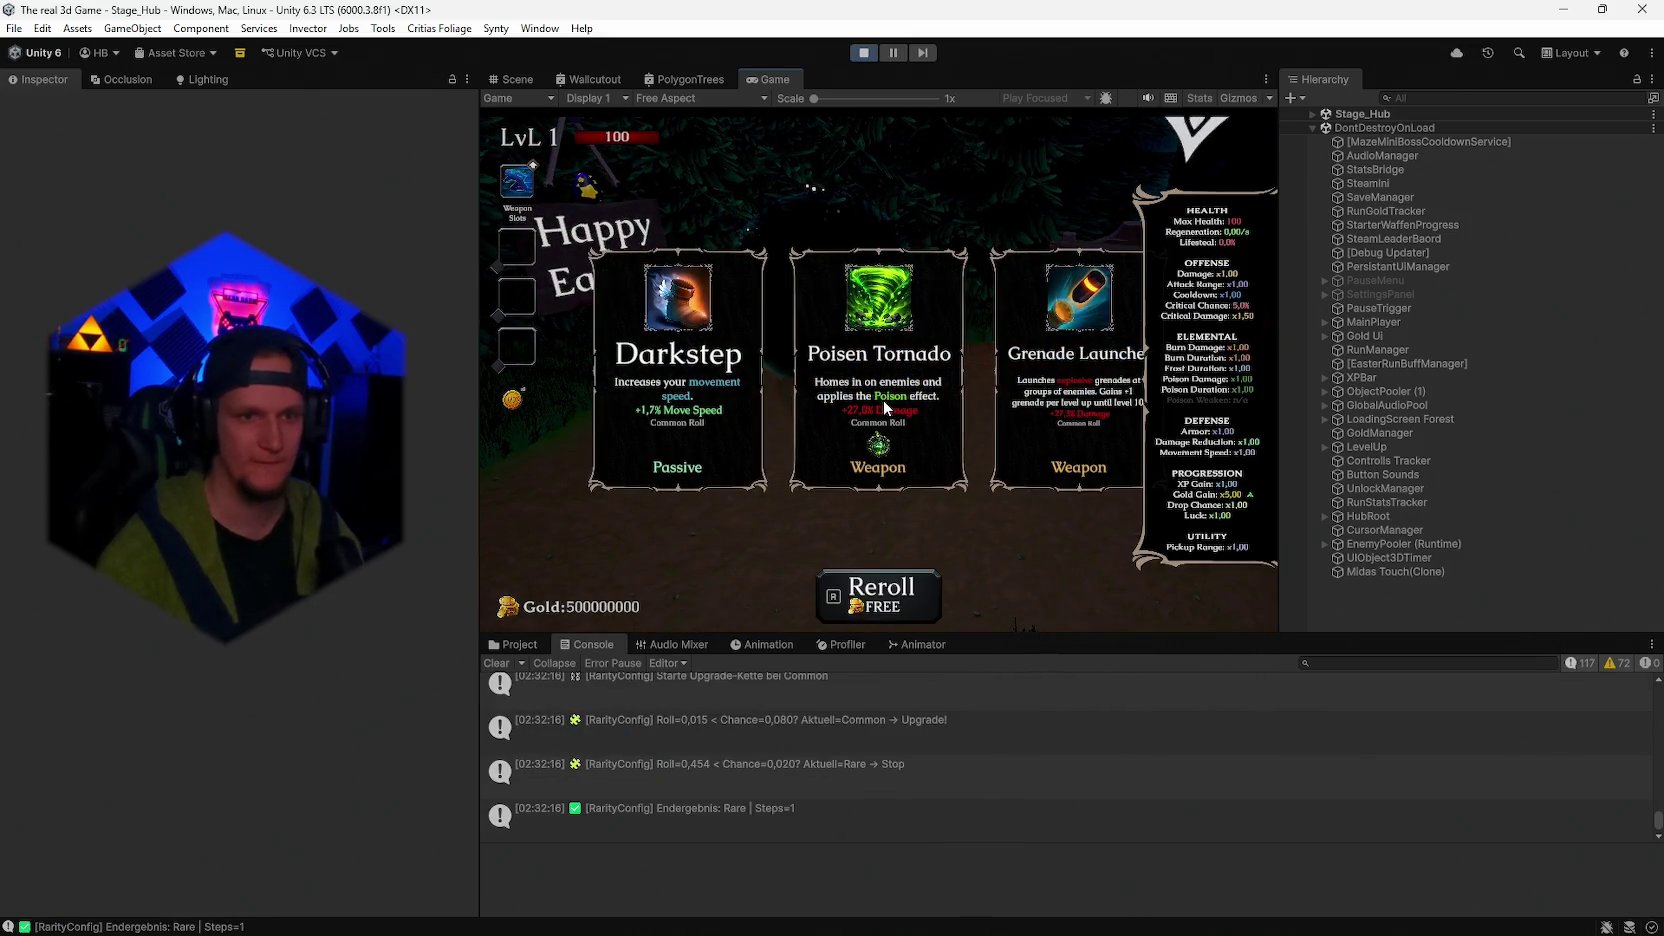
{"action": "left_click", "coordinate": [725, 428]}
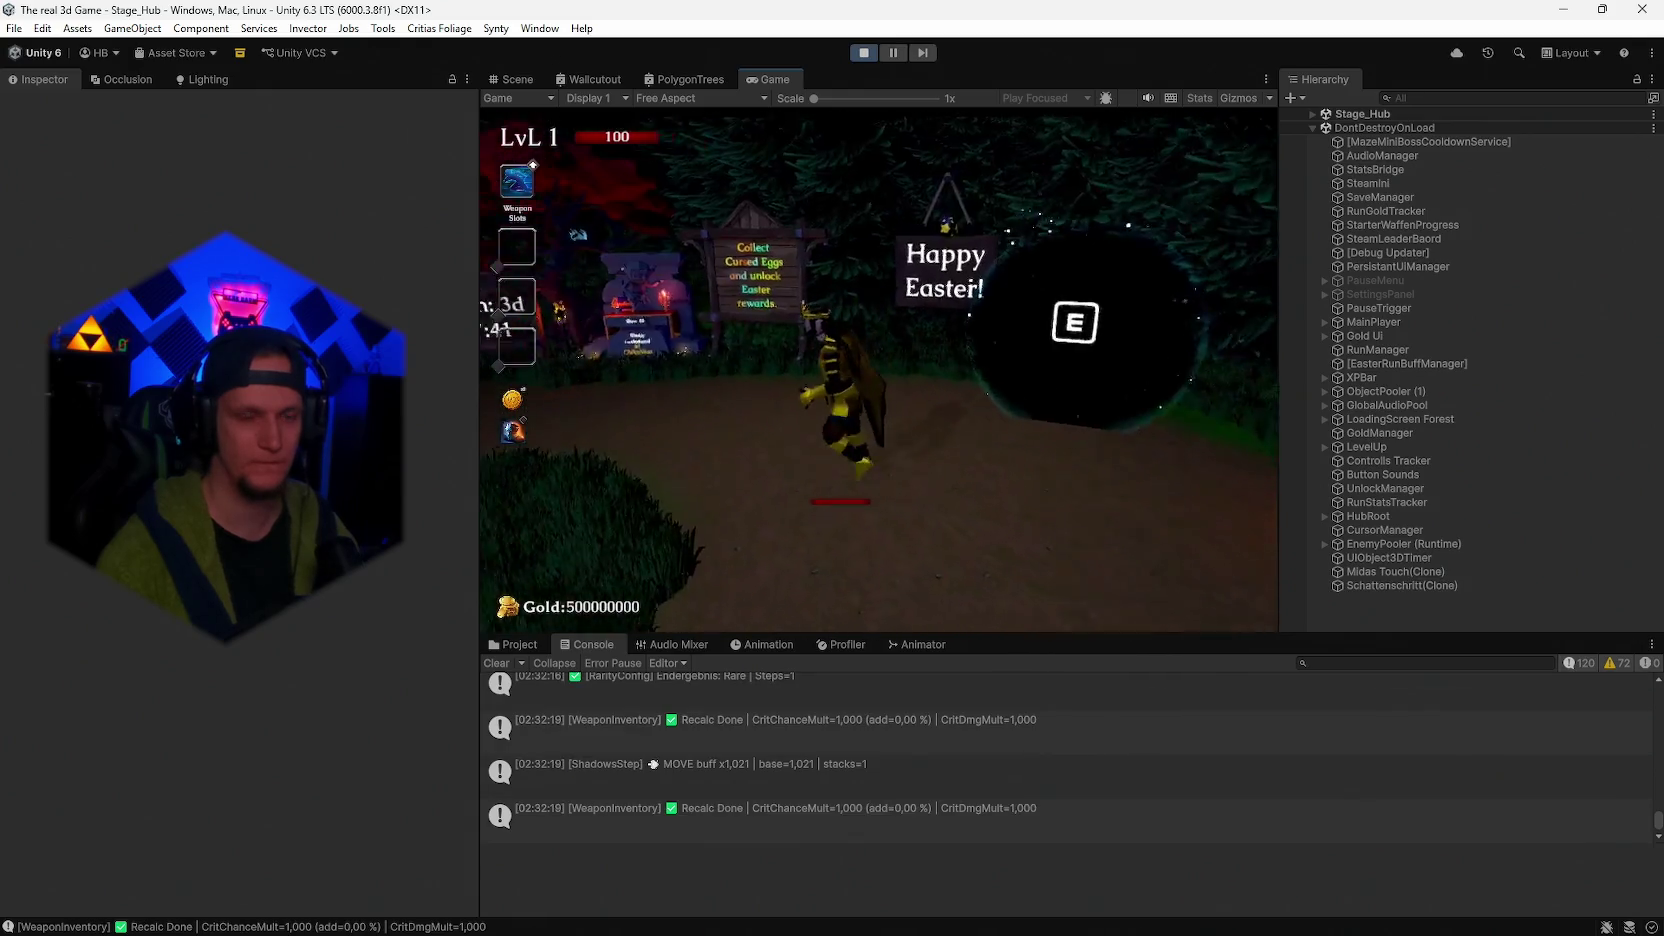
Choose the Fire Staff from the Get a Weapon book and run into the forest portal.
{"action": "key", "text": "w"}
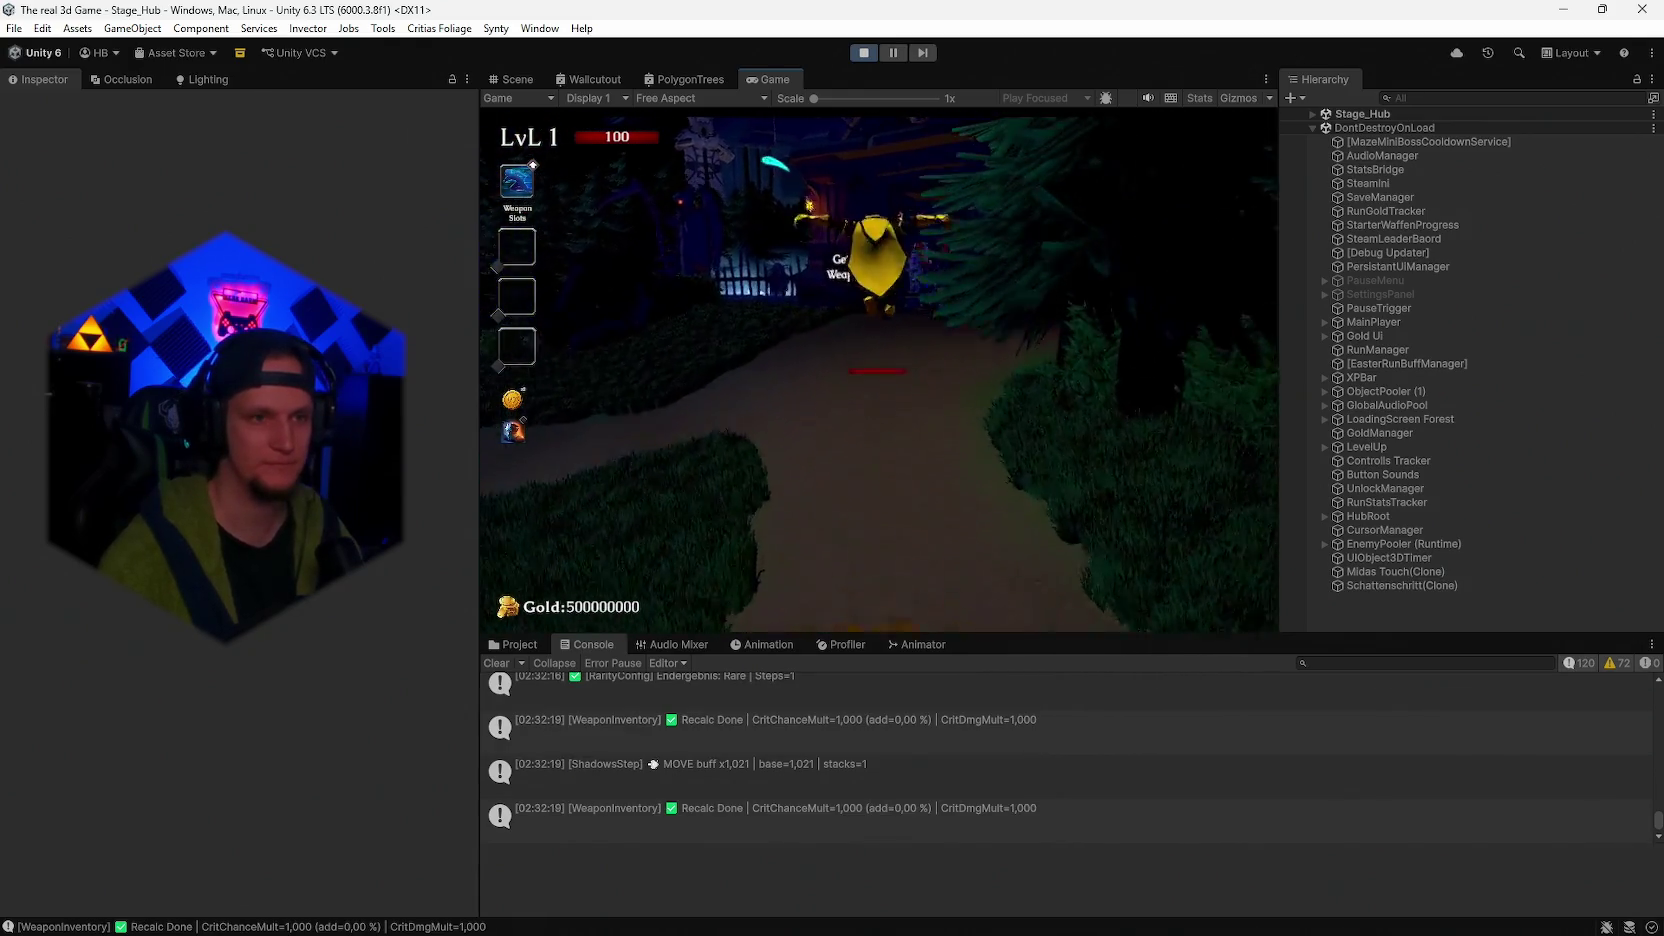
{"action": "key", "text": "e"}
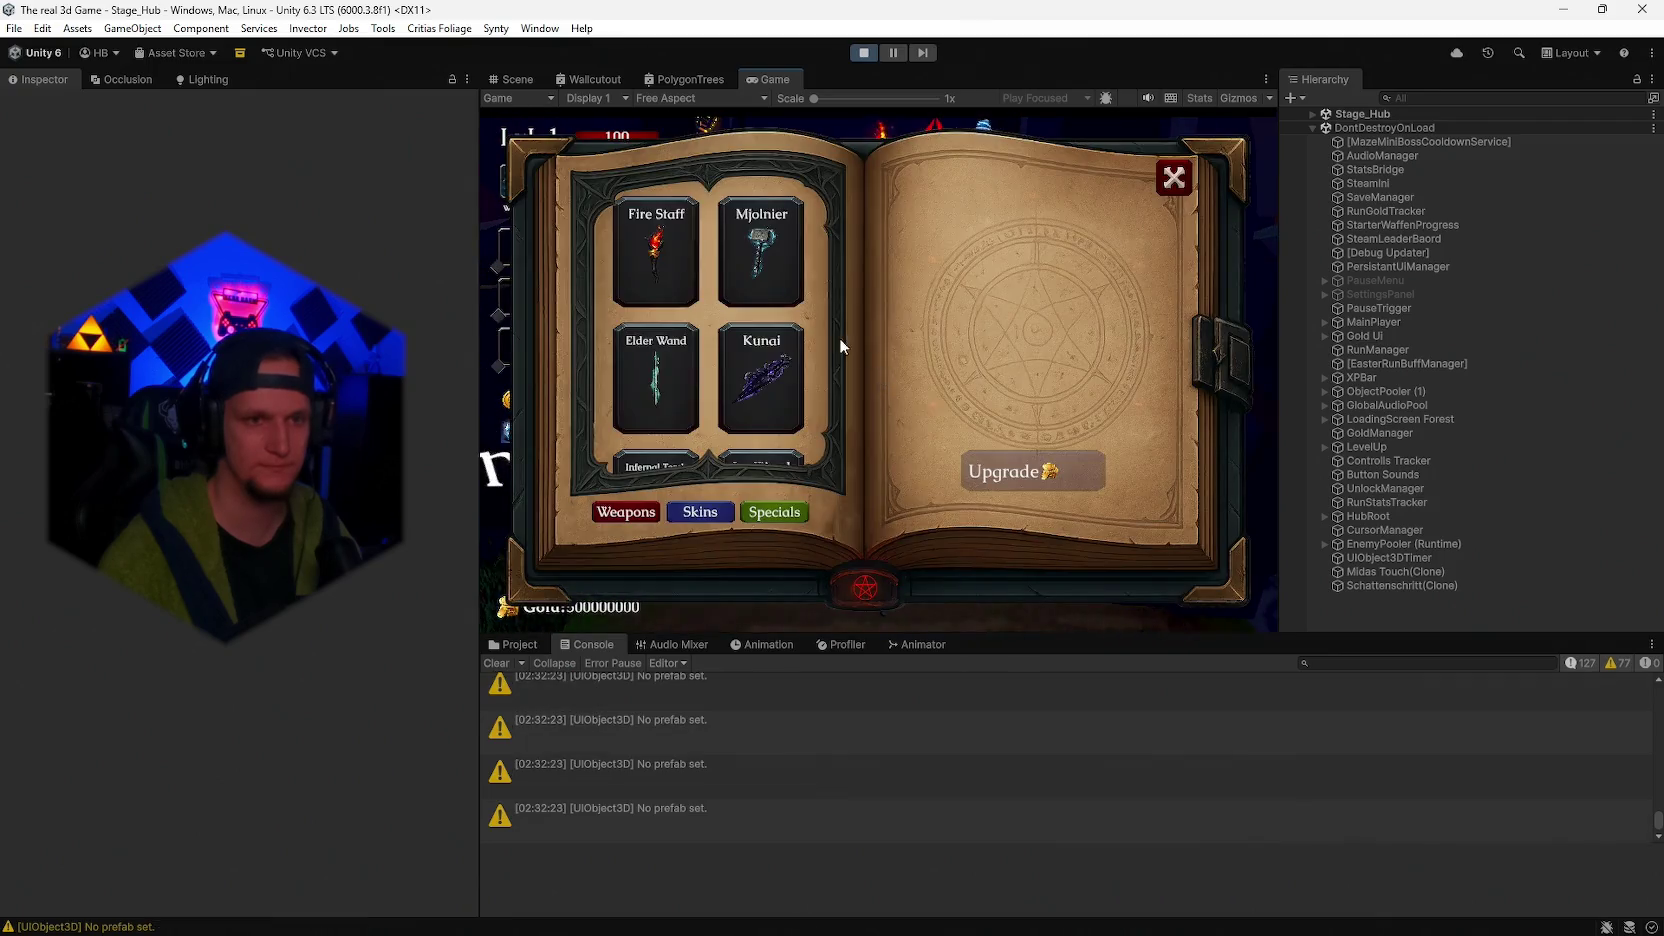
{"action": "left_click", "coordinate": [652, 260]}
{"action": "left_click", "coordinate": [1174, 178]}
{"action": "key", "text": "w"}
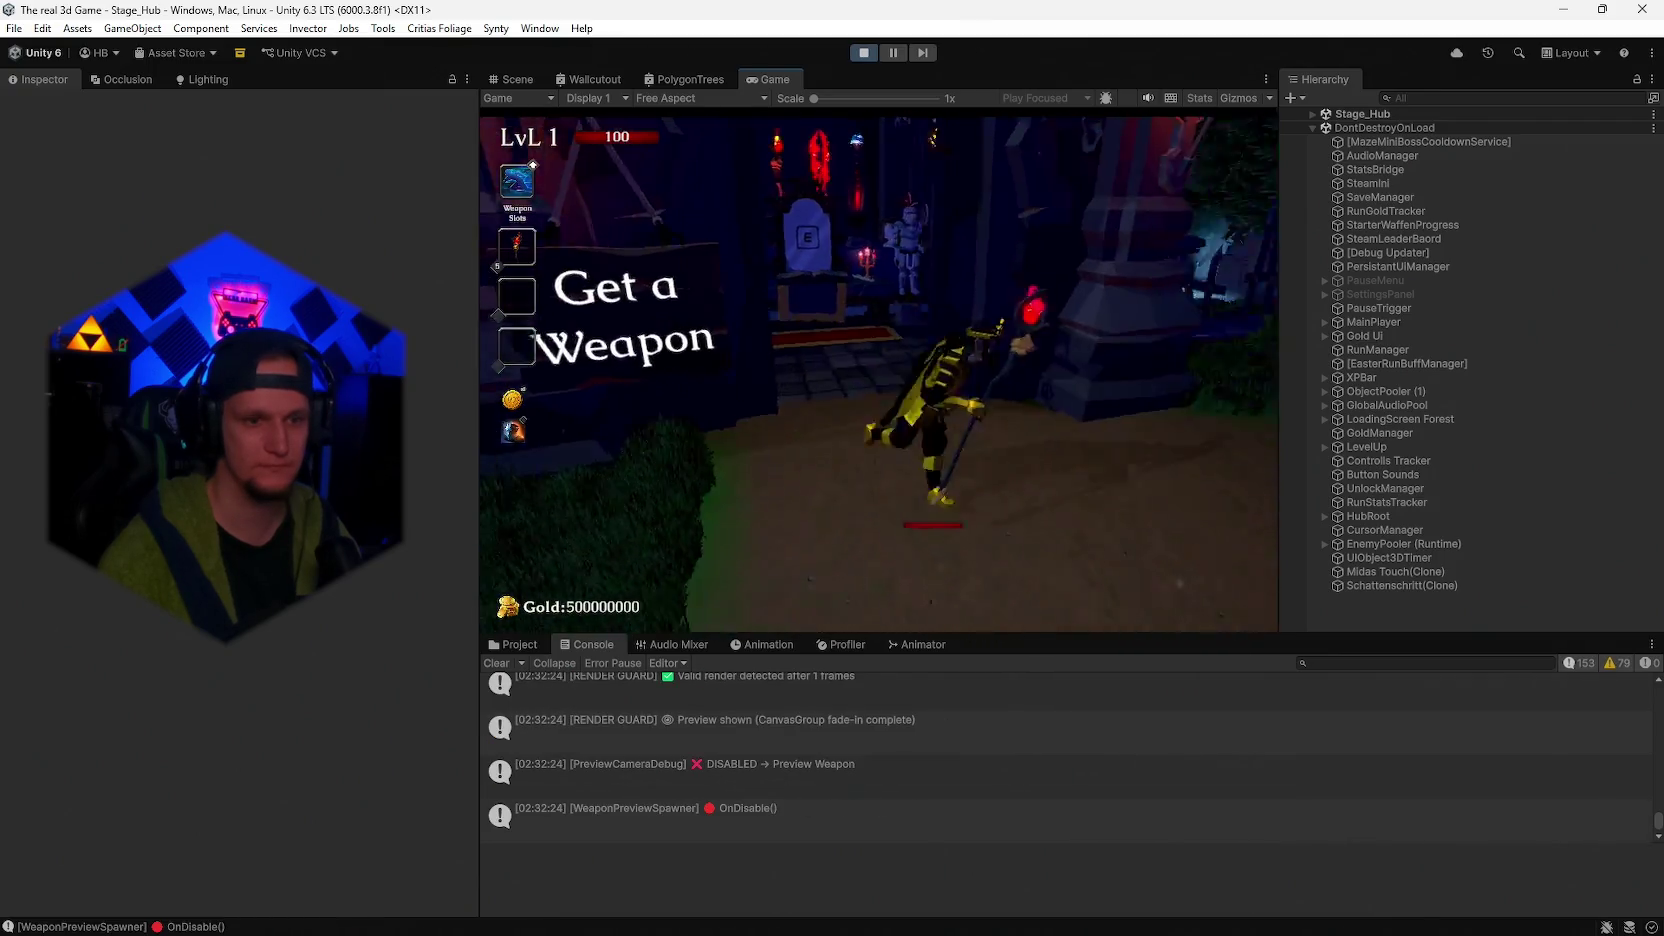
{"action": "key", "text": "w"}
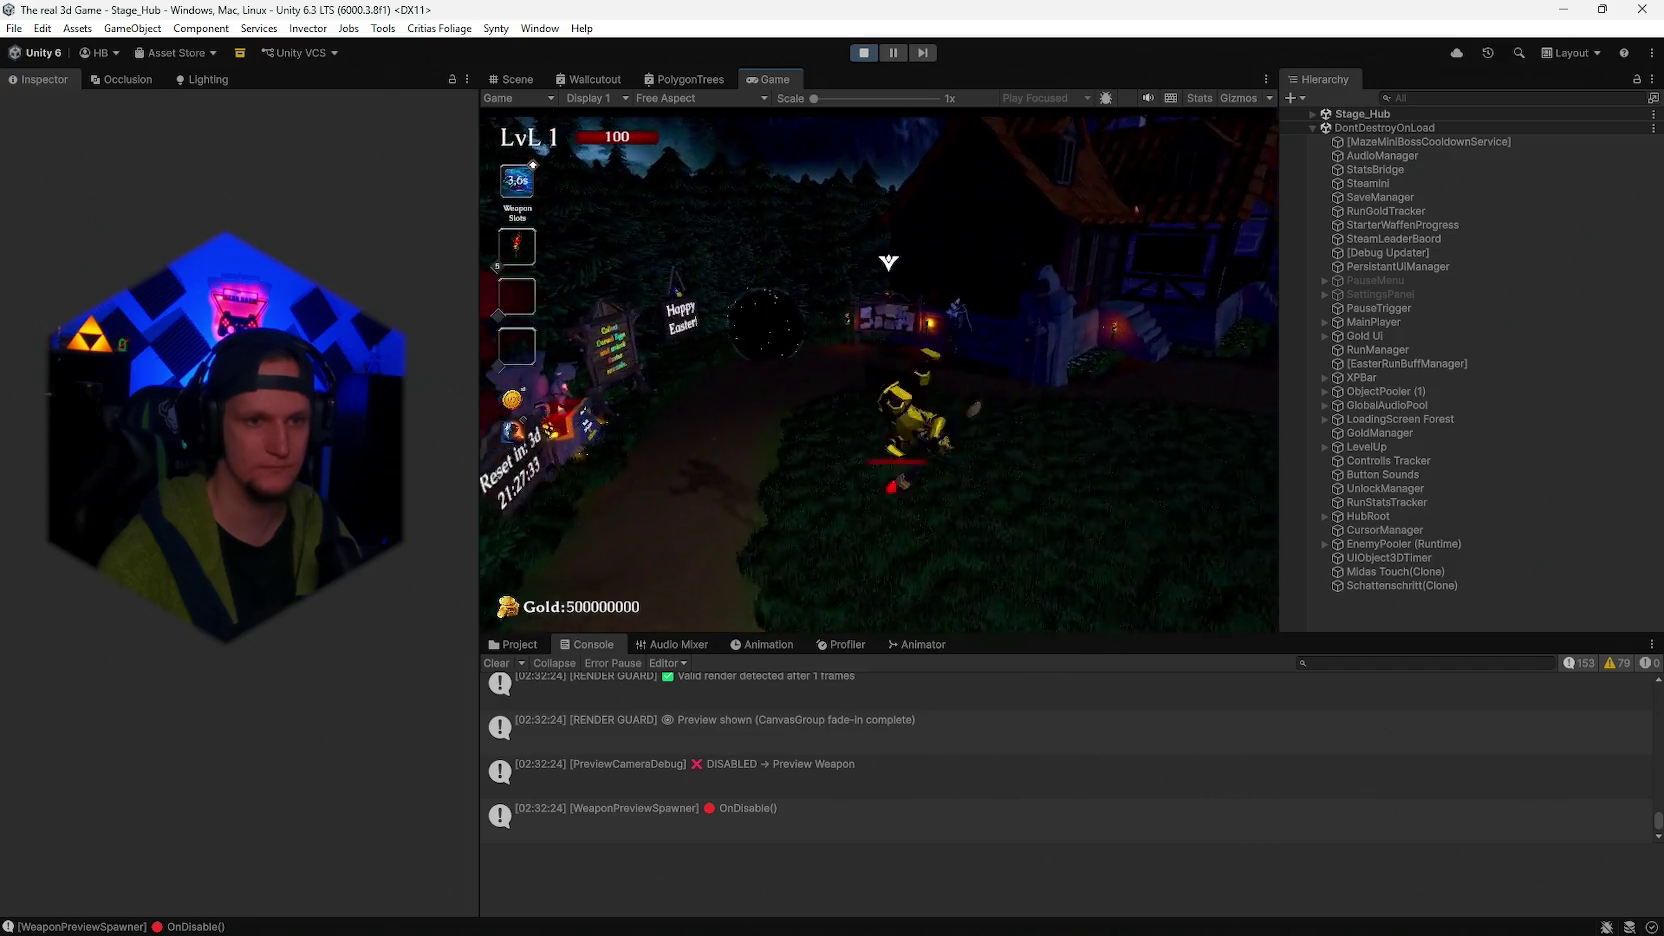
{"action": "key", "text": "w"}
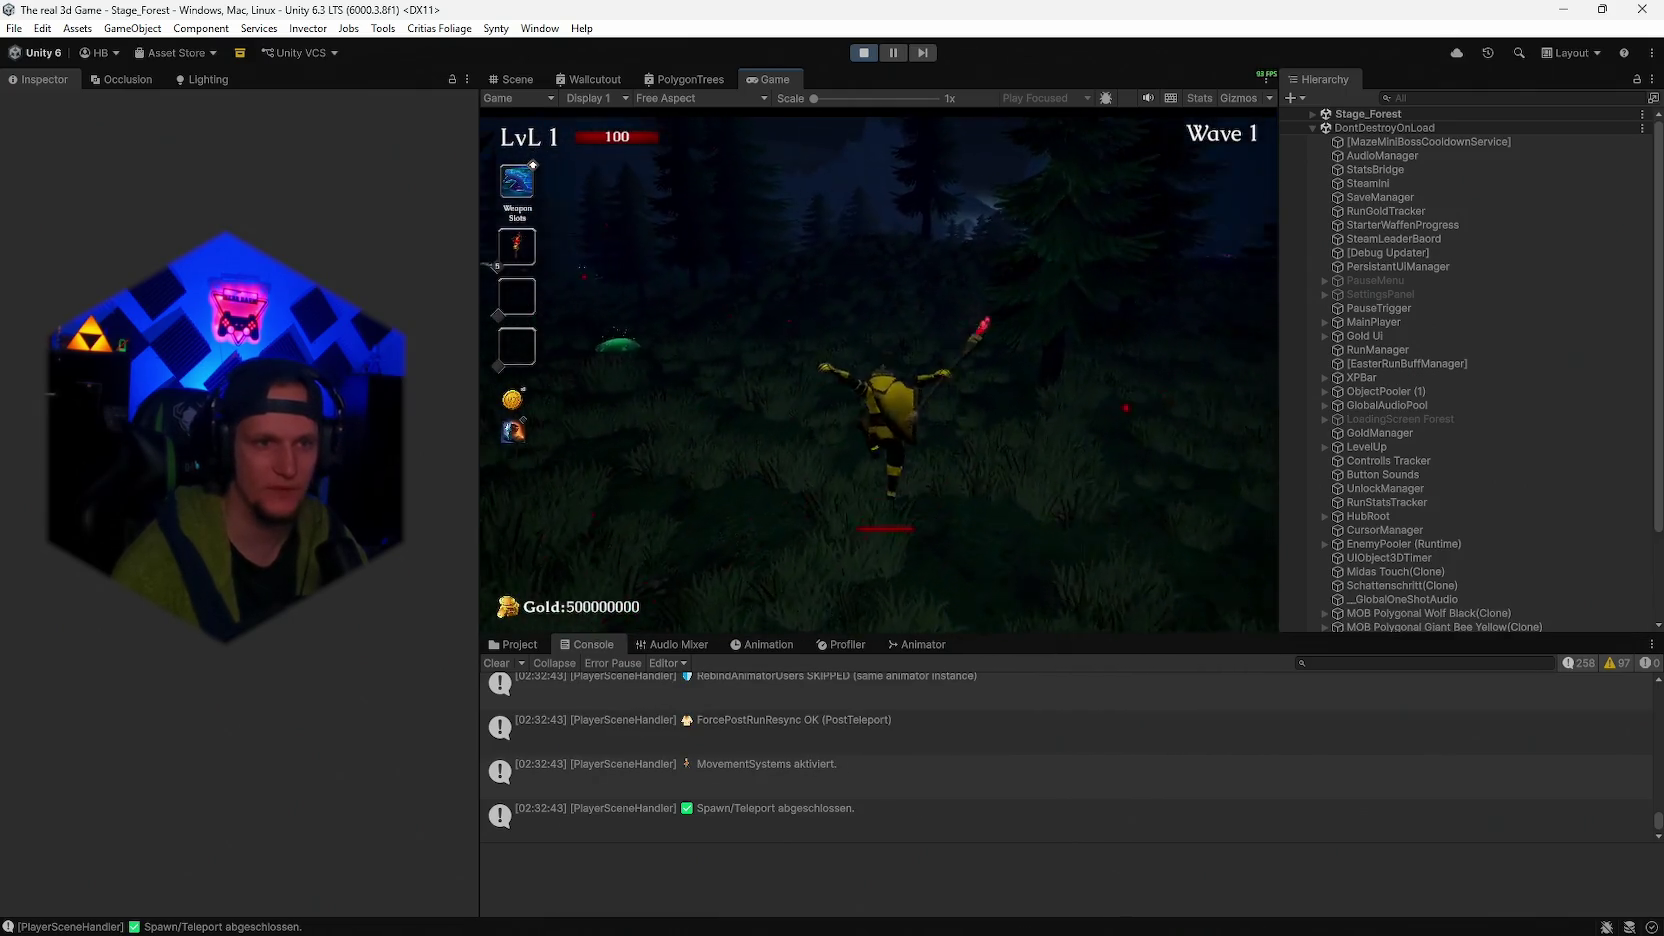
Kill the player with the pause menu's Death debug button and end the run.
{"action": "key", "text": "w"}
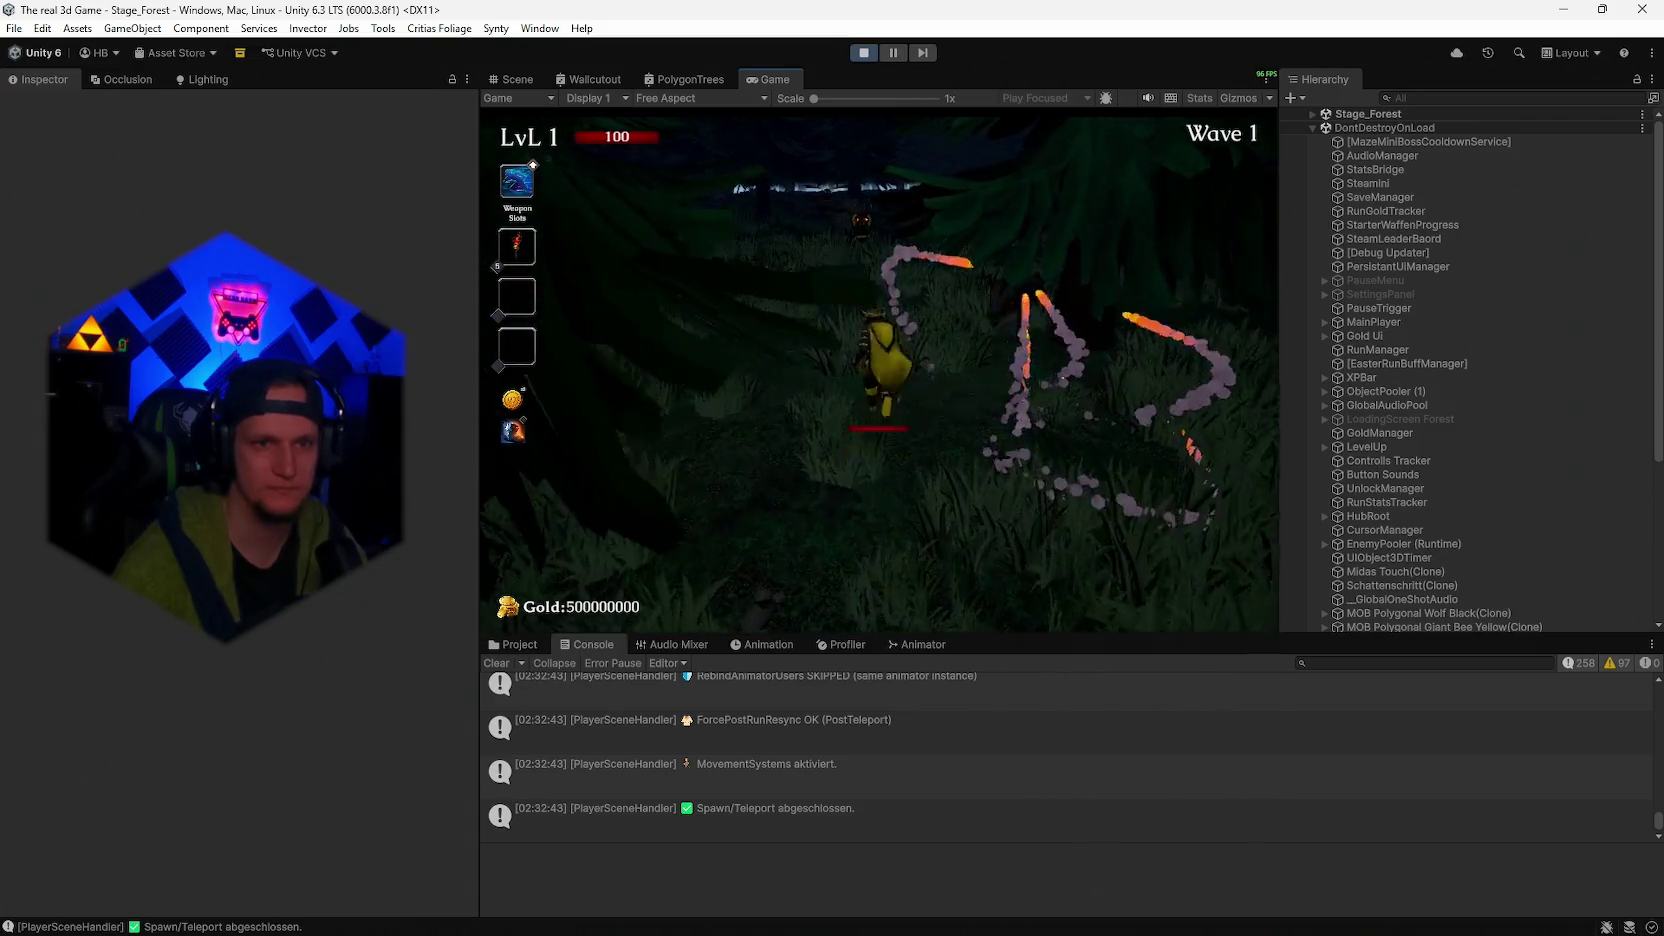
{"action": "key", "text": "Escape"}
{"action": "left_click", "coordinate": [870, 597]}
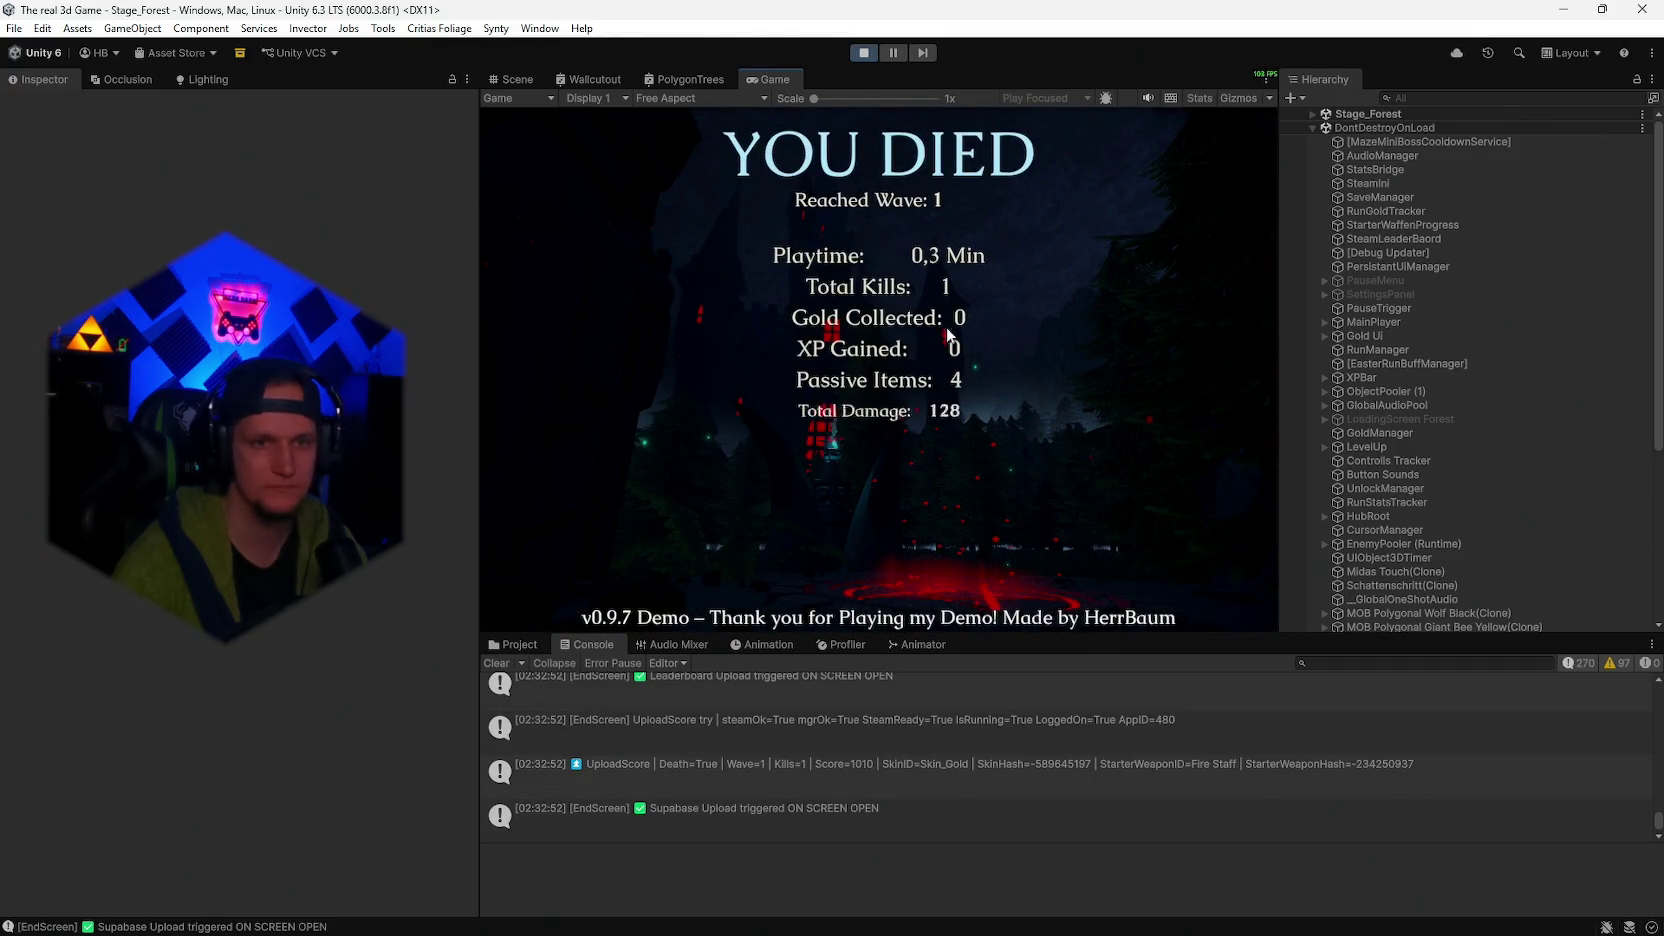
{"action": "left_click", "coordinate": [707, 582]}
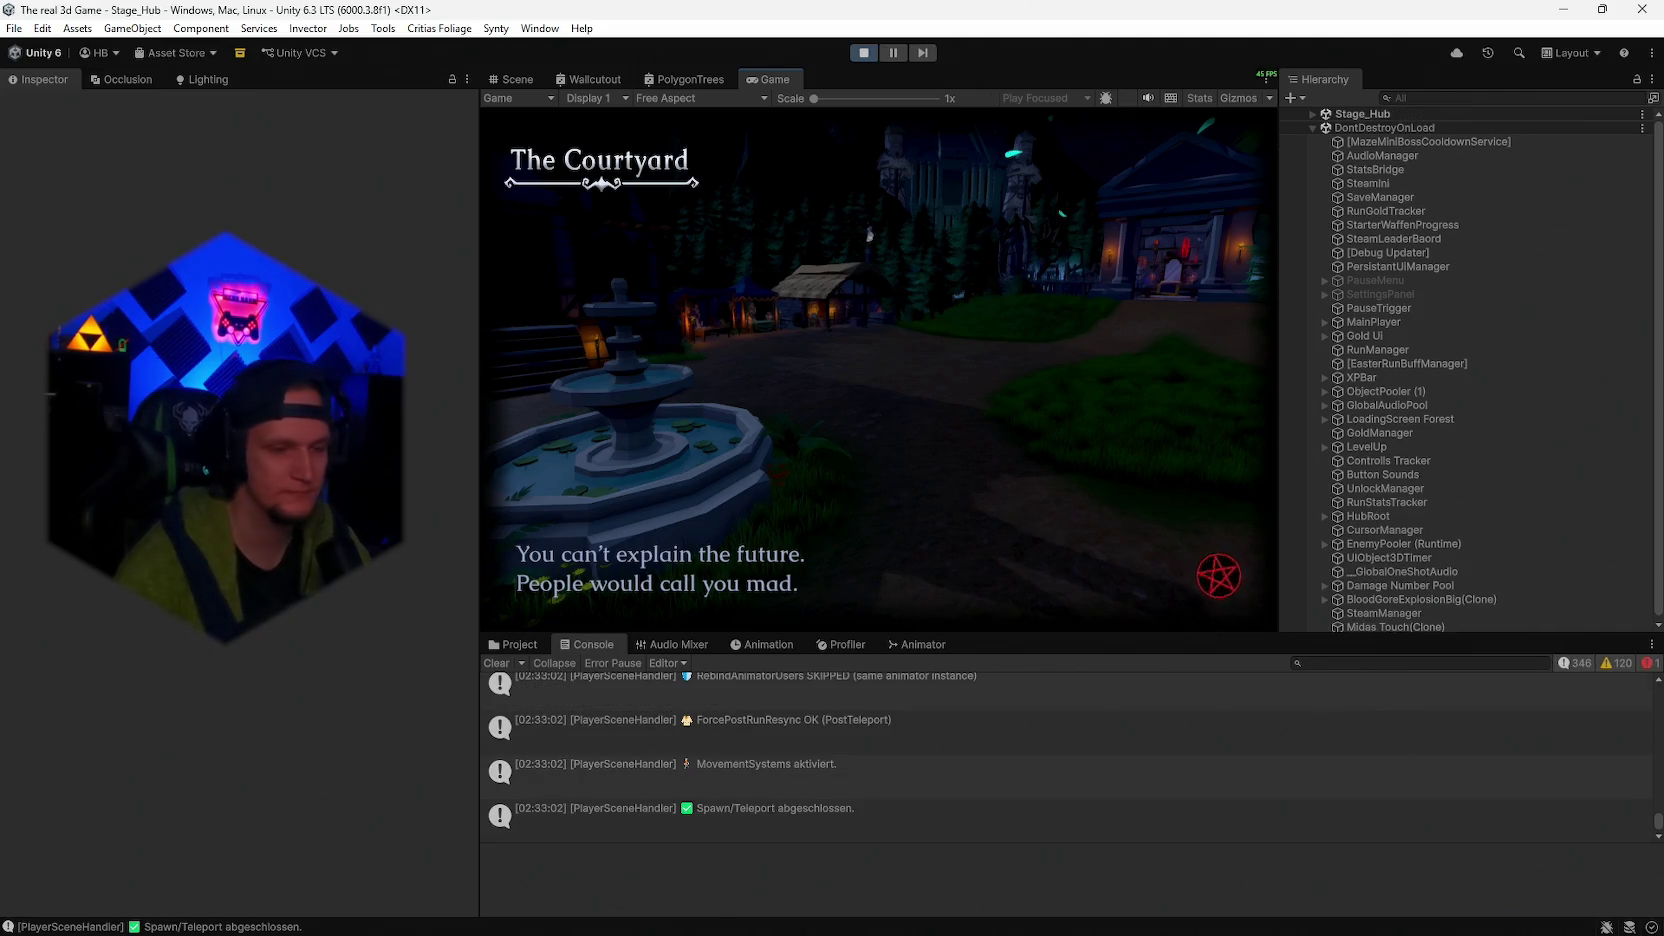
Dismiss the Courtyard loading screen and equip the Red Banner at the leaderboard again.
{"action": "left_click", "coordinate": [869, 234]}
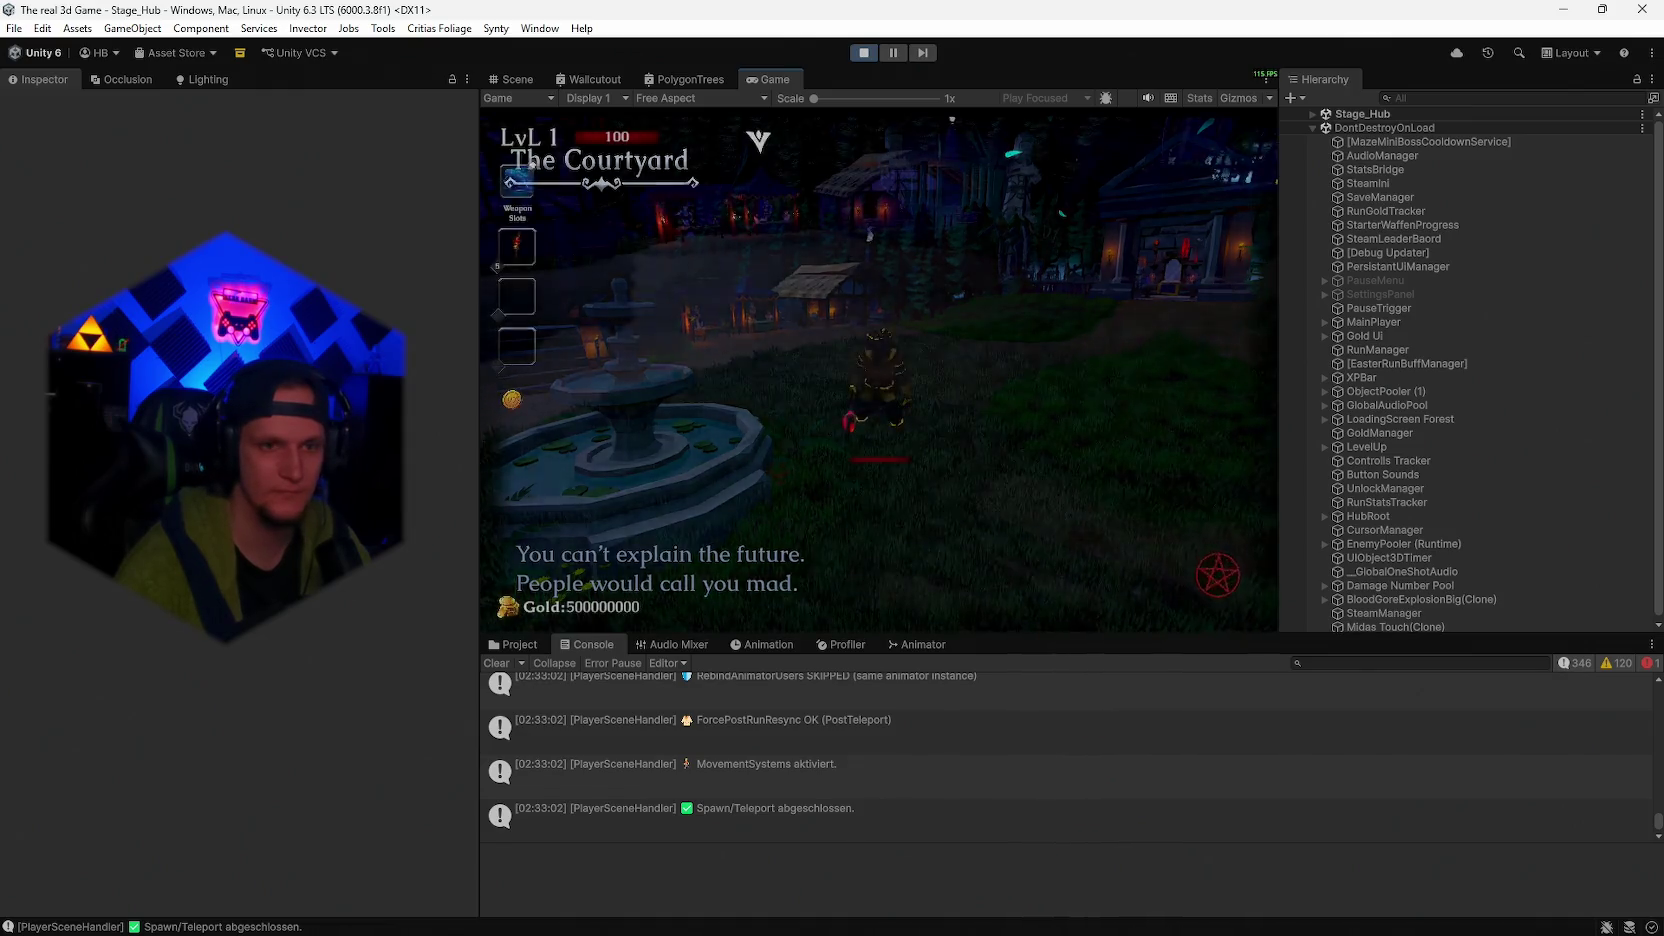
{"action": "key", "text": "w"}
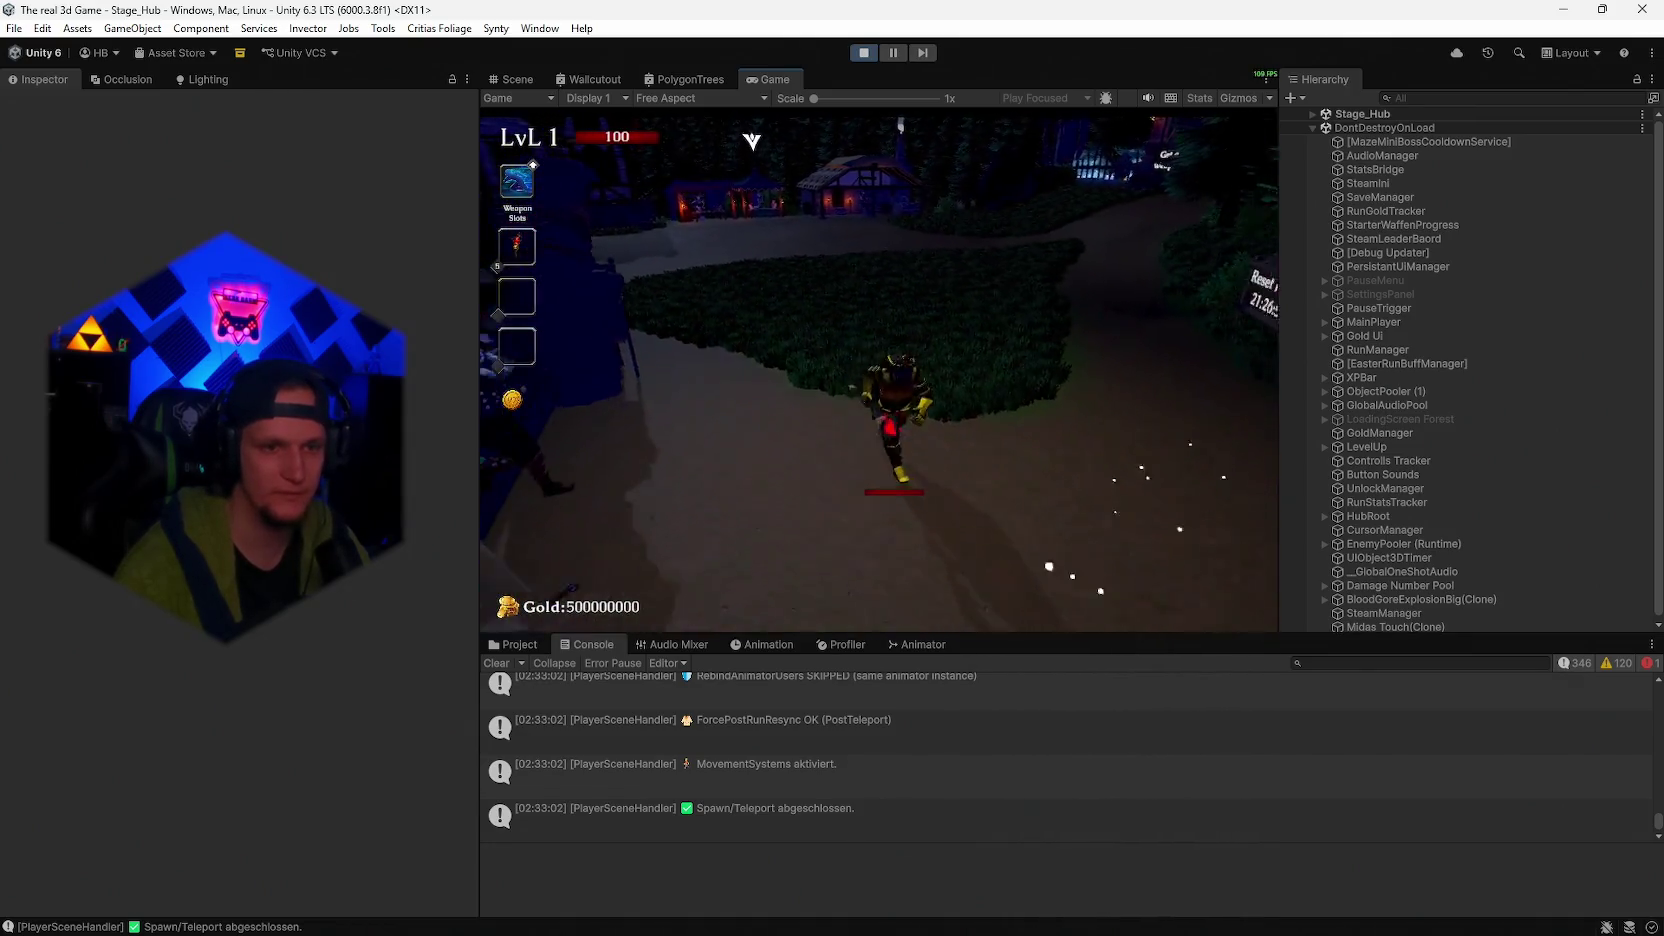
{"action": "key", "text": "e"}
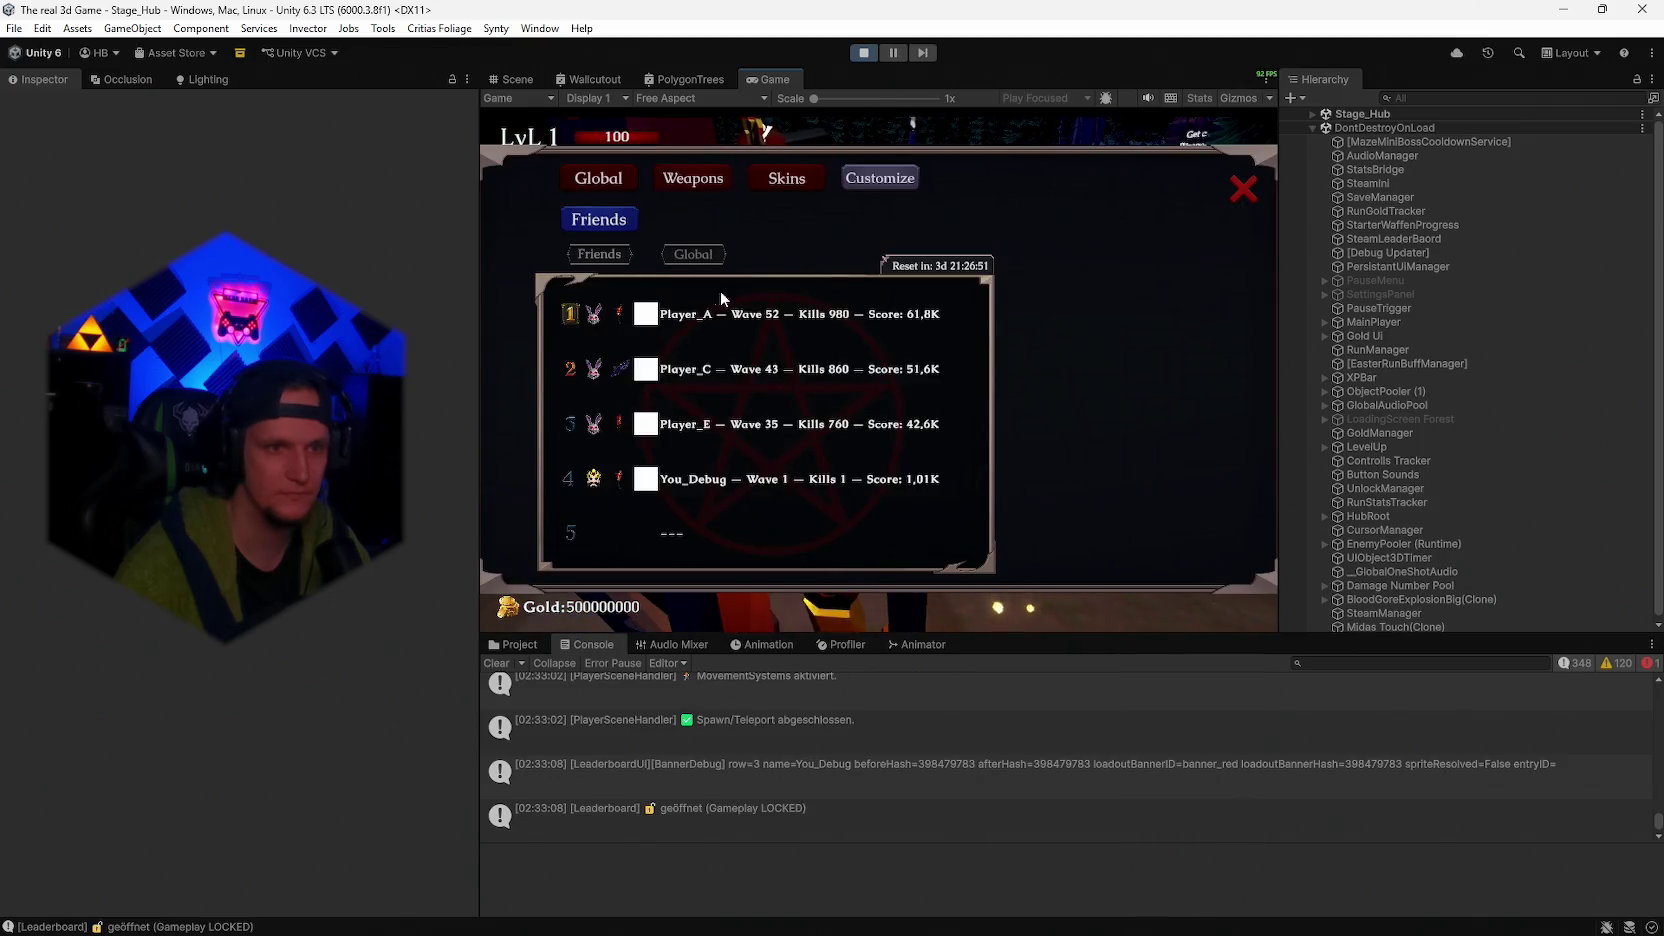
{"action": "left_click", "coordinate": [878, 180]}
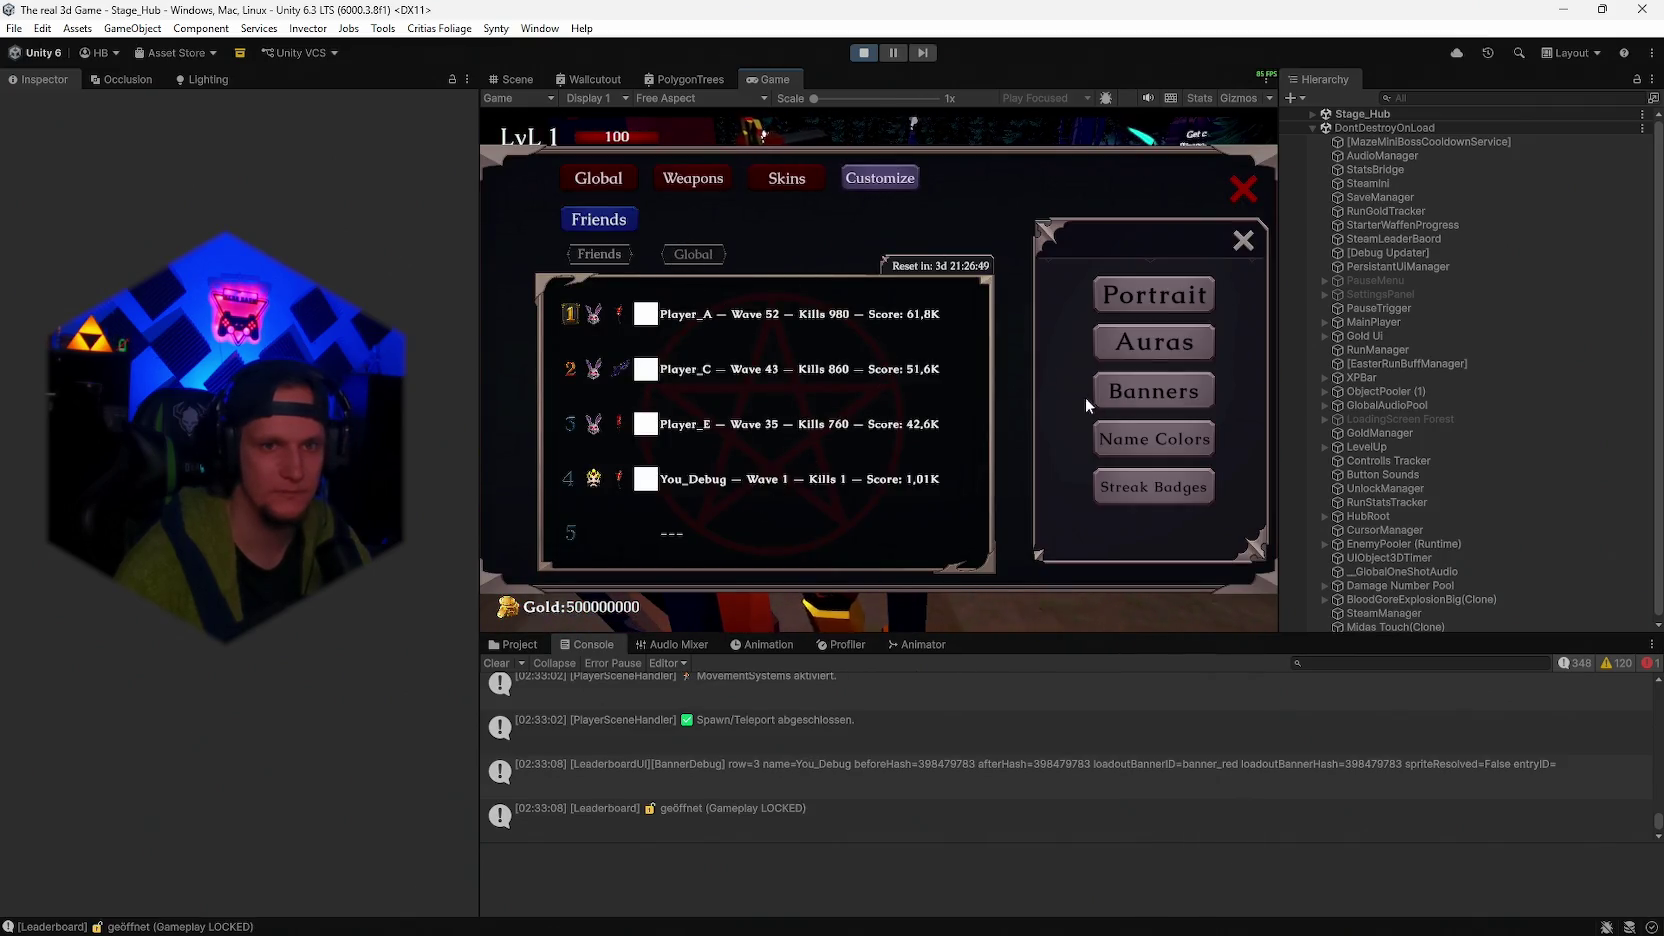
{"action": "left_click", "coordinate": [1155, 386]}
{"action": "left_click", "coordinate": [1157, 302]}
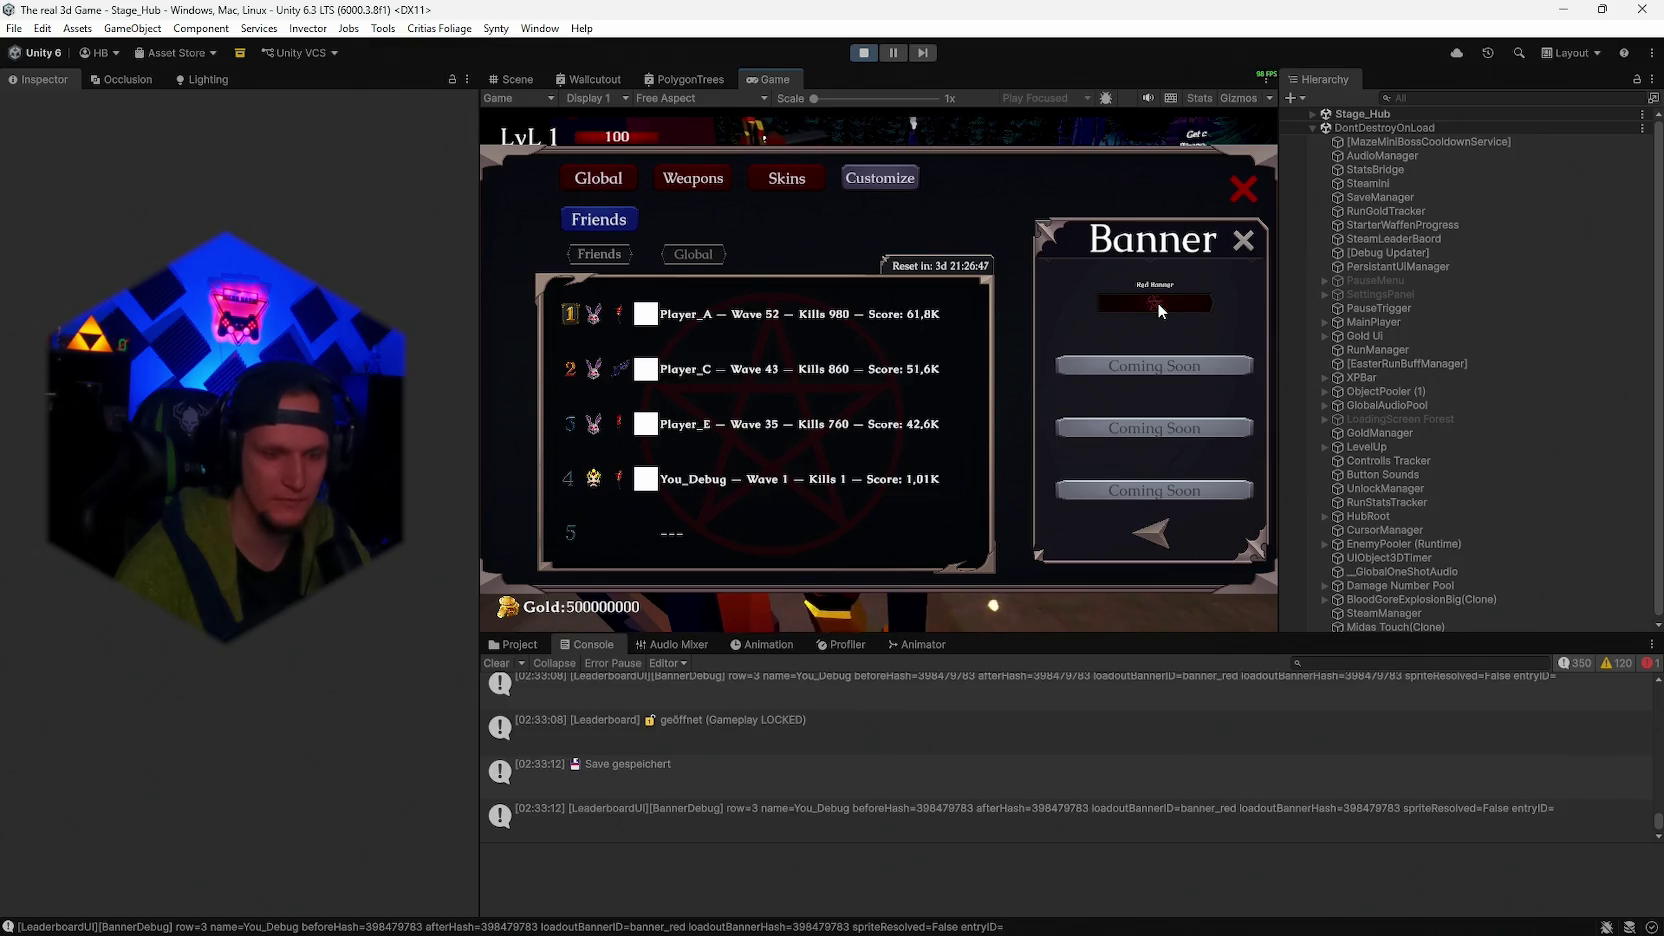
Review the BannerDebug and stuck-UI console messages, snip the leaderboard panel, and stop Play mode.
{"action": "left_click", "coordinate": [1033, 772]}
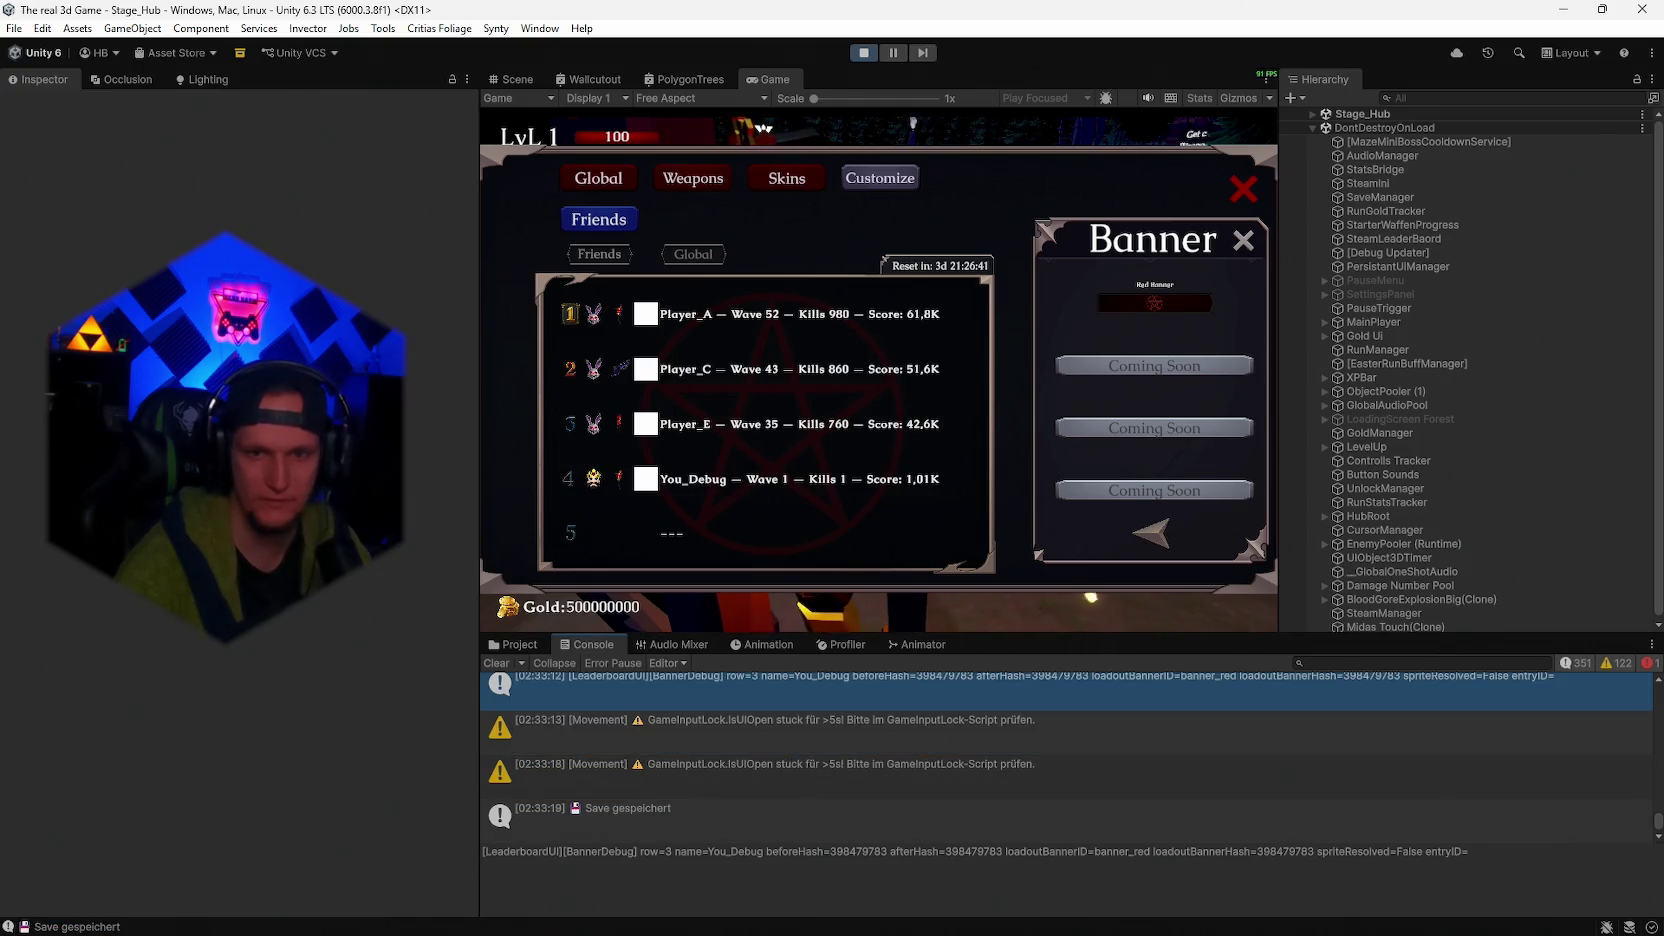
{"action": "scroll", "coordinate": [1271, 767], "scroll_direction": "up", "scroll_amount": 1}
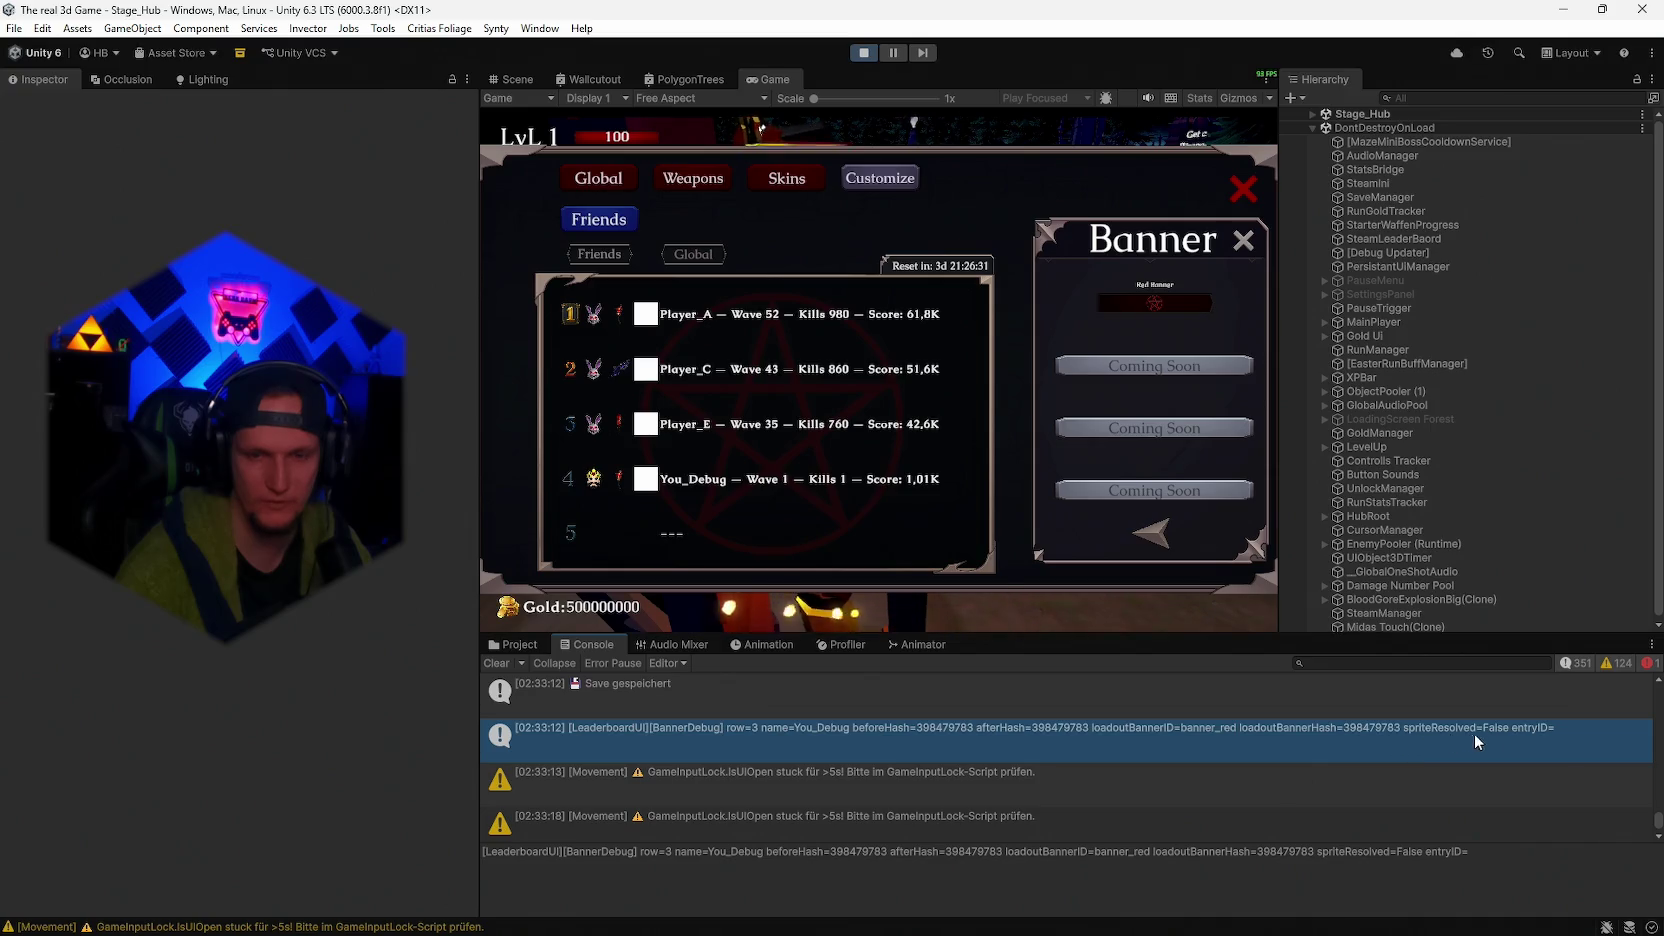
{"action": "scroll", "coordinate": [1176, 746], "scroll_direction": "up", "scroll_amount": 1}
{"action": "scroll", "coordinate": [1176, 746], "scroll_direction": "down", "scroll_amount": 1}
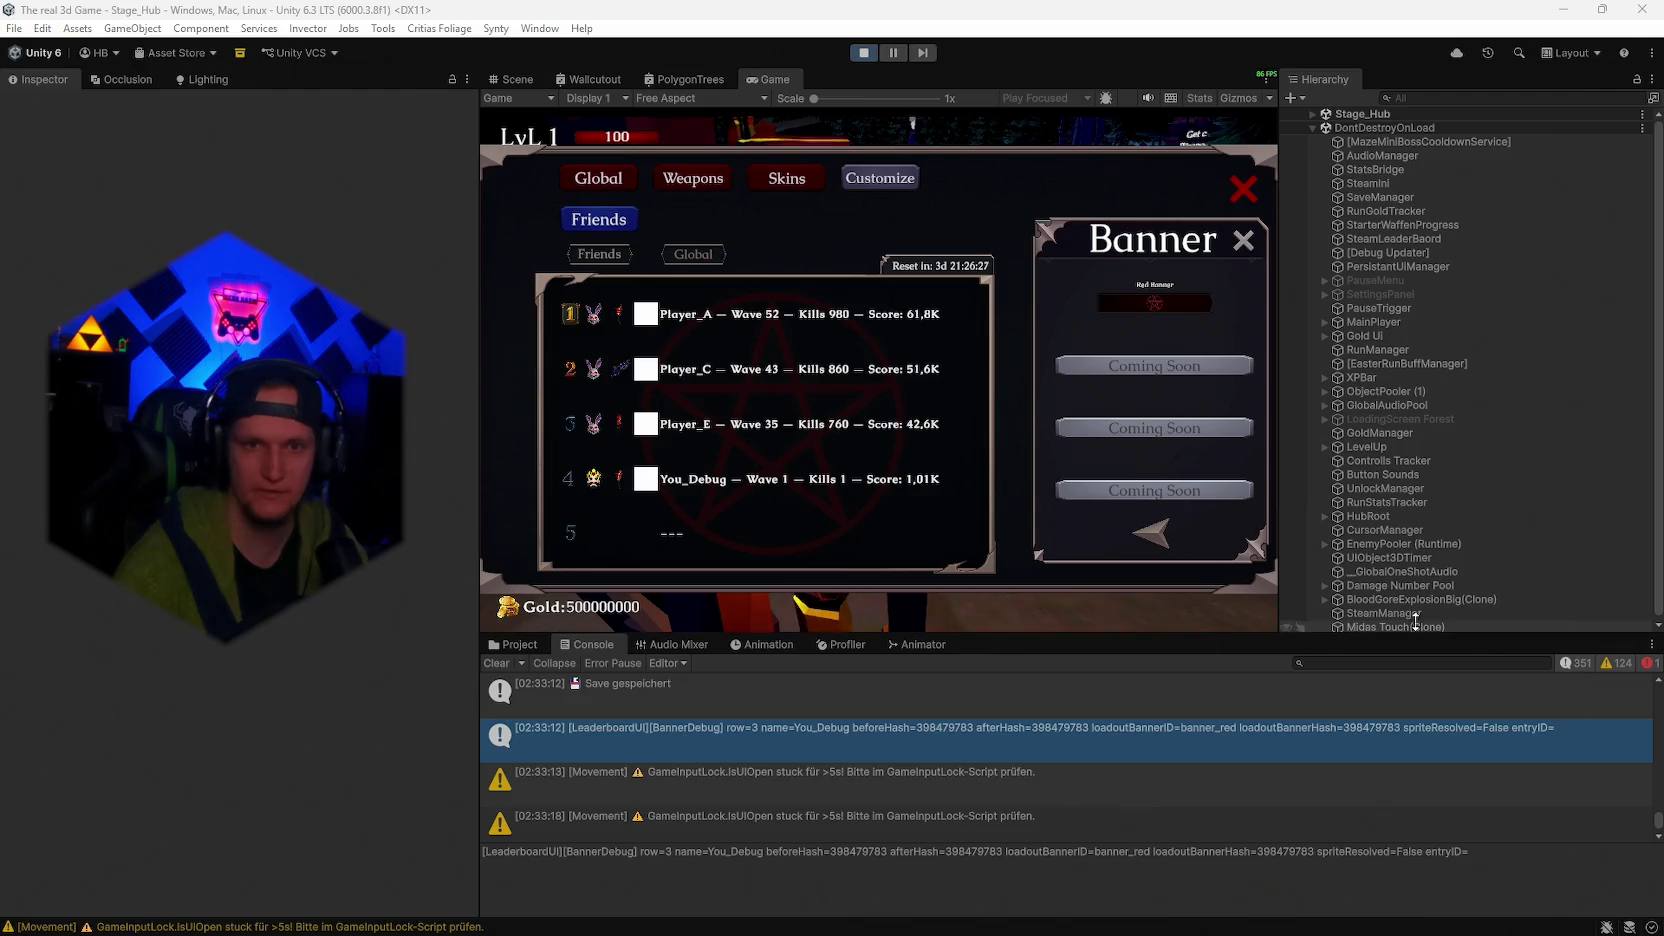
{"action": "mouse_move", "coordinate": [1610, 71]}
{"action": "left_mouse_down"}
{"action": "mouse_move", "coordinate": [478, 680]}
{"action": "mouse_move", "coordinate": [480, 702]}
{"action": "left_mouse_up"}
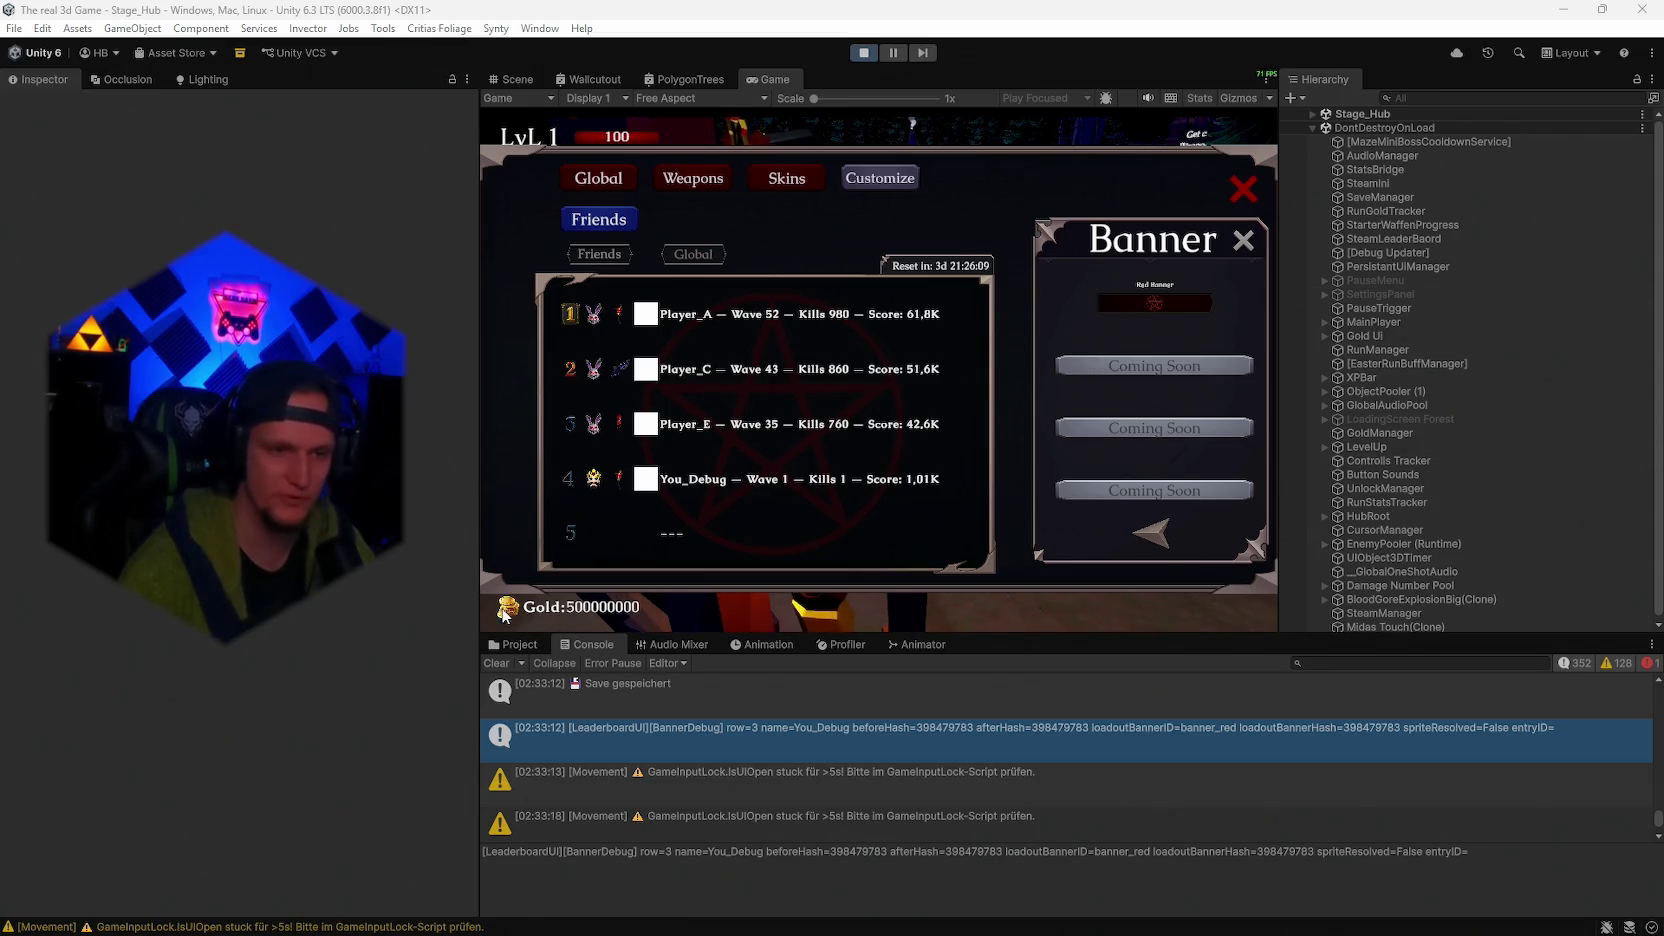
{"action": "scroll", "coordinate": [761, 762], "scroll_direction": "down", "scroll_amount": 5}
{"action": "left_click", "coordinate": [641, 789]}
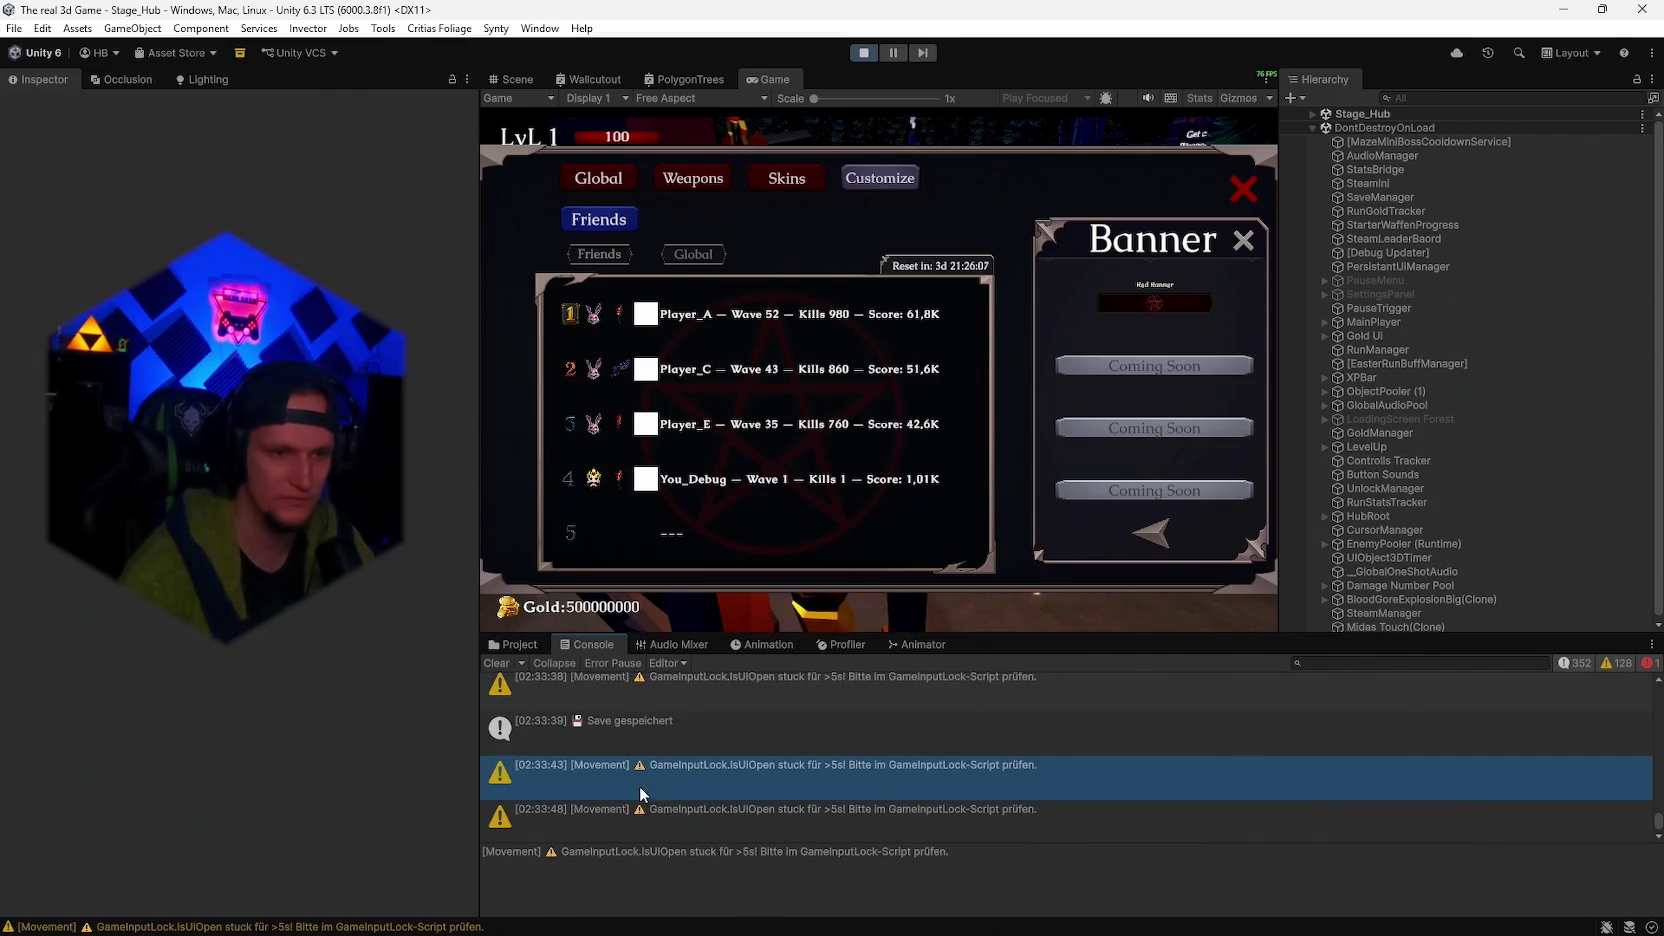
{"action": "left_click", "coordinate": [862, 55]}
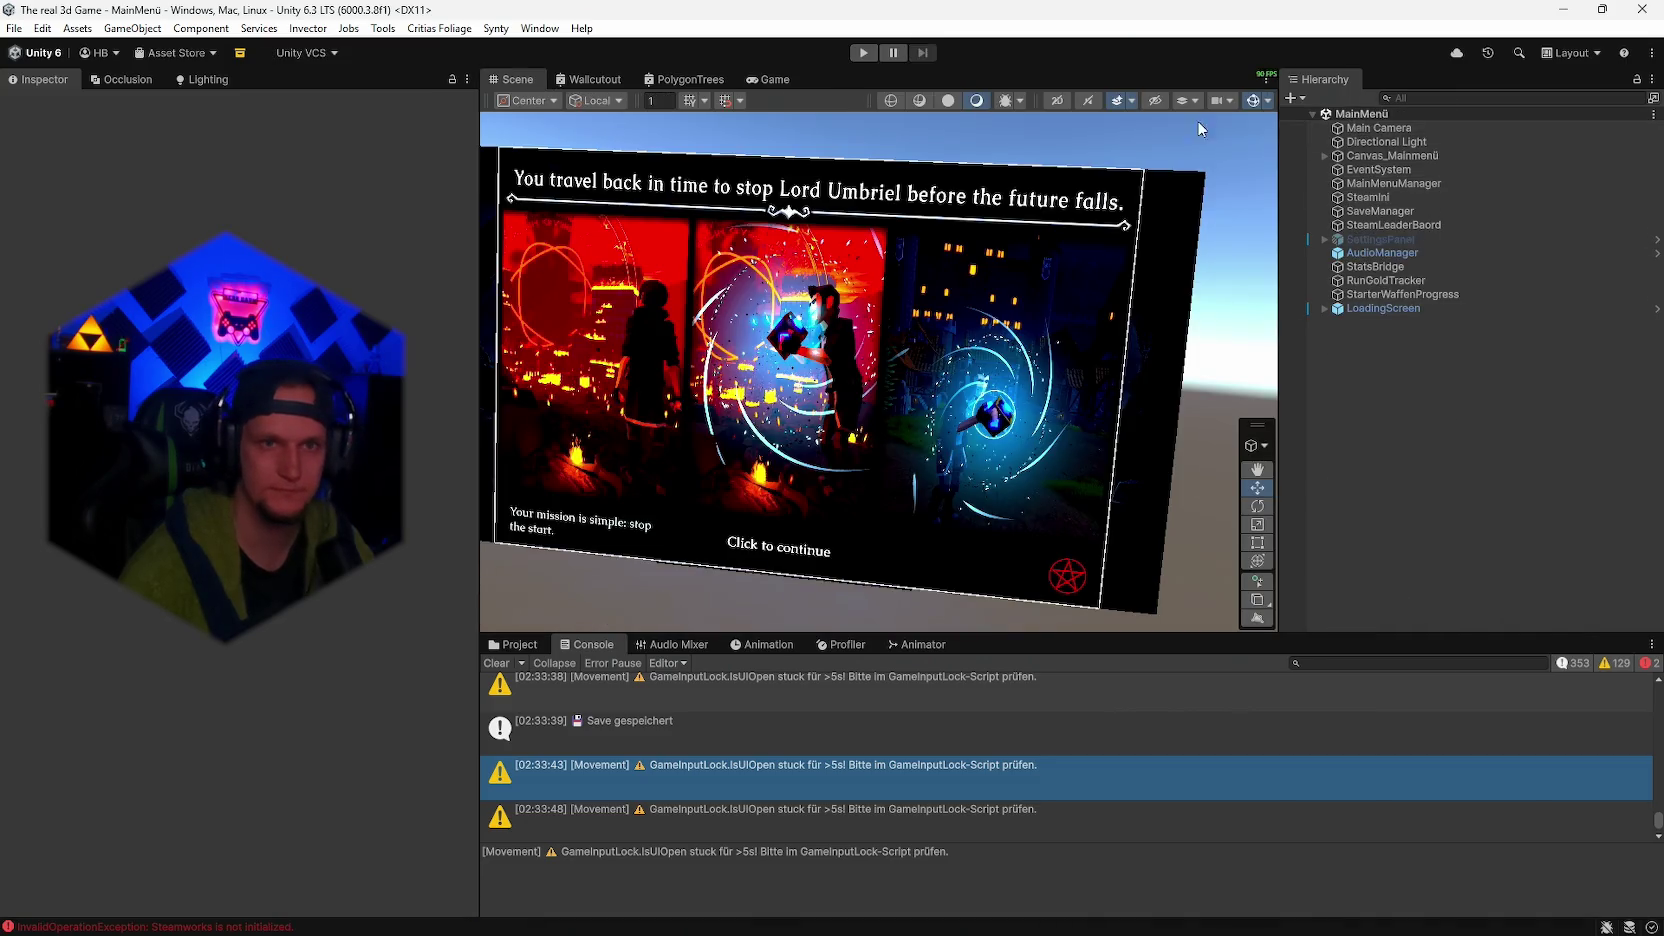
Load Stage_Forest, then Stage_Hub, from the recent scenes list.
{"action": "left_click", "coordinate": [14, 28]}
{"action": "mouse_move", "coordinate": [88, 87]}
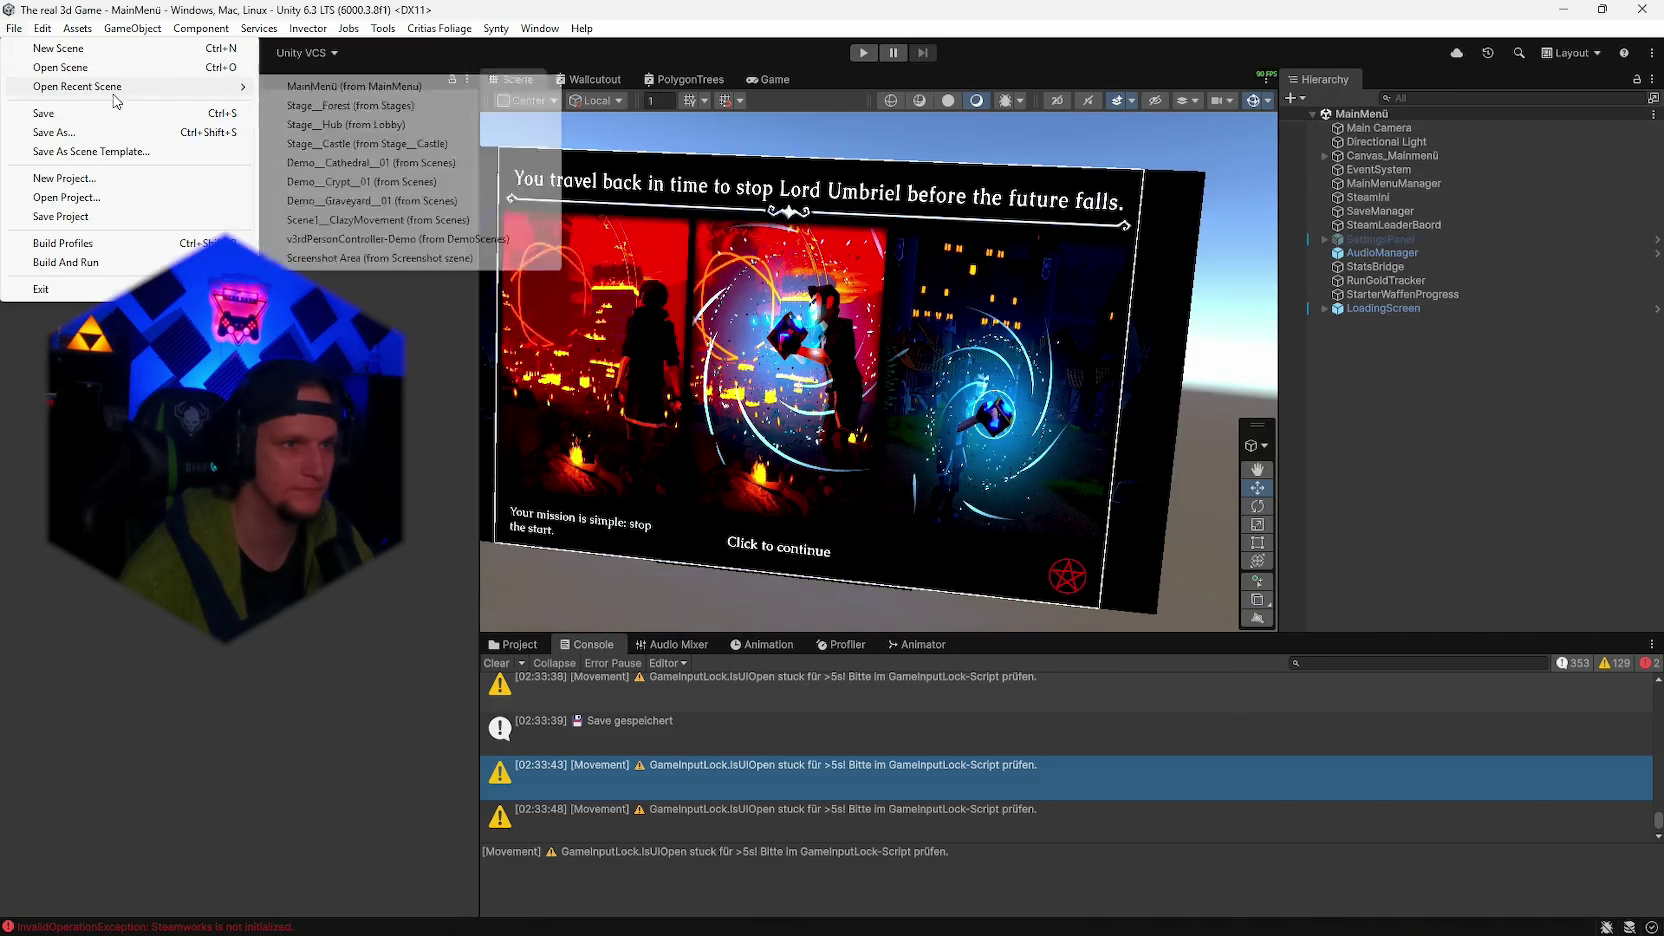
{"action": "left_click", "coordinate": [343, 106]}
{"action": "mouse_move", "coordinate": [83, 99]}
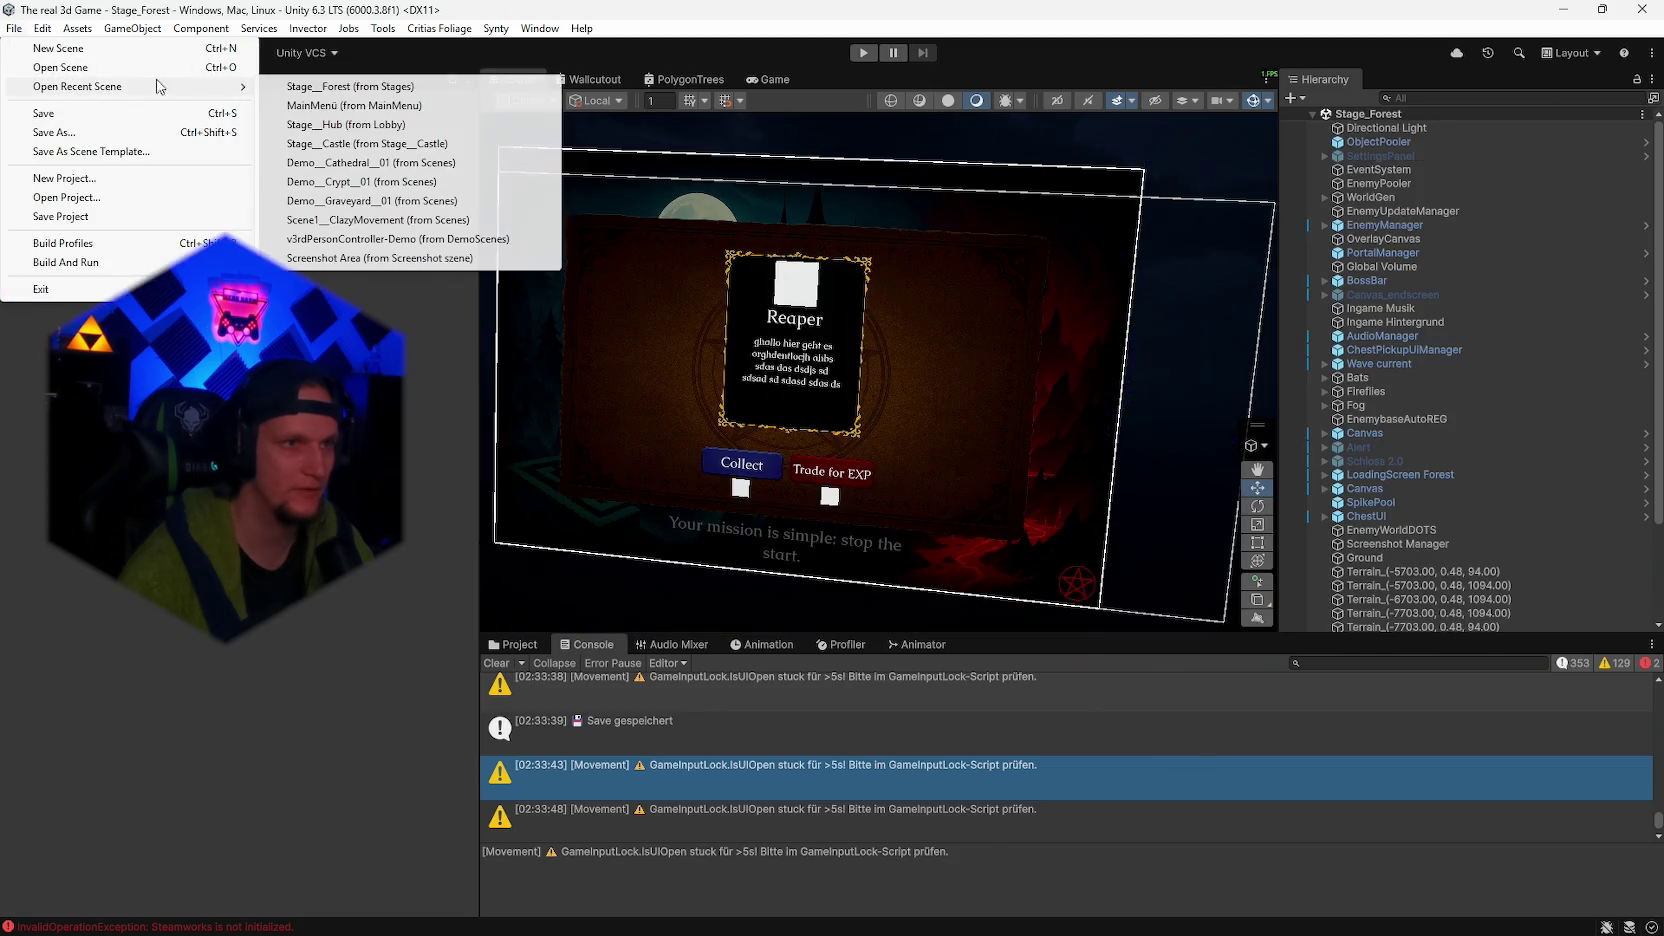
{"action": "left_click", "coordinate": [364, 131]}
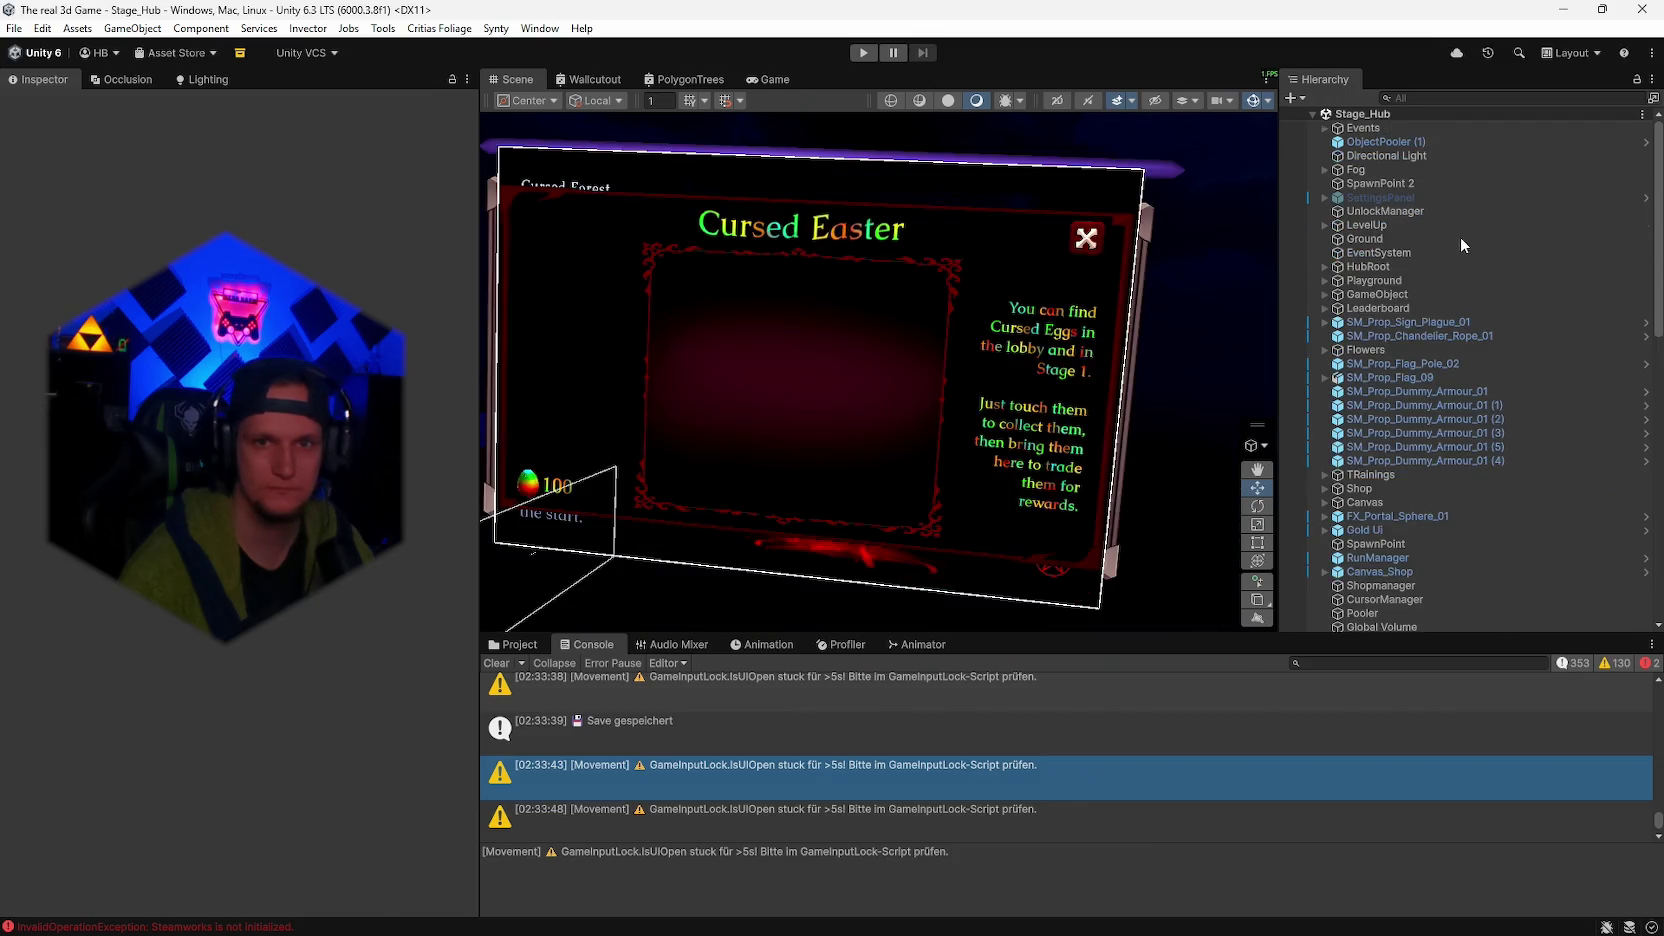
Select Player under MainPlayer and review its Smooth Player movement settings in the Inspector.
{"action": "scroll", "coordinate": [1424, 422], "scroll_direction": "down", "scroll_amount": 8}
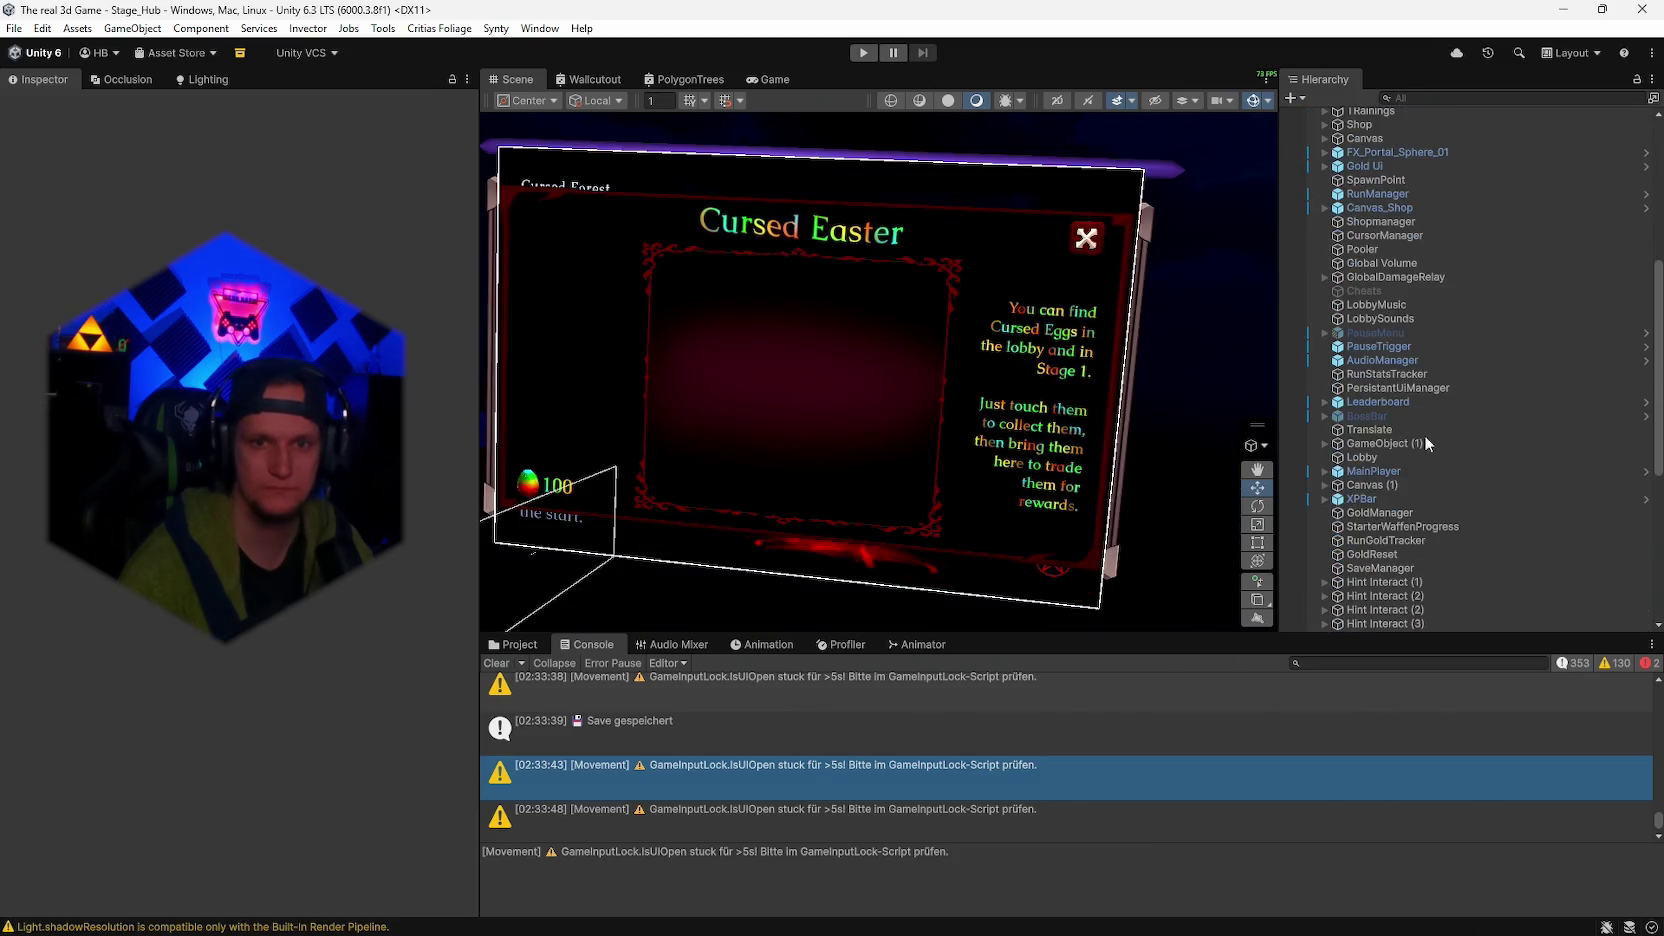
{"action": "left_click", "coordinate": [1325, 471]}
{"action": "left_click", "coordinate": [1373, 496]}
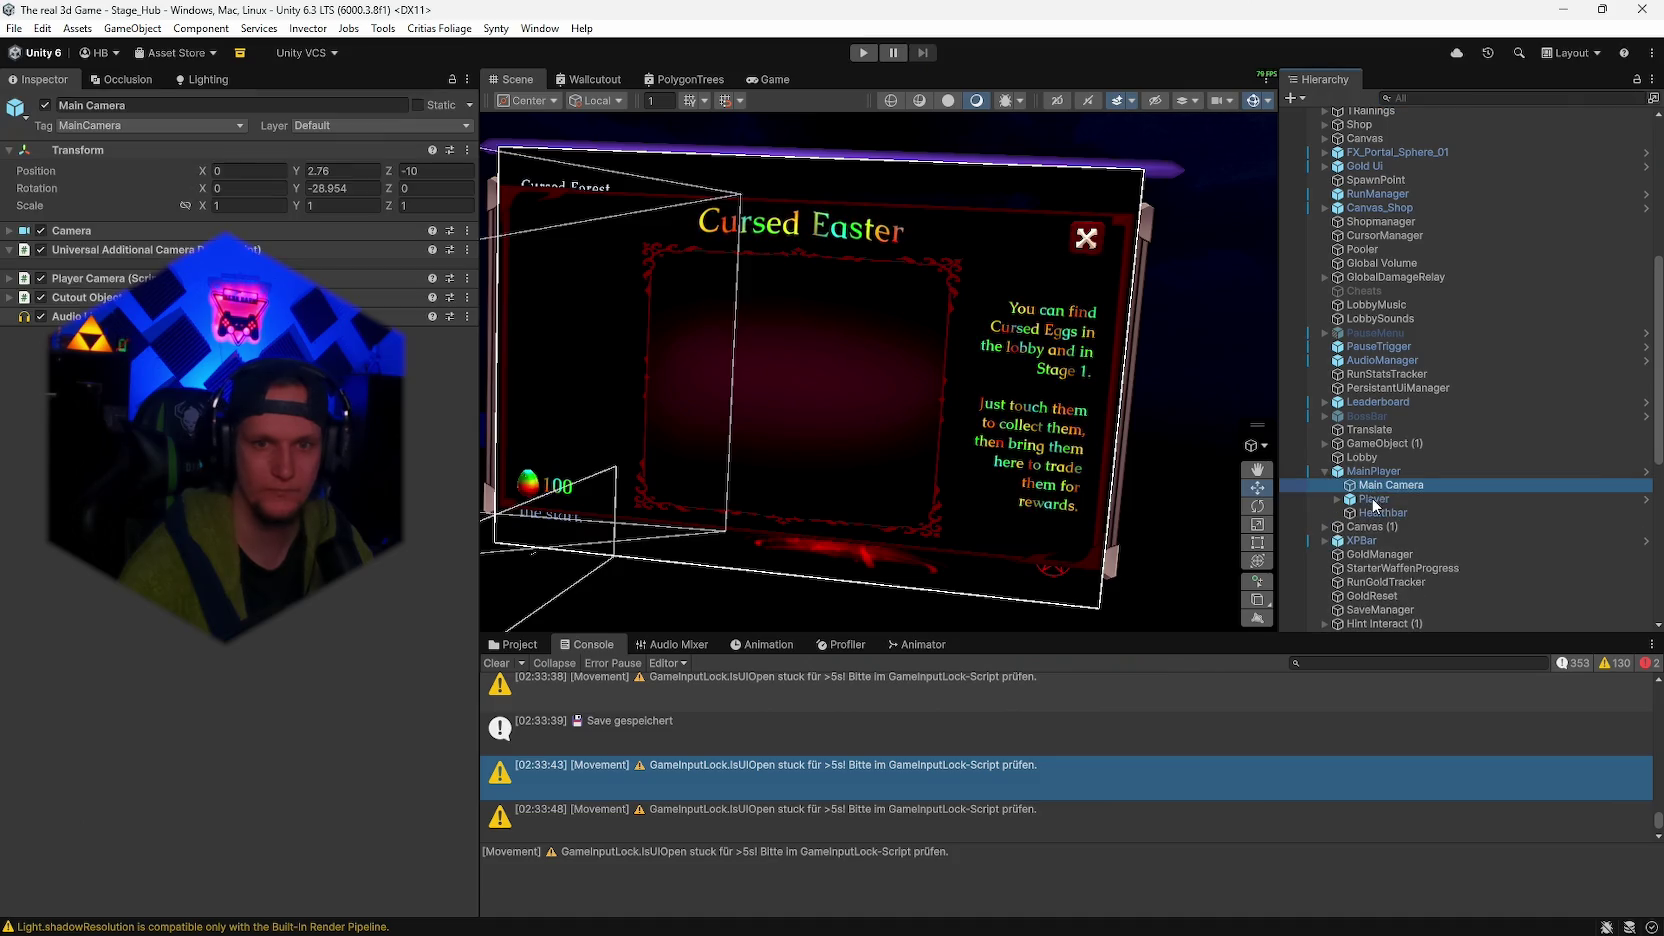
{"action": "left_click", "coordinate": [9, 408]}
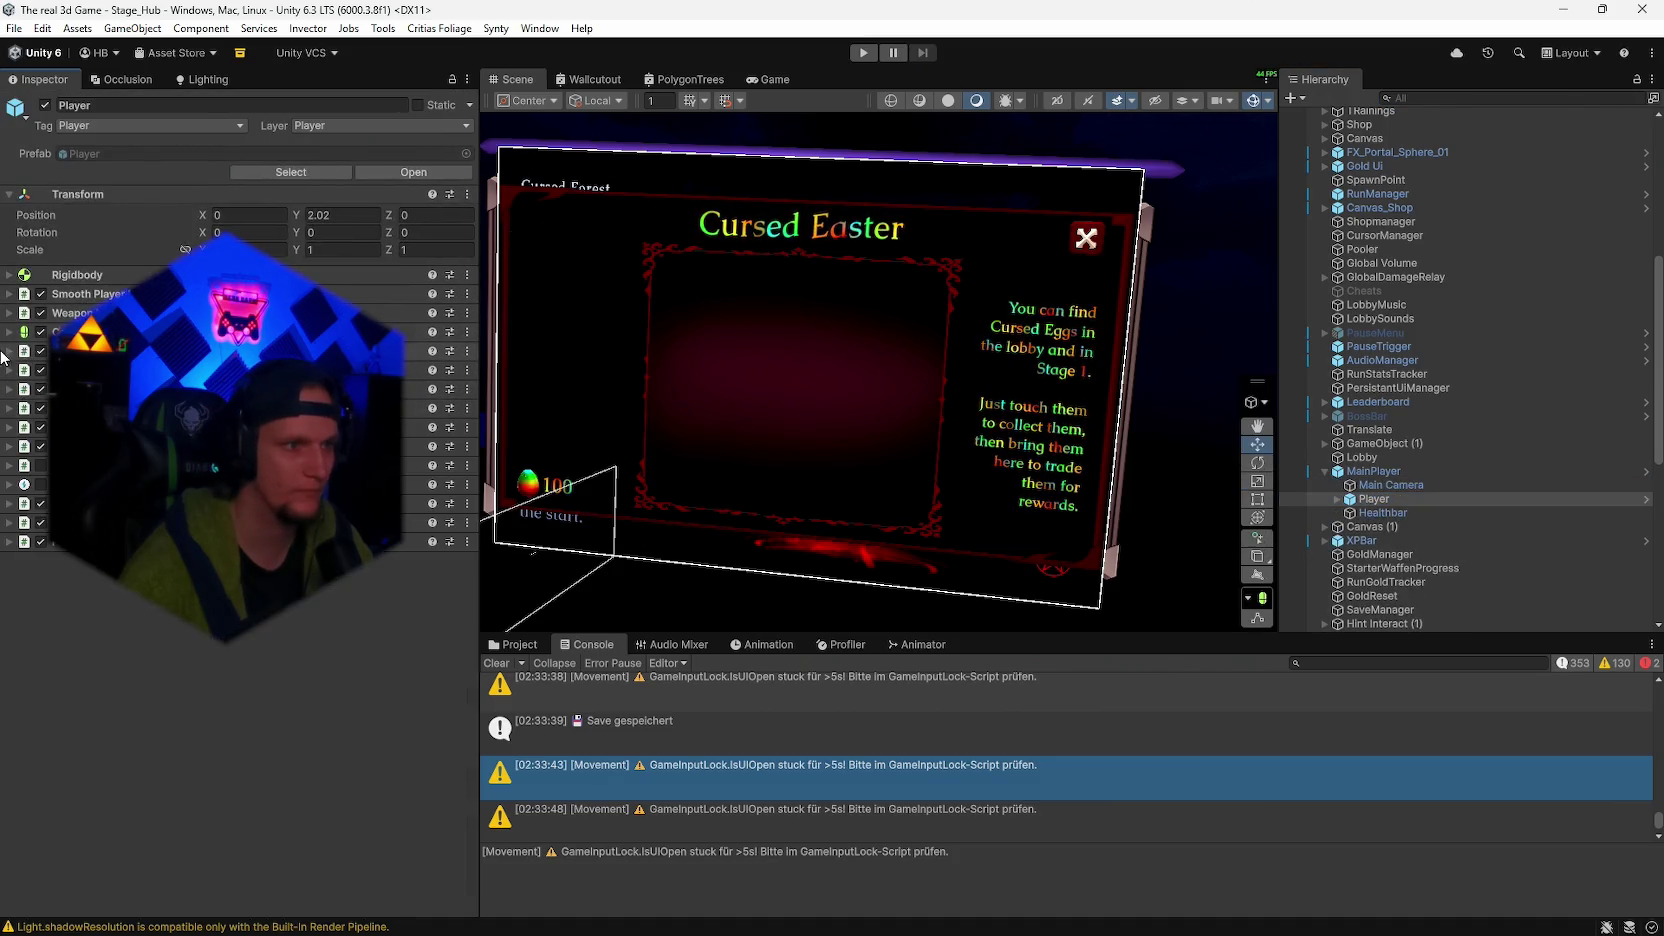
{"action": "left_click", "coordinate": [9, 294]}
{"action": "scroll", "coordinate": [240, 500], "scroll_direction": "down", "scroll_amount": 10}
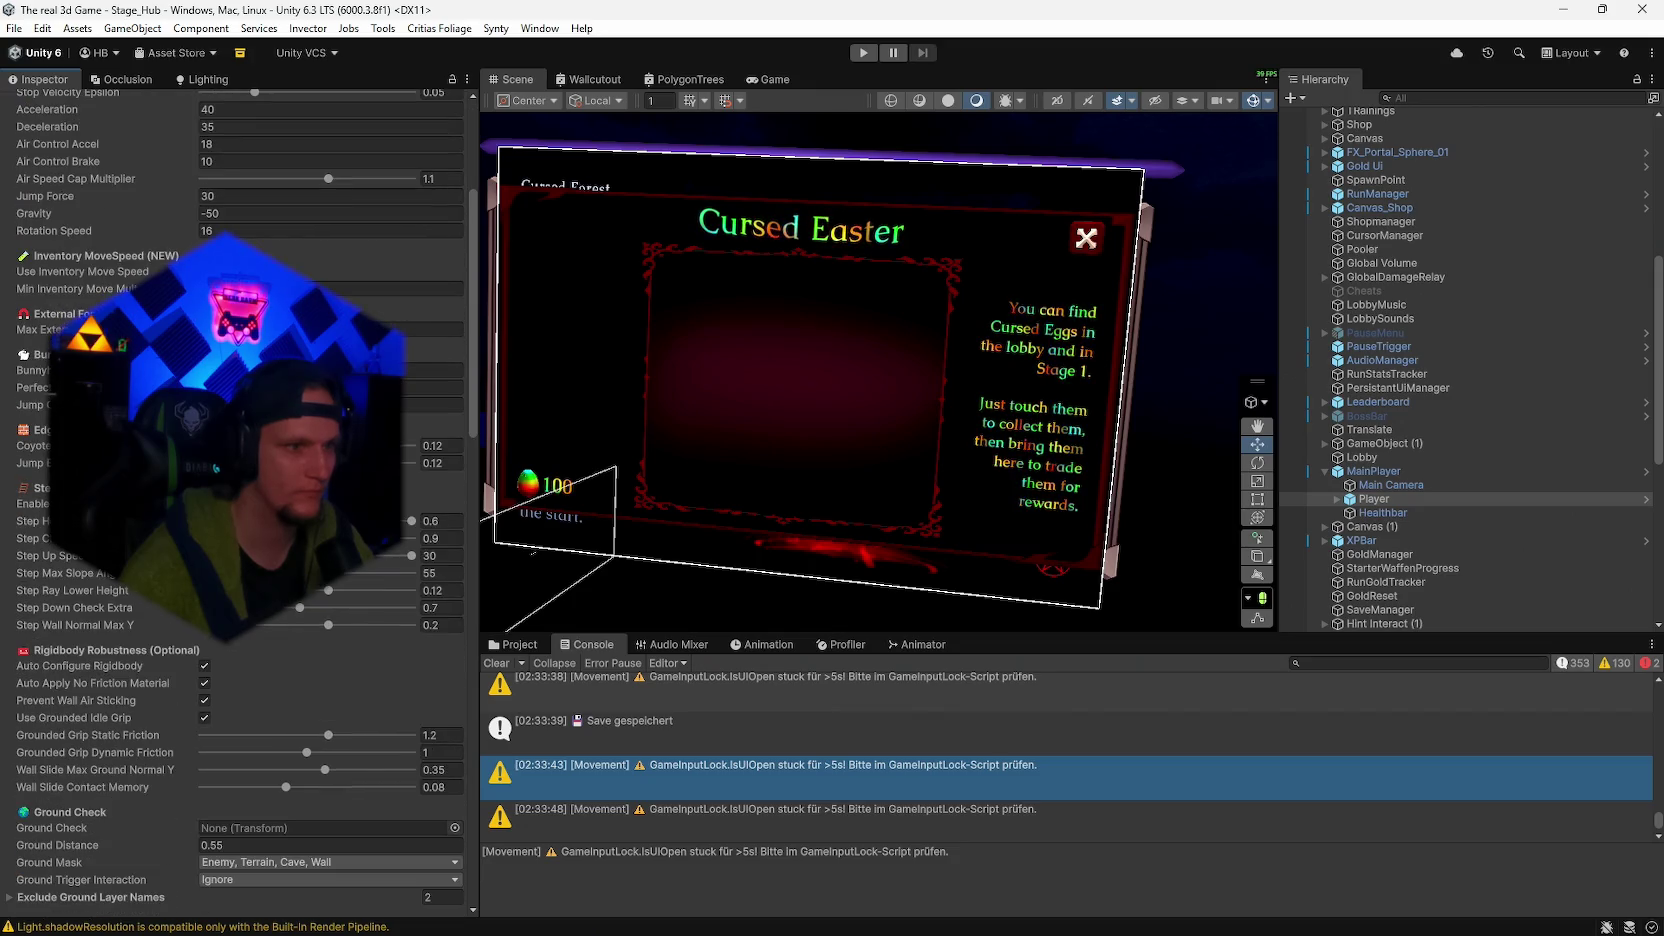
{"action": "scroll", "coordinate": [240, 500], "scroll_direction": "down", "scroll_amount": 5}
{"action": "scroll", "coordinate": [310, 599], "scroll_direction": "down", "scroll_amount": 8}
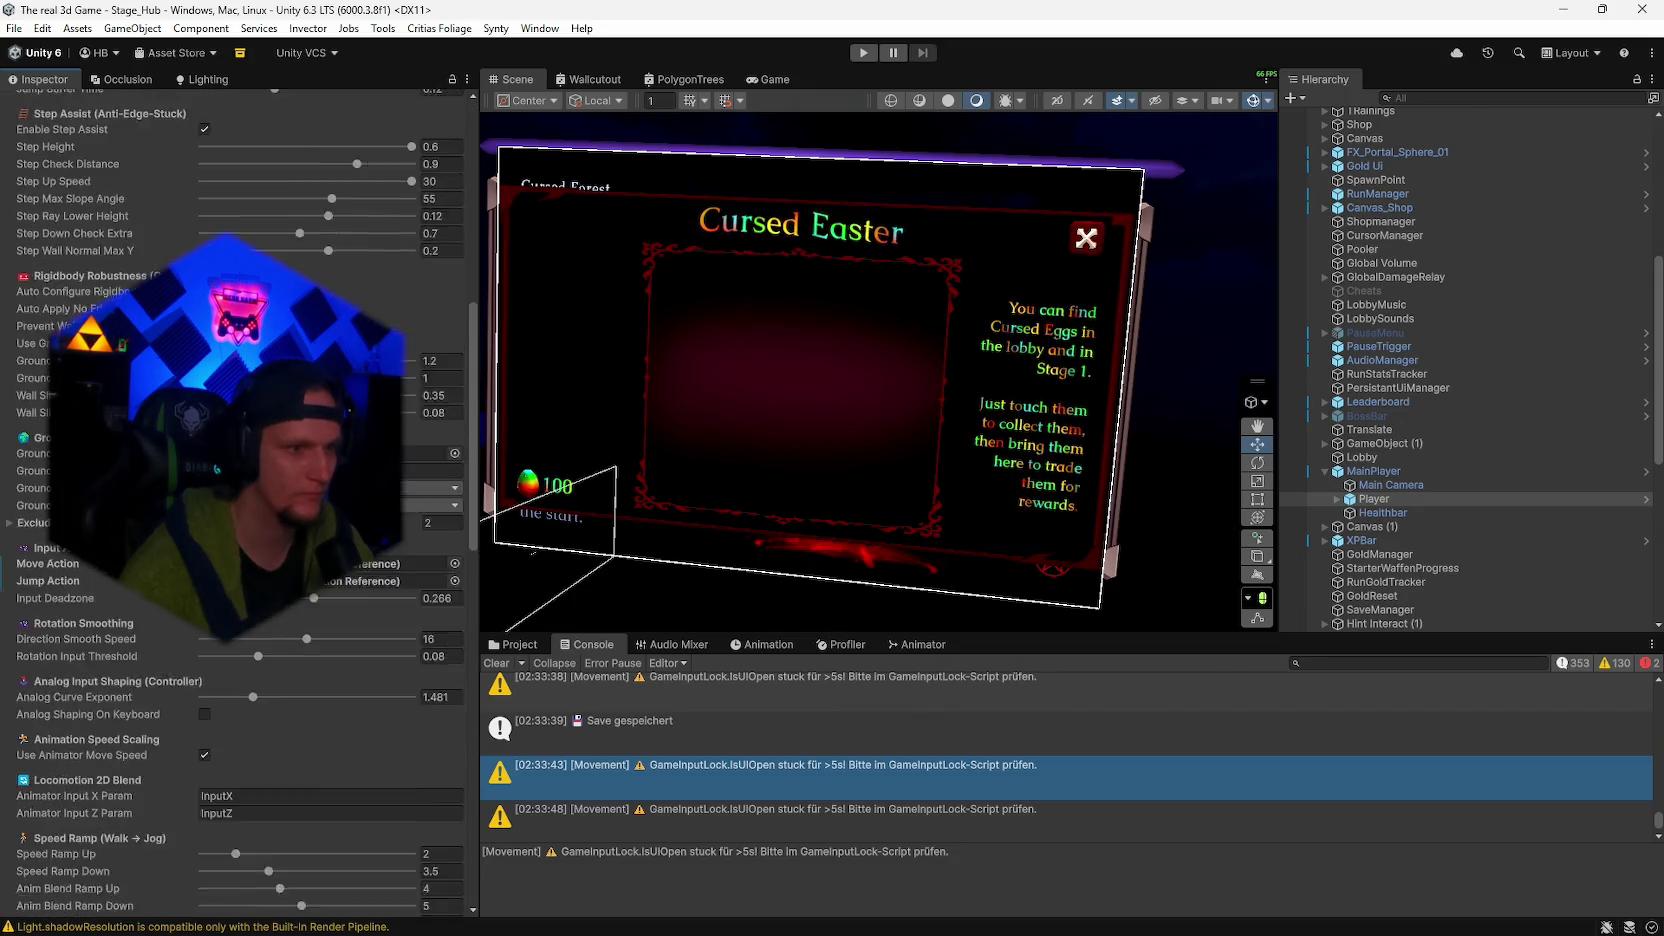
{"action": "scroll", "coordinate": [280, 680], "scroll_direction": "down", "scroll_amount": 12}
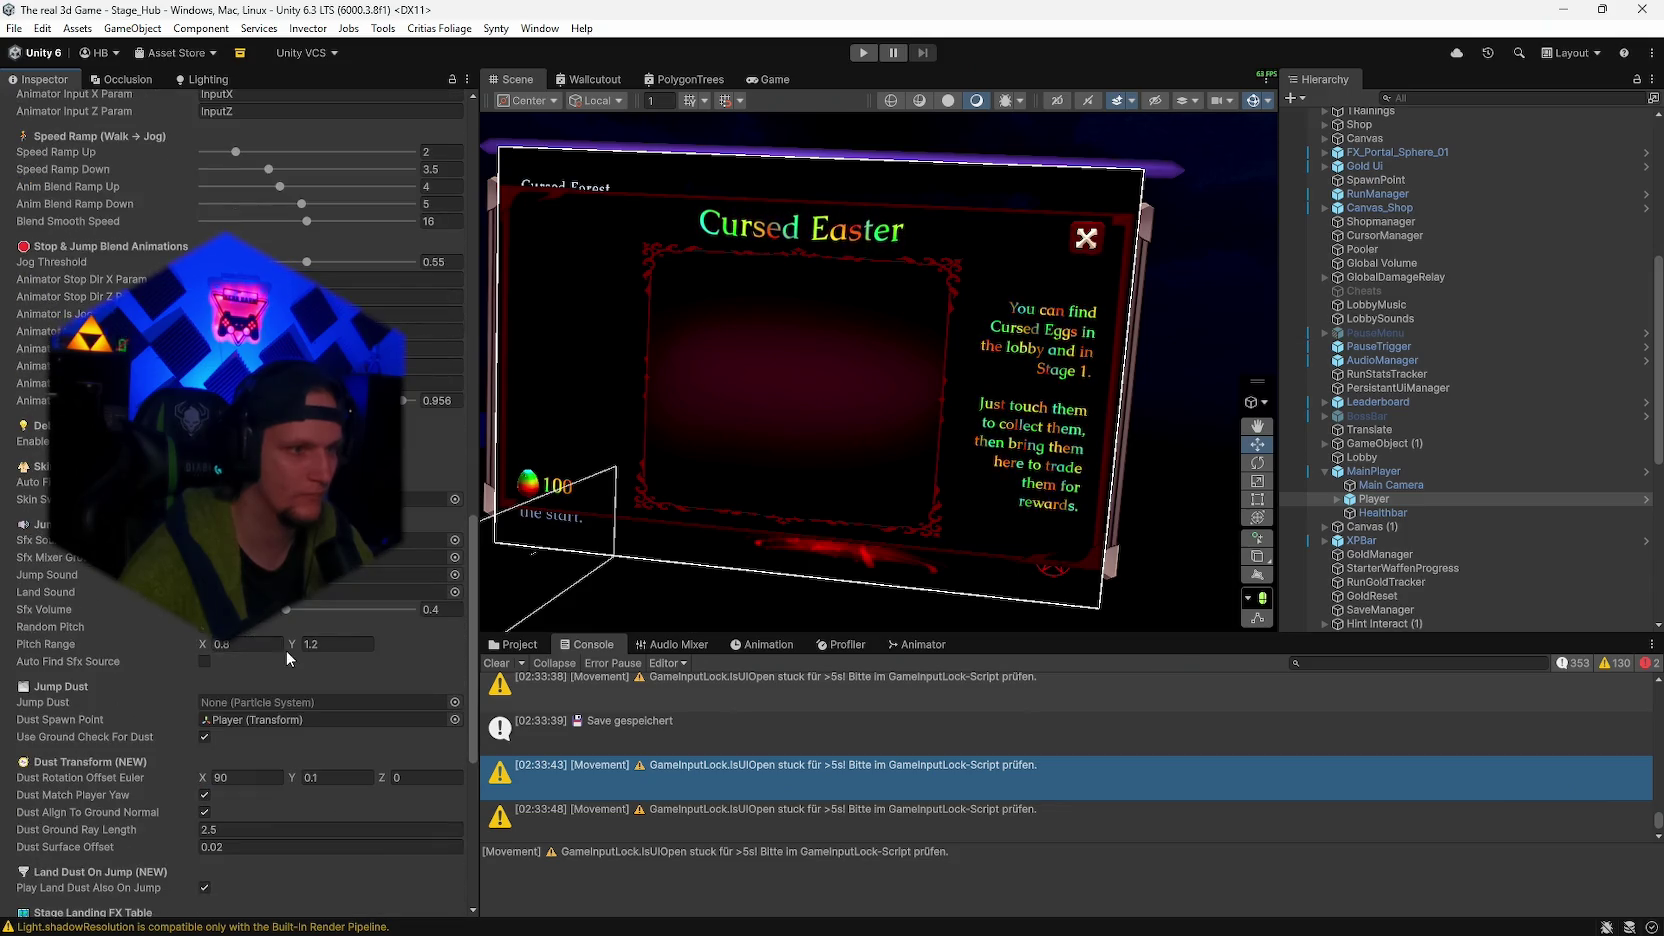
{"action": "scroll", "coordinate": [290, 655], "scroll_direction": "down", "scroll_amount": 3}
{"action": "scroll", "coordinate": [247, 759], "scroll_direction": "up", "scroll_amount": 9}
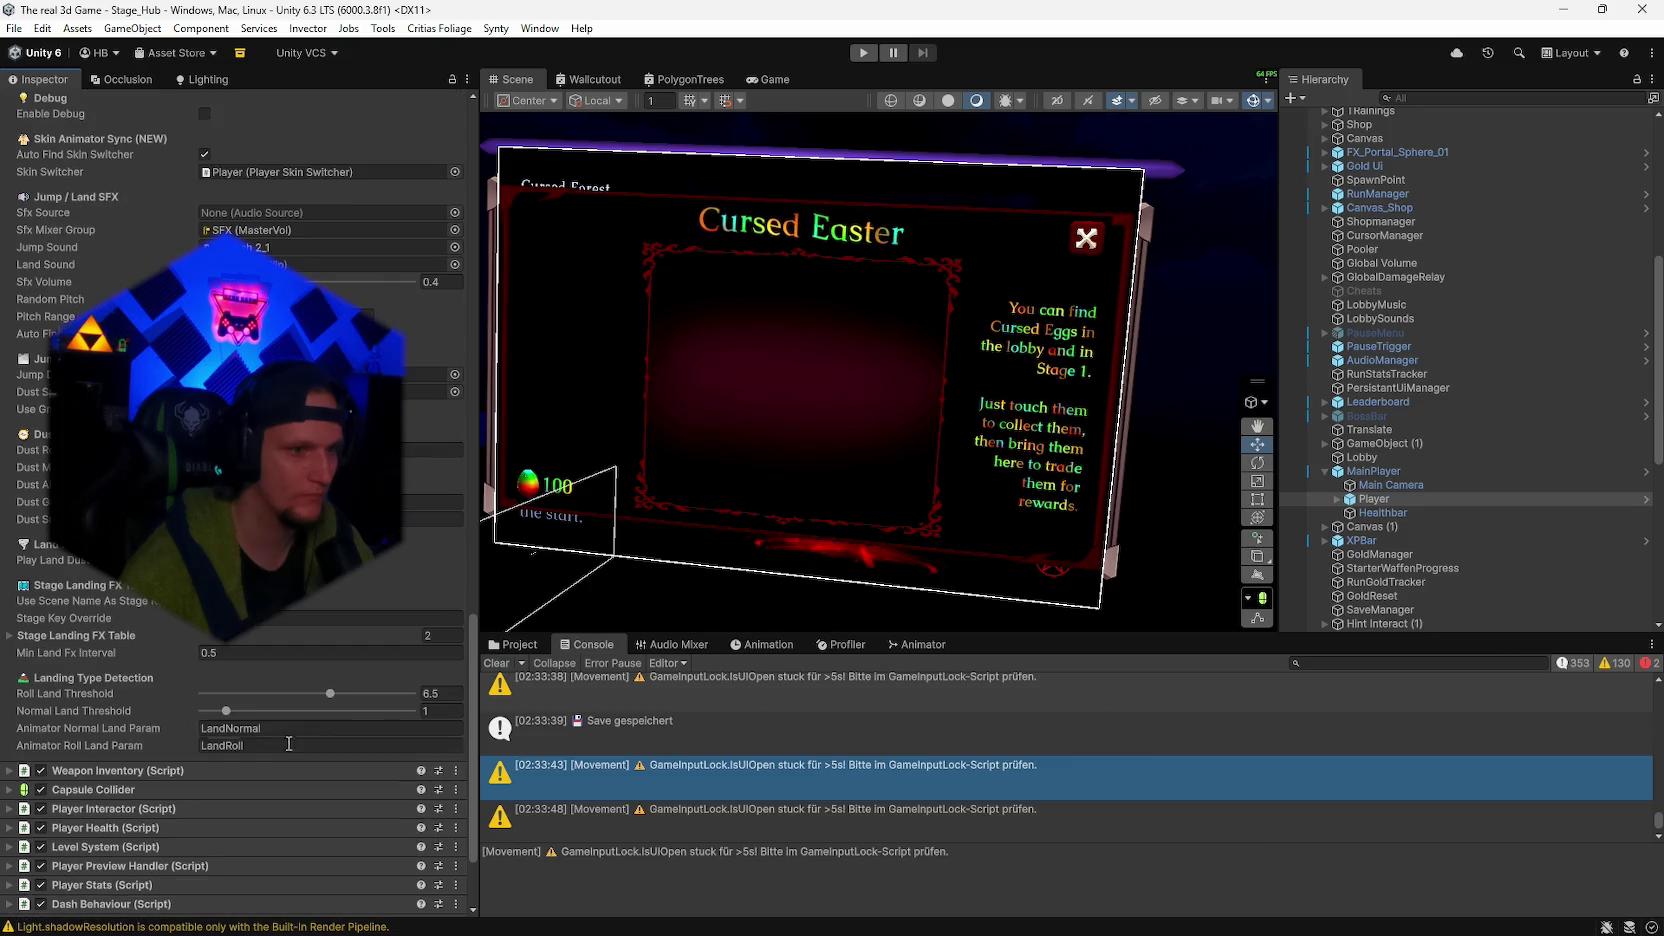
{"action": "scroll", "coordinate": [309, 762], "scroll_direction": "up", "scroll_amount": 17}
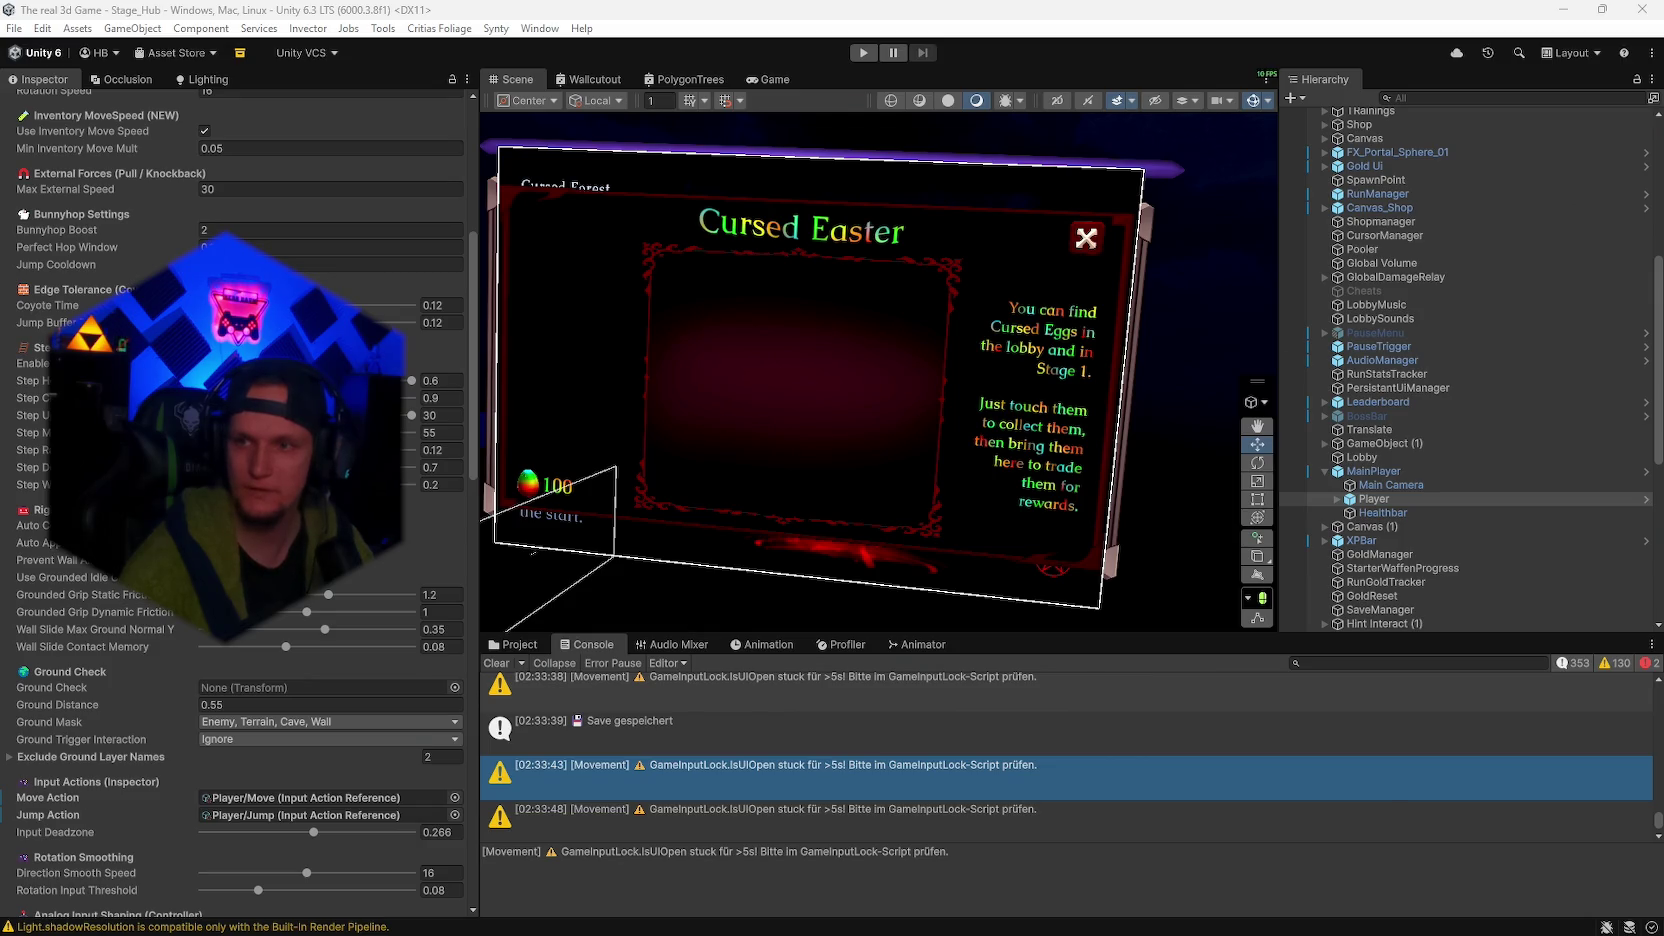
{"action": "left_click", "coordinate": [519, 644]}
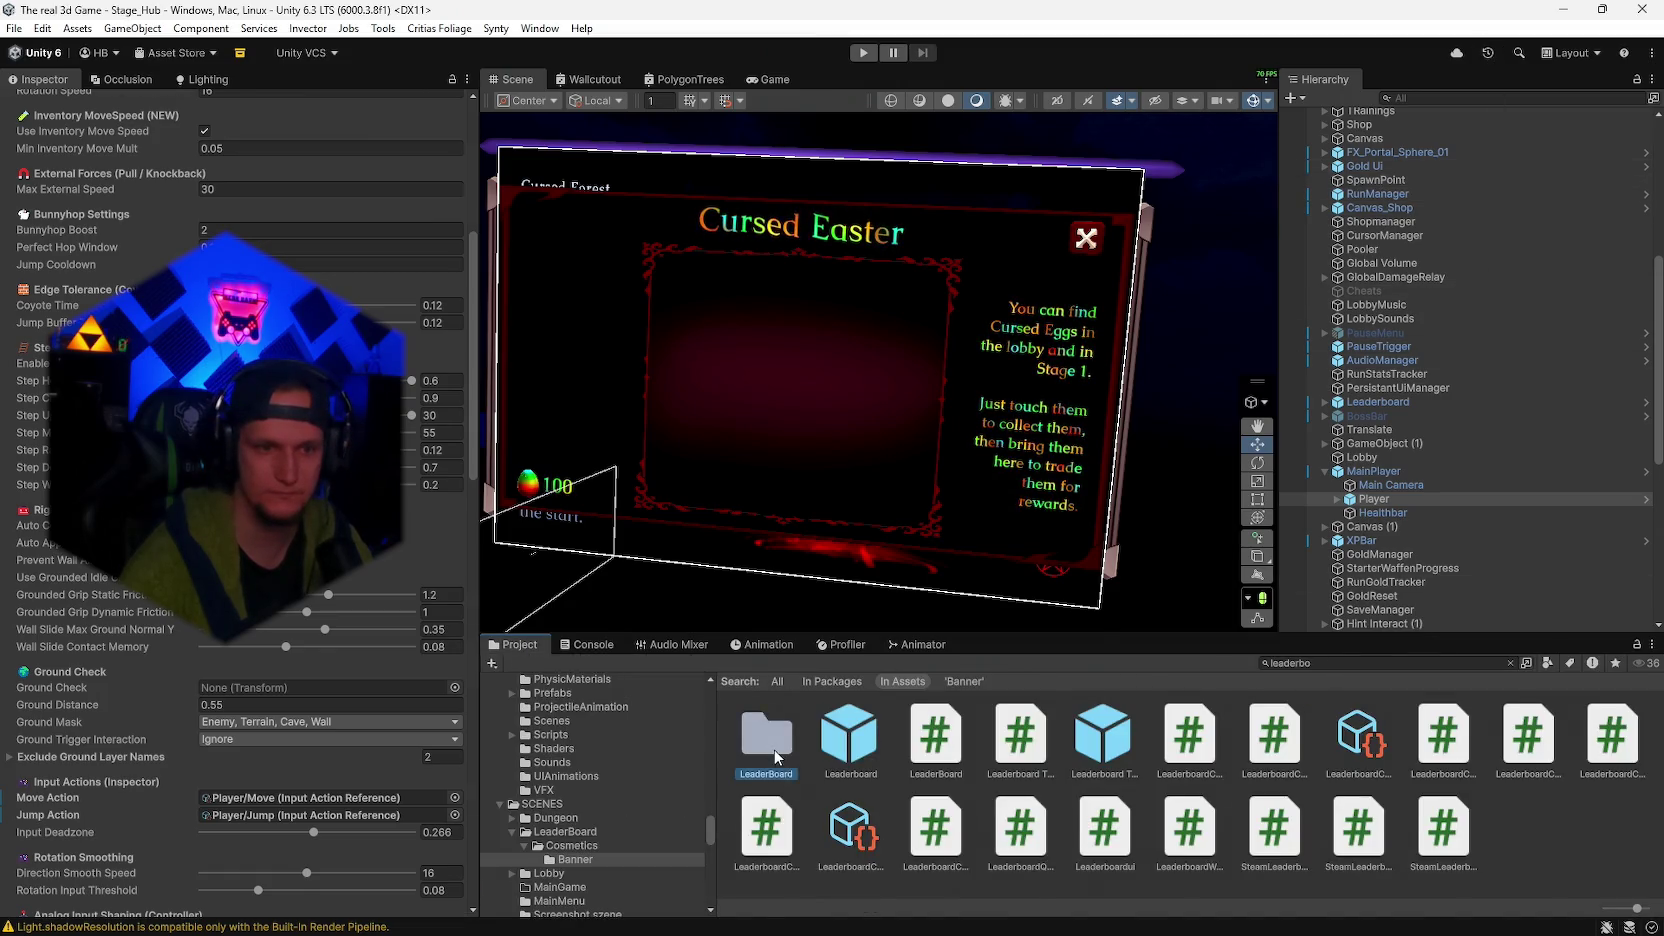
In LeaderBoard/Cosmetics, inspect LeaderboardCosmeticLibrary's banner_red entry and ping its quest_flag_red sprite.
{"action": "double_click", "coordinate": [858, 812]}
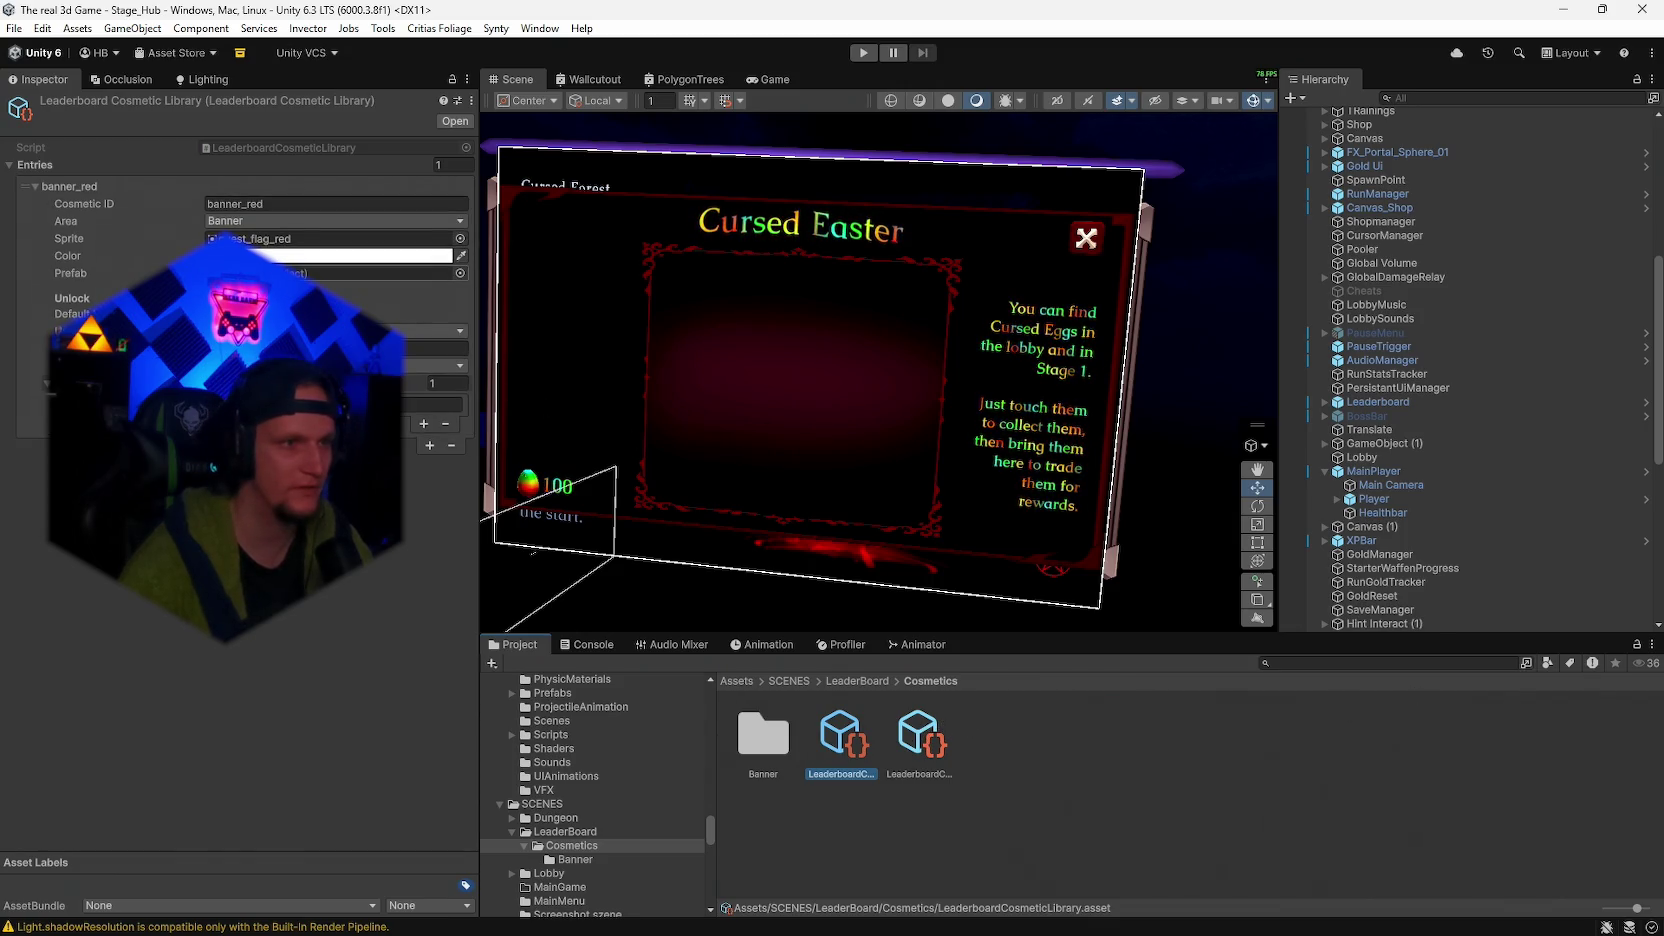
{"action": "left_click", "coordinate": [457, 296]}
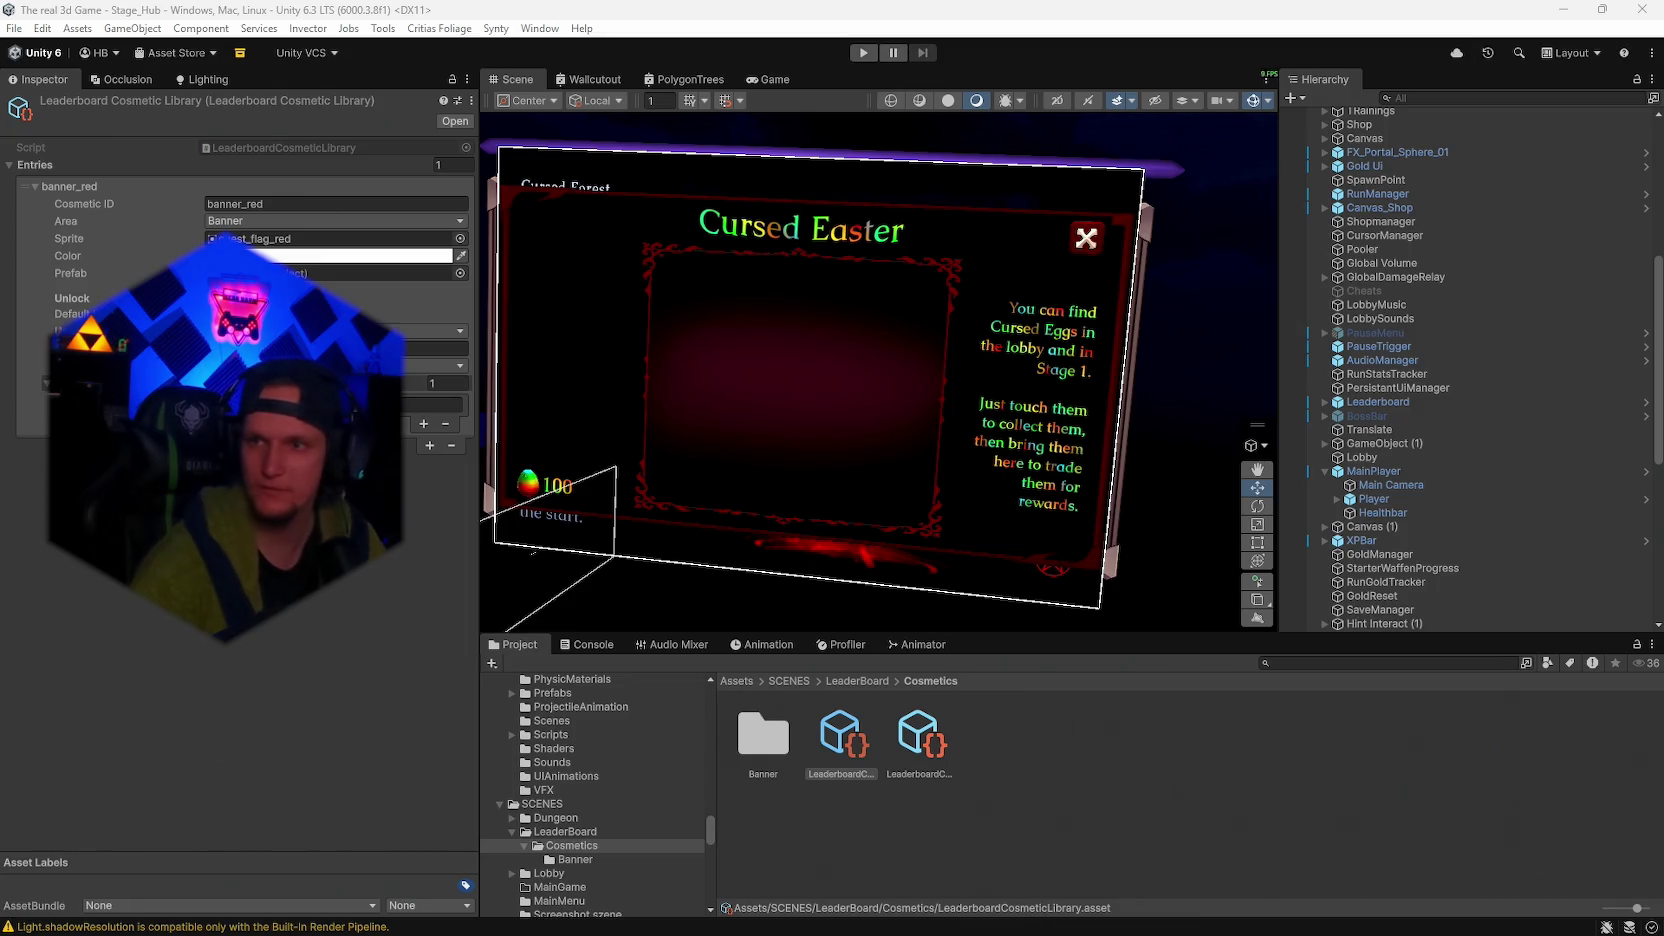
{"action": "left_click", "coordinate": [282, 203]}
{"action": "left_click", "coordinate": [282, 203]}
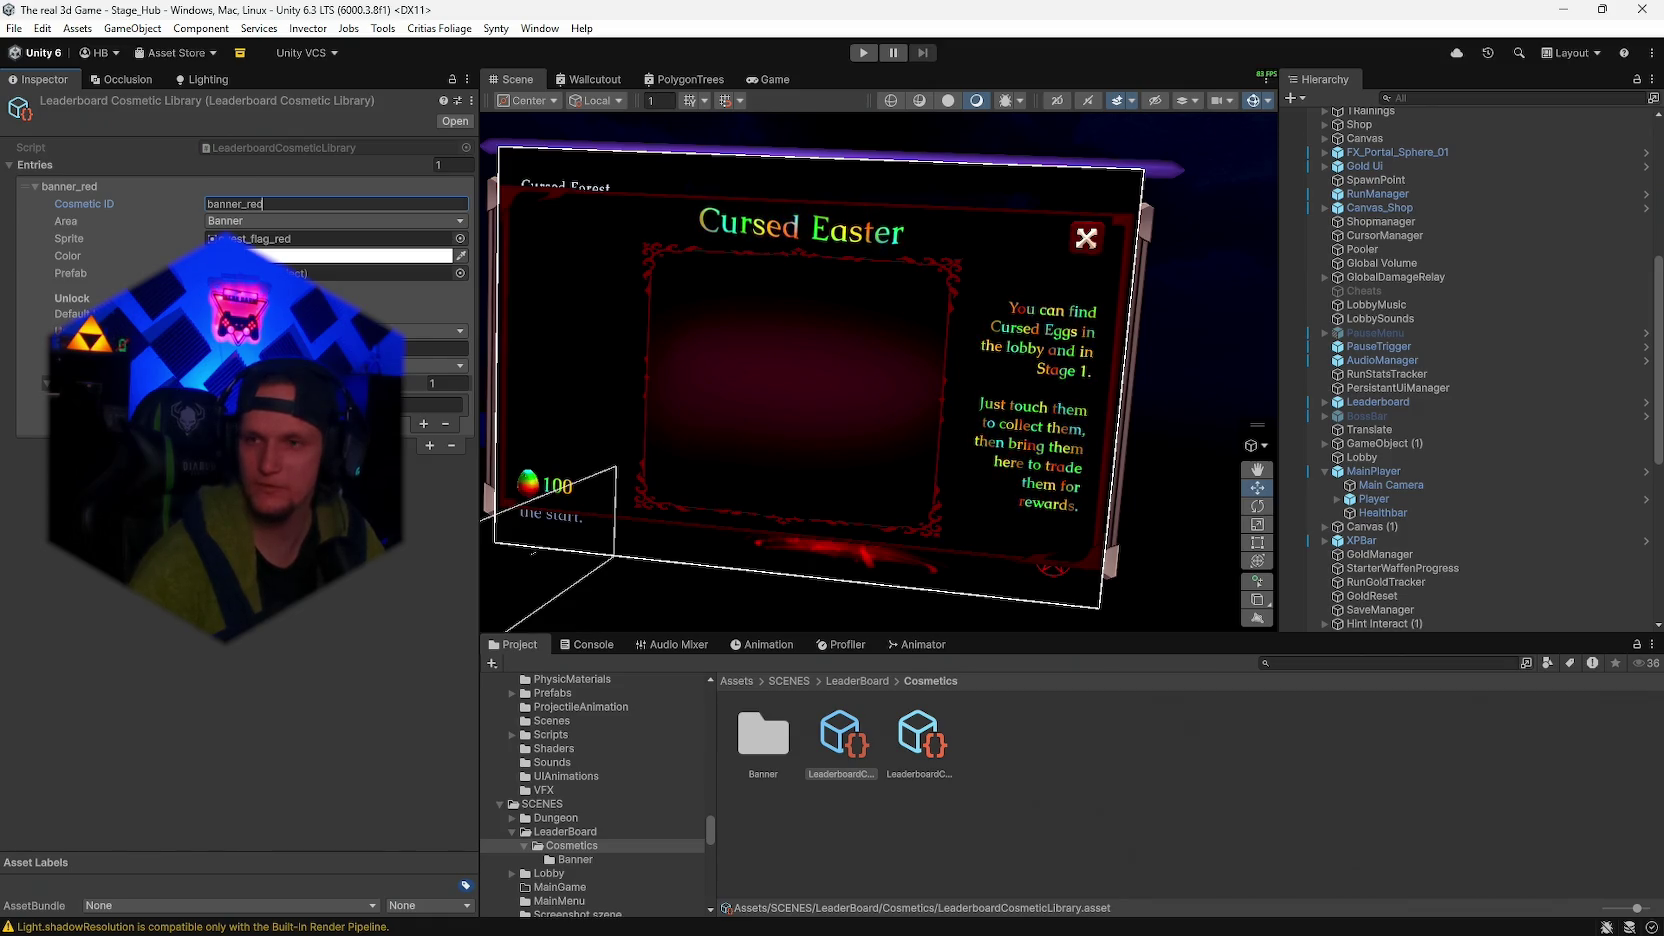
{"action": "left_click", "coordinate": [253, 240]}
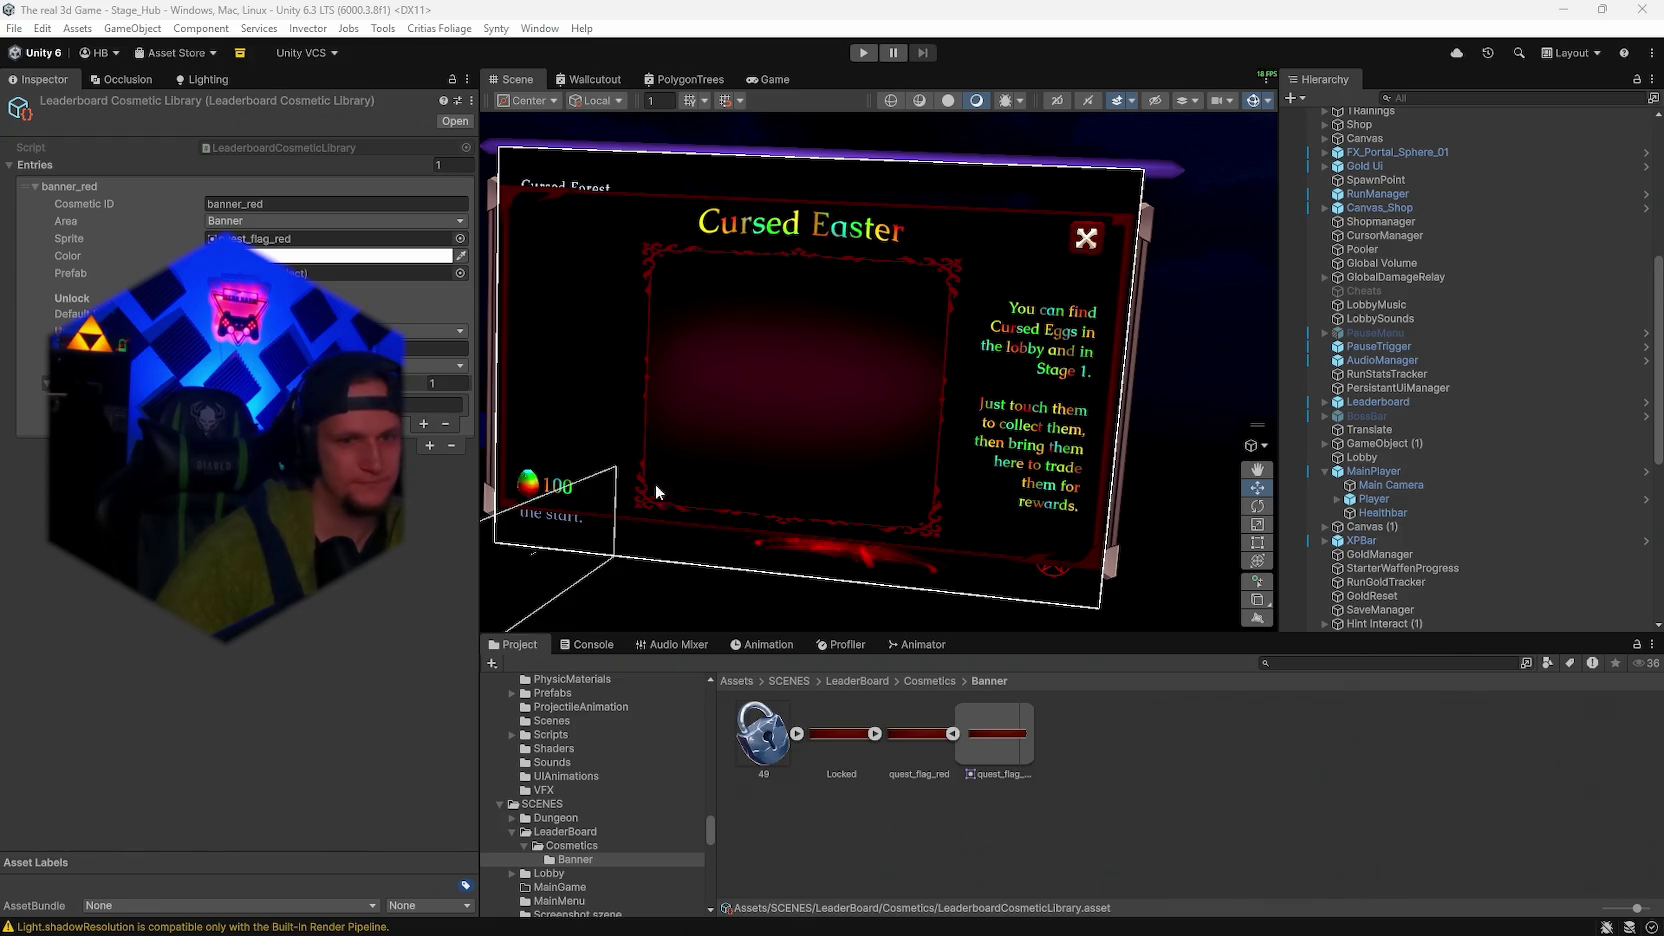
{"action": "left_click", "coordinate": [905, 680]}
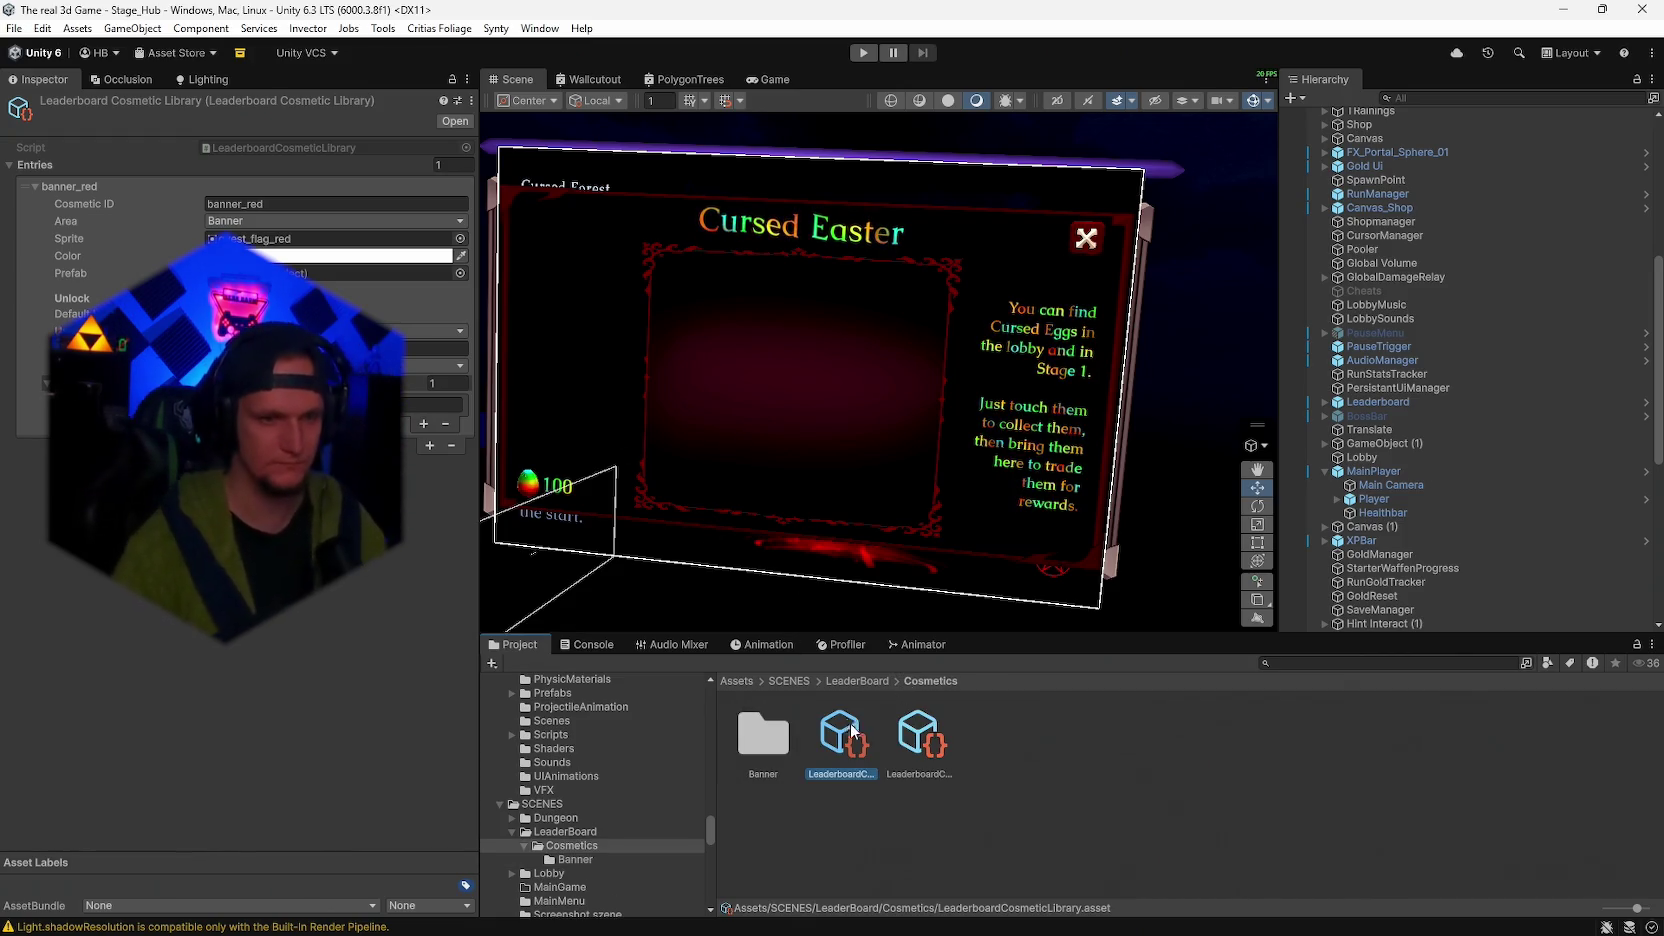
Select the Leaderboard Cosmetic Quest Catalog and screenshot its quest list.
{"action": "key", "text": "super+shift+s"}
{"action": "key", "text": "Escape"}
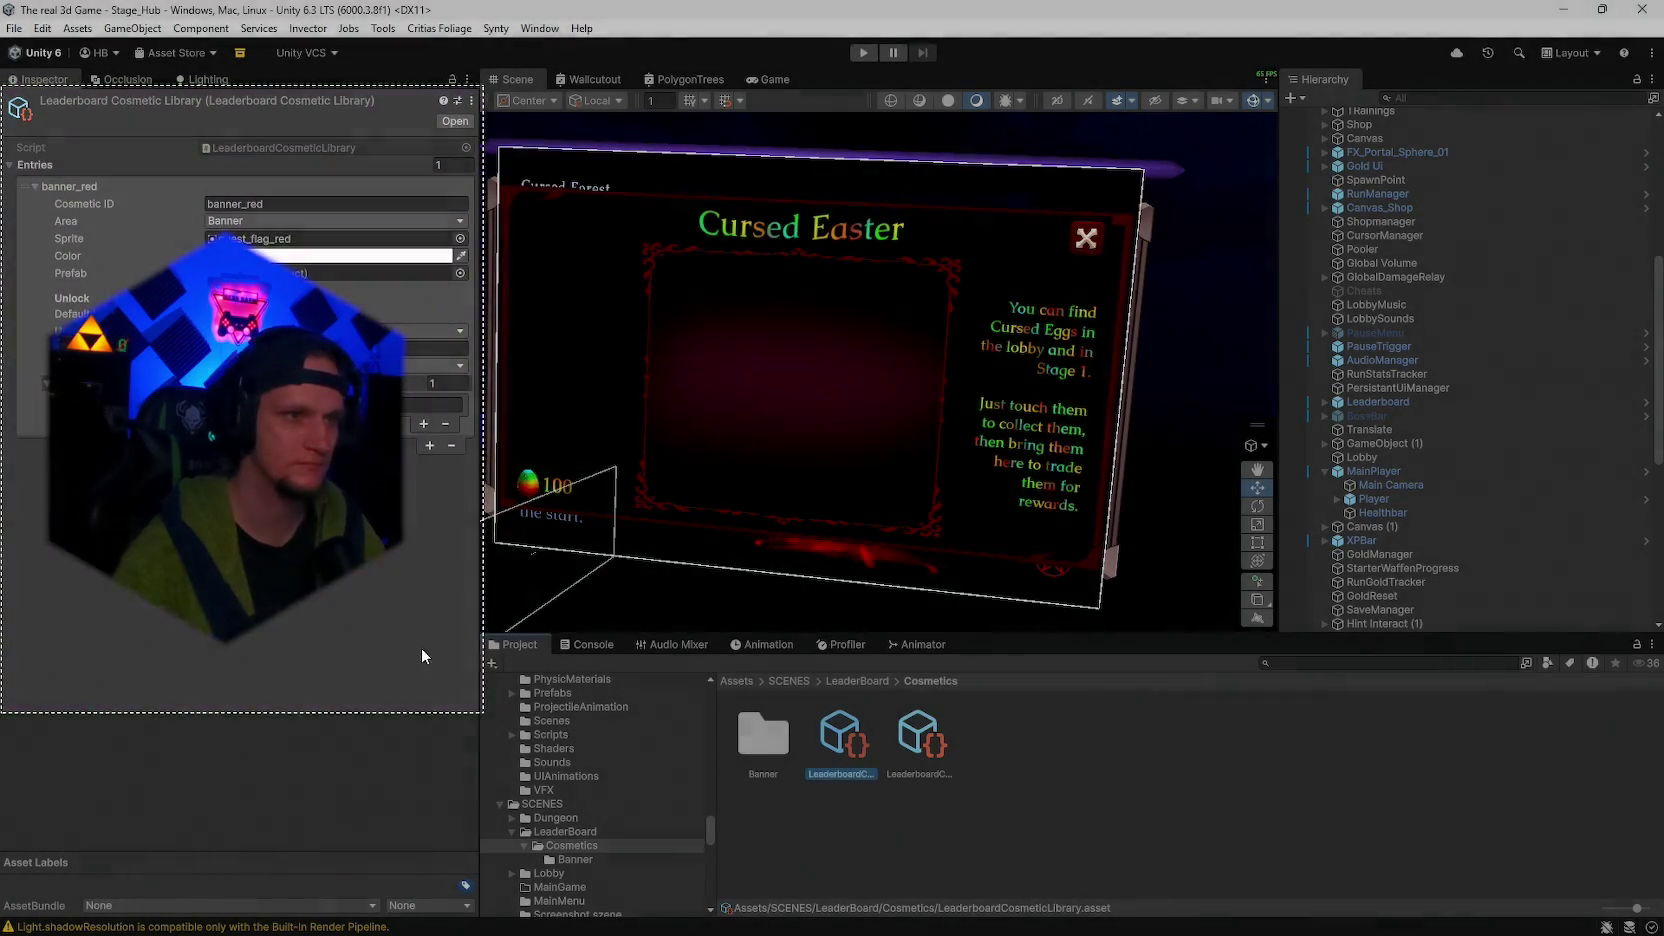
{"action": "left_click", "coordinate": [916, 740]}
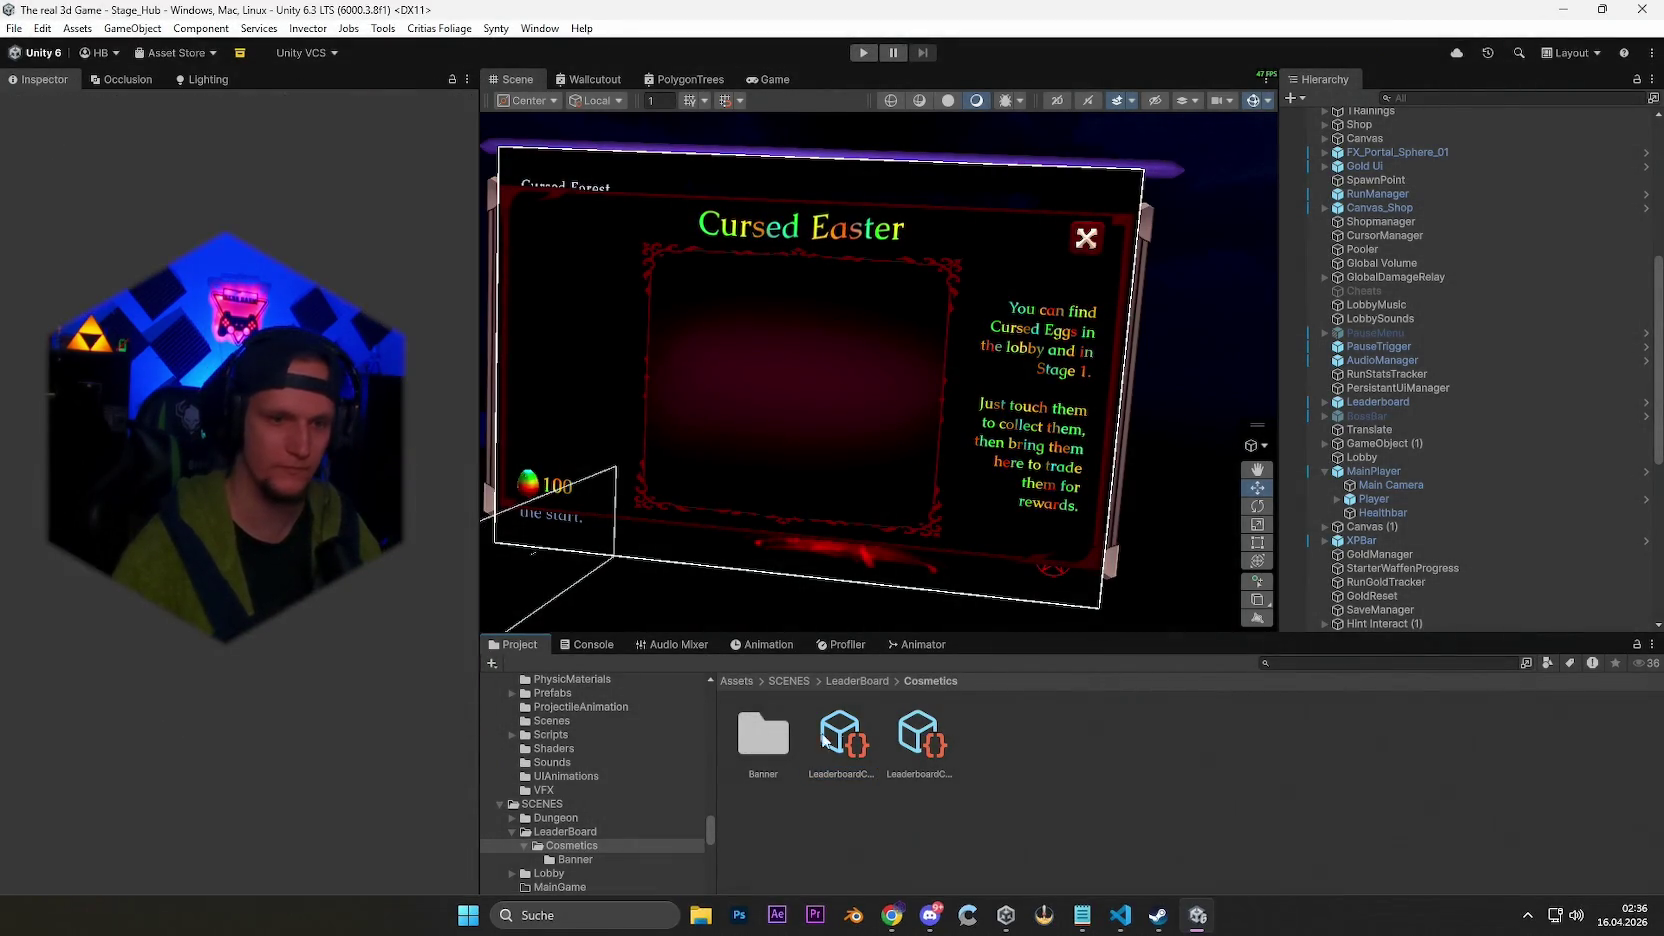
{"action": "scroll", "coordinate": [459, 412], "scroll_direction": "down", "scroll_amount": 4}
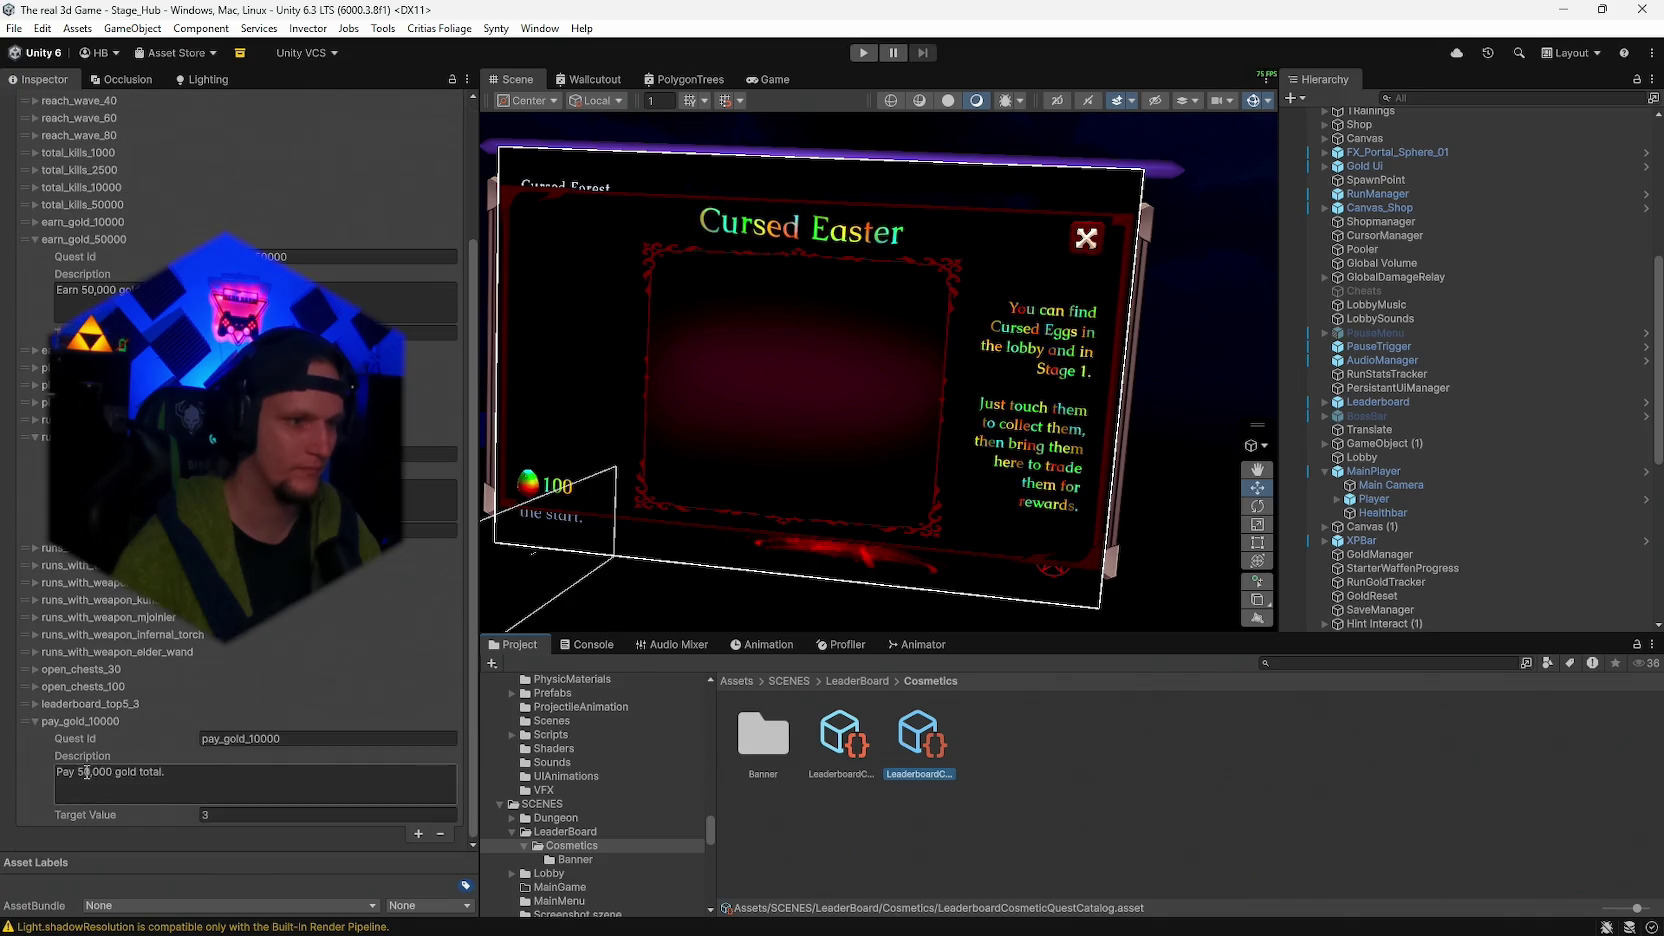
{"action": "key", "text": "super+shift+s"}
{"action": "left_click_drag", "start_coordinate": [492, 37], "coordinate": [1, 734]}
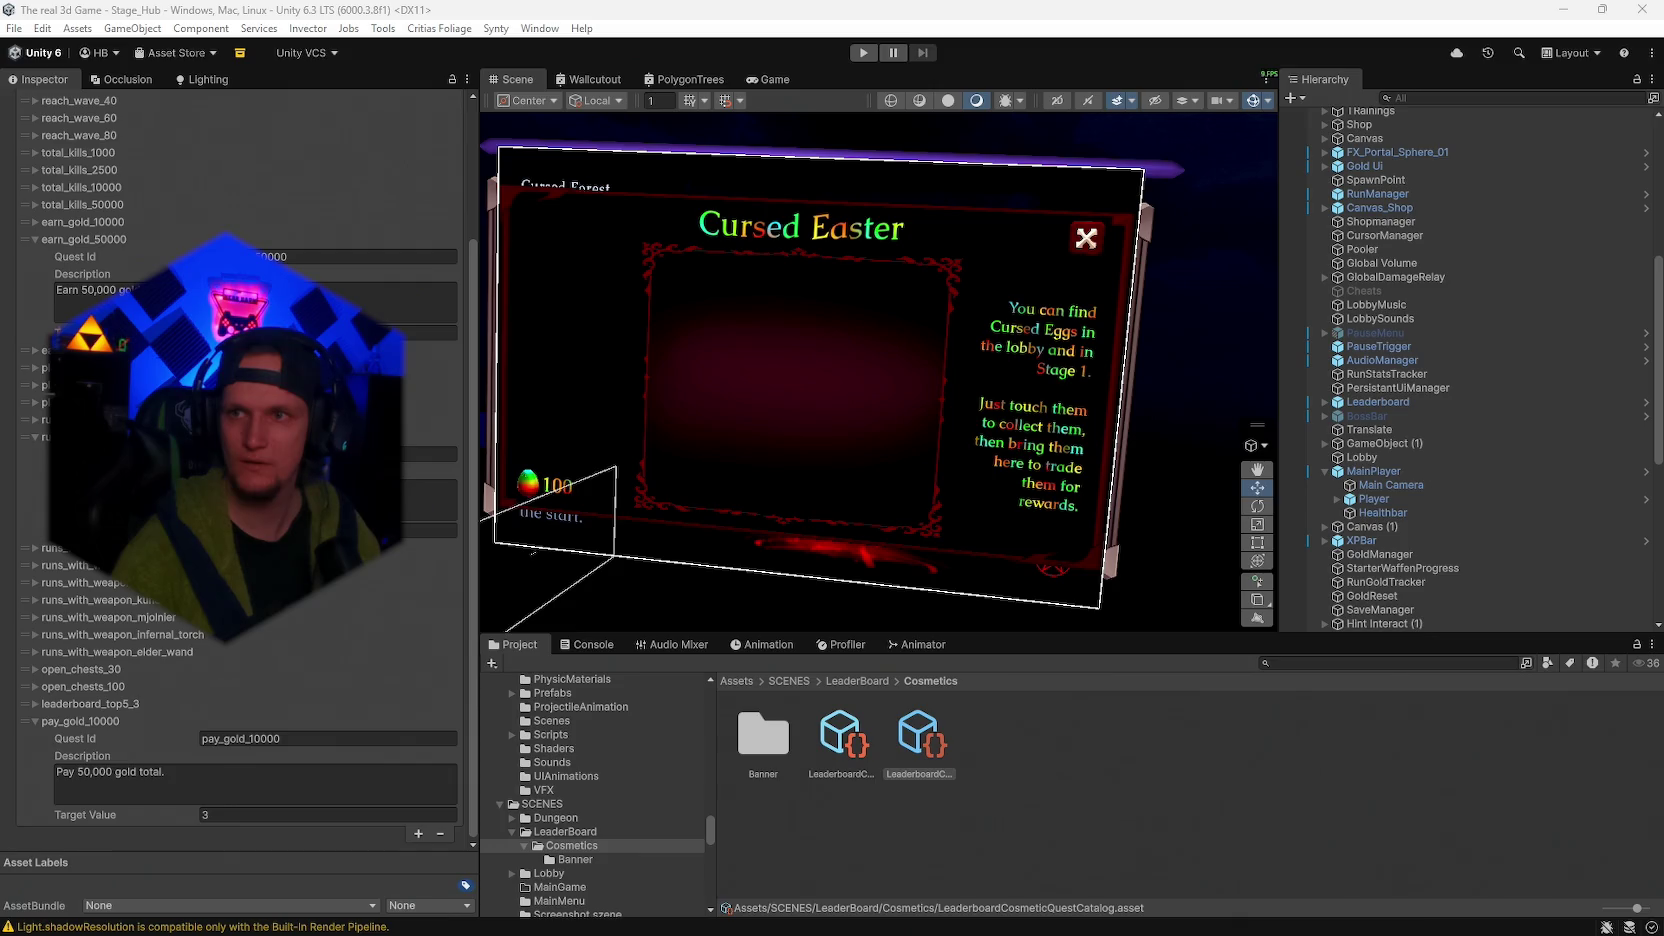
{"action": "scroll", "coordinate": [1452, 208], "scroll_direction": "down", "scroll_amount": 2}
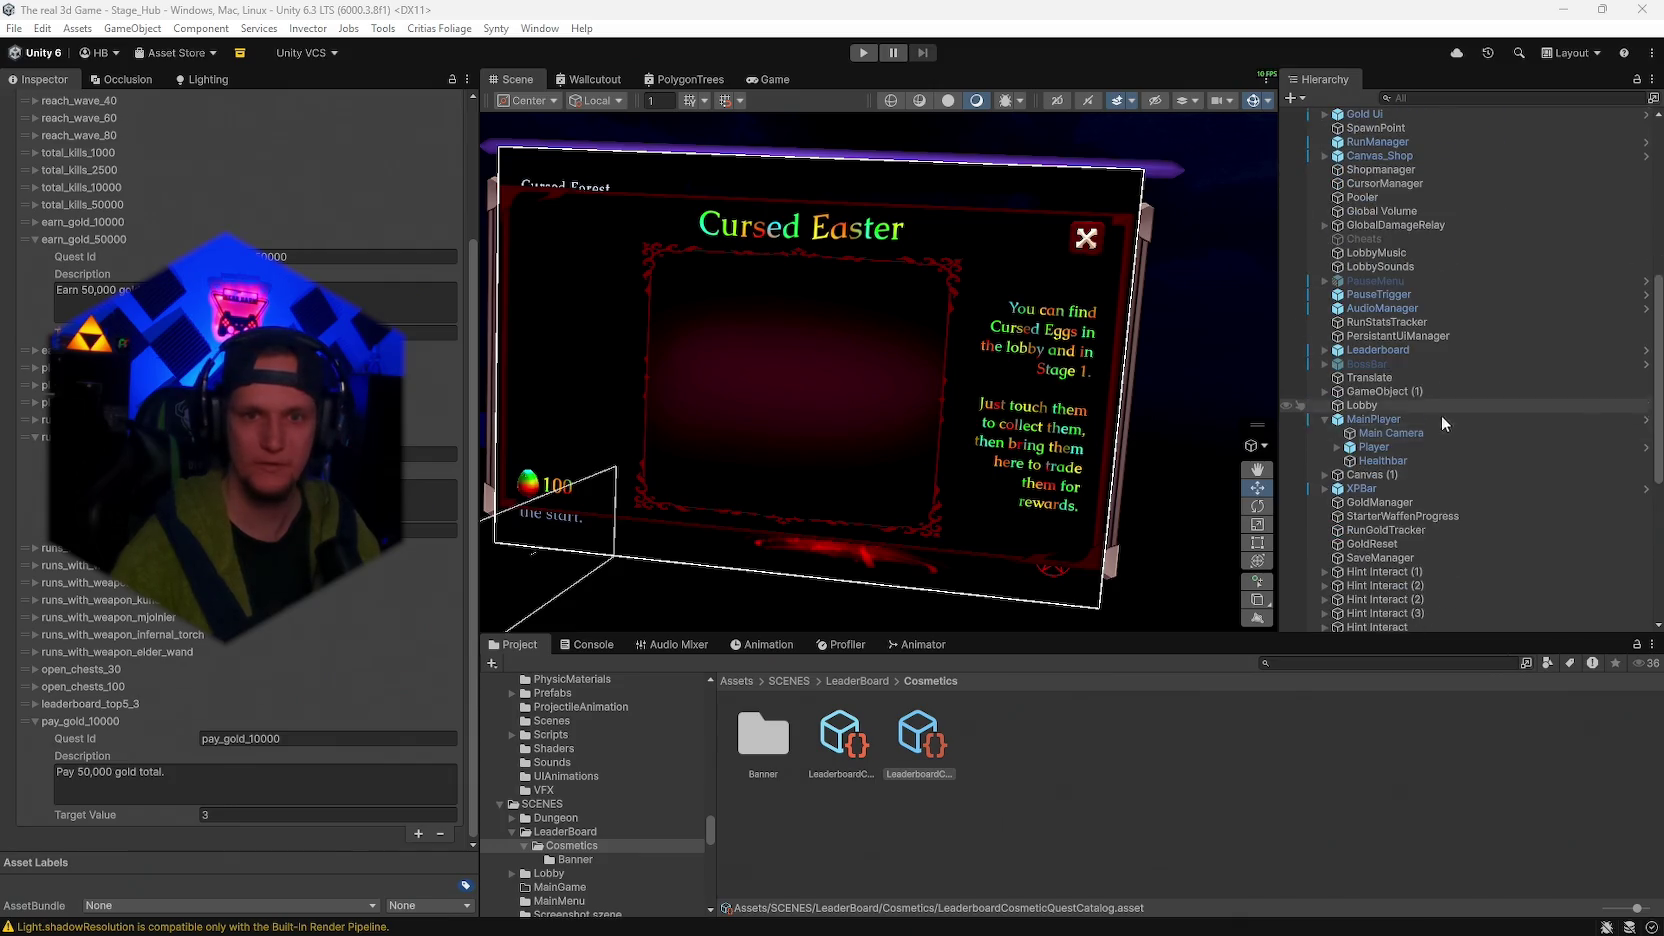
Search the project for 'leaderboa' and open the LeaderBoard folder.
{"action": "left_click", "coordinate": [1302, 662]}
{"action": "type", "text": "leaderboa"}
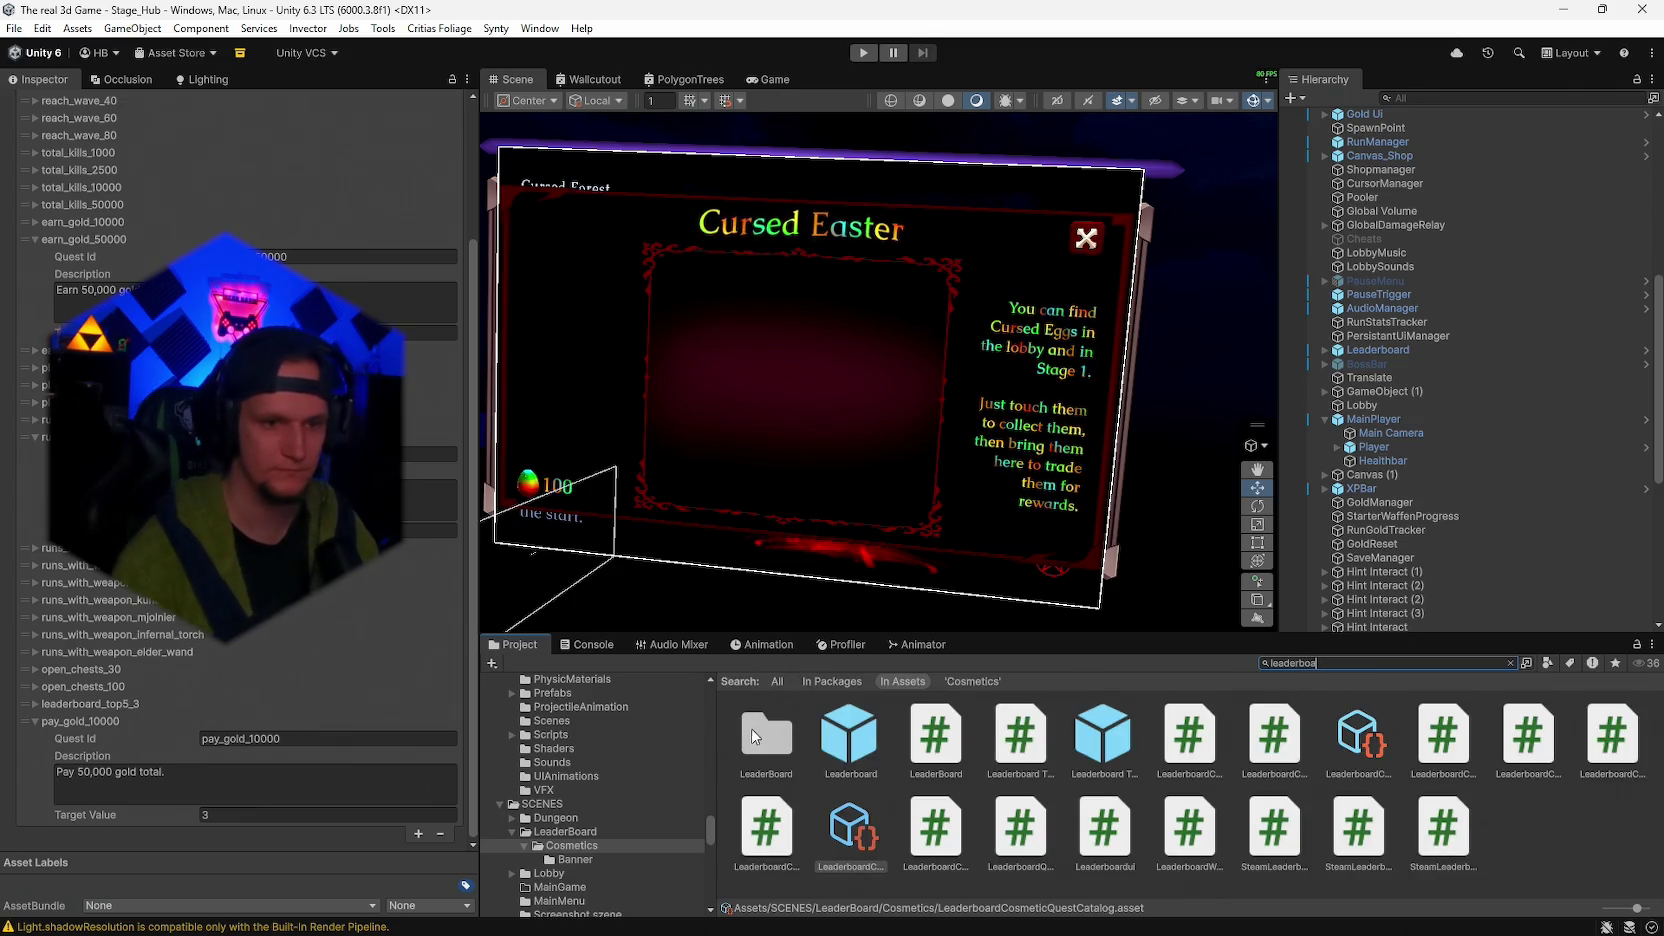
{"action": "double_click", "coordinate": [796, 748]}
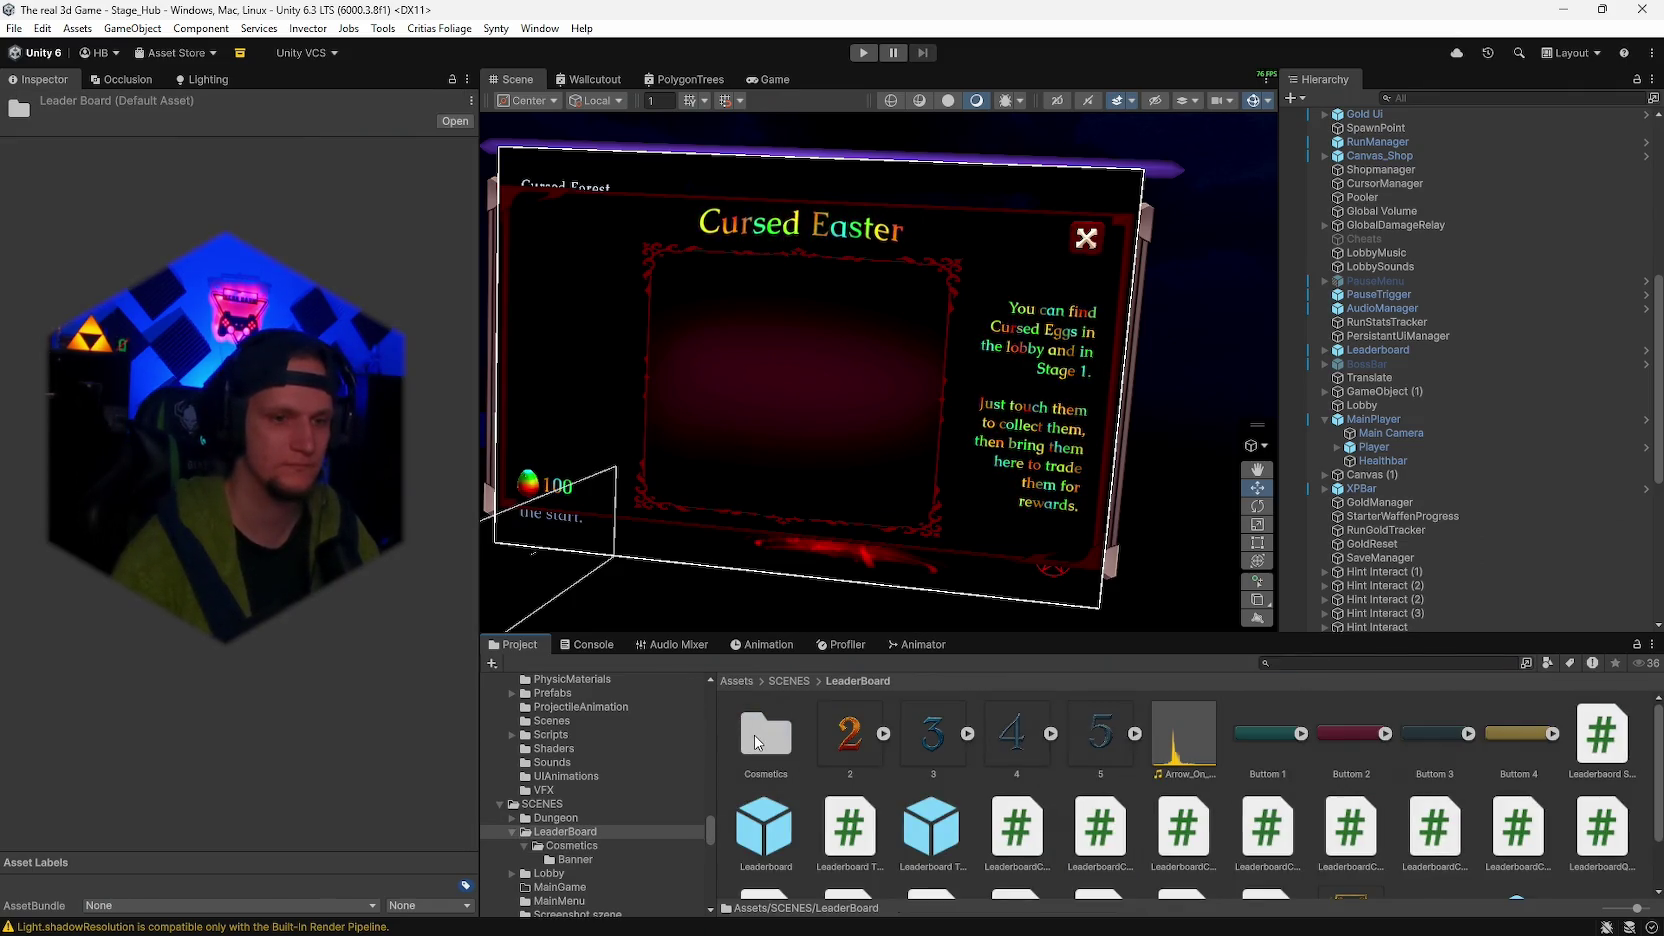
Open the Leaderboard prefab and capture a full-editor screenshot.
{"action": "double_click", "coordinate": [781, 852]}
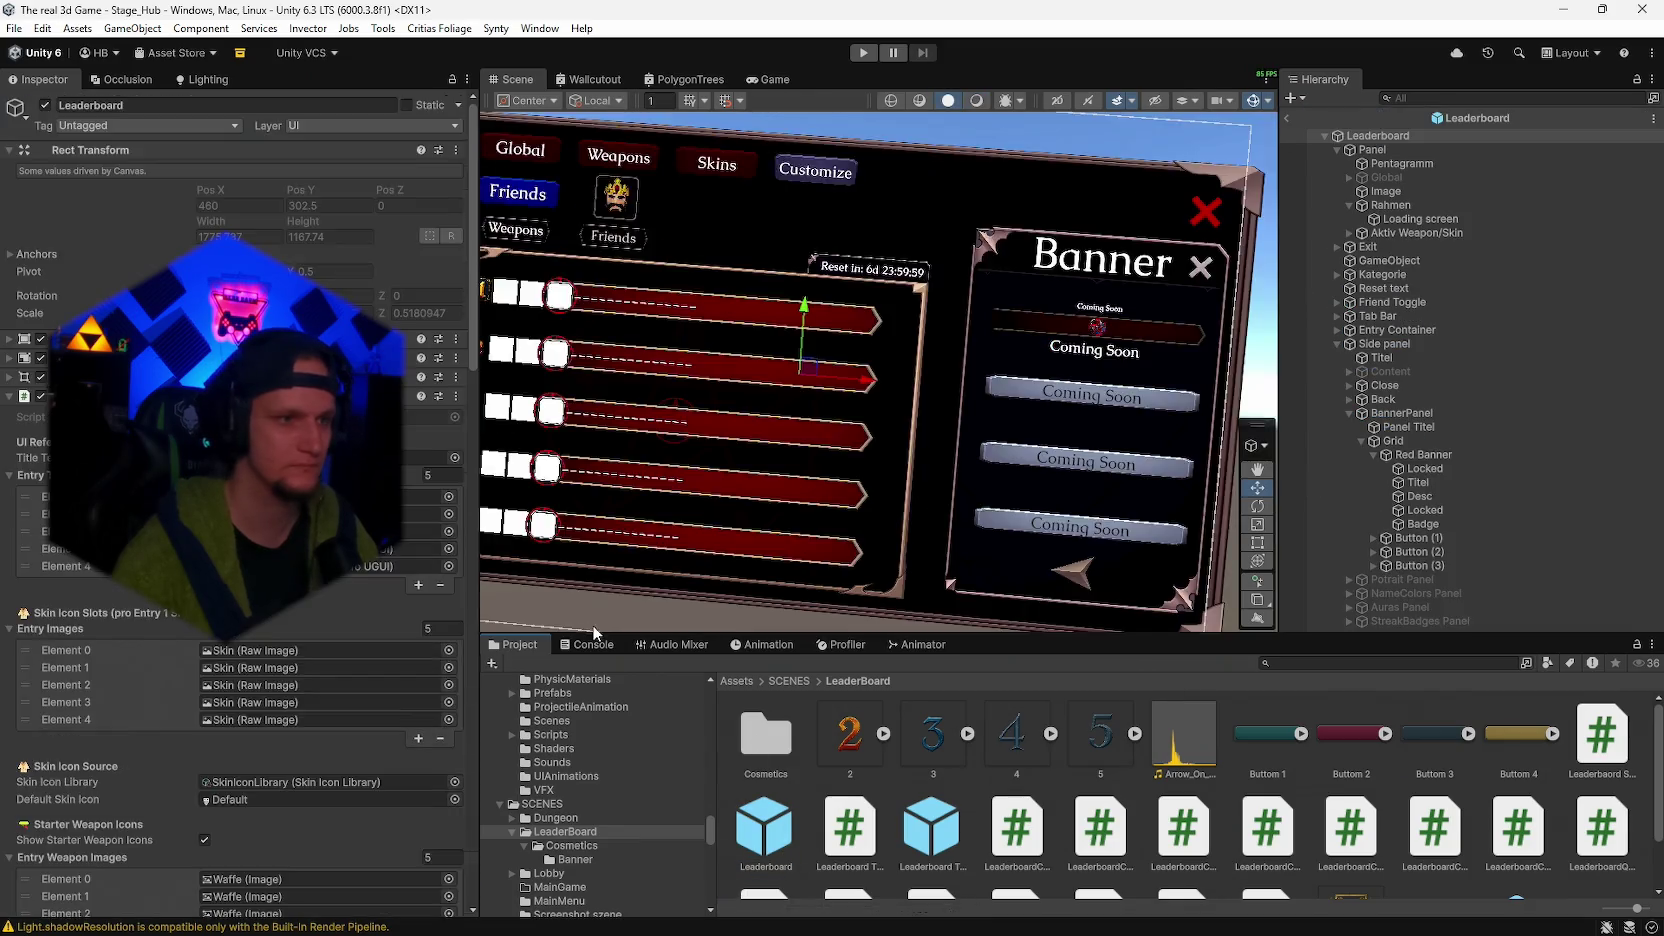
{"action": "scroll", "coordinate": [240, 500], "scroll_direction": "down", "scroll_amount": 2}
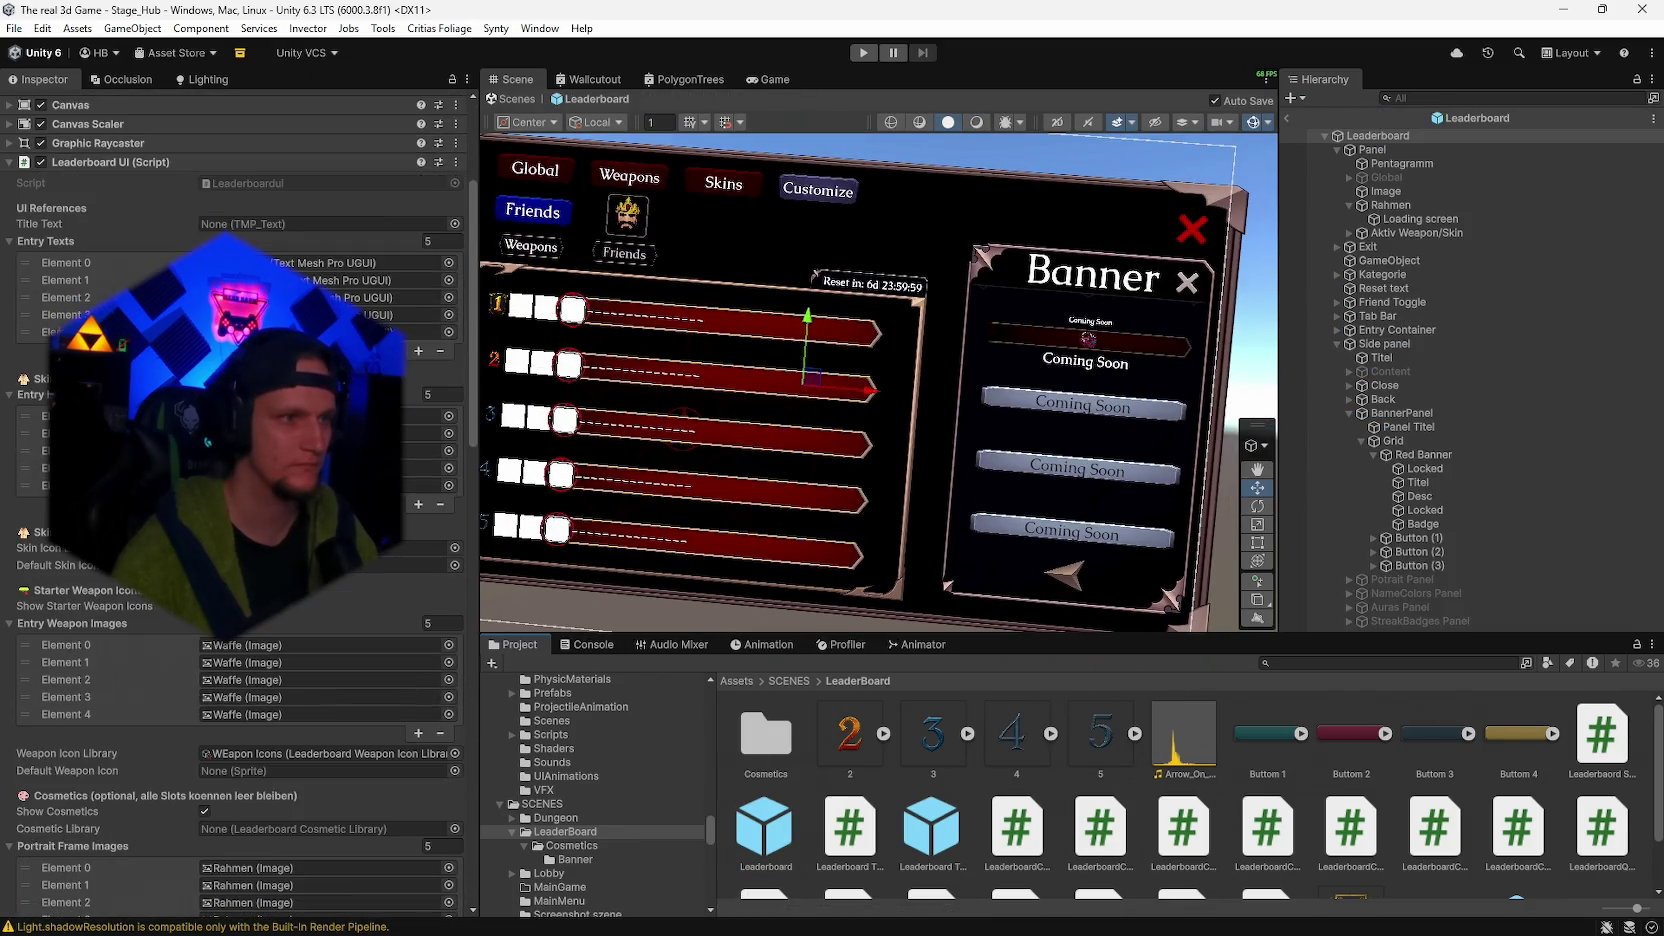
{"action": "key", "text": "super+shift+s"}
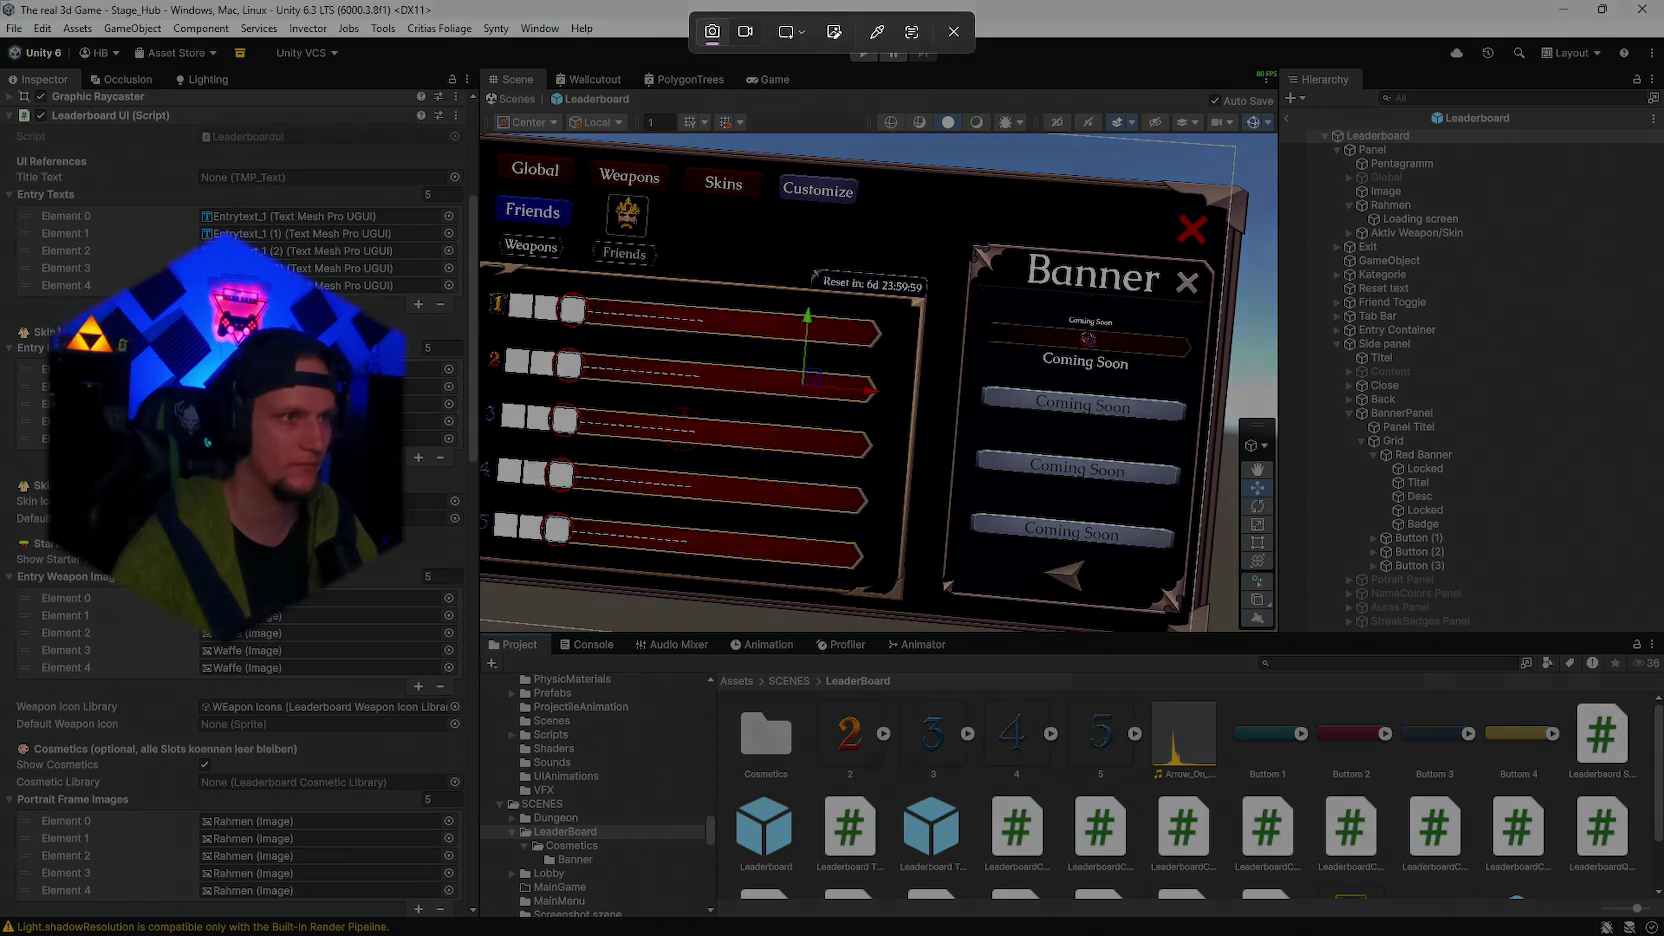
{"action": "key", "text": "Escape"}
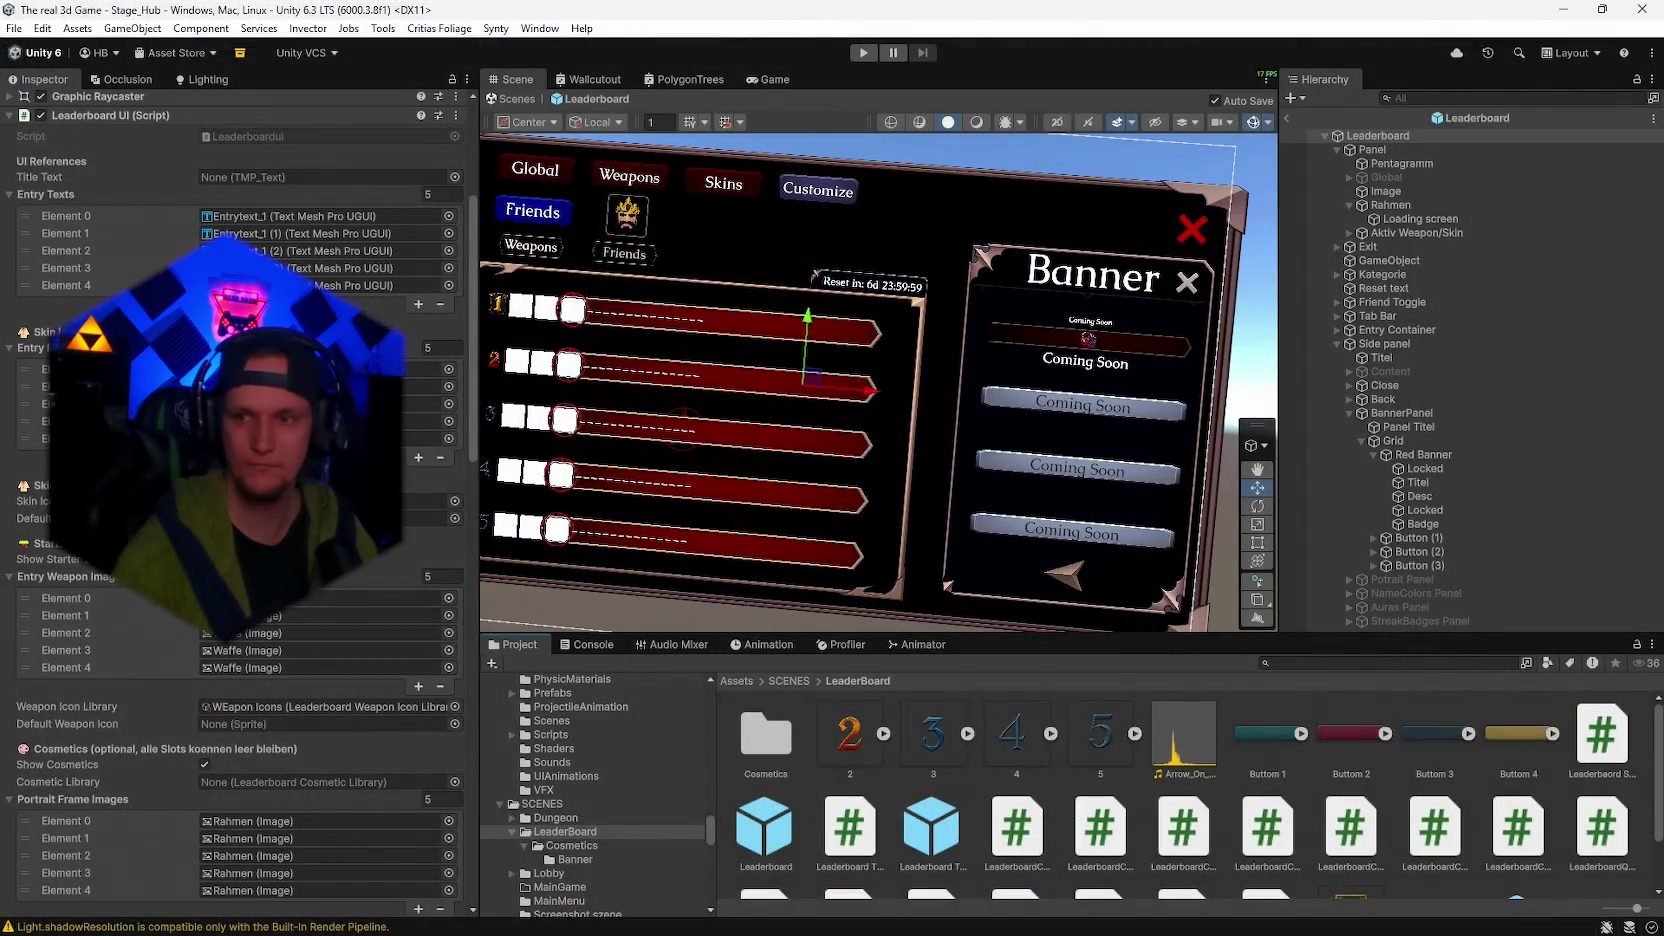
{"action": "scroll", "coordinate": [78, 594], "scroll_direction": "down", "scroll_amount": 10}
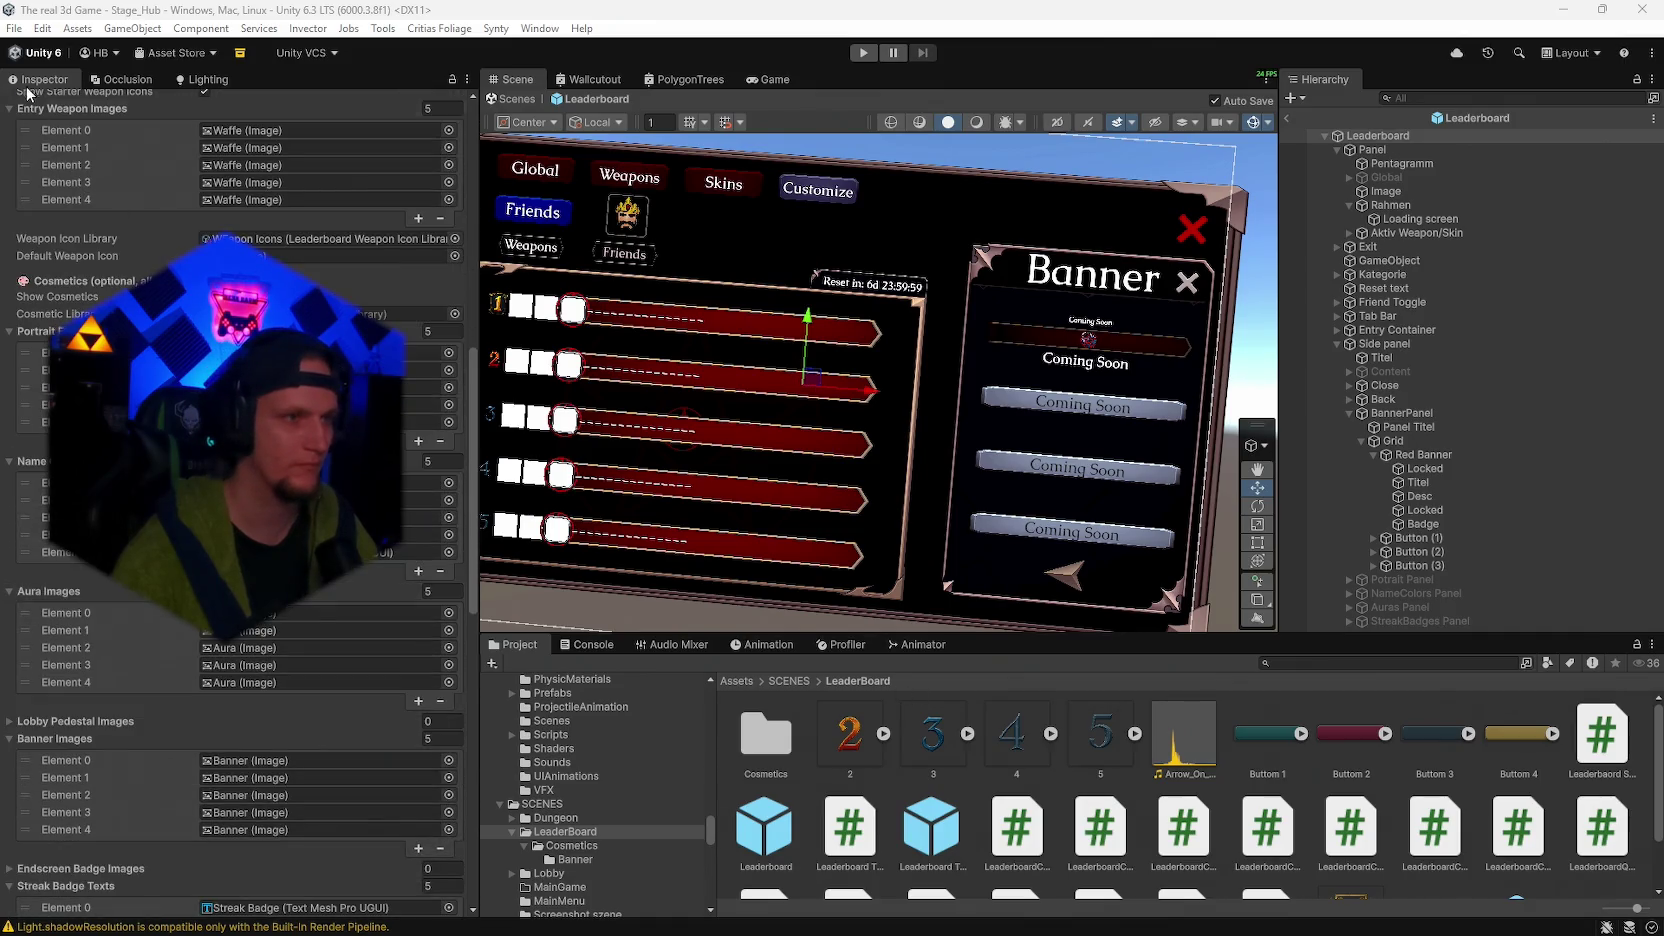
{"action": "key", "text": "super+shift+s"}
{"action": "mouse_move", "coordinate": [4, 9]}
{"action": "left_mouse_down"}
{"action": "mouse_move", "coordinate": [1400, 855]}
{"action": "mouse_move", "coordinate": [1624, 930]}
{"action": "left_mouse_up"}
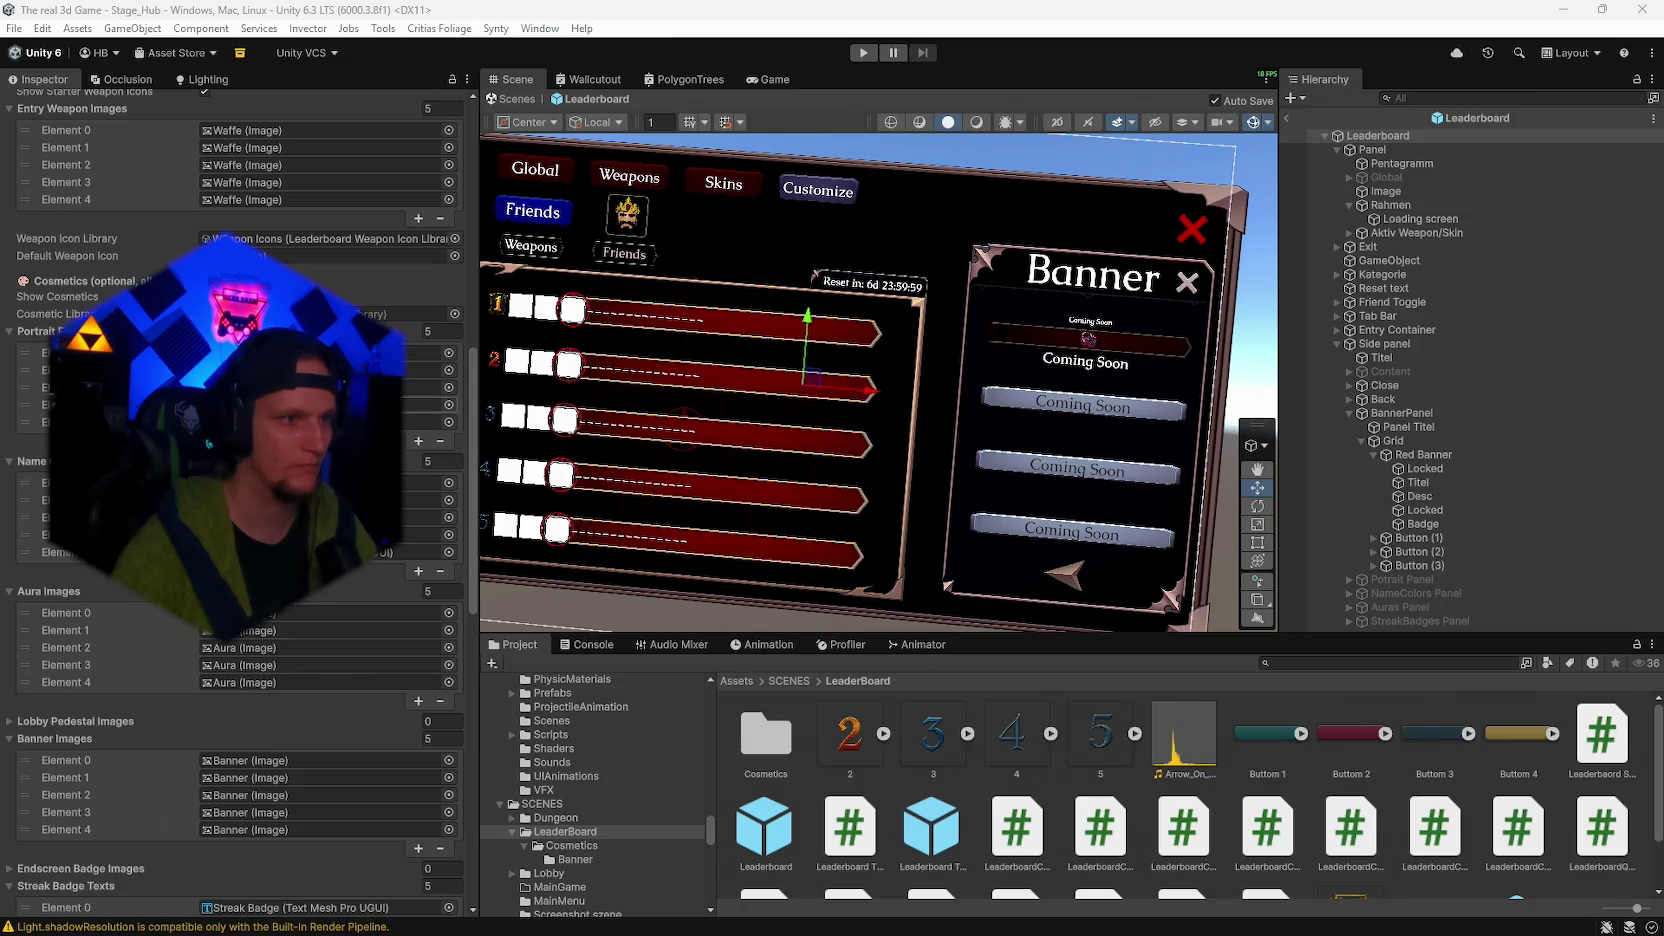
Leave the prefab's cosmetic library unchanged, exit Prefab Mode, and show the recent scenes list.
{"action": "left_click", "coordinate": [455, 314]}
{"action": "key", "text": "Escape"}
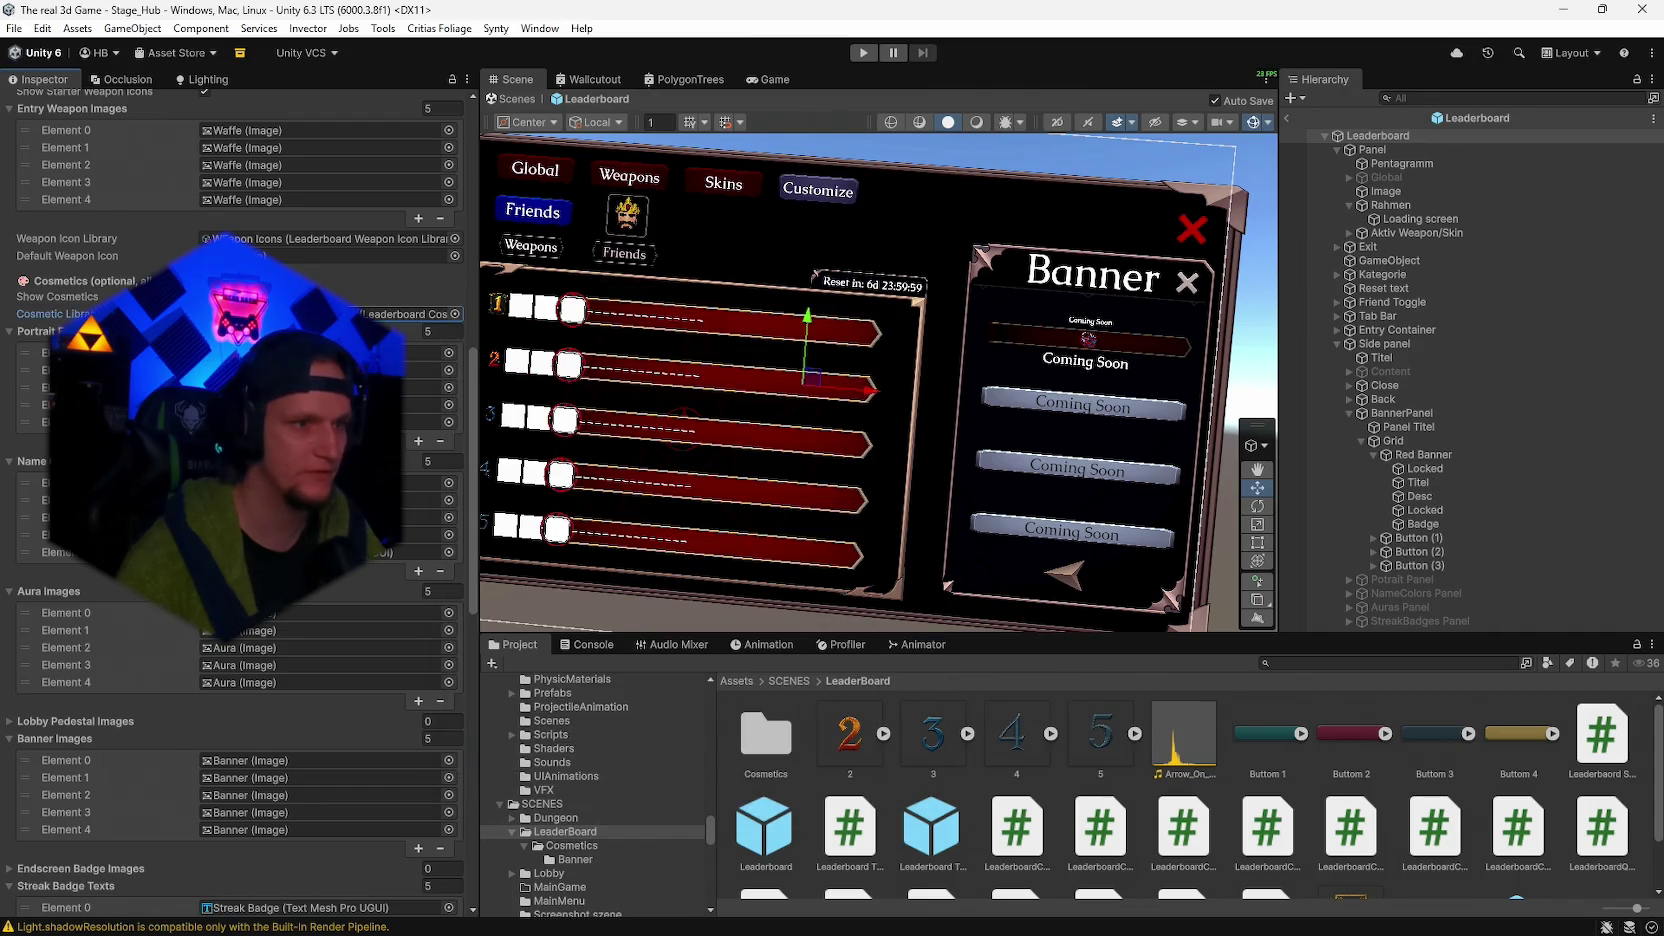
{"action": "scroll", "coordinate": [240, 500], "scroll_direction": "down", "scroll_amount": 10}
{"action": "scroll", "coordinate": [240, 500], "scroll_direction": "down", "scroll_amount": 5}
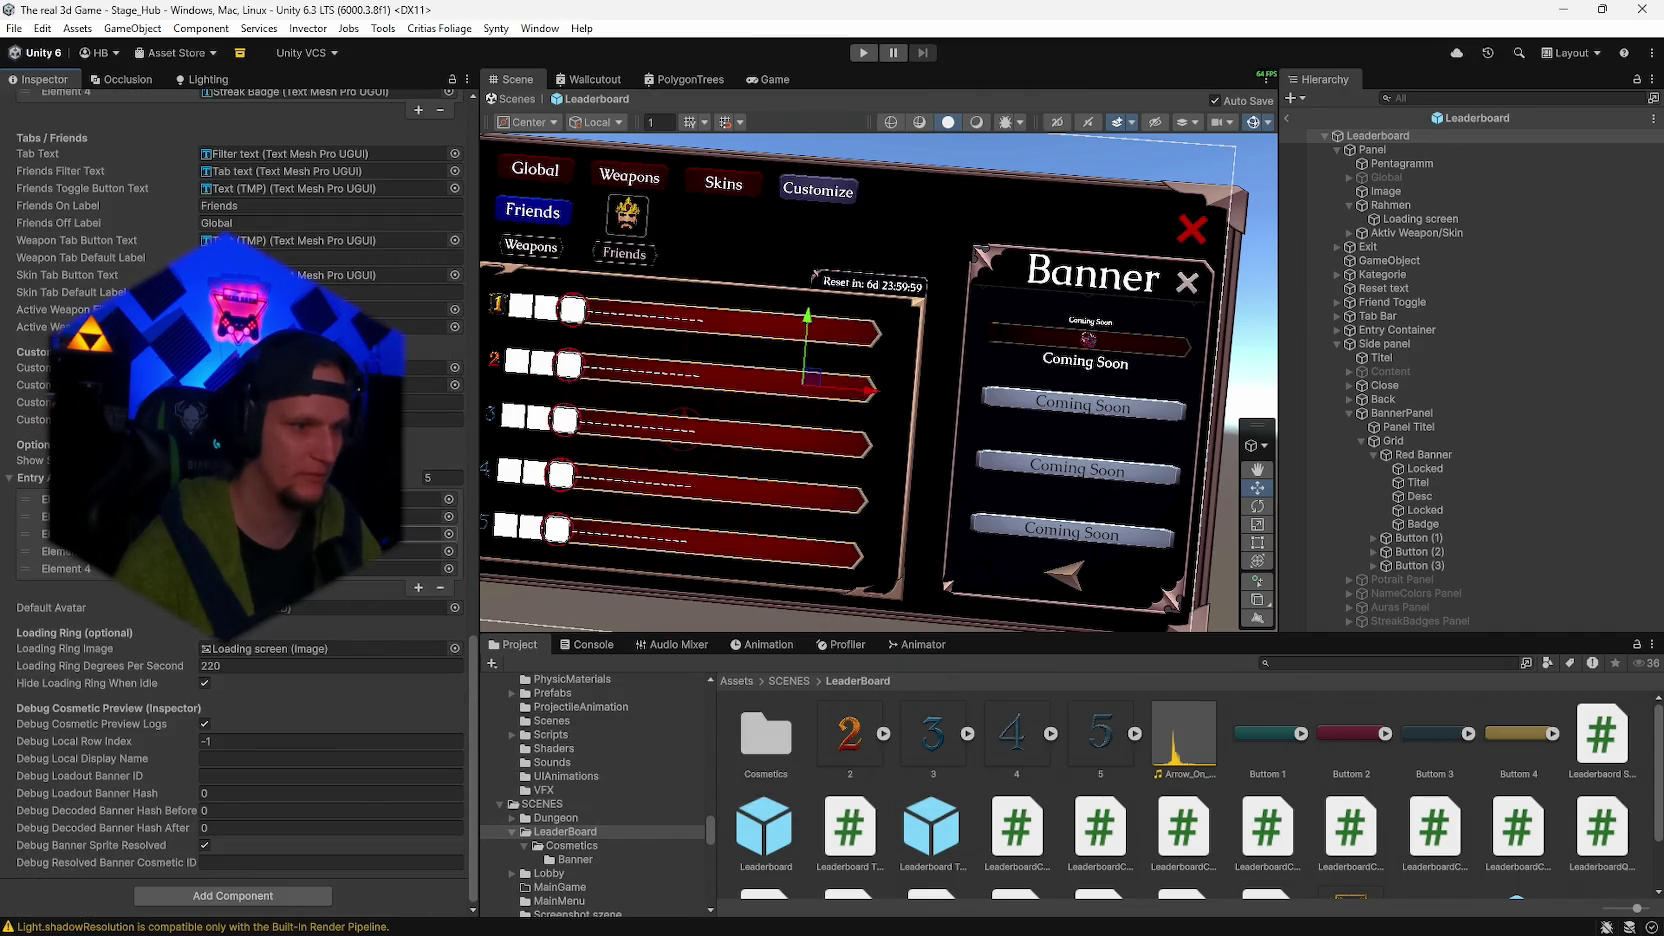
{"action": "scroll", "coordinate": [344, 606], "scroll_direction": "up", "scroll_amount": 15}
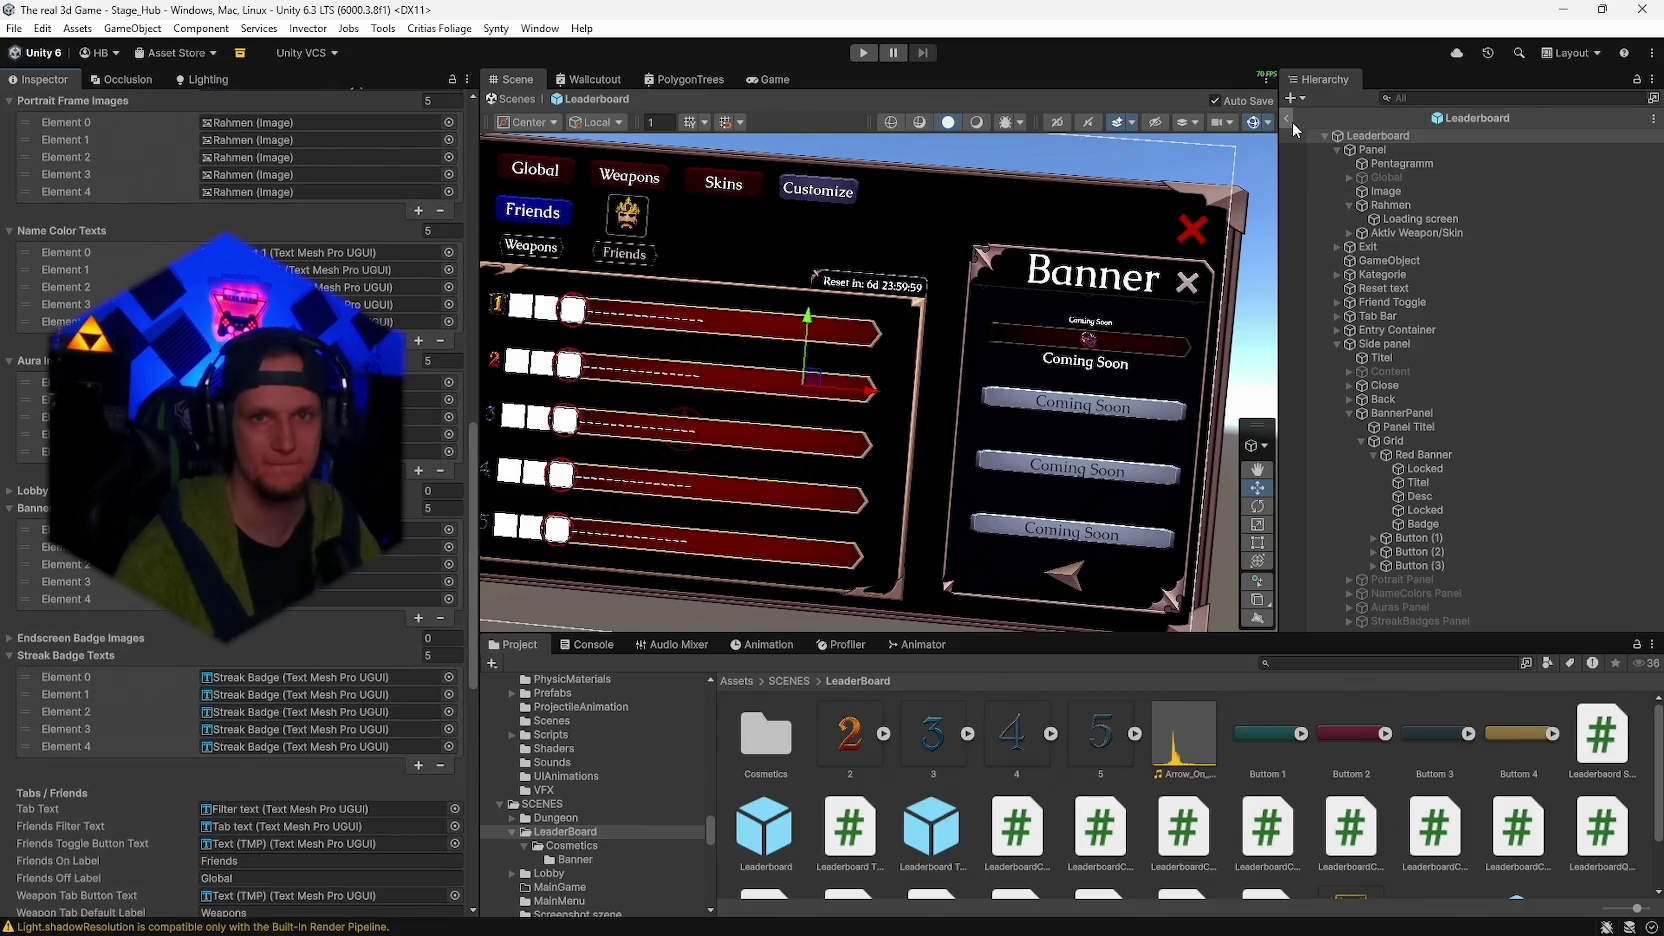
{"action": "left_click", "coordinate": [1289, 119]}
{"action": "left_click", "coordinate": [14, 28]}
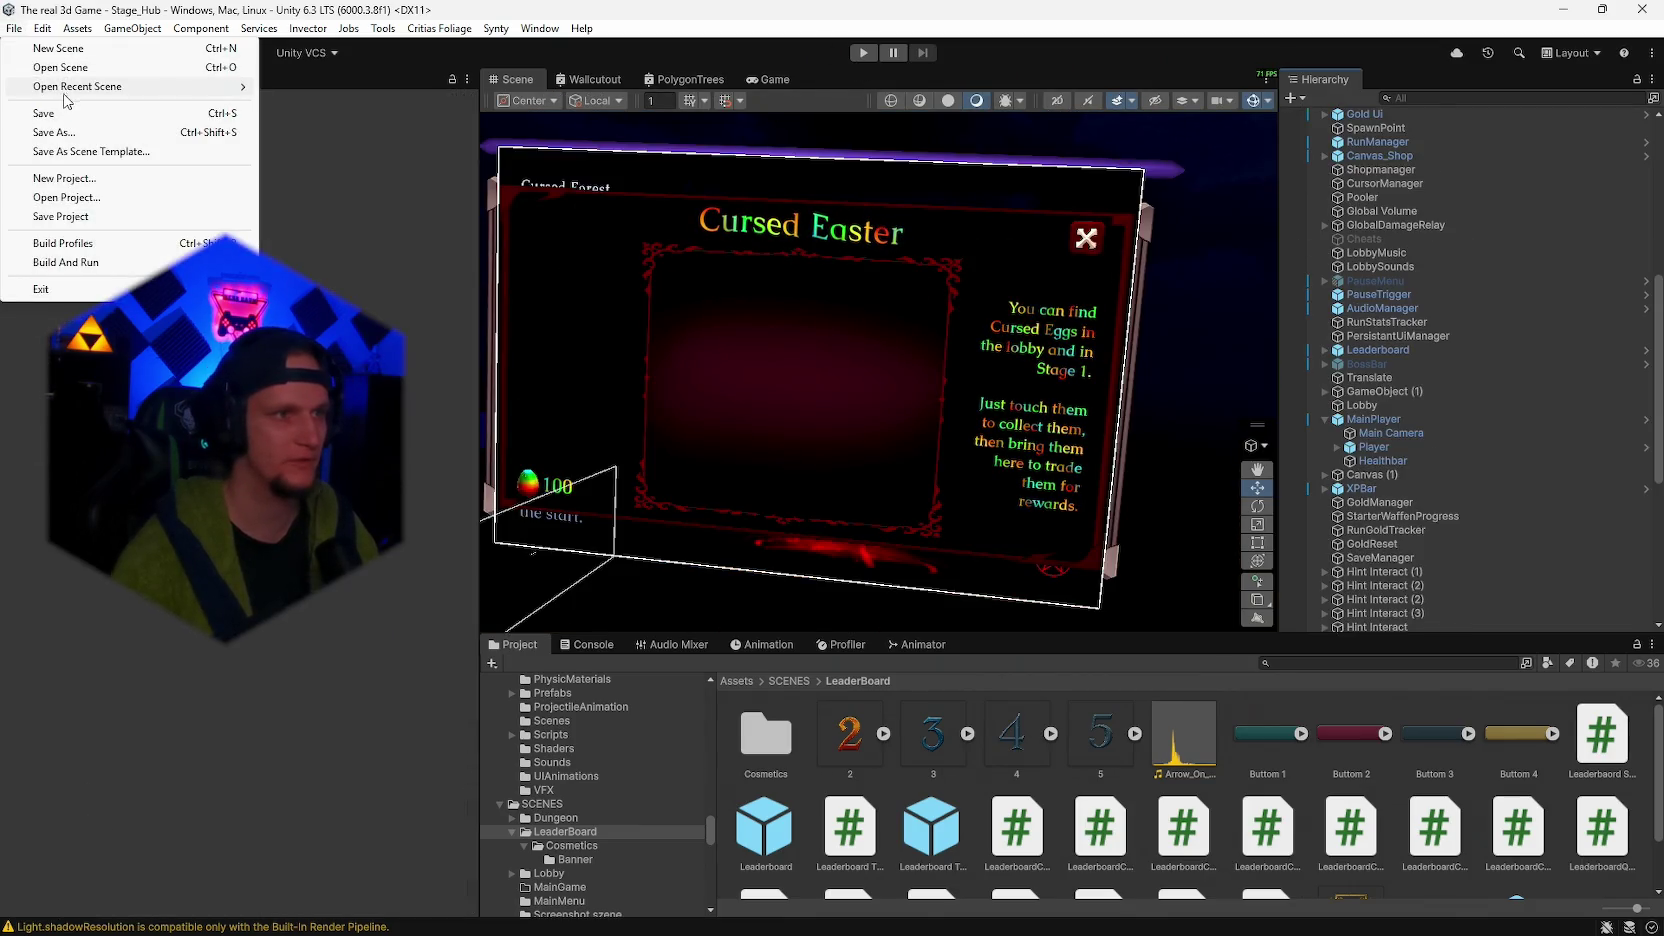
Open the Stage_Forest scene from recent scenes and test-play it, then stop.
{"action": "mouse_move", "coordinate": [200, 86]}
{"action": "left_click", "coordinate": [350, 105]}
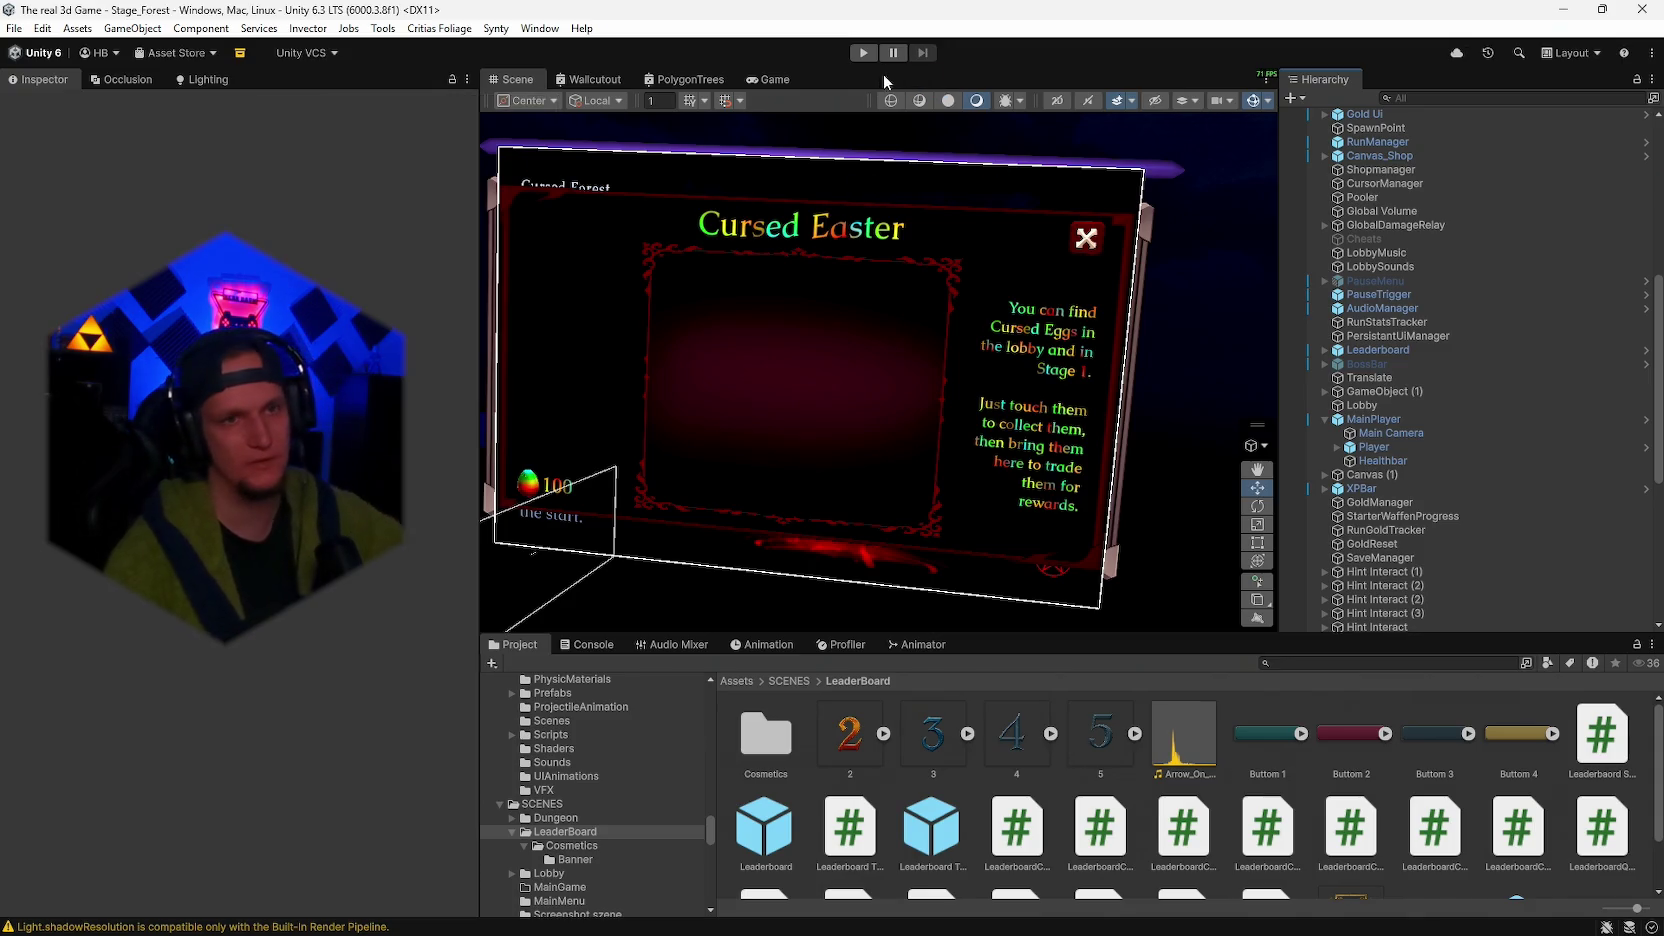
{"action": "left_click", "coordinate": [862, 55]}
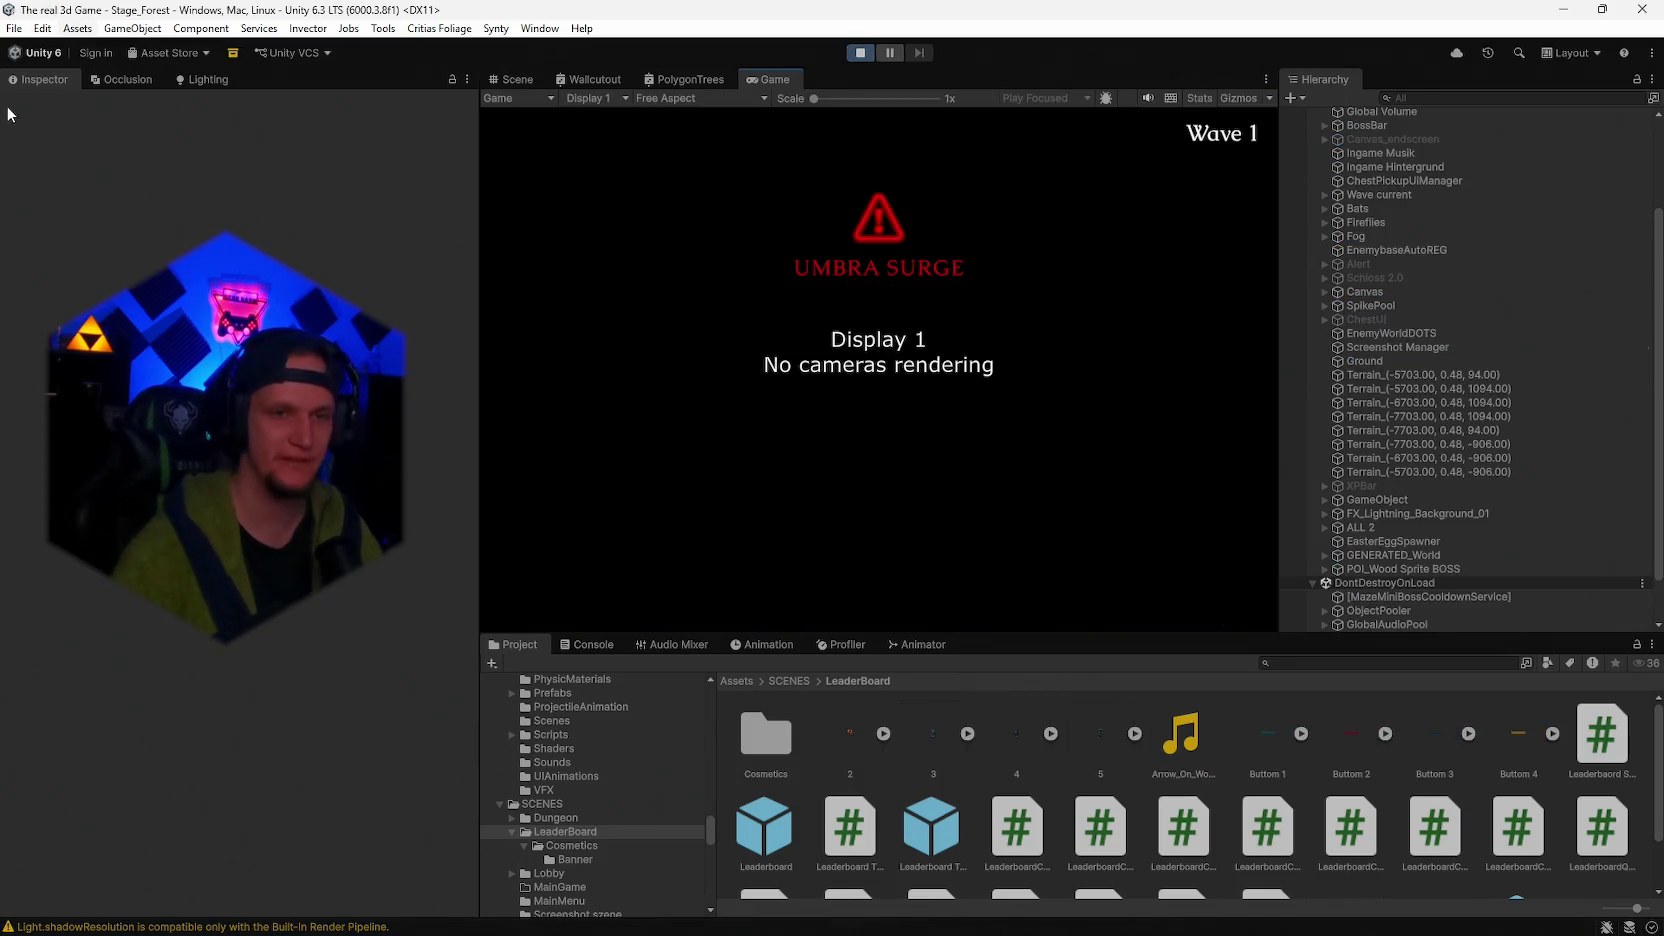
{"action": "left_click", "coordinate": [862, 54]}
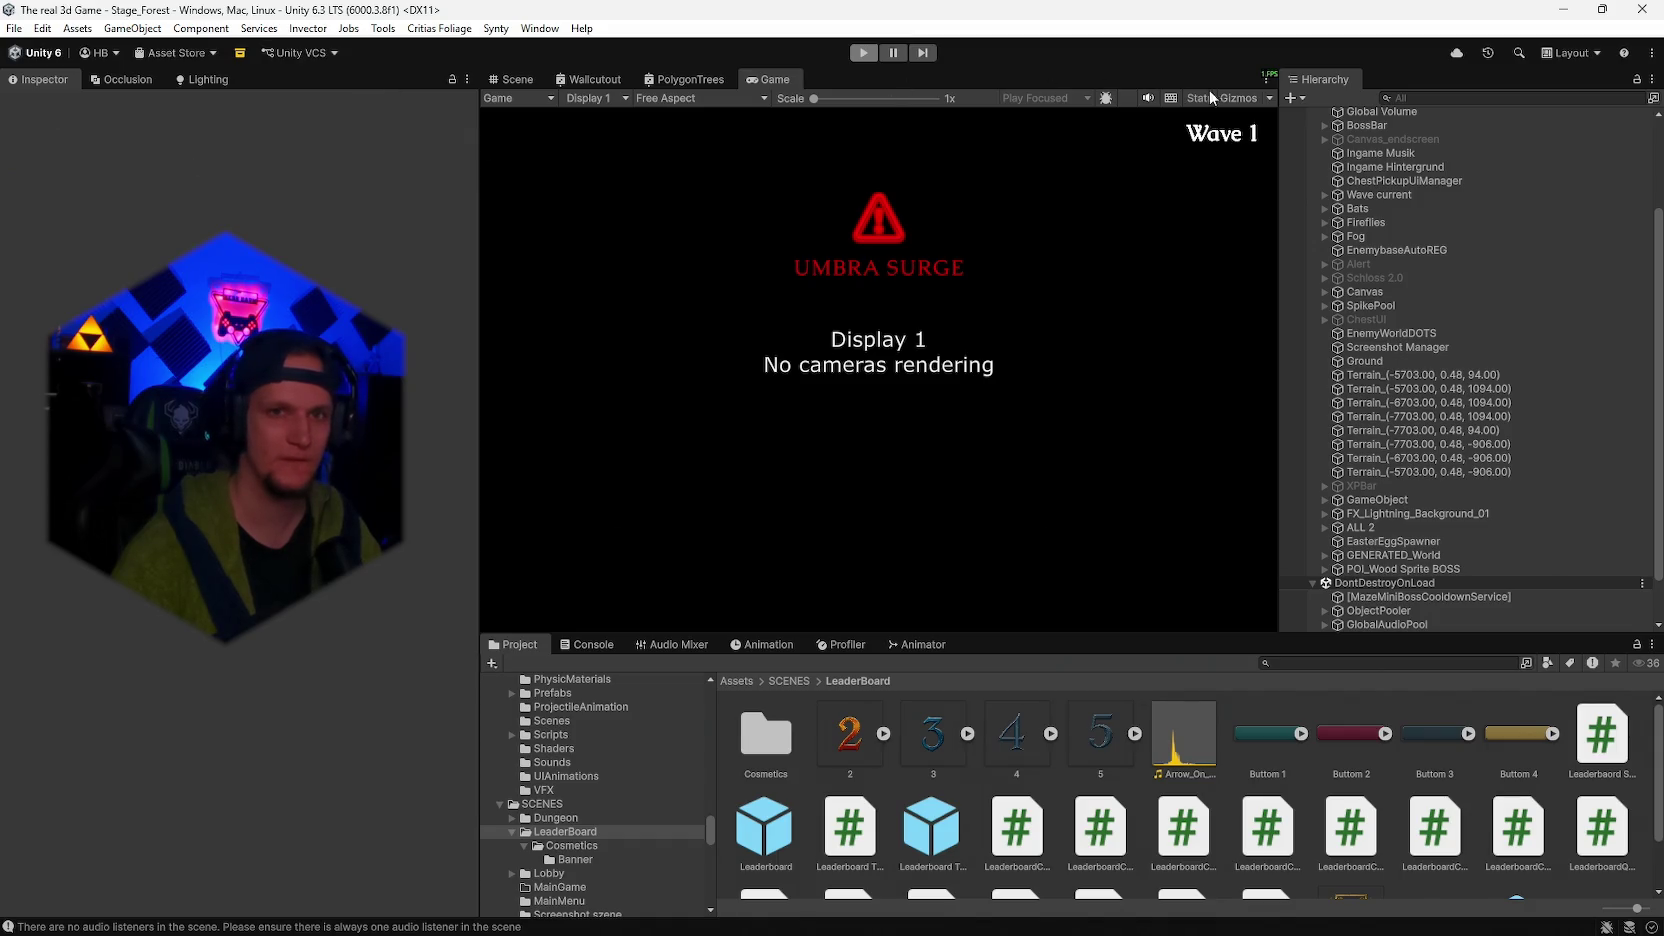
Open the MainMenu scene from the recent scenes list.
{"action": "left_click", "coordinate": [14, 28]}
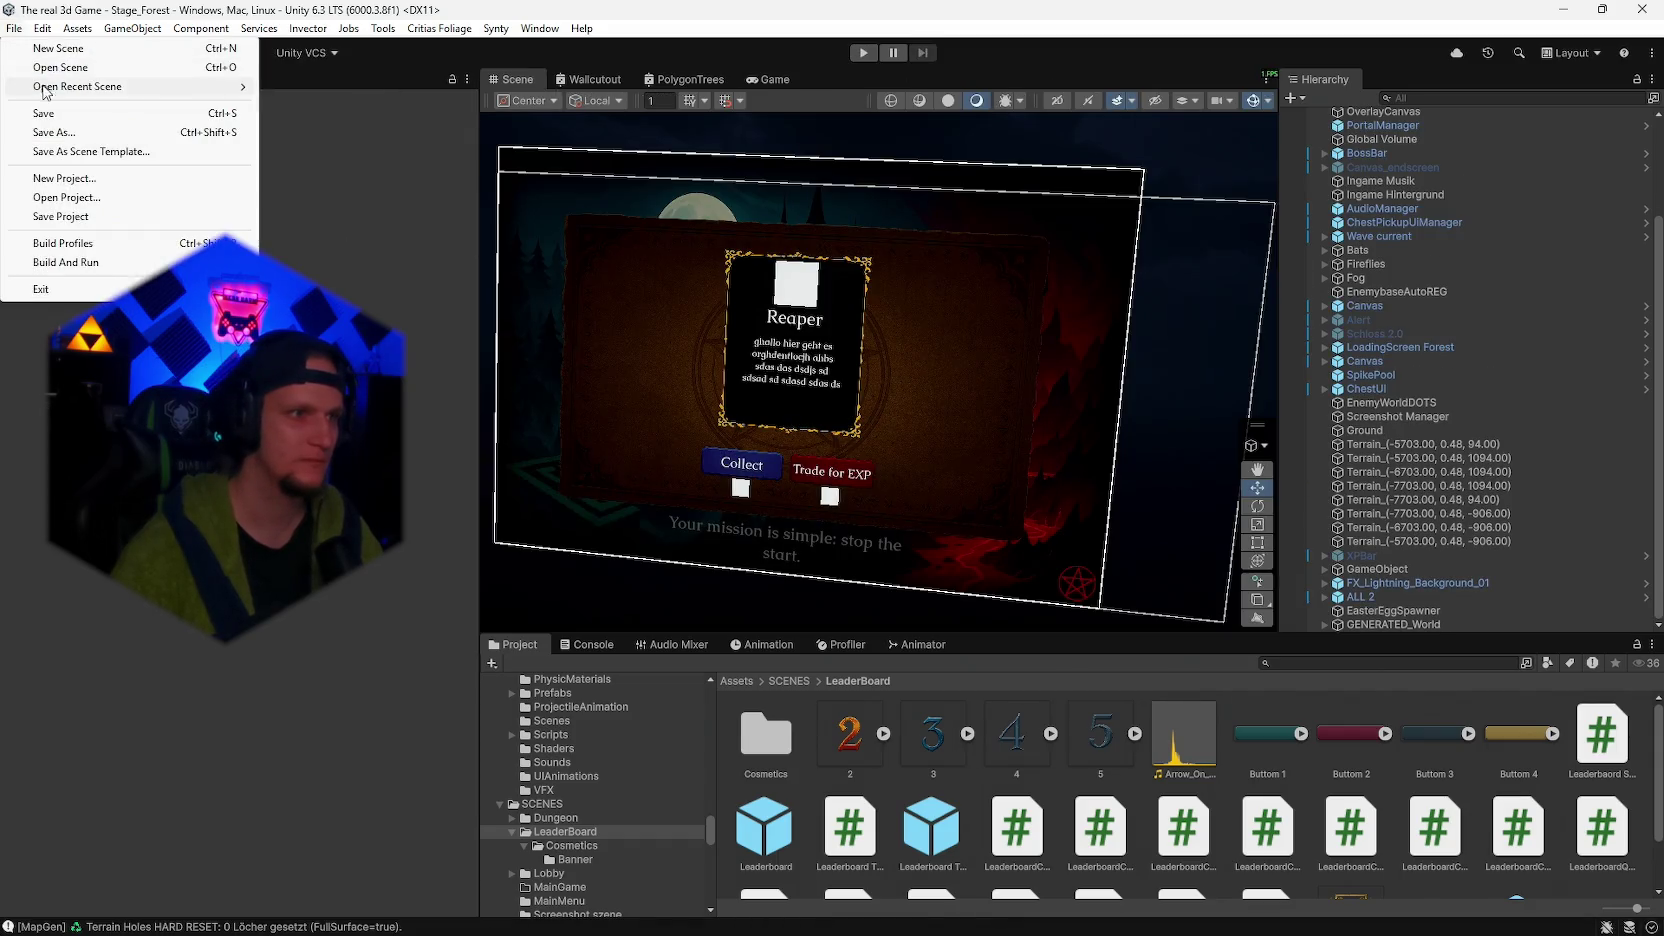
{"action": "mouse_move", "coordinate": [150, 87]}
{"action": "left_click", "coordinate": [338, 125]}
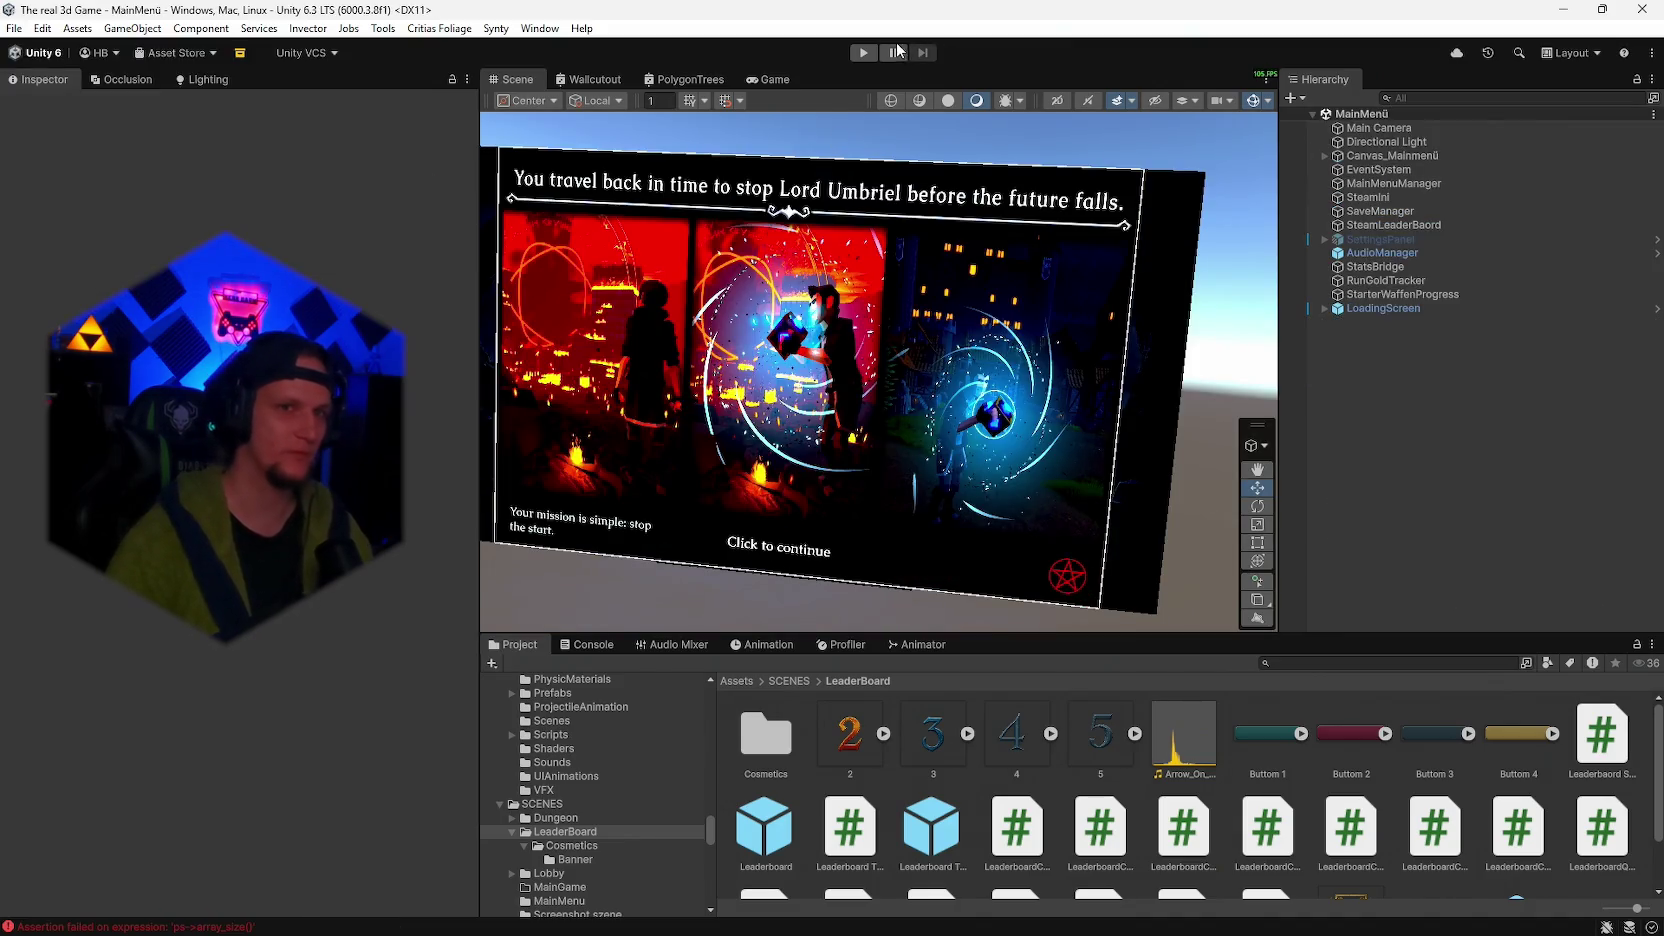
Play from MainMenu past the Umbra Survivors title and intro art into Stage_Hub.
{"action": "left_click", "coordinate": [855, 56]}
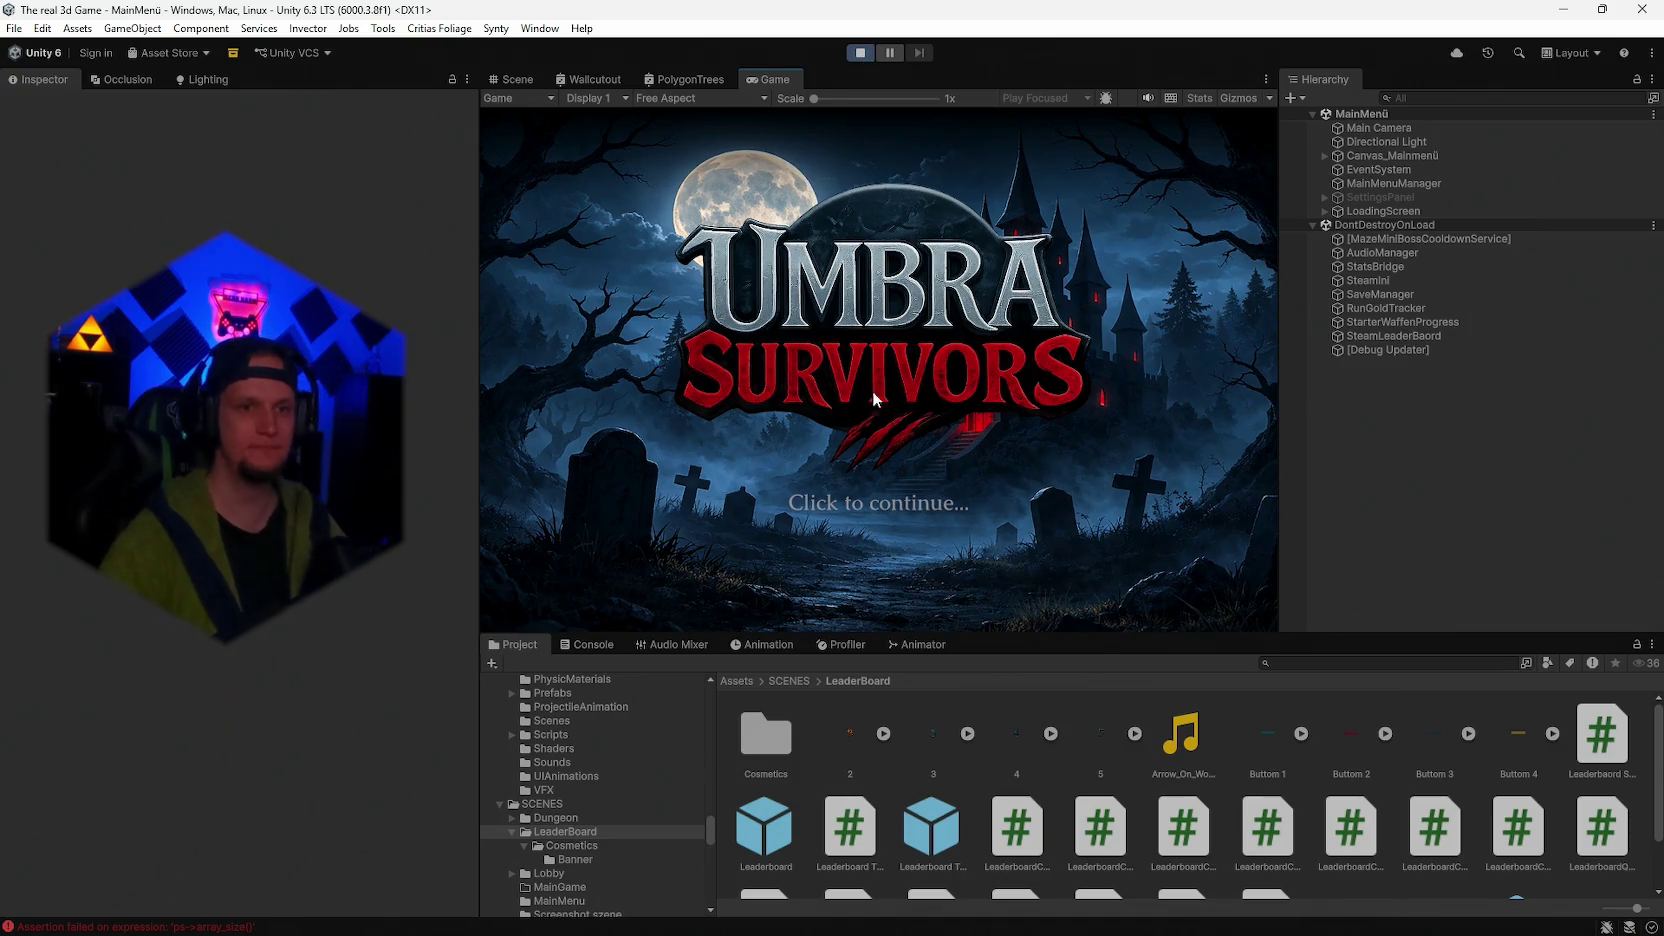
{"action": "left_click", "coordinate": [863, 410]}
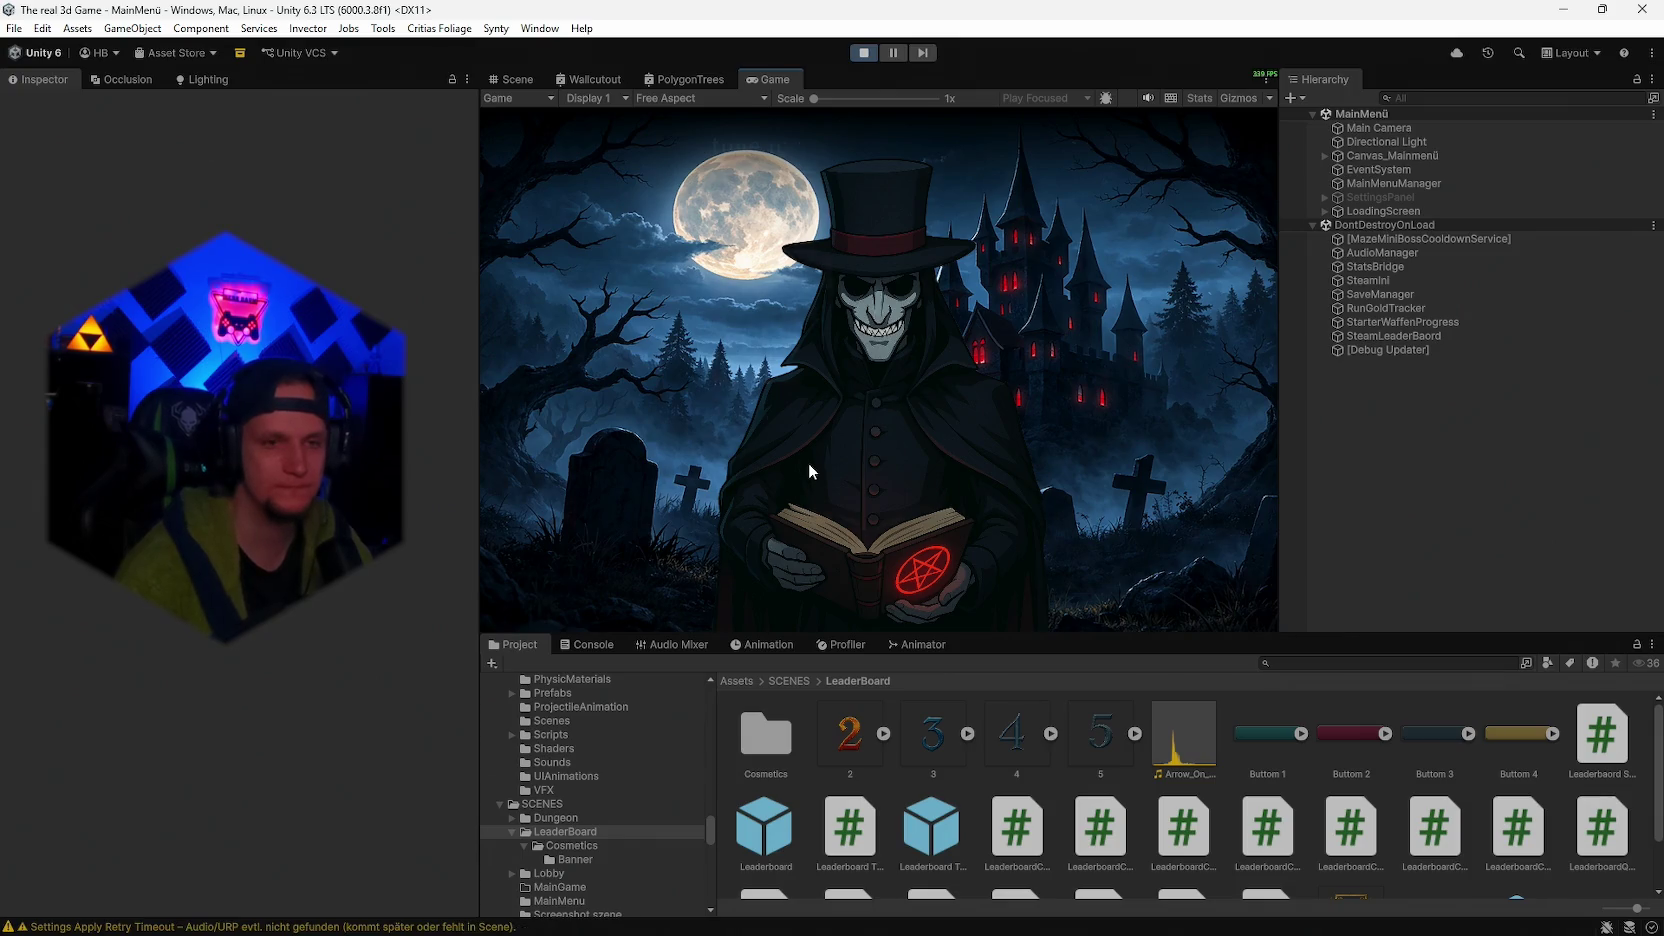
{"action": "left_click", "coordinate": [809, 462]}
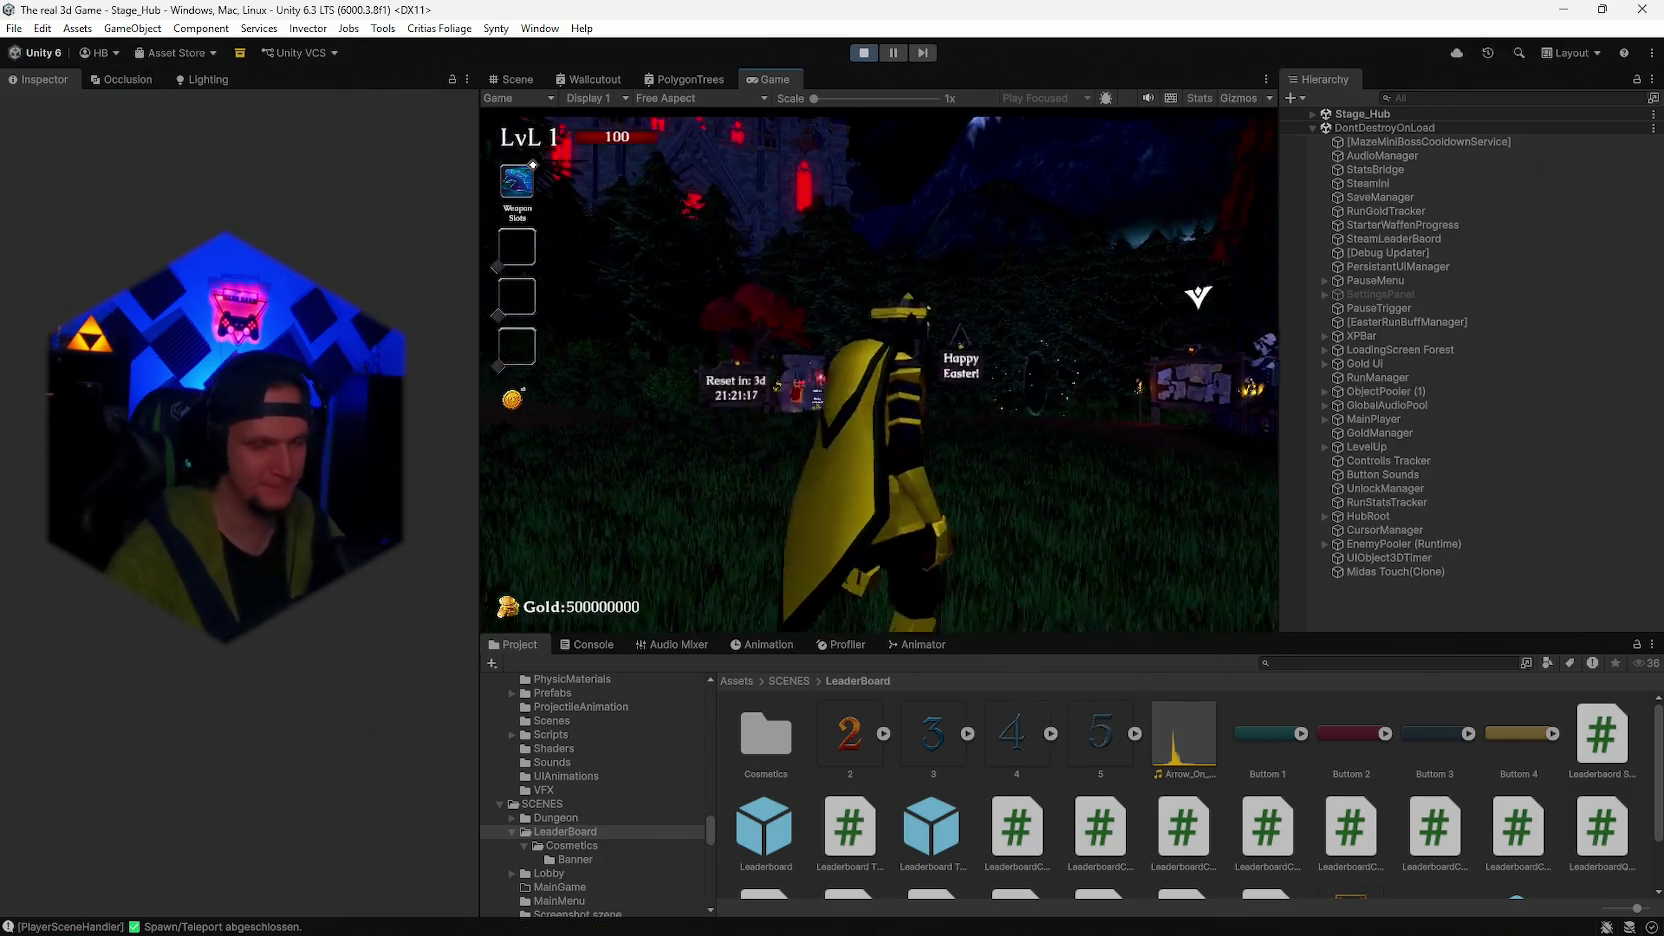
Open the noticeboard leaderboard and try its friends/global tabs, weapon filter and customization.
{"action": "key", "text": "w"}
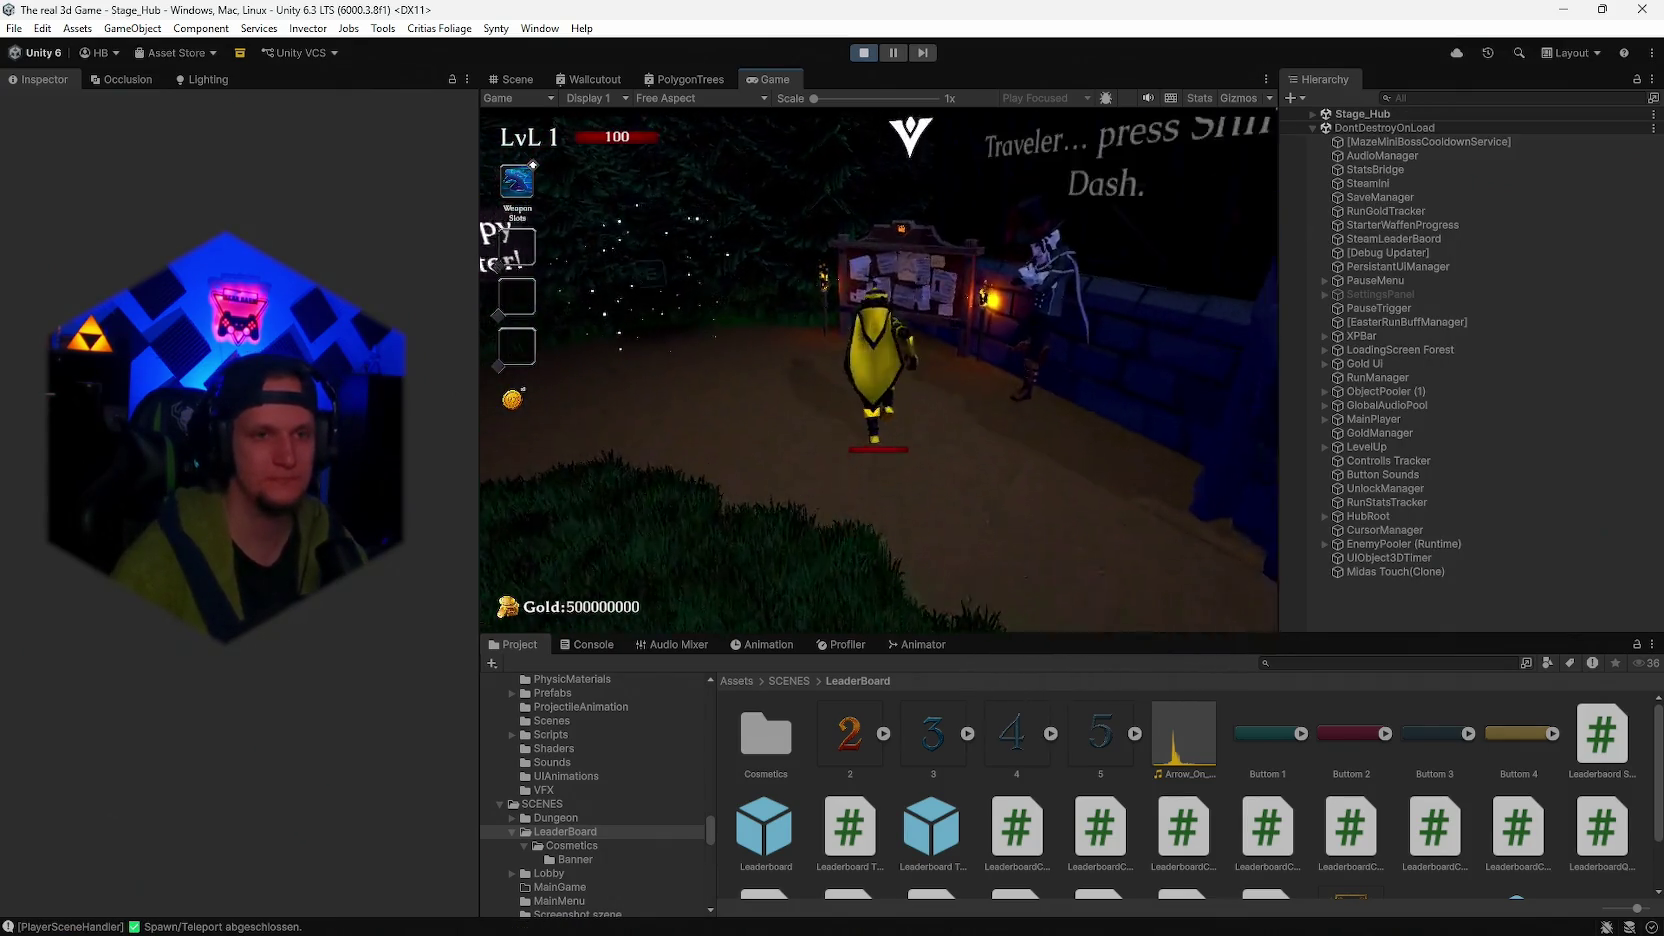
{"action": "key", "text": "e"}
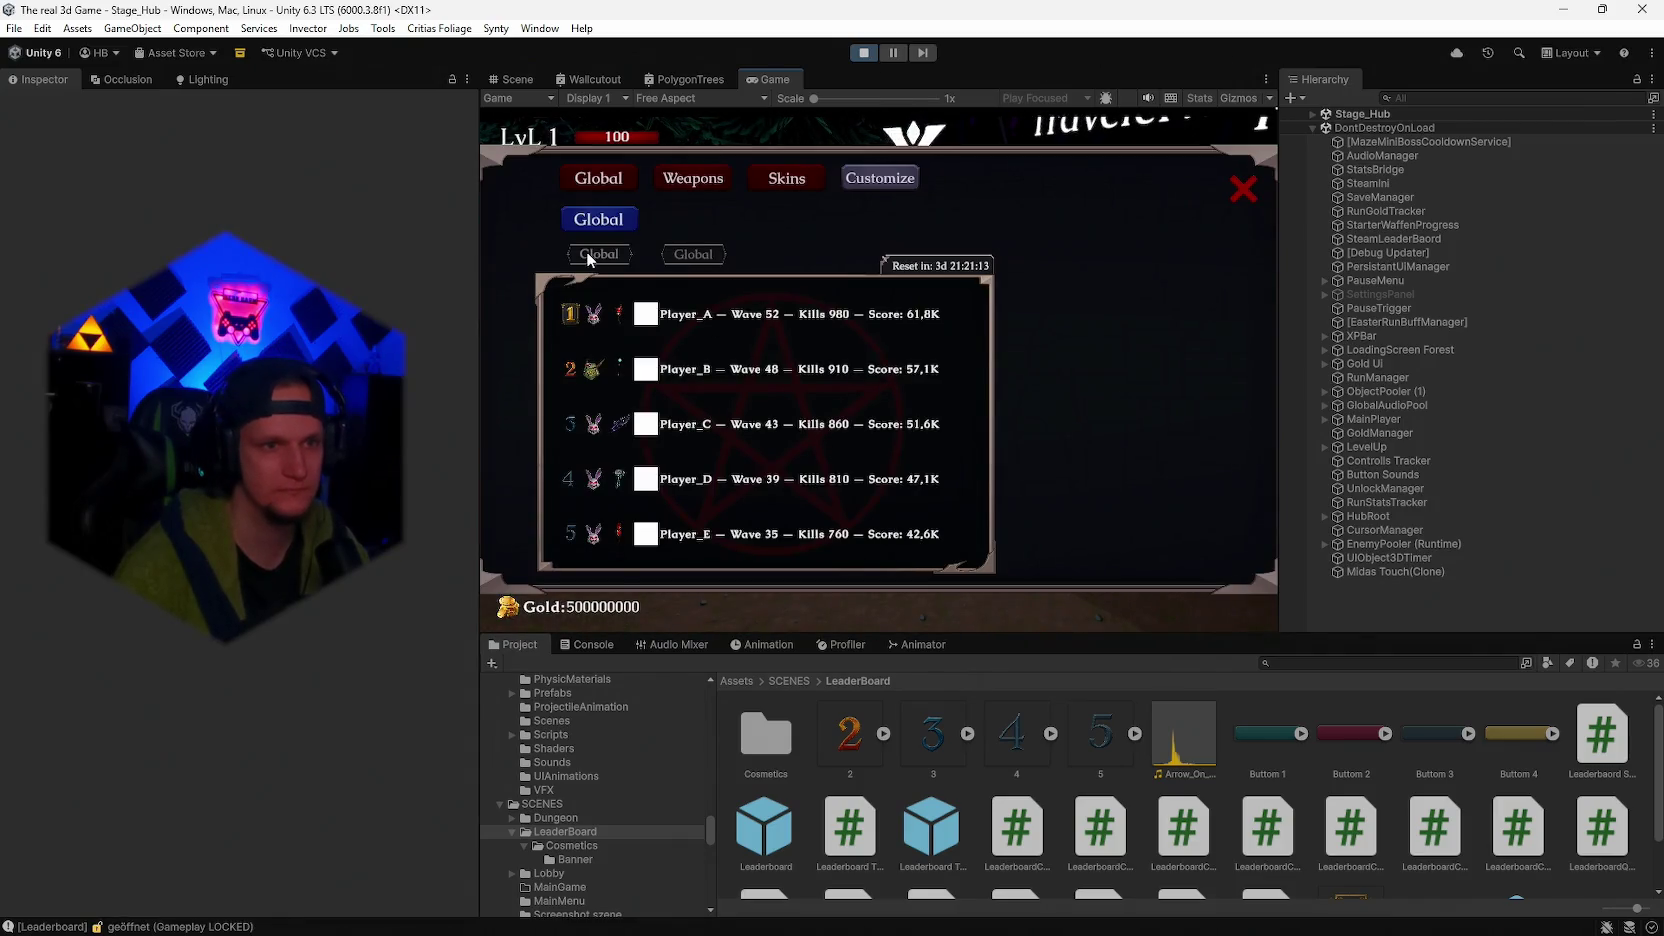
{"action": "left_click", "coordinate": [599, 217]}
{"action": "left_click", "coordinate": [601, 217]}
{"action": "left_click", "coordinate": [695, 175]}
{"action": "left_click", "coordinate": [694, 176]}
{"action": "left_click", "coordinate": [693, 176]}
{"action": "left_click", "coordinate": [887, 172]}
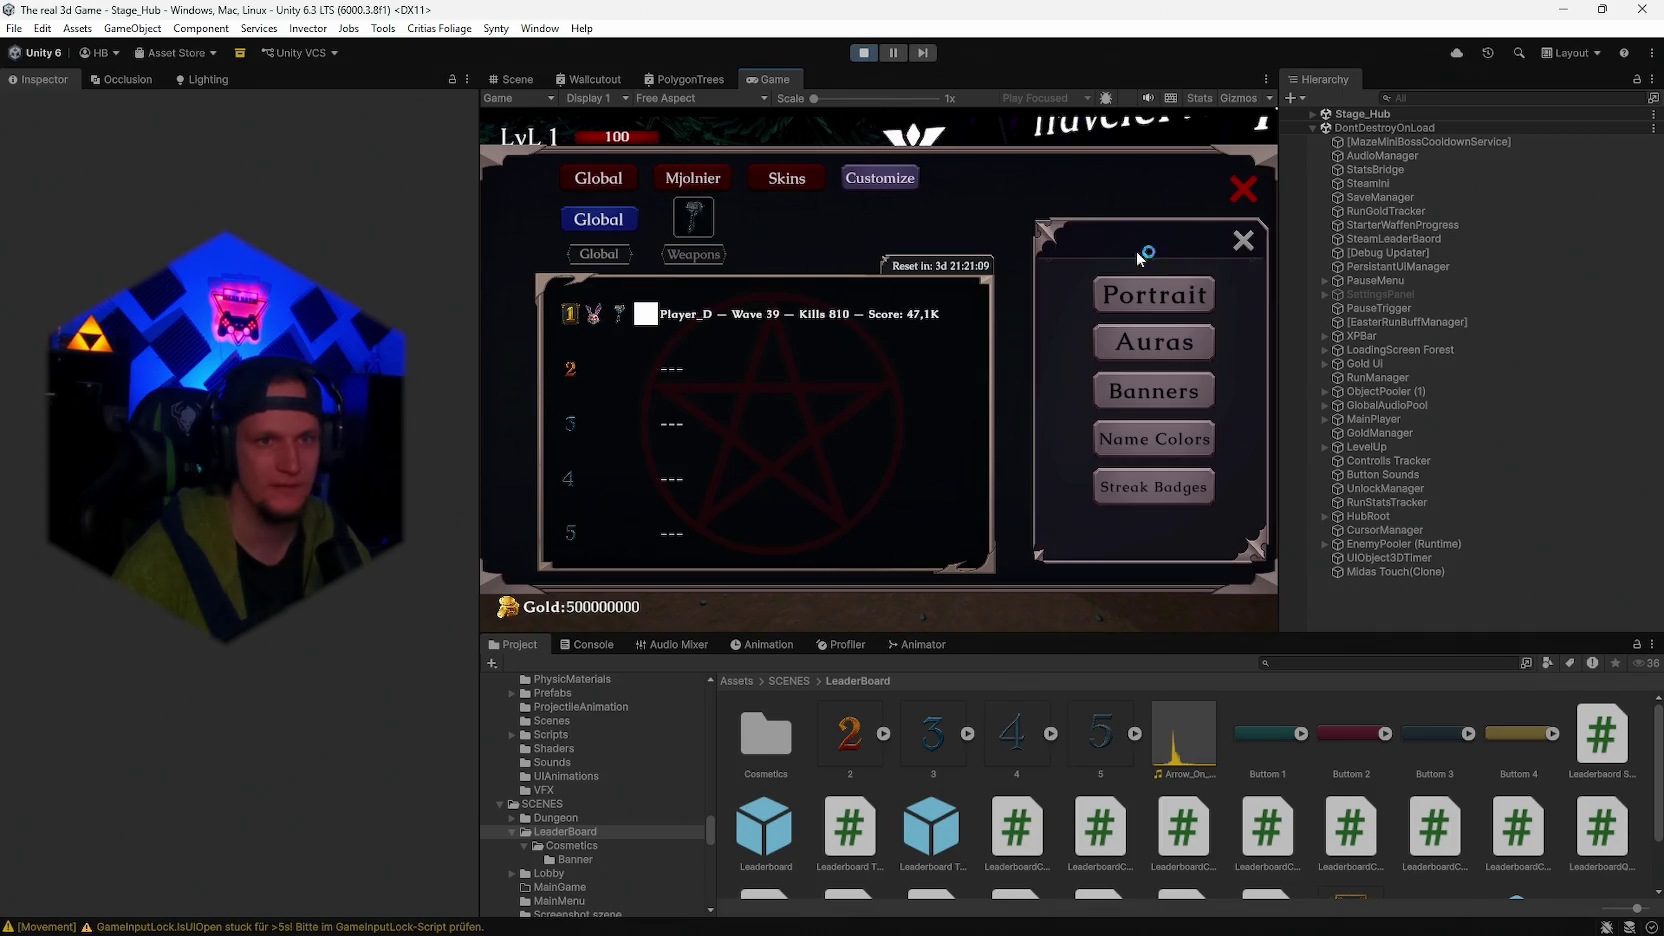
{"action": "left_click", "coordinate": [1249, 243]}
Pick the Fire Staff from the weapon book and play Stage 1 until death, returning to the hub.
{"action": "key", "text": "w"}
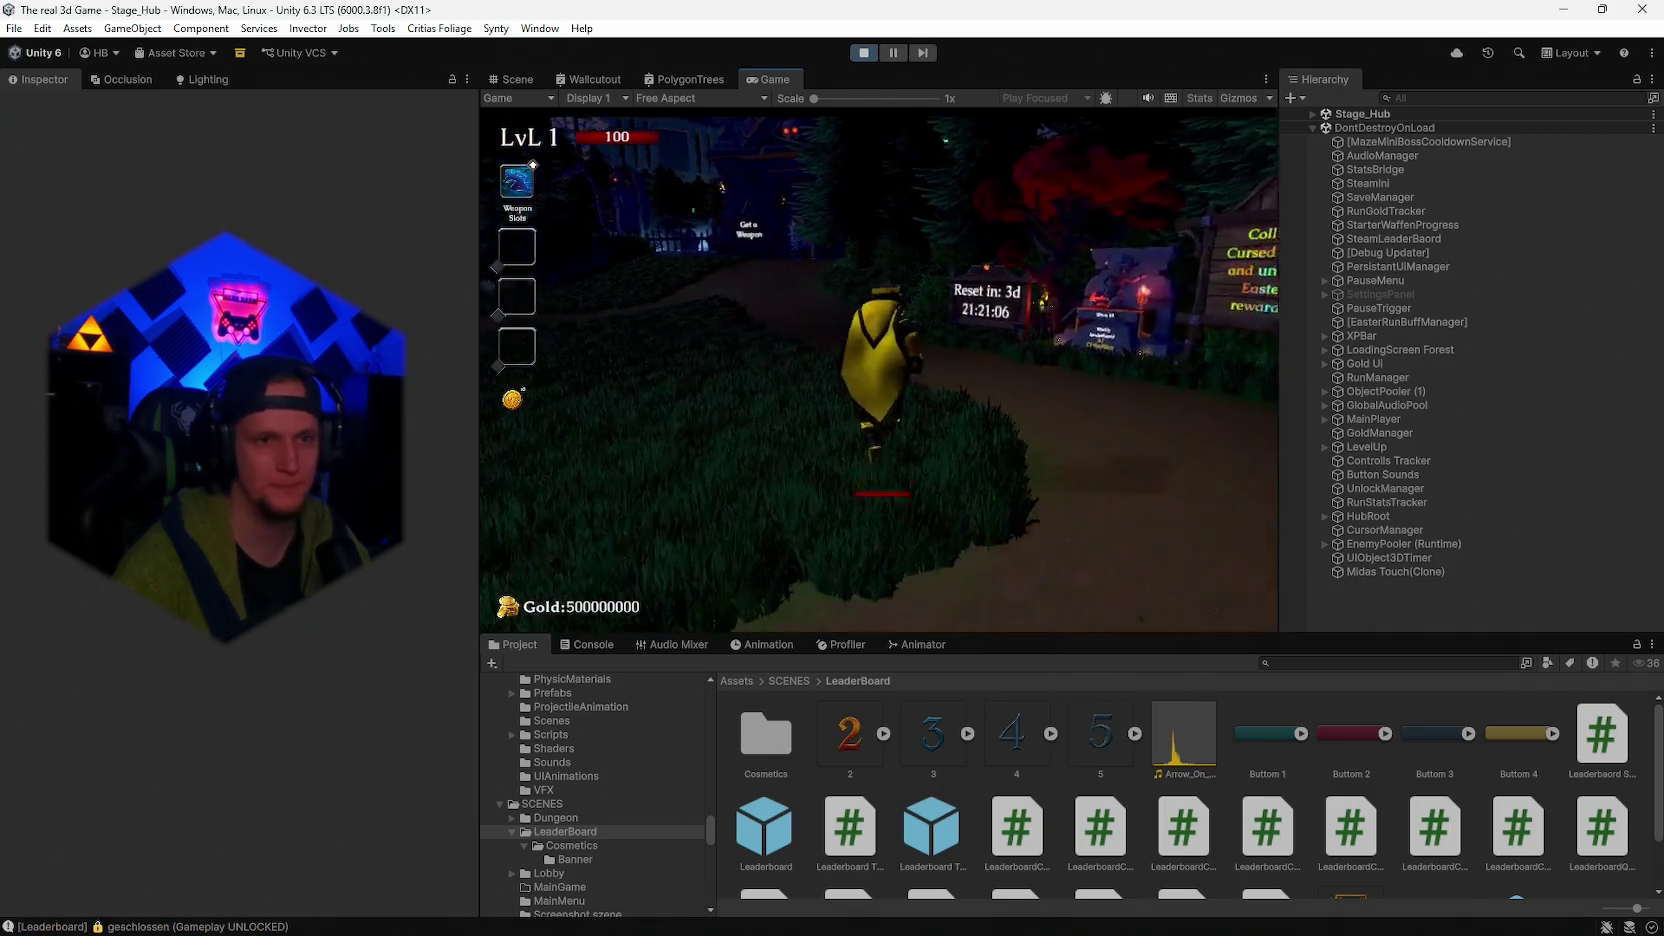
{"action": "key", "text": "w"}
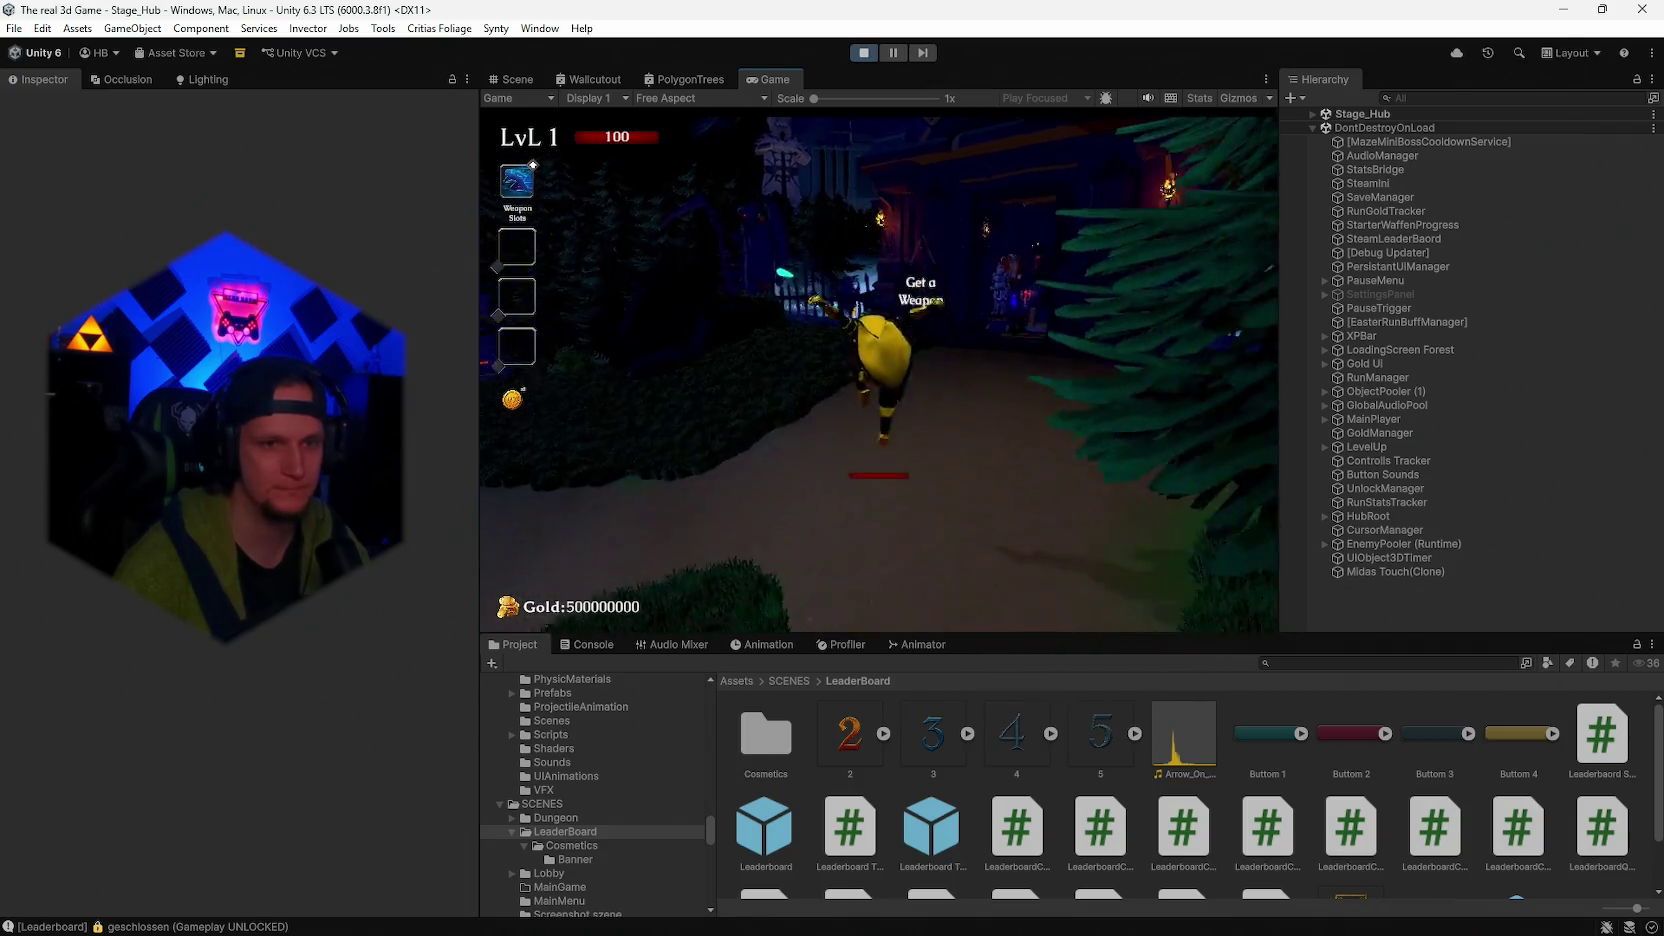
{"action": "key", "text": "e"}
{"action": "left_click", "coordinate": [650, 258]}
{"action": "key", "text": "Escape"}
{"action": "key", "text": "w"}
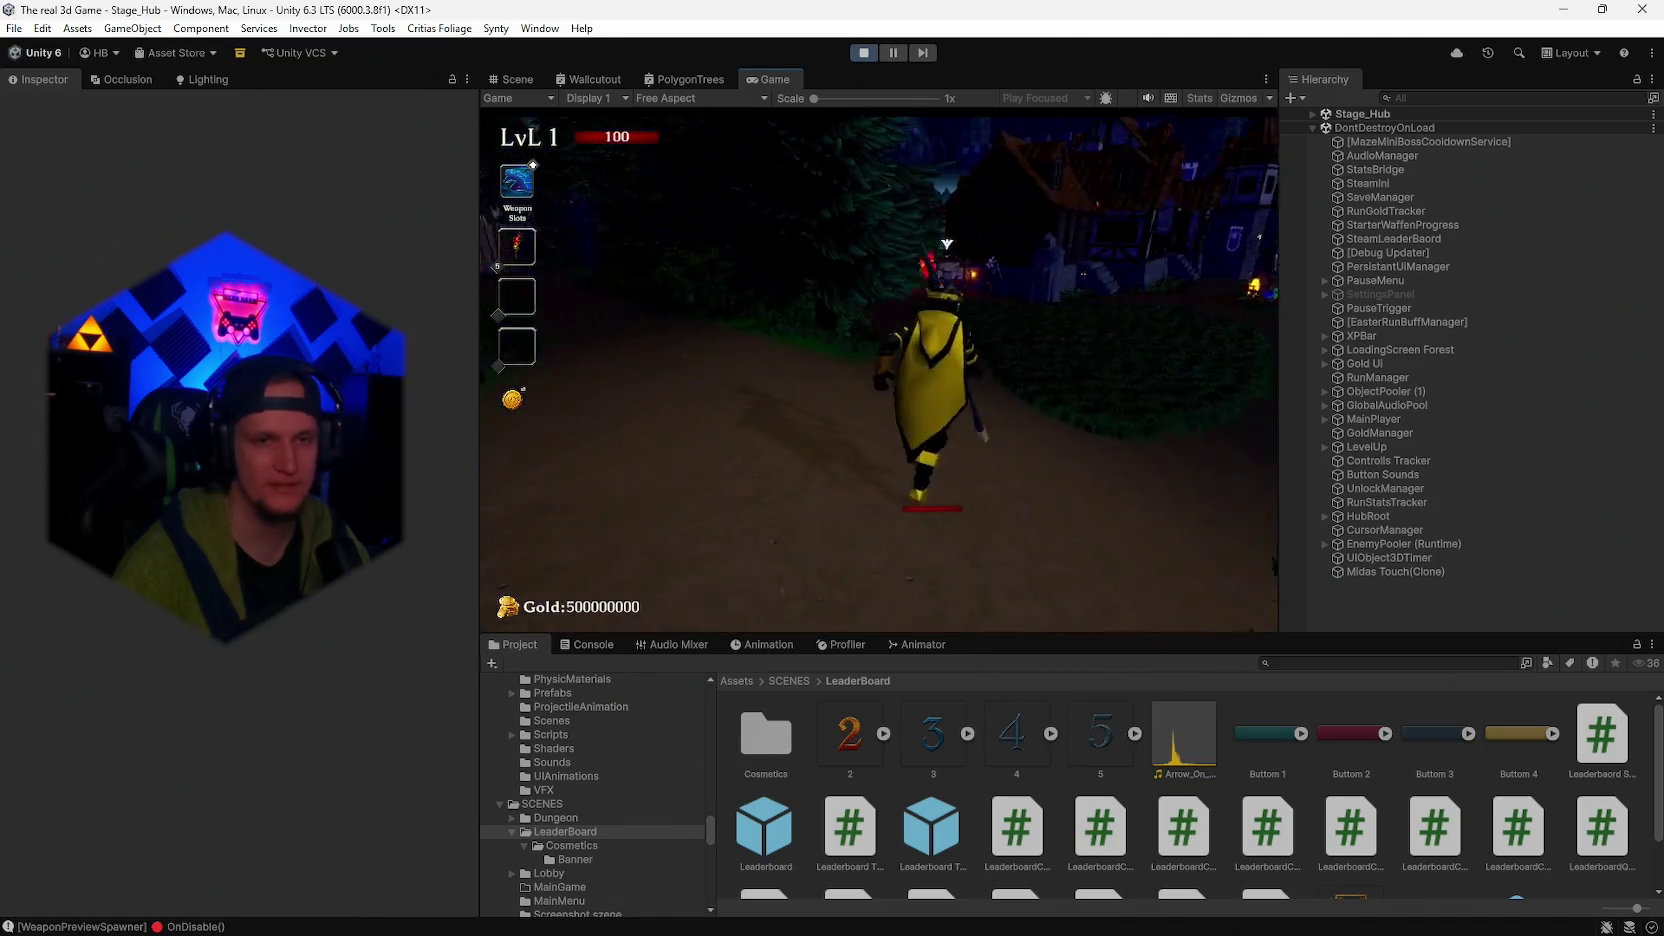
{"action": "key", "text": "w"}
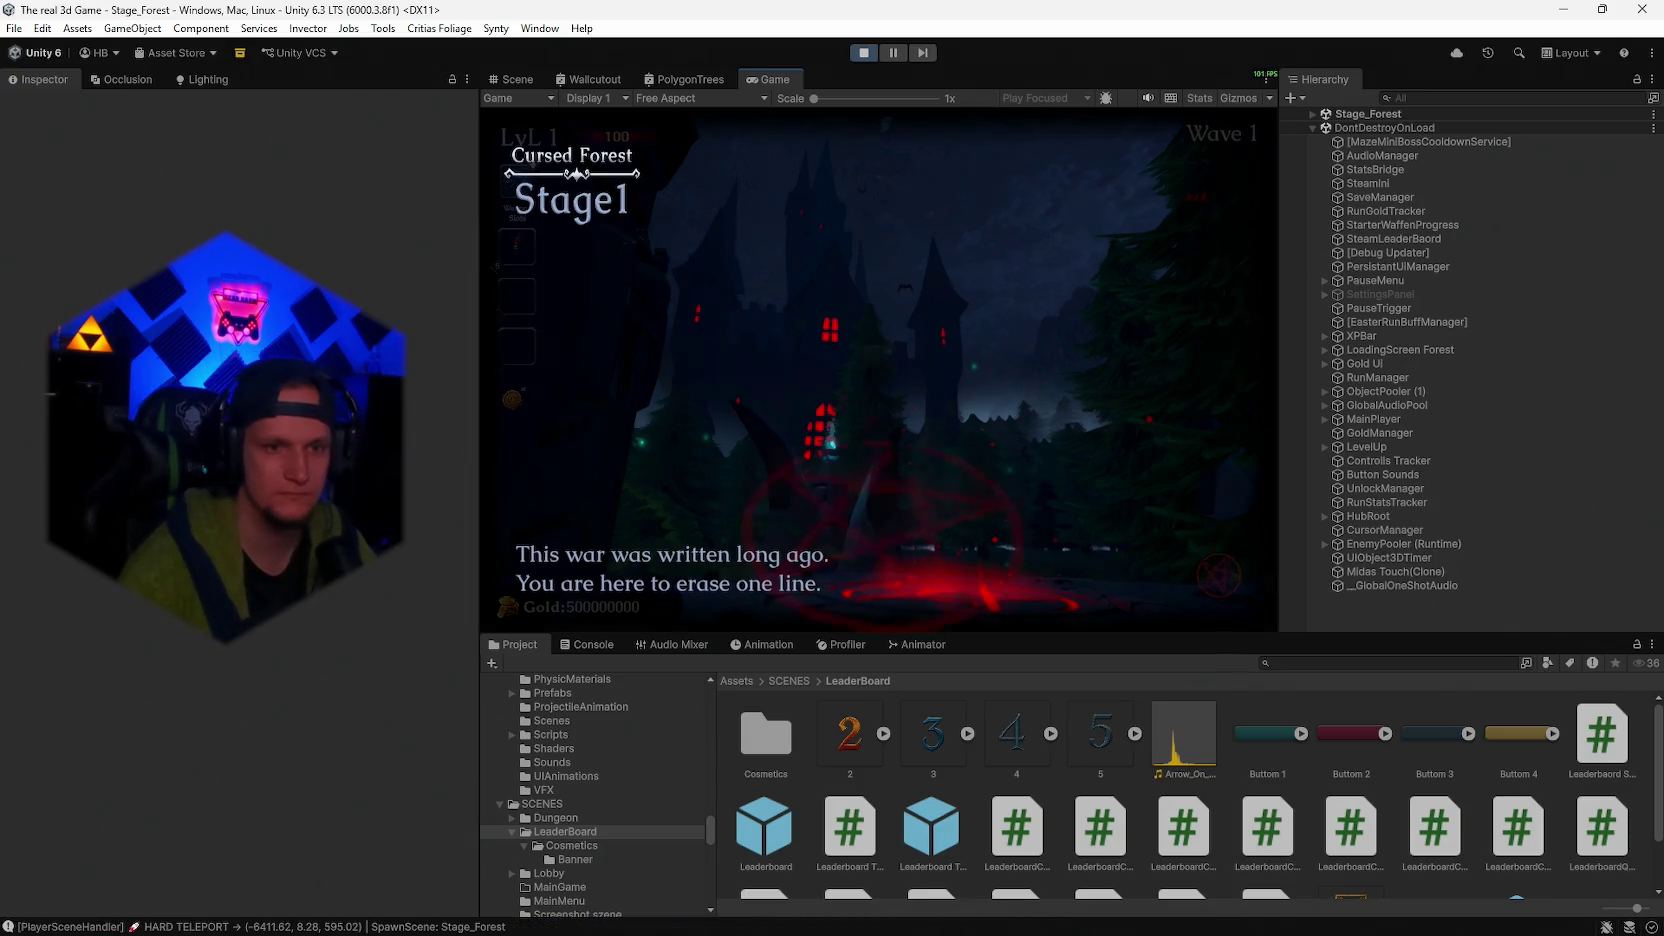
{"action": "key", "text": "Escape"}
{"action": "key", "text": "Escape"}
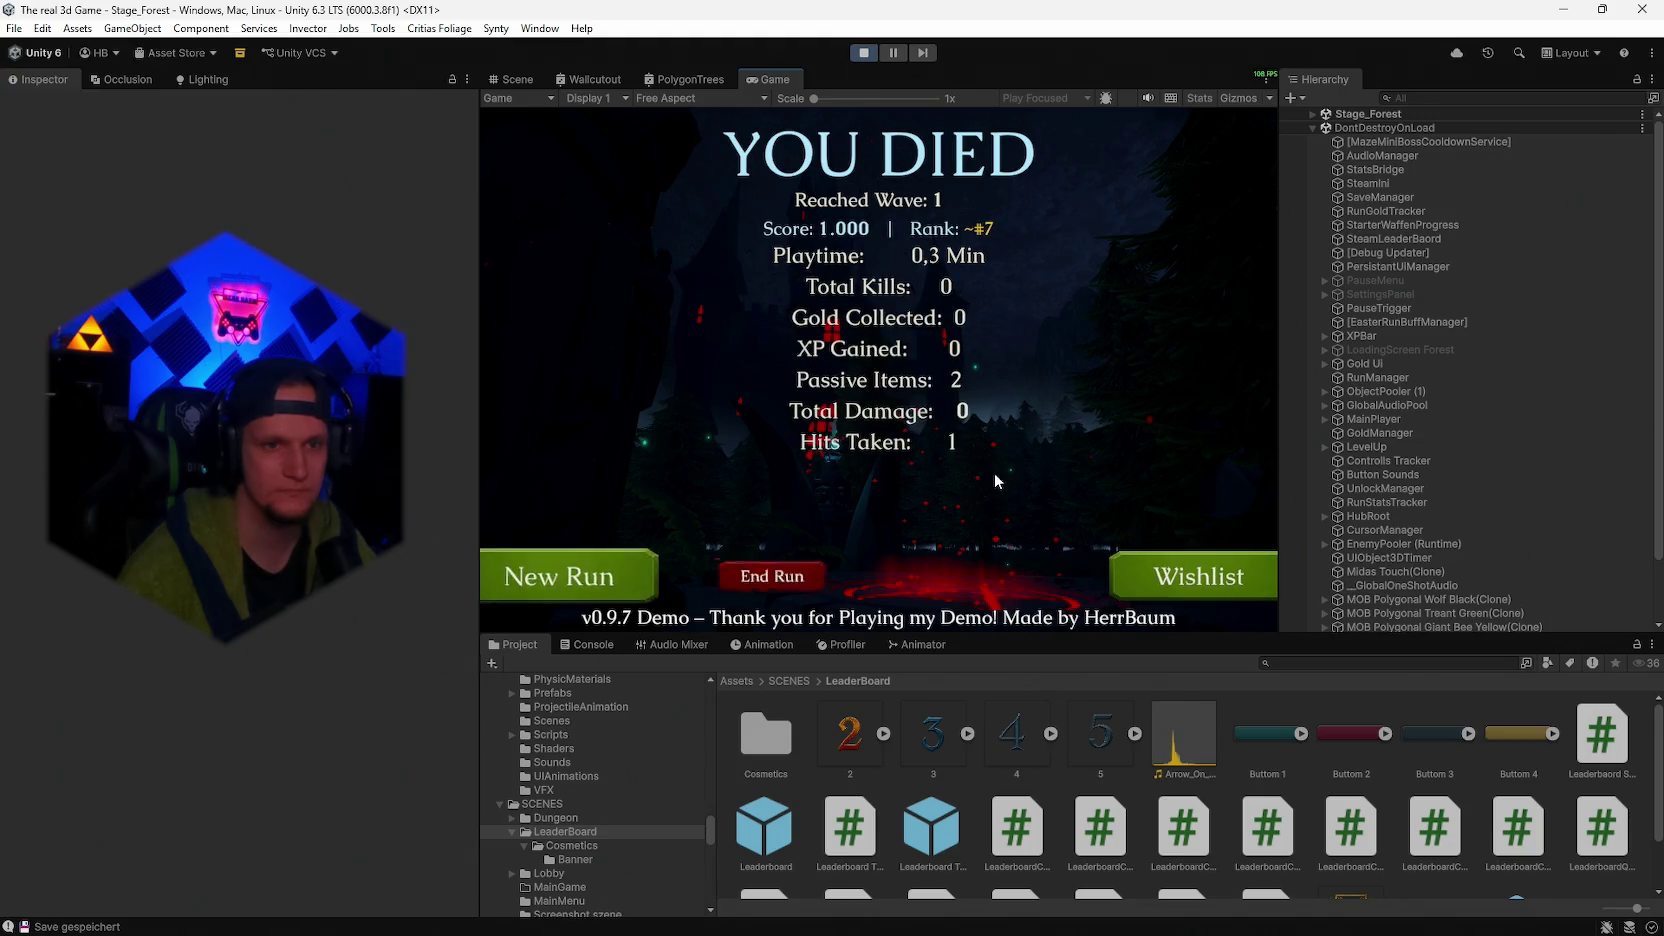
{"action": "left_click", "coordinate": [770, 578]}
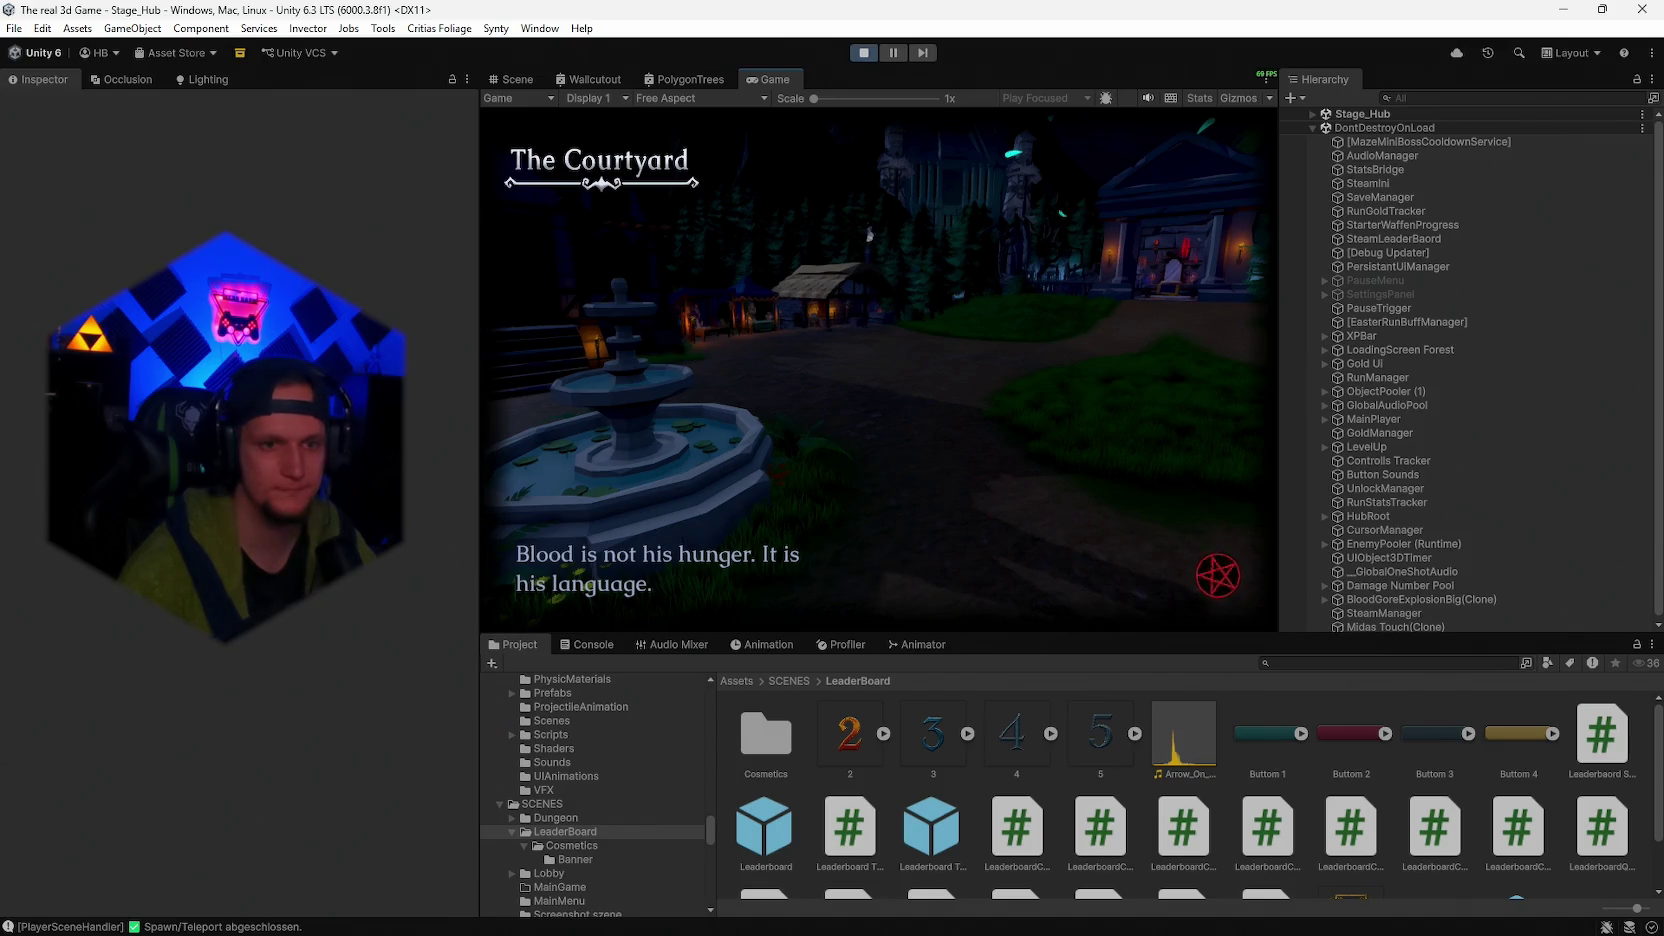
Reopen the leaderboard filtered to Fire Staff runs to see You_Debug, then stop play.
{"action": "key", "text": "w"}
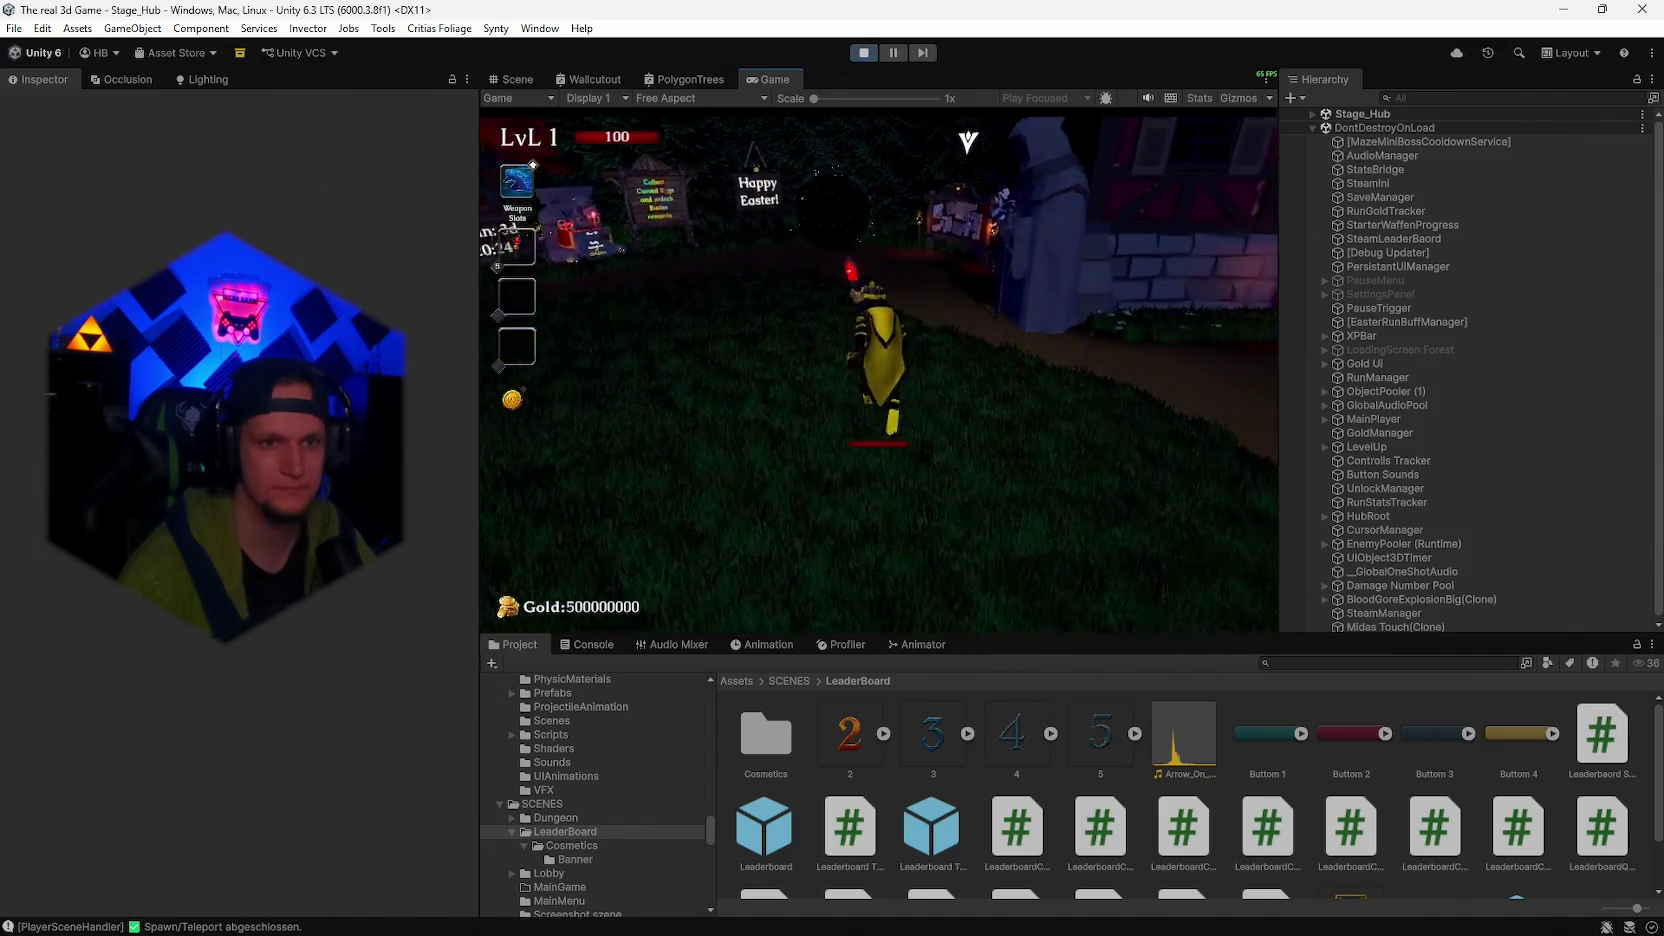
{"action": "key", "text": "e"}
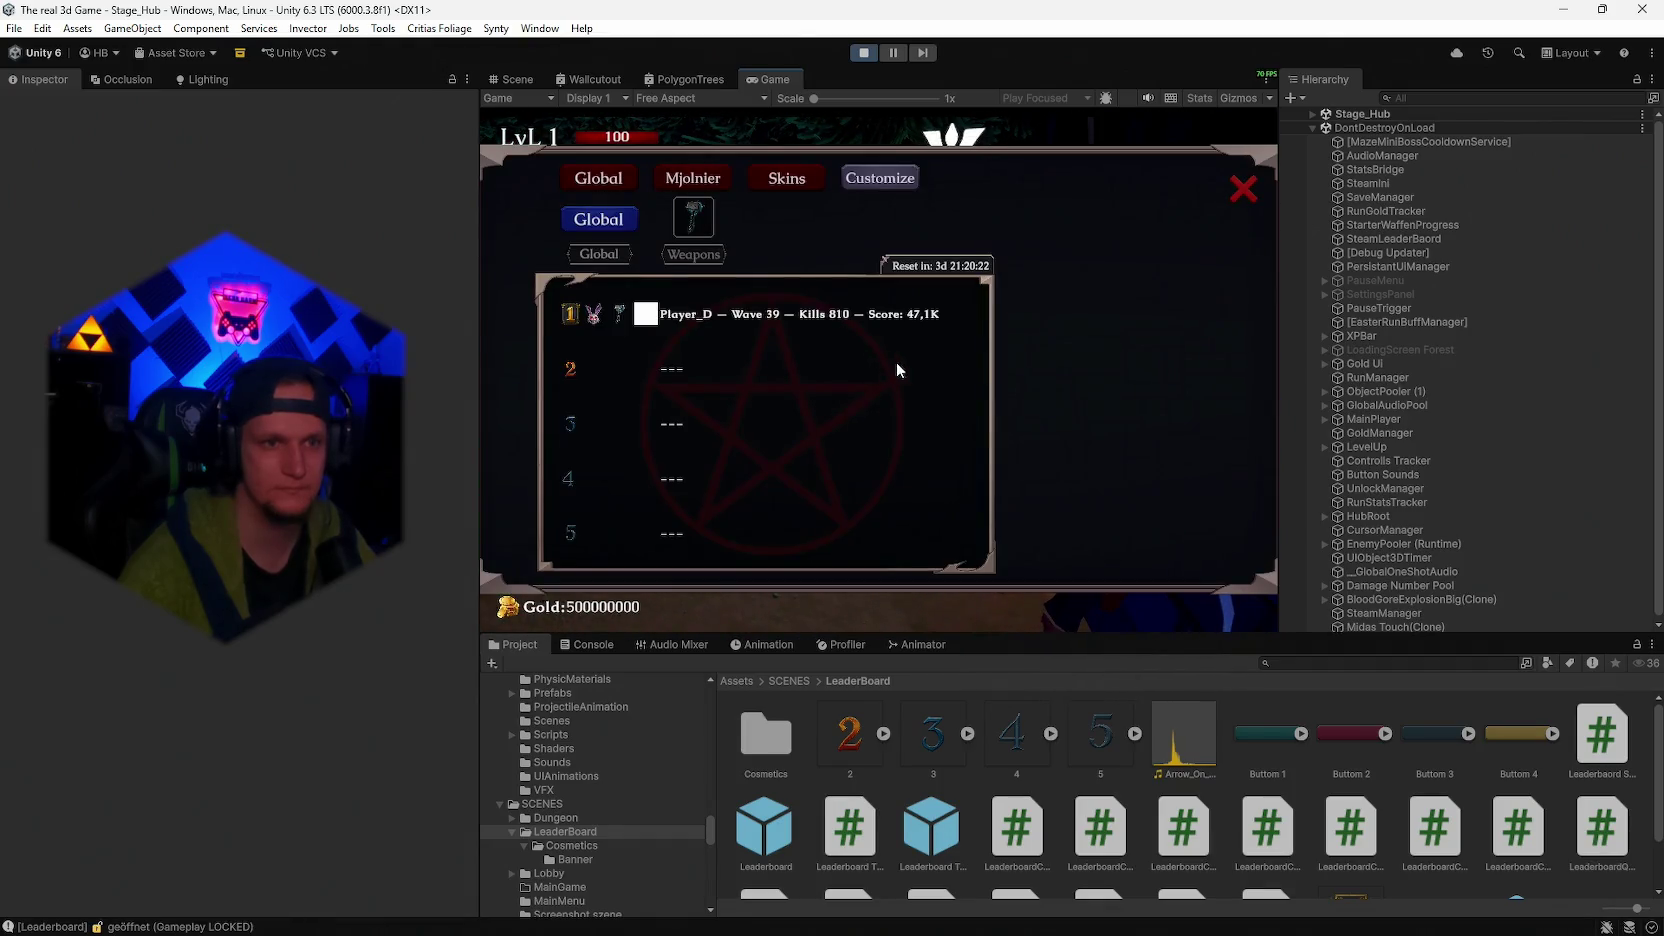
{"action": "left_click", "coordinate": [683, 179]}
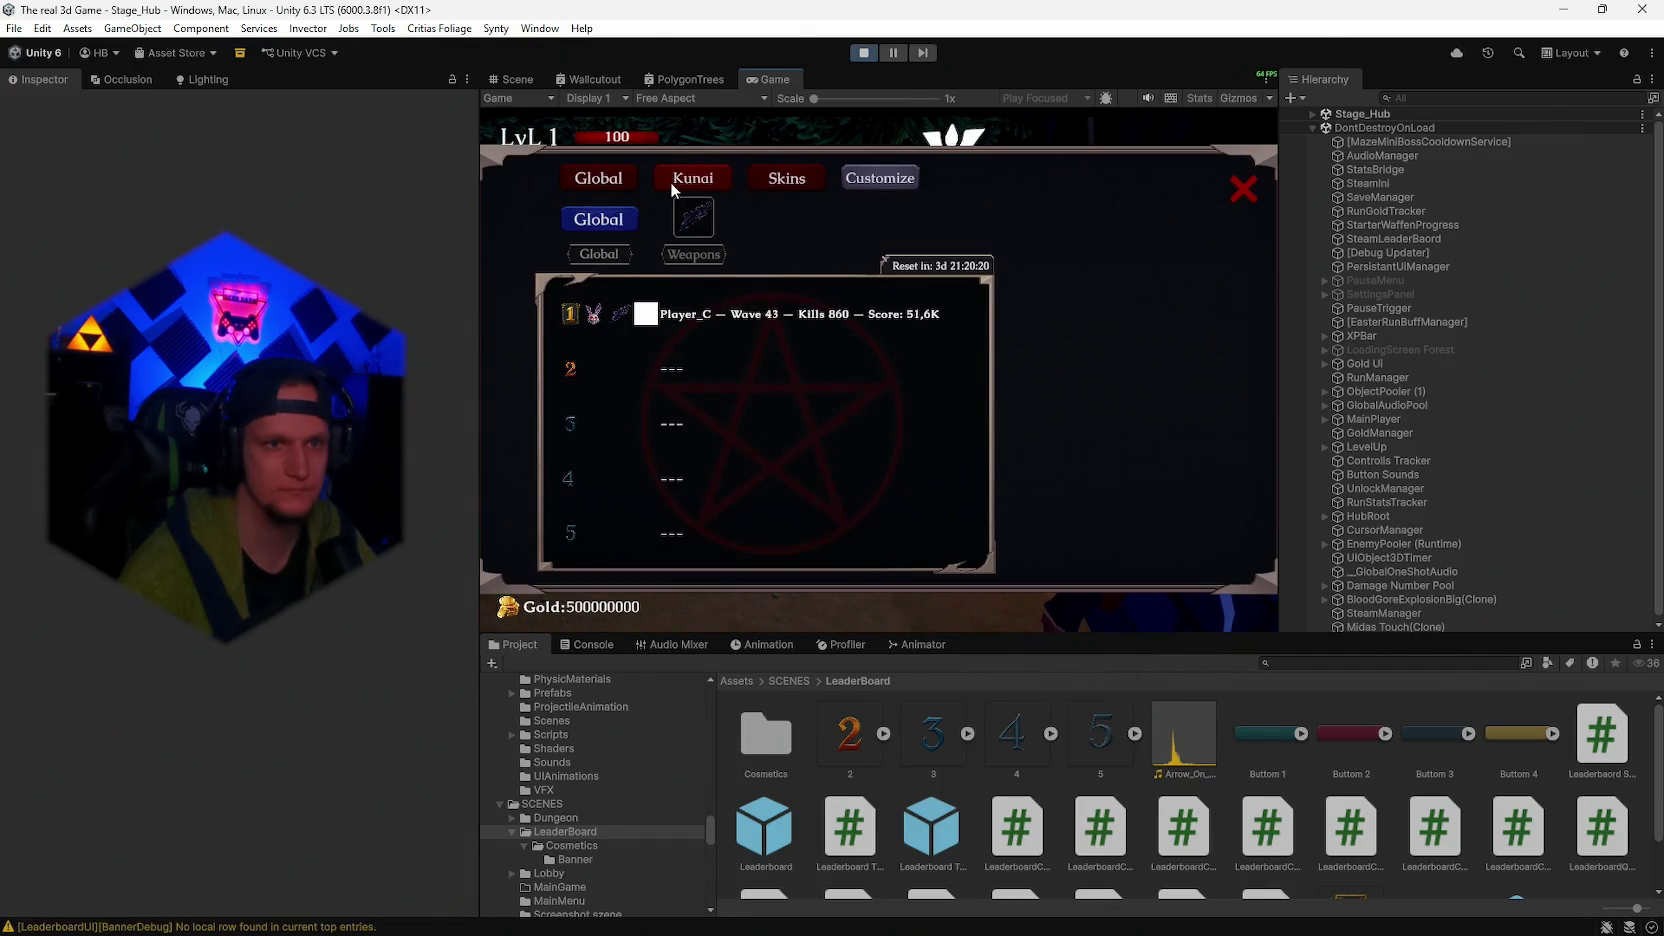
{"action": "left_click", "coordinate": [671, 183]}
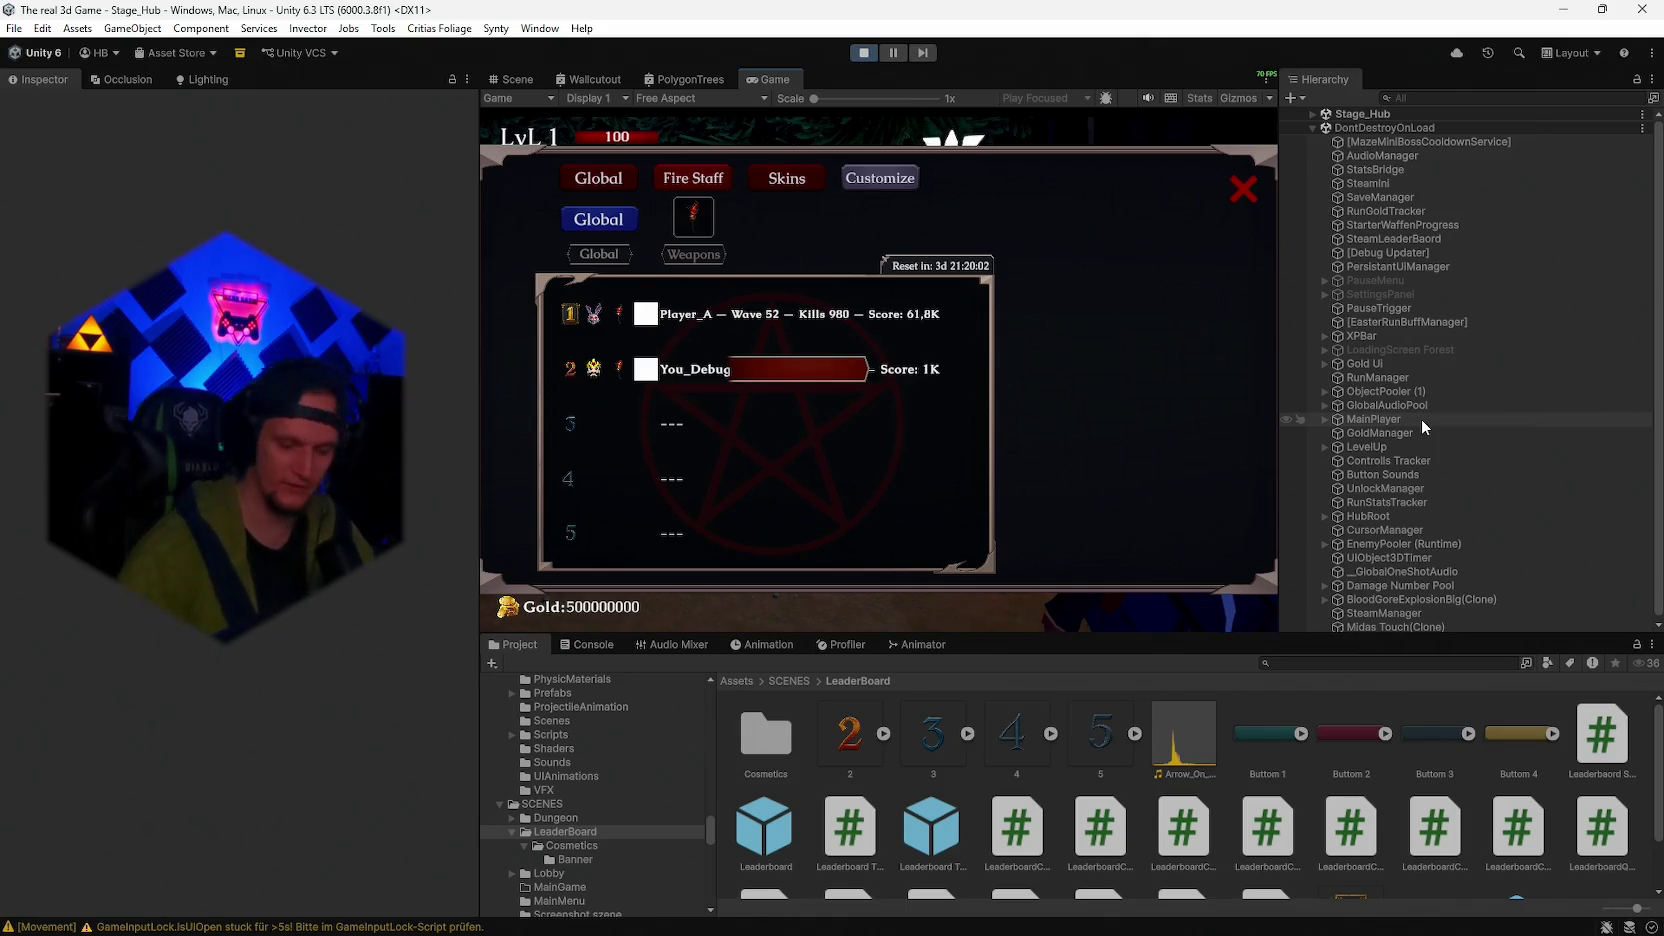
{"action": "left_click", "coordinate": [863, 52]}
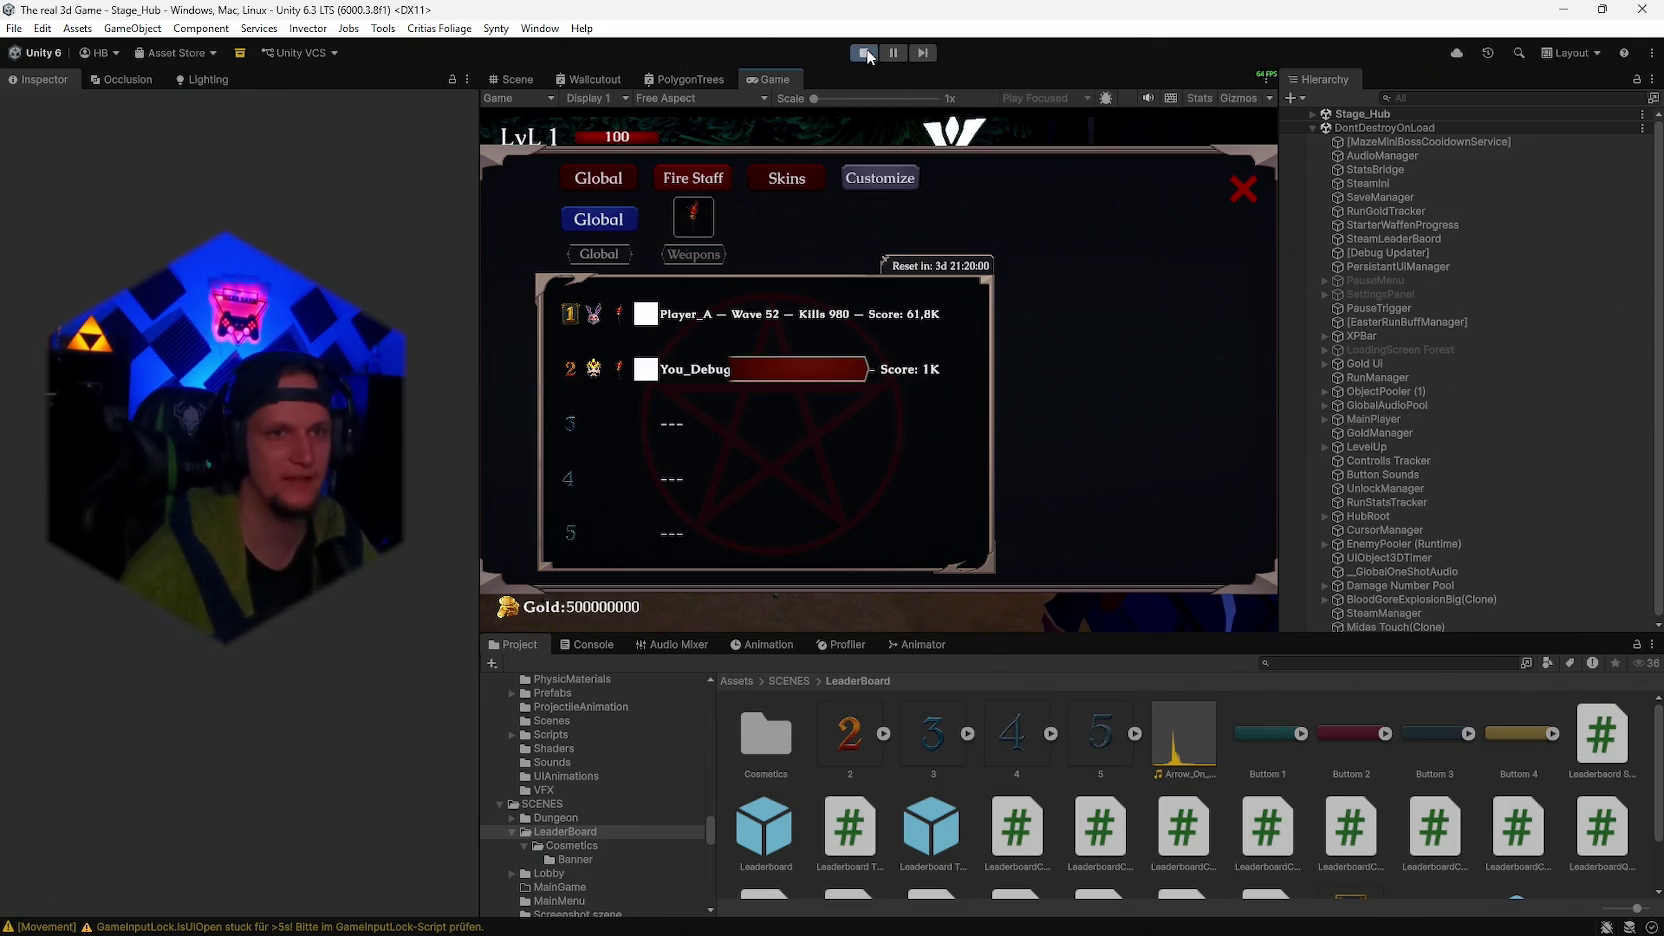
{"action": "left_click", "coordinate": [14, 28]}
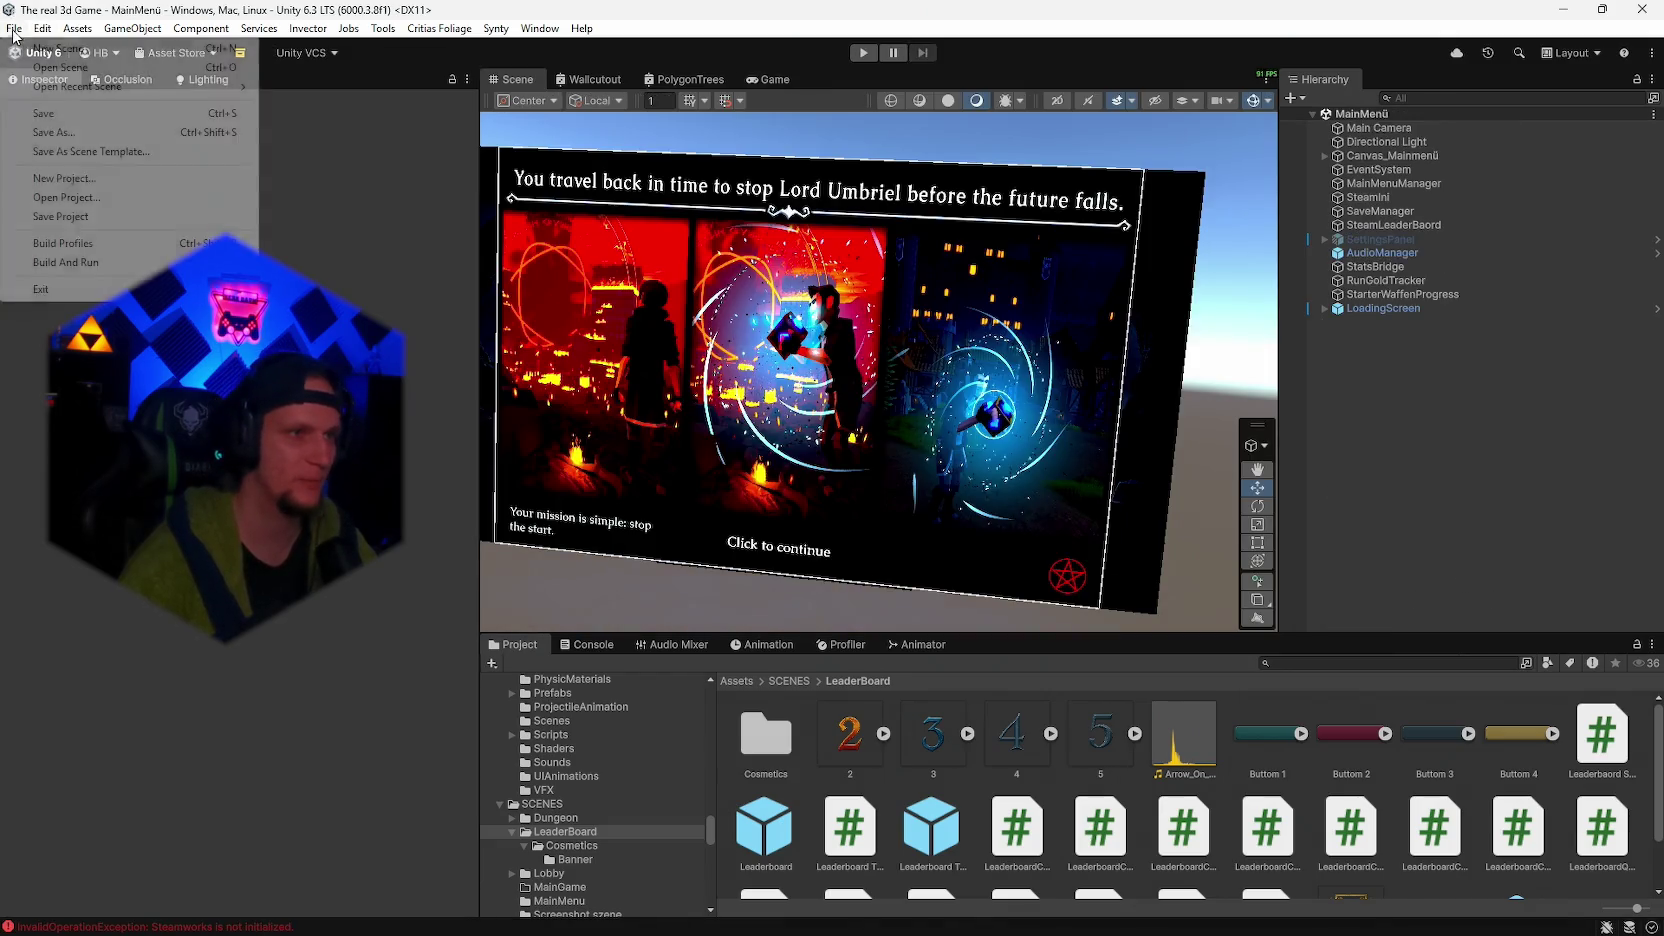
Open the Leaderboard prefab and select and frame the Red Banner object.
{"action": "left_click", "coordinate": [14, 28]}
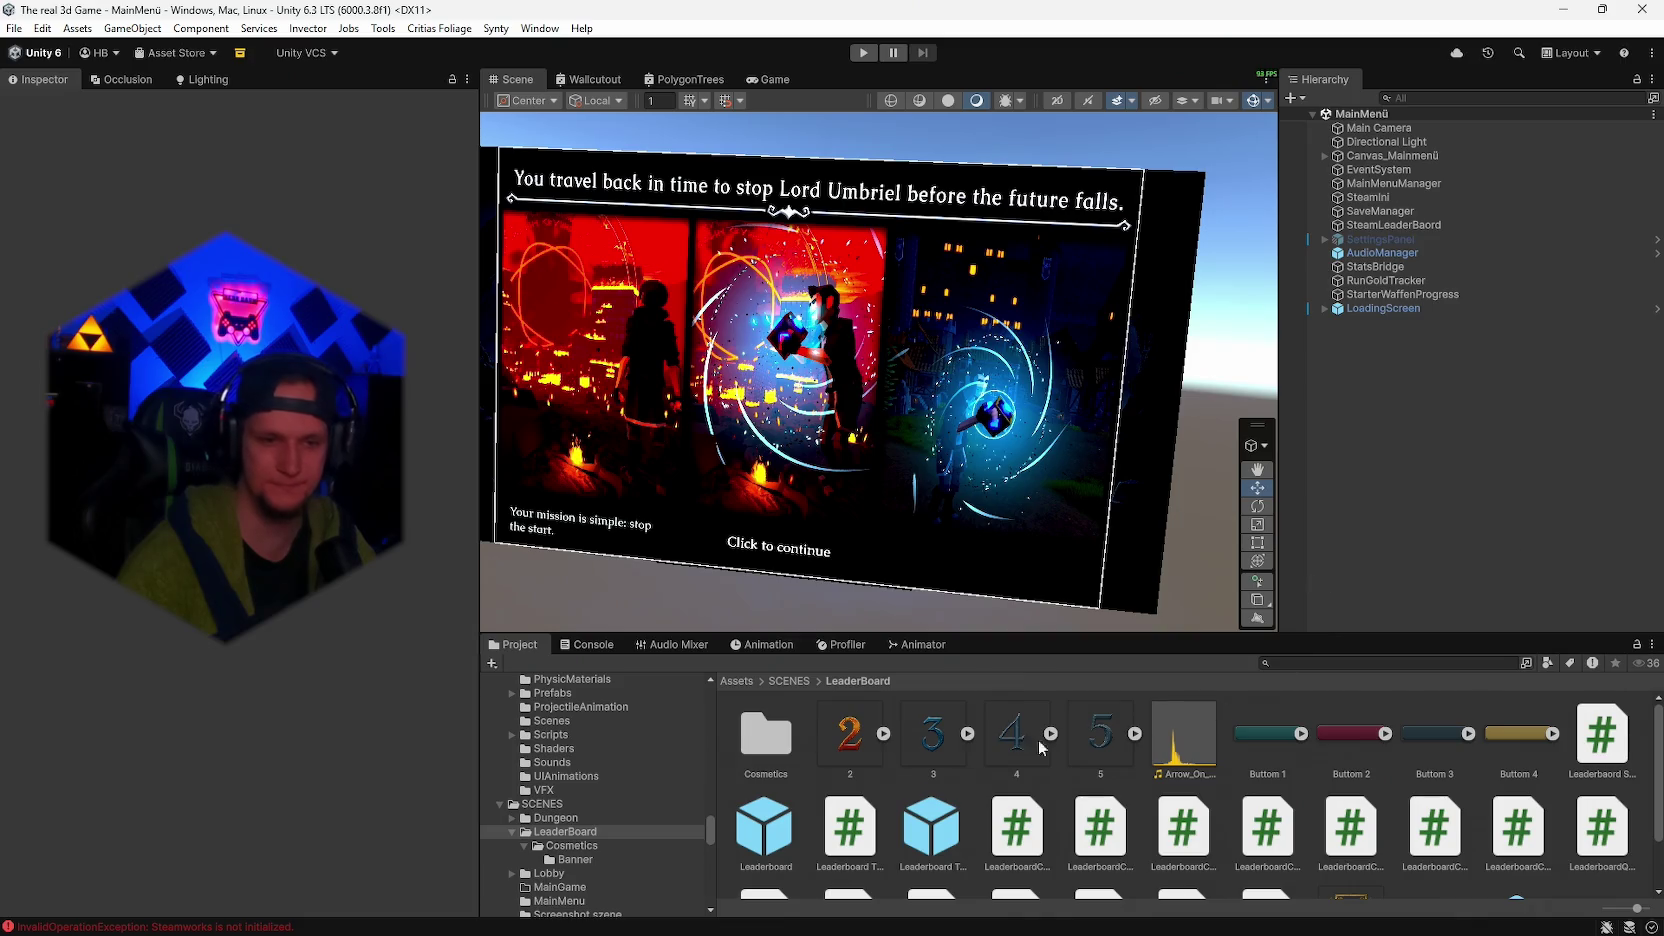
{"action": "double_click", "coordinate": [765, 830]}
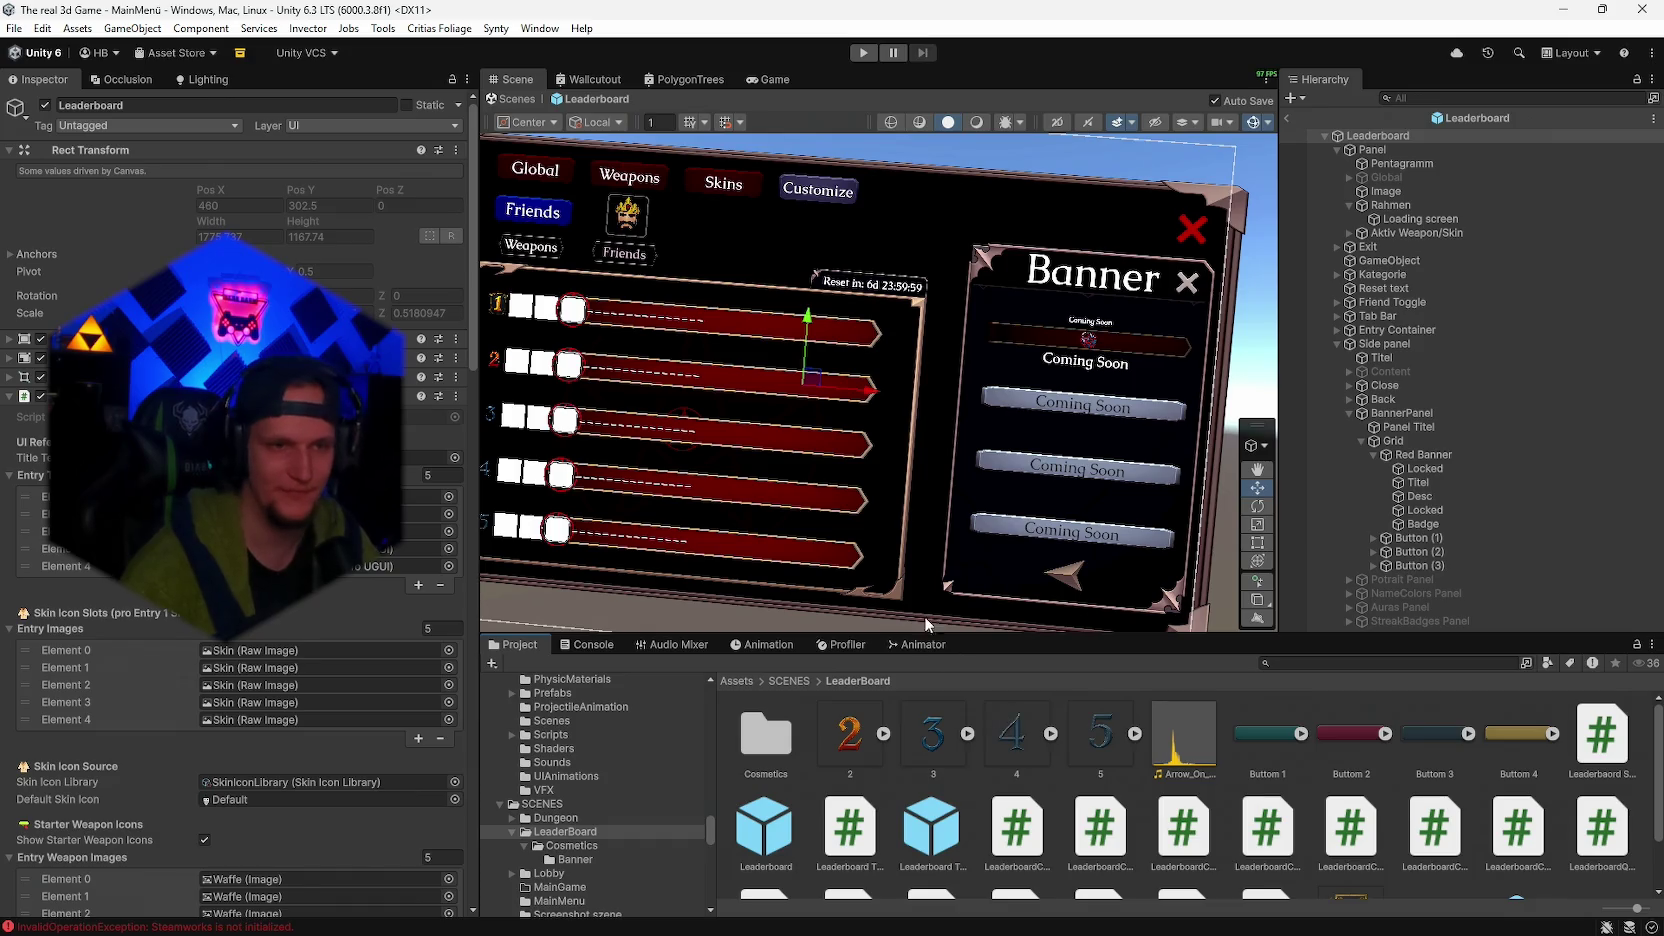
{"action": "left_click_drag", "start_coordinate": [991, 462], "coordinate": [984, 455]}
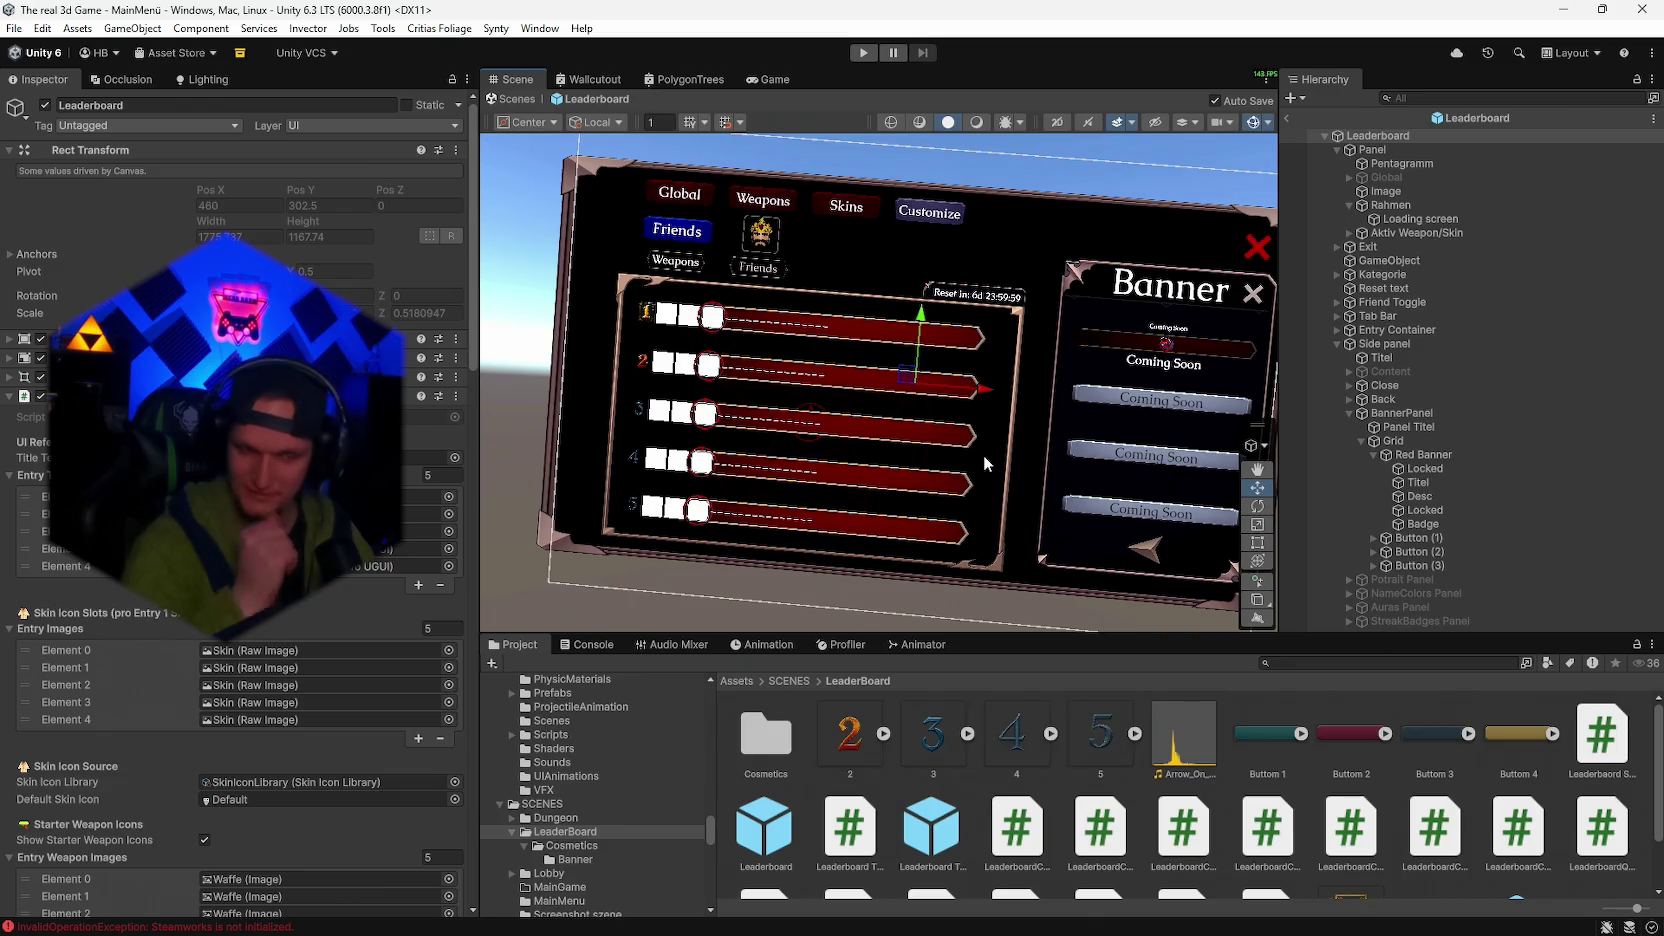
{"action": "key", "text": "f"}
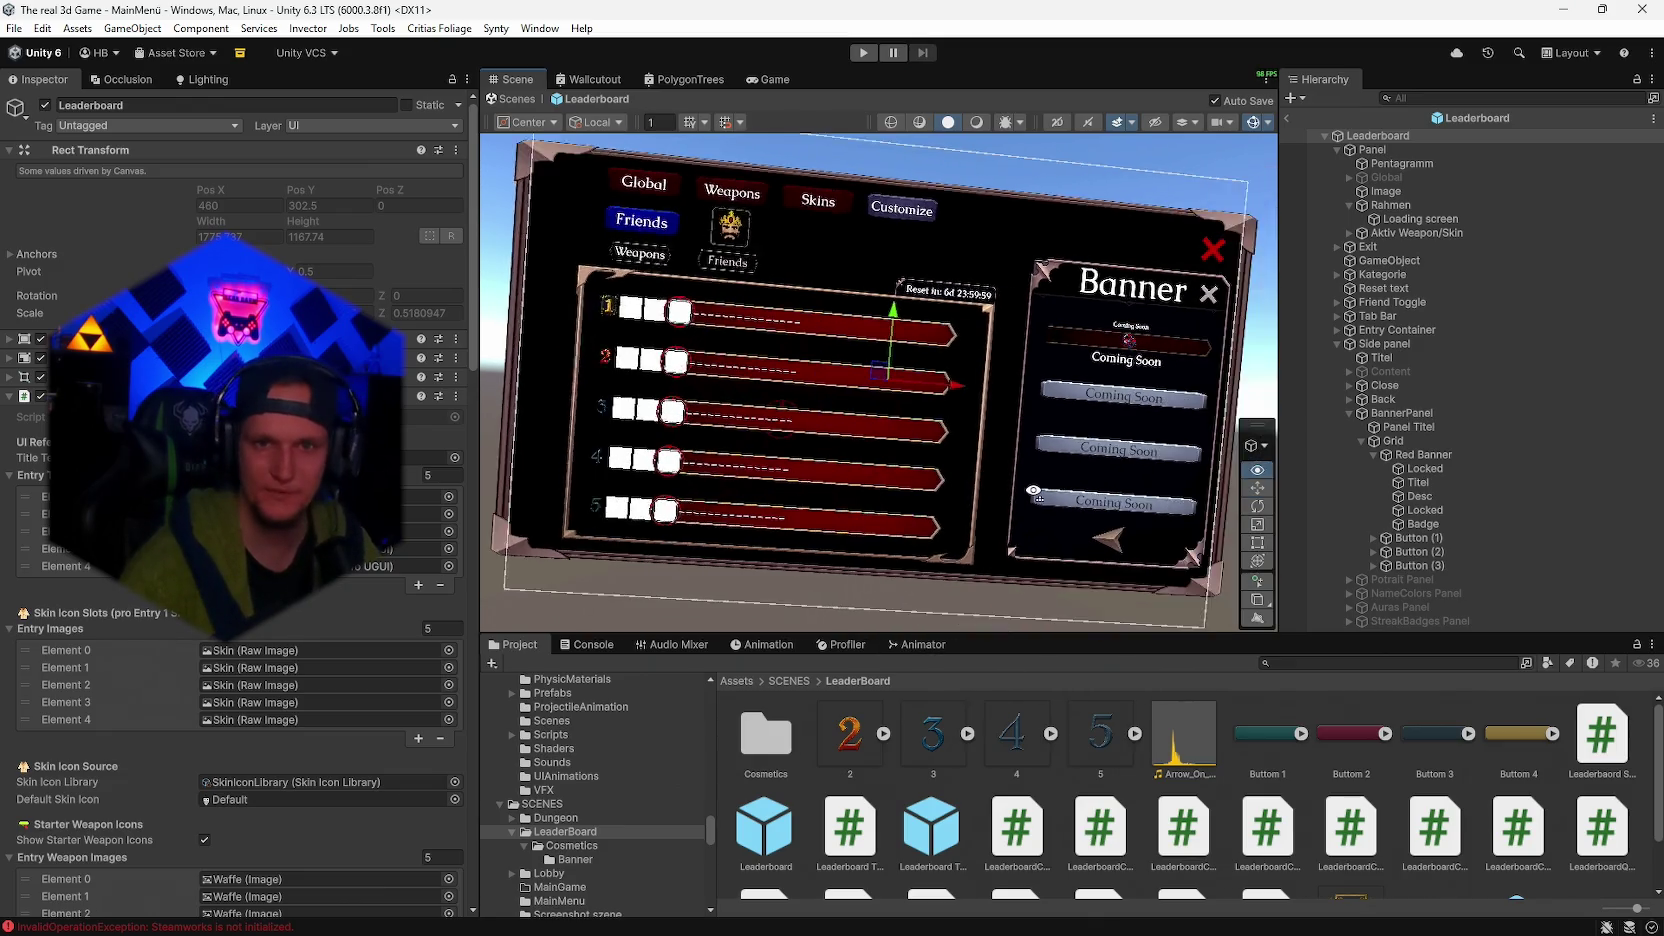
{"action": "left_click", "coordinate": [1428, 455]}
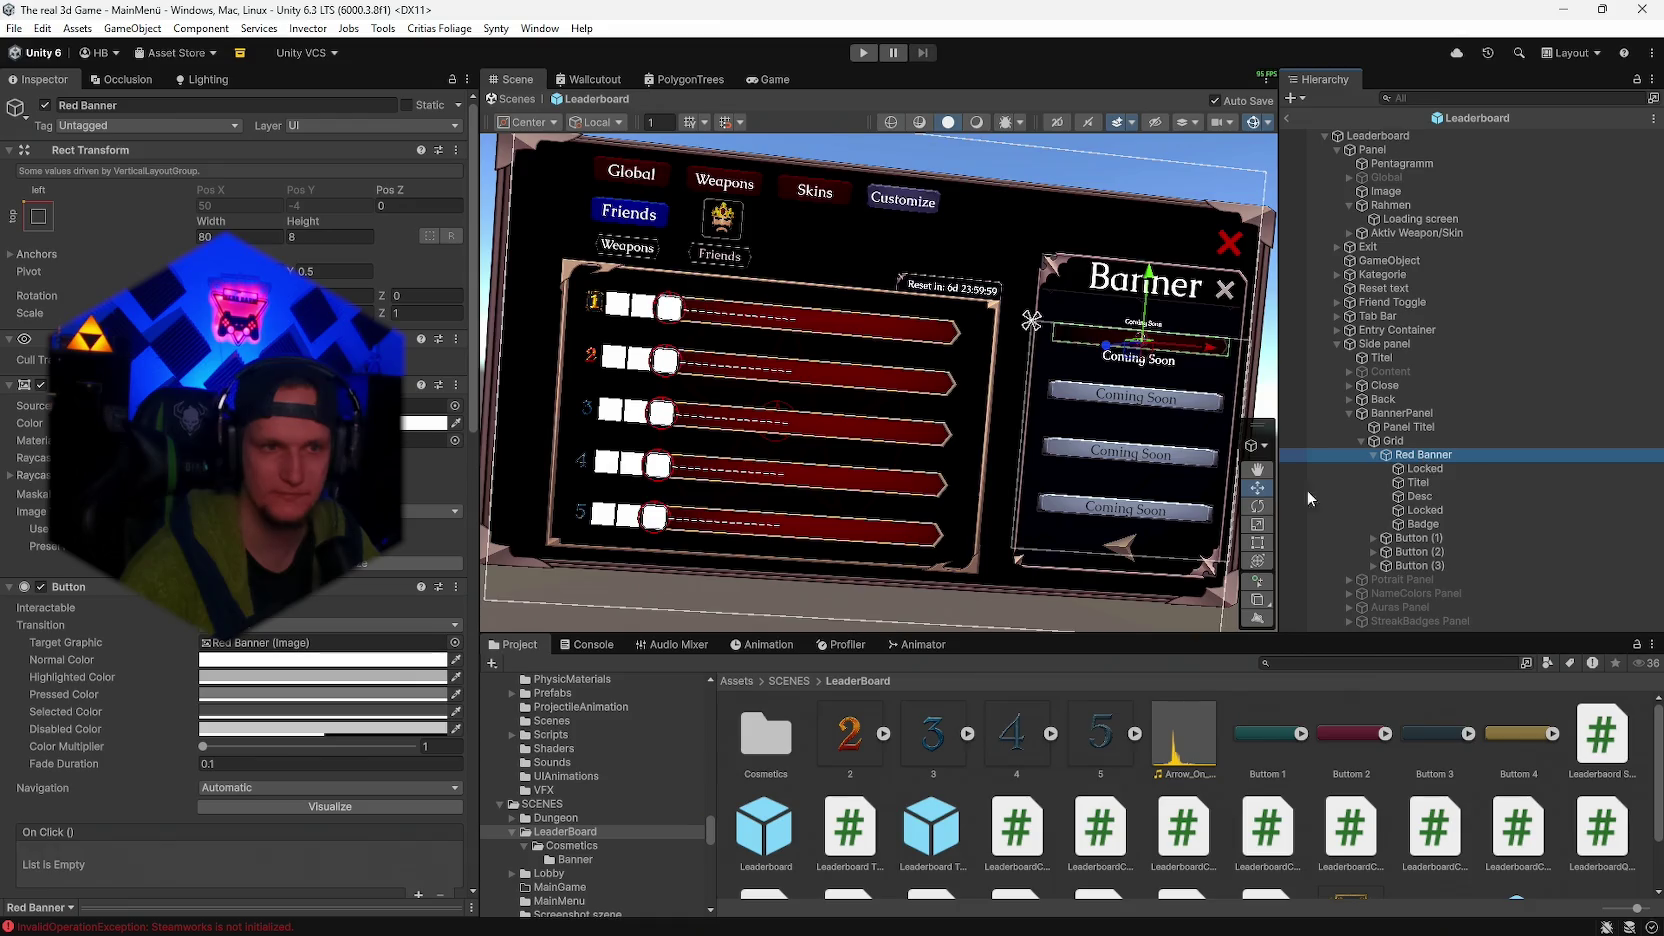
{"action": "key", "text": "f"}
{"action": "scroll", "coordinate": [895, 404], "scroll_direction": "up", "scroll_amount": 3}
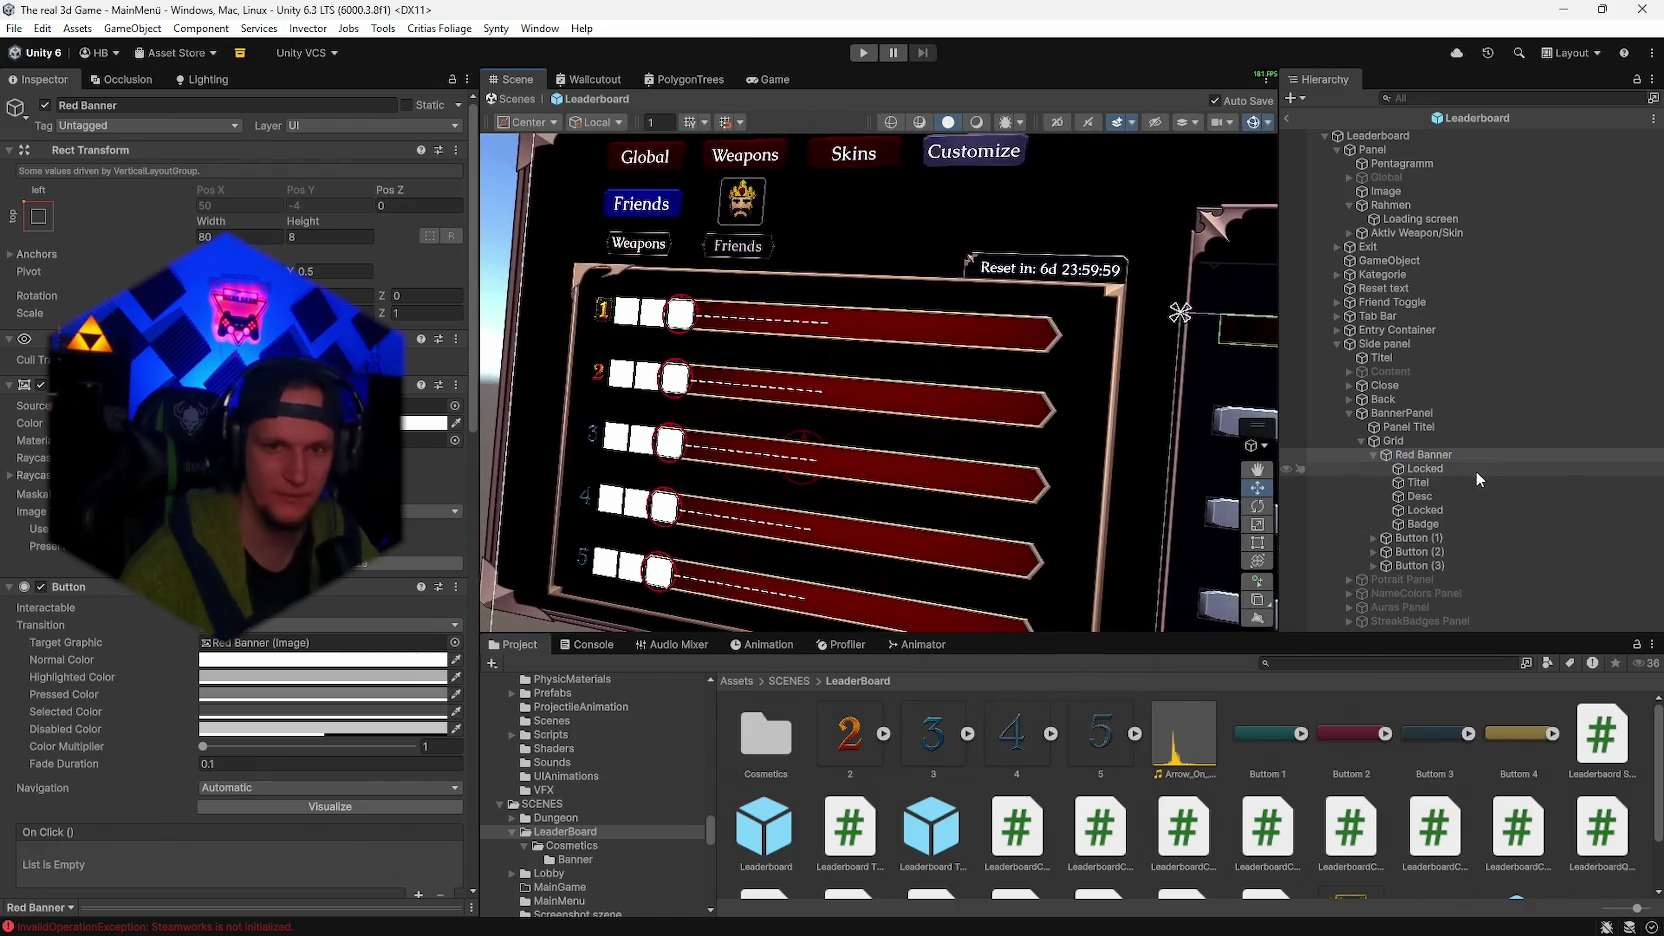
{"action": "left_click", "coordinate": [1476, 469]}
{"action": "key", "text": "Up"}
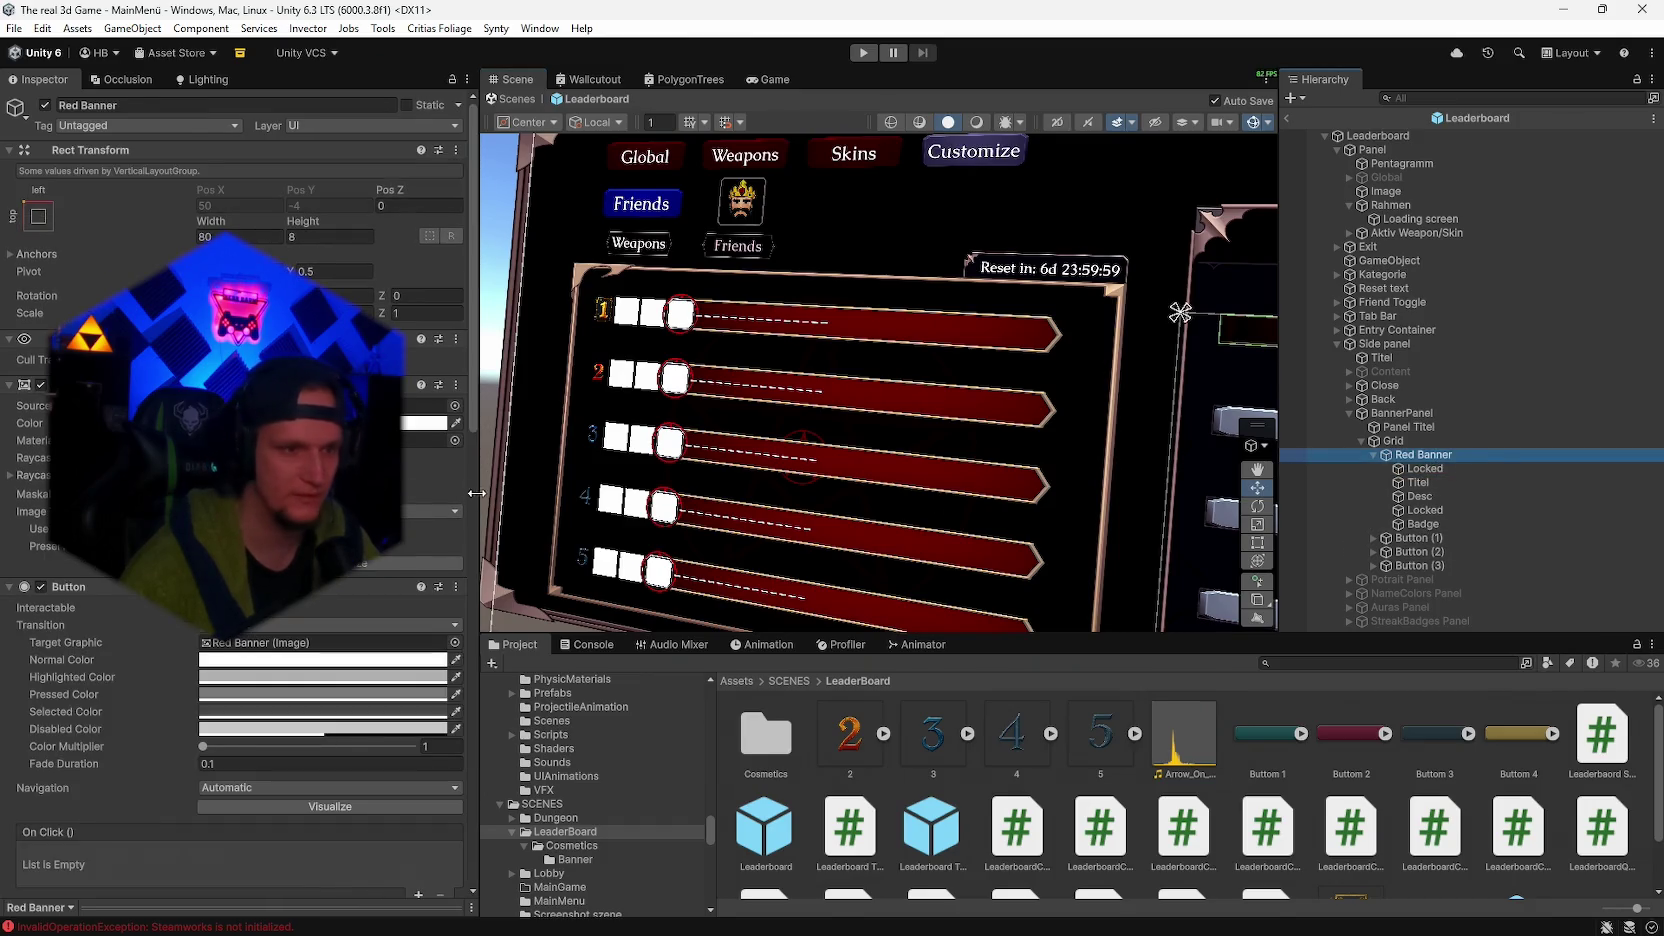
Read Entrytext_1's Banner size (829.7 × 63.3) under Entry Container, then launch Photoshop.
{"action": "scroll", "coordinate": [300, 500], "scroll_direction": "down", "scroll_amount": 4}
{"action": "left_click_drag", "start_coordinate": [800, 450], "coordinate": [860, 456]}
{"action": "scroll", "coordinate": [300, 610], "scroll_direction": "down", "scroll_amount": 5}
{"action": "scroll", "coordinate": [300, 610], "scroll_direction": "down", "scroll_amount": 10}
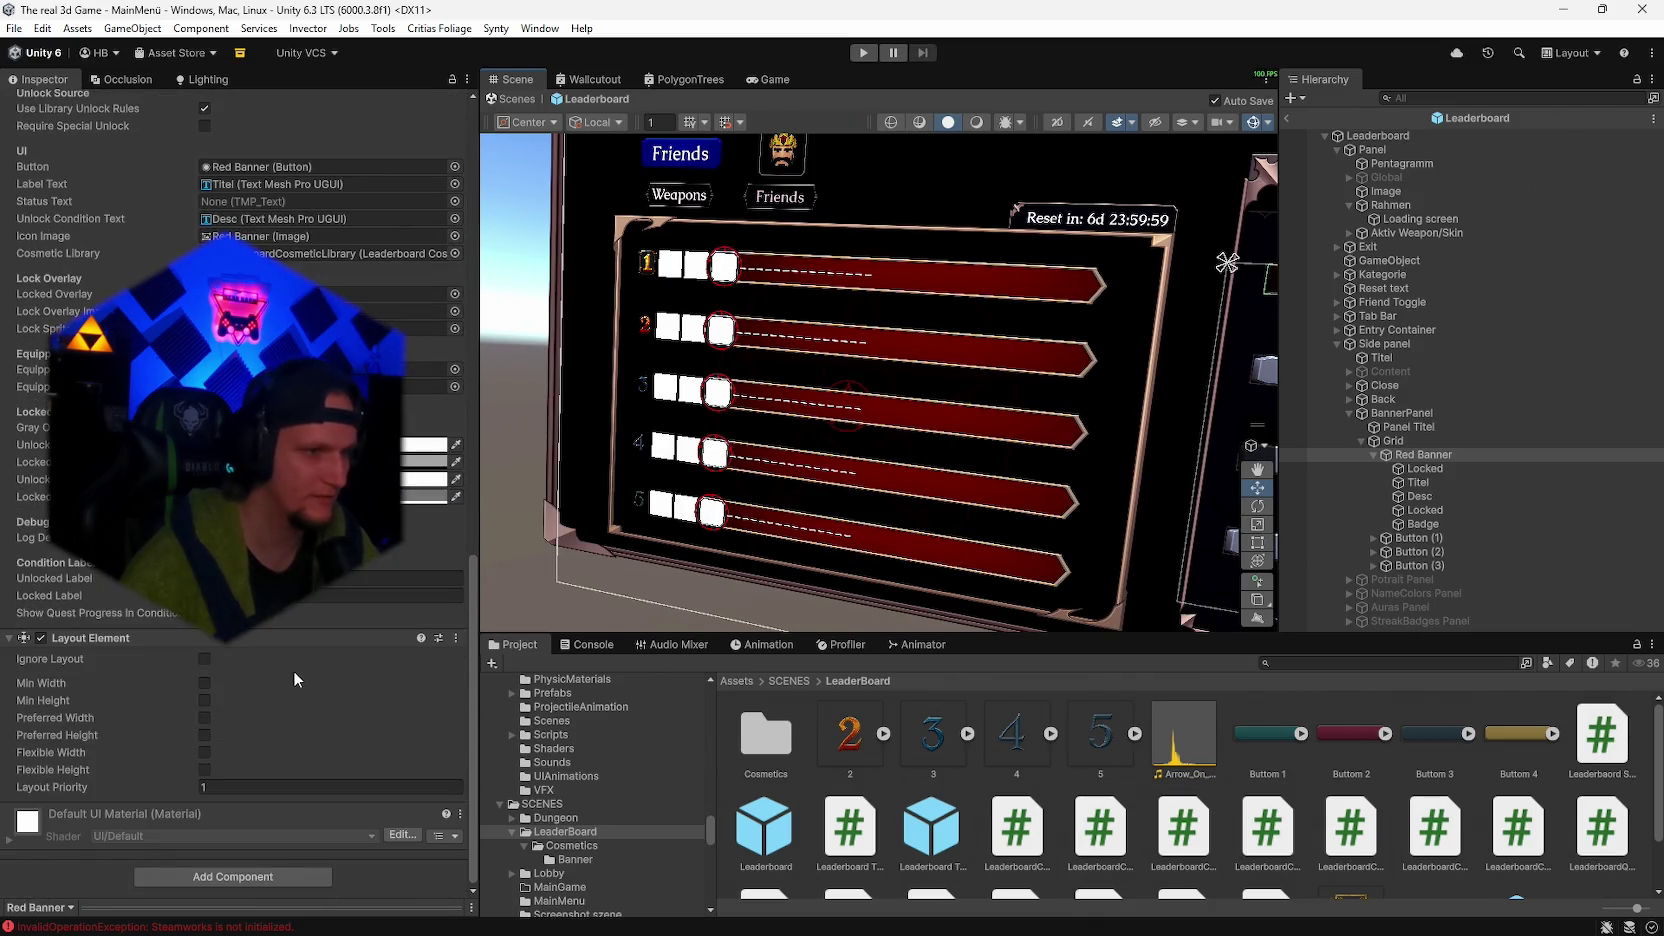
{"action": "scroll", "coordinate": [351, 670], "scroll_direction": "up", "scroll_amount": 5}
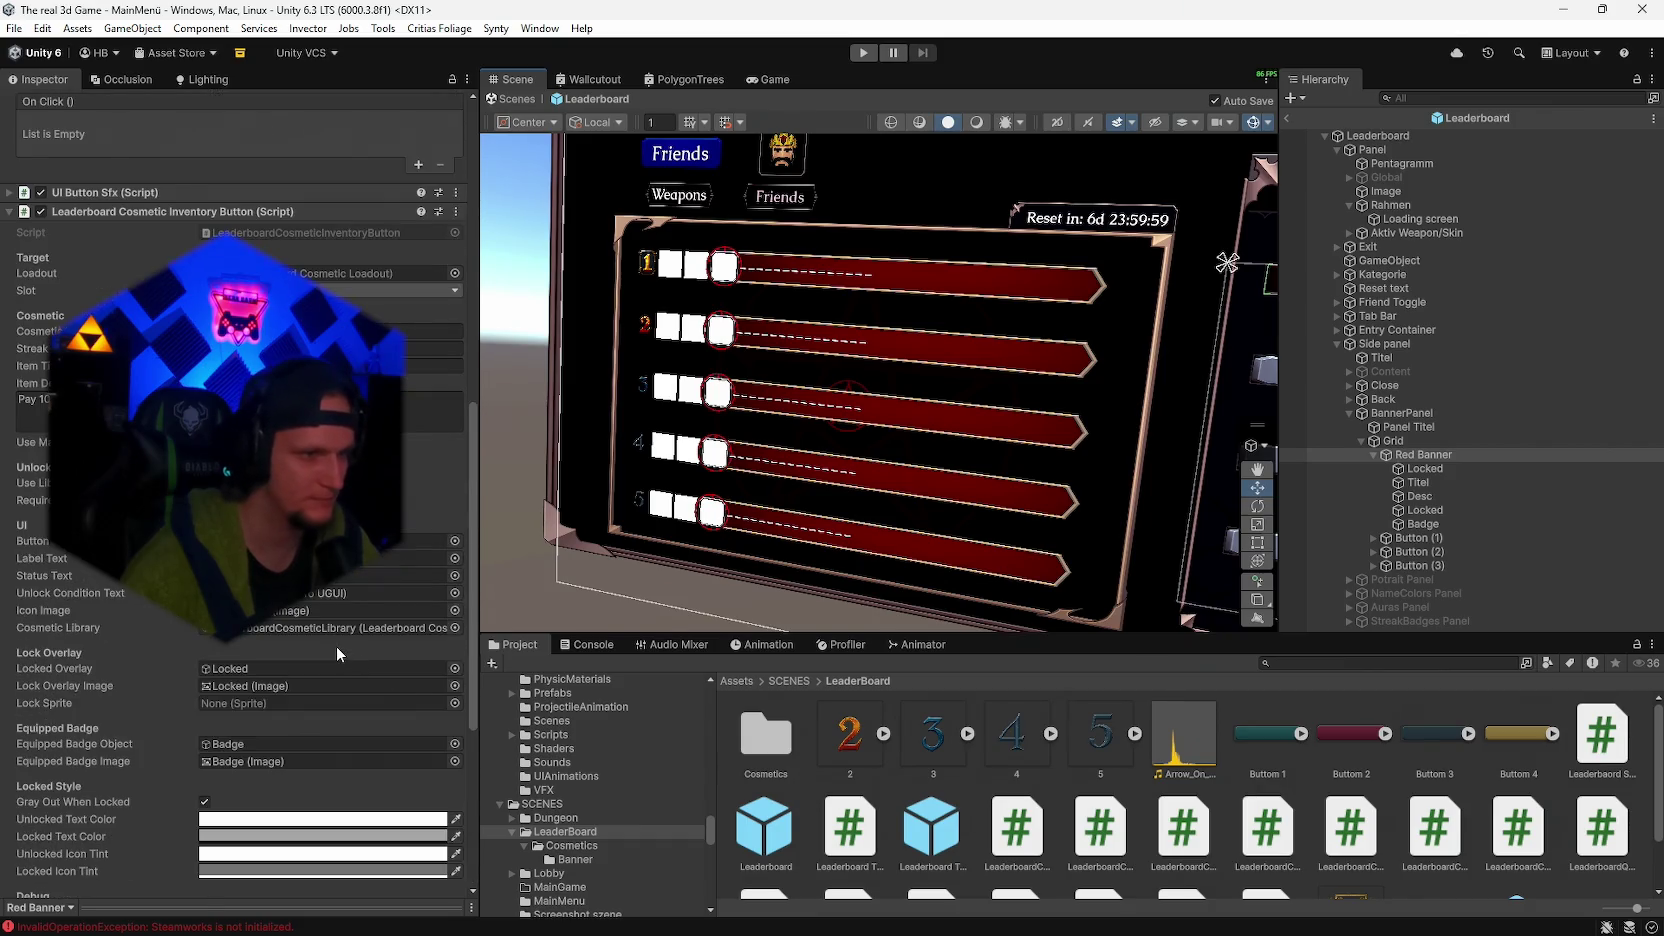
{"action": "scroll", "coordinate": [330, 540], "scroll_direction": "up", "scroll_amount": 3}
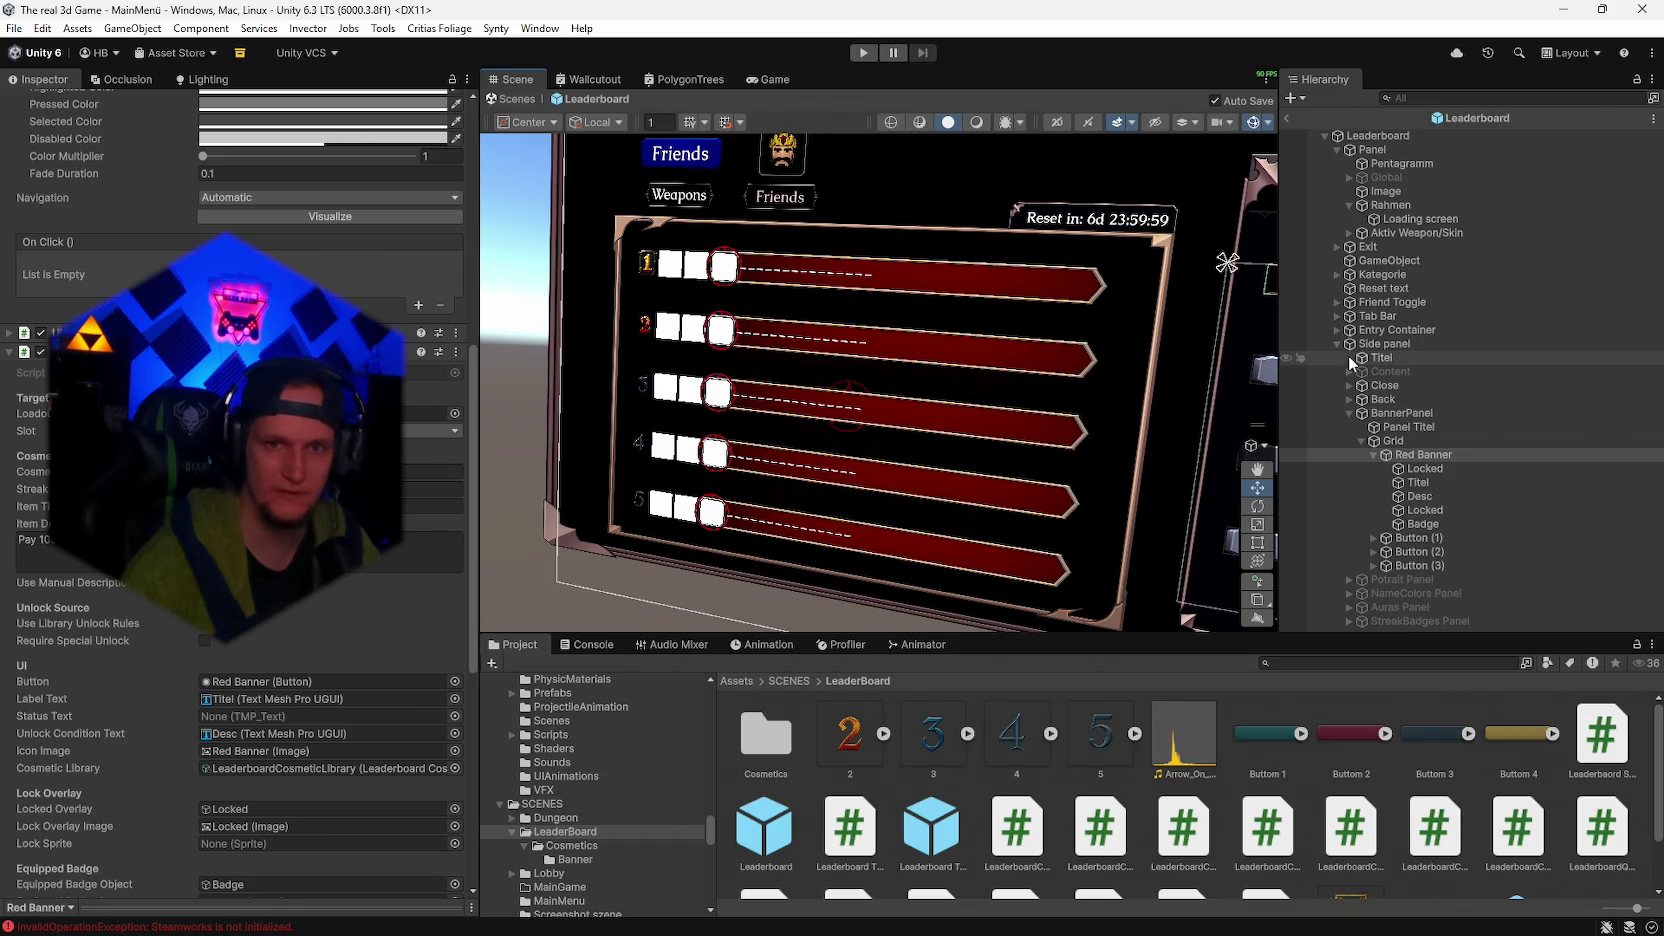
{"action": "left_click", "coordinate": [1337, 329]}
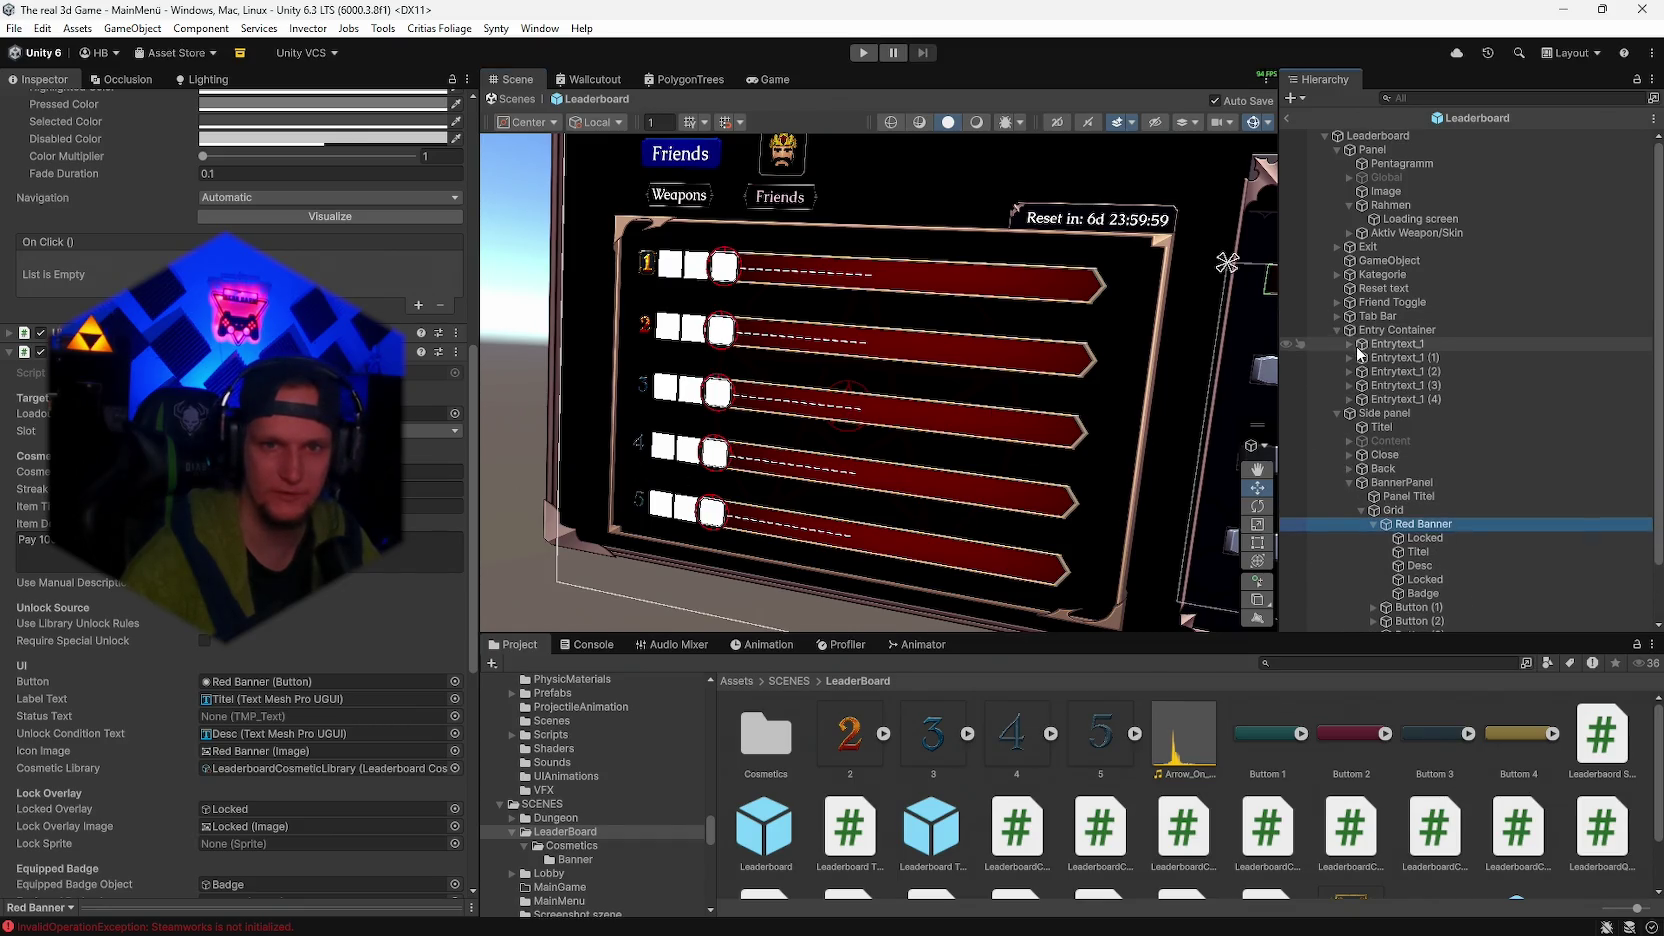
{"action": "left_click", "coordinate": [1364, 344]}
{"action": "left_click", "coordinate": [1349, 344]}
{"action": "double_click", "coordinate": [1400, 357]}
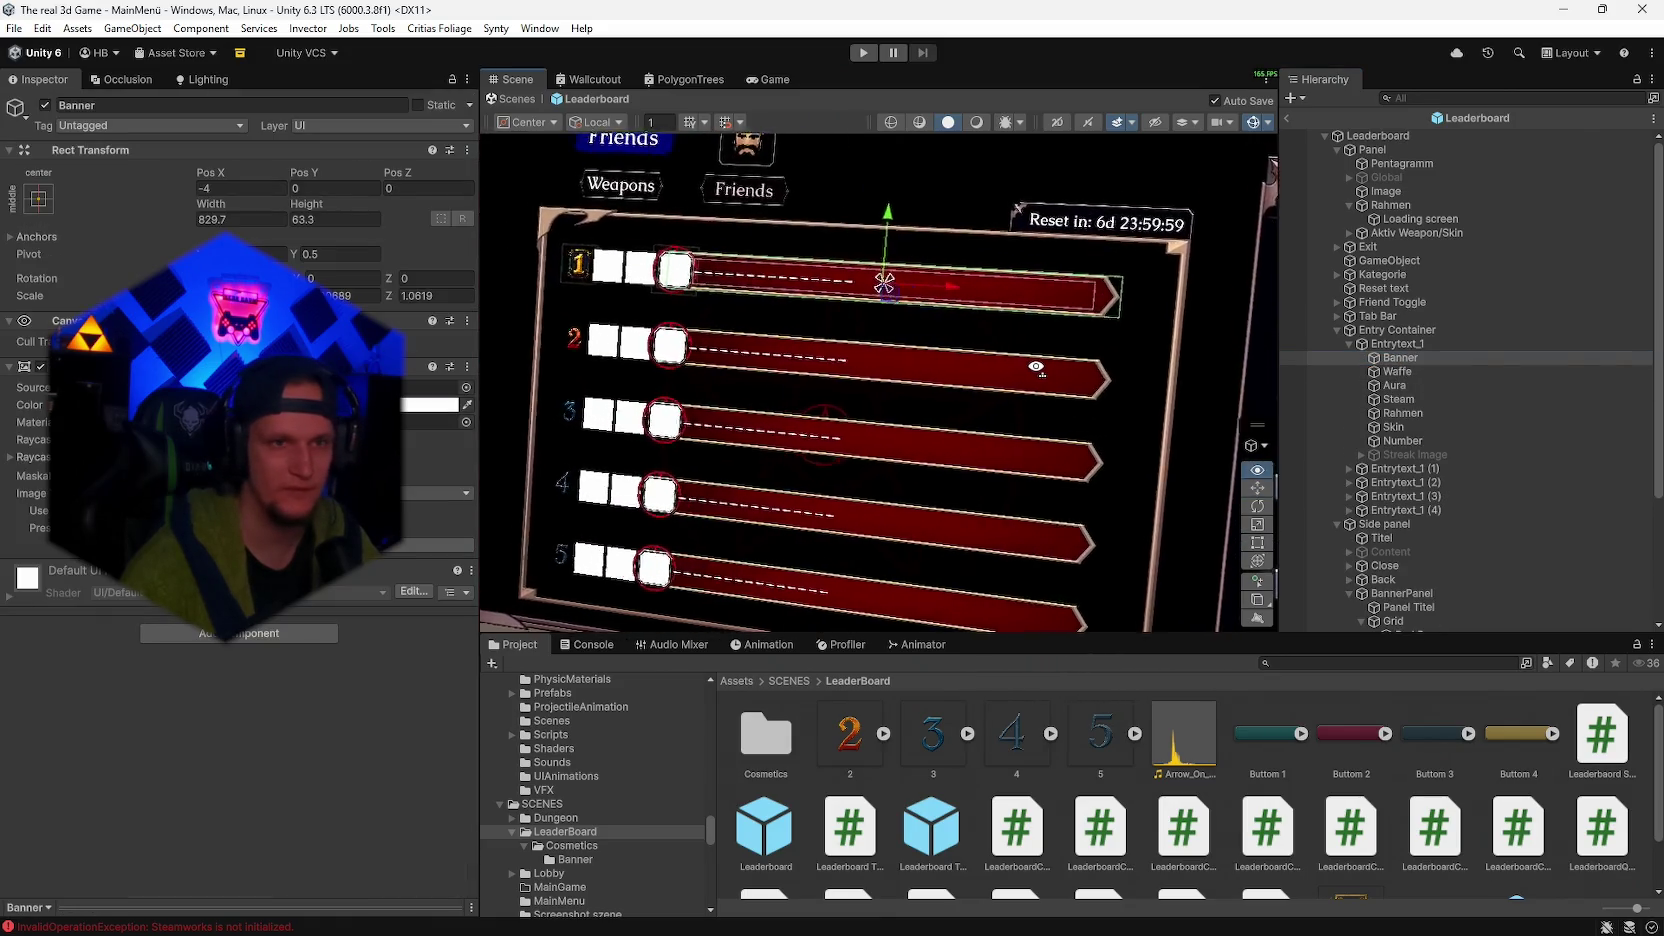
{"action": "mouse_move", "coordinate": [827, 910]}
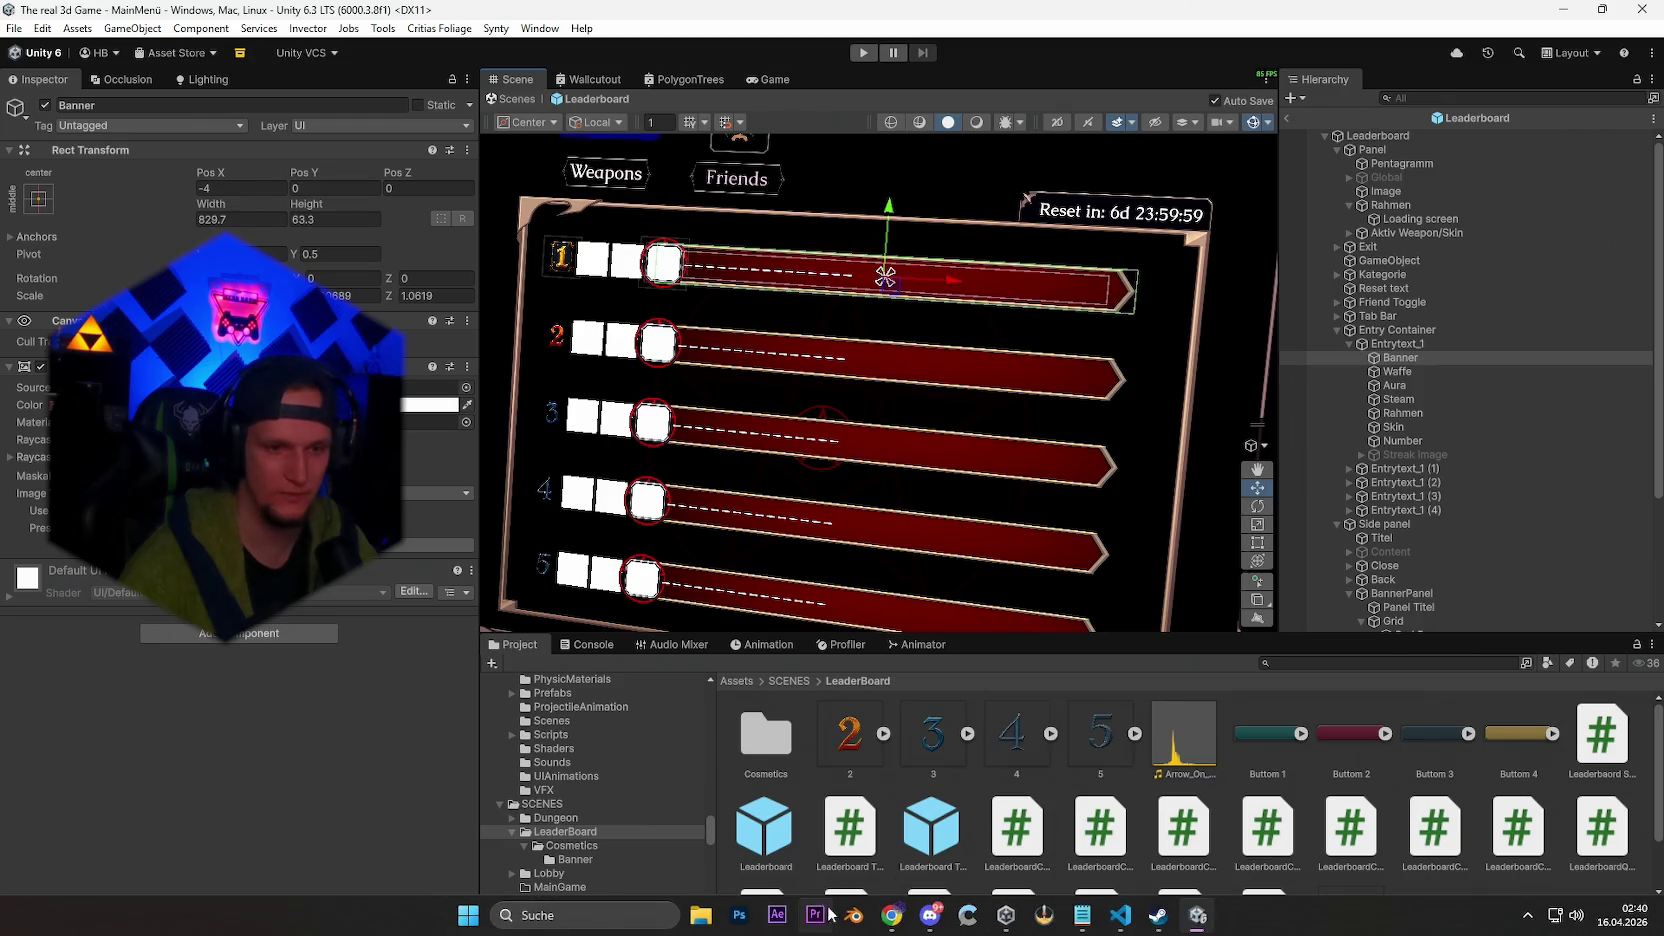
{"action": "left_click", "coordinate": [764, 918]}
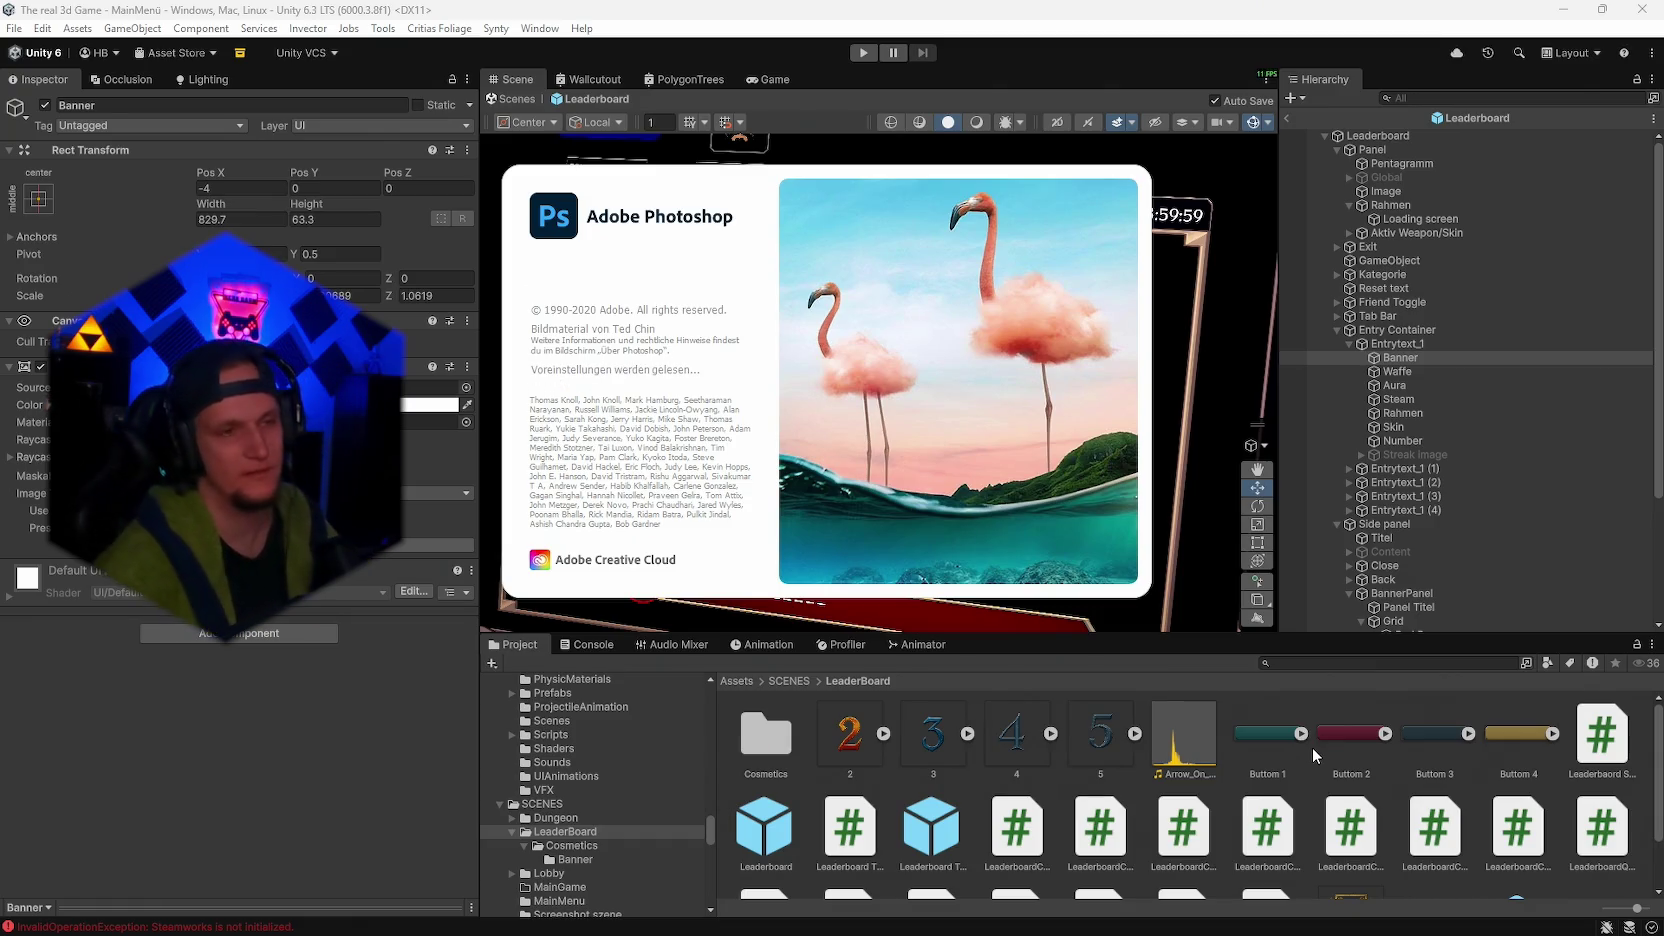
Bring Photoshop forward and begin a new document from its start screen.
{"action": "mouse_move", "coordinate": [907, 925]}
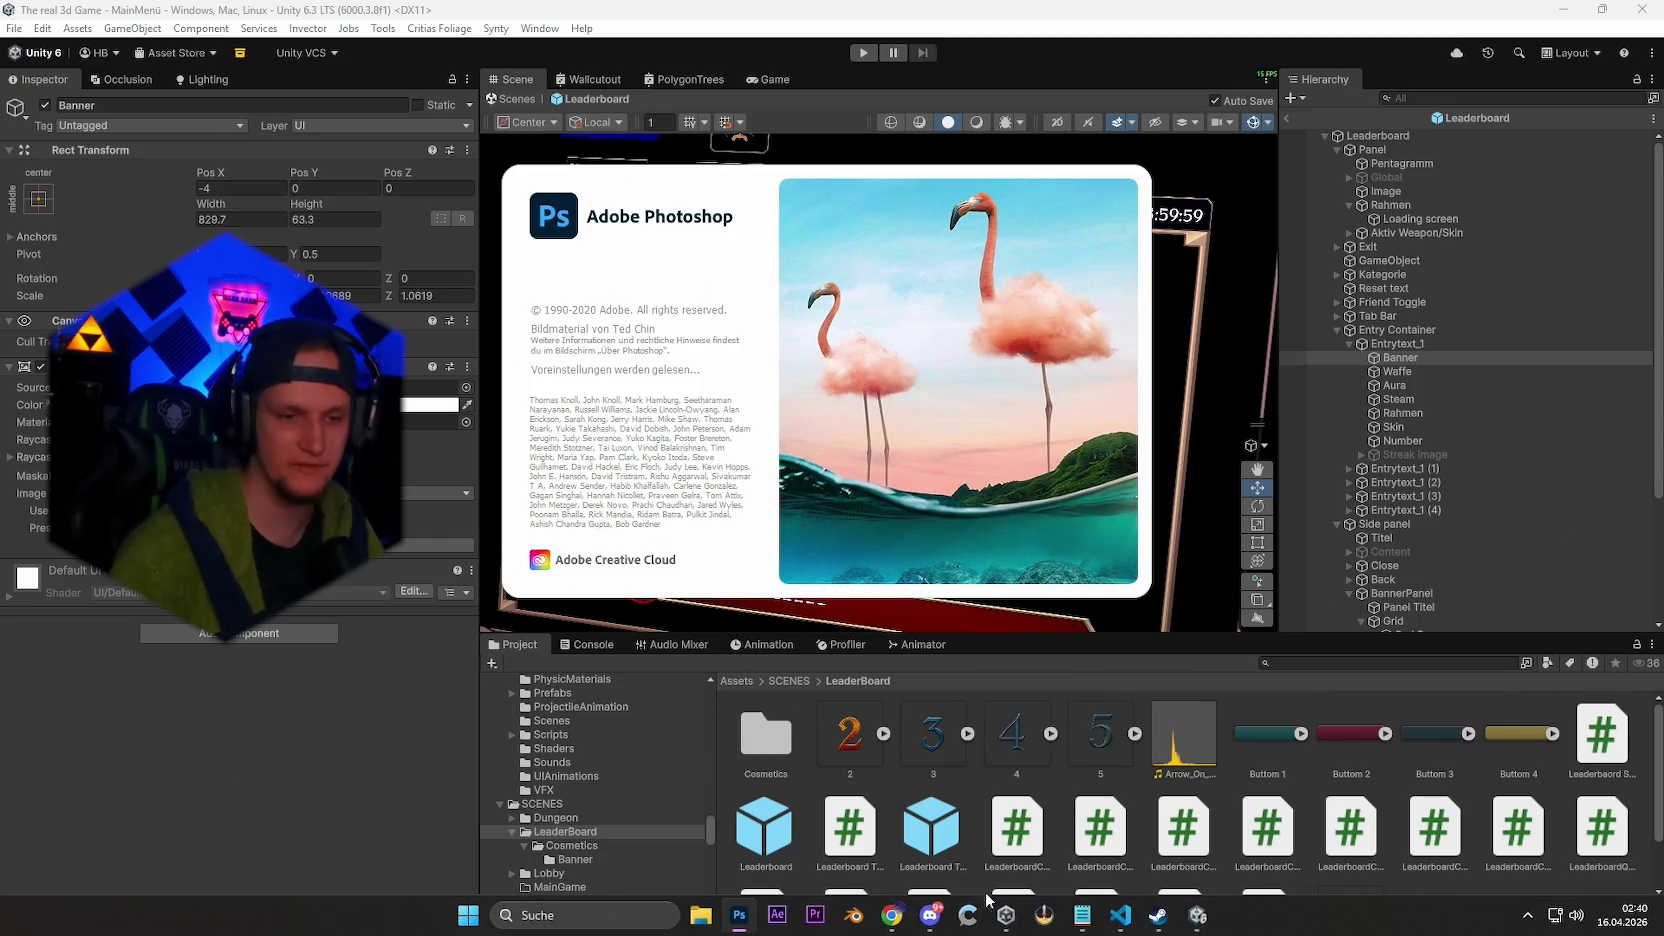
{"action": "left_click", "coordinate": [959, 835]}
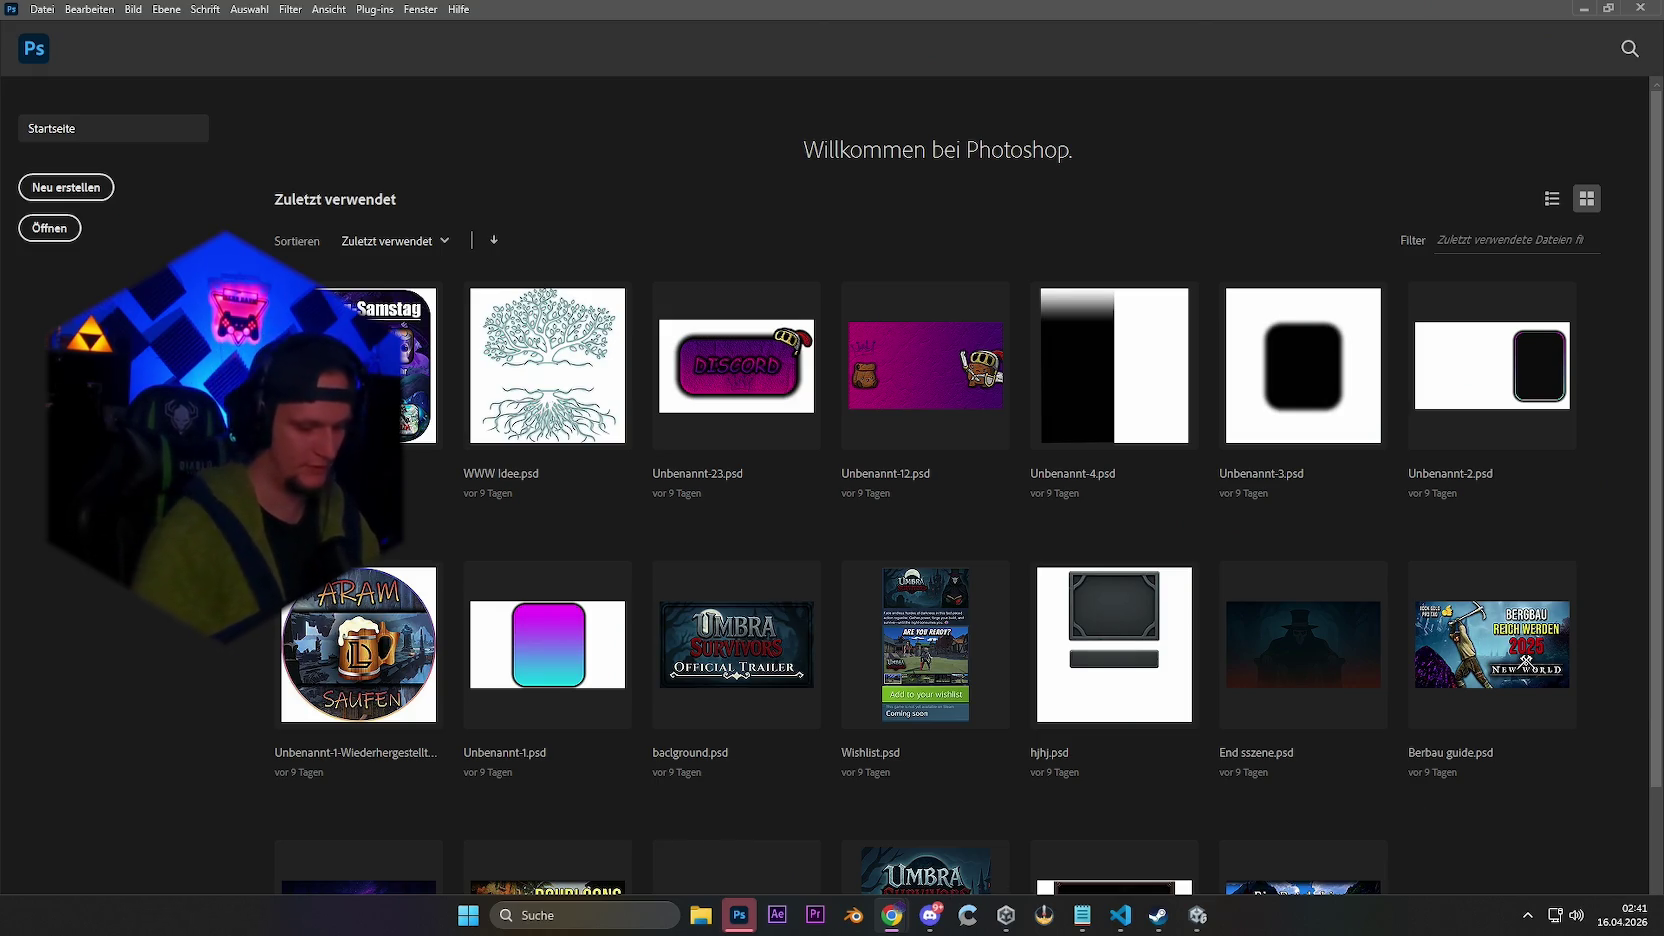
{"action": "scroll", "coordinate": [925, 500], "scroll_direction": "down", "scroll_amount": 2}
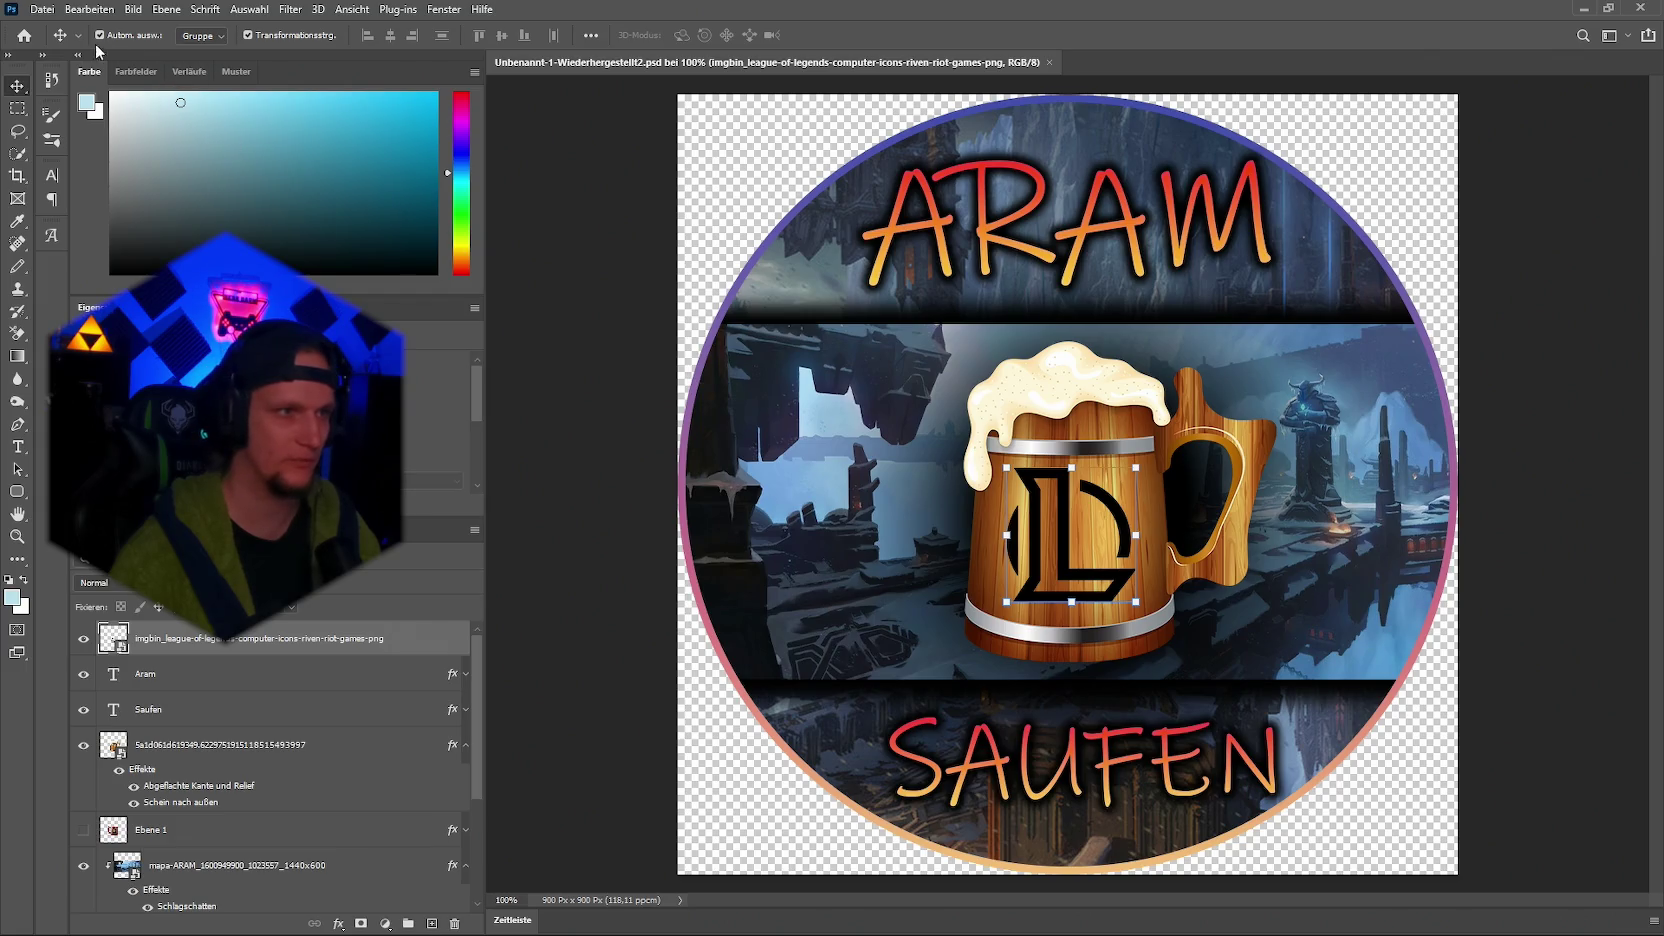
{"action": "left_click", "coordinate": [26, 36]}
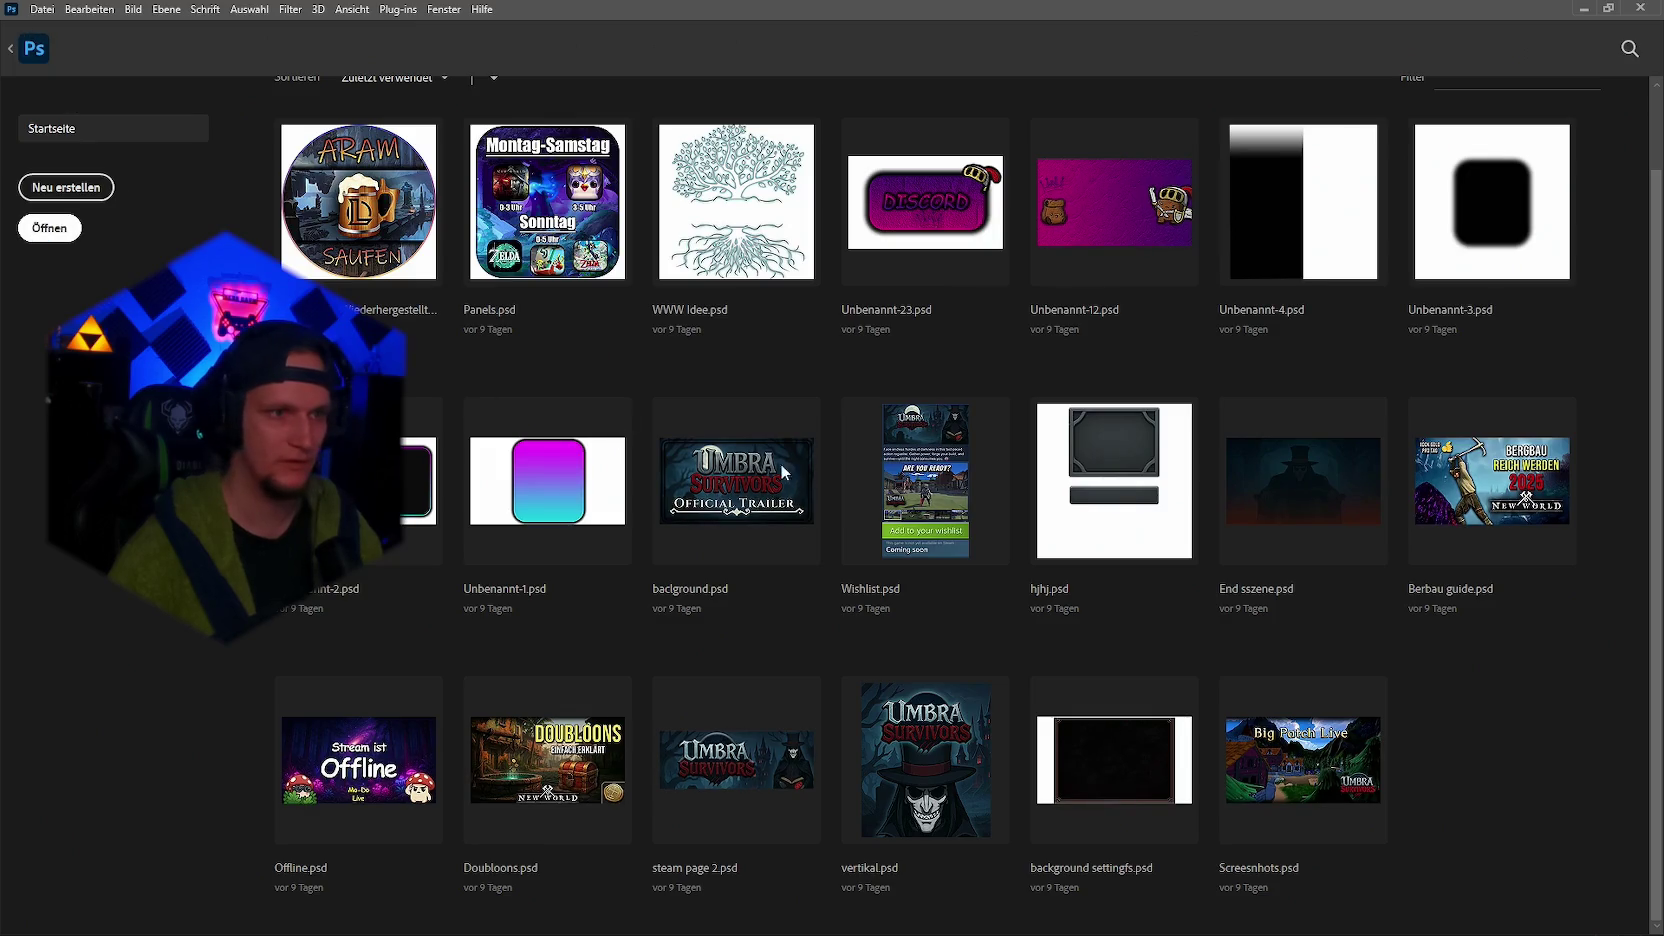
{"action": "left_click", "coordinate": [40, 228]}
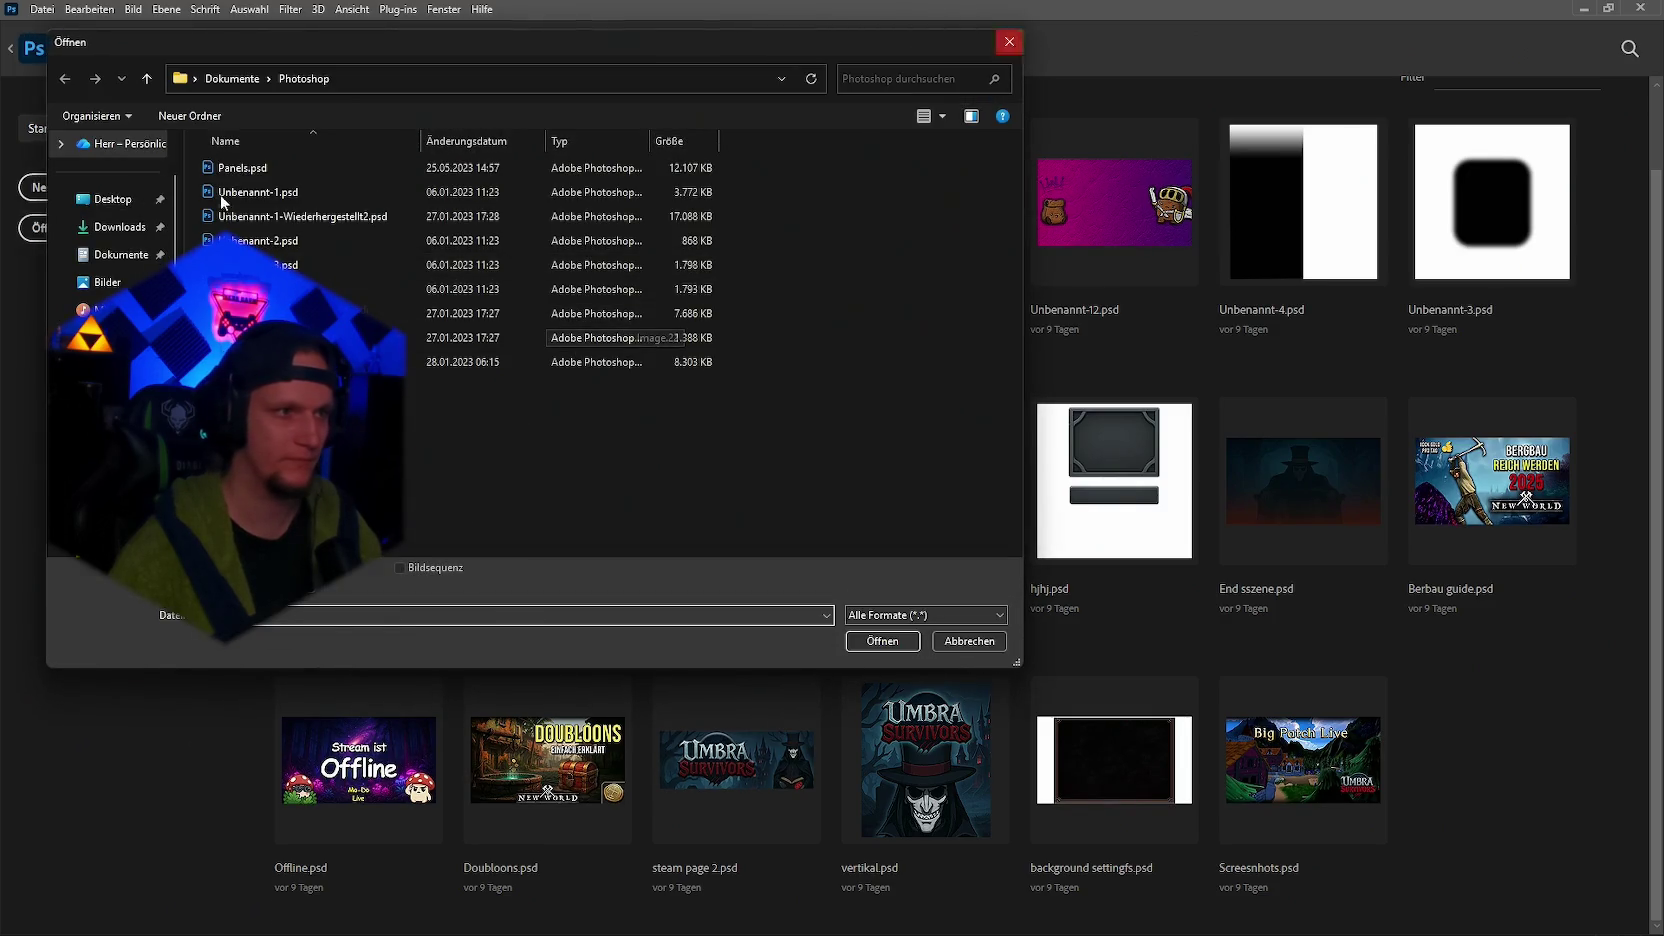
{"action": "left_click", "coordinate": [1009, 41]}
{"action": "left_click", "coordinate": [66, 187]}
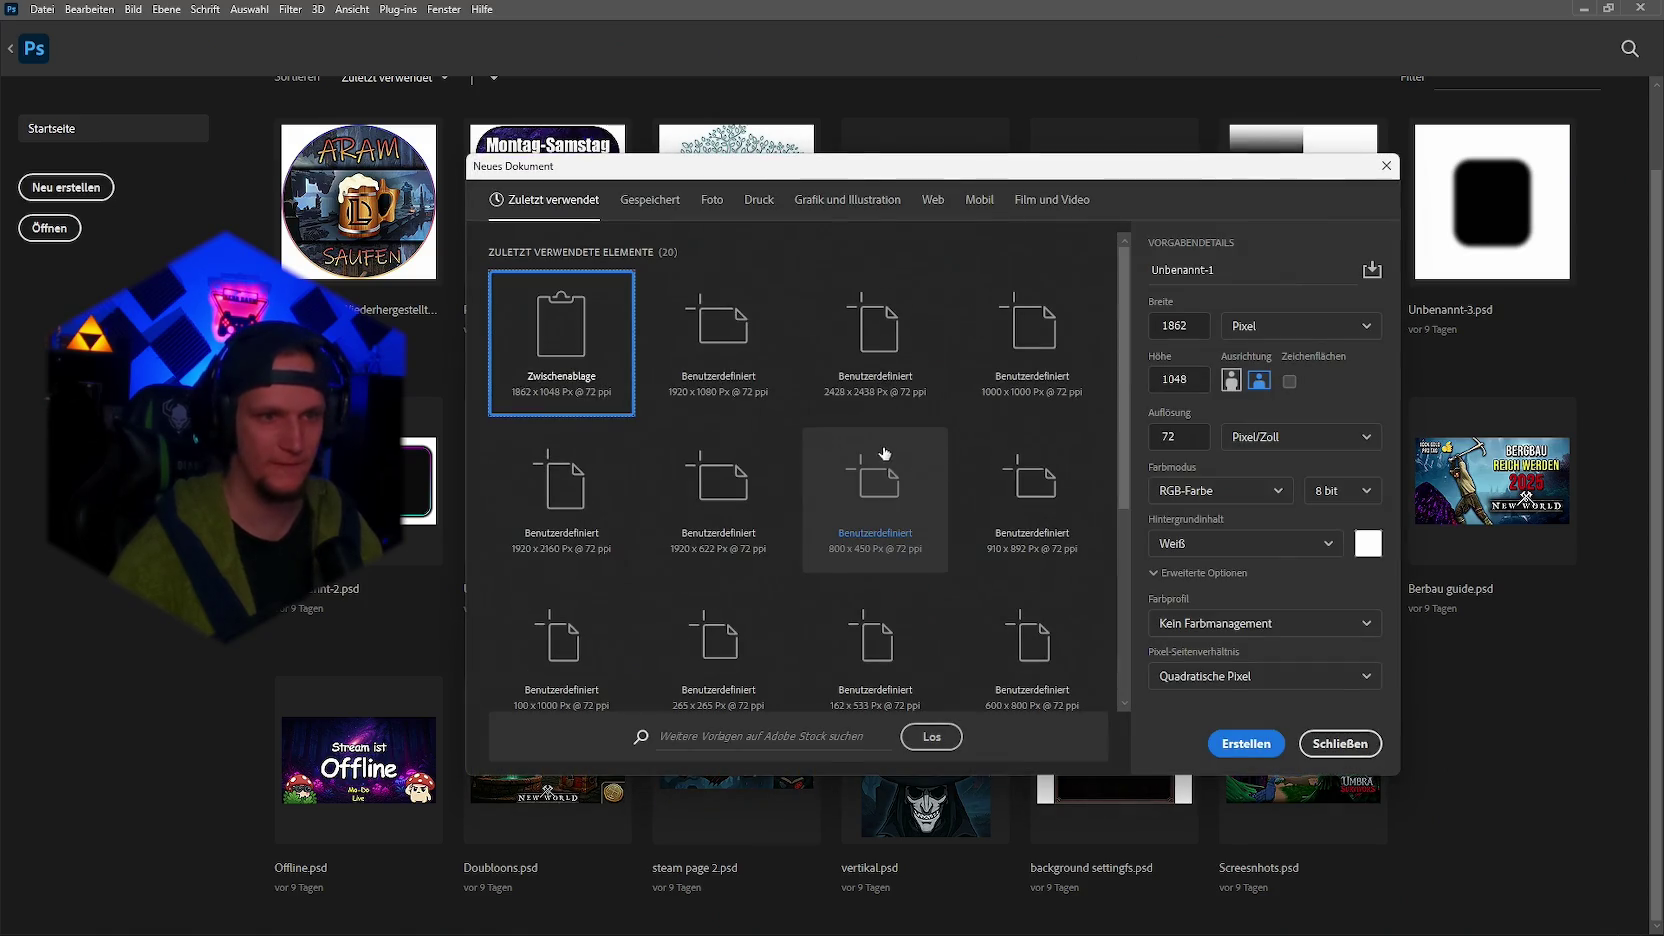
Check the banner size in Unity and create an 830 × 63 pixel document.
{"action": "key", "text": "alt+Tab"}
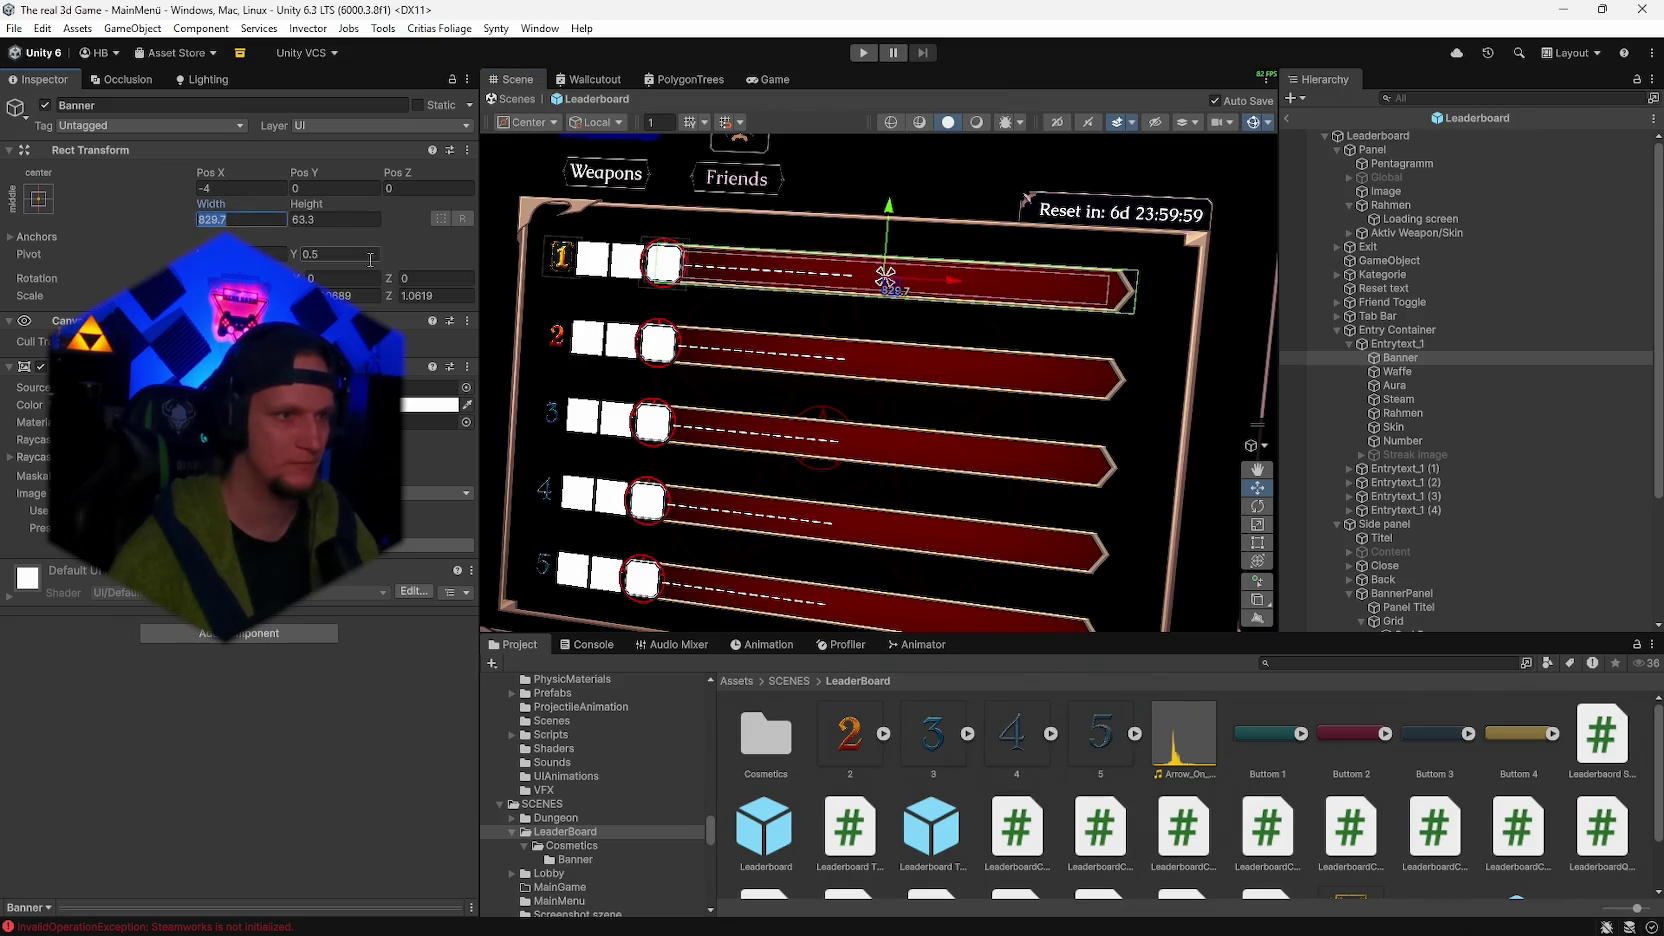
{"action": "key", "text": "alt+Tab"}
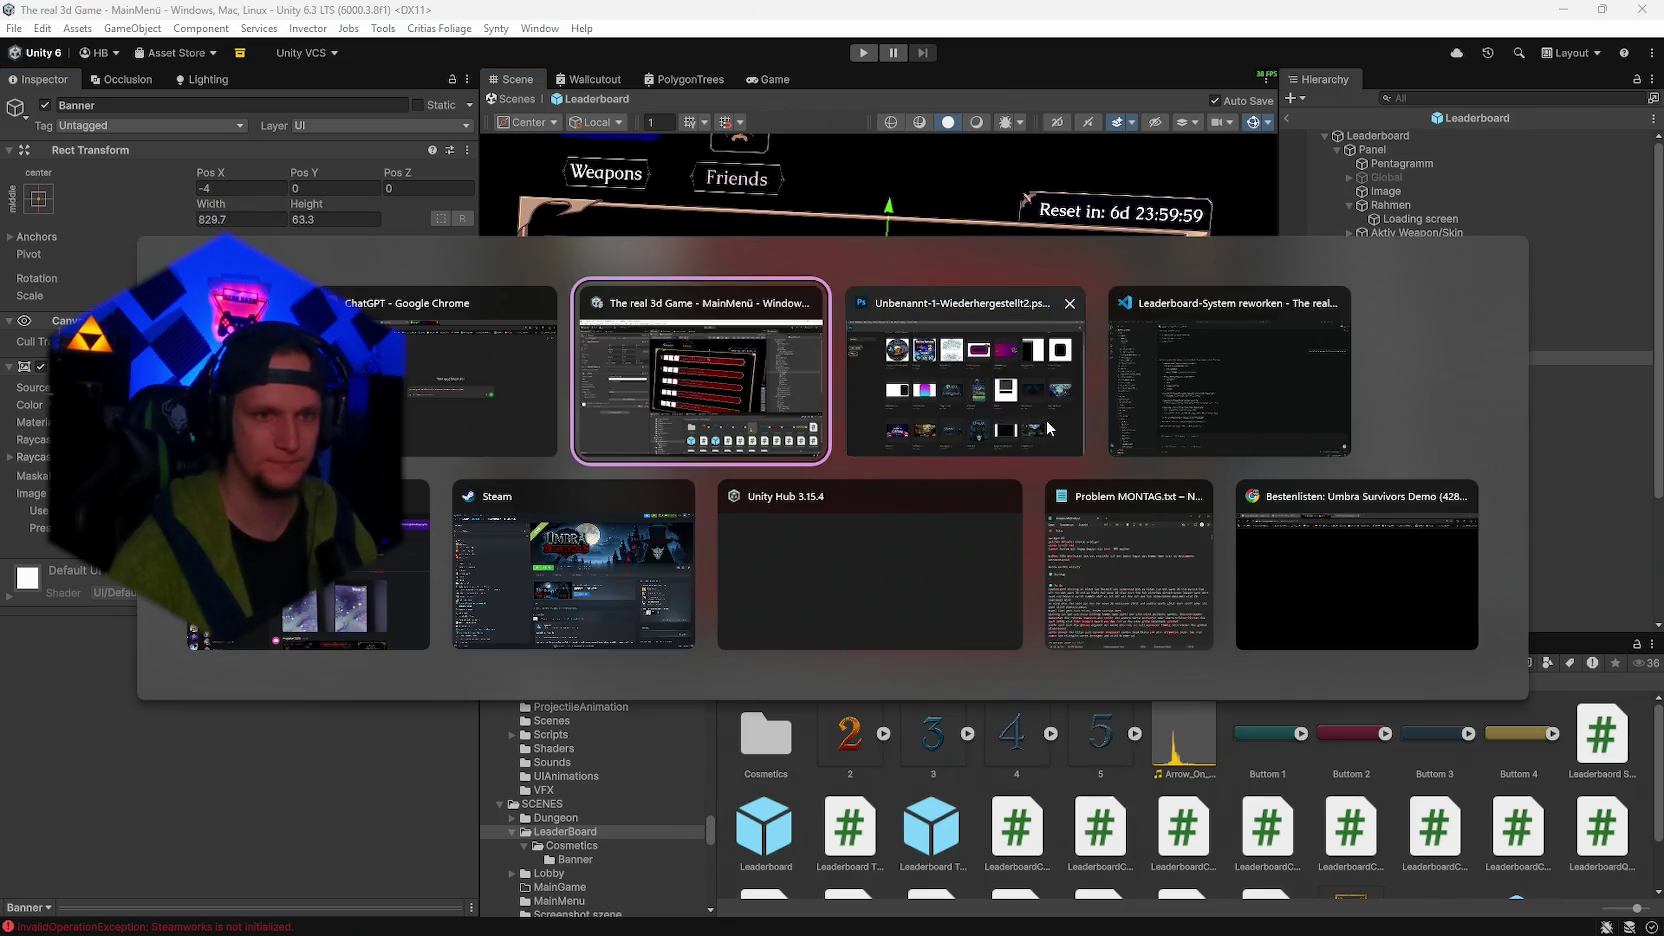
{"action": "left_click", "coordinate": [1049, 428]}
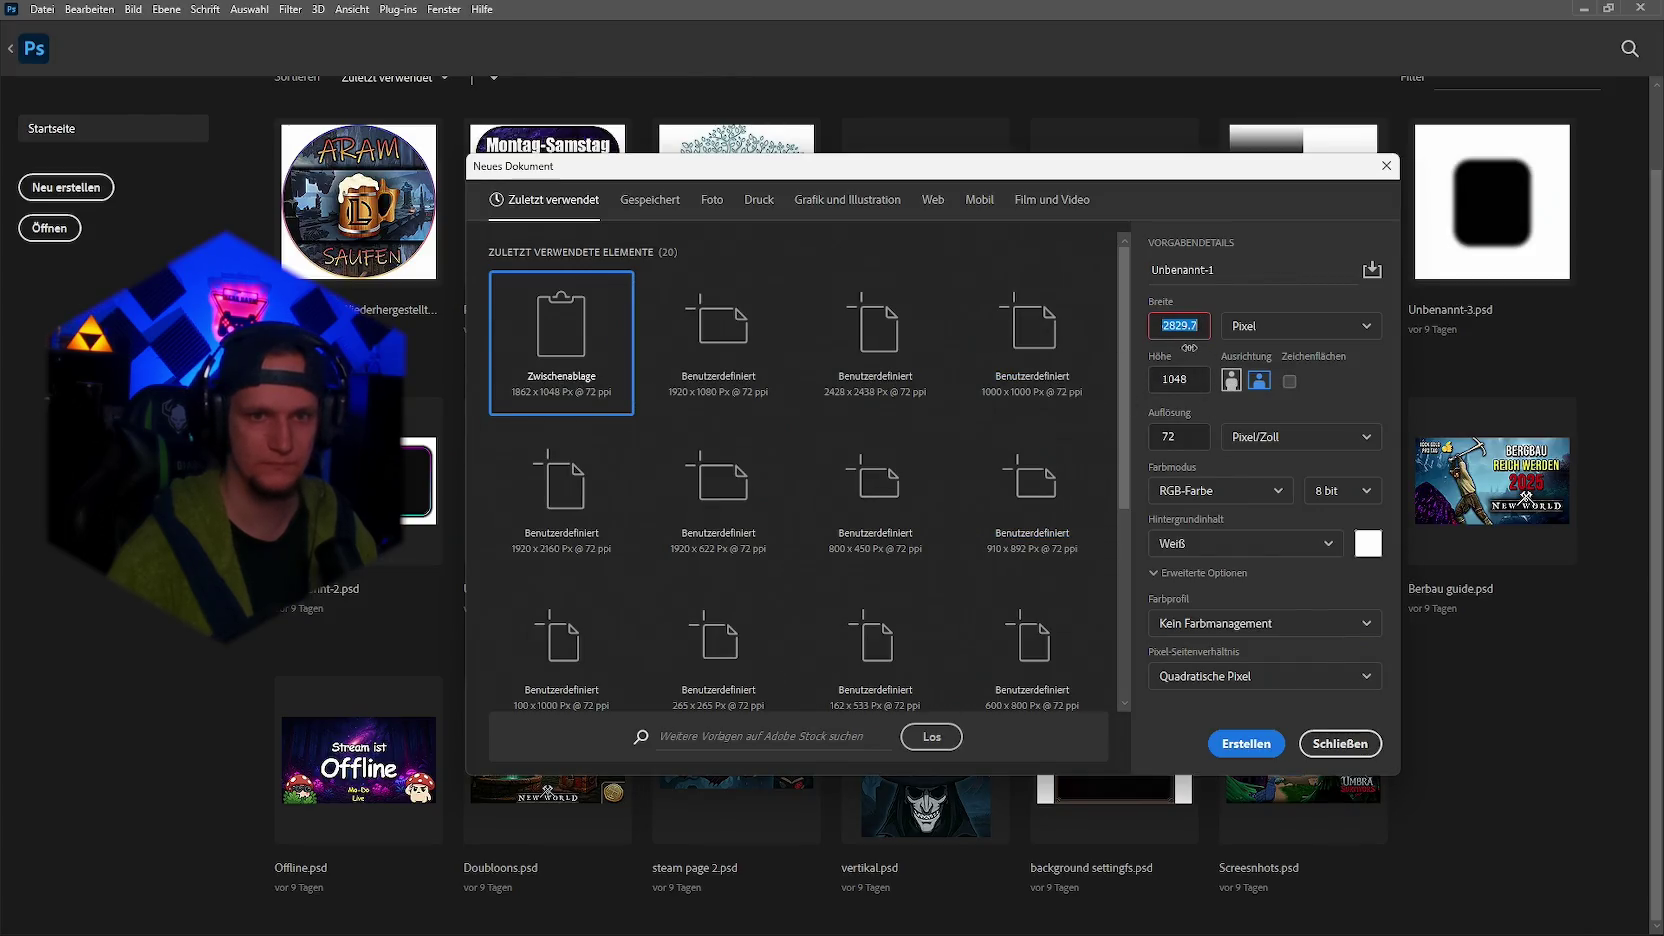
{"action": "key", "text": "alt+Tab"}
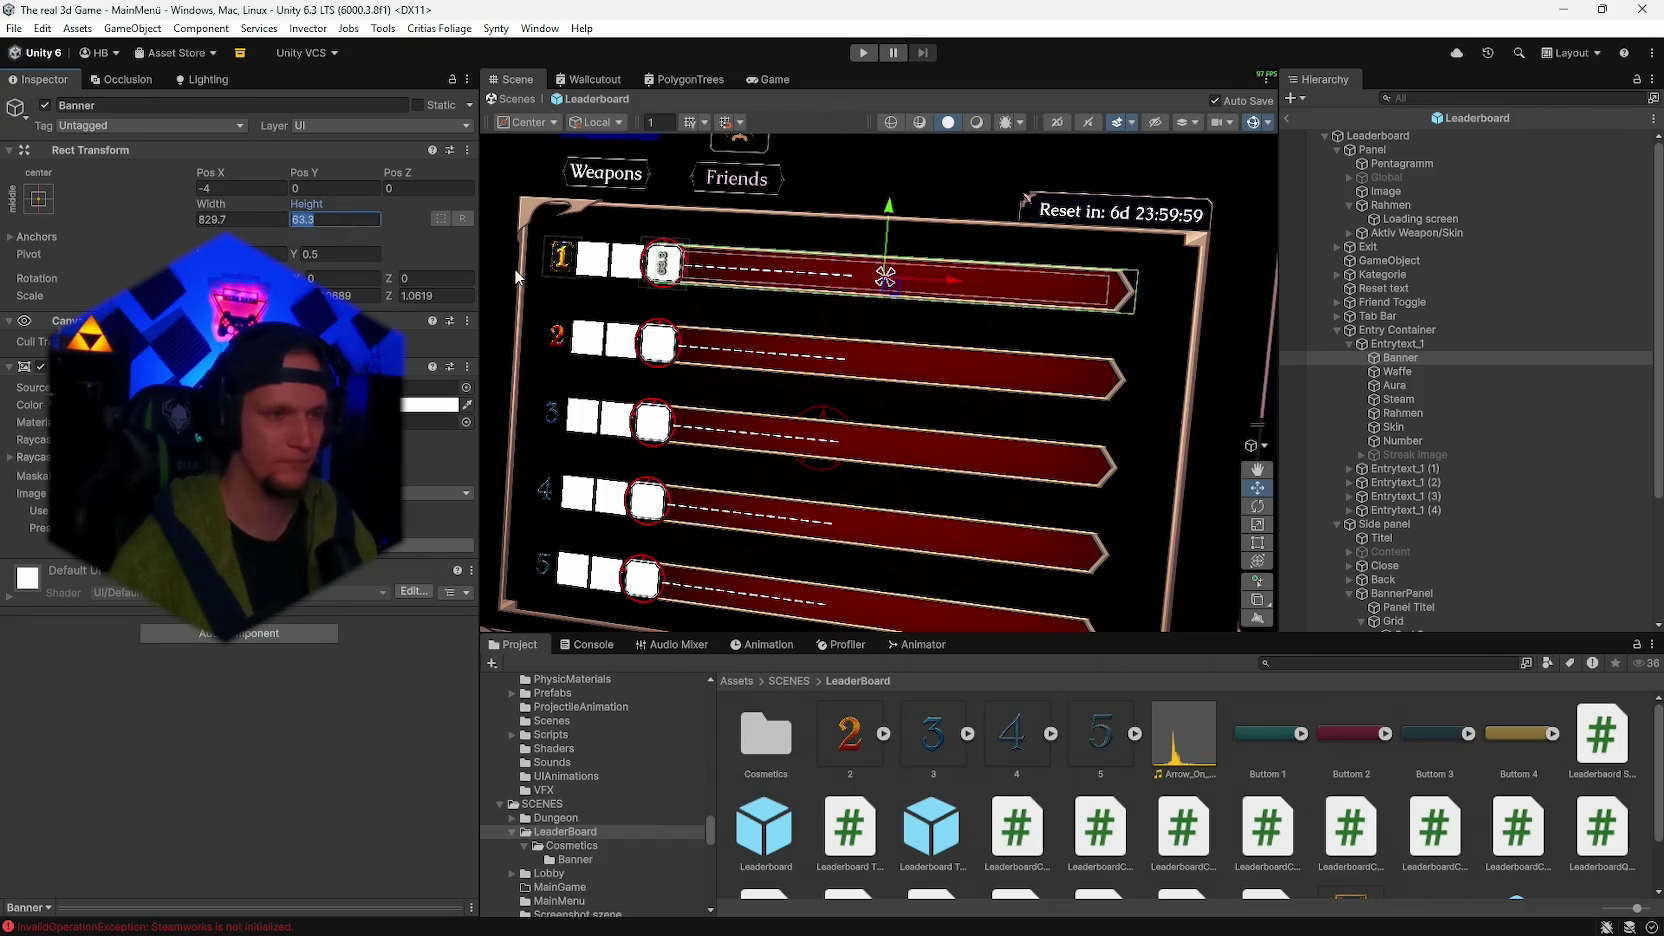
{"action": "key", "text": "alt+Tab"}
{"action": "key", "text": "alt+Tab"}
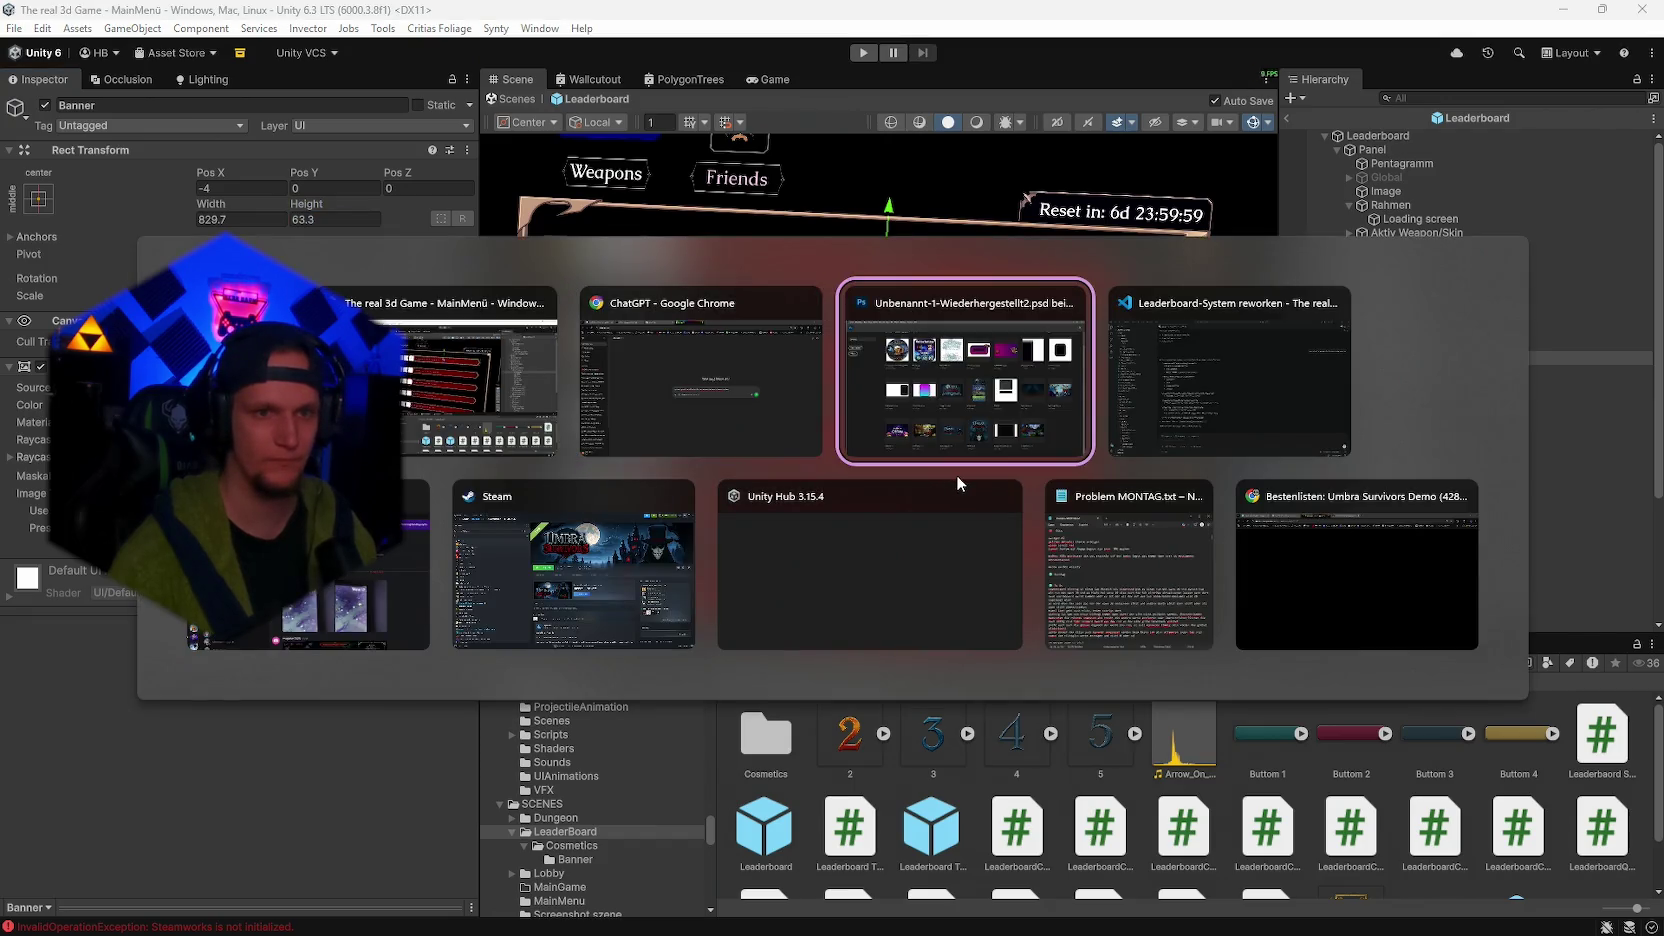
{"action": "left_click_drag", "start_coordinate": [1194, 378], "coordinate": [1177, 381]}
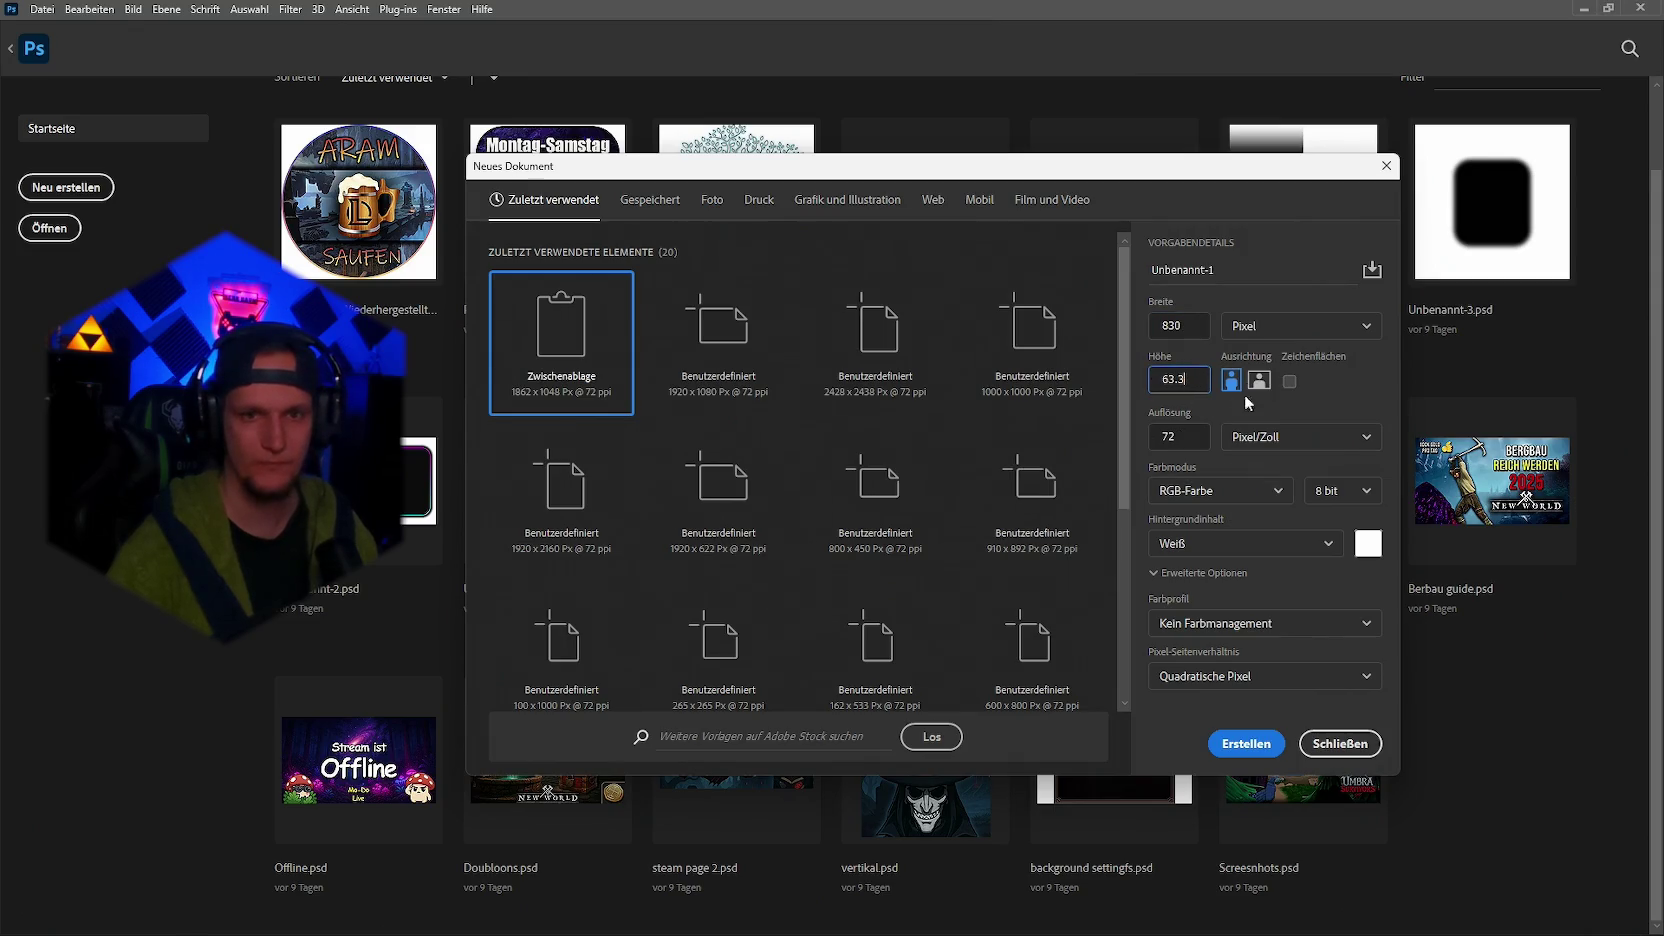
{"action": "left_click", "coordinate": [1253, 325]}
{"action": "left_click", "coordinate": [1246, 323]}
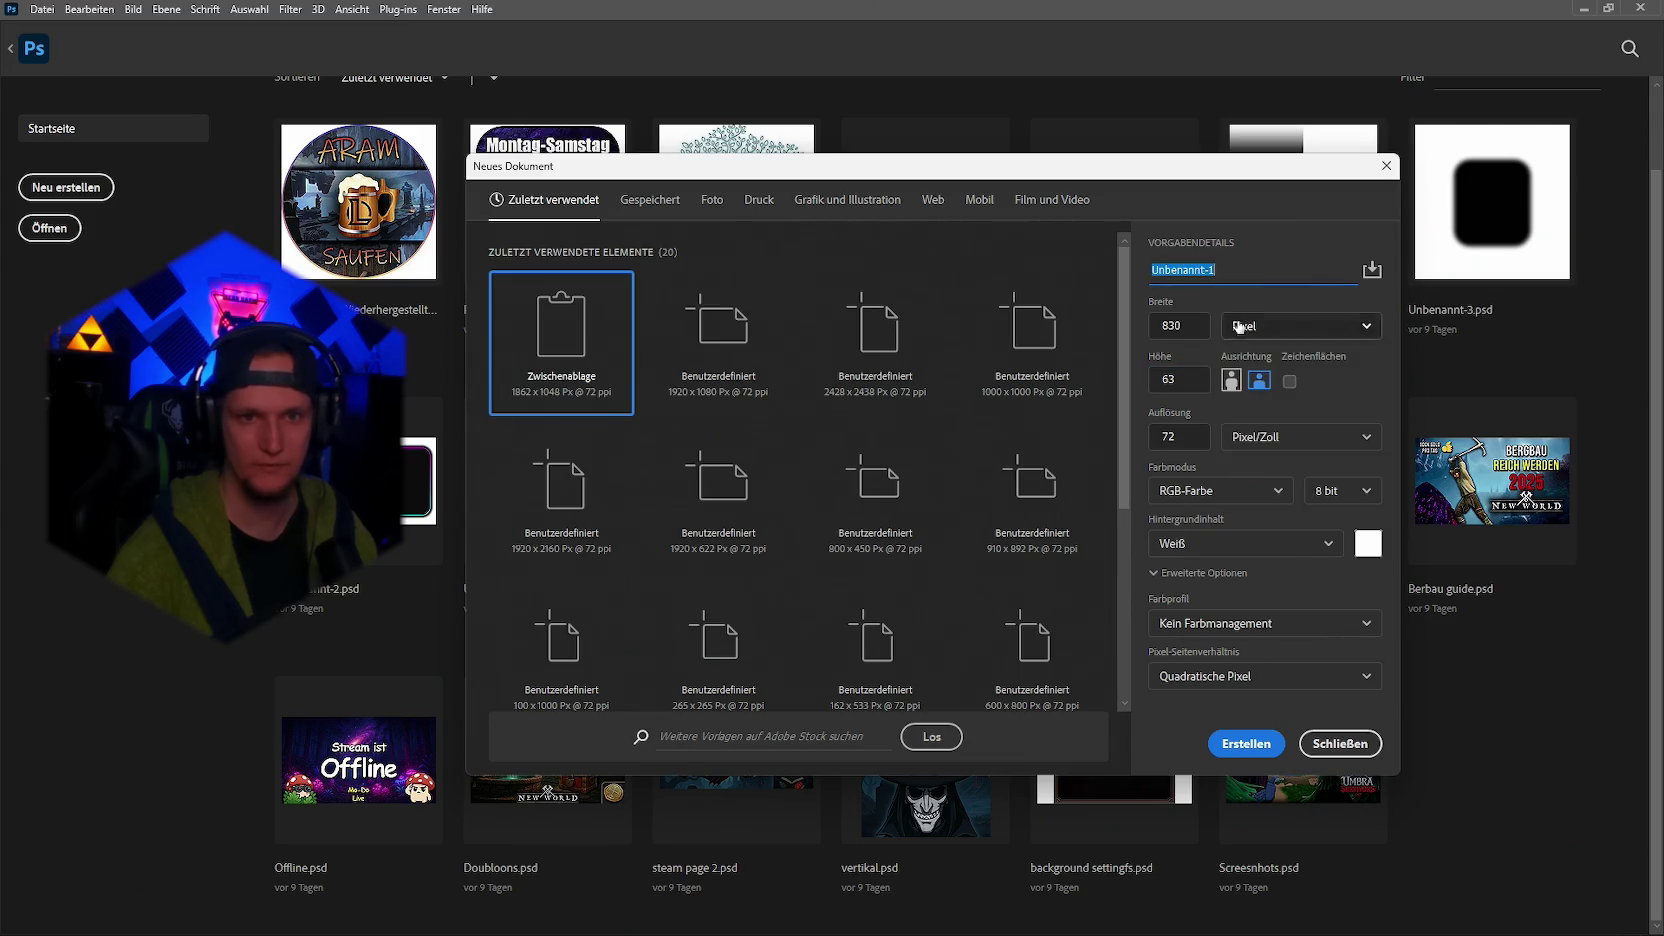
{"action": "left_click", "coordinate": [1246, 743]}
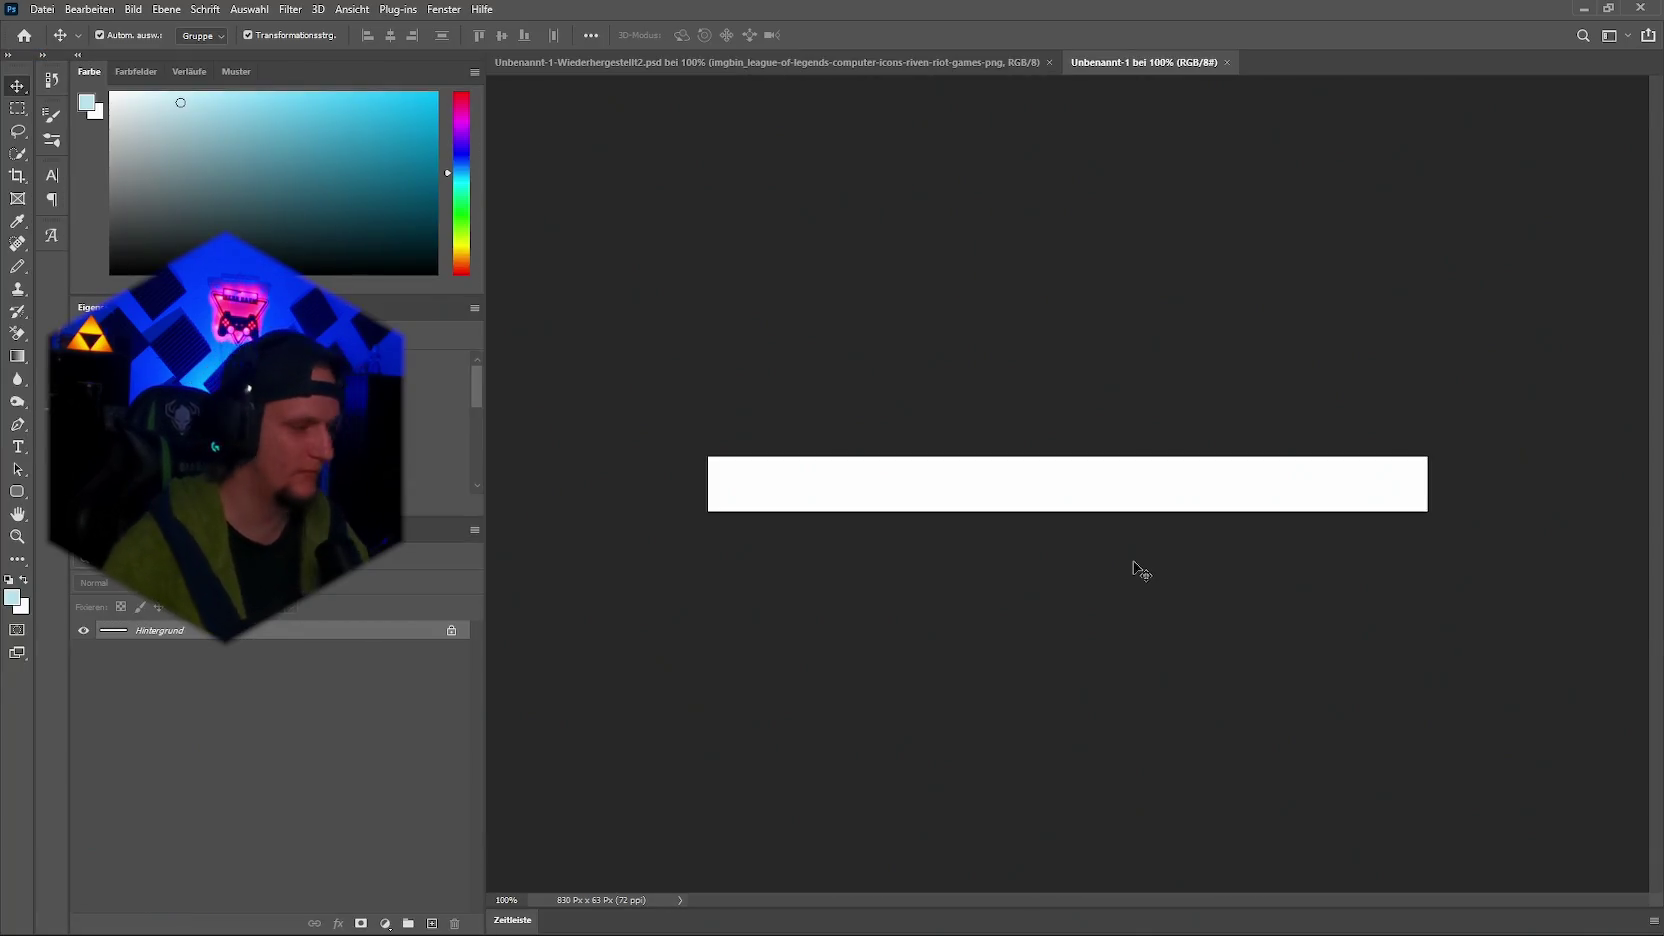
Locate the banner's quest_flag_red image asset in Unity, then return to Photoshop.
{"action": "mouse_move", "coordinate": [765, 933]}
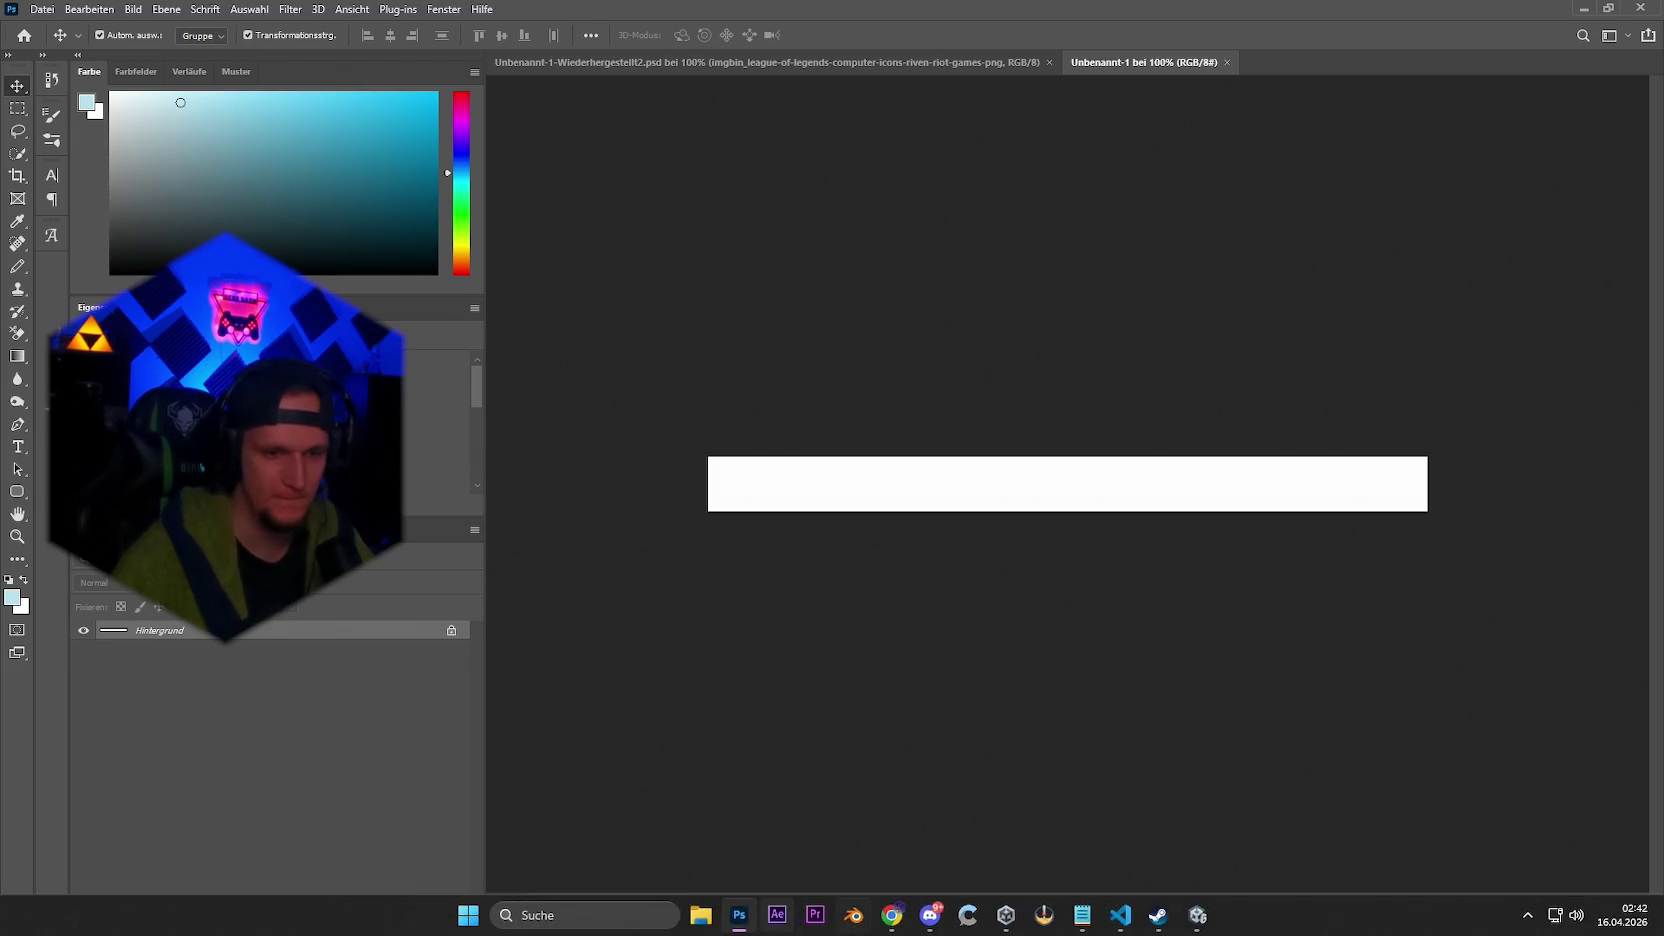
{"action": "mouse_move", "coordinate": [852, 922]}
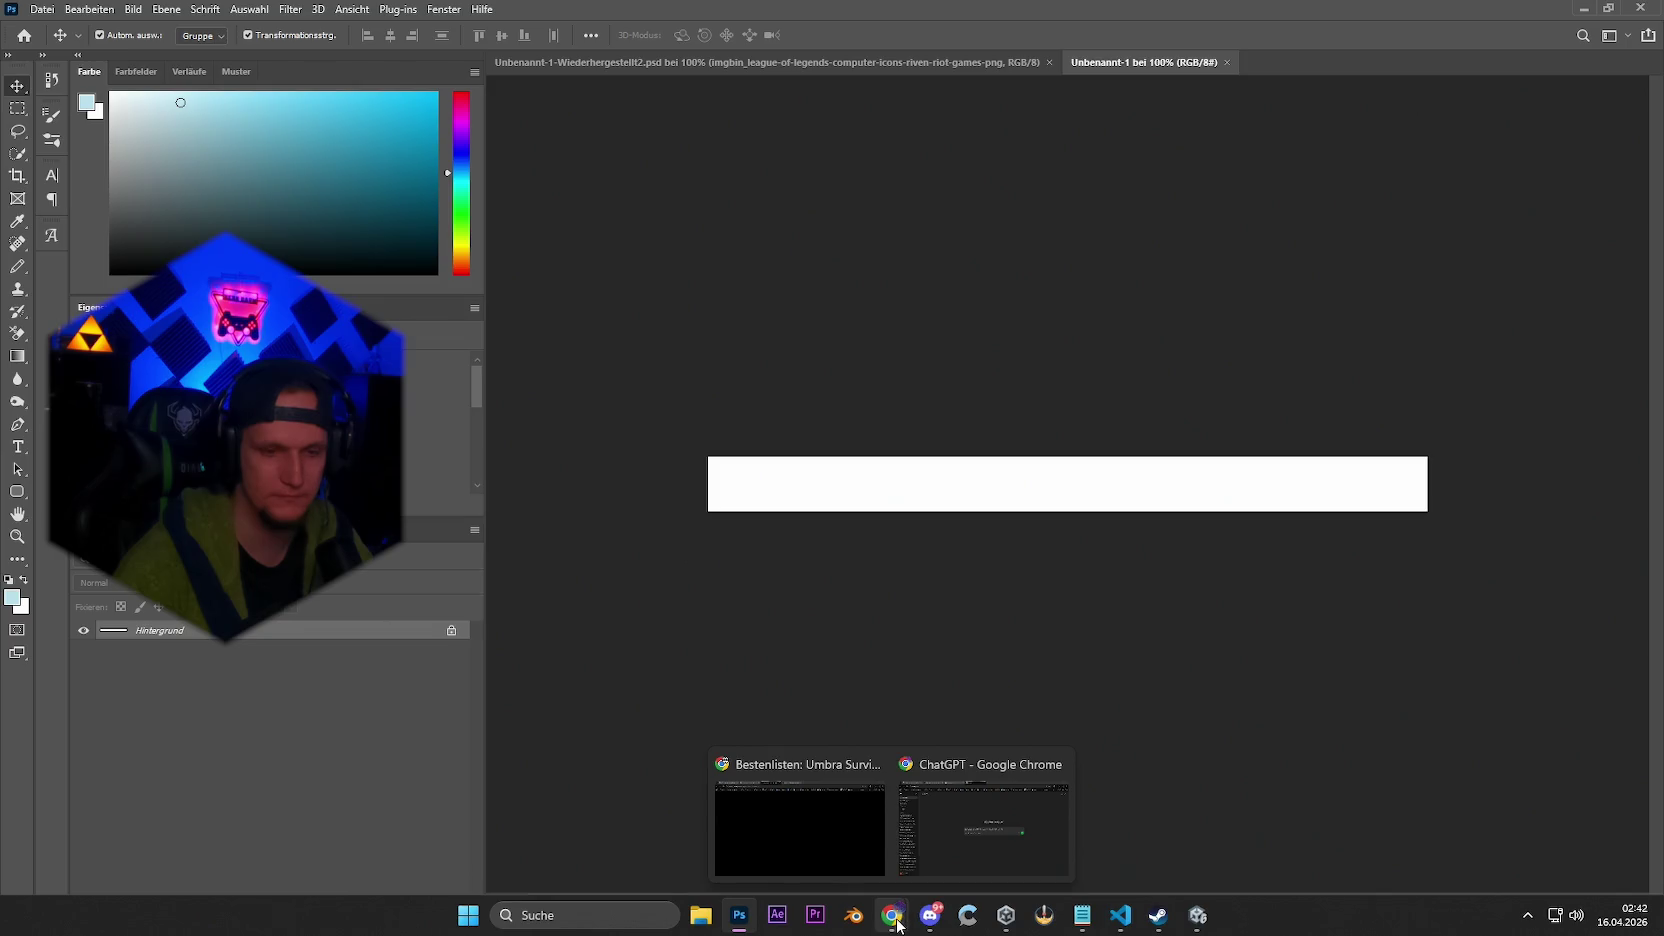
{"action": "left_click", "coordinate": [1006, 915]}
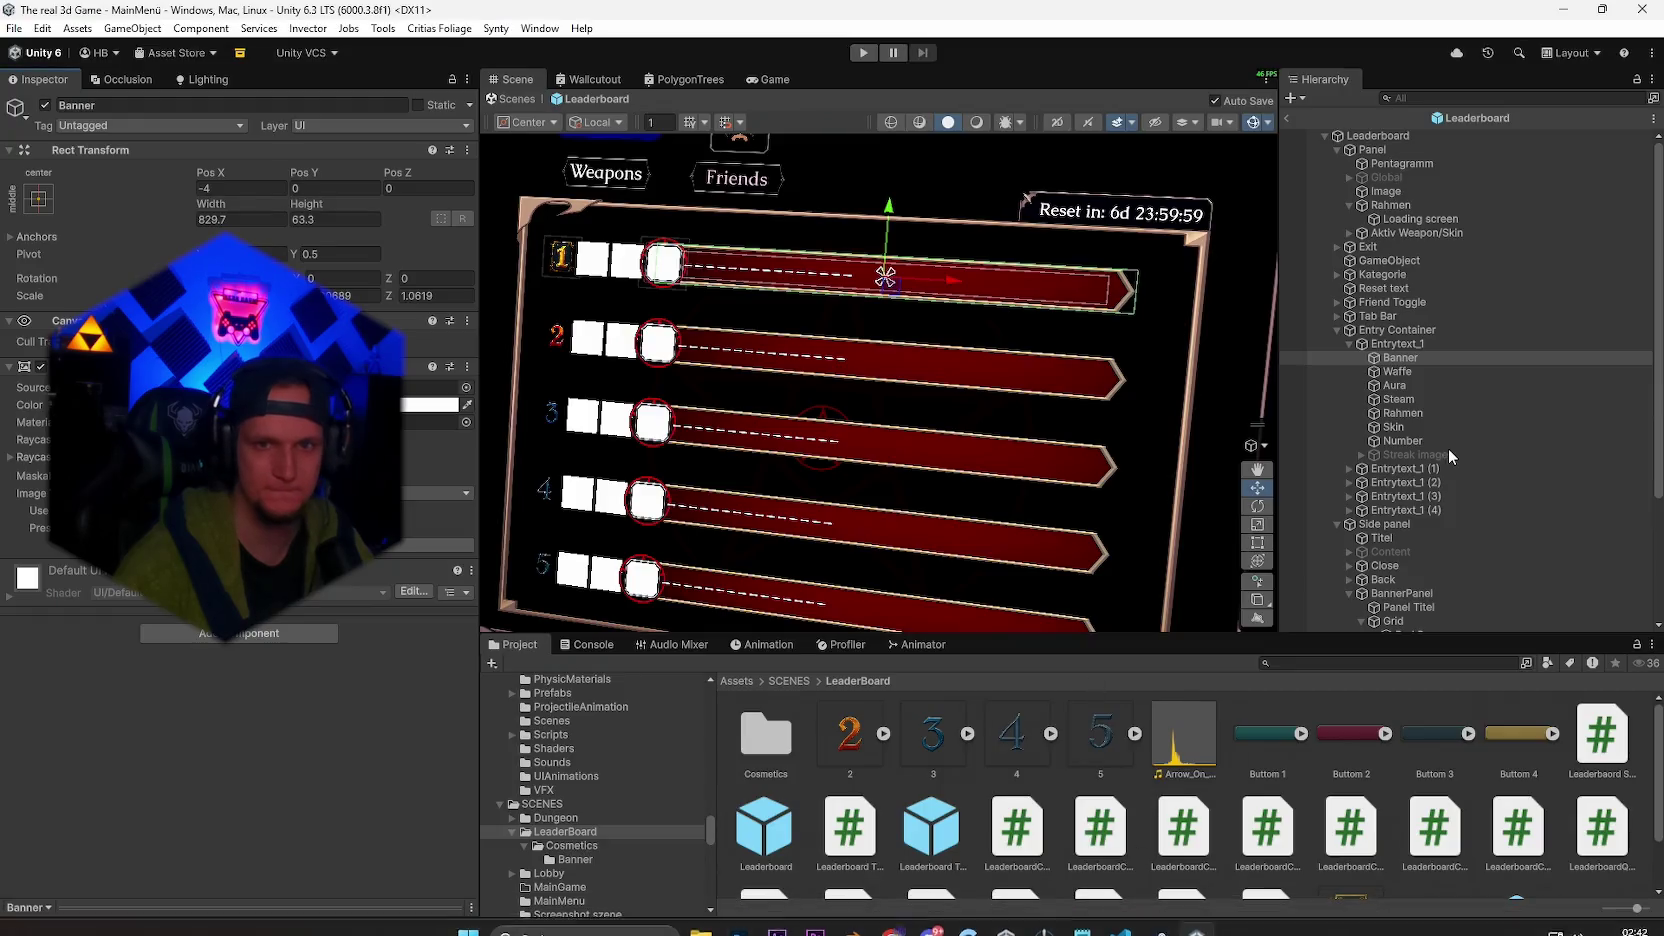
{"action": "left_click", "coordinate": [430, 387]}
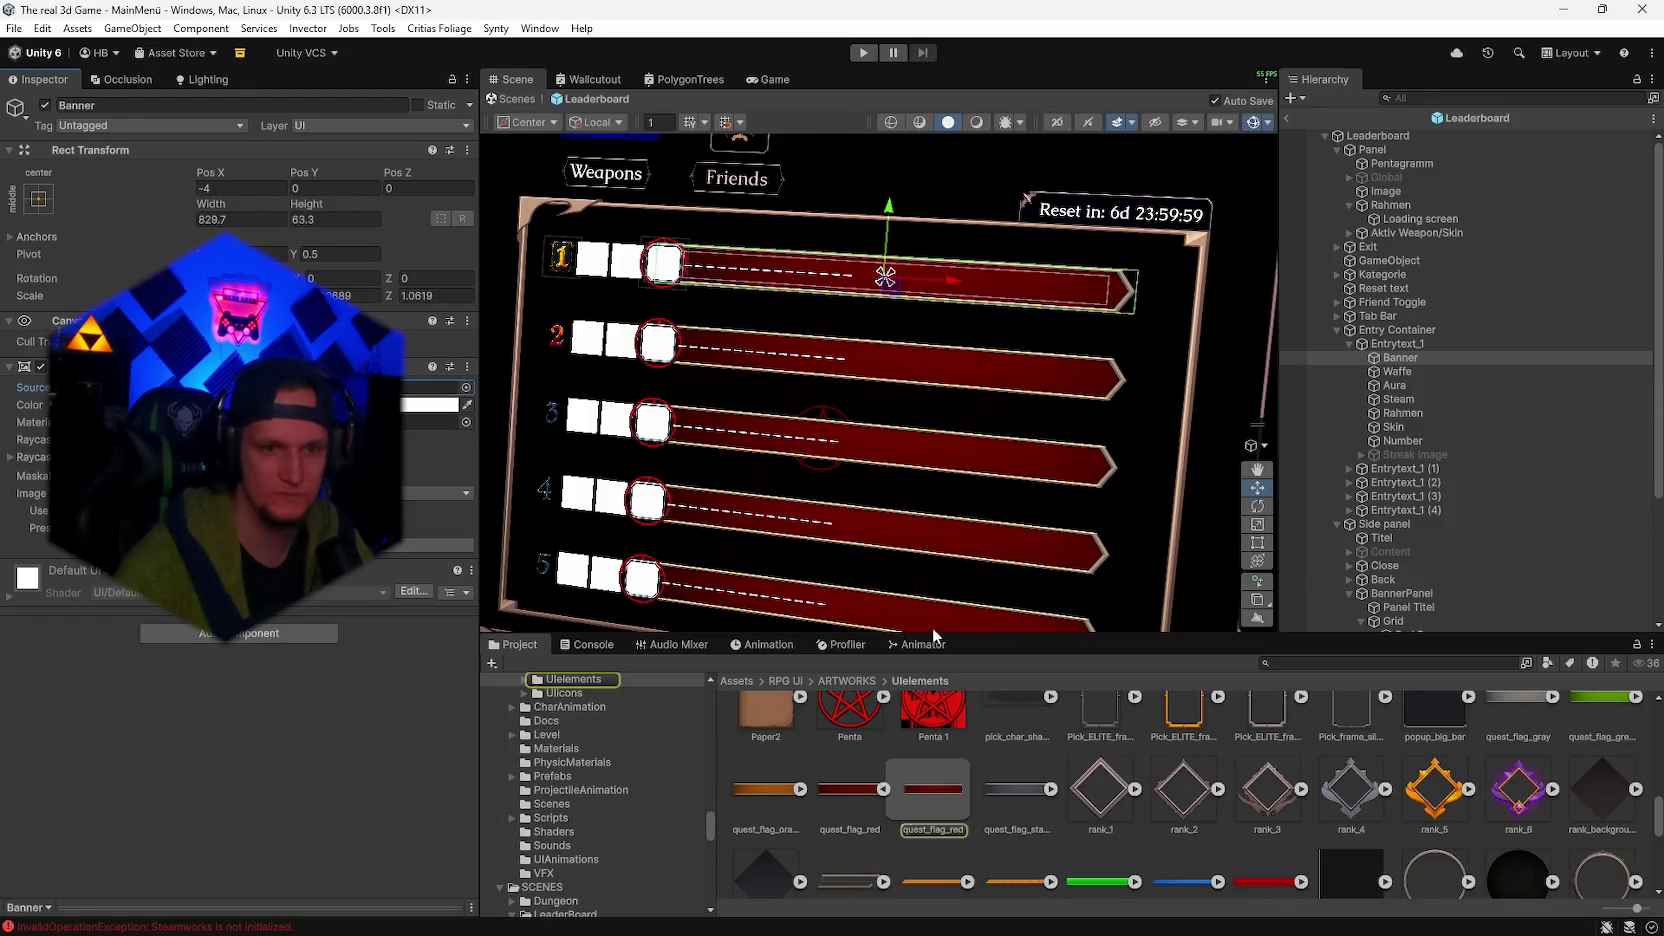
{"action": "scroll", "coordinate": [940, 808], "scroll_direction": "up", "scroll_amount": 1}
{"action": "scroll", "coordinate": [940, 808], "scroll_direction": "down", "scroll_amount": 1}
{"action": "mouse_move", "coordinate": [1082, 916]}
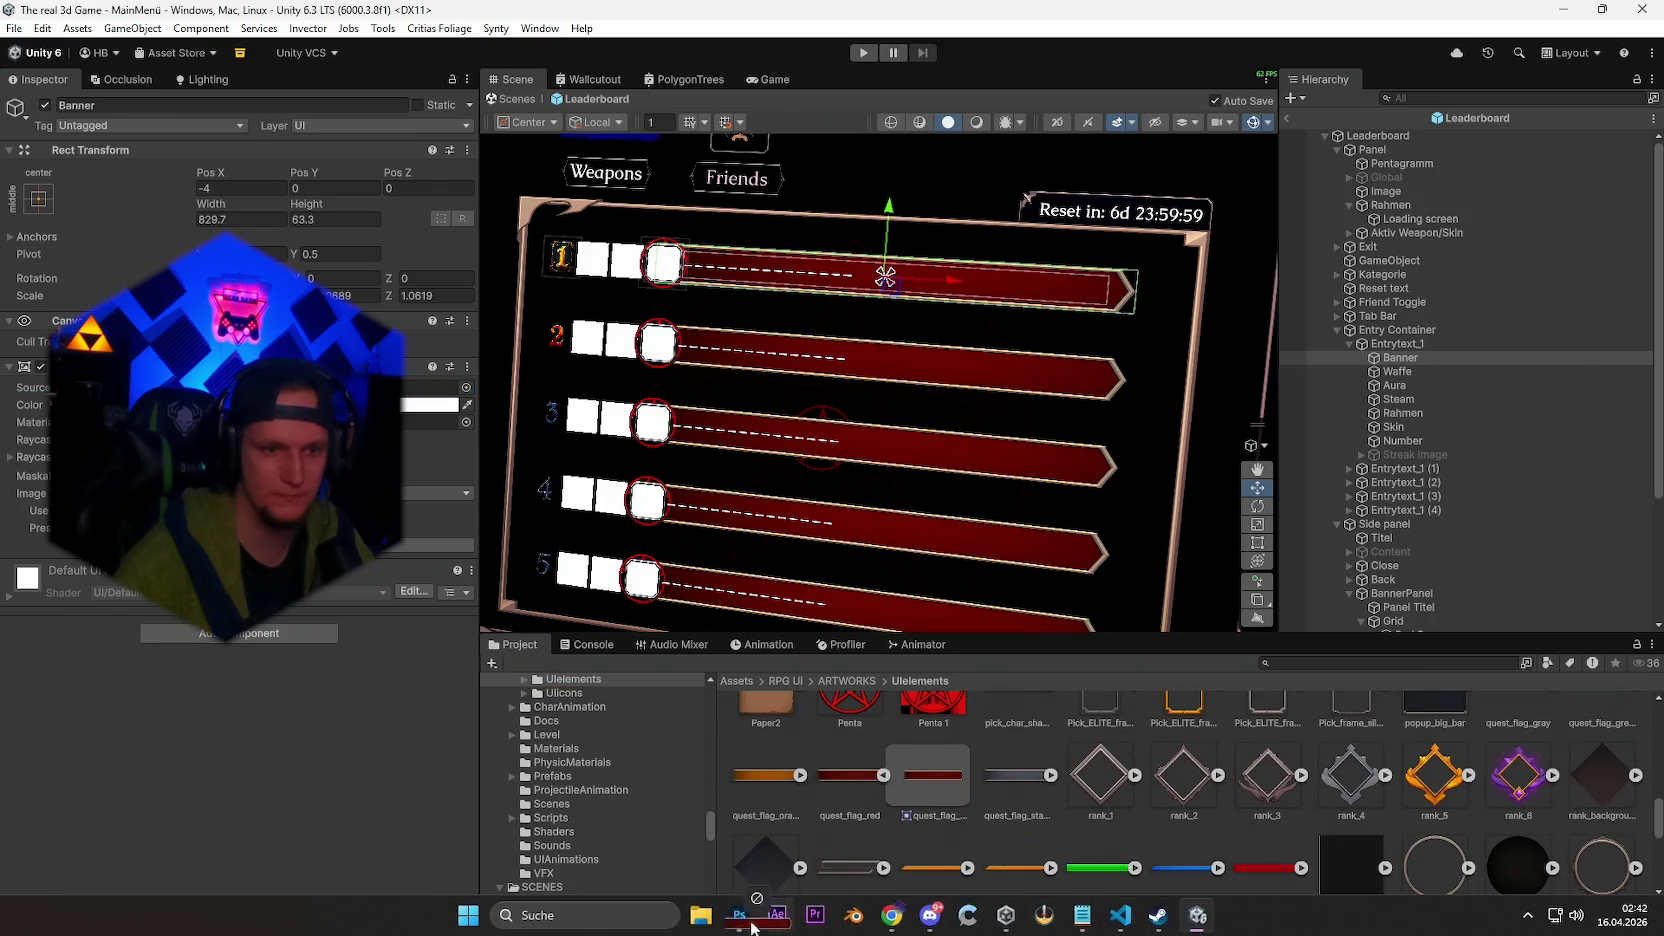
{"action": "left_click", "coordinate": [739, 915]}
Place quest_flag_red on the canvas and stretch it wider, keeping rotation at 0°.
{"action": "mouse_move", "coordinate": [834, 518]}
{"action": "left_mouse_down"}
{"action": "mouse_move", "coordinate": [850, 542]}
{"action": "mouse_move", "coordinate": [860, 530]}
{"action": "left_mouse_up"}
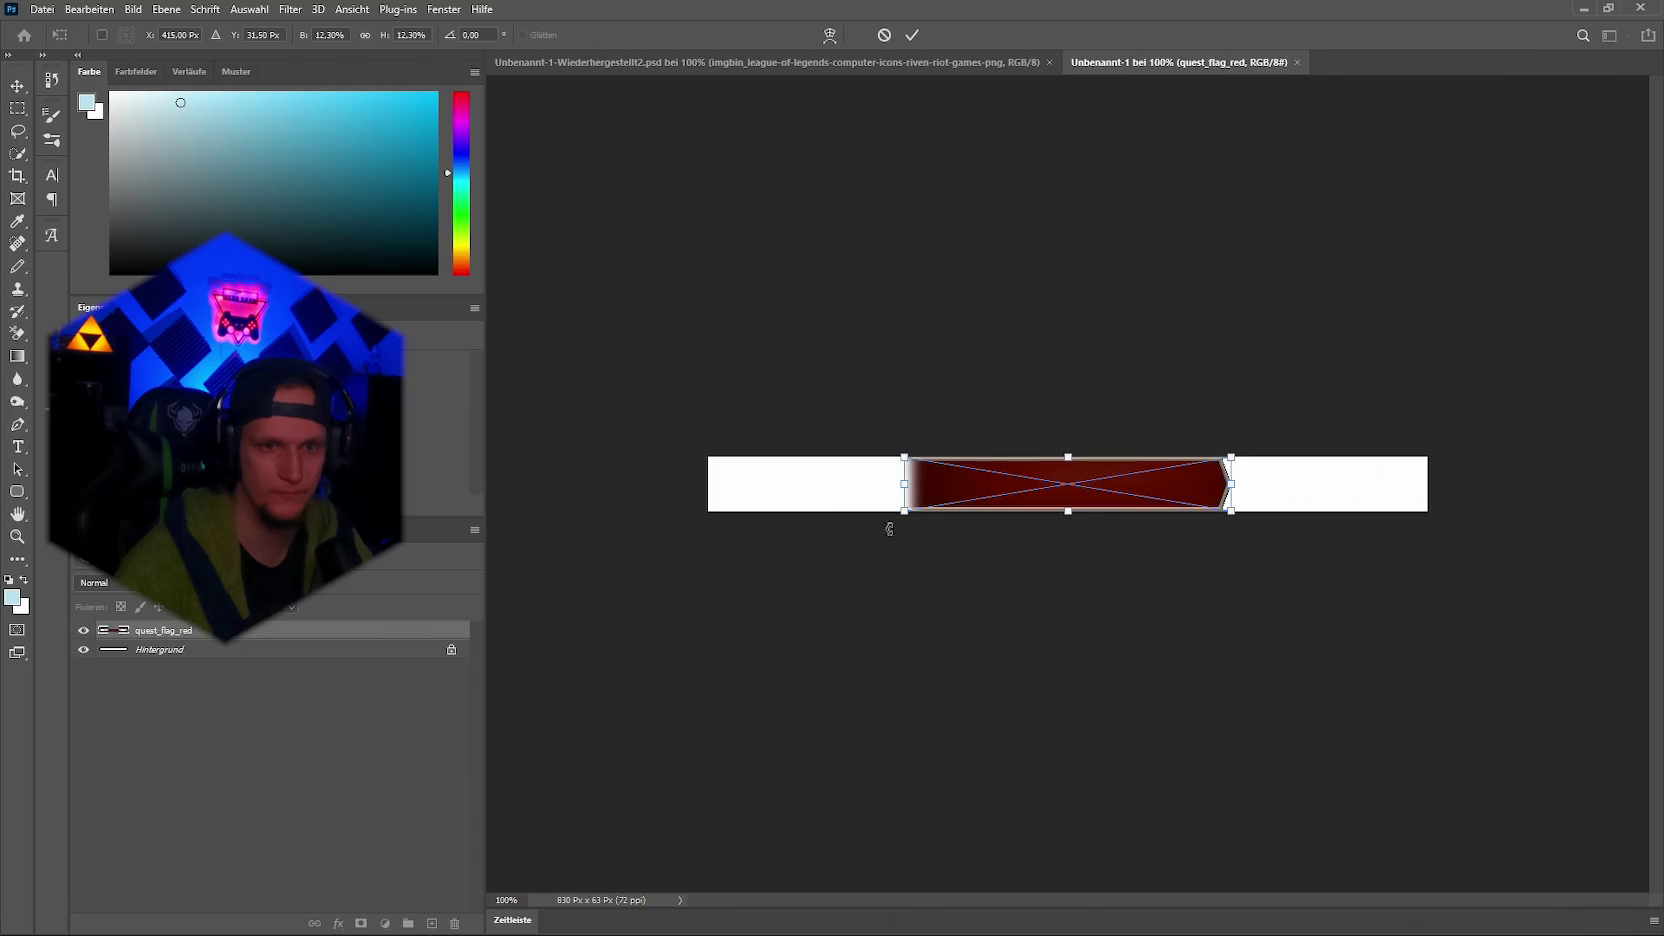
{"action": "left_click_drag", "start_coordinate": [1235, 486], "coordinate": [1431, 481]}
{"action": "left_click_drag", "start_coordinate": [902, 487], "coordinate": [711, 494]}
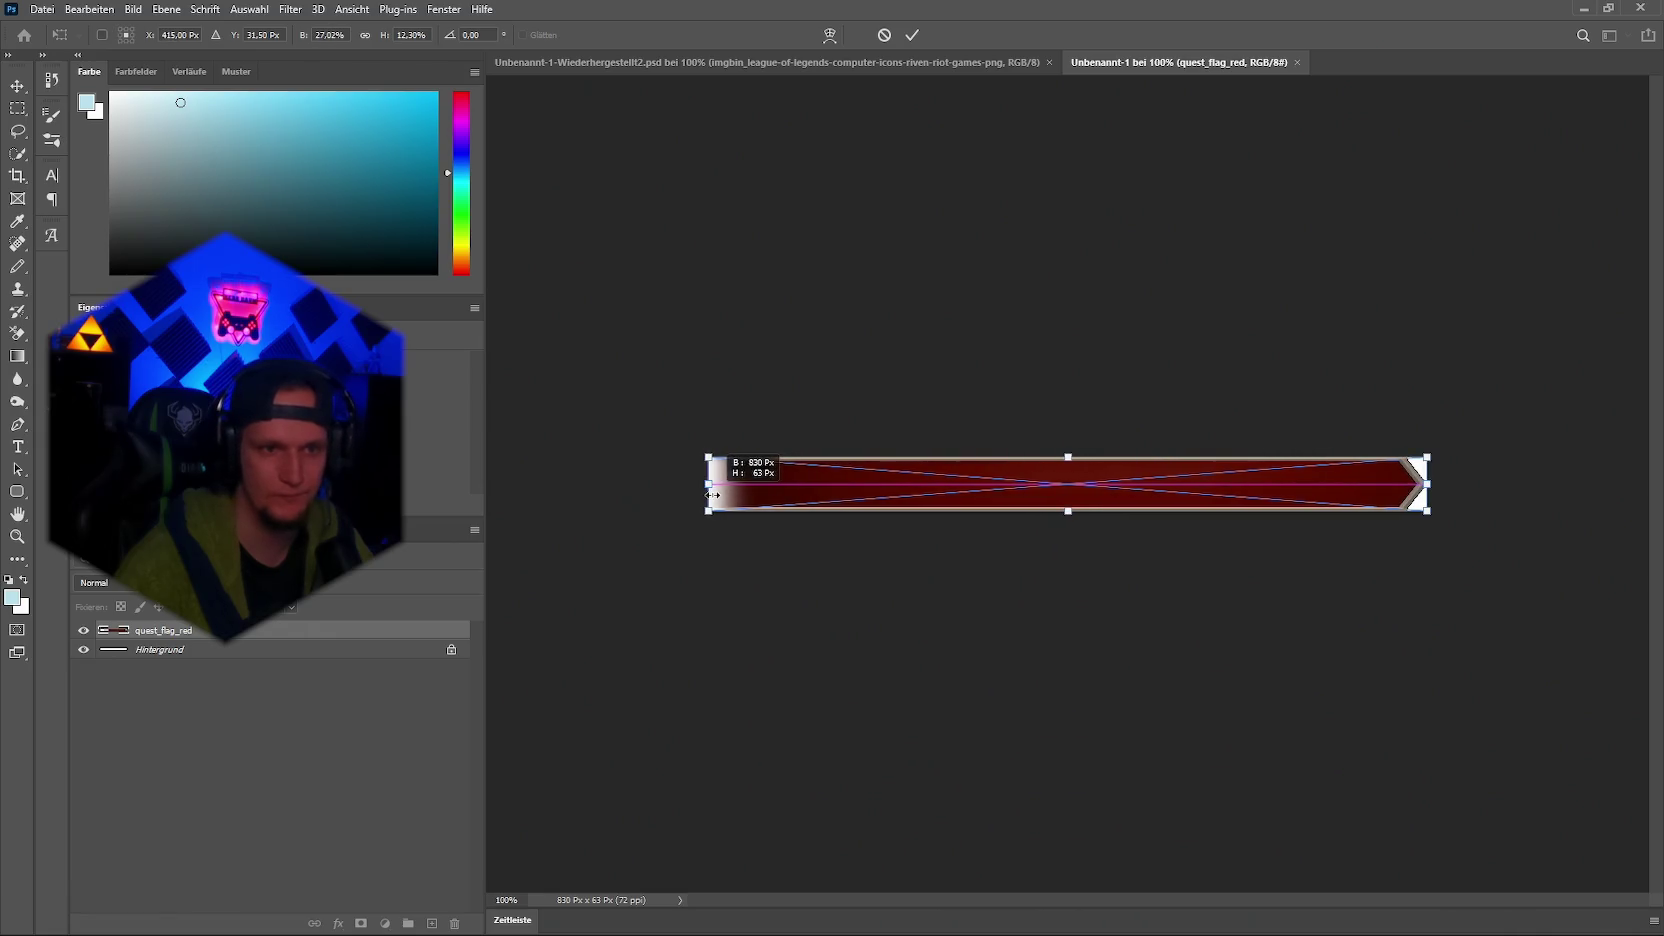
{"action": "left_click_drag", "start_coordinate": [711, 494], "coordinate": [713, 495]}
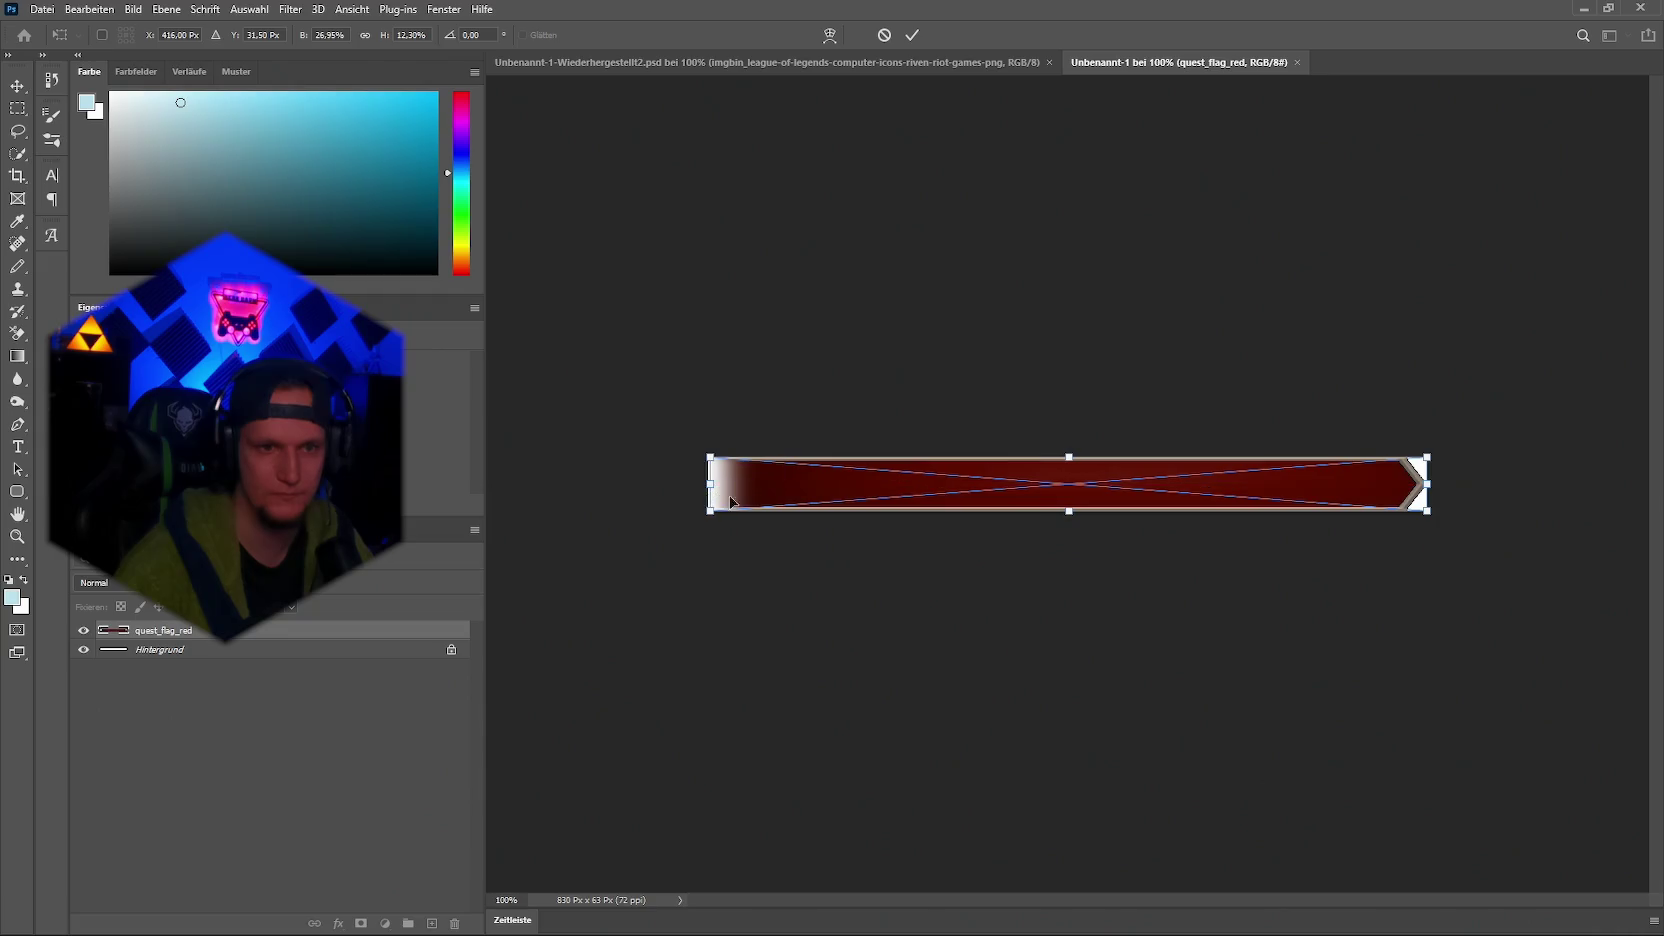
{"action": "left_click_drag", "start_coordinate": [1198, 558], "coordinate": [1166, 583]}
{"action": "key", "text": "ctrl+z"}
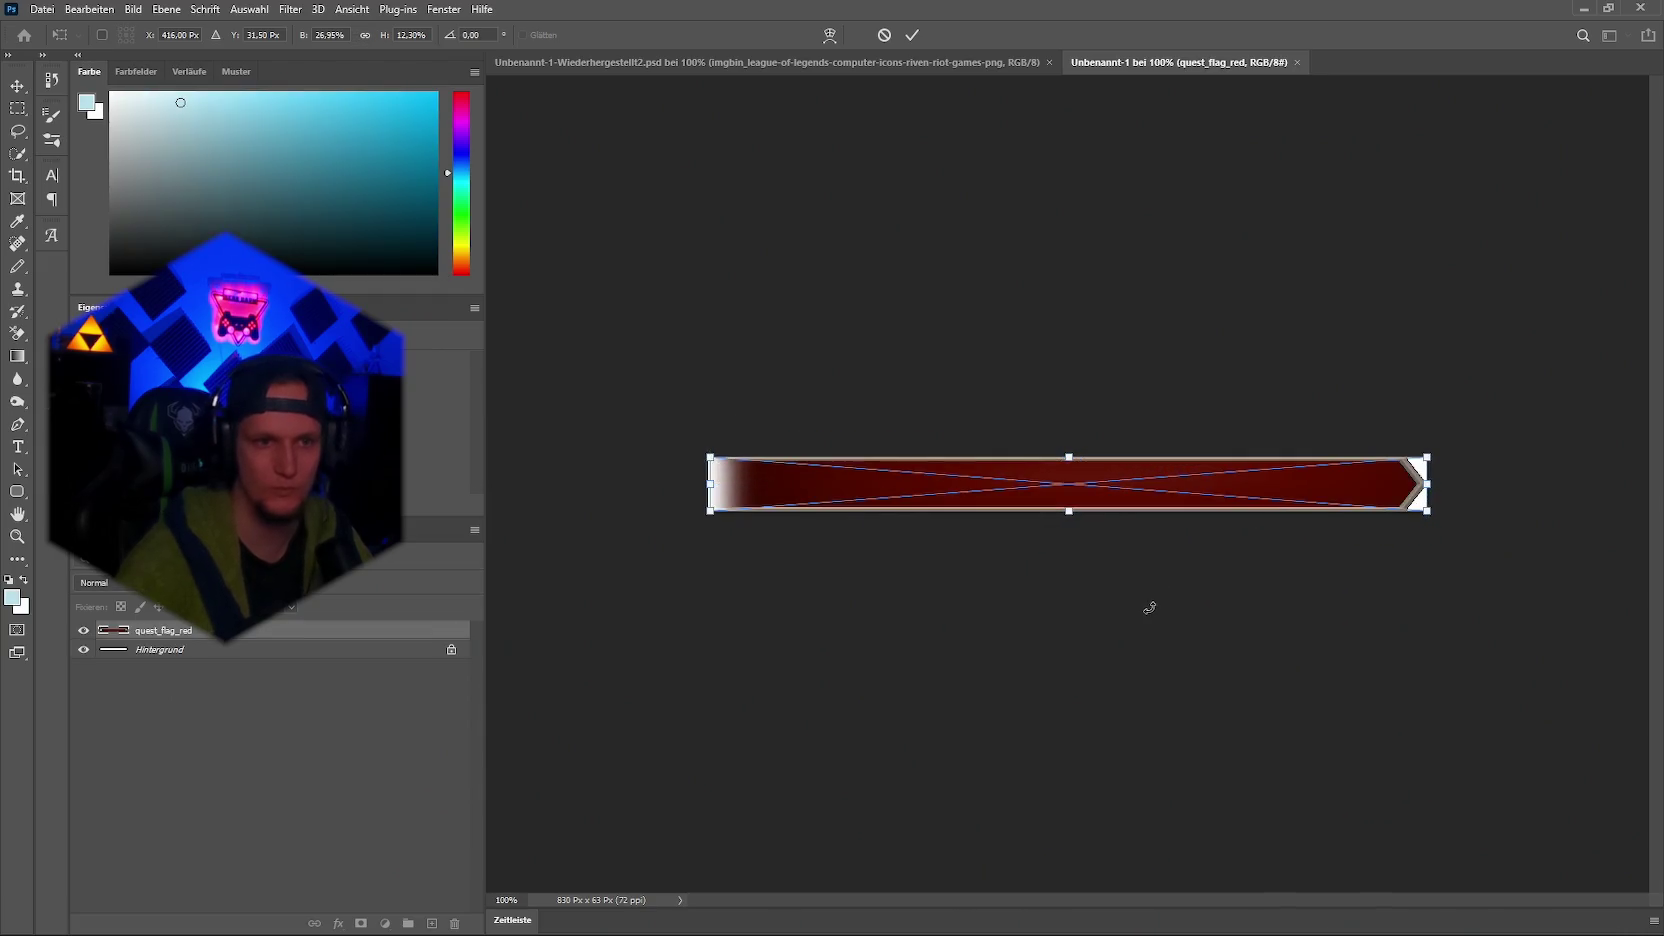
{"action": "key", "text": "Return"}
Free Transform the flag layer again to about 833 px wide.
{"action": "key", "text": "w"}
{"action": "right_click", "coordinate": [1086, 598]}
{"action": "left_click", "coordinate": [222, 643]}
{"action": "left_click", "coordinate": [27, 89]}
{"action": "left_click_drag", "start_coordinate": [718, 482], "coordinate": [706, 482]}
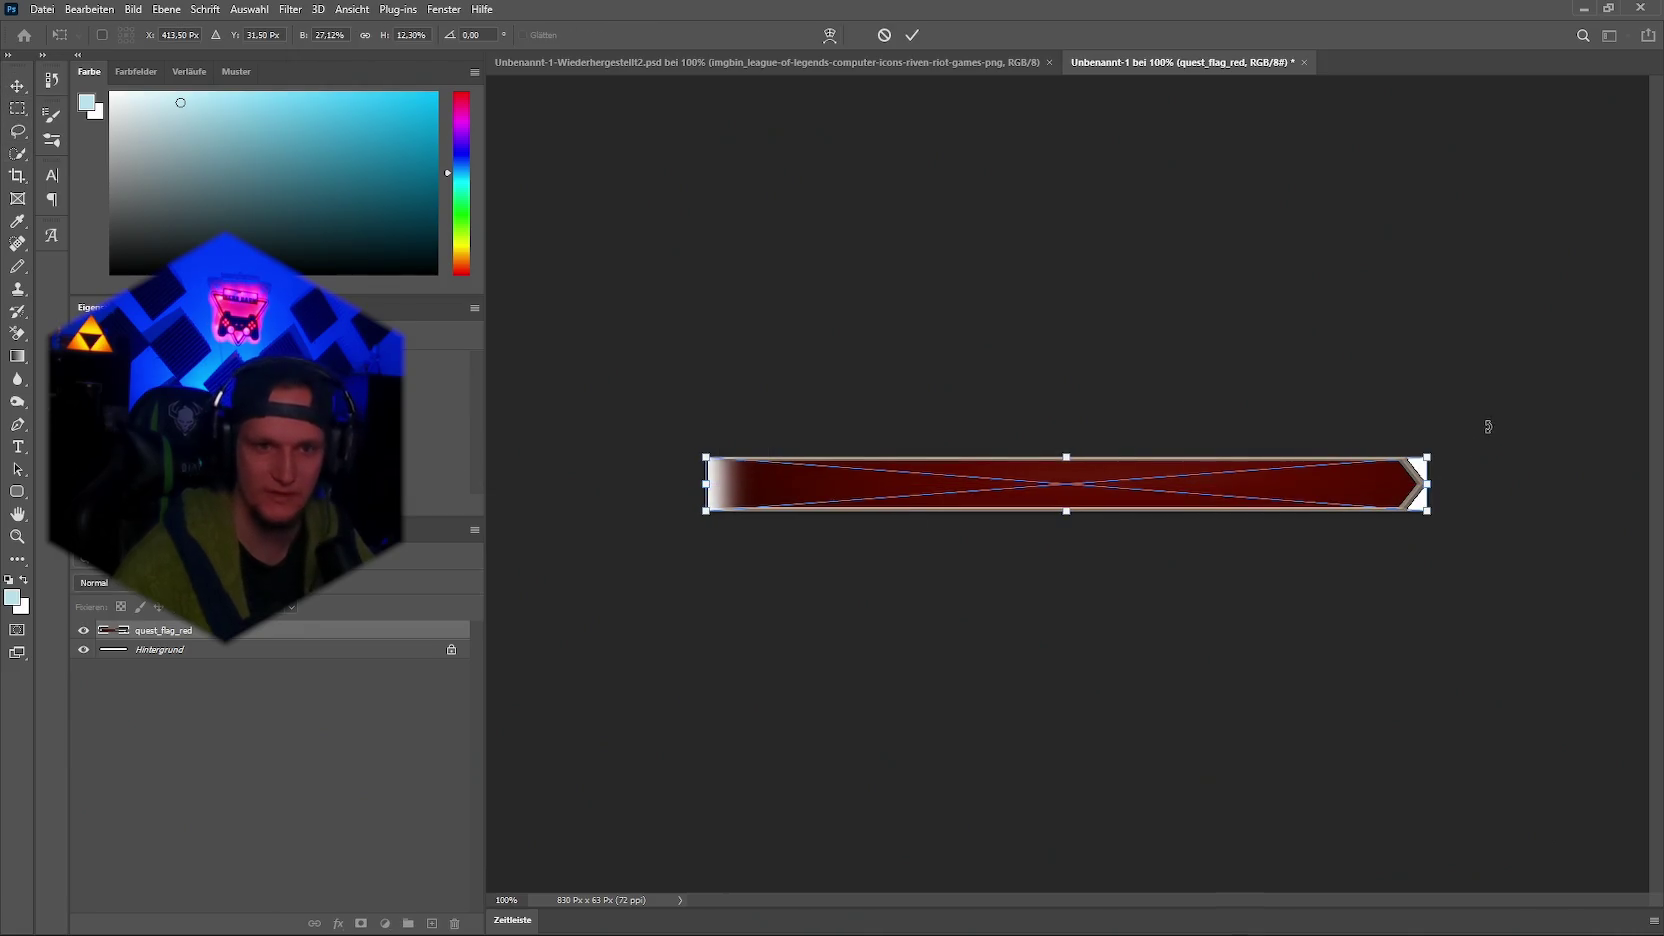
{"action": "key", "text": "Return"}
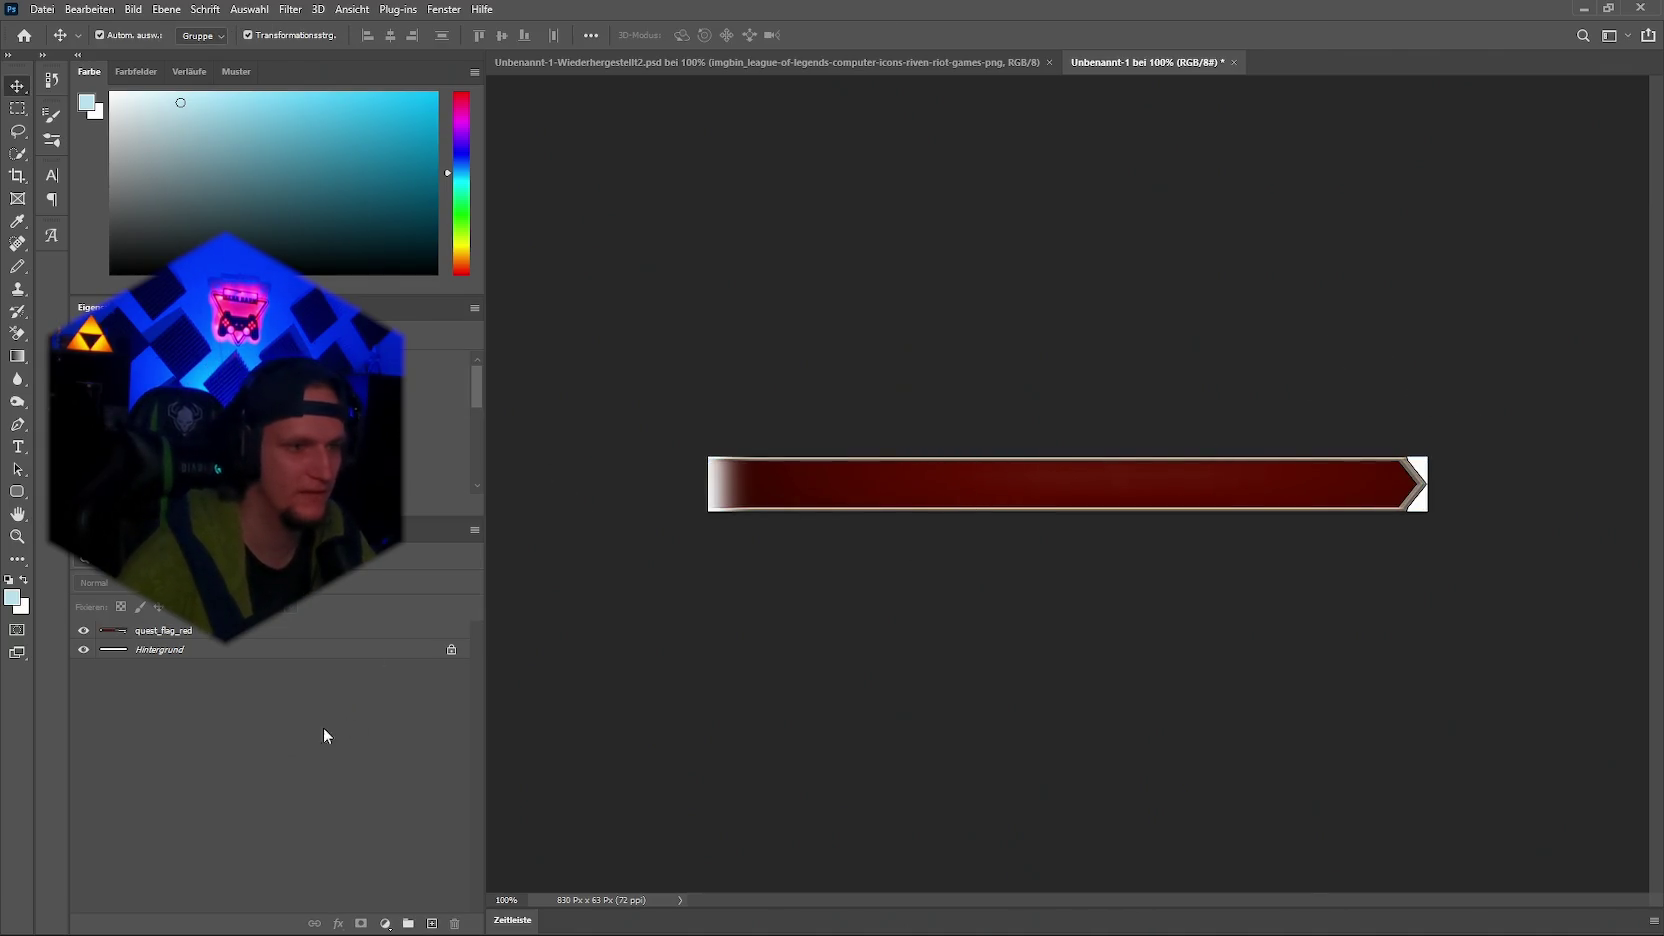
Start a PNG export, cancel the save, and switch to the Unity project.
{"action": "left_click", "coordinate": [40, 9]}
{"action": "mouse_move", "coordinate": [110, 268]}
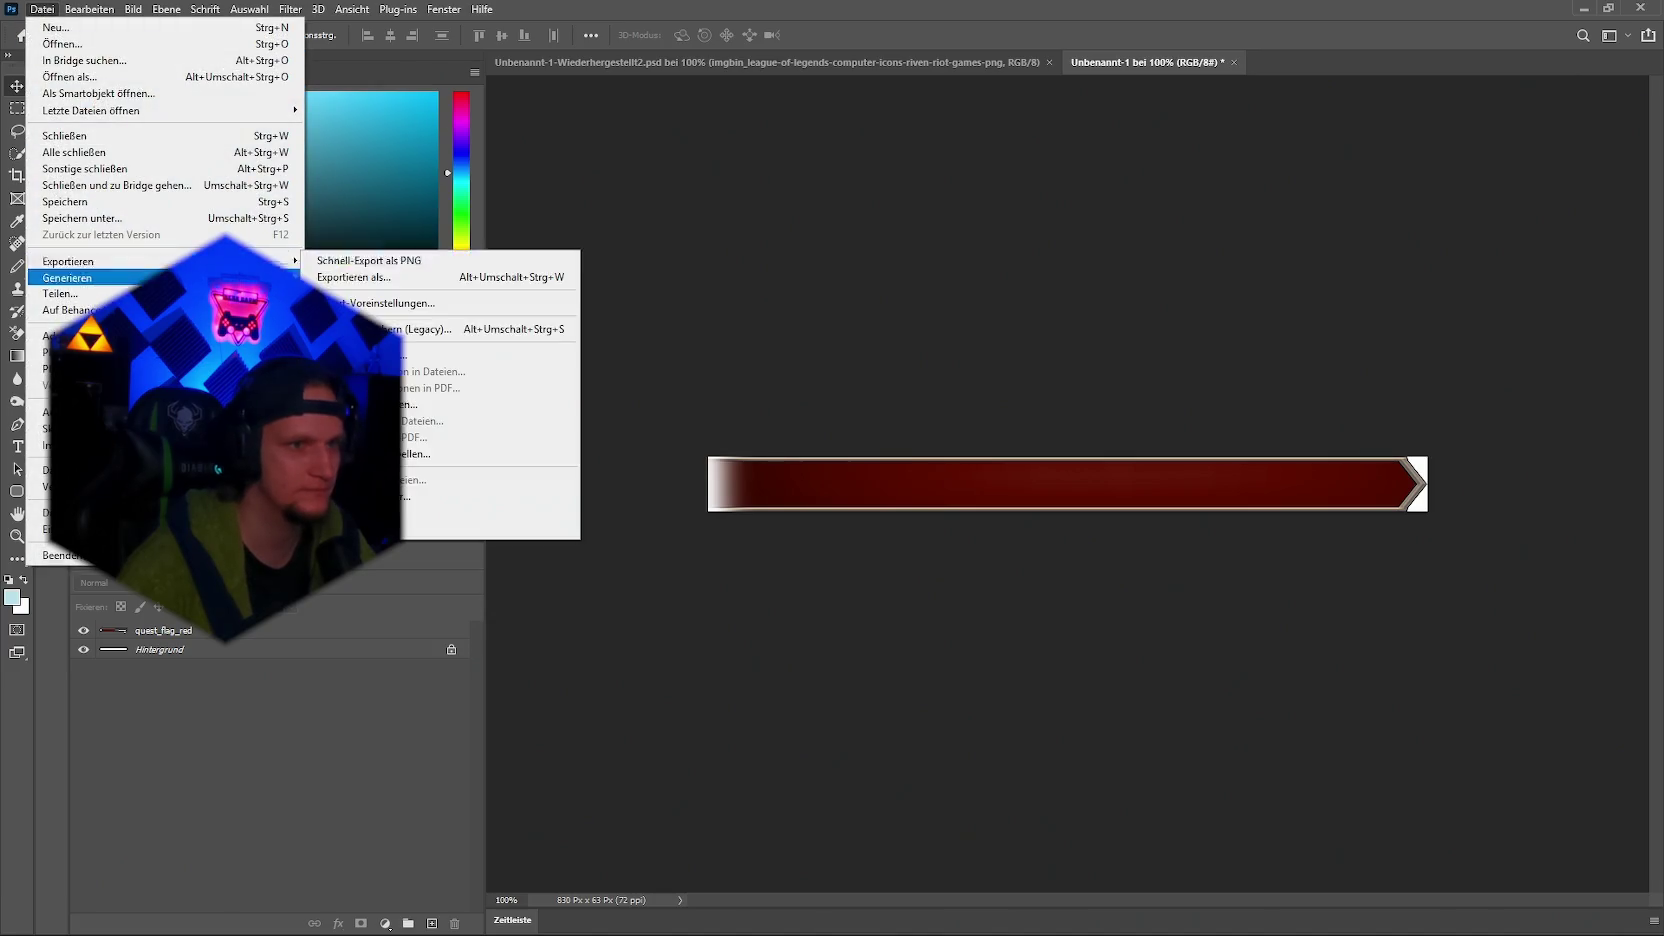
{"action": "left_click", "coordinate": [400, 261]}
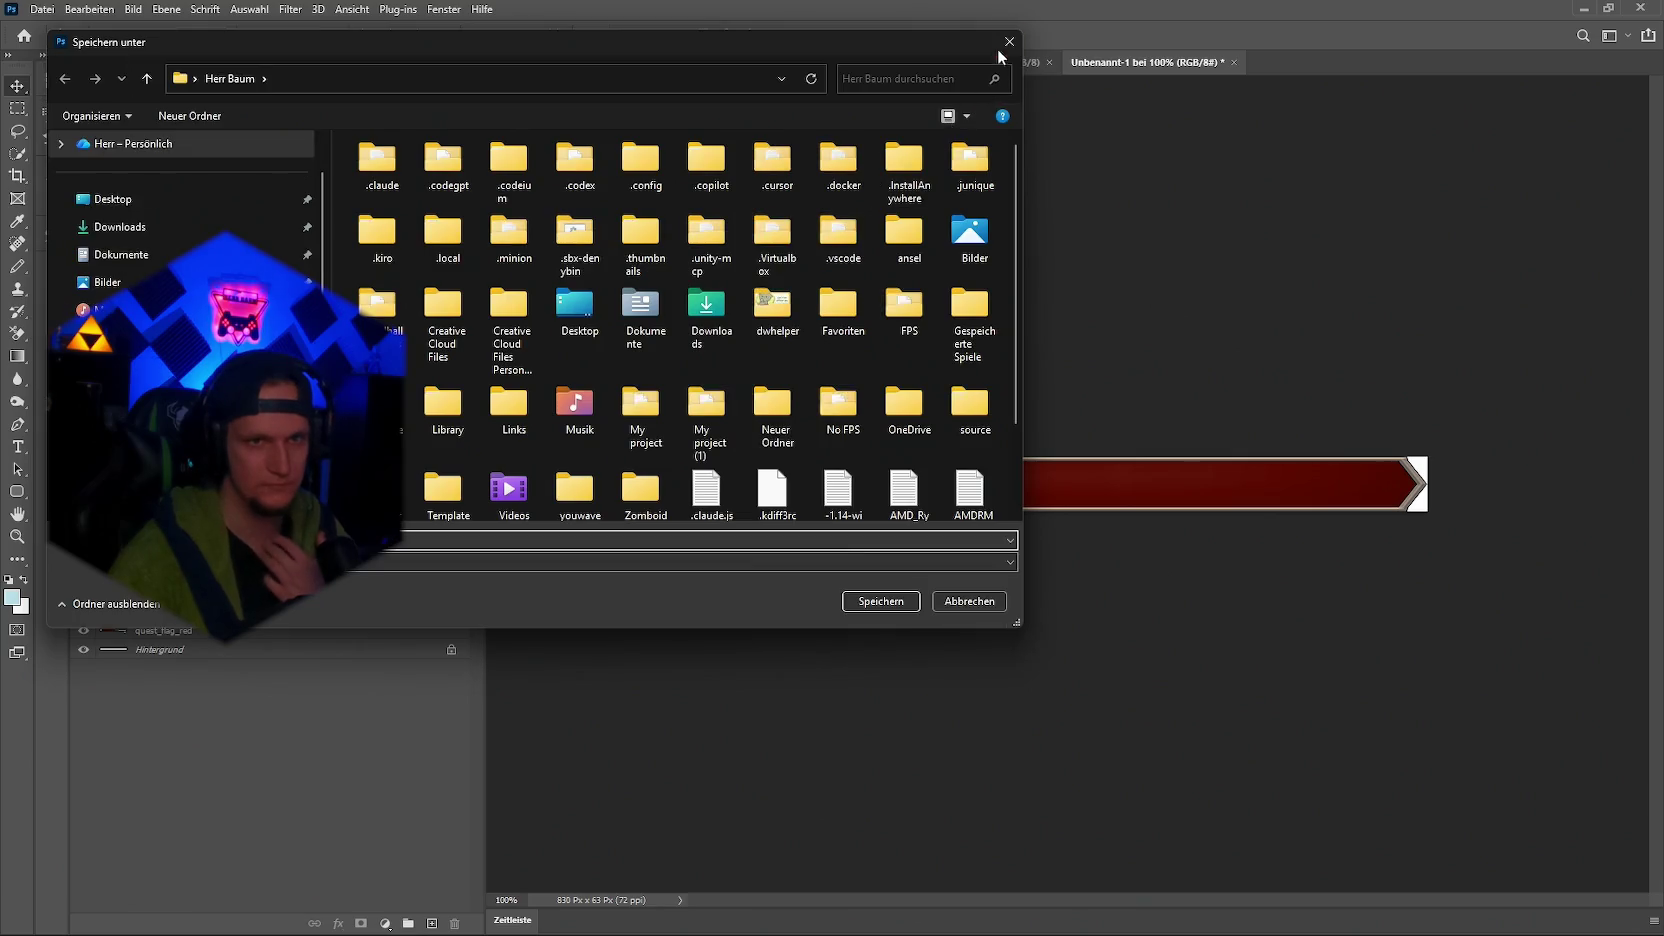
{"action": "left_click", "coordinate": [998, 48]}
{"action": "mouse_move", "coordinate": [1152, 920]}
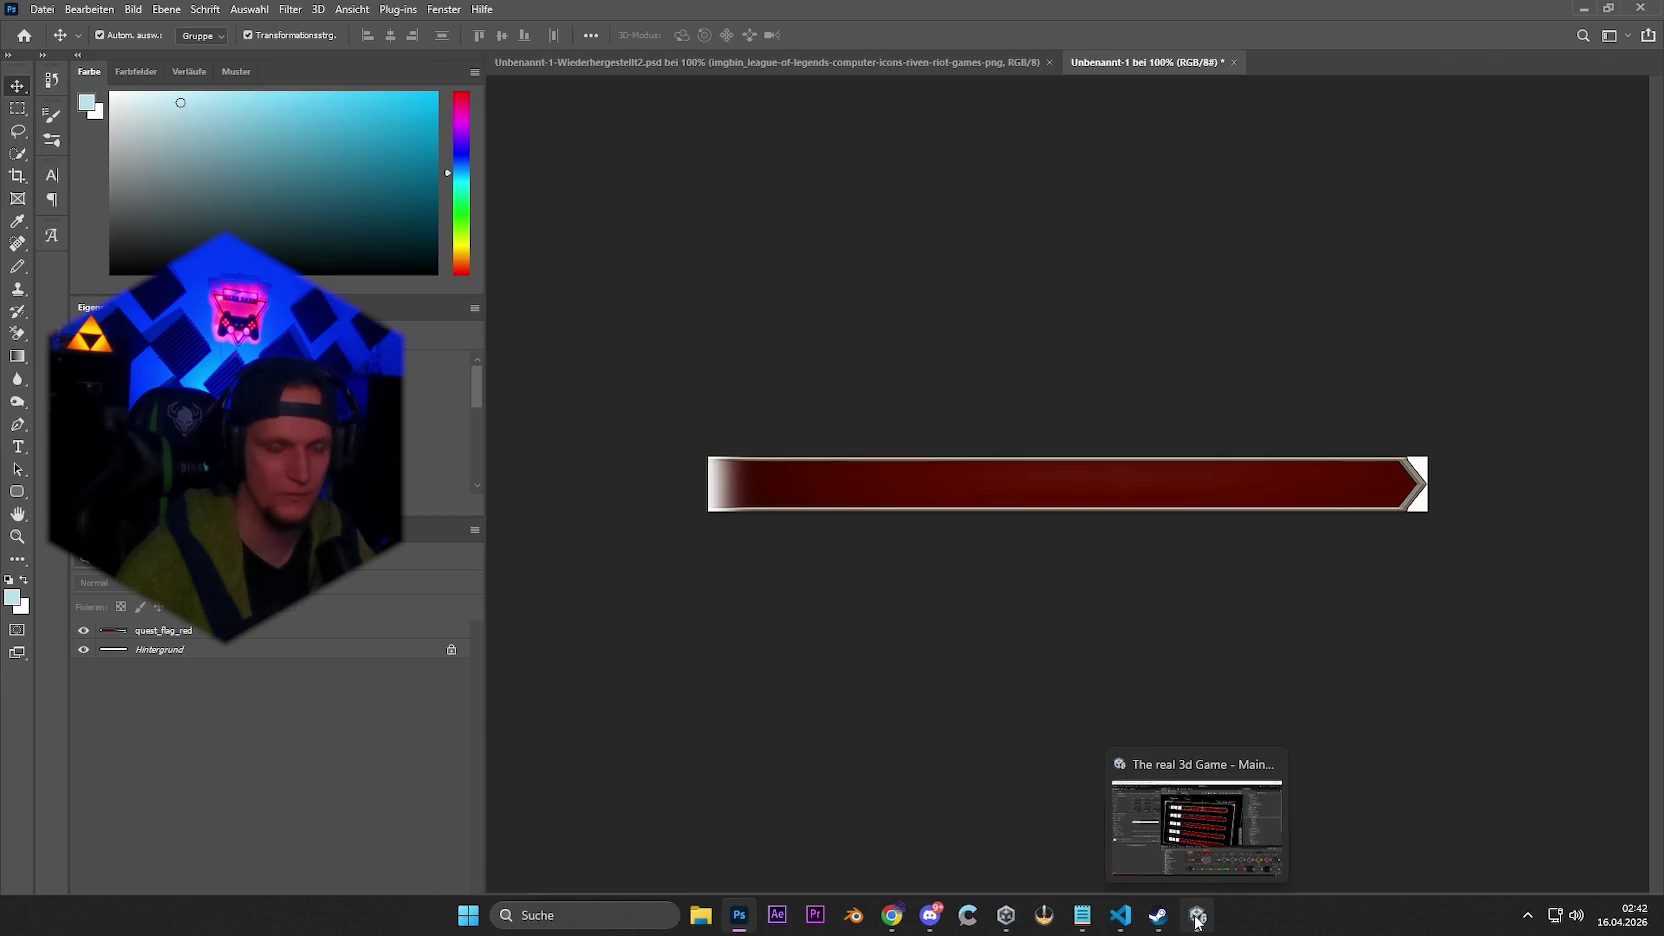
{"action": "left_click", "coordinate": [1190, 925]}
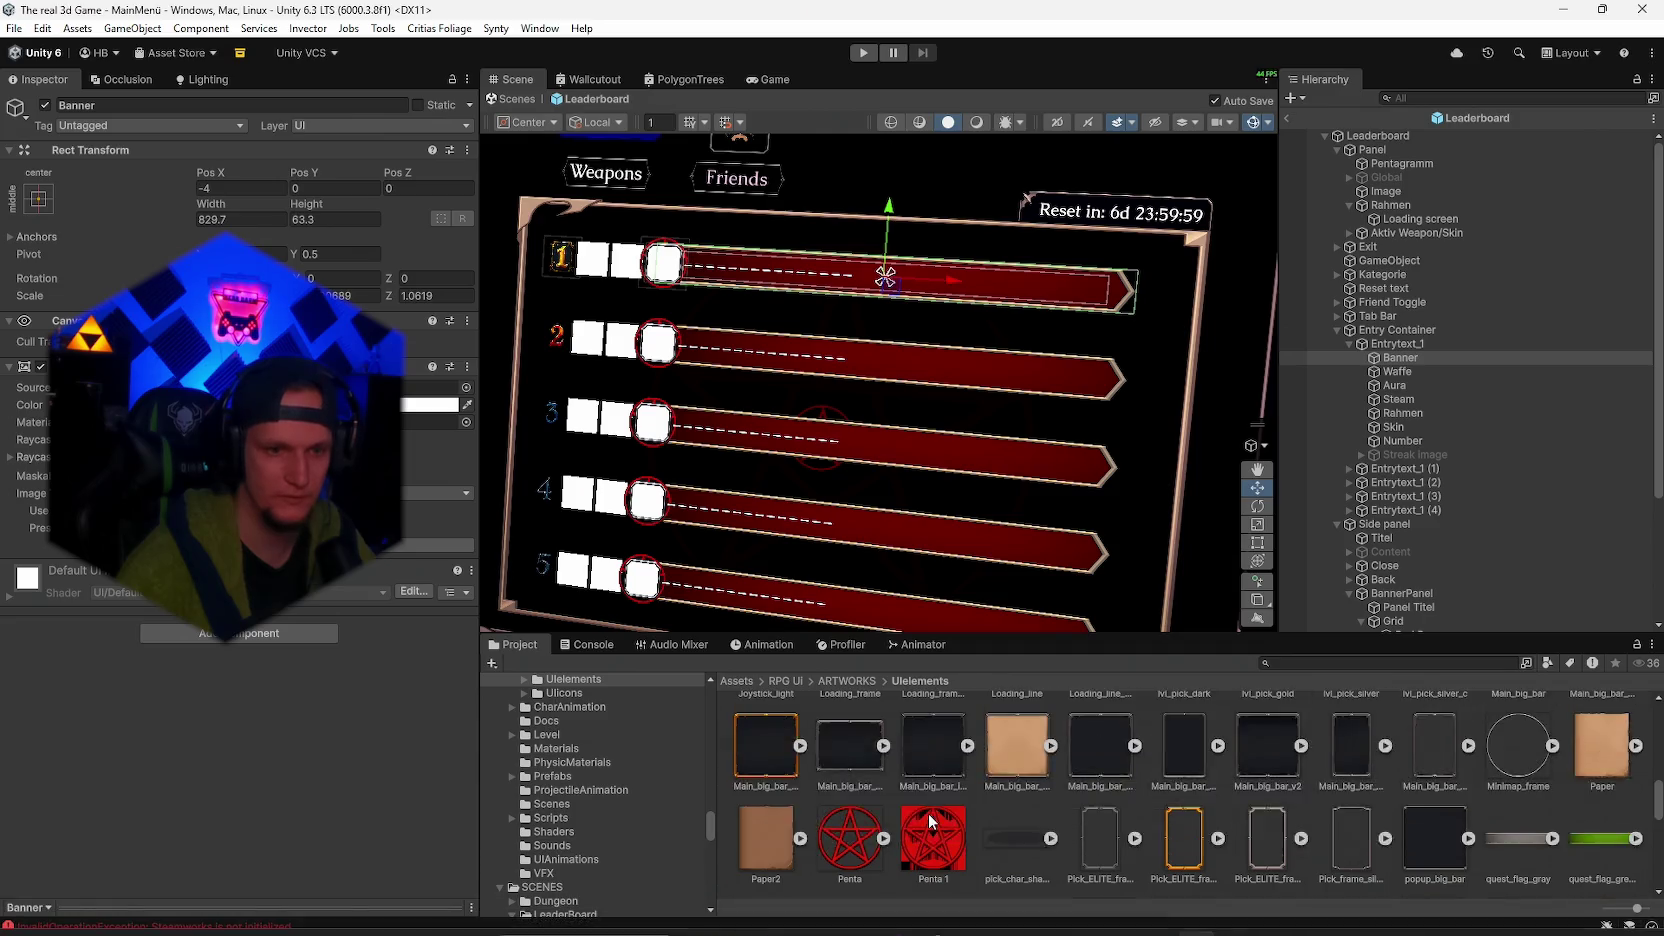
Search 'le', open LeaderBoard Cosmetics > Banner, and show it in File Explorer.
{"action": "left_click", "coordinate": [1398, 660]}
{"action": "type", "text": "leaderboard"}
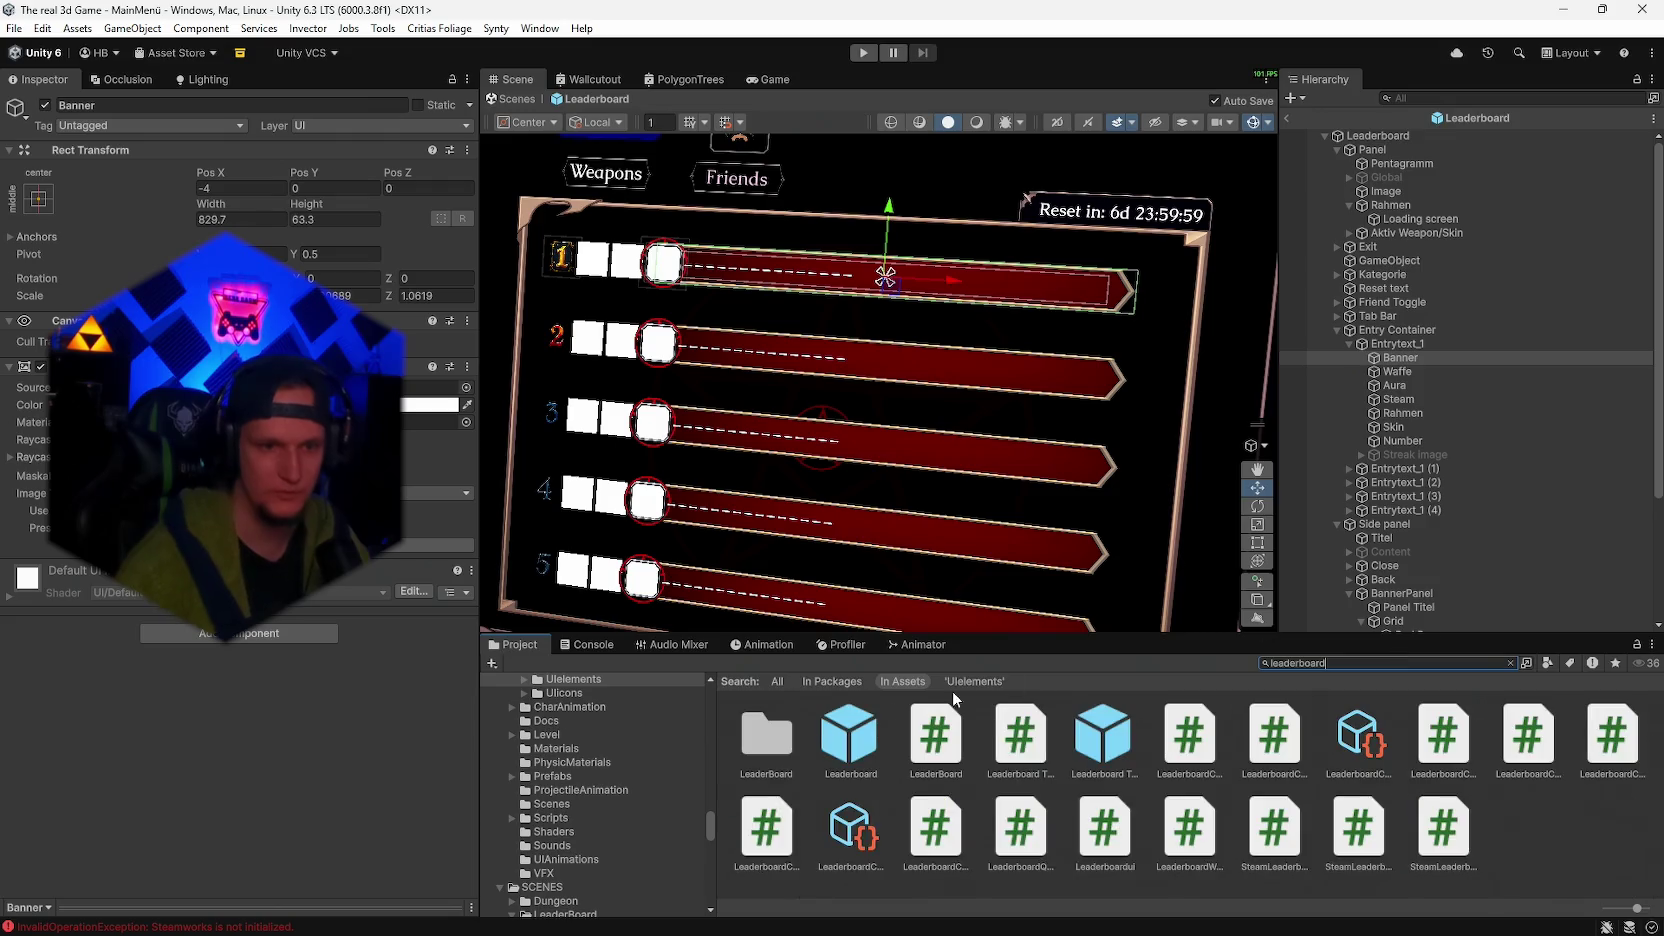
{"action": "double_click", "coordinate": [778, 741]}
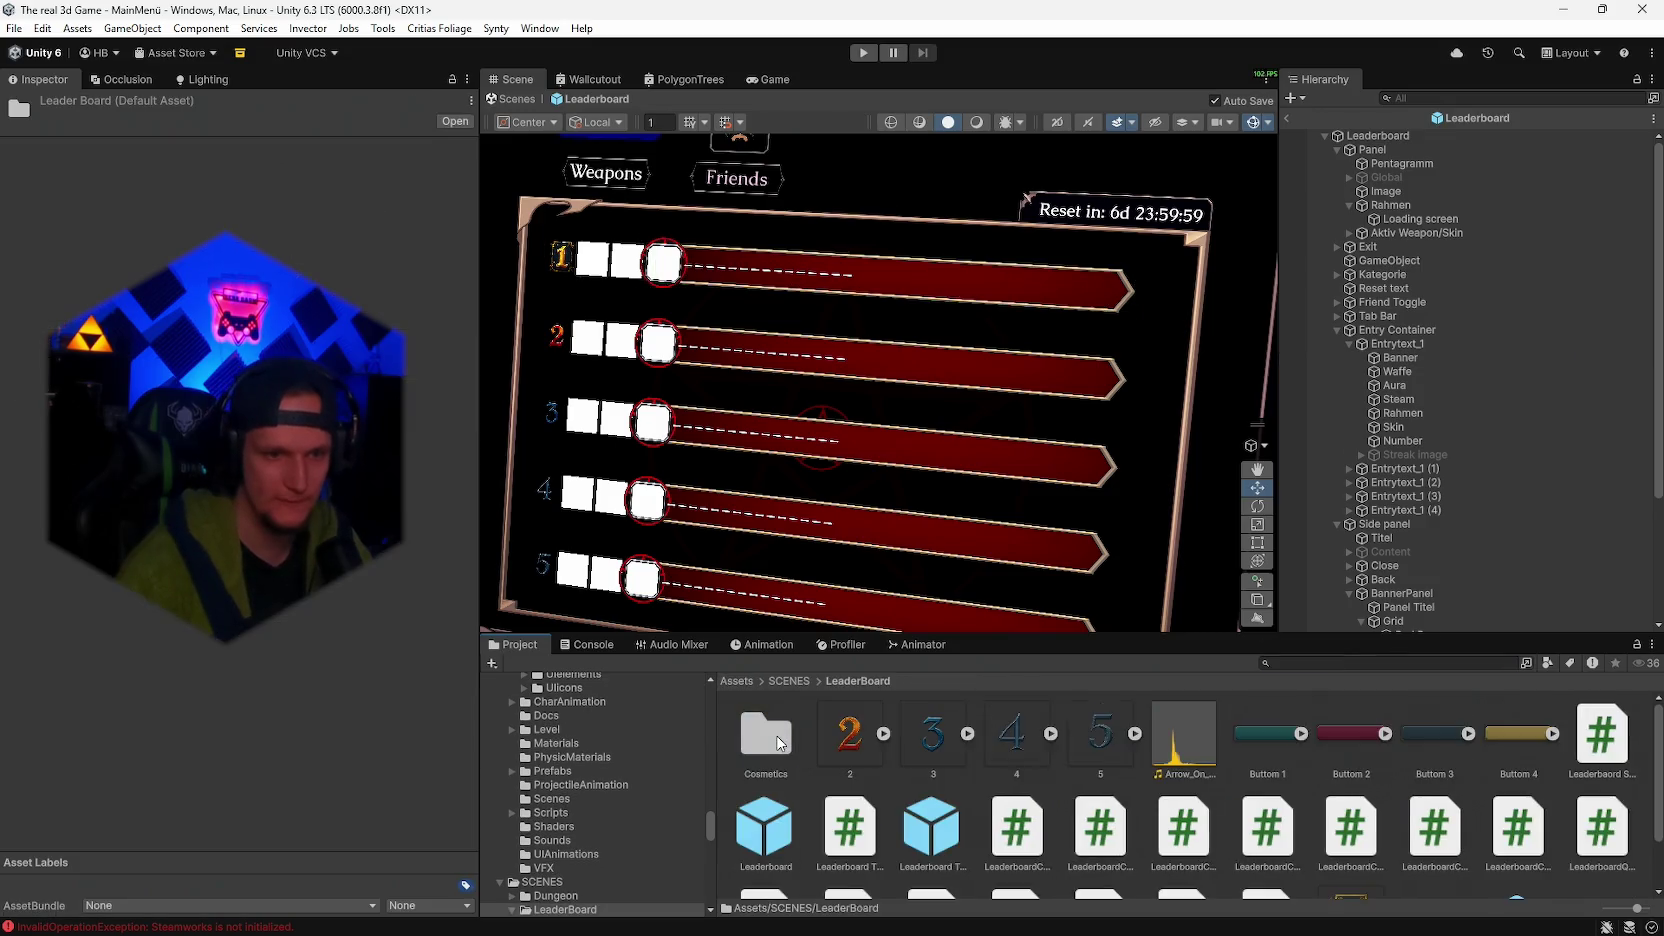
{"action": "double_click", "coordinate": [778, 741]}
{"action": "right_click", "coordinate": [866, 792]}
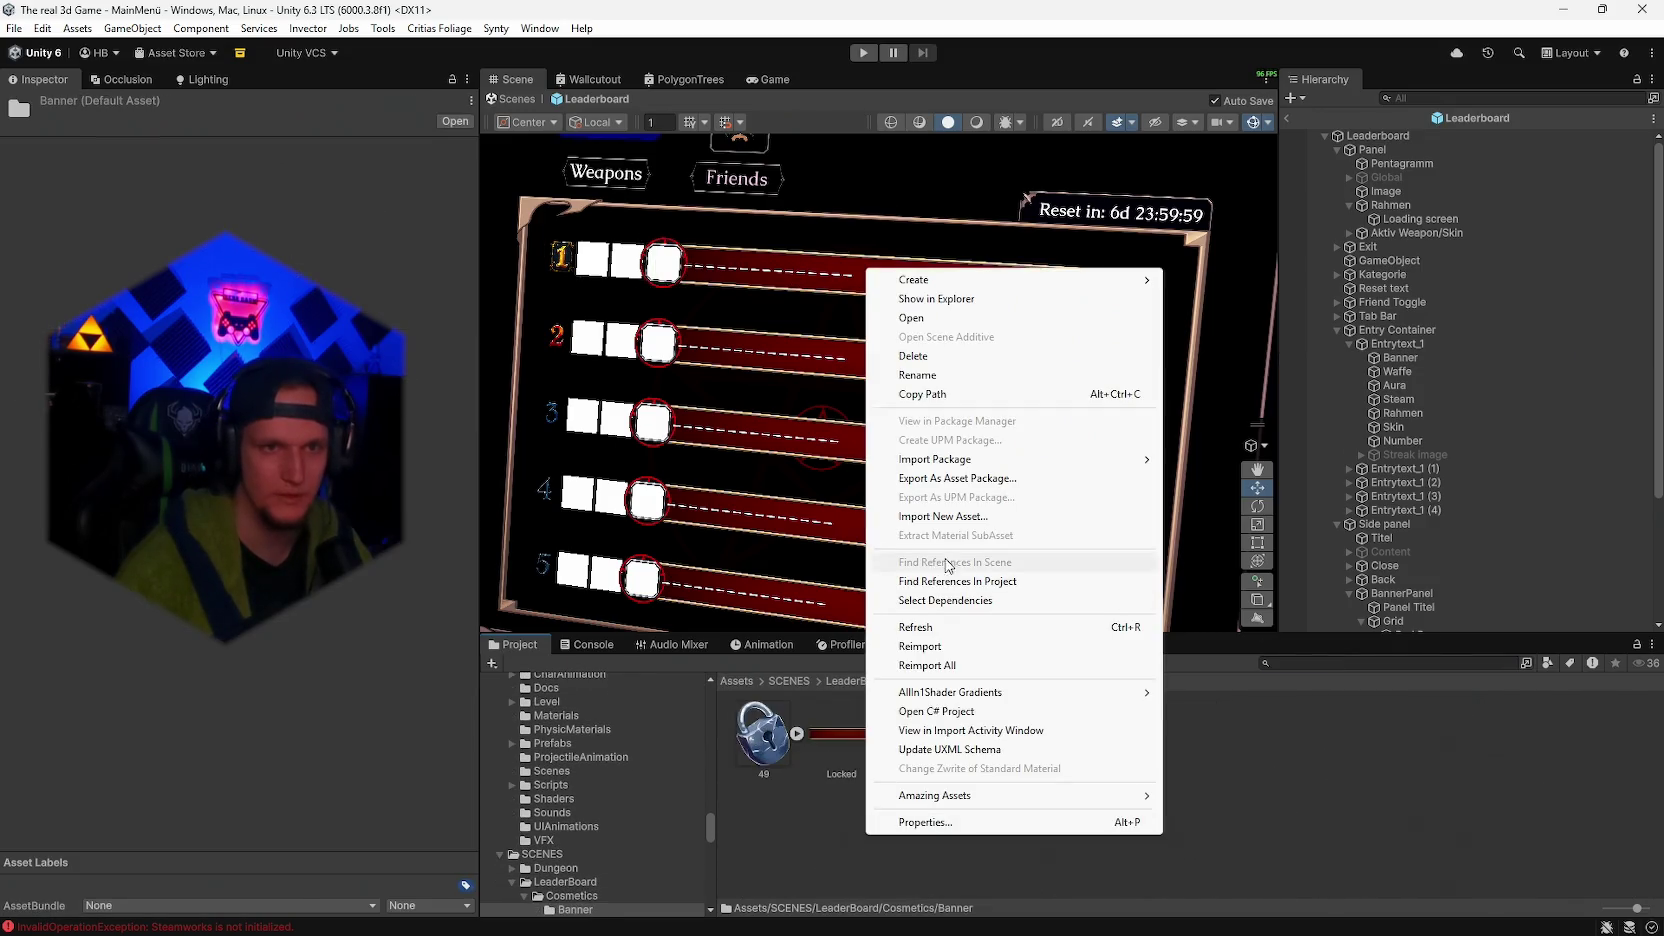
{"action": "left_click", "coordinate": [892, 298]}
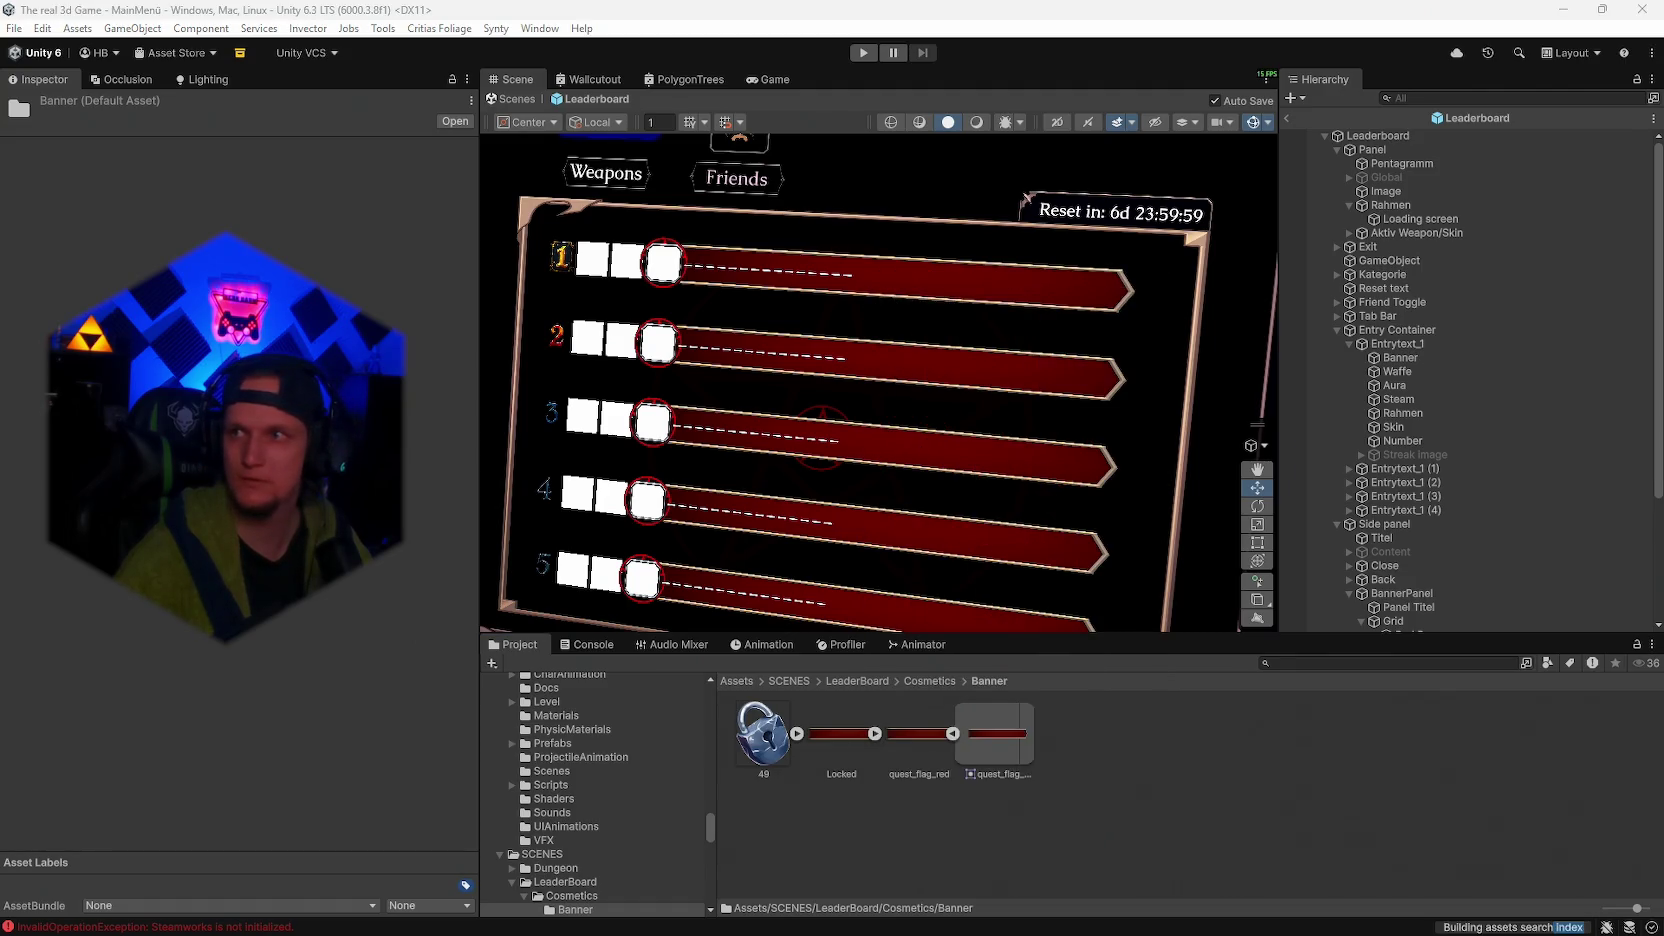
Return to Photoshop's File menu to export the banner.
{"action": "mouse_move", "coordinate": [1121, 924]}
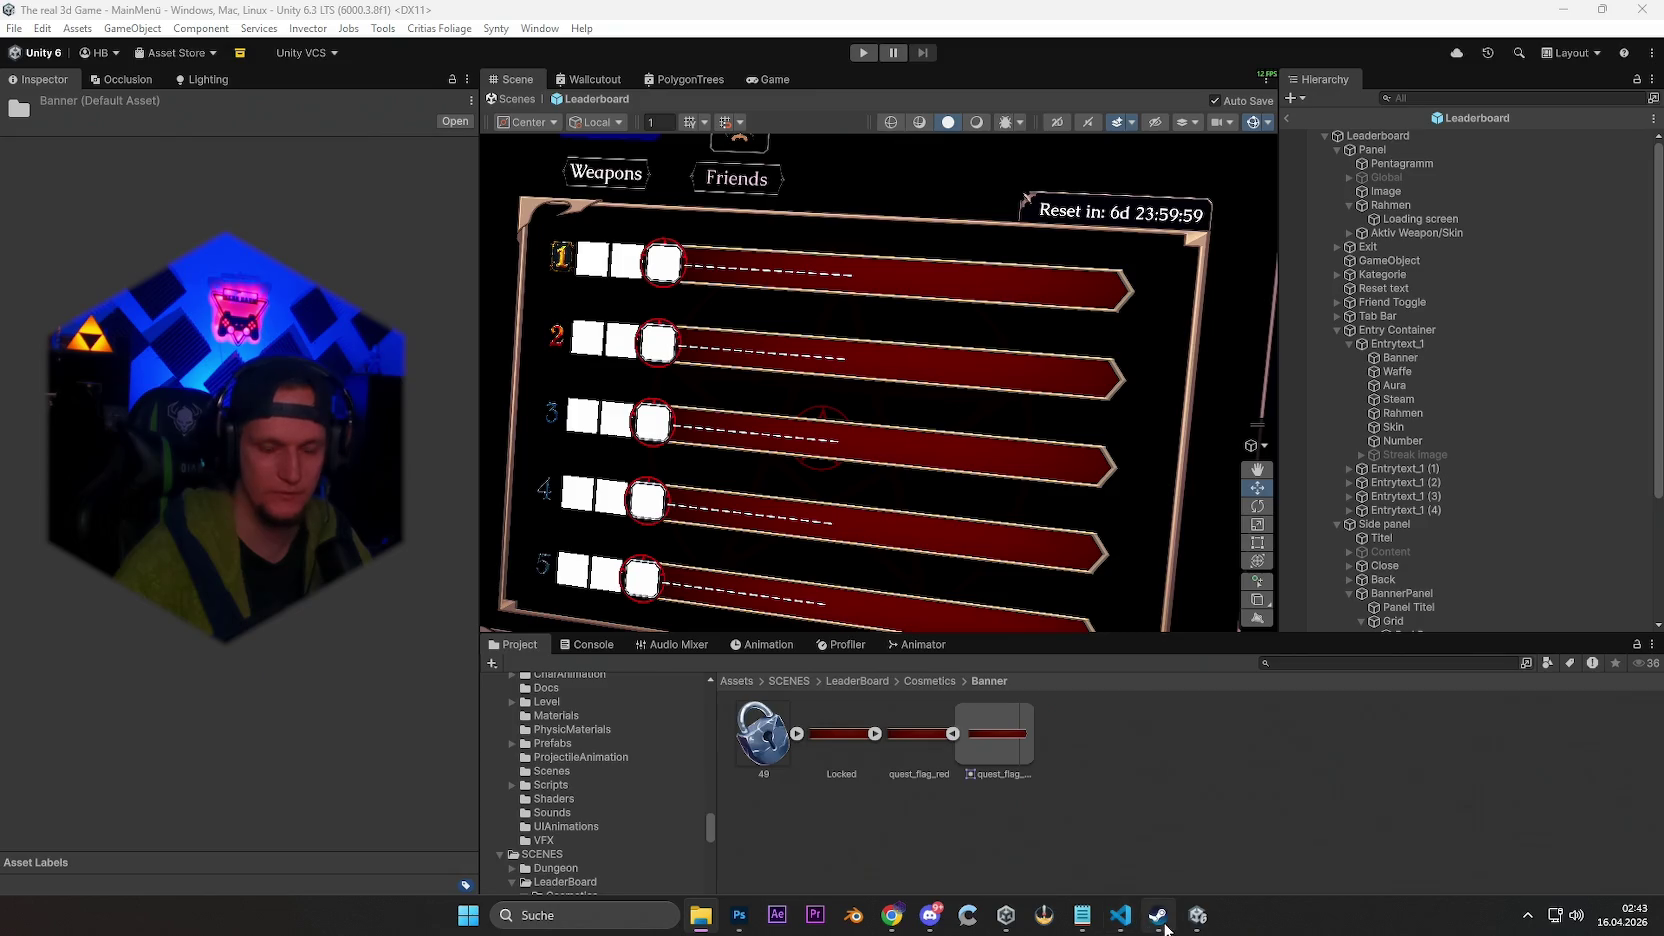
{"action": "left_click", "coordinate": [739, 915]}
{"action": "left_click", "coordinate": [42, 9]}
Quick-export the banner as PNG into the pasted Cosmetics folder path, then return to Unity.
{"action": "mouse_move", "coordinate": [100, 270]}
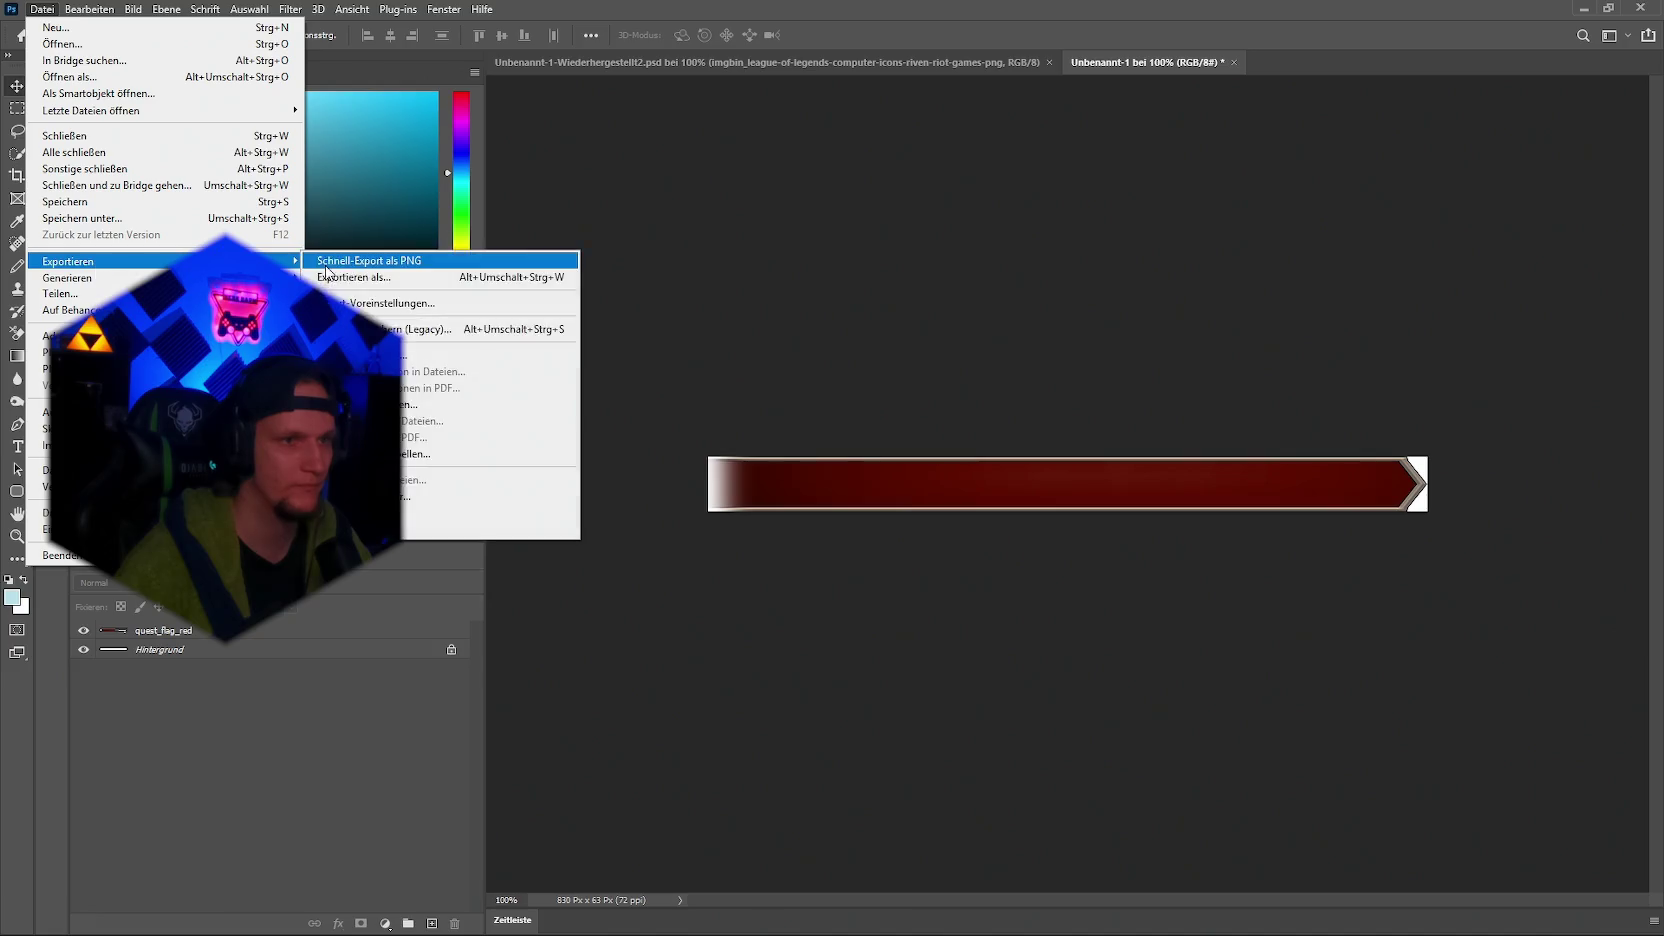
{"action": "left_click", "coordinate": [380, 261]}
{"action": "left_click", "coordinate": [735, 85]}
{"action": "type", "text": "D:\\Game Dev\\Preset\\The real 3d Game\\Assets\\SCENES\\LeaderBoard\\Cosmetics"}
{"action": "key", "text": "Return"}
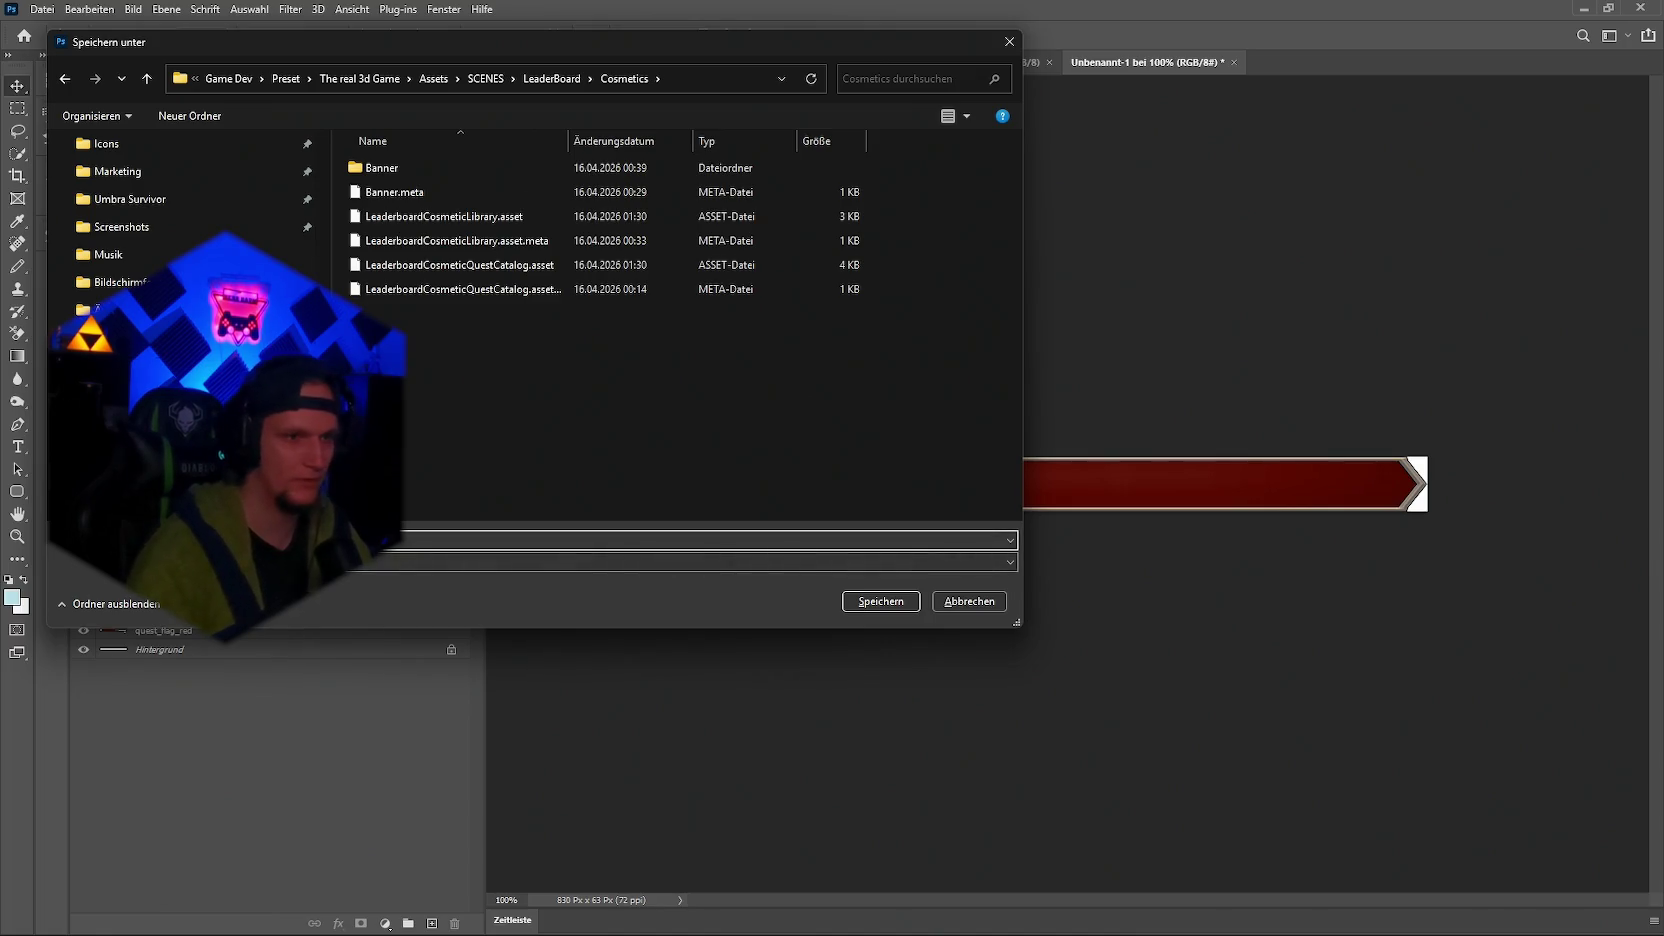
{"action": "key", "text": "Escape"}
{"action": "key", "text": "alt+Tab"}
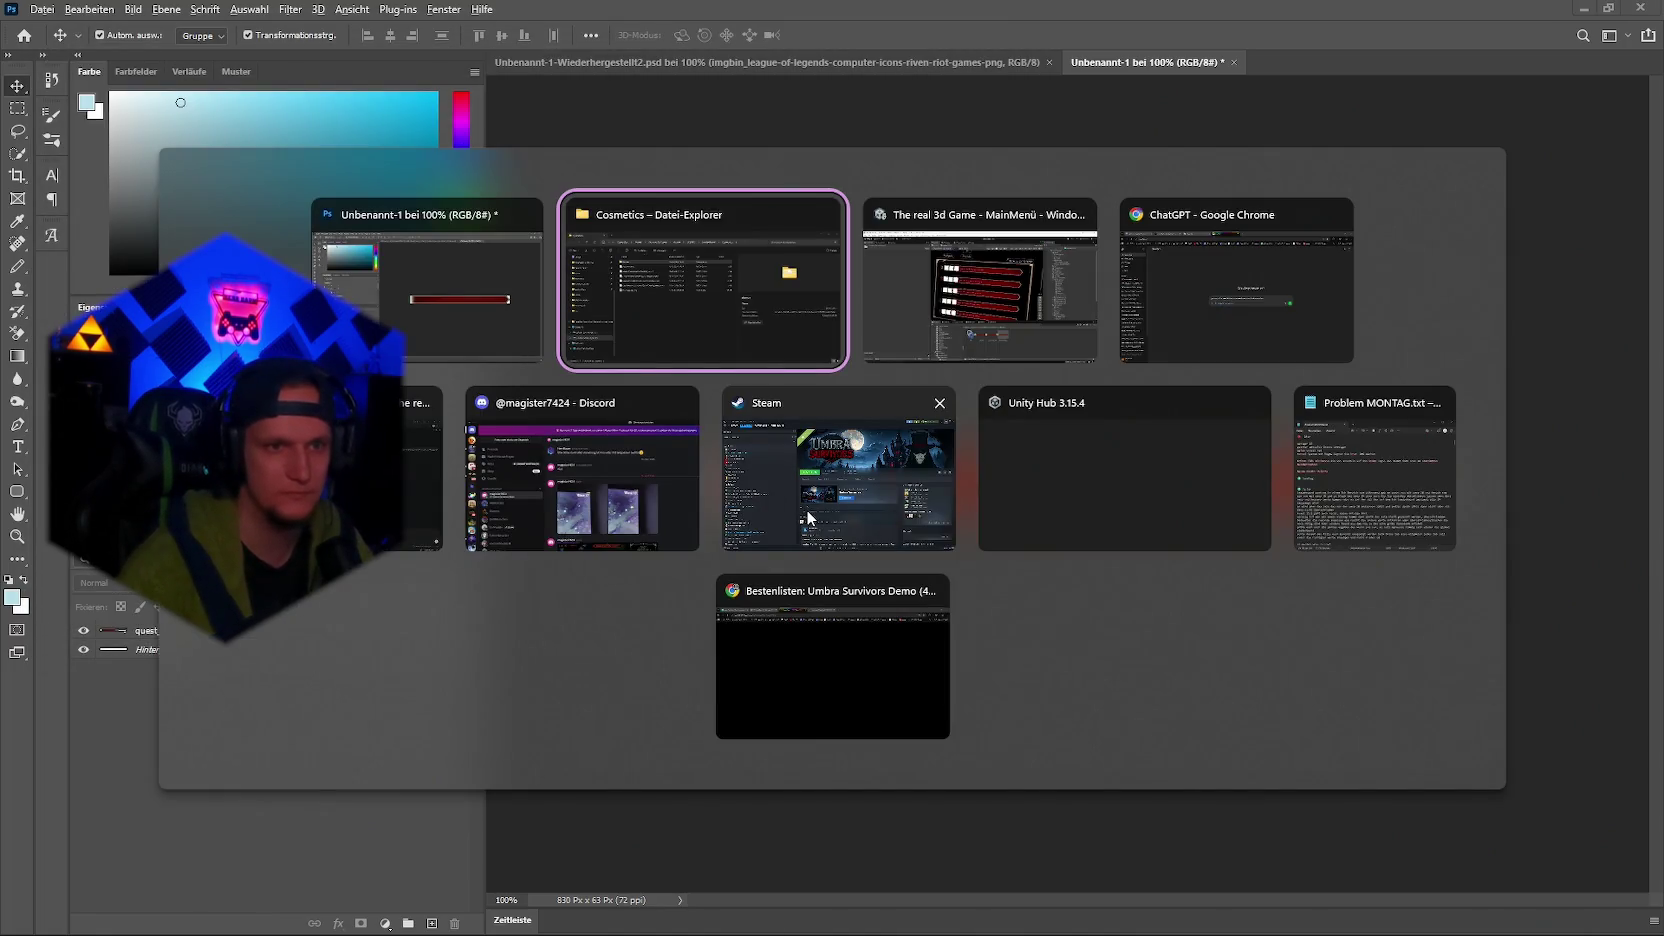
{"action": "key", "text": "alt+Tab"}
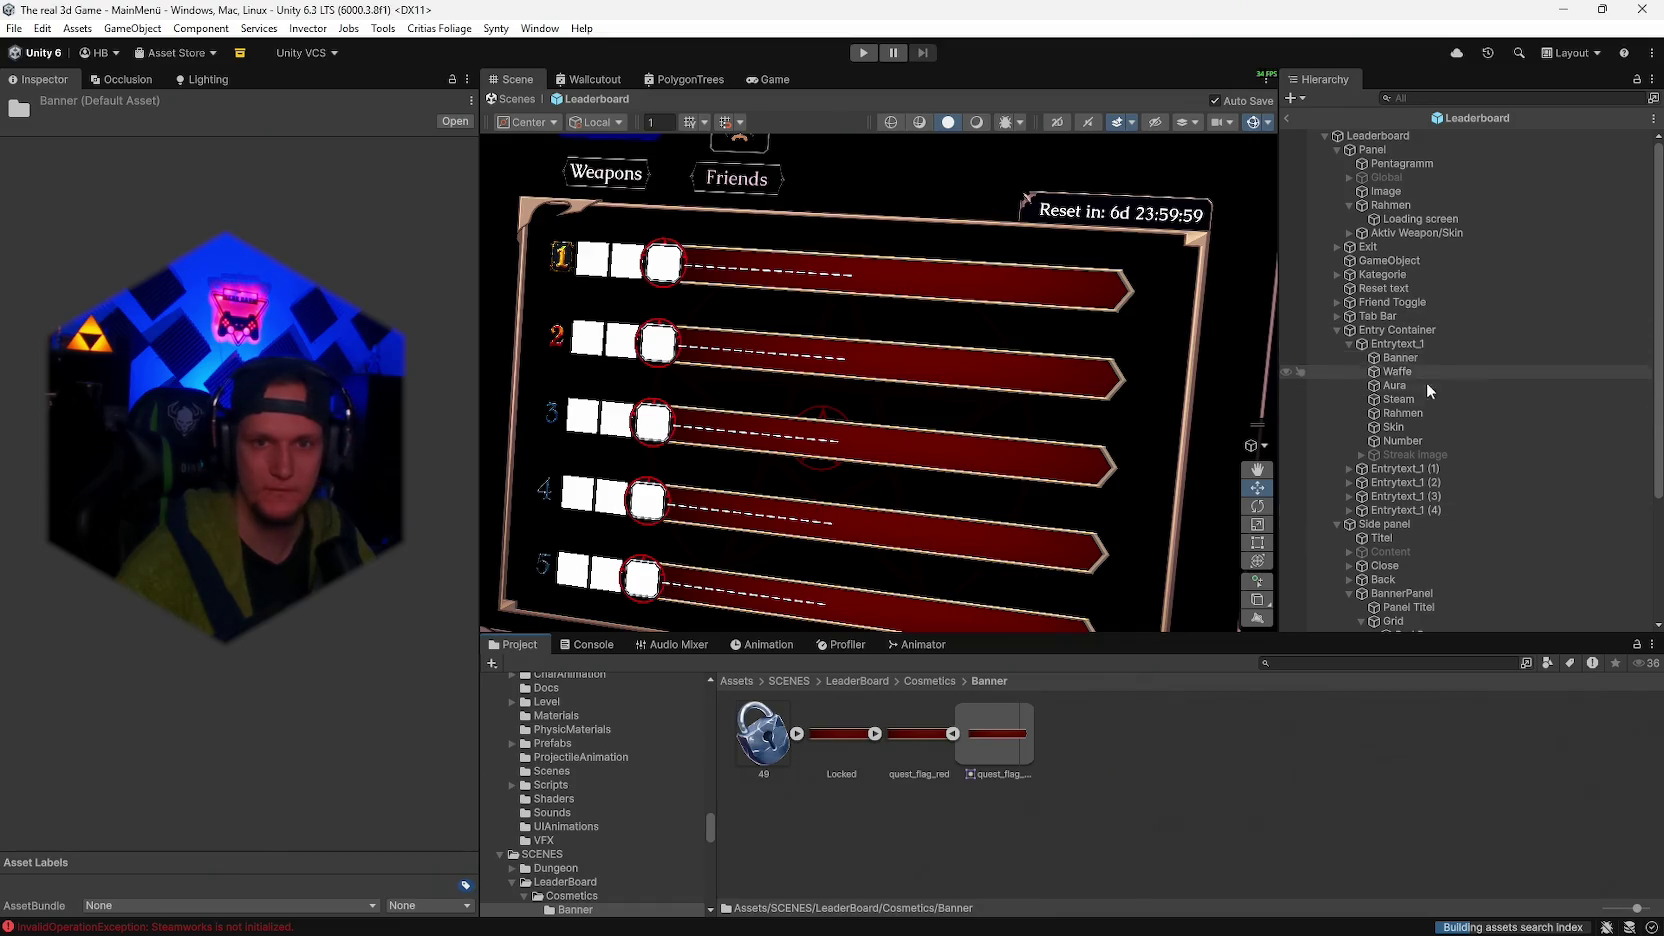
Open the Cosmetics Banner folder to find the exported image.
{"action": "left_click", "coordinate": [1432, 362]}
{"action": "left_click", "coordinate": [1040, 819]}
{"action": "right_click", "coordinate": [1043, 819]}
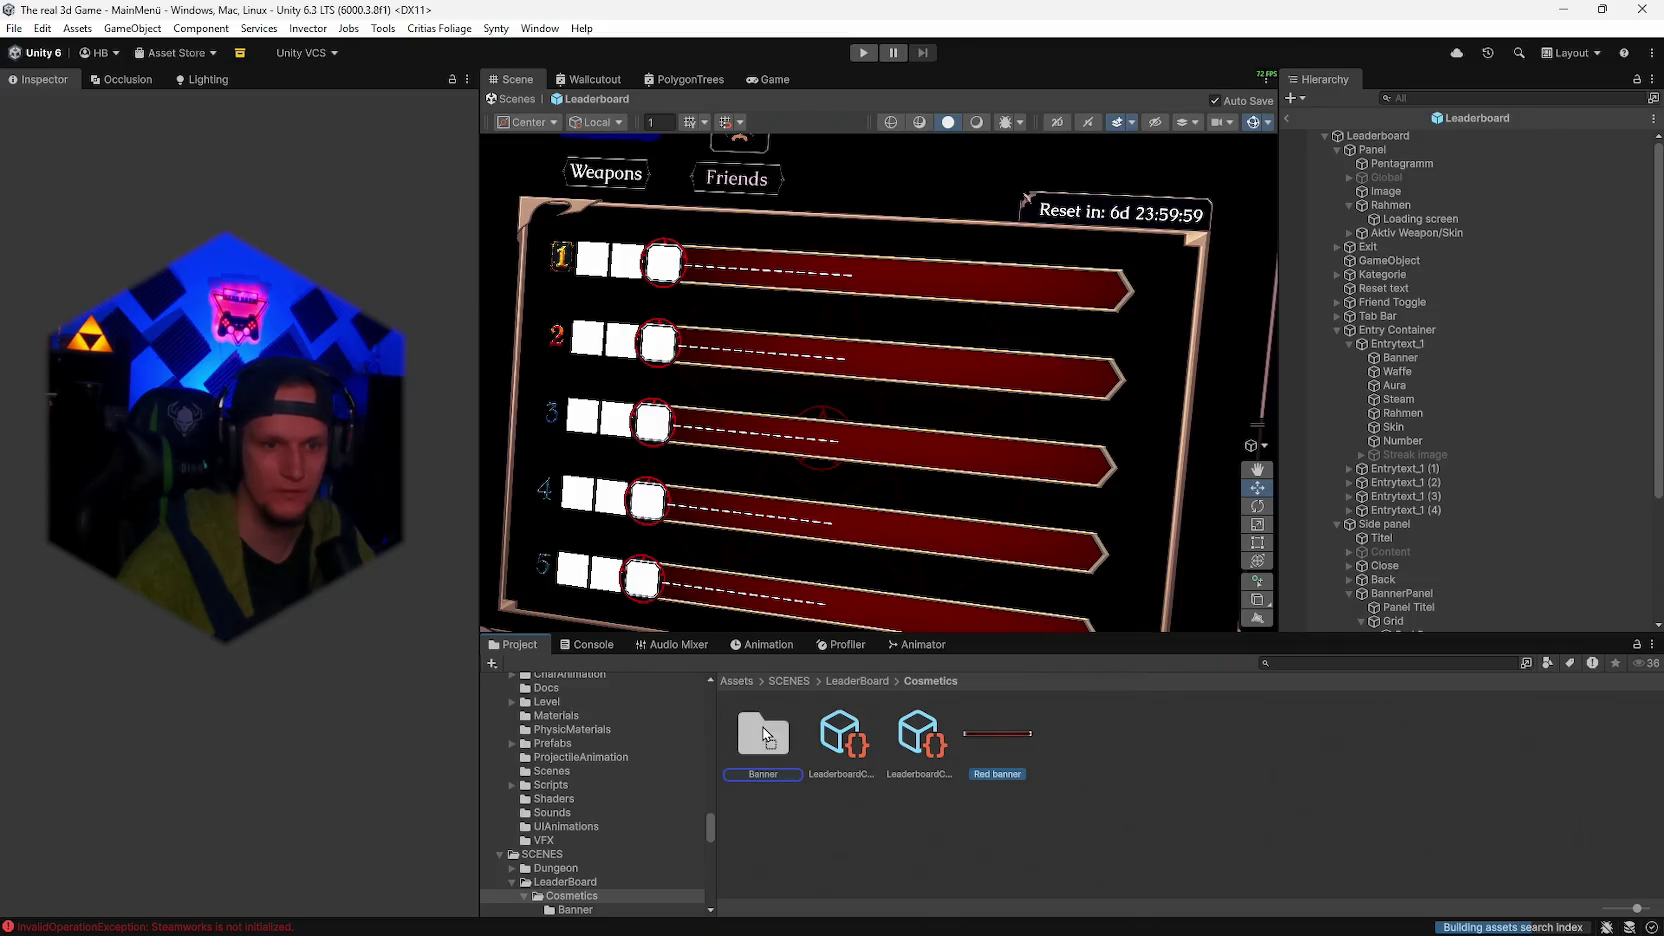
{"action": "double_click", "coordinate": [770, 757]}
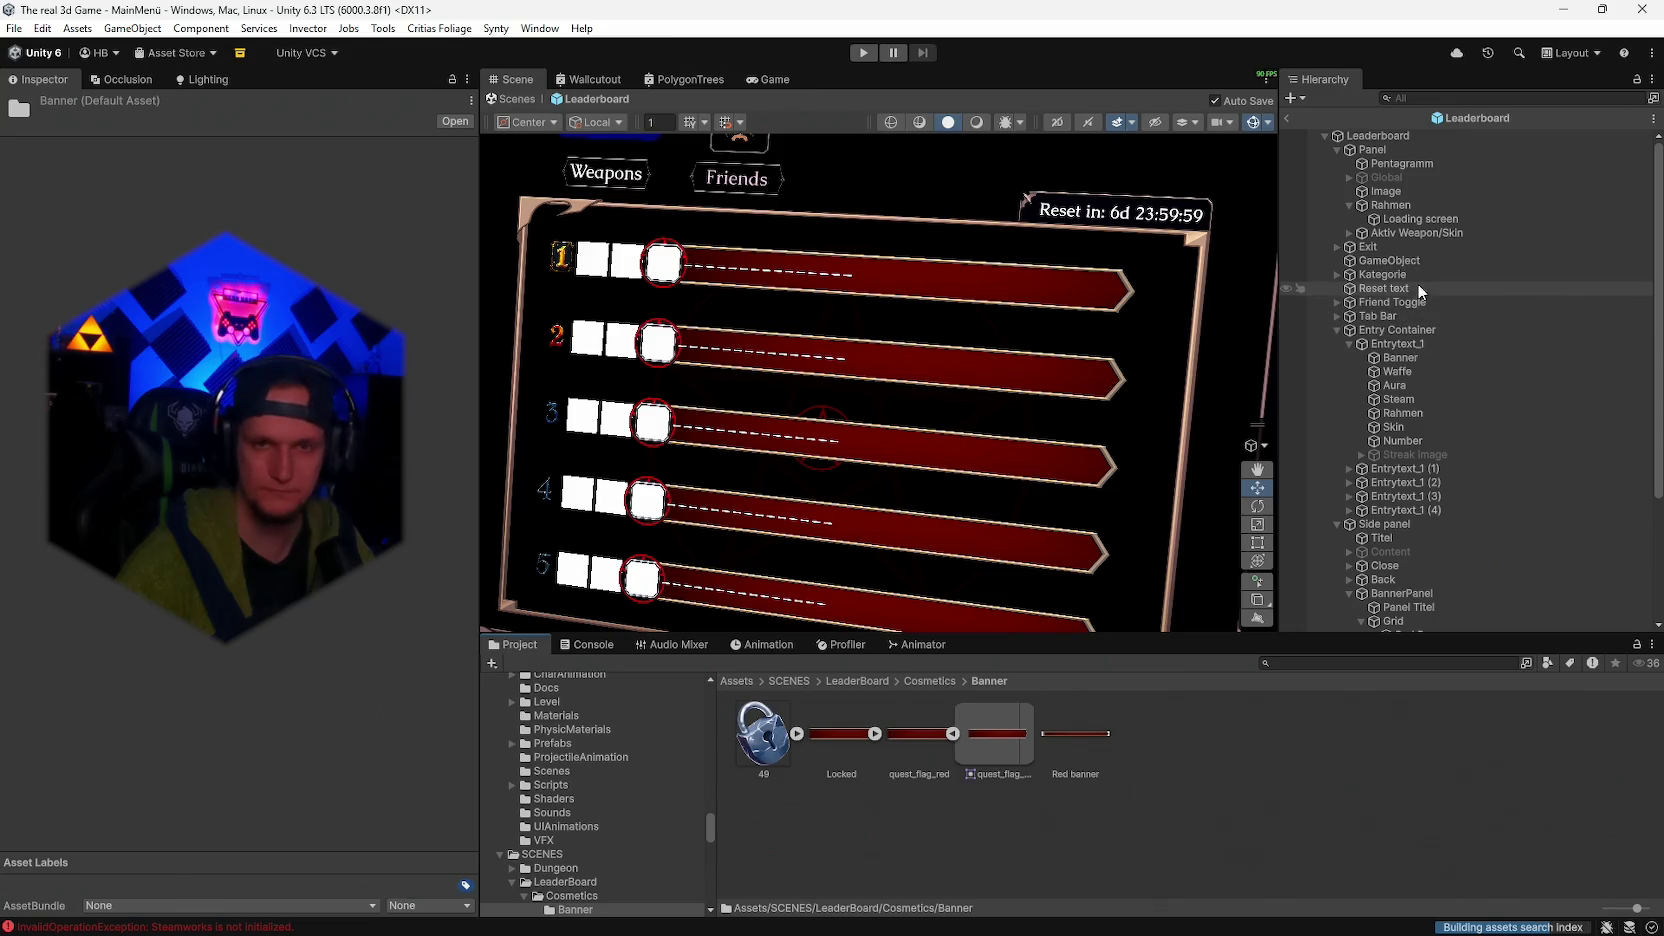
{"action": "left_click", "coordinate": [1398, 357]}
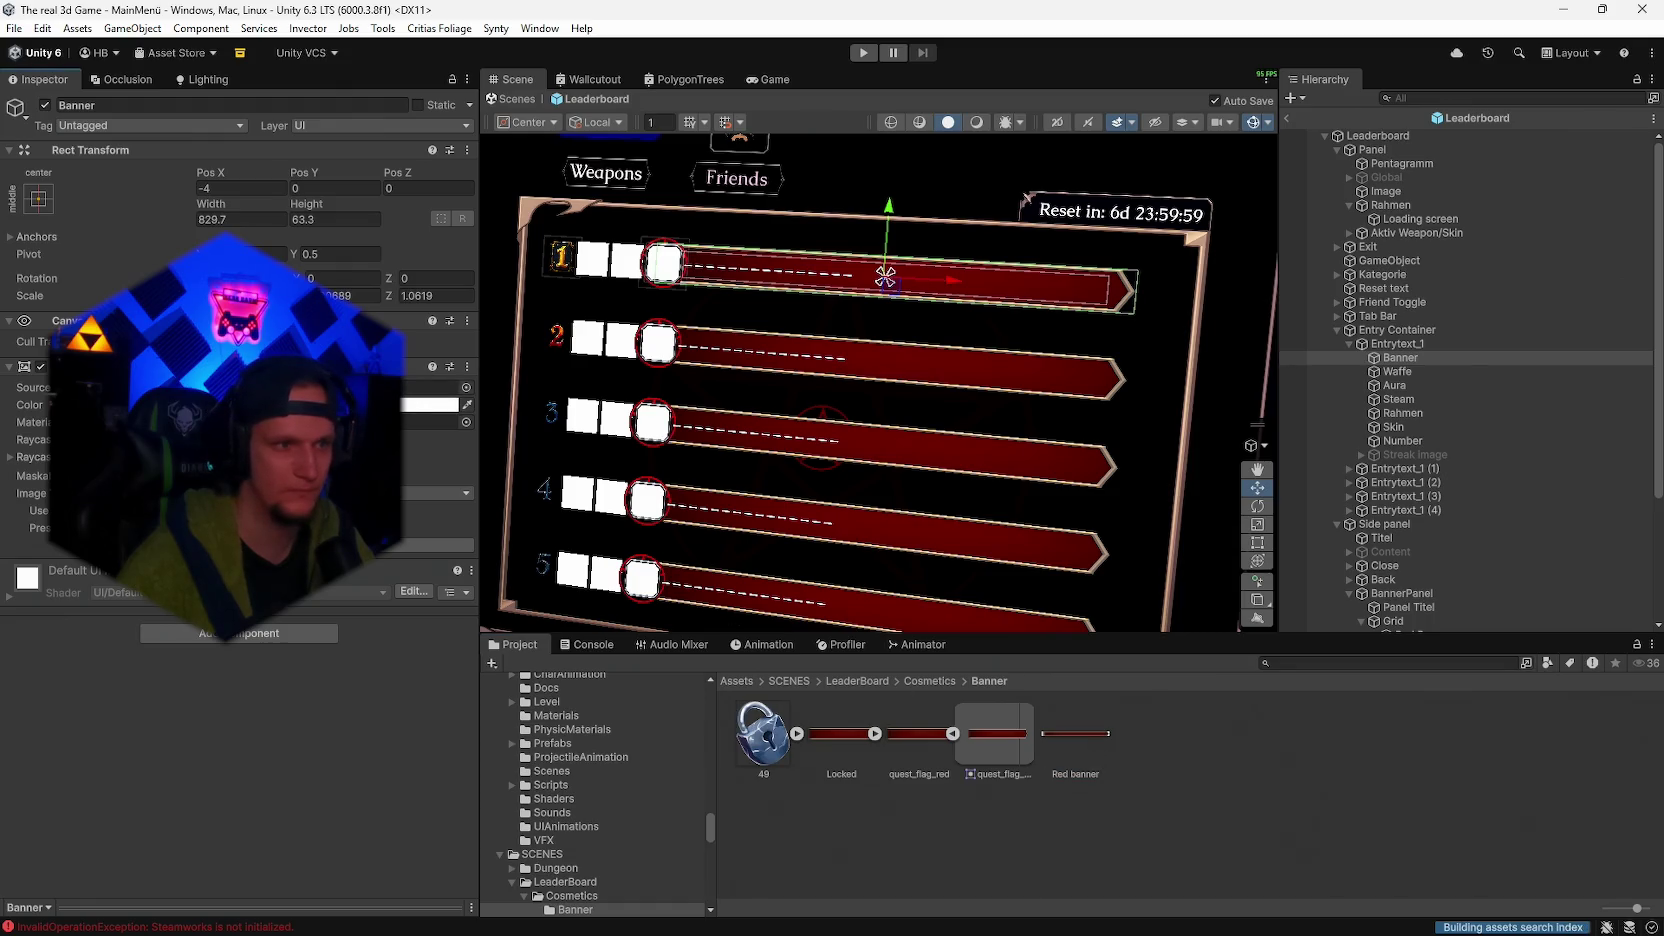
Set Red banner's Texture Type to Sprite (2D and UI) and apply.
{"action": "left_click", "coordinate": [1080, 739]}
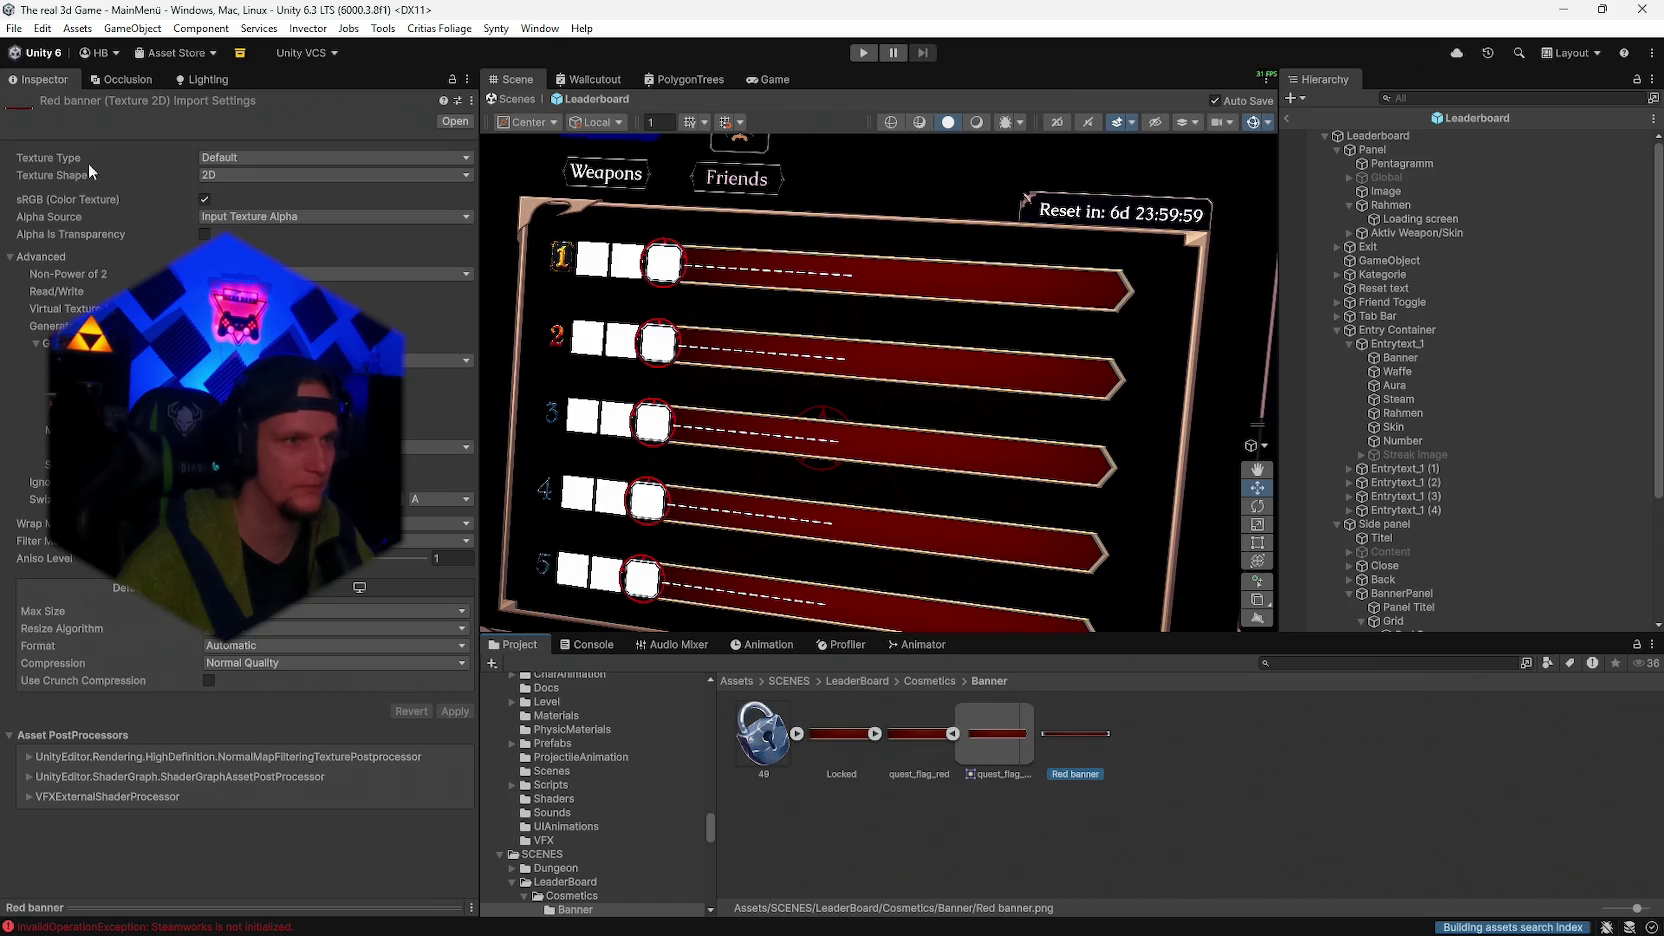
{"action": "left_click", "coordinate": [231, 157]}
{"action": "left_click", "coordinate": [300, 234]}
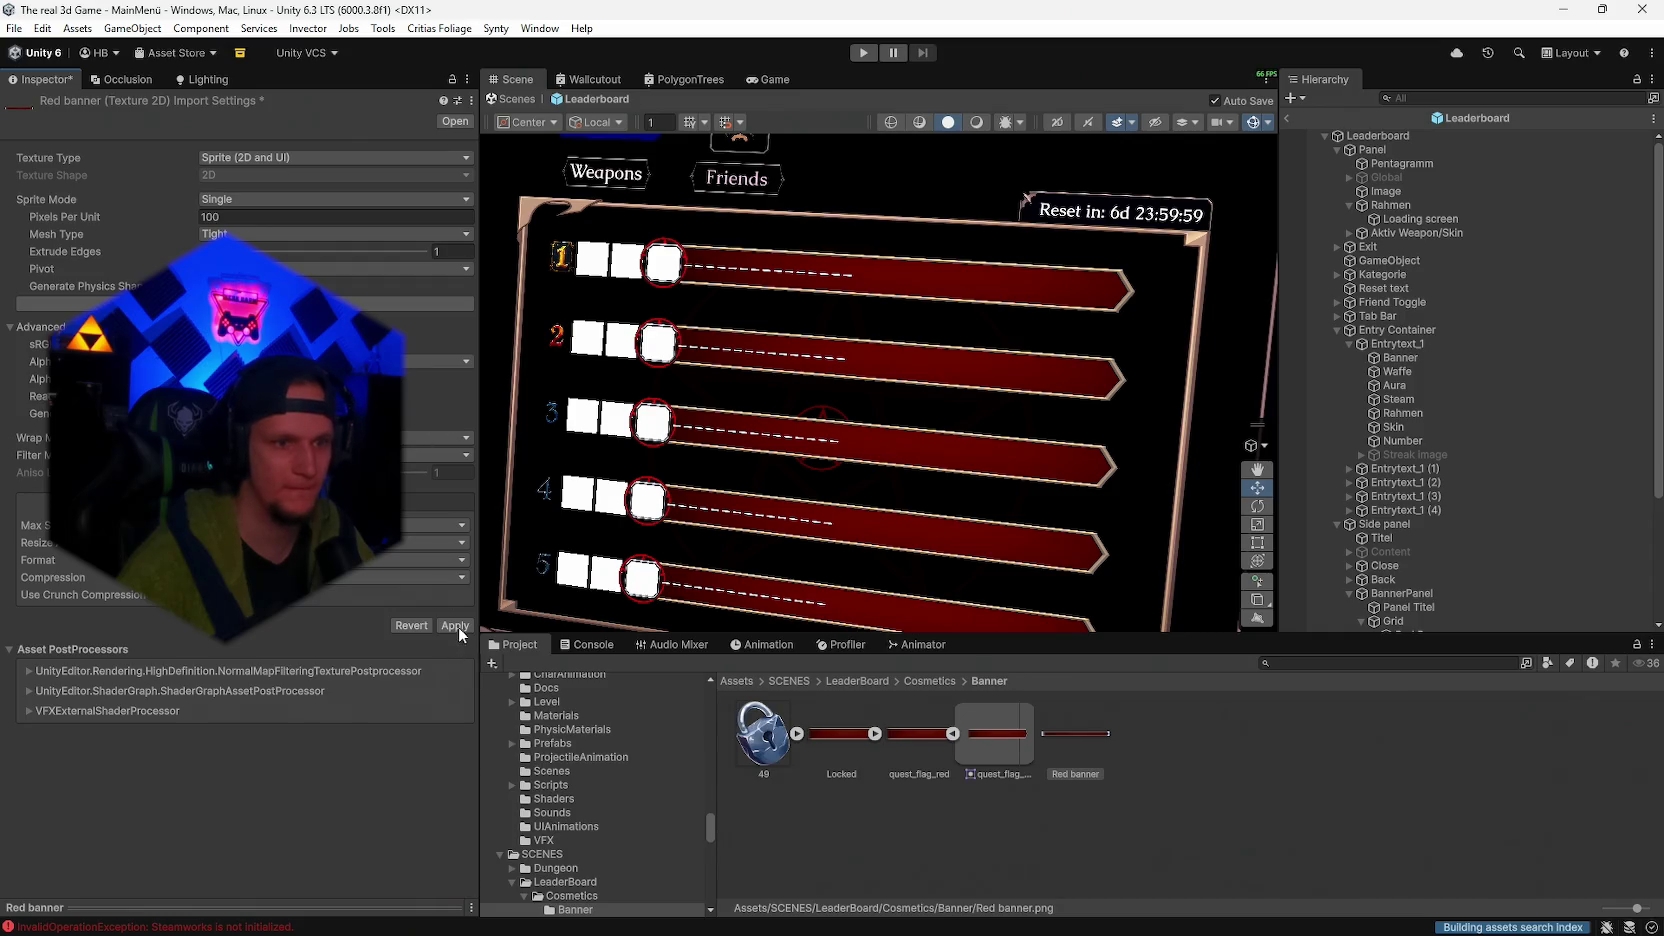
{"action": "left_click", "coordinate": [455, 627]}
{"action": "left_click", "coordinate": [1408, 358]}
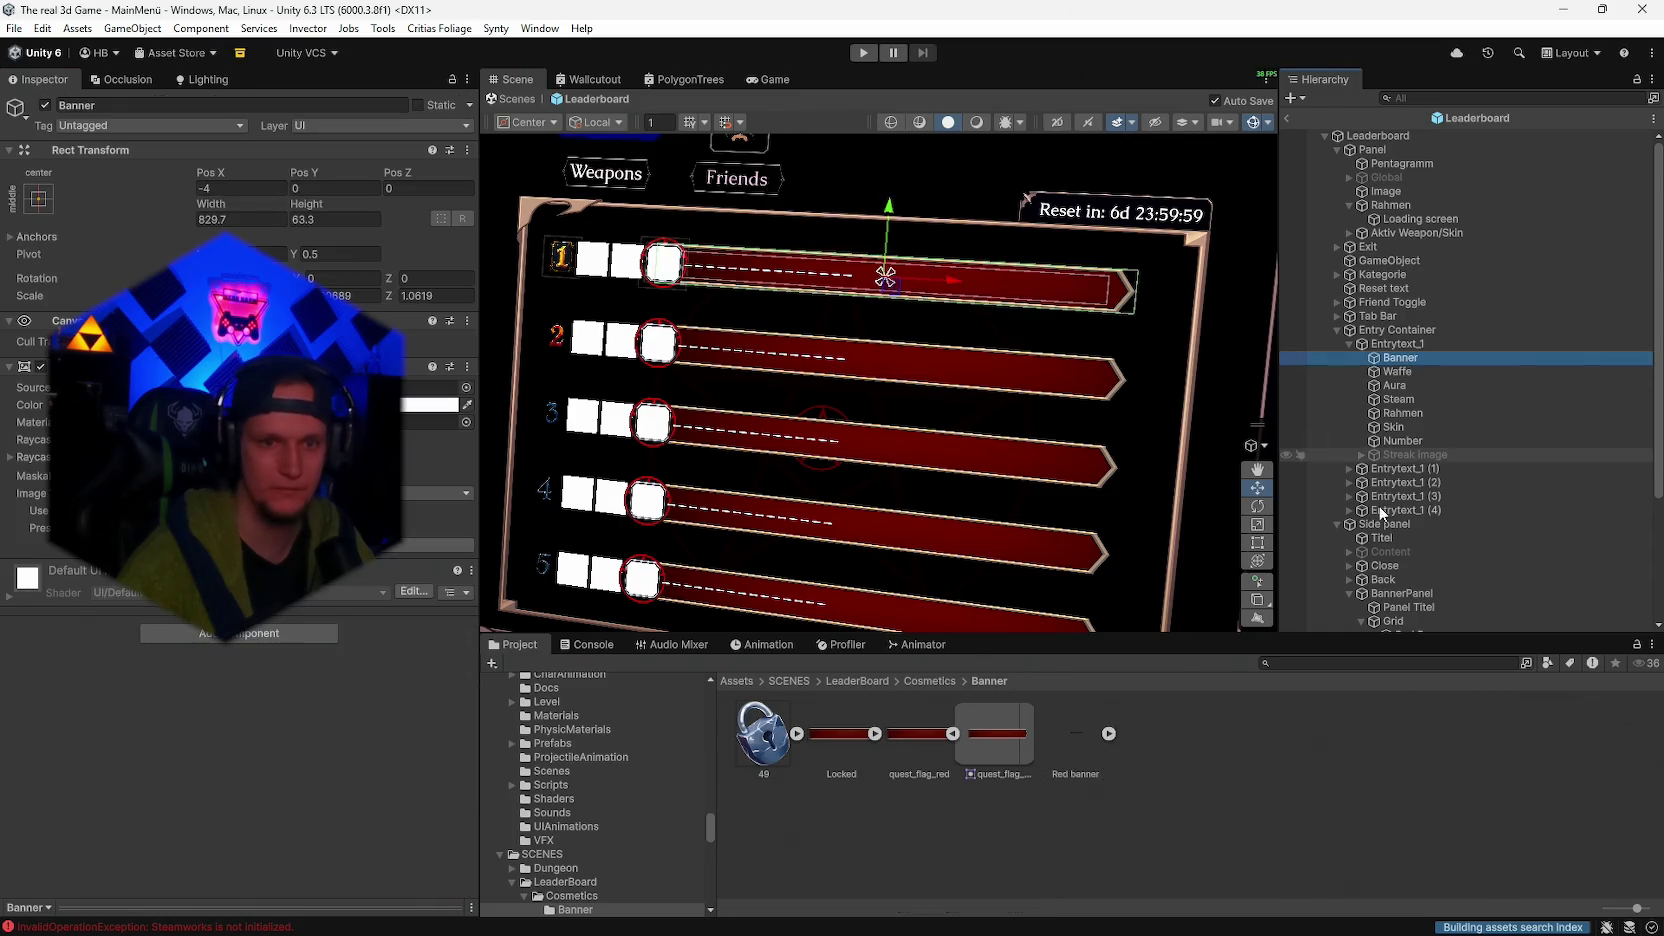
{"action": "left_click", "coordinate": [1073, 733]}
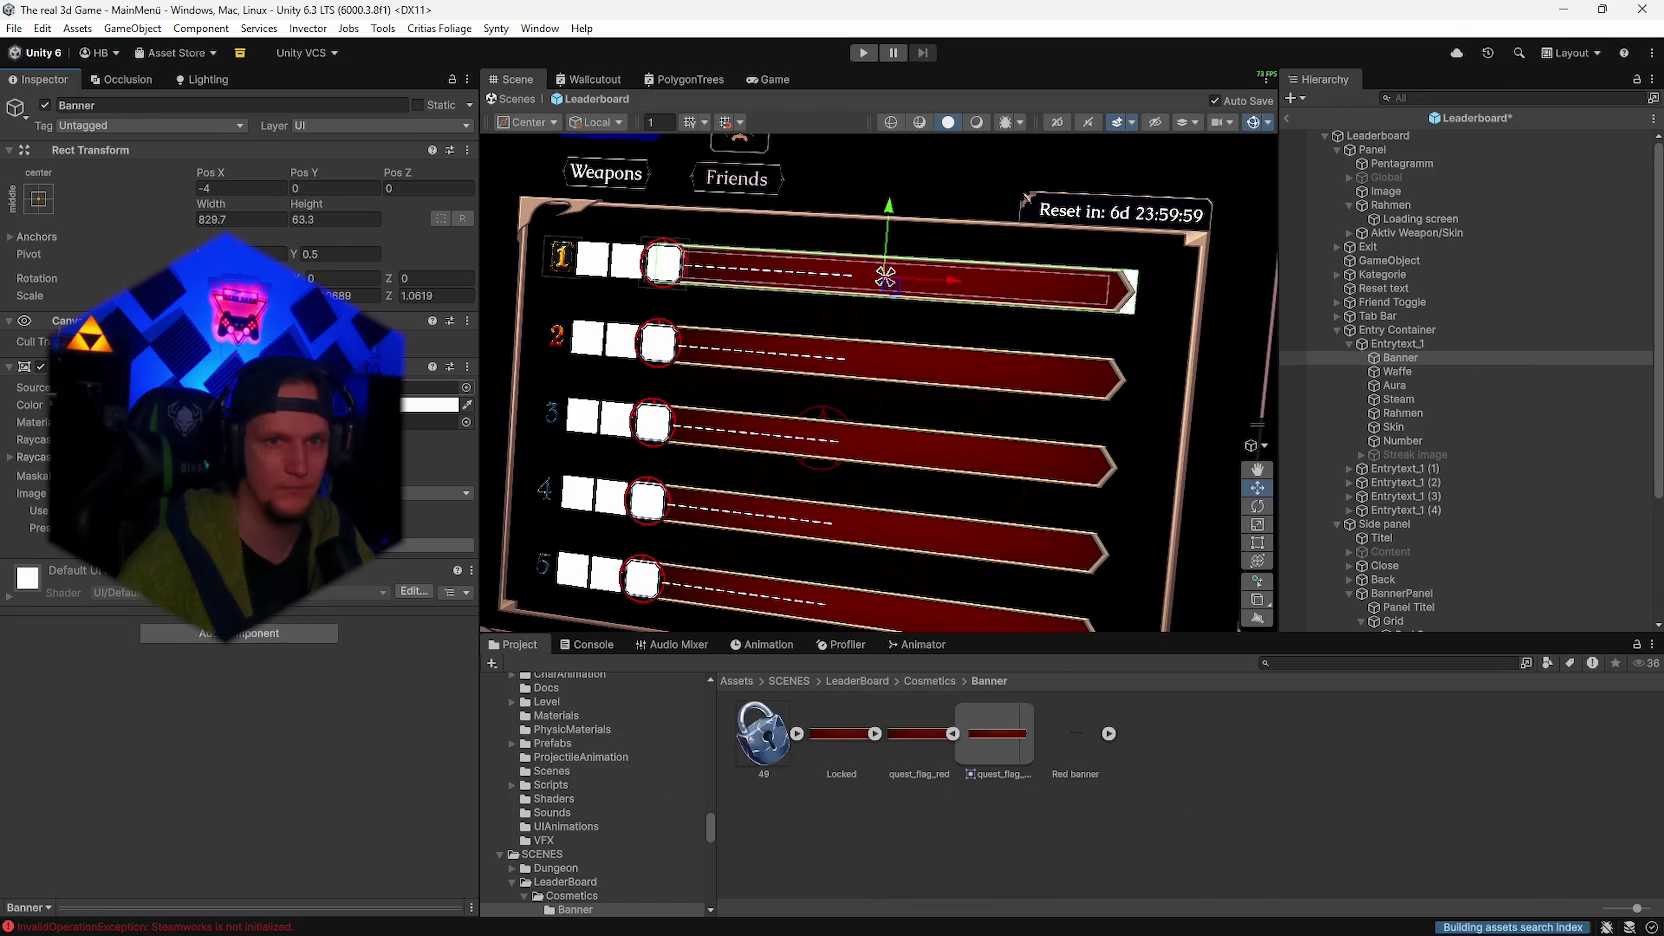
{"action": "key", "text": "alt+Tab"}
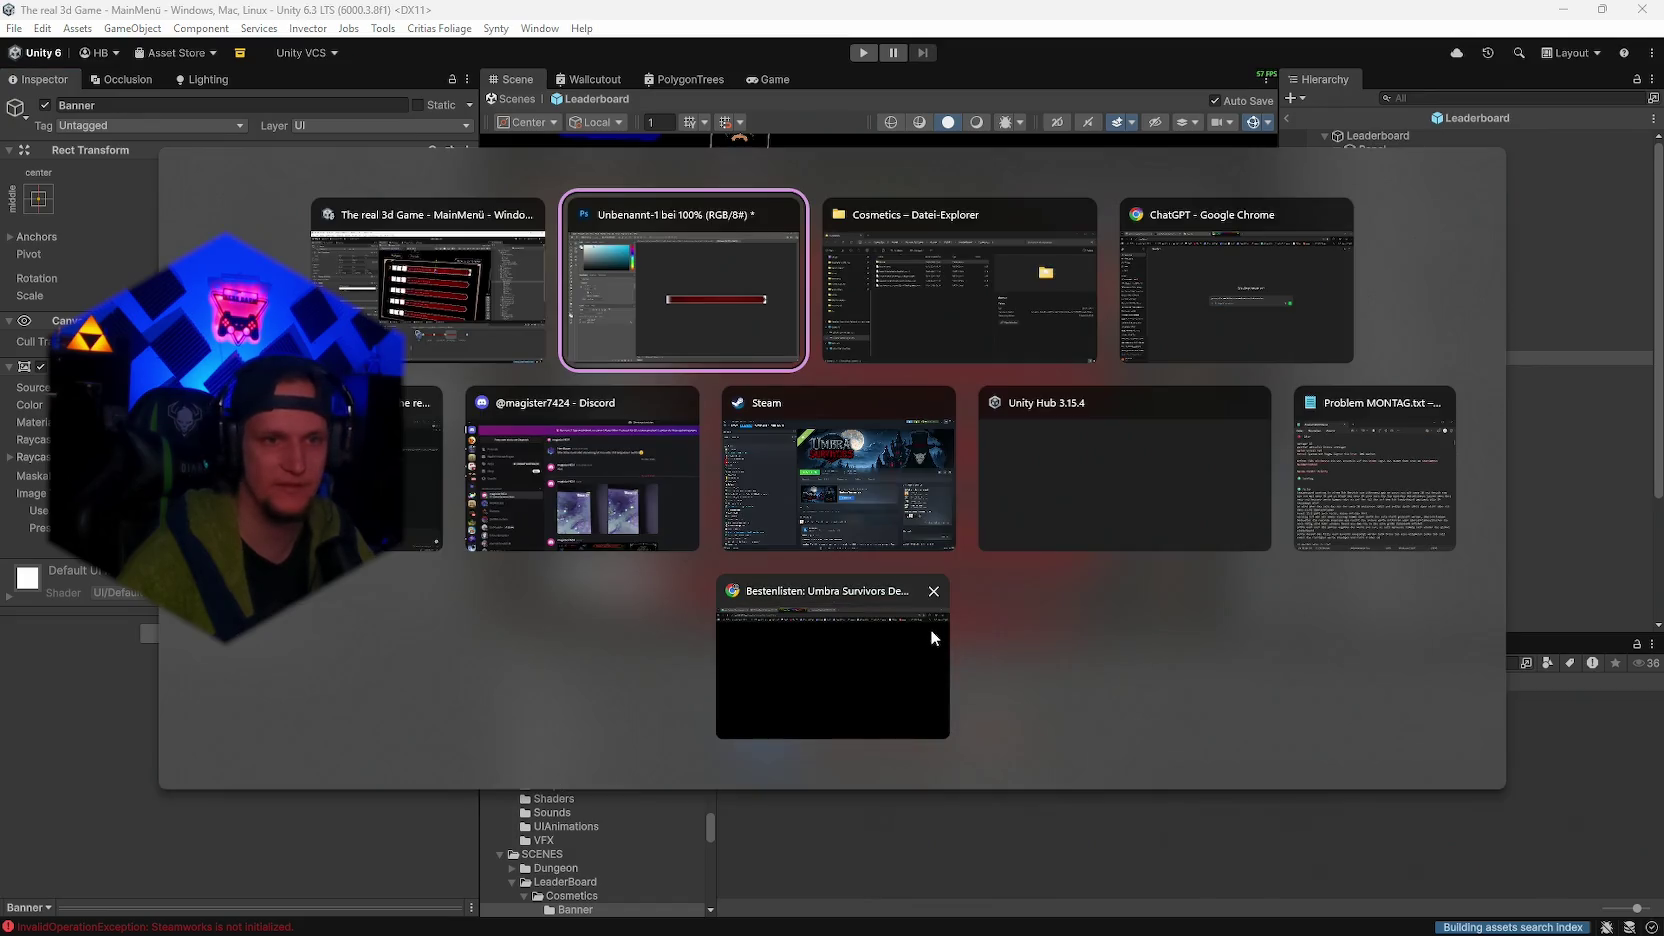
Hide the Hintergrund layer and quick-export the PNG again over the earlier file.
{"action": "left_click", "coordinate": [84, 650]}
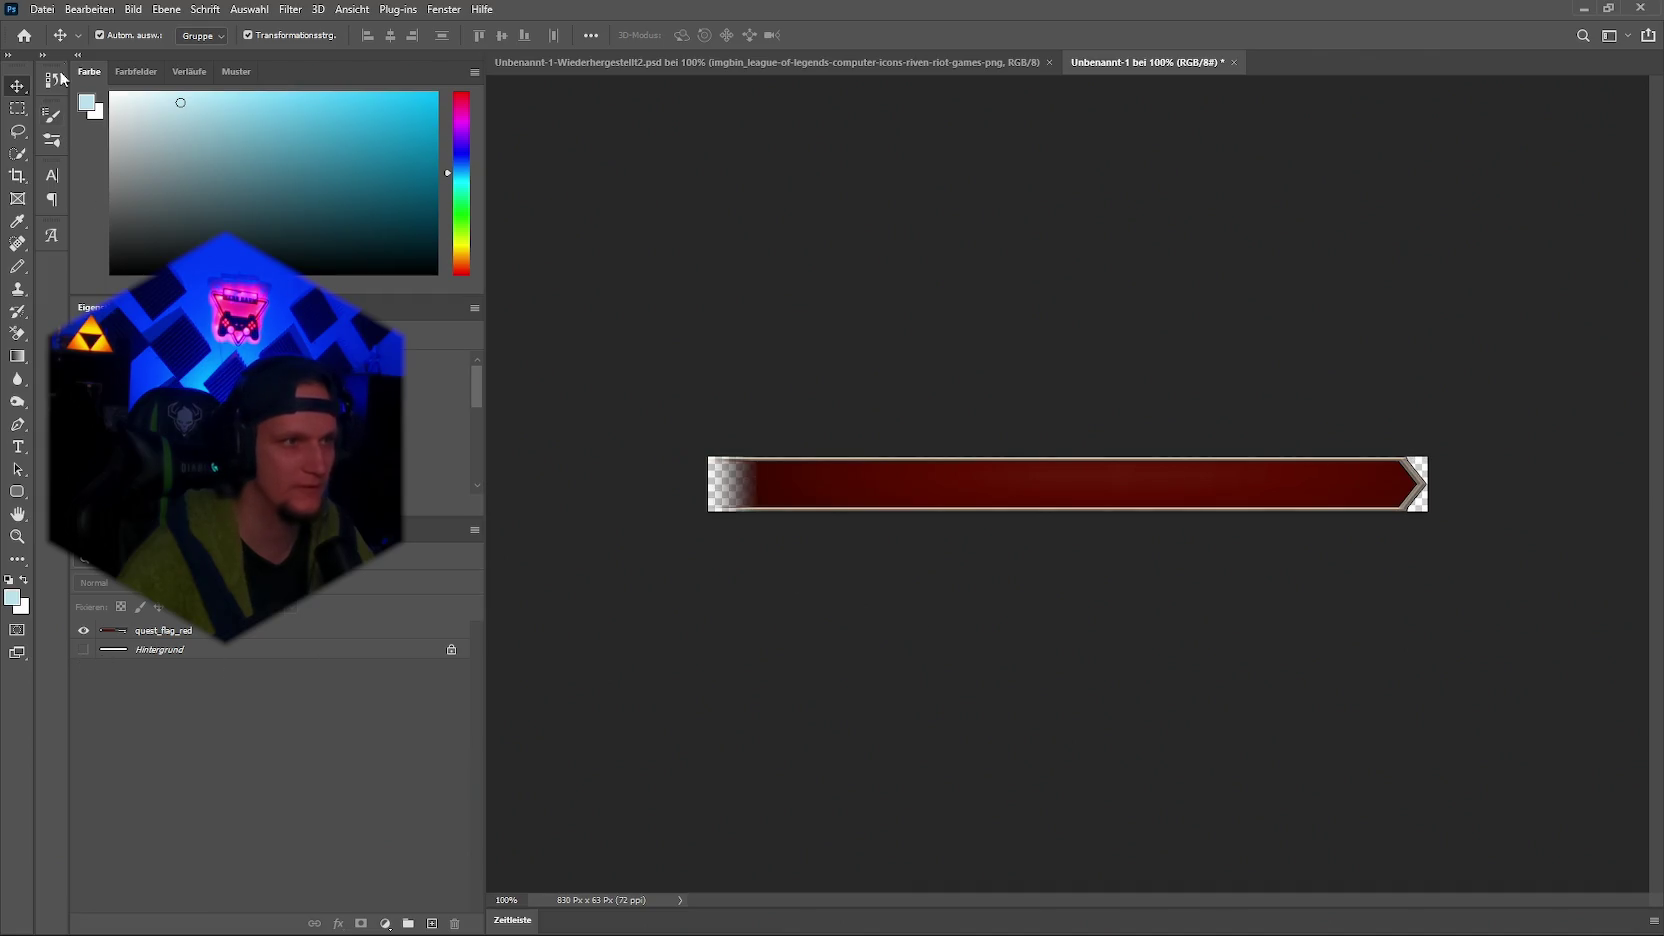
{"action": "left_click", "coordinate": [42, 9]}
{"action": "mouse_move", "coordinate": [250, 261]}
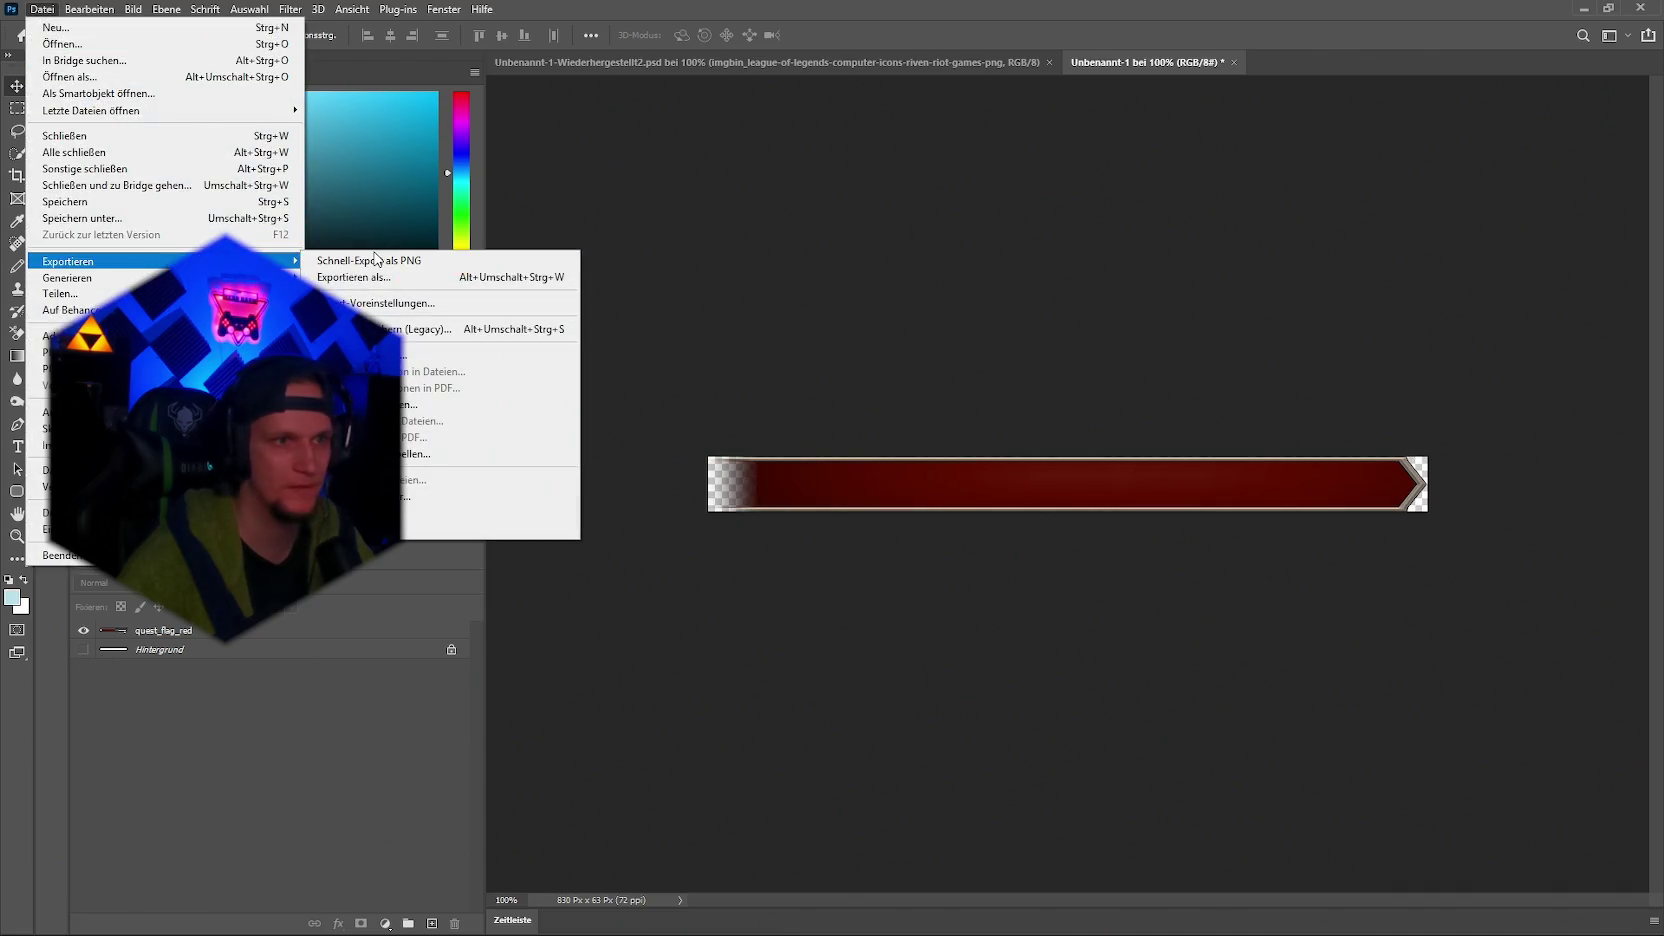
{"action": "left_click", "coordinate": [376, 259]}
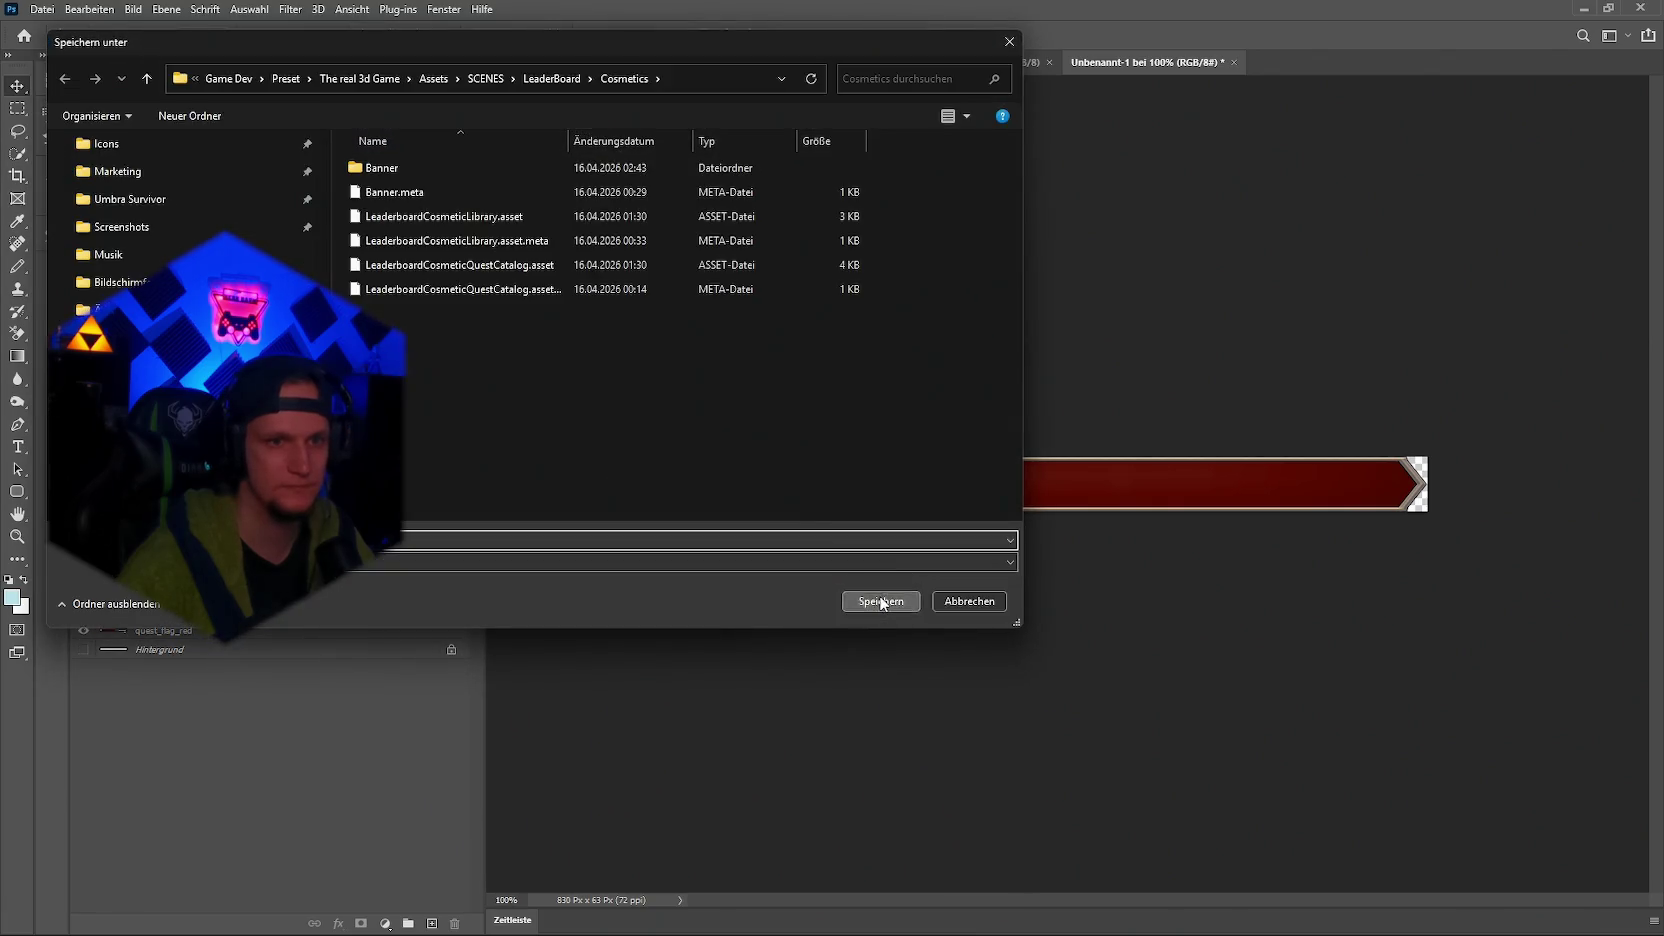
{"action": "key", "text": "Return"}
Refresh the Unity project assets to pick up the new PNG, then return to Photoshop.
{"action": "key", "text": "alt+Tab"}
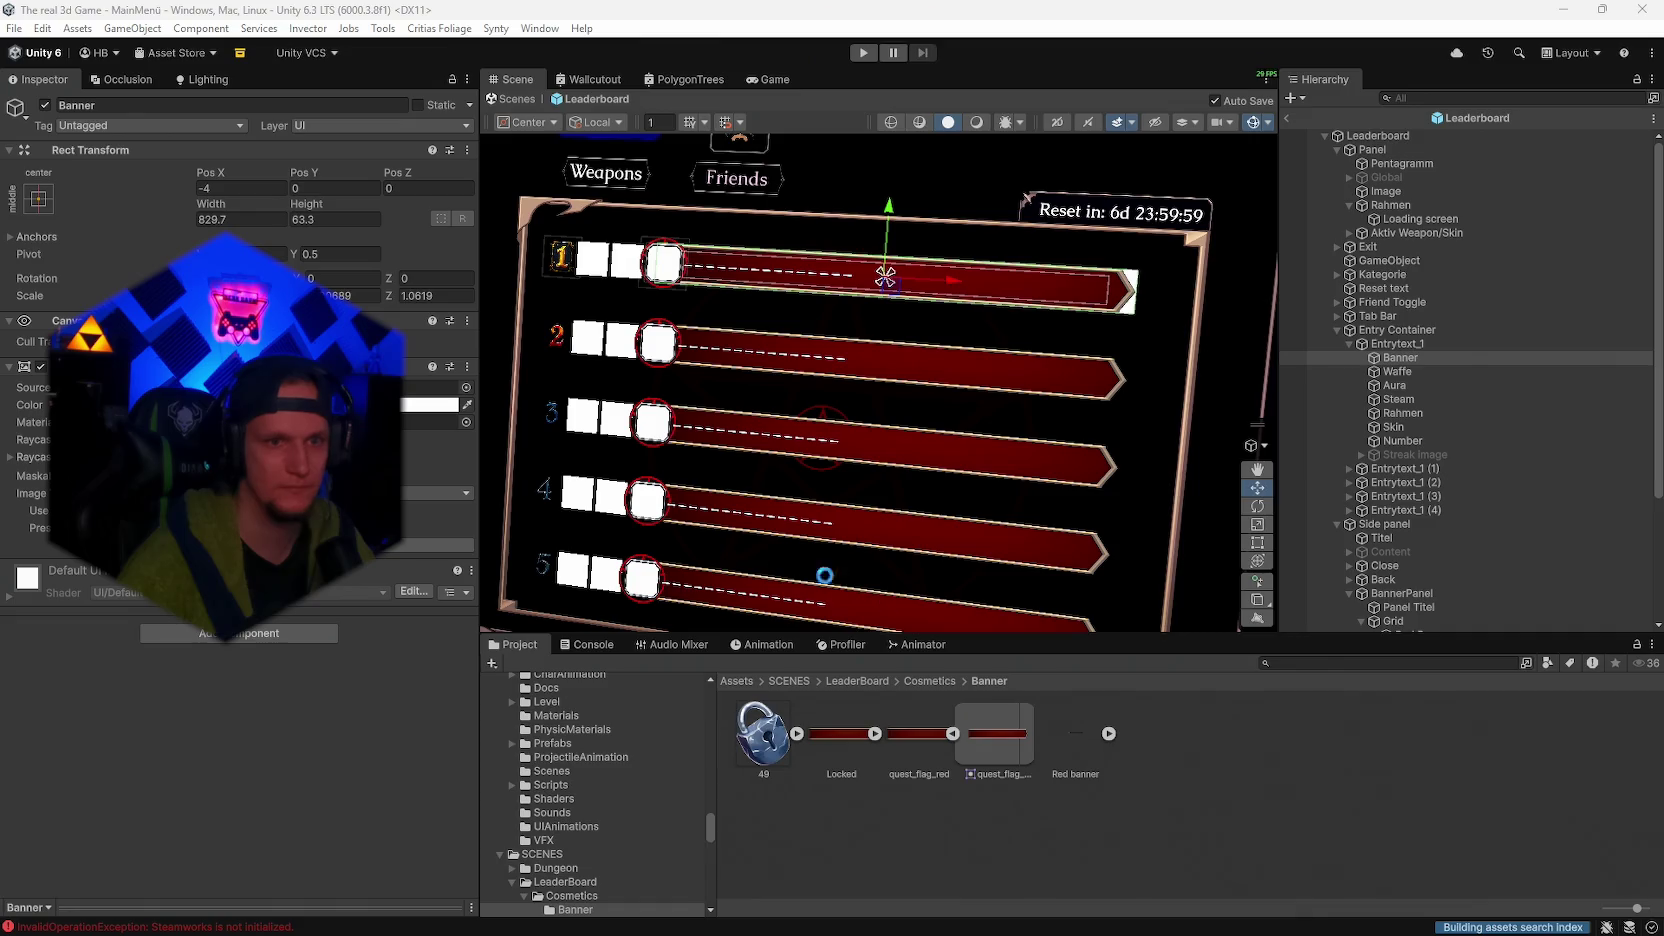
{"action": "right_click", "coordinate": [1057, 832]}
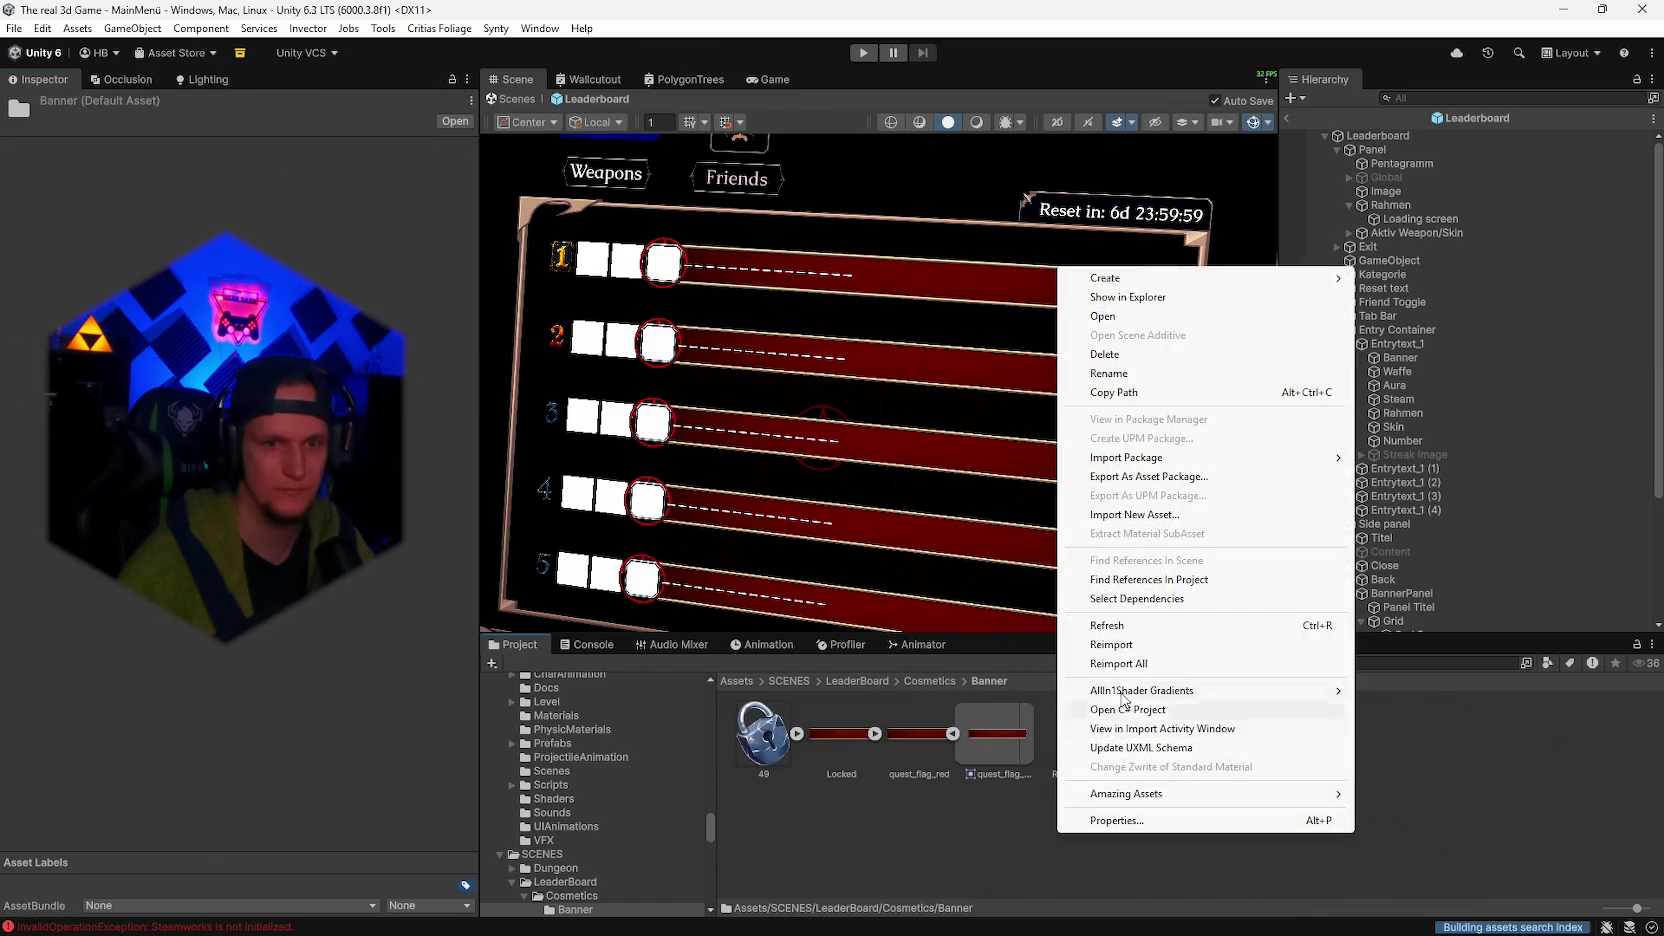
{"action": "left_click", "coordinate": [1115, 623]}
{"action": "left_click", "coordinate": [1201, 678]}
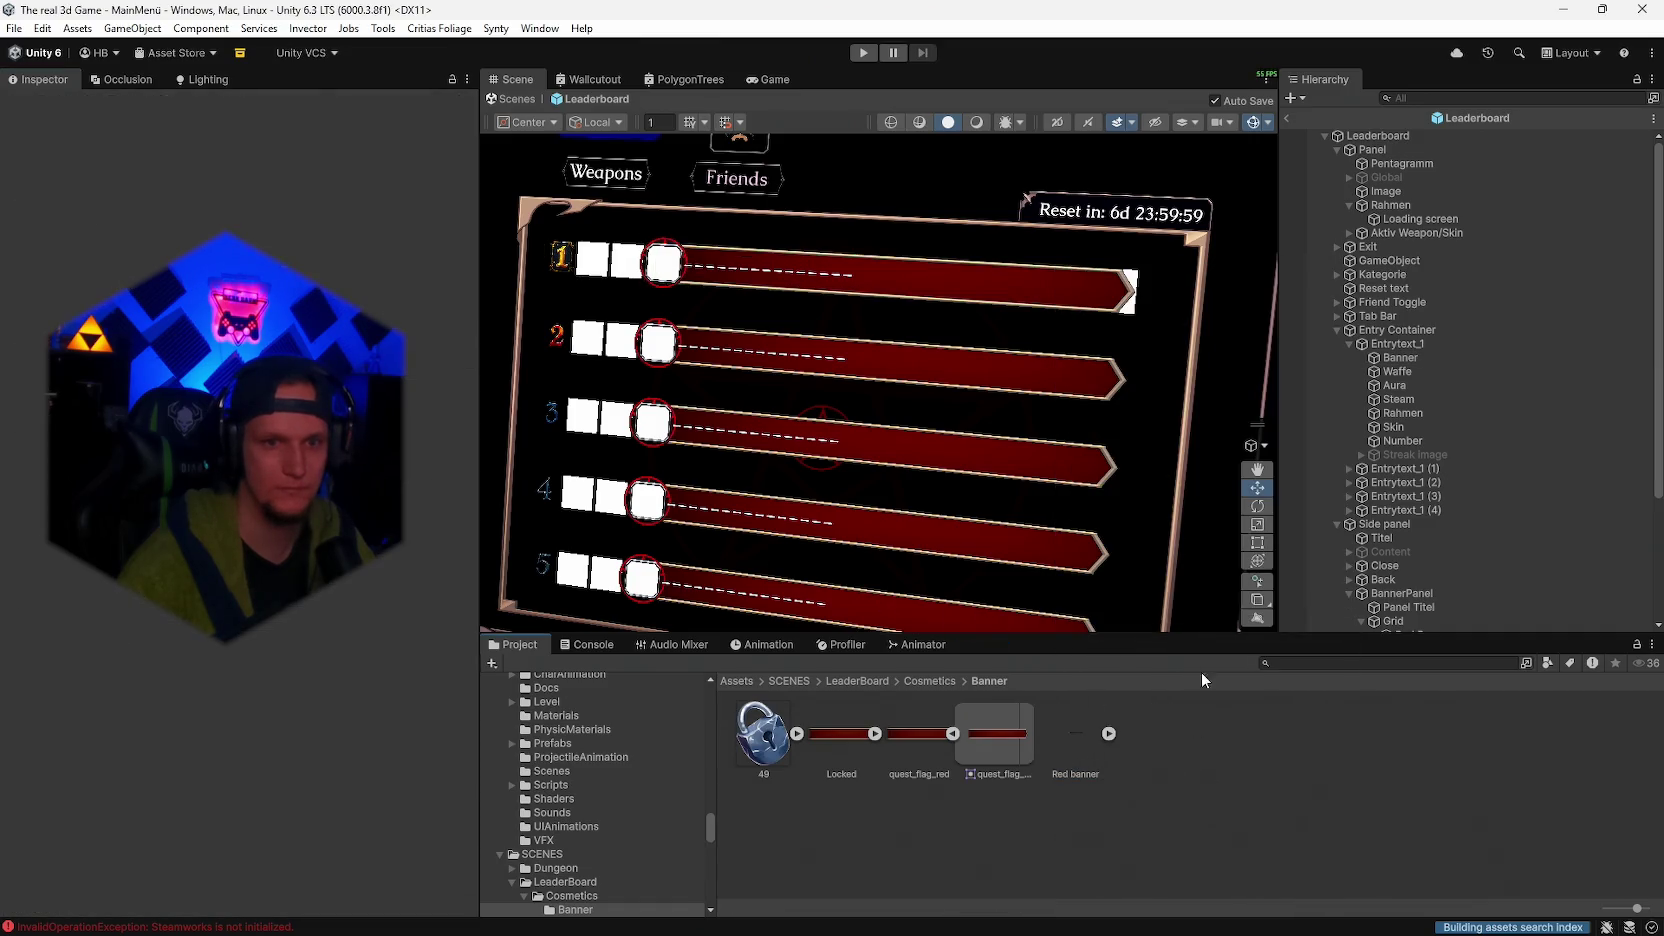
{"action": "key", "text": "alt+Tab"}
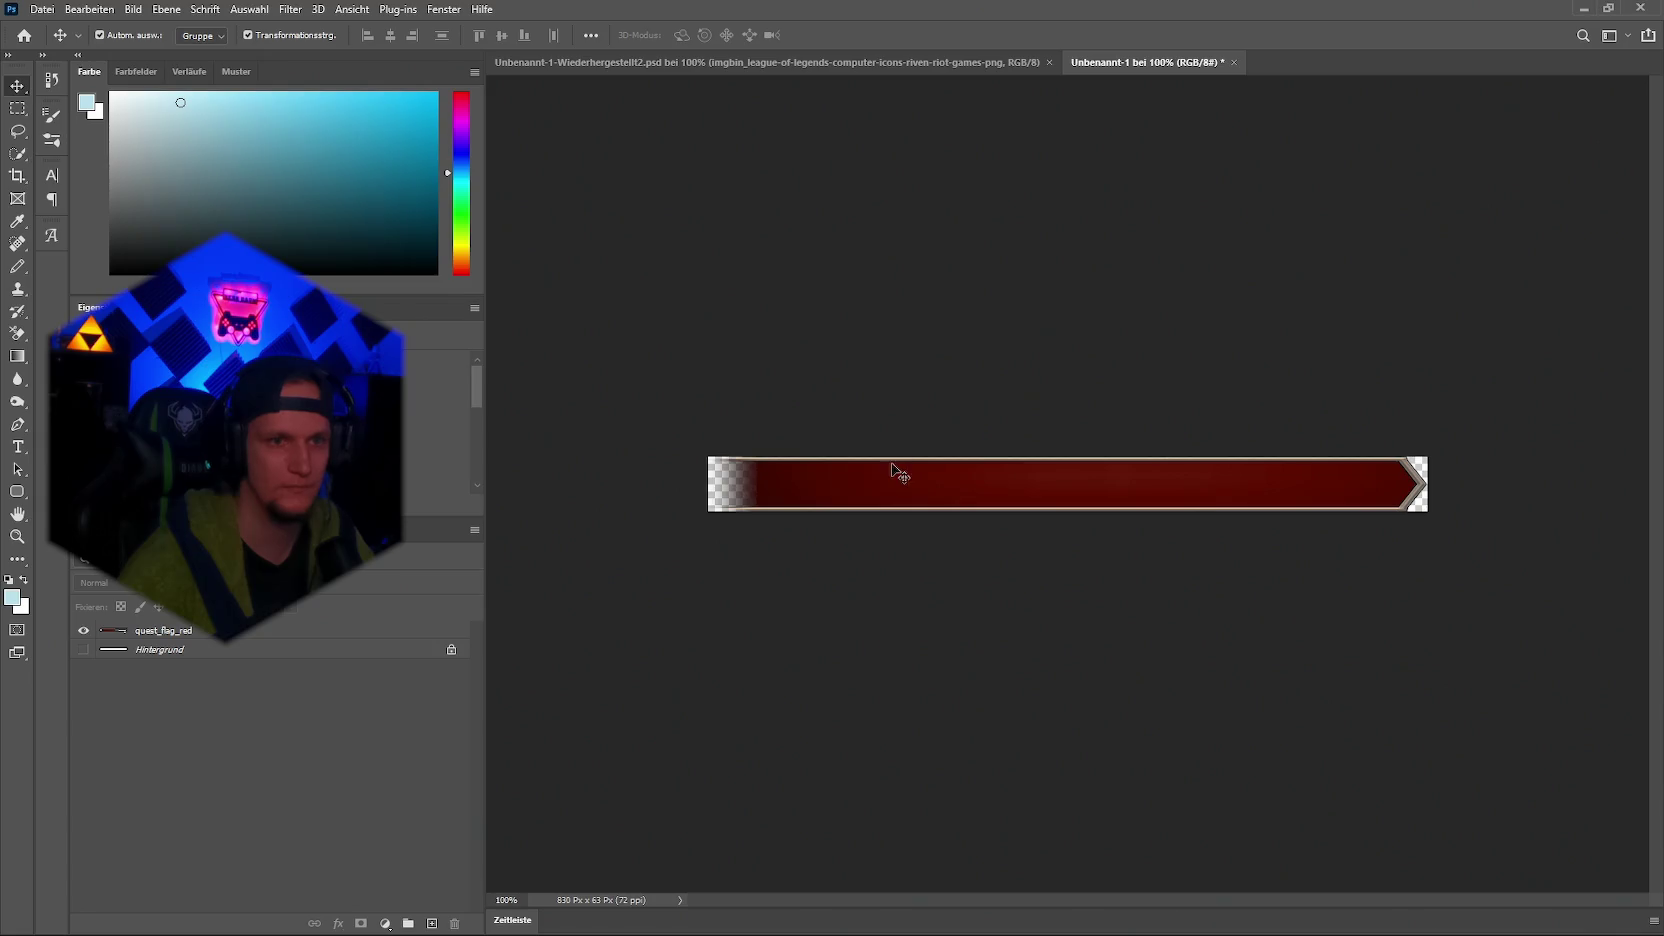
{"action": "left_click", "coordinate": [88, 9]}
Start saving the banner as an image and open the Cosmetics Banner folder.
{"action": "mouse_move", "coordinate": [200, 262]}
{"action": "left_click", "coordinate": [400, 264]}
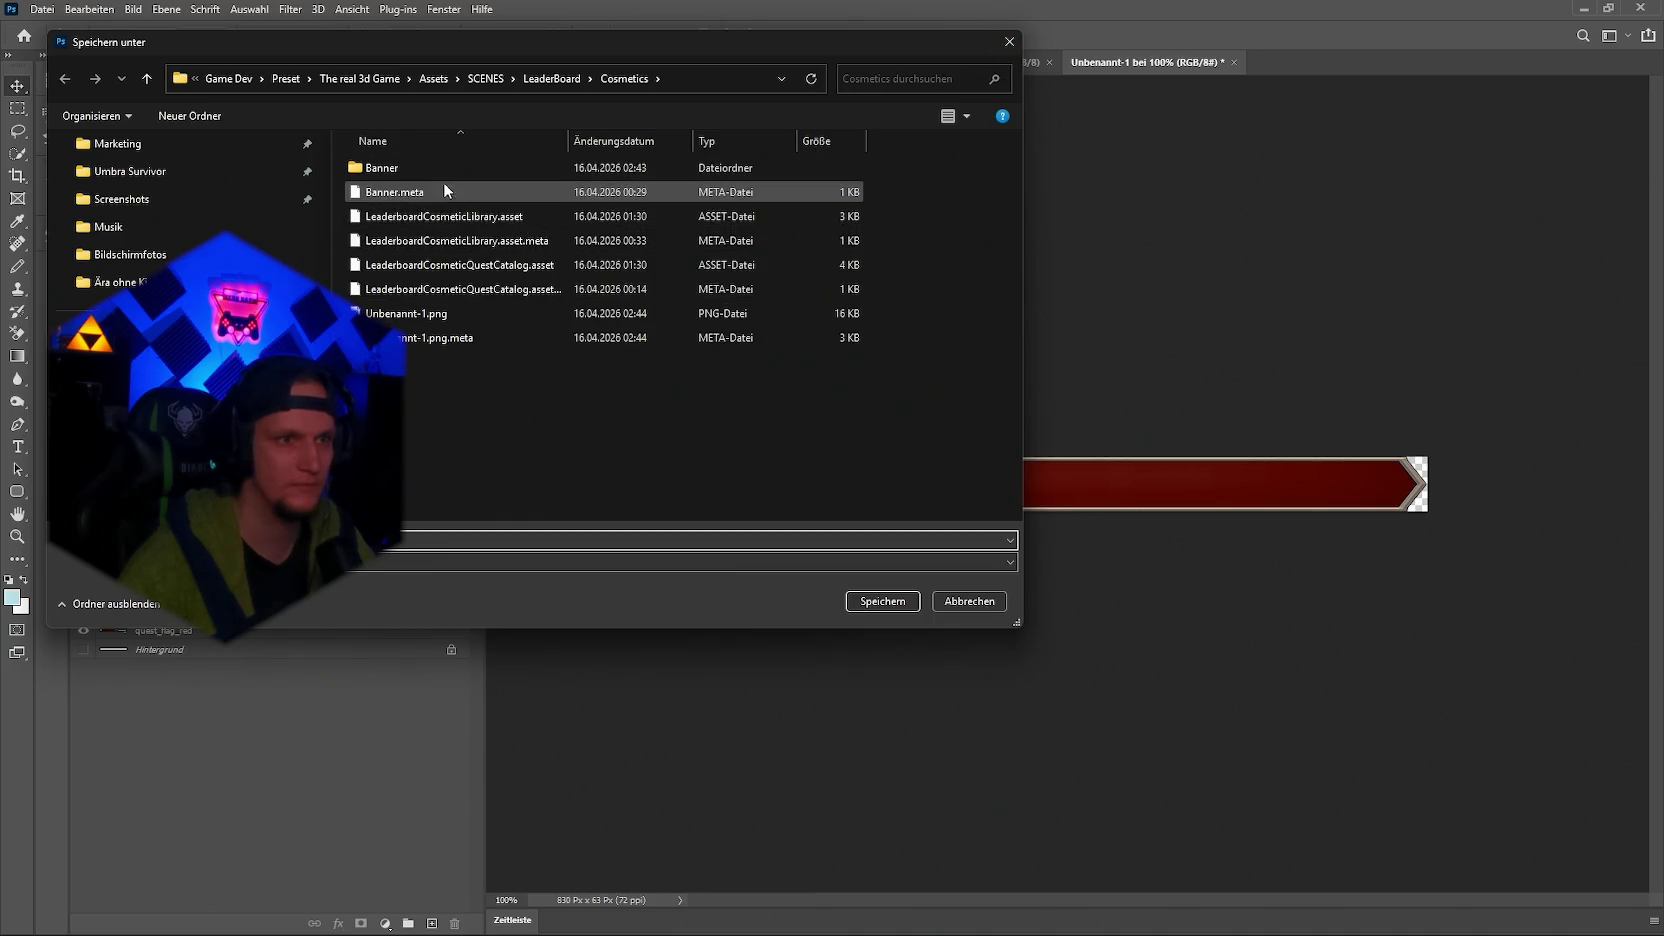
{"action": "double_click", "coordinate": [385, 168]}
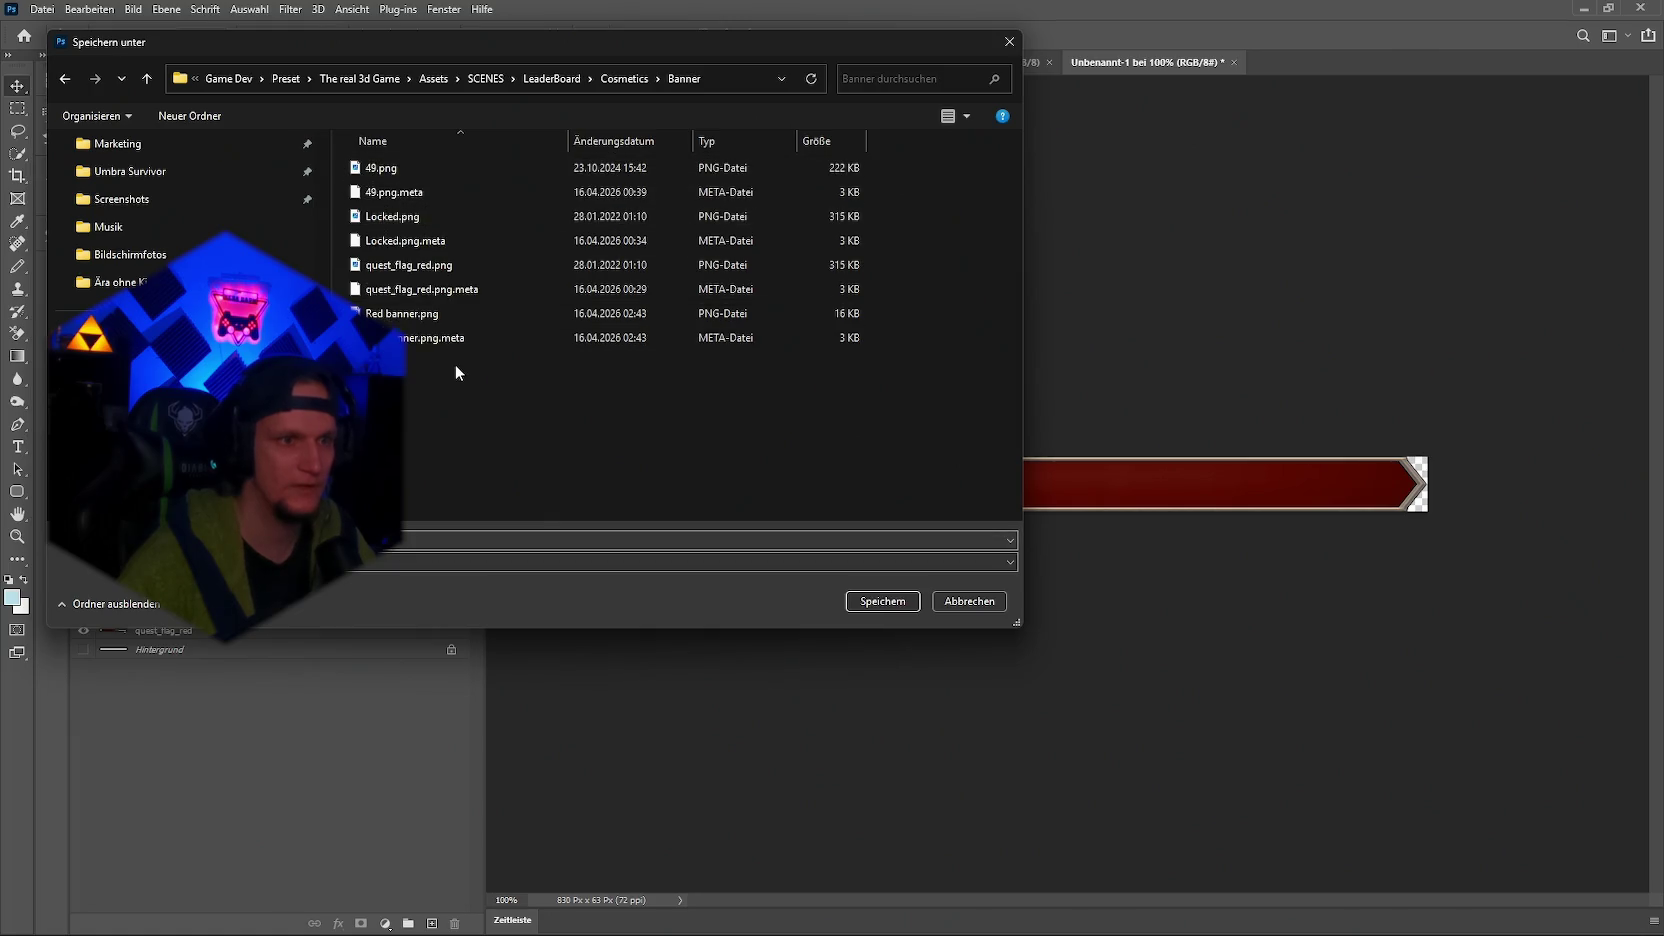
{"action": "left_click", "coordinate": [428, 340]}
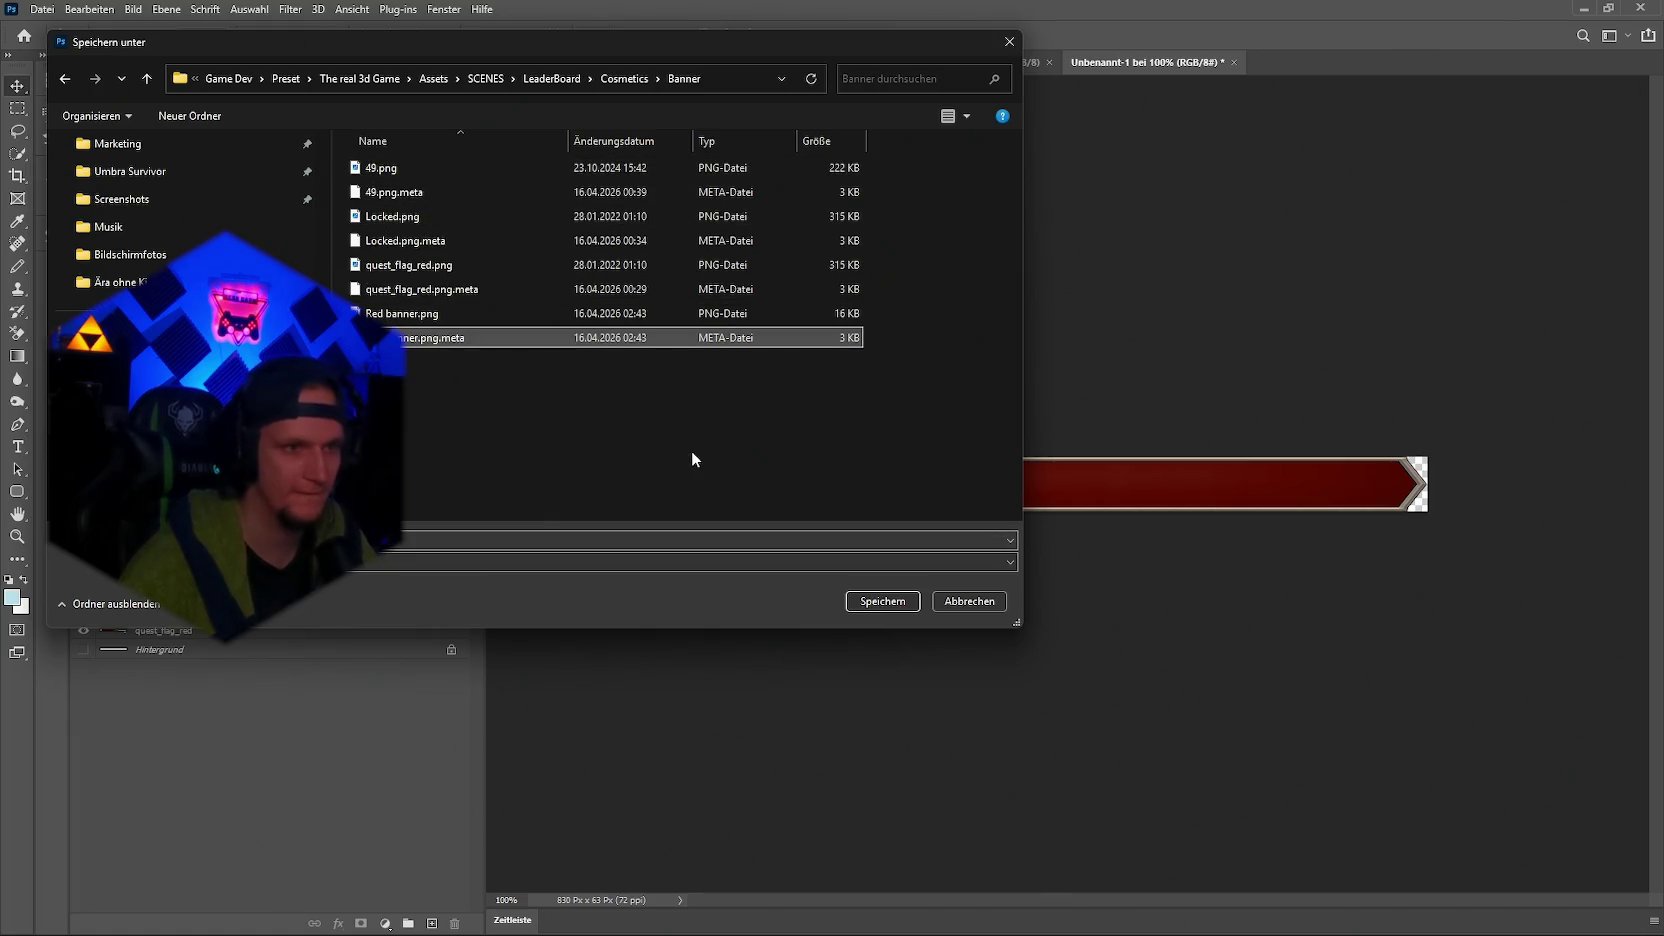
Save the banner over Red banner.png, confirm the overwrite, and return to Unity.
{"action": "right_click", "coordinate": [499, 428]}
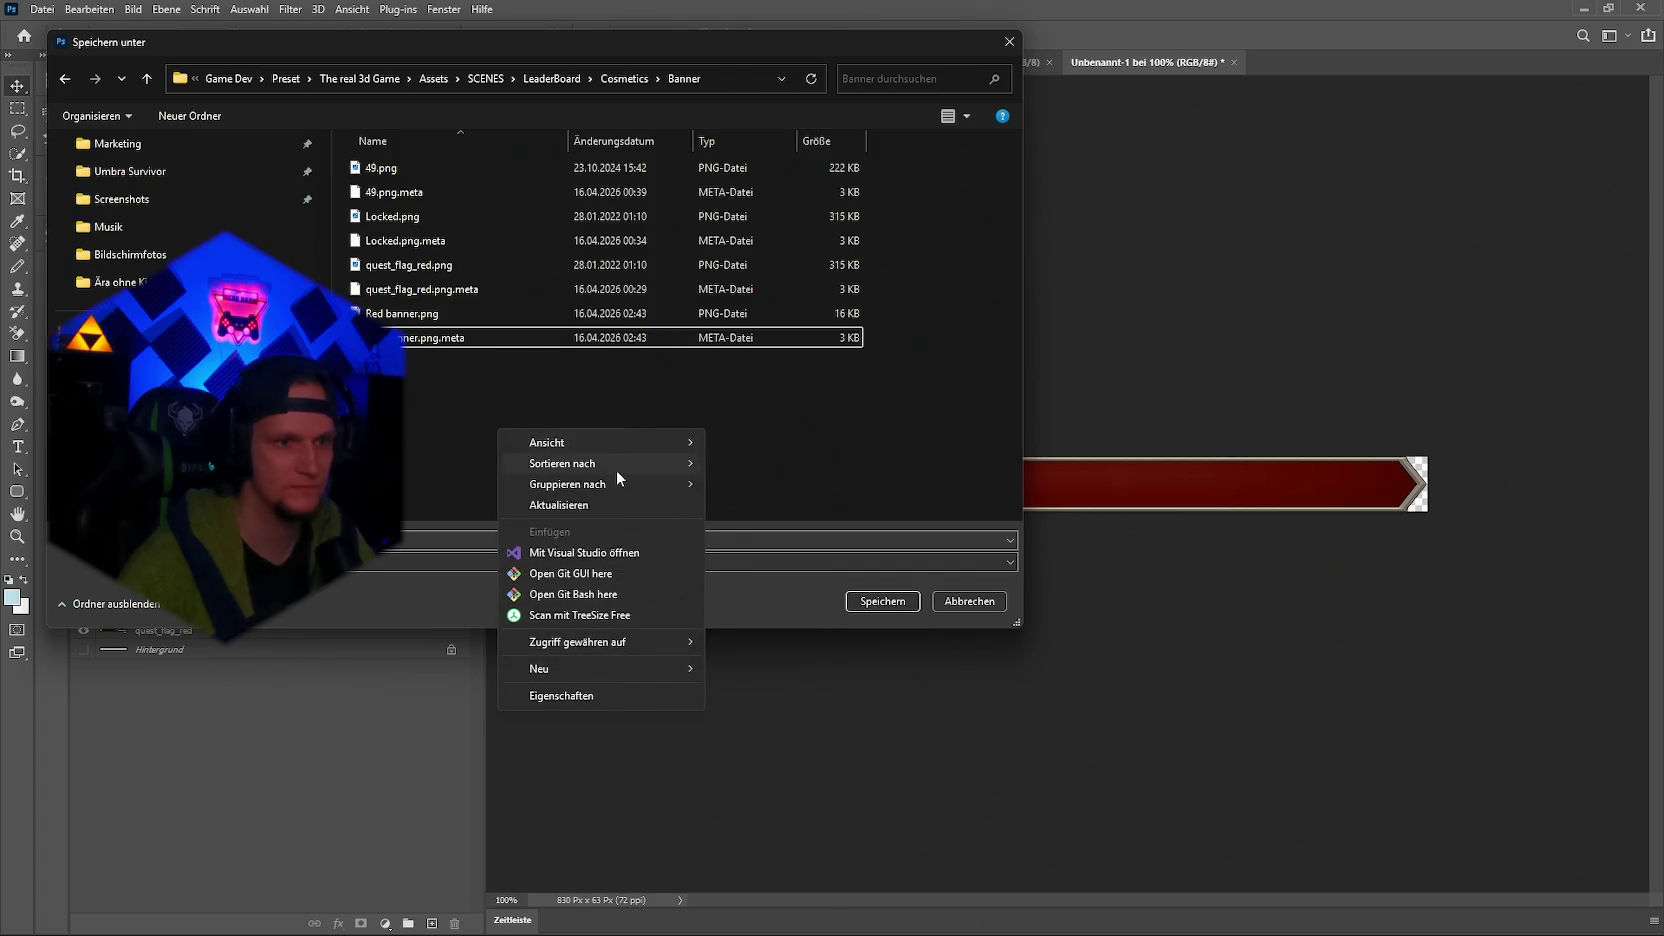
{"action": "left_click", "coordinate": [415, 384]}
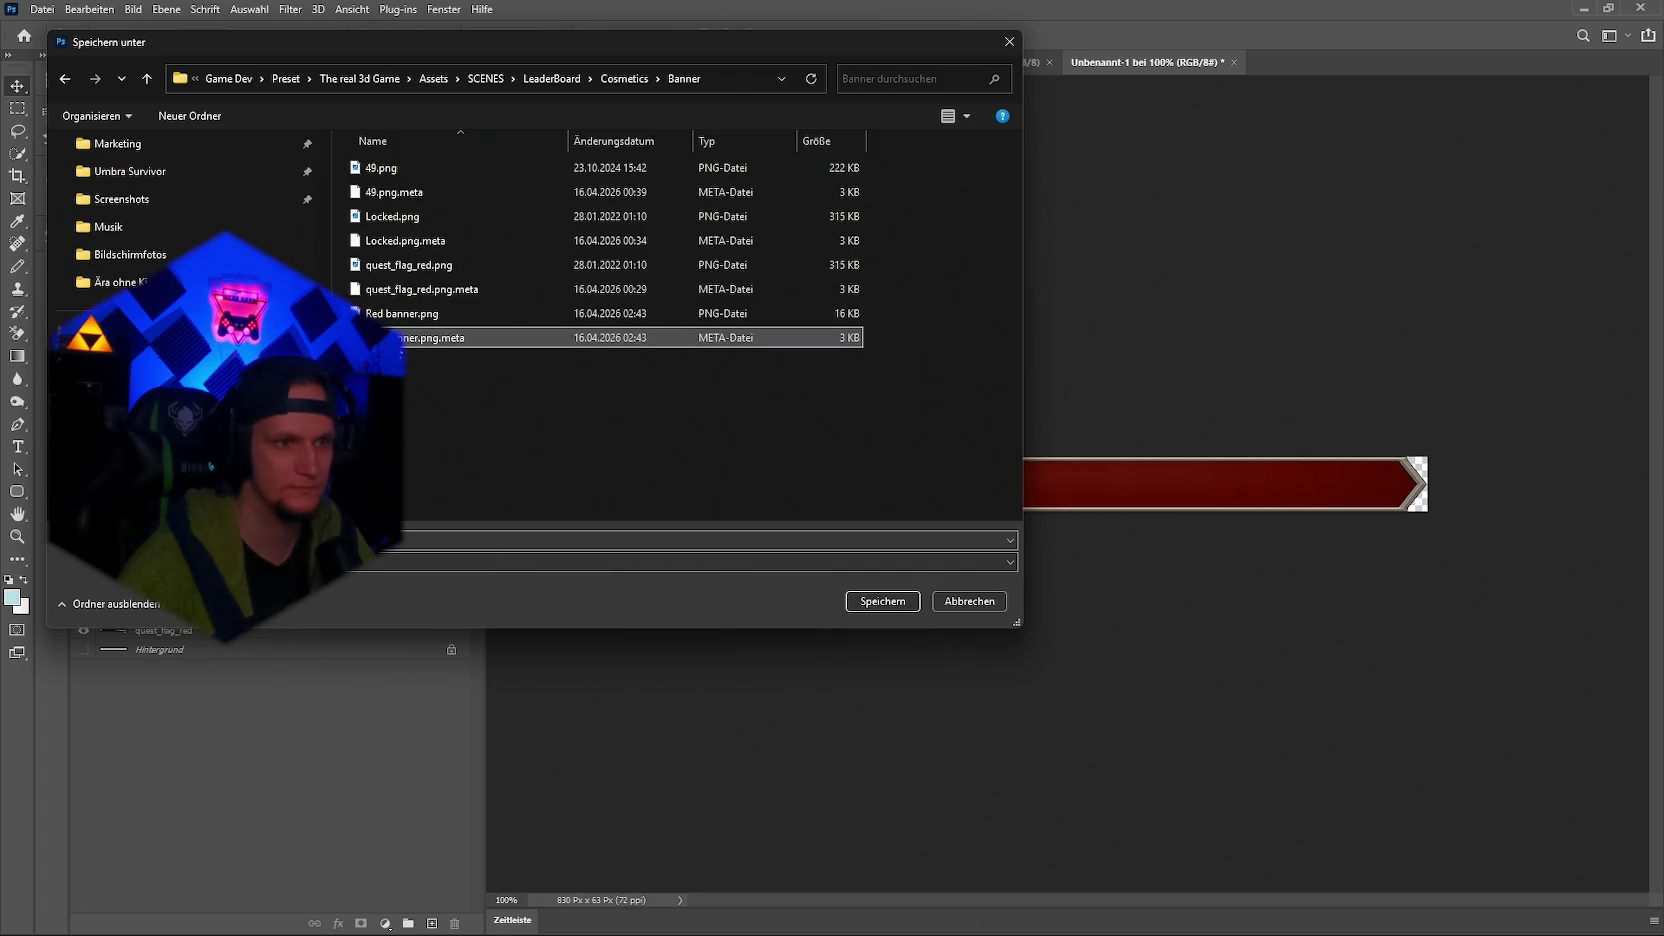
{"action": "left_click", "coordinate": [445, 316]}
{"action": "left_click", "coordinate": [878, 602]}
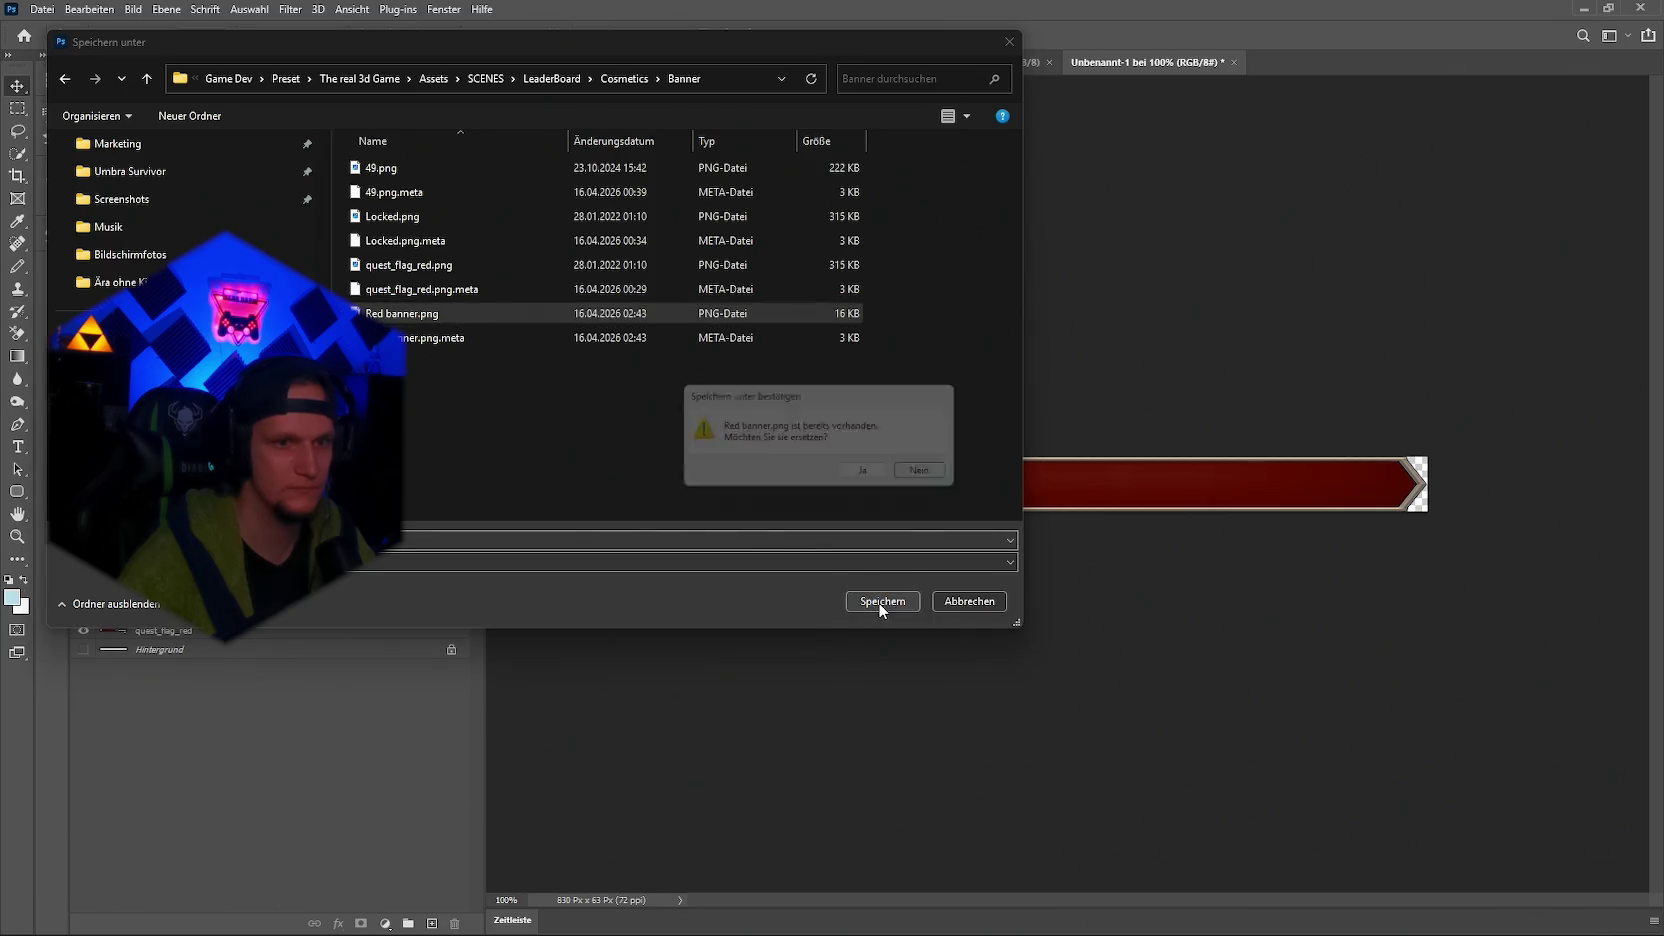
{"action": "left_click", "coordinate": [858, 480]}
{"action": "key", "text": "alt+Tab"}
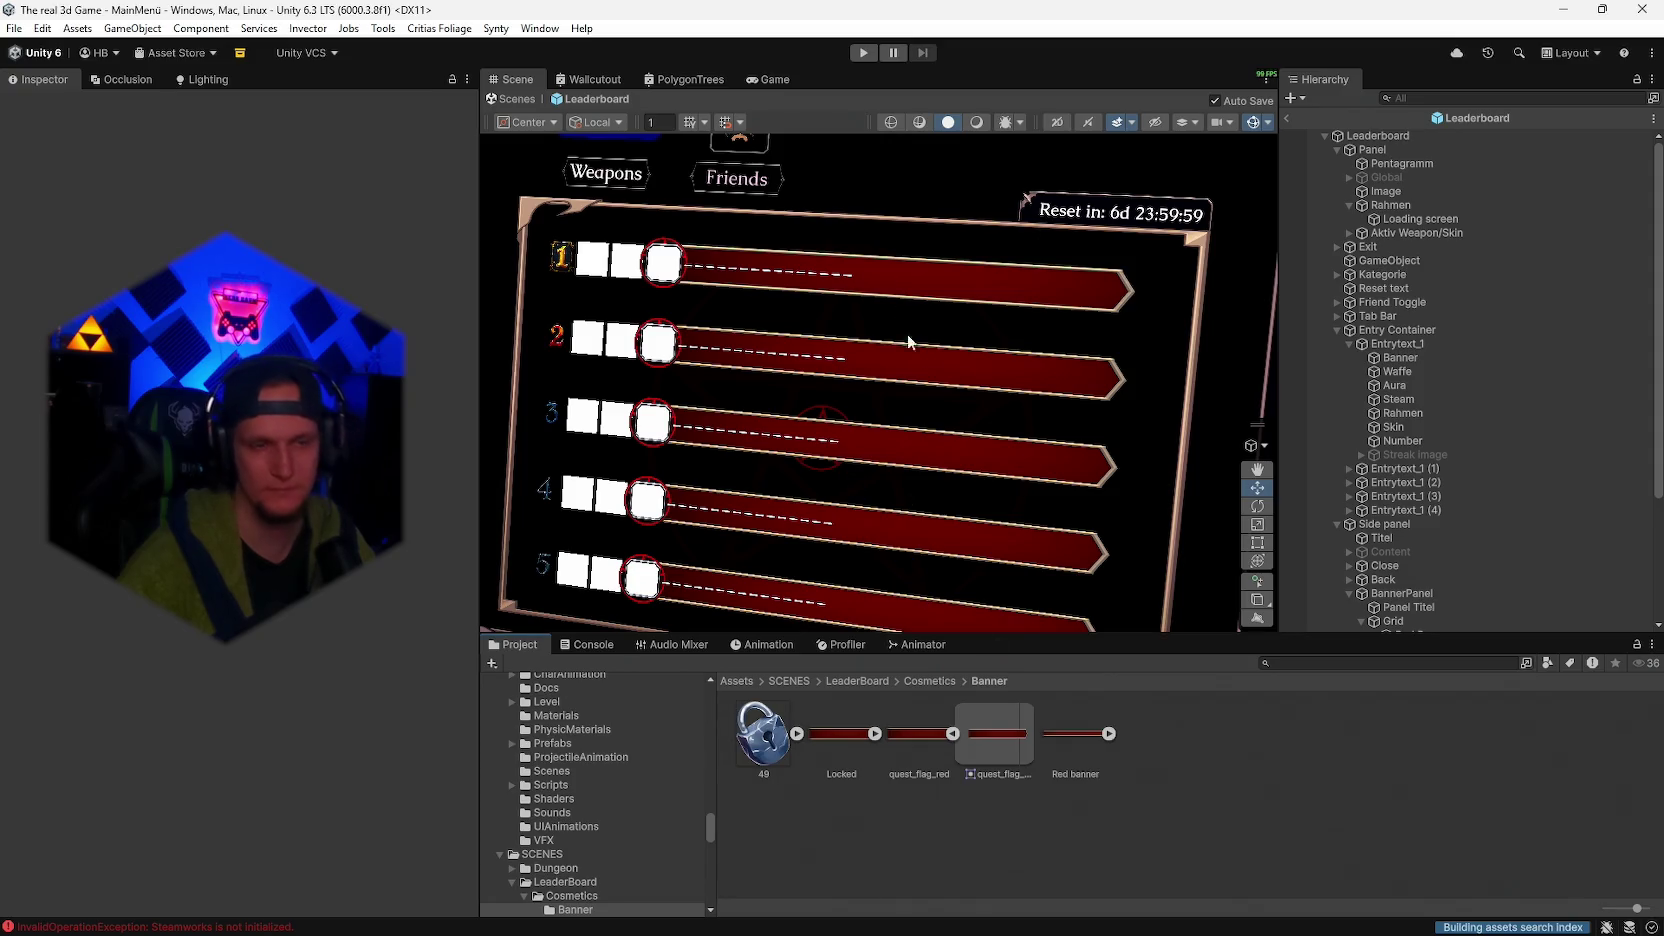
Search the Project for 'ui el' and open the UIelements art folder.
{"action": "left_click_drag", "start_coordinate": [853, 416], "coordinate": [789, 397]}
{"action": "scroll", "coordinate": [789, 397], "scroll_direction": "up", "scroll_amount": 10}
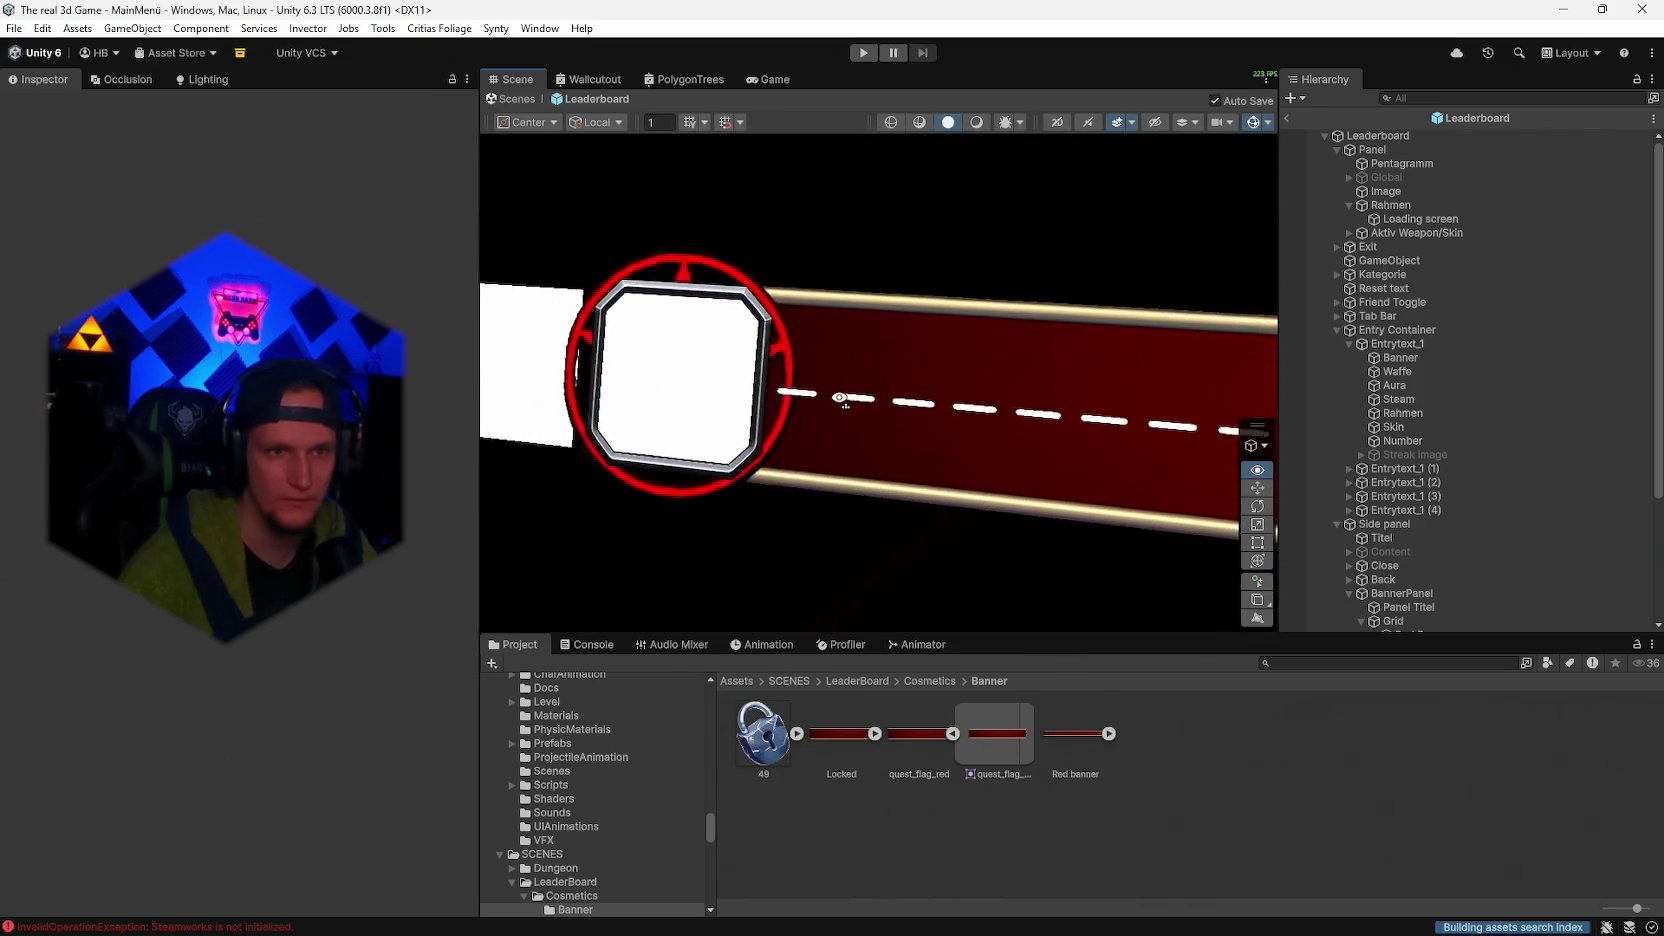
{"action": "scroll", "coordinate": [840, 398], "scroll_direction": "down", "scroll_amount": 10}
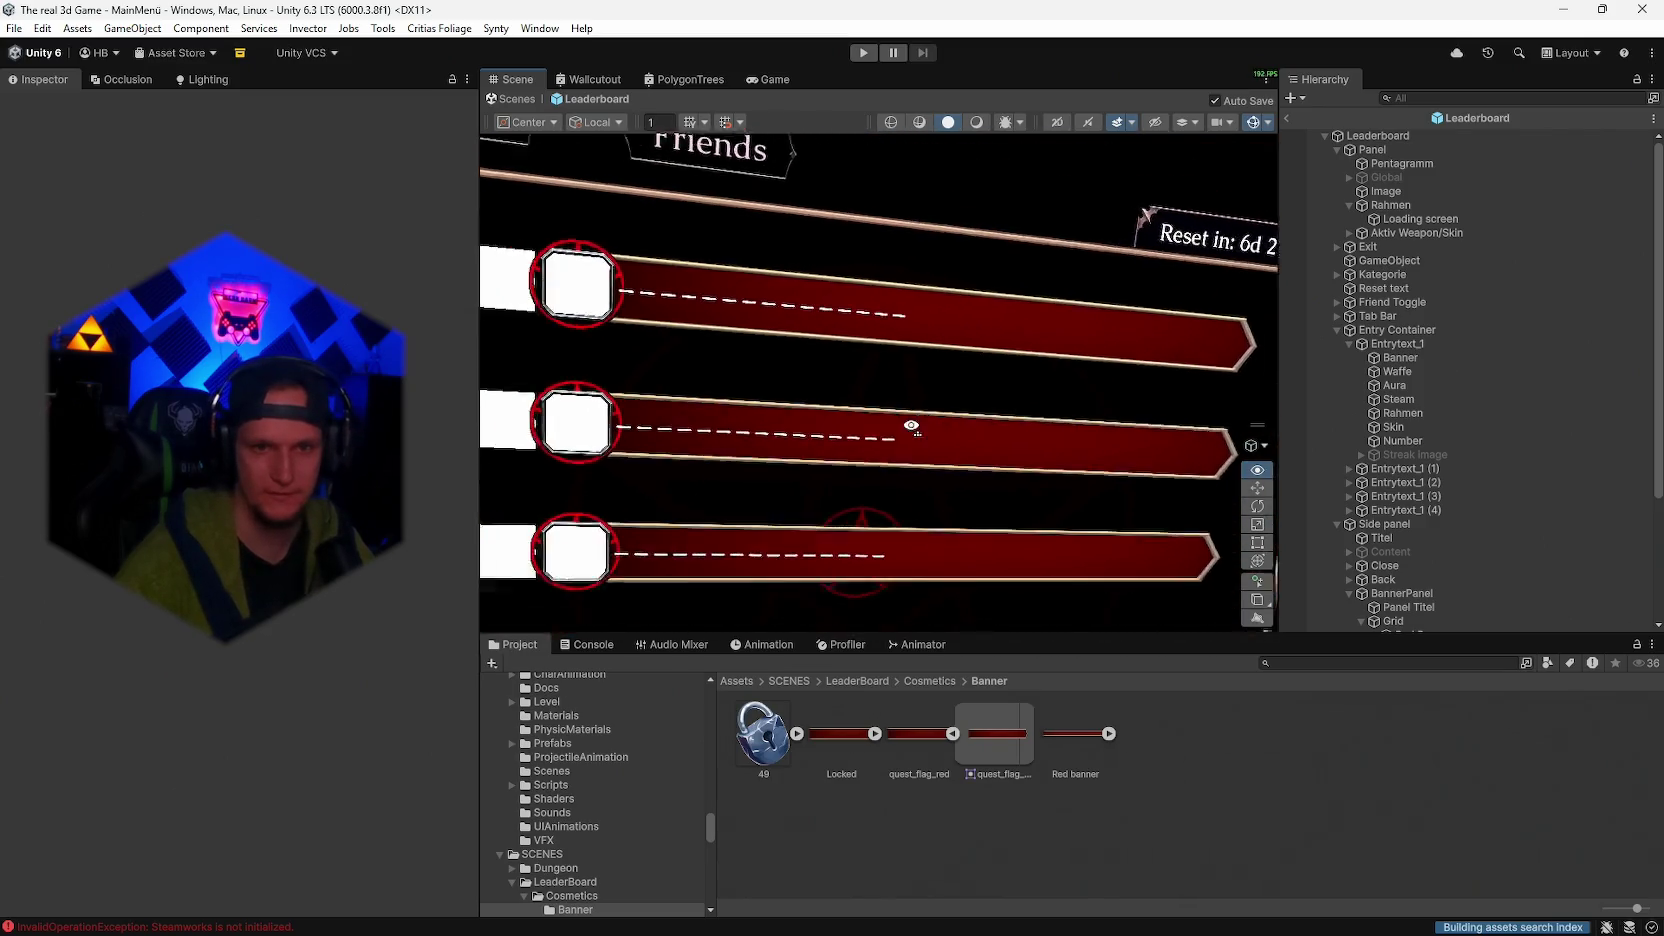
{"action": "scroll", "coordinate": [911, 427], "scroll_direction": "down", "scroll_amount": 5}
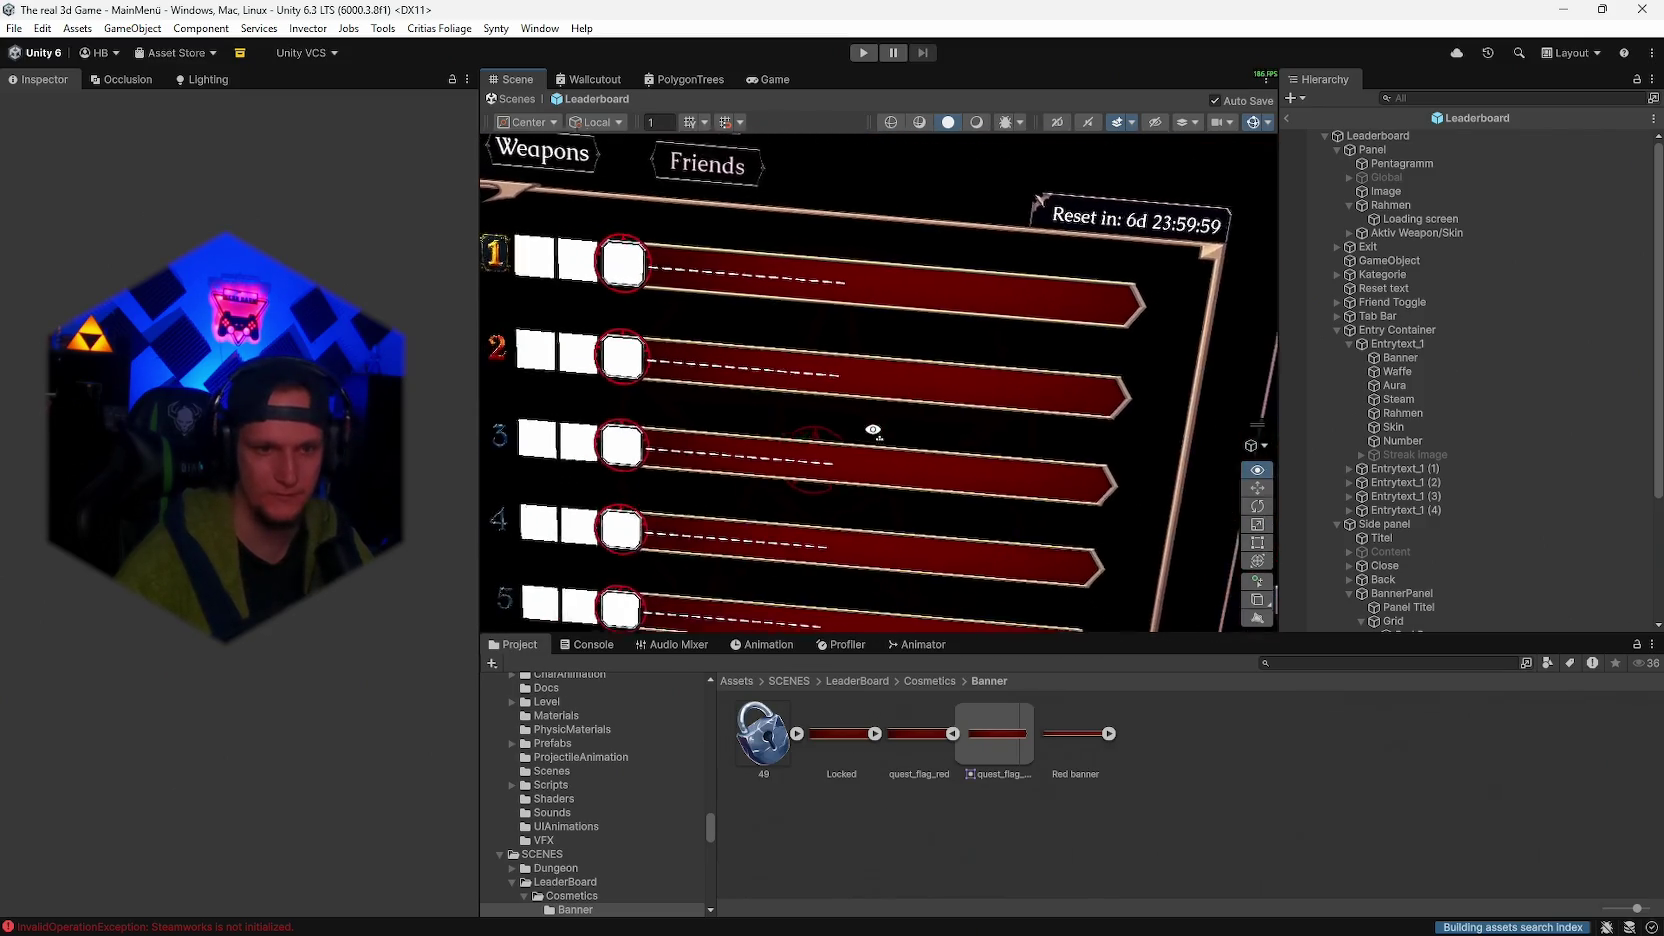
{"action": "scroll", "coordinate": [606, 802], "scroll_direction": "down", "scroll_amount": 5}
{"action": "left_click", "coordinate": [1309, 665]}
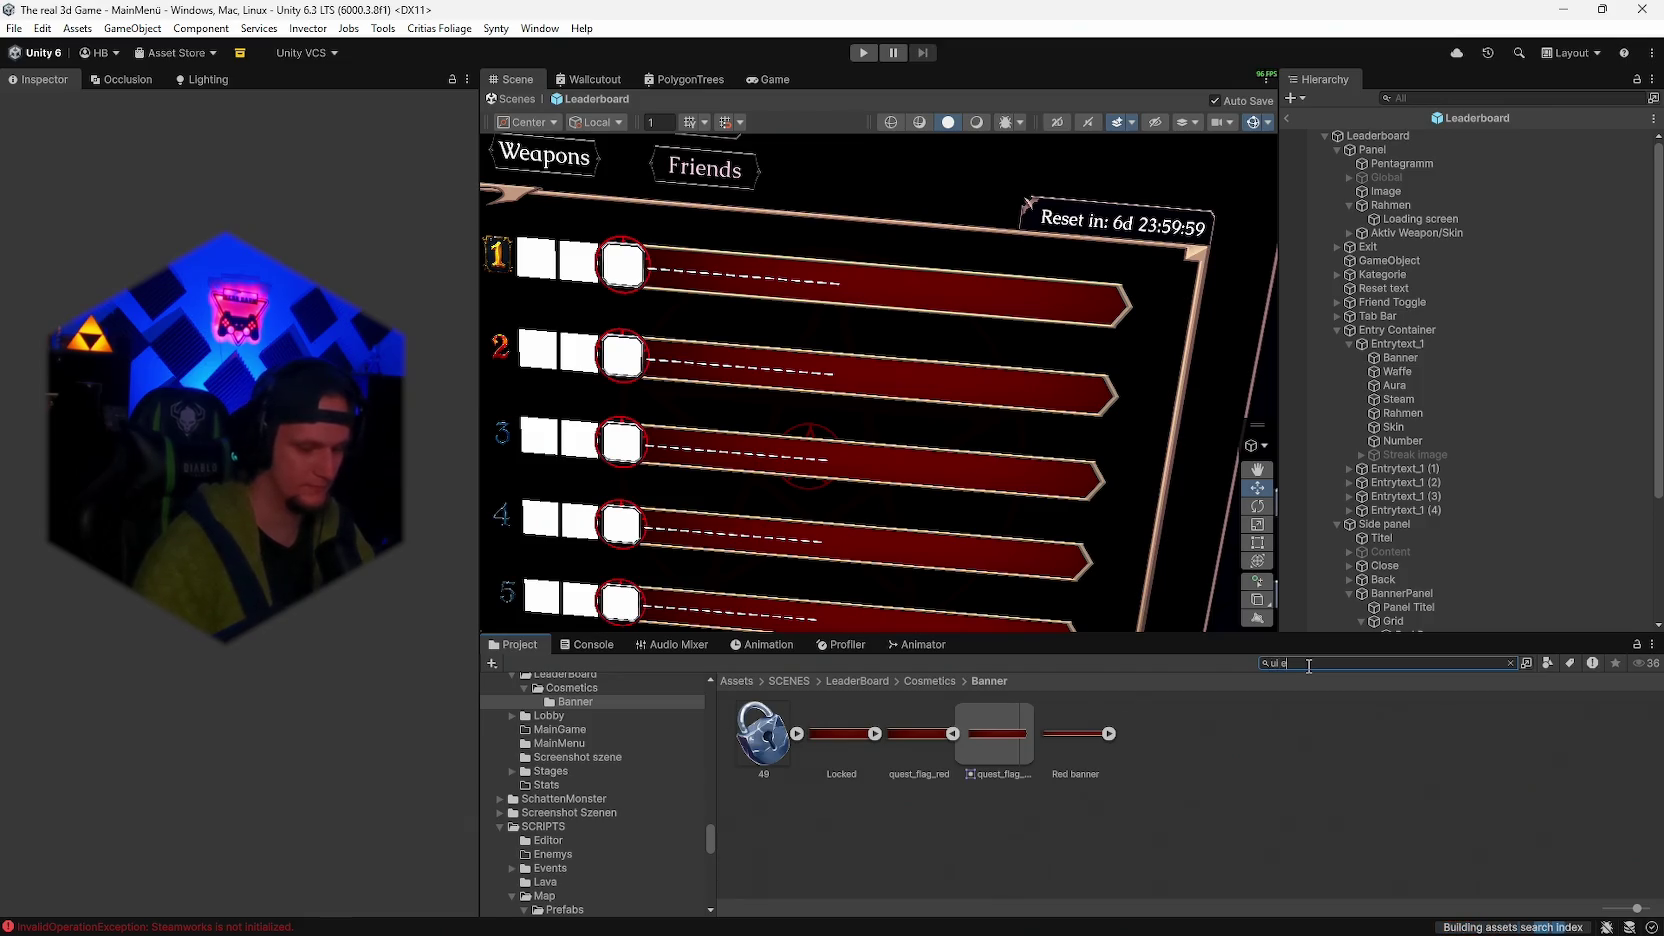
{"action": "type", "text": "ui_elemn"}
{"action": "key", "text": "BackSpace"}
{"action": "key", "text": "BackSpace"}
{"action": "key", "text": "BackSpace"}
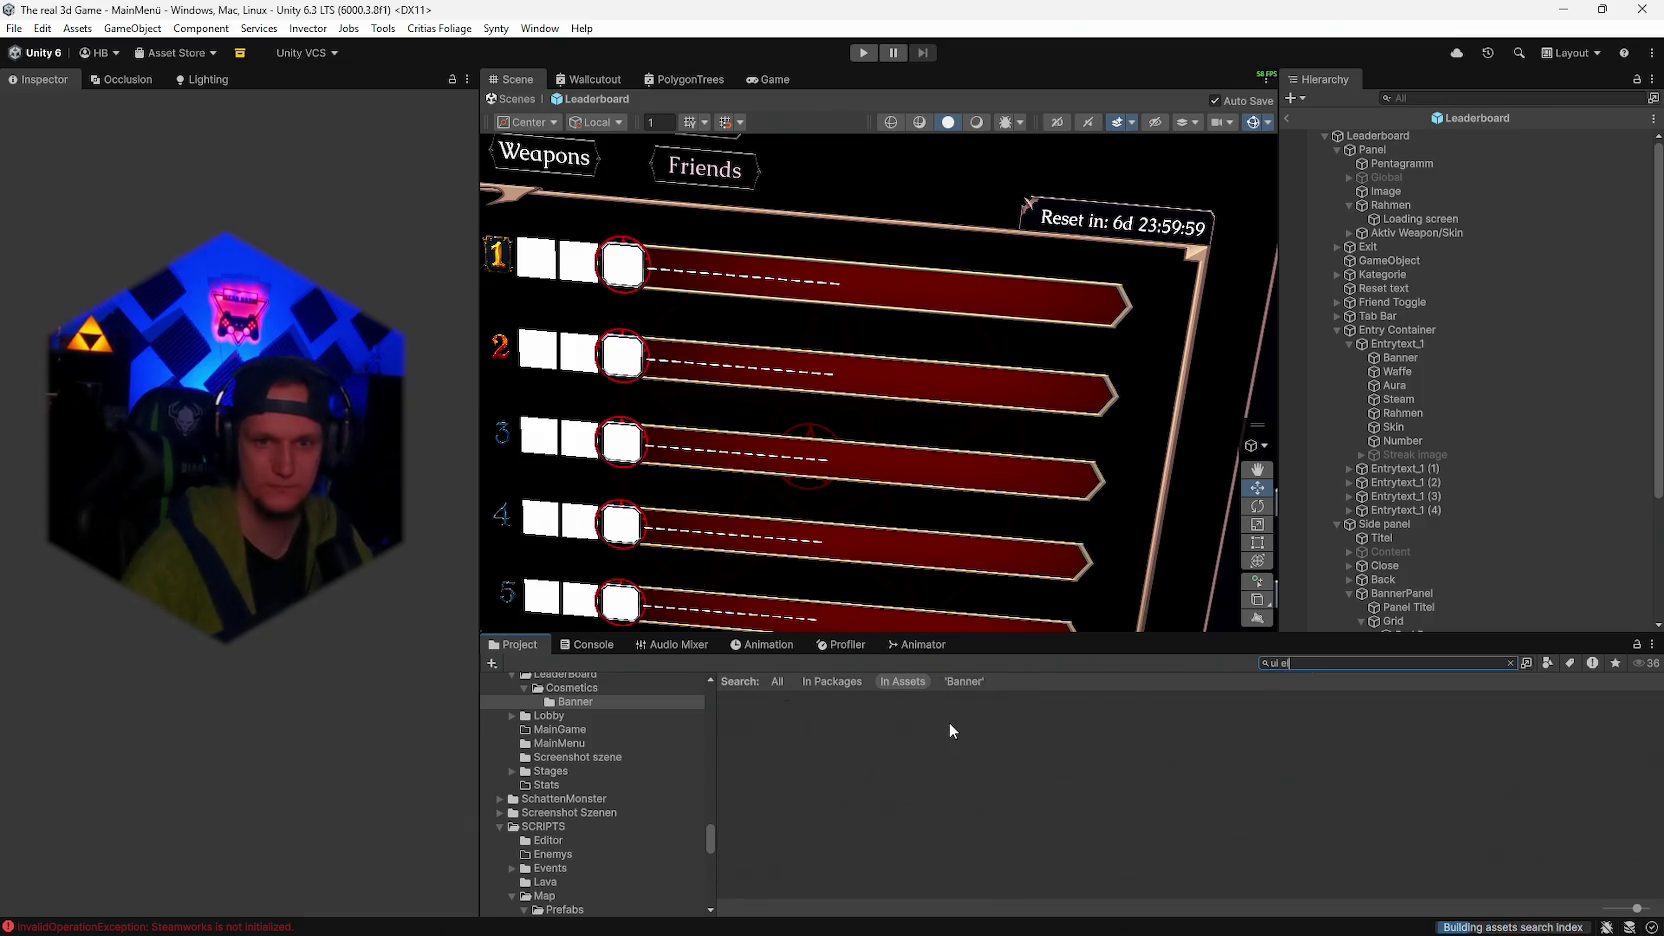
{"action": "double_click", "coordinate": [768, 750]}
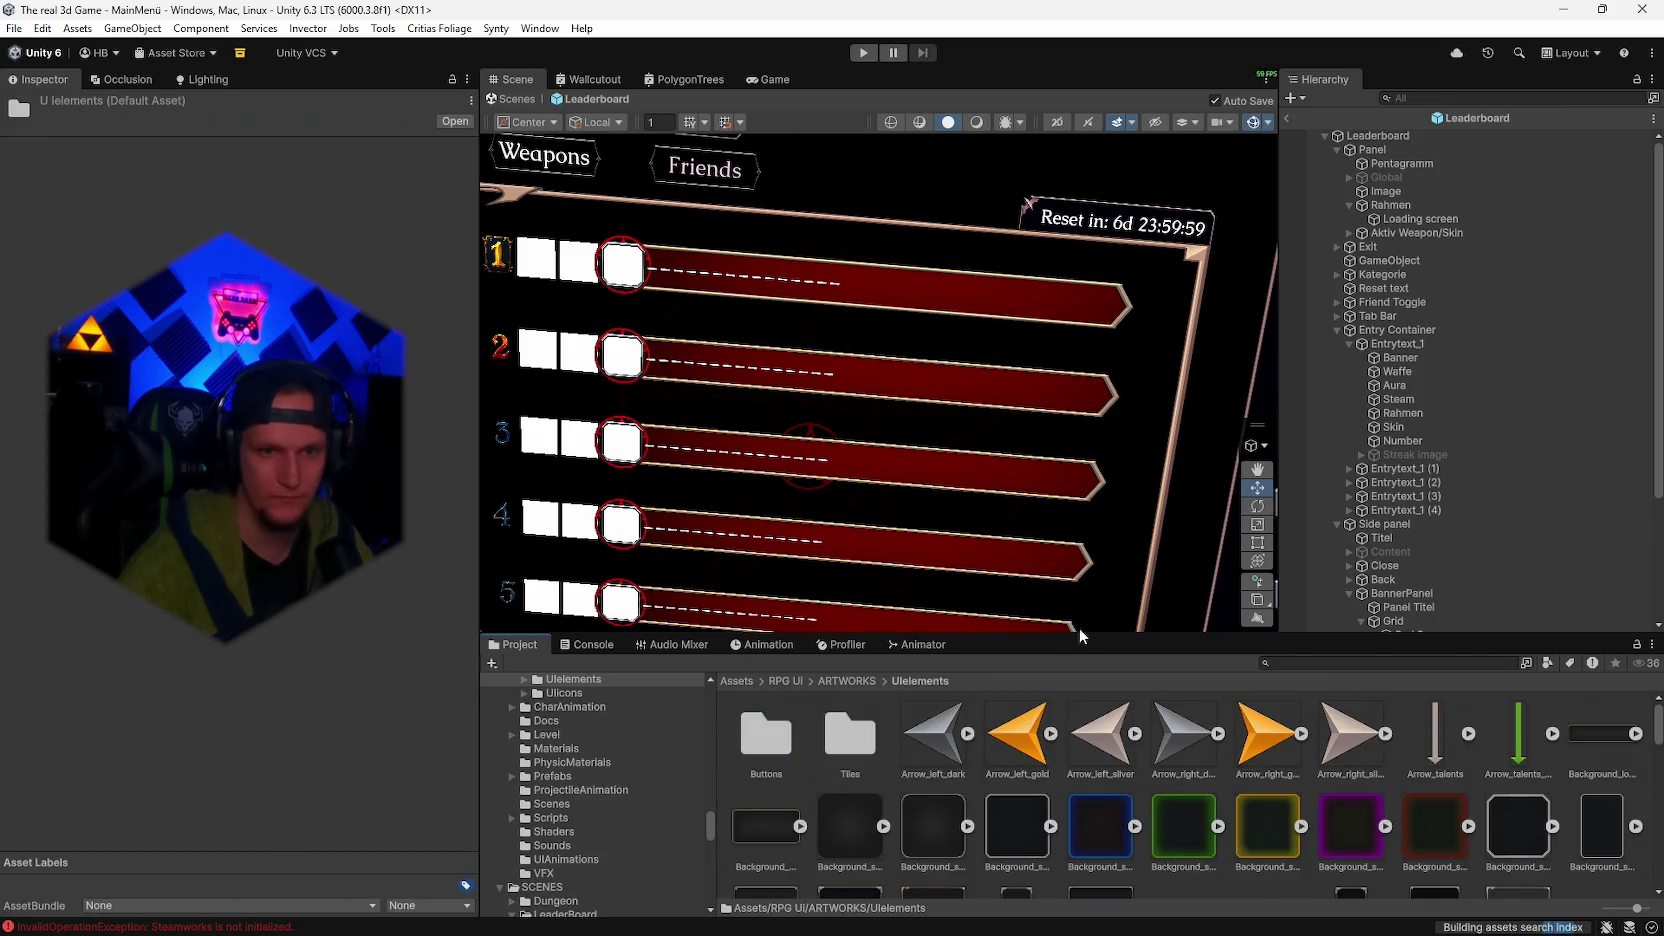
Drag the quest_flag_green image from UIelements into the Photoshop banner.
{"action": "left_click_drag", "start_coordinate": [1078, 630], "coordinate": [1090, 558]}
{"action": "scroll", "coordinate": [1120, 720], "scroll_direction": "down", "scroll_amount": 5}
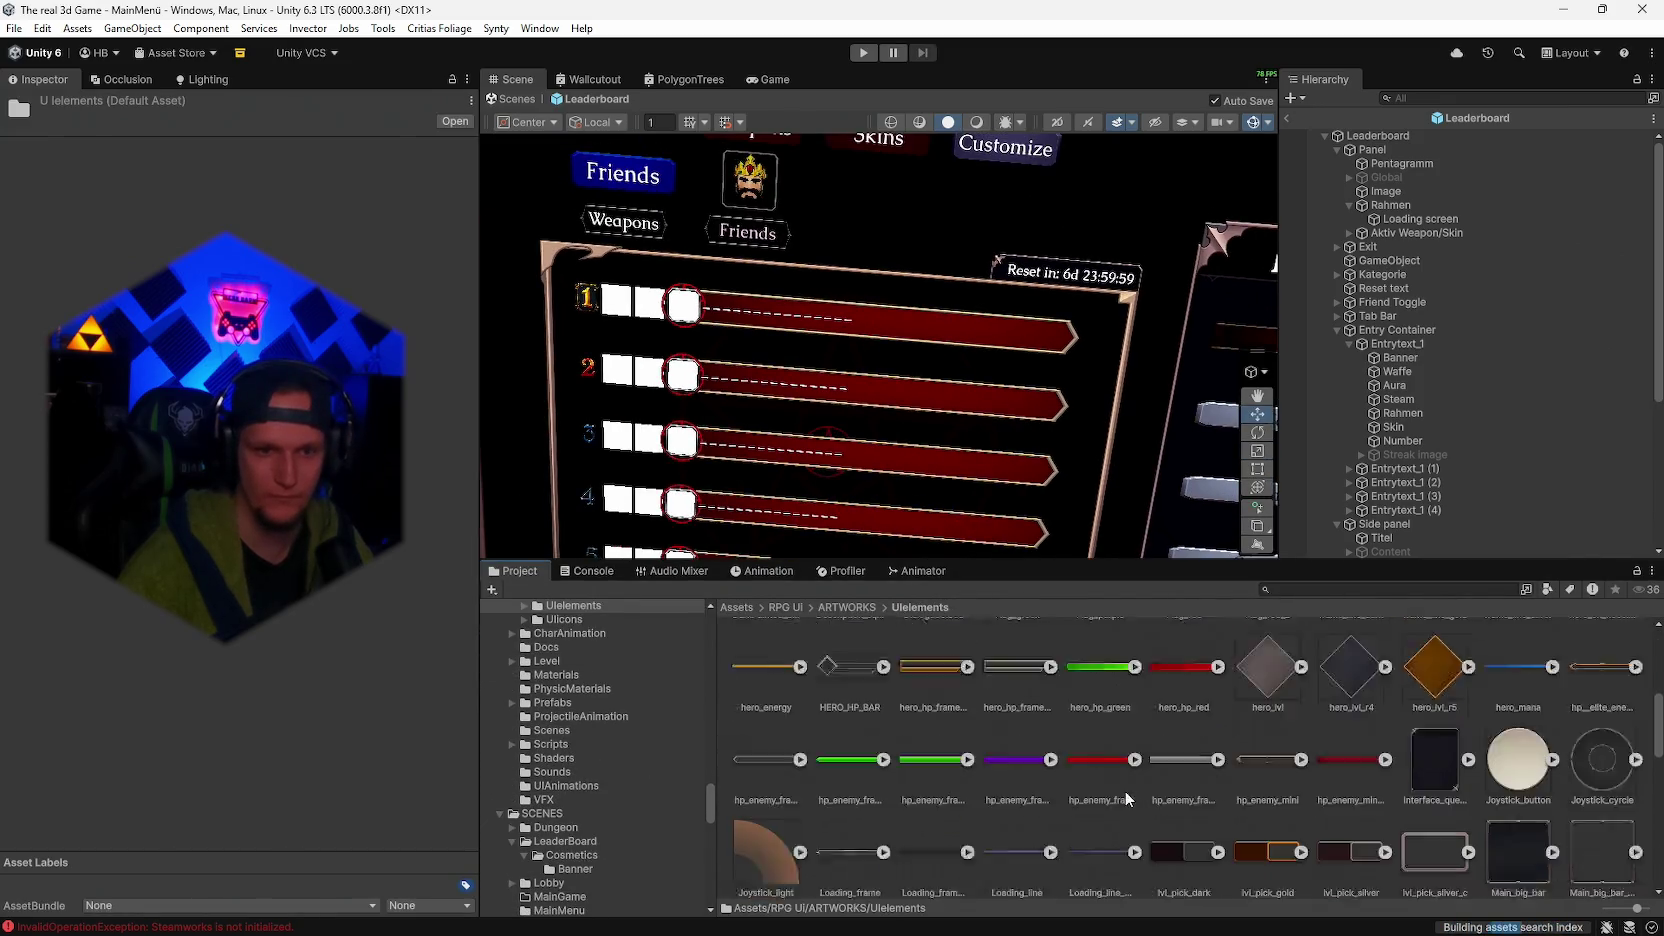
{"action": "scroll", "coordinate": [1127, 800], "scroll_direction": "down", "scroll_amount": 10}
{"action": "scroll", "coordinate": [1166, 800], "scroll_direction": "up", "scroll_amount": 5}
{"action": "mouse_move", "coordinate": [1071, 914]}
{"action": "left_mouse_down"}
{"action": "mouse_move", "coordinate": [1010, 928]}
{"action": "mouse_move", "coordinate": [1155, 915]}
{"action": "mouse_move", "coordinate": [745, 925]}
{"action": "mouse_move", "coordinate": [873, 501]}
{"action": "mouse_move", "coordinate": [1068, 486]}
{"action": "left_mouse_up"}
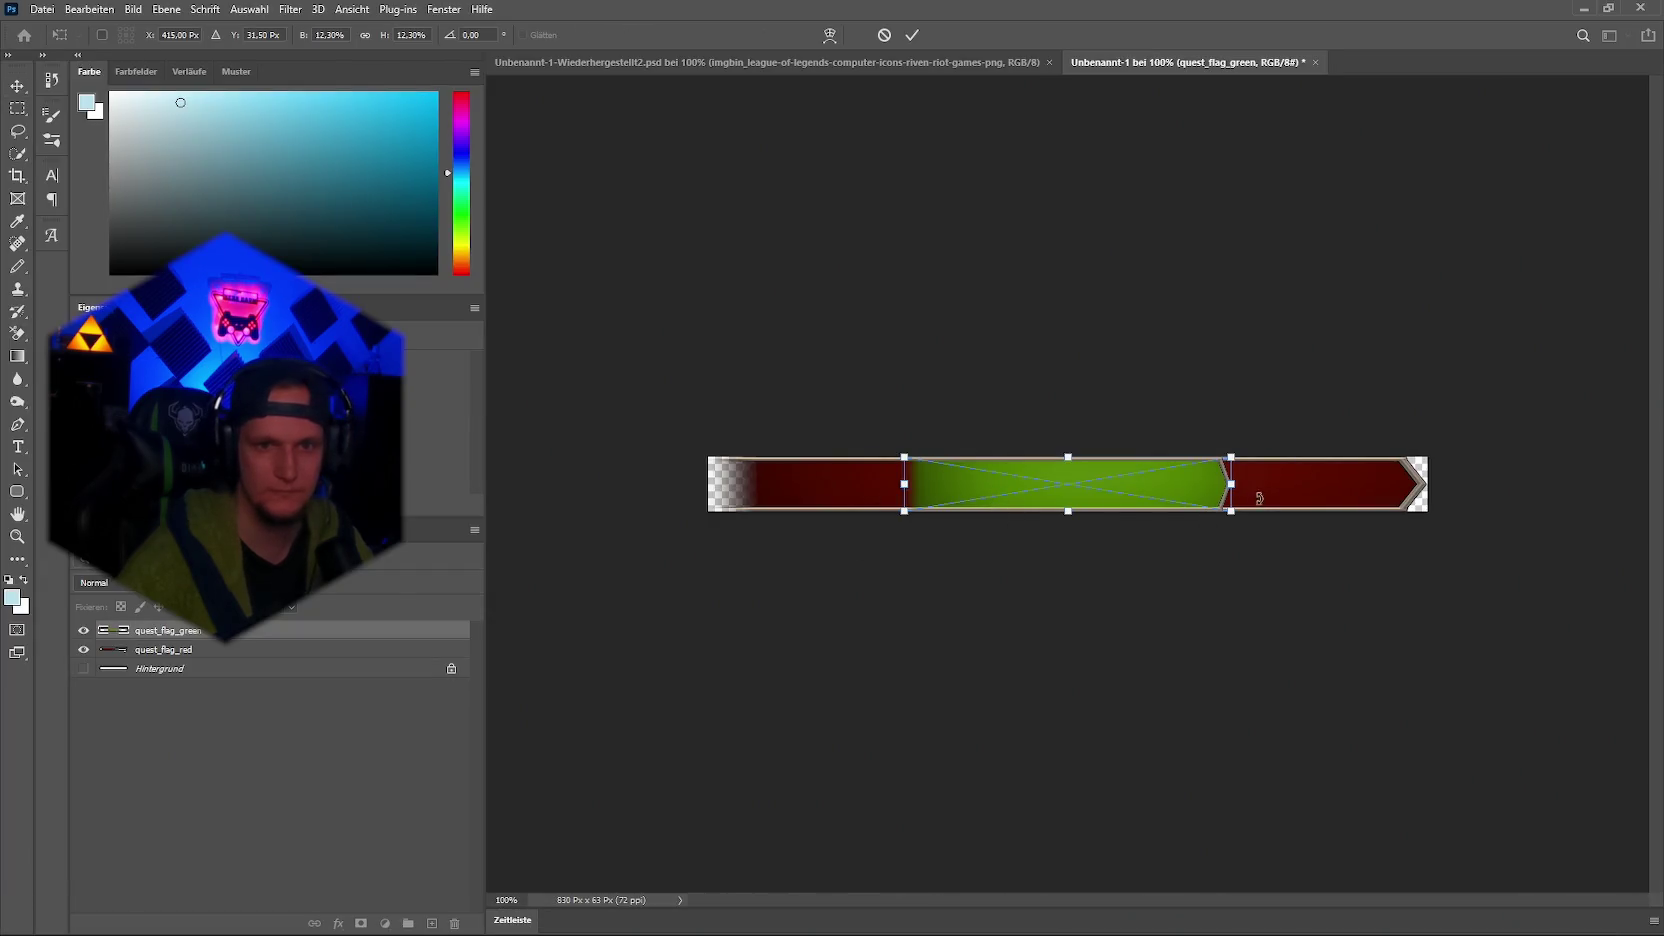
Place quest_flag_green and stretch it from the bar's start to its right end.
{"action": "left_click", "coordinate": [201, 653]}
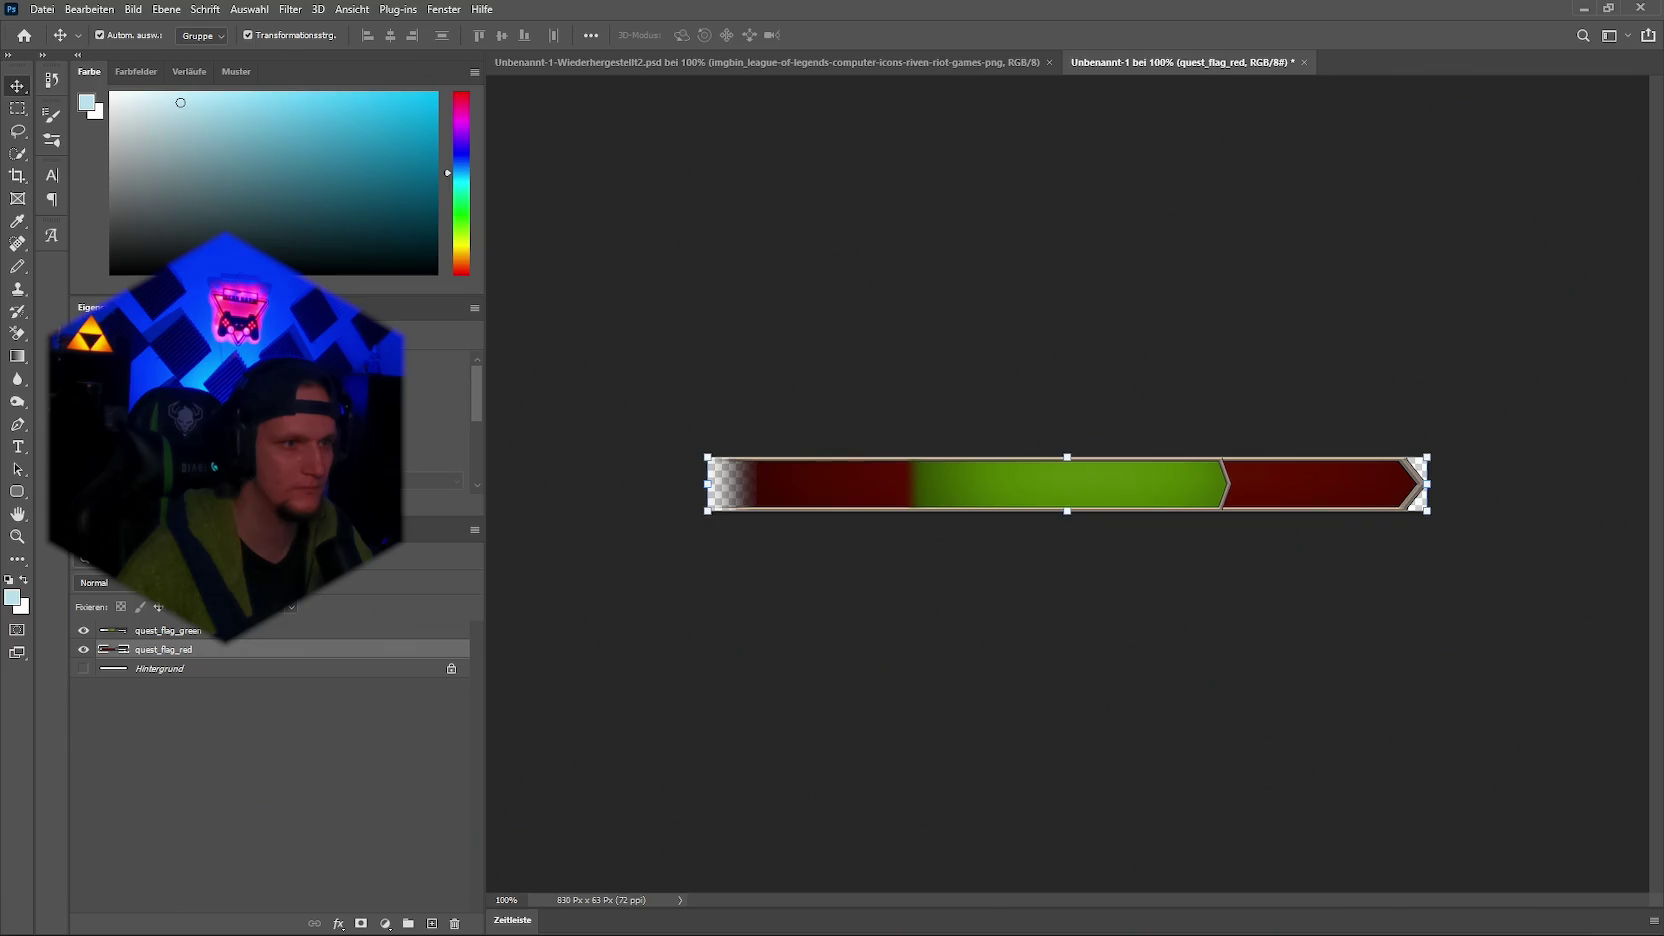
{"action": "left_click", "coordinate": [170, 631]}
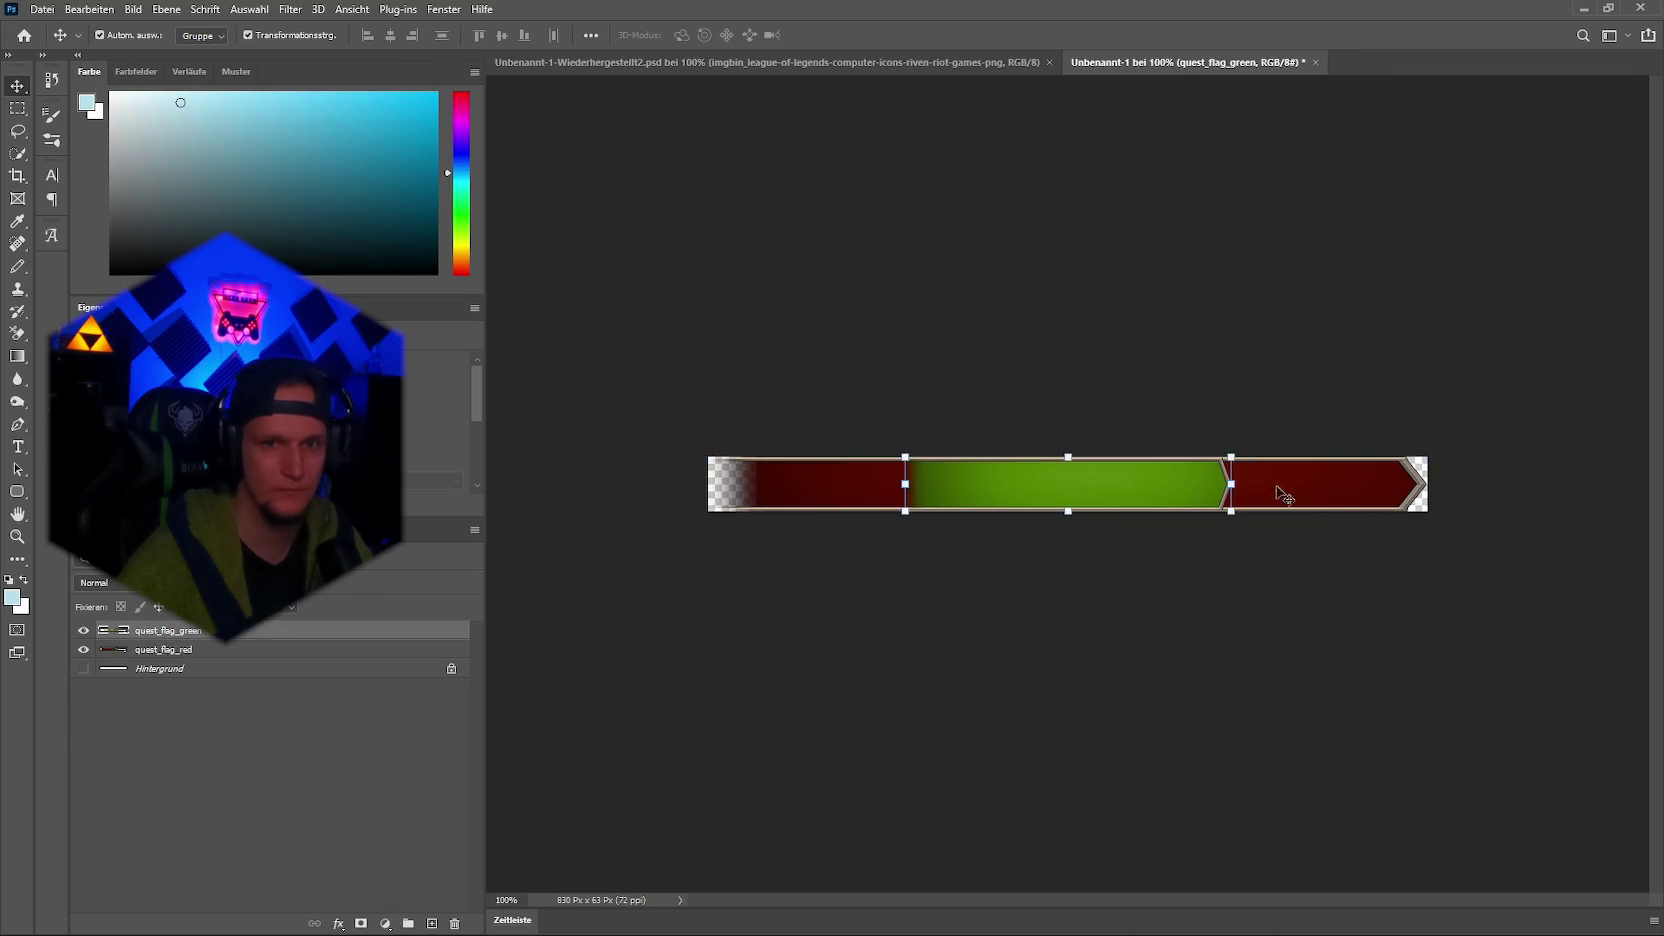
{"action": "left_click_drag", "start_coordinate": [1231, 484], "coordinate": [1424, 485]}
{"action": "left_click_drag", "start_coordinate": [903, 484], "coordinate": [709, 490]}
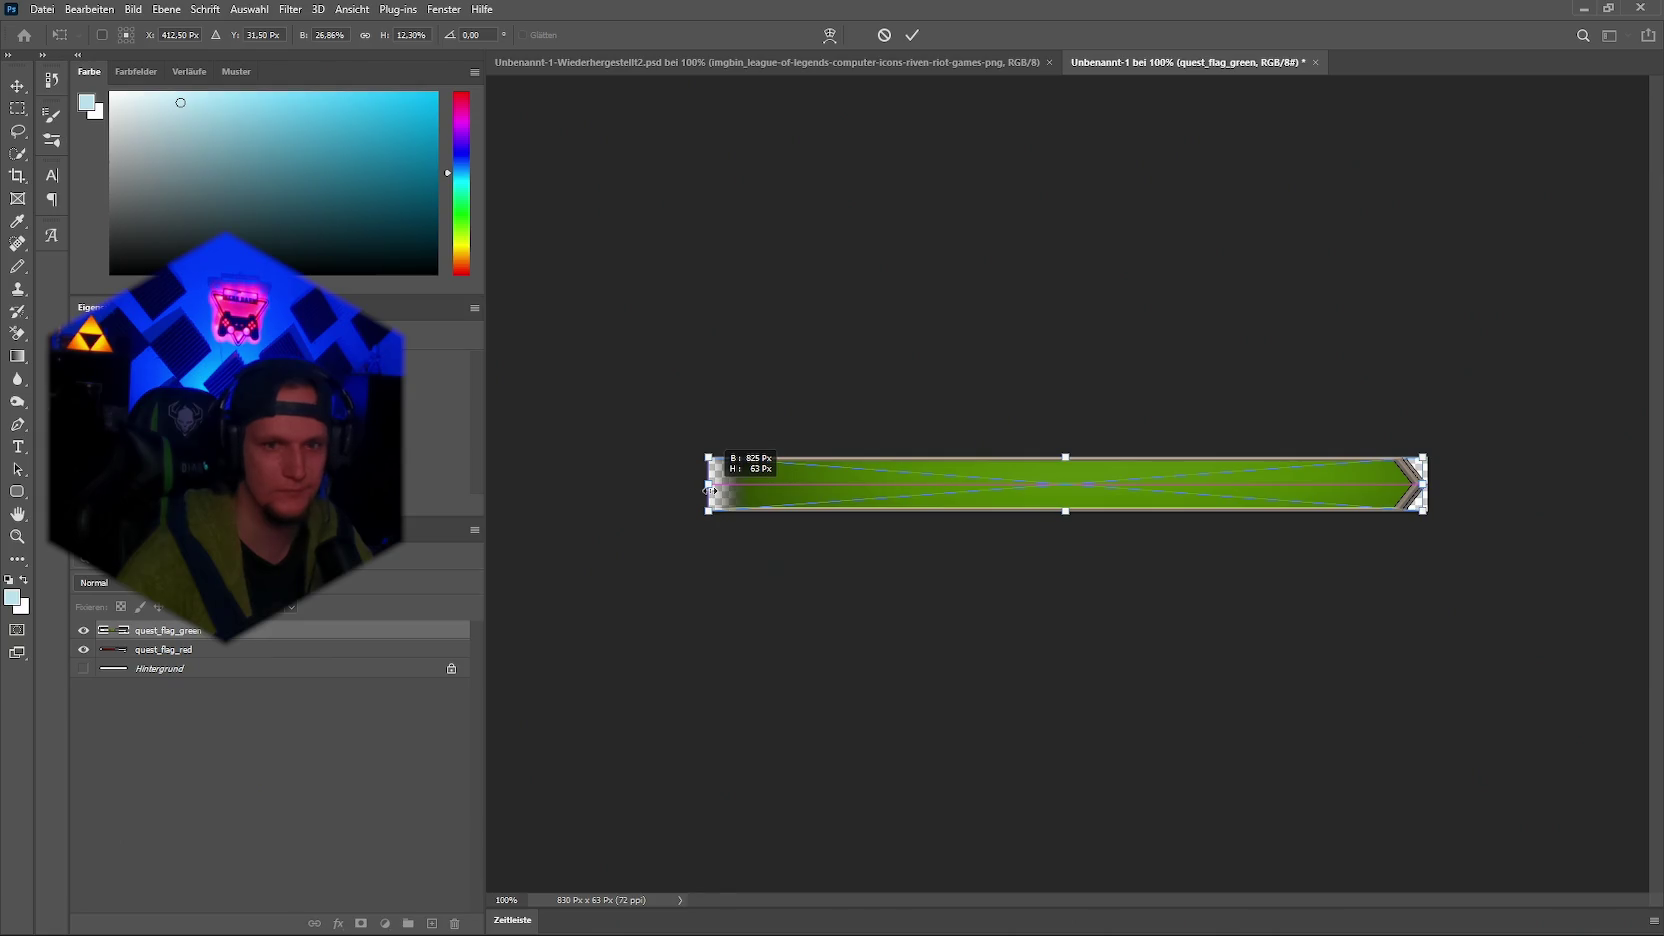
{"action": "left_click_drag", "start_coordinate": [709, 490], "coordinate": [709, 490]}
{"action": "left_click_drag", "start_coordinate": [1422, 483], "coordinate": [1428, 483]}
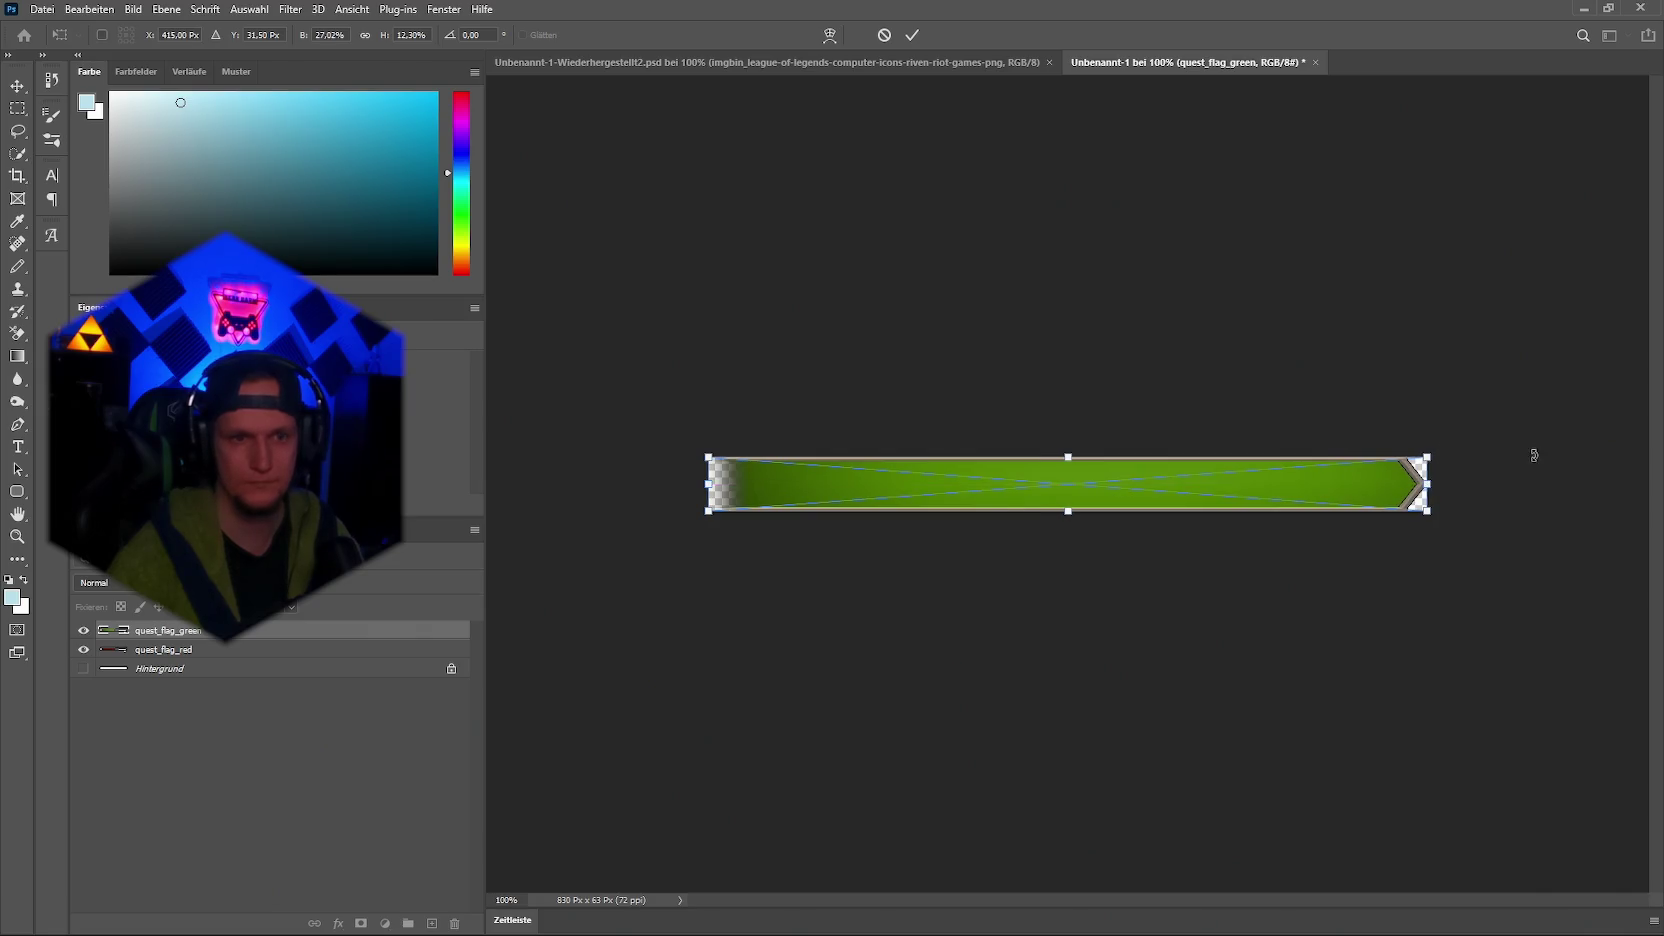
{"action": "key", "text": "Return"}
{"action": "key", "text": "w"}
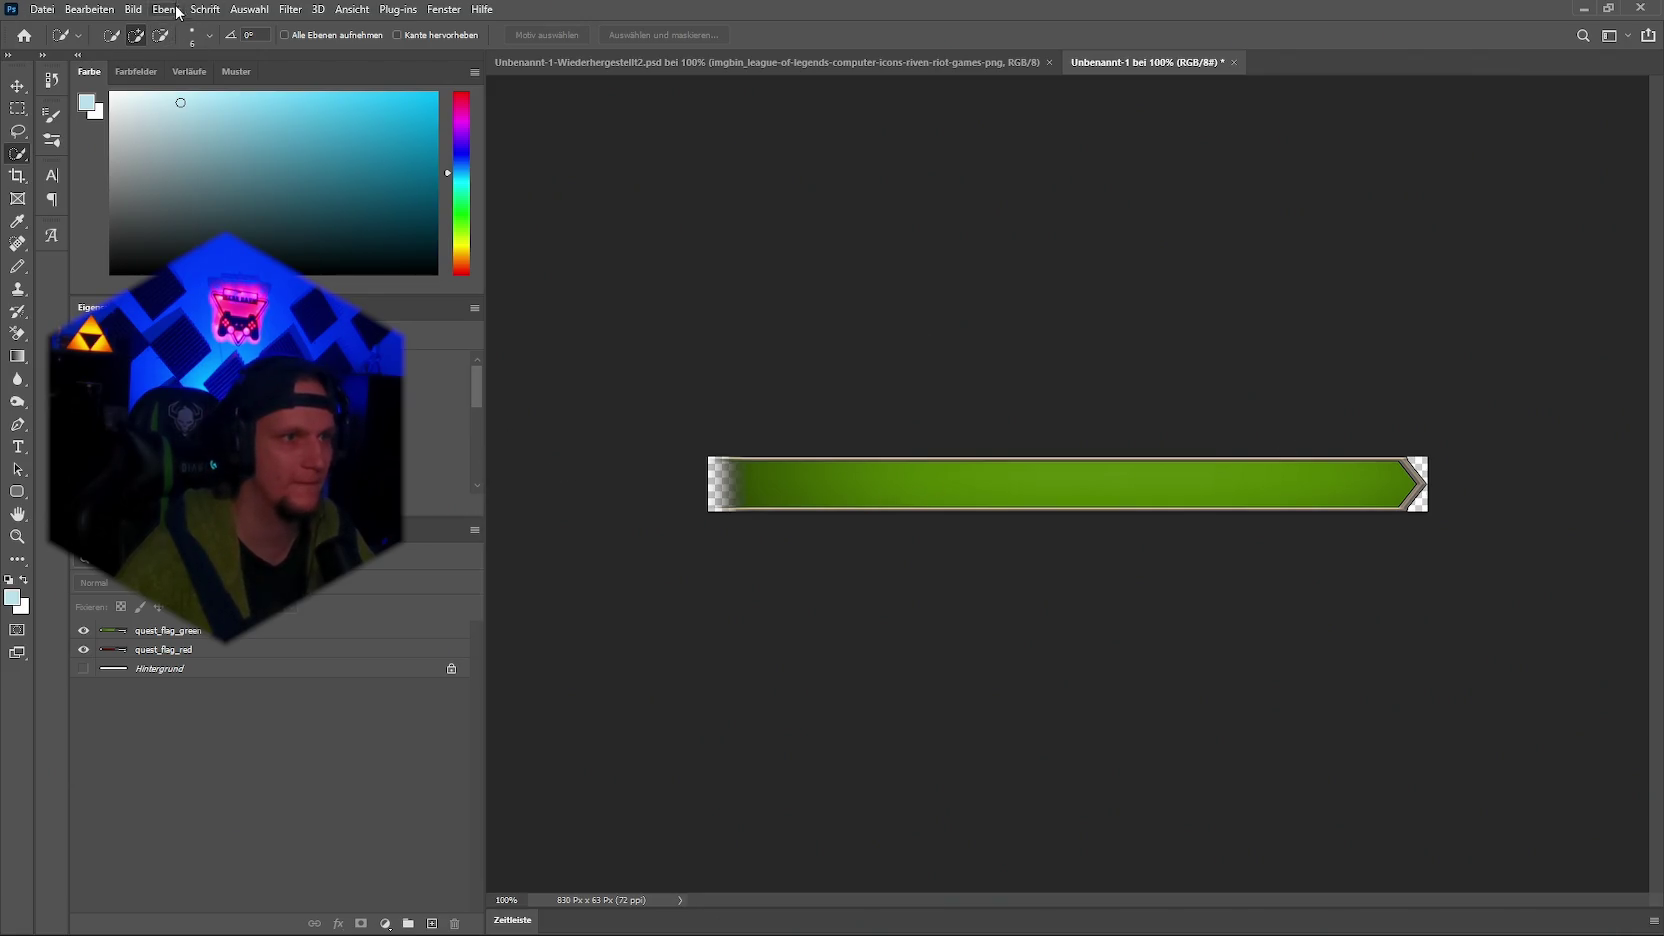
Try a 900 px canvas width, undo it, and cancel the Image Size dialog.
{"action": "left_click", "coordinate": [133, 9]}
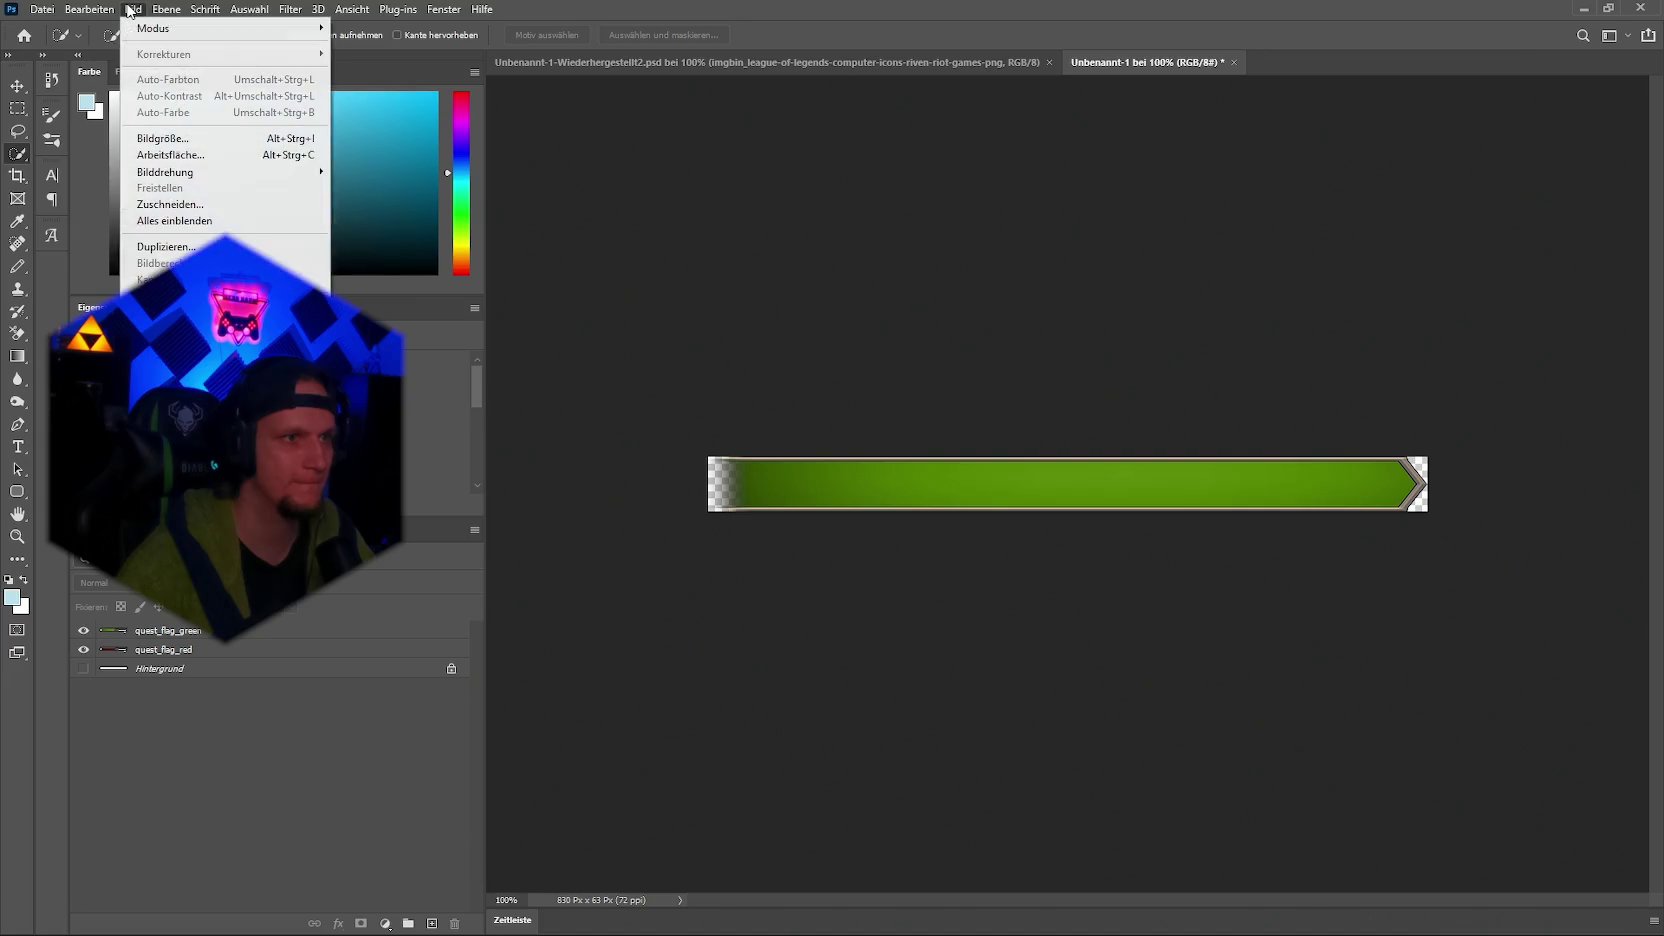
{"action": "left_click", "coordinate": [200, 155]}
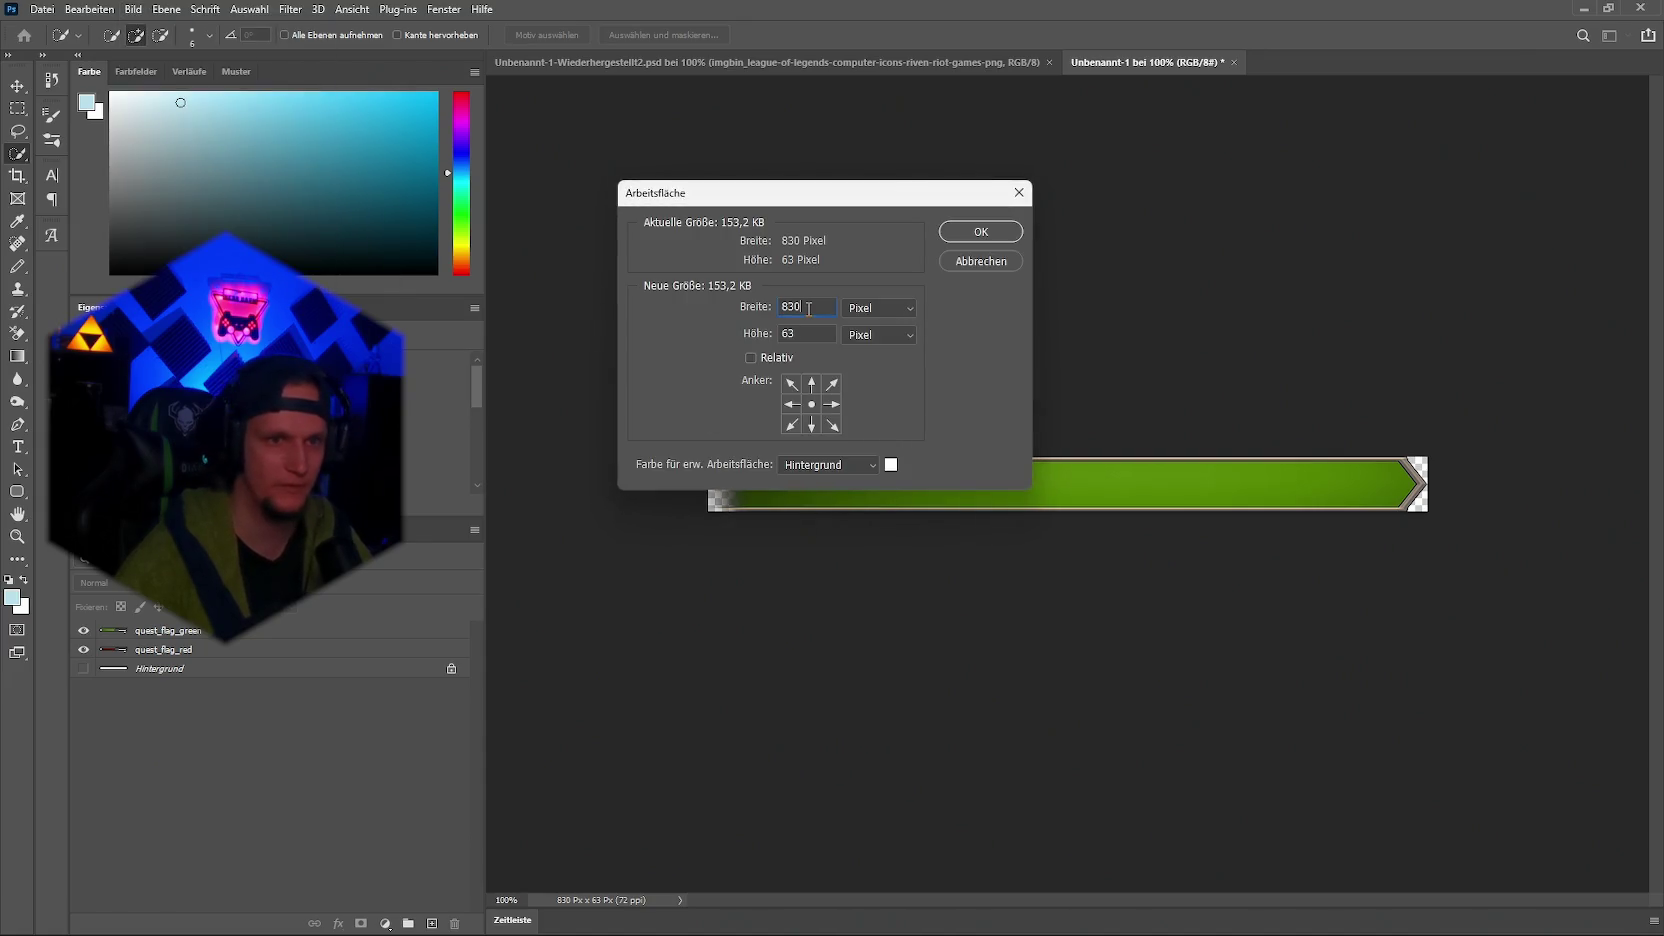
{"action": "type", "text": "900"}
{"action": "key", "text": "Tab"}
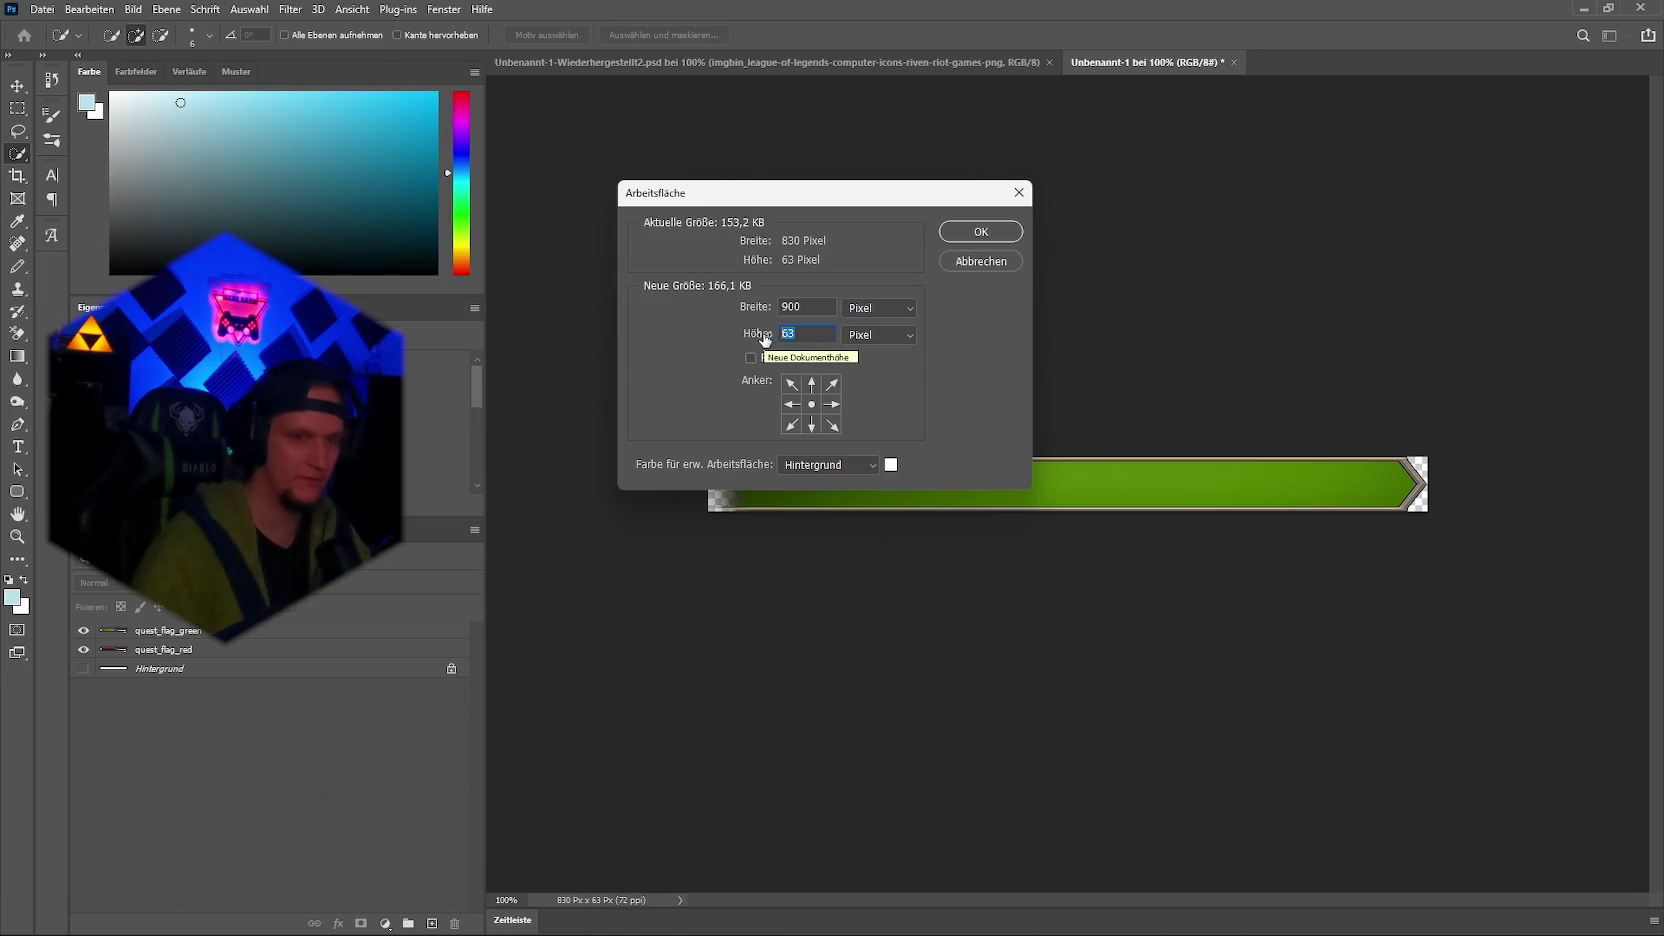
{"action": "type", "text": "50"}
{"action": "key", "text": "Return"}
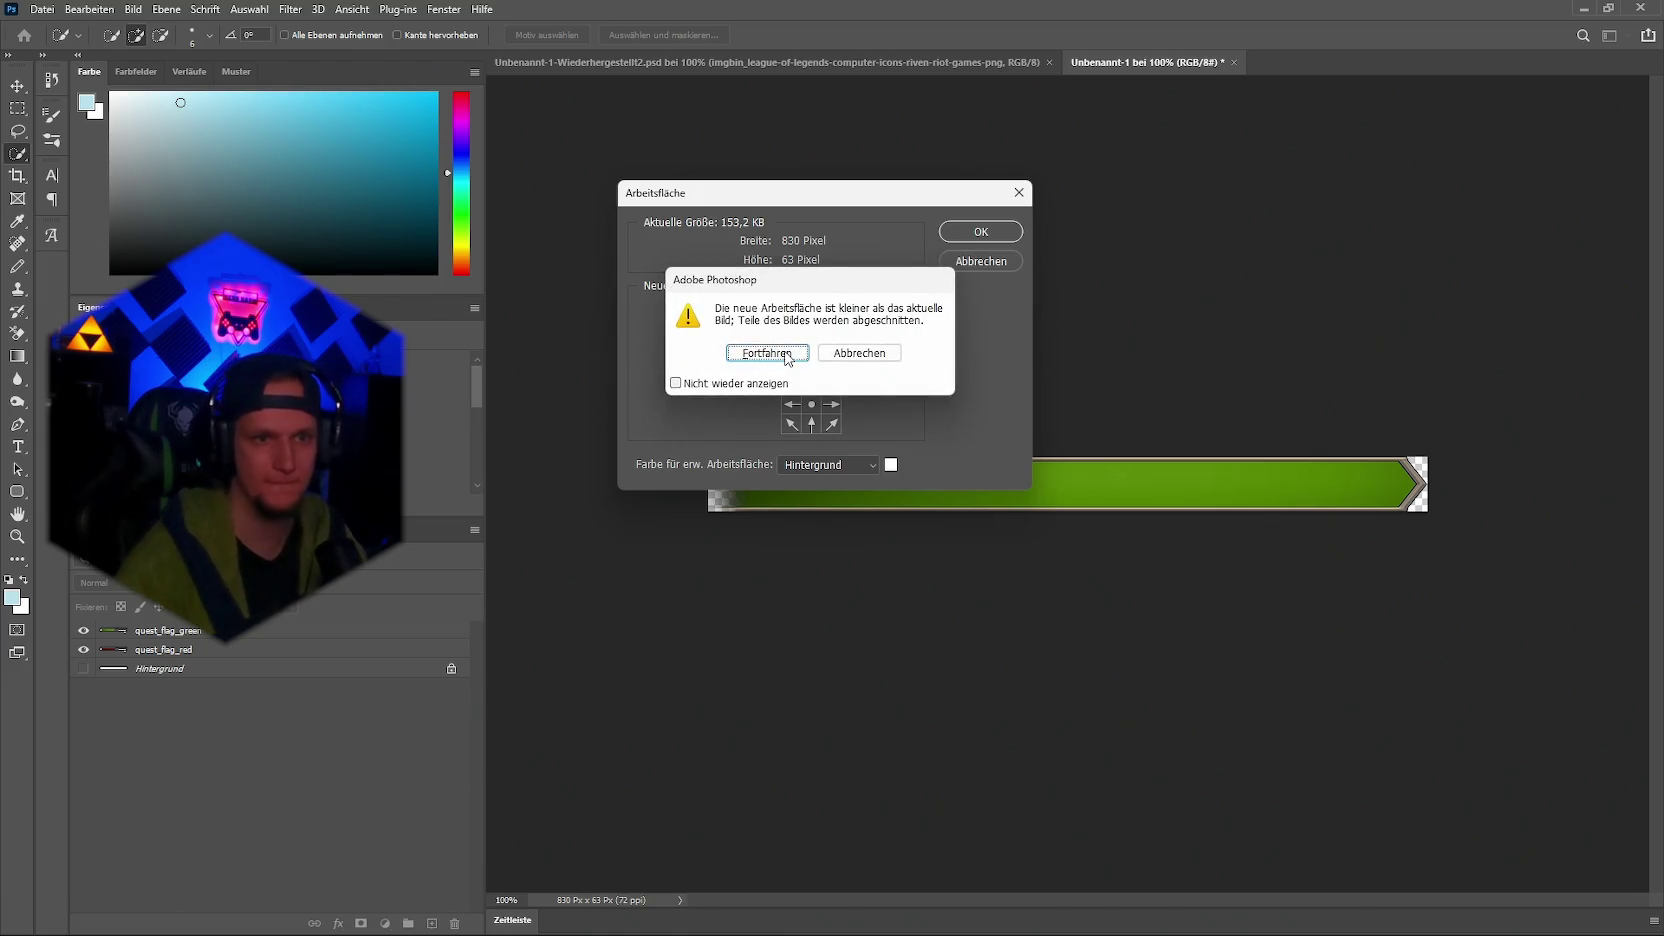
{"action": "left_click", "coordinate": [784, 351]}
{"action": "key", "text": "ctrl+z"}
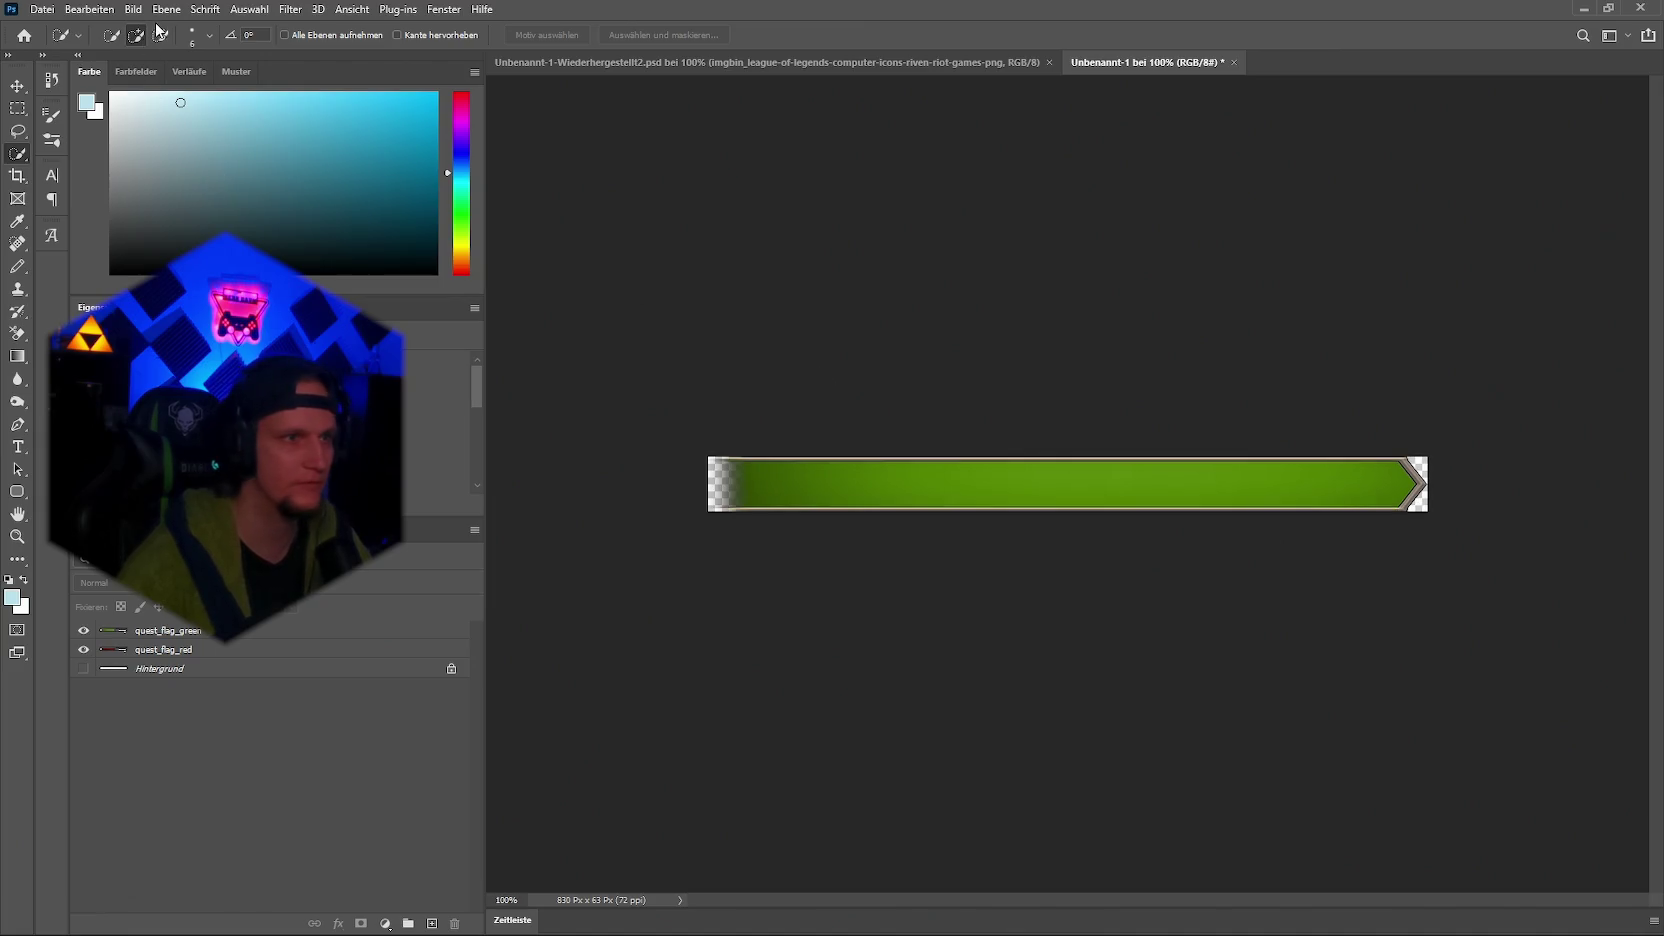
{"action": "left_click", "coordinate": [133, 9]}
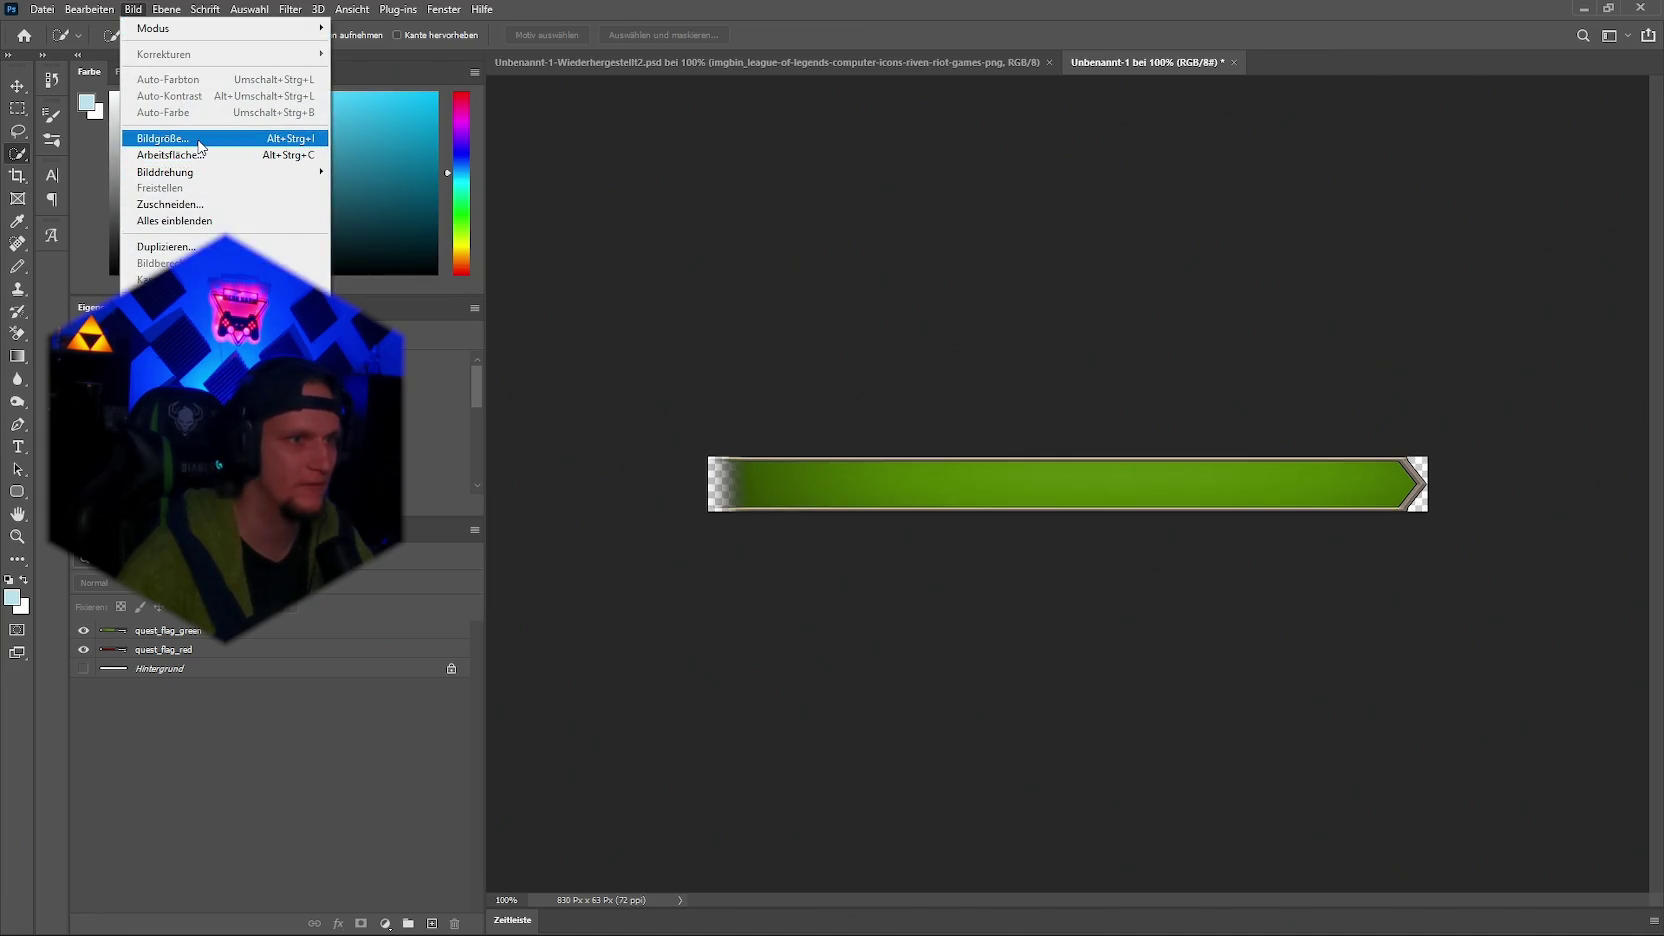
{"action": "left_click", "coordinate": [199, 146]}
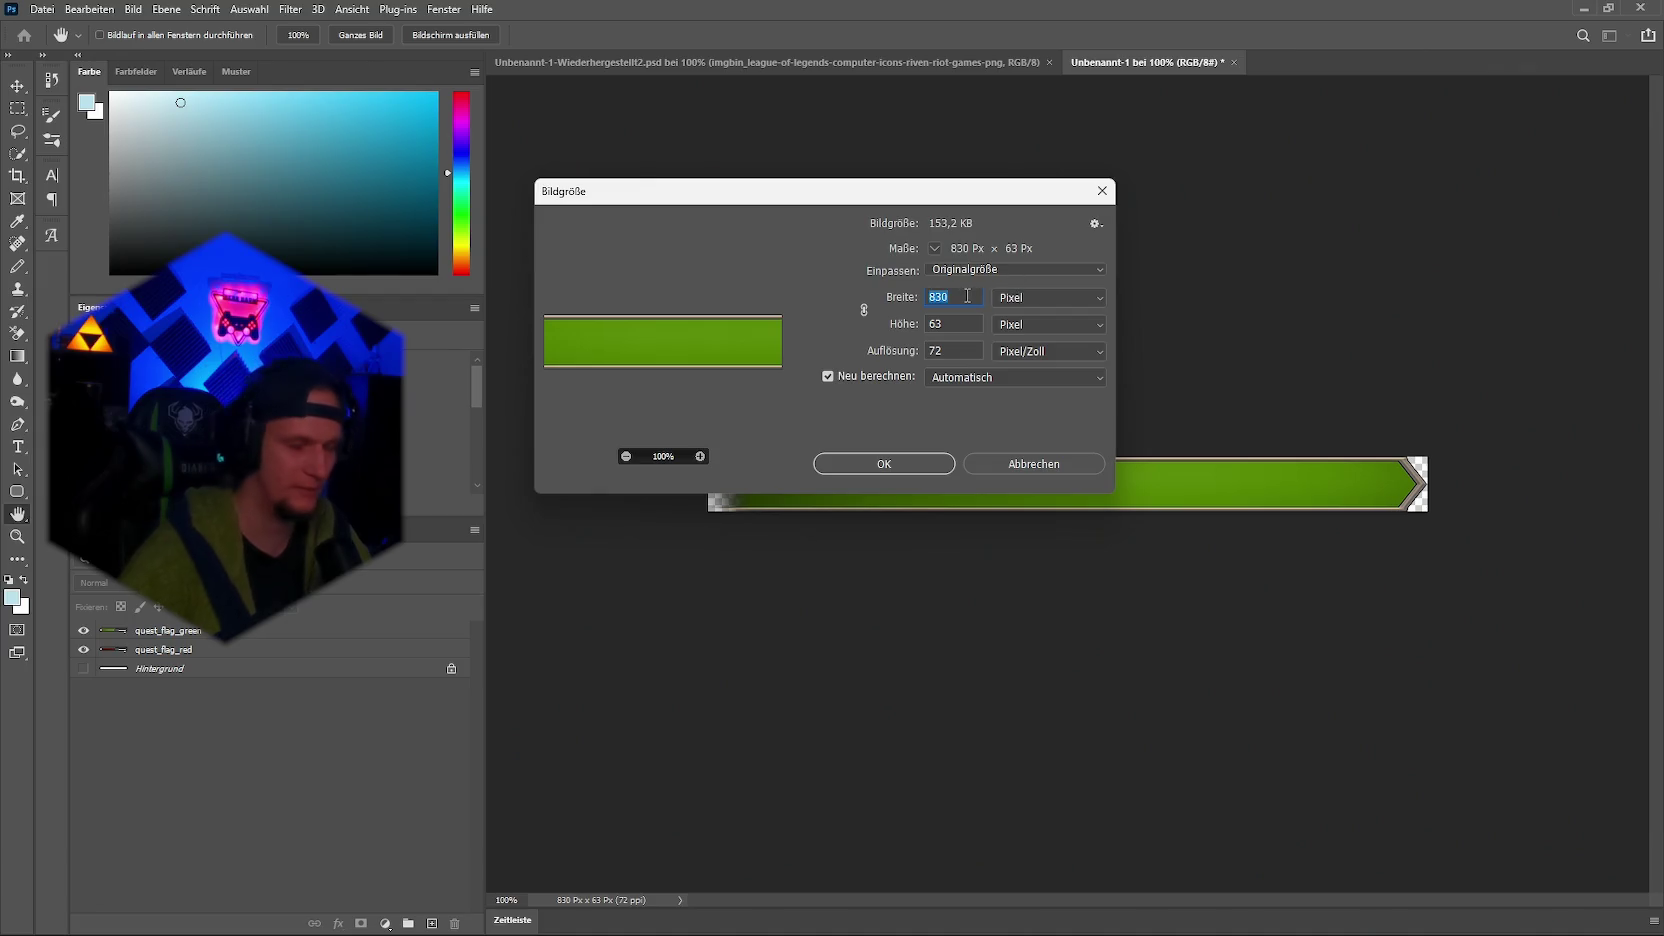
{"action": "type", "text": "9090"}
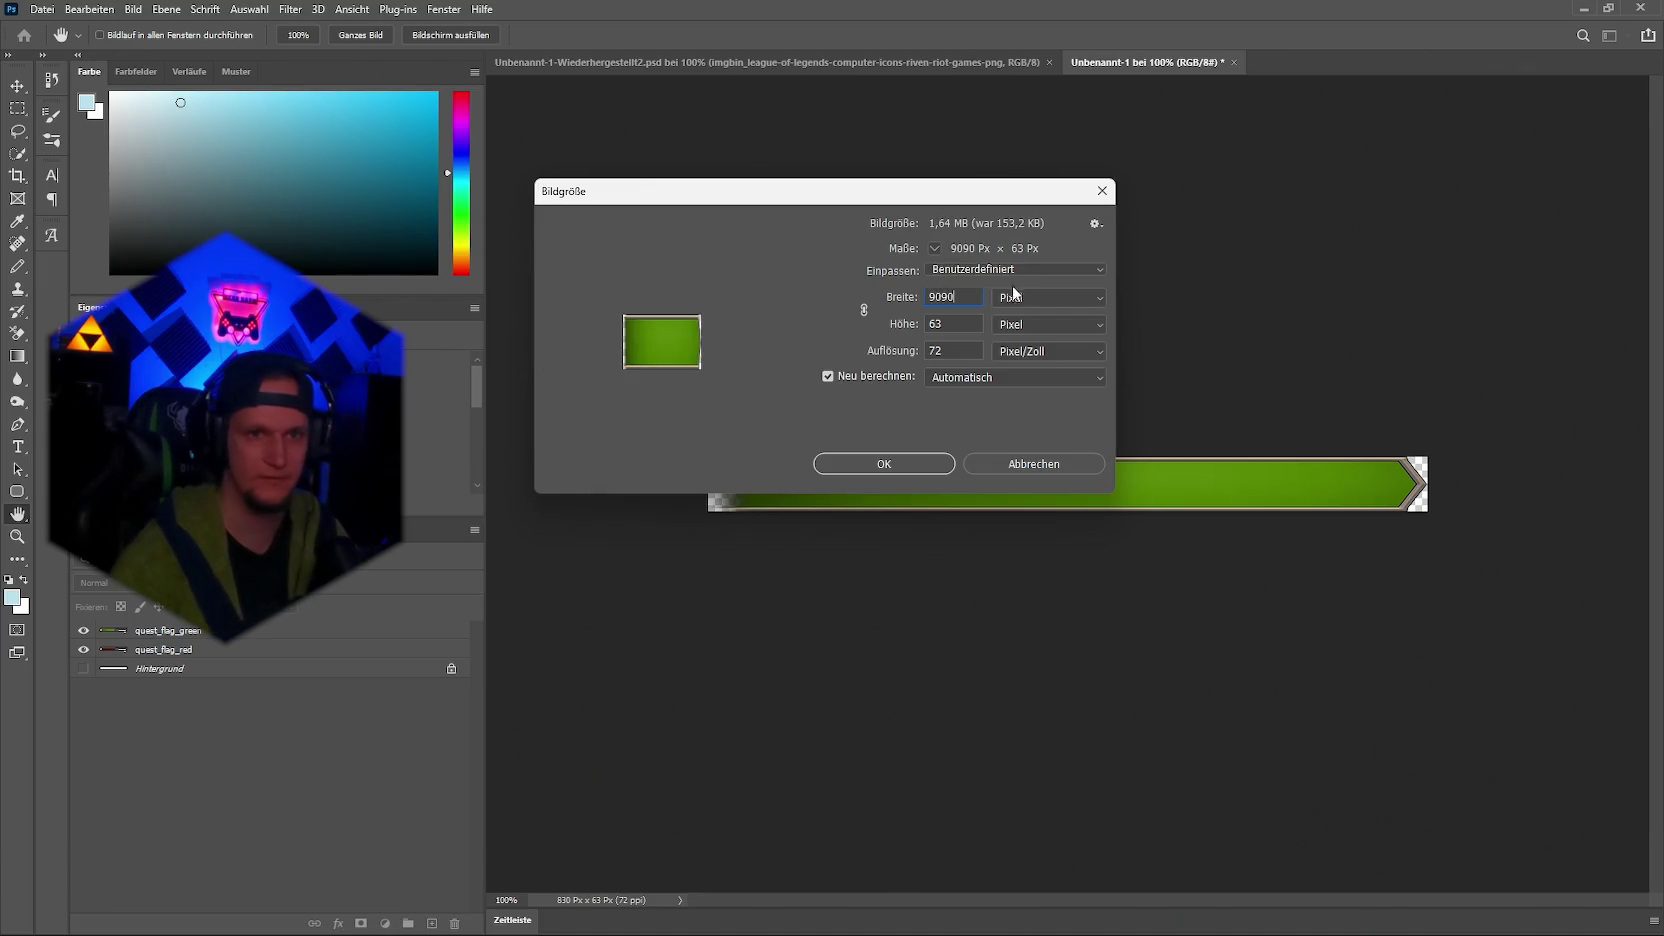
{"action": "left_click", "coordinate": [1102, 190]}
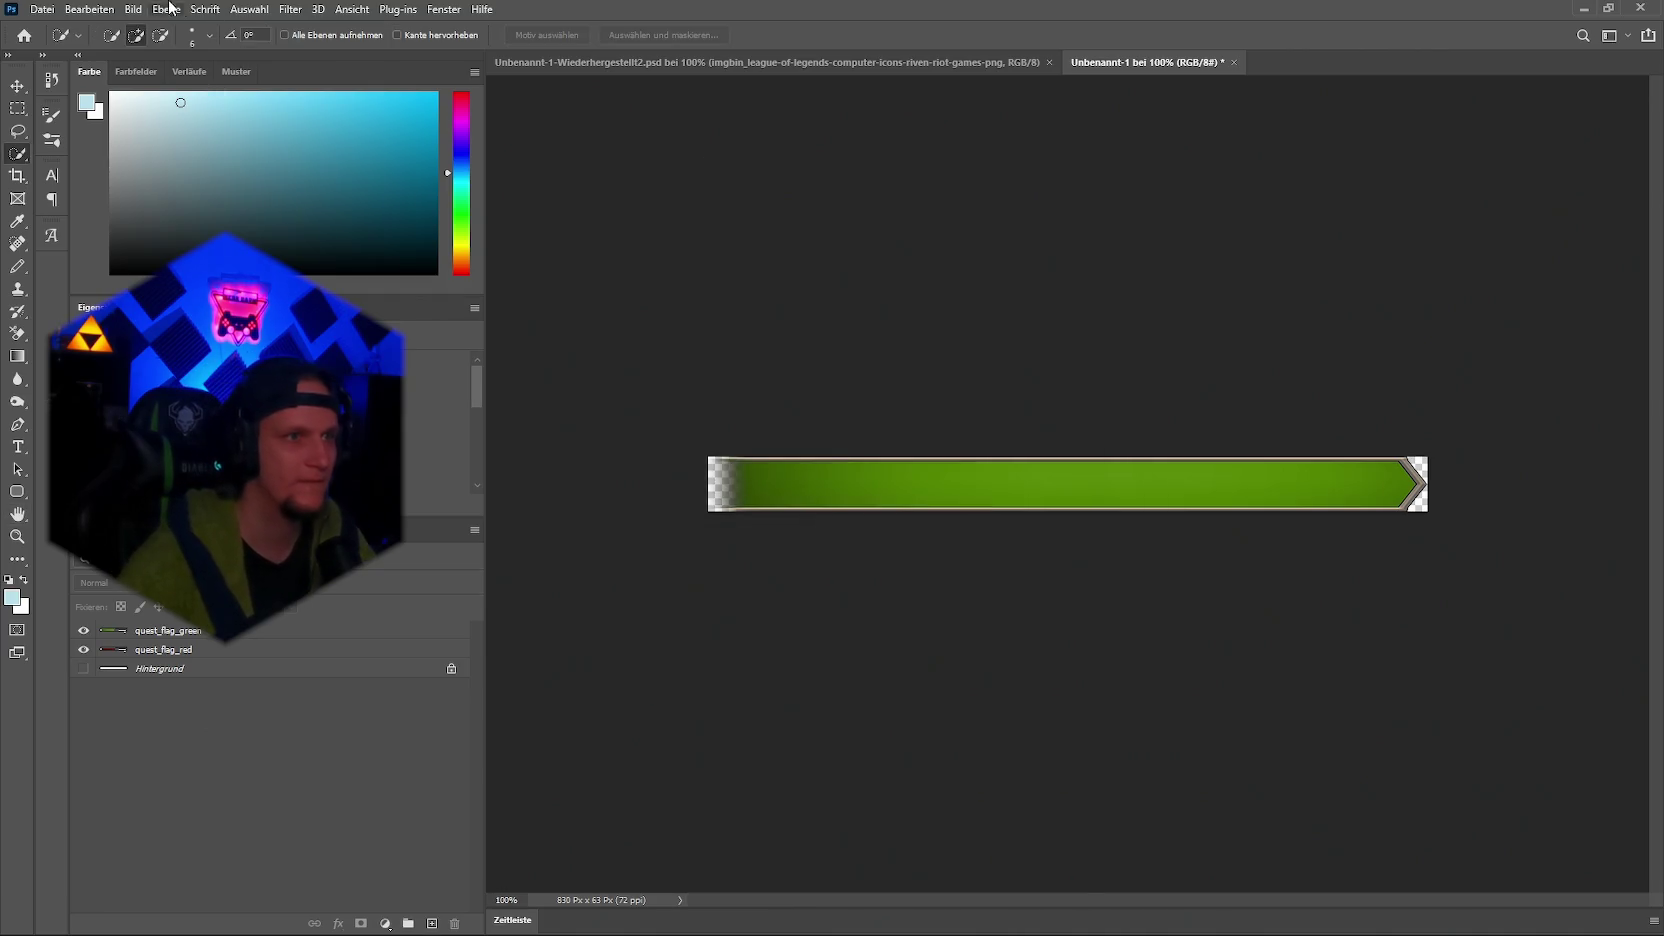
Set the canvas size to 1000 x 1000 px with the background extension colour.
{"action": "left_click", "coordinate": [133, 9]}
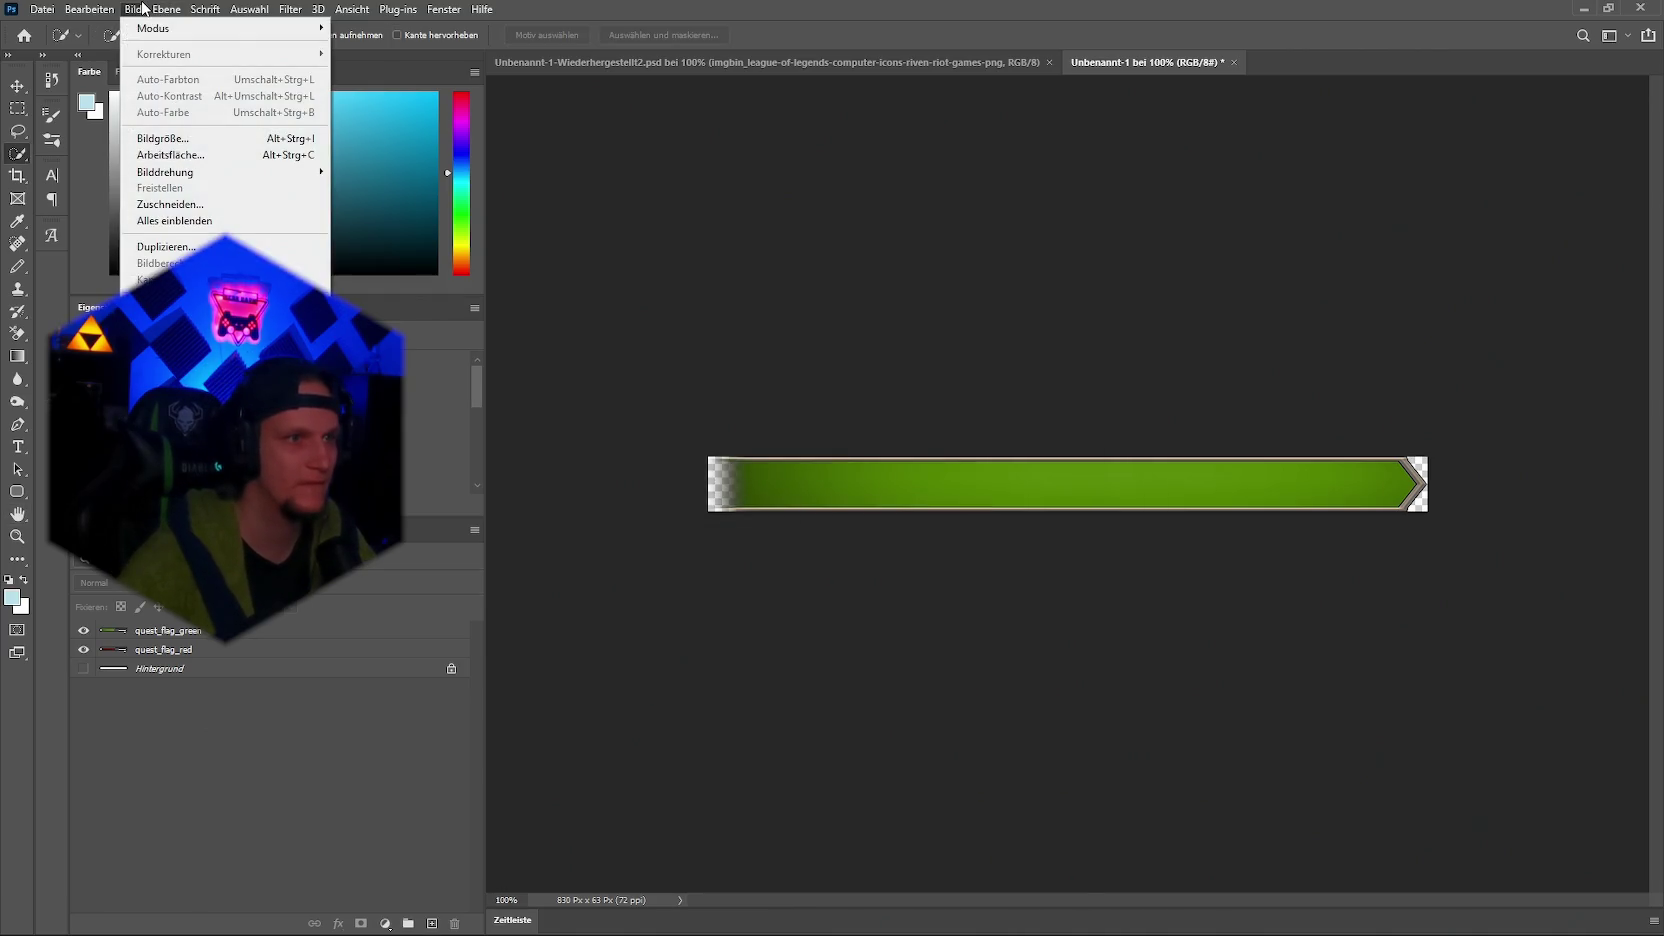
{"action": "left_click", "coordinate": [181, 158]}
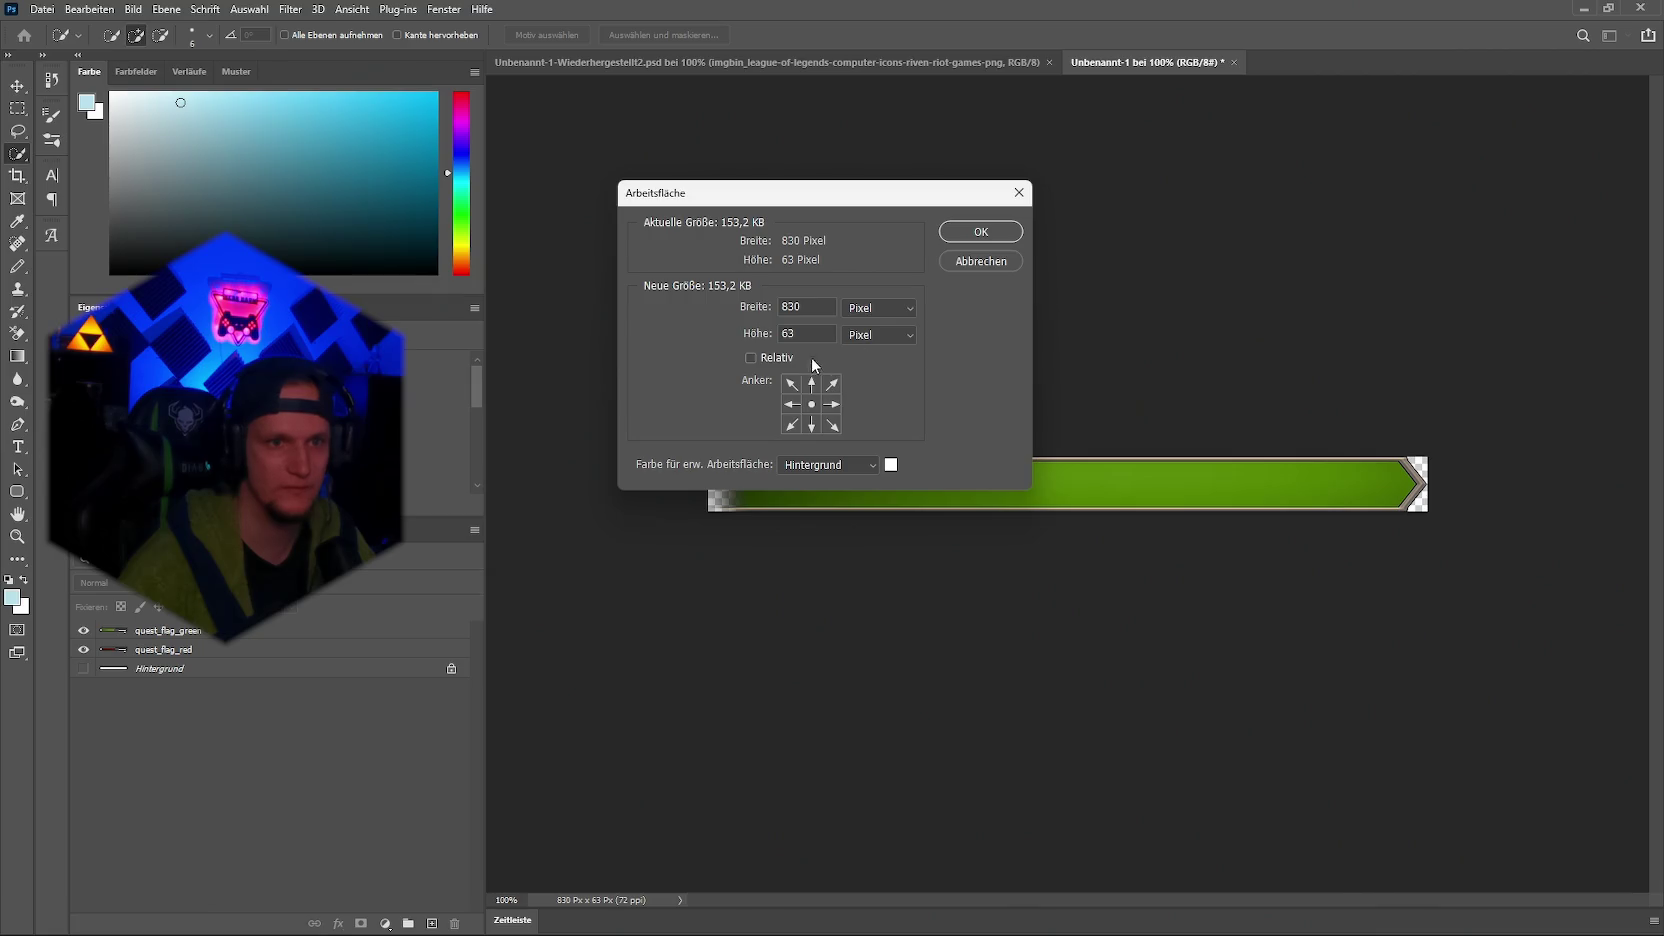
{"action": "left_click", "coordinate": [858, 468]}
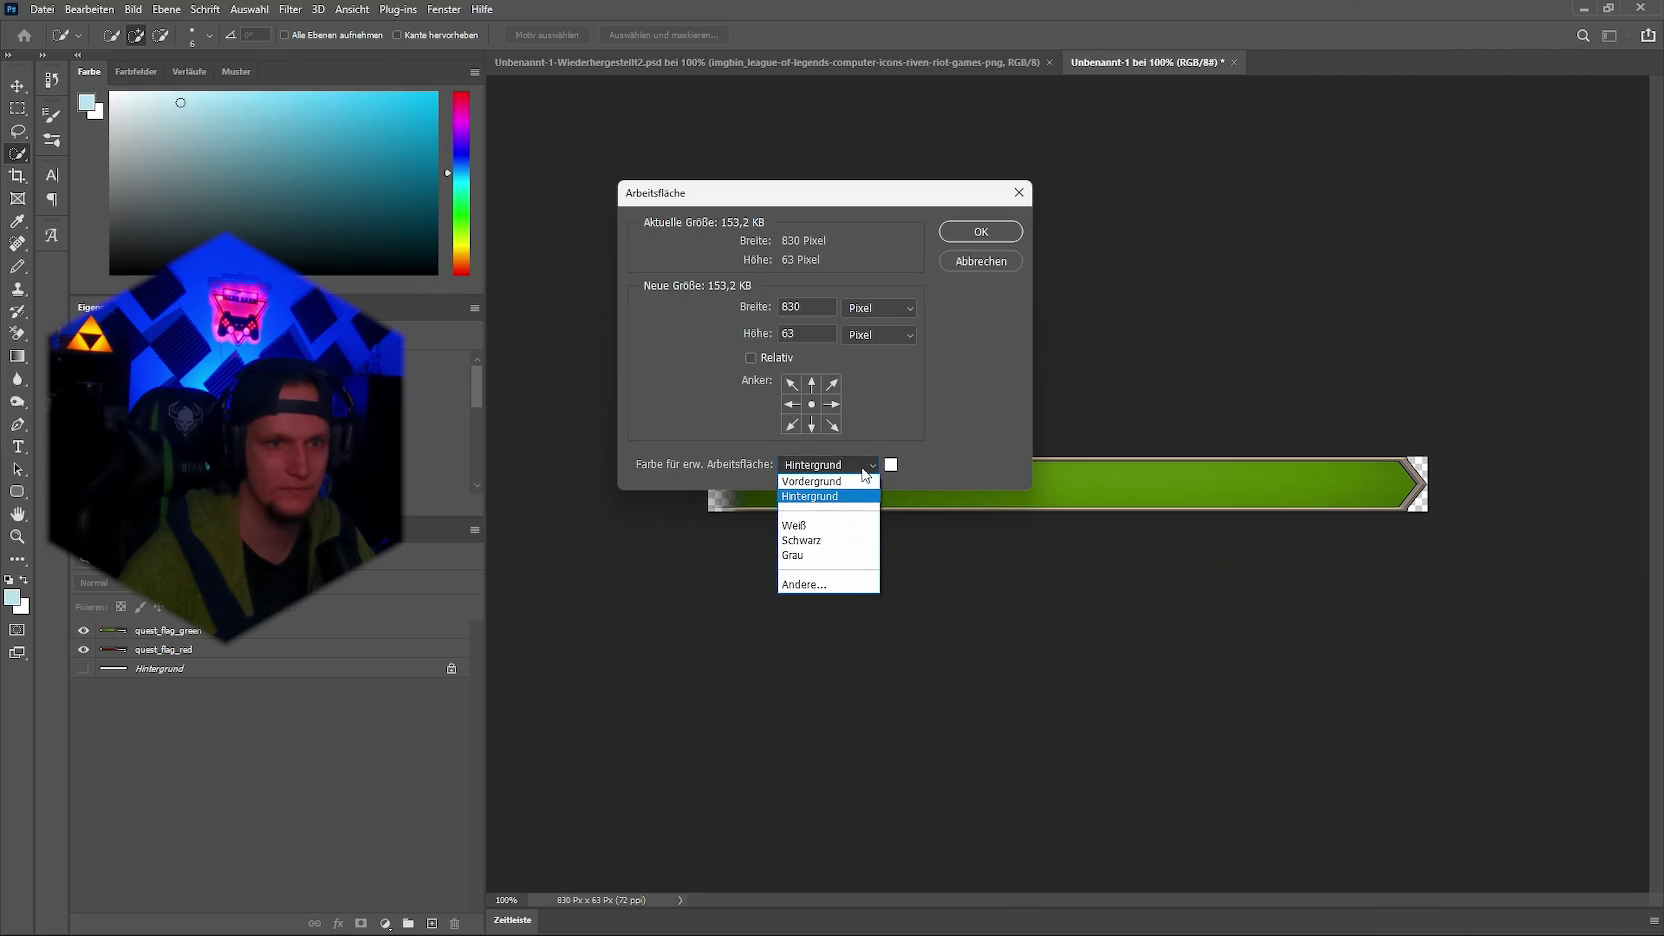
{"action": "left_click", "coordinate": [865, 475]}
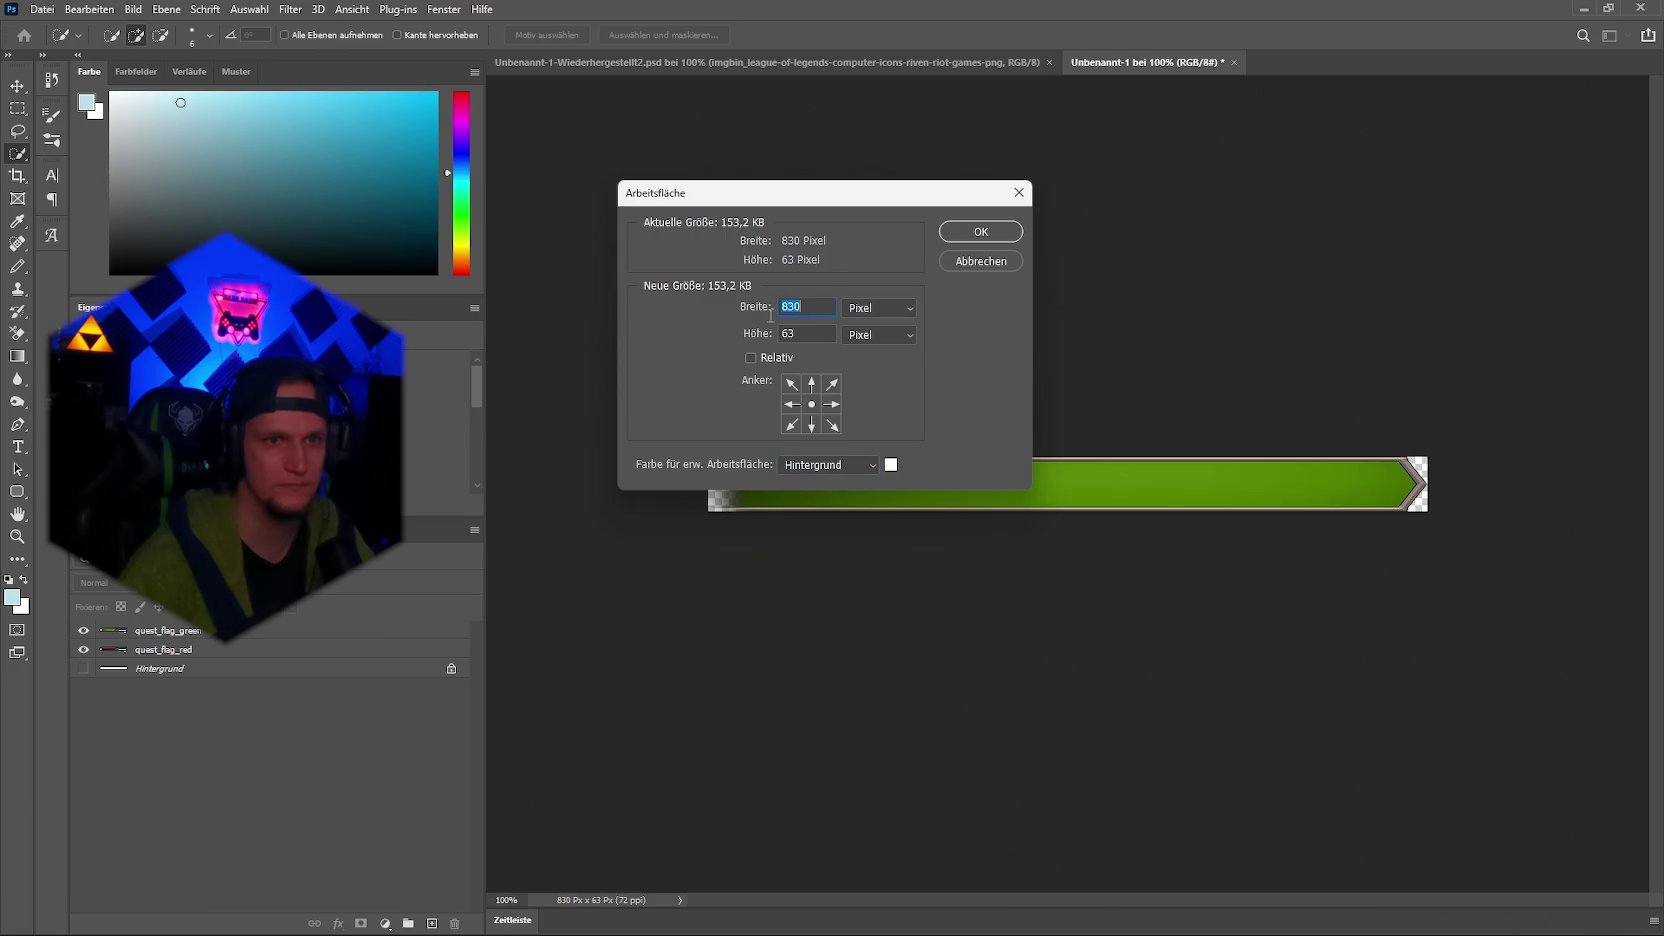
{"action": "type", "text": "1000"}
{"action": "key", "text": "Tab"}
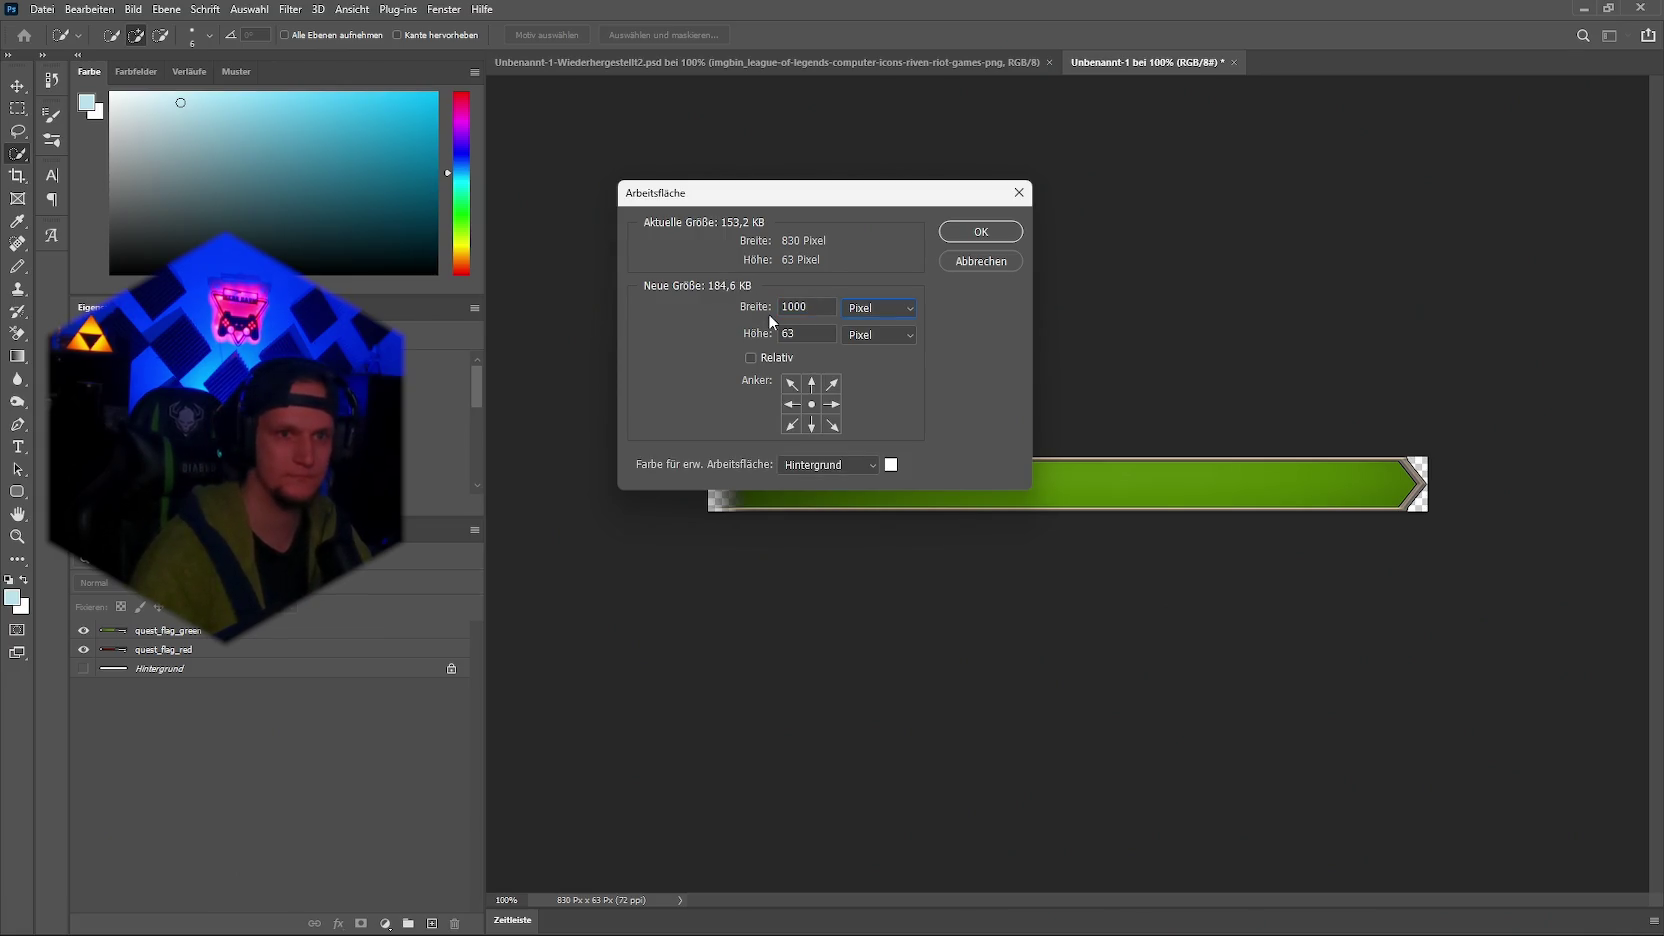
{"action": "type", "text": "1000"}
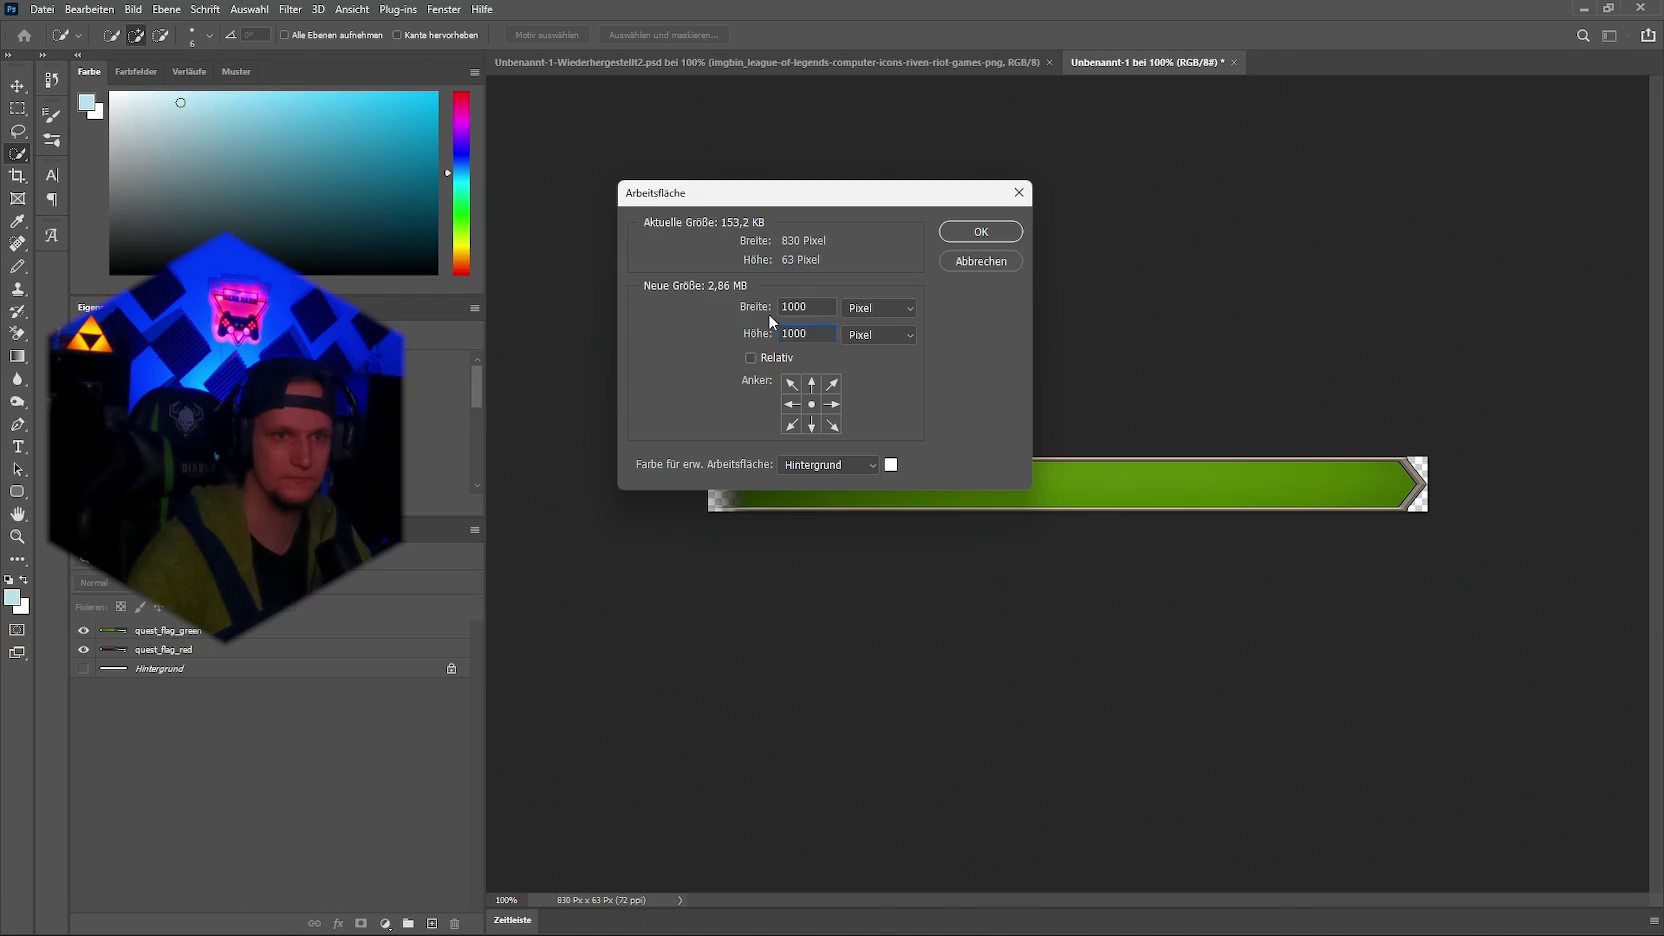
{"action": "key", "text": "Return"}
{"action": "left_click", "coordinate": [133, 9]}
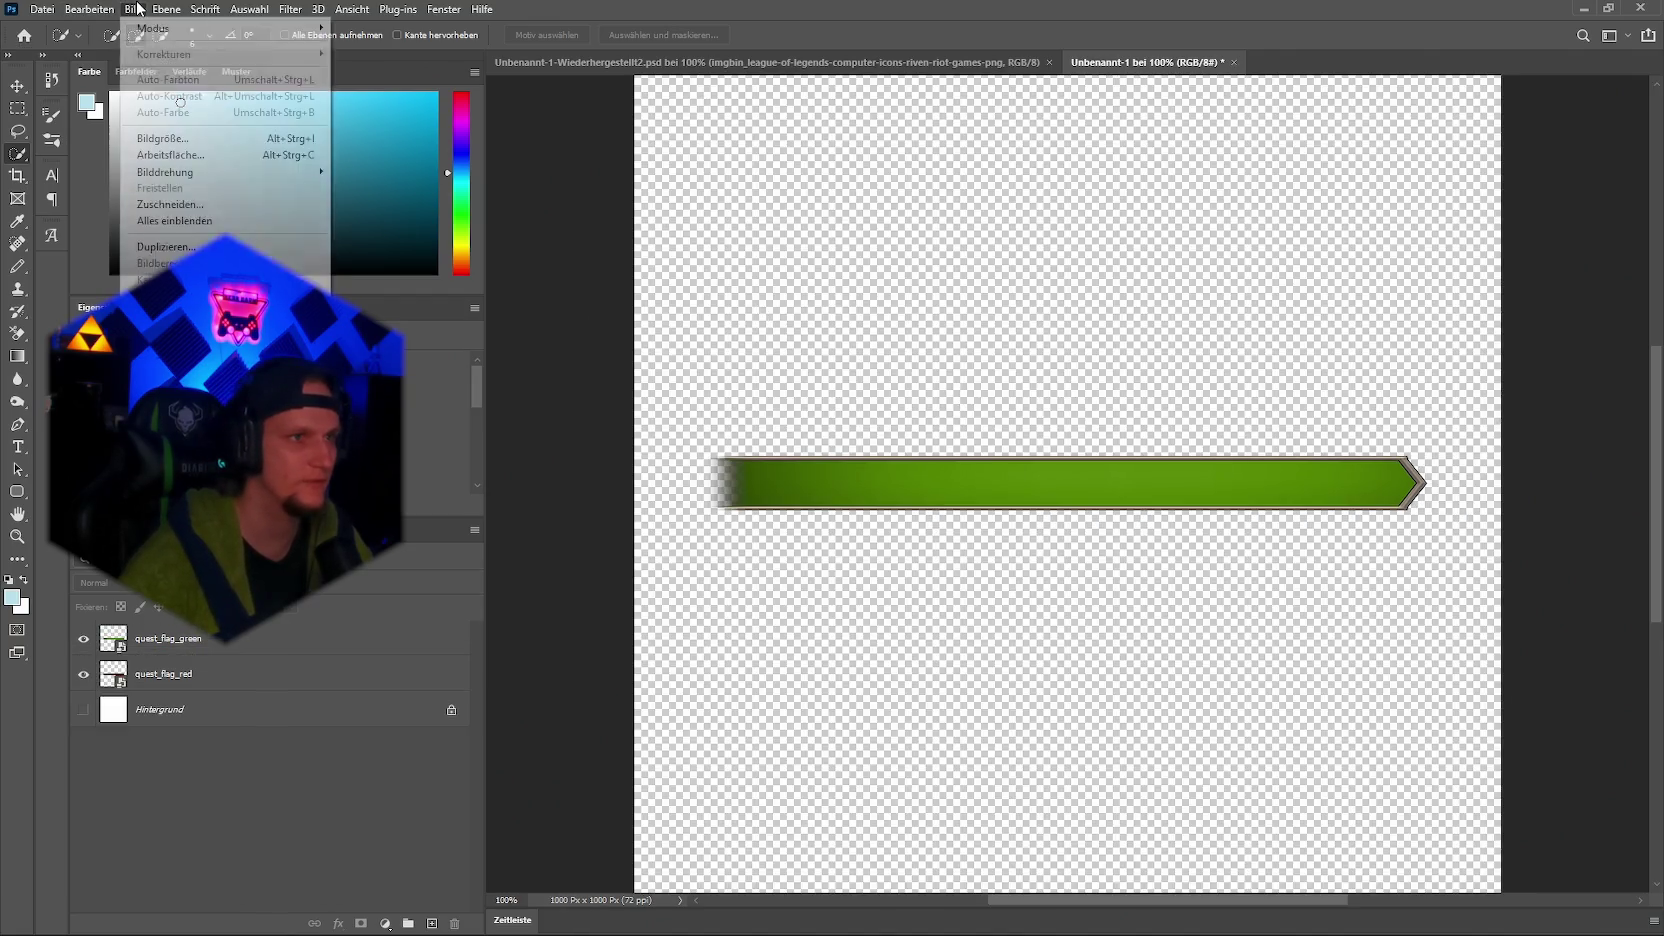
Try resizing the image height to 60 px, then undo it.
{"action": "left_click", "coordinate": [145, 157]}
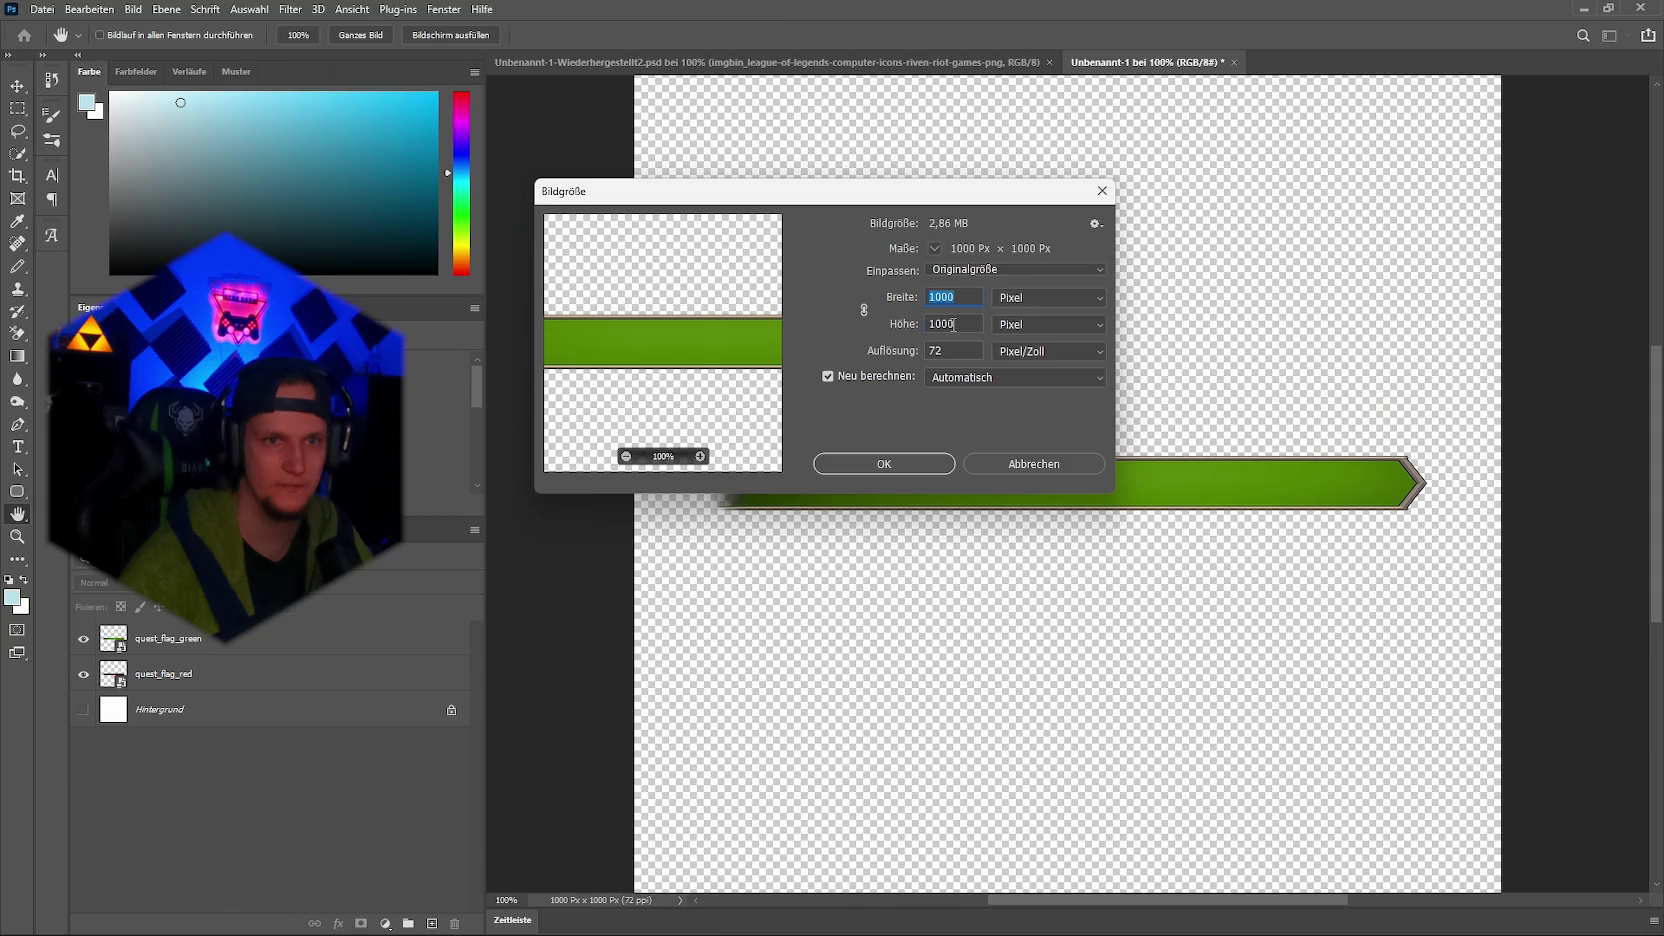
{"action": "double_click", "coordinate": [967, 324]}
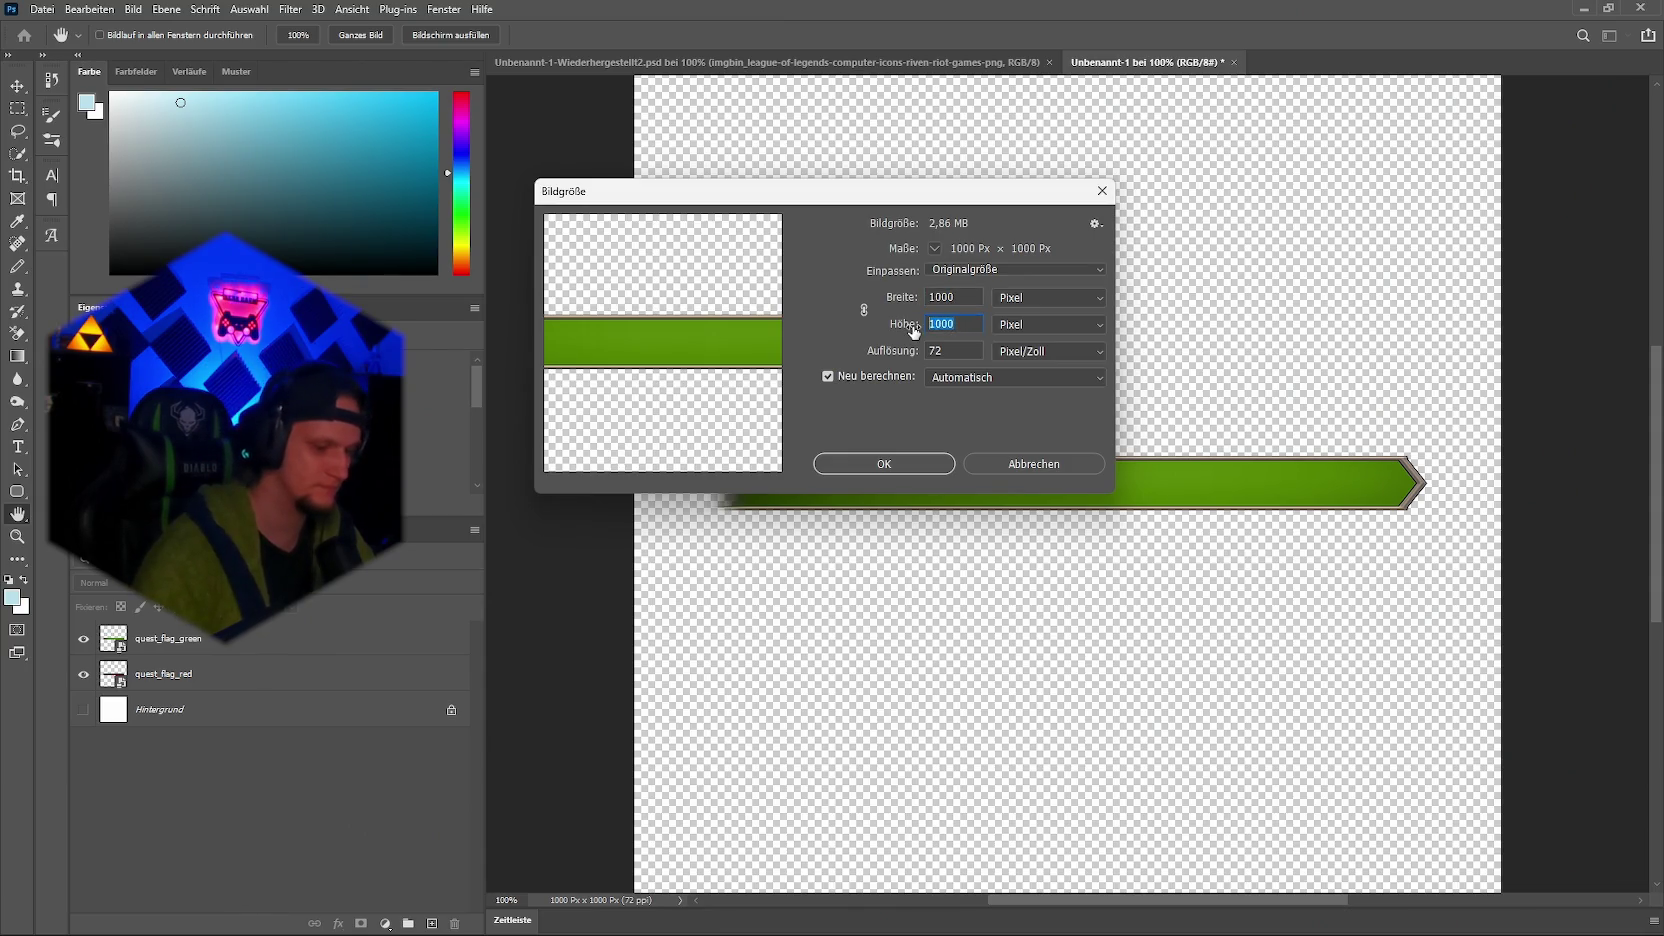
{"action": "type", "text": "60"}
{"action": "key", "text": "Return"}
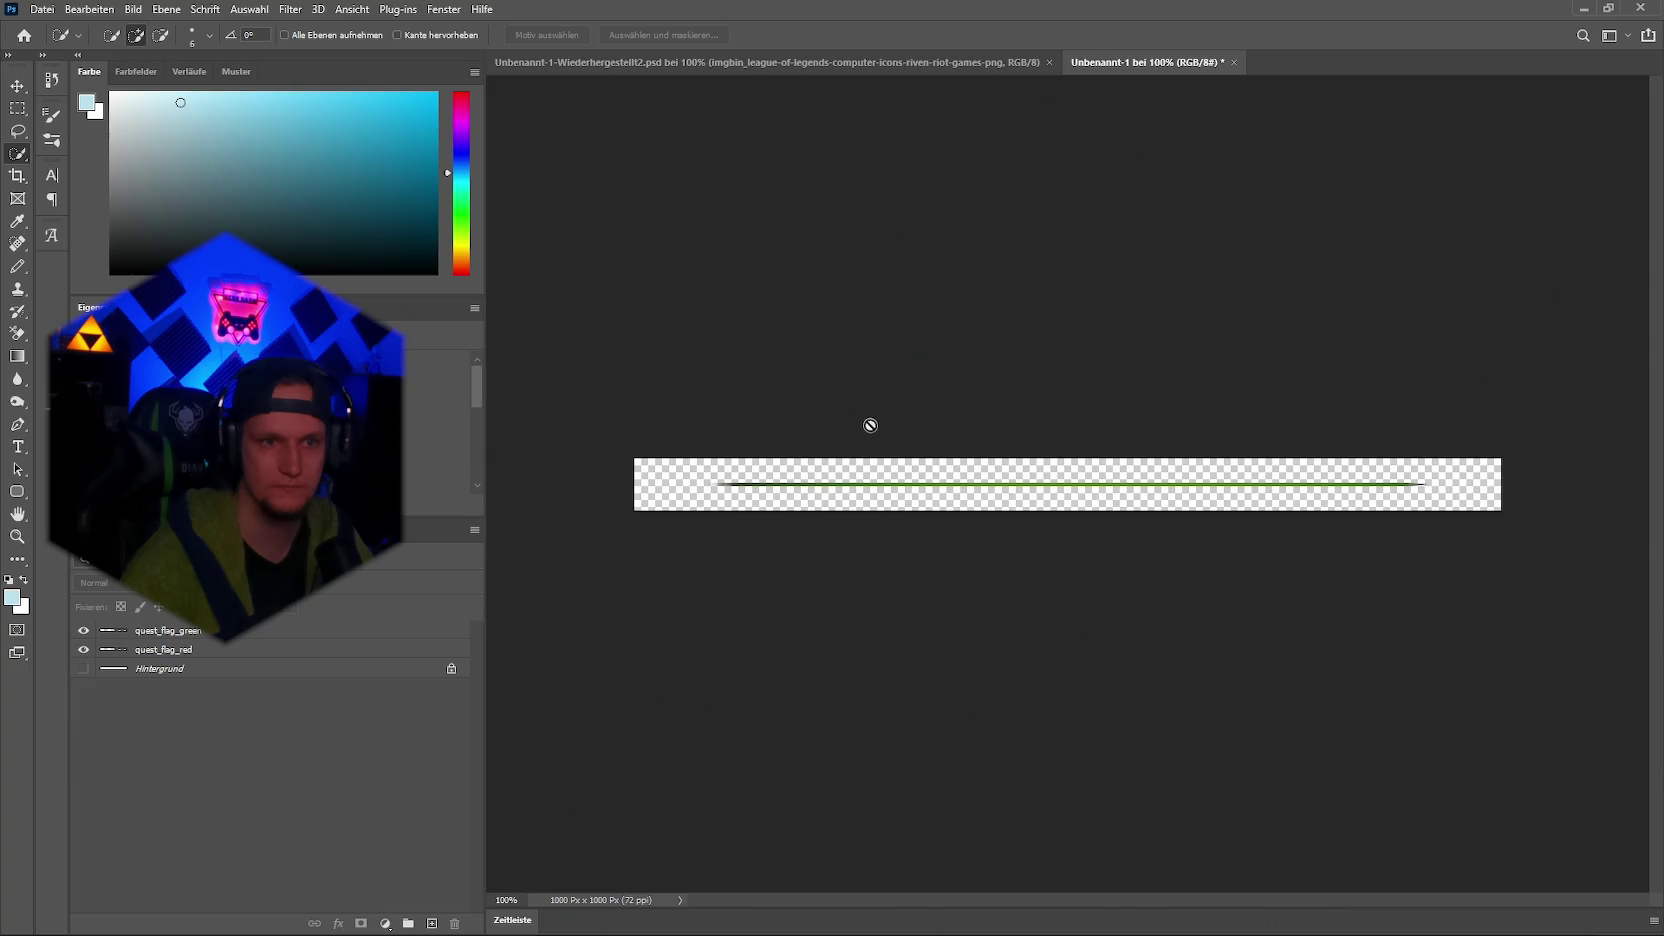
{"action": "key", "text": "ctrl+z"}
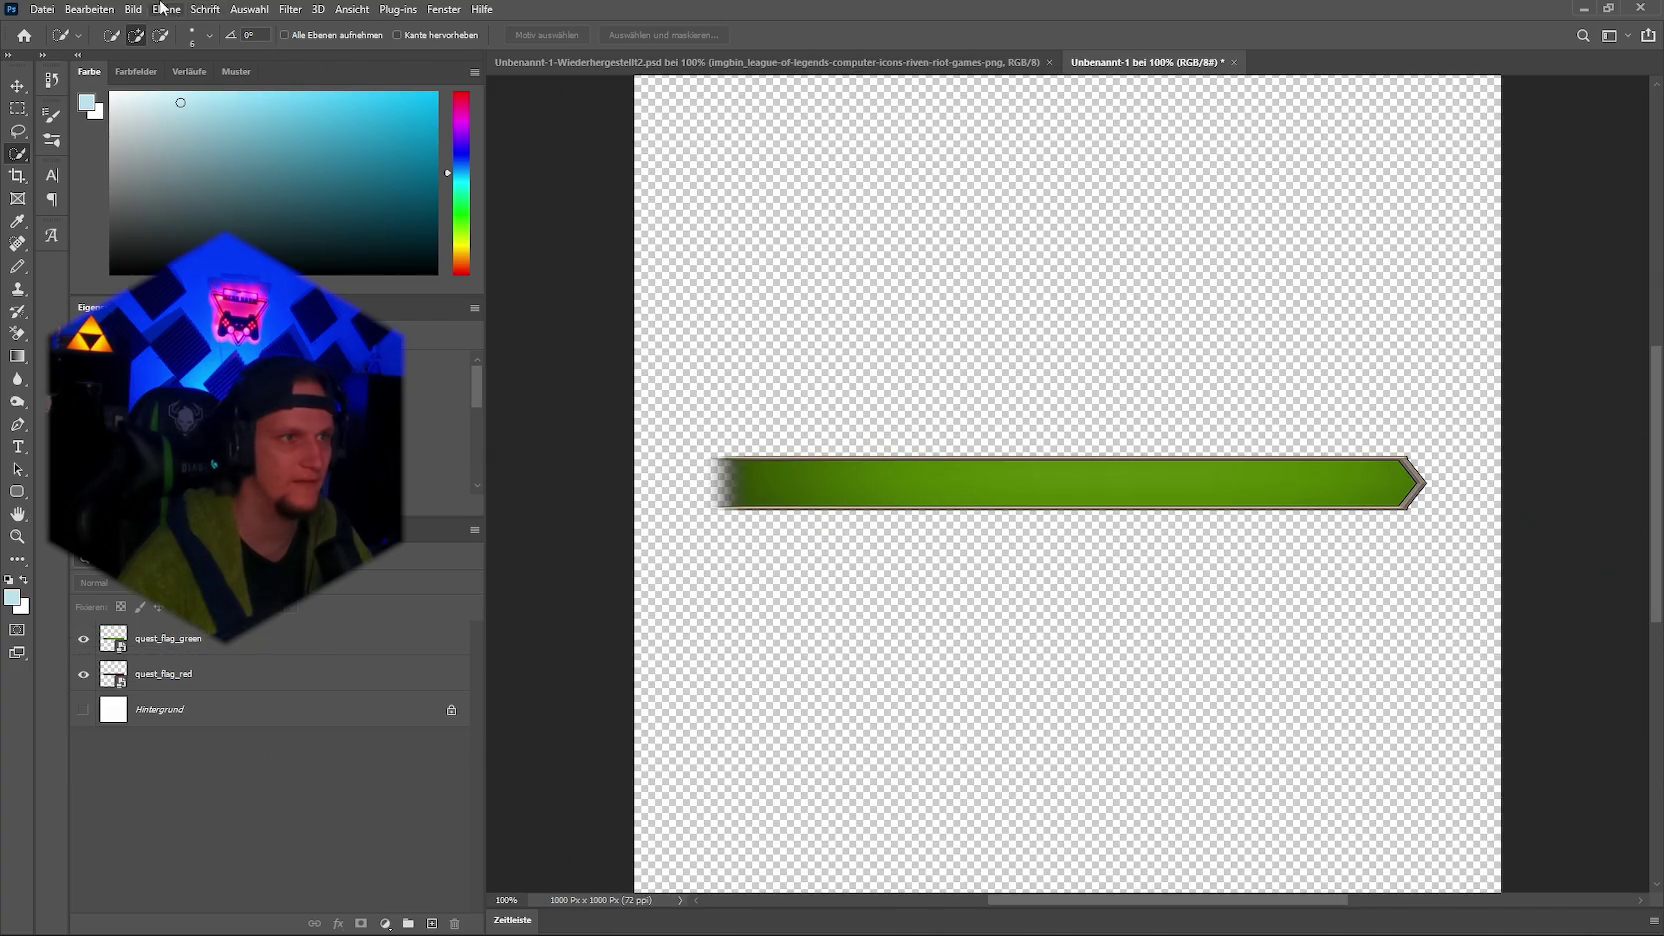
Crop the canvas height down to 60 px, accepting the crop warning.
{"action": "left_click", "coordinate": [133, 9]}
{"action": "left_click", "coordinate": [175, 150]}
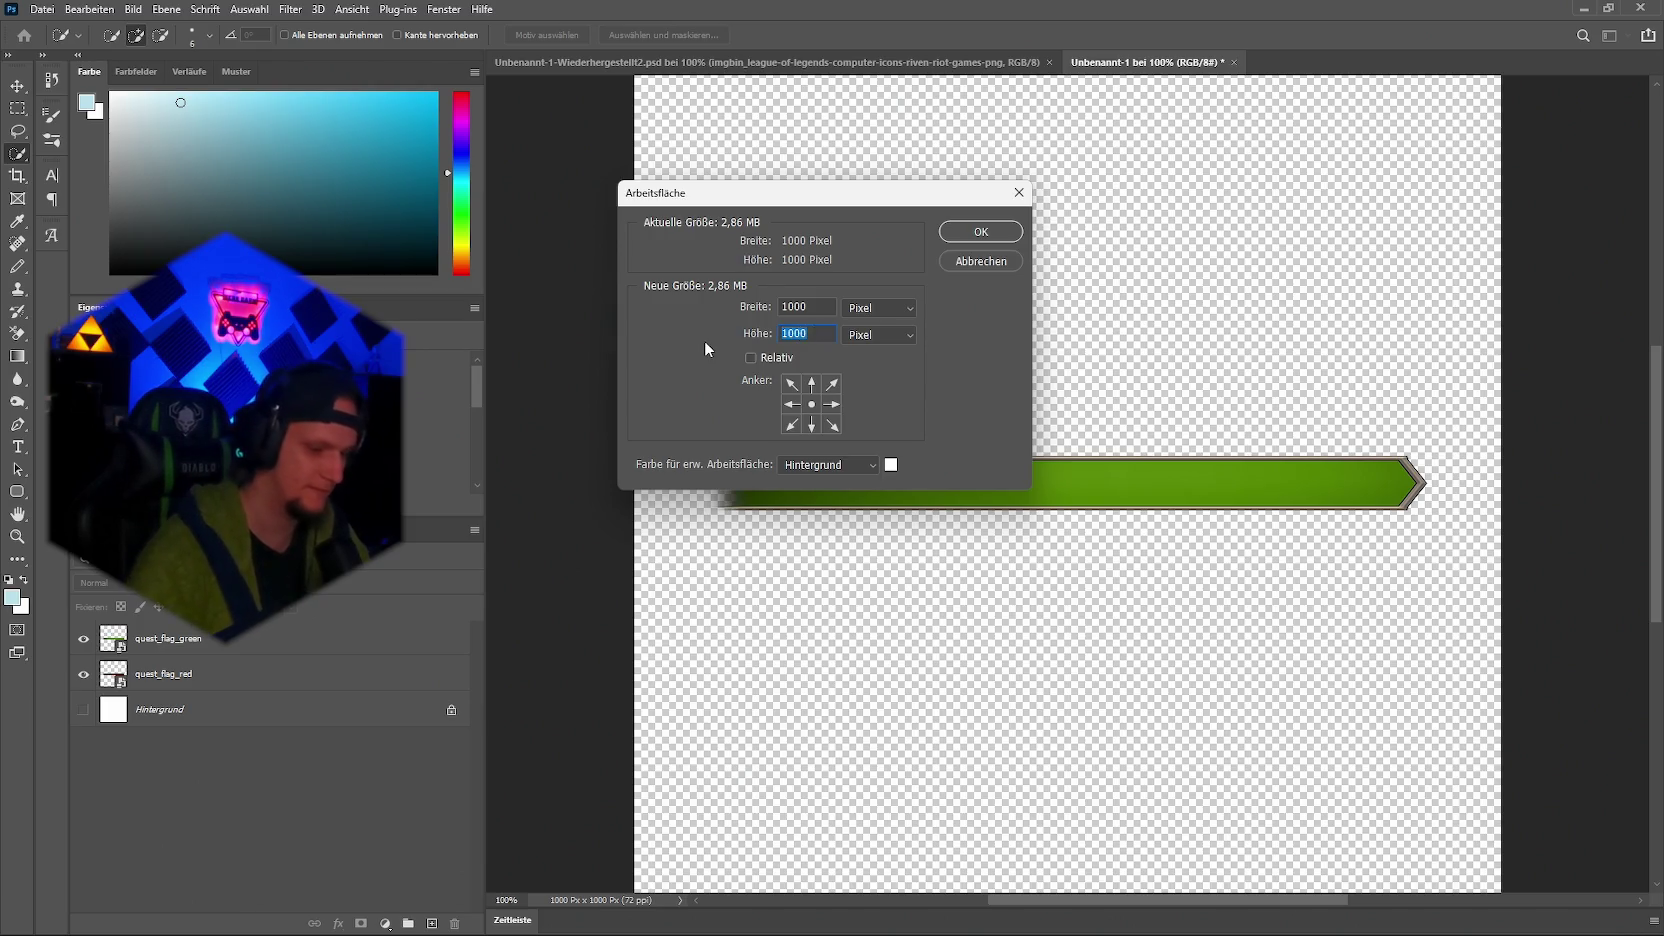
{"action": "type", "text": "60"}
{"action": "key", "text": "Return"}
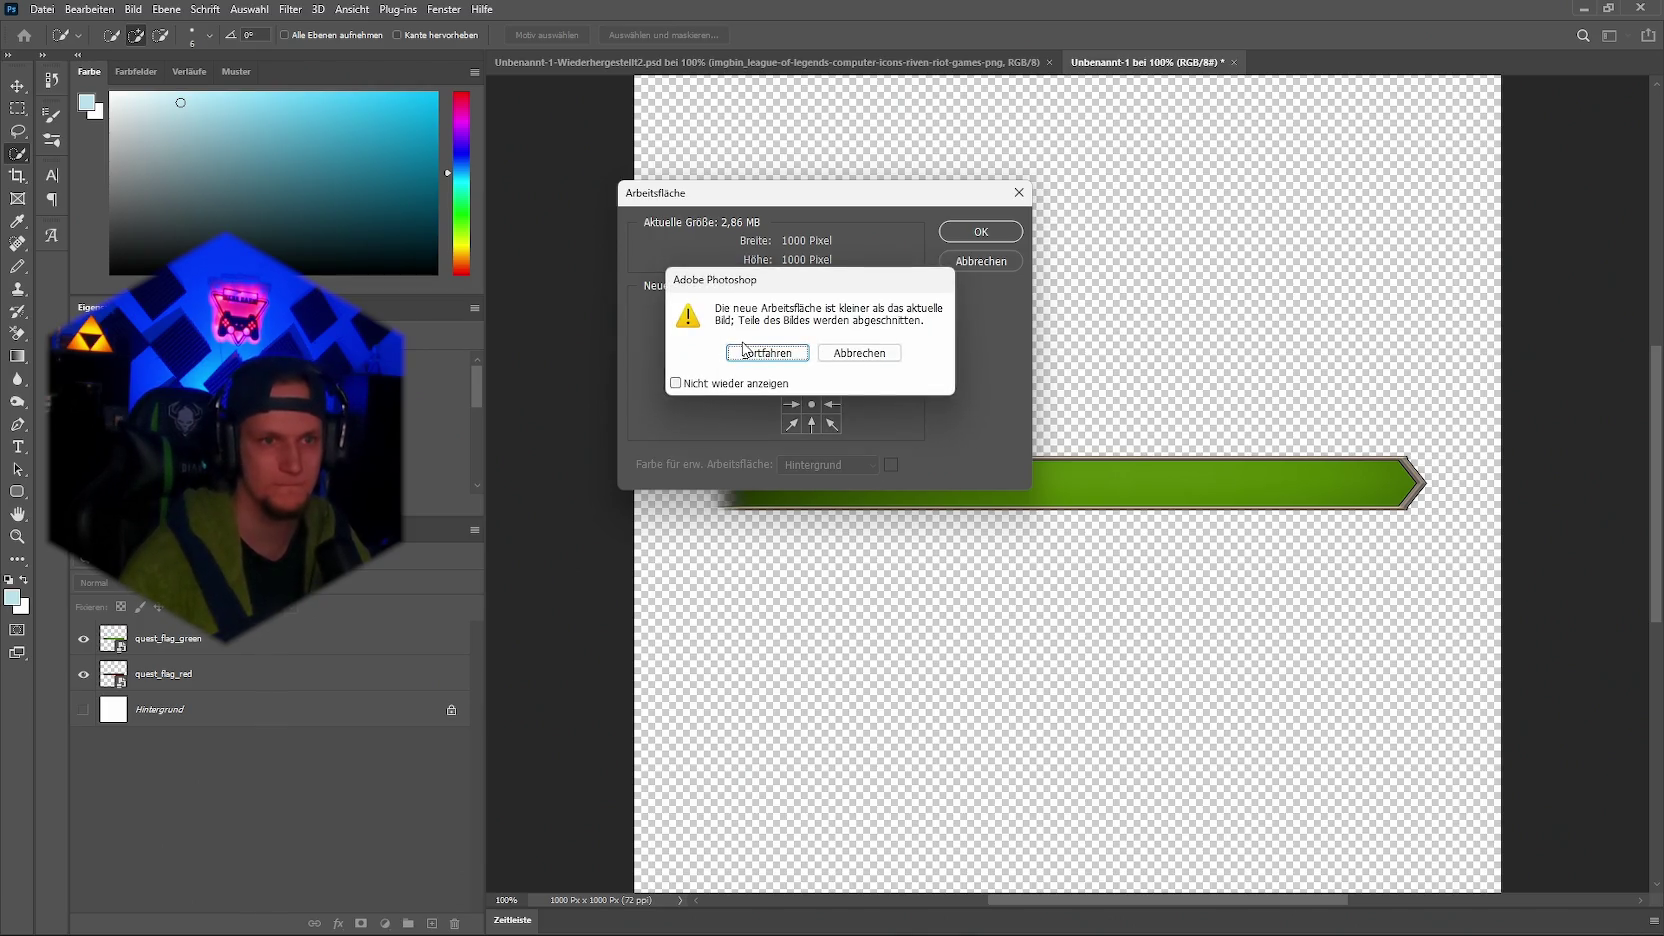
{"action": "left_click", "coordinate": [752, 354]}
{"action": "right_click", "coordinate": [816, 400]}
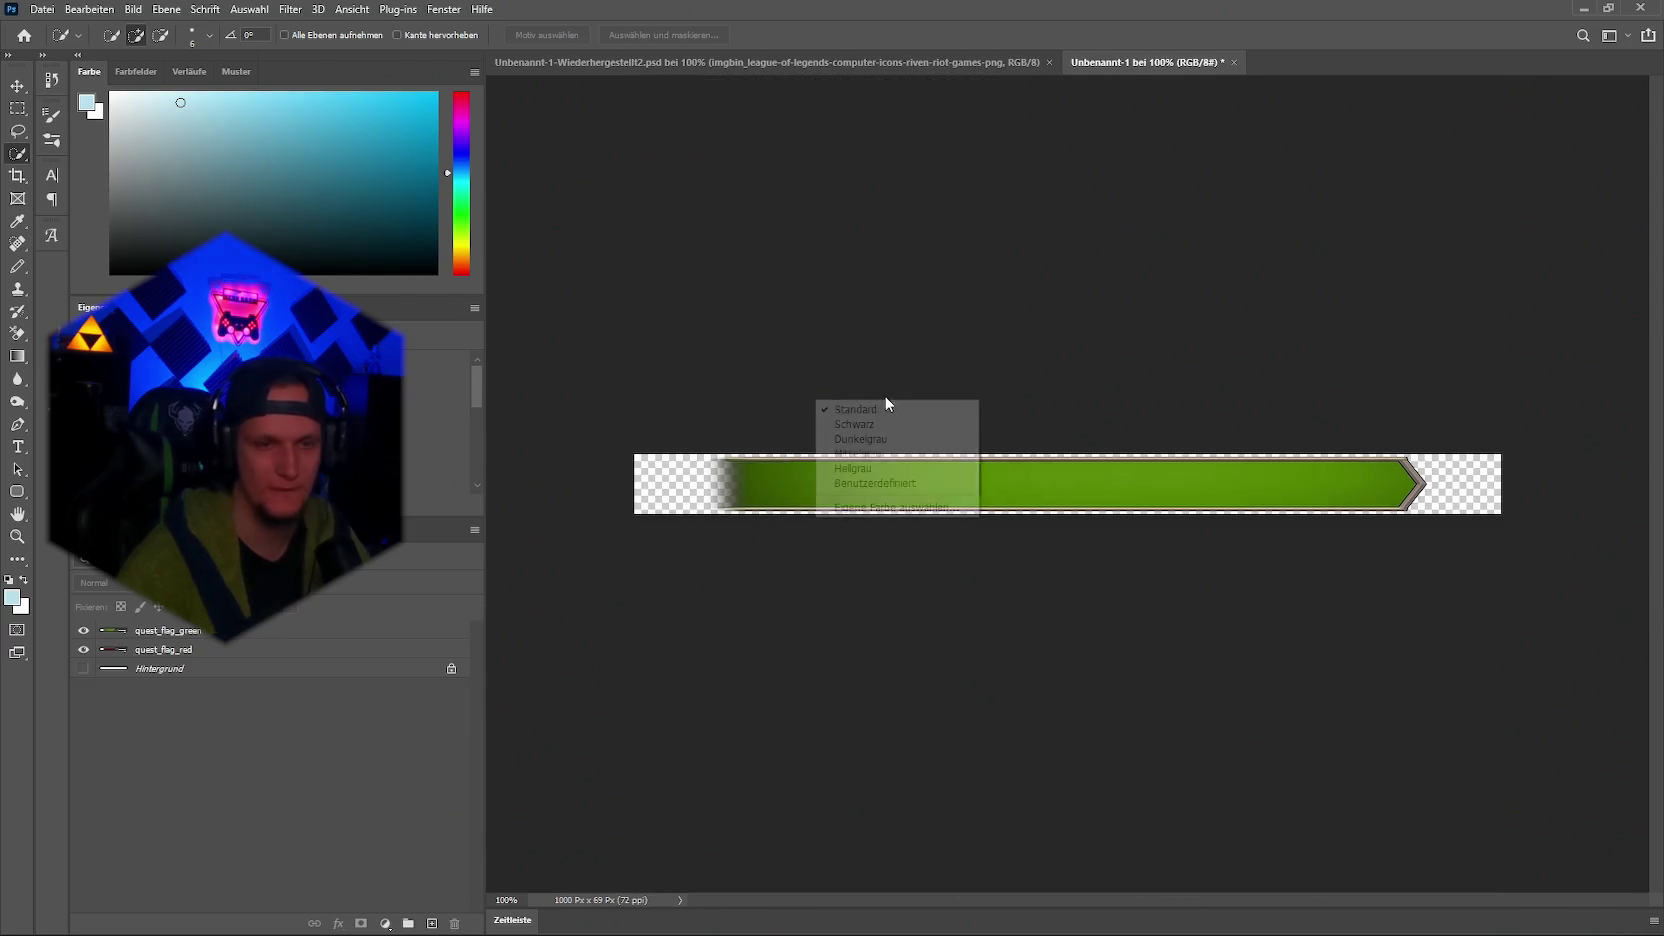
Set the canvas height to 100 px, giving a 1000 x 100 px strip.
{"action": "left_click", "coordinate": [133, 9]}
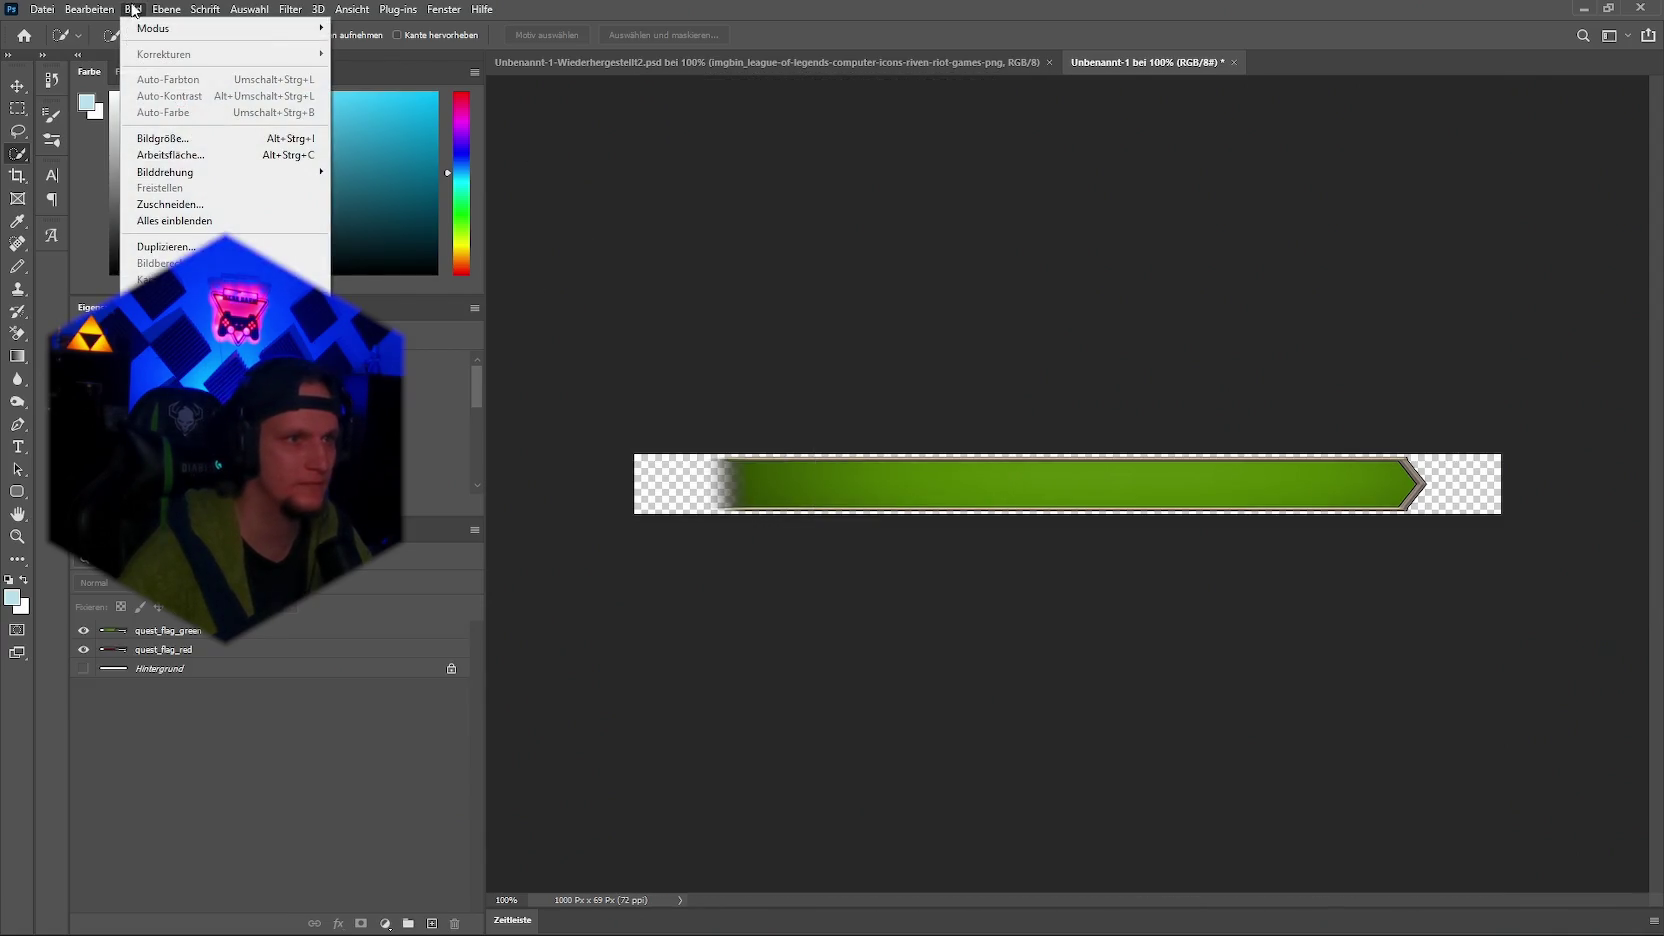
{"action": "left_click", "coordinate": [240, 155]}
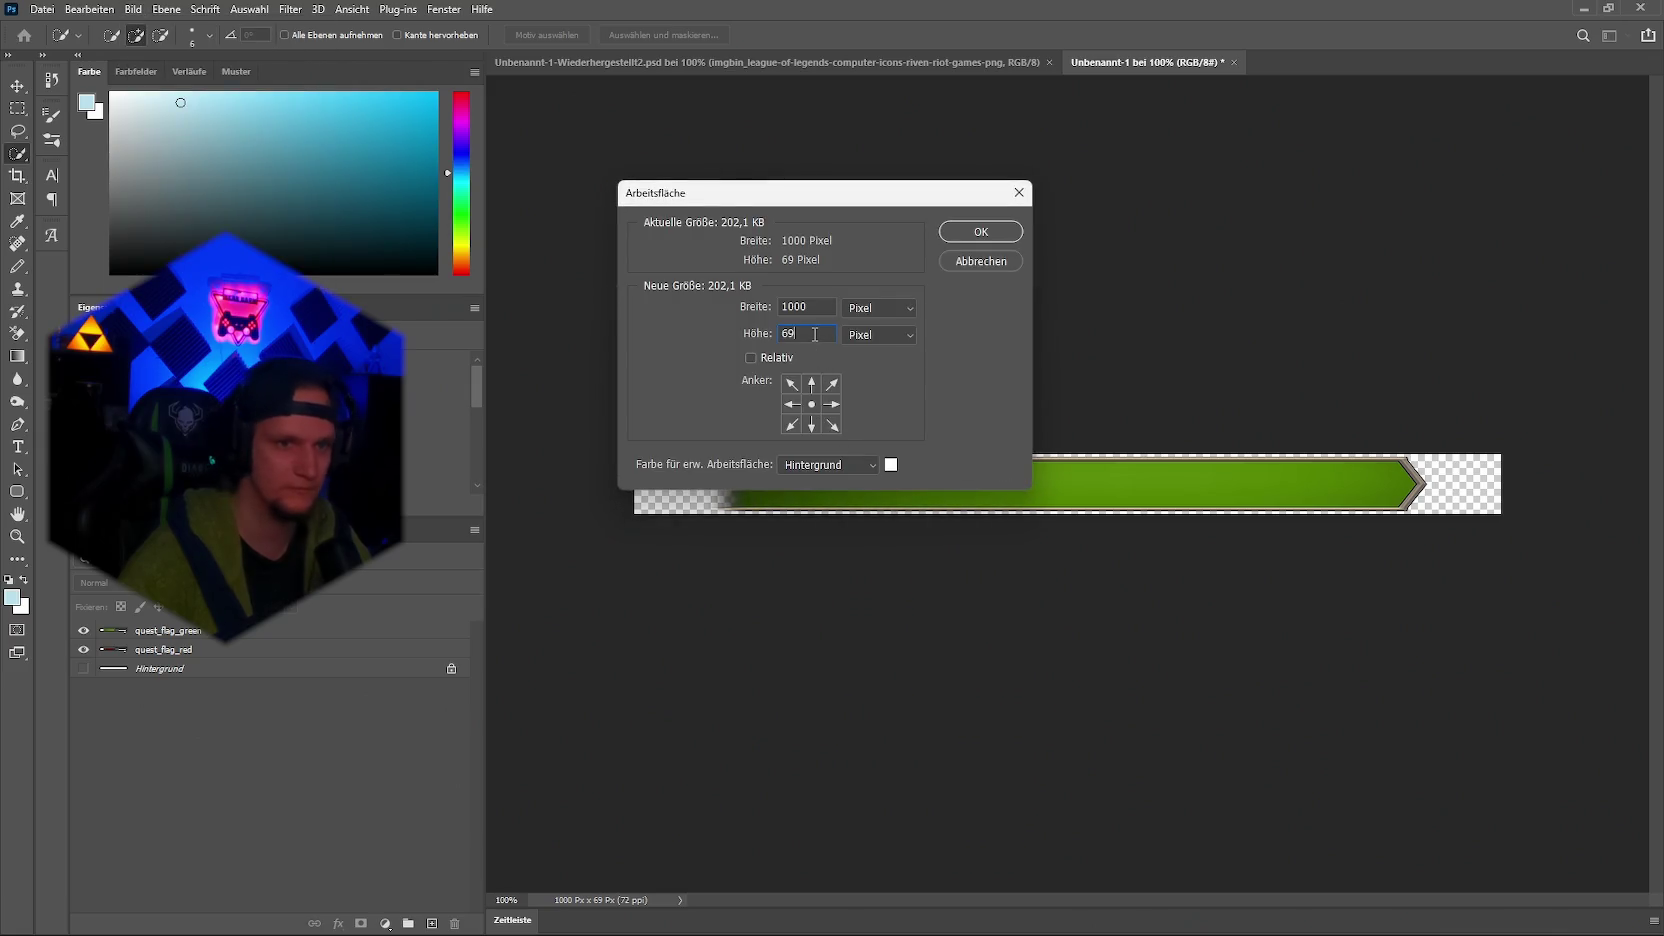
{"action": "type", "text": "100"}
{"action": "key", "text": "Return"}
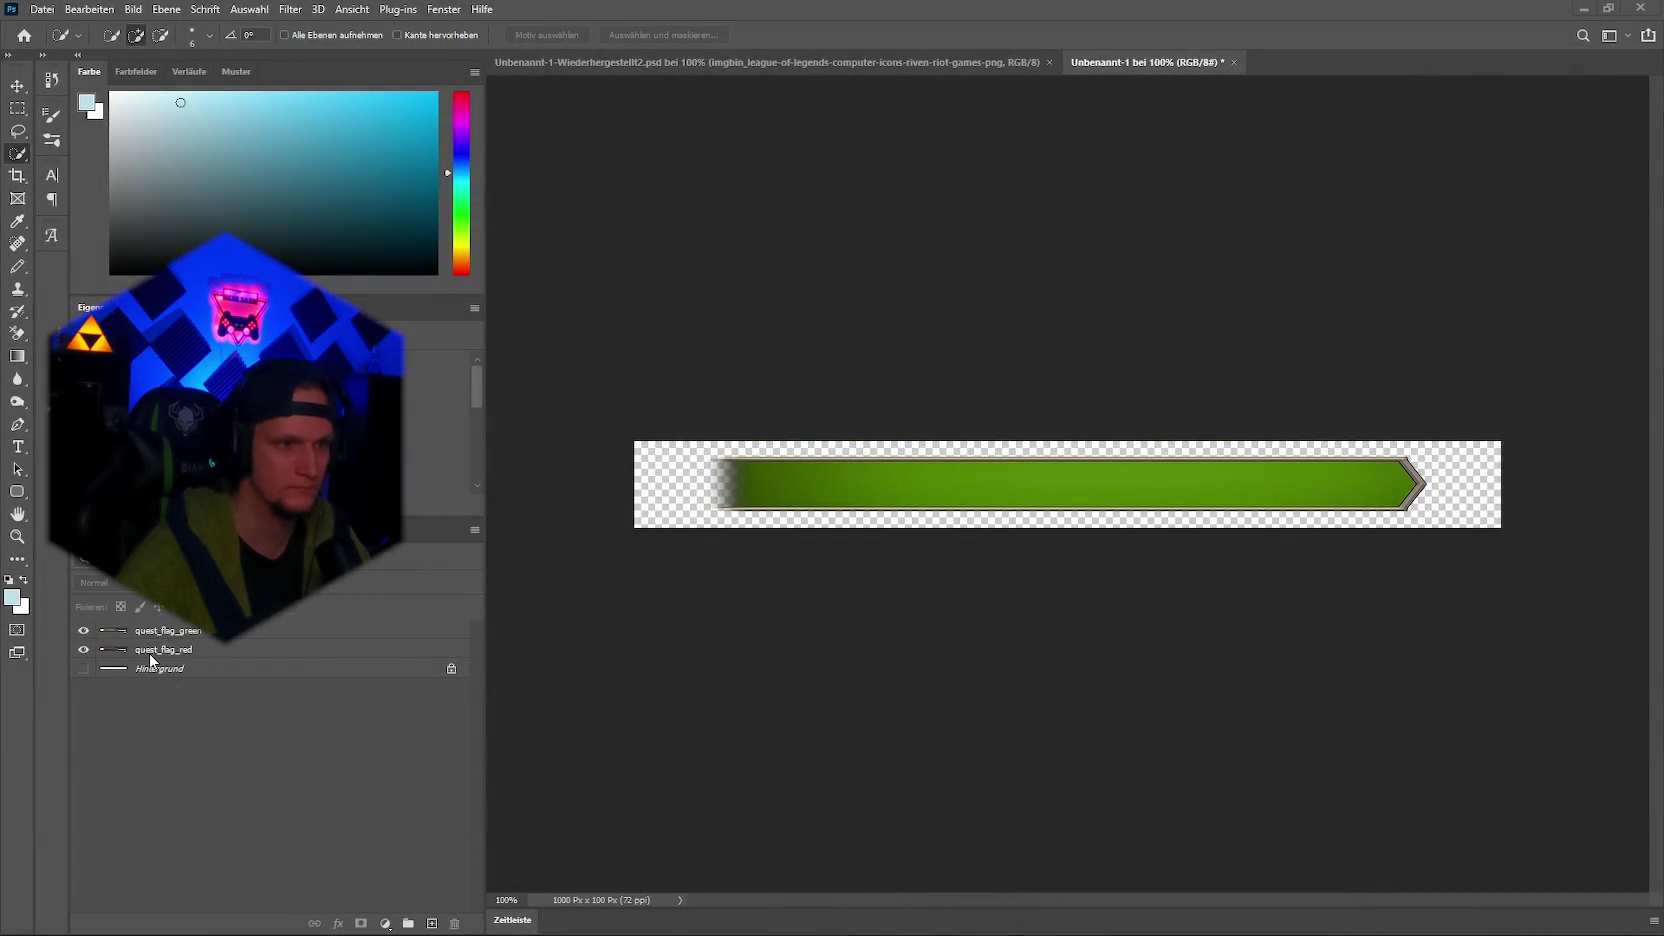
Hide quest_flag_green, snip a screenshot of the red bar, and switch to ChatGPT.
{"action": "left_click", "coordinate": [84, 651], "text": "alt"}
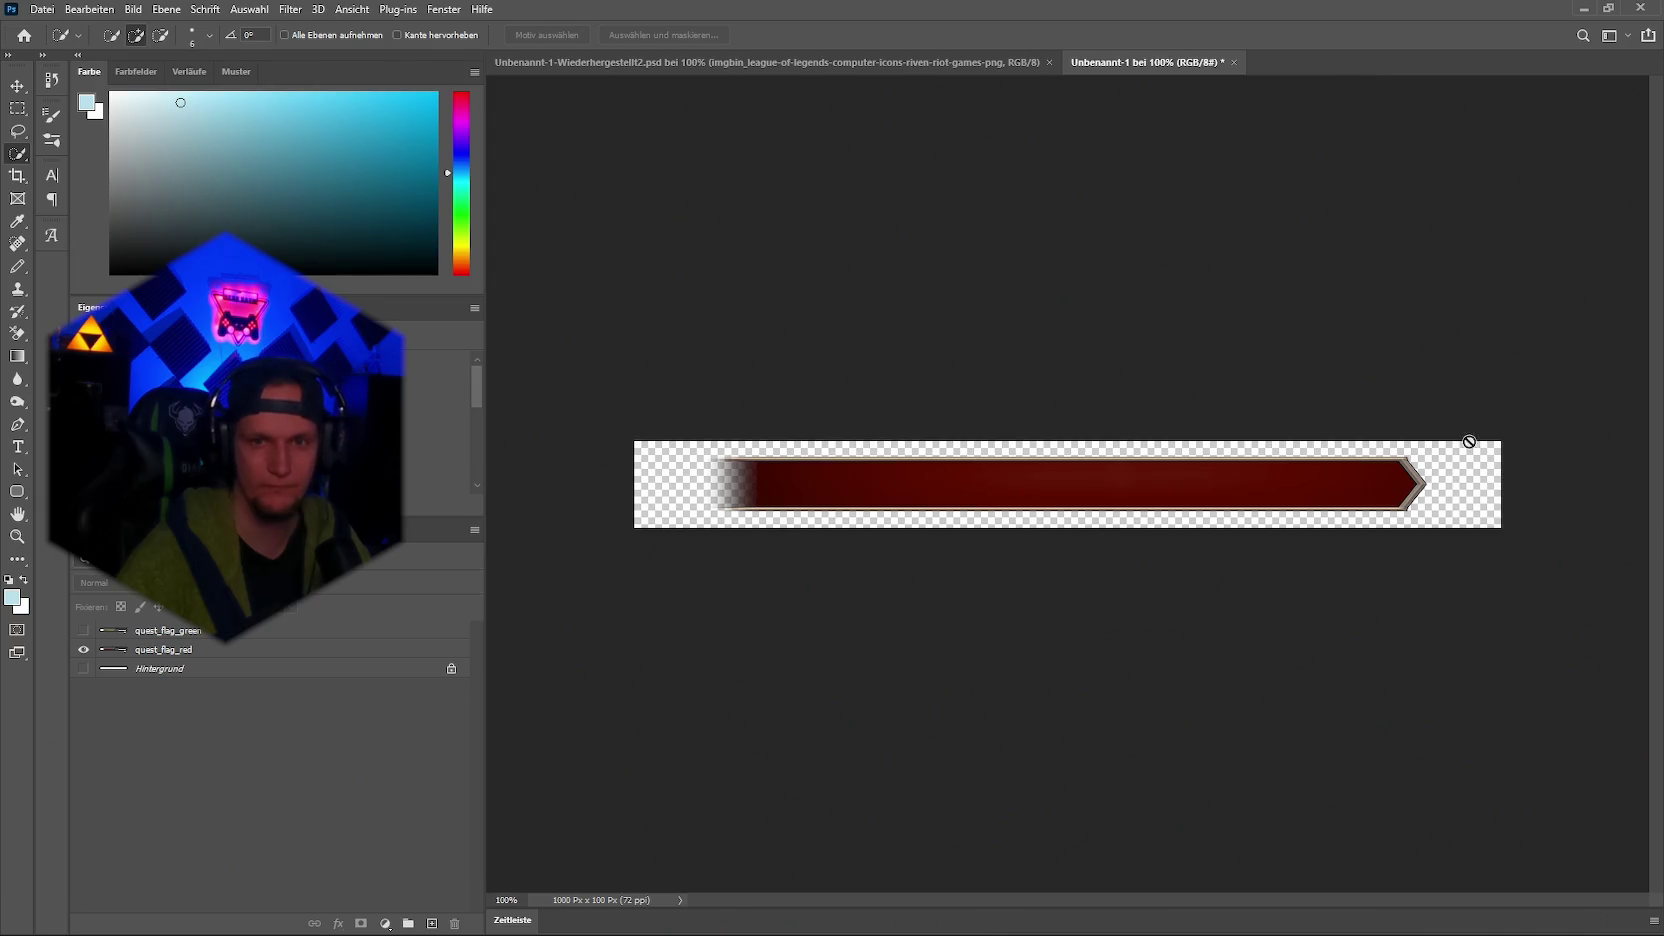
{"action": "key", "text": "super+shift+s"}
{"action": "mouse_move", "coordinate": [1456, 437]}
{"action": "left_mouse_down"}
{"action": "mouse_move", "coordinate": [748, 556]}
{"action": "mouse_move", "coordinate": [697, 536]}
{"action": "left_mouse_up"}
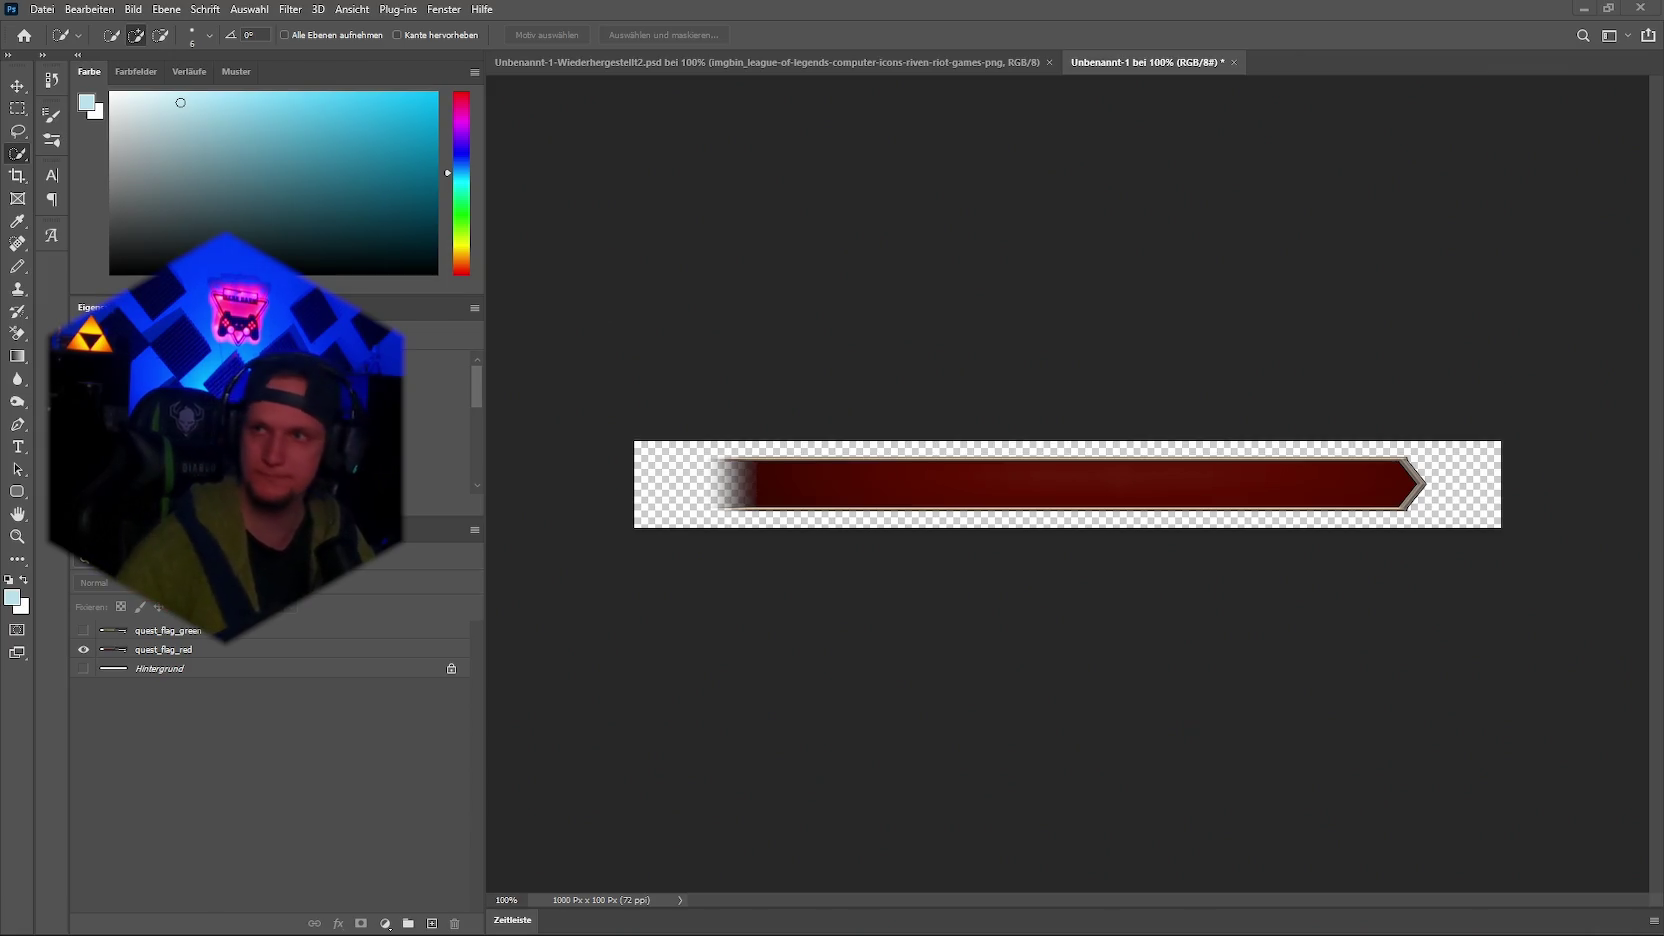
{"action": "key", "text": "alt+Tab"}
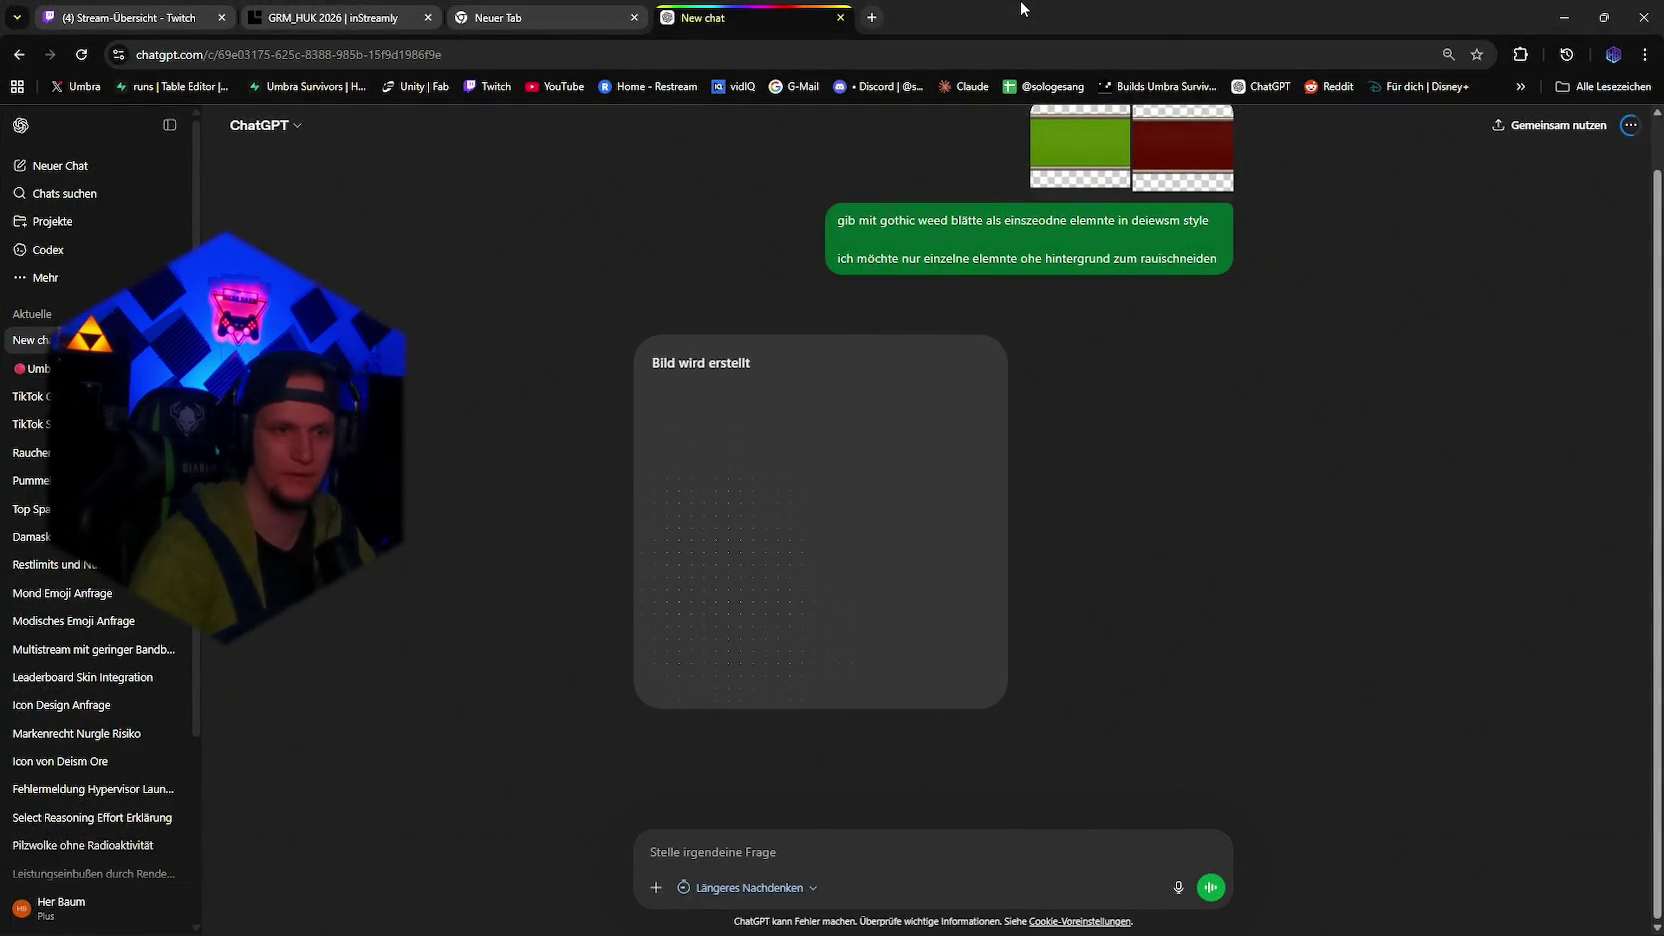
Download ChatGPT's gothic leaf emblem image and open it in Photoshop.
{"action": "left_click", "coordinate": [176, 126]}
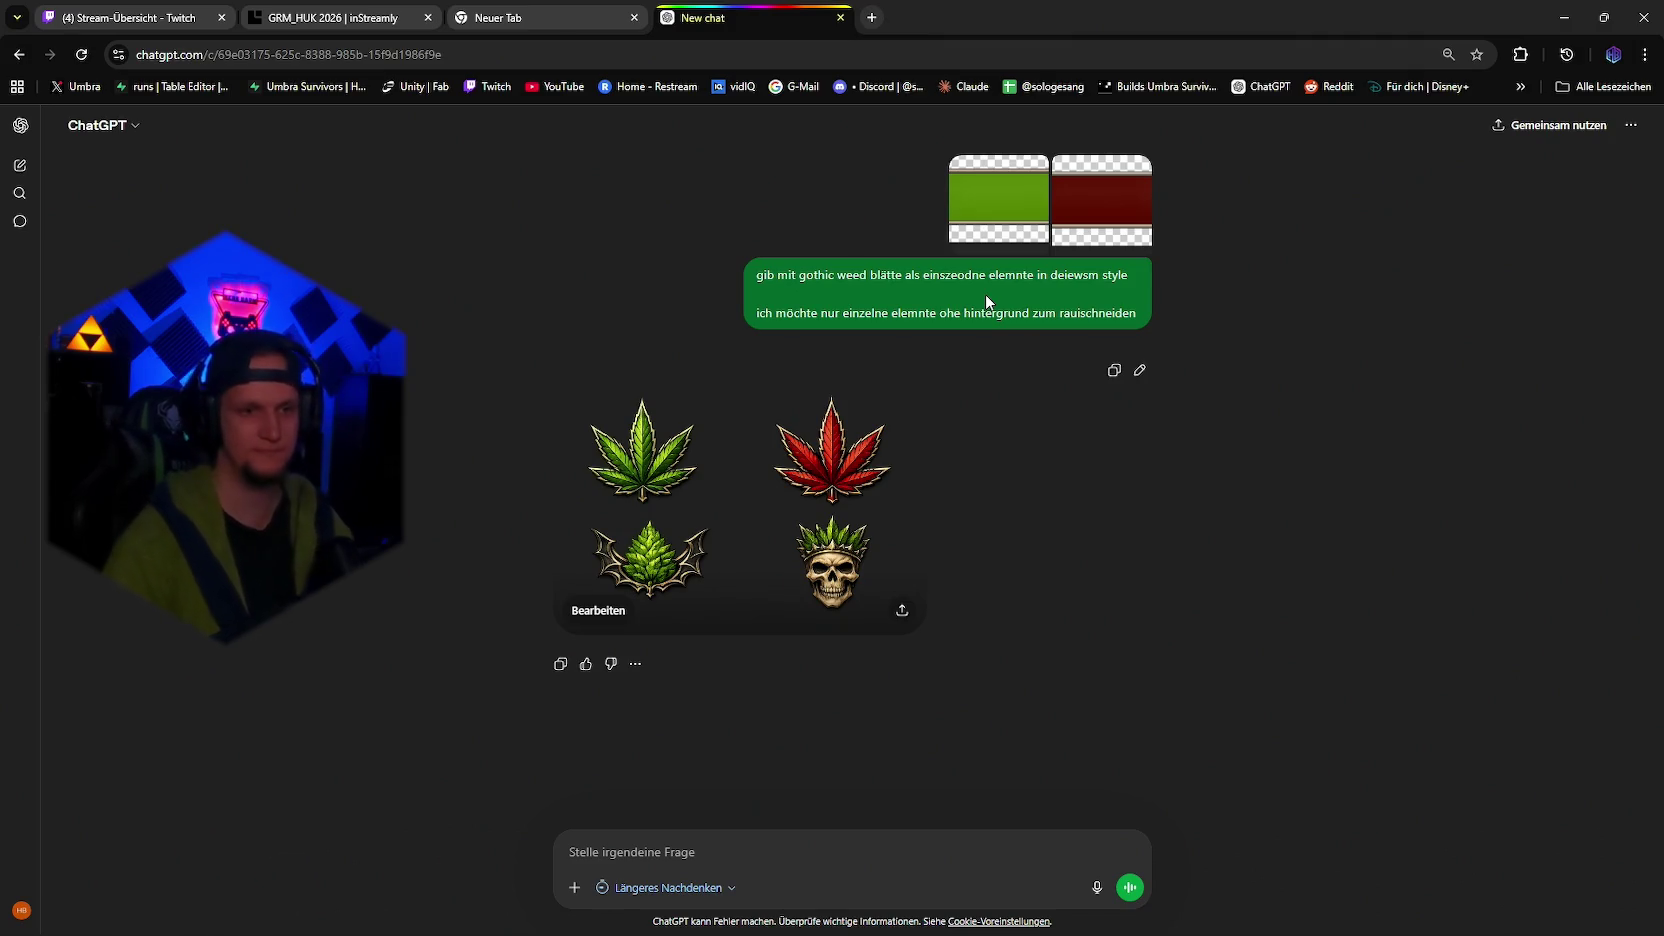
{"action": "left_click", "coordinate": [898, 613]}
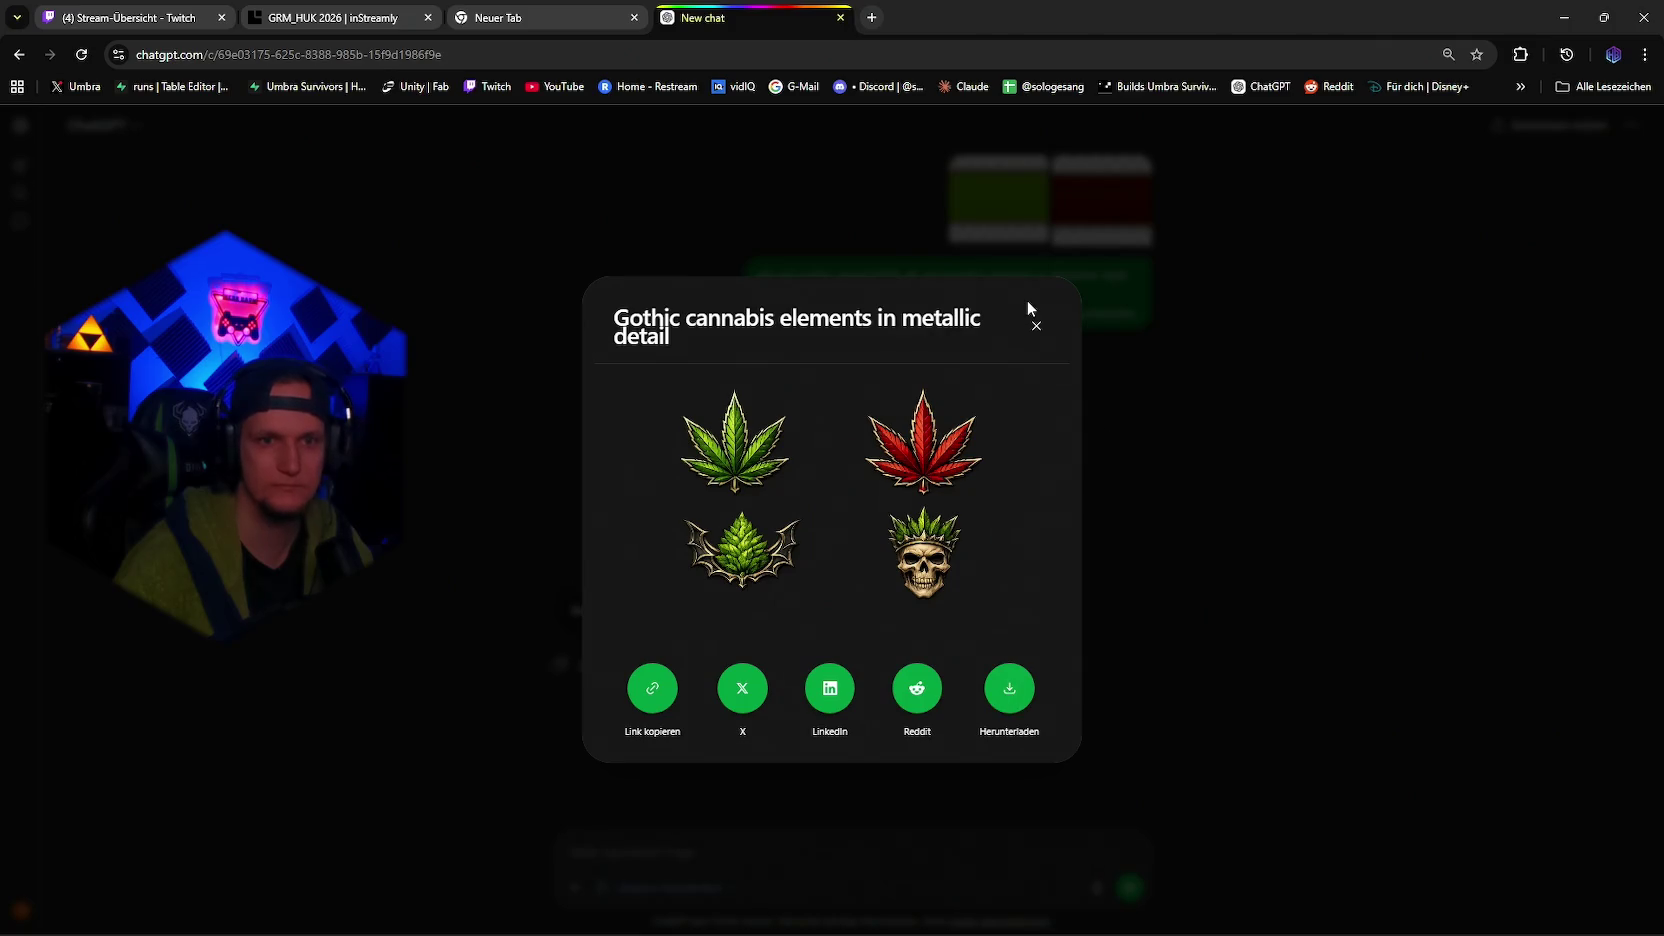
{"action": "left_click", "coordinate": [856, 588]}
{"action": "left_click", "coordinate": [1533, 96]}
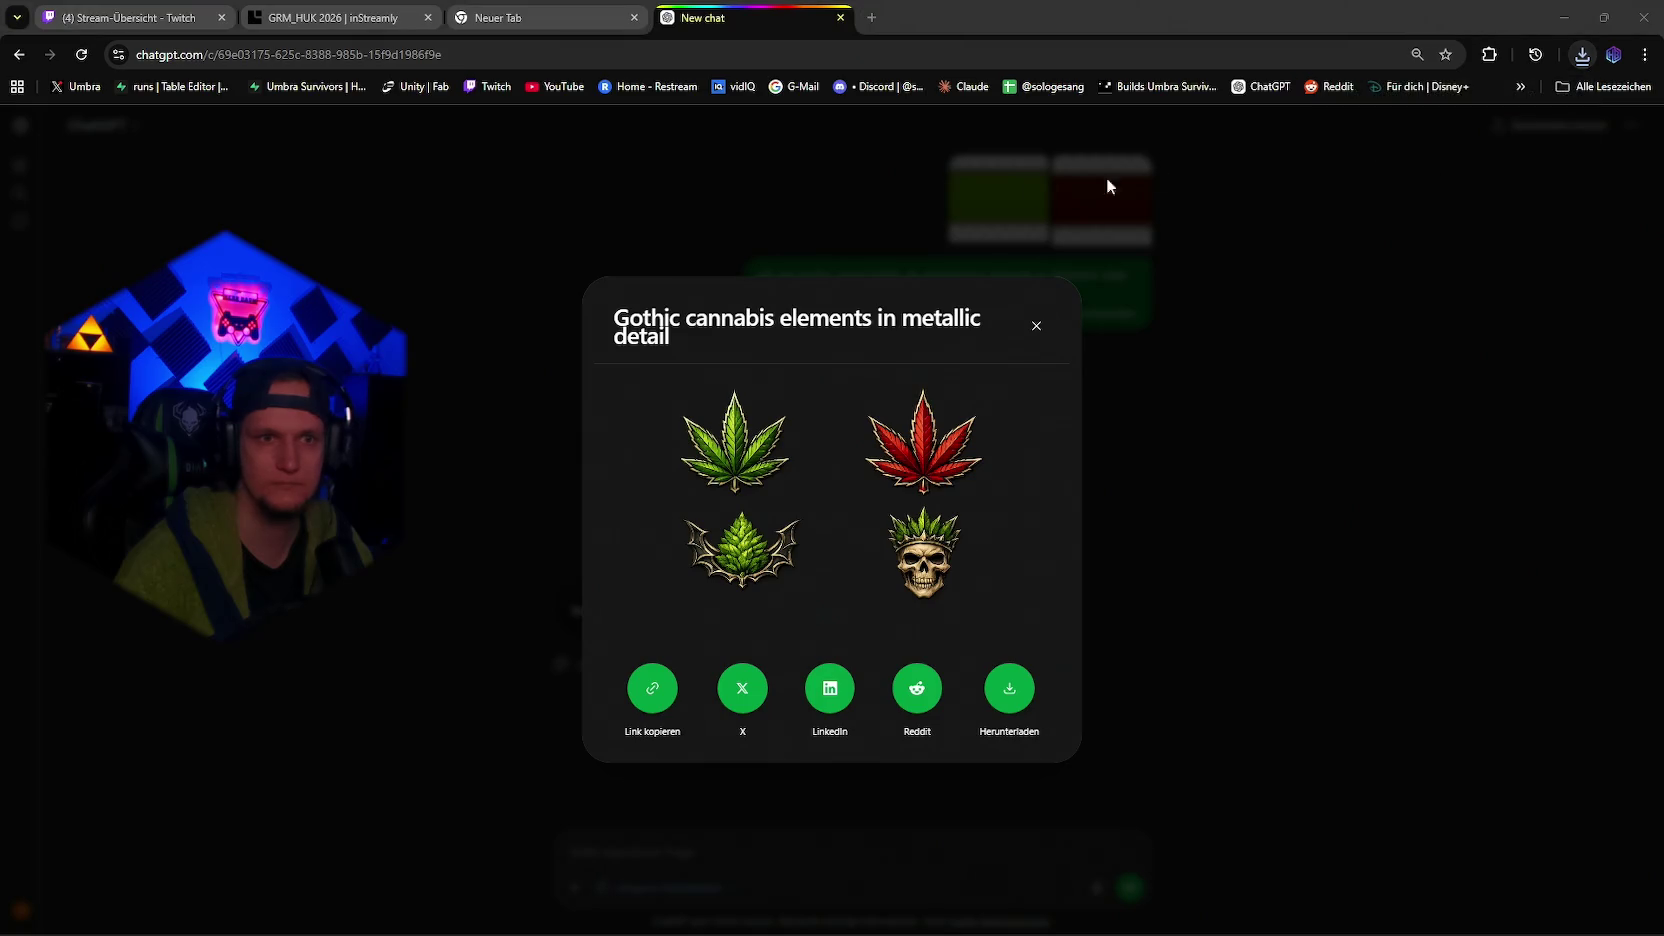
{"action": "mouse_move", "coordinate": [1475, 8]}
{"action": "left_mouse_down"}
{"action": "mouse_move", "coordinate": [1251, 386]}
{"action": "mouse_move", "coordinate": [1302, 58]}
{"action": "mouse_move", "coordinate": [1300, 88]}
{"action": "left_mouse_up"}
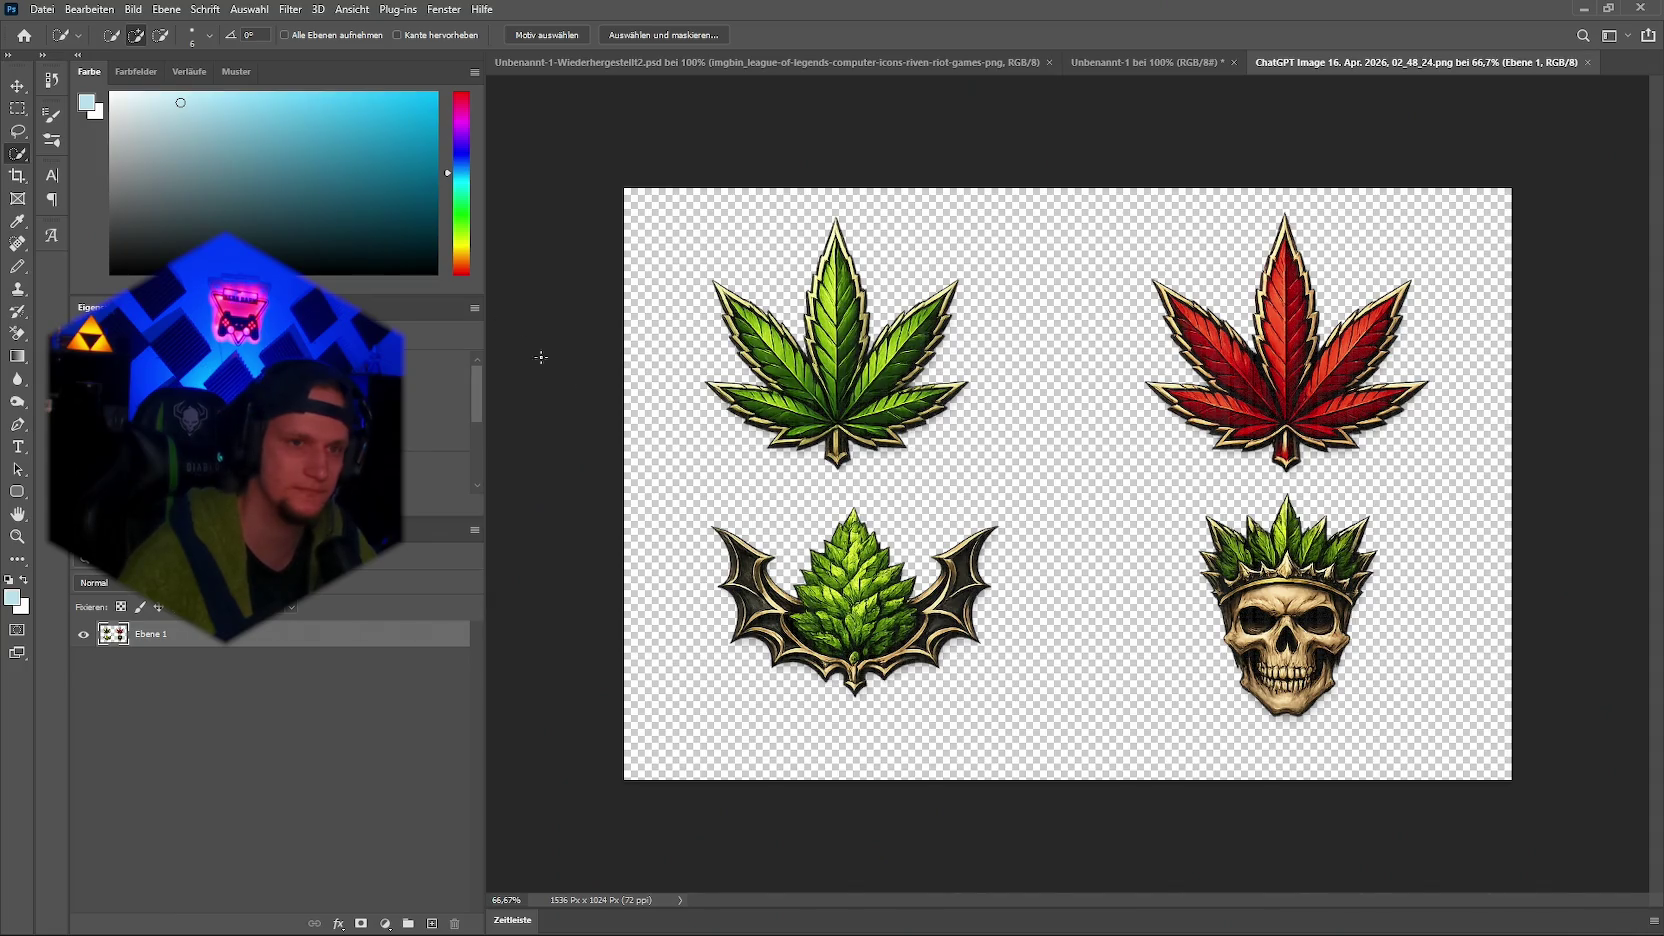
Select the green leaf emblem with the Object Selection tool (Objektauswahl-Werkzeug).
{"action": "right_click", "coordinate": [16, 150]}
{"action": "left_click", "coordinate": [90, 152]}
{"action": "mouse_move", "coordinate": [668, 213]}
{"action": "left_mouse_down"}
{"action": "mouse_move", "coordinate": [1003, 438]}
{"action": "mouse_move", "coordinate": [1000, 478]}
{"action": "left_mouse_up"}
Paste the green leaf onto the banner and shrink it onto the bar's right arrow tip.
{"action": "left_click", "coordinate": [17, 86]}
{"action": "left_click", "coordinate": [1148, 64]}
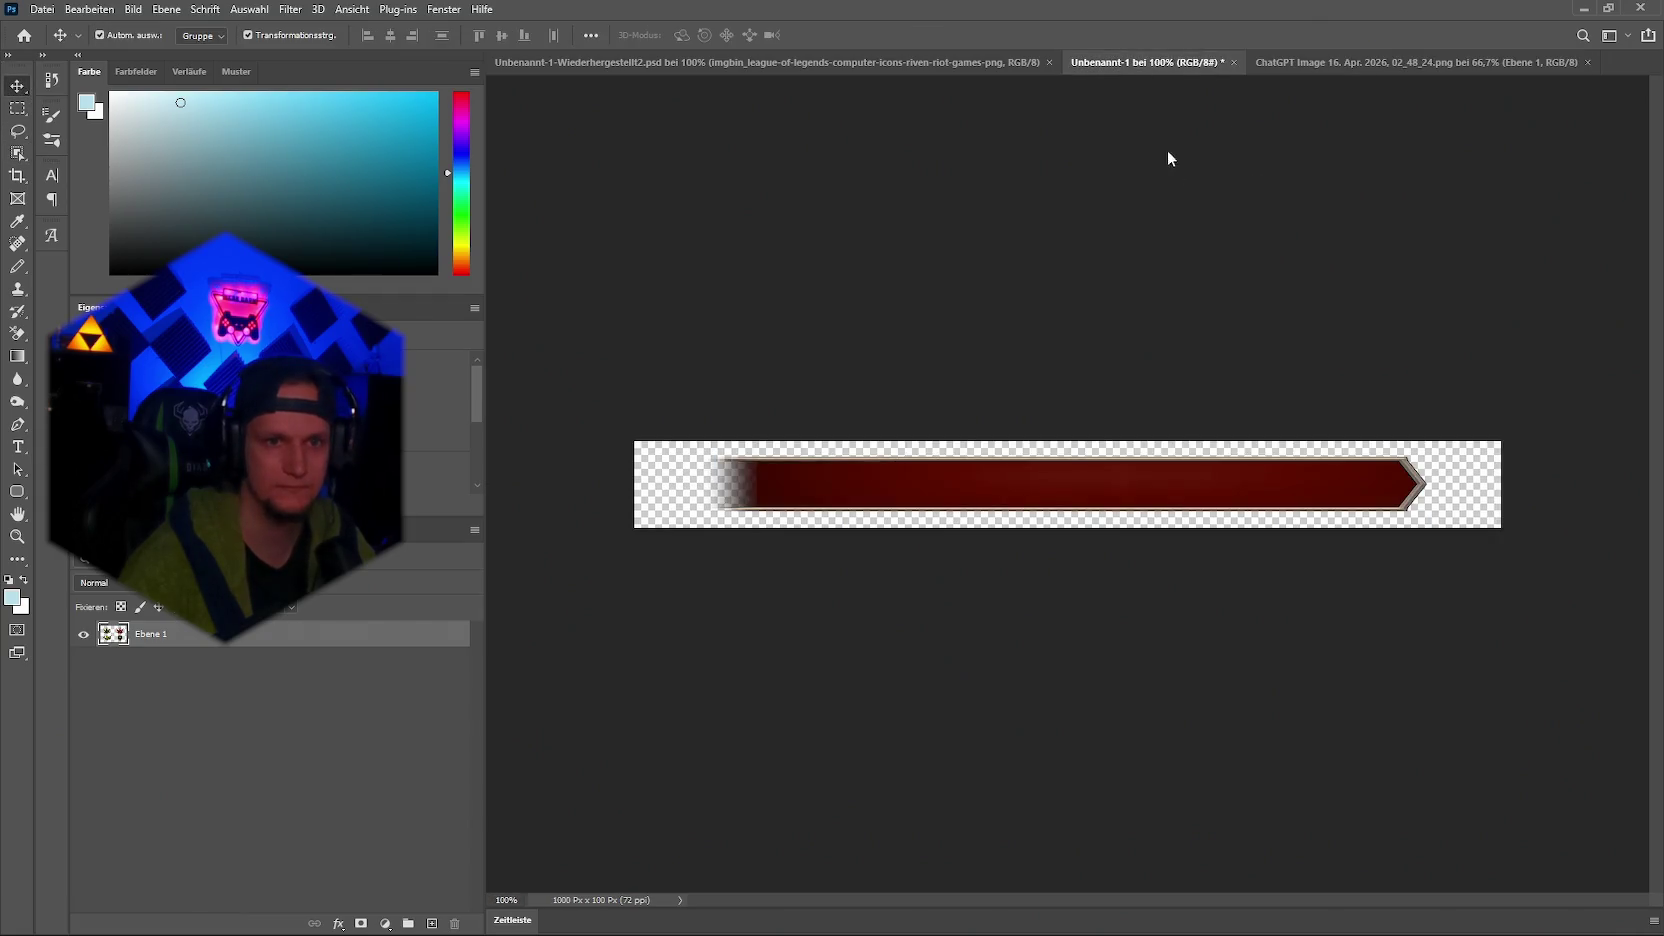
{"action": "left_click", "coordinate": [84, 631]}
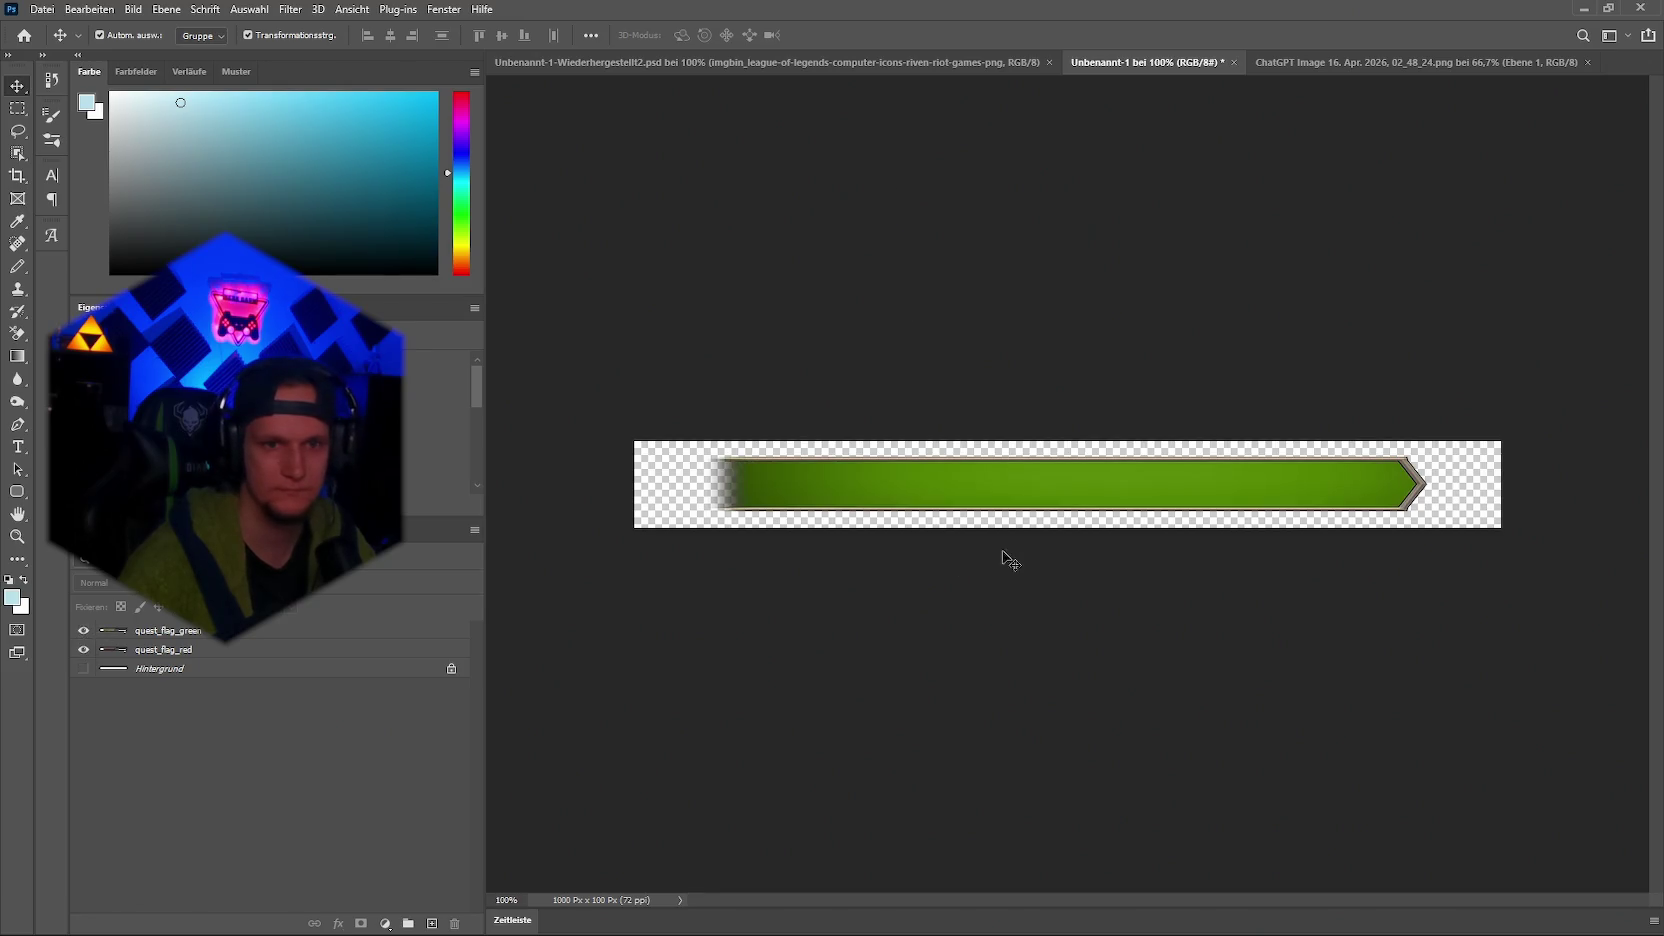
{"action": "key", "text": "ctrl+v"}
{"action": "mouse_move", "coordinate": [1069, 437]}
{"action": "left_mouse_down"}
{"action": "mouse_move", "coordinate": [1070, 602]}
{"action": "mouse_move", "coordinate": [1076, 407]}
{"action": "mouse_move", "coordinate": [1088, 500]}
{"action": "mouse_move", "coordinate": [1160, 470]}
{"action": "left_mouse_up"}
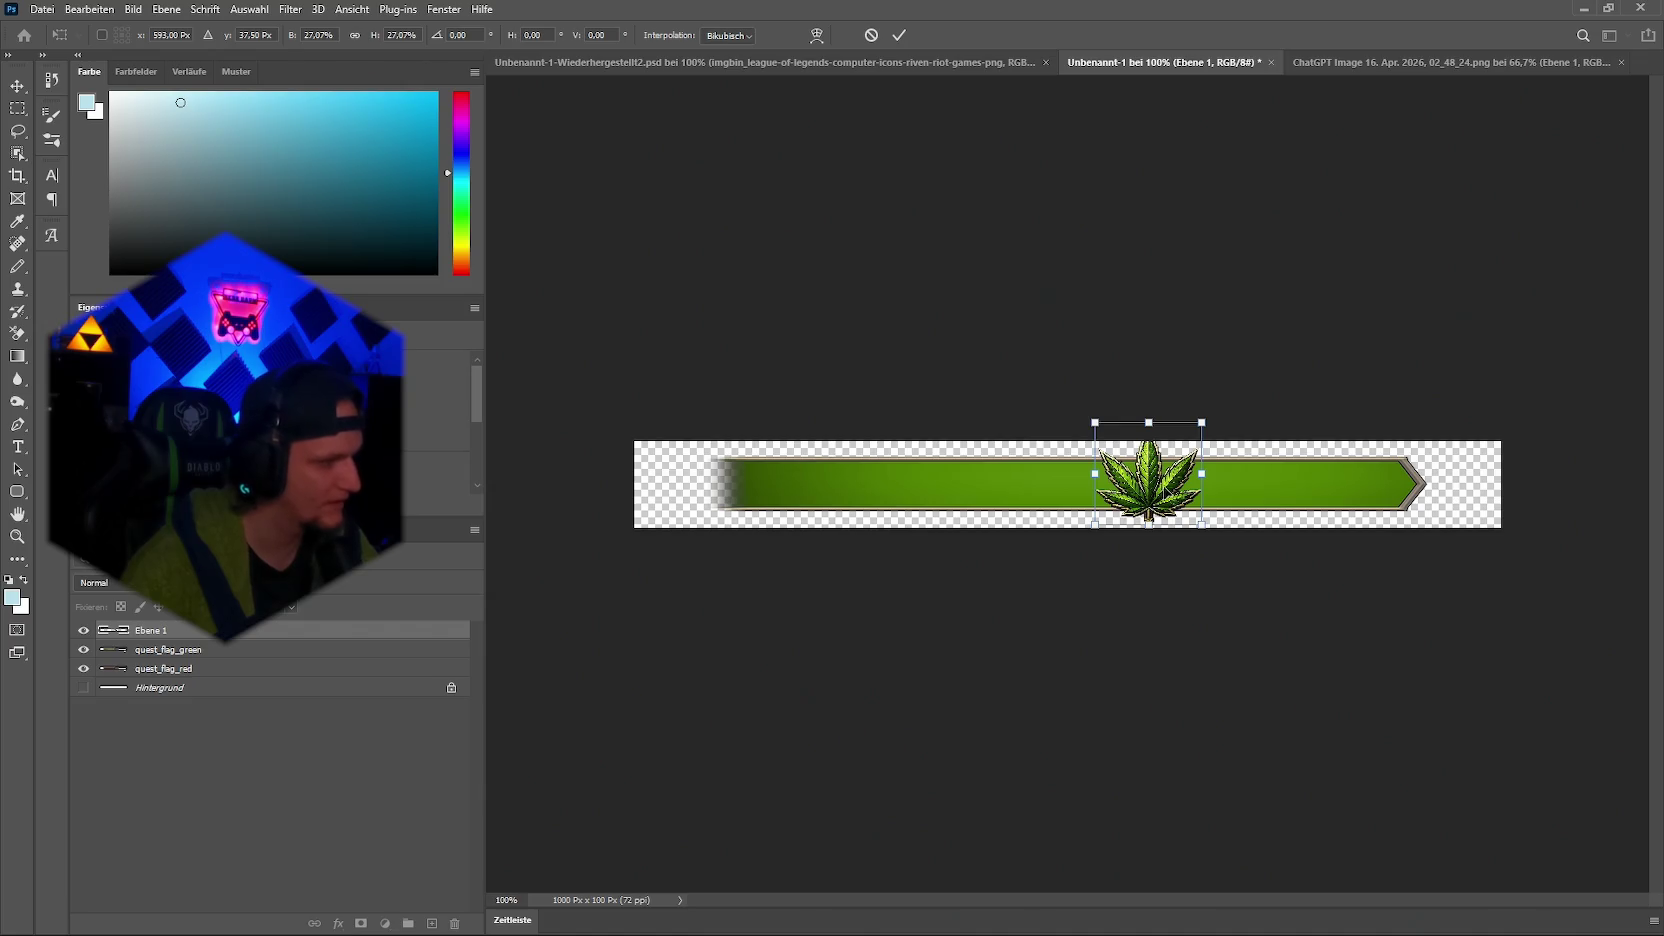
{"action": "mouse_move", "coordinate": [1147, 423]}
{"action": "left_mouse_down"}
{"action": "mouse_move", "coordinate": [1149, 458]}
{"action": "mouse_move", "coordinate": [1425, 452]}
{"action": "left_mouse_up"}
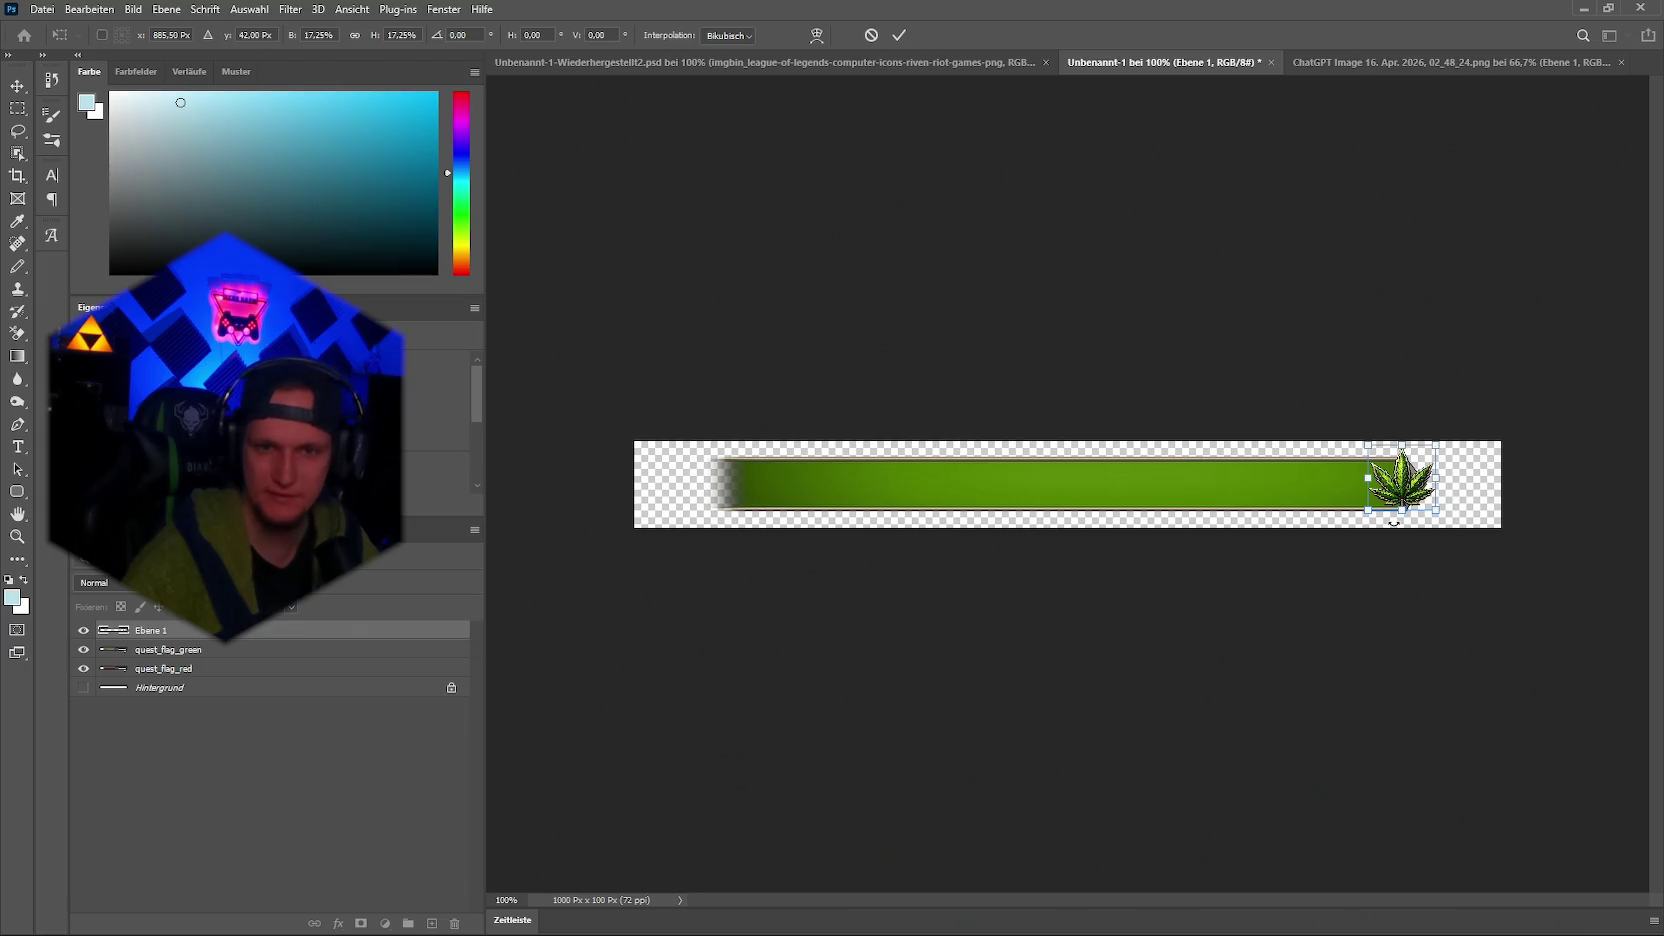
Look through the Layer and Image menus, then commit the leaf at 17.25% scale.
{"action": "left_click", "coordinate": [168, 9]}
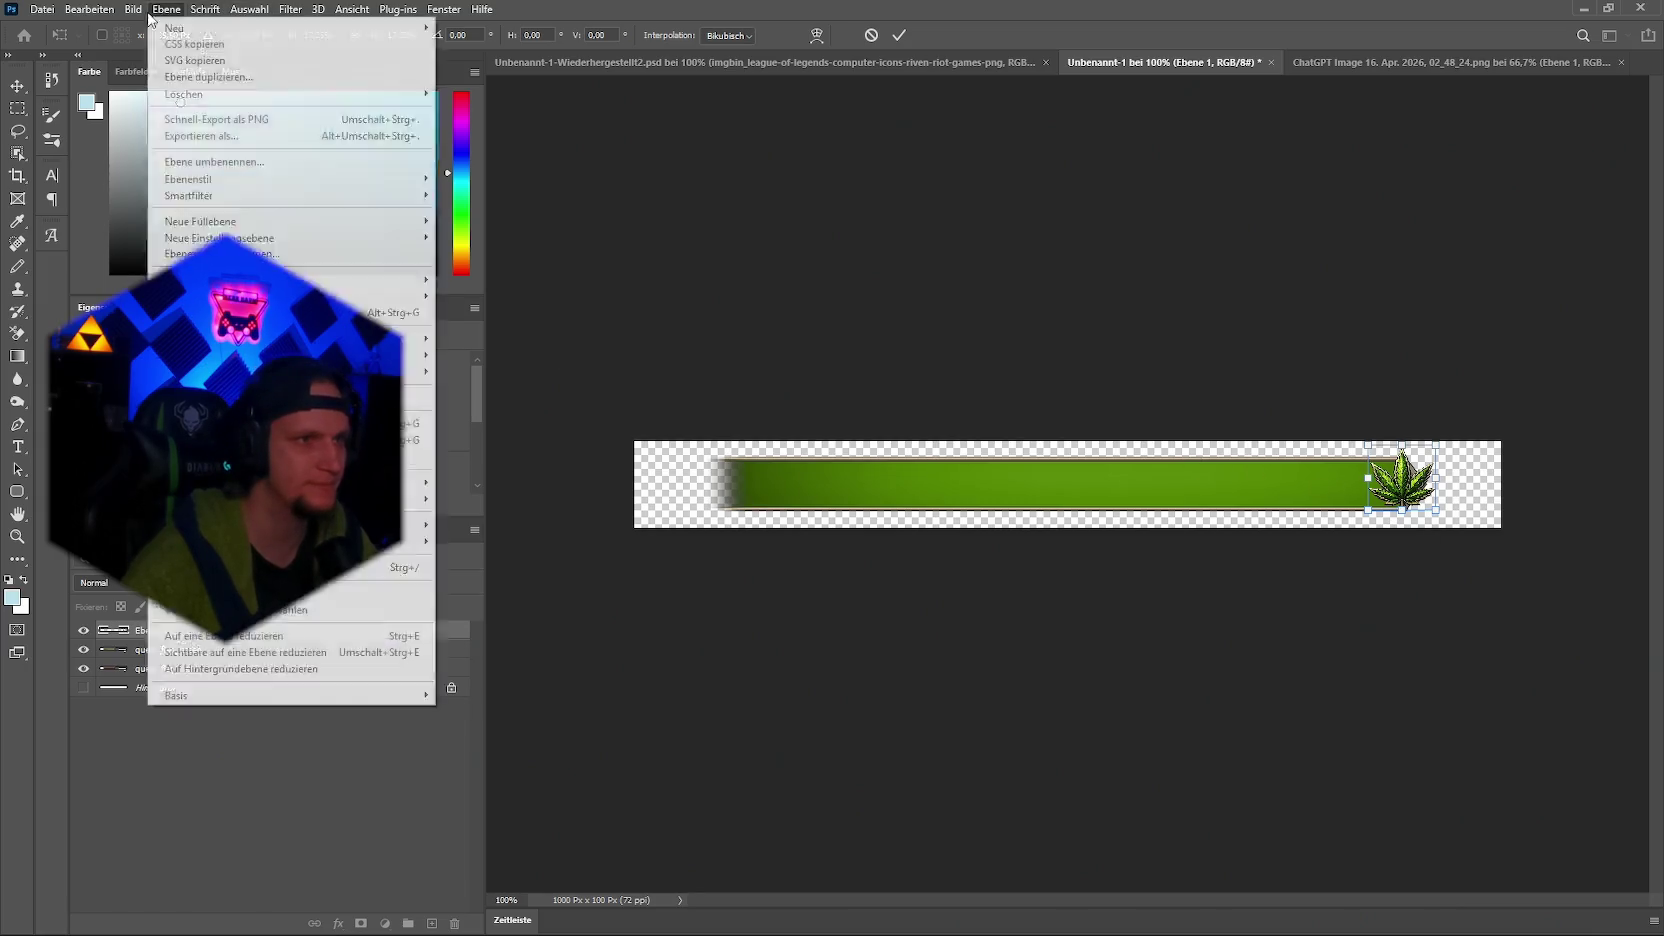
{"action": "left_click", "coordinate": [307, 10]}
{"action": "left_click", "coordinate": [249, 9]}
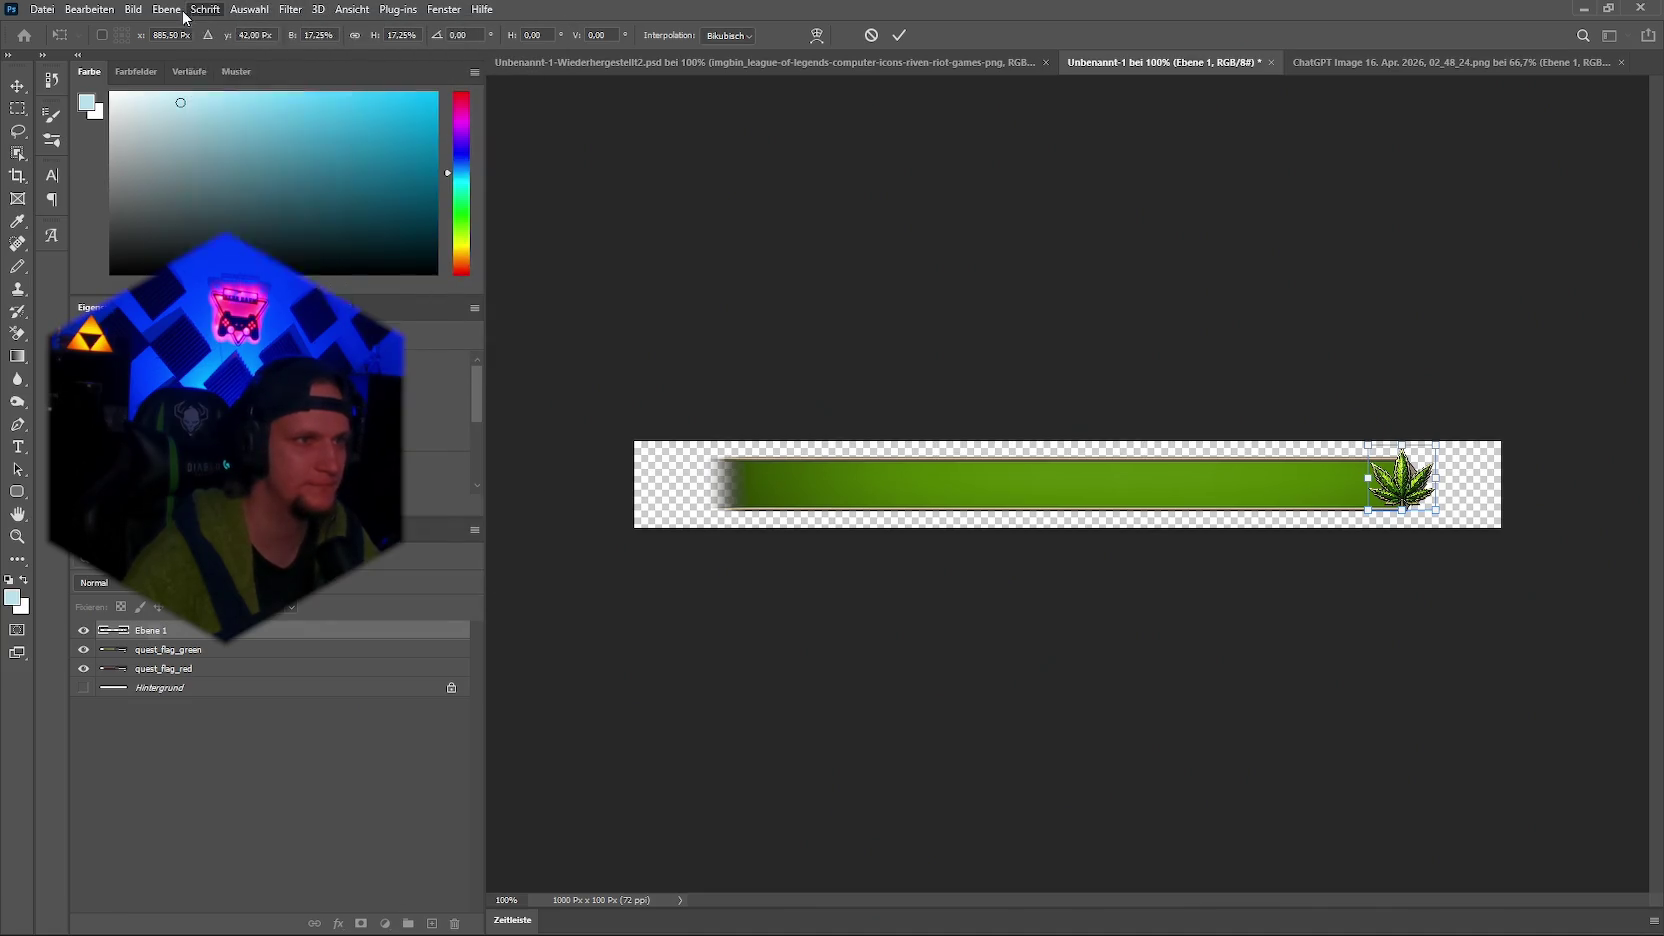
{"action": "left_click", "coordinate": [280, 10]}
{"action": "left_click", "coordinate": [166, 9]}
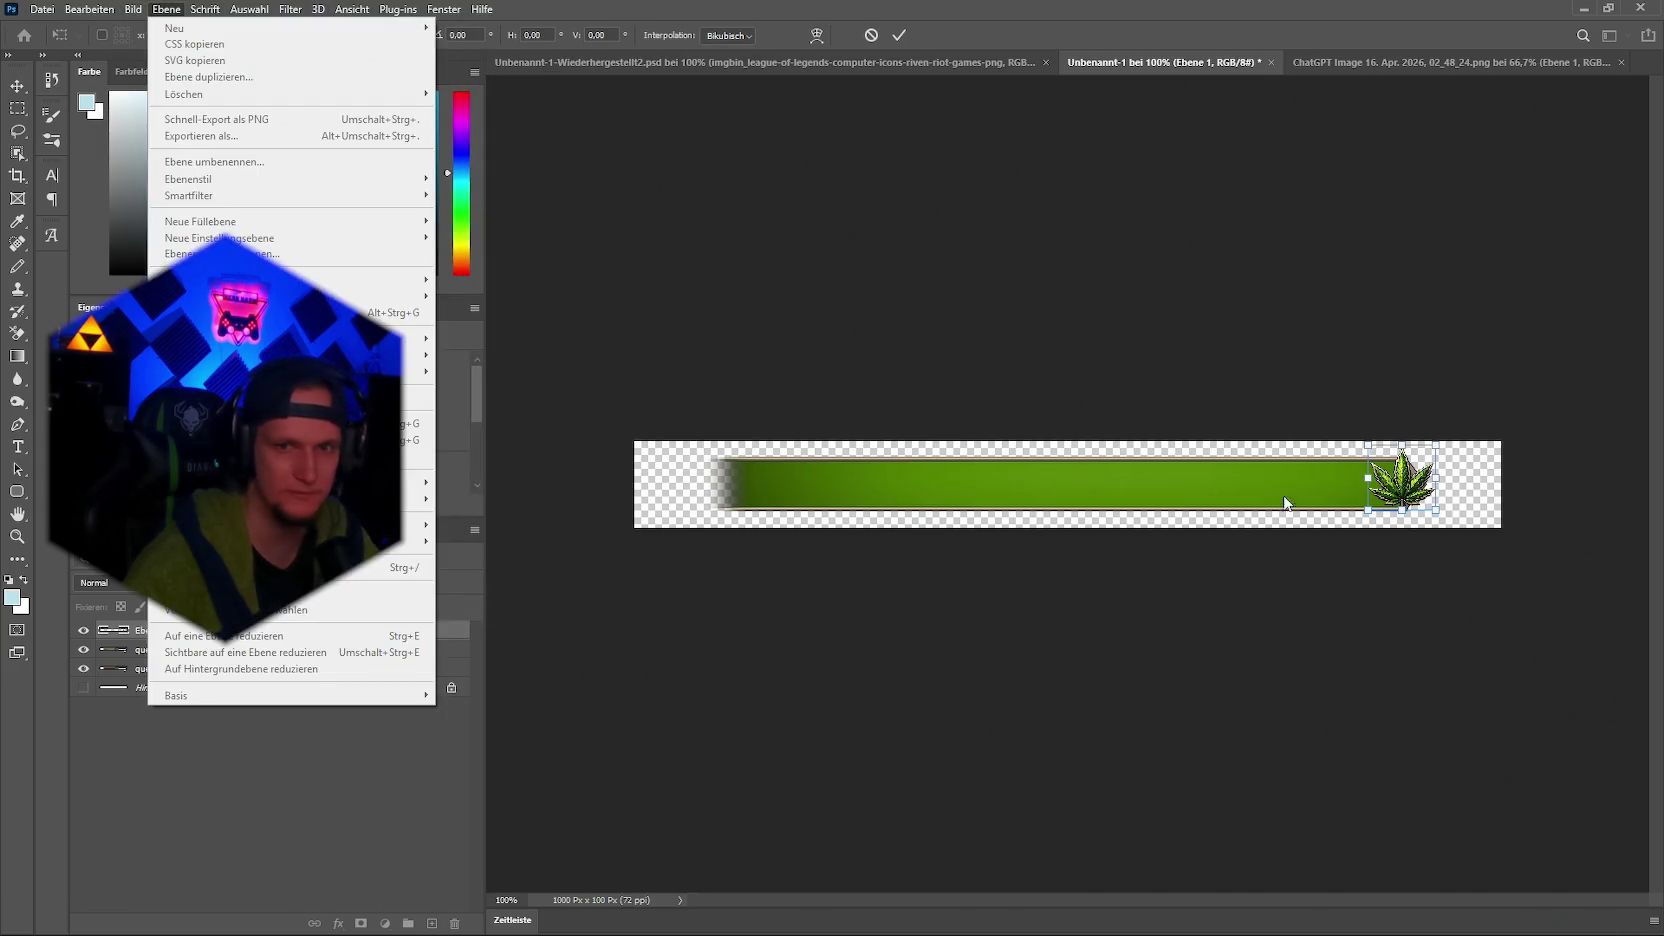
{"action": "left_click", "coordinate": [1396, 502]}
{"action": "key", "text": "Return"}
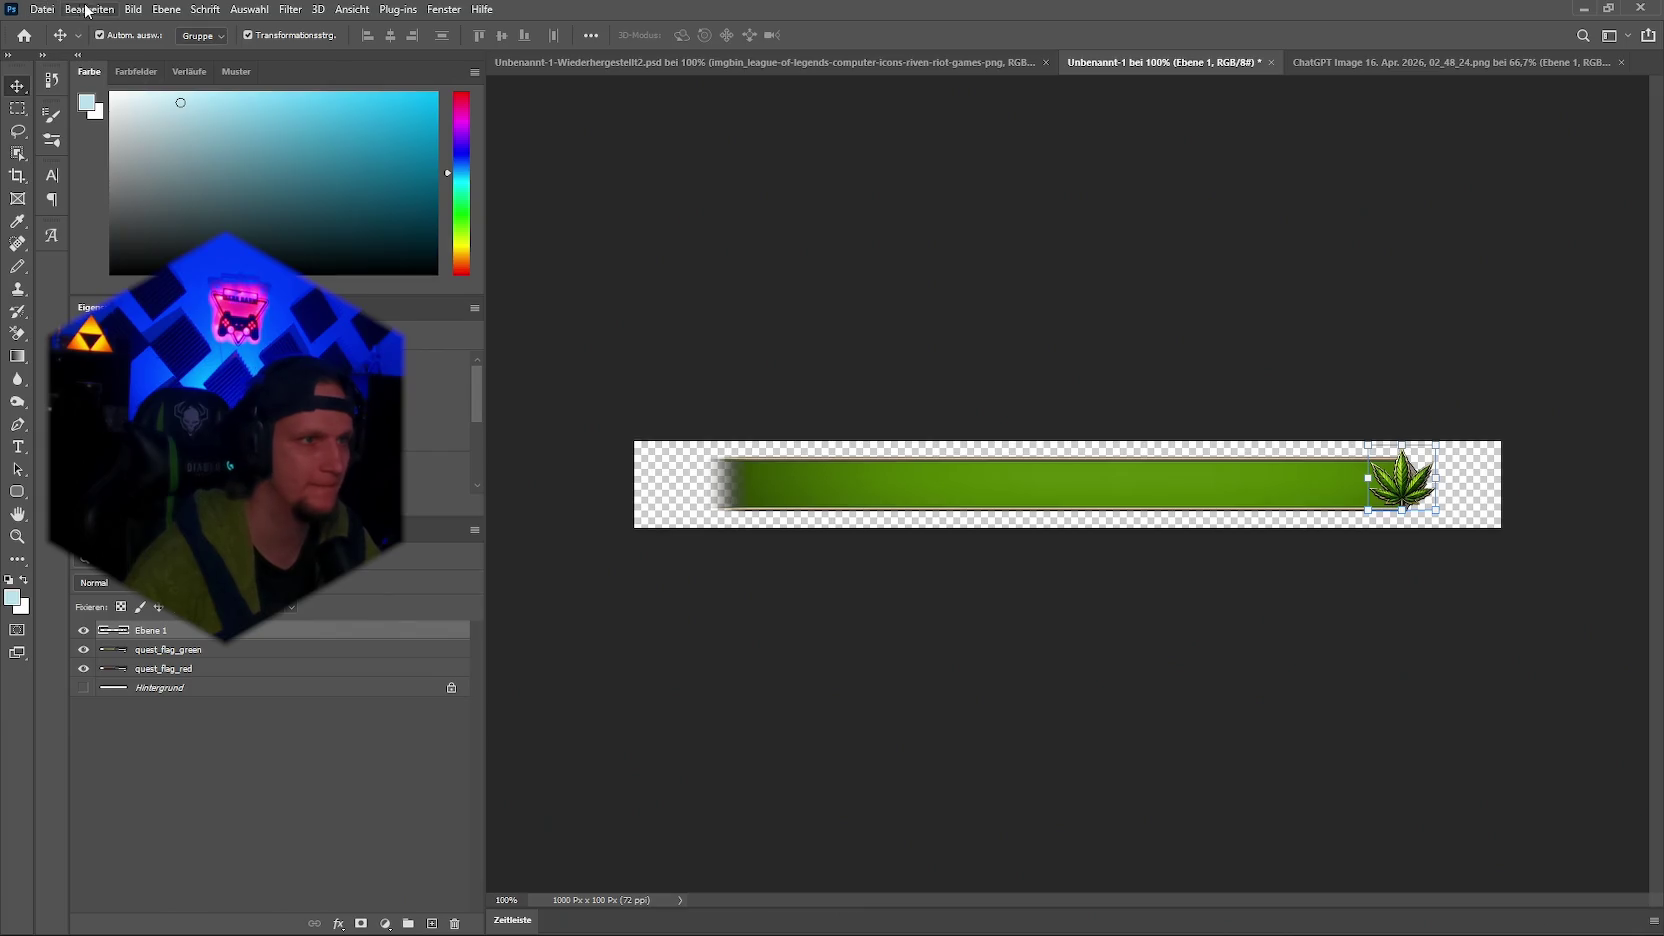
{"action": "left_click", "coordinate": [131, 10]}
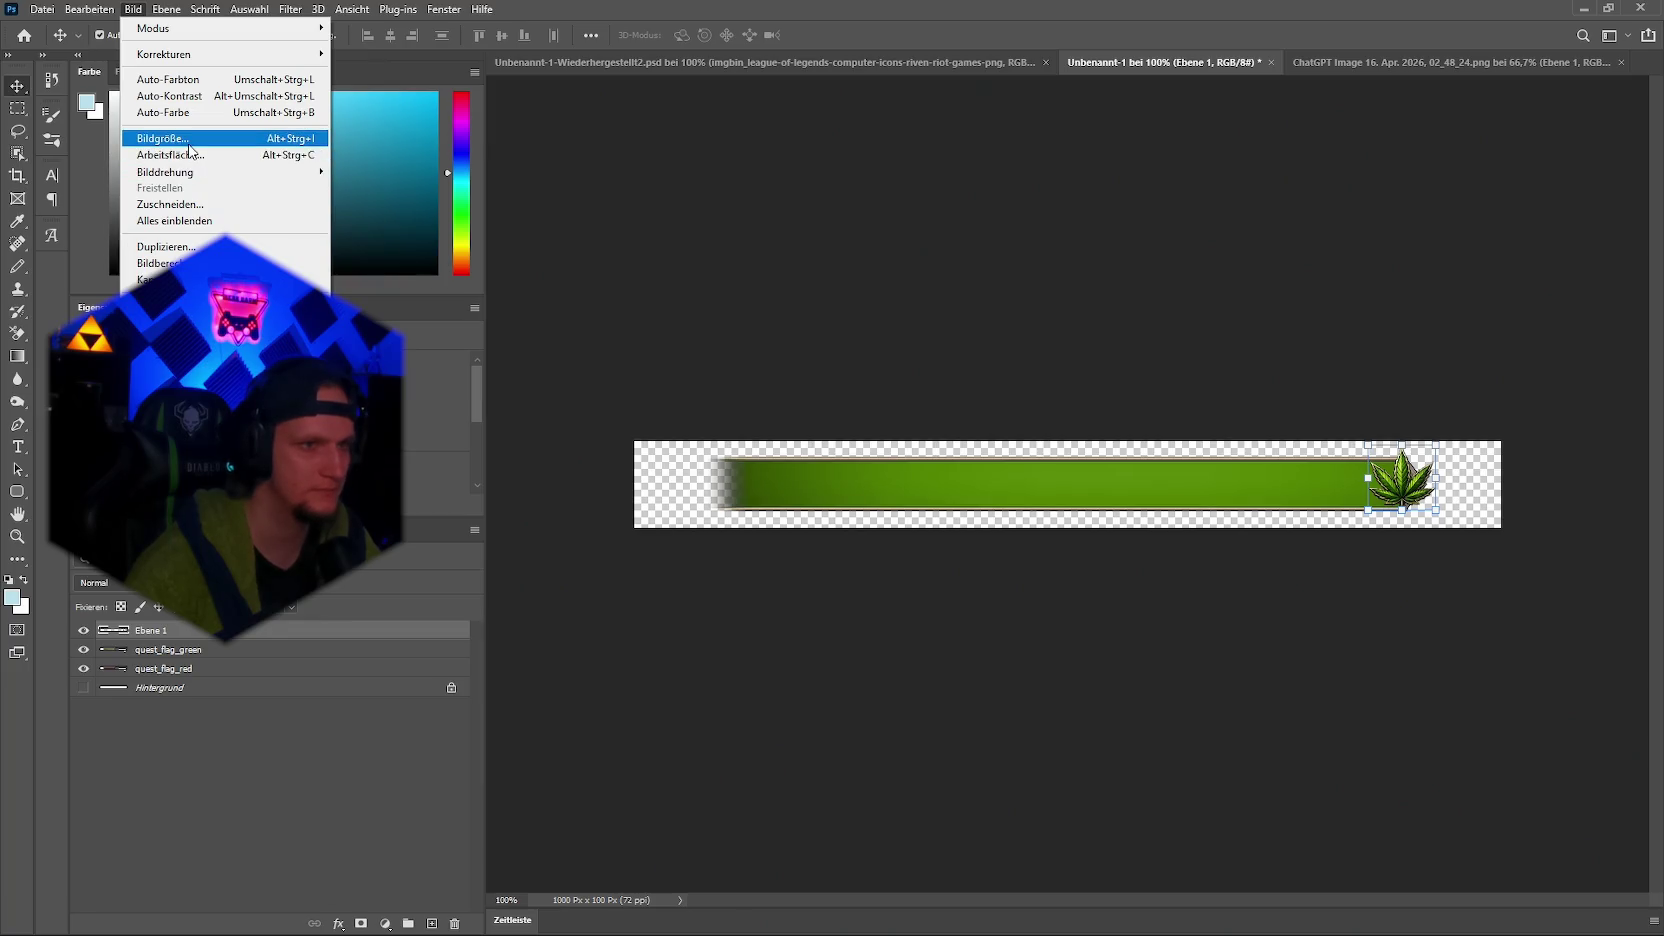
Set the canvas height to 200 px, keeping the 1000 px width centred.
{"action": "left_click", "coordinate": [190, 155]}
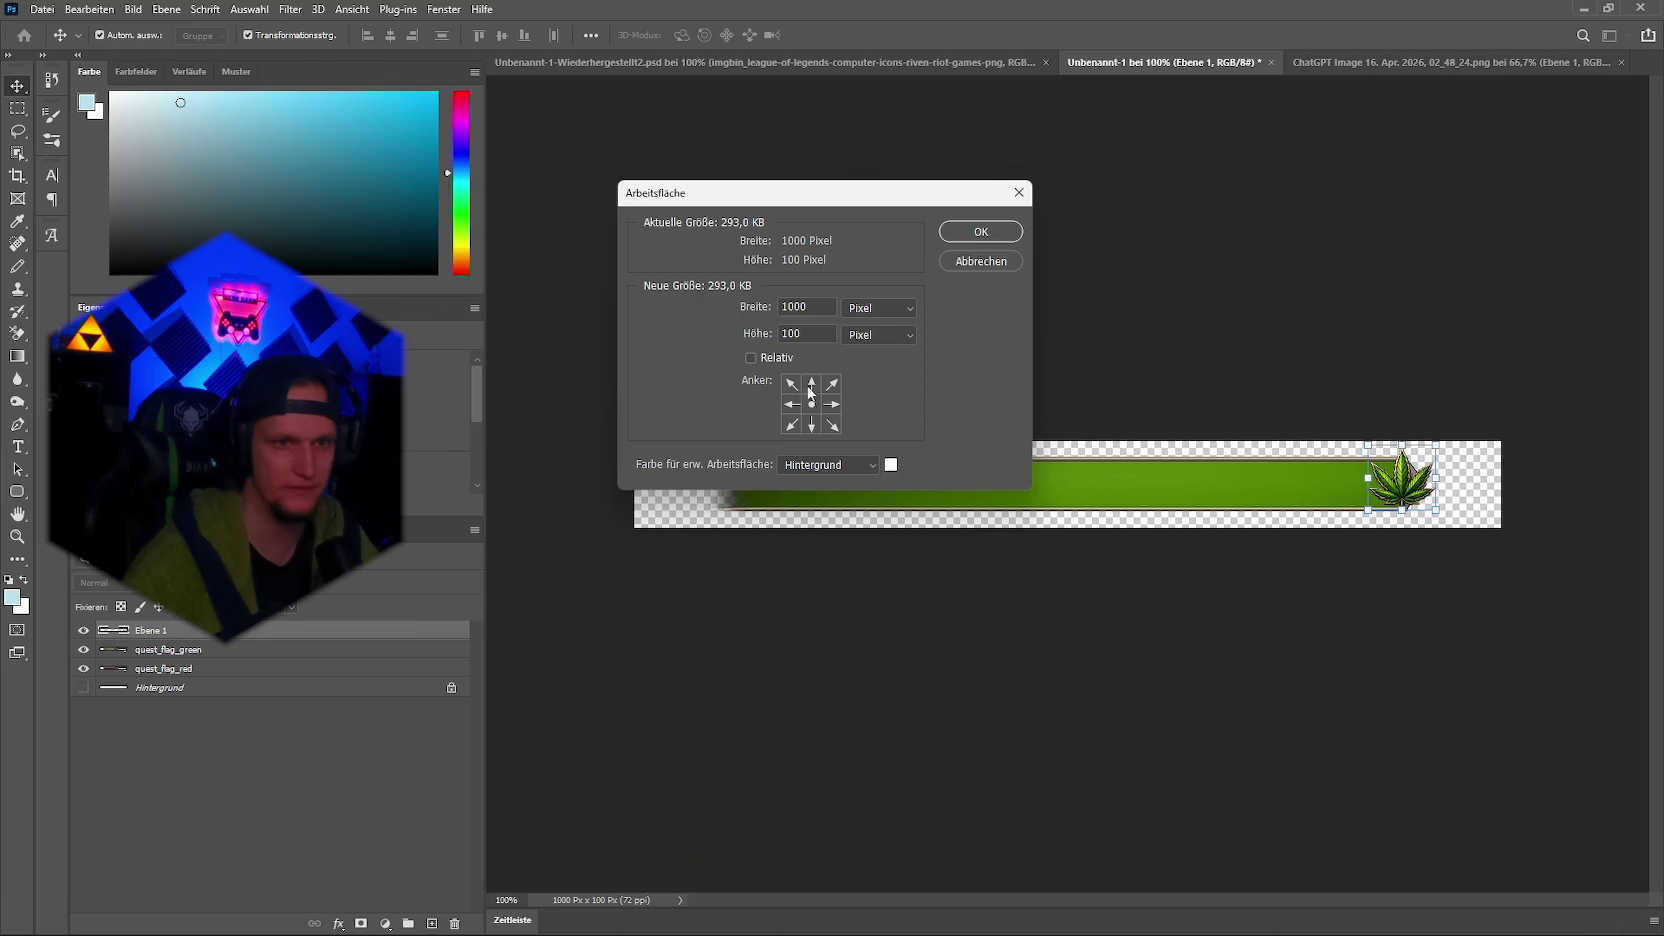
{"action": "type", "text": "200"}
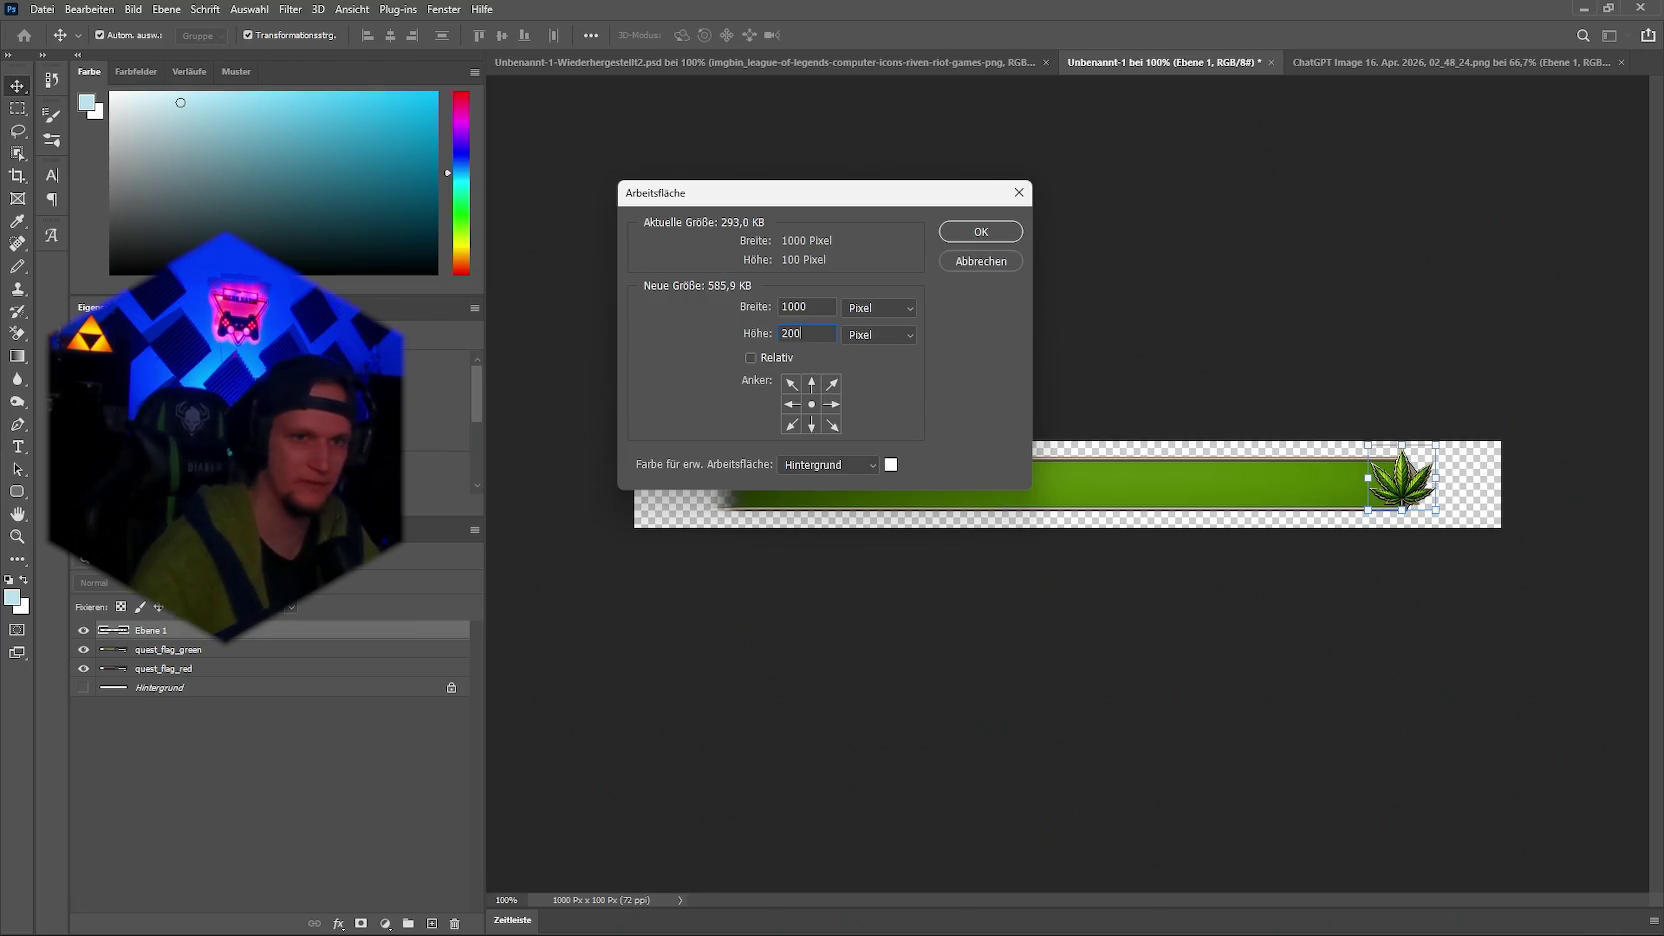
{"action": "key", "text": "Return"}
{"action": "right_click", "coordinate": [1100, 366]}
{"action": "left_click", "coordinate": [1062, 326]}
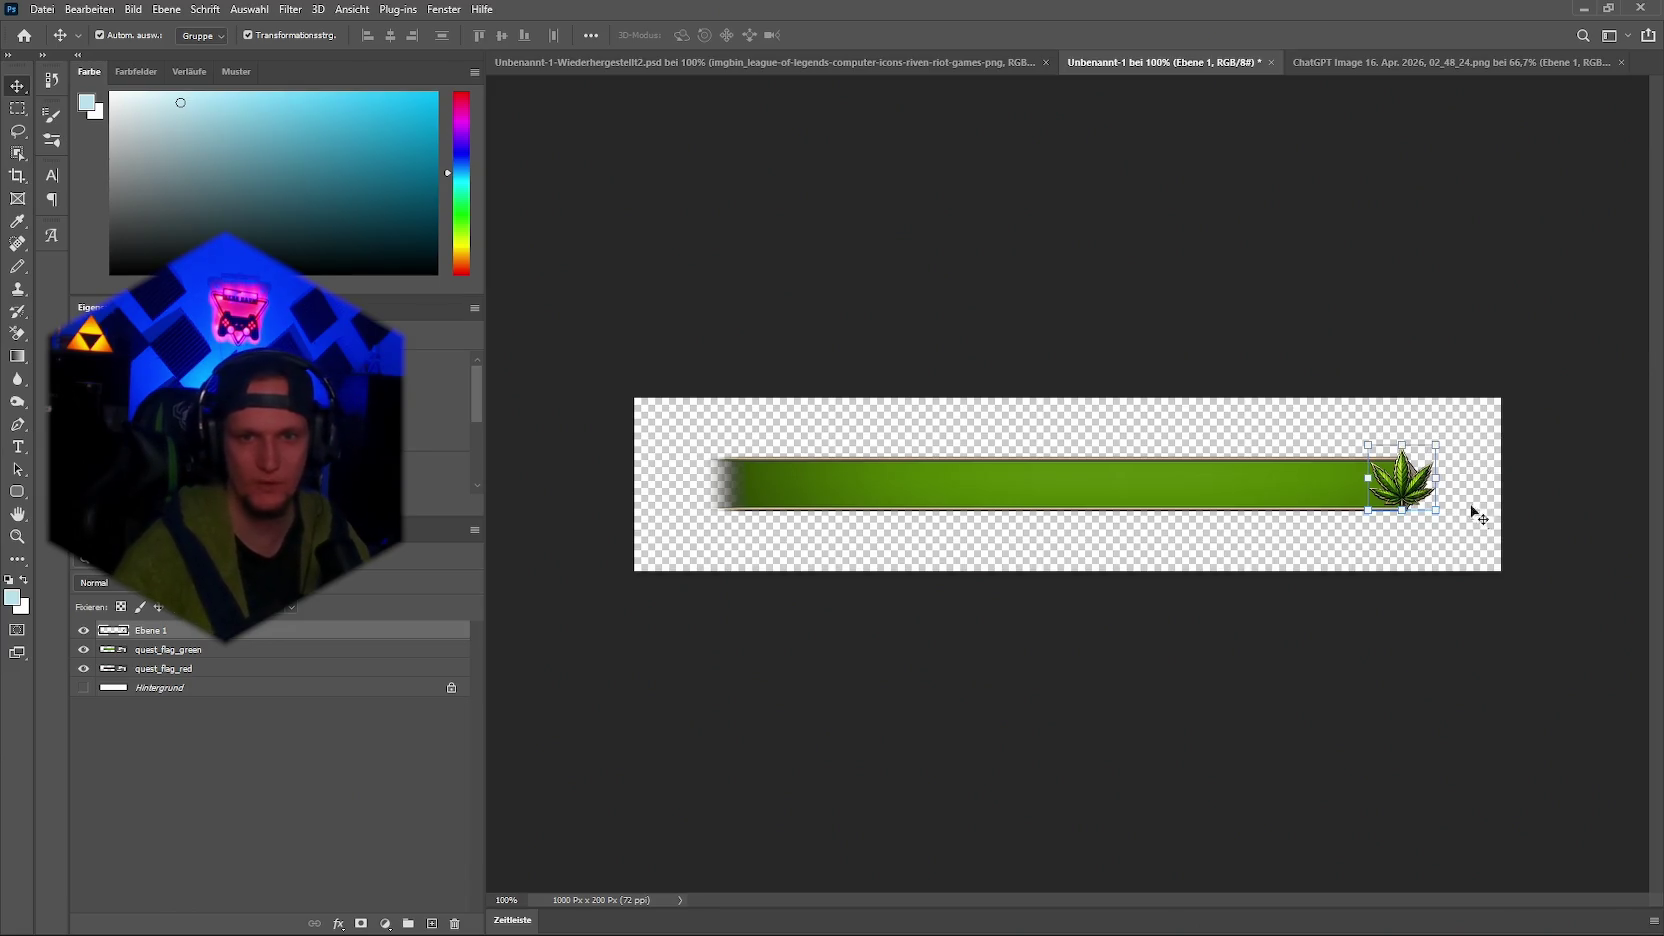
{"action": "scroll", "coordinate": [1449, 487], "scroll_direction": "up", "scroll_amount": 3, "text": "alt"}
Adjust the small leaf at the bar's right end and keep its layer above quest_flag_green.
{"action": "left_click_drag", "start_coordinate": [1166, 906], "coordinate": [1215, 902]}
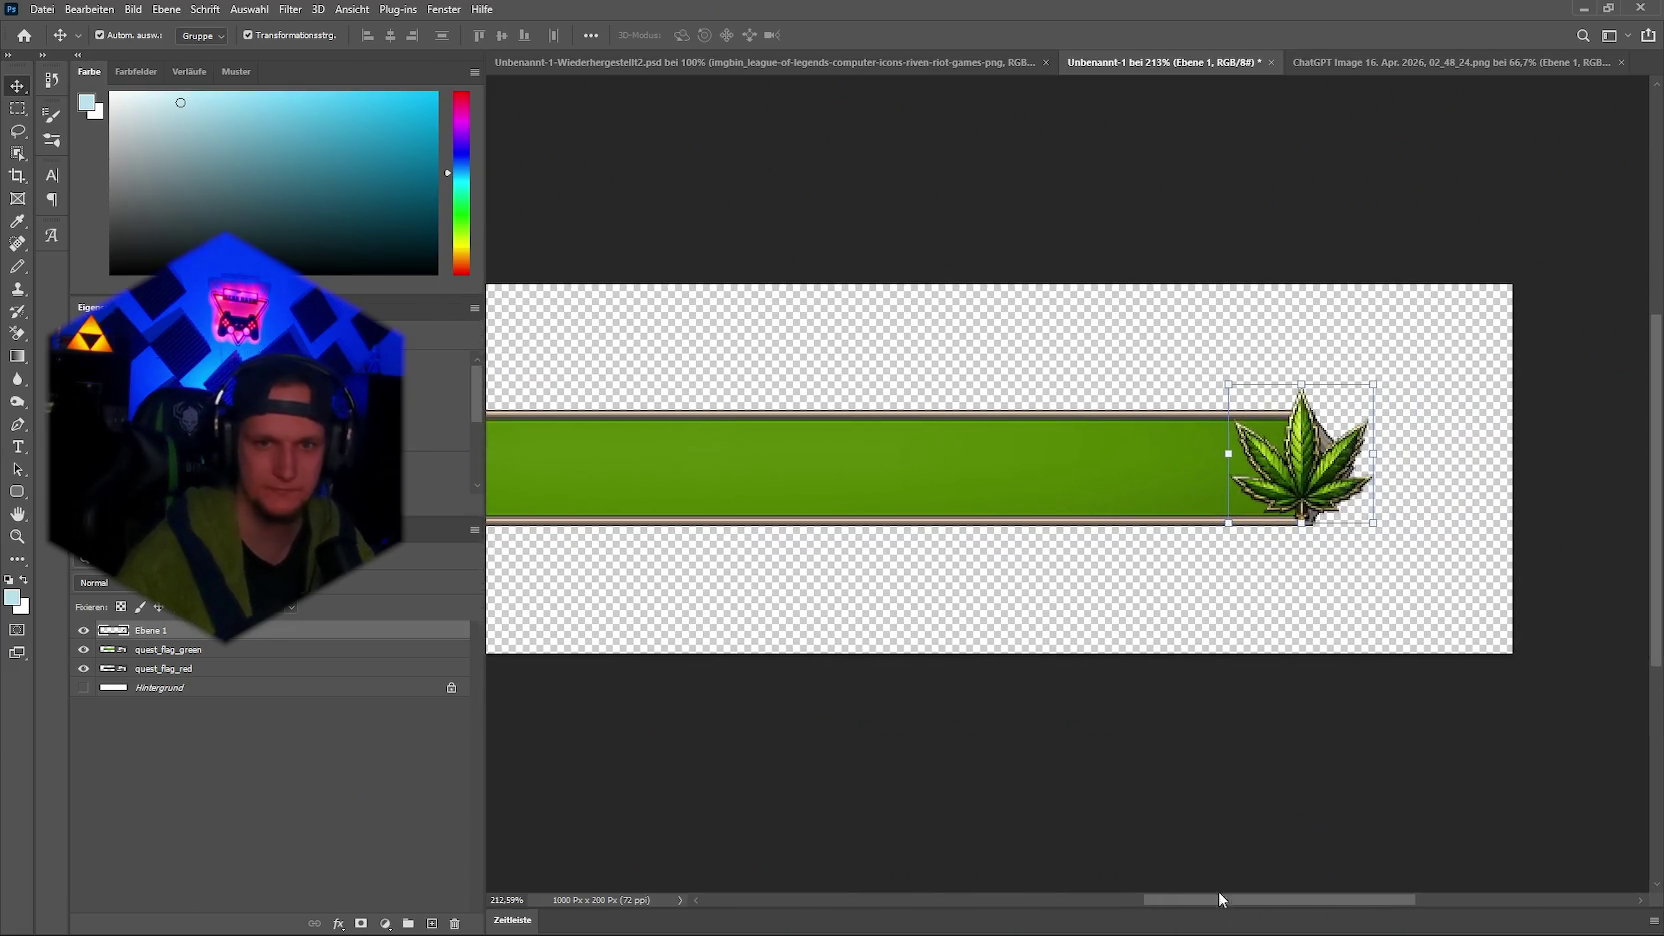
{"action": "key", "text": "ctrl+t"}
{"action": "mouse_move", "coordinate": [1310, 478]}
{"action": "left_mouse_down"}
{"action": "mouse_move", "coordinate": [1245, 465]}
{"action": "mouse_move", "coordinate": [1276, 446]}
{"action": "left_mouse_up"}
{"action": "right_click", "coordinate": [1236, 646]}
{"action": "left_click", "coordinate": [1126, 632]}
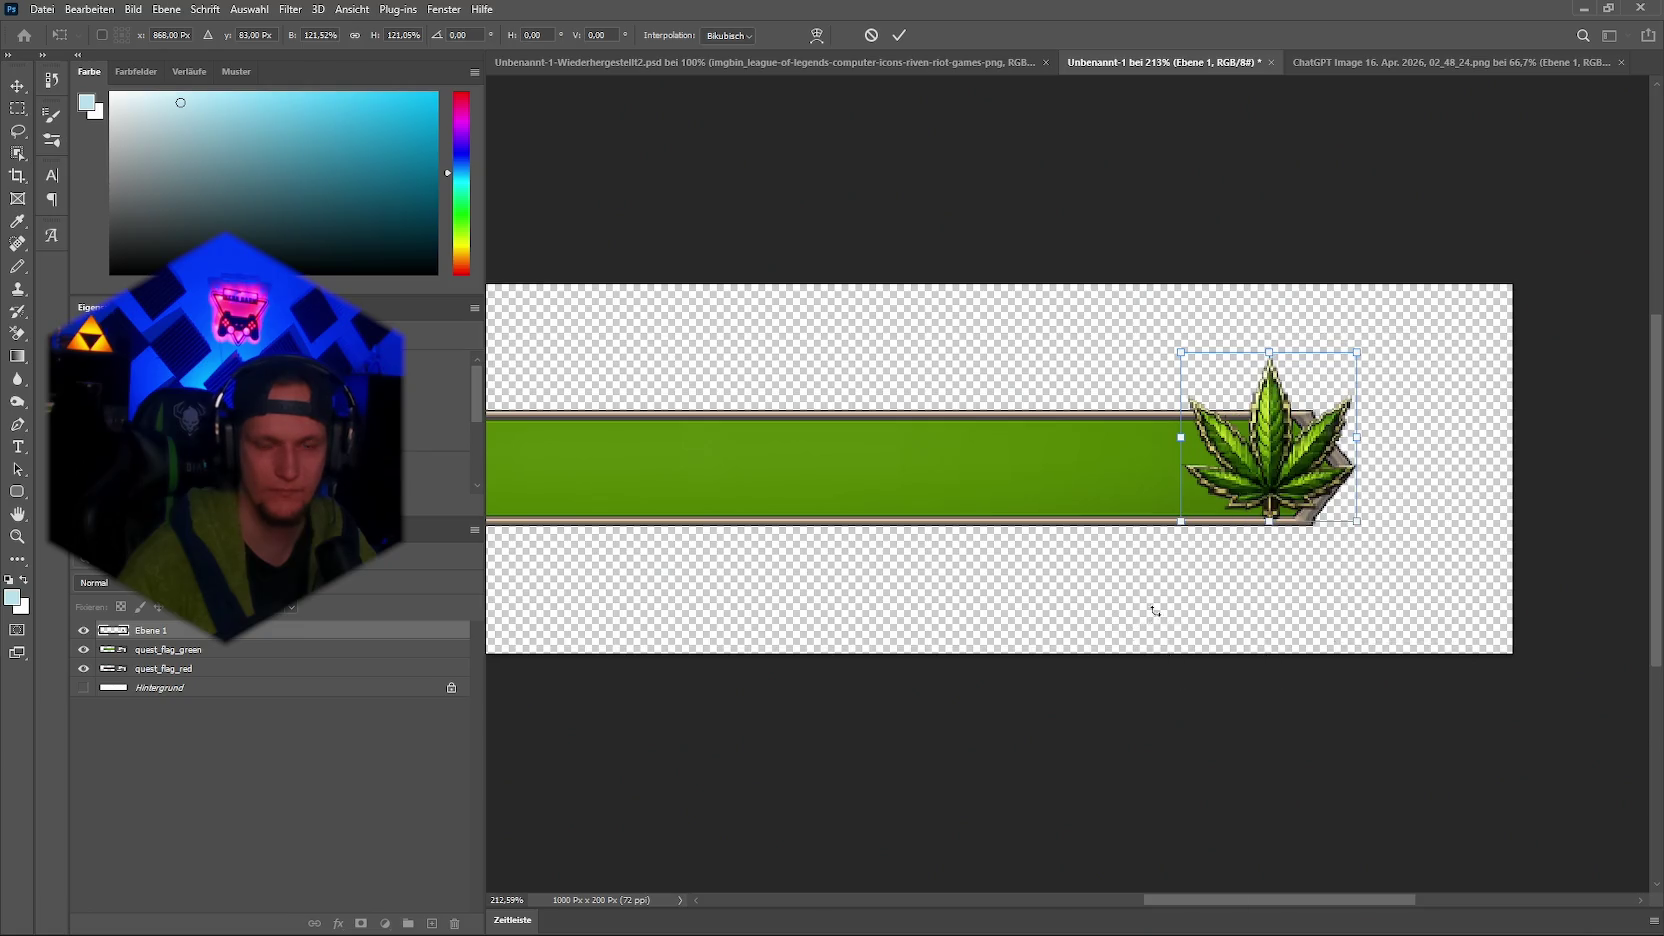
{"action": "mouse_move", "coordinate": [1205, 900]}
{"action": "left_mouse_down"}
{"action": "mouse_move", "coordinate": [1174, 906]}
{"action": "mouse_move", "coordinate": [1118, 799]}
{"action": "left_mouse_up"}
{"action": "scroll", "coordinate": [1120, 700], "scroll_direction": "down", "scroll_amount": 5}
{"action": "scroll", "coordinate": [1160, 630], "scroll_direction": "up", "scroll_amount": 3}
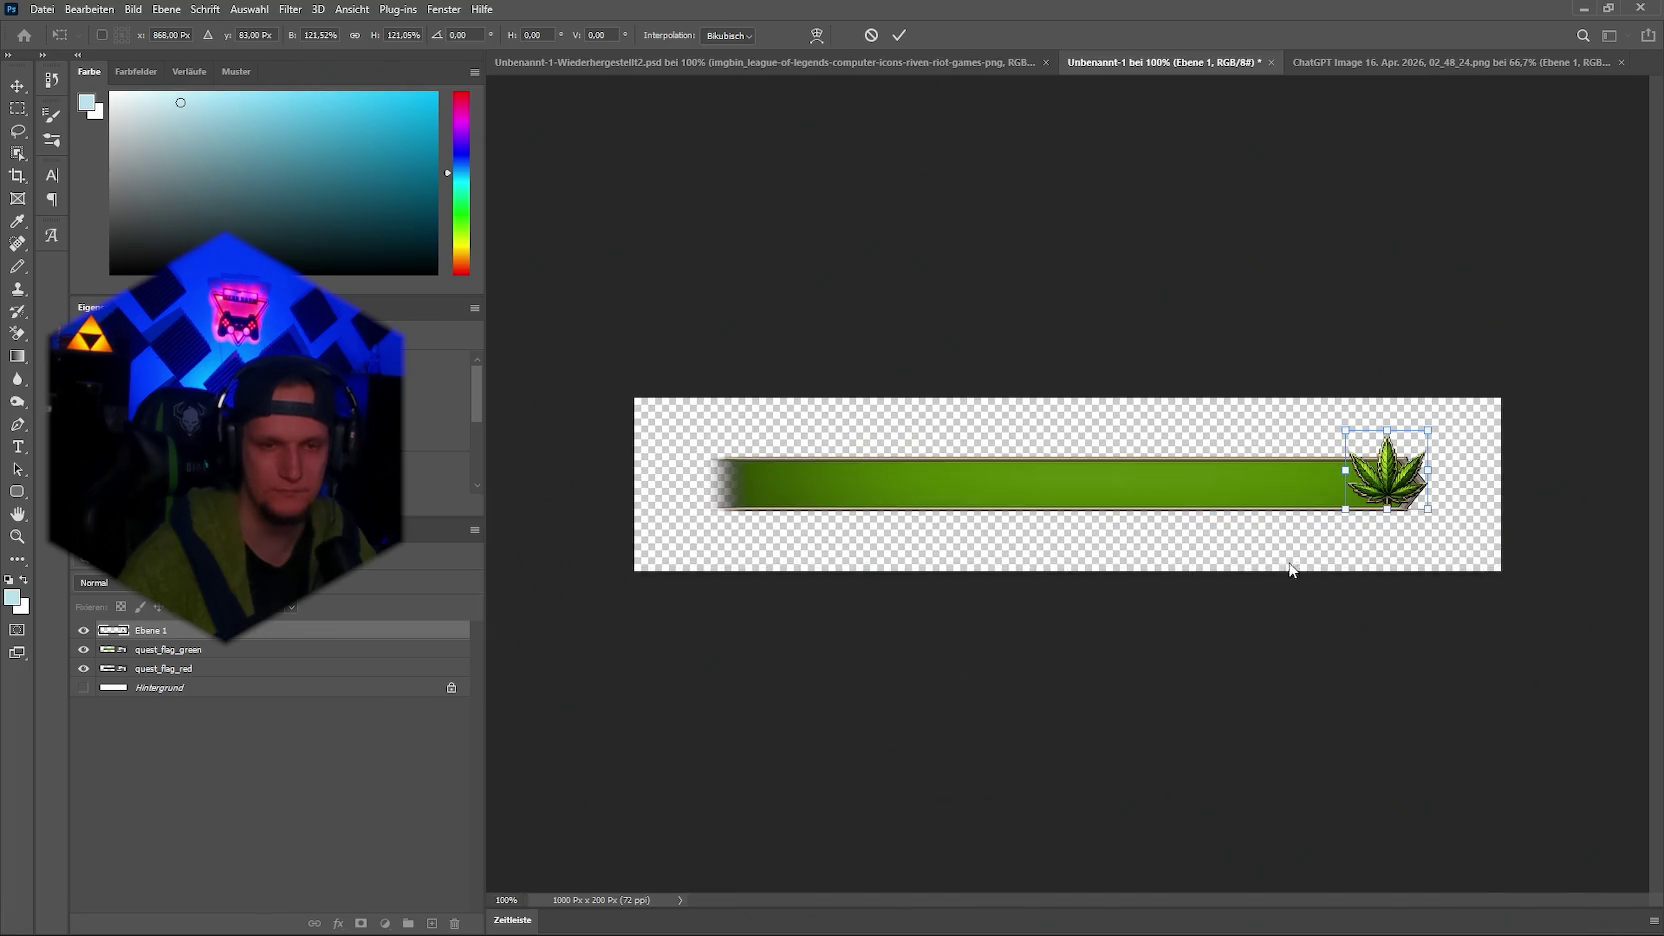
{"action": "key", "text": "Return"}
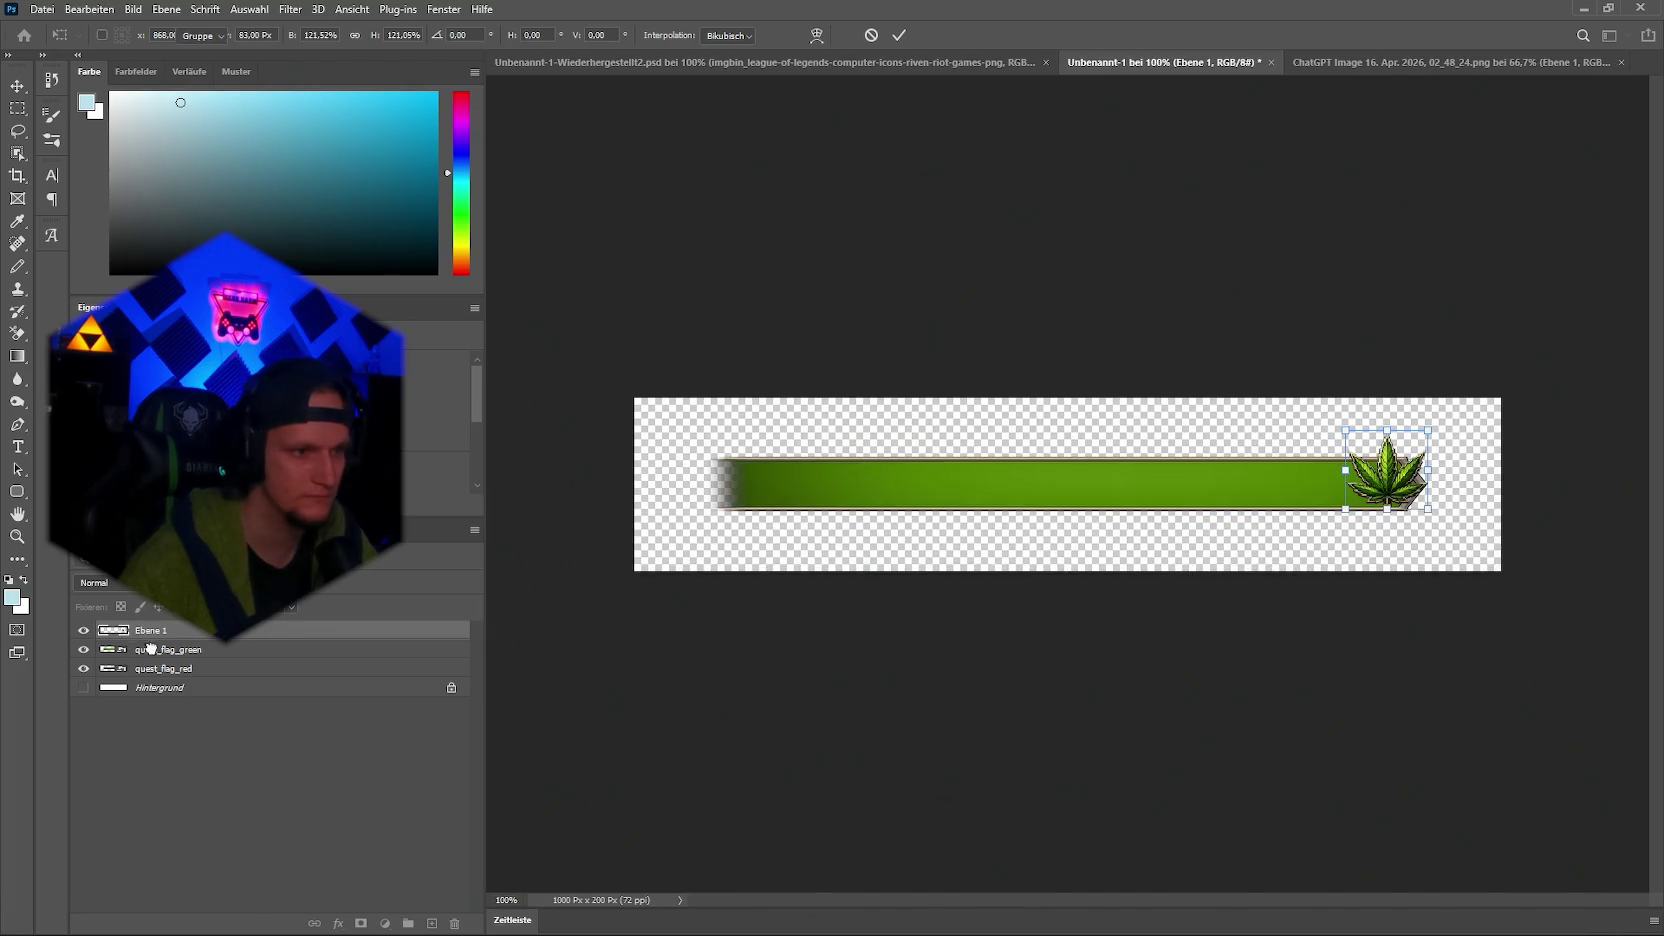
{"action": "left_click", "coordinate": [148, 650]}
{"action": "left_click_drag", "start_coordinate": [143, 631], "coordinate": [143, 662]}
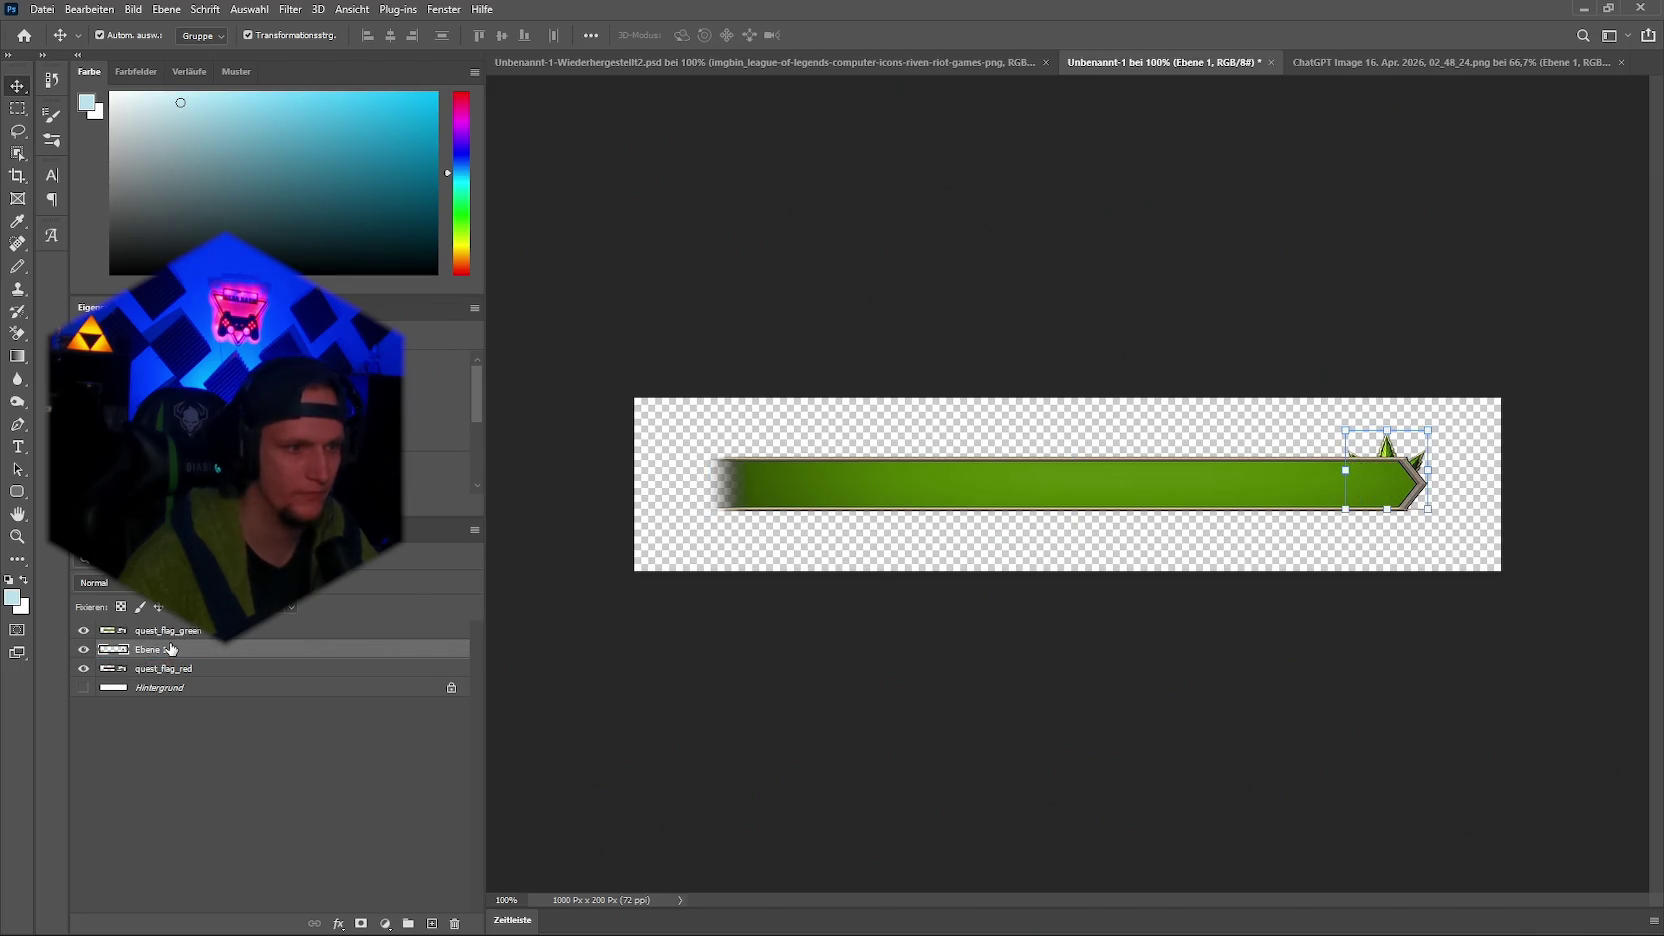
{"action": "left_click_drag", "start_coordinate": [165, 631], "coordinate": [165, 653]}
Test a pasted large leaf at 64% at the bar's centre, delete it, then paste a copy of Ebene 1.
{"action": "key", "text": "ctrl+v"}
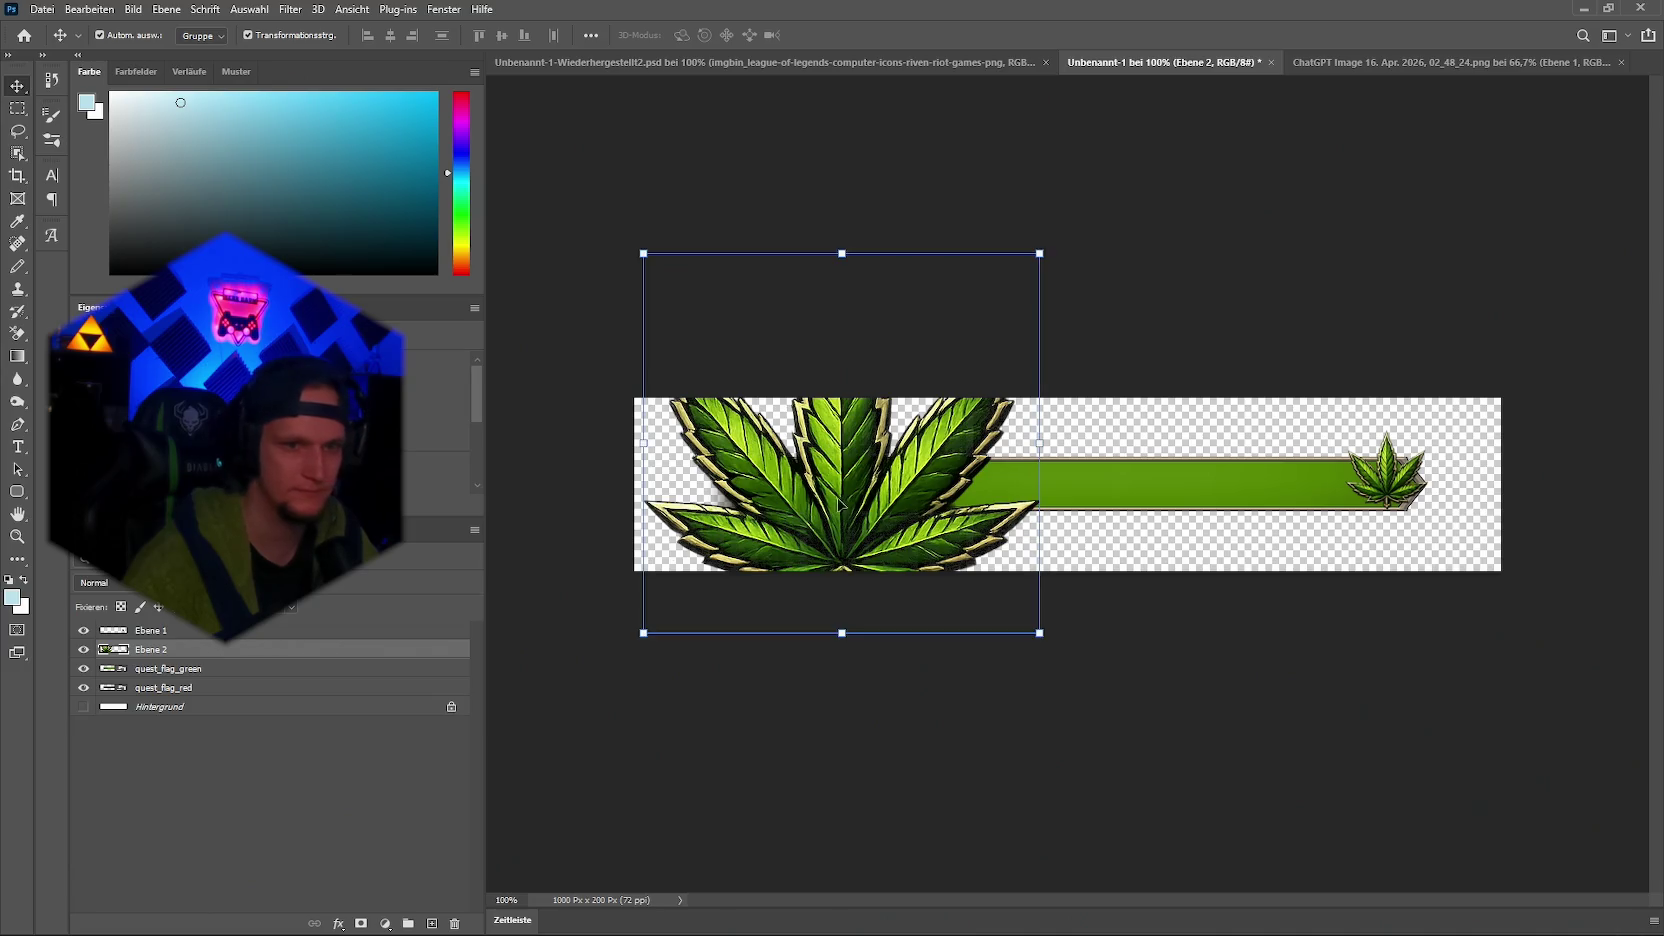
{"action": "key", "text": "shift+F5"}
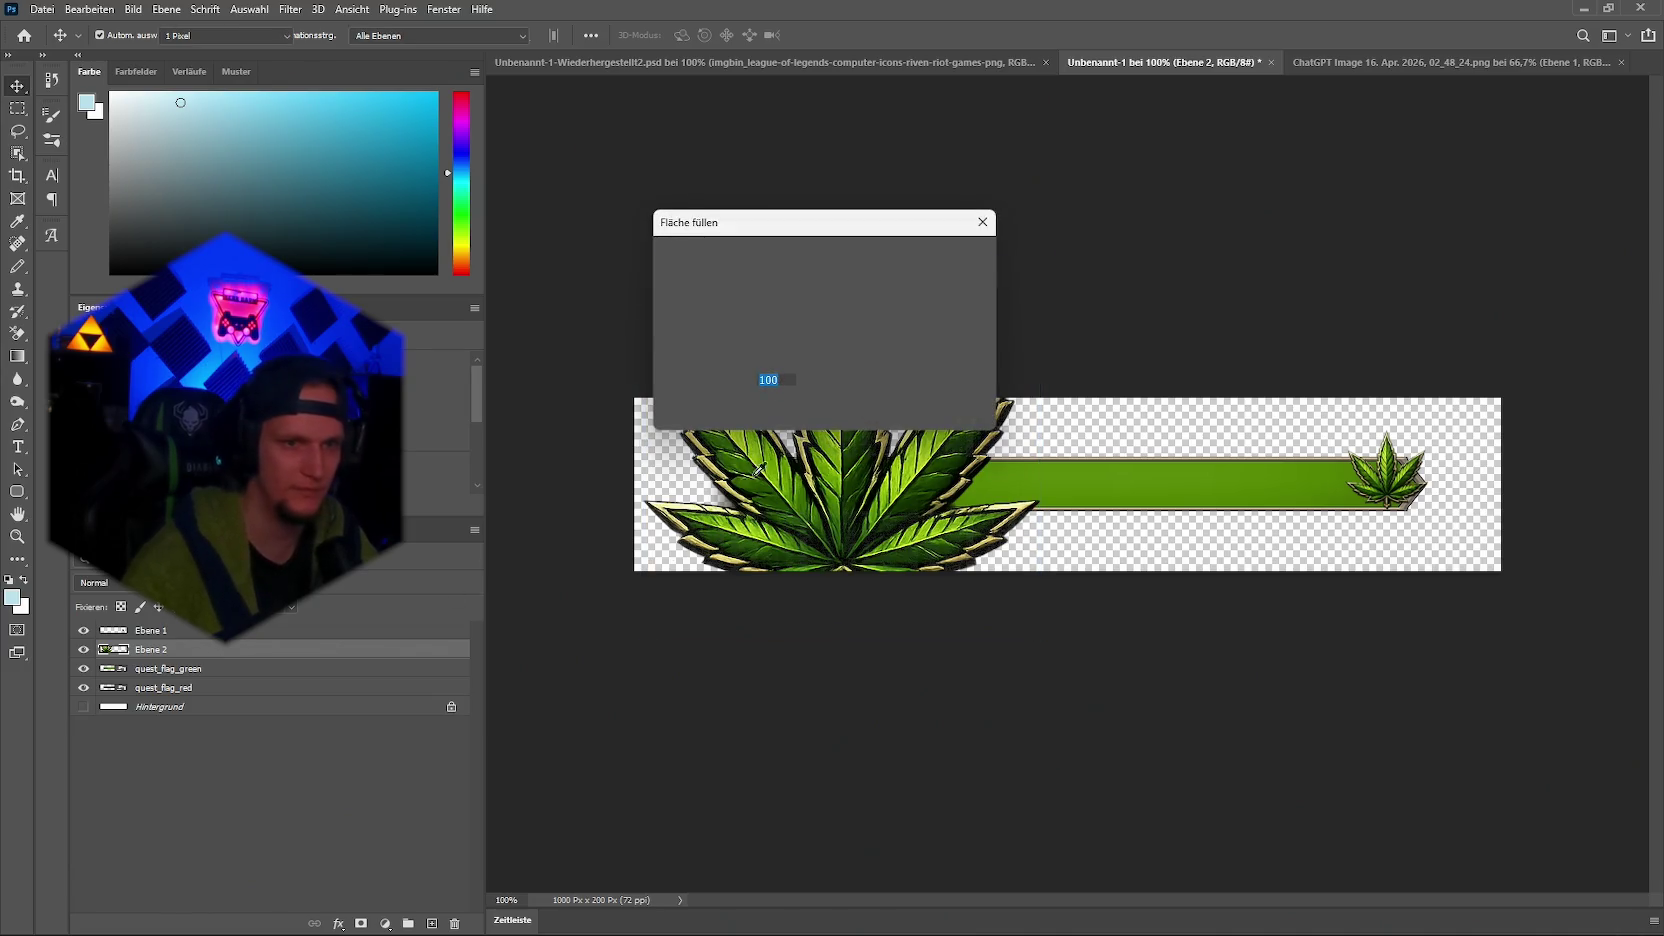
{"action": "key", "text": "Escape"}
{"action": "key", "text": "v"}
{"action": "left_click", "coordinate": [152, 649], "text": "ctrl"}
{"action": "left_click", "coordinate": [157, 651]}
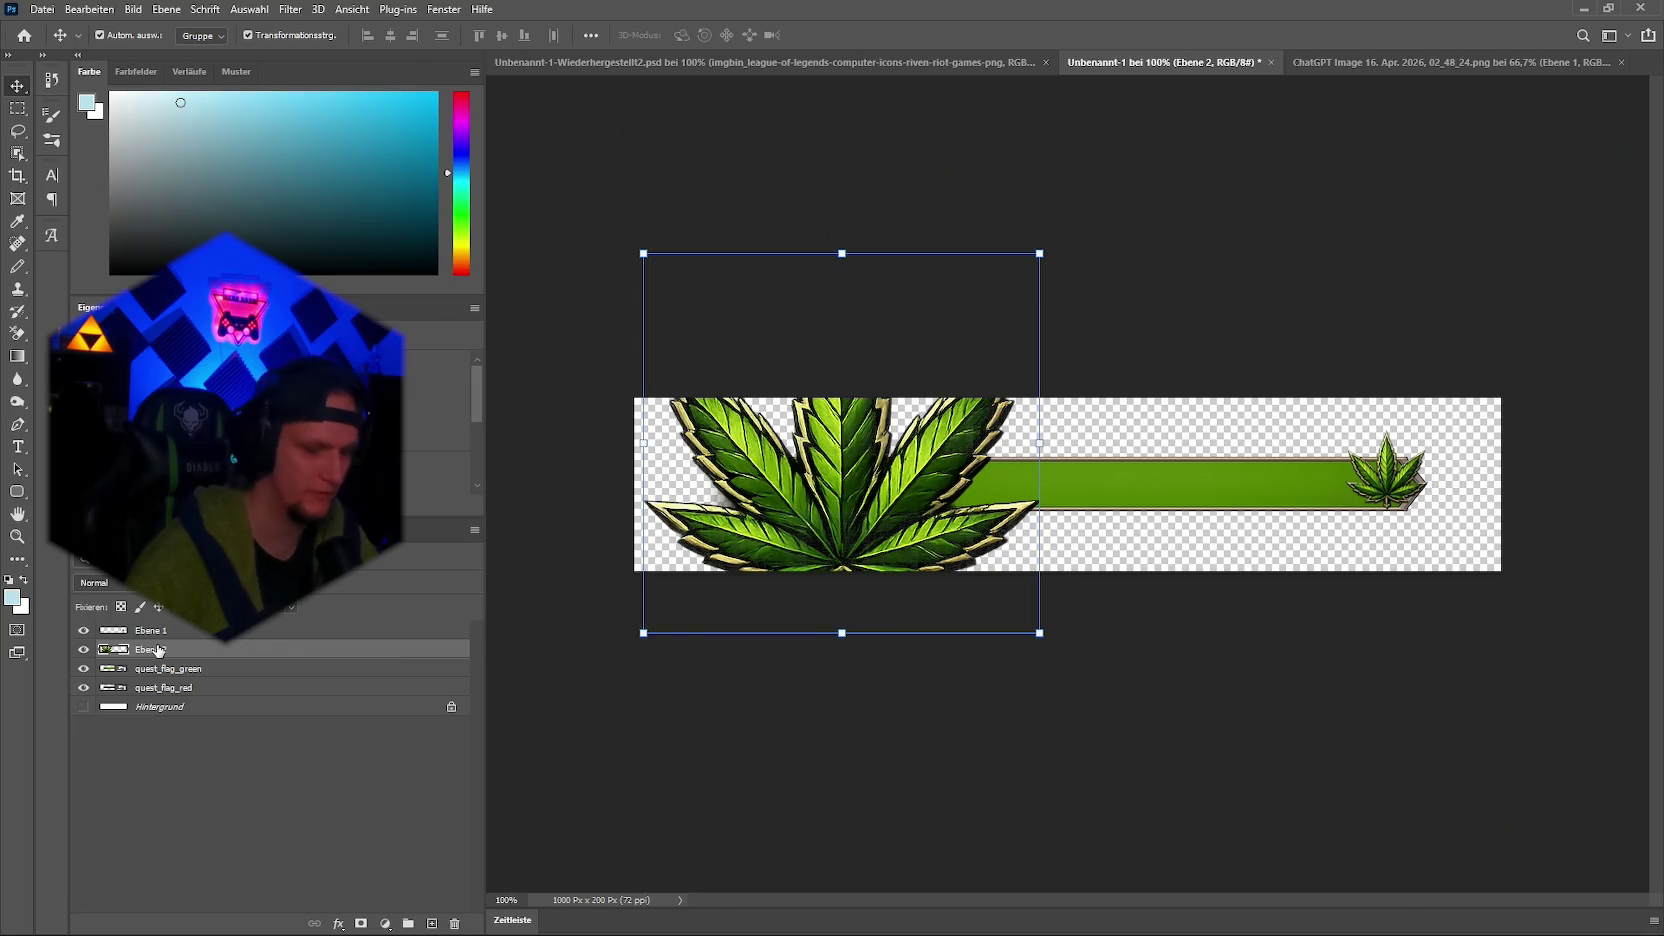
{"action": "left_click_drag", "start_coordinate": [897, 475], "coordinate": [1065, 477]}
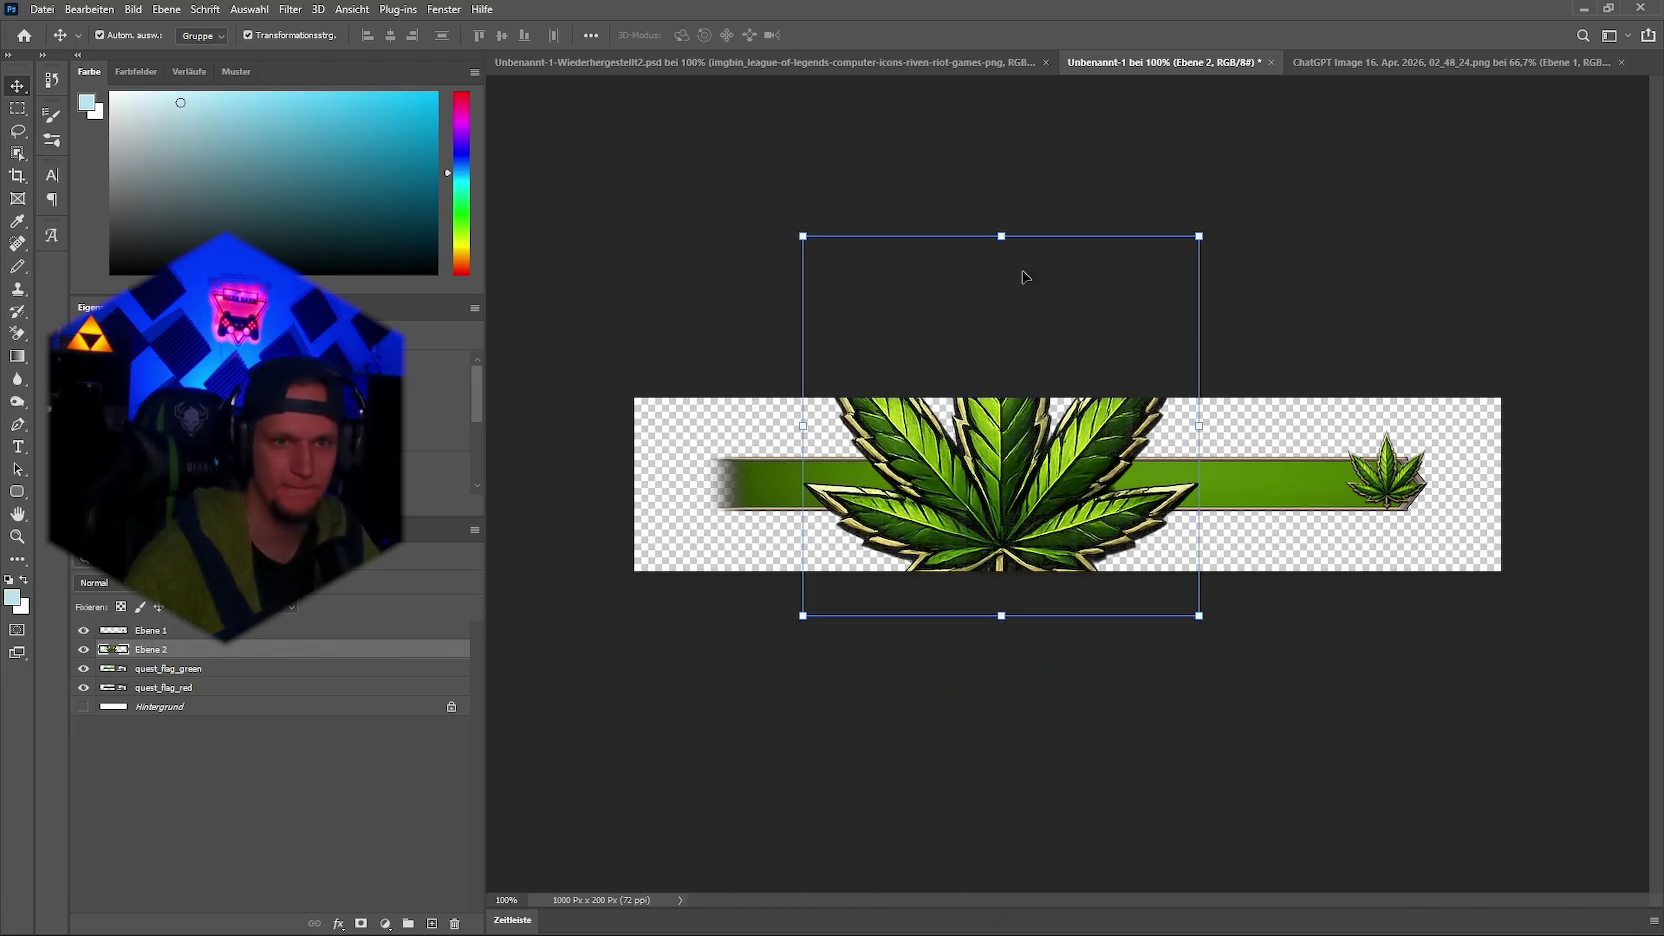
{"action": "left_click_drag", "start_coordinate": [1000, 231], "coordinate": [1008, 300]}
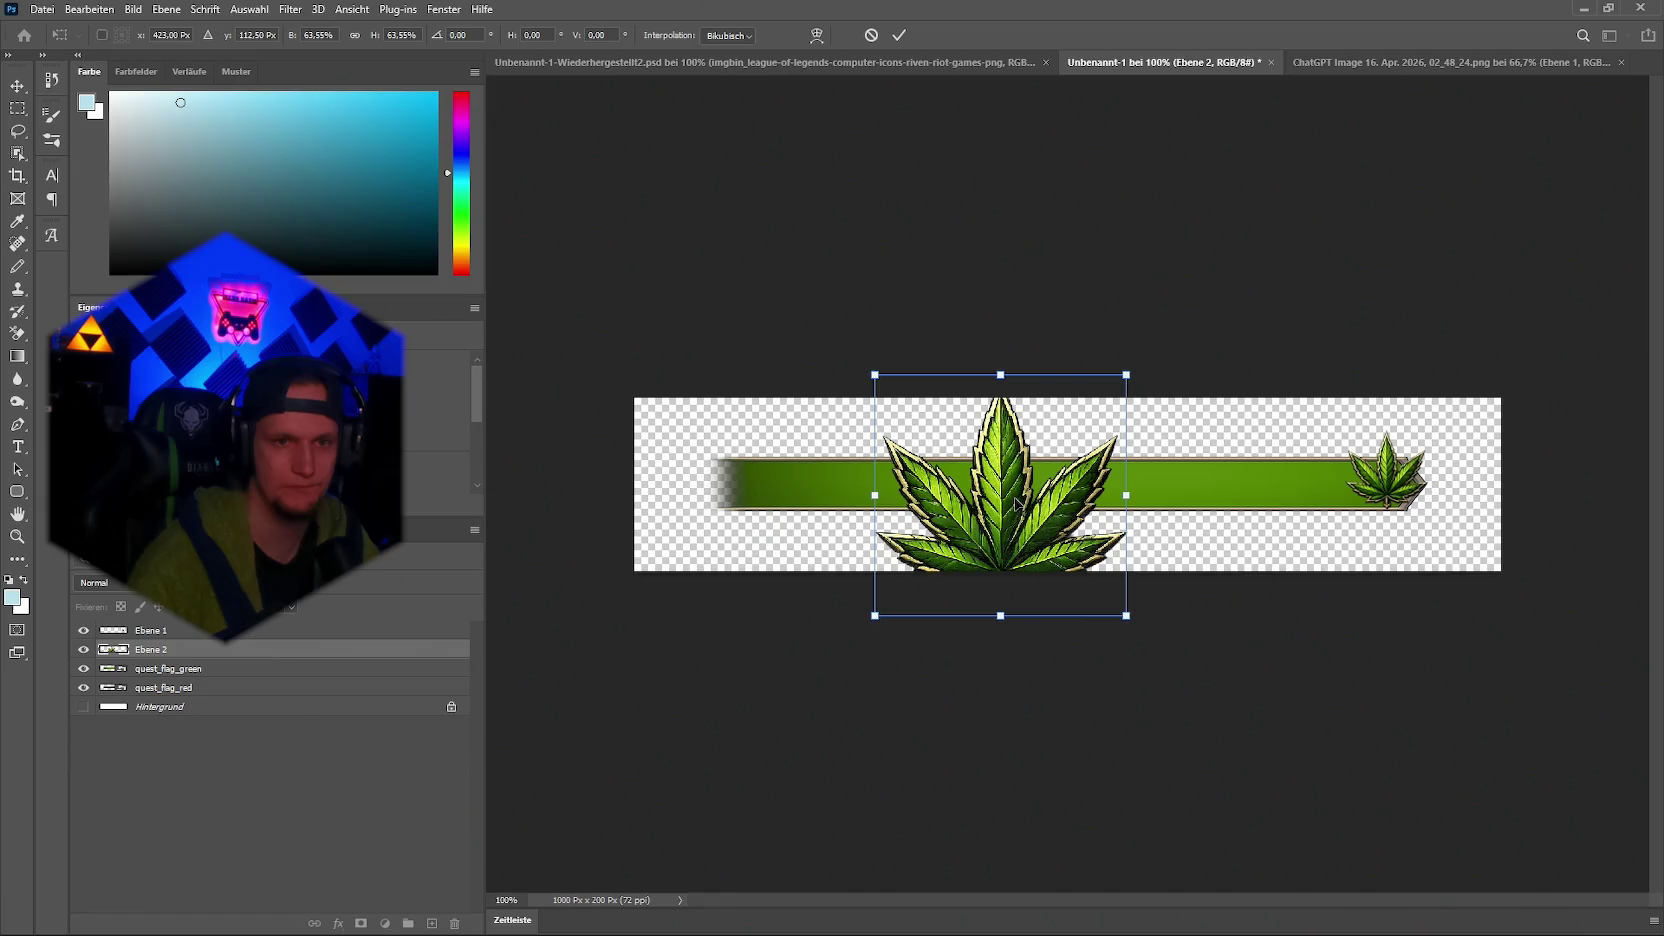
{"action": "key", "text": "Return"}
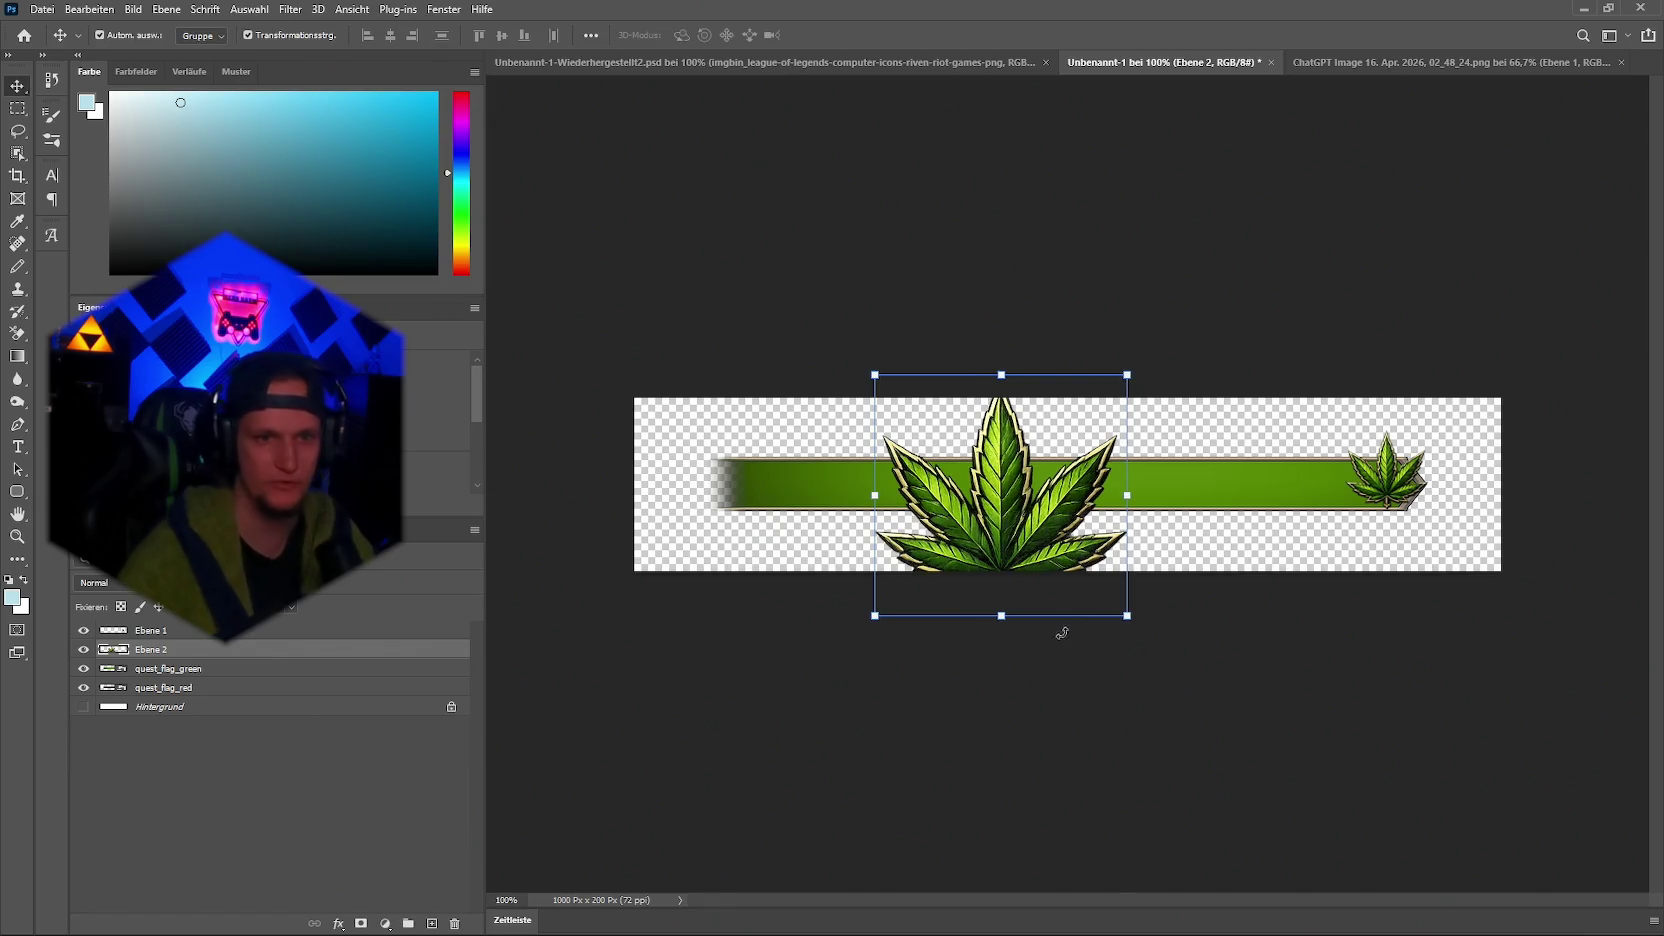
{"action": "key", "text": "Delete"}
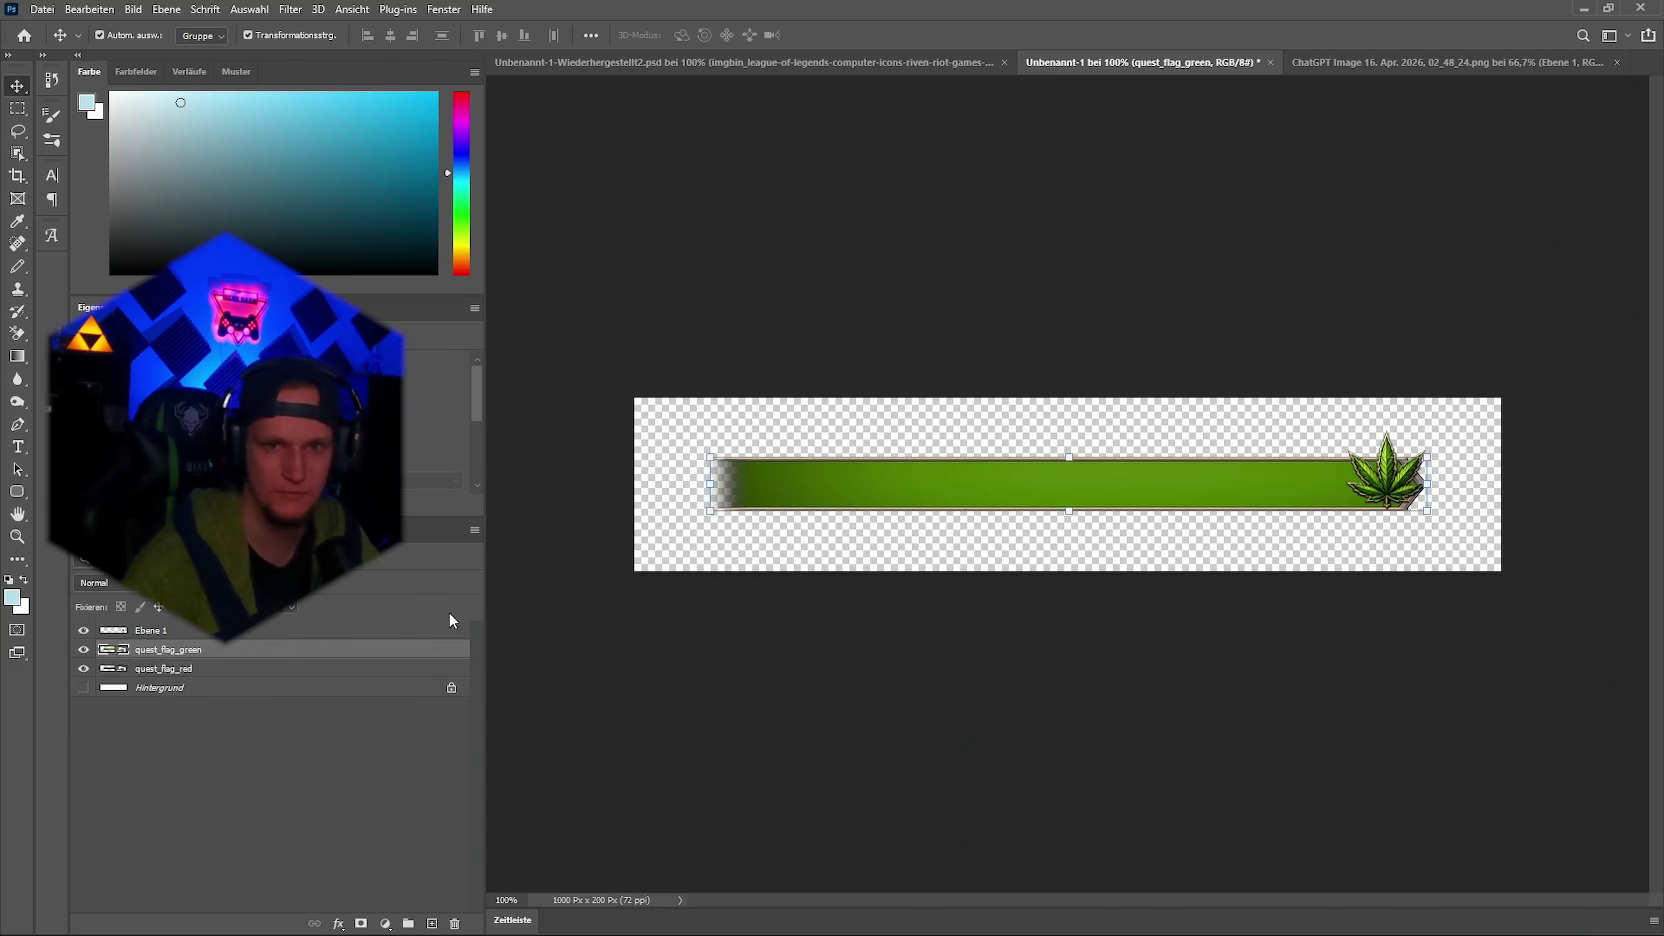
{"action": "left_click", "coordinate": [155, 632]}
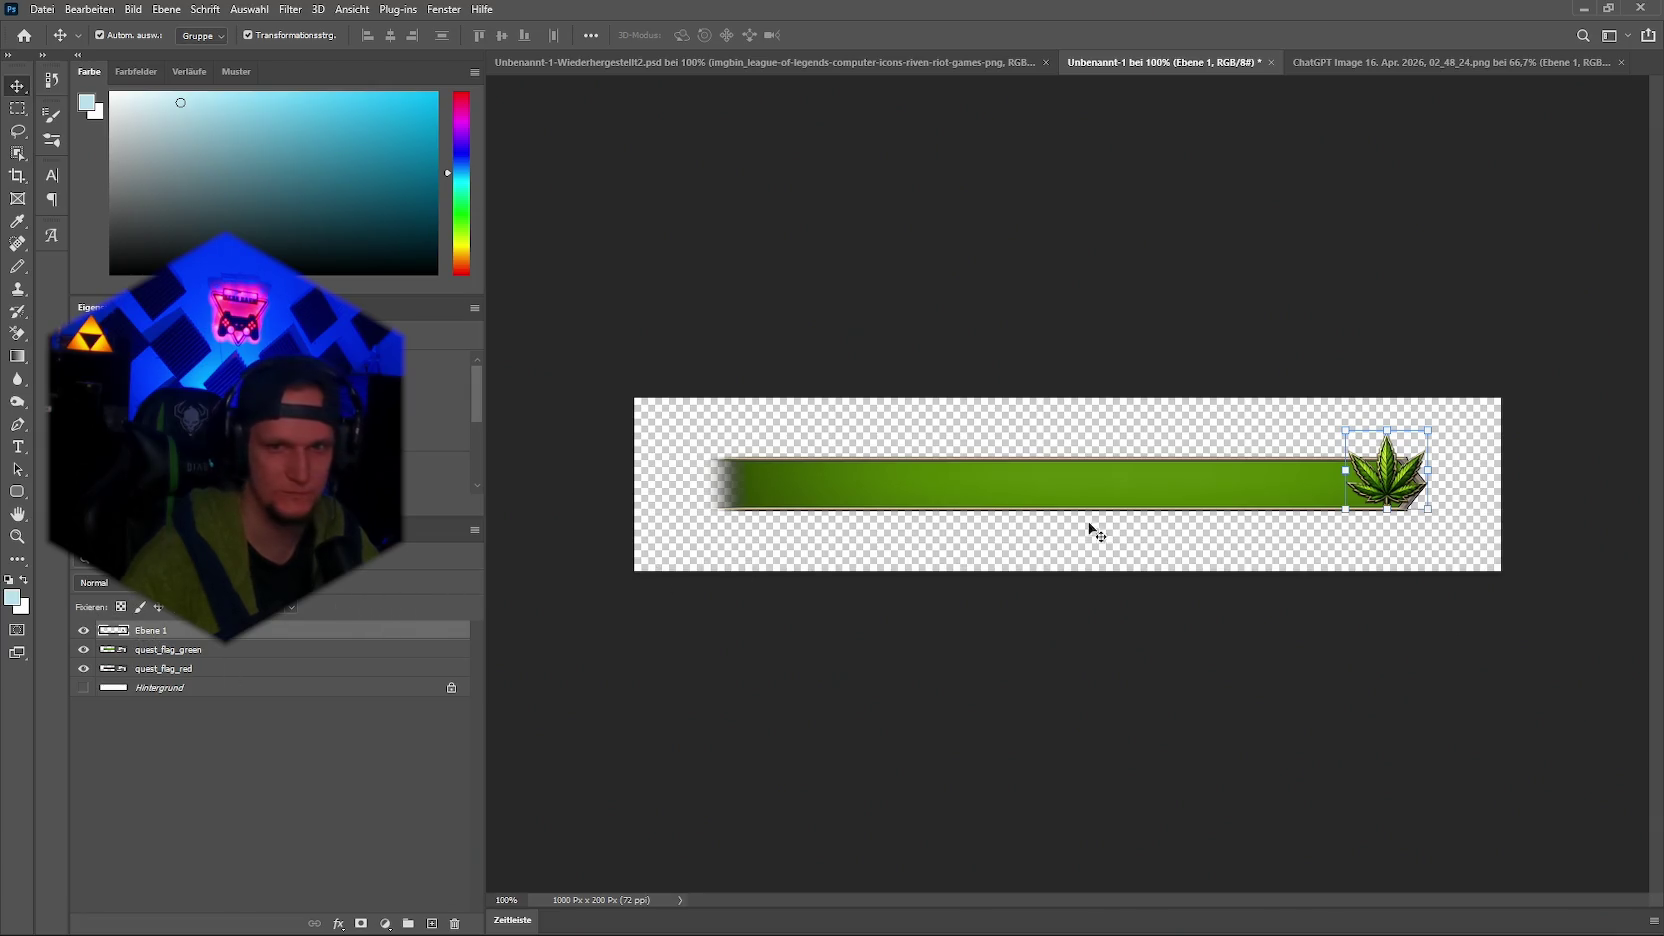
{"action": "key", "text": "ctrl+v"}
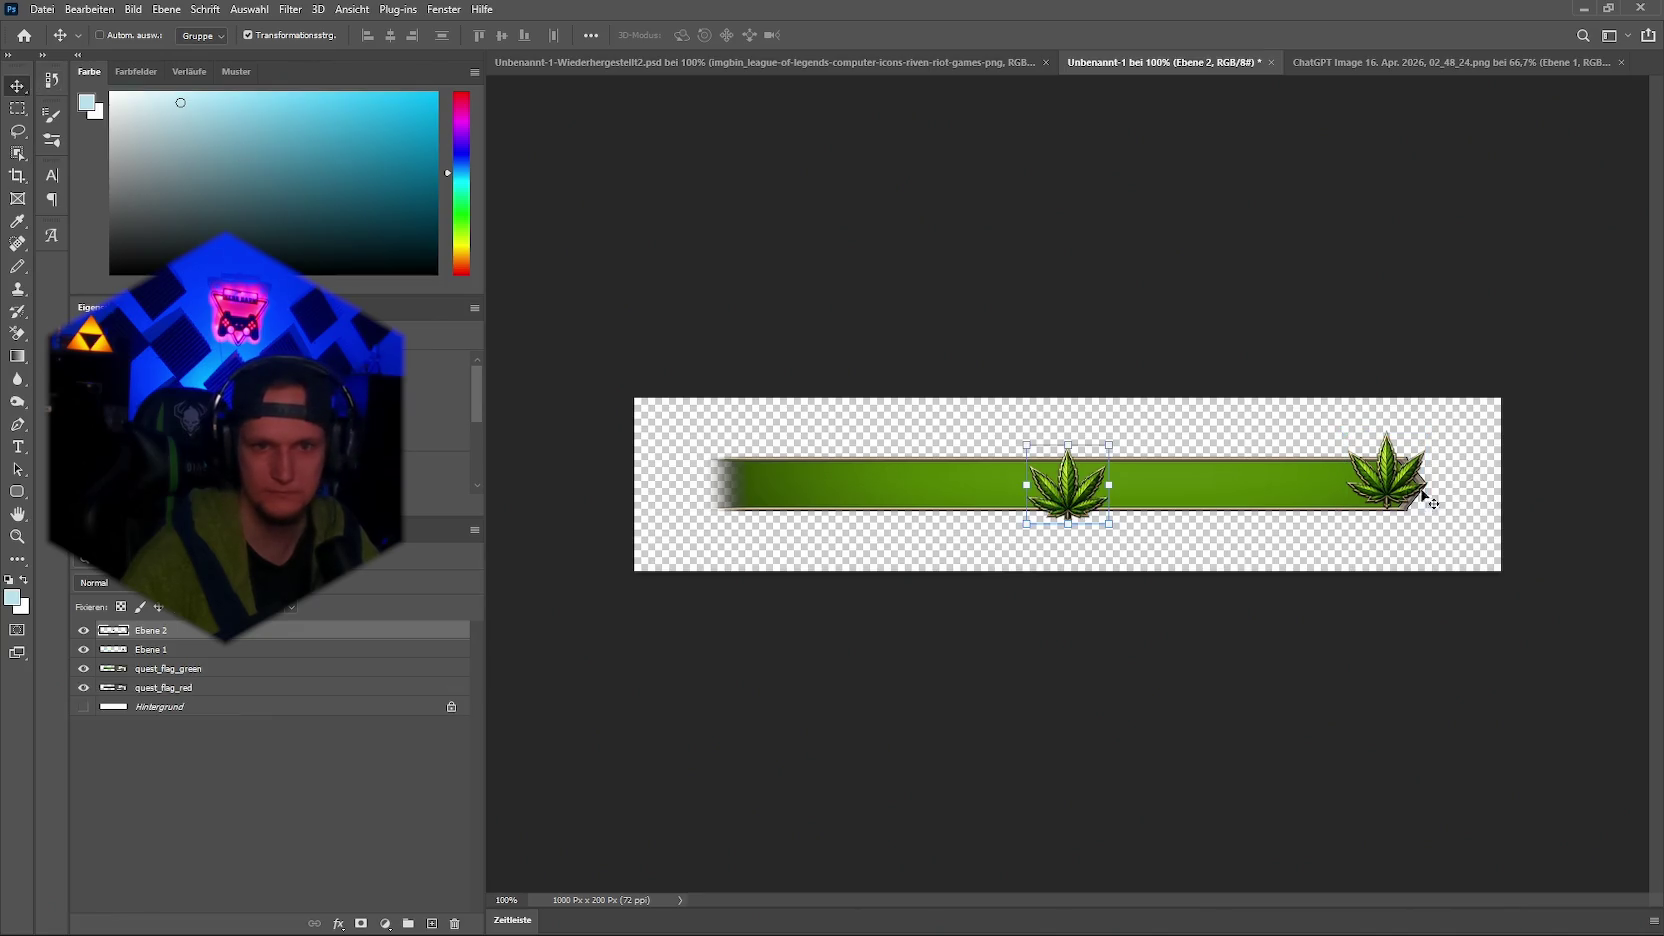
Stack two leaf copies onto the right-end leaf and merge the three leaf layers.
{"action": "left_click_drag", "start_coordinate": [1048, 495], "coordinate": [1366, 484]}
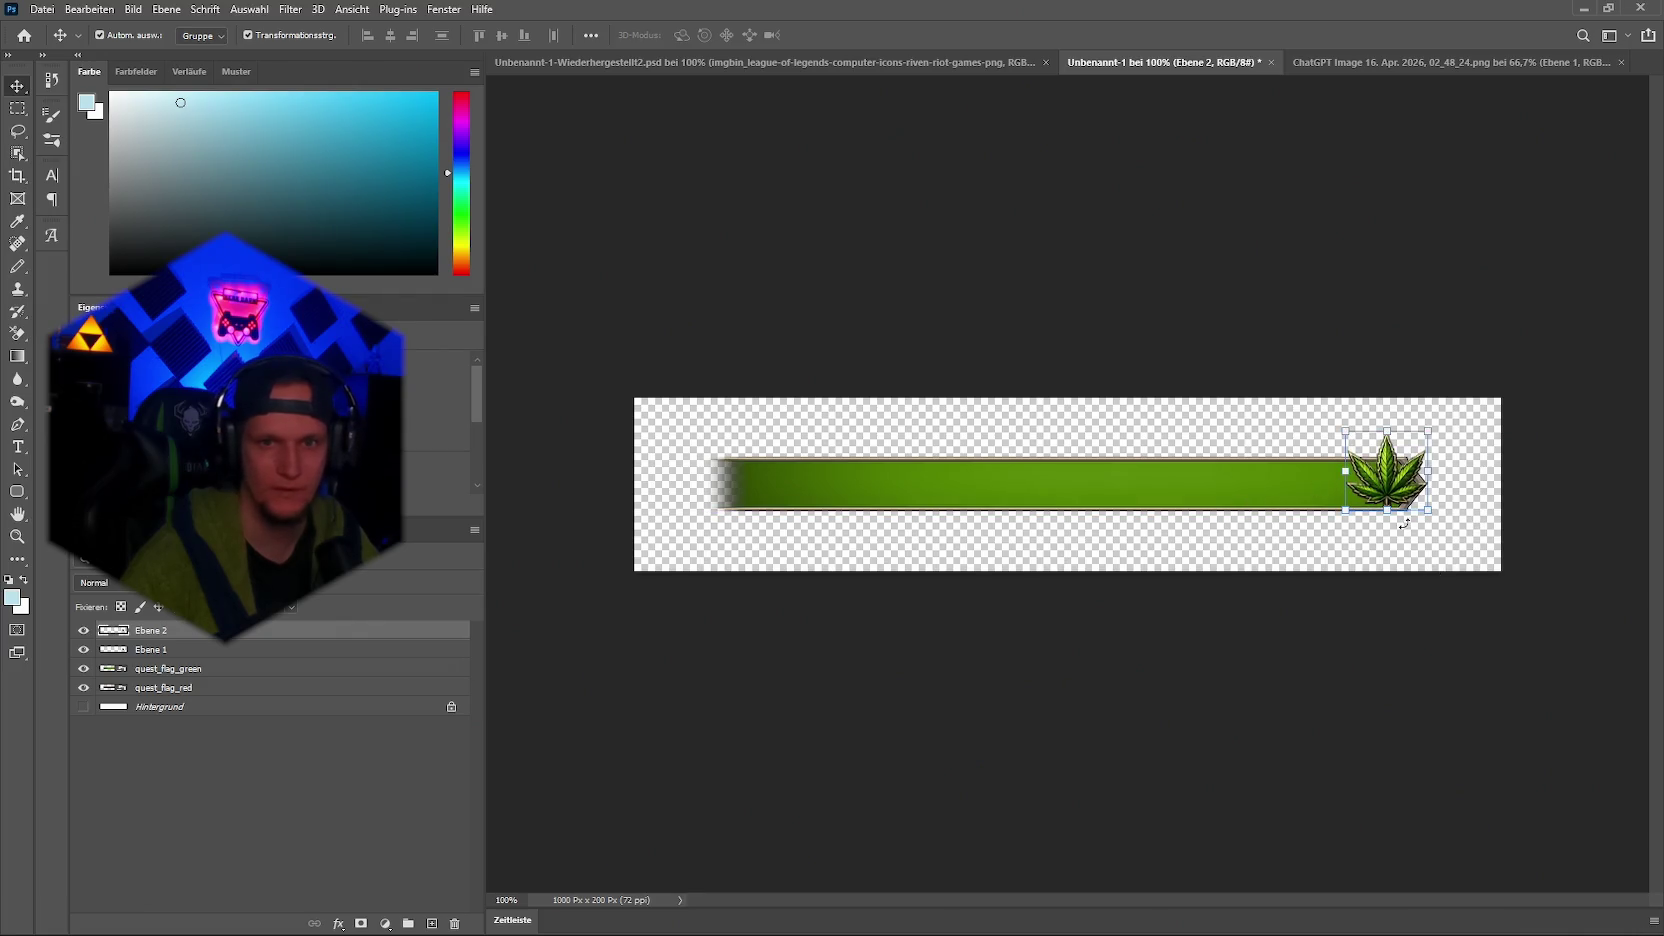
{"action": "key", "text": "ctrl+v"}
{"action": "left_click_drag", "start_coordinate": [1068, 487], "coordinate": [1387, 489]}
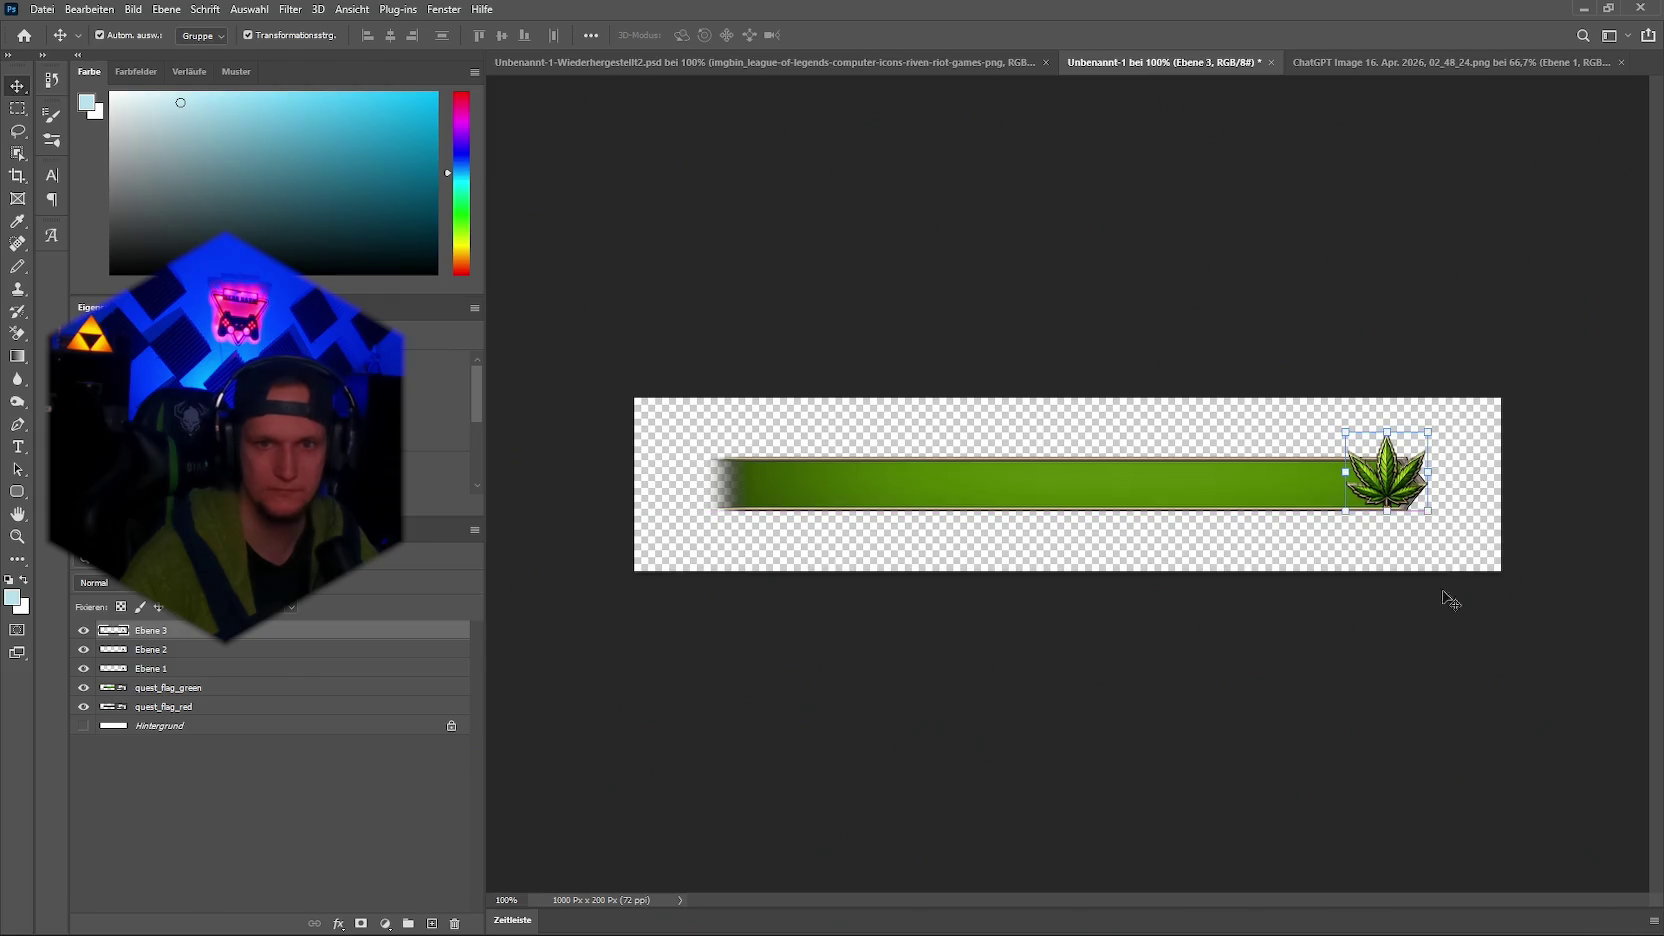
{"action": "left_click", "coordinate": [160, 668], "text": "shift"}
{"action": "right_click", "coordinate": [162, 650]}
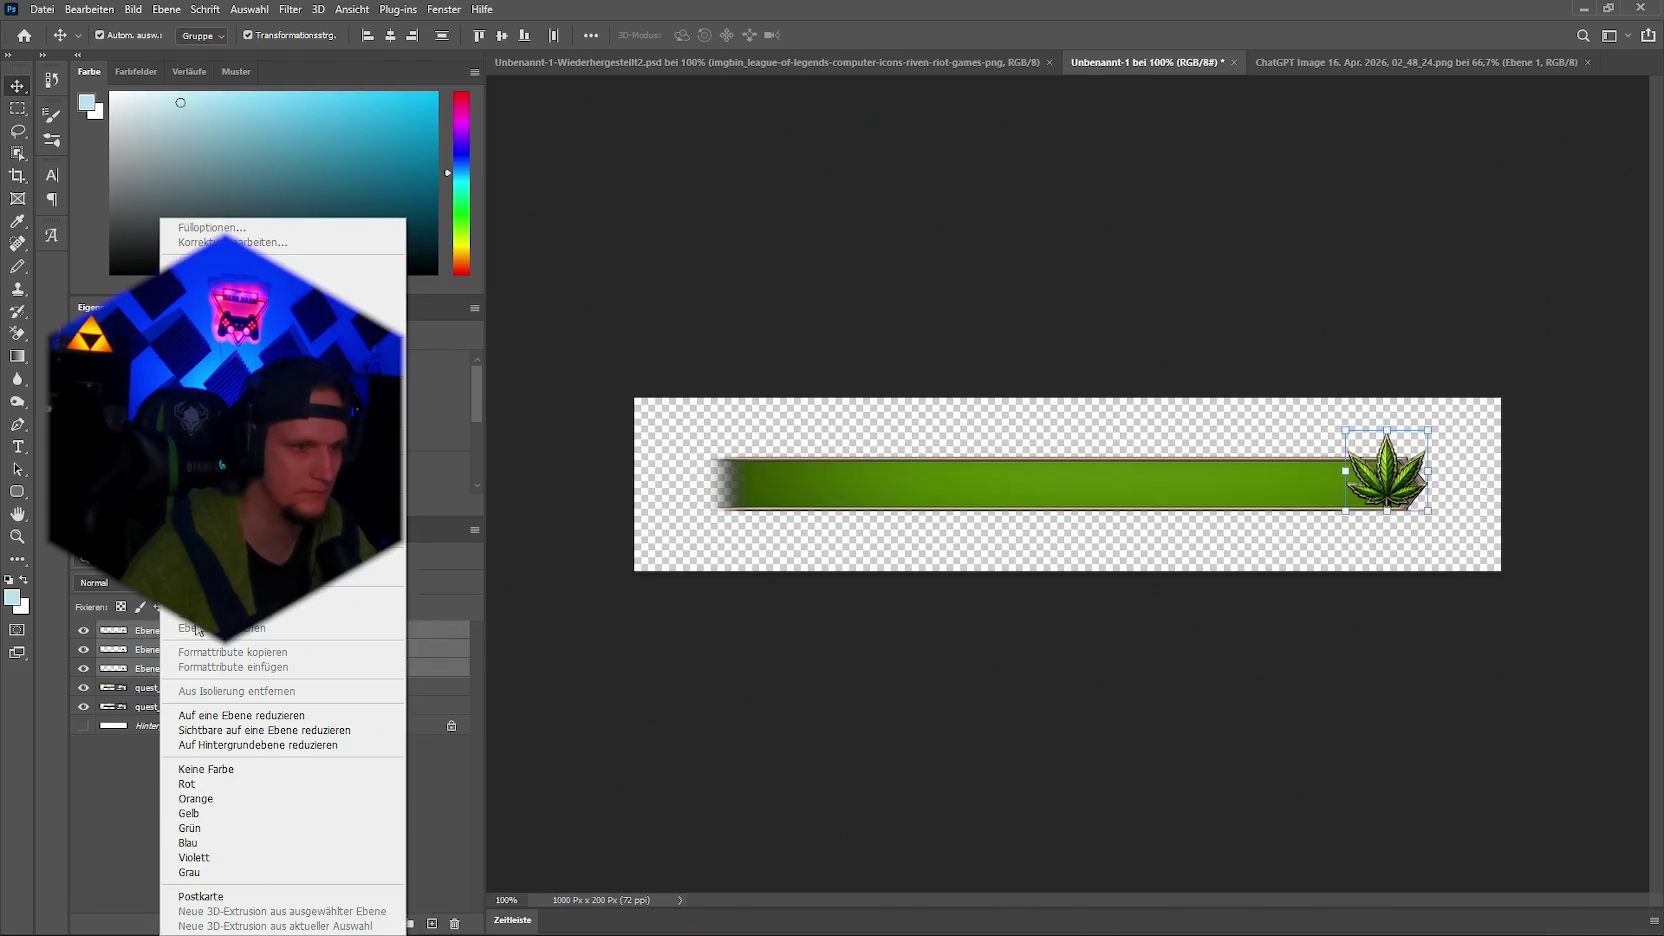
{"action": "left_click", "coordinate": [240, 716]}
Paste a leaf below quest_flag_green, enlarged and peeking out at the bar's right end.
{"action": "key", "text": "ctrl+v"}
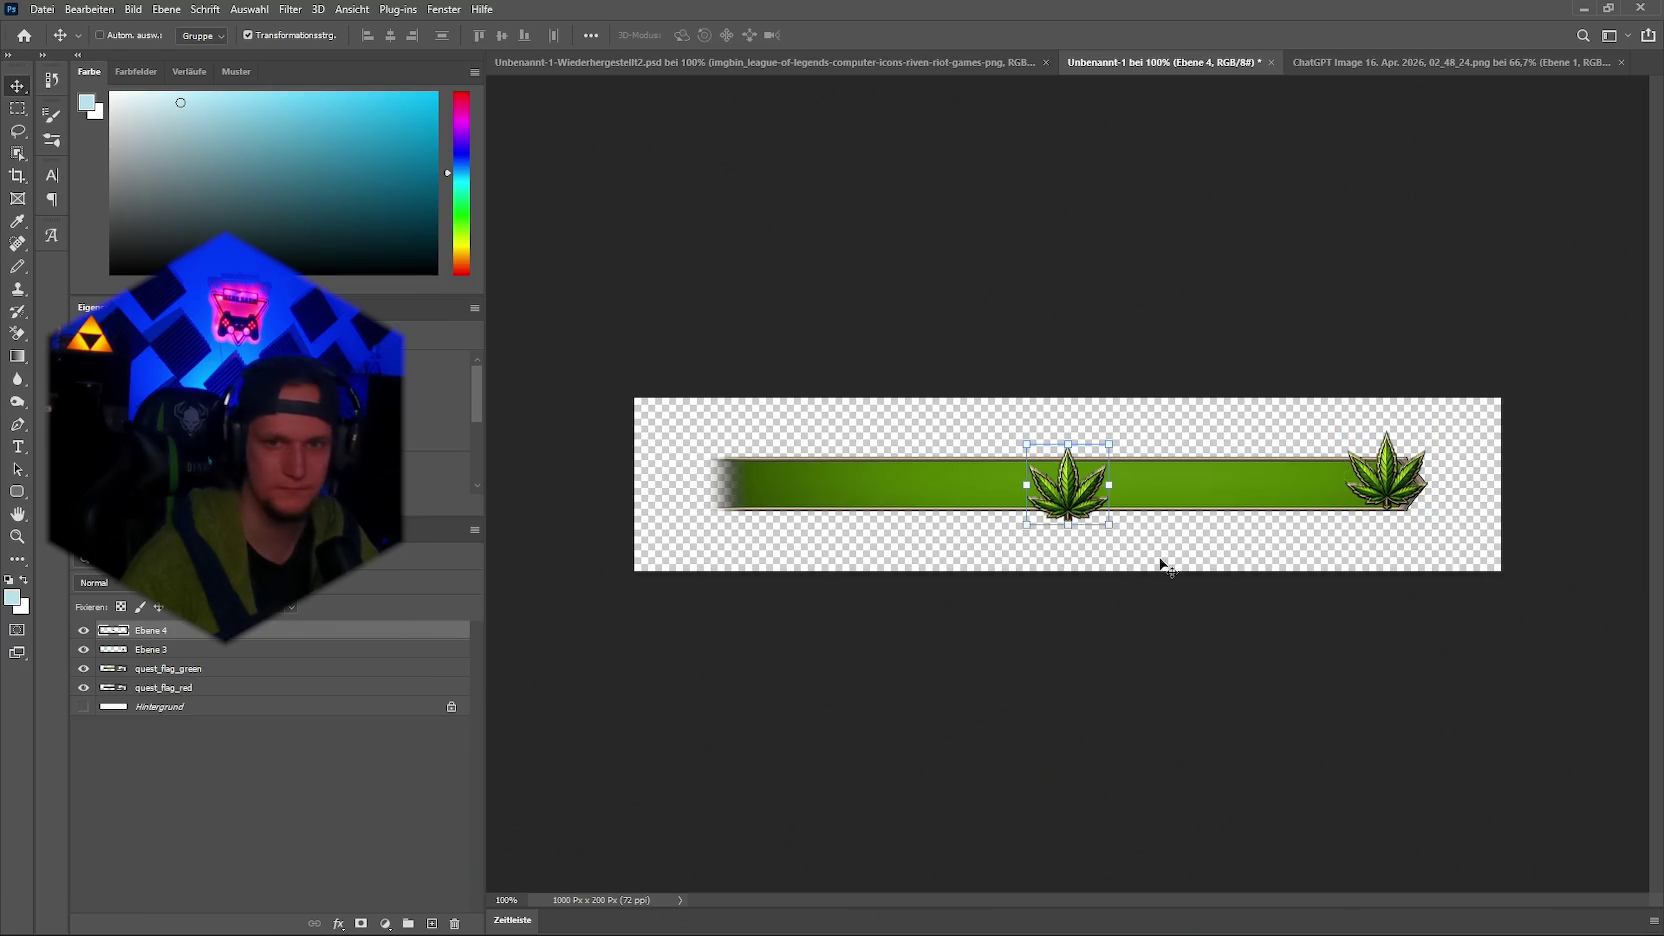
{"action": "left_click_drag", "start_coordinate": [156, 635], "coordinate": [163, 678]}
{"action": "key", "text": "ctrl+t"}
{"action": "left_click_drag", "start_coordinate": [1075, 427], "coordinate": [1075, 402]}
{"action": "mouse_move", "coordinate": [1064, 458]}
{"action": "left_mouse_down"}
{"action": "mouse_move", "coordinate": [1340, 435]}
{"action": "mouse_move", "coordinate": [1326, 443]}
{"action": "mouse_move", "coordinate": [1338, 383]}
{"action": "mouse_move", "coordinate": [1347, 431]}
{"action": "left_mouse_up"}
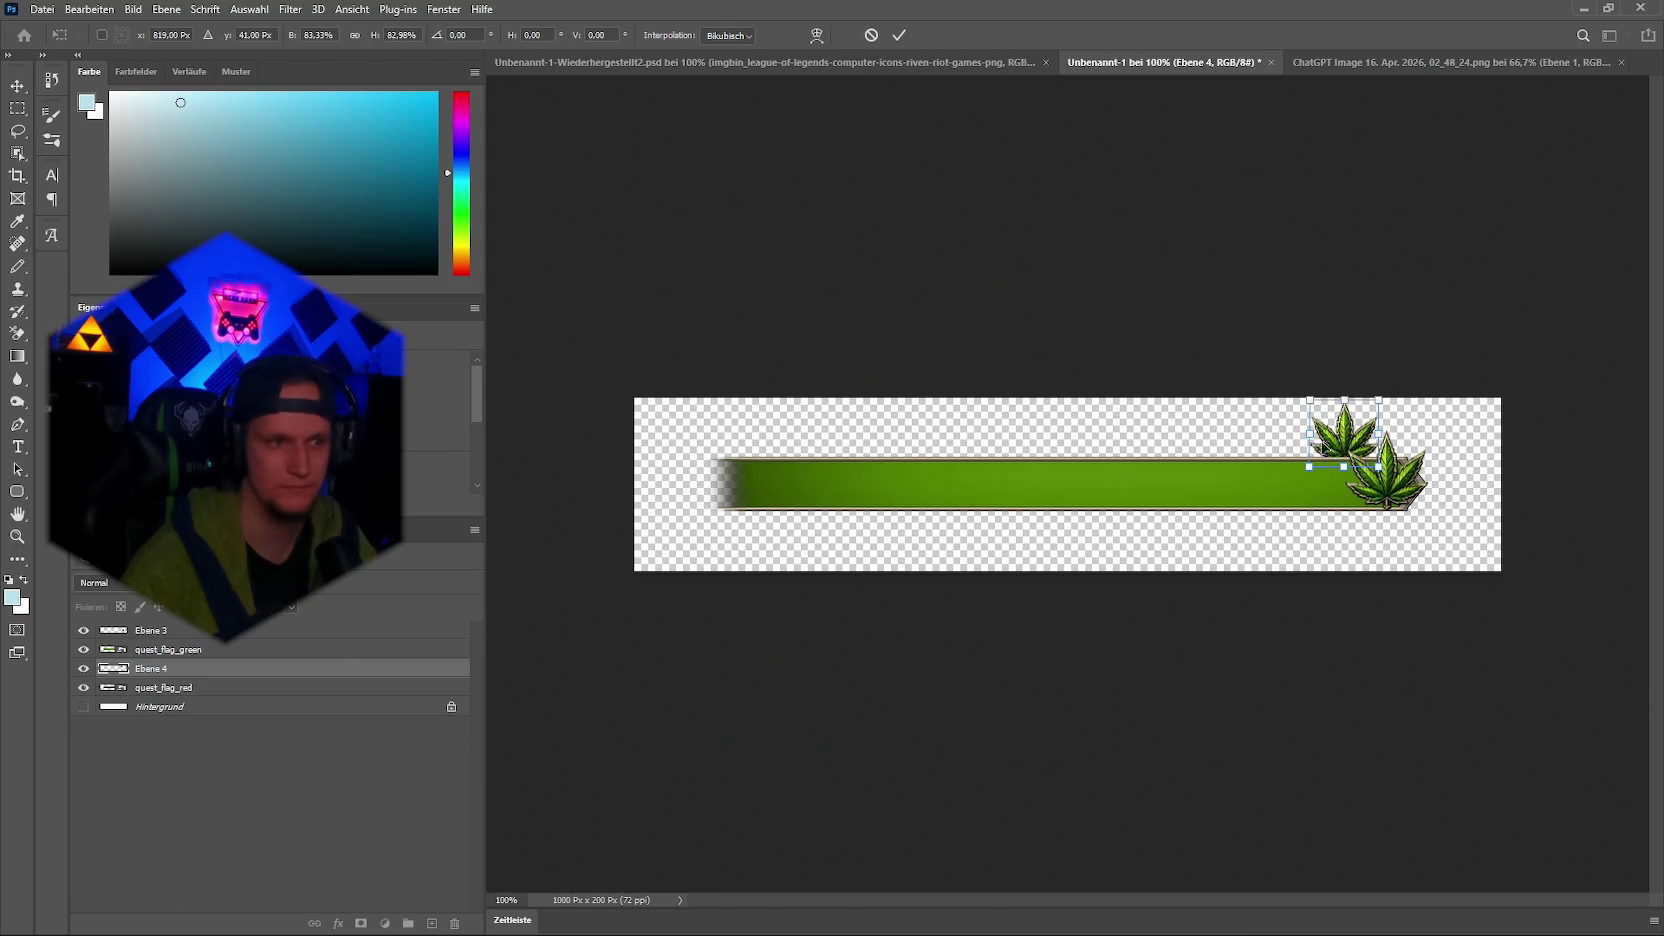
{"action": "key", "text": "Return"}
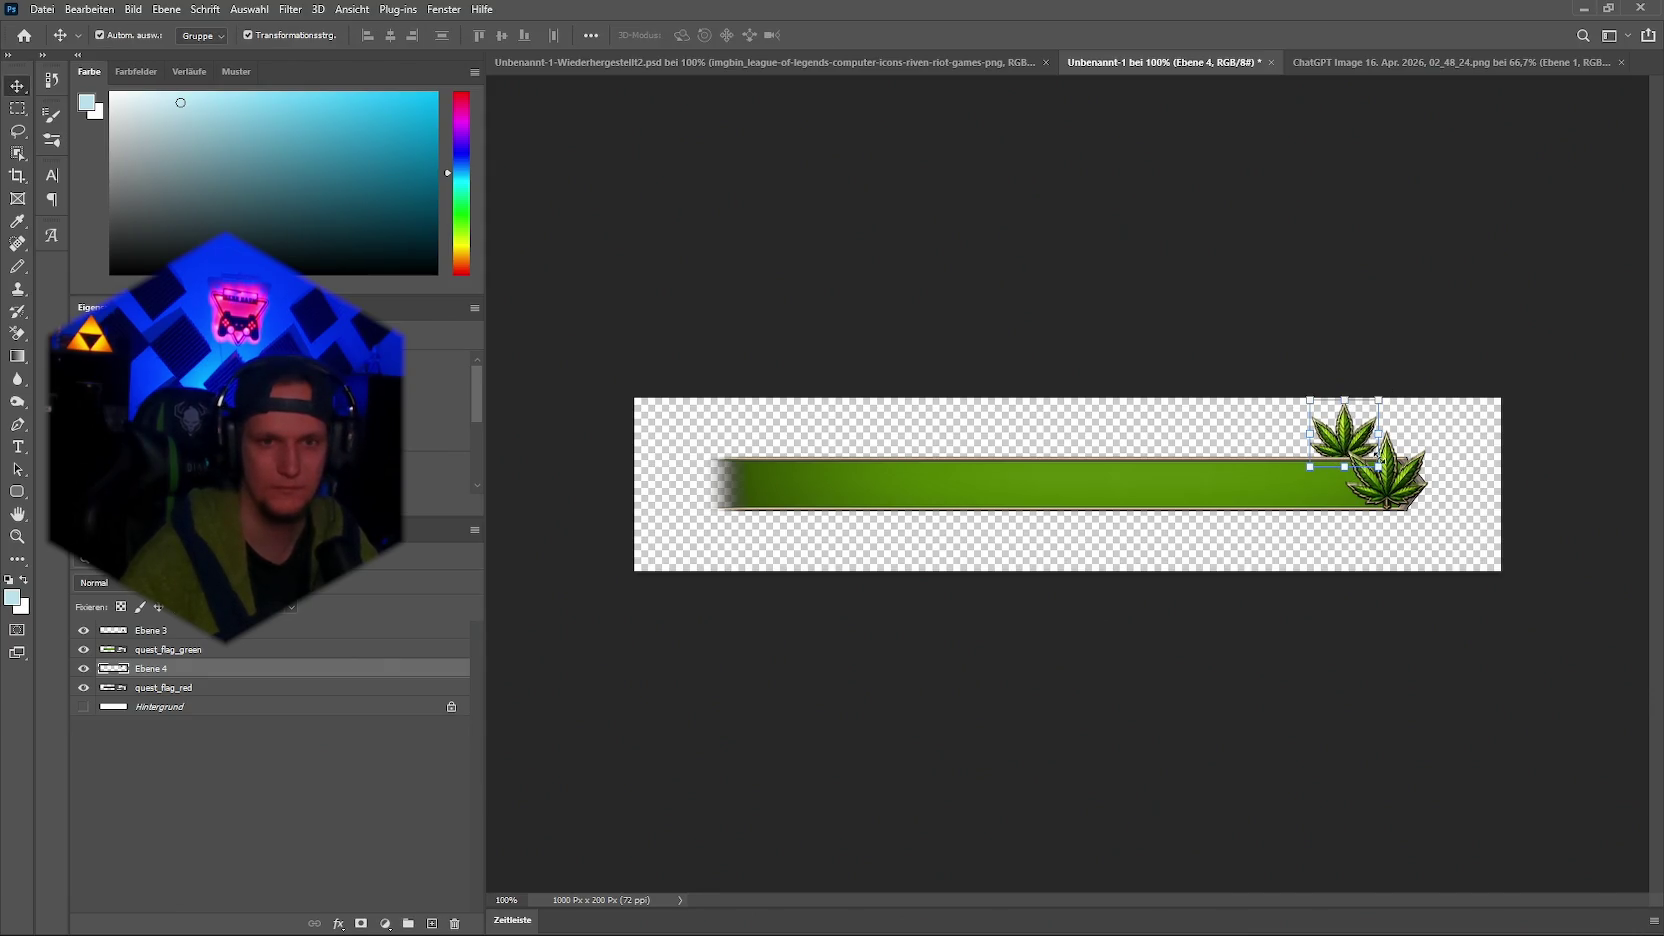
Paste another leaf, shrunk and set above the bar's left end.
{"action": "key", "text": "ctrl+v"}
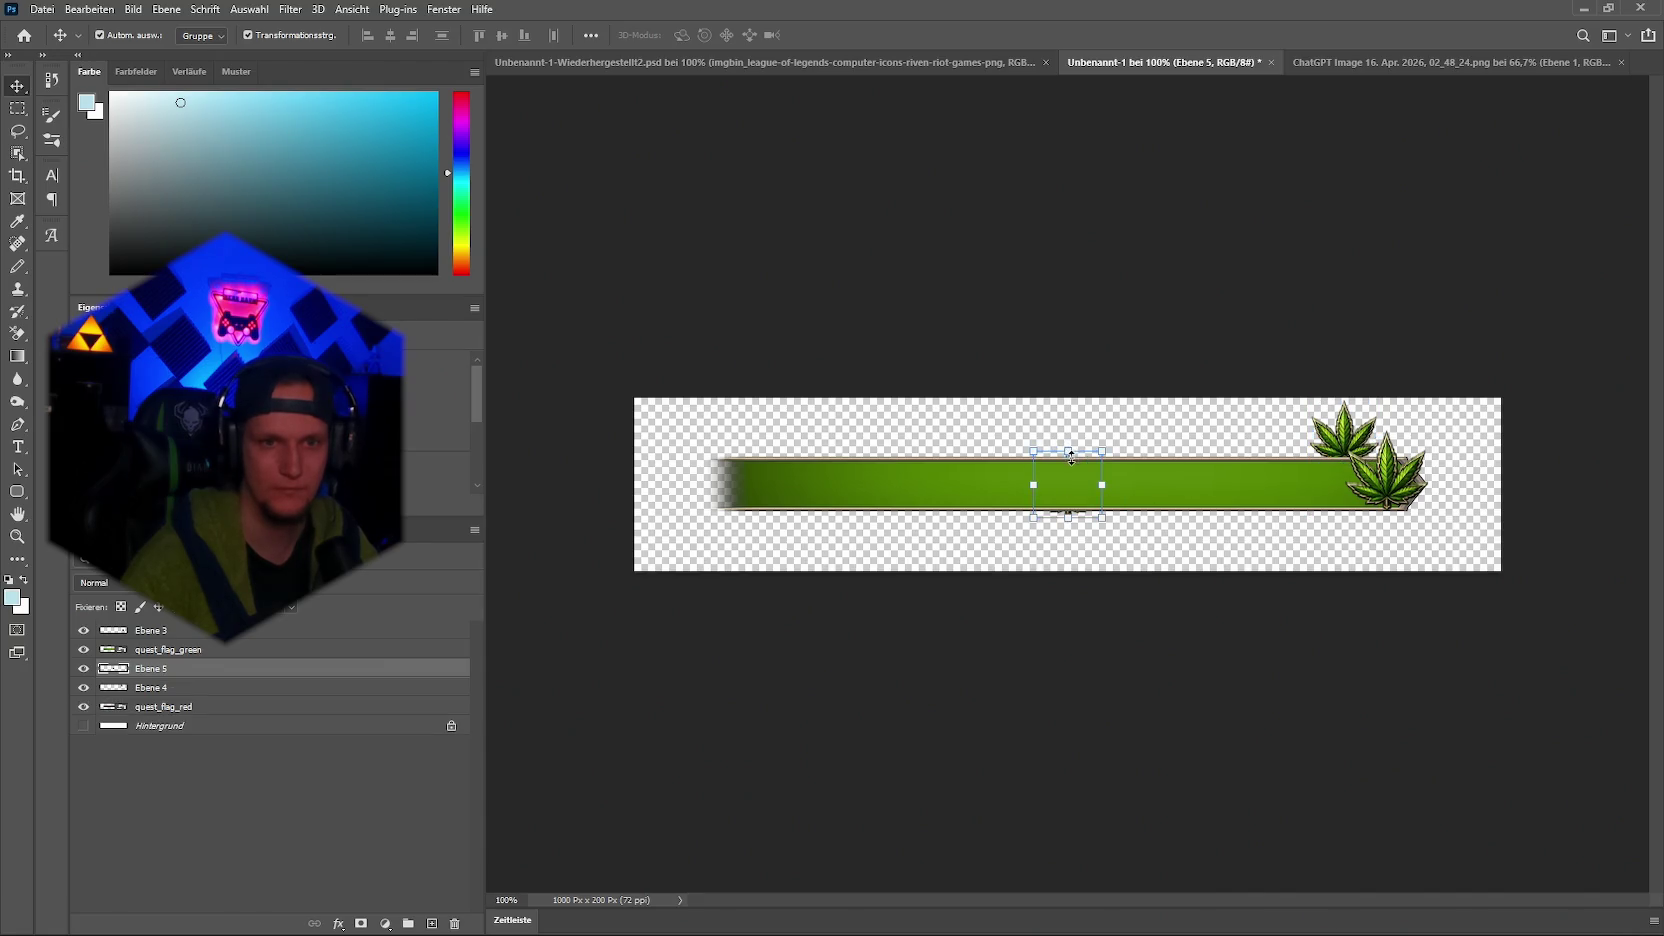
{"action": "mouse_move", "coordinate": [1075, 515]}
{"action": "left_mouse_down"}
{"action": "mouse_move", "coordinate": [745, 490]}
{"action": "mouse_move", "coordinate": [778, 477]}
{"action": "left_mouse_up"}
{"action": "left_click_drag", "start_coordinate": [775, 402], "coordinate": [784, 446]}
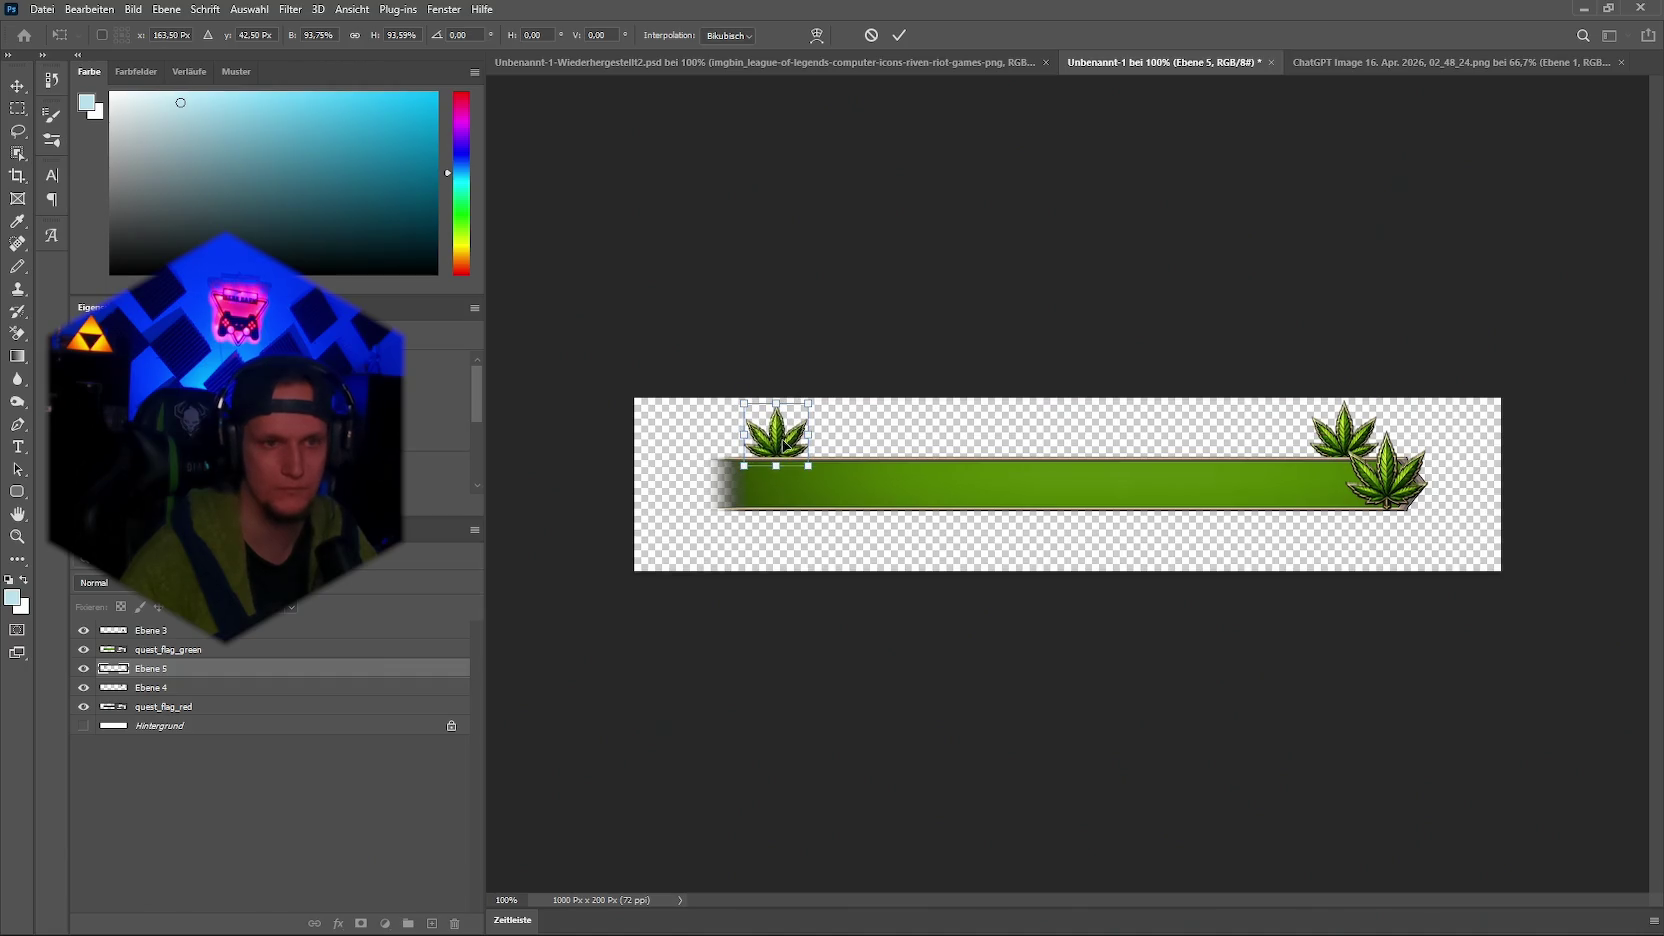
{"action": "key", "text": "alt+Tab"}
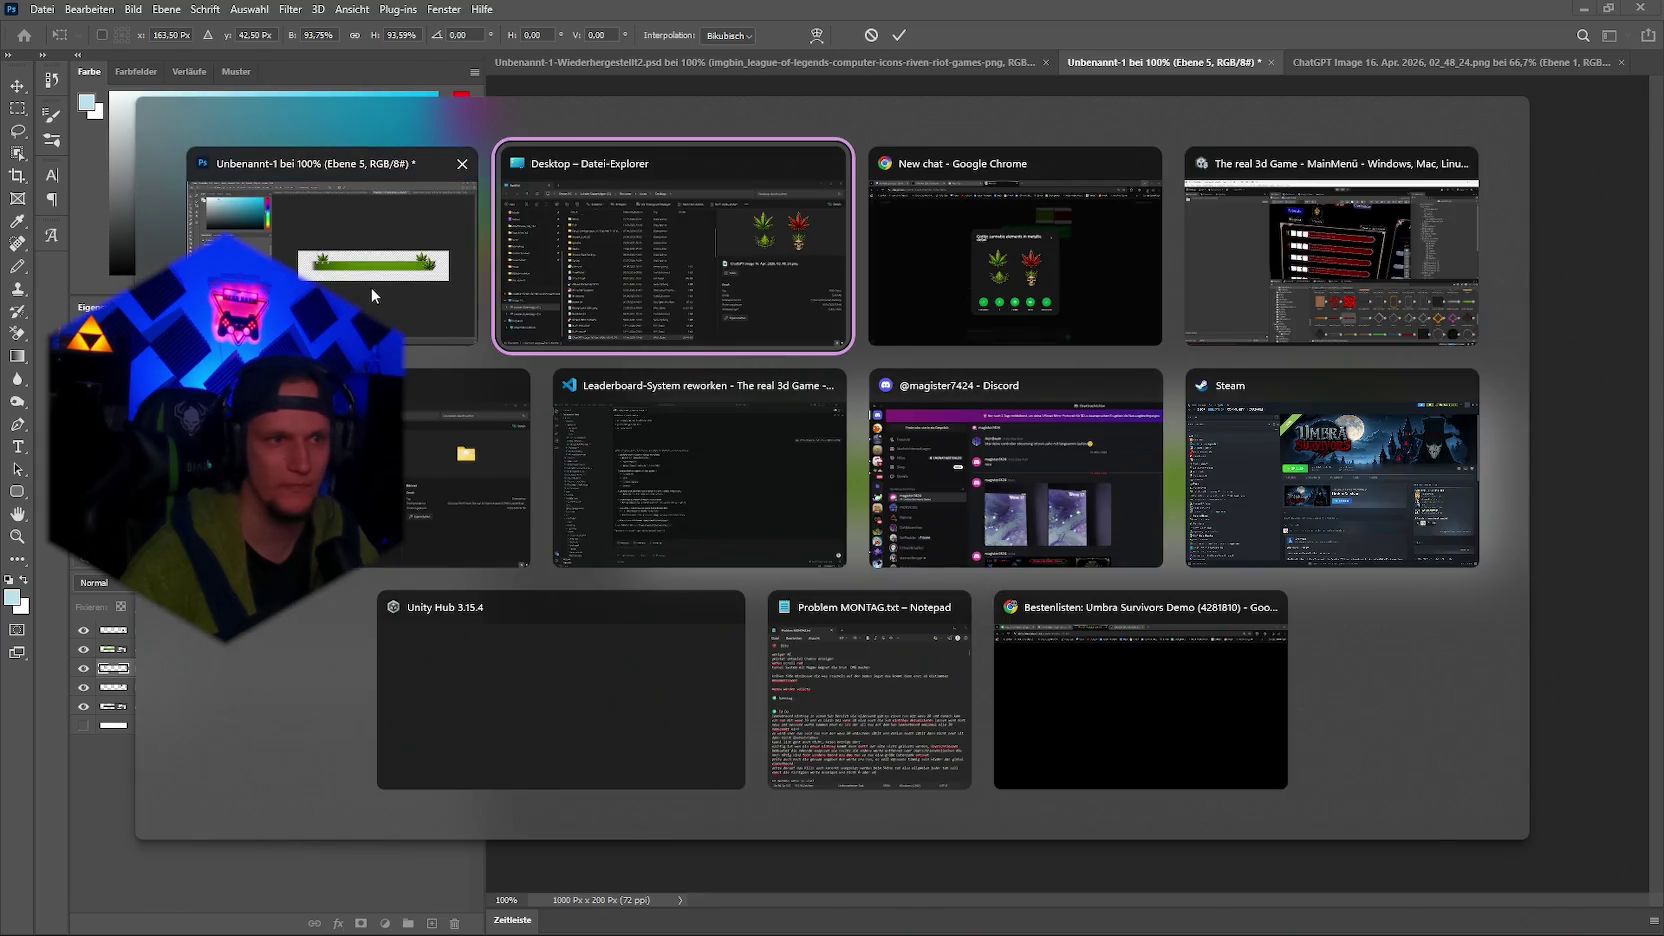
Switch from Photoshop to the Unity Editor, which shows the Leaderboard prefab.
{"action": "left_click", "coordinate": [380, 289]}
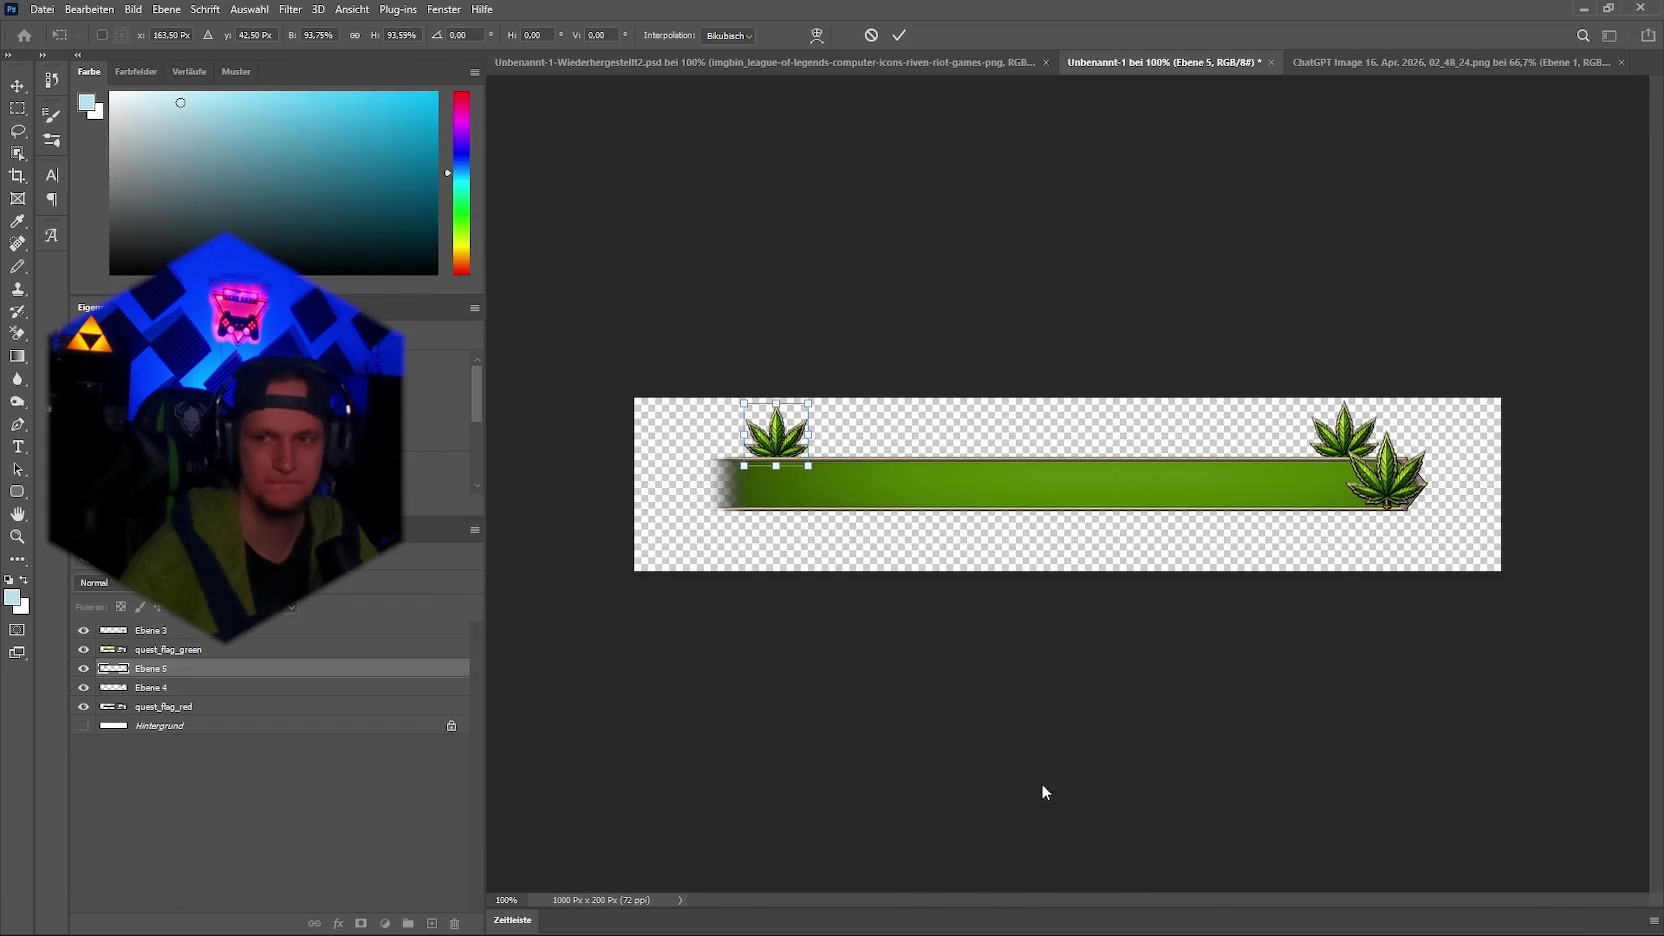
{"action": "left_click", "coordinate": [1197, 920]}
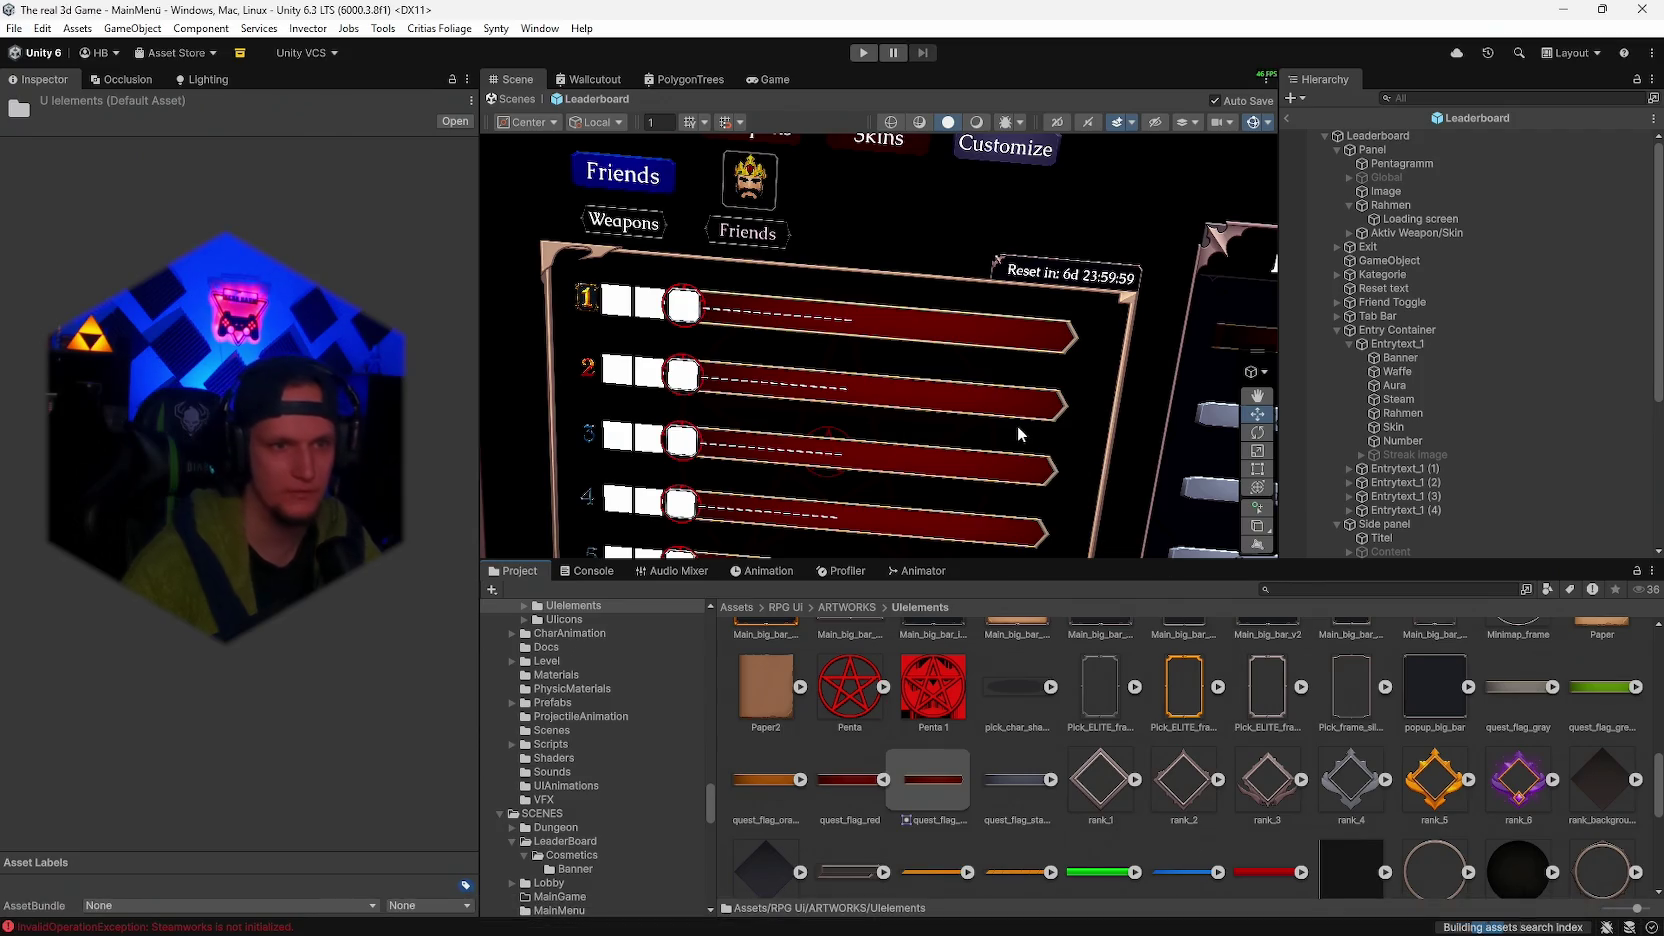
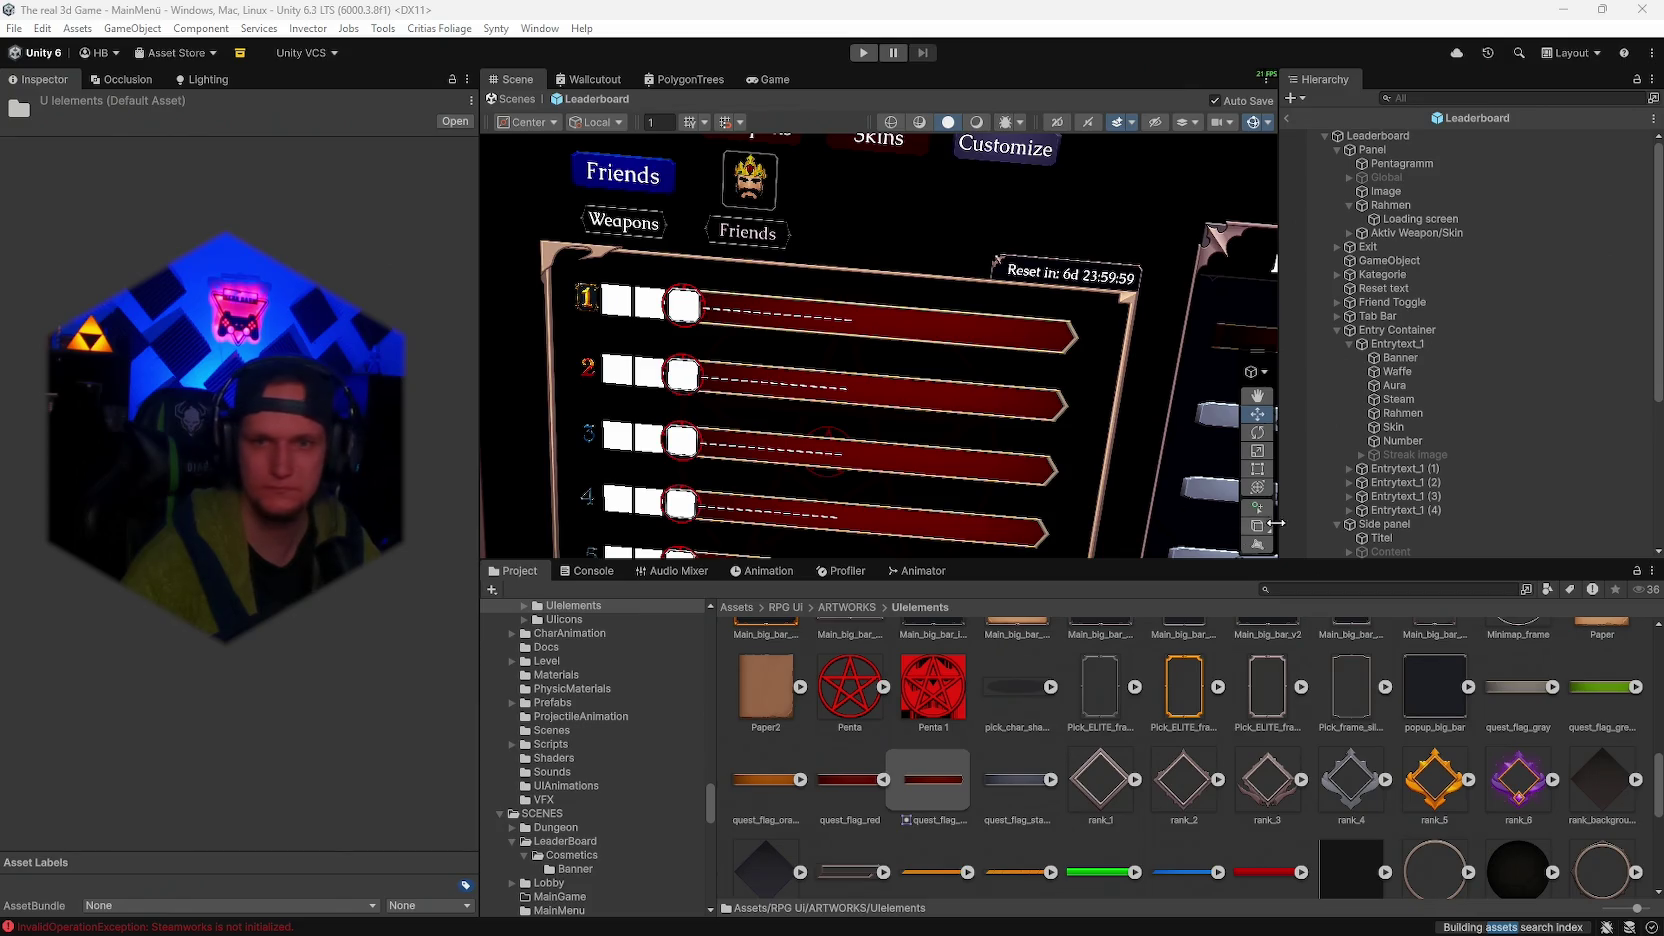
Nudge the small leaf slightly down on the green banner and bring up the four-icon artwork document.
{"action": "key", "text": "alt+Tab"}
{"action": "key", "text": "alt+Tab"}
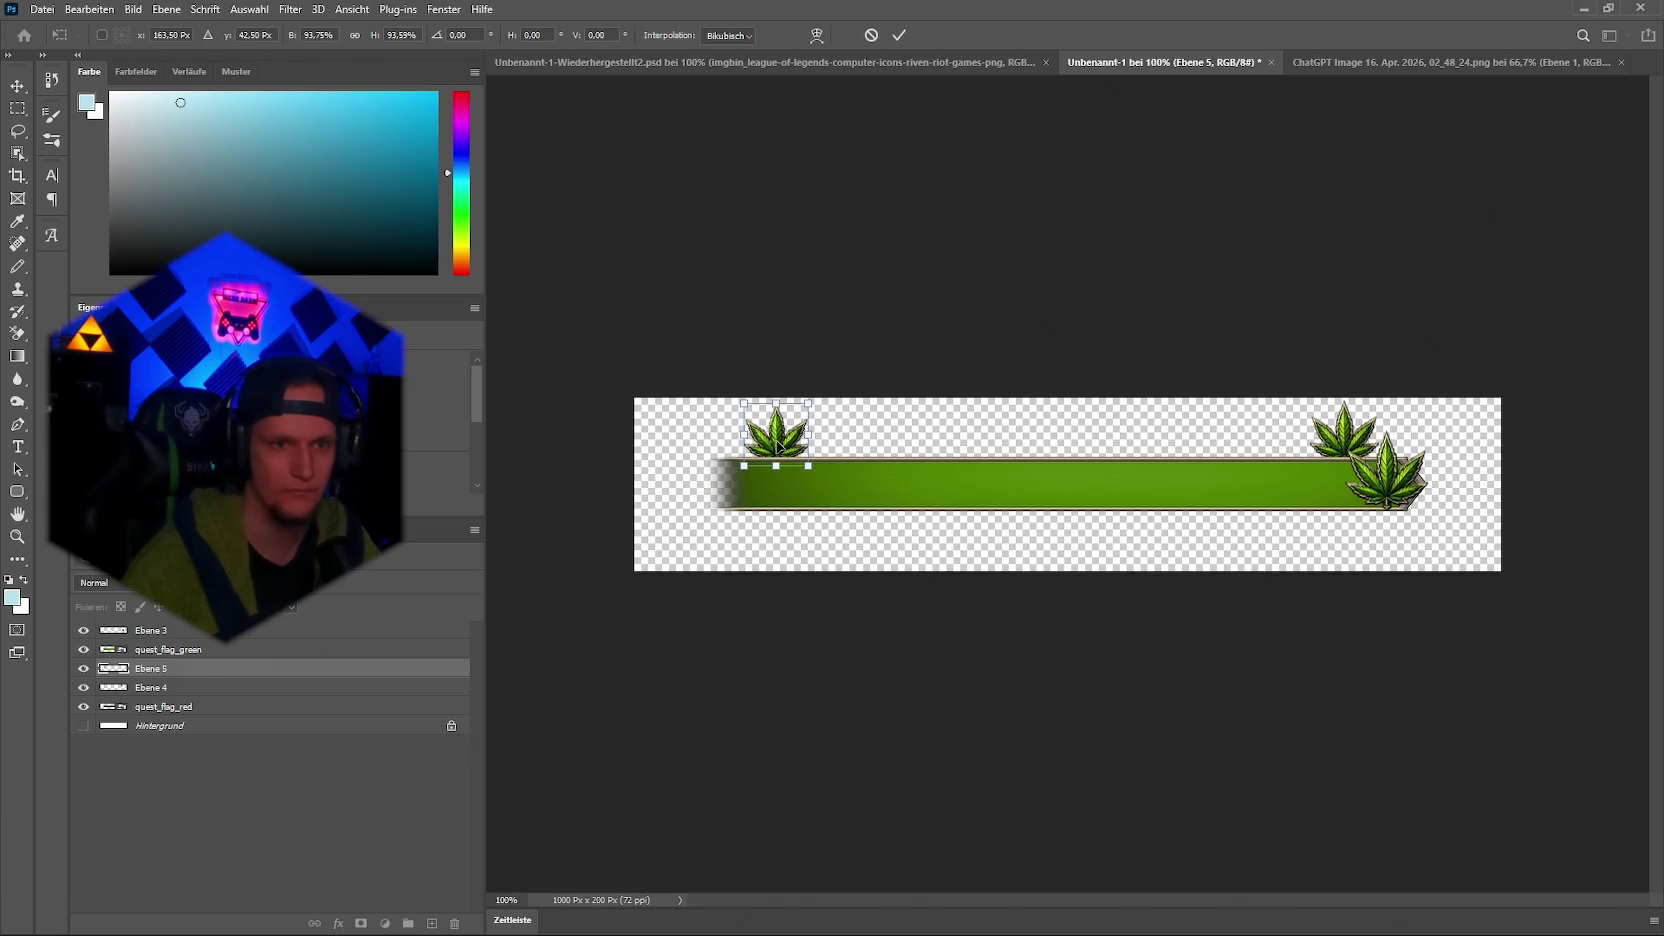
{"action": "mouse_move", "coordinate": [778, 445]}
{"action": "left_mouse_down"}
{"action": "mouse_move", "coordinate": [1355, 440]}
{"action": "mouse_move", "coordinate": [731, 432]}
{"action": "mouse_move", "coordinate": [767, 440]}
{"action": "left_mouse_up"}
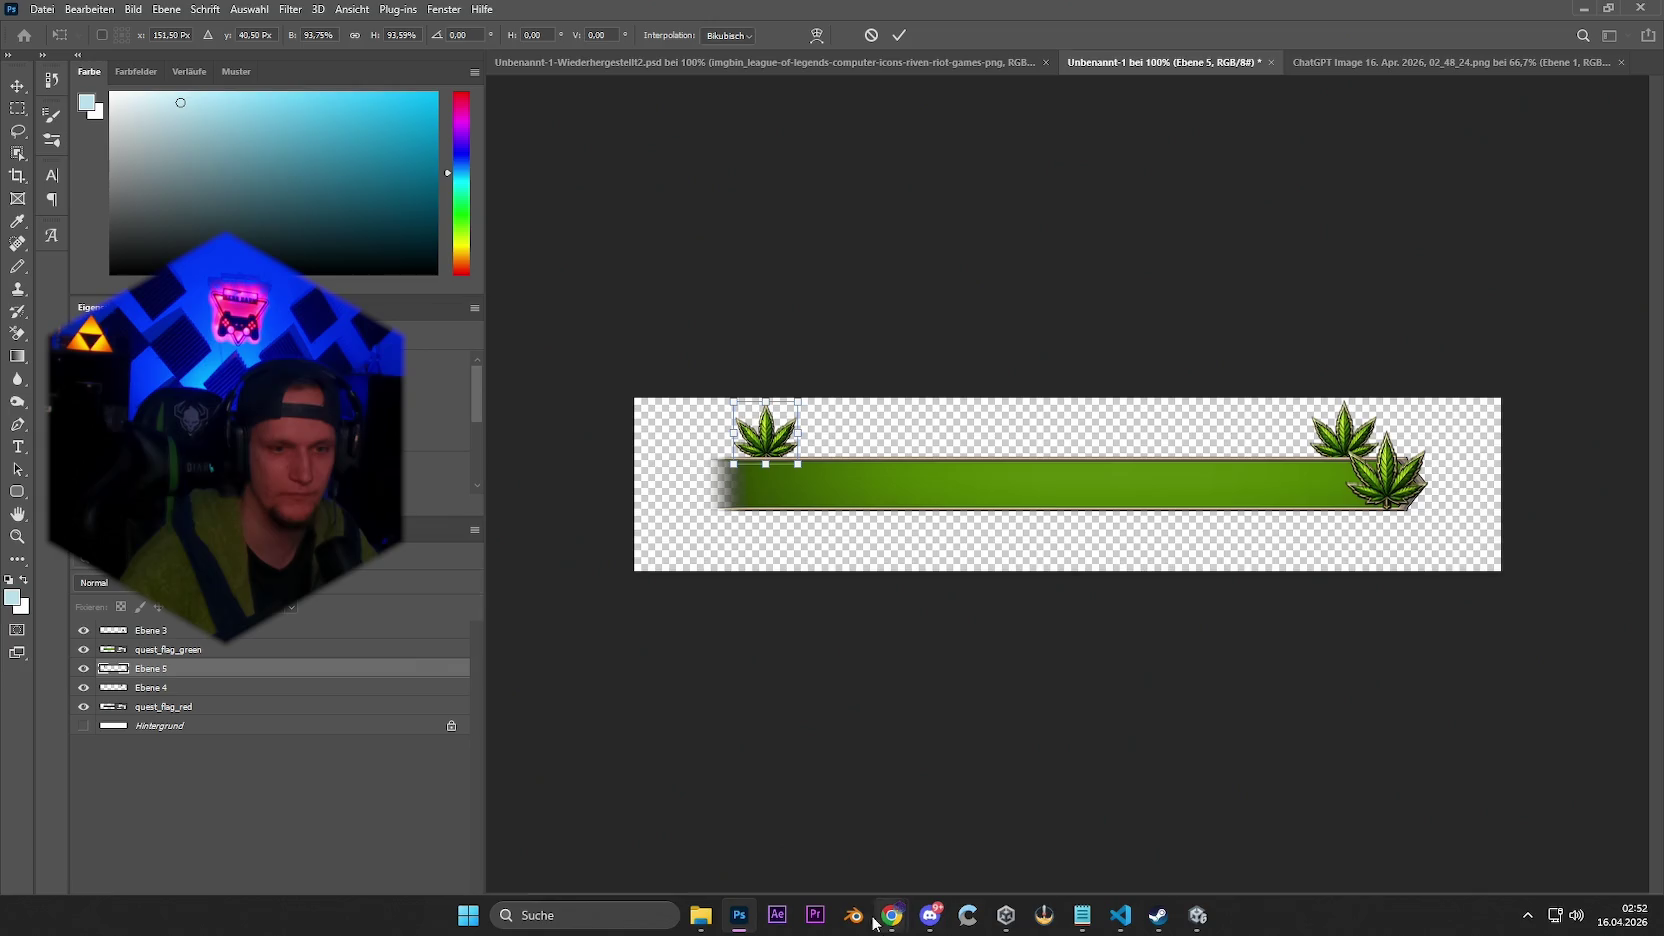
{"action": "left_click", "coordinate": [1364, 66]}
{"action": "key", "text": "Return"}
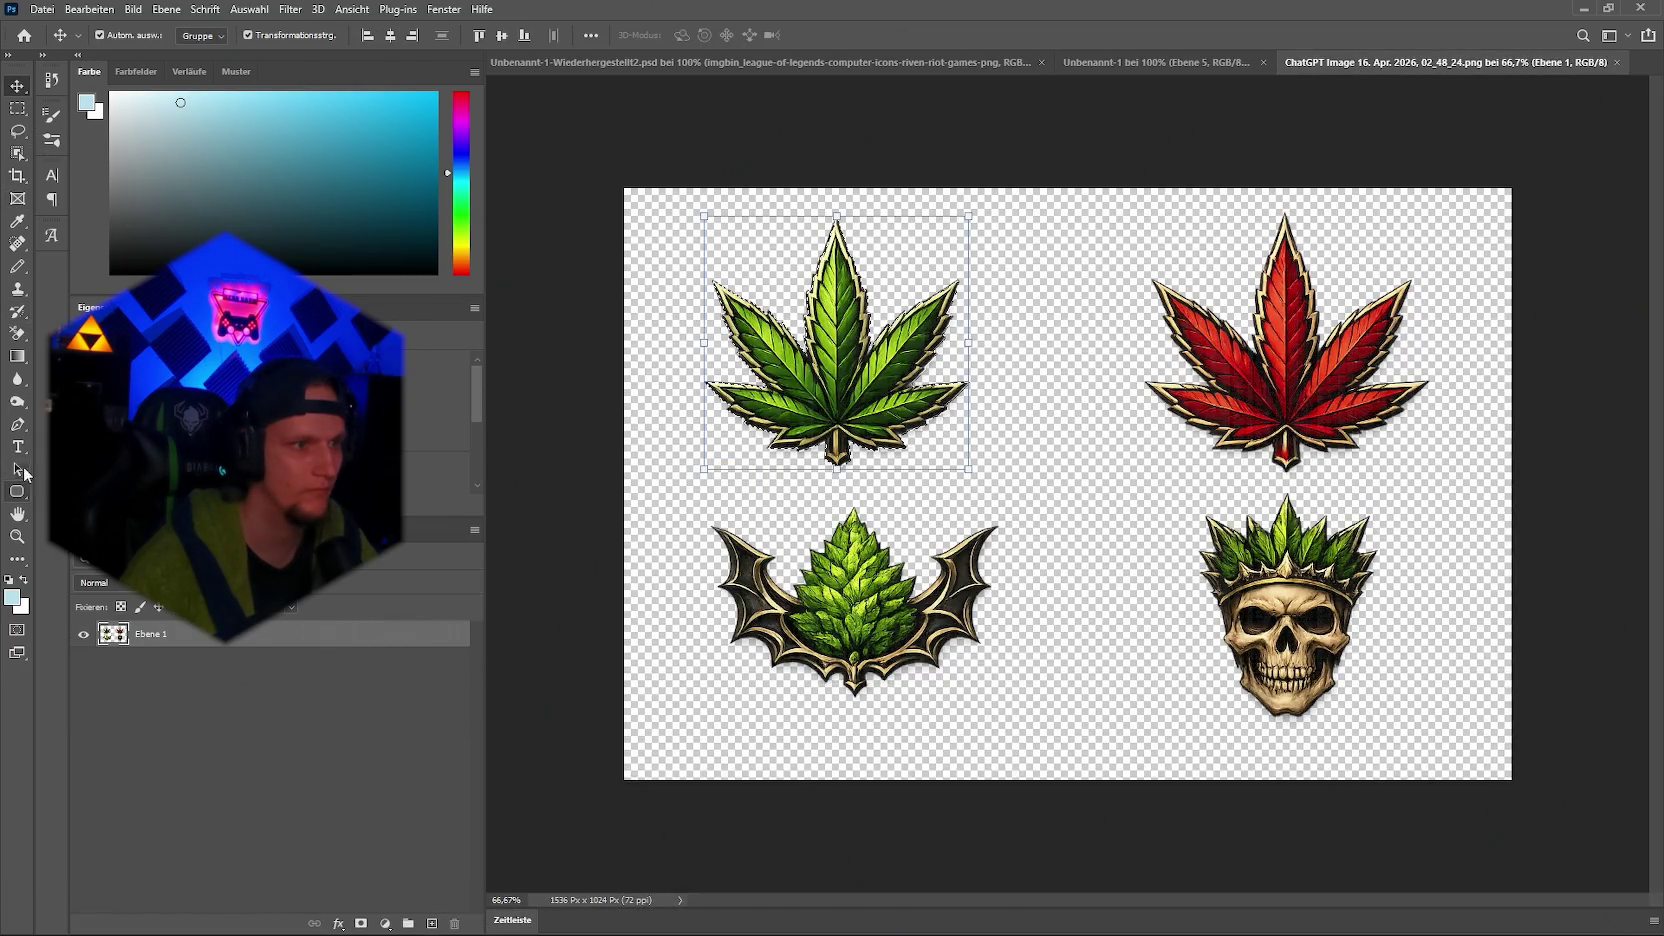
Select and copy the crowned skull on the icon sheet with the Object Selection tool.
{"action": "left_click", "coordinate": [16, 150]}
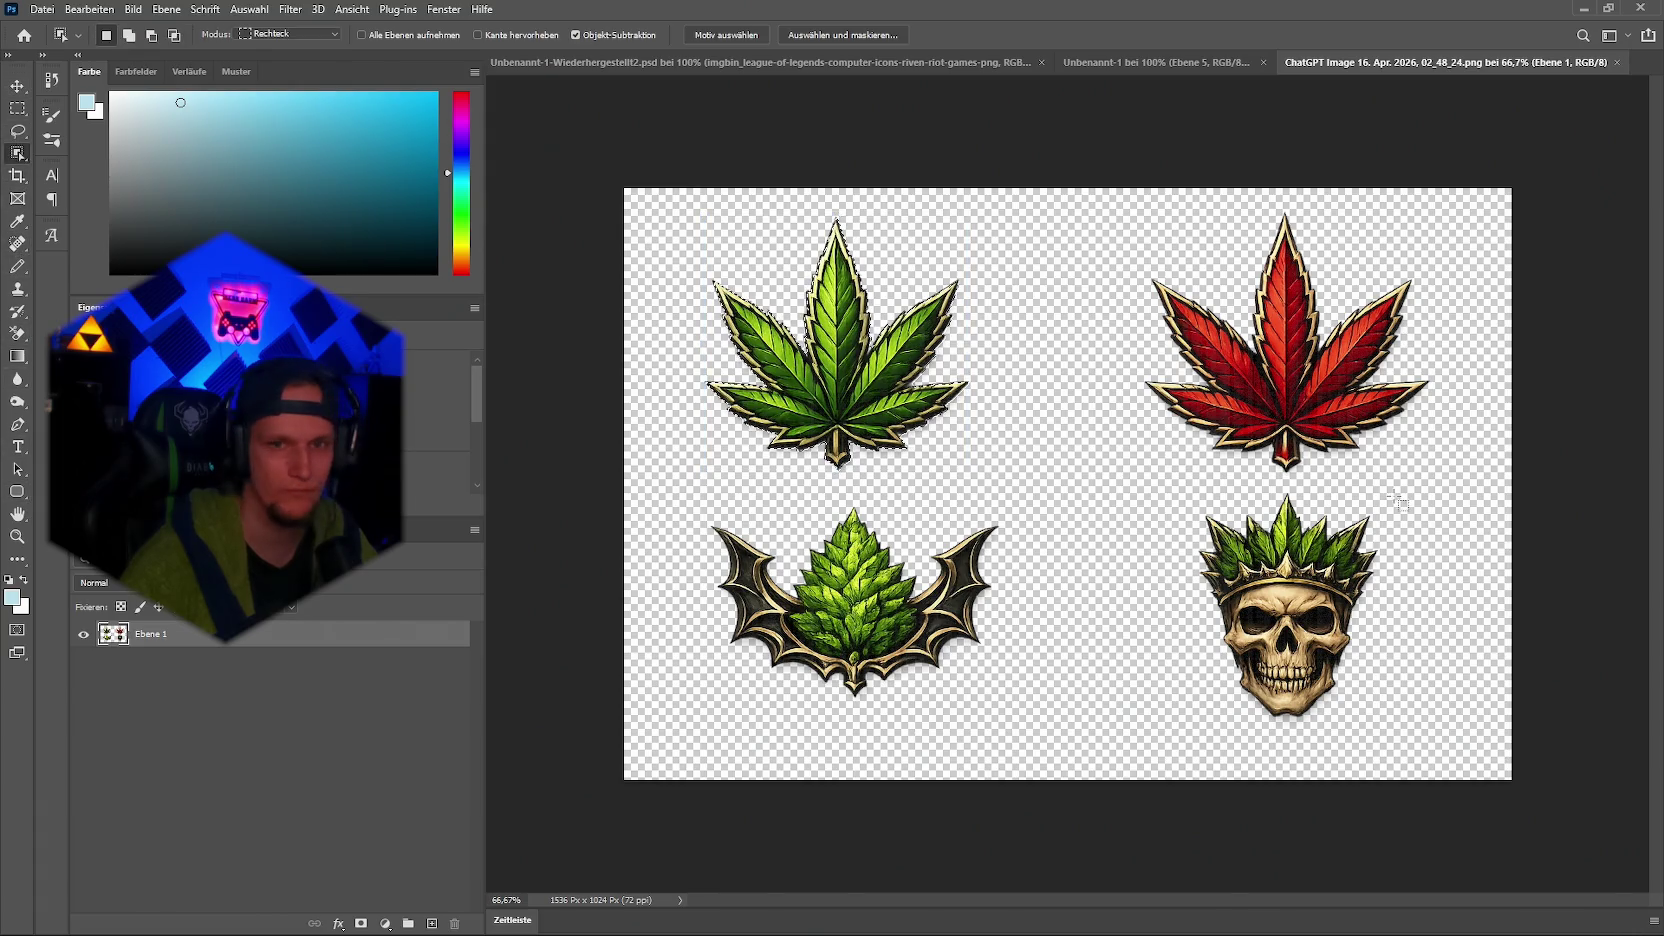
{"action": "mouse_move", "coordinate": [1180, 495]}
{"action": "left_mouse_down"}
{"action": "mouse_move", "coordinate": [1395, 655]}
{"action": "mouse_move", "coordinate": [1410, 725]}
{"action": "mouse_move", "coordinate": [1395, 718]}
{"action": "left_mouse_up"}
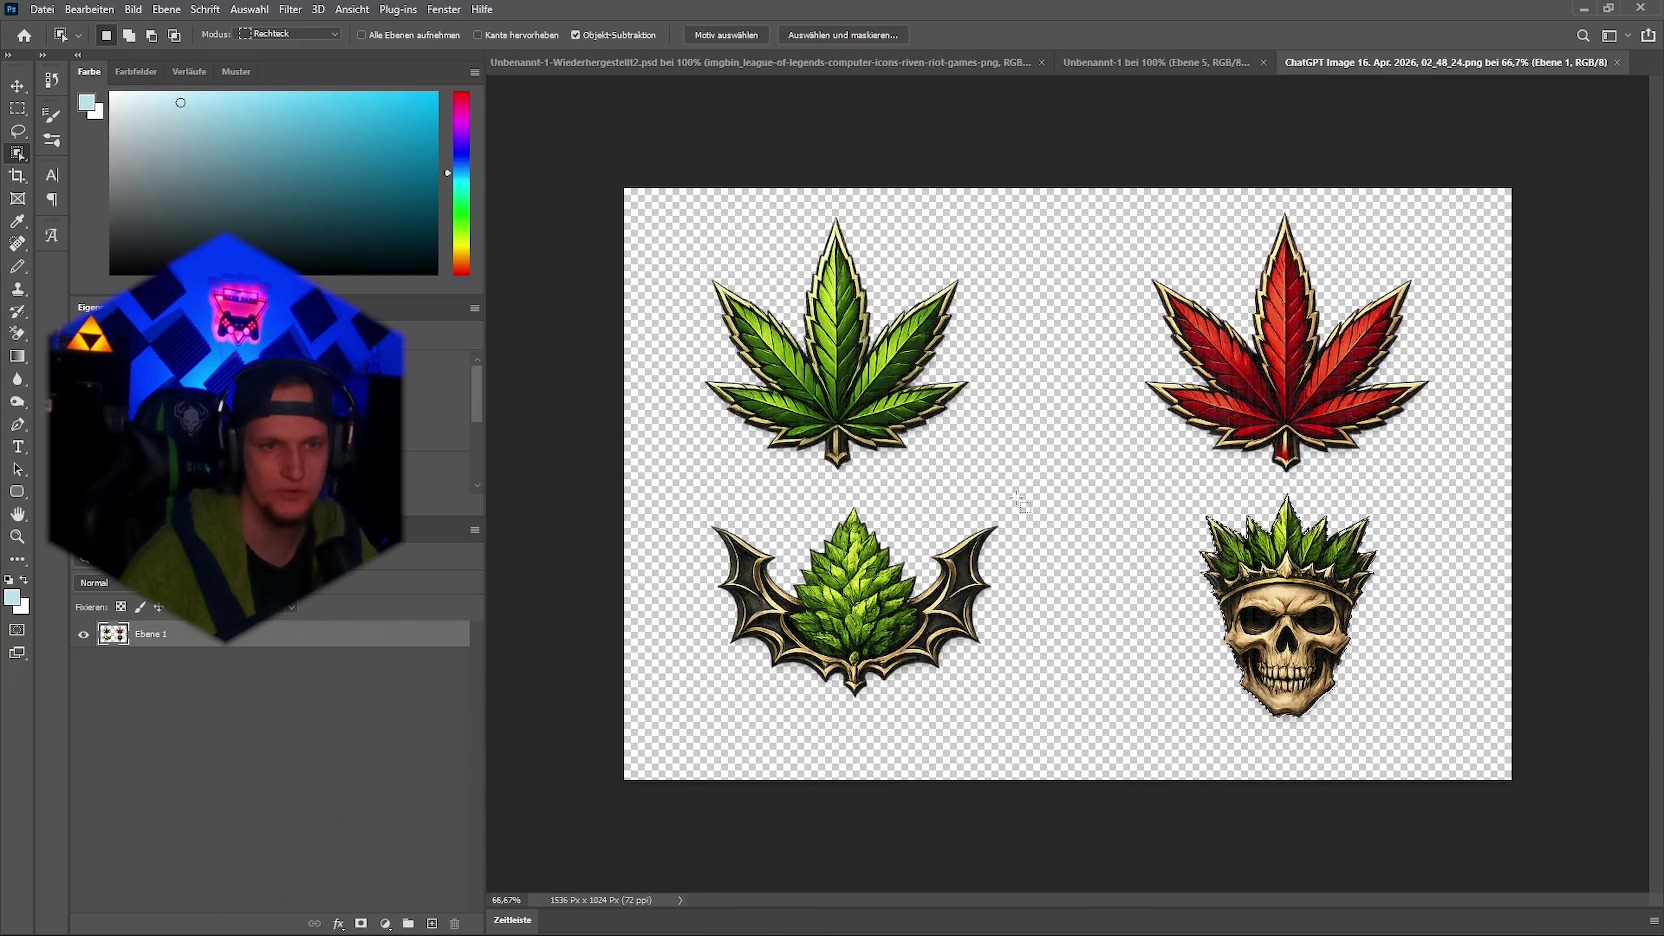
{"action": "mouse_move", "coordinate": [1014, 470]}
{"action": "left_mouse_down"}
{"action": "mouse_move", "coordinate": [735, 594]}
{"action": "mouse_move", "coordinate": [770, 628]}
{"action": "left_mouse_up"}
{"action": "mouse_move", "coordinate": [1407, 502]}
{"action": "left_mouse_down"}
{"action": "mouse_move", "coordinate": [1255, 605]}
{"action": "mouse_move", "coordinate": [1172, 718]}
{"action": "left_mouse_up"}
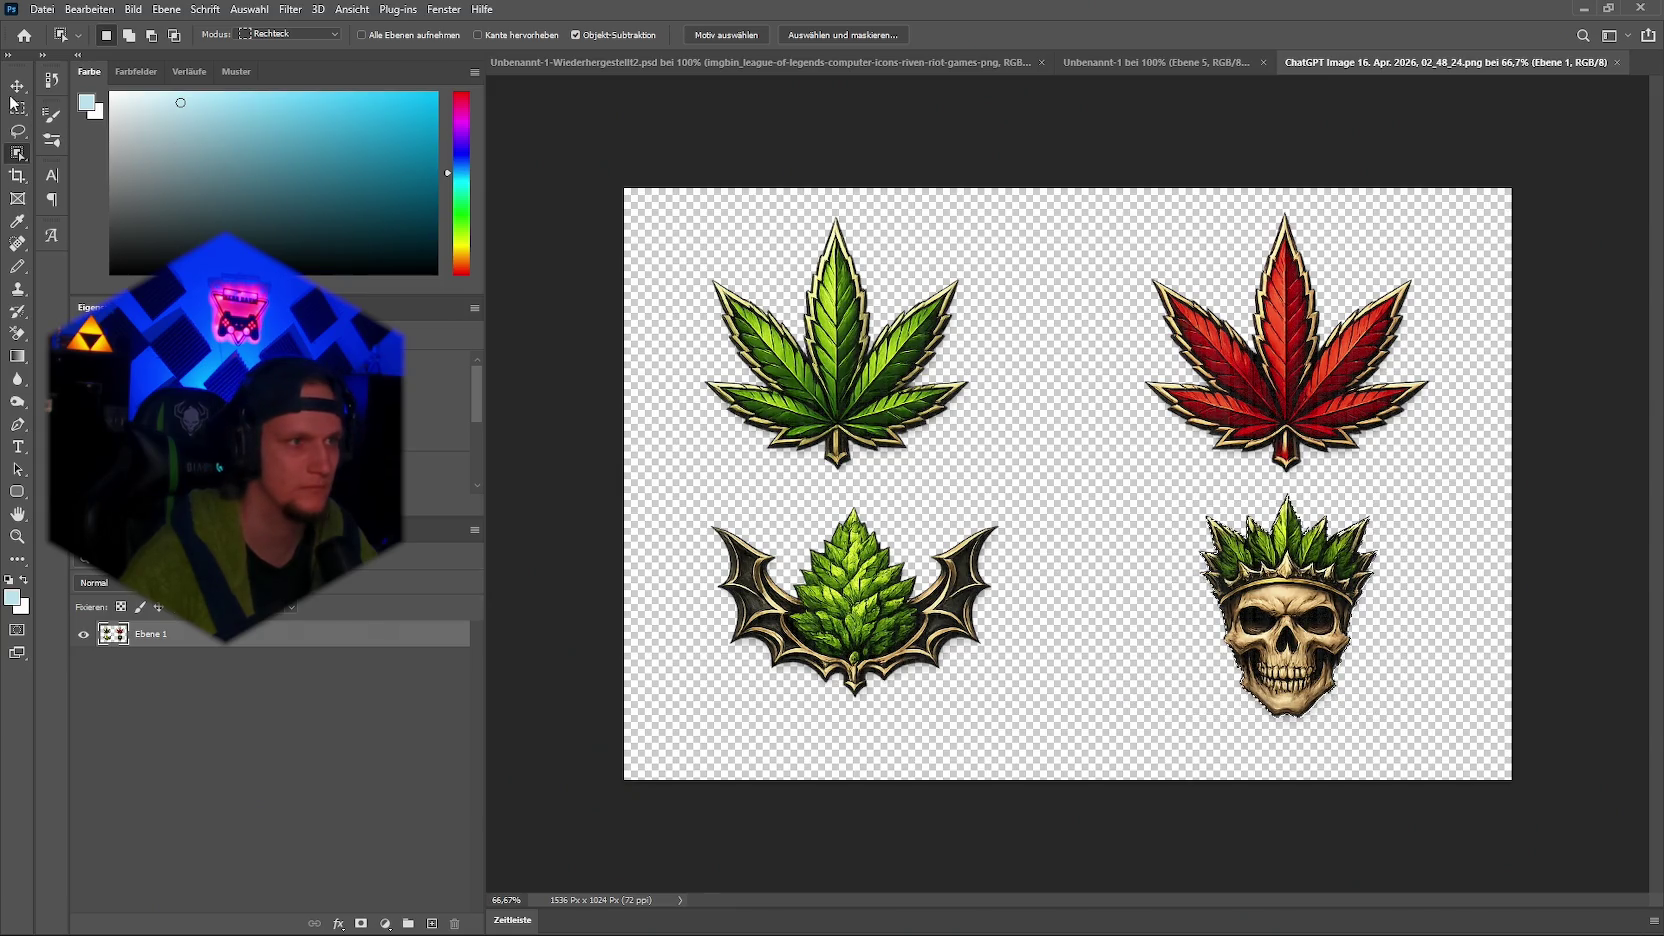
{"action": "key", "text": "v"}
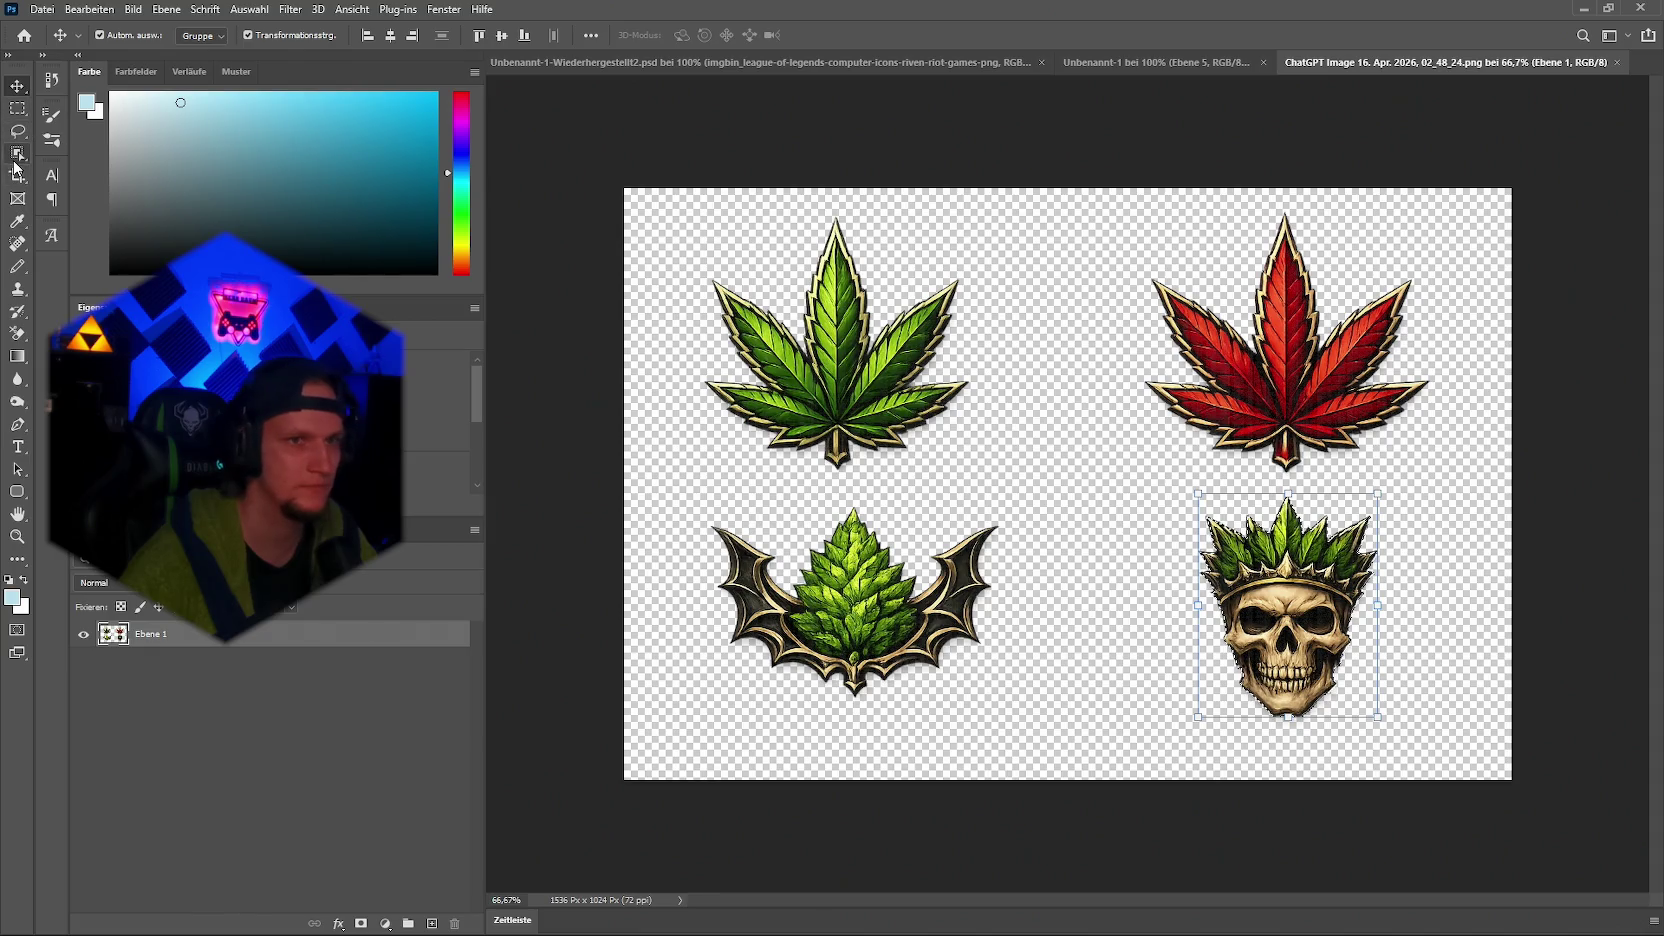
{"action": "left_click", "coordinate": [1160, 62]}
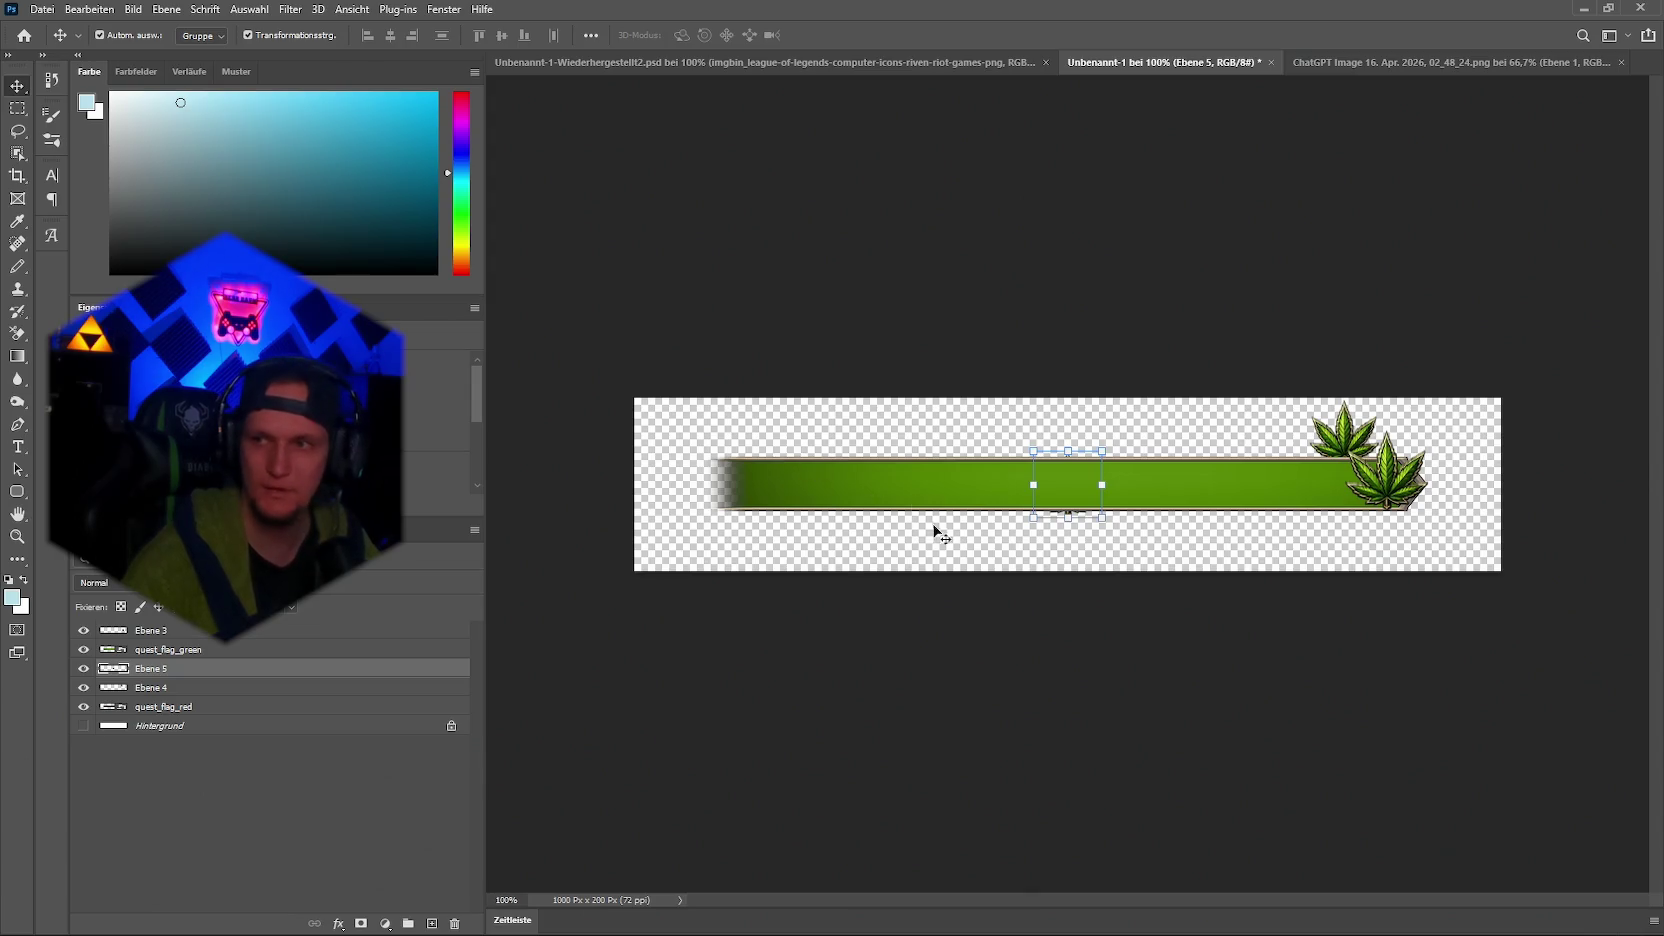
{"action": "left_click", "coordinate": [1420, 62]}
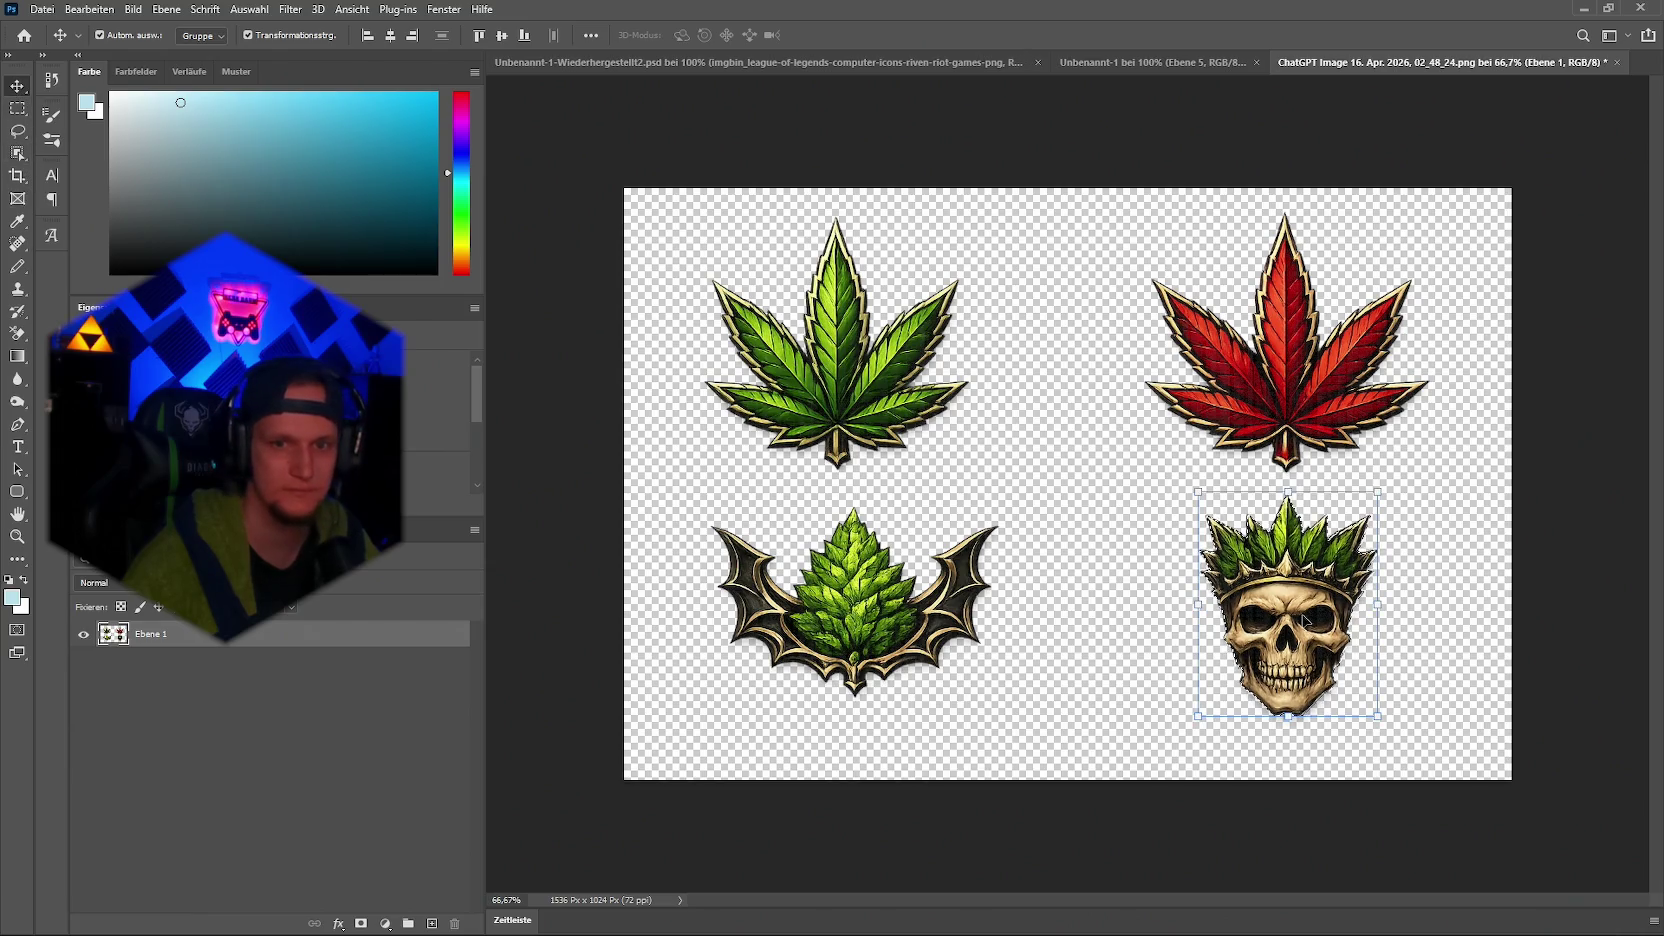
{"action": "left_click_drag", "start_coordinate": [1309, 624], "coordinate": [1308, 622]}
{"action": "key", "text": "c"}
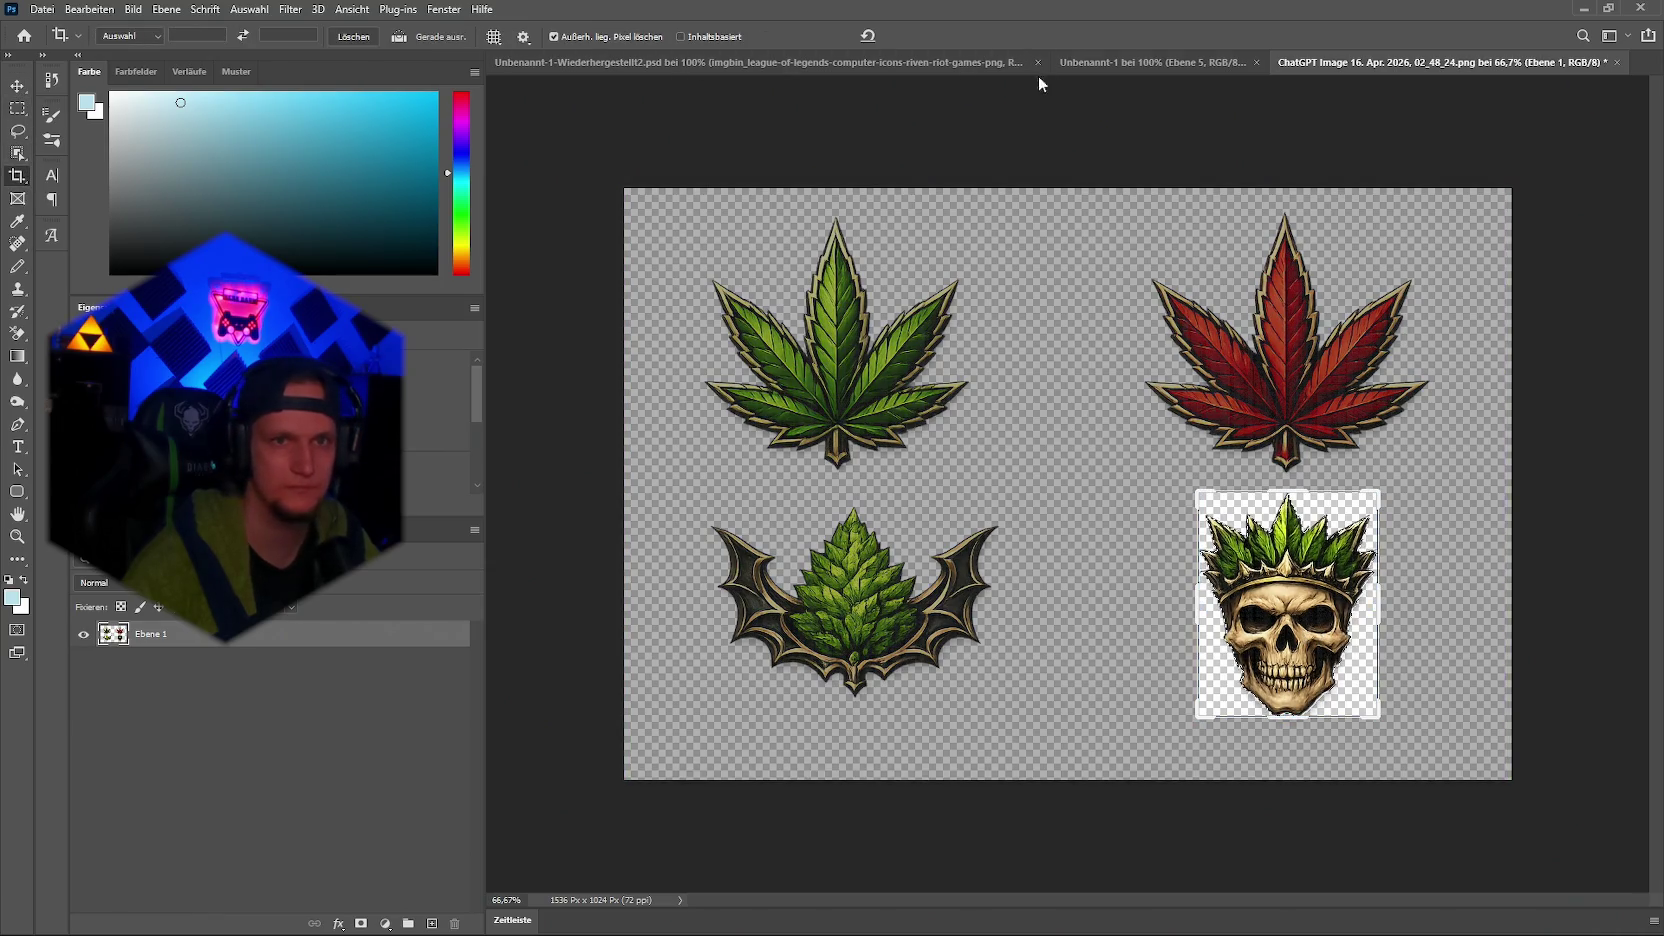
Paste the skull into Unbenannt-1, shrink it, move its layer above Ebene 3, and place it left.
{"action": "left_click", "coordinate": [1106, 60]}
{"action": "key", "text": "ctrl+v"}
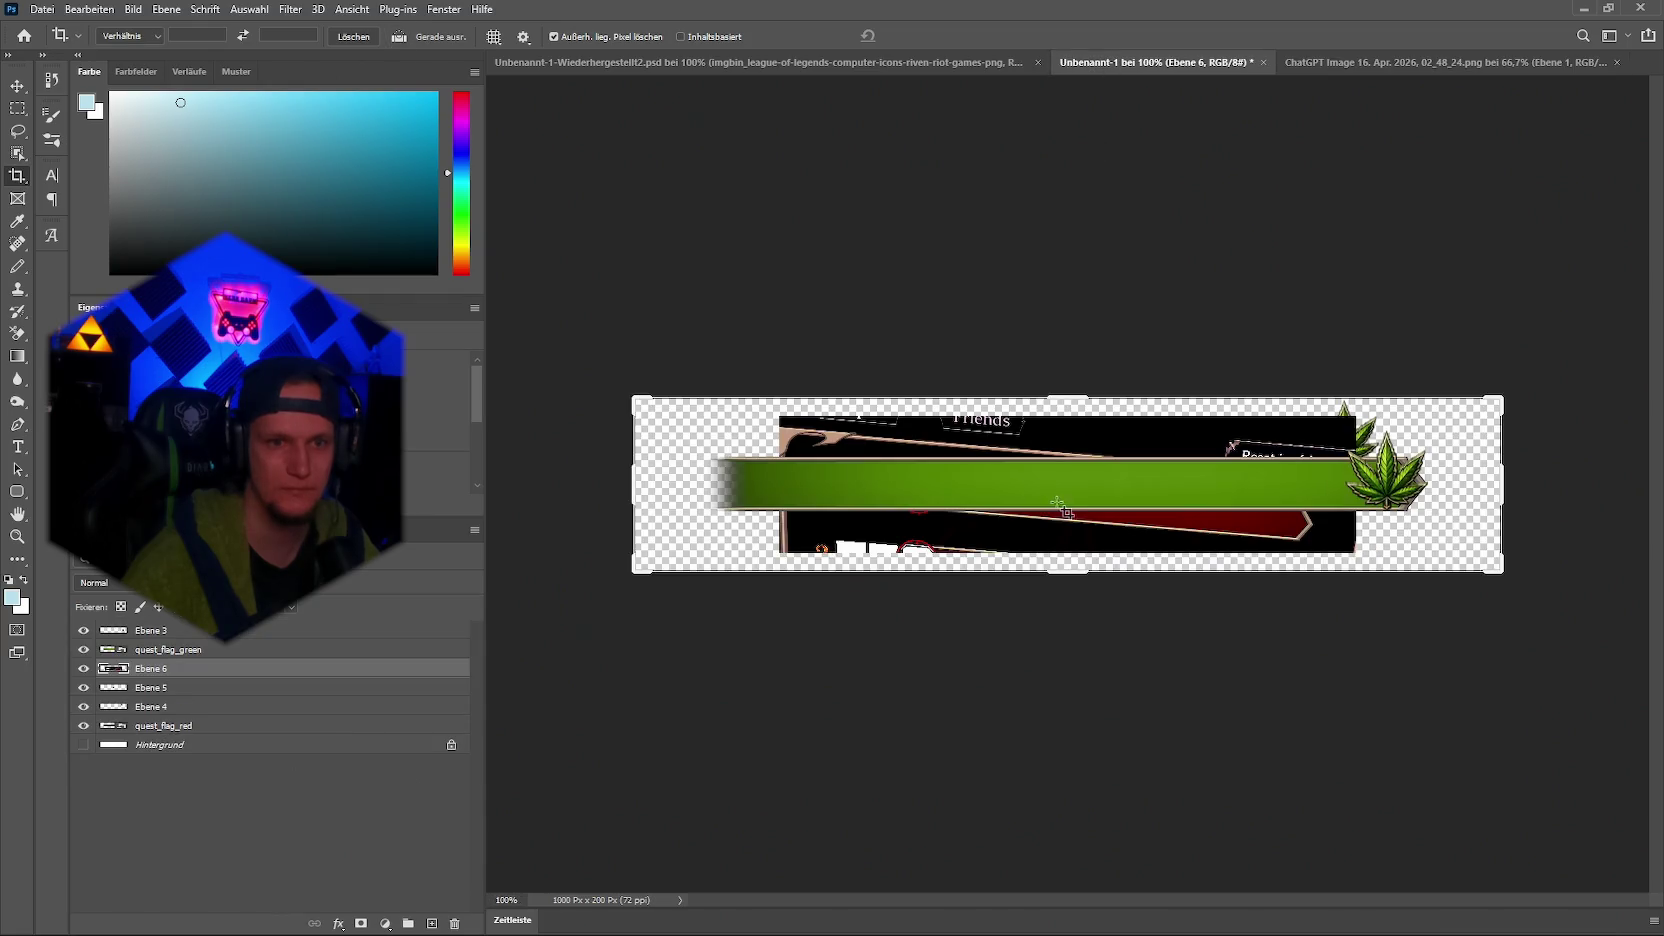
{"action": "key", "text": "ctrl+z"}
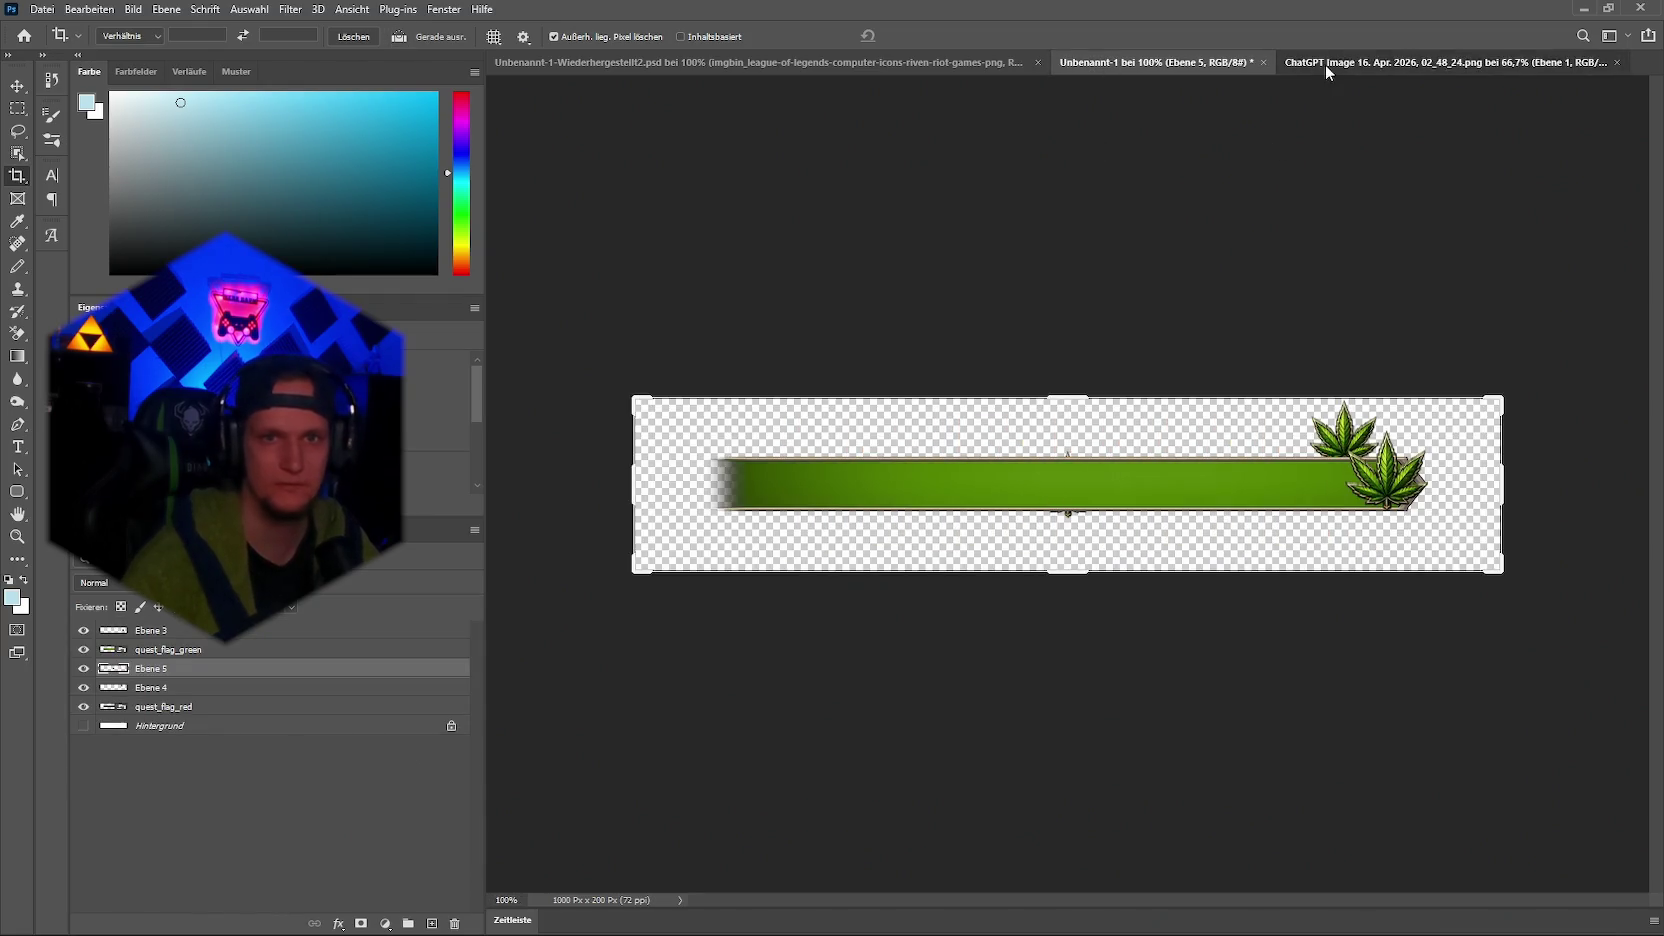
{"action": "left_click", "coordinate": [1325, 64]}
{"action": "left_click", "coordinate": [19, 87]}
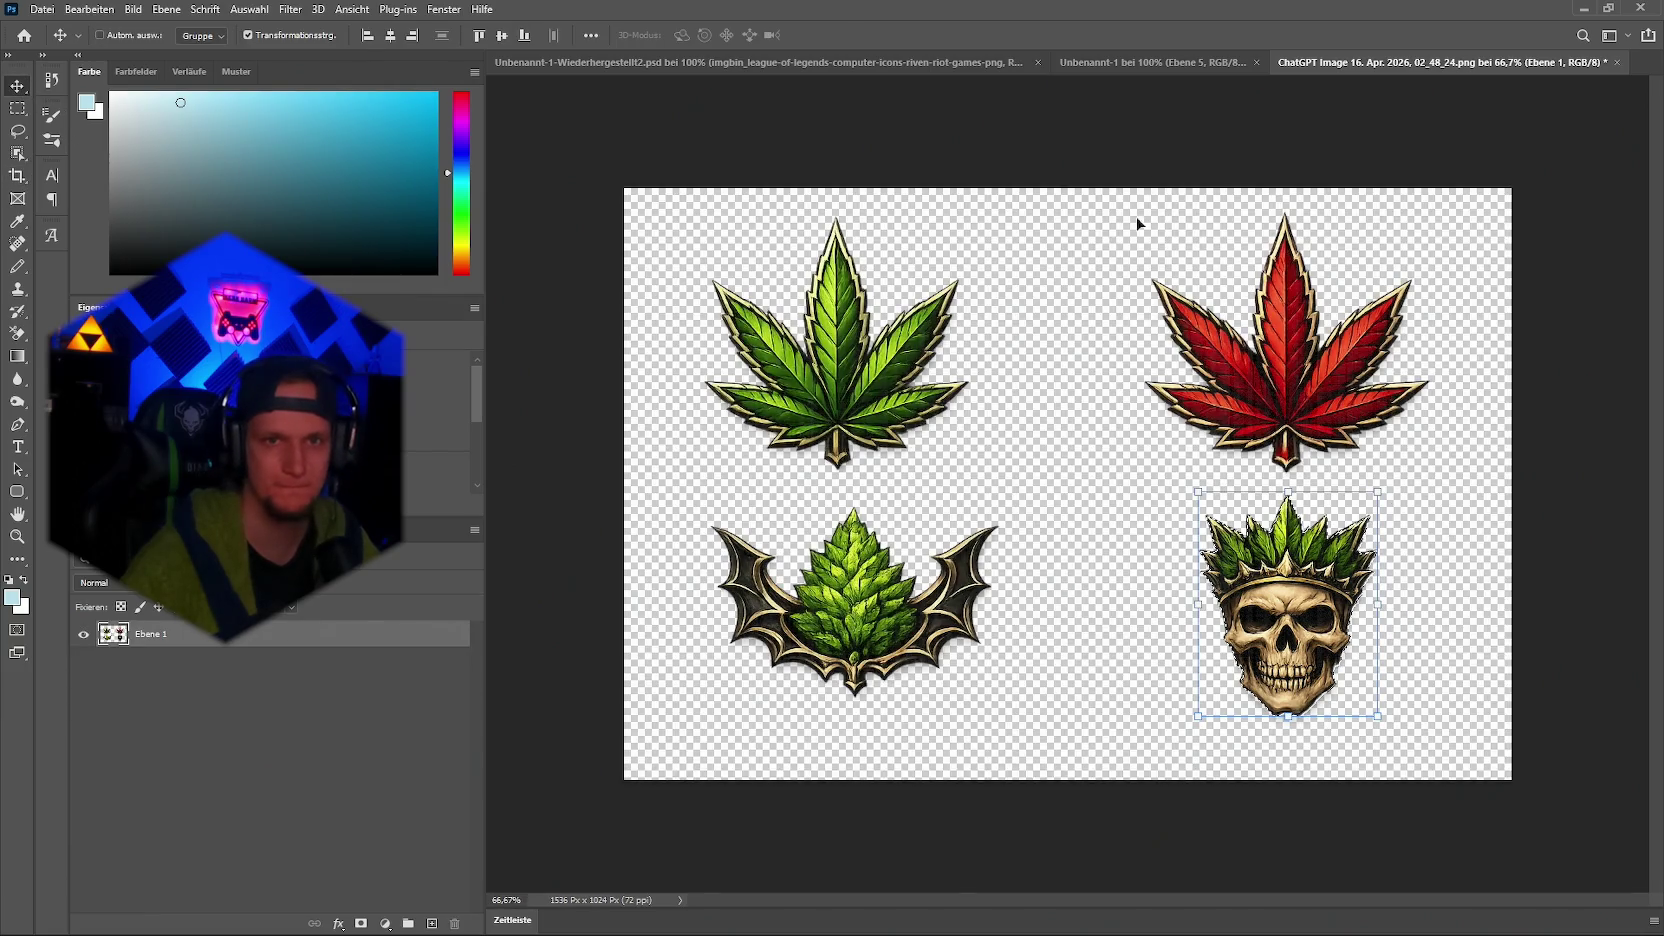
{"action": "left_click", "coordinate": [1157, 64]}
{"action": "key", "text": "ctrl+v"}
{"action": "left_click_drag", "start_coordinate": [1068, 394], "coordinate": [1068, 437]}
{"action": "left_click_drag", "start_coordinate": [168, 668], "coordinate": [163, 632]}
{"action": "mouse_move", "coordinate": [1050, 460]}
{"action": "left_mouse_down"}
{"action": "mouse_move", "coordinate": [803, 364]}
{"action": "mouse_move", "coordinate": [820, 486]}
{"action": "mouse_move", "coordinate": [844, 434]}
{"action": "left_mouse_up"}
{"action": "key", "text": "Return"}
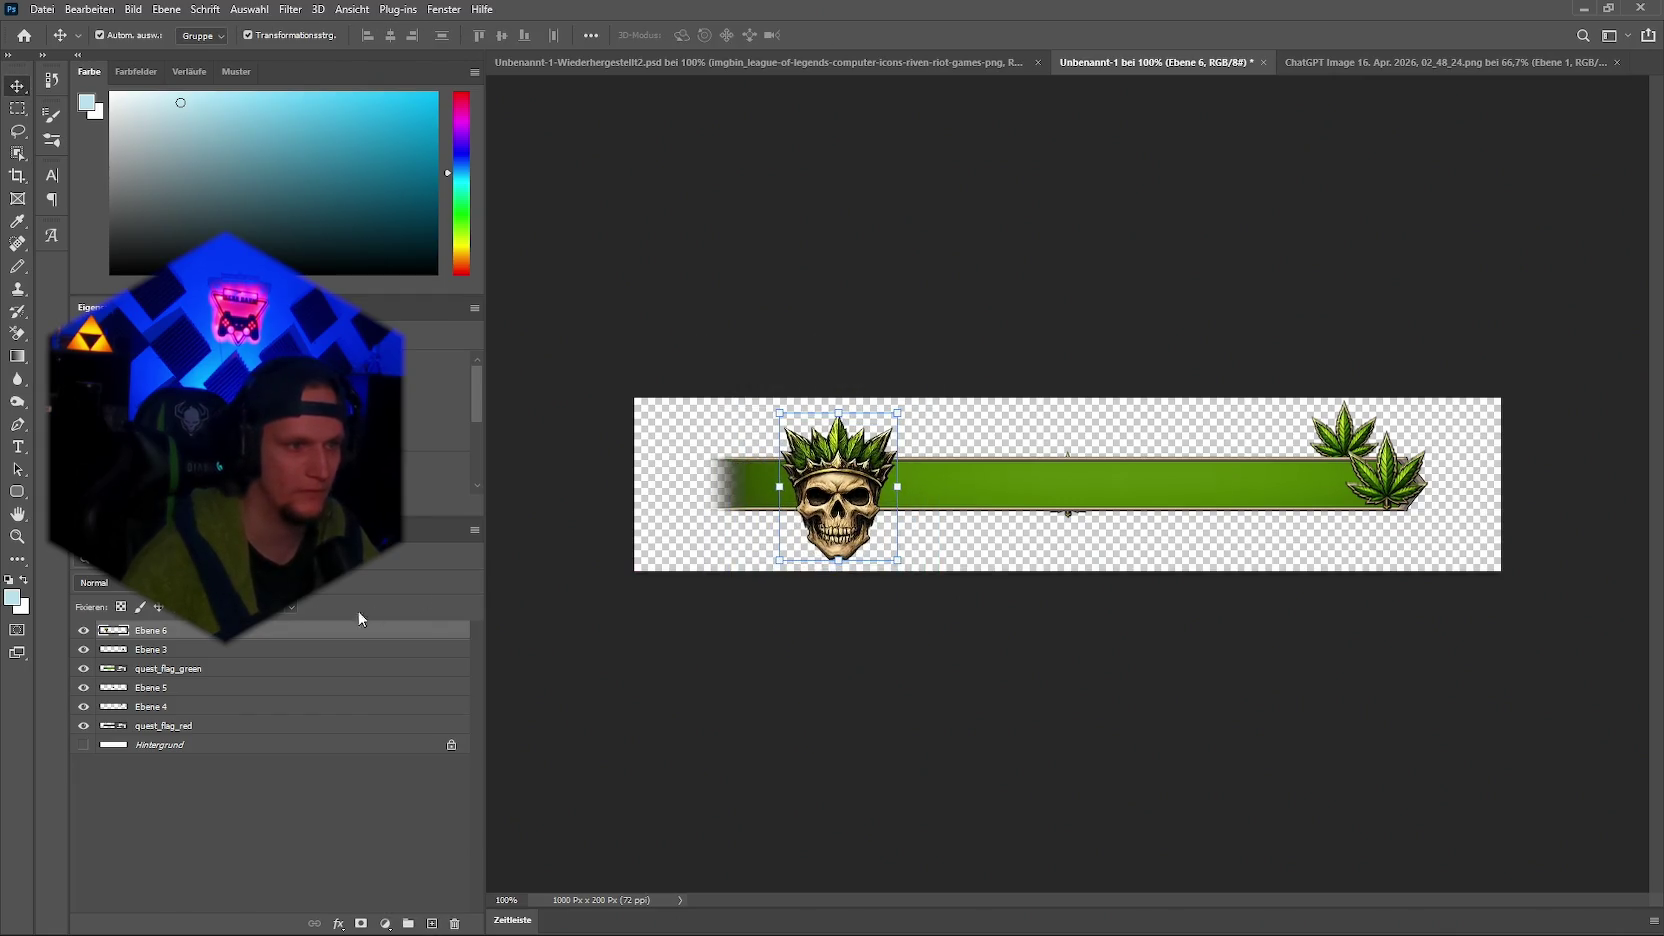
Duplicate the skull, merge the copies into one layer, and shrink it onto the bar's left end.
{"action": "mouse_move", "coordinate": [756, 500]}
{"action": "left_mouse_down"}
{"action": "mouse_move", "coordinate": [985, 500]}
{"action": "mouse_move", "coordinate": [883, 460]}
{"action": "mouse_move", "coordinate": [914, 495]}
{"action": "mouse_move", "coordinate": [1041, 496]}
{"action": "mouse_move", "coordinate": [856, 496]}
{"action": "mouse_move", "coordinate": [1075, 495]}
{"action": "mouse_move", "coordinate": [845, 508]}
{"action": "mouse_move", "coordinate": [851, 477]}
{"action": "left_mouse_up"}
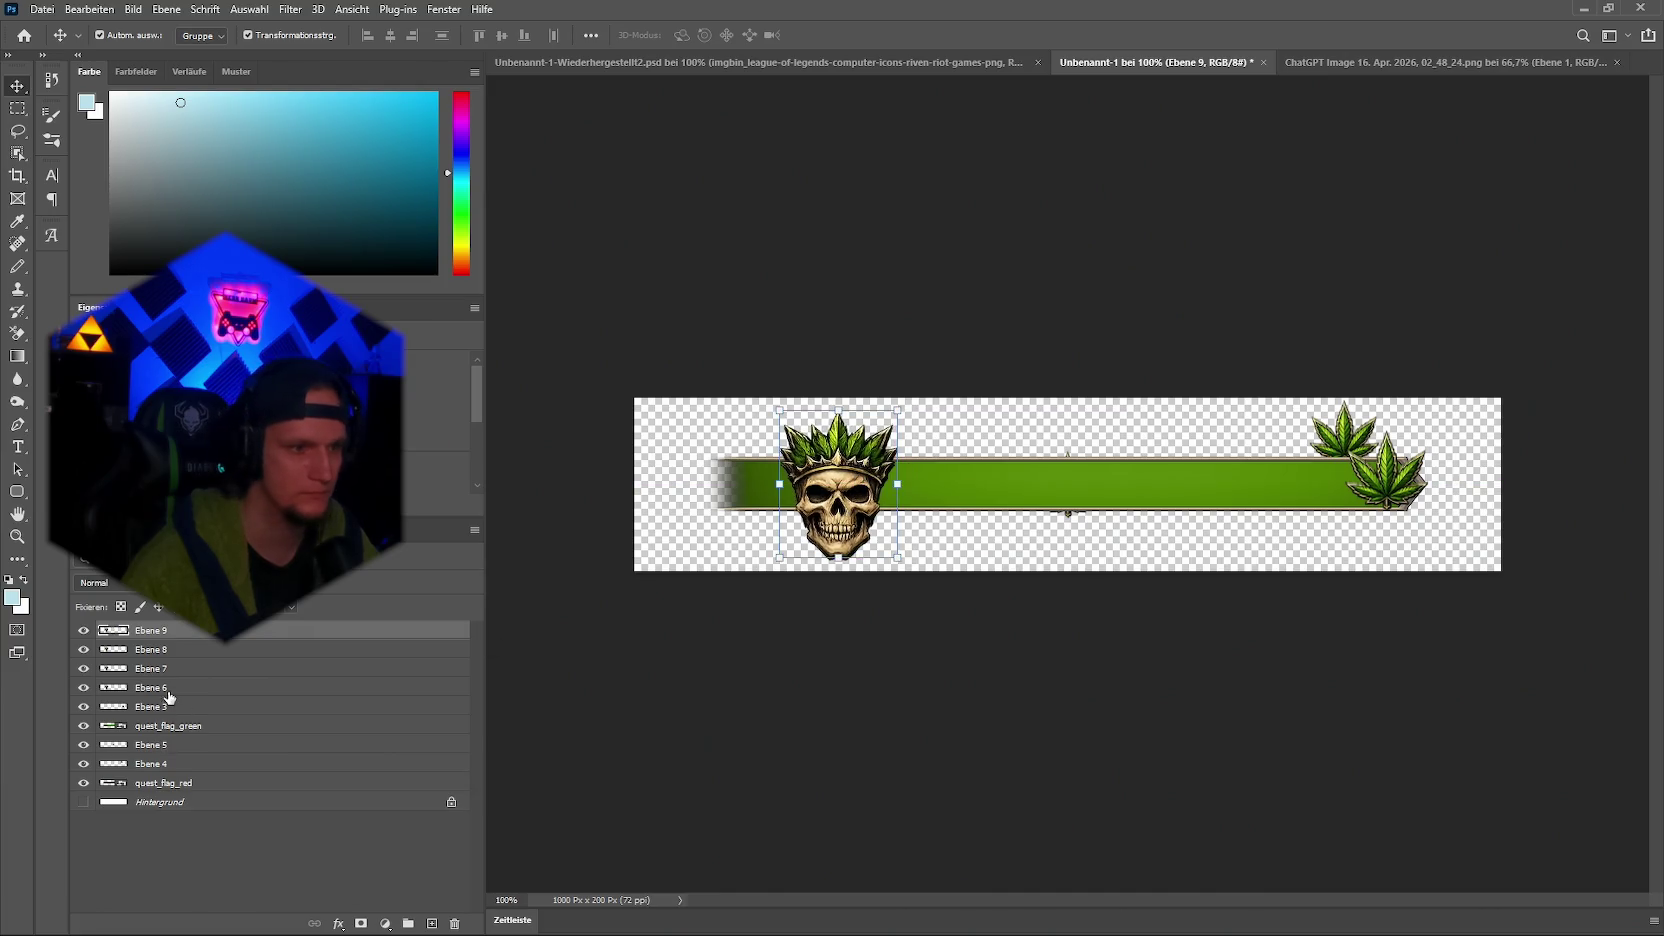
{"action": "left_click", "coordinate": [84, 629]}
{"action": "left_click", "coordinate": [84, 629]}
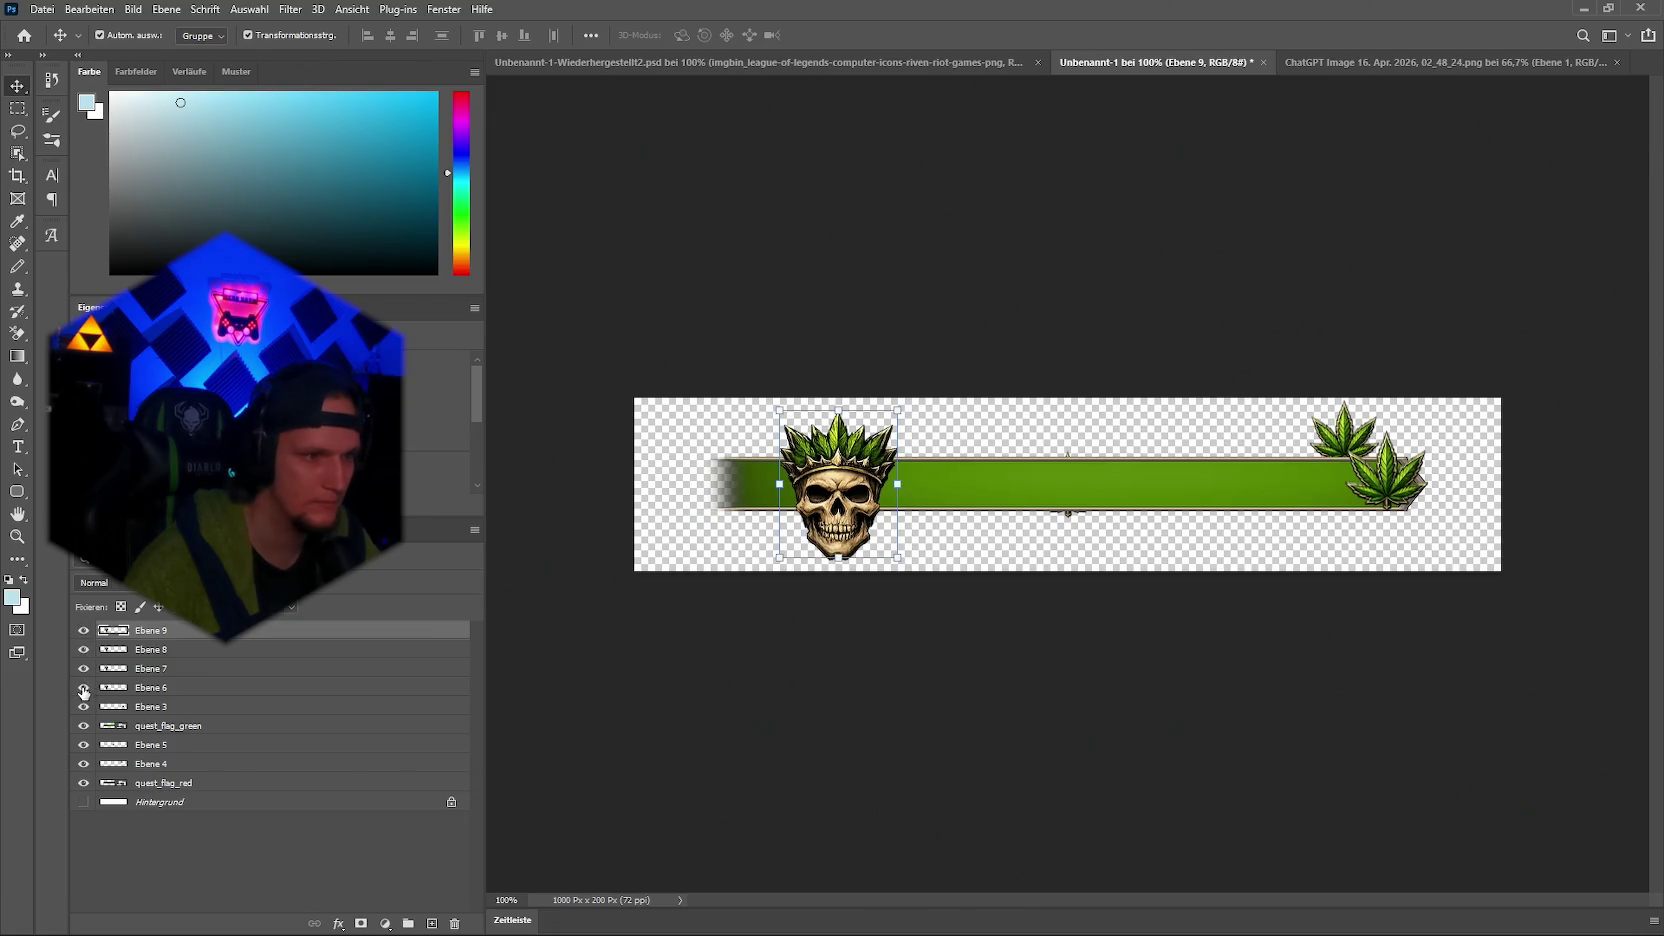
{"action": "left_click", "coordinate": [149, 694], "text": "shift"}
{"action": "right_click", "coordinate": [150, 694]}
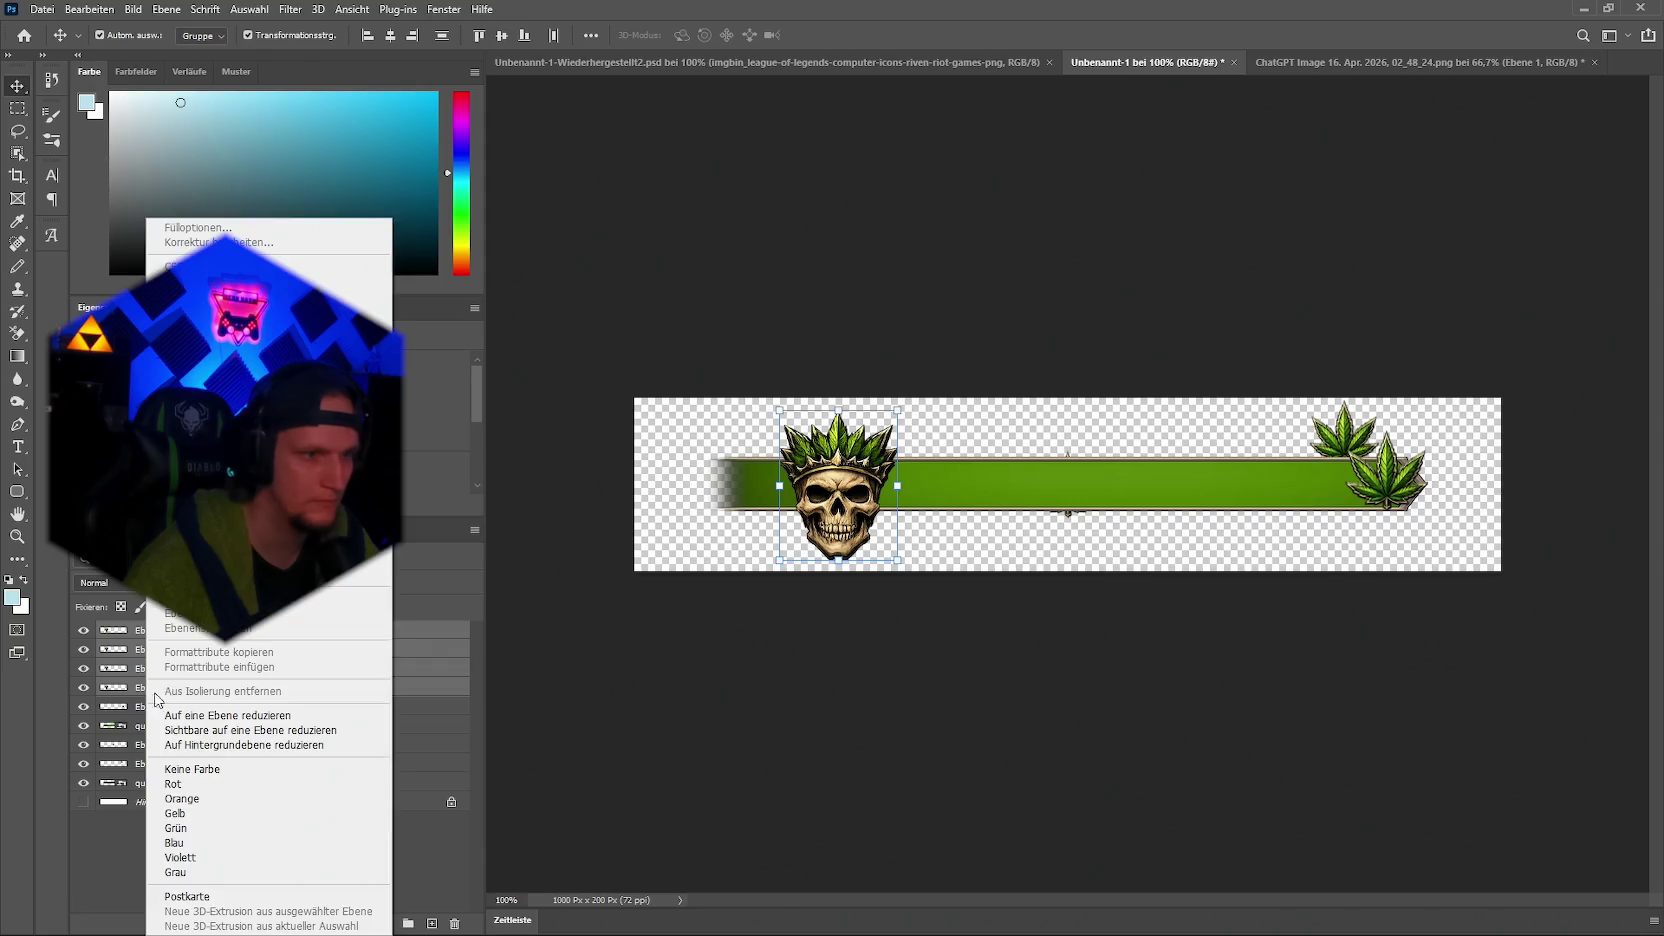
{"action": "left_click", "coordinate": [233, 719]}
{"action": "left_click_drag", "start_coordinate": [839, 476], "coordinate": [871, 463]}
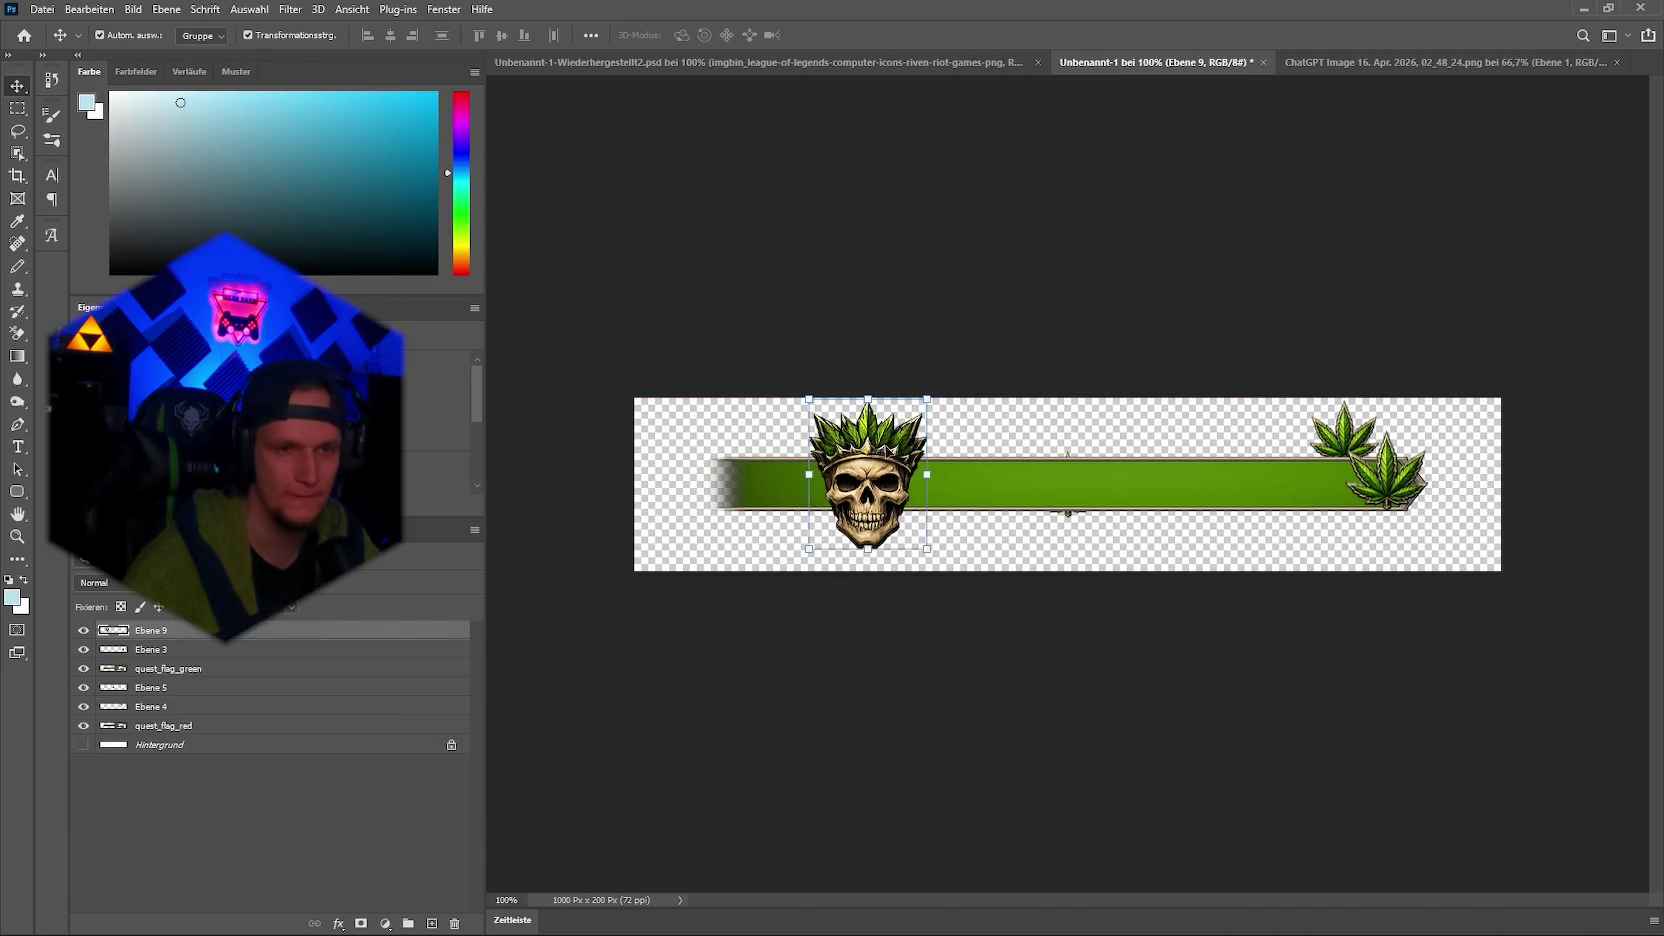
{"action": "mouse_move", "coordinate": [868, 393]}
{"action": "left_mouse_down"}
{"action": "mouse_move", "coordinate": [866, 495]}
{"action": "mouse_move", "coordinate": [733, 482]}
{"action": "mouse_move", "coordinate": [765, 487]}
{"action": "mouse_move", "coordinate": [754, 461]}
{"action": "left_mouse_up"}
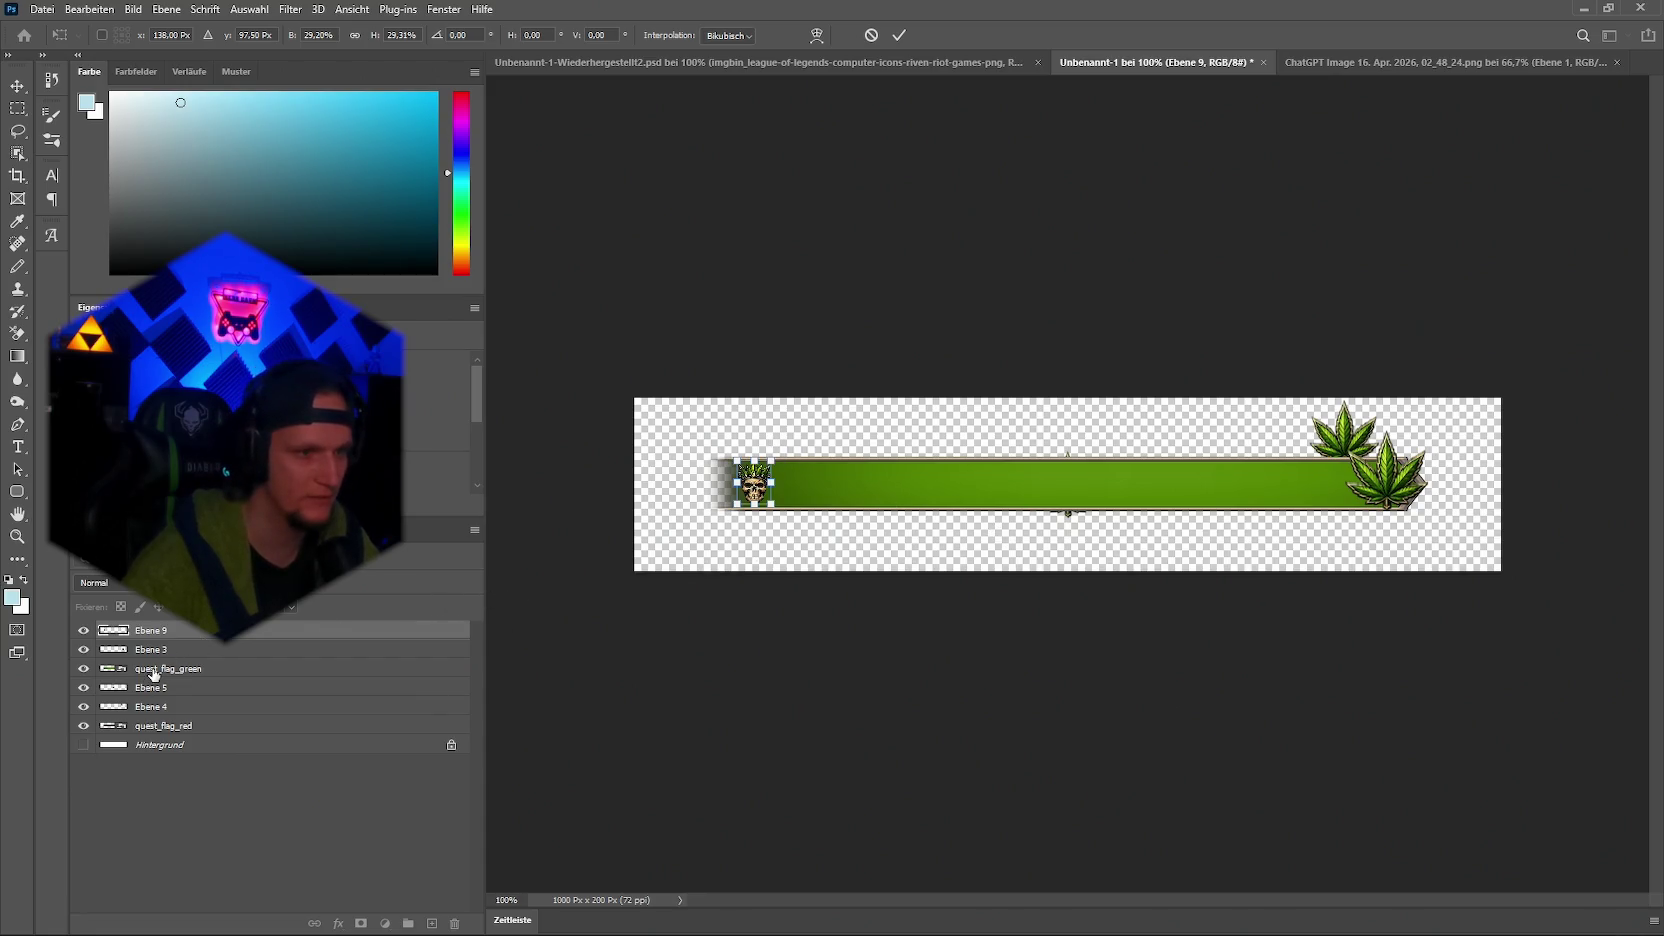
{"action": "left_click", "coordinate": [153, 670]}
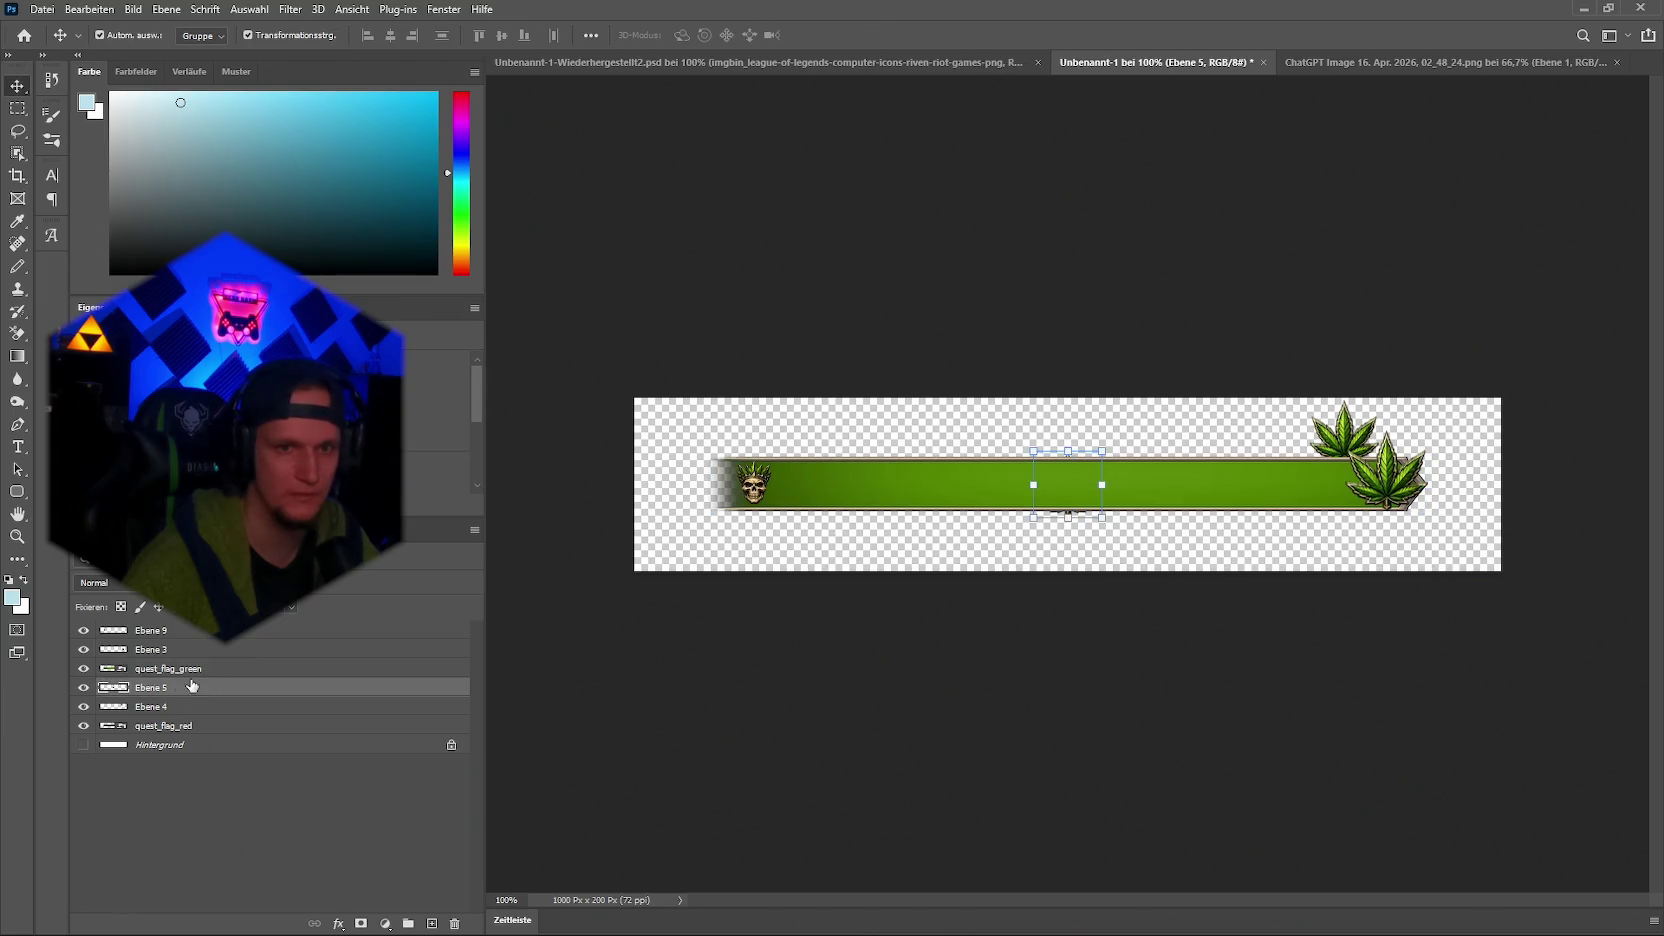
Move the leaf to the banner's top left and scale it down slightly.
{"action": "mouse_move", "coordinate": [1068, 517]}
{"action": "left_mouse_down"}
{"action": "mouse_move", "coordinate": [1346, 465]}
{"action": "mouse_move", "coordinate": [773, 463]}
{"action": "left_mouse_up"}
{"action": "mouse_move", "coordinate": [773, 392]}
{"action": "left_mouse_down"}
{"action": "mouse_move", "coordinate": [790, 442]}
{"action": "mouse_move", "coordinate": [1354, 438]}
{"action": "mouse_move", "coordinate": [759, 436]}
{"action": "left_mouse_up"}
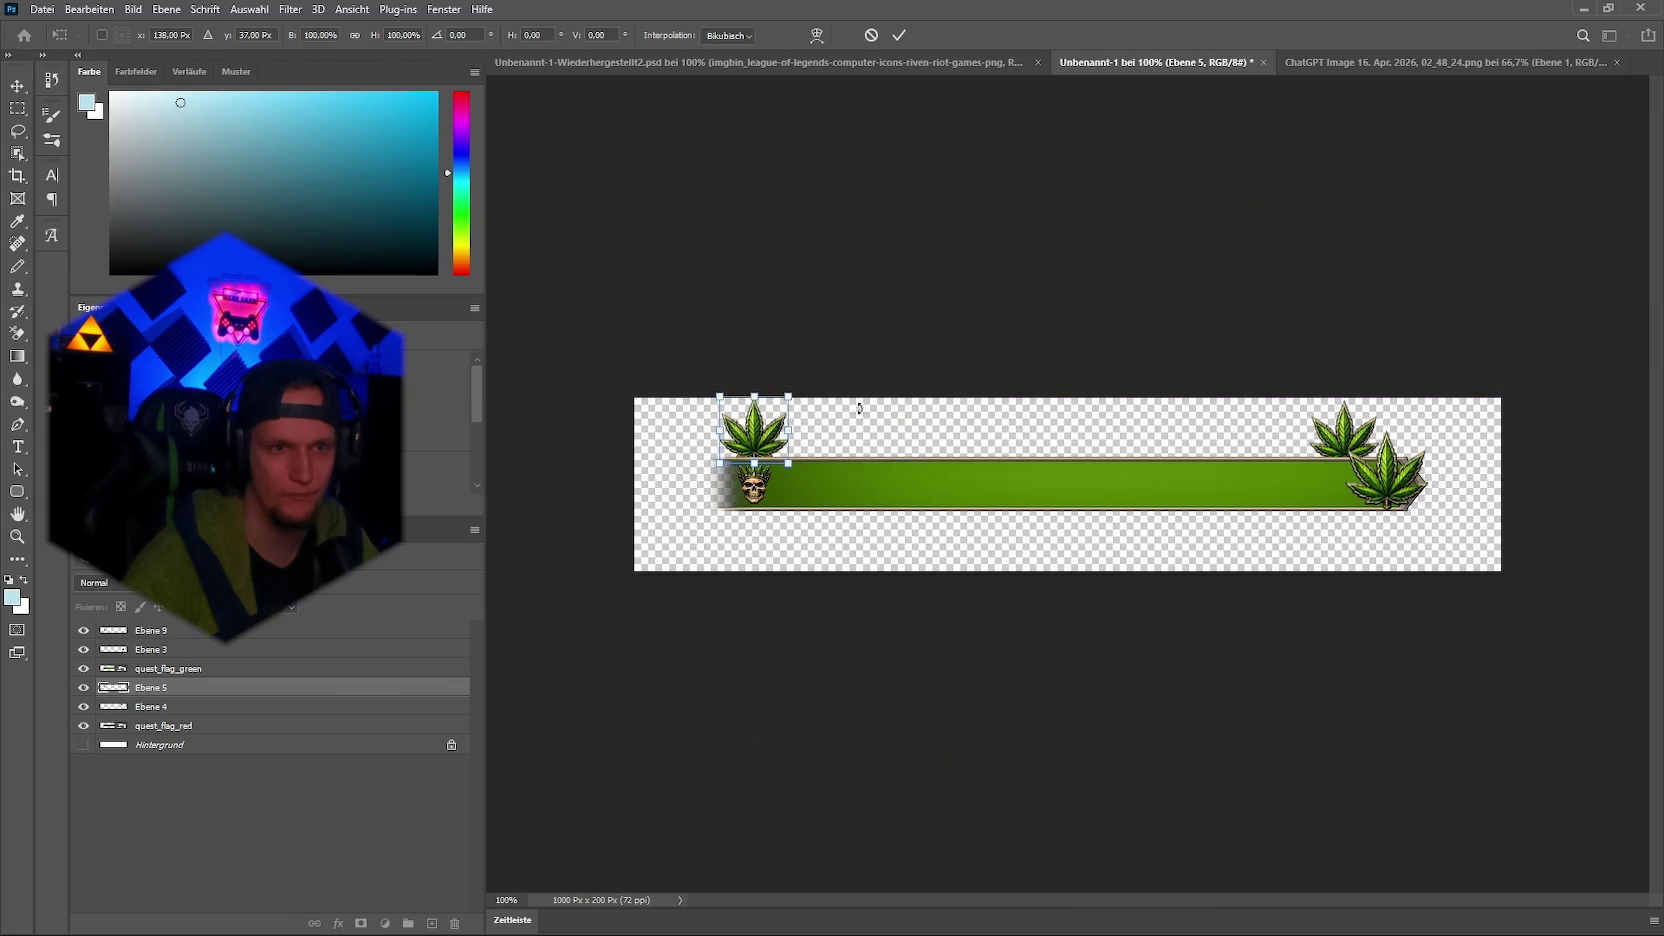
{"action": "left_click", "coordinate": [1028, 278]}
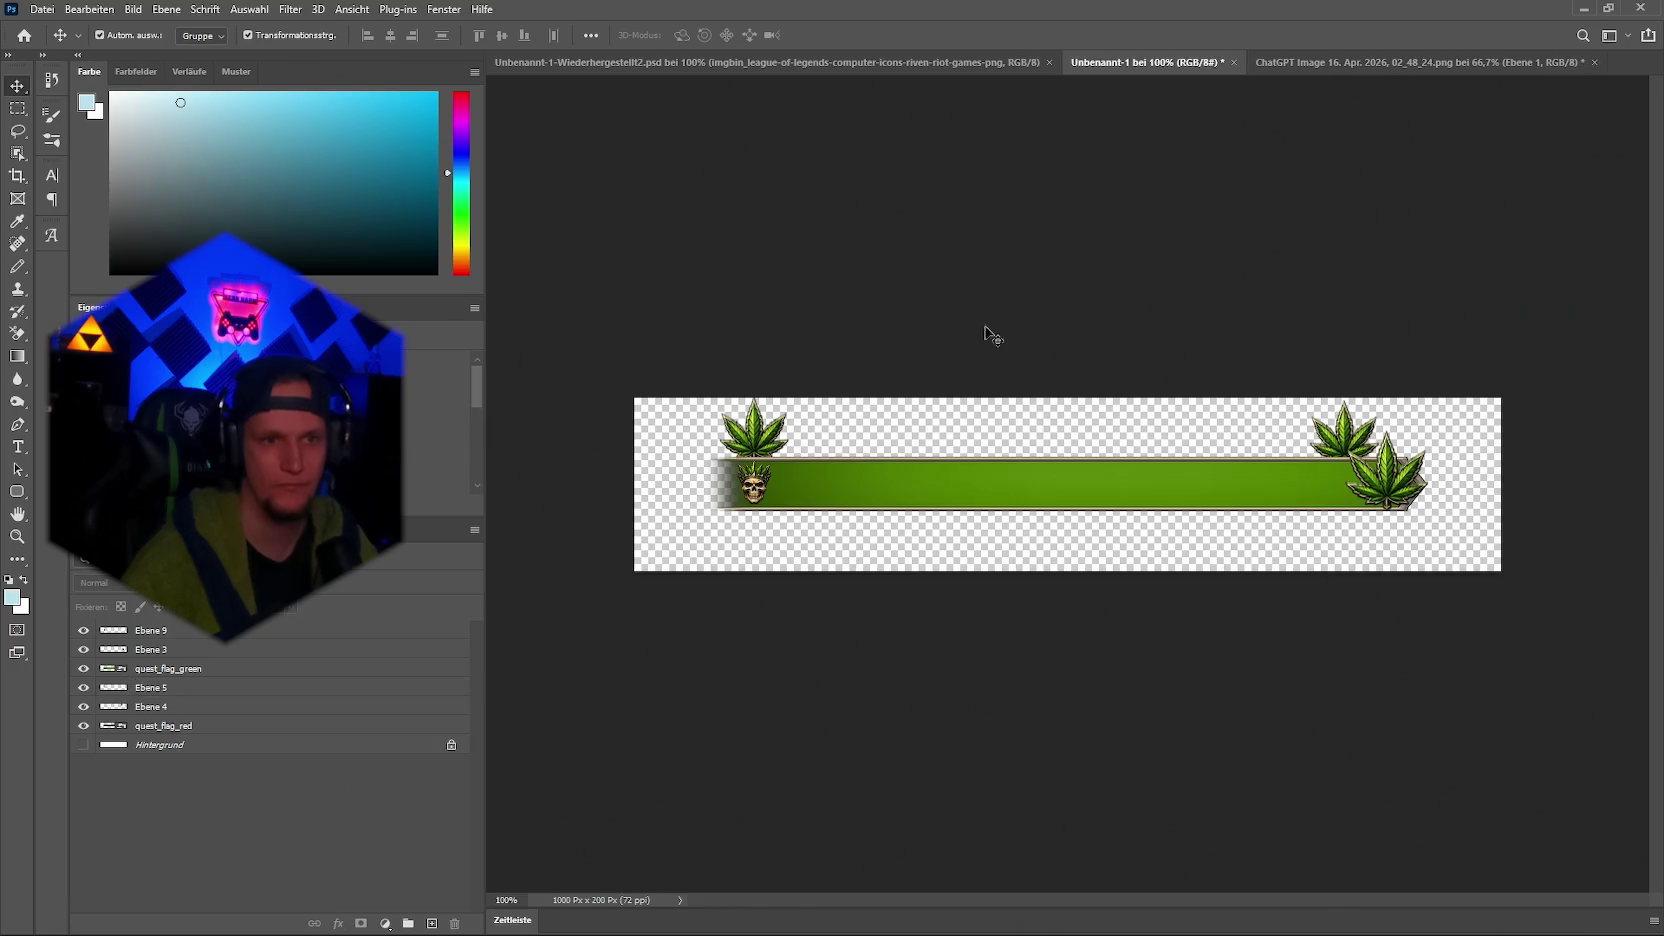
{"action": "left_click", "coordinate": [752, 432]}
{"action": "left_click_drag", "start_coordinate": [754, 393], "coordinate": [754, 398]}
{"action": "key", "text": "Return"}
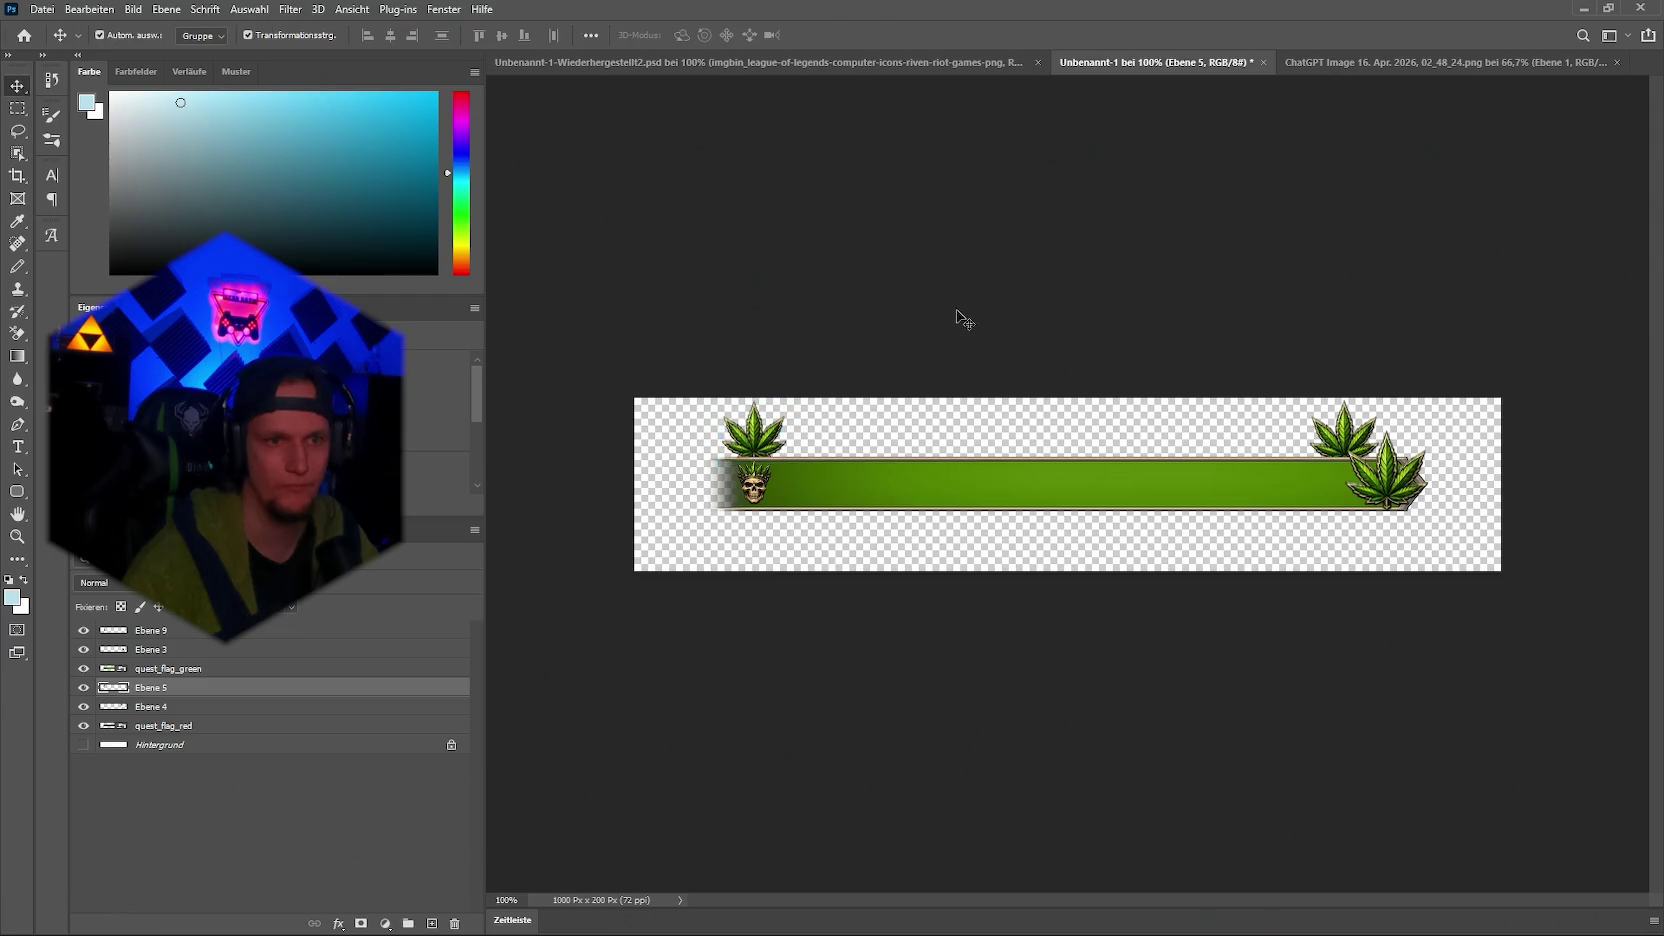
{"action": "left_click", "coordinate": [960, 318]}
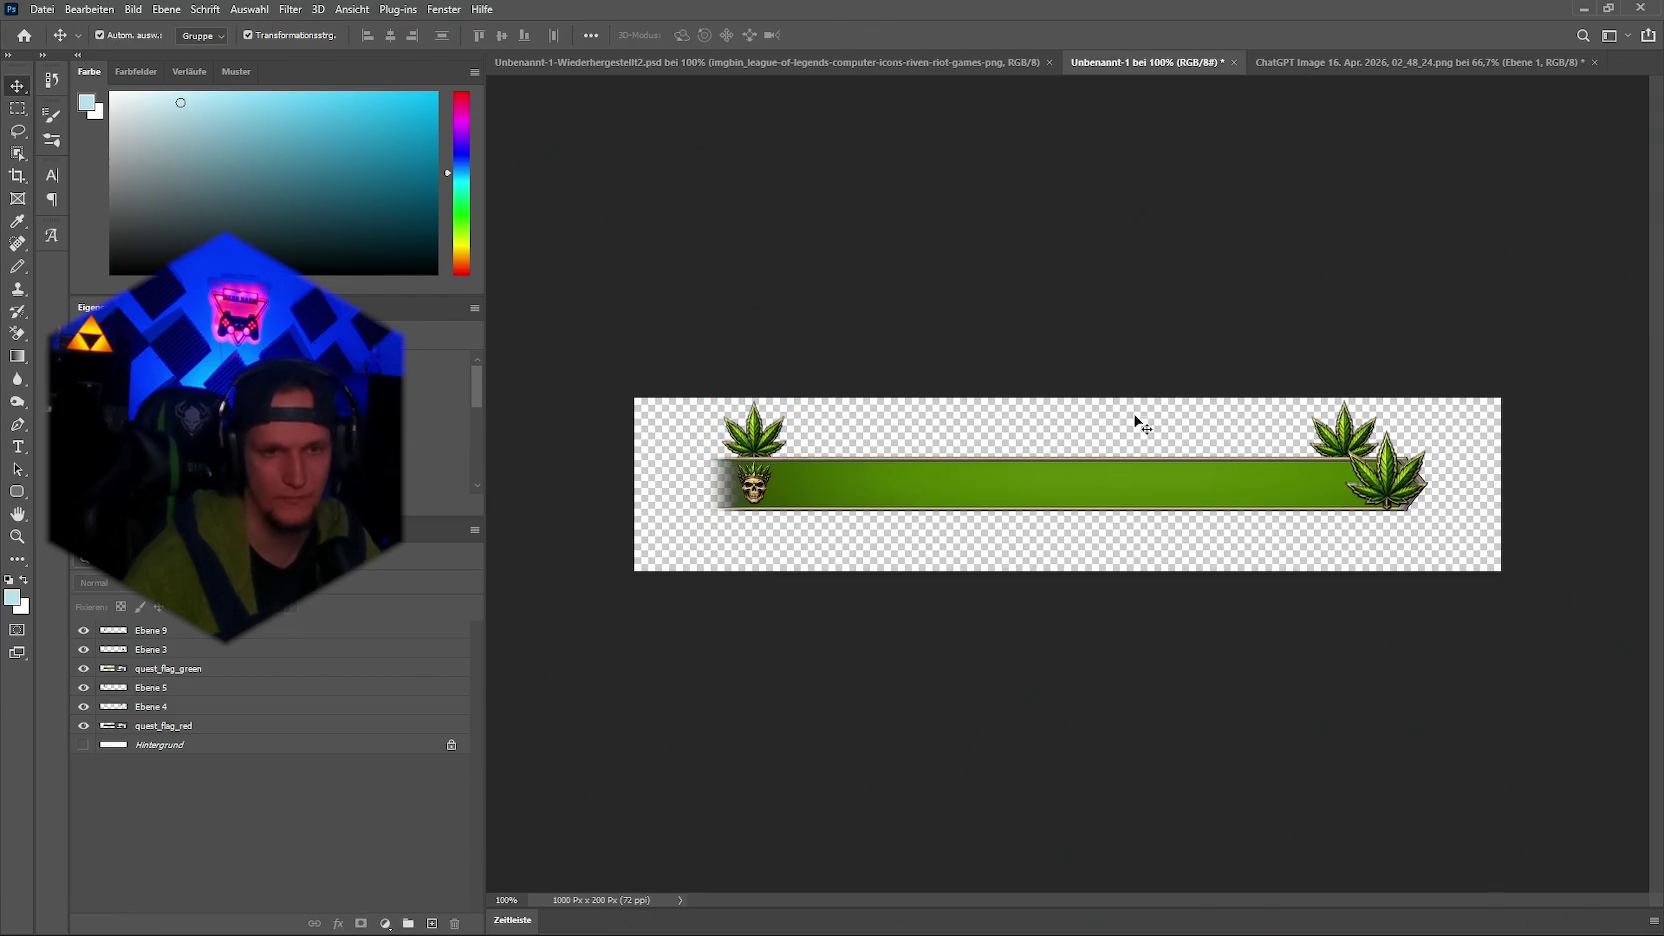
Duplicate the right-hand leaf and enlarge the copy about 2.5 times at the banner centre.
{"action": "left_click", "coordinate": [170, 634]}
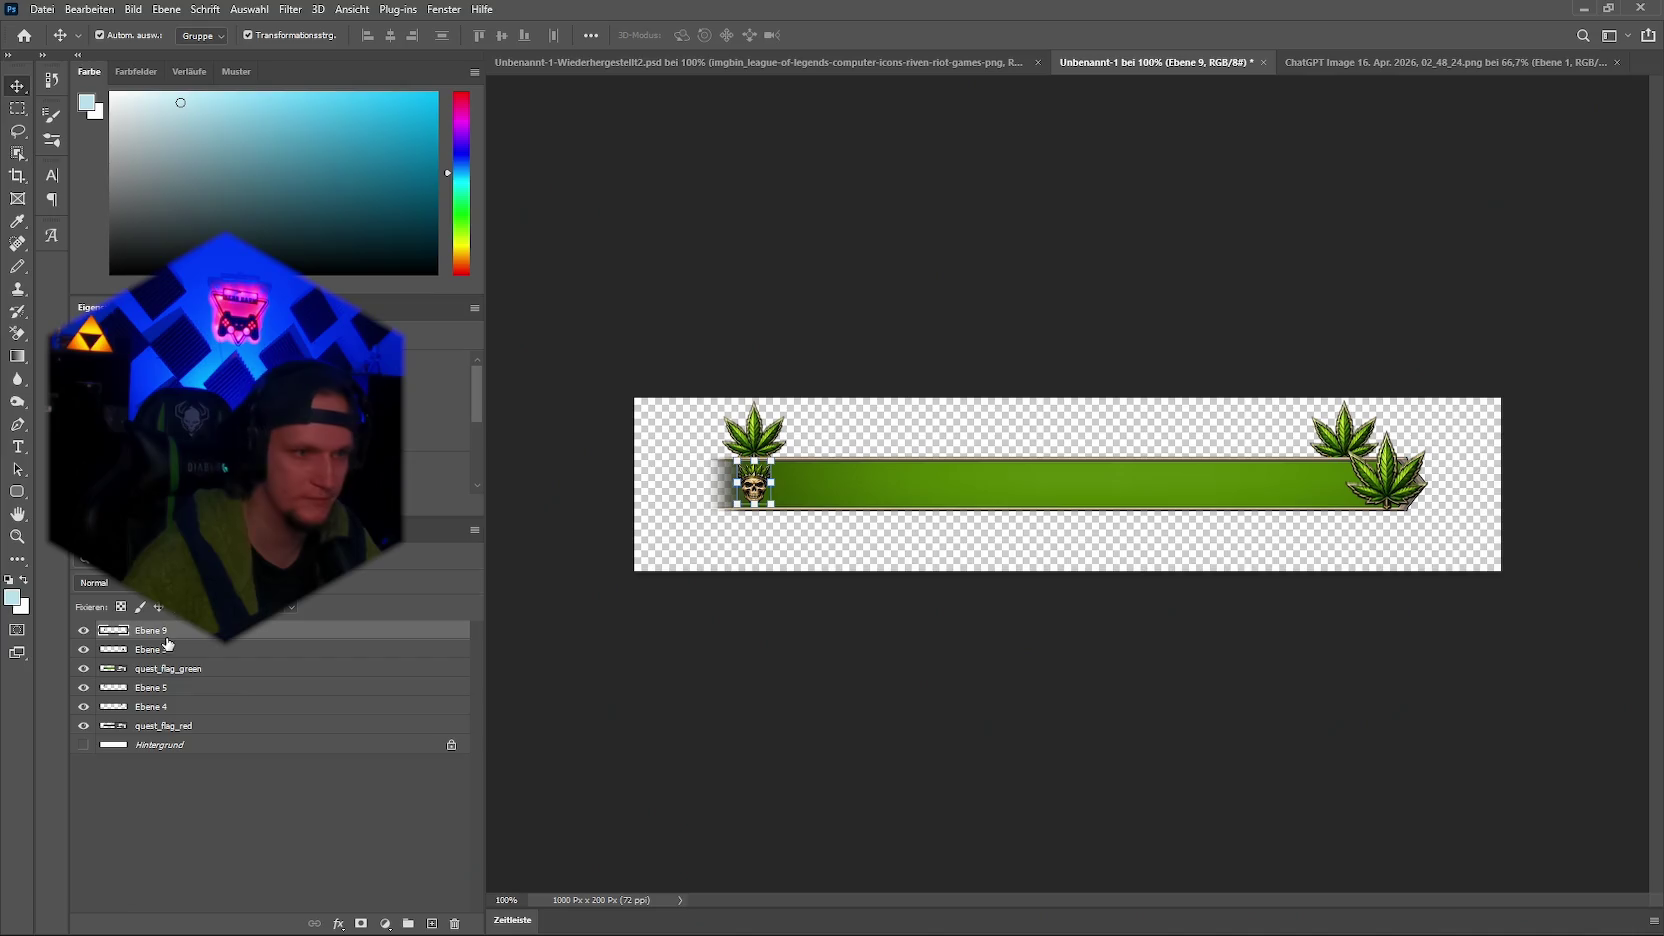
{"action": "left_click", "coordinate": [154, 652]}
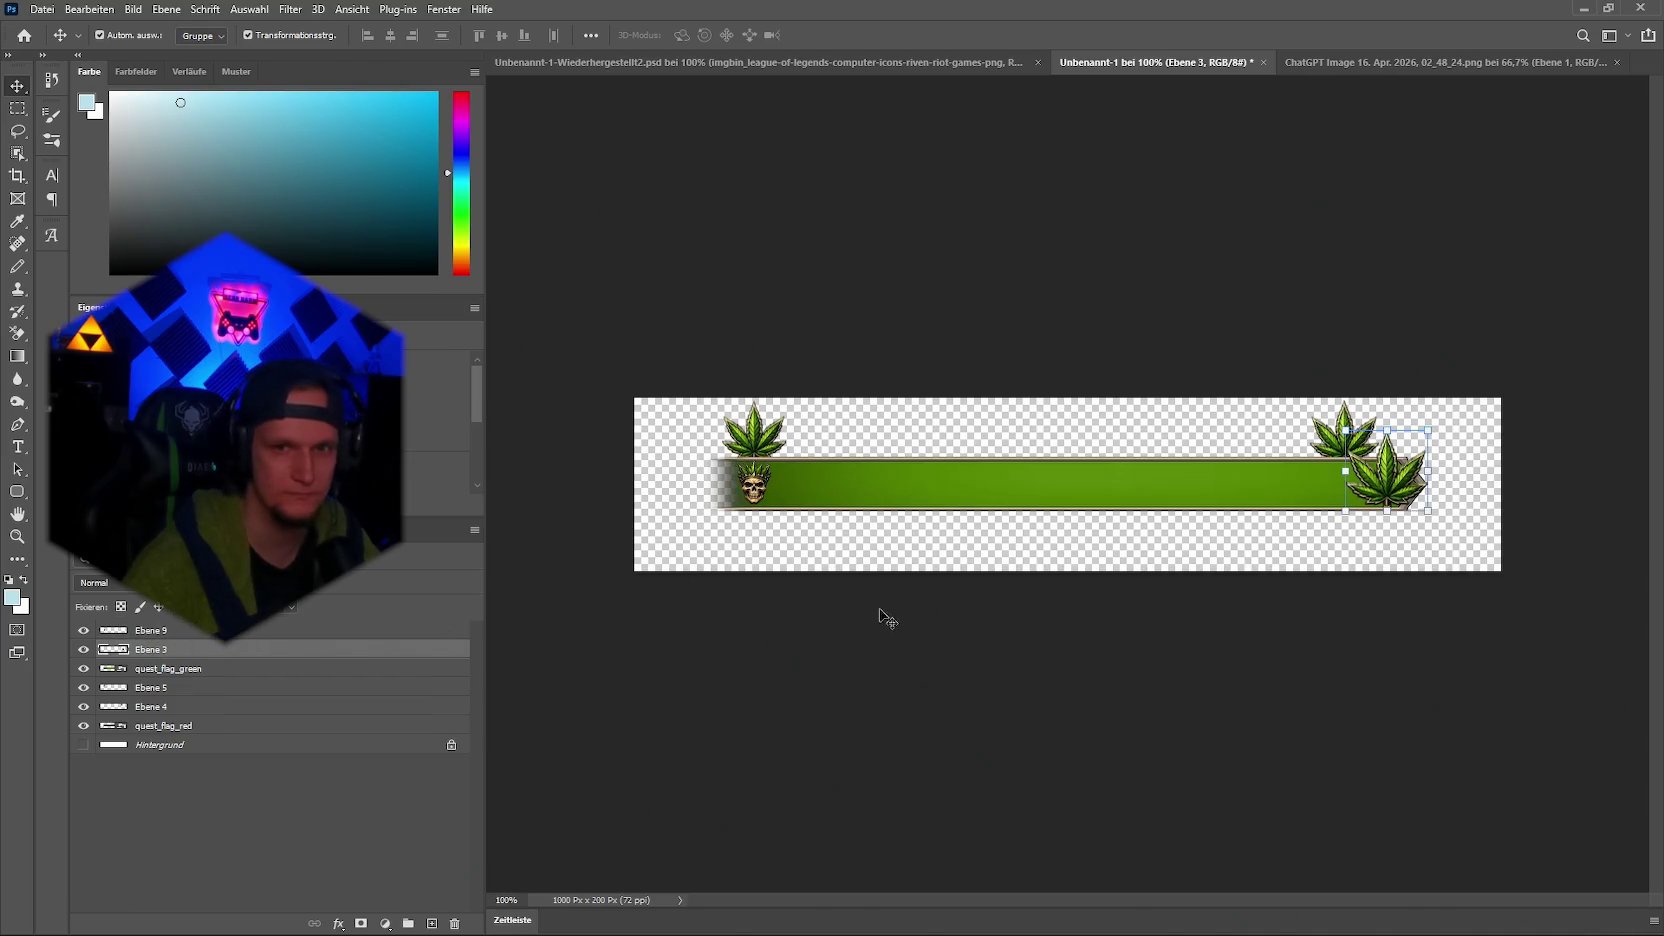
{"action": "key", "text": "ctrl+v"}
{"action": "mouse_move", "coordinate": [1074, 442]}
{"action": "left_mouse_down"}
{"action": "mouse_move", "coordinate": [1068, 322]}
{"action": "mouse_move", "coordinate": [1082, 398]}
{"action": "mouse_move", "coordinate": [1068, 385]}
{"action": "left_mouse_up"}
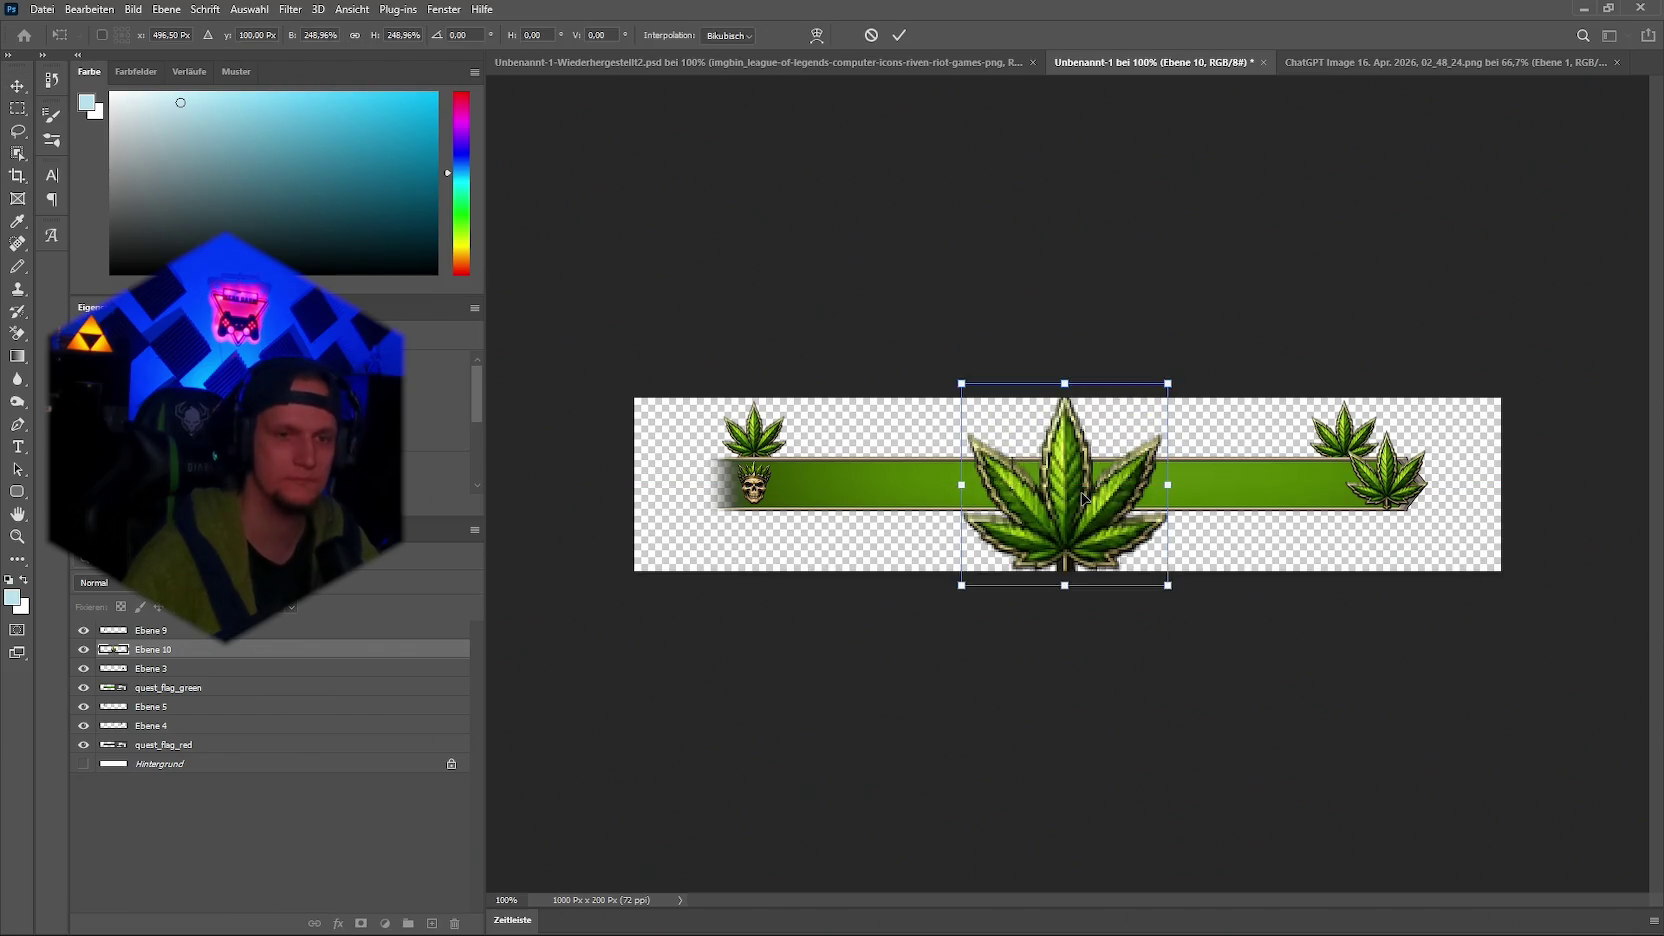
Clip the enlarged leaf to quest_flag_green and resize it to about 72% in the bar's middle.
{"action": "key", "text": "Return"}
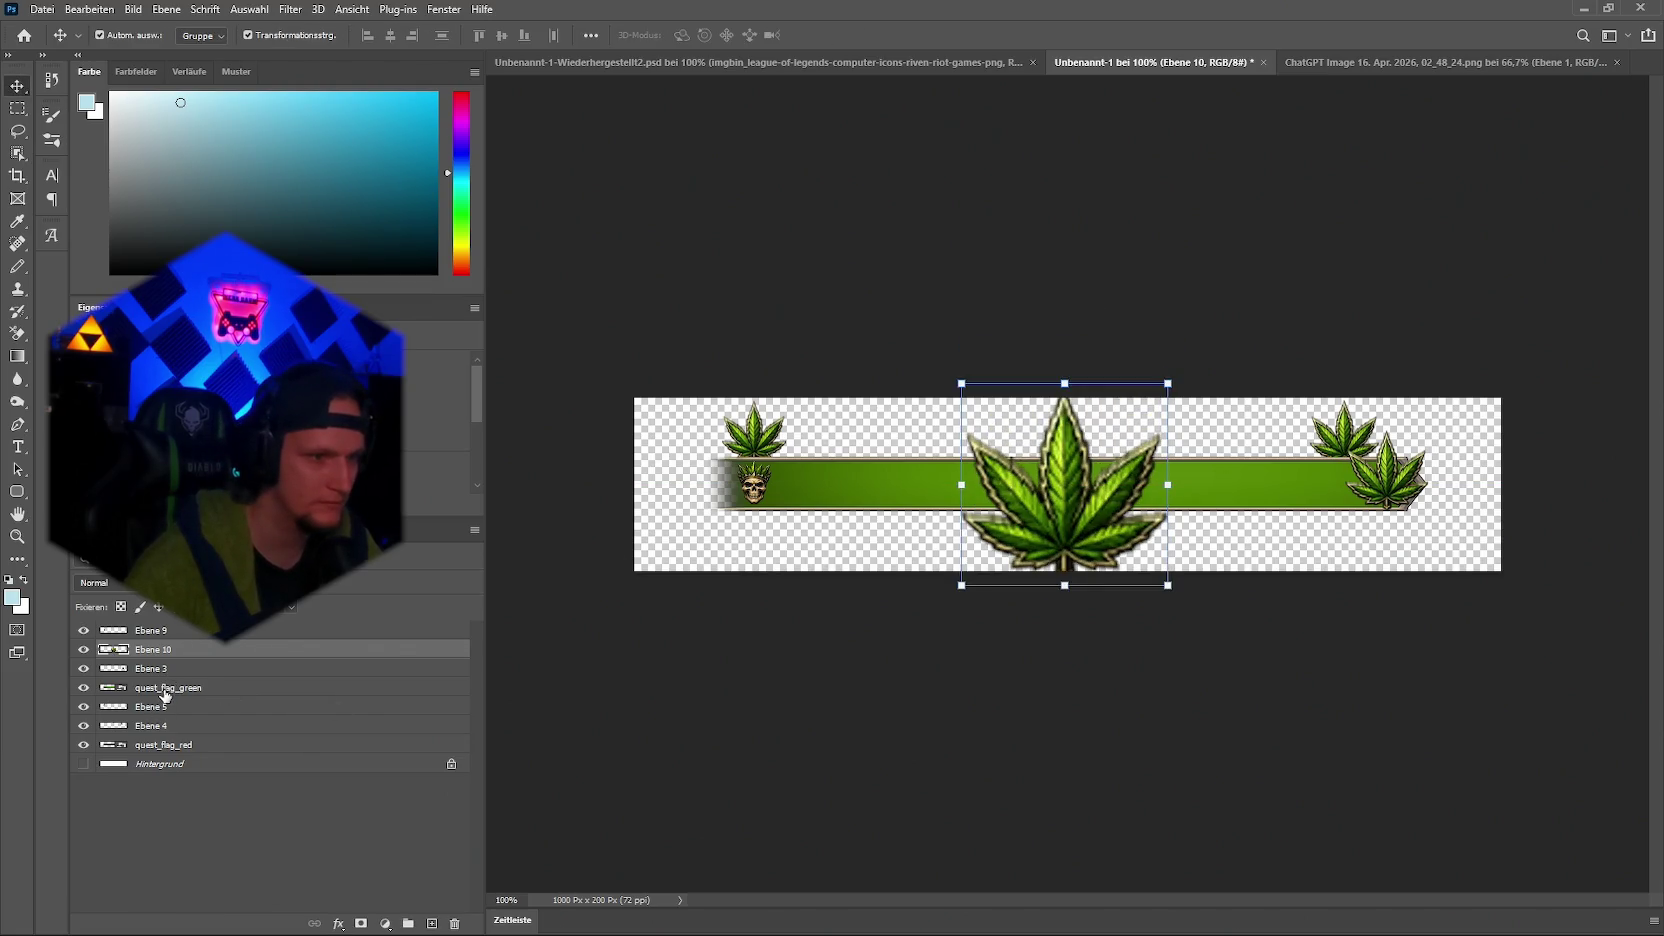
{"action": "left_click_drag", "start_coordinate": [153, 655], "coordinate": [154, 678]}
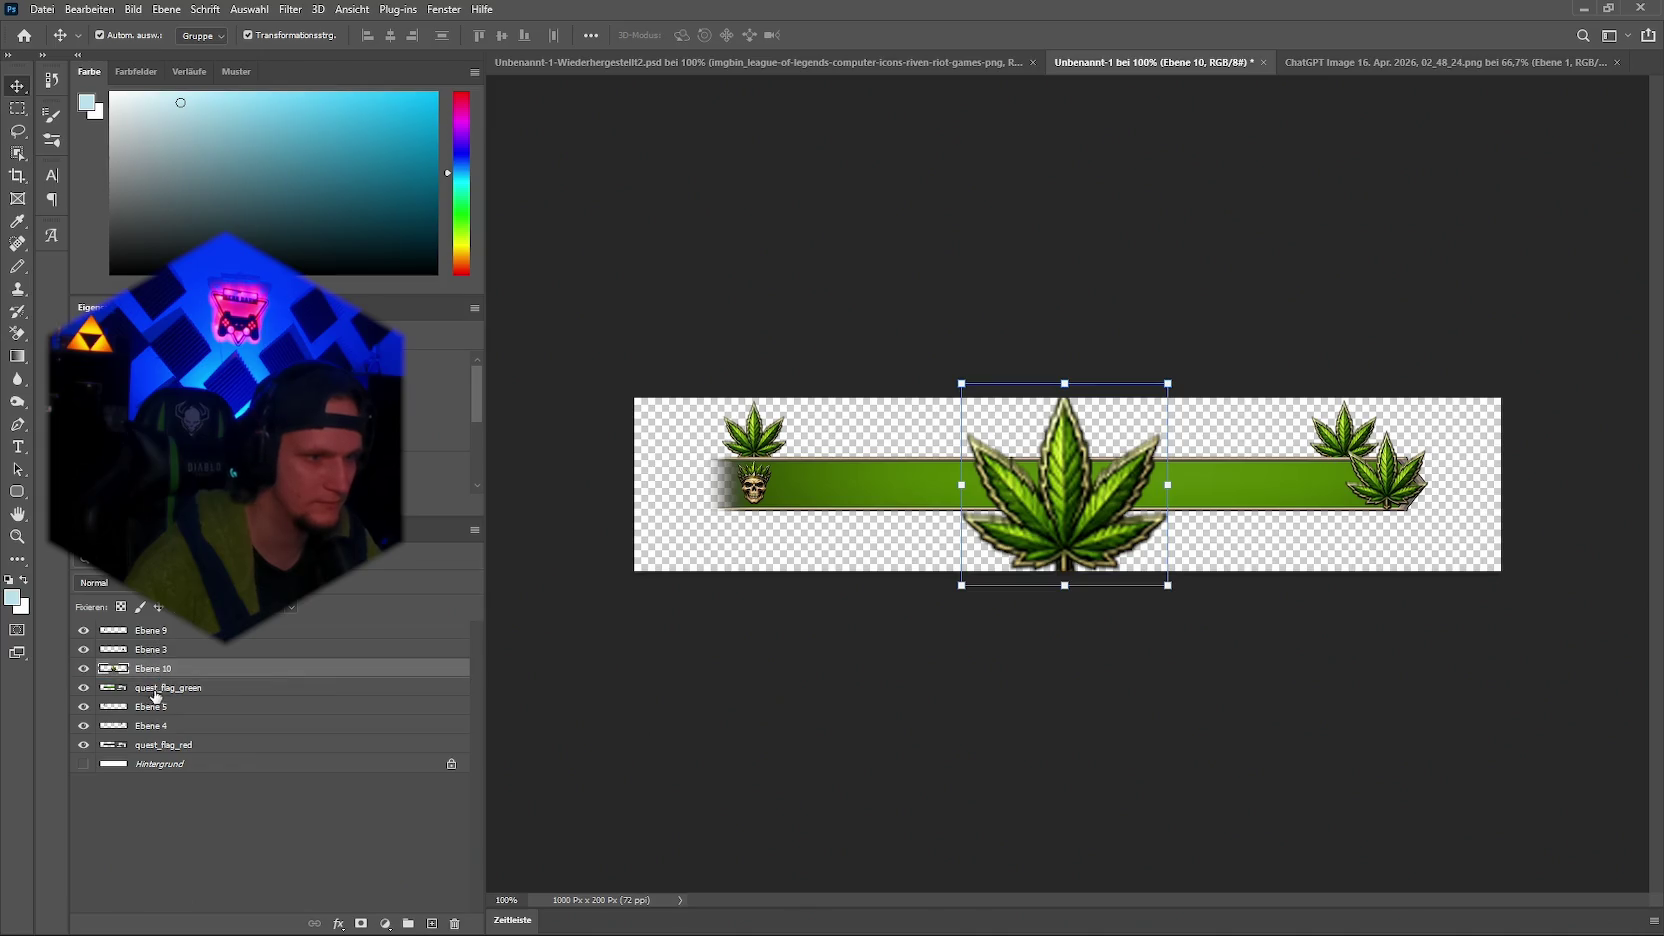
{"action": "left_click", "coordinate": [150, 672], "text": "alt"}
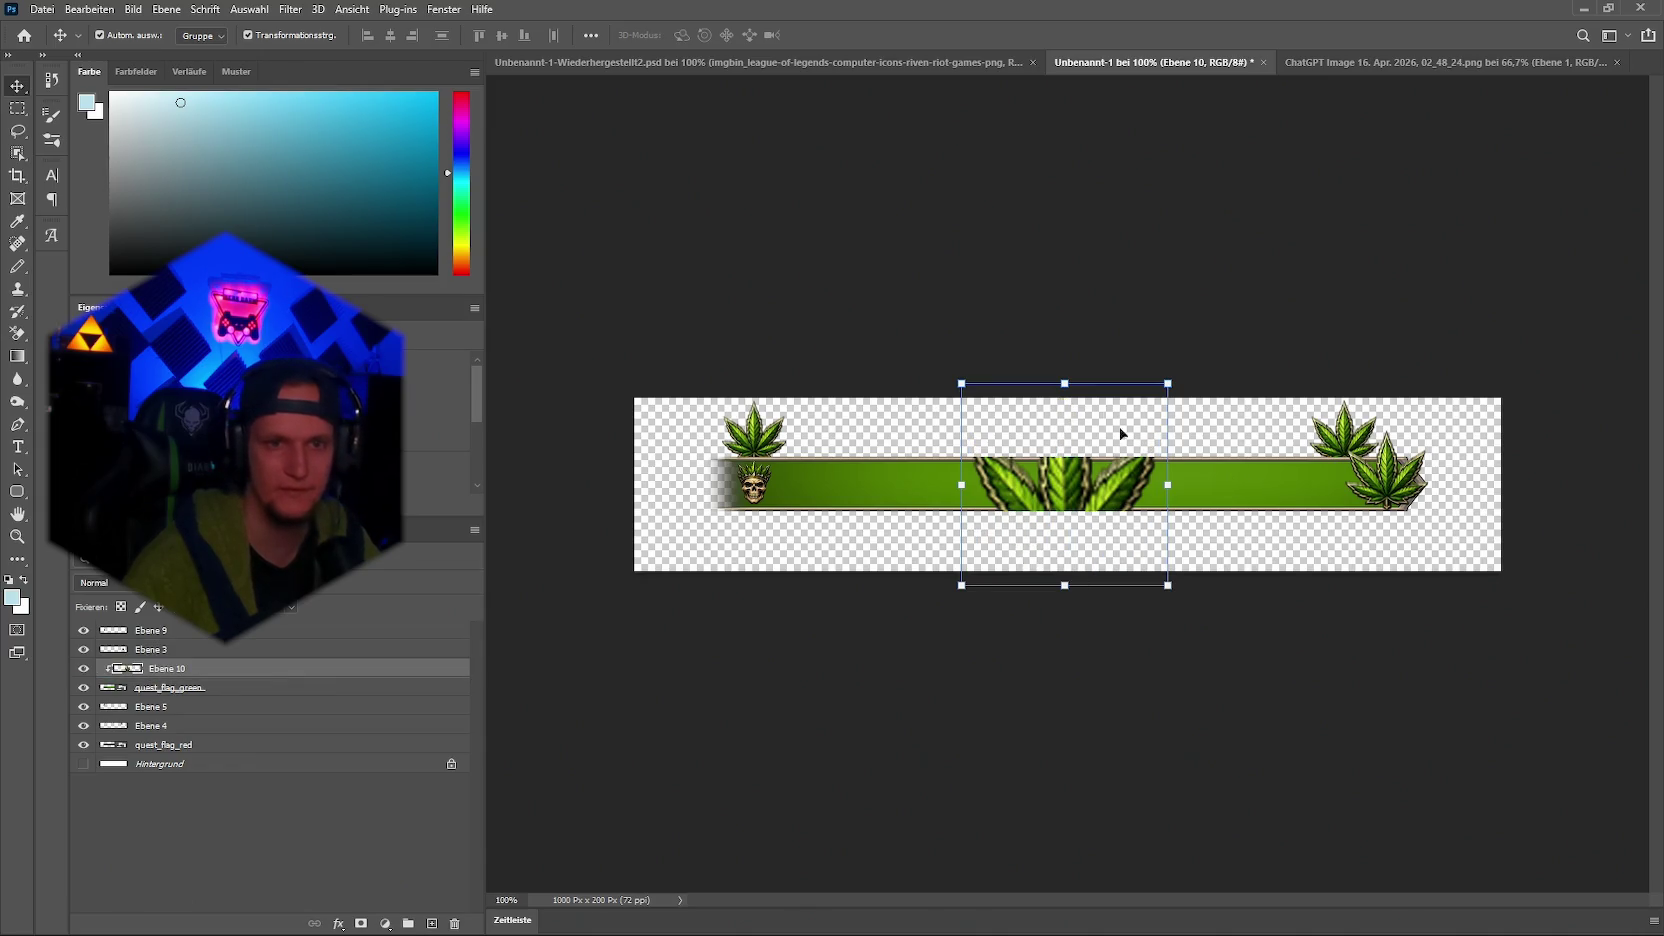
{"action": "left_click_drag", "start_coordinate": [1066, 385], "coordinate": [1066, 475]}
{"action": "left_click_drag", "start_coordinate": [1070, 542], "coordinate": [1033, 500]}
{"action": "mouse_move", "coordinate": [1027, 440]}
{"action": "left_mouse_down"}
{"action": "mouse_move", "coordinate": [1030, 385]}
{"action": "mouse_move", "coordinate": [1062, 440]}
{"action": "mouse_move", "coordinate": [1043, 470]}
{"action": "left_mouse_up"}
{"action": "key", "text": "Return"}
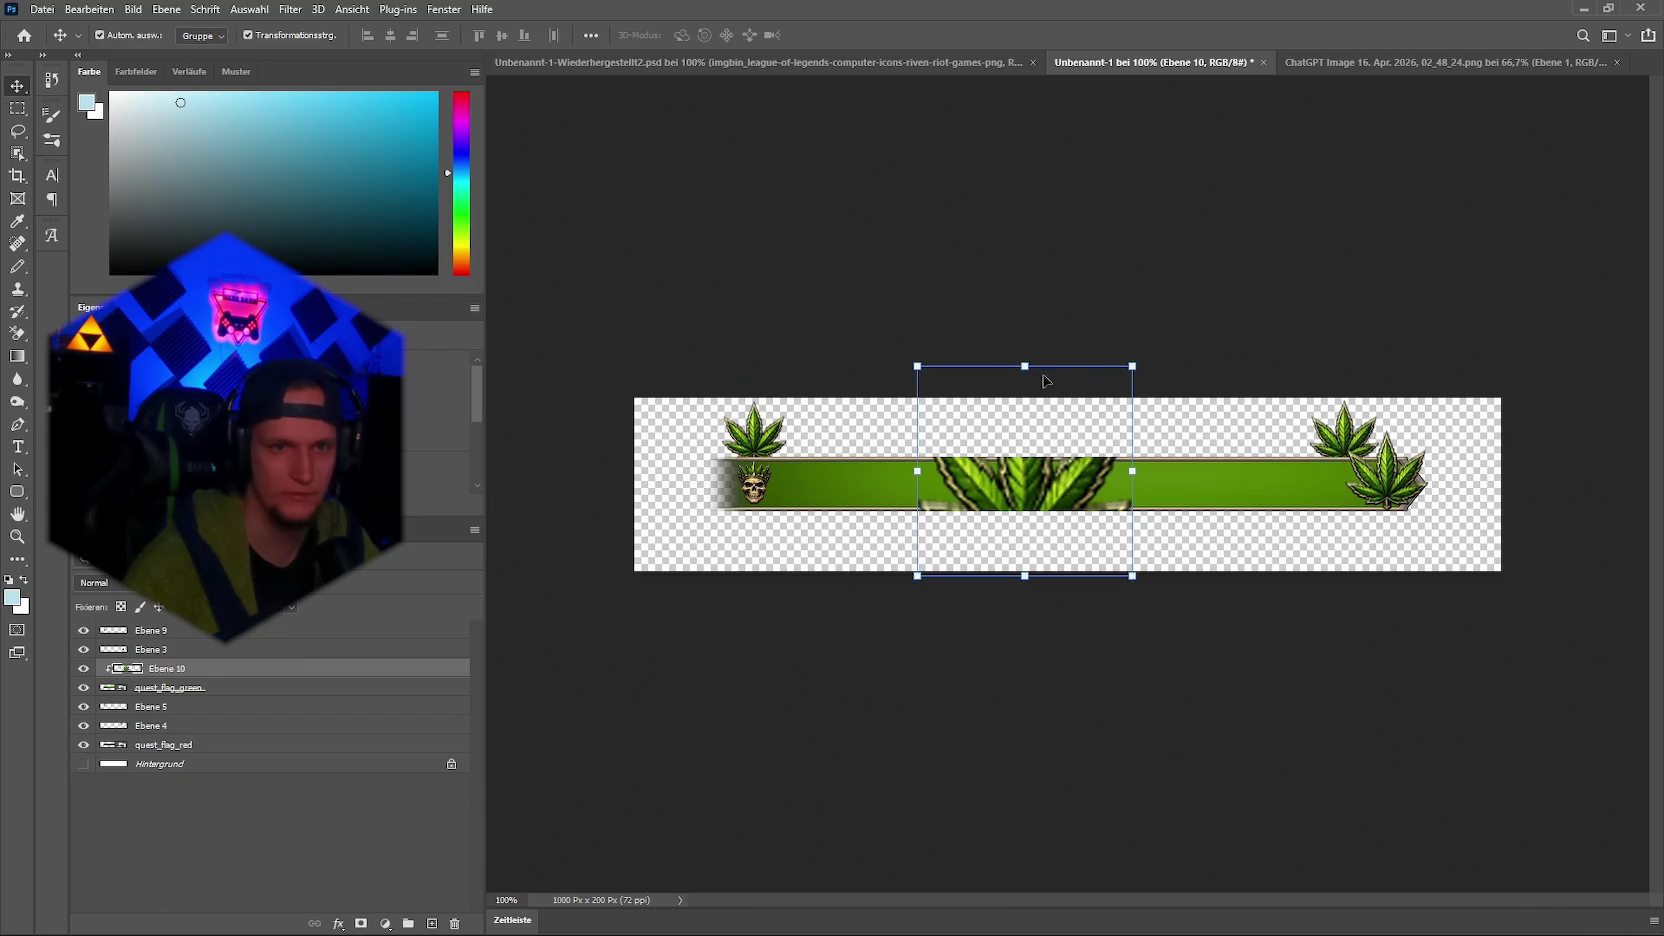
{"action": "left_click_drag", "start_coordinate": [1024, 366], "coordinate": [1024, 425]}
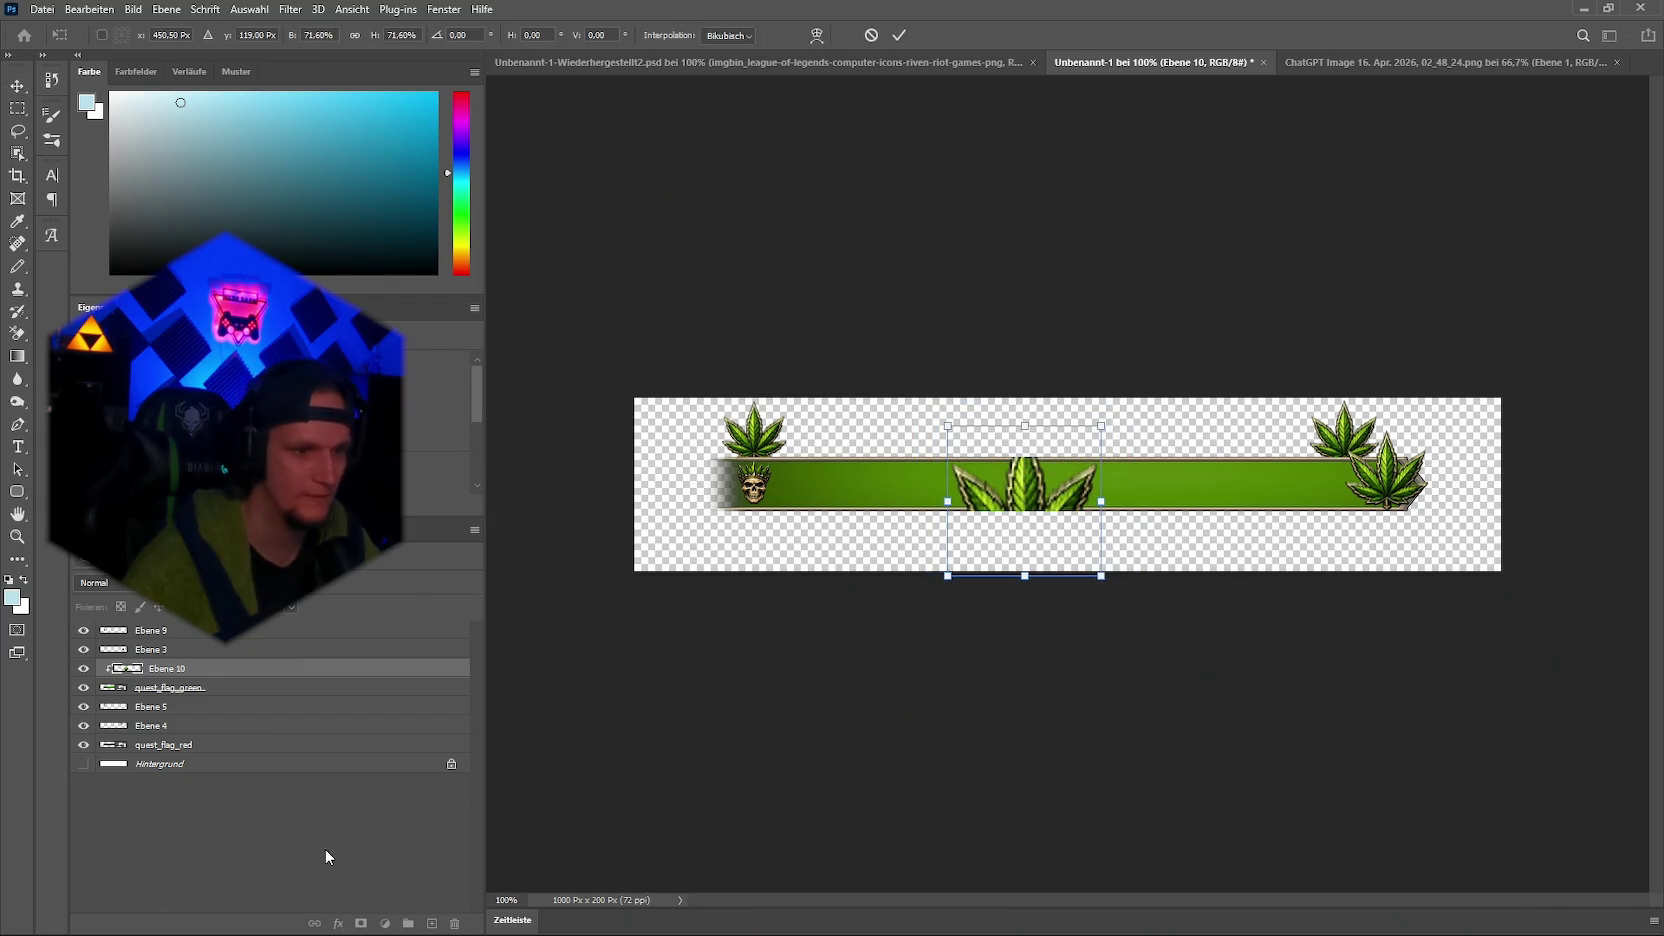
{"action": "key", "text": "Return"}
Fade the middle leaf to nearly transparent and enlarge it slightly.
{"action": "left_click", "coordinate": [338, 923]}
{"action": "left_click", "coordinate": [380, 752]}
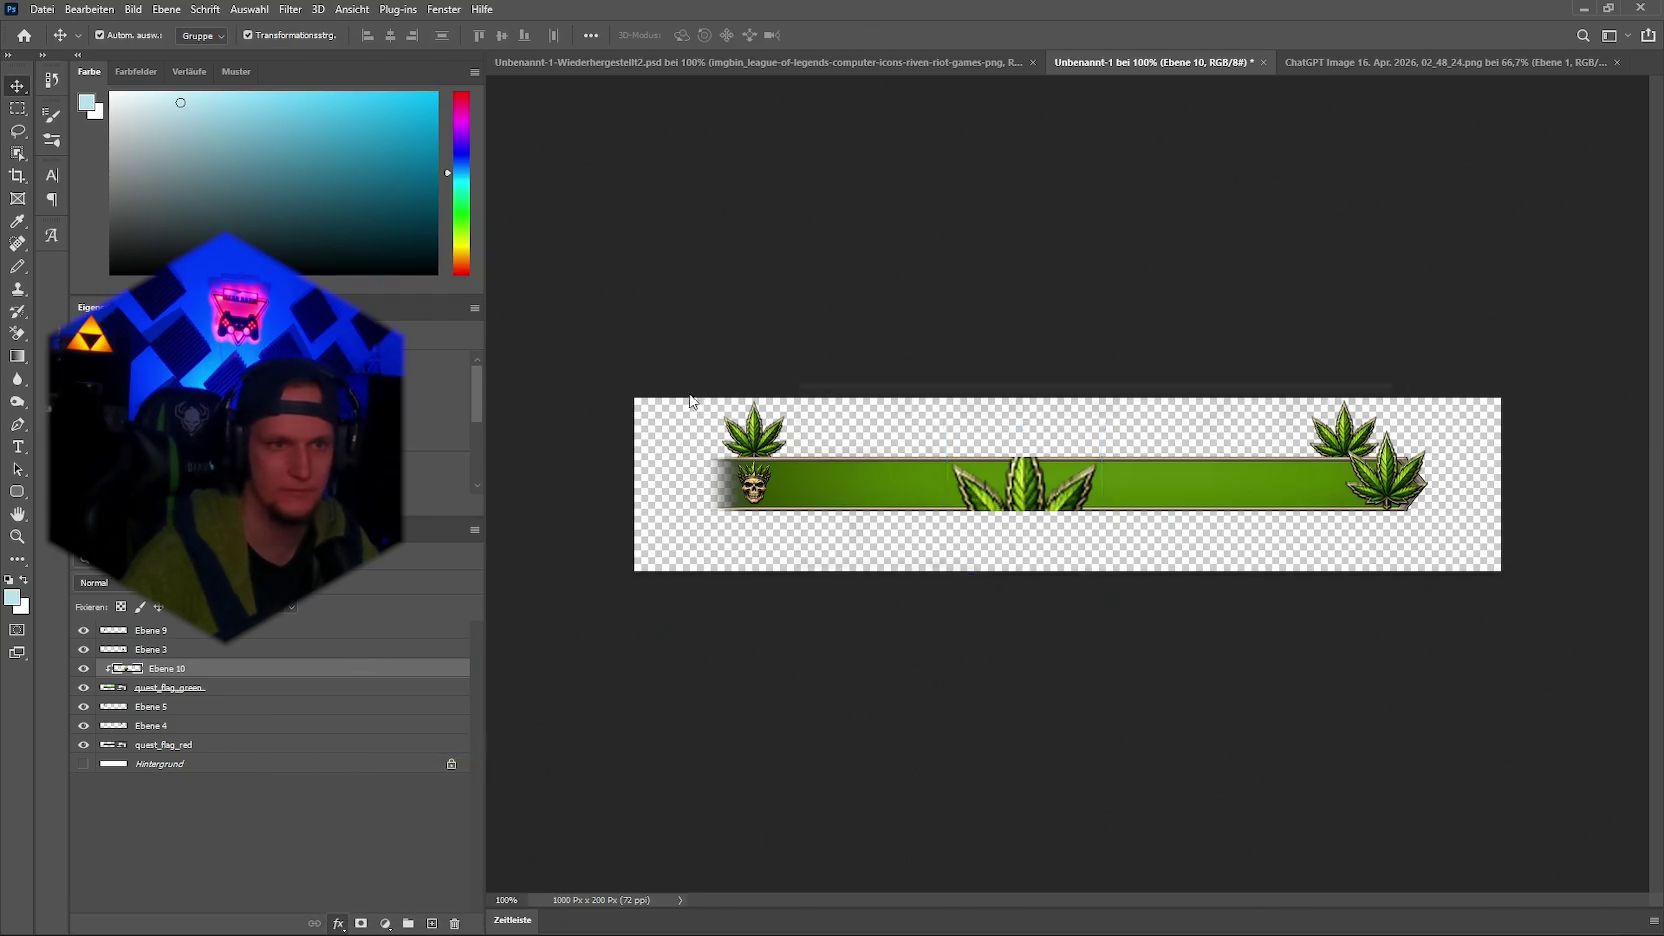
{"action": "left_click_drag", "start_coordinate": [992, 350], "coordinate": [310, 65]}
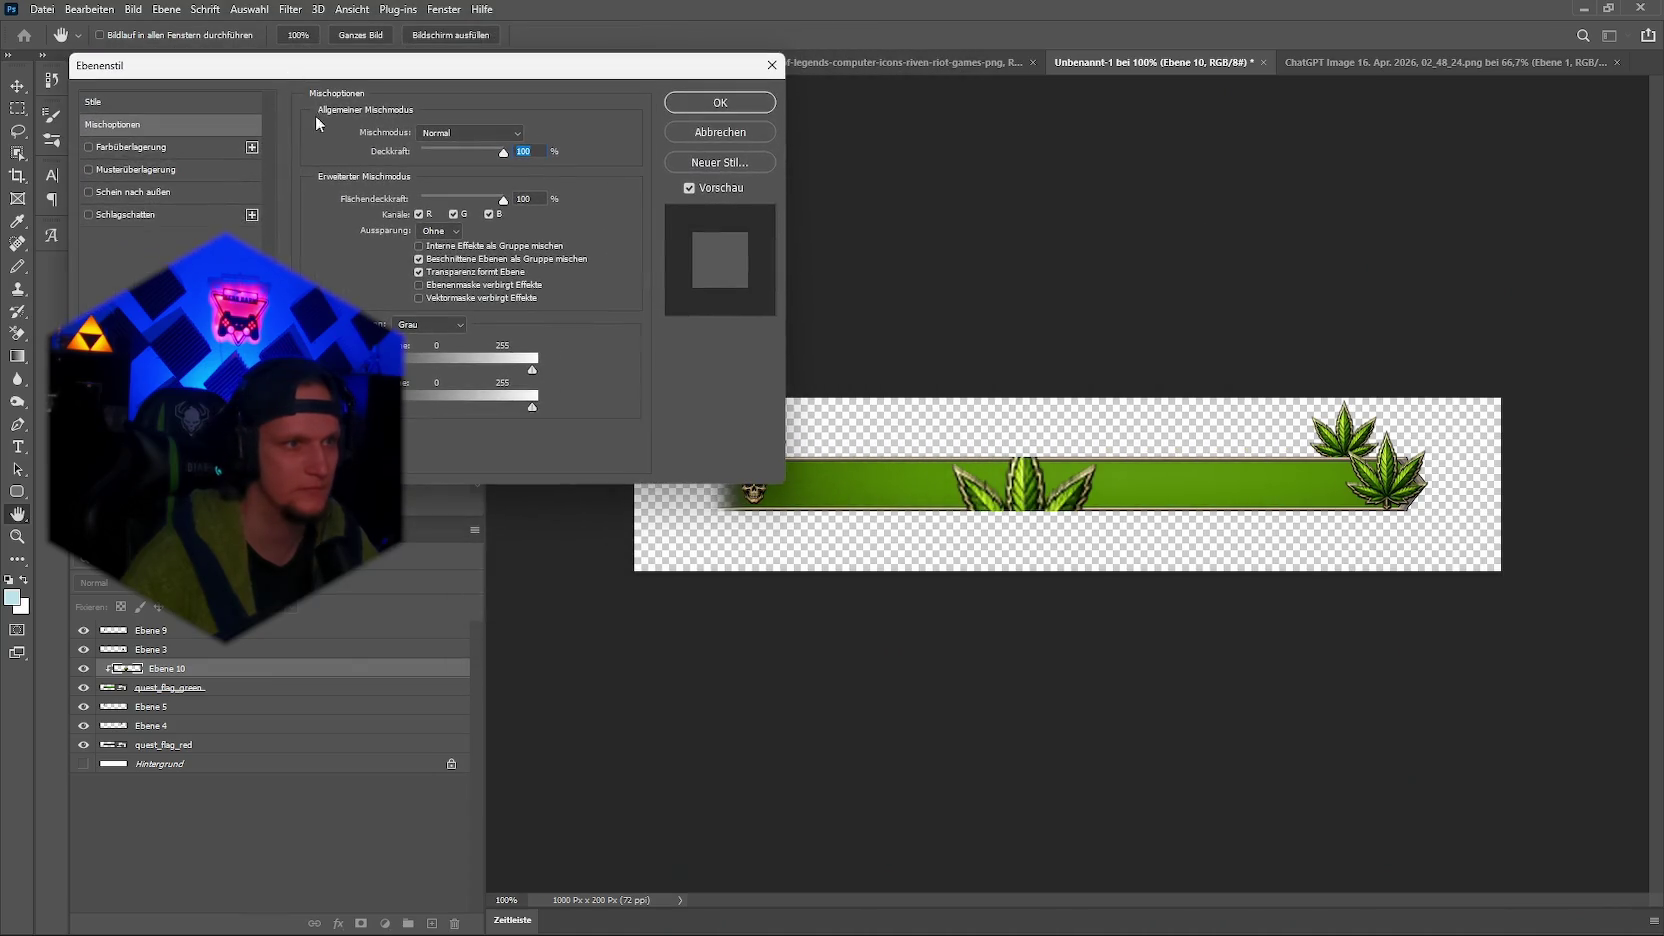
{"action": "left_click", "coordinate": [719, 132]}
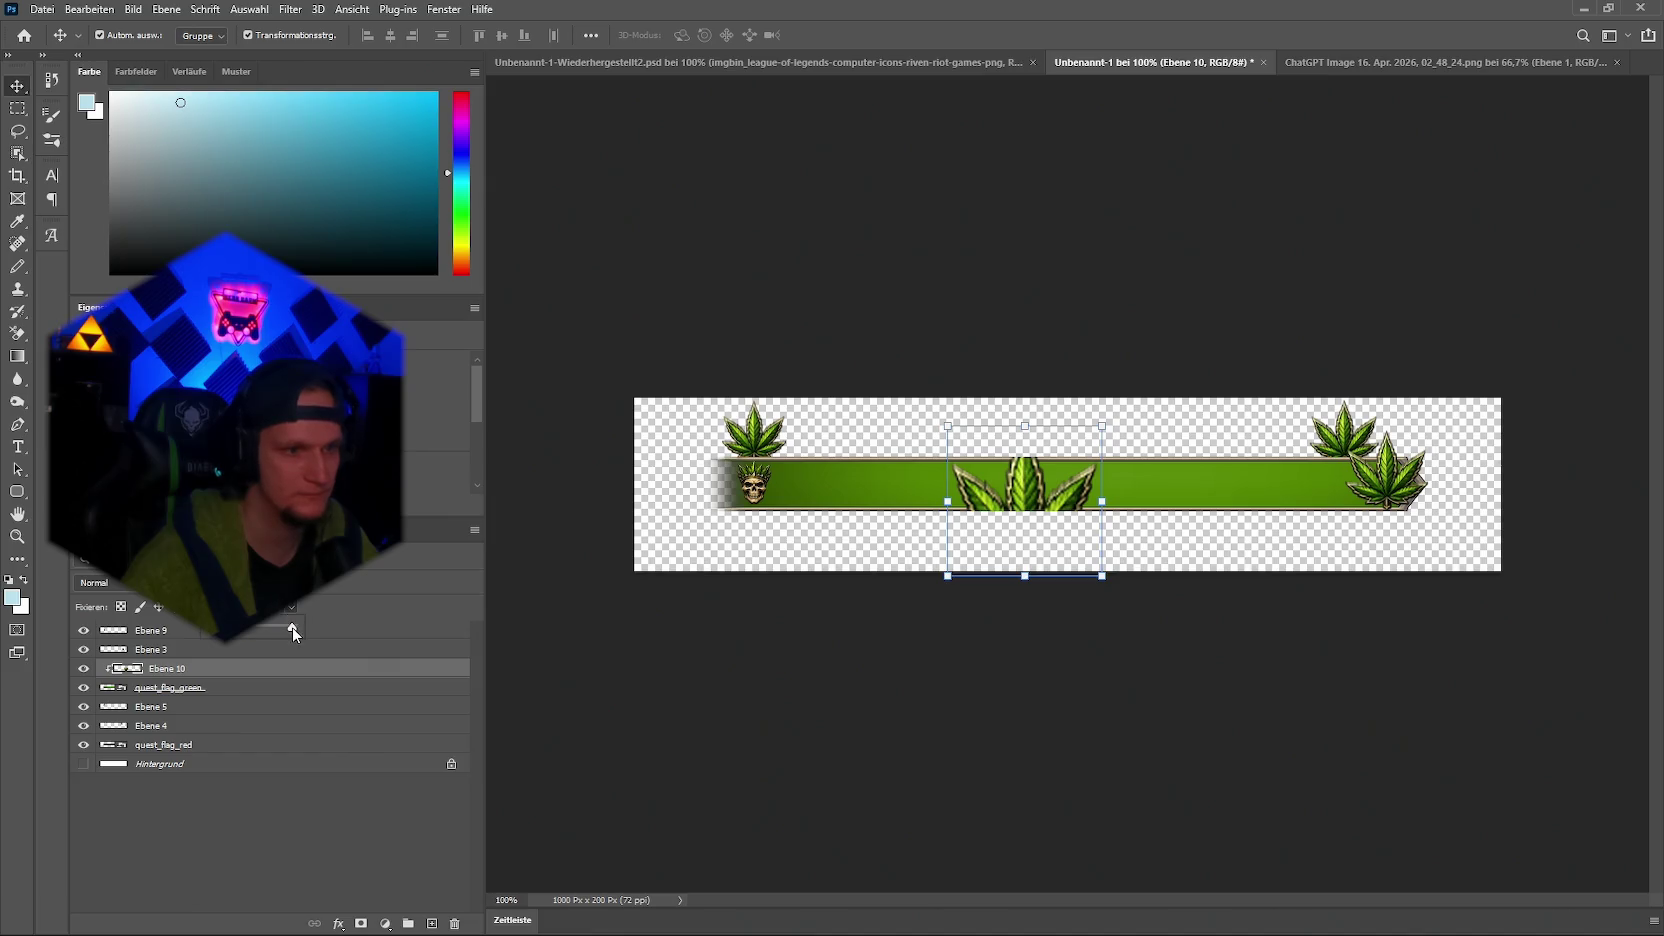
{"action": "left_click_drag", "start_coordinate": [255, 627], "coordinate": [218, 638]}
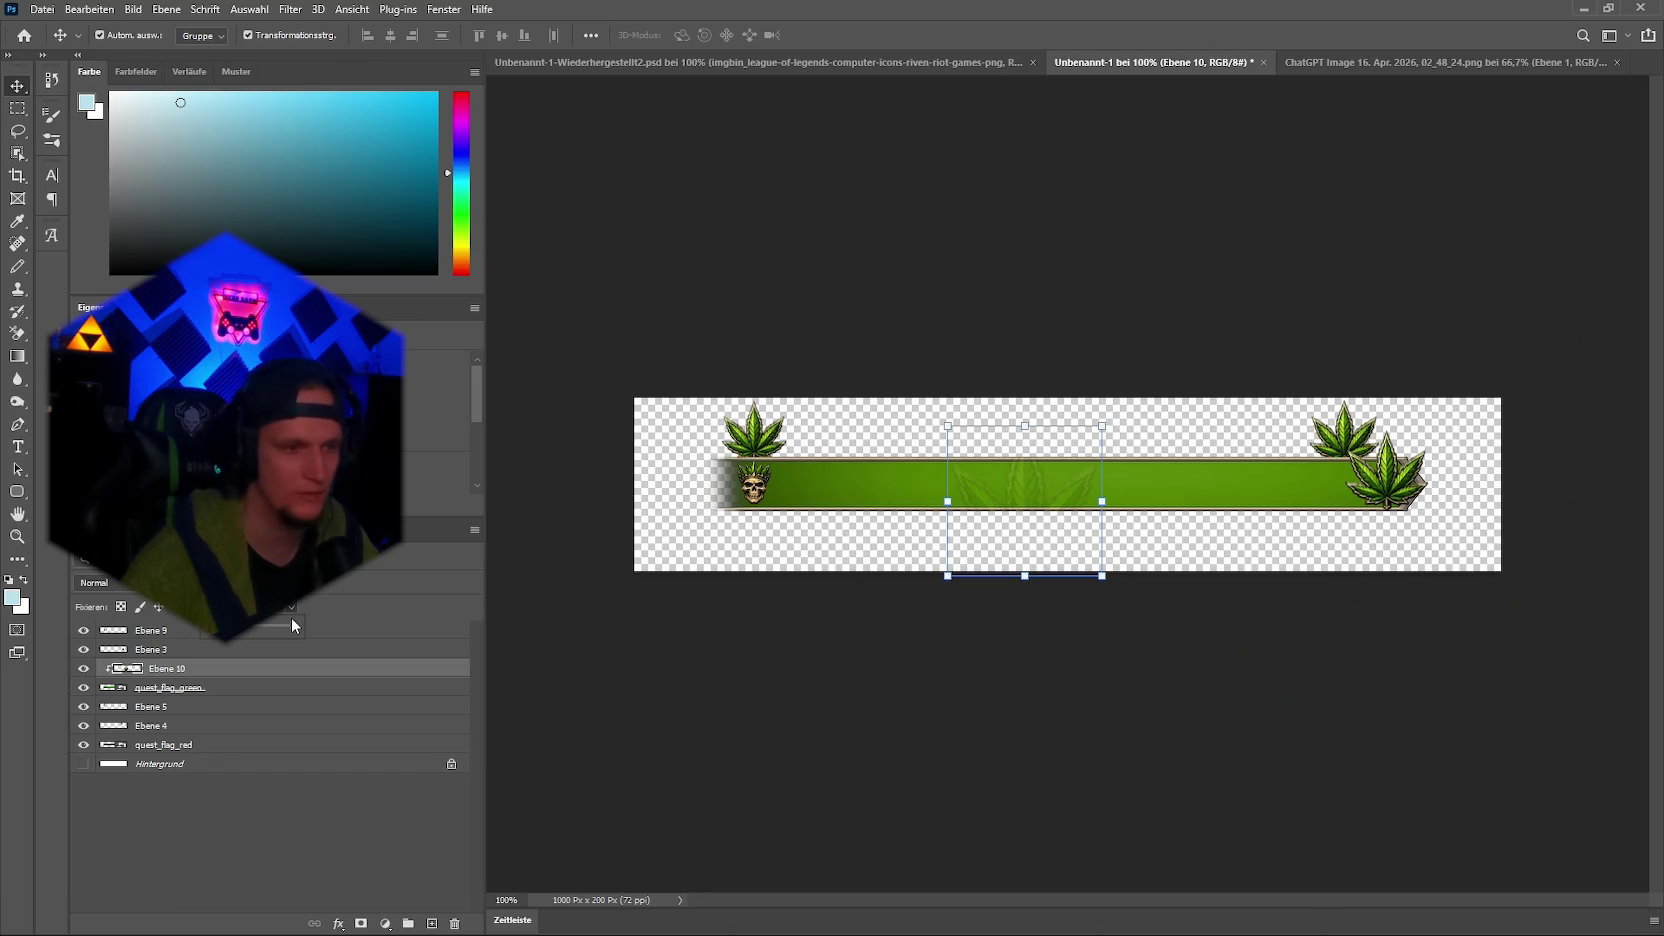
{"action": "mouse_move", "coordinate": [1022, 425]}
{"action": "left_mouse_down"}
{"action": "mouse_move", "coordinate": [1021, 334]}
{"action": "mouse_move", "coordinate": [1025, 447]}
{"action": "mouse_move", "coordinate": [959, 479]}
{"action": "mouse_move", "coordinate": [846, 457]}
{"action": "left_mouse_up"}
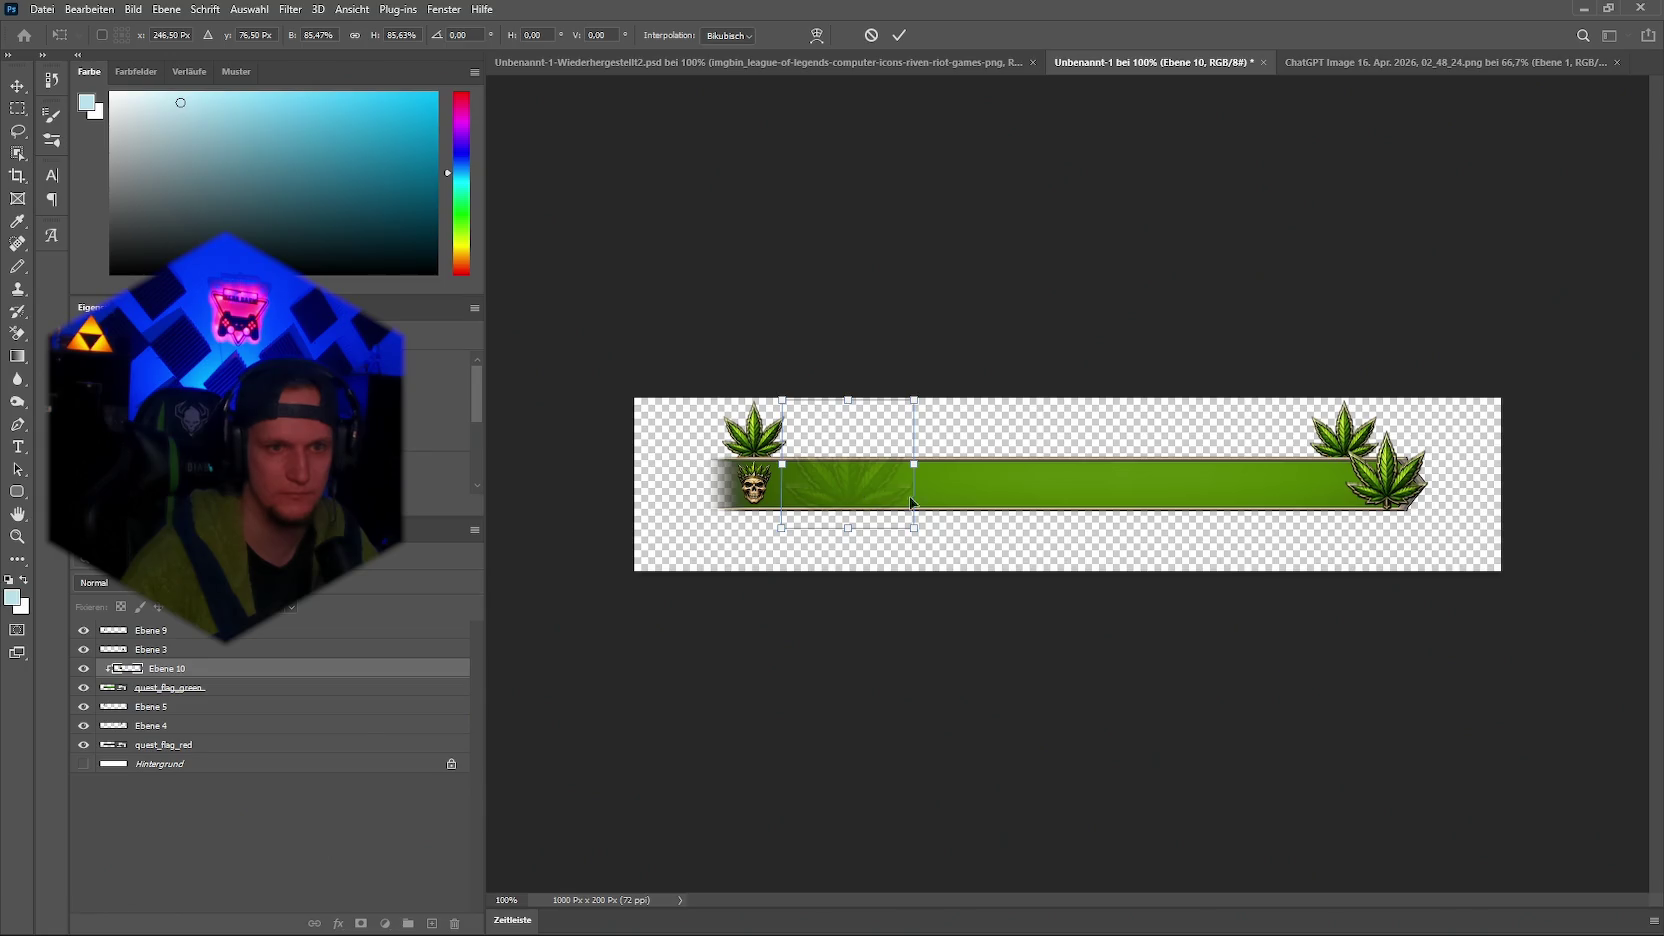
{"action": "key", "text": "Return"}
Make two copies of the faded leaf and spread them along the bar.
{"action": "key", "text": "ctrl+v"}
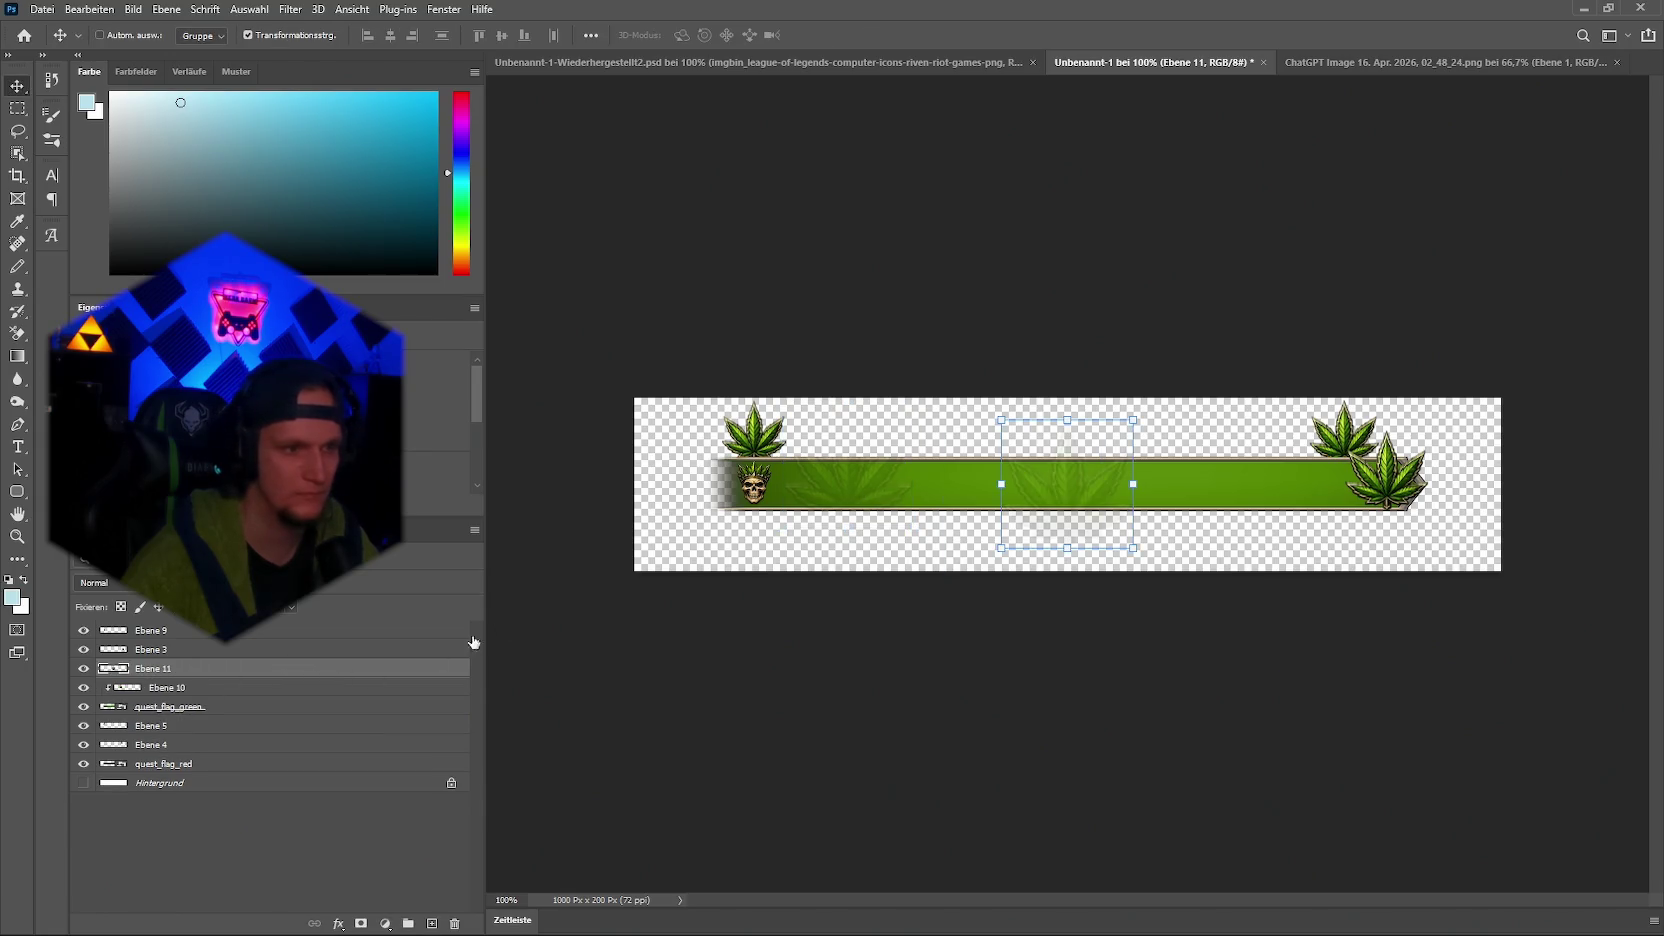
{"action": "left_click_drag", "start_coordinate": [1067, 488], "coordinate": [1268, 476]}
{"action": "key", "text": "ctrl+v"}
{"action": "mouse_move", "coordinate": [1094, 483]}
{"action": "left_mouse_down"}
{"action": "mouse_move", "coordinate": [1061, 478]}
{"action": "mouse_move", "coordinate": [1226, 483]}
{"action": "mouse_move", "coordinate": [1102, 476]}
{"action": "left_mouse_up"}
{"action": "key", "text": "ctrl+t"}
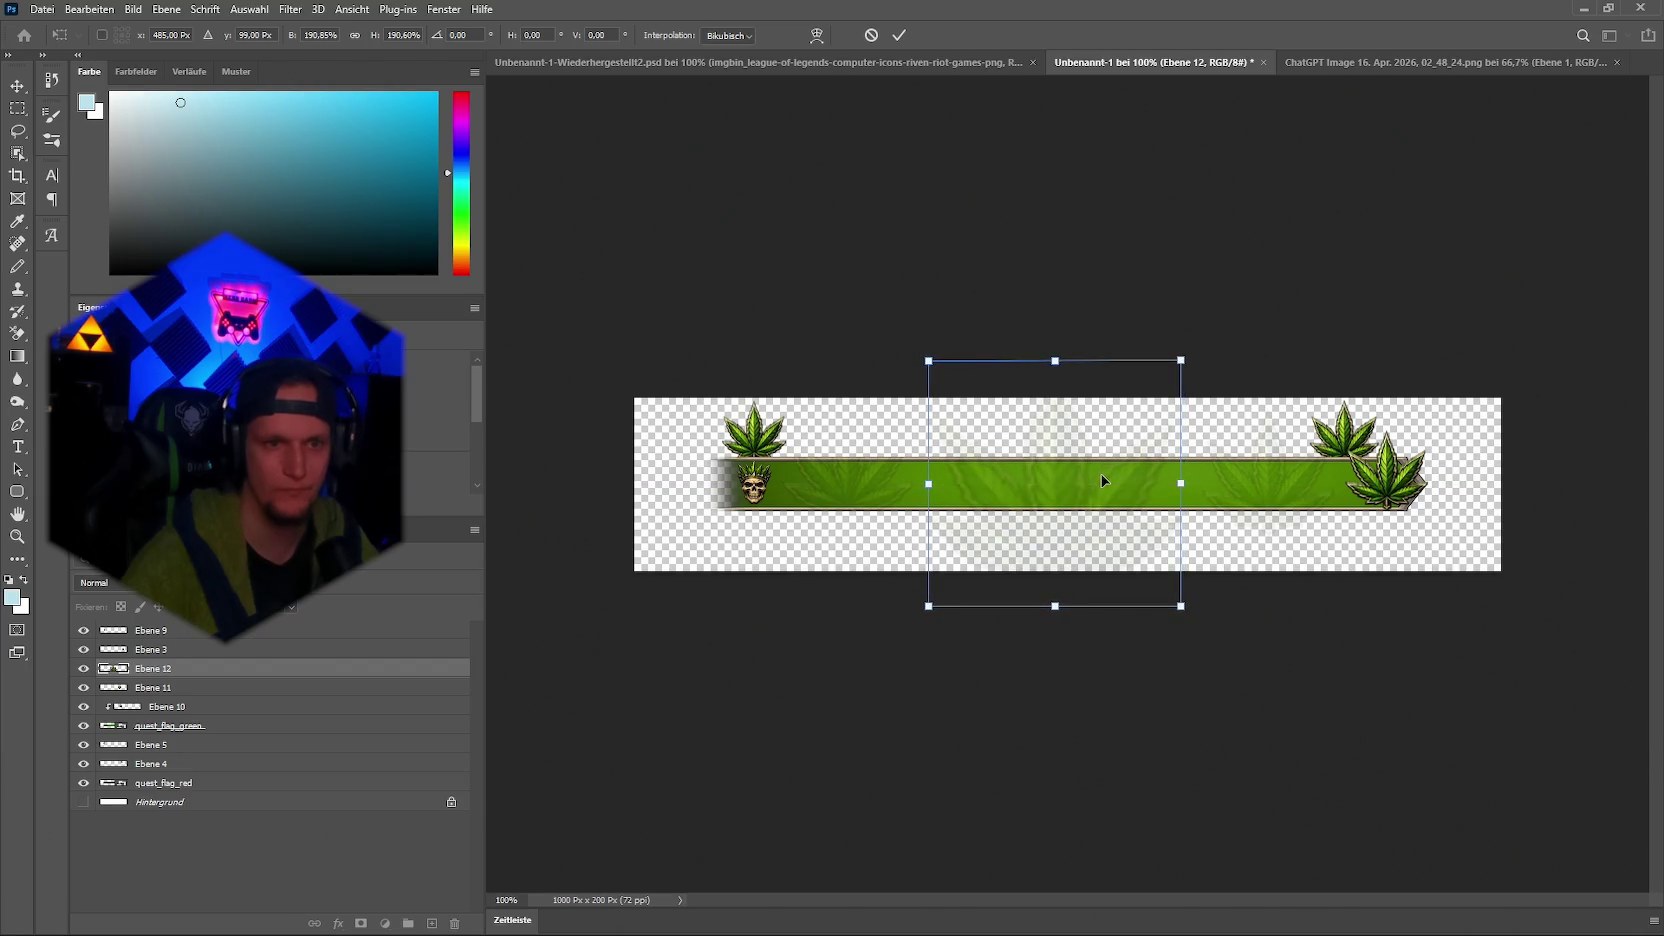
{"action": "key", "text": "Return"}
Nudge the top-left leaf (Ebene 5) down 5 px.
{"action": "left_click", "coordinate": [1452, 264]}
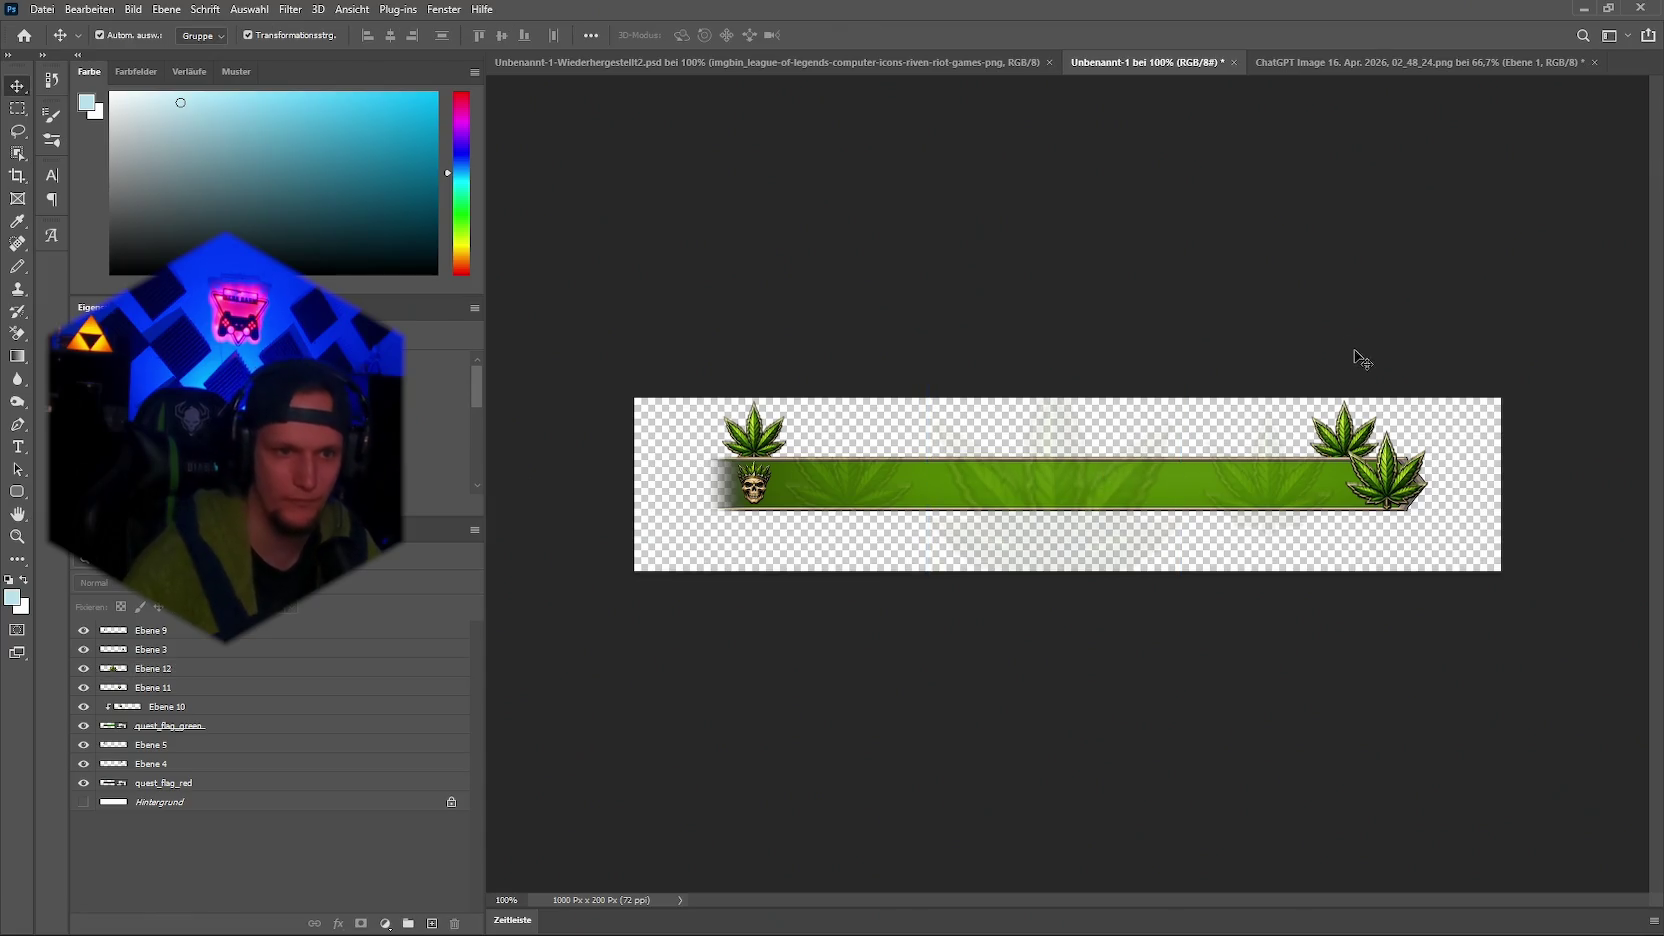
{"action": "left_click", "coordinate": [773, 453]}
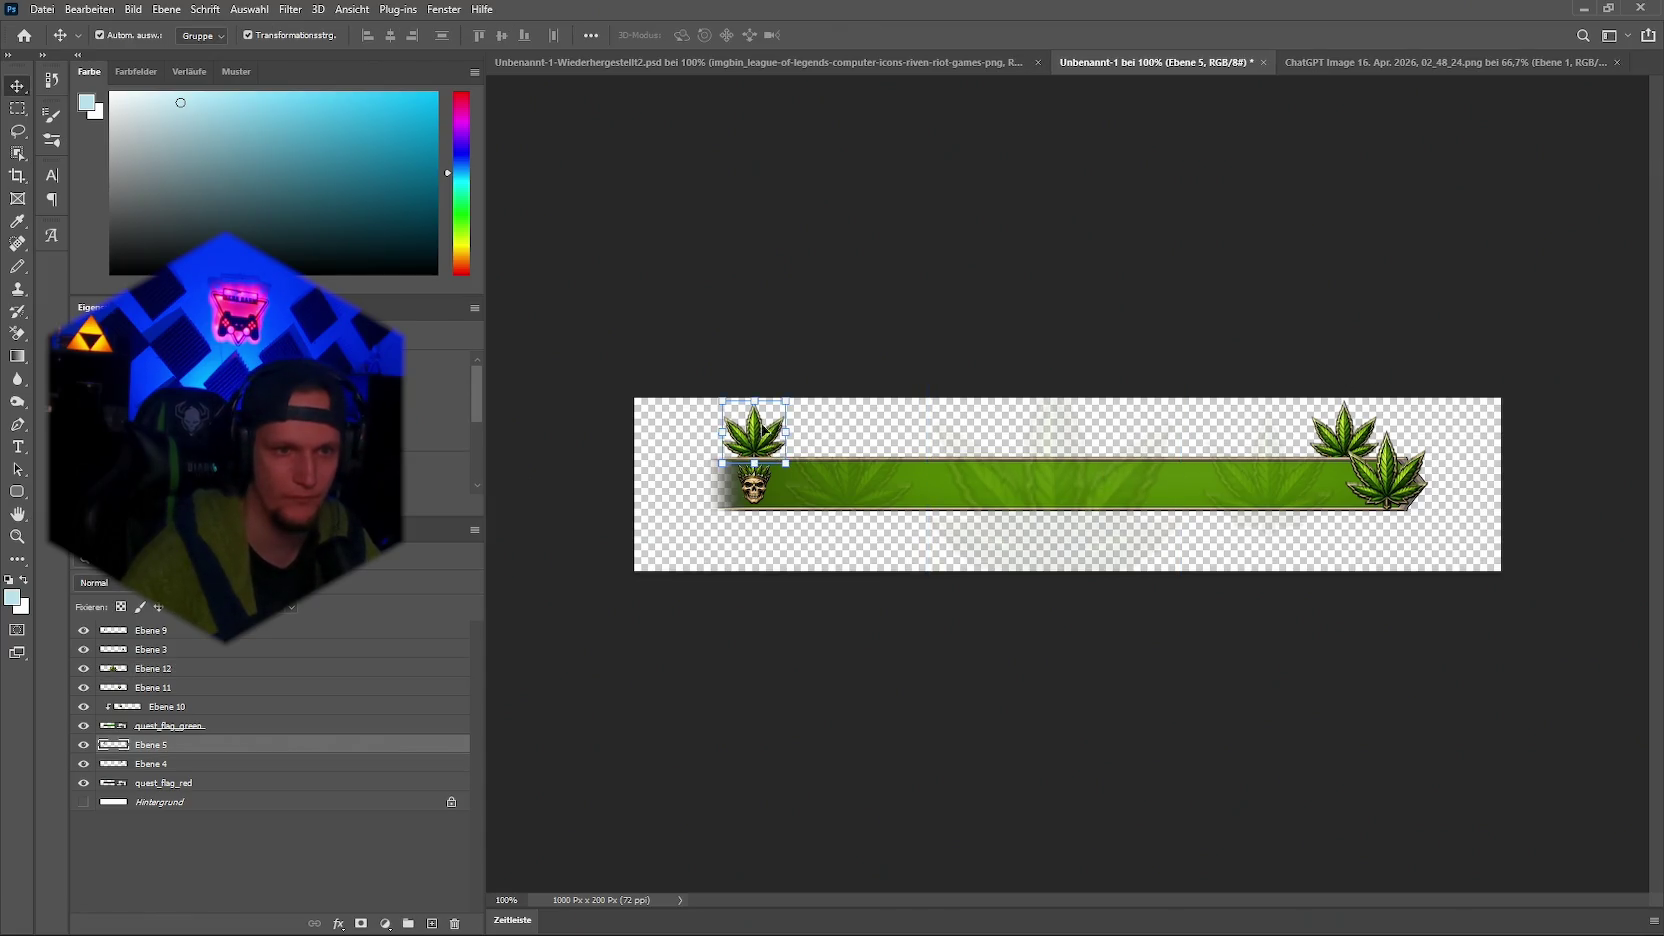
{"action": "left_click_drag", "start_coordinate": [760, 432], "coordinate": [761, 438]}
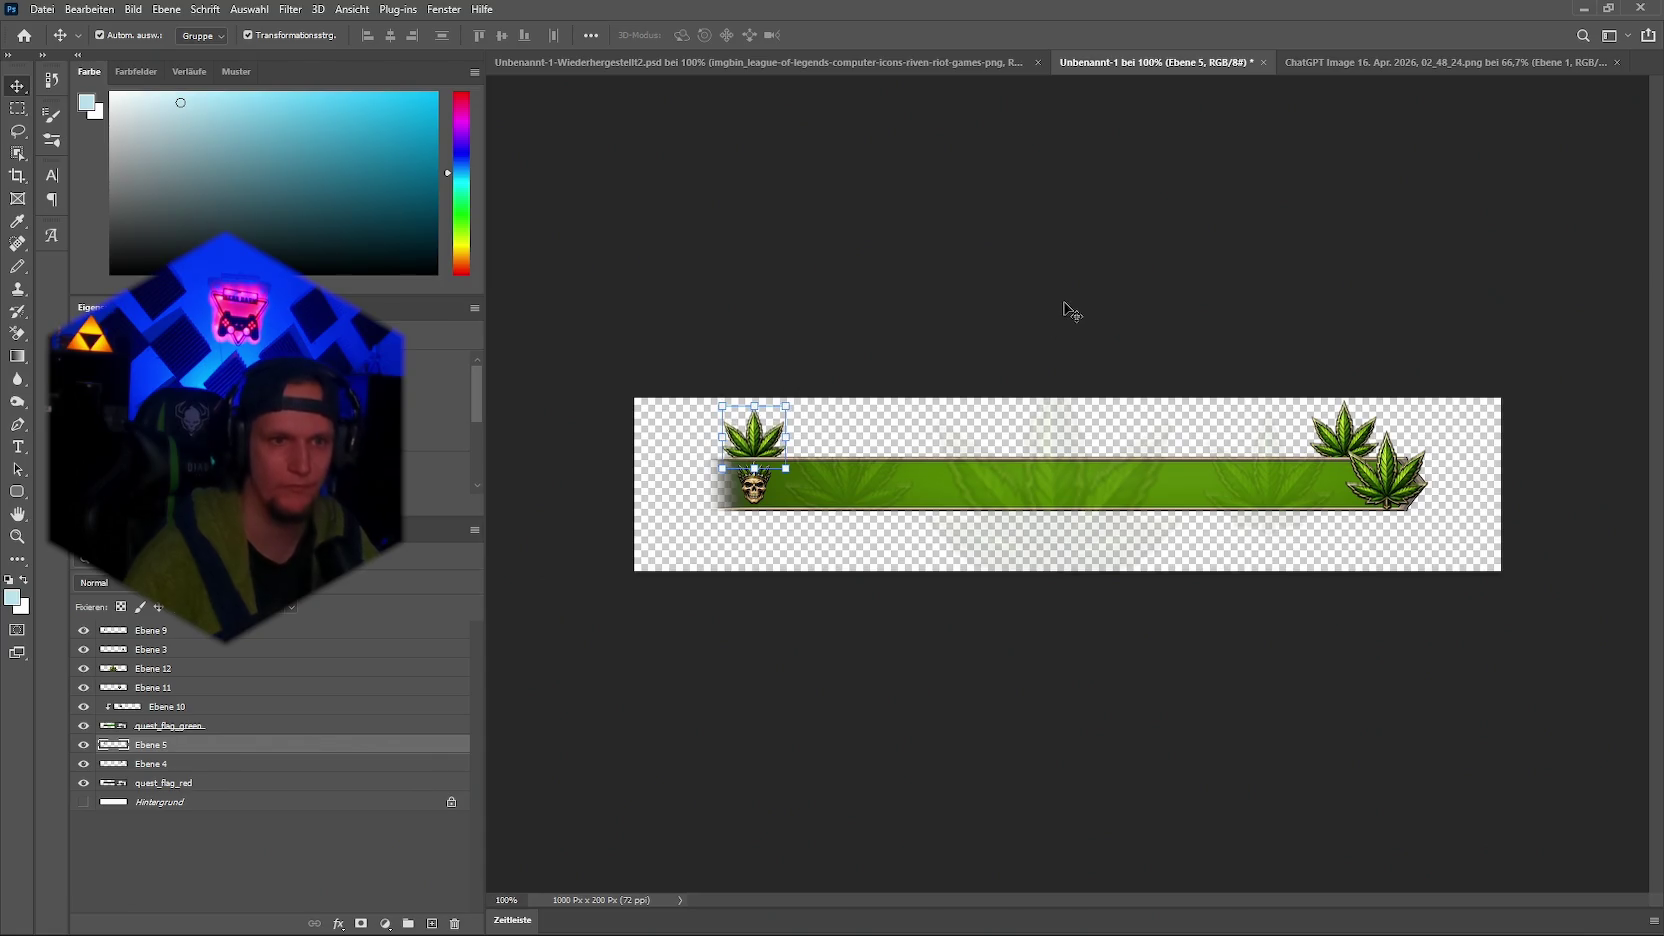
{"action": "left_click", "coordinate": [1112, 300]}
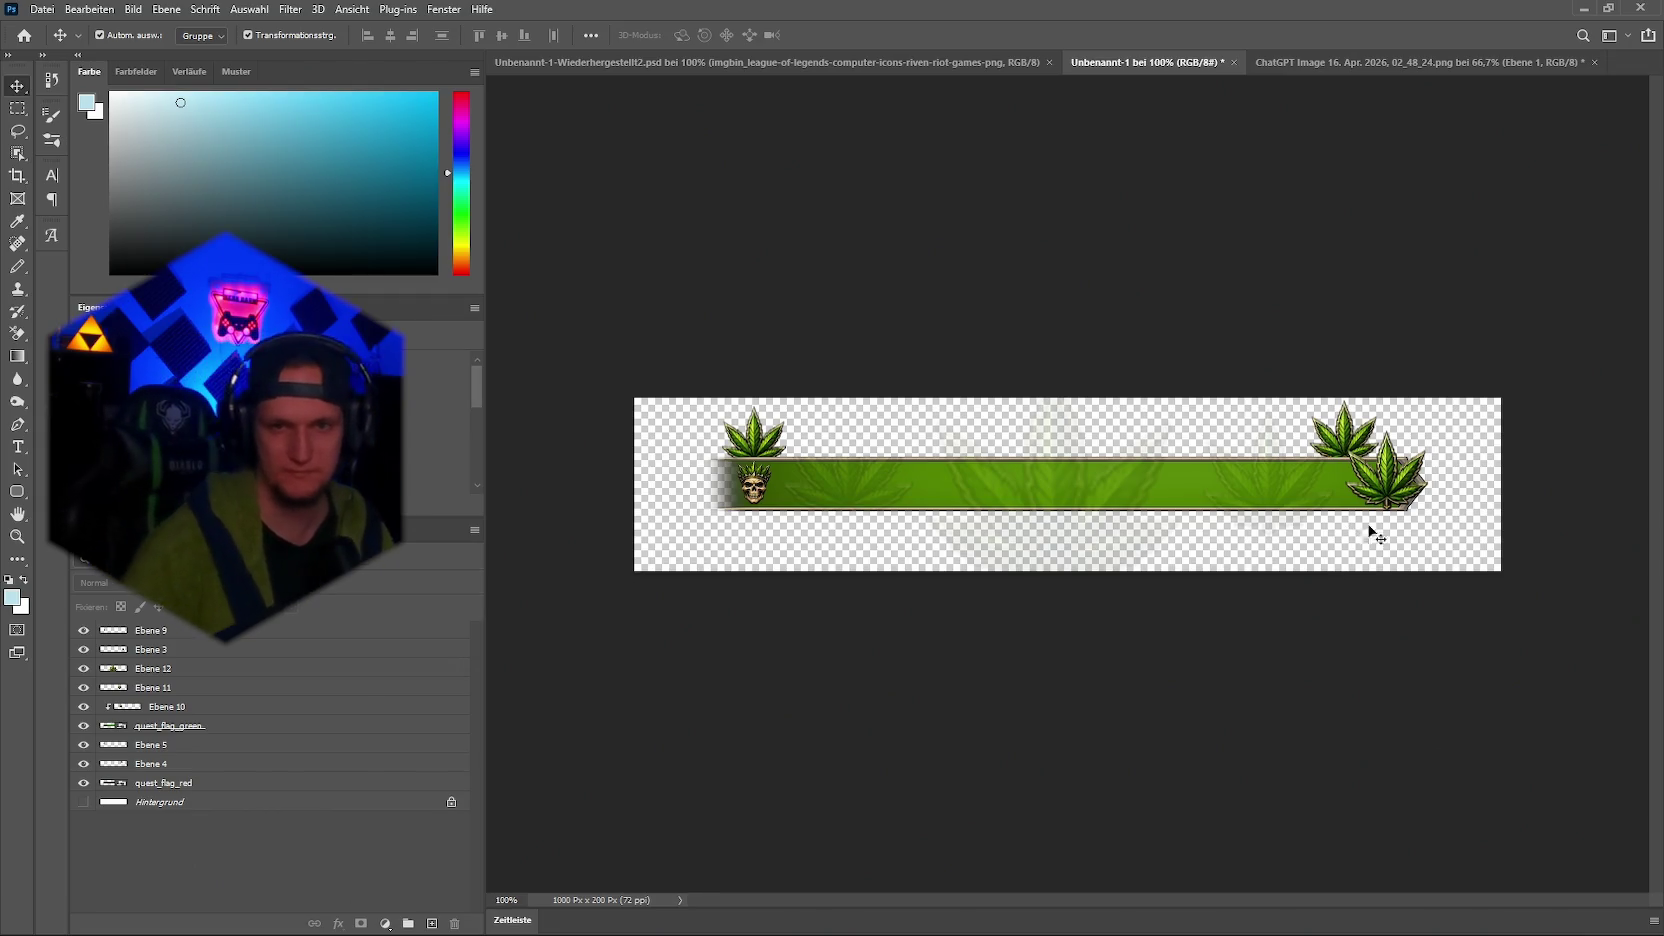
{"action": "left_click", "coordinate": [1410, 495]}
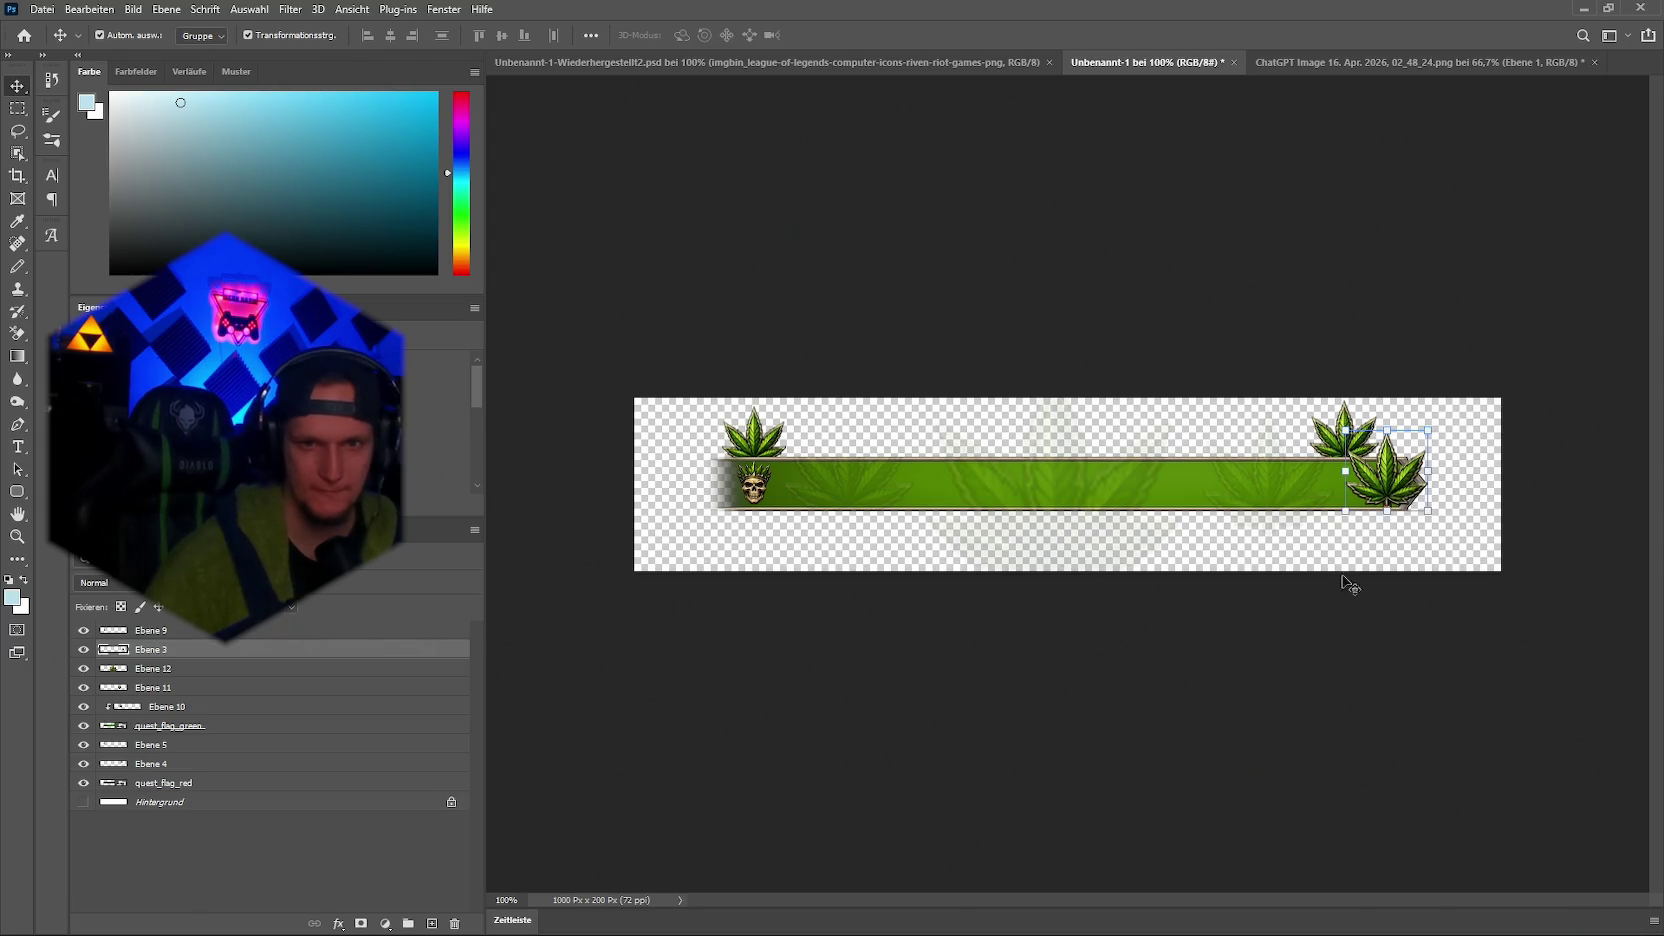
Try Color Overlay and Drop Shadow on Ebene 3, then remove both, leaving no effects.
{"action": "left_click", "coordinate": [336, 924]}
{"action": "left_click", "coordinate": [773, 512]}
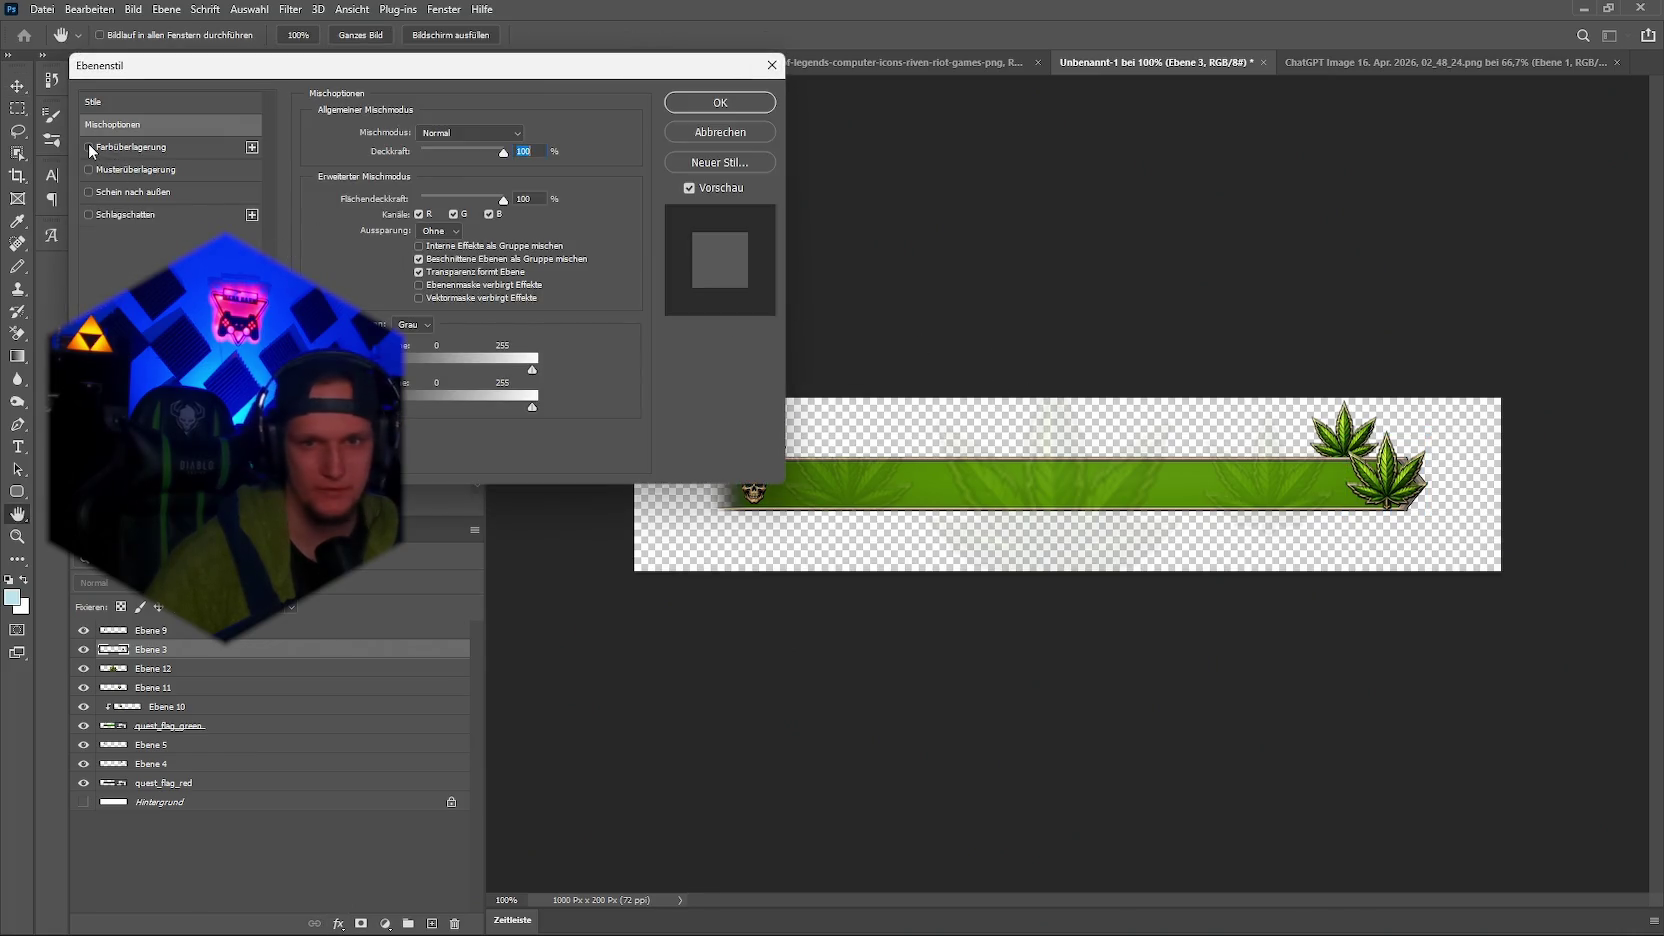
{"action": "left_click", "coordinate": [88, 143]}
{"action": "left_click", "coordinate": [88, 143]}
{"action": "left_click", "coordinate": [88, 214]}
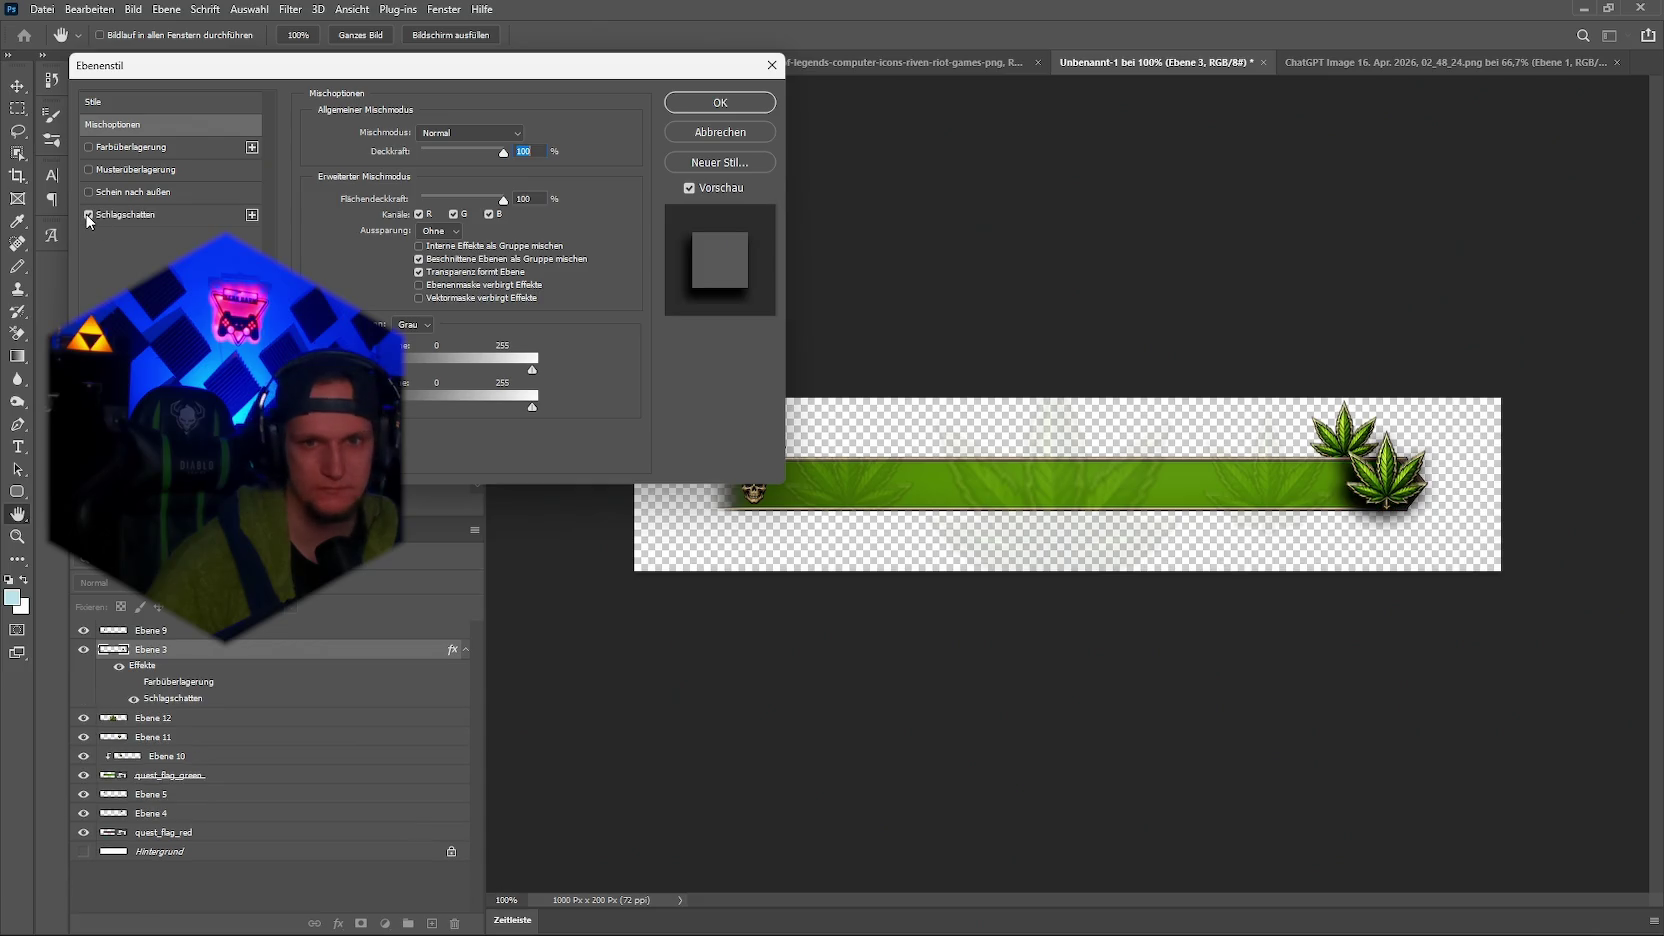
{"action": "left_click", "coordinate": [88, 214]}
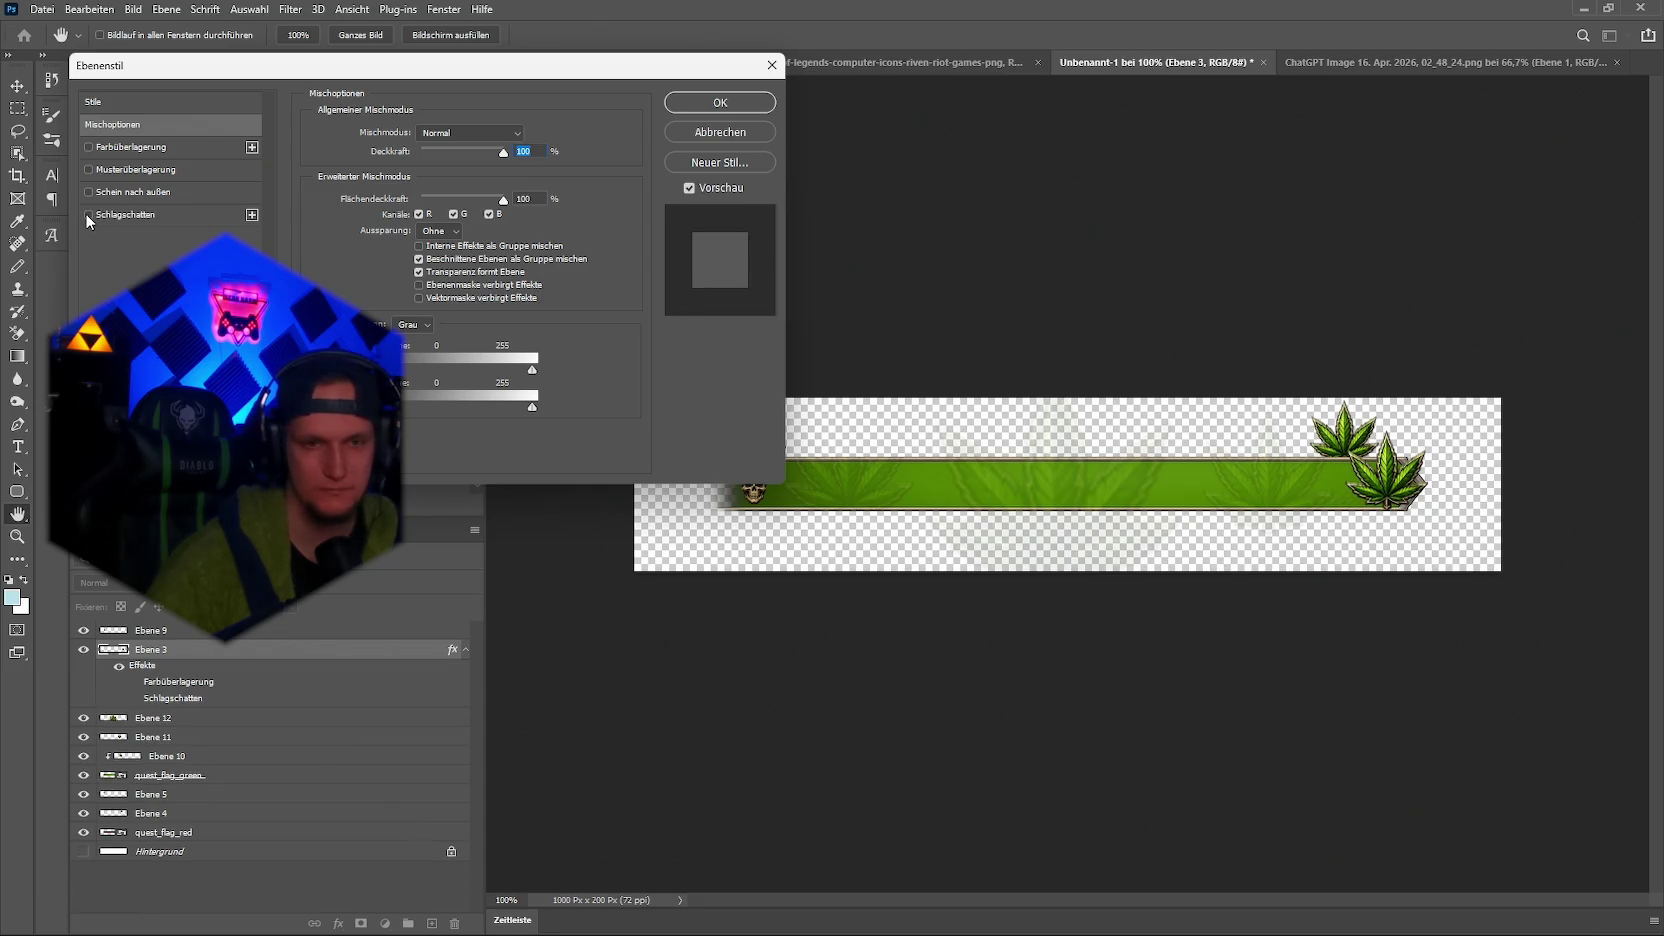
{"action": "left_click", "coordinate": [718, 102]}
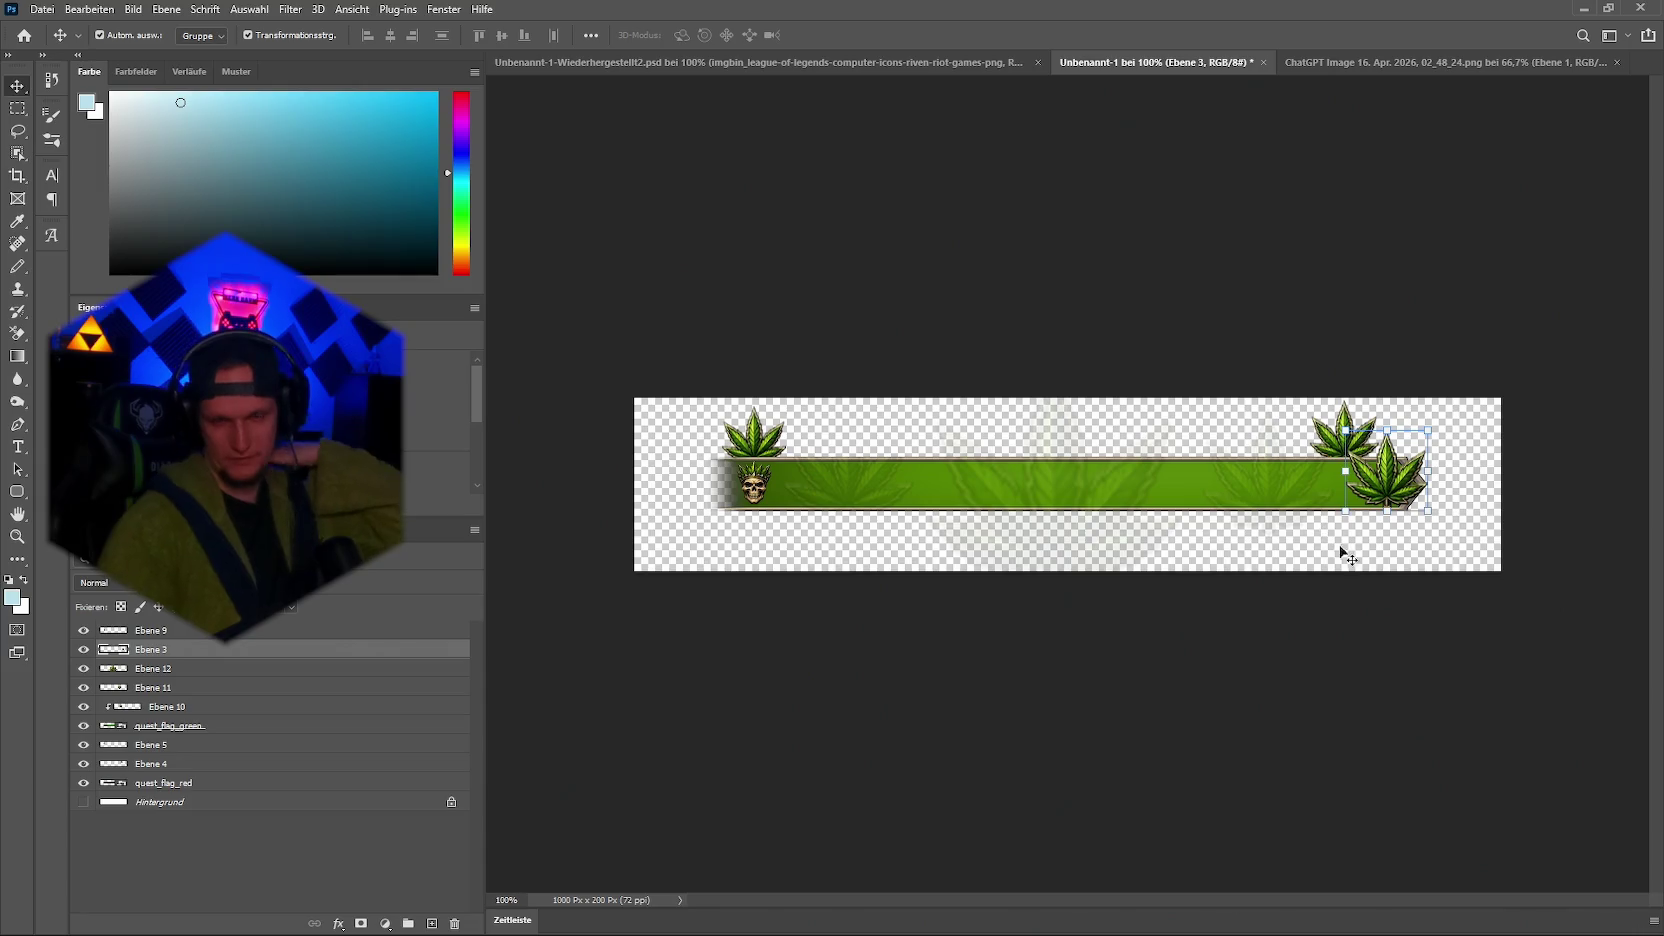
Move the lower right leaf (Ebene 3) and upper right leaf (Ebene 4) about 21 px right.
{"action": "left_click_drag", "start_coordinate": [1388, 494], "coordinate": [1409, 498]}
{"action": "left_click", "coordinate": [1569, 271]}
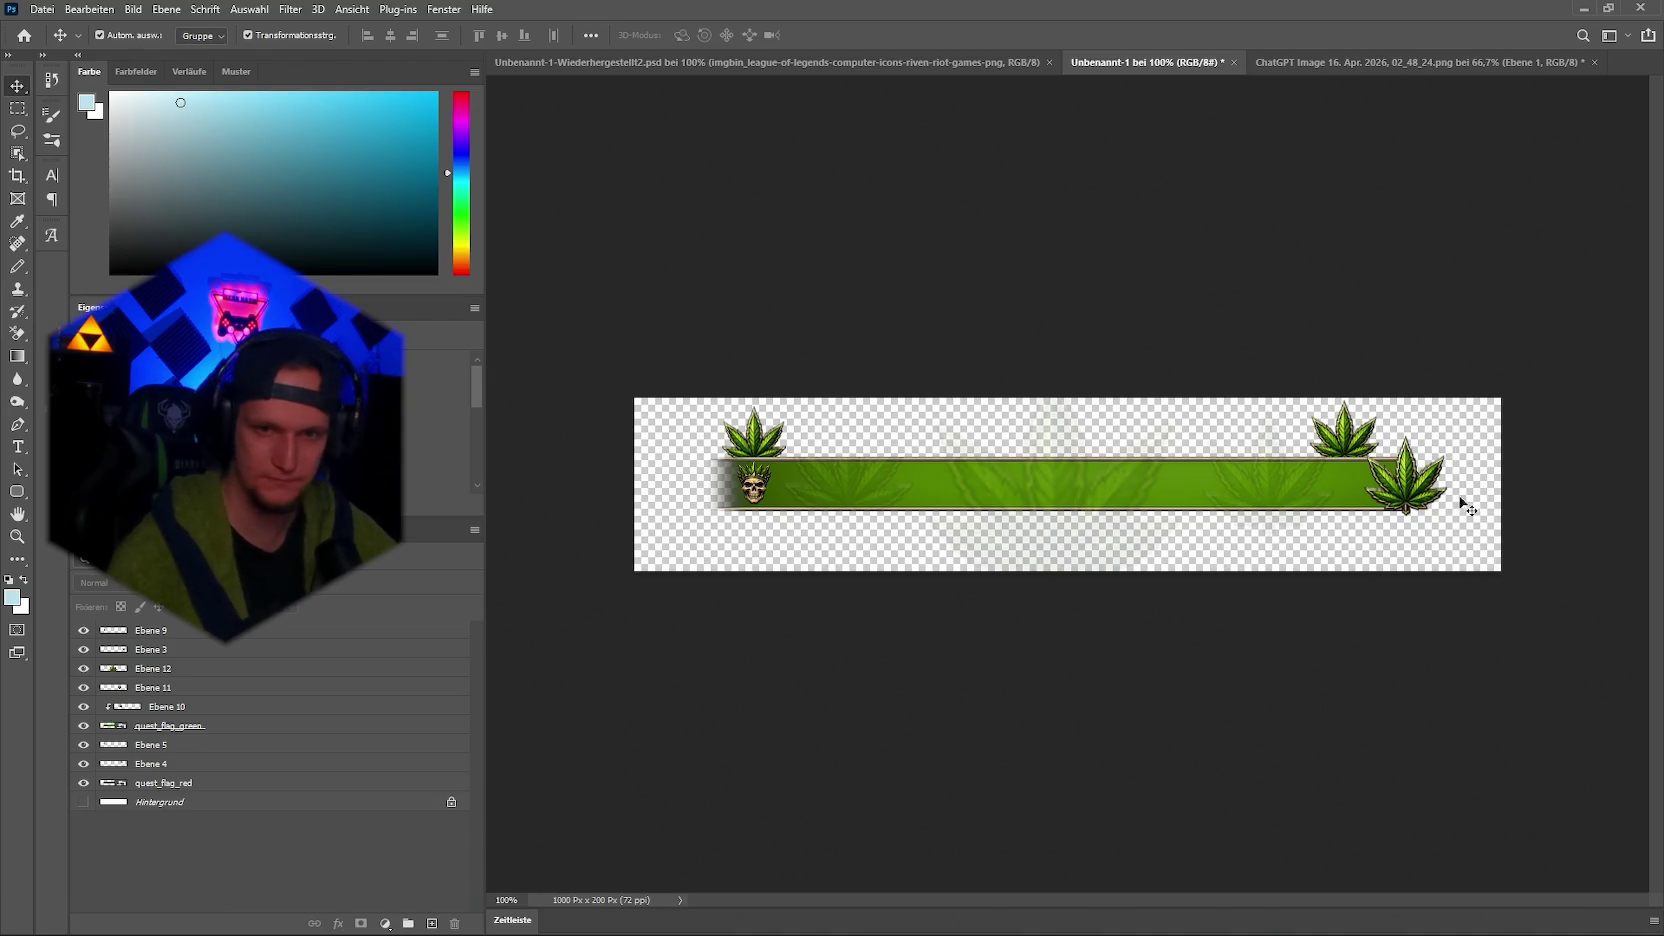
{"action": "left_click_drag", "start_coordinate": [1363, 450], "coordinate": [1367, 442]}
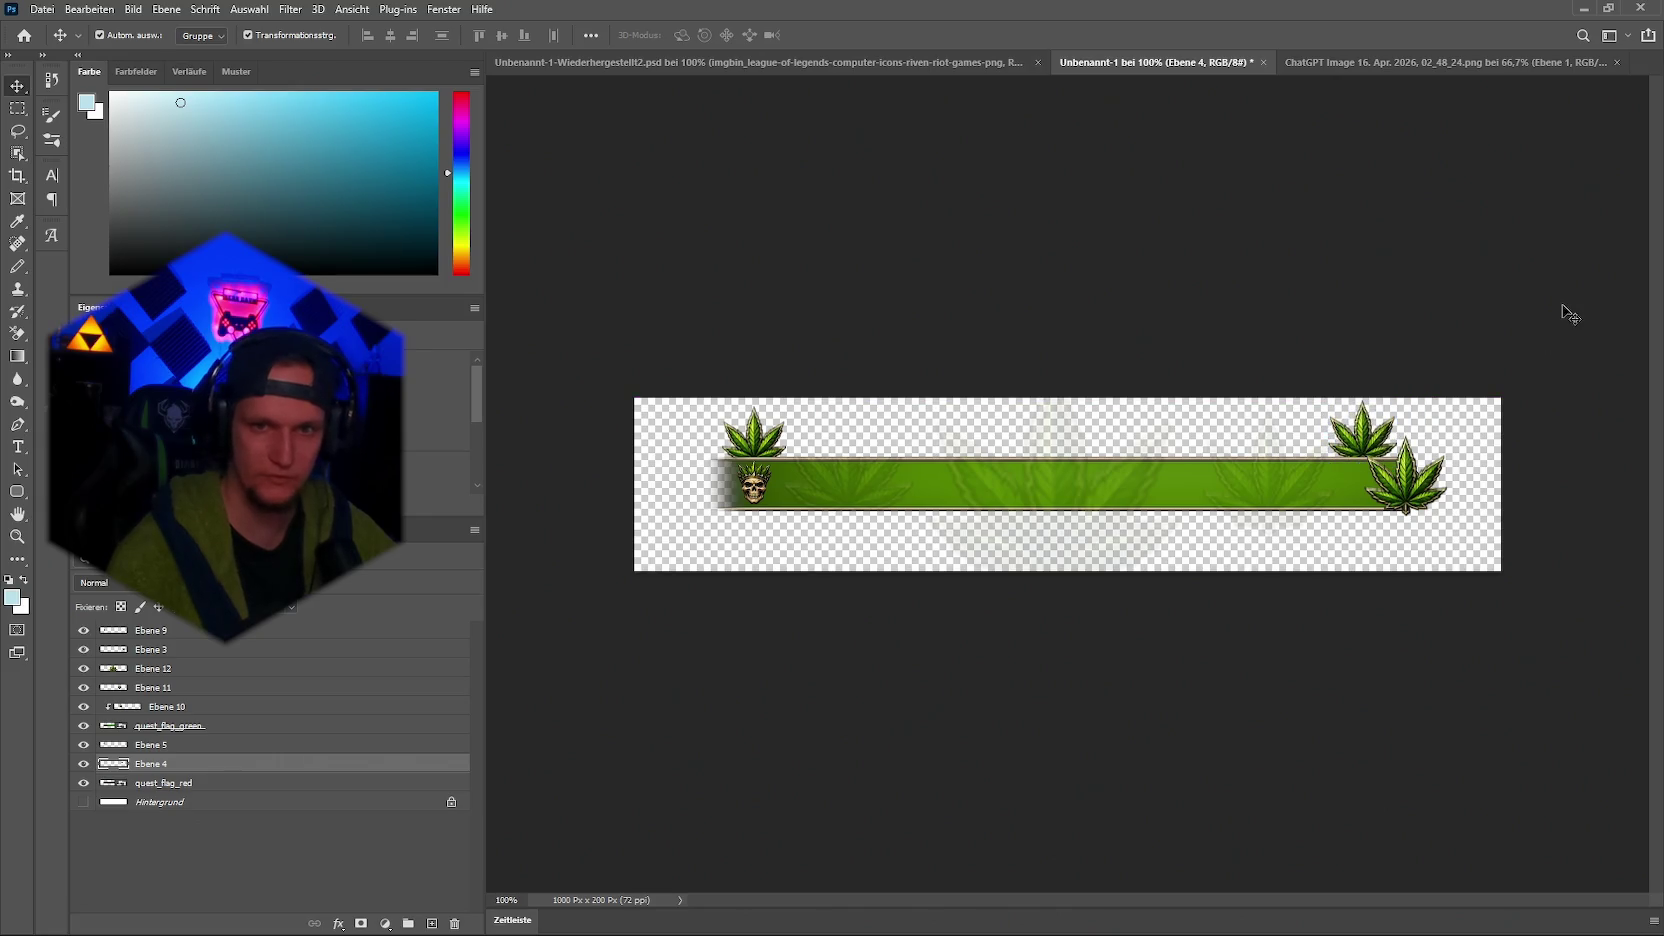
{"action": "left_click", "coordinate": [1567, 322]}
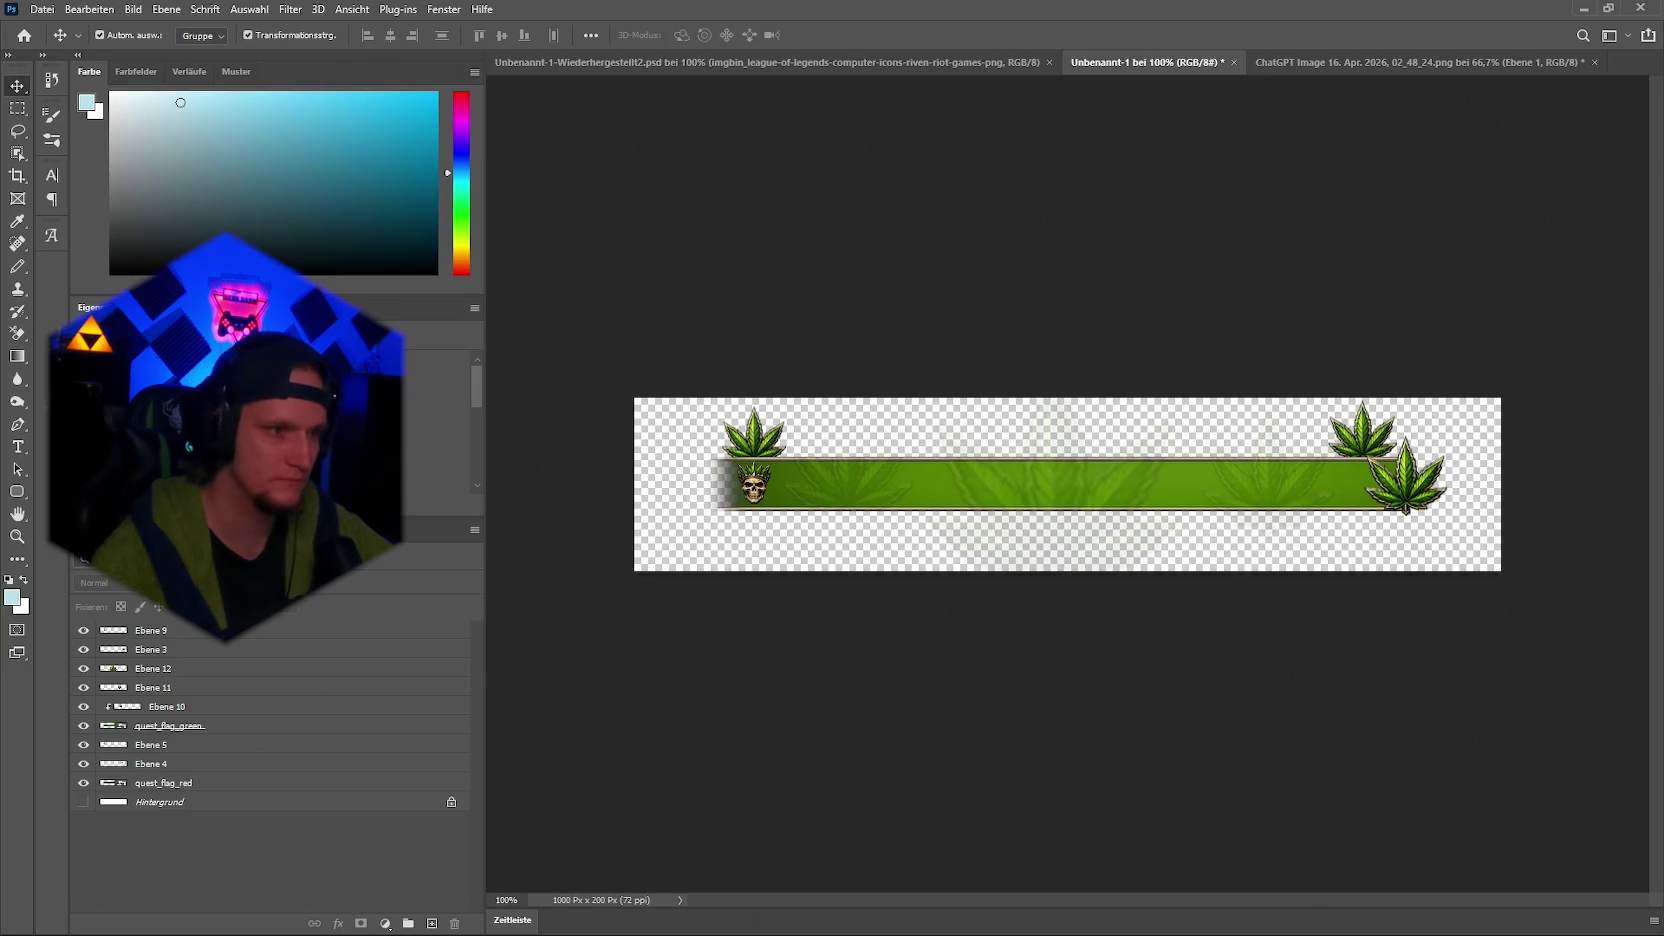
{"action": "left_click", "coordinate": [183, 733]}
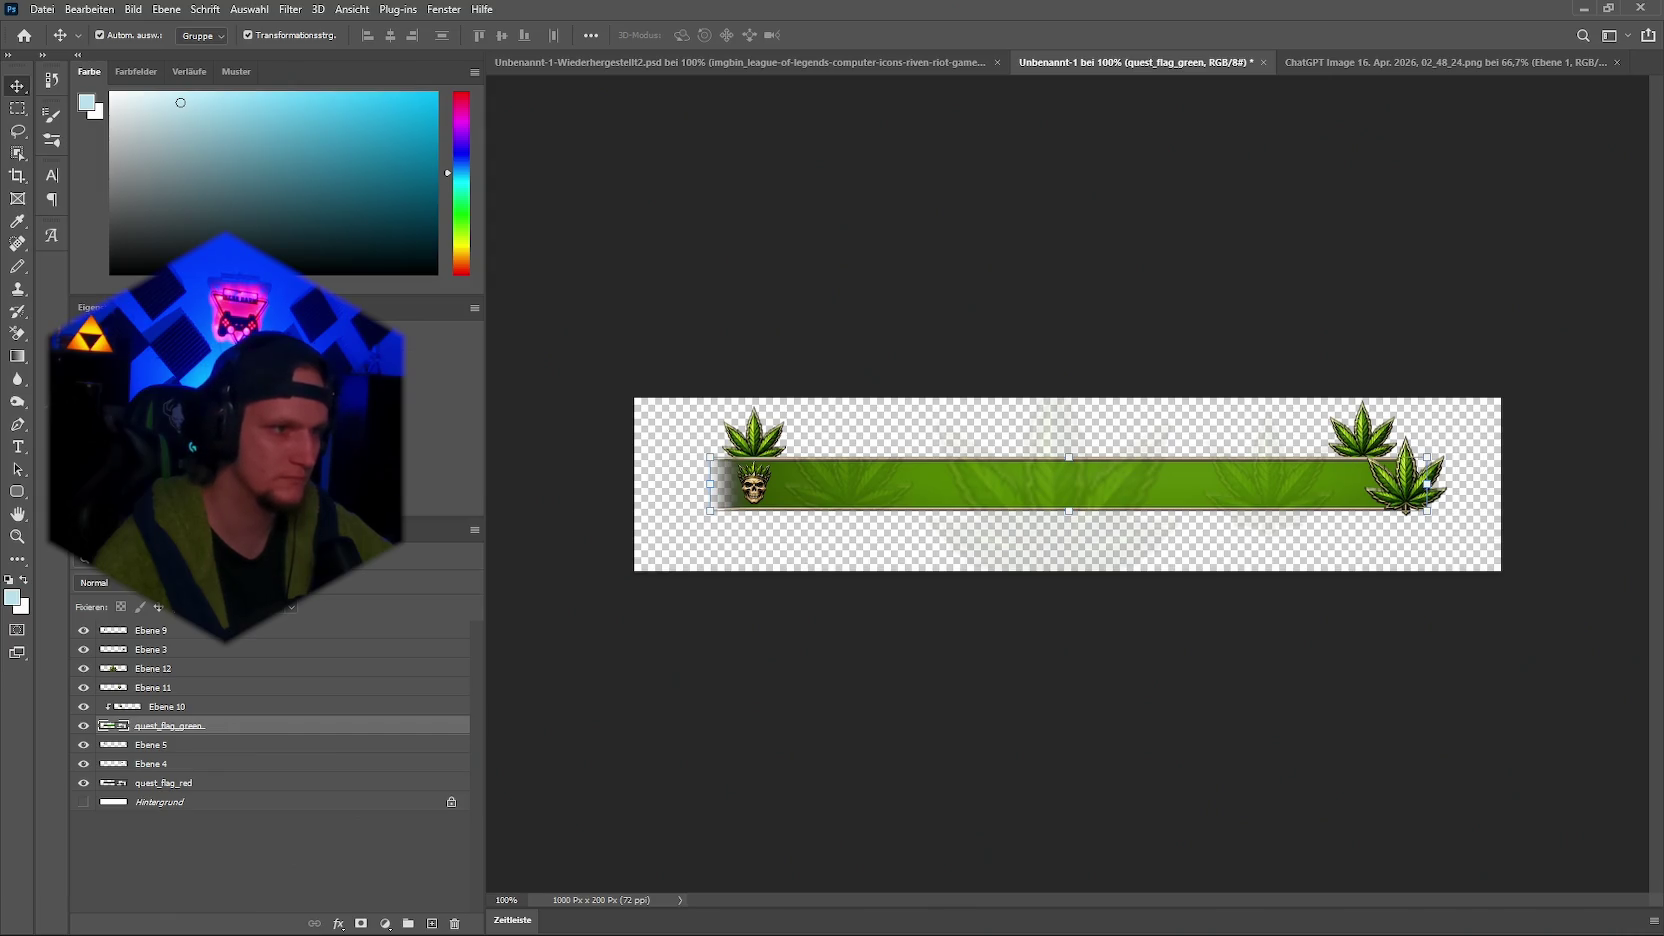
Add a Selective Color adjustment to the bar and raise a colour range's second component to +94.
{"action": "left_click", "coordinate": [385, 923]}
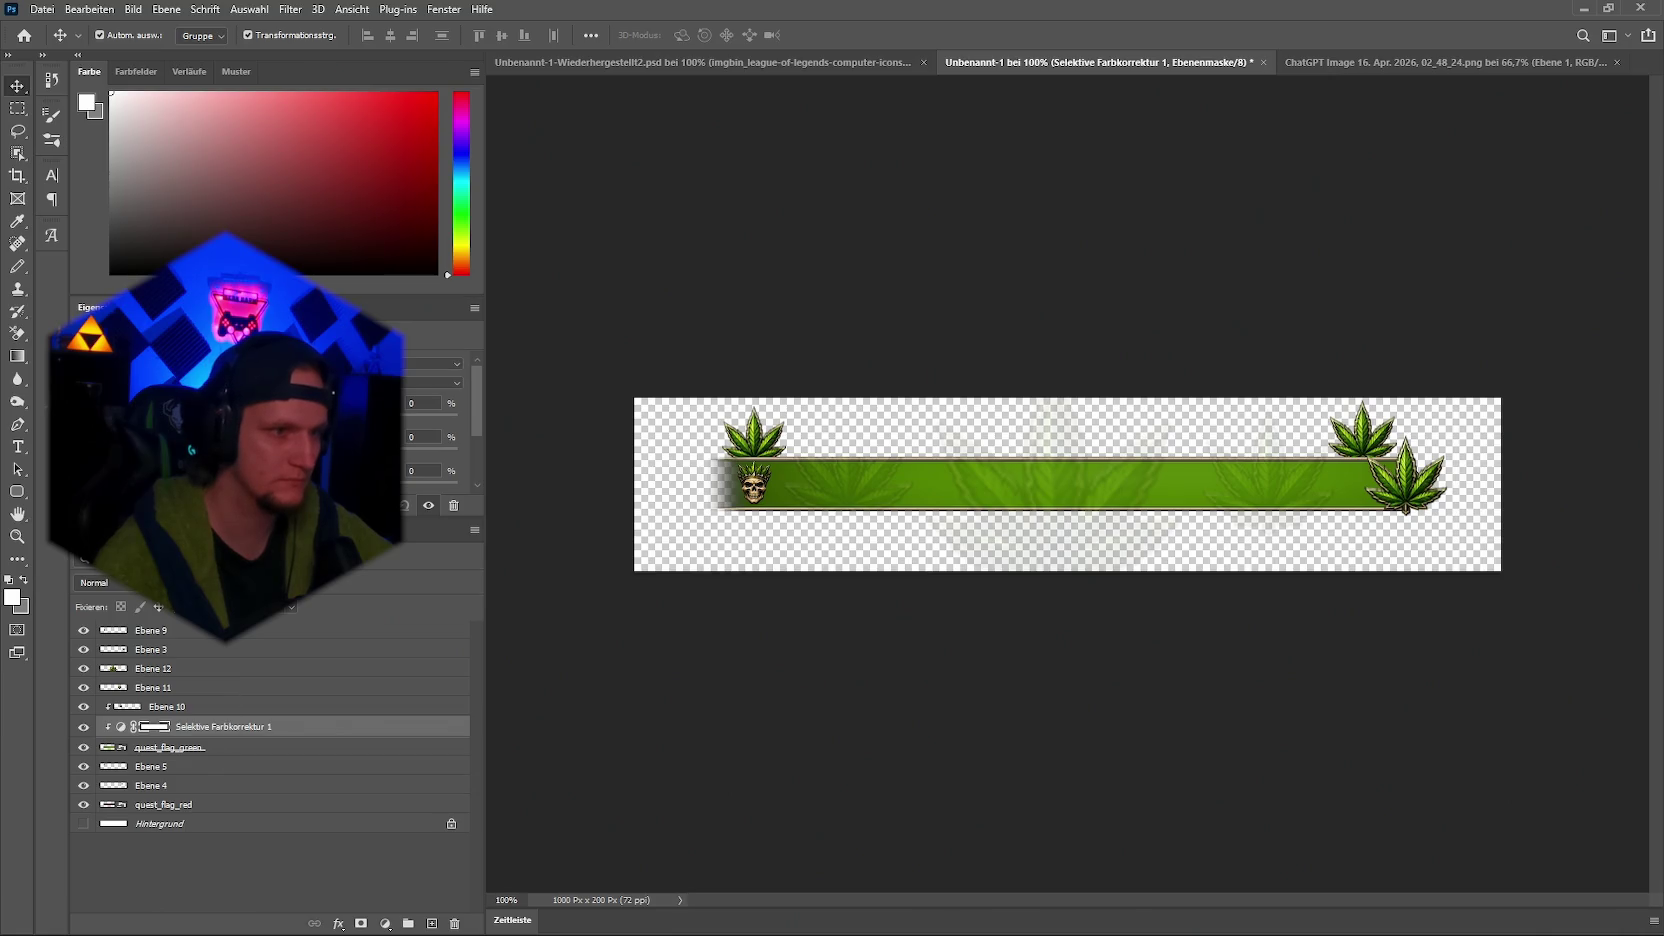
{"action": "left_click", "coordinate": [430, 383]}
{"action": "left_click", "coordinate": [430, 438]}
{"action": "left_click_drag", "start_coordinate": [330, 420], "coordinate": [456, 420]}
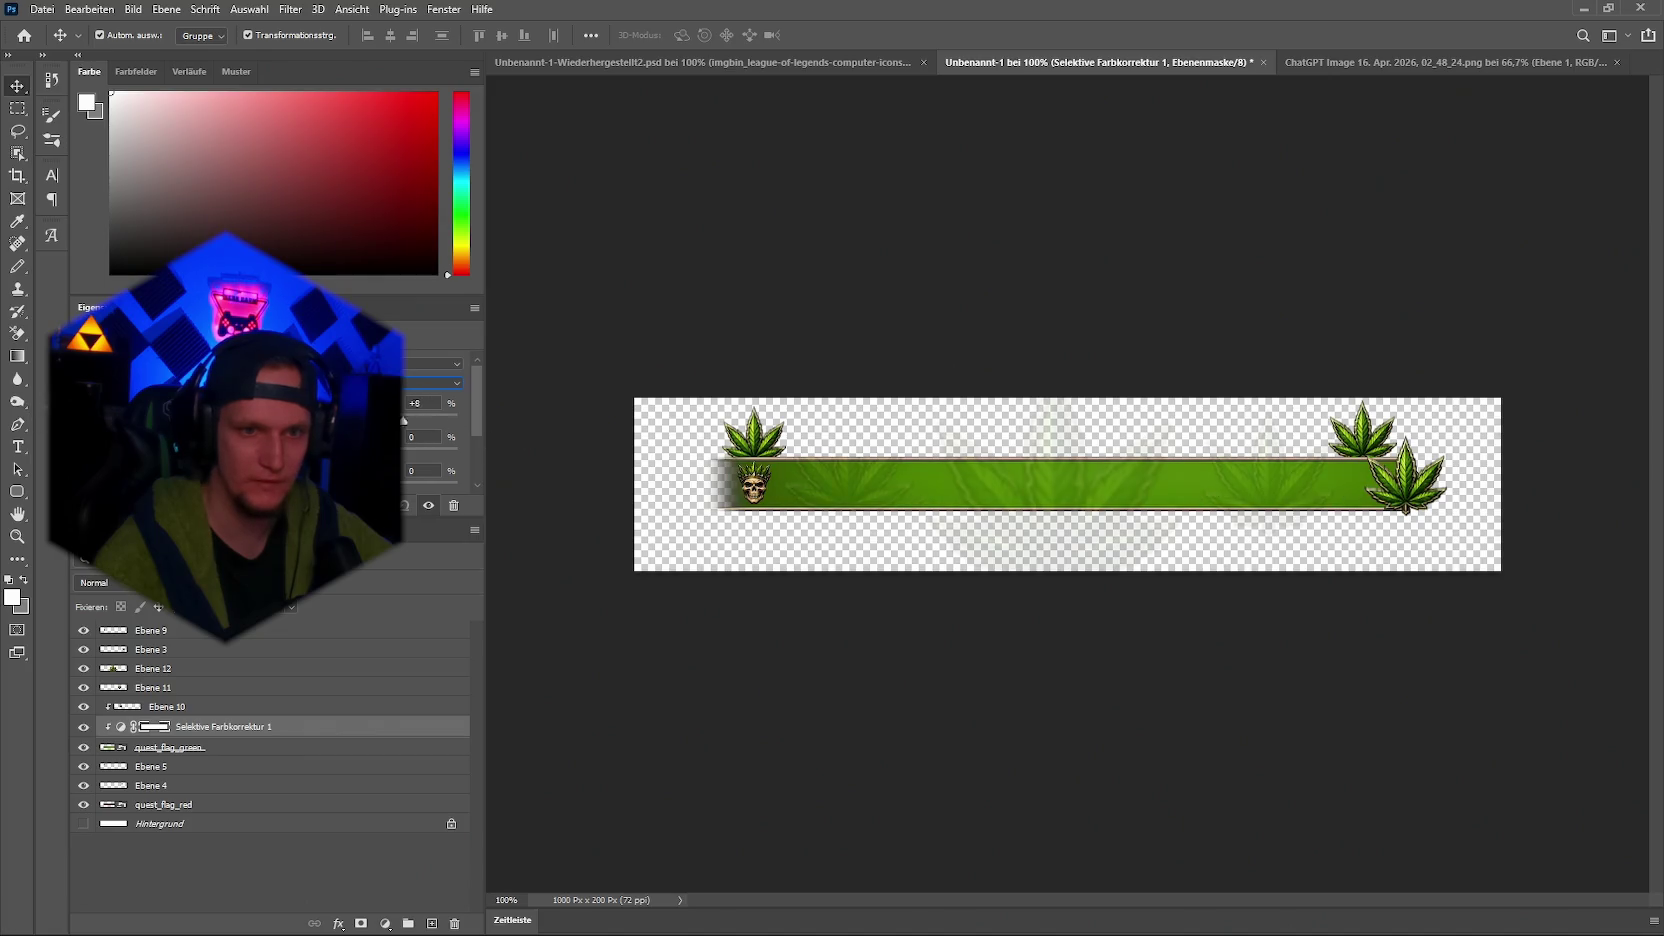
{"action": "mouse_move", "coordinate": [272, 455]}
{"action": "left_mouse_down"}
{"action": "mouse_move", "coordinate": [443, 460]}
{"action": "mouse_move", "coordinate": [312, 460]}
{"action": "left_mouse_up"}
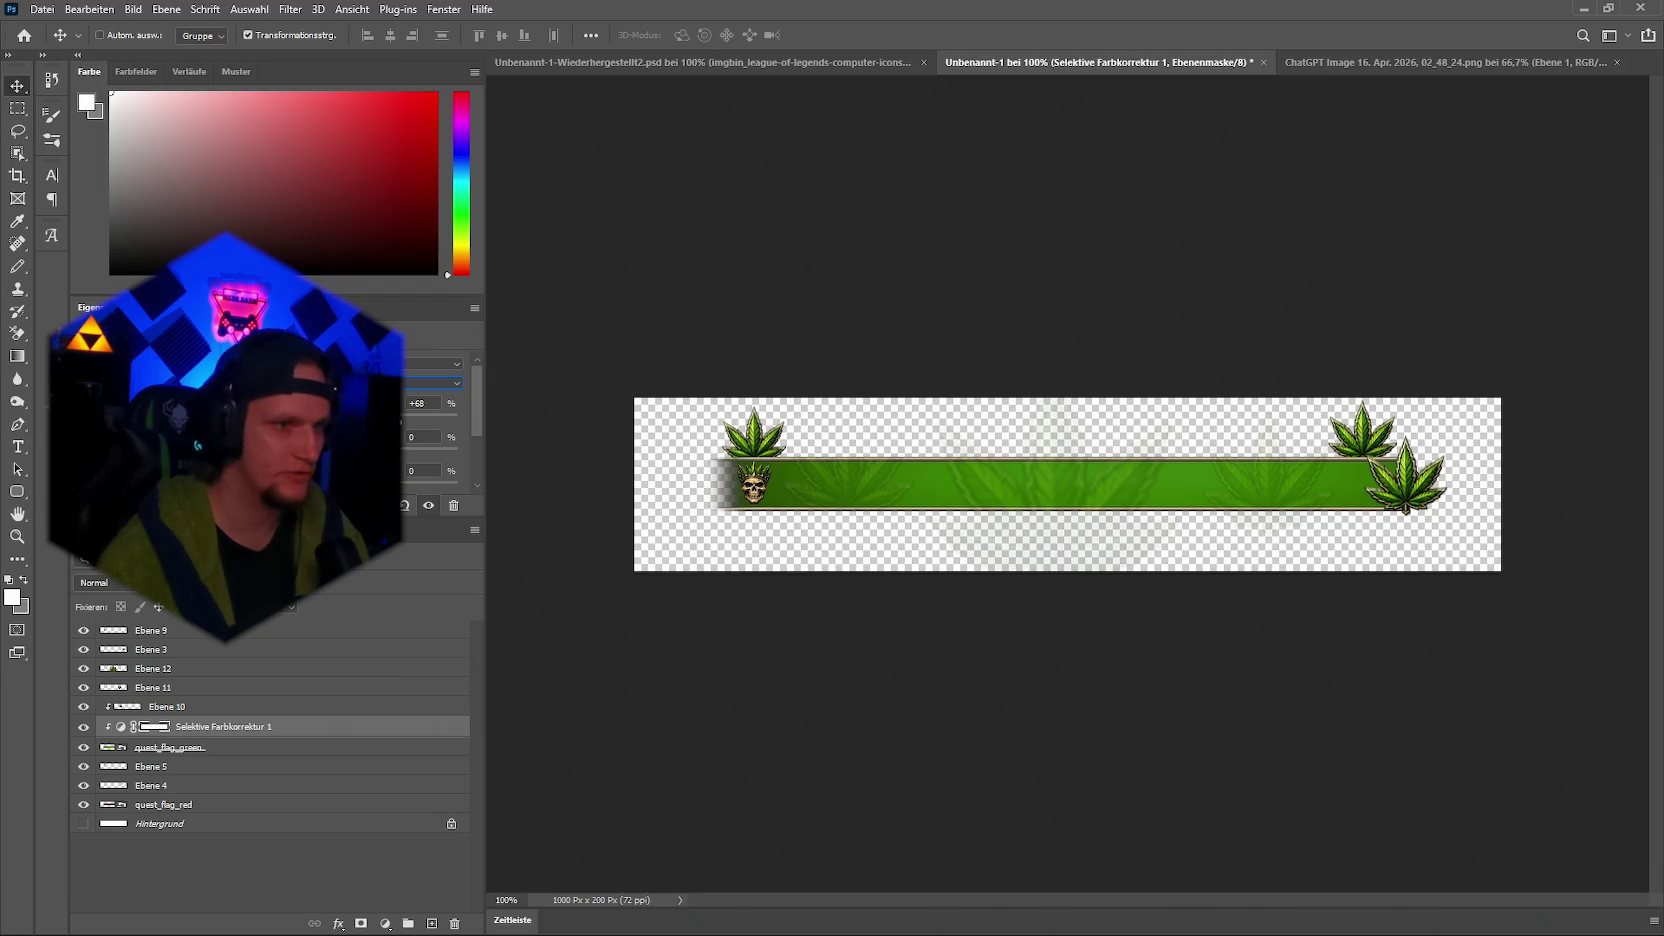
{"action": "left_click", "coordinate": [430, 383]}
{"action": "left_click", "coordinate": [410, 475]}
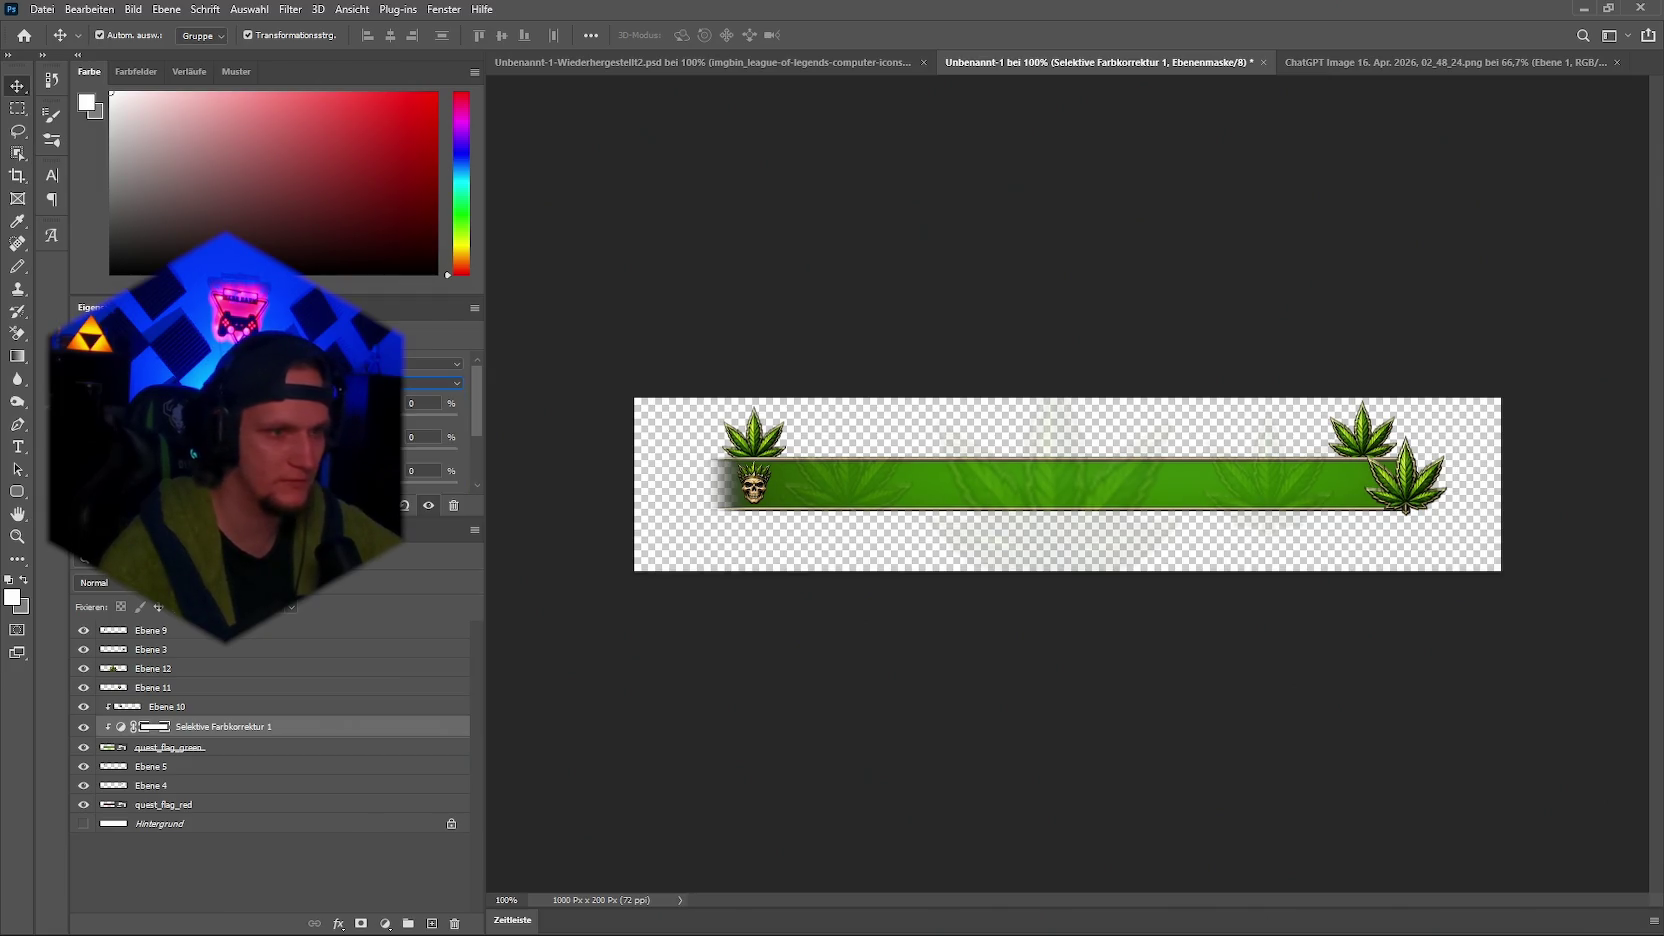
{"action": "mouse_move", "coordinate": [403, 447]}
{"action": "left_mouse_down"}
{"action": "mouse_move", "coordinate": [460, 453]}
{"action": "mouse_move", "coordinate": [424, 488]}
{"action": "left_mouse_up"}
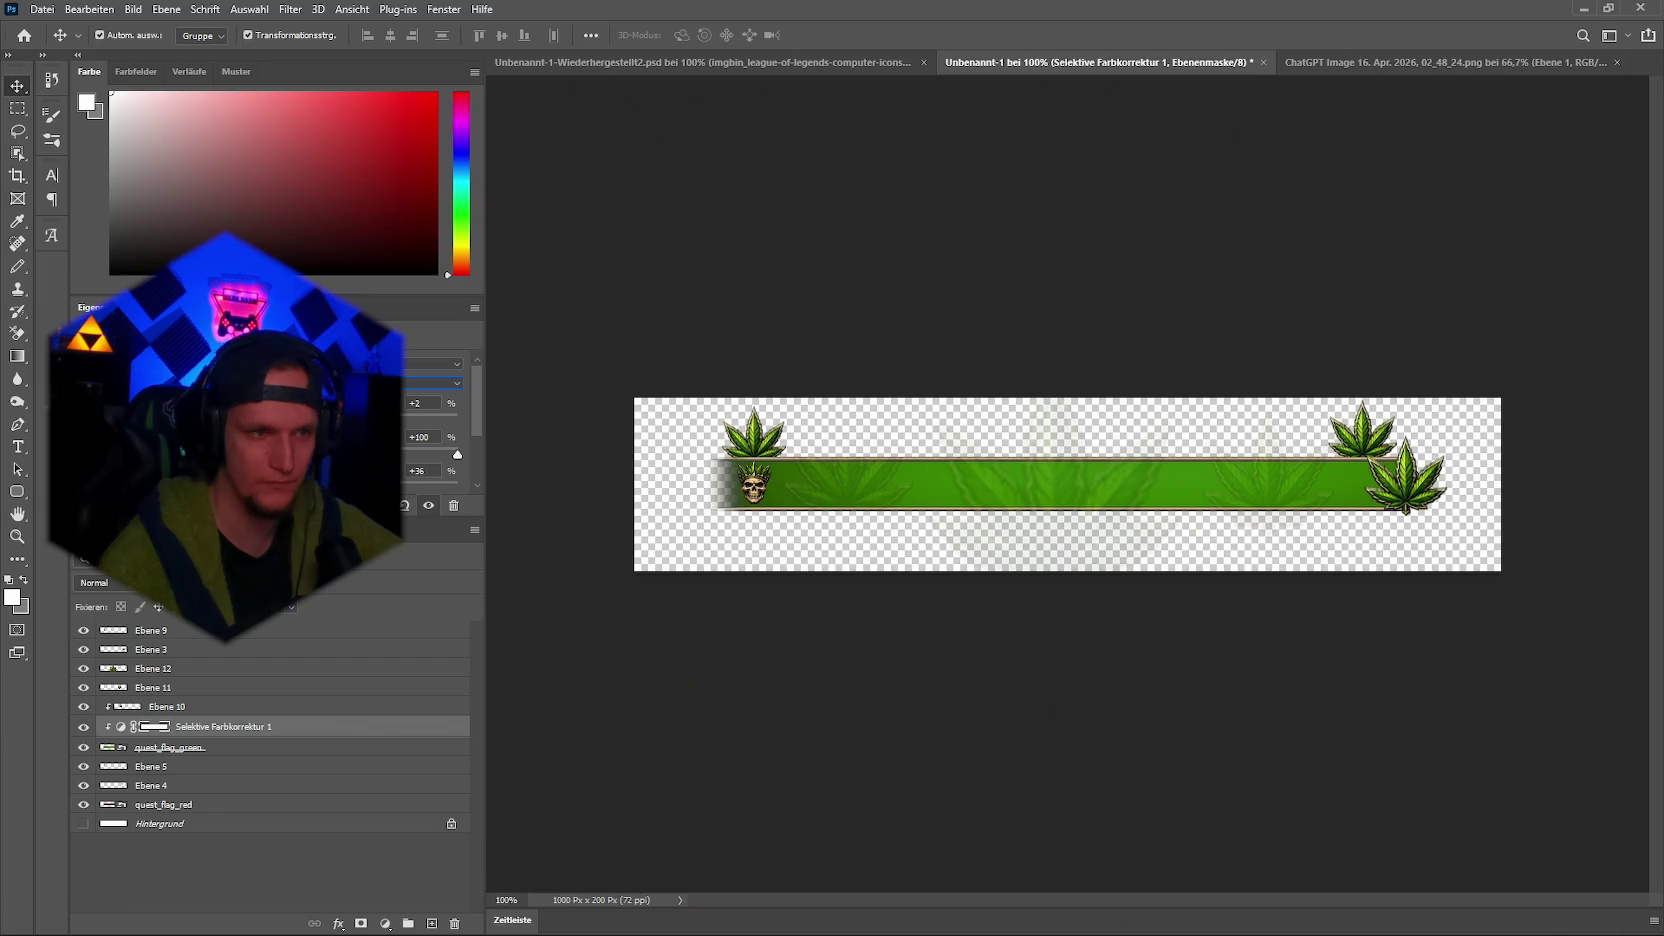
Switch through further Farben colour ranges and raise the first value for one of them.
{"action": "scroll", "coordinate": [430, 452], "scroll_direction": "down", "scroll_amount": 1}
{"action": "left_click", "coordinate": [430, 369]}
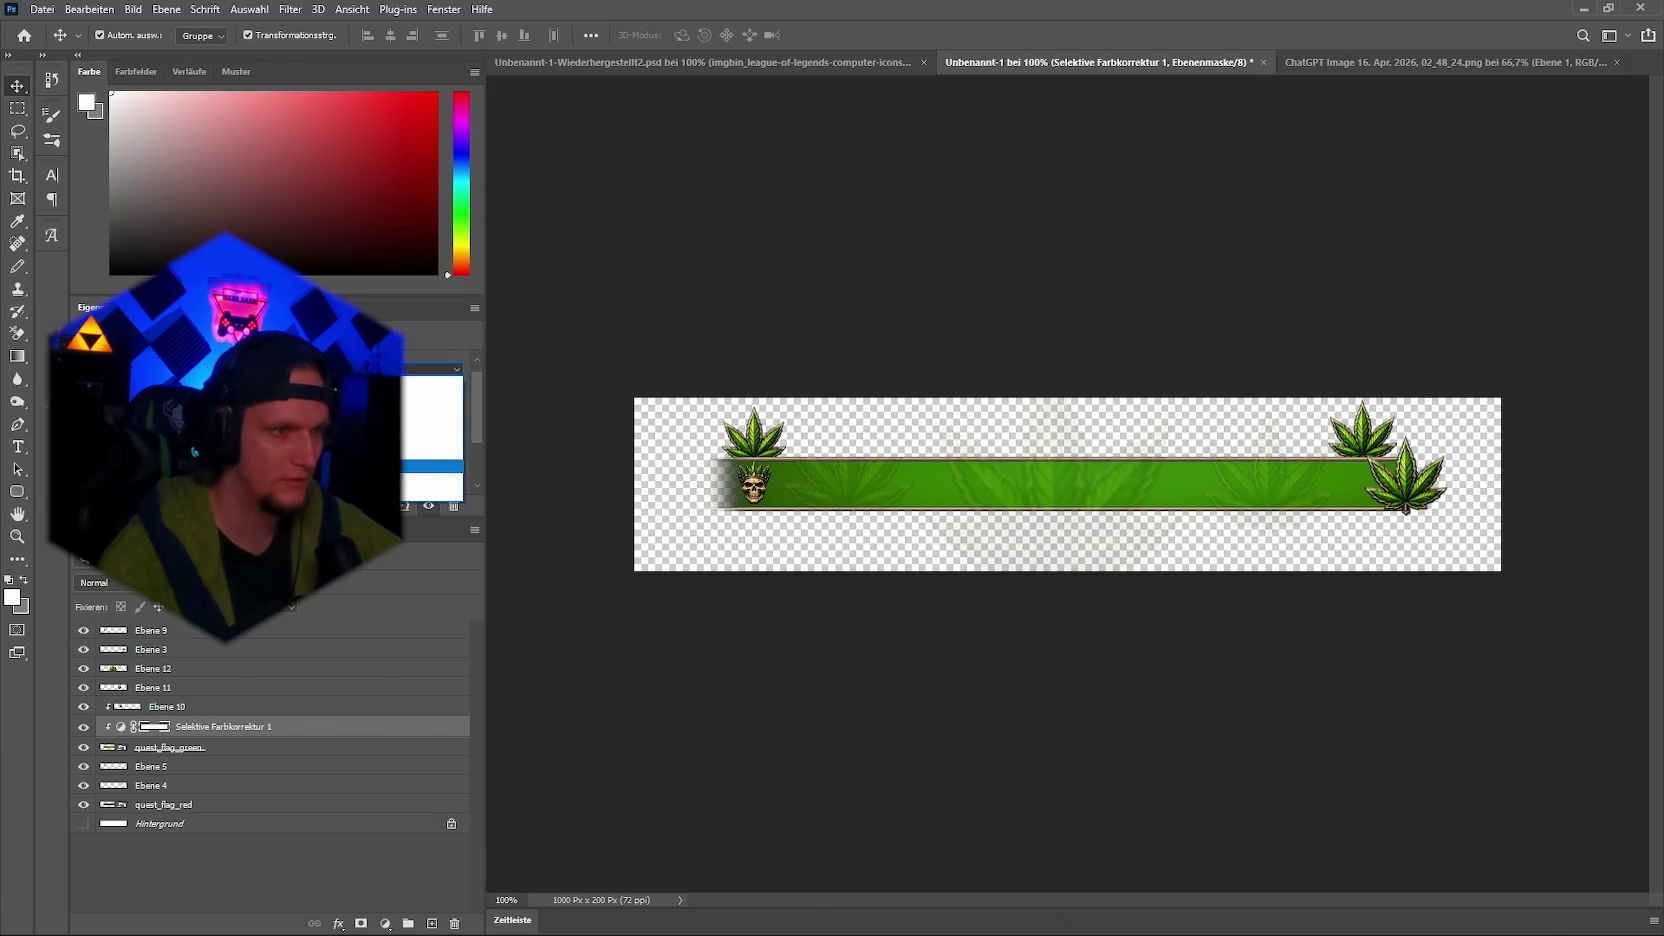
{"action": "left_click", "coordinate": [430, 420]}
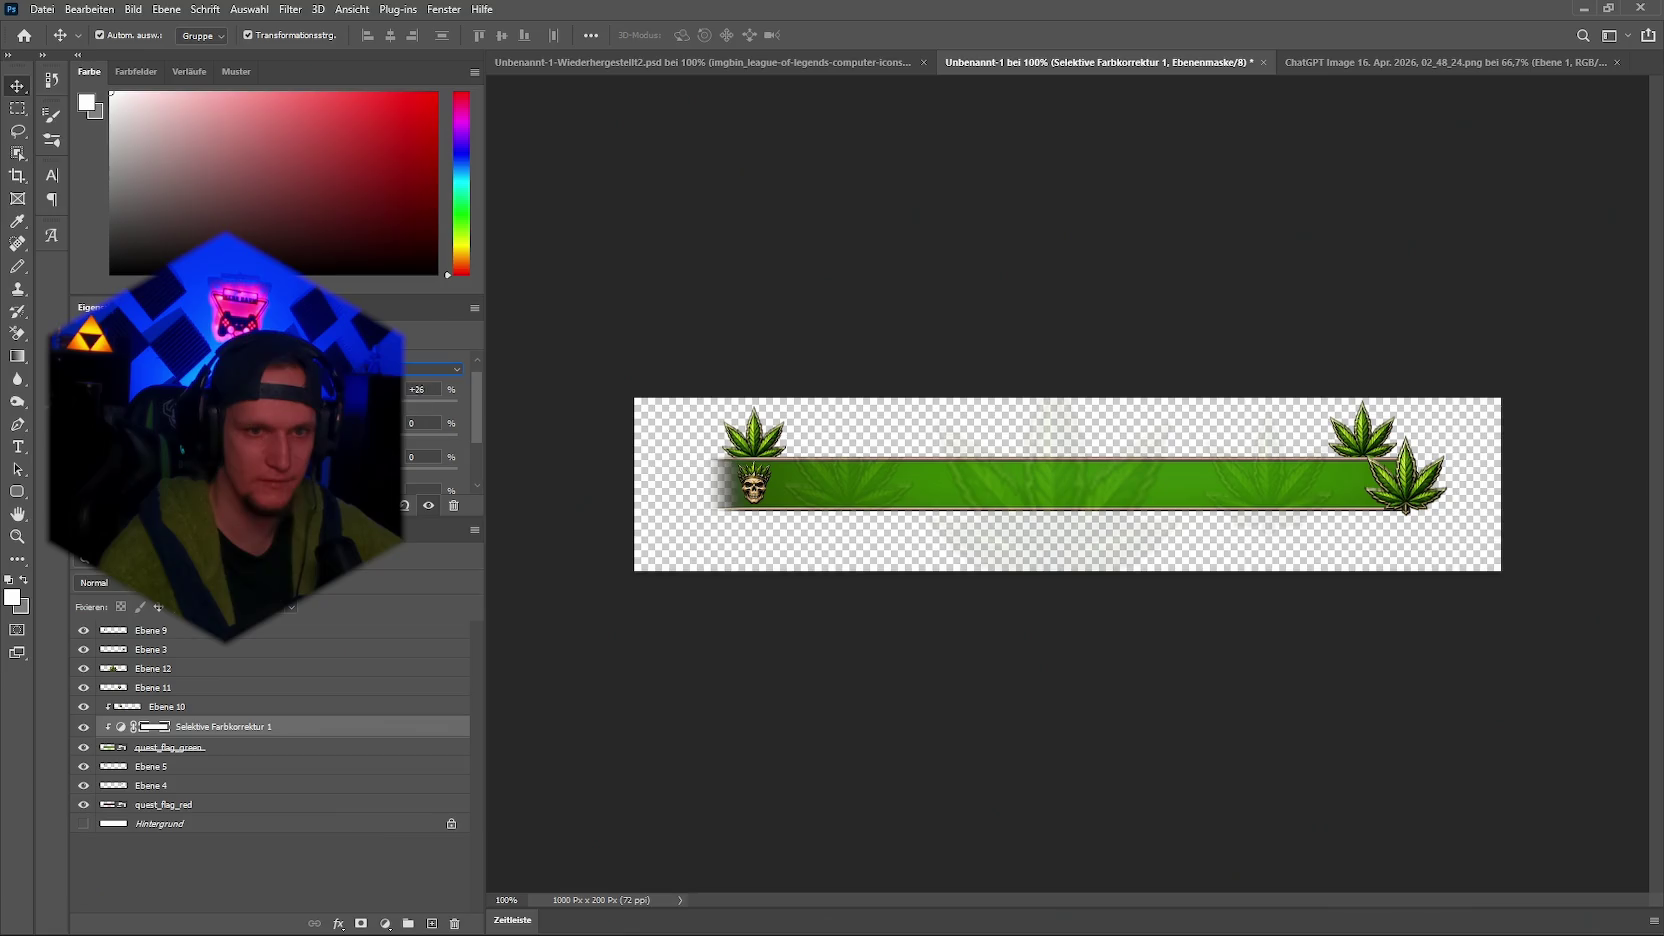
{"action": "left_click", "coordinate": [430, 369]}
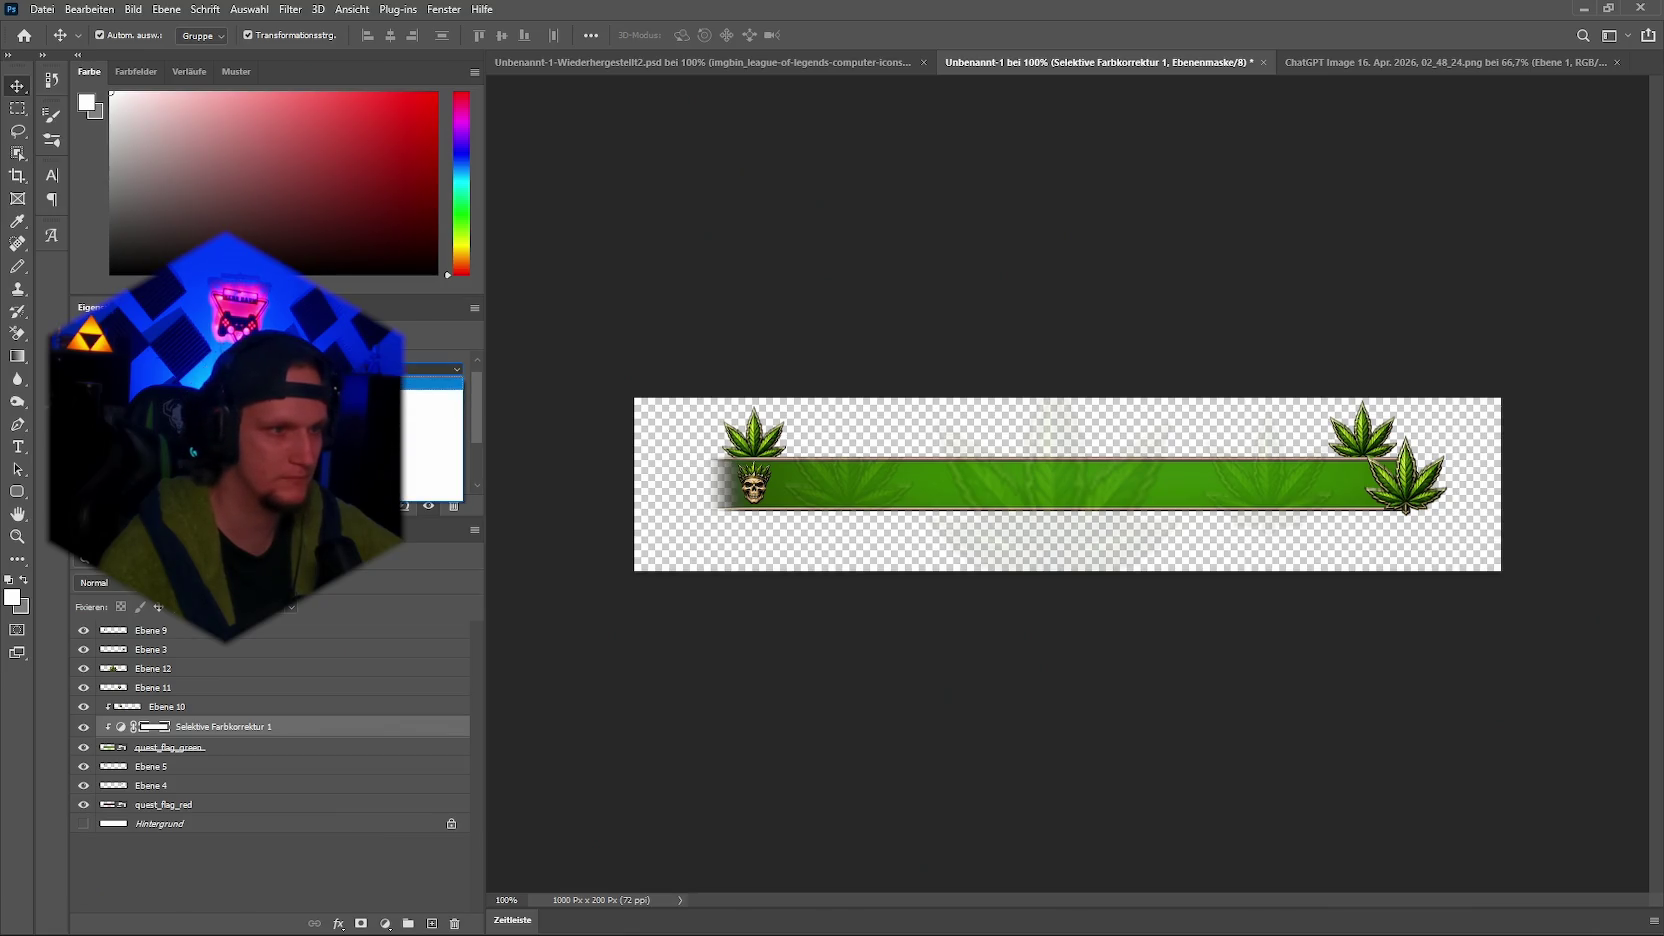
{"action": "left_click", "coordinate": [430, 420]}
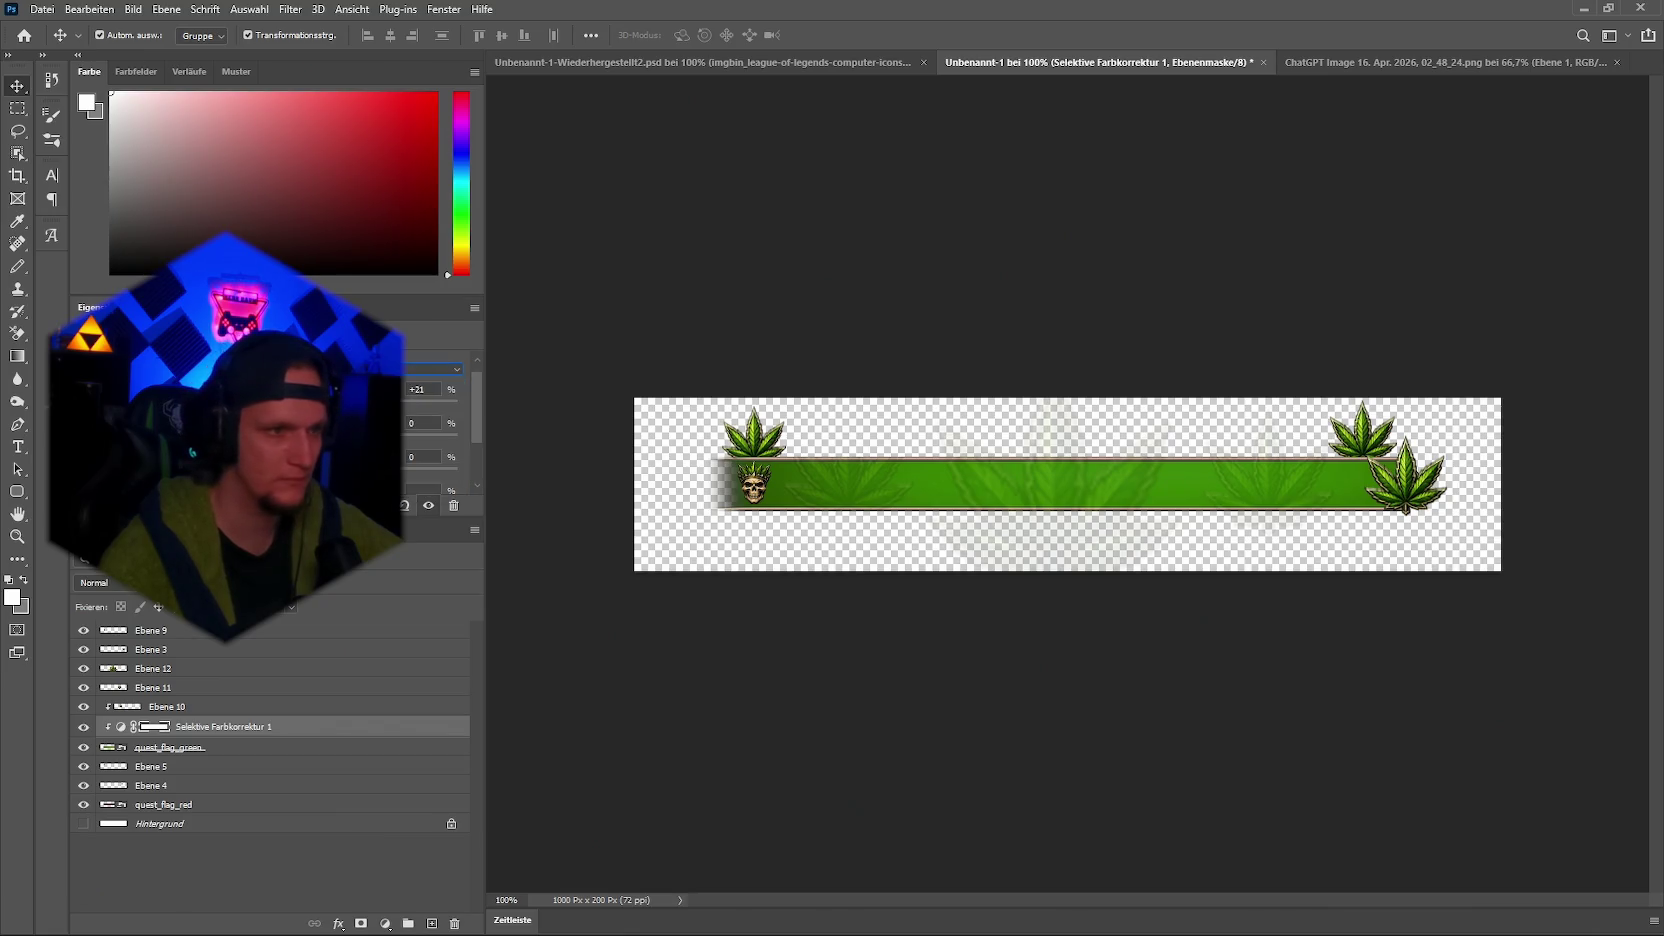
{"action": "left_click", "coordinate": [430, 369]}
{"action": "left_click", "coordinate": [430, 420]}
{"action": "left_click_drag", "start_coordinate": [262, 401], "coordinate": [310, 401]}
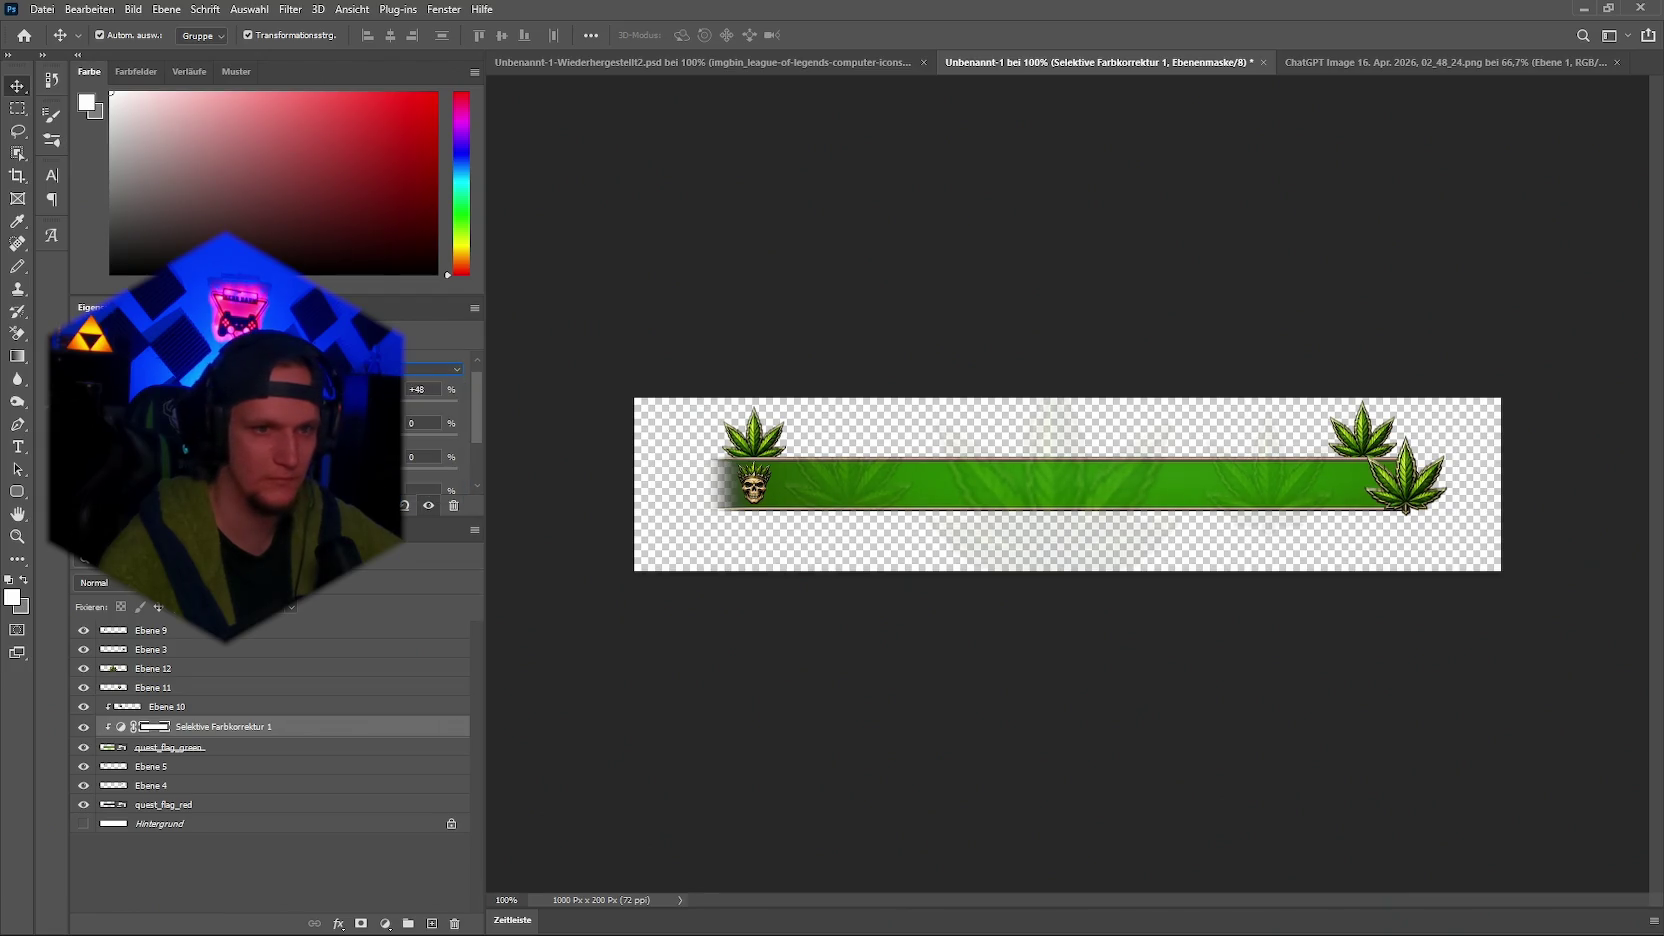
Pick the final colour range and push its first slider to about +83% for a deeper green.
{"action": "left_click", "coordinate": [430, 369]}
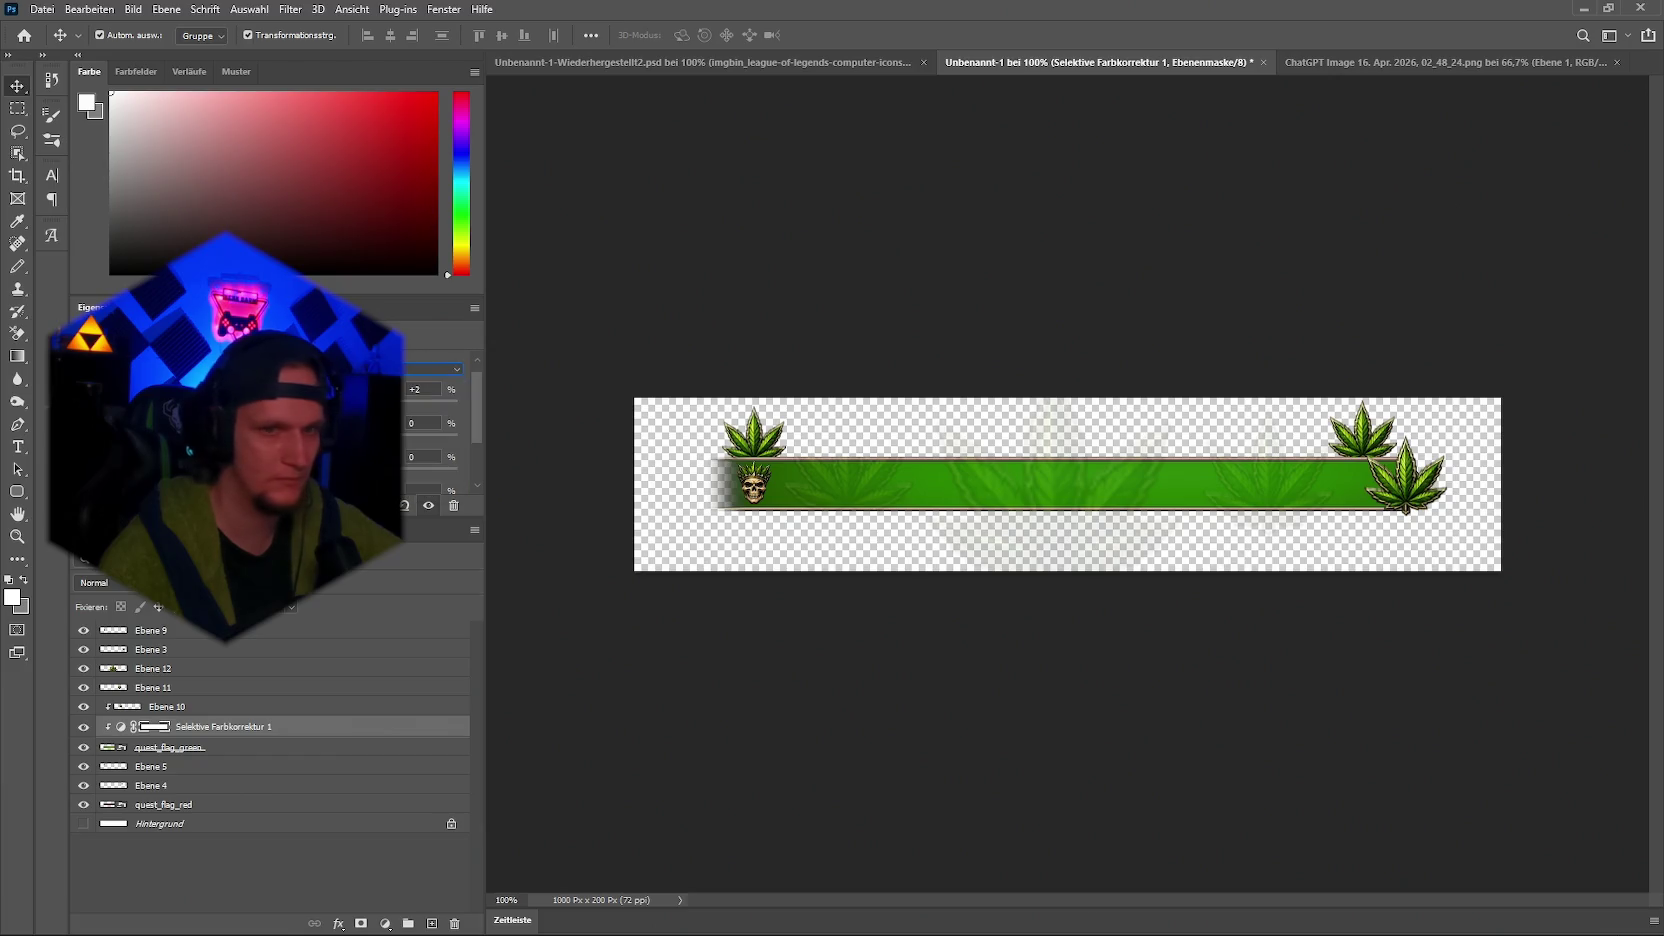
{"action": "left_click", "coordinate": [430, 369]}
{"action": "left_click", "coordinate": [430, 411]}
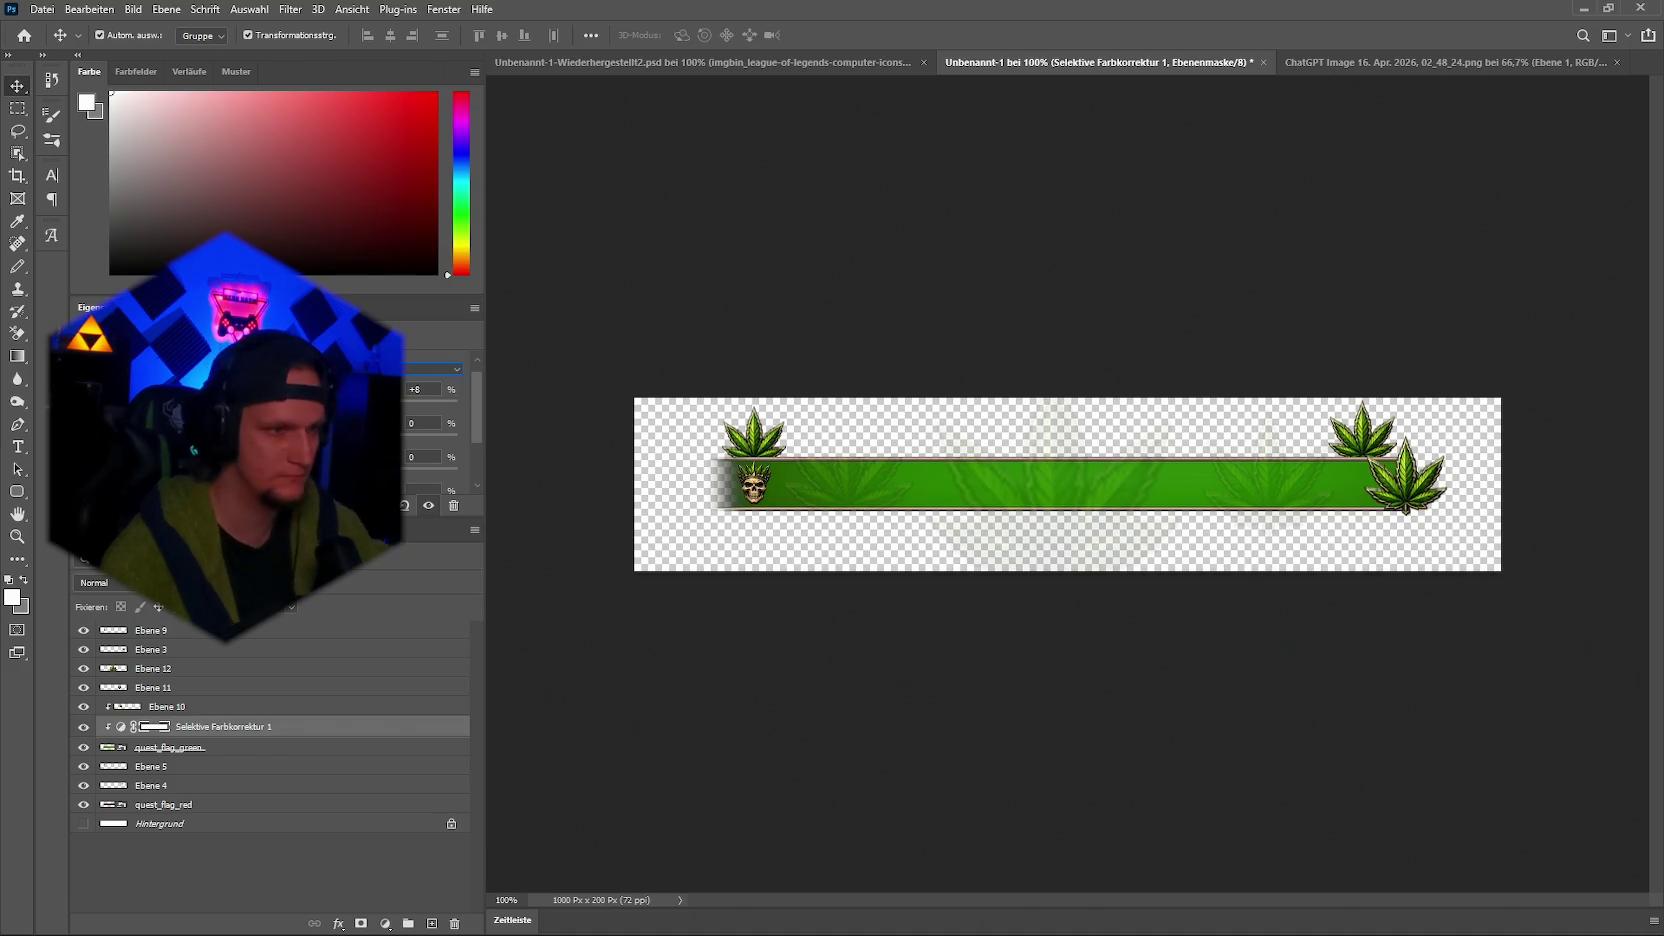
{"action": "left_click", "coordinate": [430, 369]}
{"action": "left_click", "coordinate": [430, 425]}
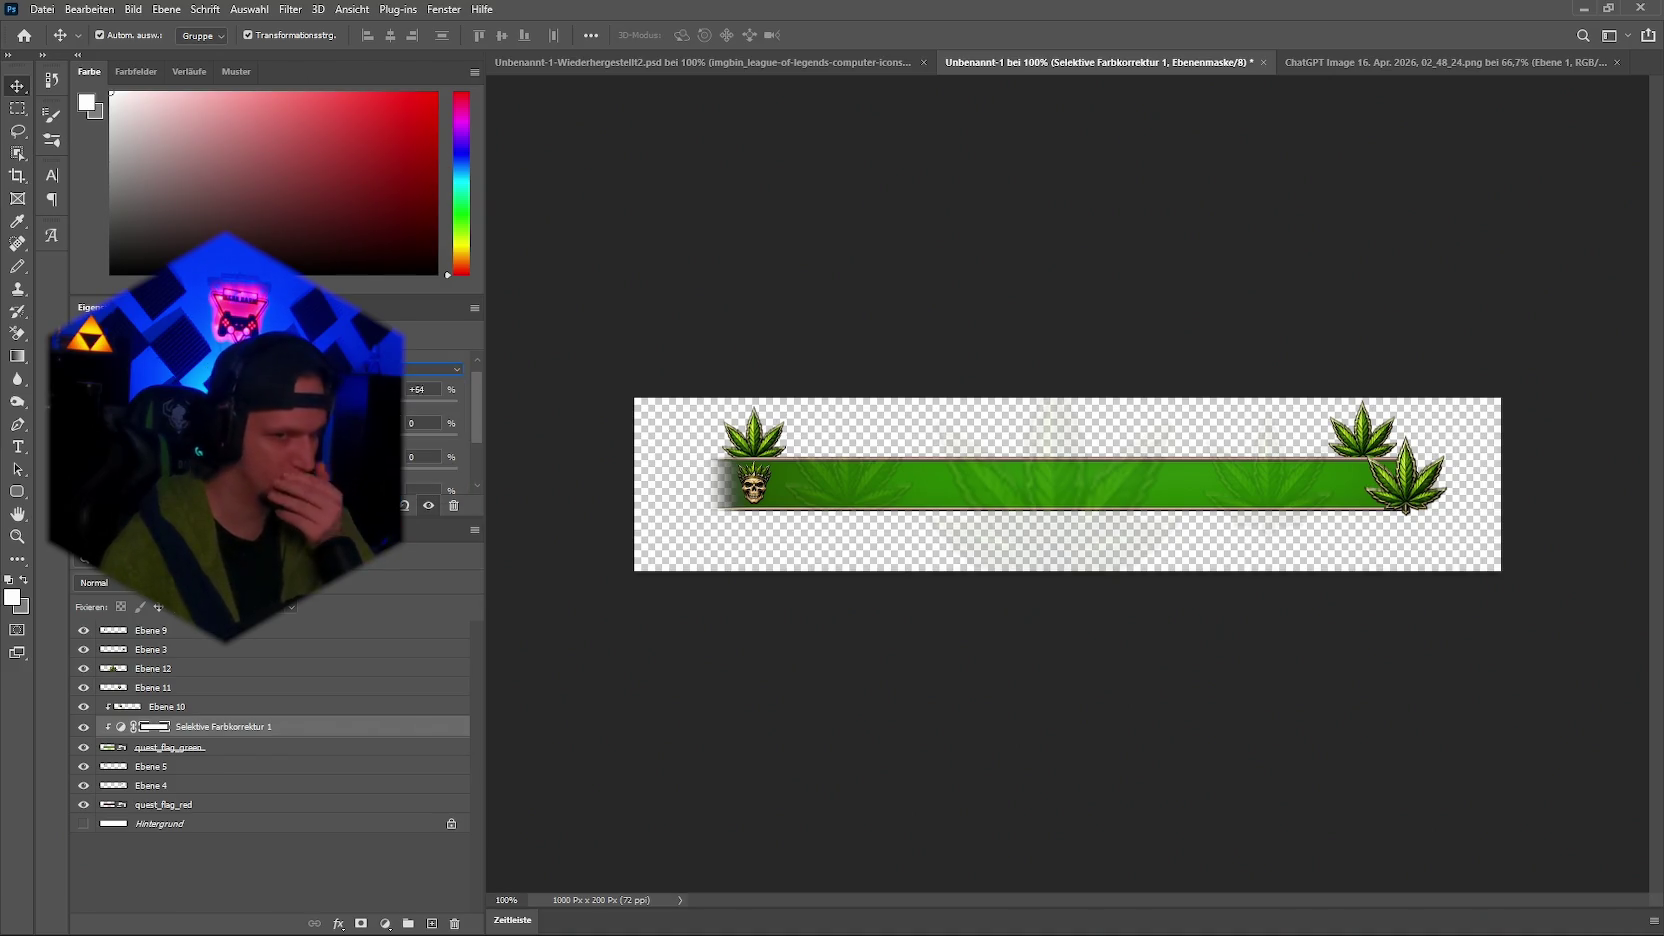
{"action": "left_click", "coordinate": [430, 369]}
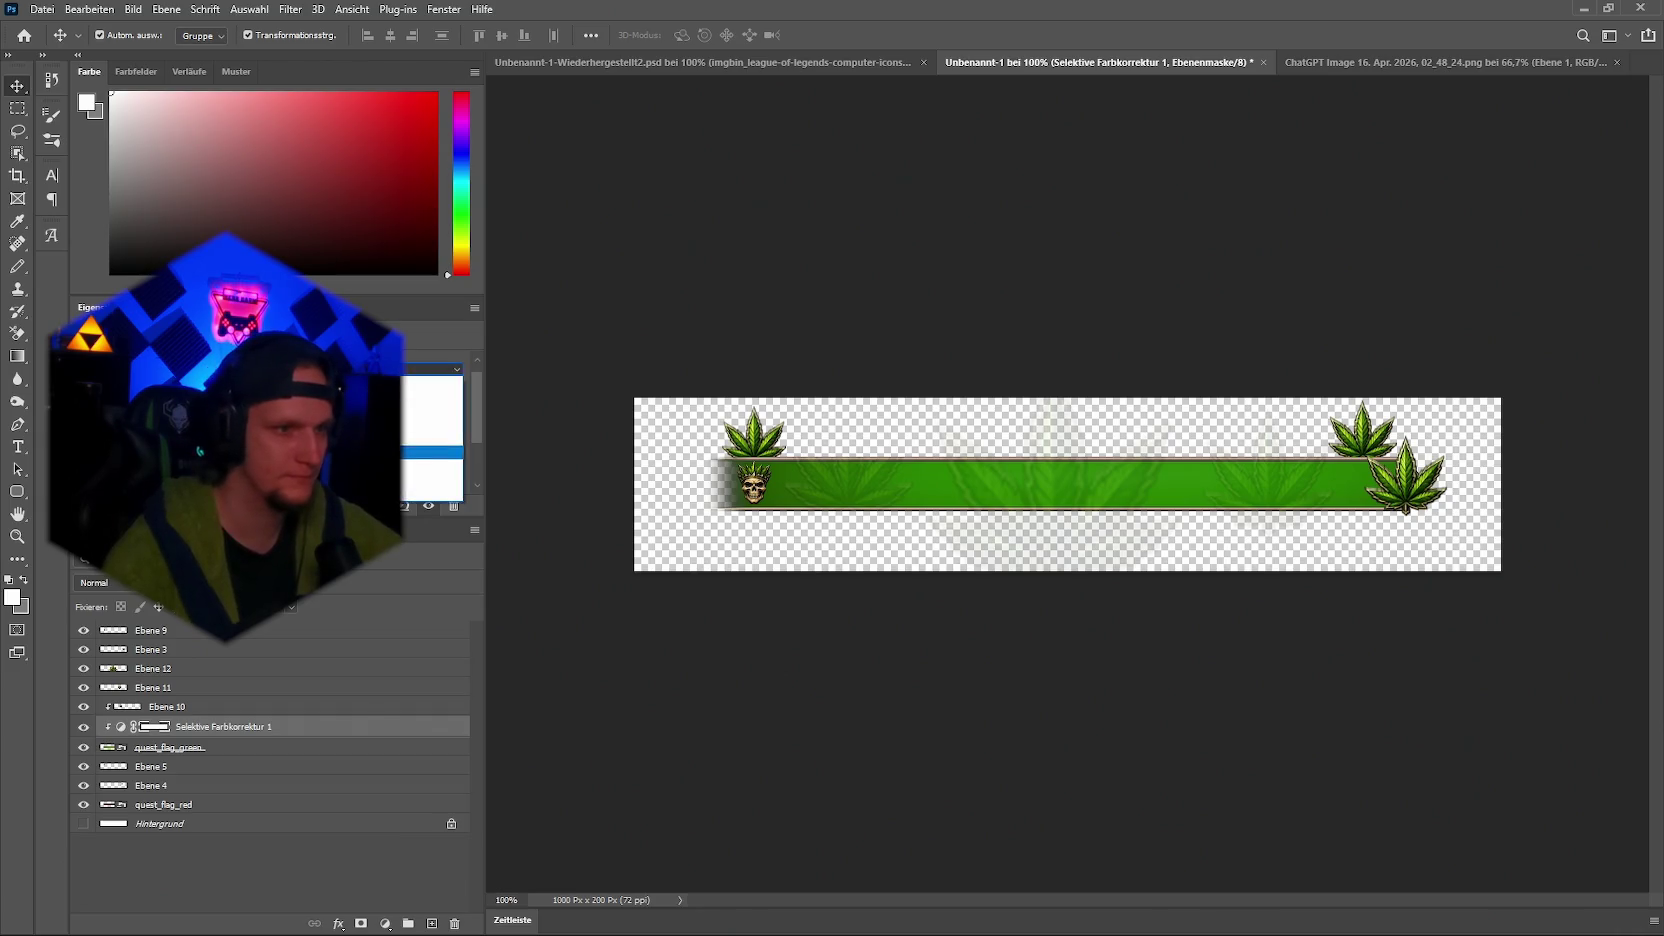
{"action": "left_click", "coordinate": [430, 480]}
{"action": "left_click_drag", "start_coordinate": [400, 407], "coordinate": [428, 430]}
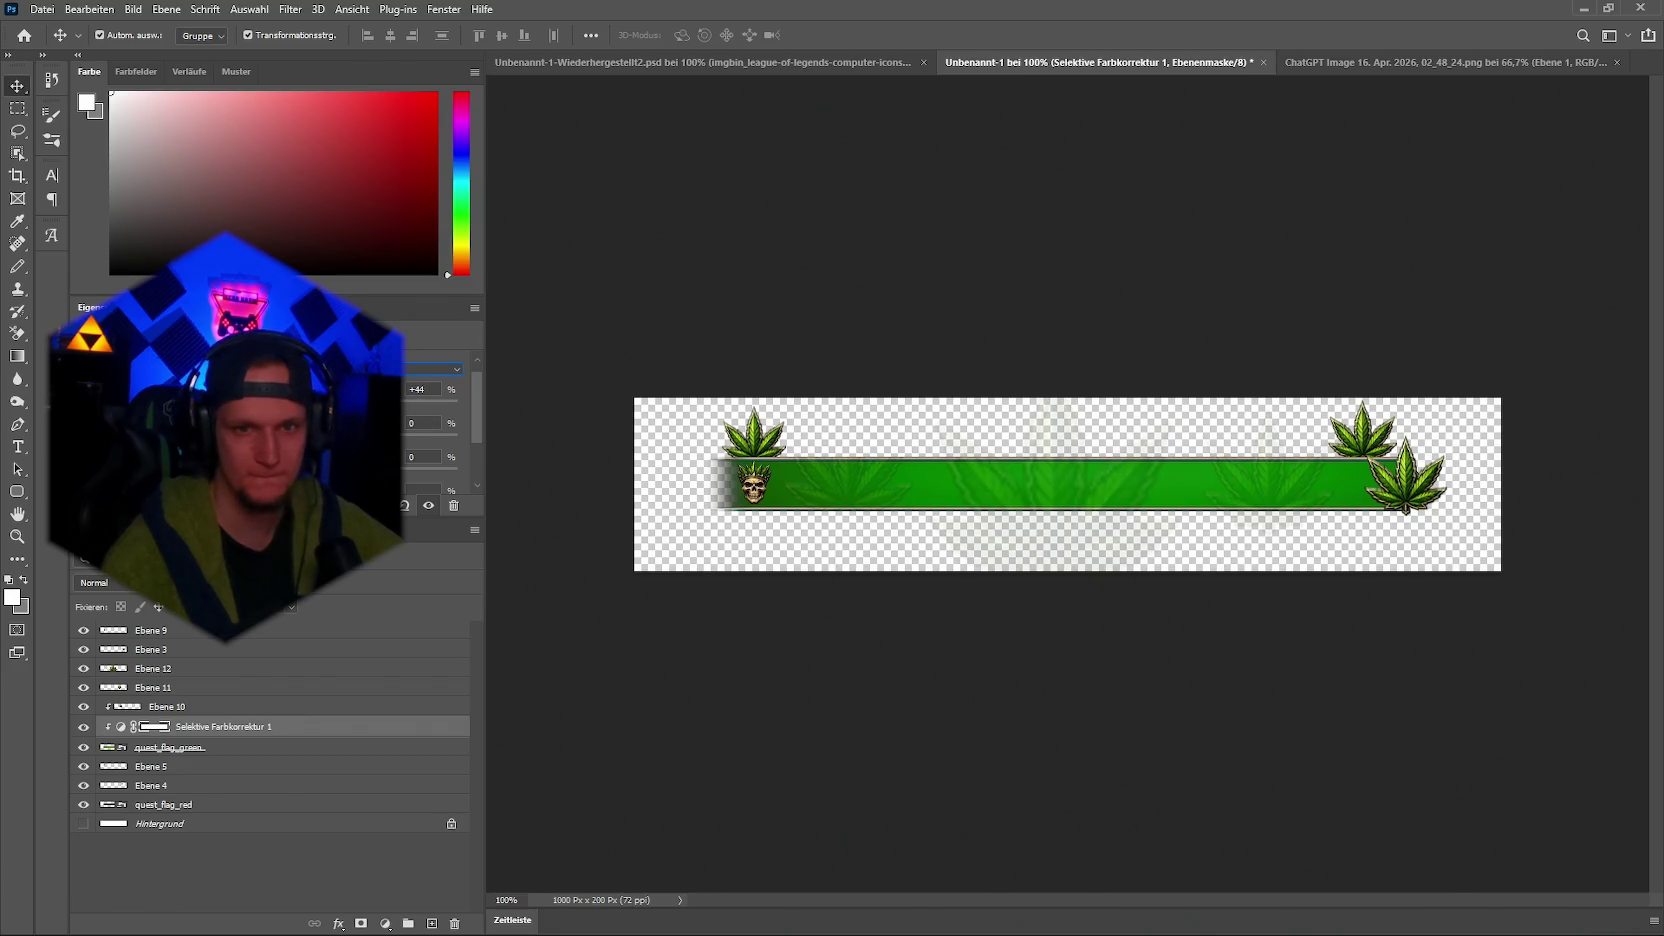
{"action": "left_click", "coordinate": [1040, 745]}
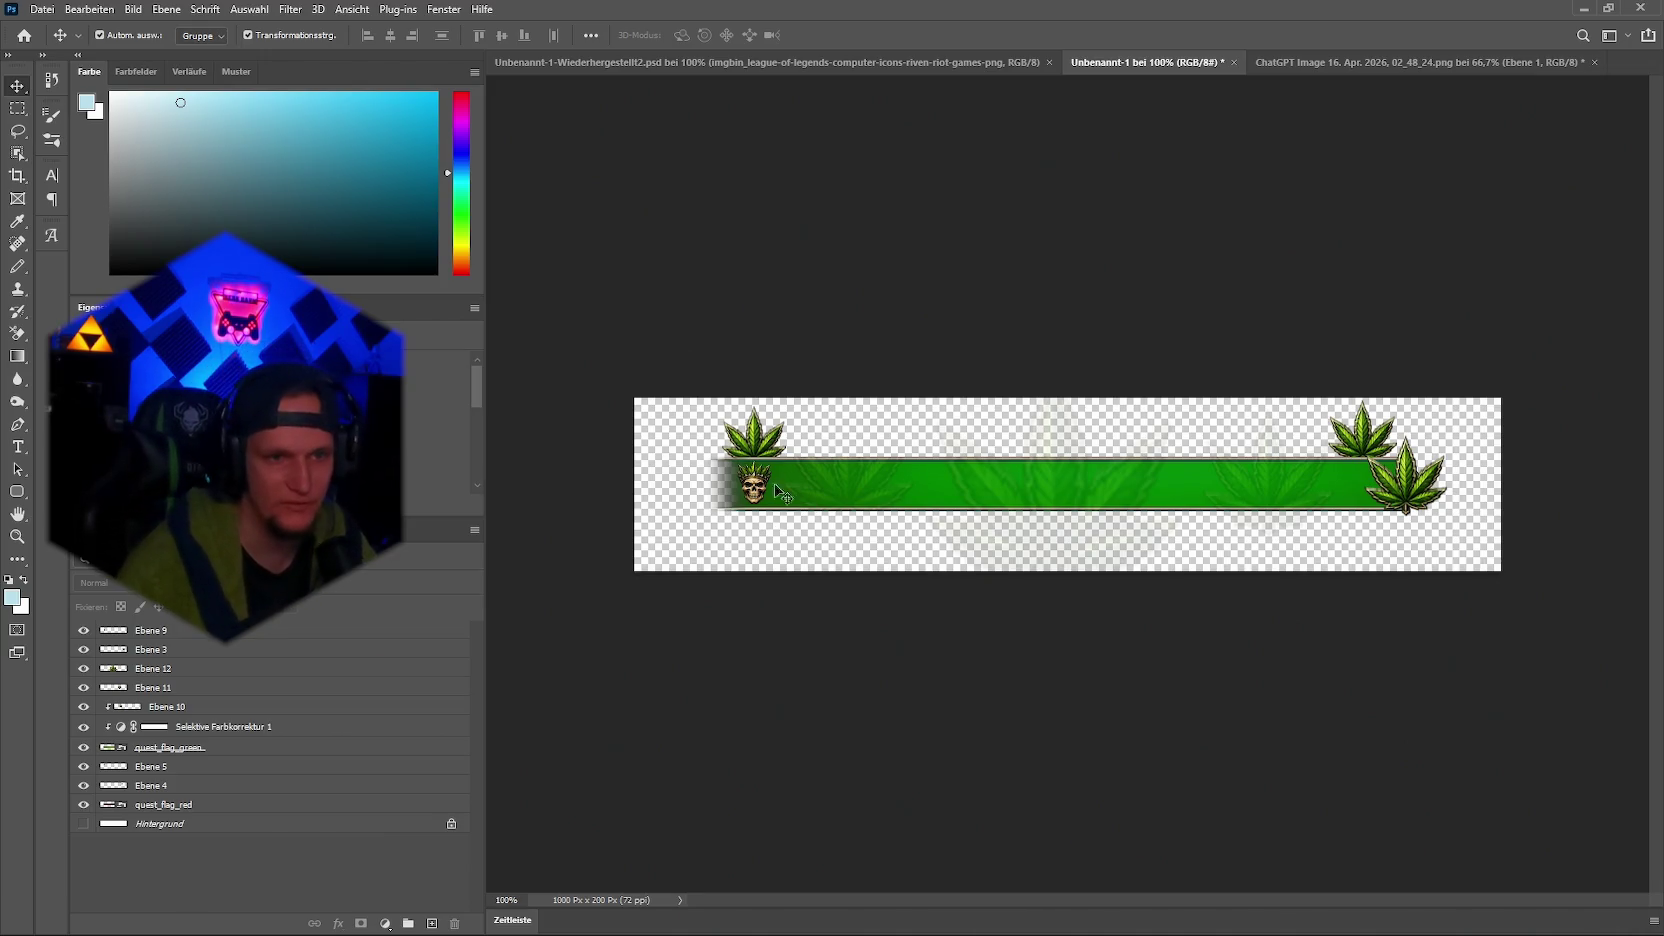
Shift the left cannabis leaf slightly further right along the bar.
{"action": "left_click", "coordinate": [776, 441]}
{"action": "key", "text": "shift+Right"}
{"action": "key", "text": "Right"}
{"action": "key", "text": "Right"}
{"action": "key", "text": "Right"}
{"action": "key", "text": "Down"}
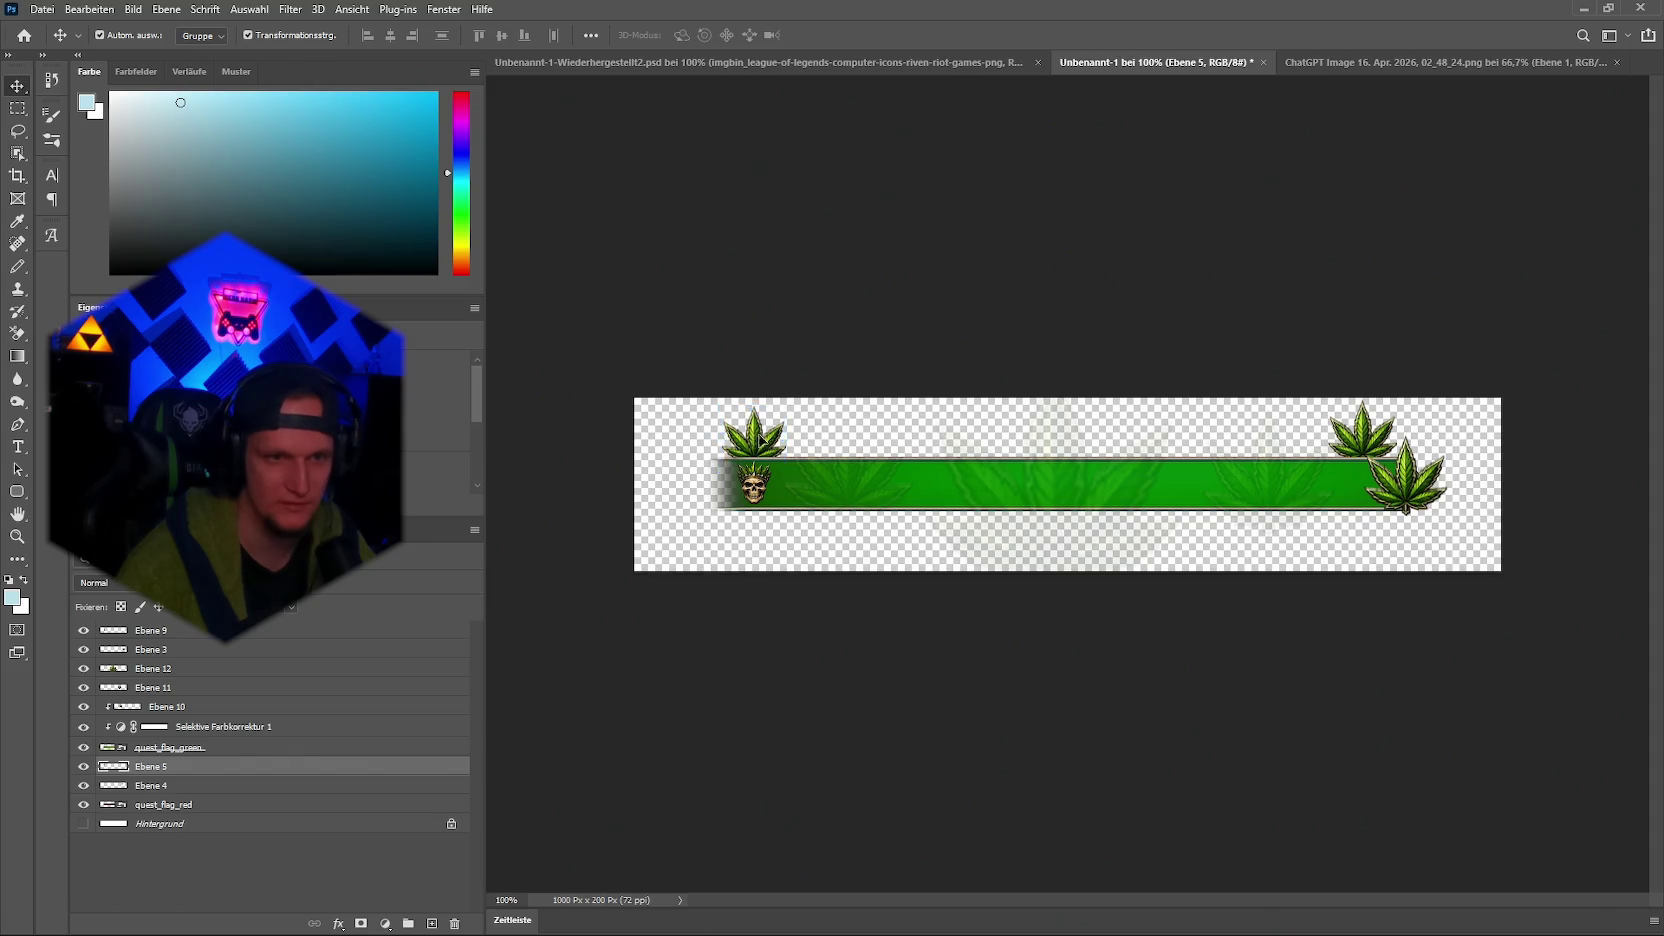
{"action": "left_click_drag", "start_coordinate": [775, 439], "coordinate": [783, 440]}
{"action": "left_click", "coordinate": [1106, 362]}
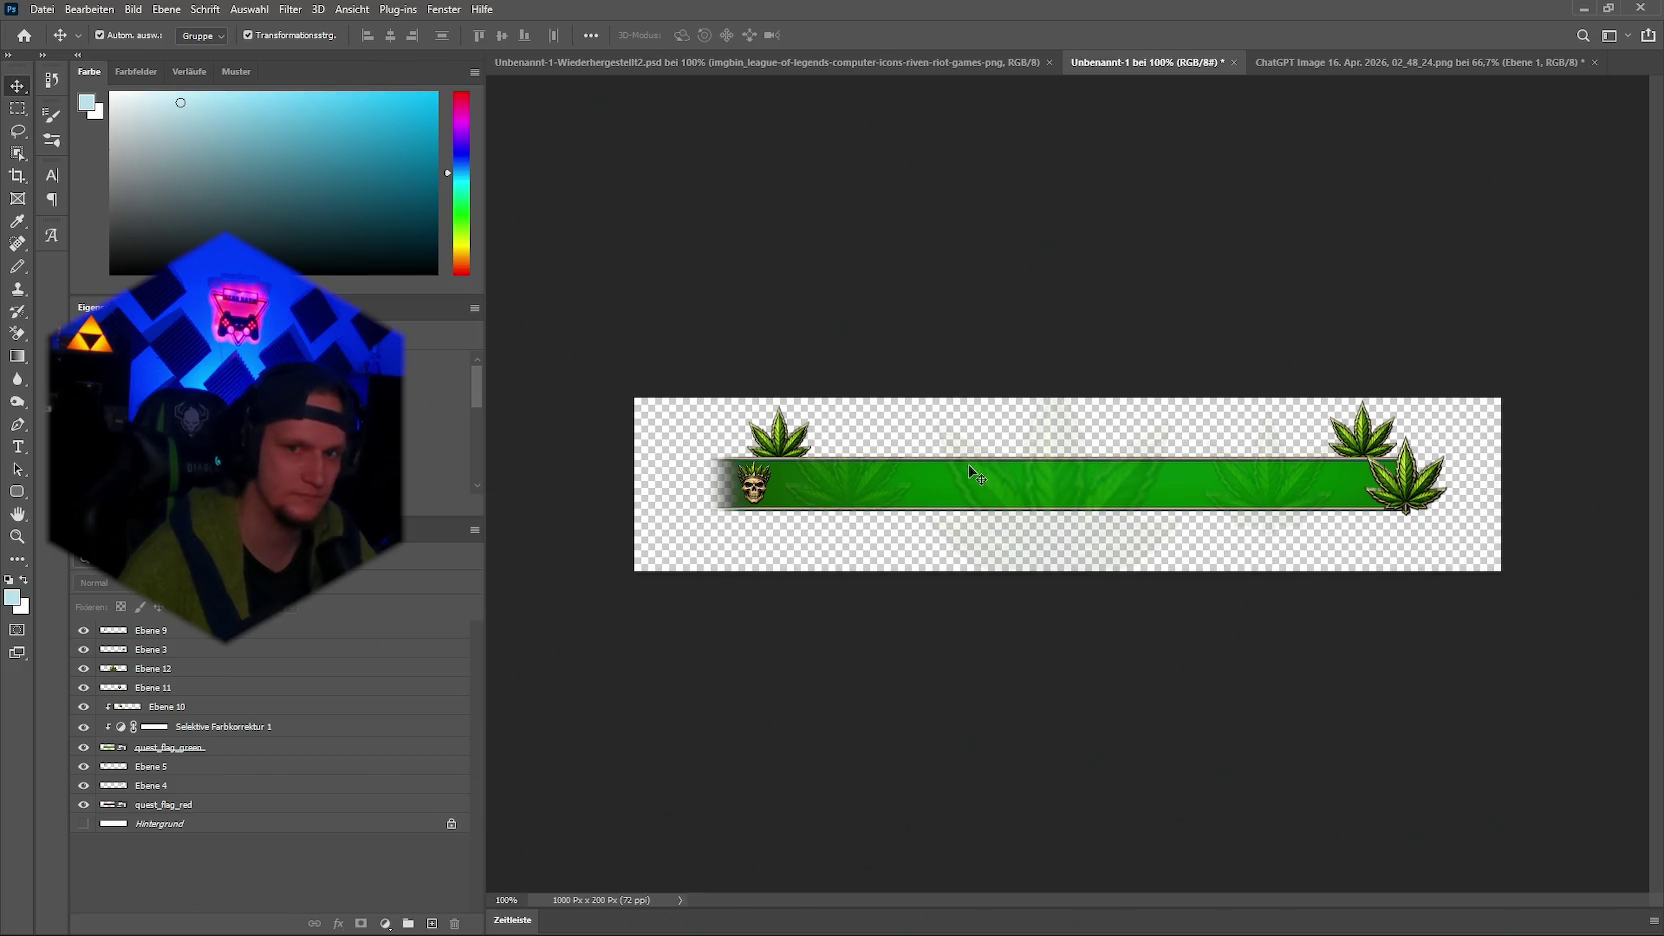
Export the banner as an image into the Cosmetics Banner folder and minimize Photoshop.
{"action": "left_click", "coordinate": [42, 9]}
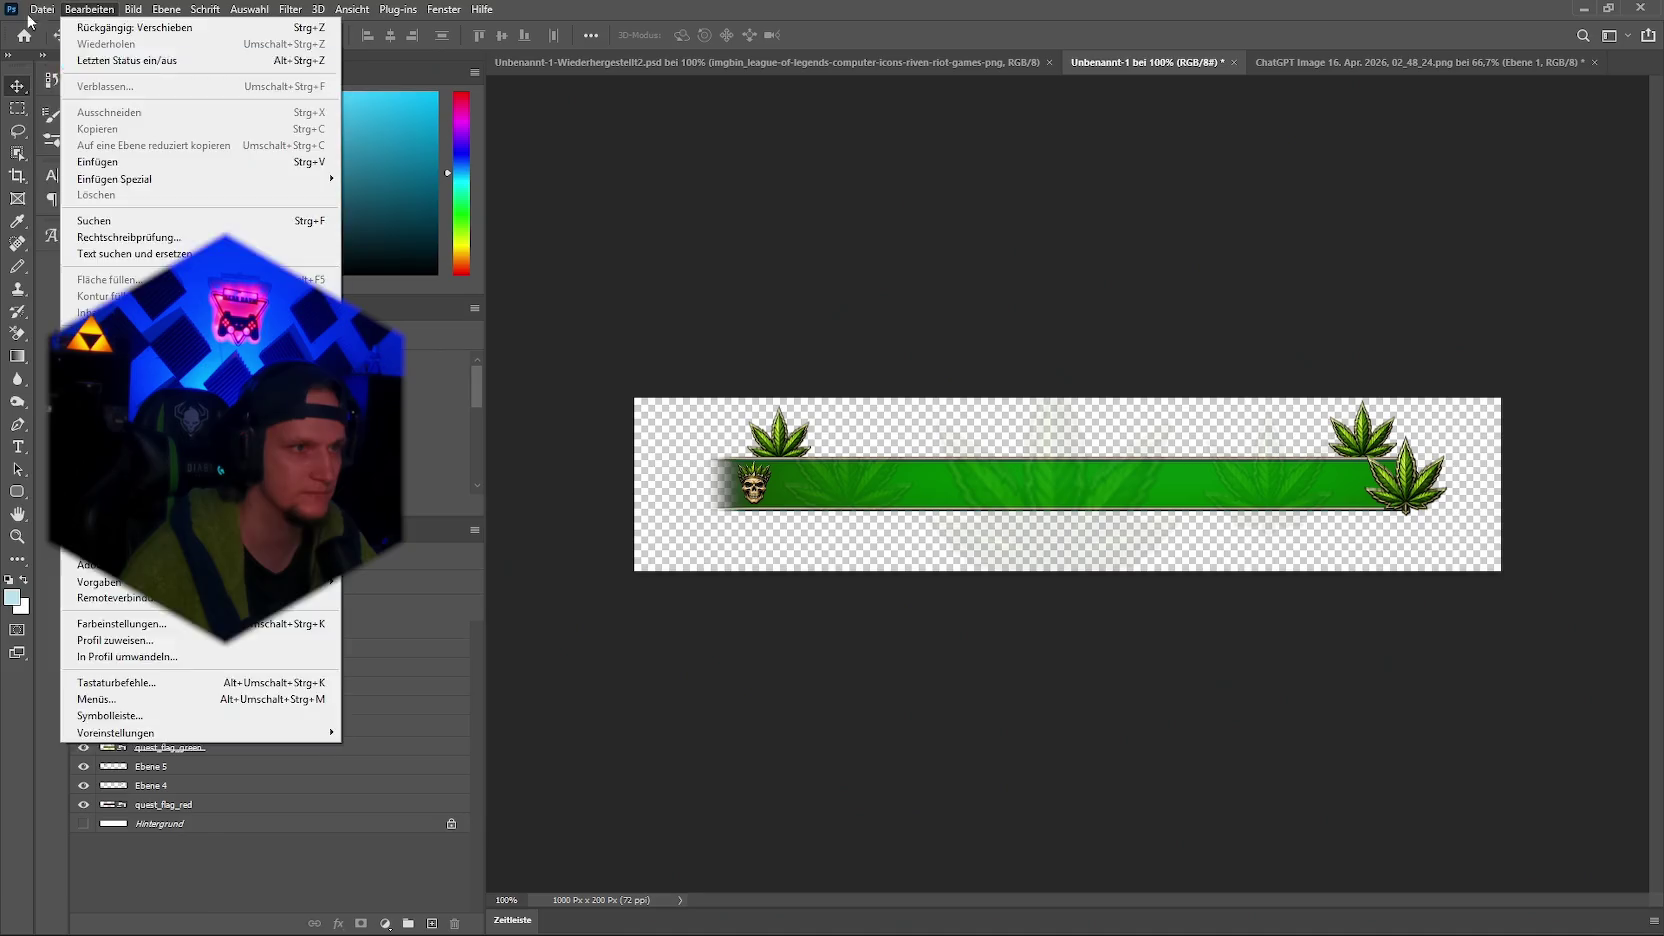
{"action": "mouse_move", "coordinate": [115, 261]}
{"action": "left_click", "coordinate": [330, 264]}
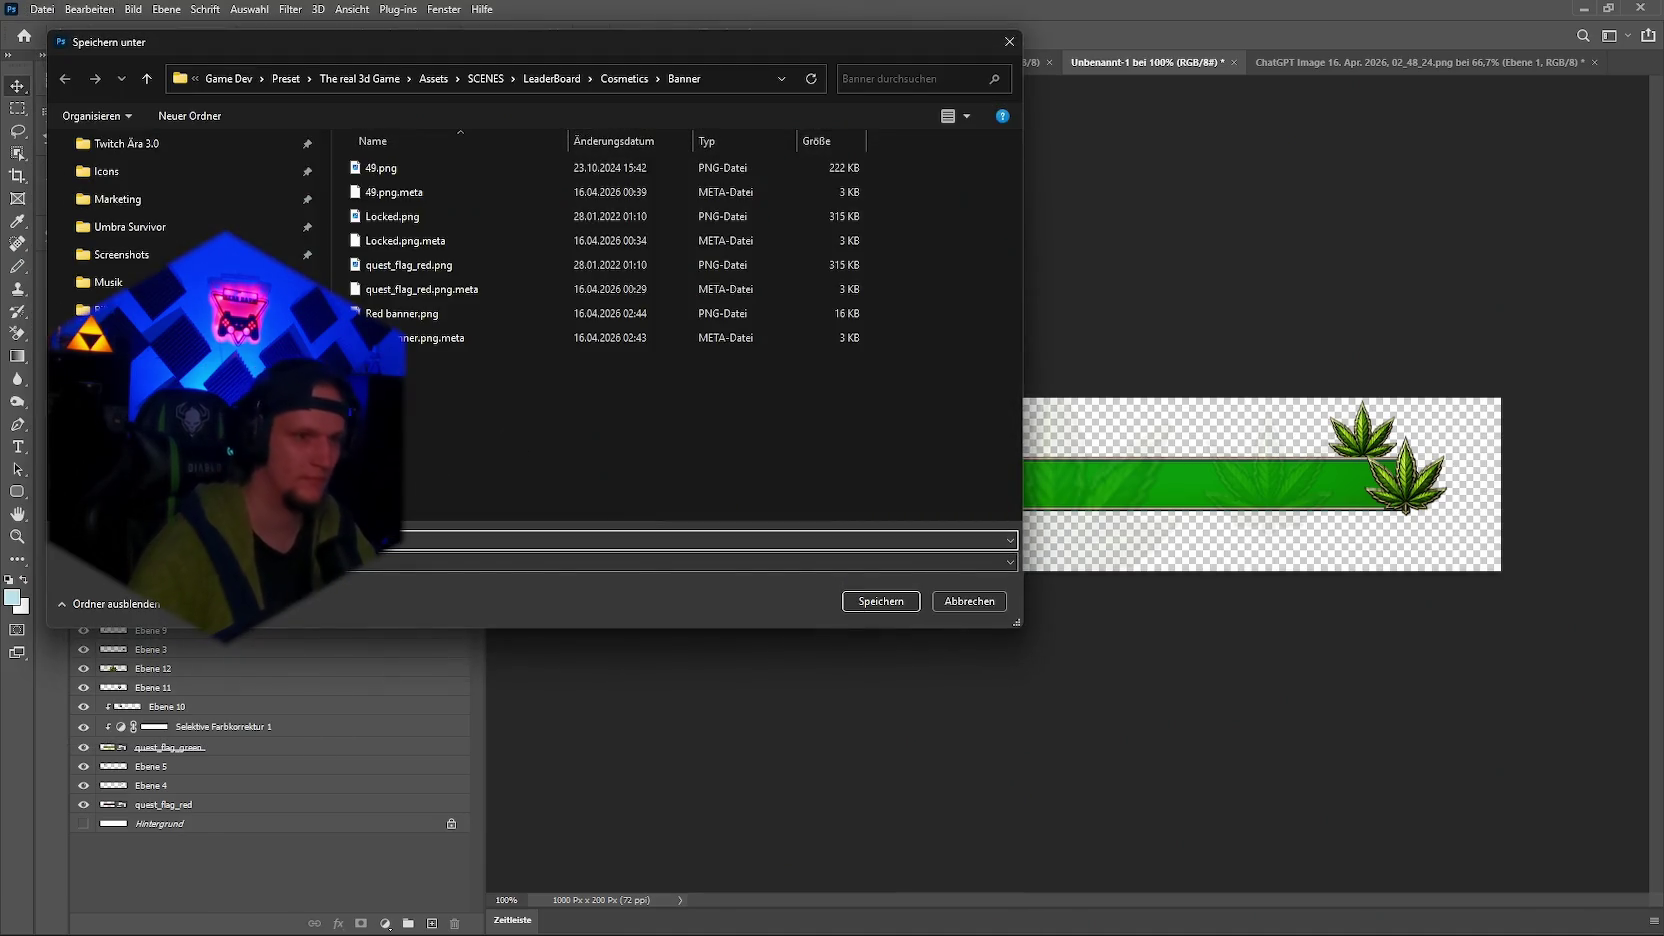
{"action": "key", "text": "Escape"}
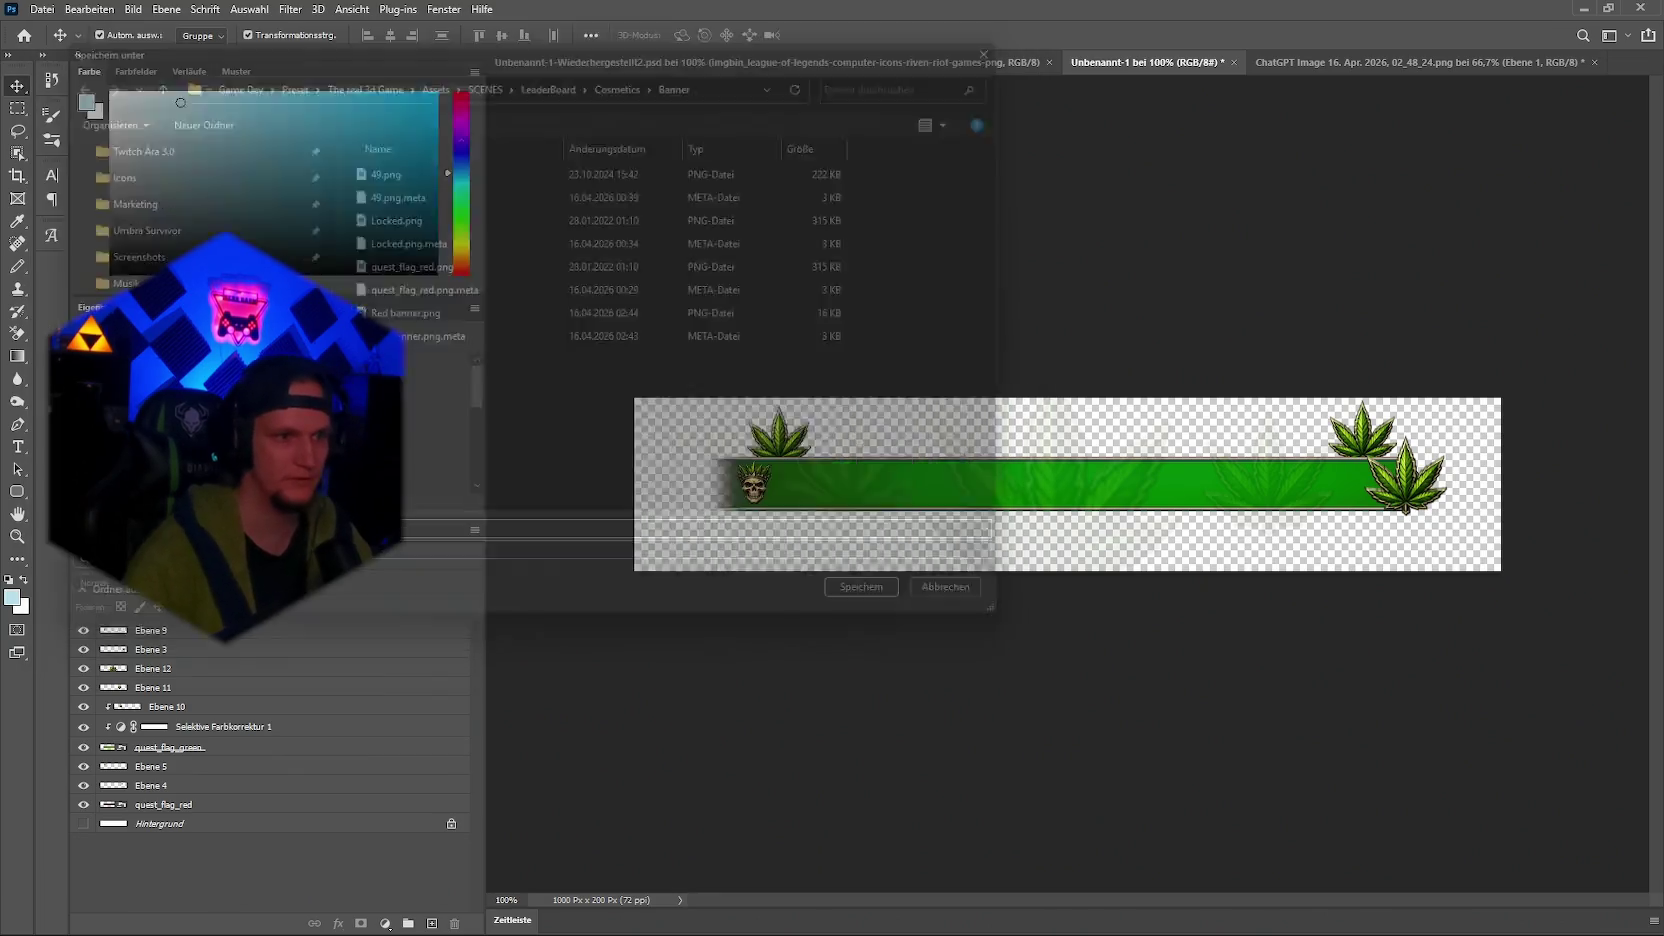
{"action": "left_click", "coordinate": [1584, 8]}
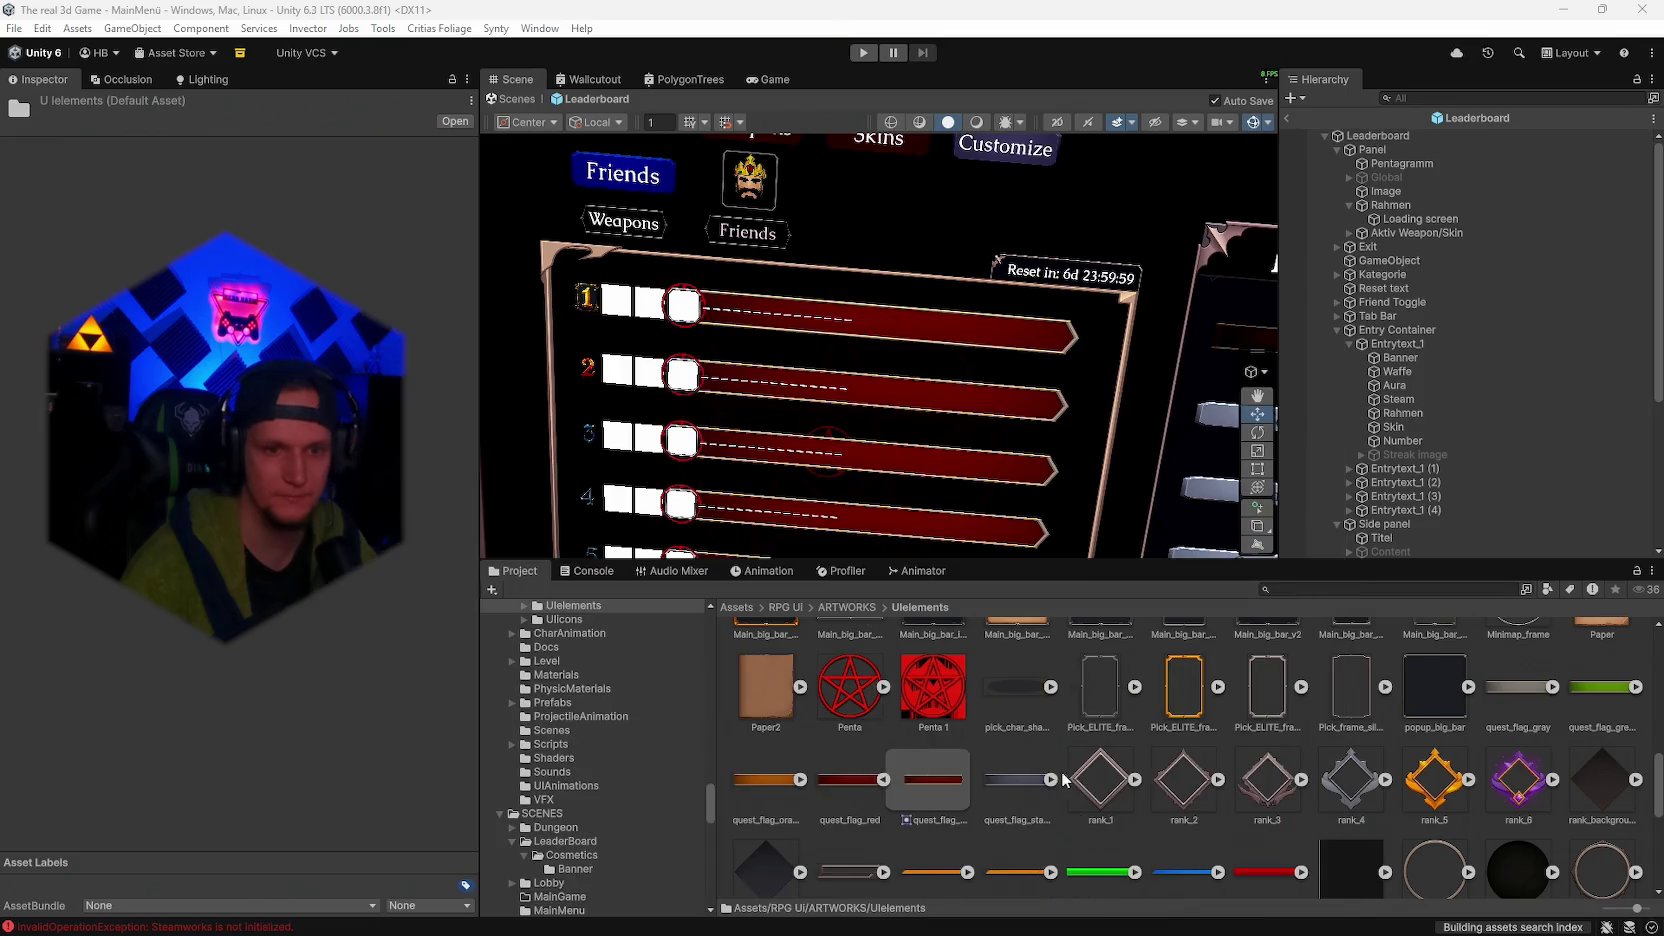
Find Weed Banner via a 'banner' search, set its Texture Type to Sprite (2D and UI), and apply.
{"action": "left_click", "coordinate": [1303, 593]}
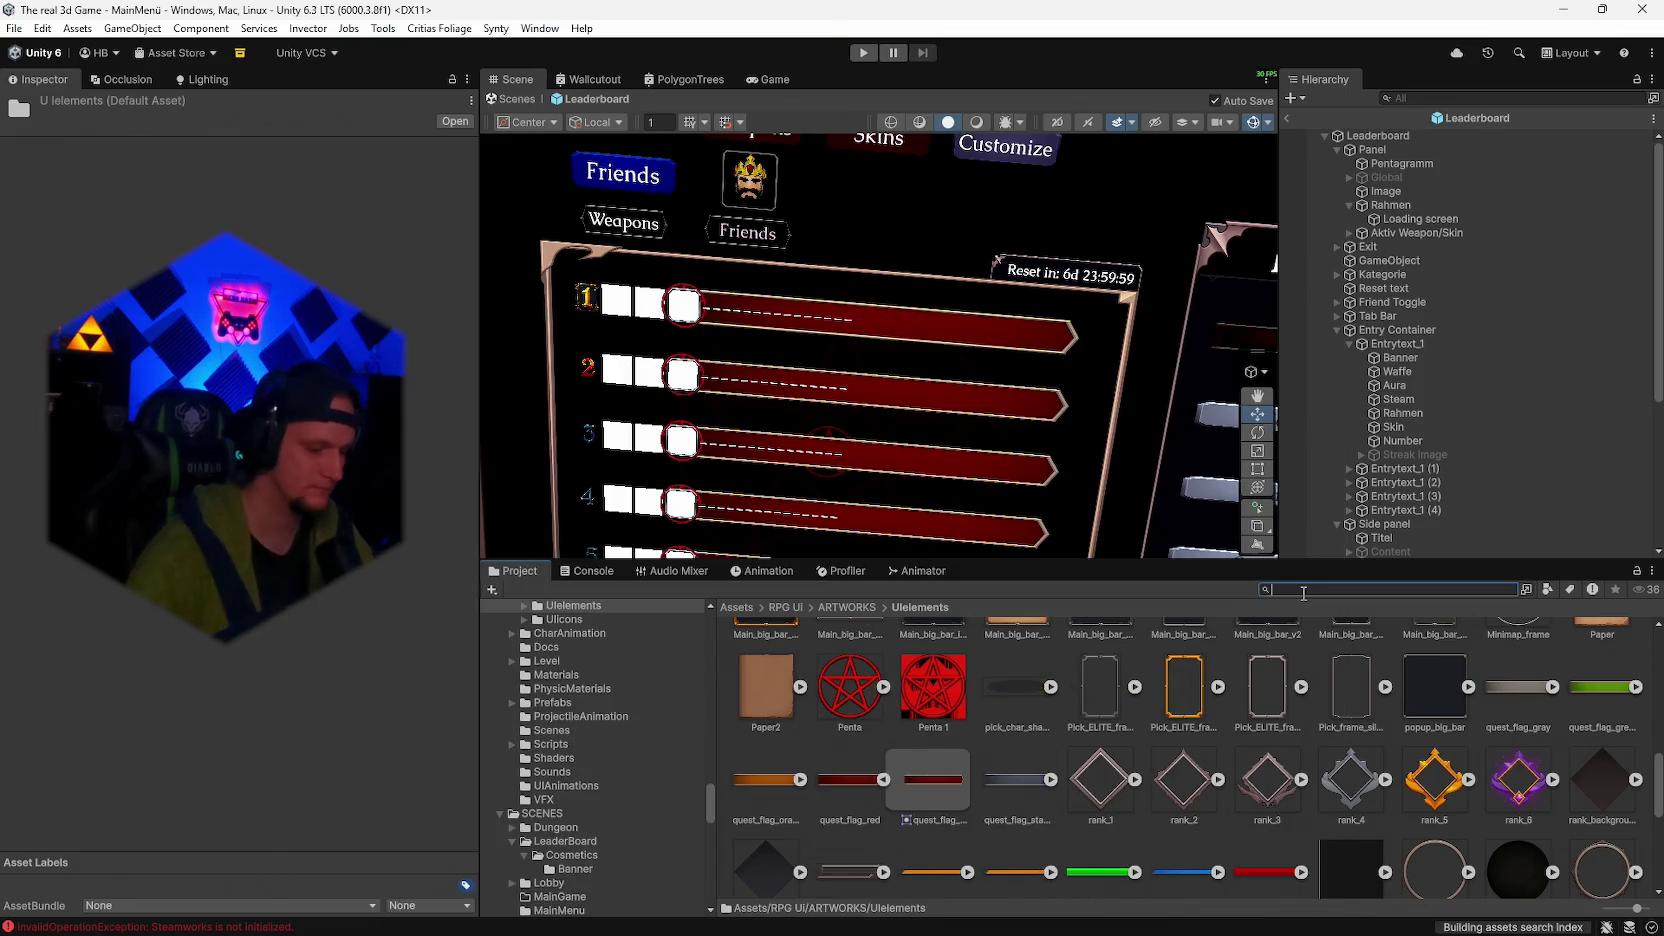
{"action": "type", "text": "banner"}
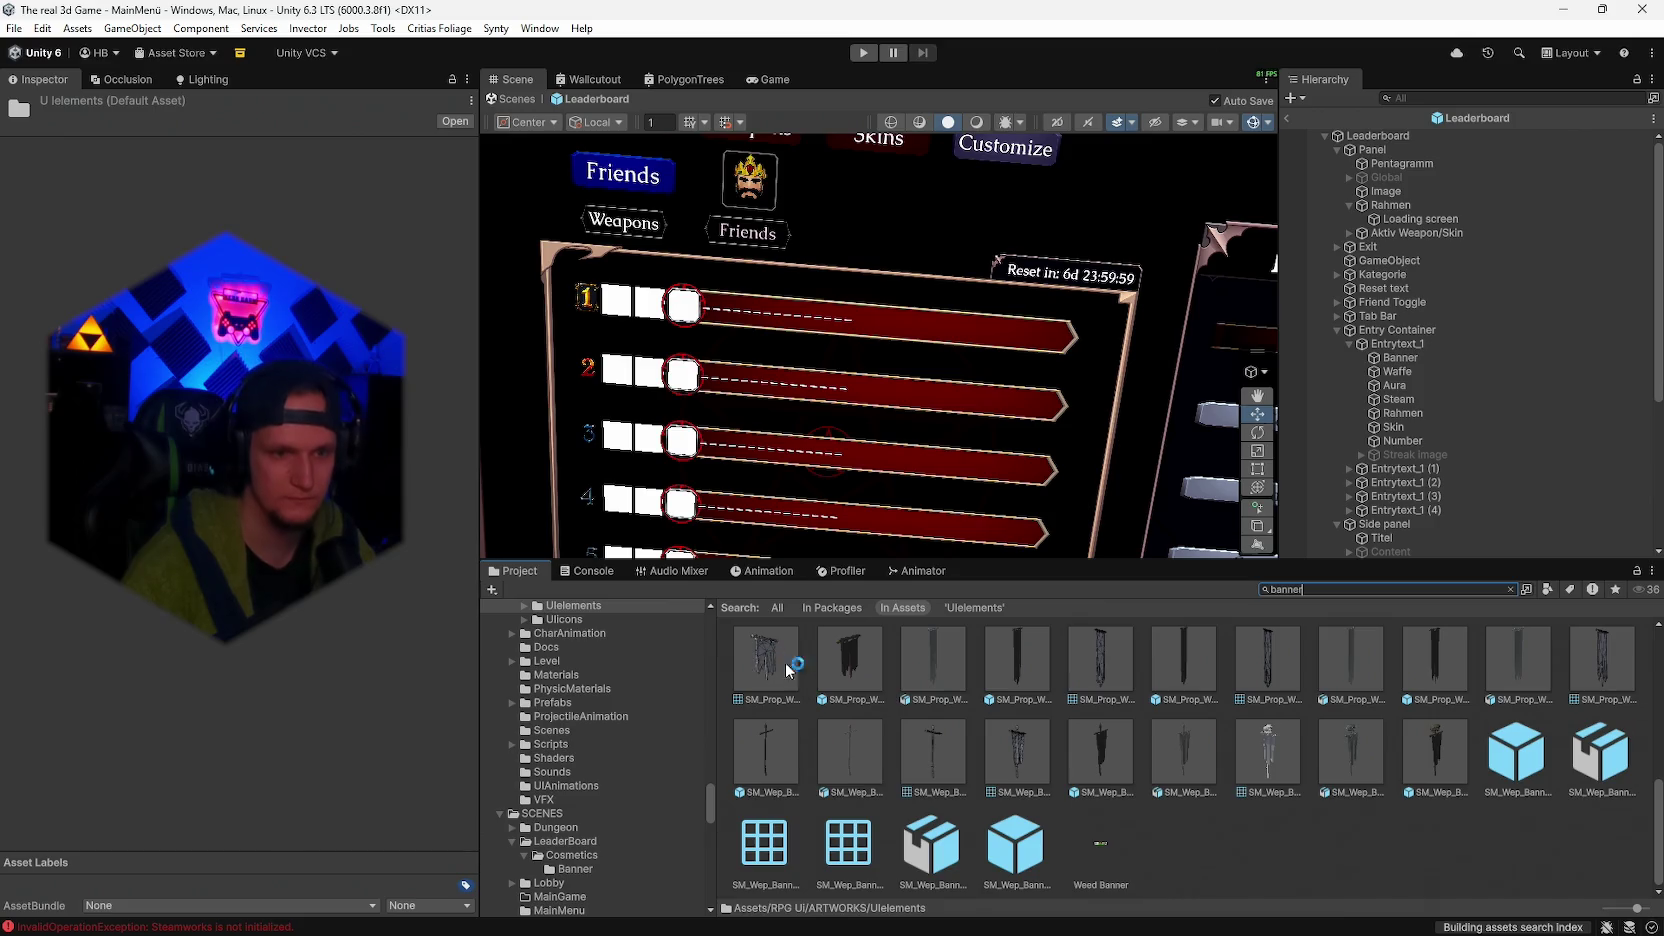
{"action": "double_click", "coordinate": [777, 675]}
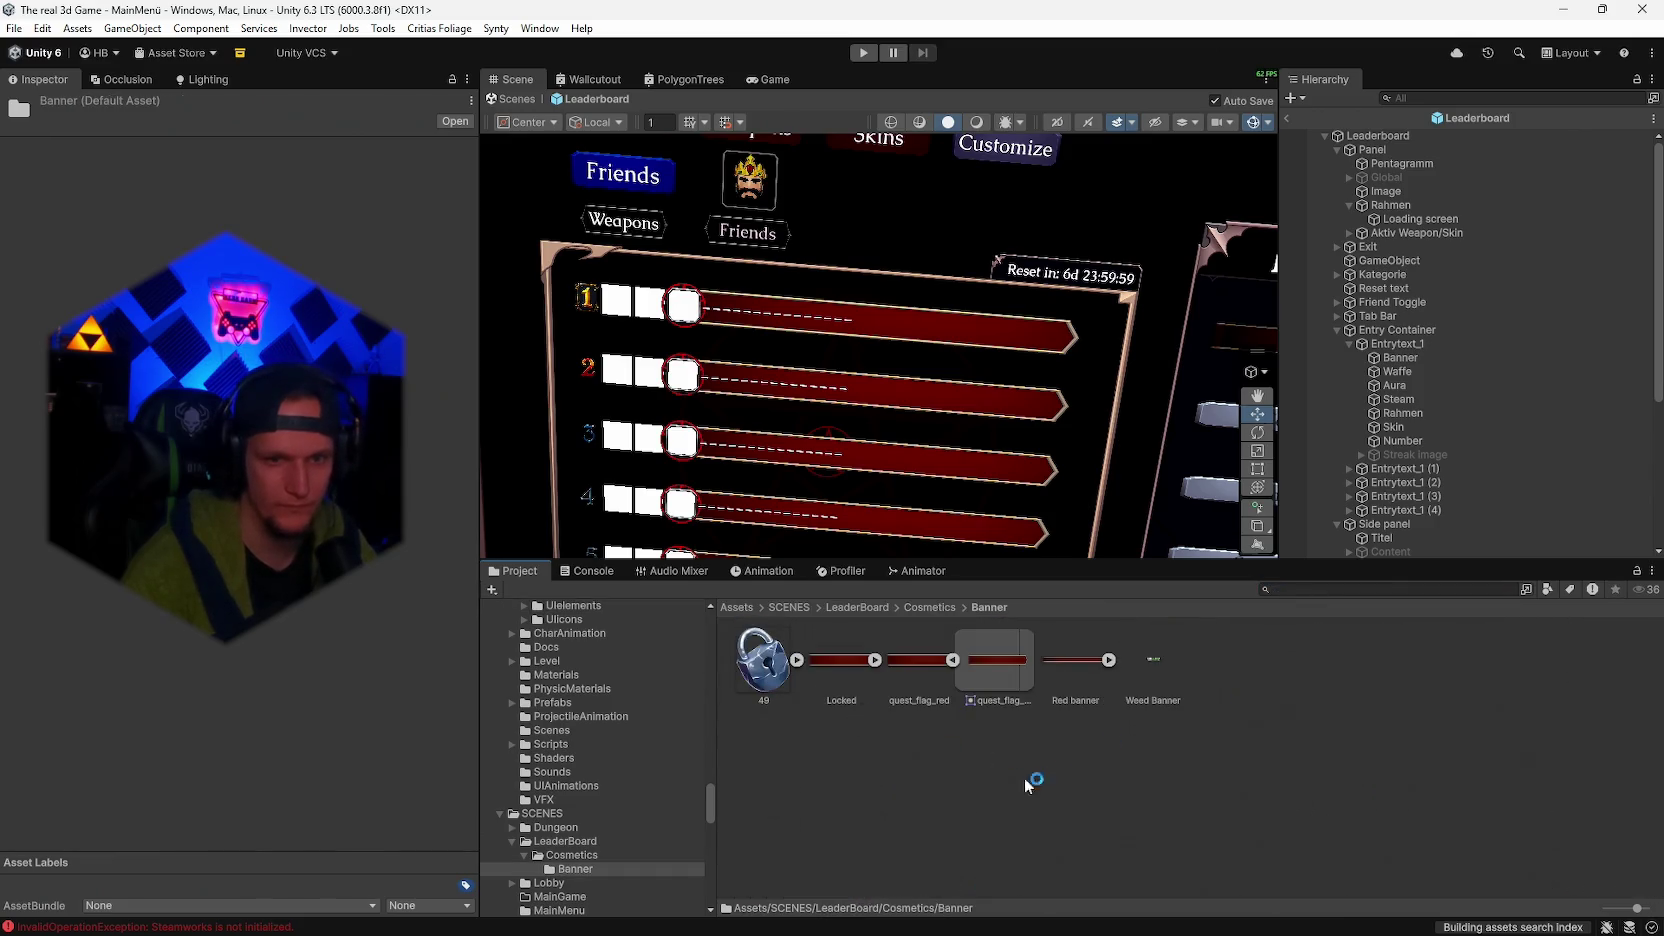
{"action": "left_click", "coordinate": [1163, 664]}
{"action": "left_click", "coordinate": [225, 157]}
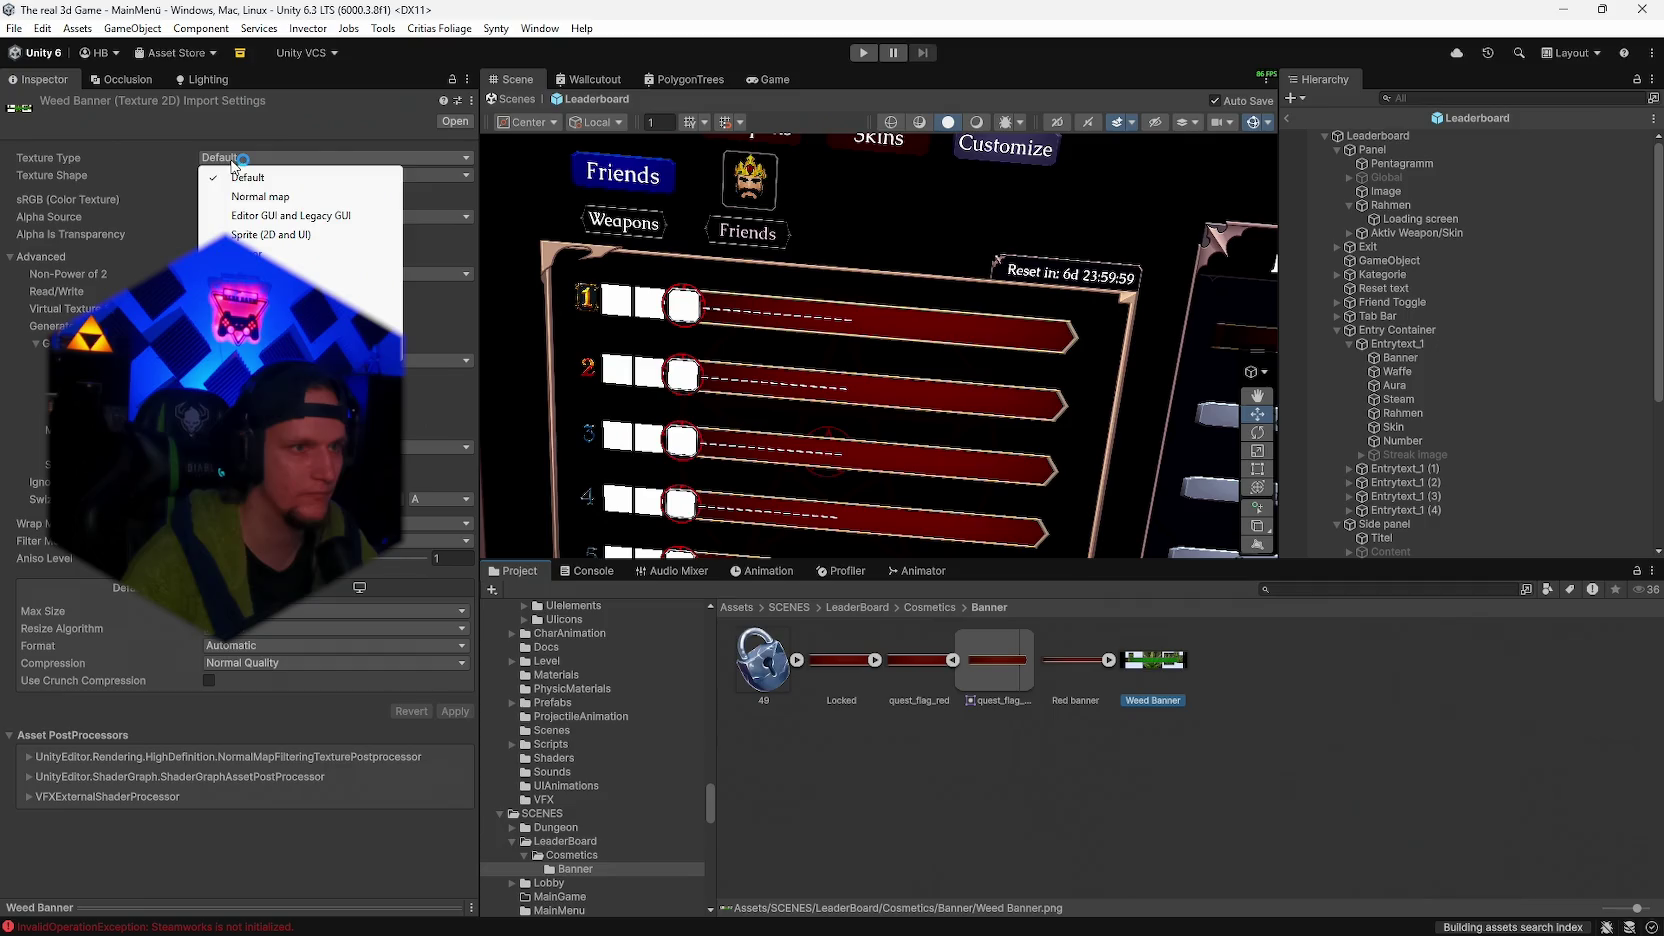
{"action": "left_click", "coordinate": [262, 235]}
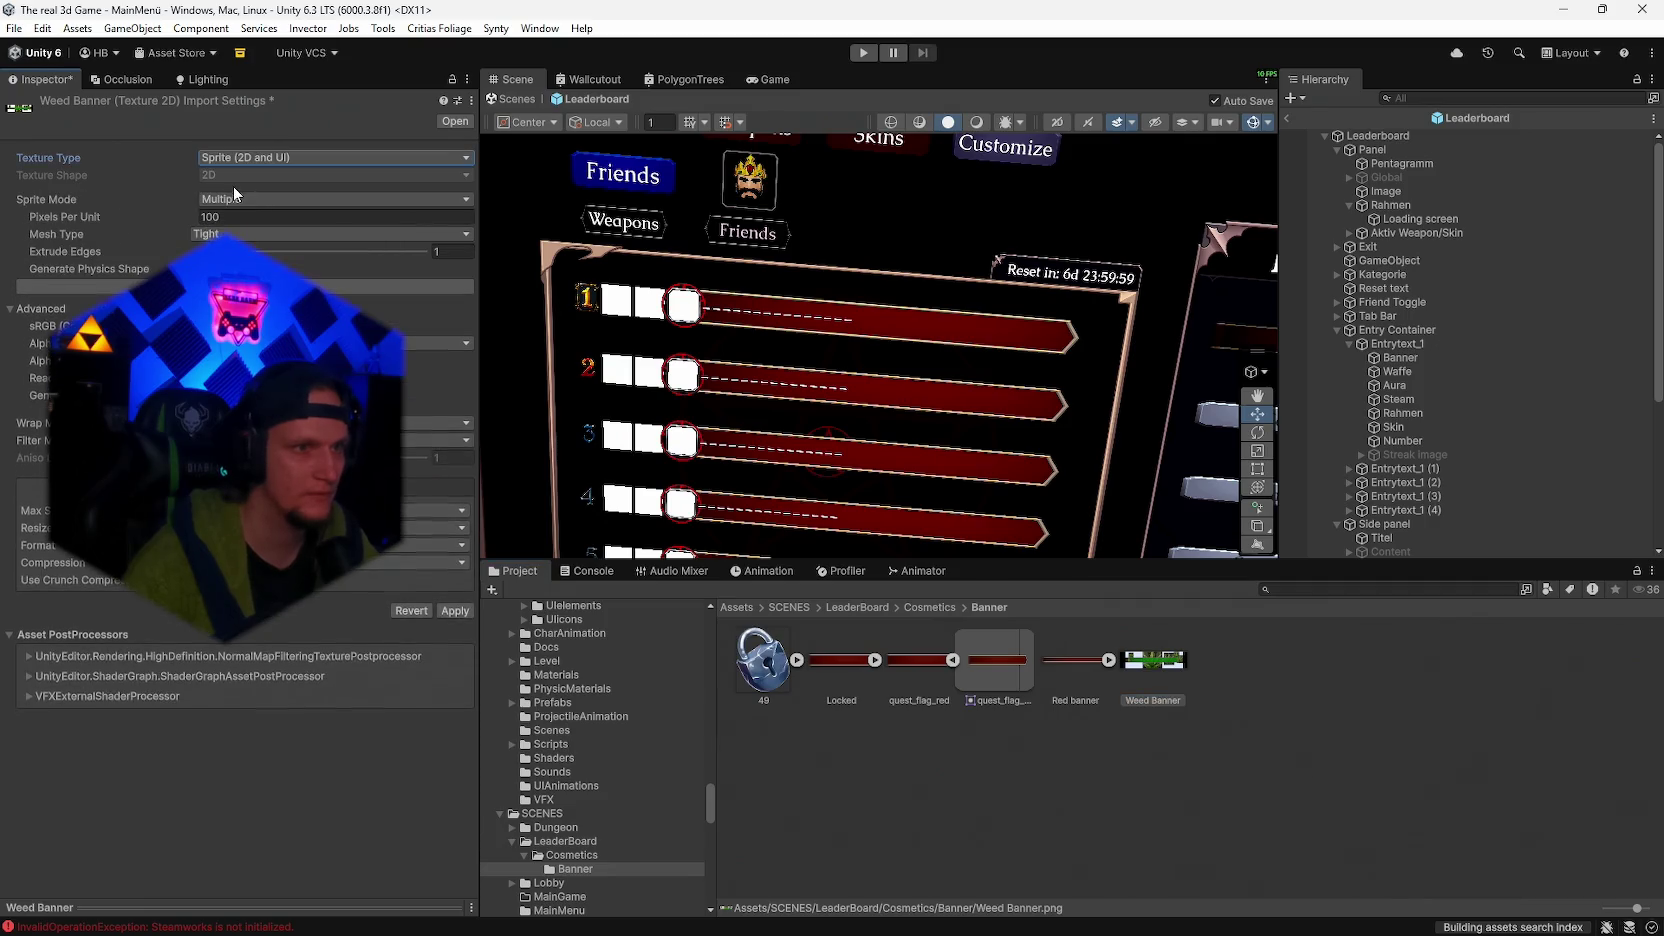
{"action": "left_click", "coordinate": [452, 624]}
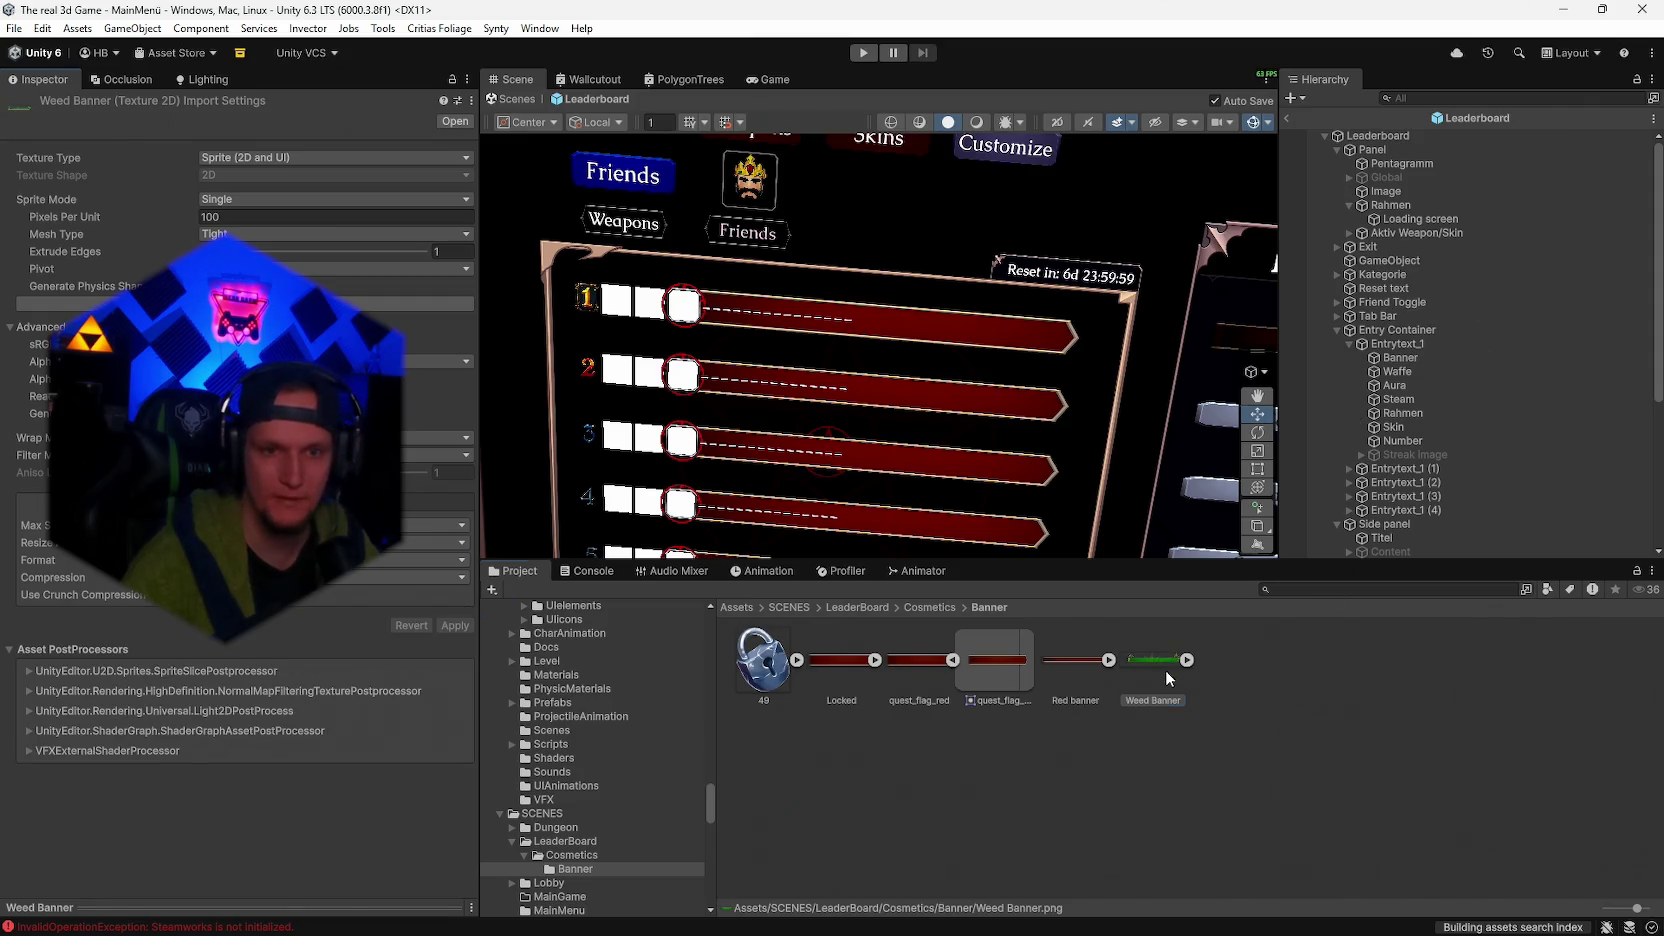
{"action": "key", "text": "alt+Tab"}
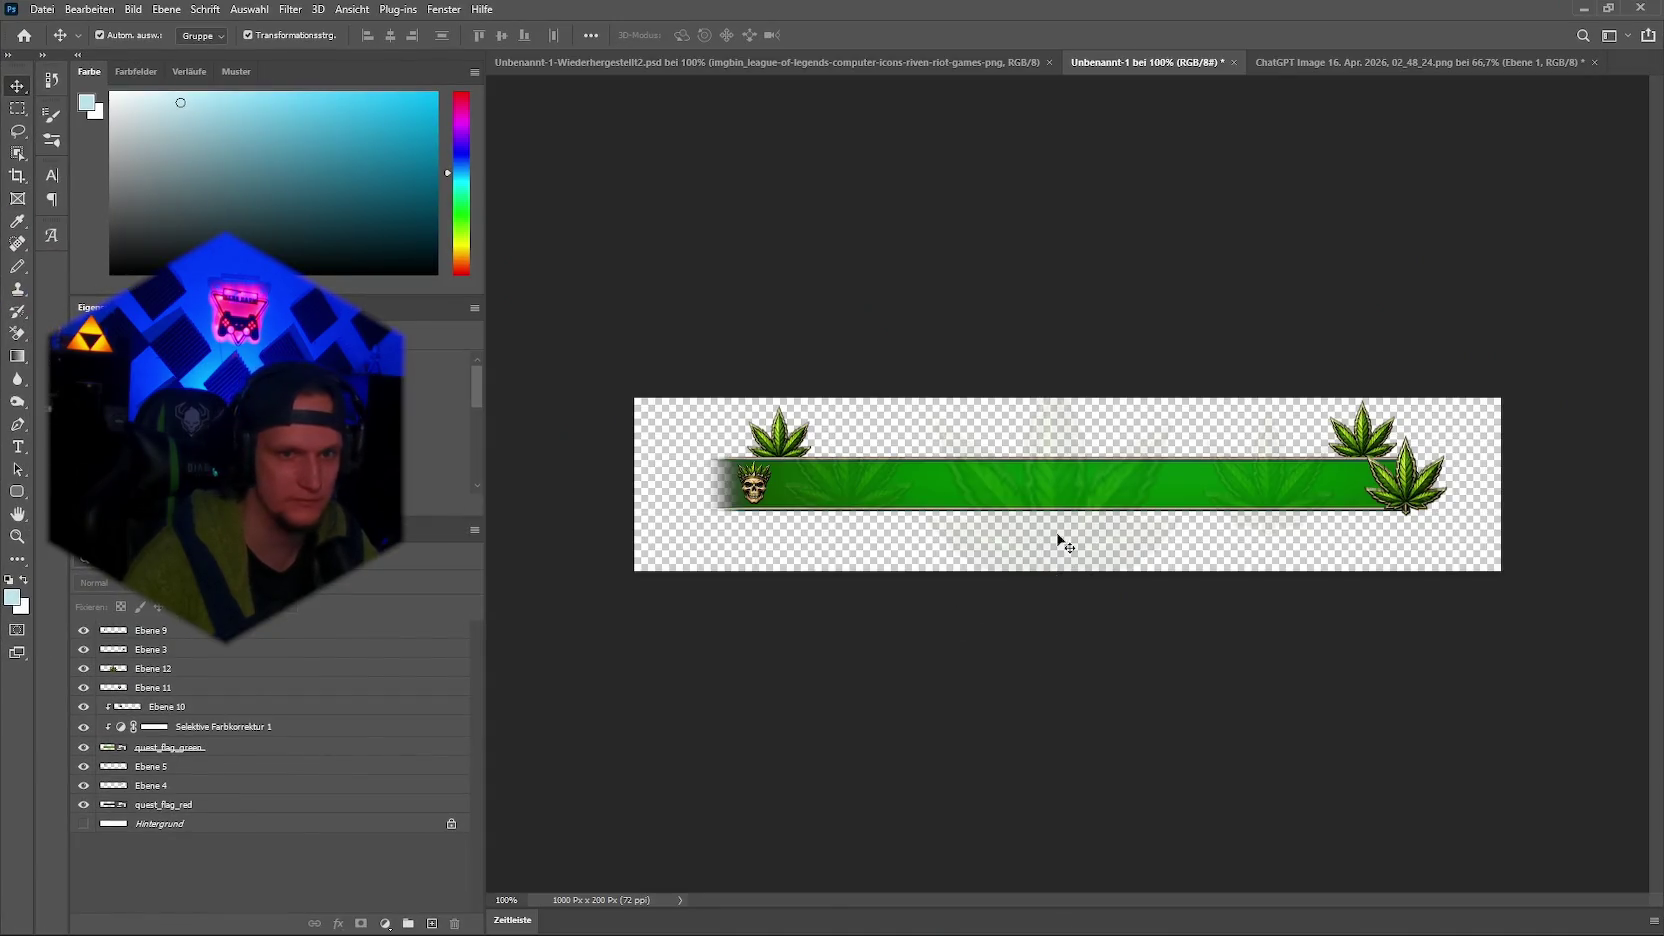
Clip Ebene 11 and Ebene 12 to Ebene 10 so the faded leaves stay inside the bar.
{"action": "left_click", "coordinate": [155, 690]}
{"action": "left_click", "coordinate": [153, 668], "text": "shift"}
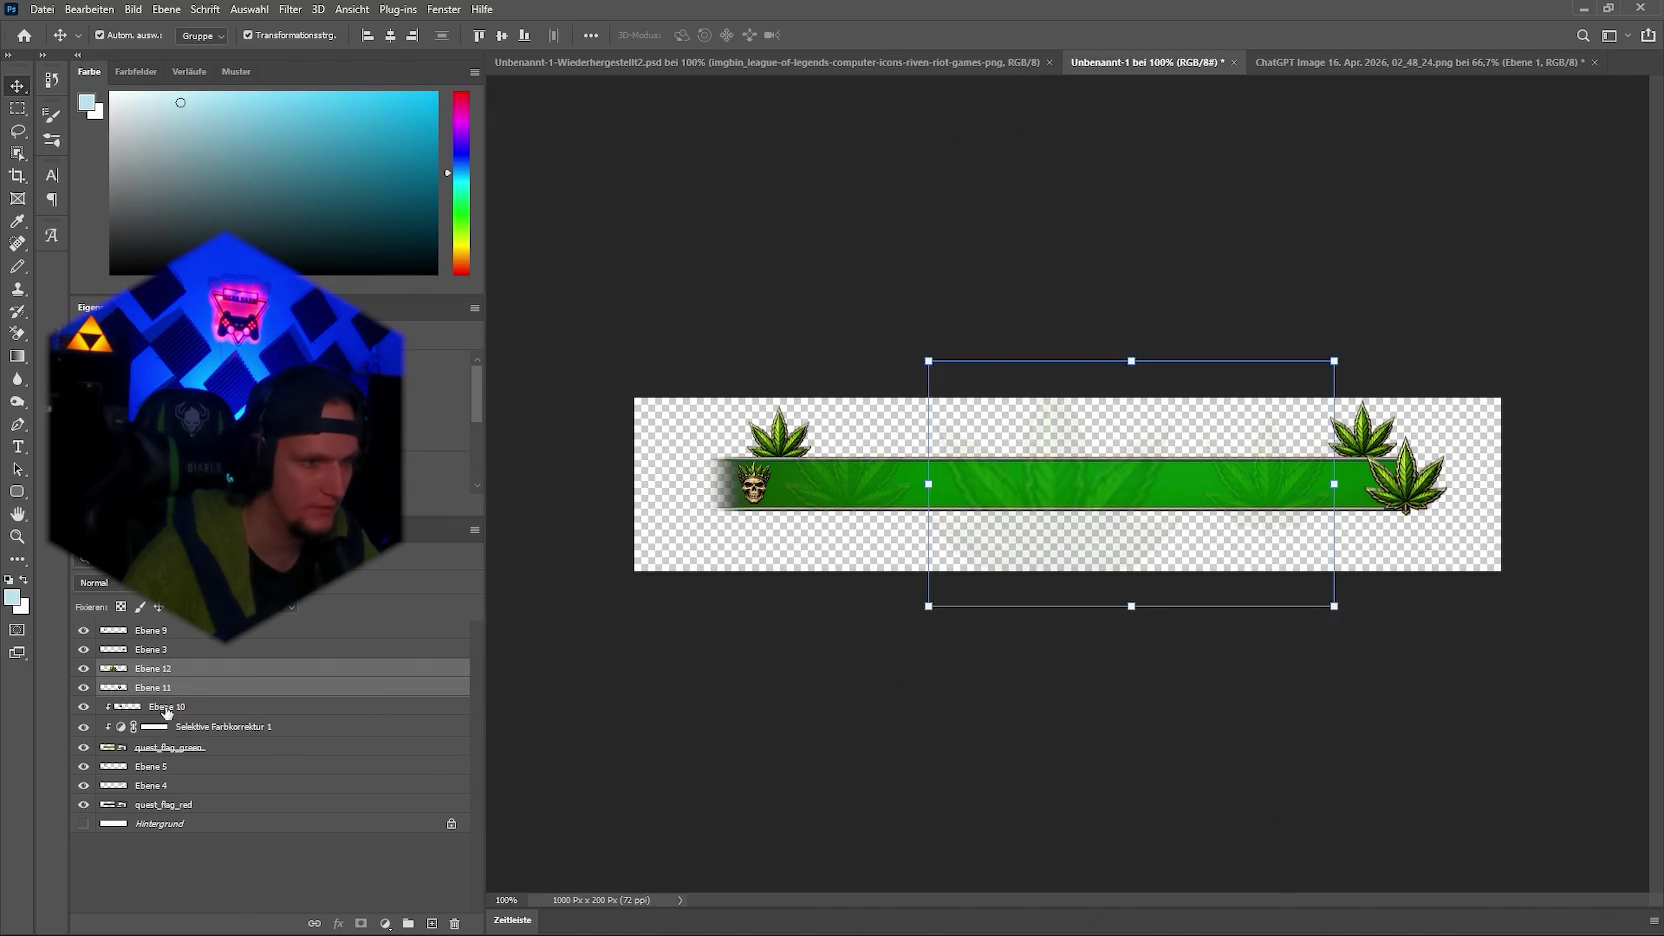
{"action": "left_click_drag", "start_coordinate": [160, 700], "coordinate": [157, 717]}
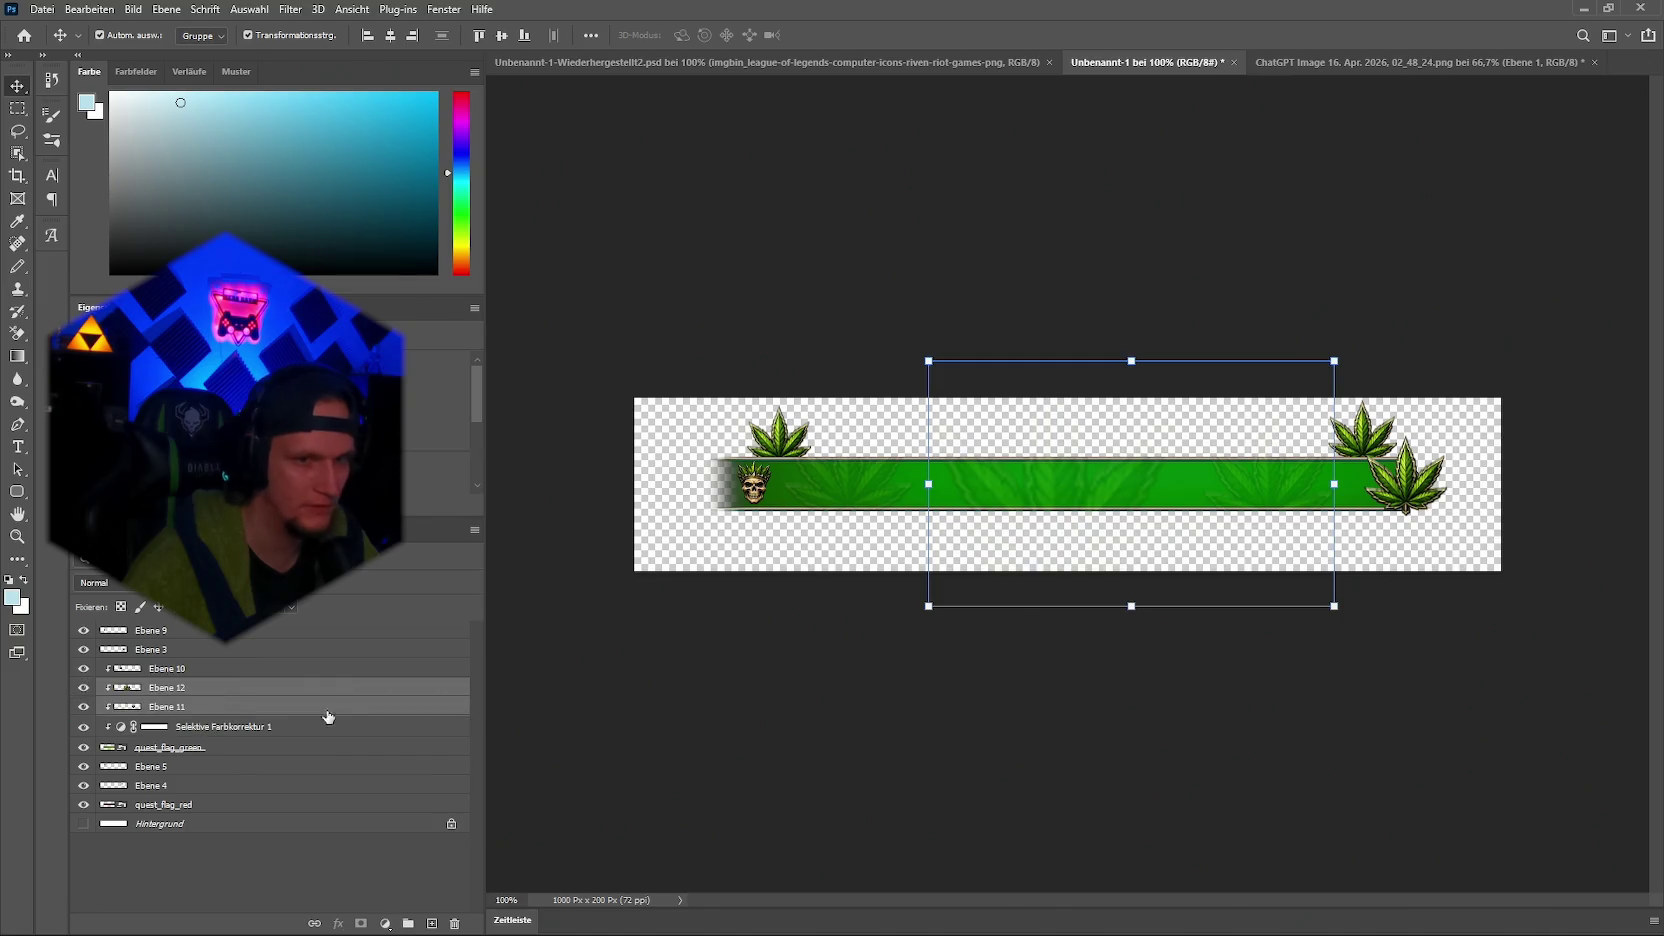
{"action": "left_click", "coordinate": [877, 706]}
Start exporting the banner as an image again via Datei > Exportieren.
{"action": "left_click", "coordinate": [42, 9]}
{"action": "mouse_move", "coordinate": [121, 268]}
{"action": "left_click", "coordinate": [380, 262]}
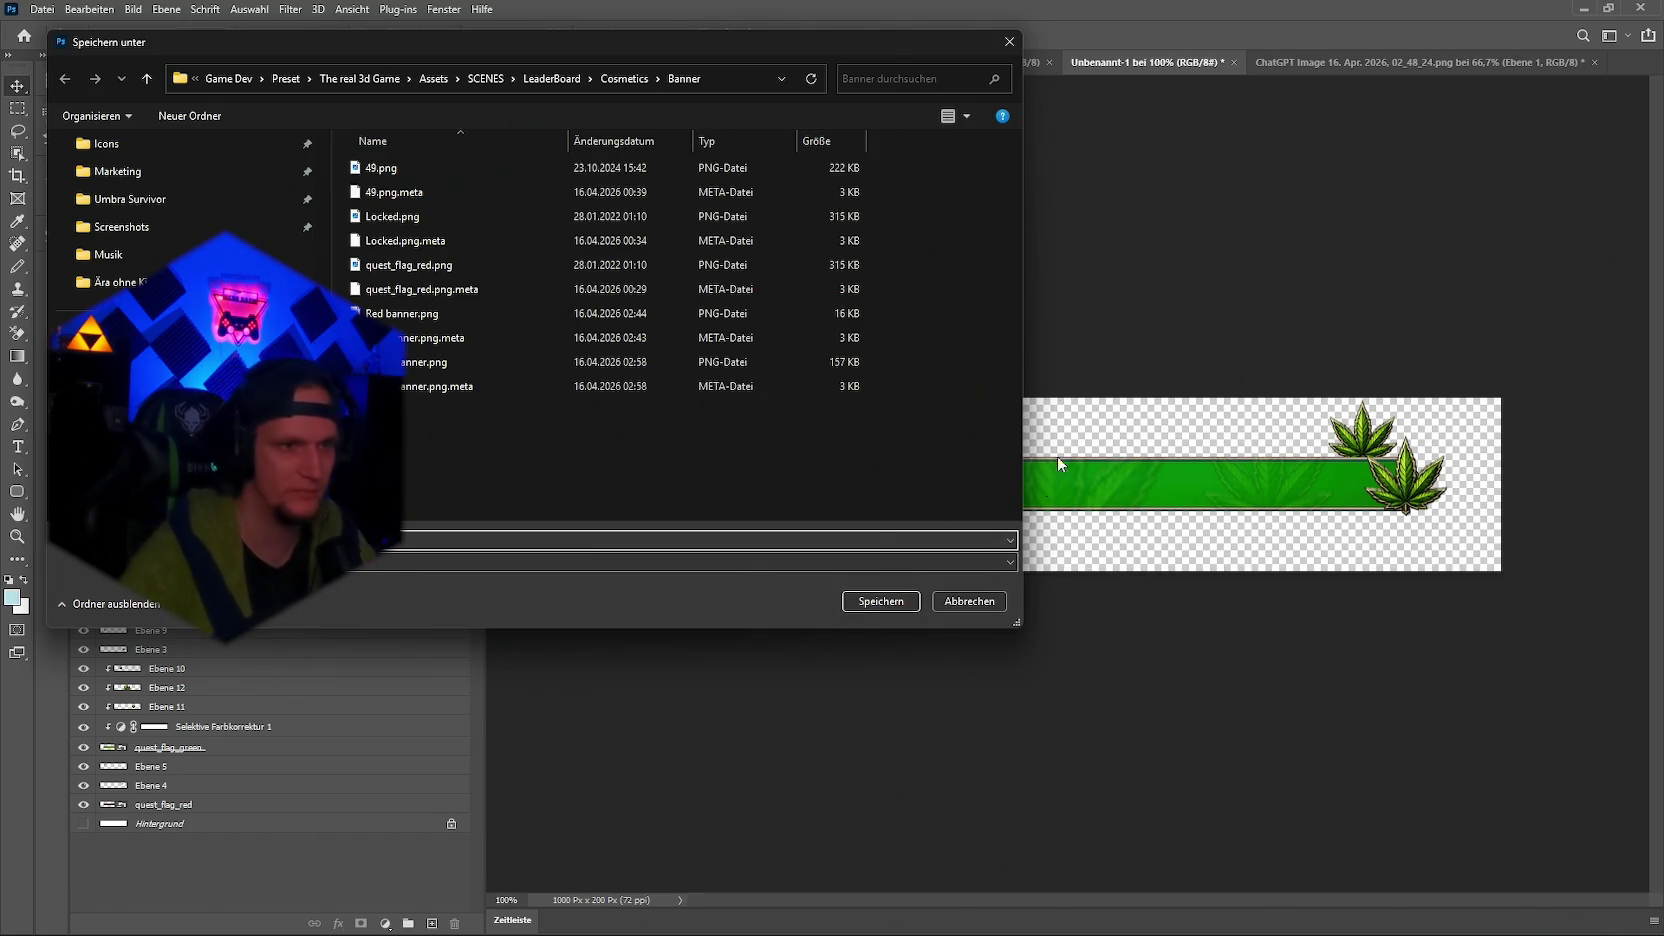
Overwrite Weed Banner.png in the Banner folder with the updated banner.
{"action": "double_click", "coordinate": [427, 362]}
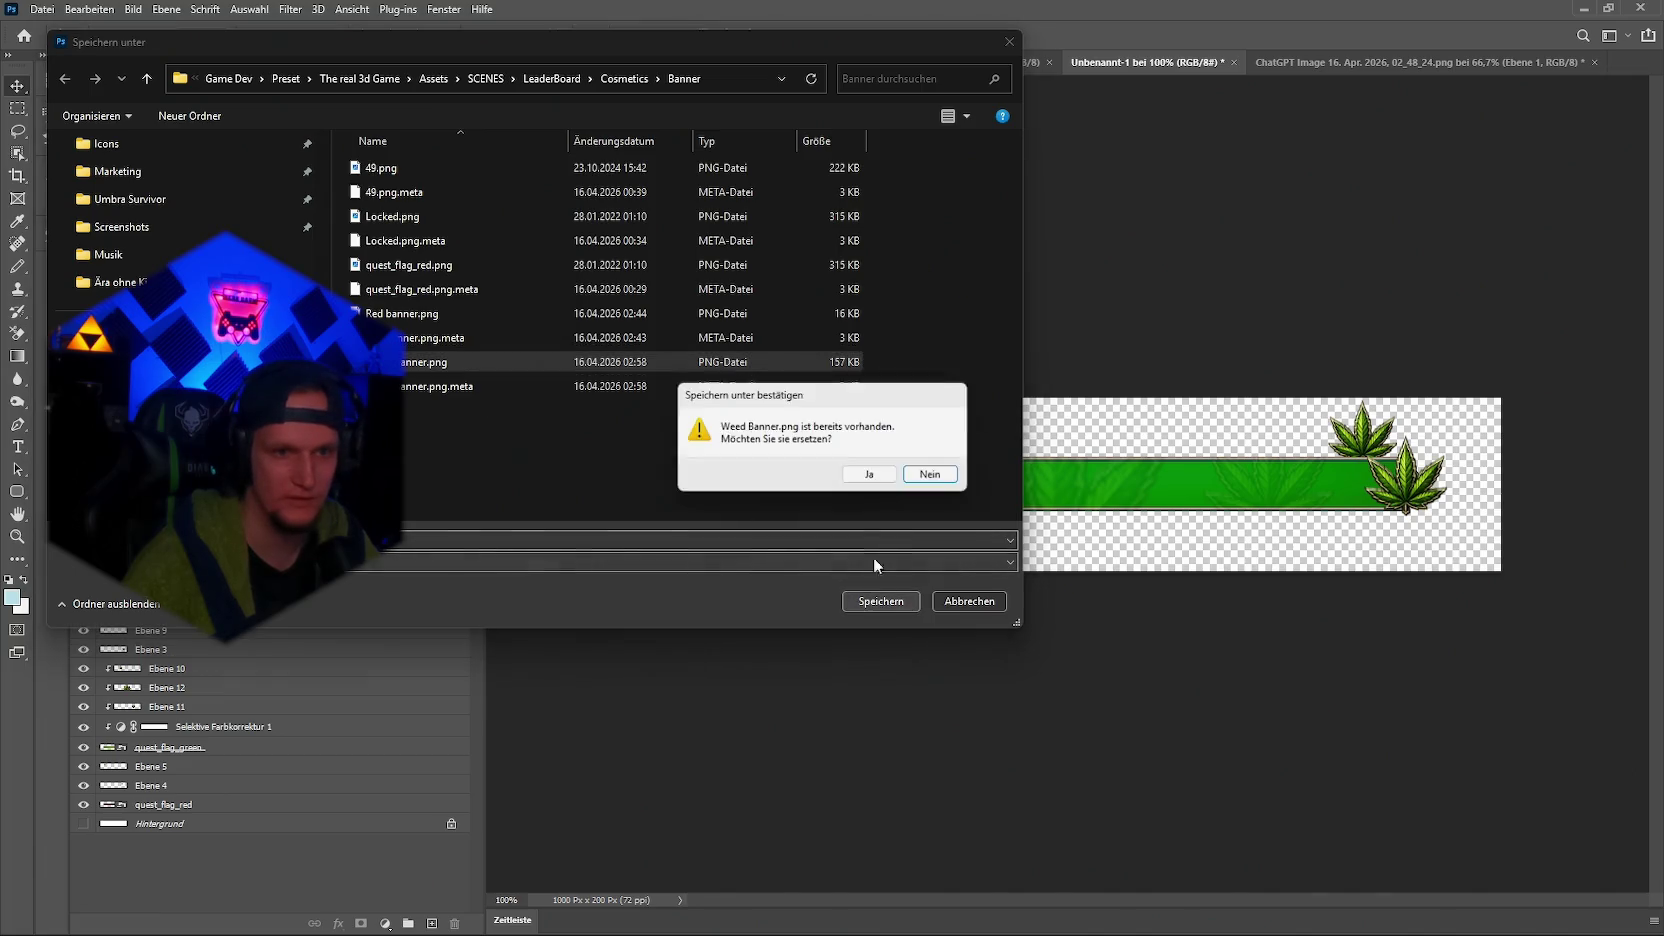
{"action": "left_click", "coordinate": [866, 472]}
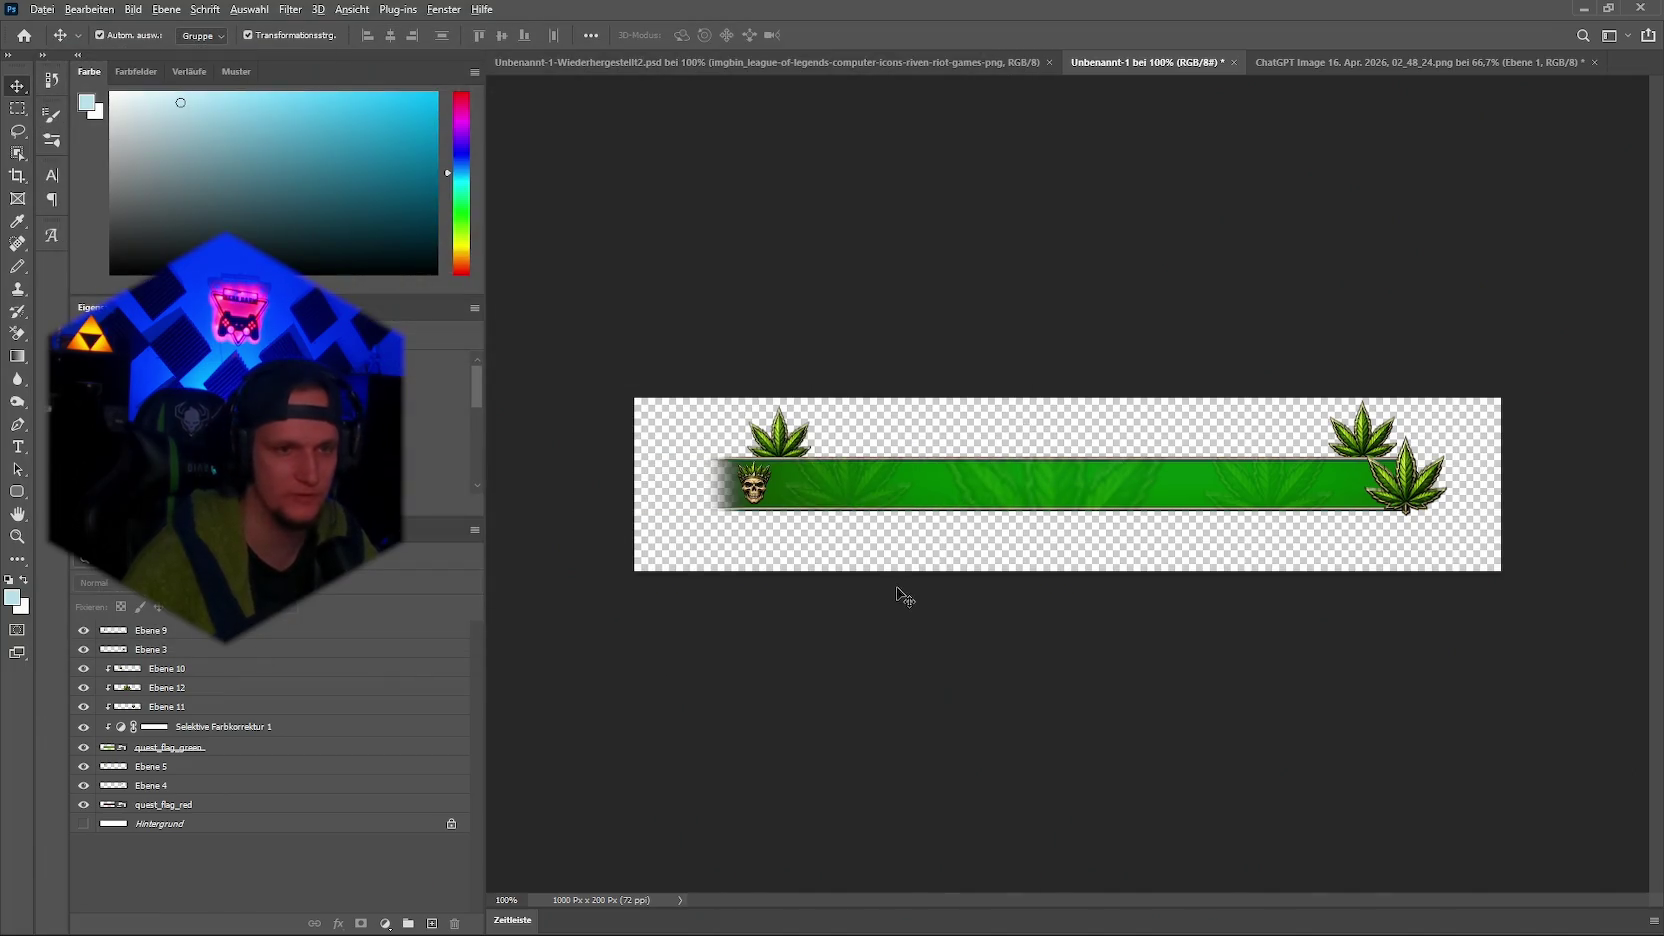
{"action": "key", "text": "alt+Tab"}
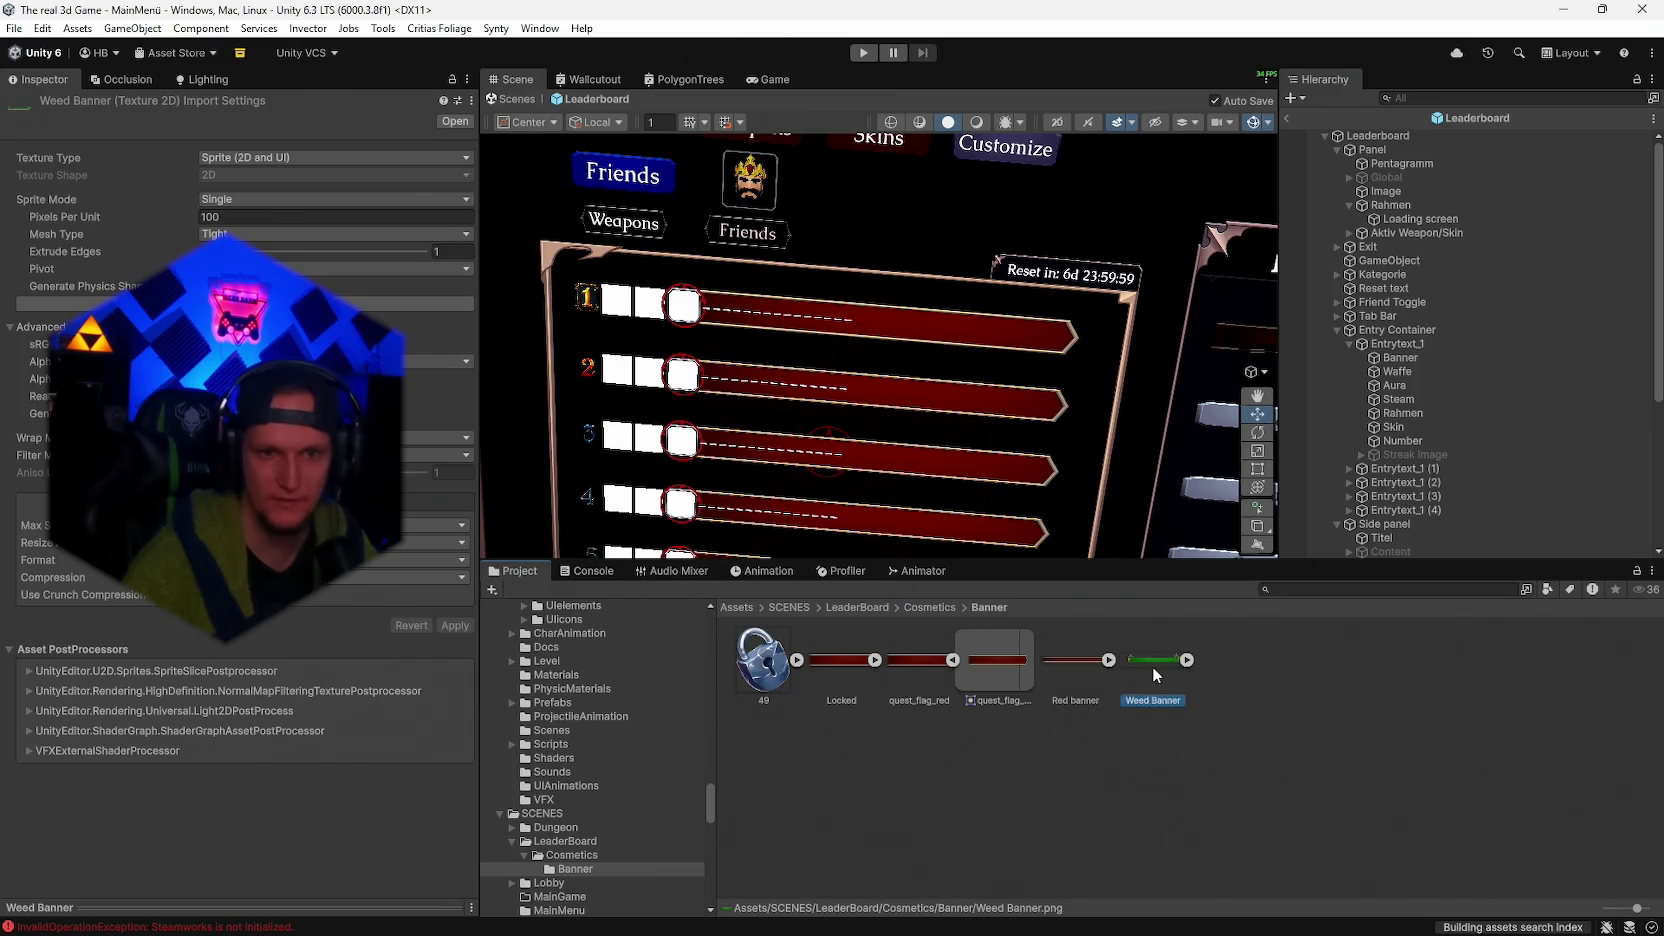
Put the green Weed Banner sprite on the top leaderboard row's Banner object.
{"action": "left_click", "coordinate": [1400, 358]}
{"action": "left_click_drag", "start_coordinate": [1140, 660], "coordinate": [430, 387]}
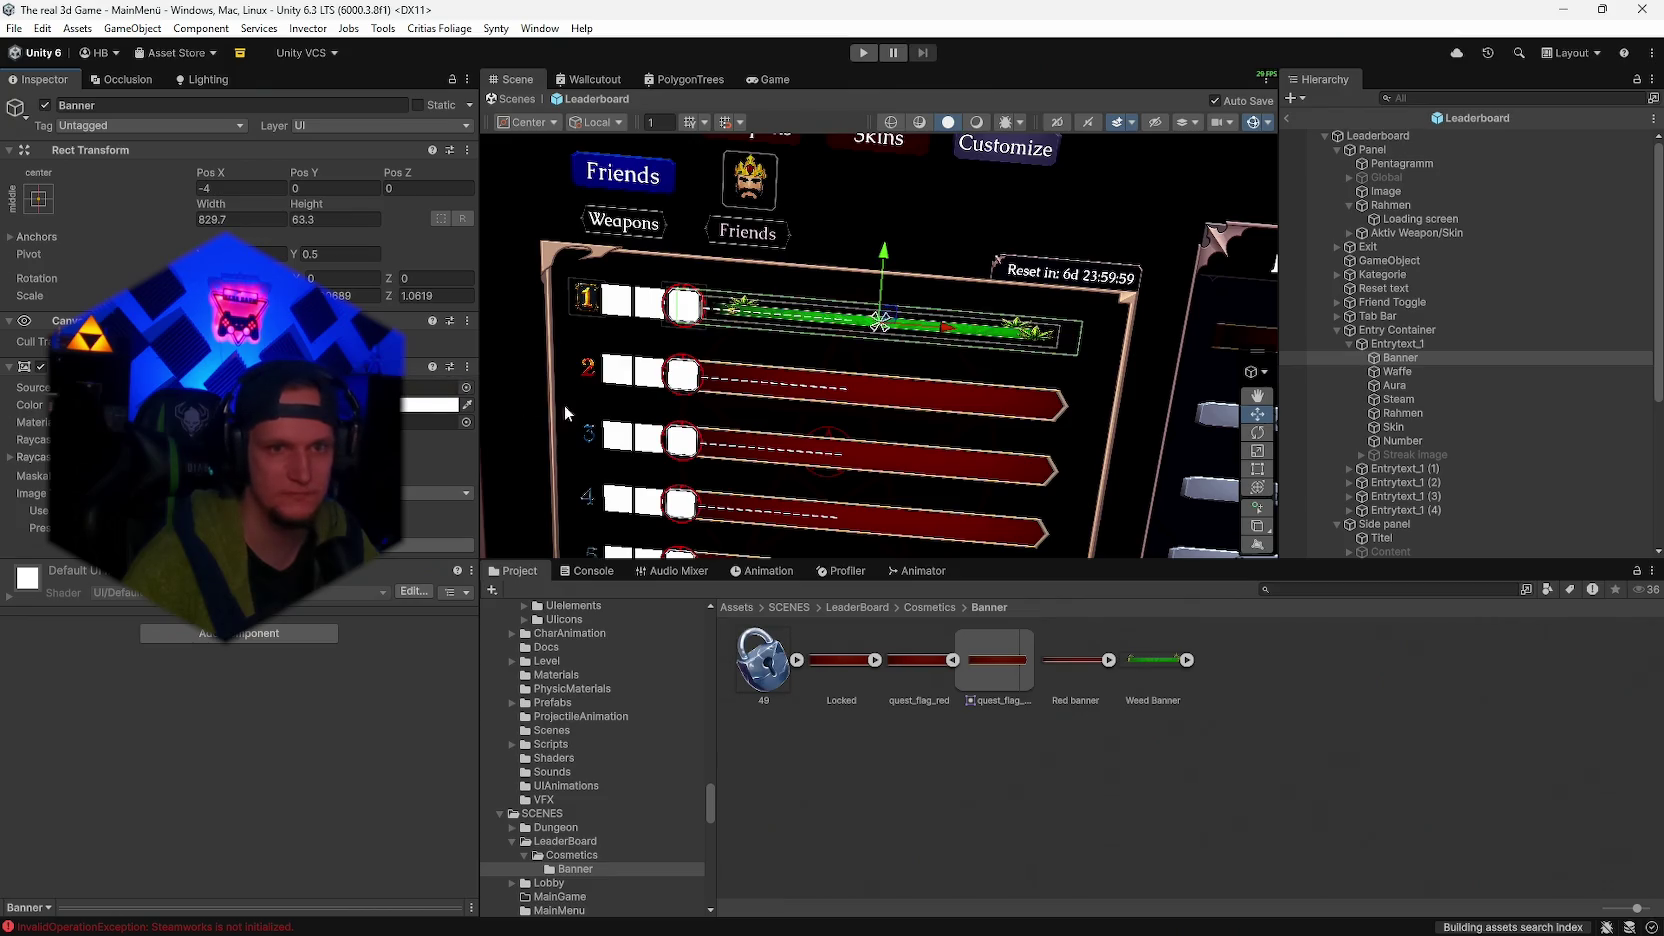
{"action": "scroll", "coordinate": [887, 397], "scroll_direction": "up", "scroll_amount": 10}
{"action": "scroll", "coordinate": [887, 397], "scroll_direction": "down", "scroll_amount": 10}
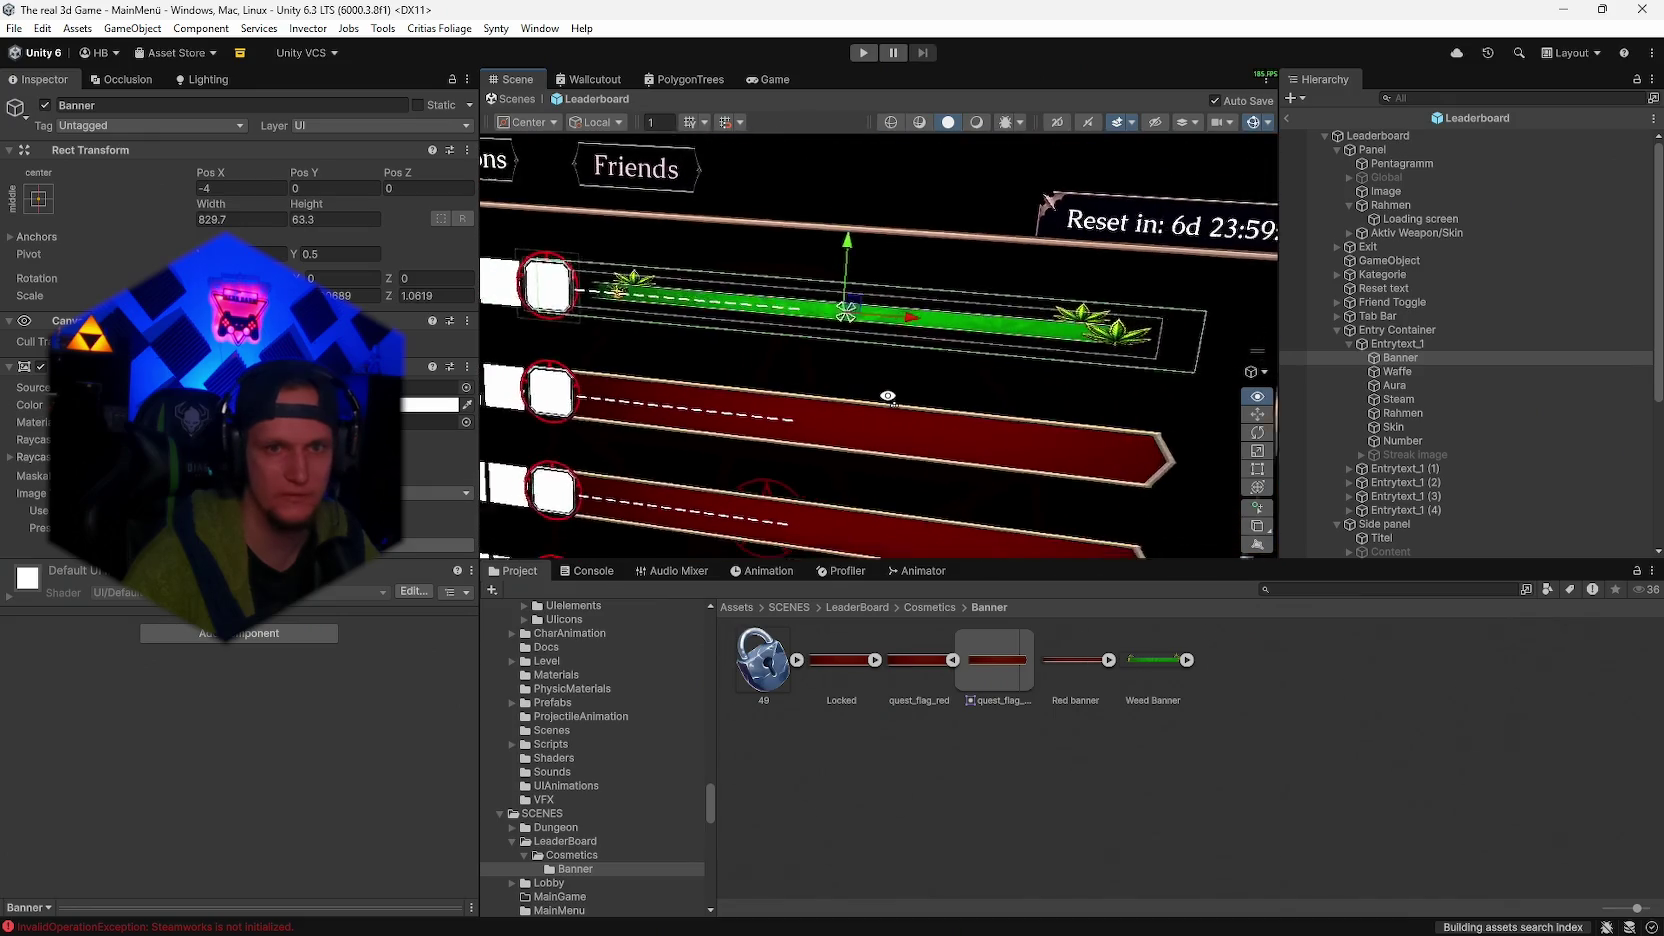
{"action": "scroll", "coordinate": [887, 397], "scroll_direction": "down", "scroll_amount": 5}
{"action": "scroll", "coordinate": [887, 397], "scroll_direction": "up", "scroll_amount": 4}
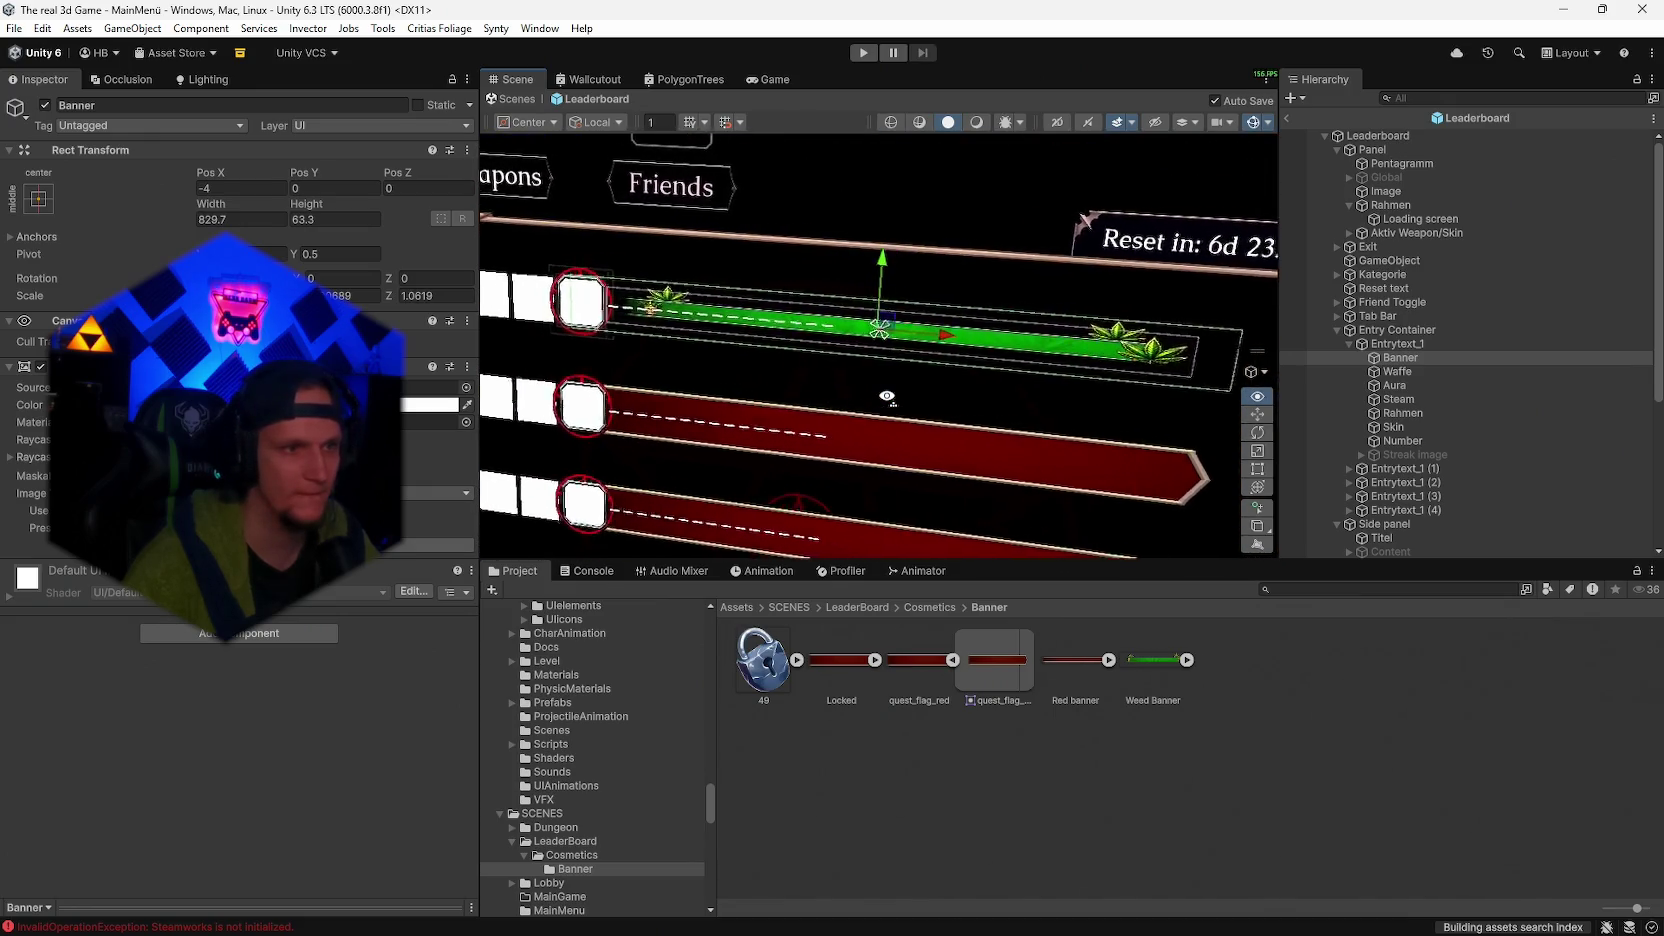
{"action": "scroll", "coordinate": [887, 397], "scroll_direction": "up", "scroll_amount": 3}
Preview a taller Banner Height, leave it at 63.3, and return to Photoshop's banner document.
{"action": "mouse_move", "coordinate": [312, 208]}
{"action": "left_mouse_down"}
{"action": "mouse_move", "coordinate": [759, 207]}
{"action": "mouse_move", "coordinate": [1100, 230]}
{"action": "mouse_move", "coordinate": [3, 323]}
{"action": "mouse_move", "coordinate": [33, 336]}
{"action": "left_mouse_up"}
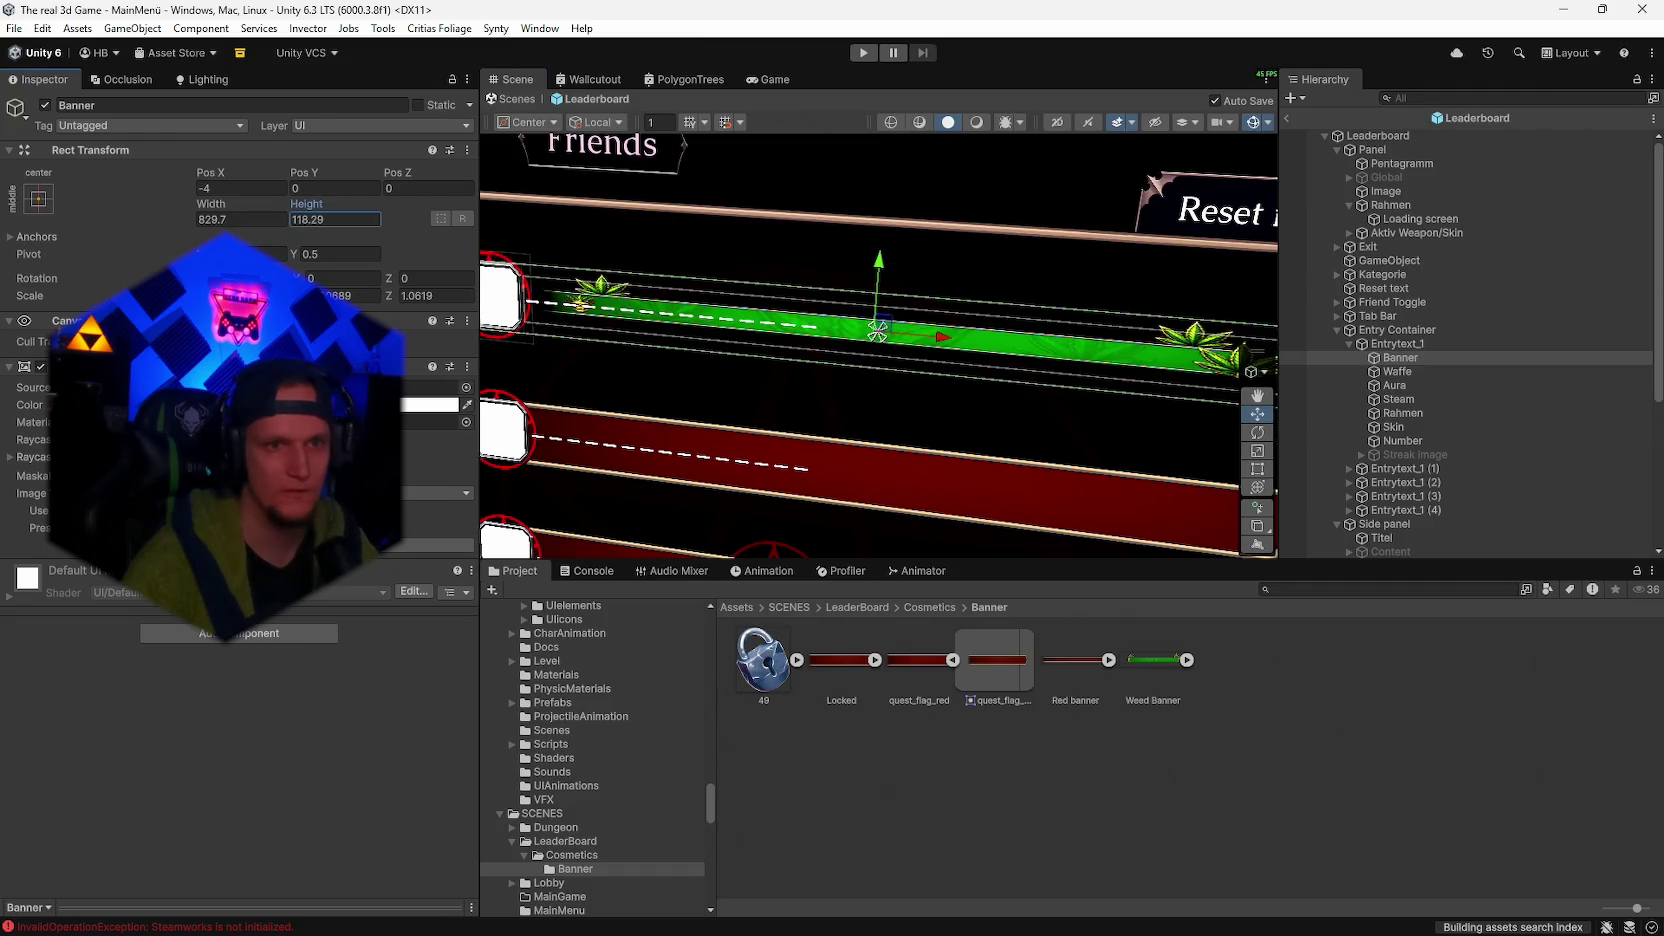
{"action": "key", "text": "alt+Tab"}
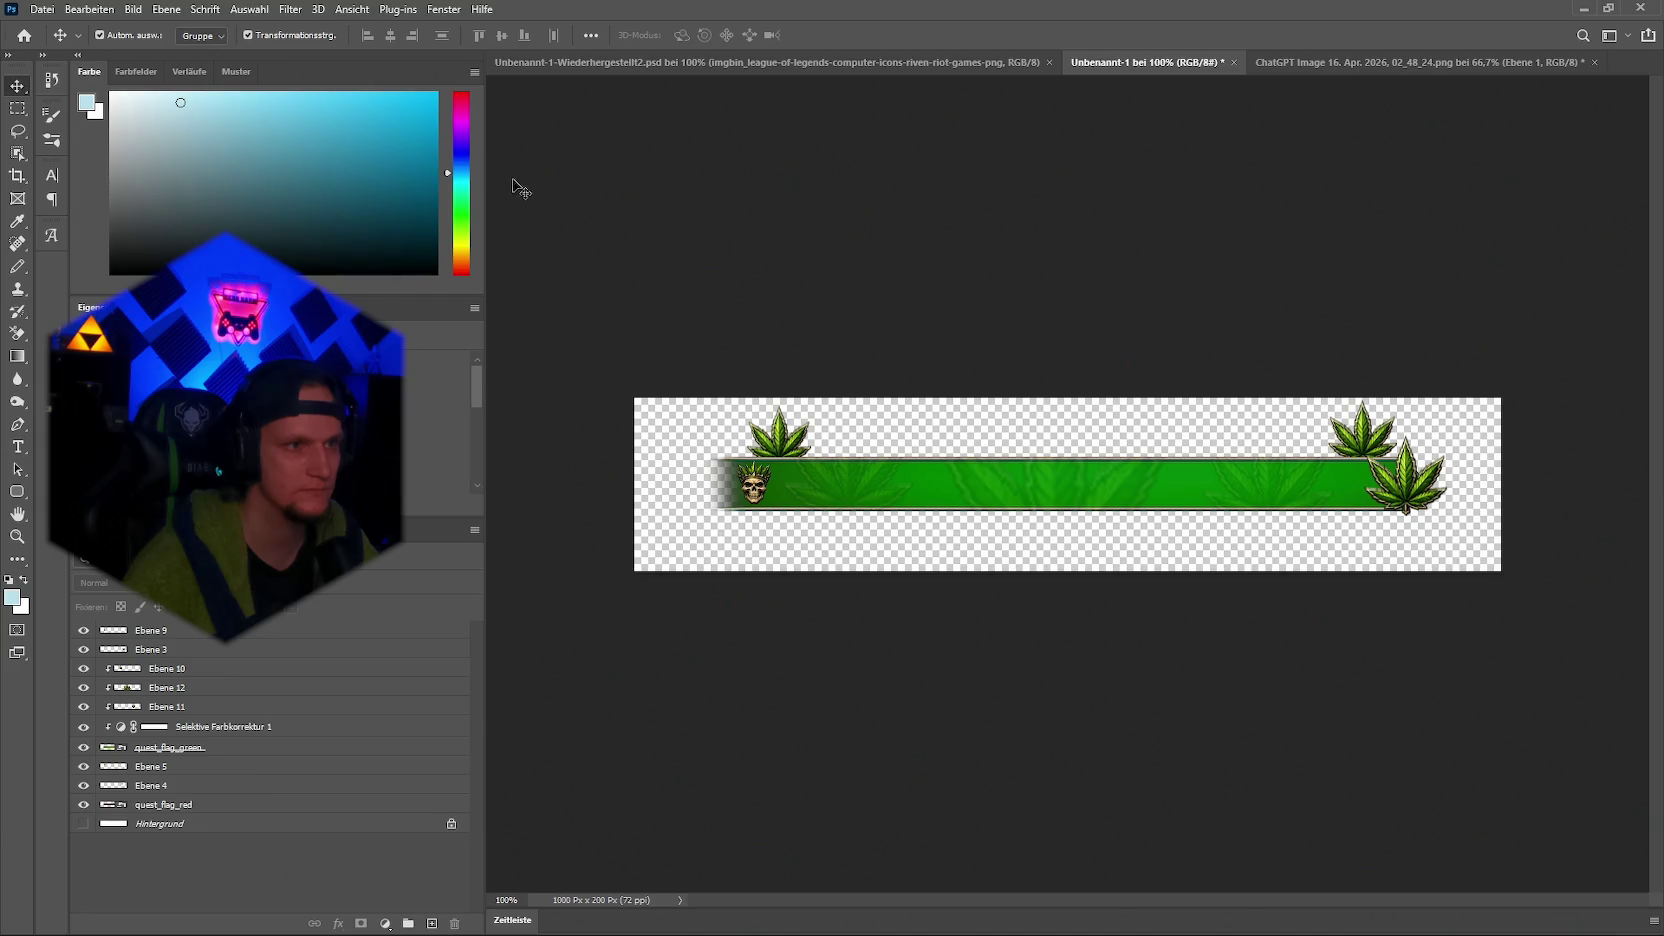
{"action": "key", "text": "alt+Tab"}
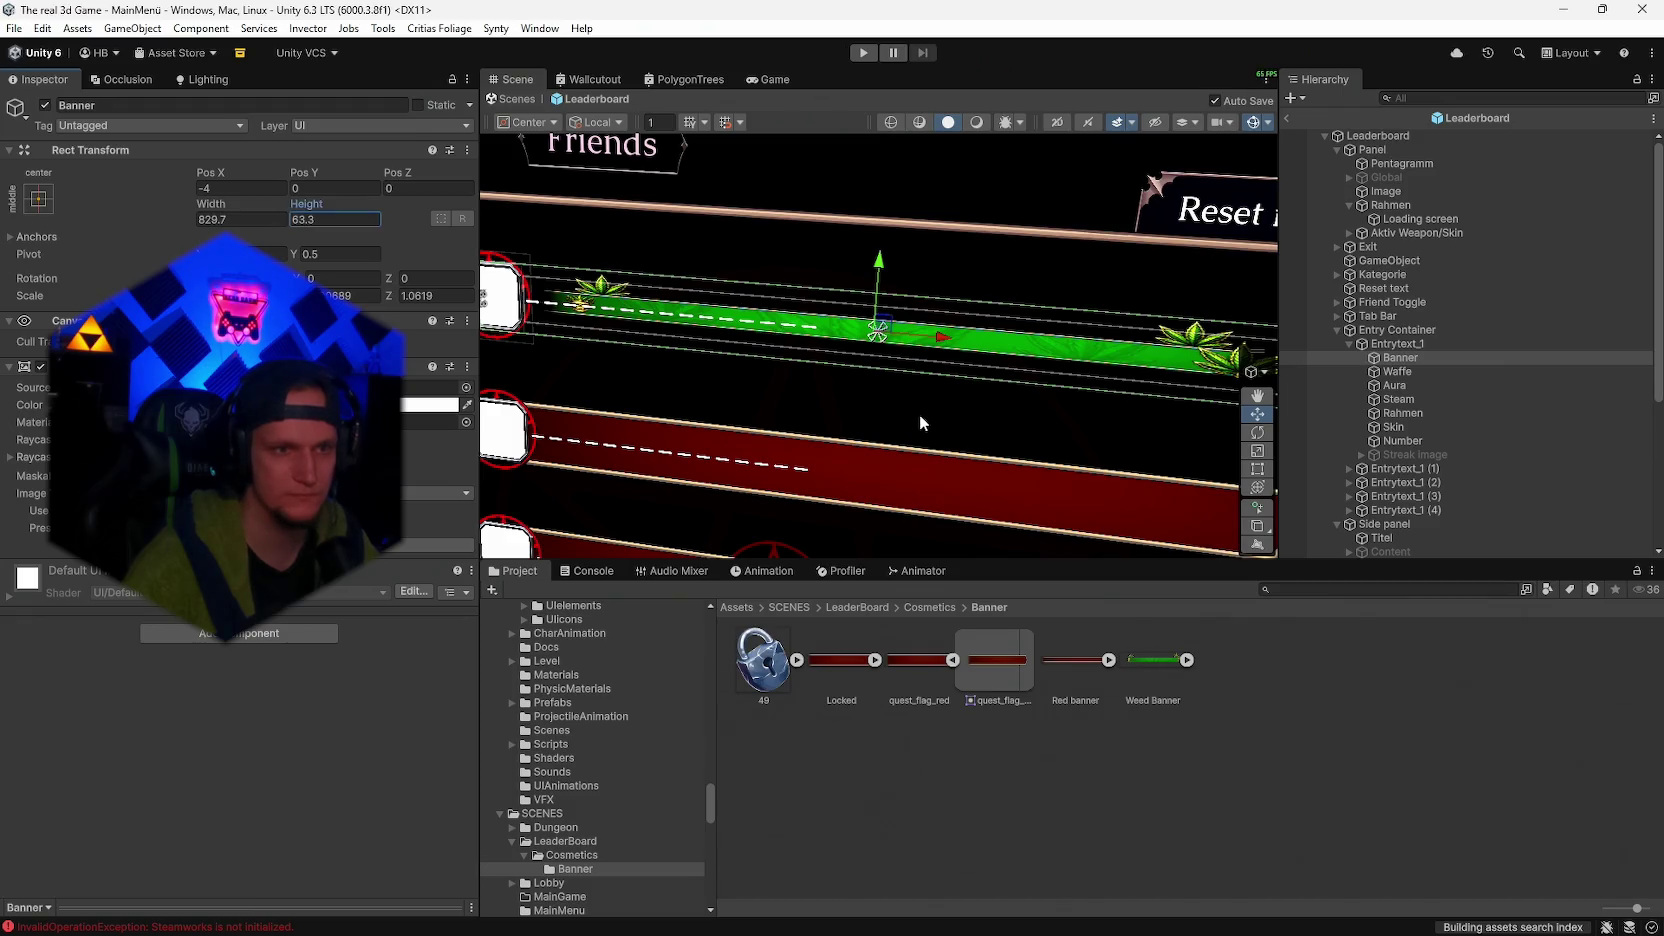
{"action": "key", "text": "alt+Tab"}
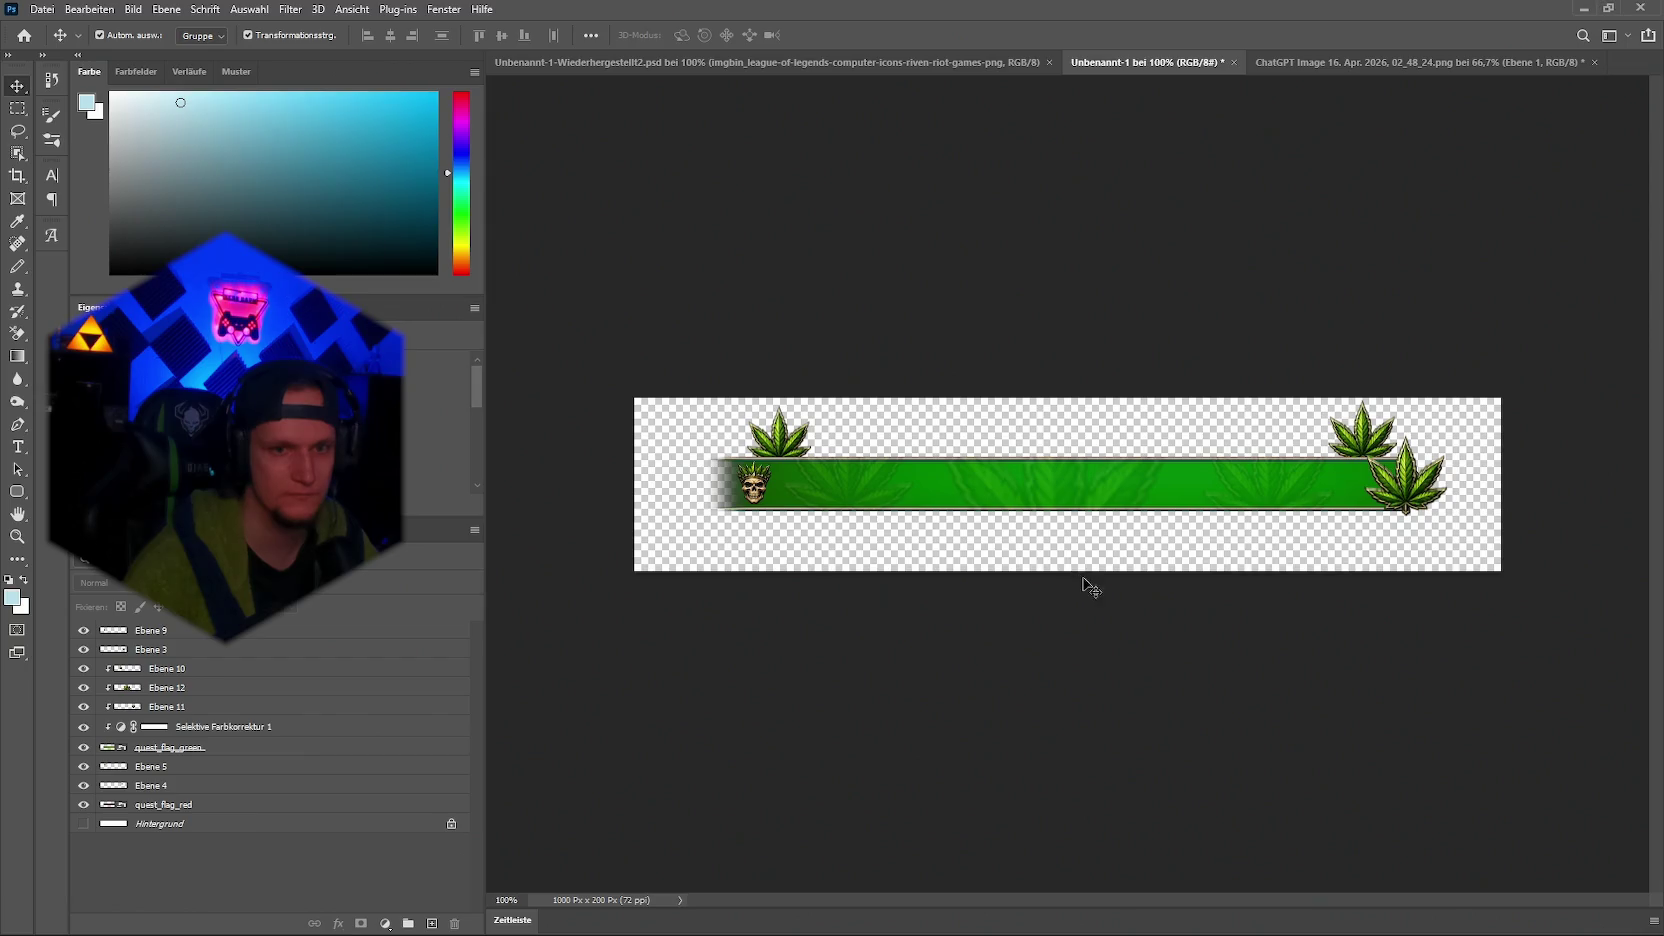
Select the green banner's layers, Ebene 9 down to Ebene 4.
{"action": "left_click", "coordinate": [165, 786]}
{"action": "left_click", "coordinate": [155, 631], "text": "shift"}
{"action": "left_click", "coordinate": [83, 630]}
{"action": "left_click", "coordinate": [83, 630]}
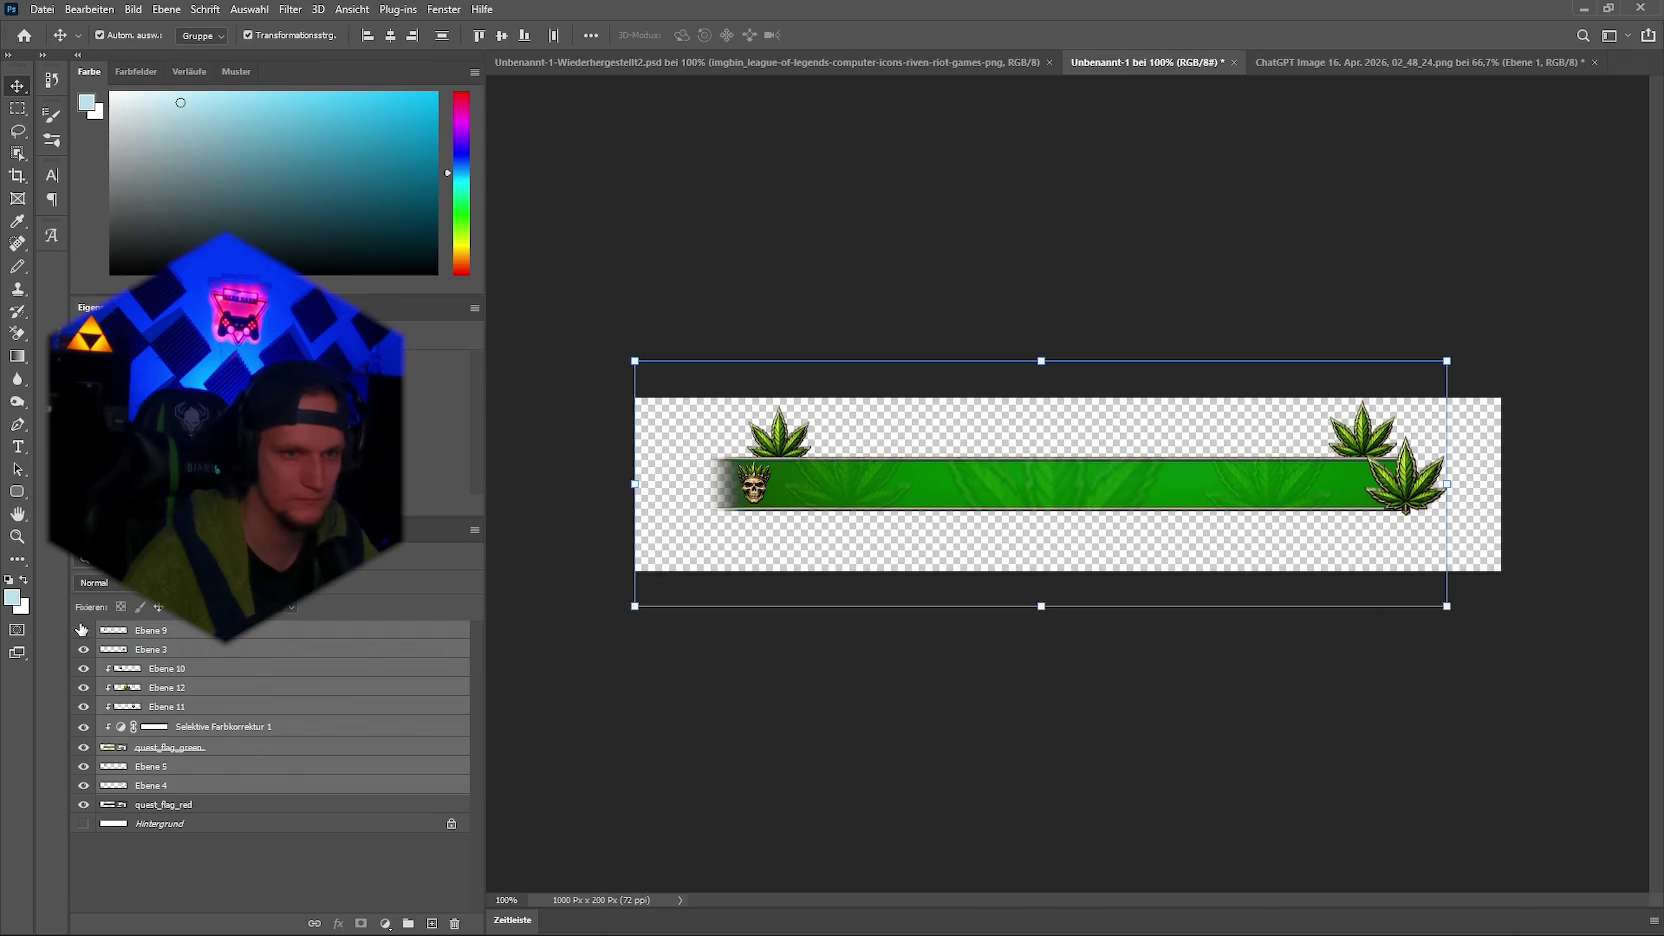
{"action": "left_click", "coordinate": [172, 806], "text": "shift"}
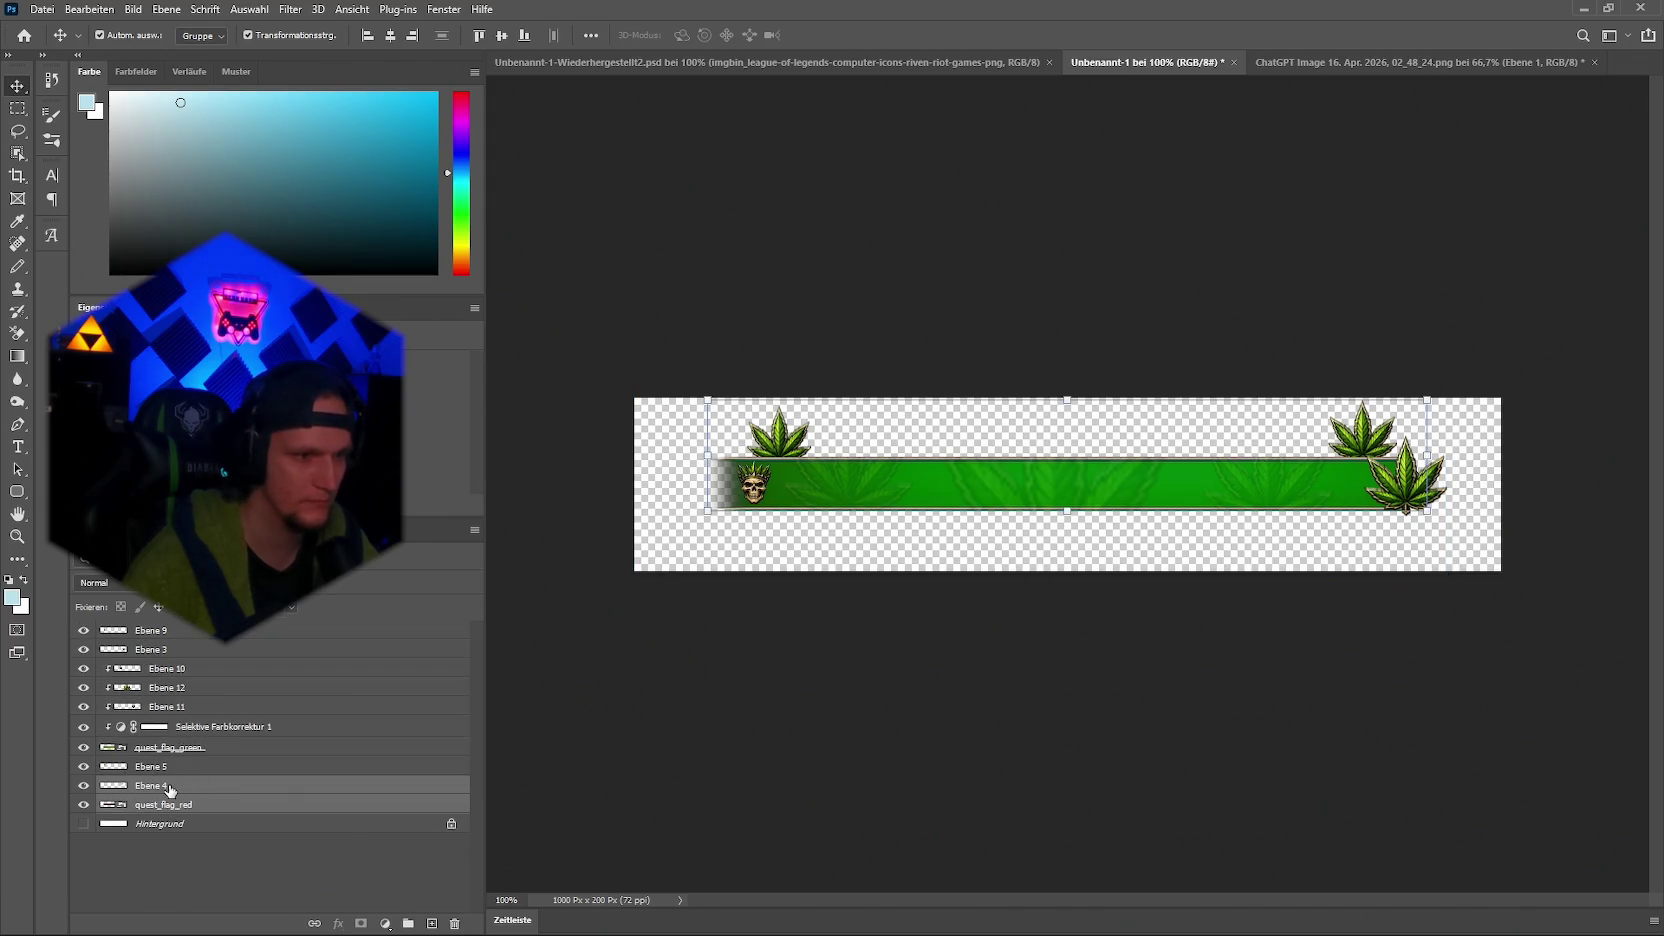
{"action": "left_click", "coordinate": [170, 790]}
{"action": "left_click", "coordinate": [140, 632], "text": "shift"}
Group the selected layers into Gruppe 1 and hide the group.
{"action": "right_click", "coordinate": [149, 637]}
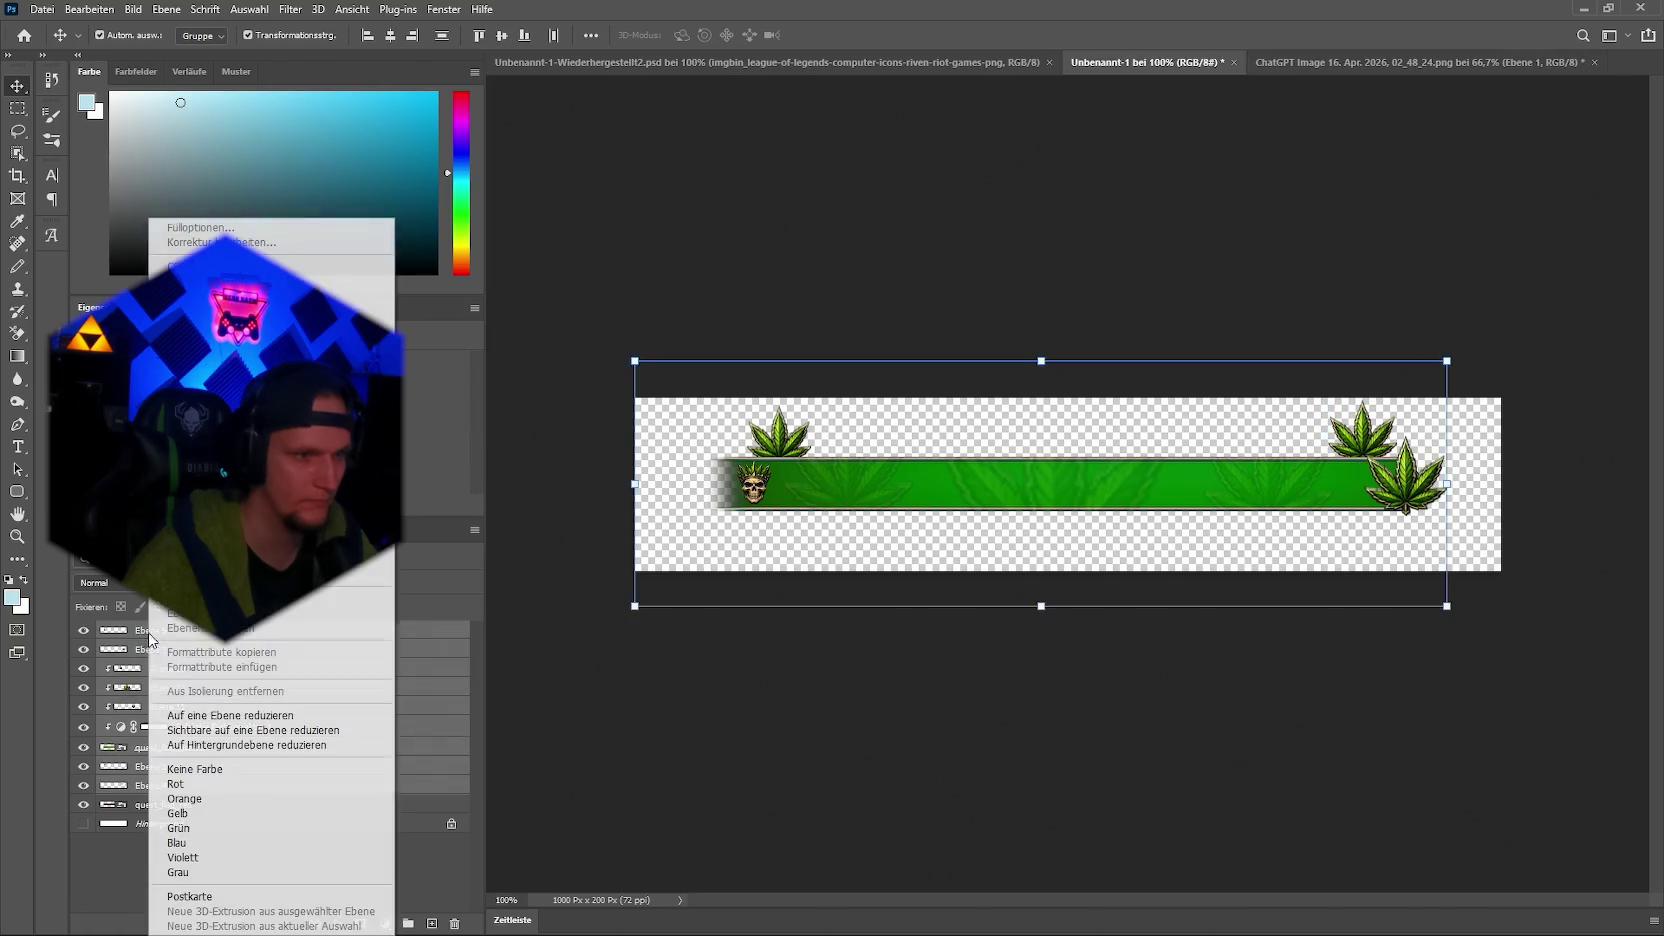
{"action": "left_click", "coordinate": [220, 716]}
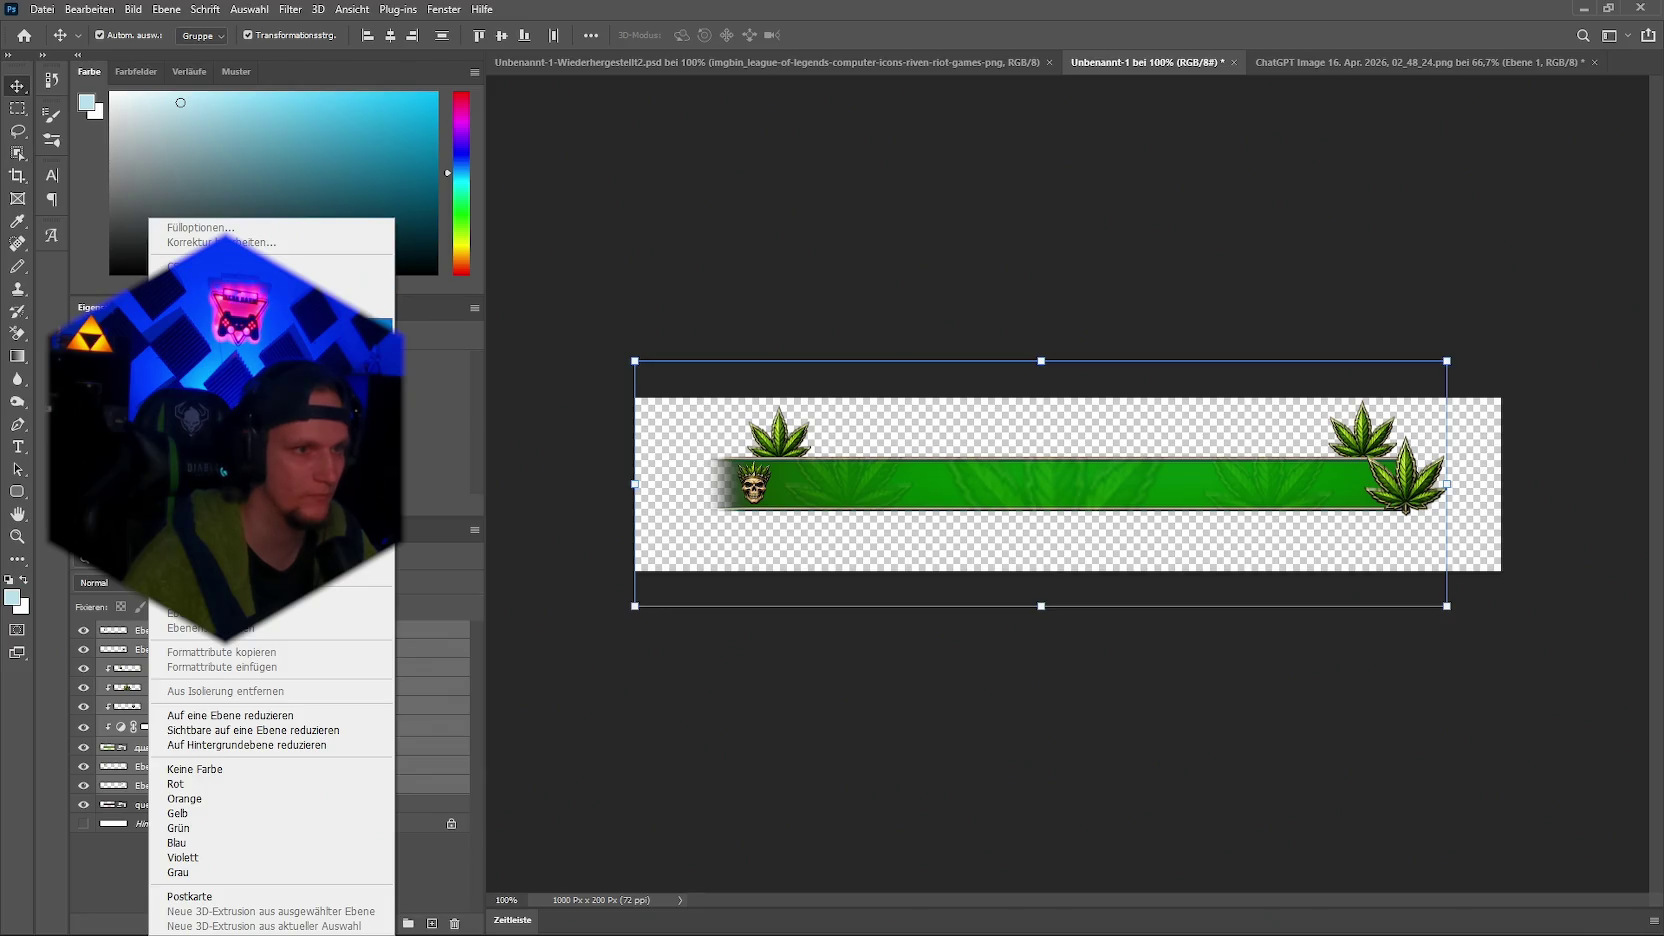
{"action": "left_click", "coordinate": [200, 305]}
{"action": "left_click", "coordinate": [981, 291]}
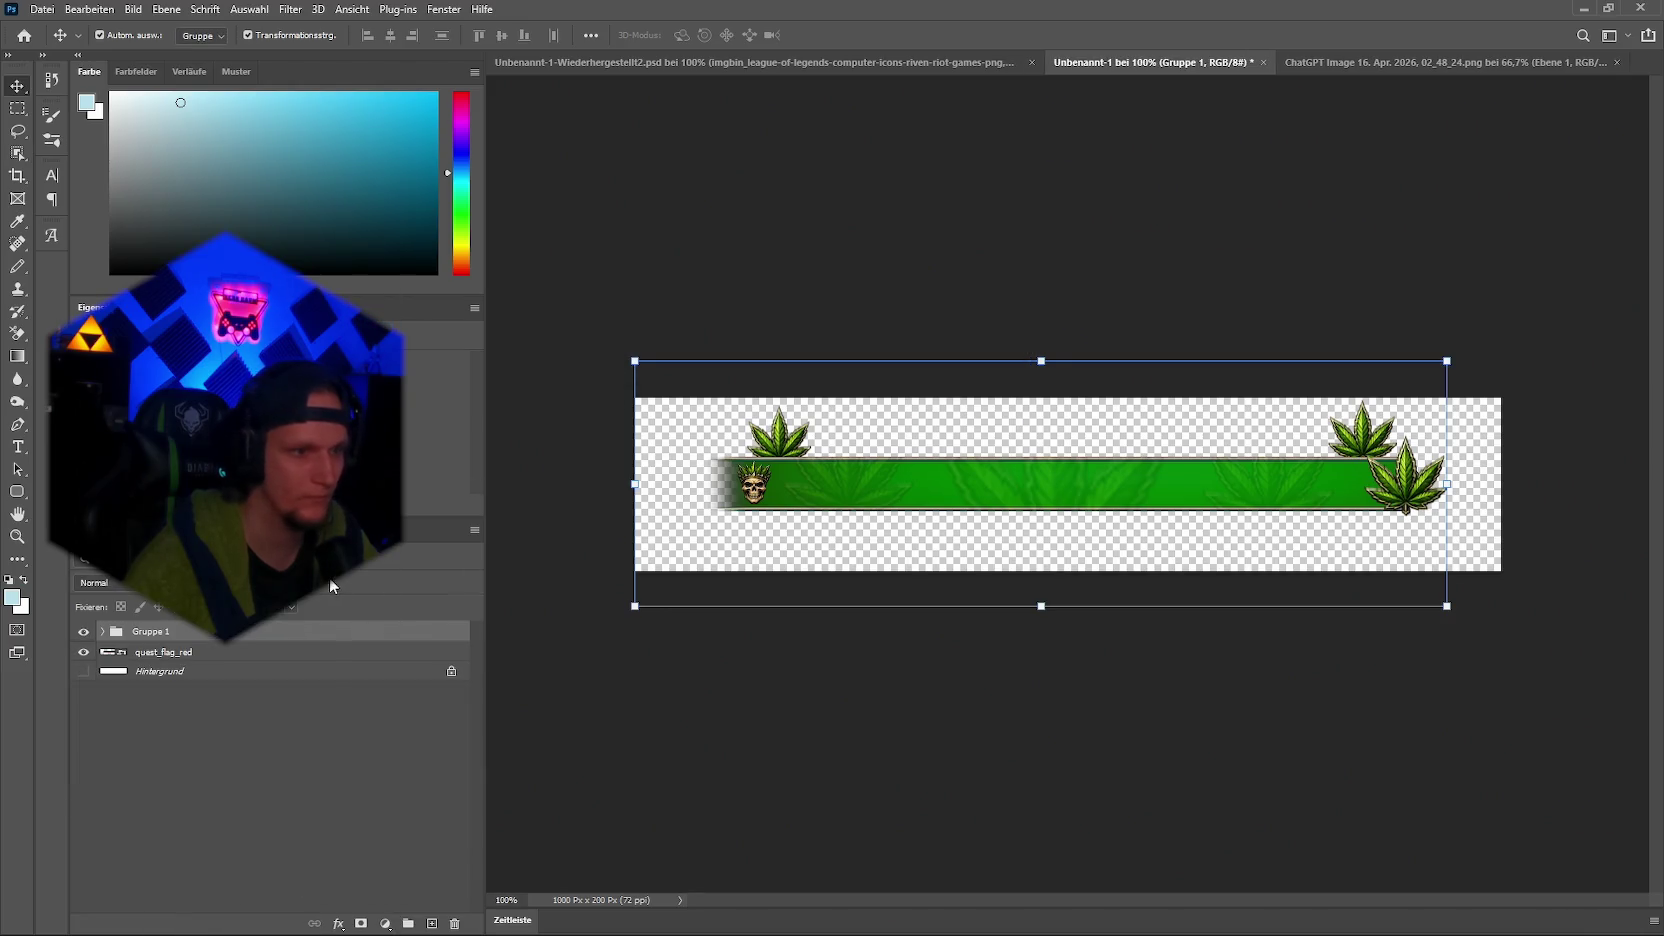
{"action": "left_click", "coordinate": [85, 632]}
{"action": "left_click", "coordinate": [85, 632]}
{"action": "left_click", "coordinate": [85, 632]}
Quick-export the red banner as PNG, overwriting Red banner.png.
{"action": "left_click", "coordinate": [40, 9]}
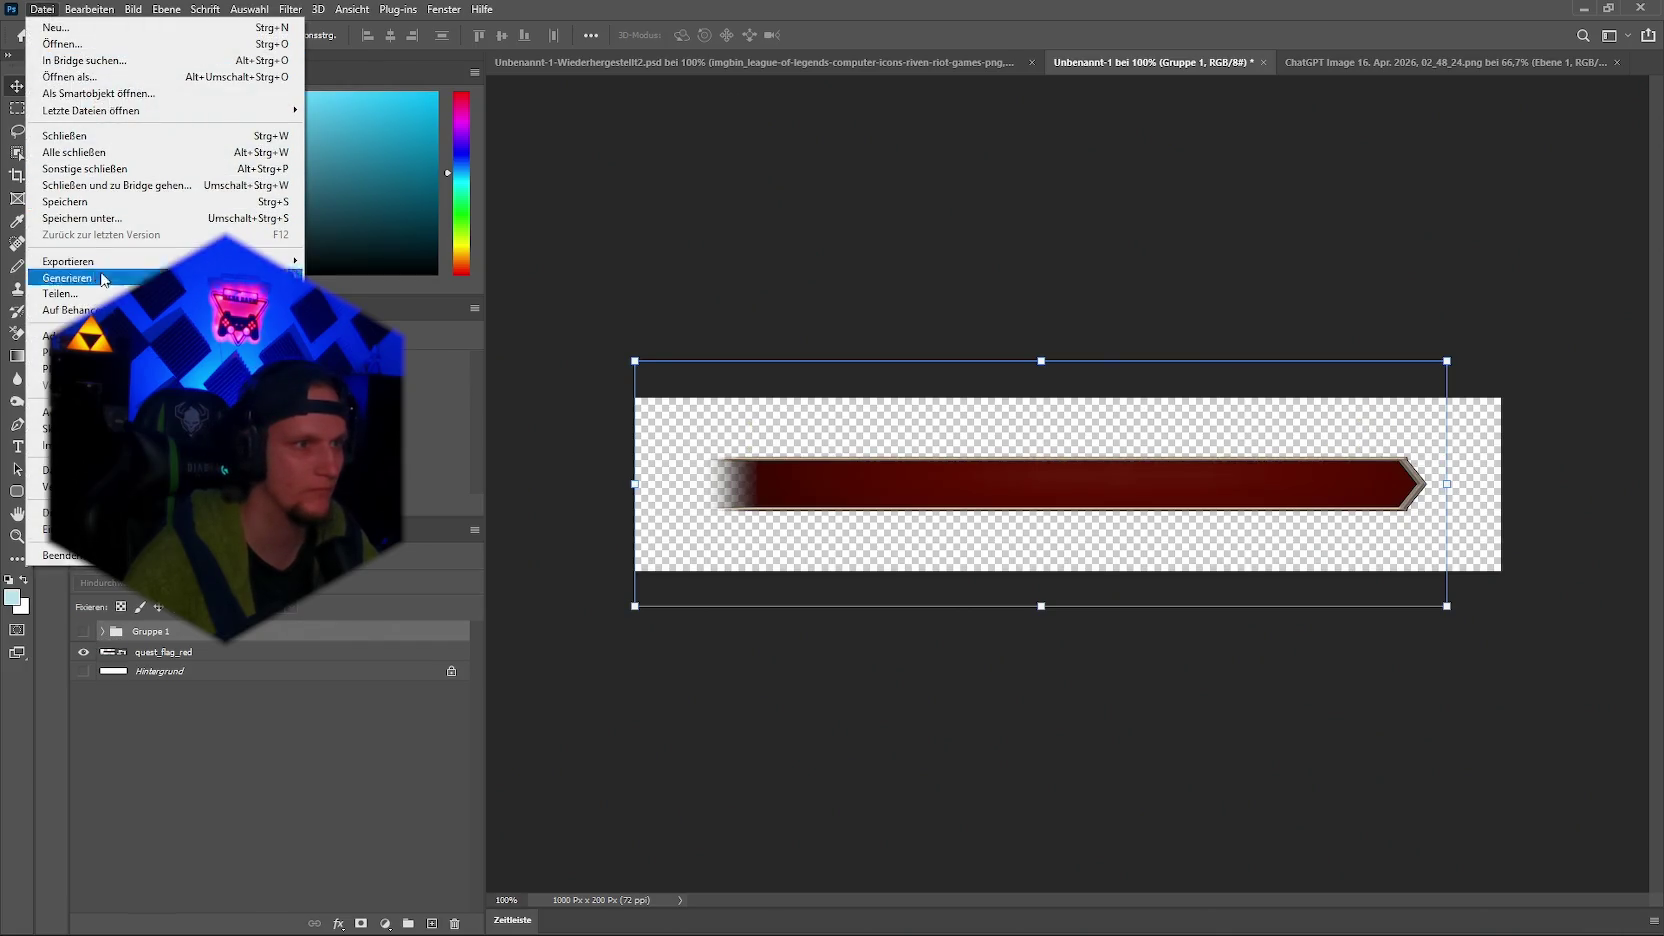
{"action": "mouse_move", "coordinate": [250, 261]}
{"action": "left_click", "coordinate": [359, 254]}
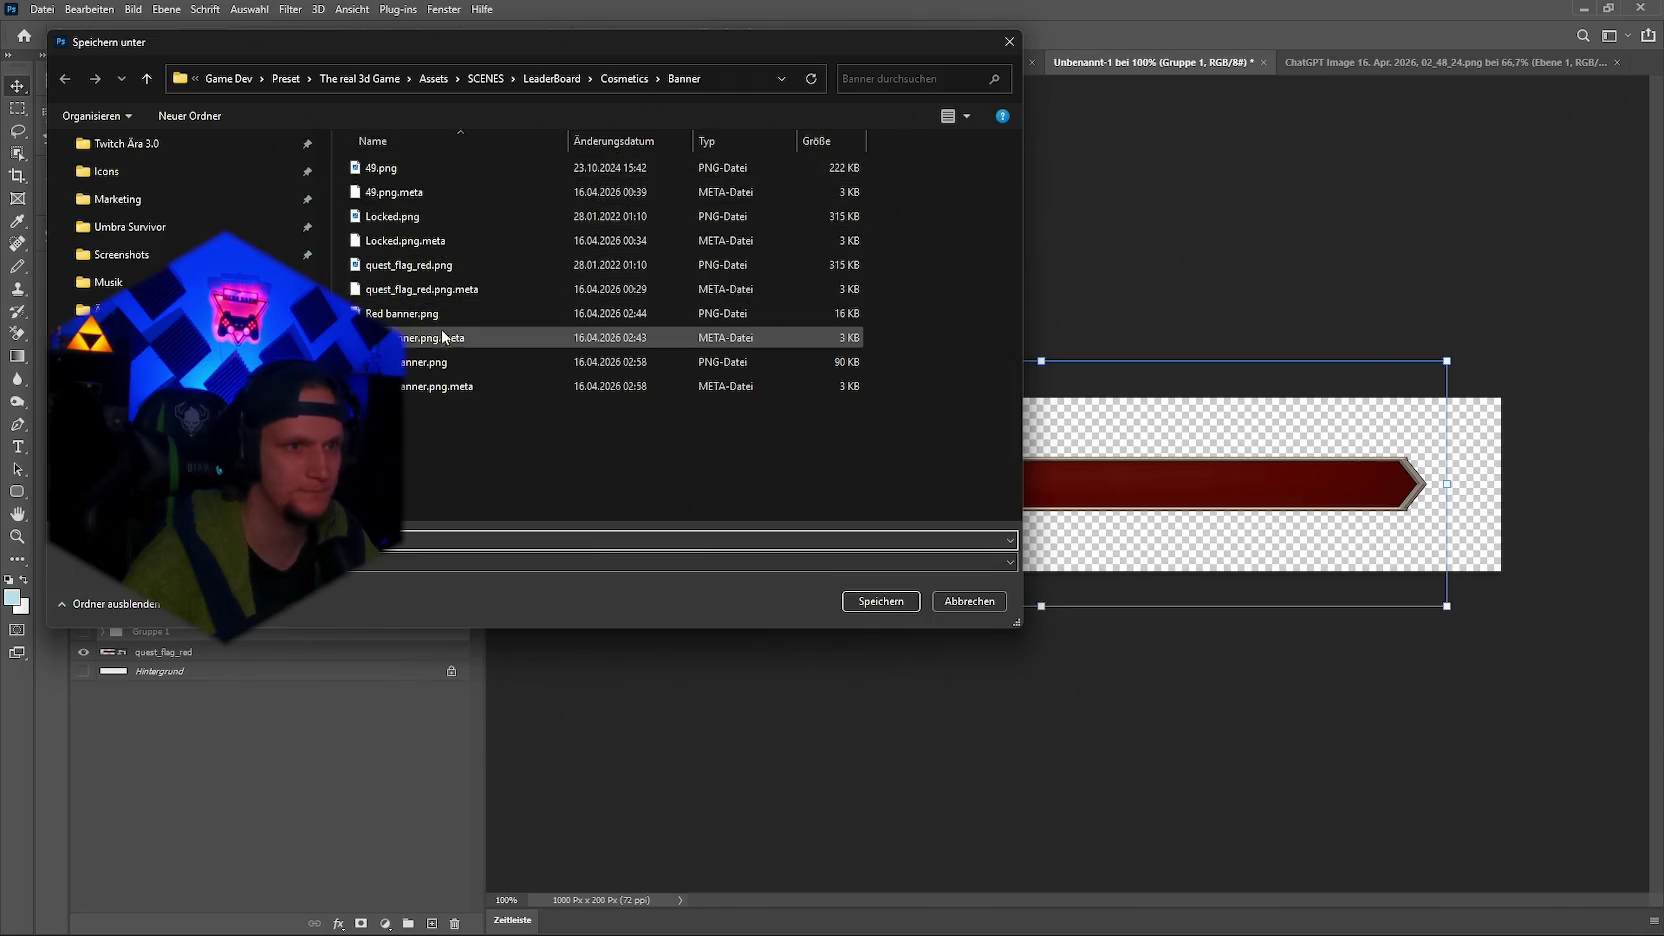
{"action": "left_click", "coordinate": [413, 314]}
{"action": "left_click", "coordinate": [880, 600]}
{"action": "key", "text": "j"}
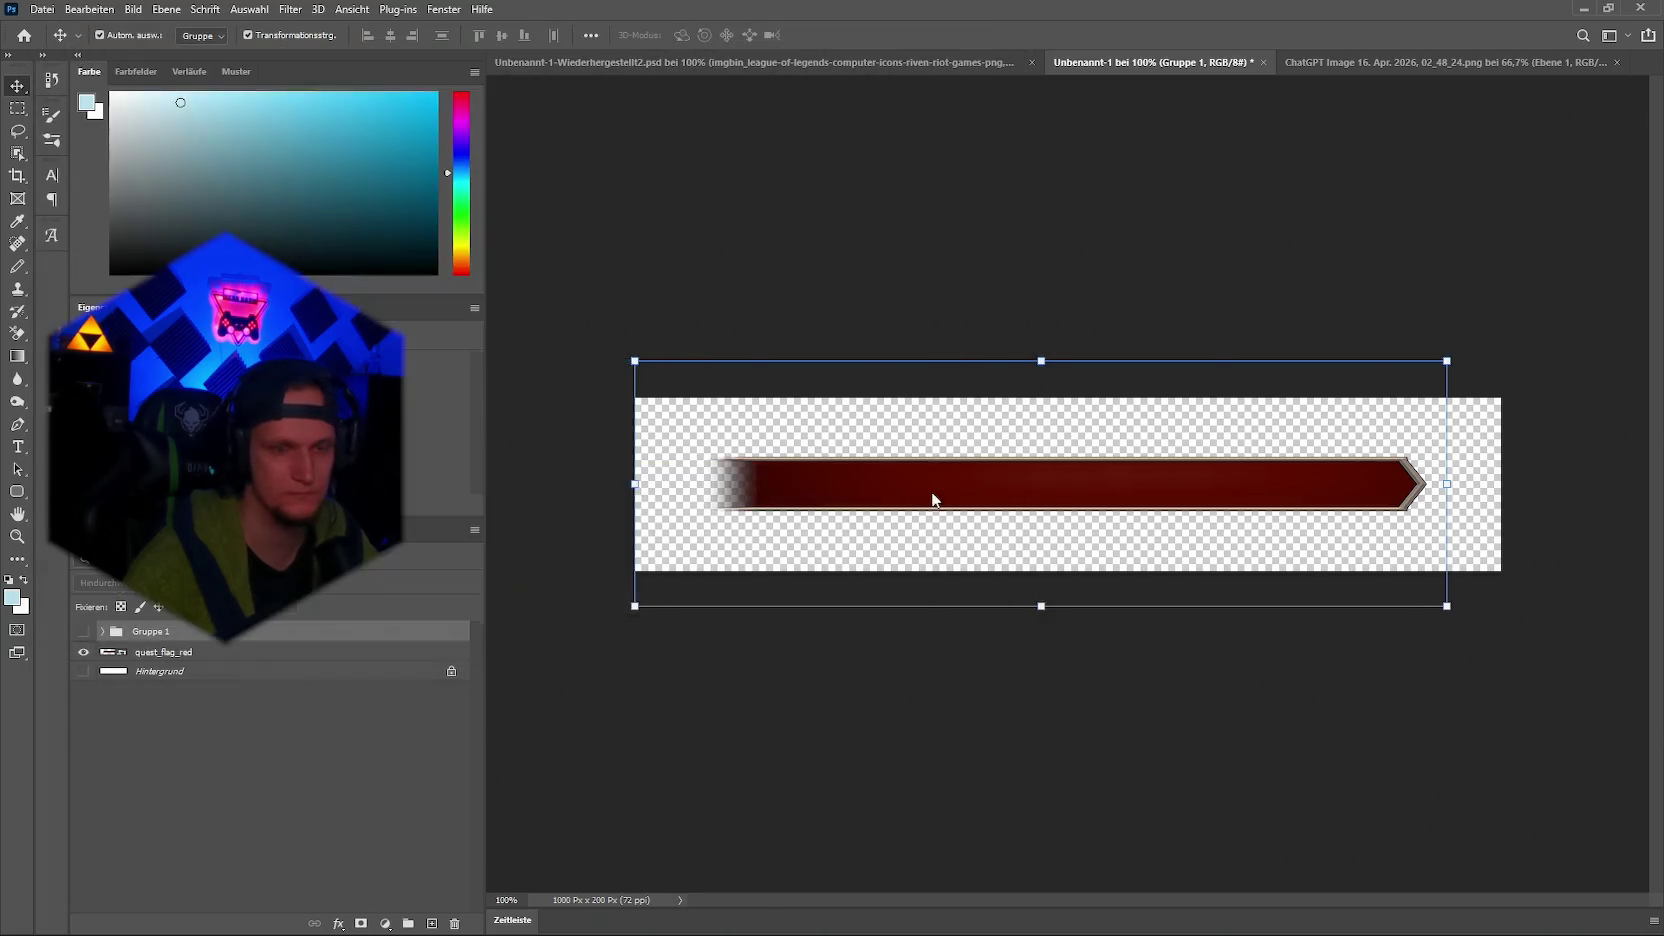
{"action": "key", "text": "alt+Tab"}
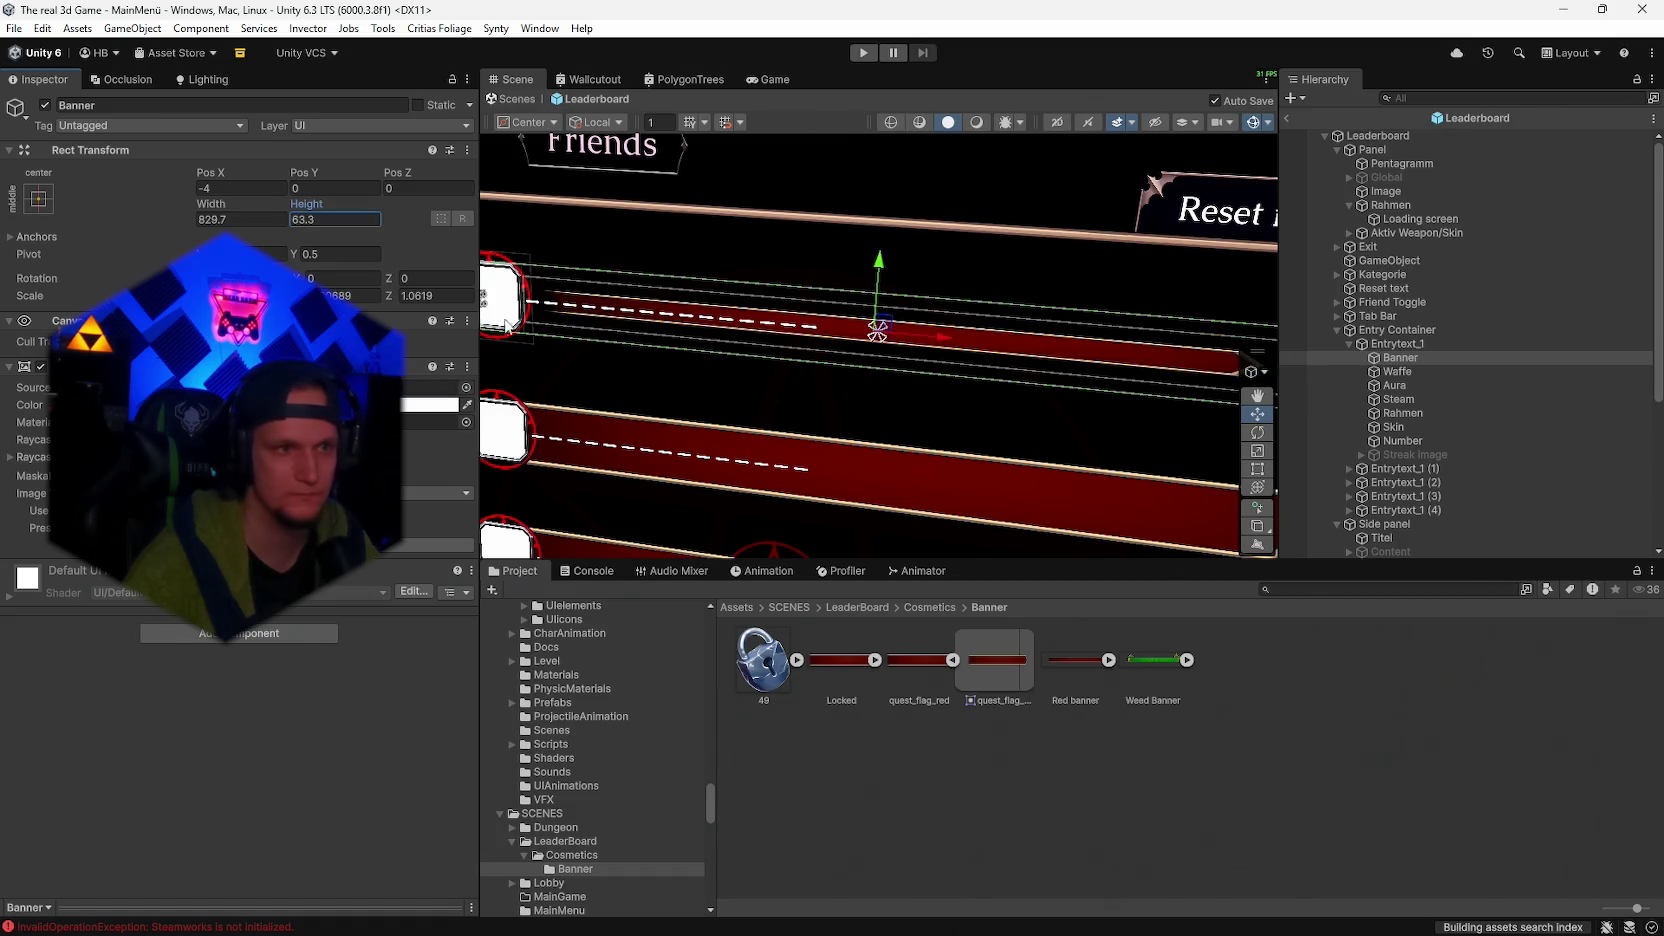
Make the top row's Banner about 160 high and wider, and shift it left.
{"action": "mouse_move", "coordinate": [309, 209]}
{"action": "left_mouse_down"}
{"action": "mouse_move", "coordinate": [682, 213]}
{"action": "mouse_move", "coordinate": [664, 226]}
{"action": "left_mouse_up"}
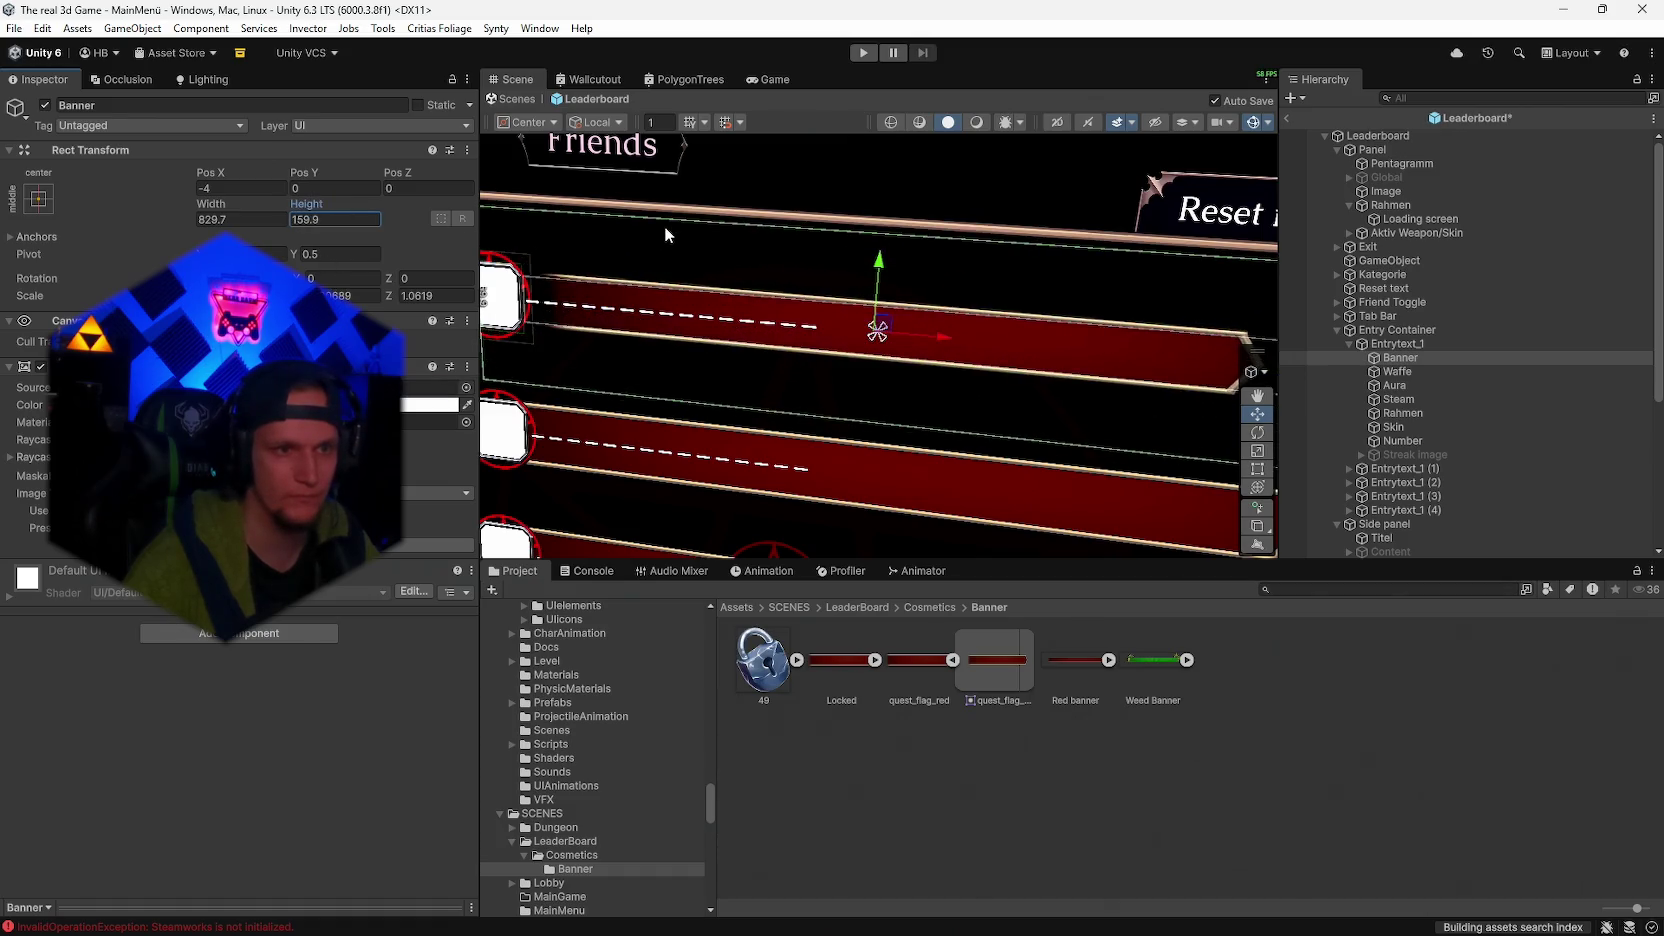
{"action": "mouse_move", "coordinate": [727, 434]}
{"action": "left_mouse_down"}
{"action": "mouse_move", "coordinate": [754, 438]}
{"action": "mouse_move", "coordinate": [484, 303]}
{"action": "left_mouse_up"}
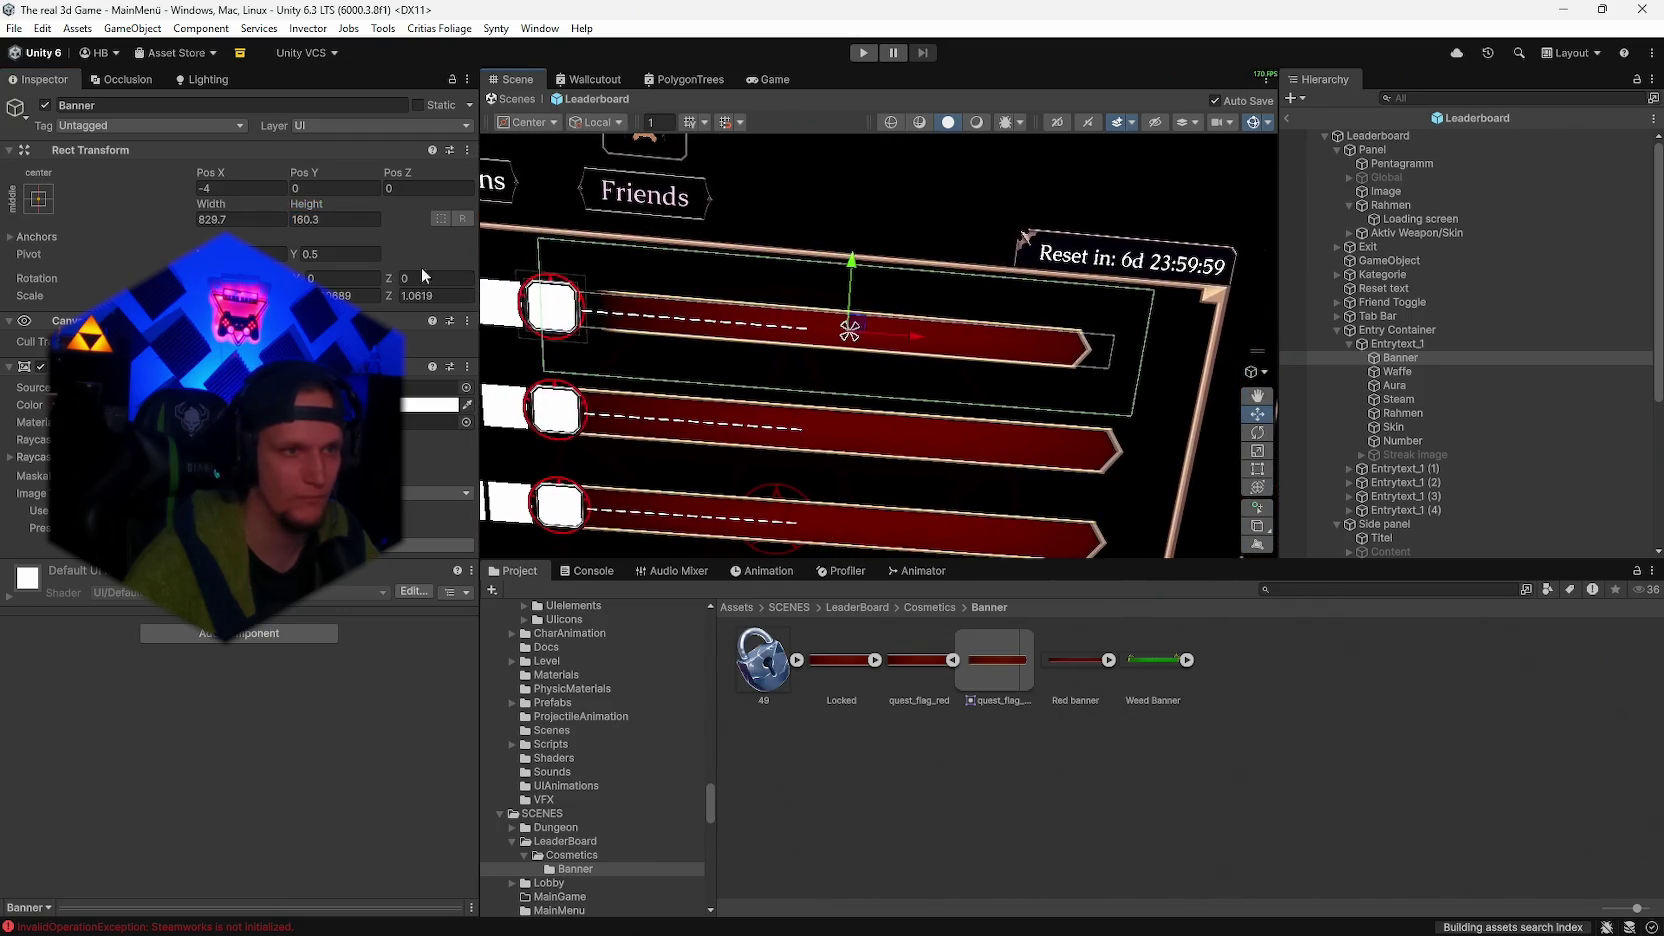
{"action": "left_click_drag", "start_coordinate": [236, 208], "coordinate": [540, 252]}
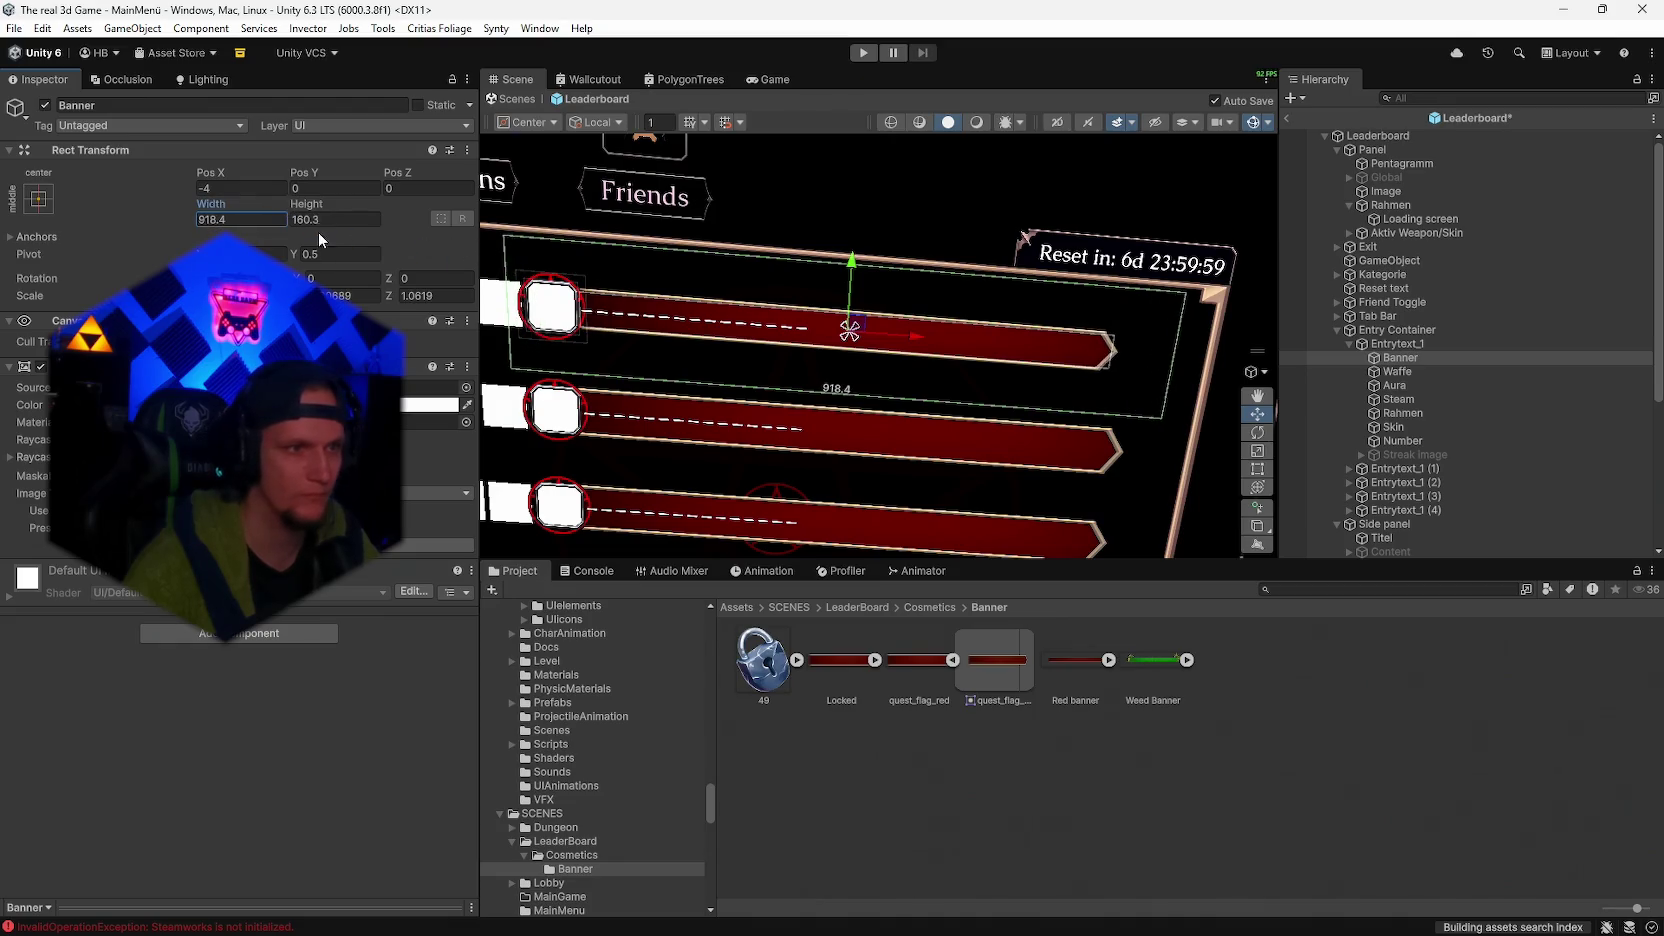
{"action": "left_click_drag", "start_coordinate": [297, 172], "coordinate": [345, 176]}
{"action": "key", "text": "ctrl+z"}
{"action": "mouse_move", "coordinate": [229, 172]}
{"action": "left_mouse_down"}
{"action": "mouse_move", "coordinate": [150, 172]}
{"action": "mouse_move", "coordinate": [900, 171]}
{"action": "mouse_move", "coordinate": [555, 176]}
{"action": "mouse_move", "coordinate": [540, 180]}
{"action": "mouse_move", "coordinate": [565, 200]}
{"action": "mouse_move", "coordinate": [530, 230]}
{"action": "left_mouse_up"}
{"action": "left_click_drag", "start_coordinate": [733, 240], "coordinate": [627, 238]}
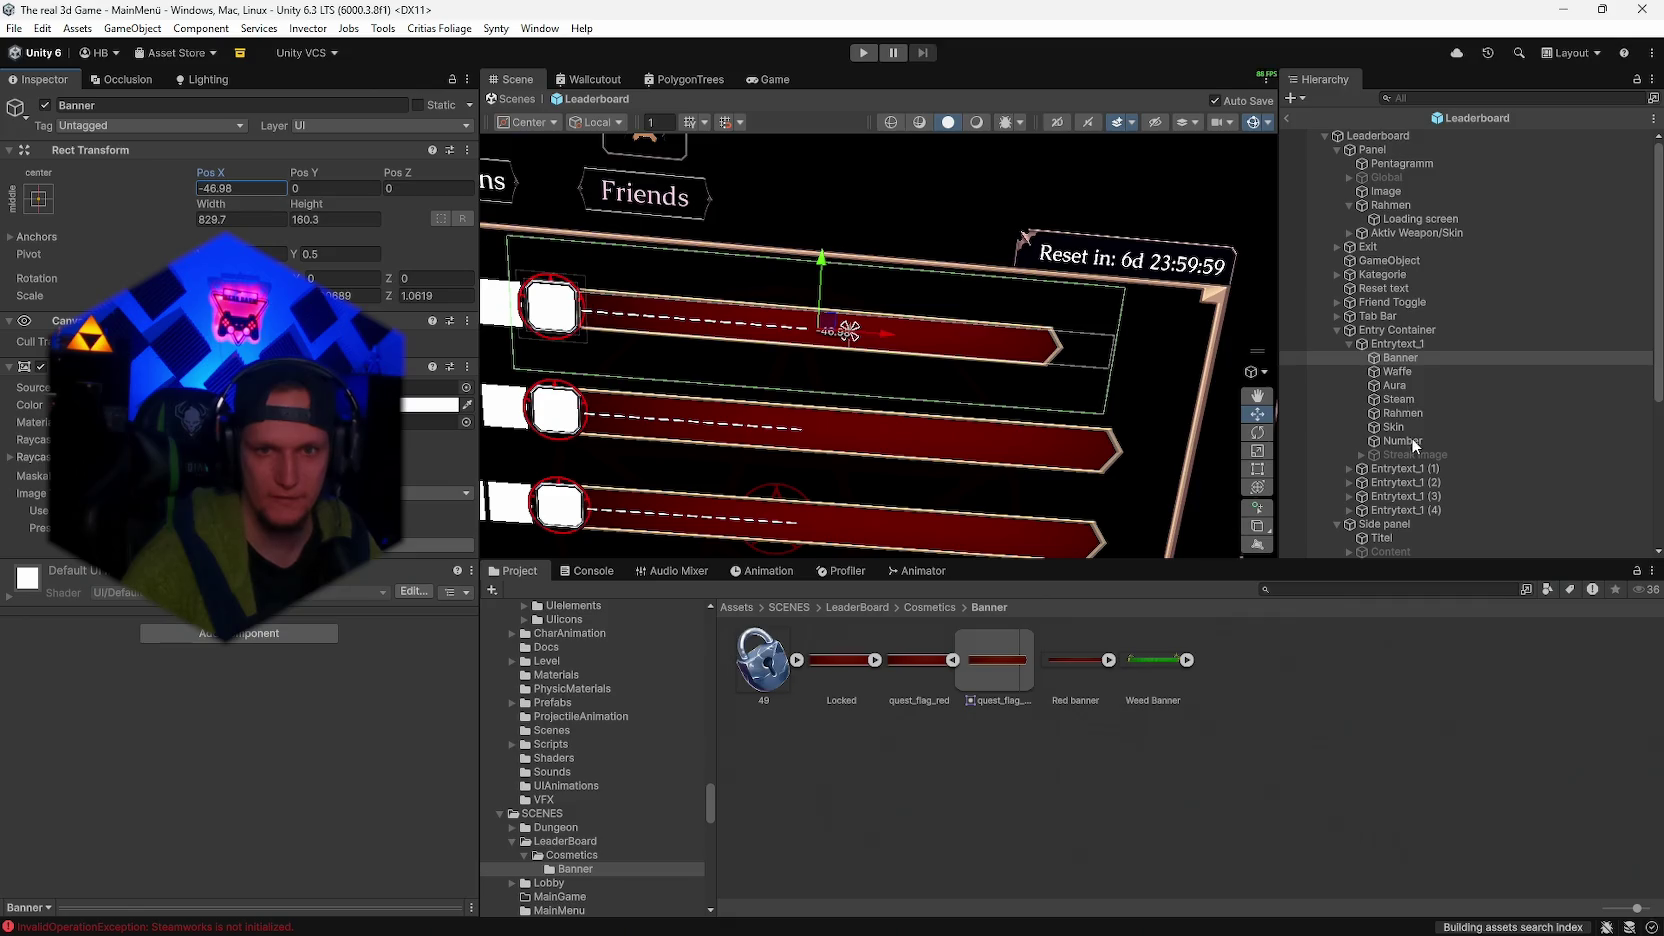
Widen the Banner to about 1005.1, give it the Weed Banner image, and set Pos X 31.3.
{"action": "left_click", "coordinate": [1397, 343]}
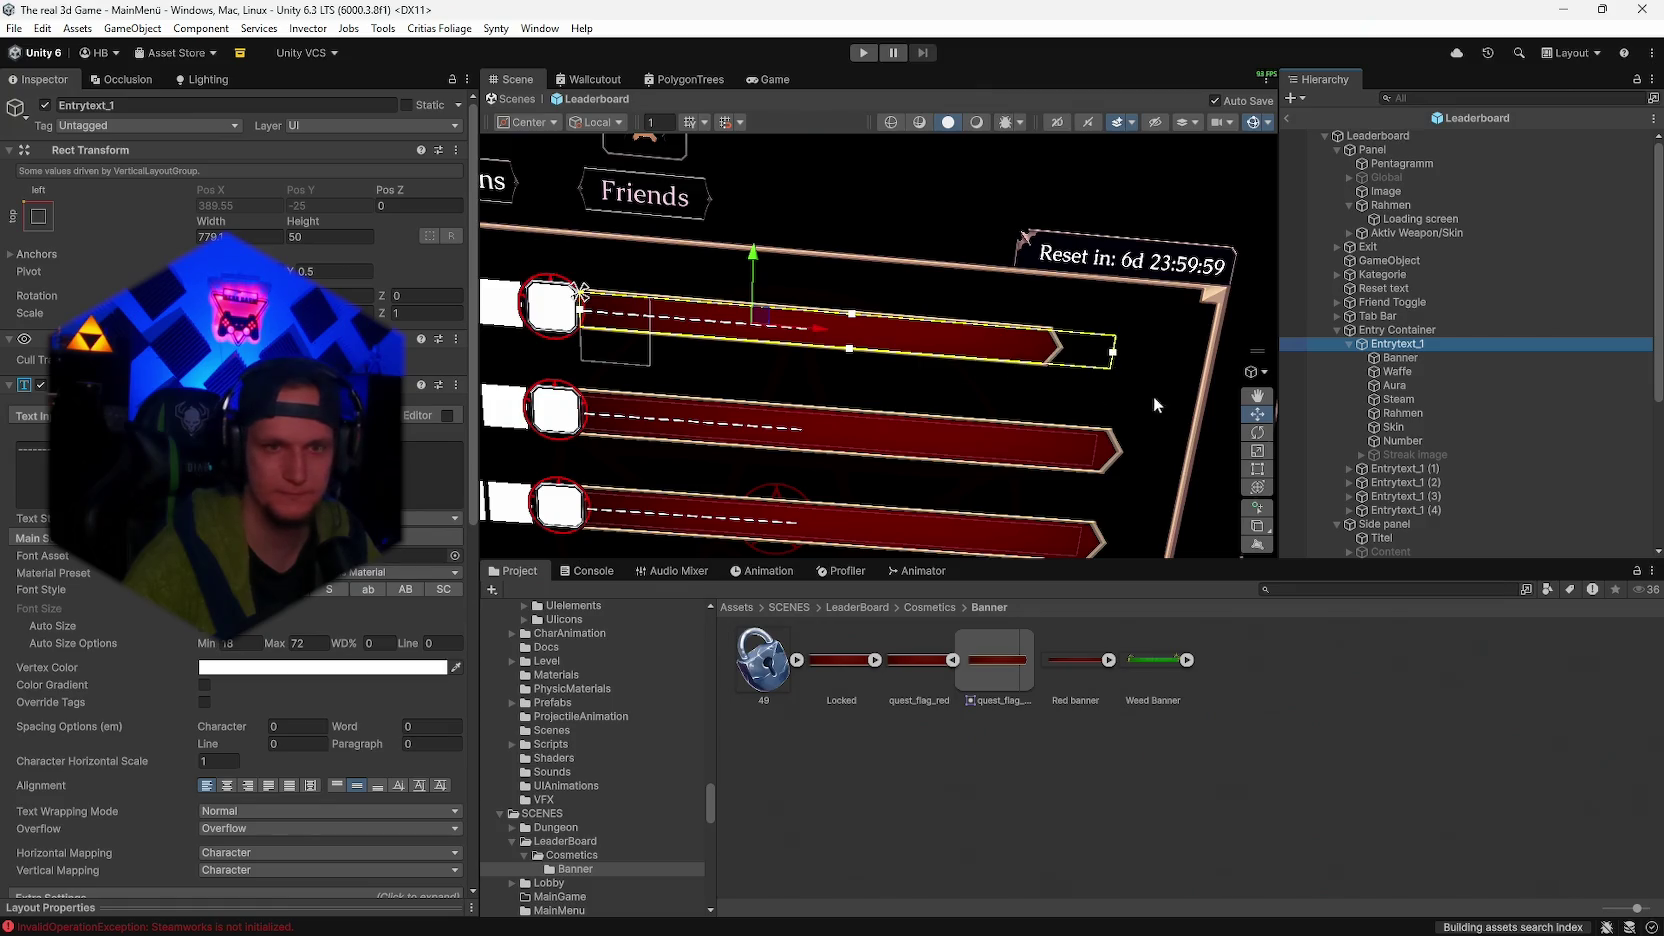
{"action": "left_click", "coordinate": [1400, 357]}
{"action": "left_click_drag", "start_coordinate": [309, 208], "coordinate": [645, 255]}
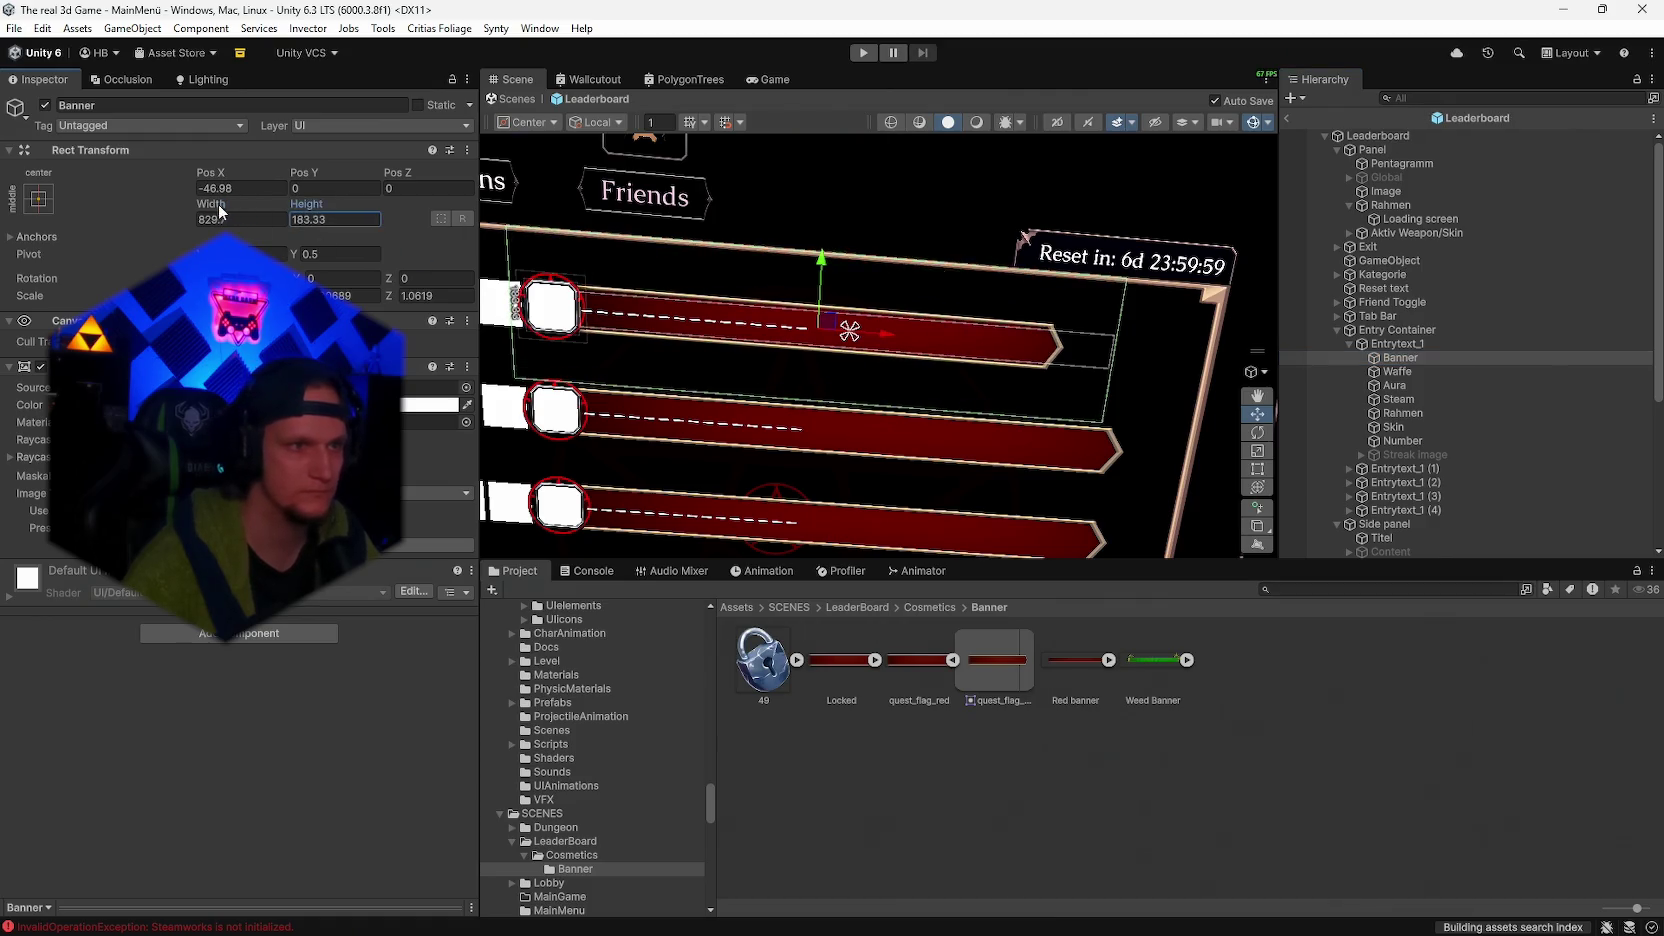
{"action": "key", "text": "ctrl+z"}
{"action": "left_click_drag", "start_coordinate": [210, 208], "coordinate": [614, 240]}
{"action": "left_click_drag", "start_coordinate": [1153, 660], "coordinate": [430, 388]}
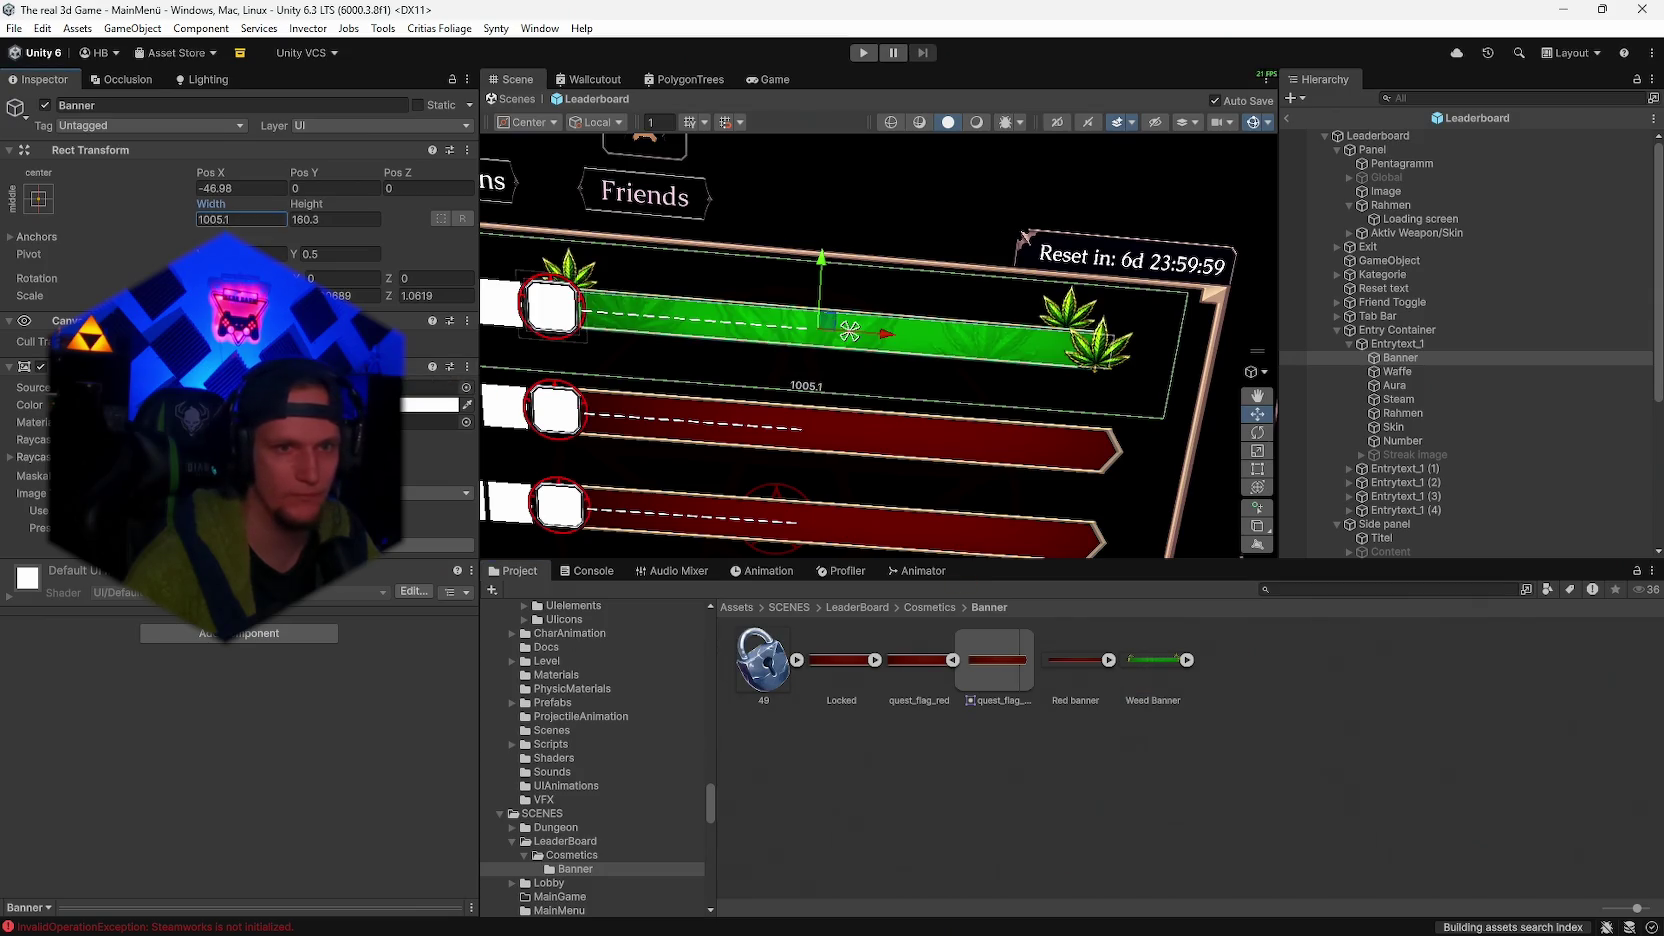
{"action": "left_click_drag", "start_coordinate": [276, 181], "coordinate": [302, 195]}
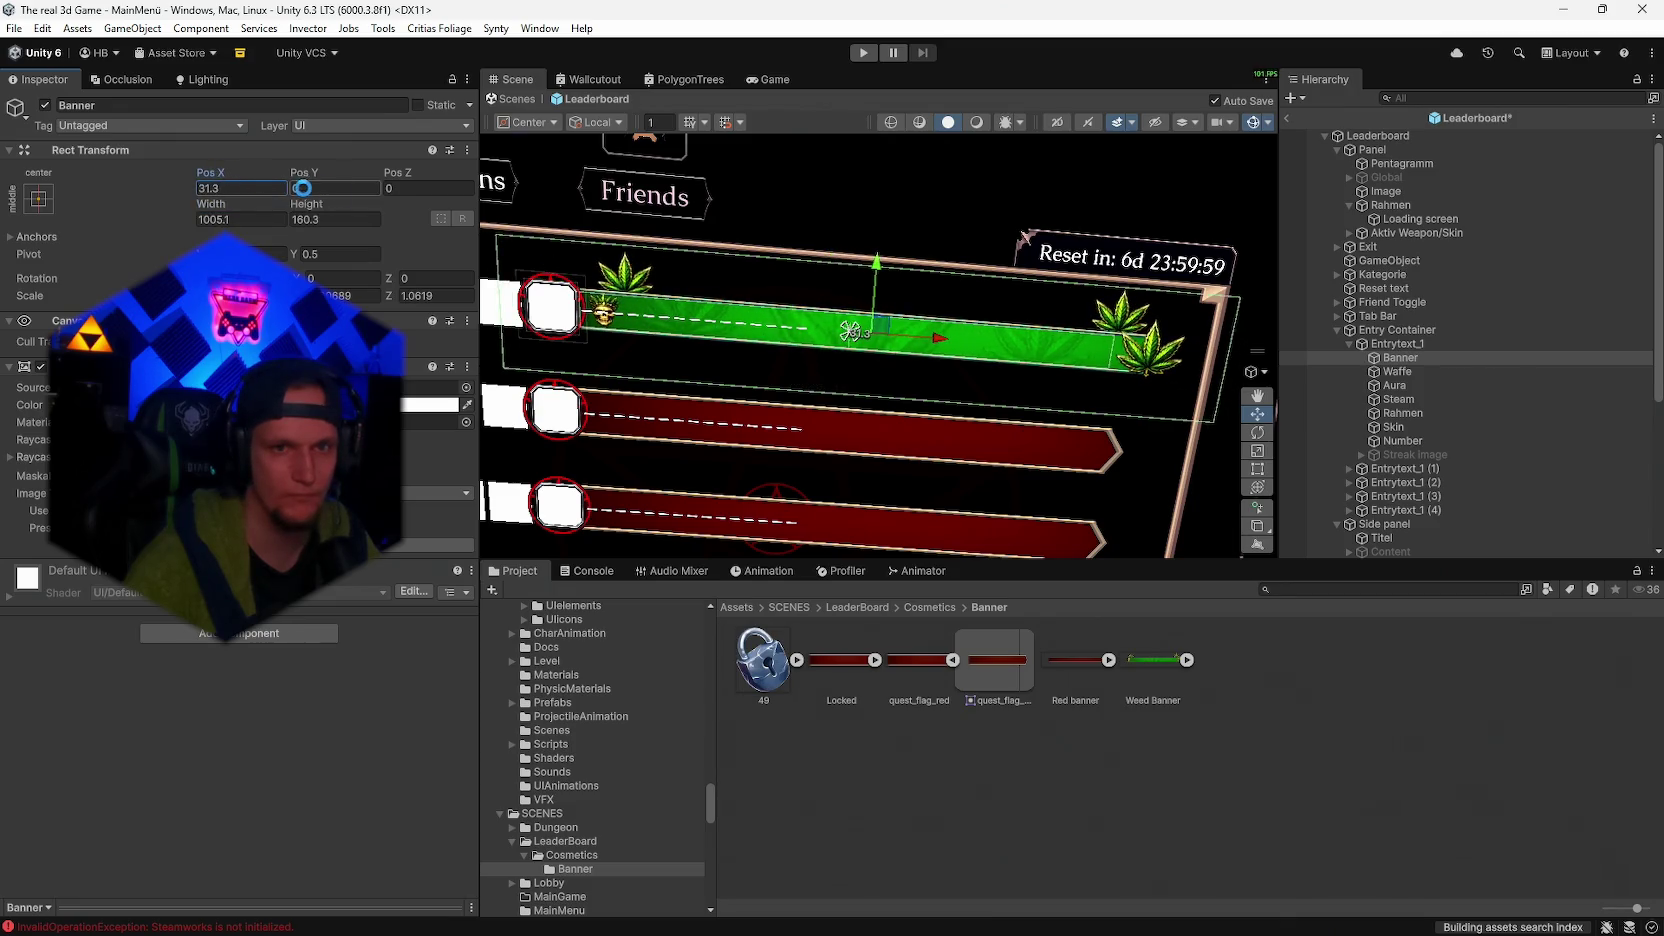
{"action": "left_click", "coordinate": [1349, 472]}
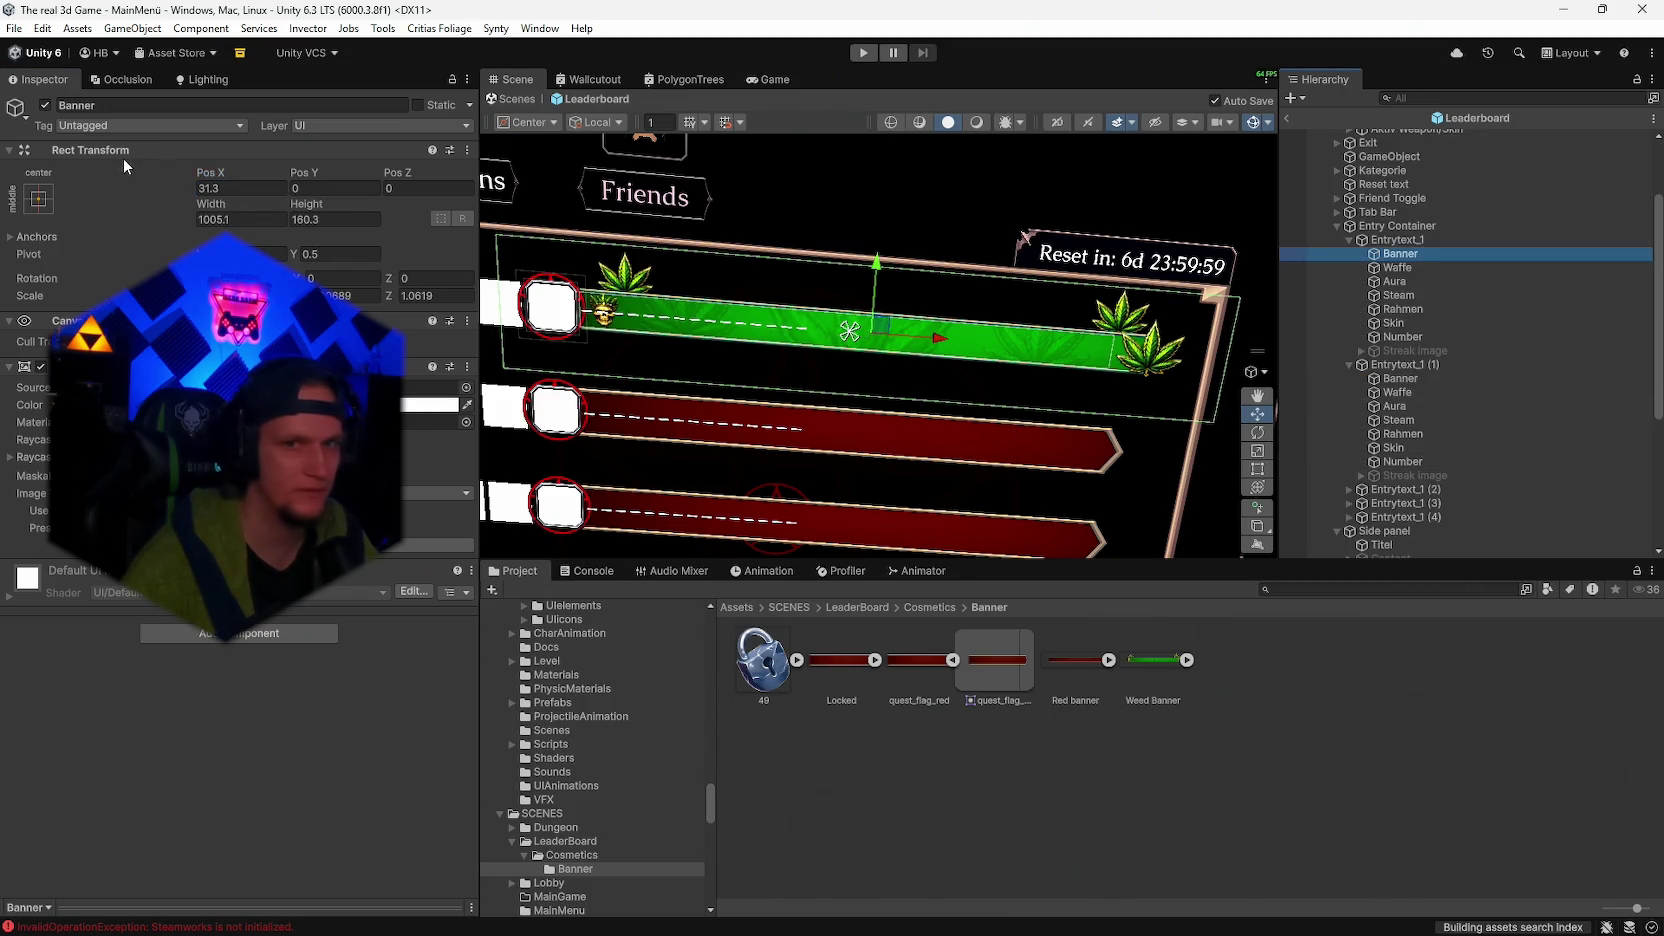
Copy the first Banner's 1005.1 width onto the second entry's Banner.
{"action": "right_click", "coordinate": [118, 153]}
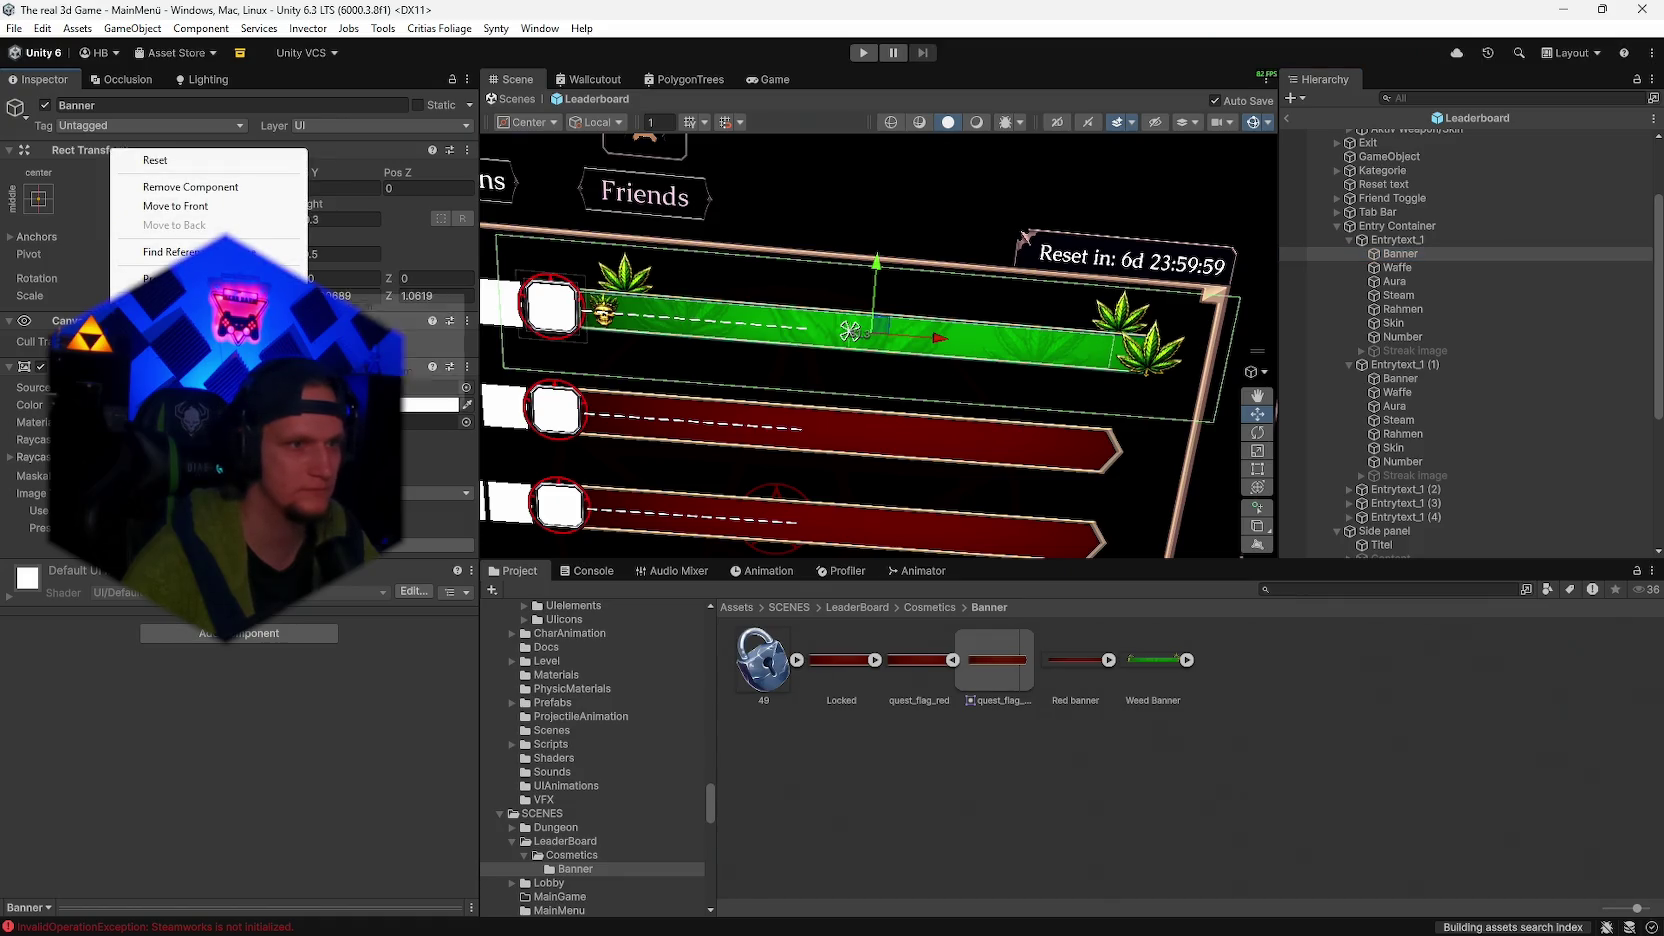
{"action": "left_click", "coordinate": [68, 218]}
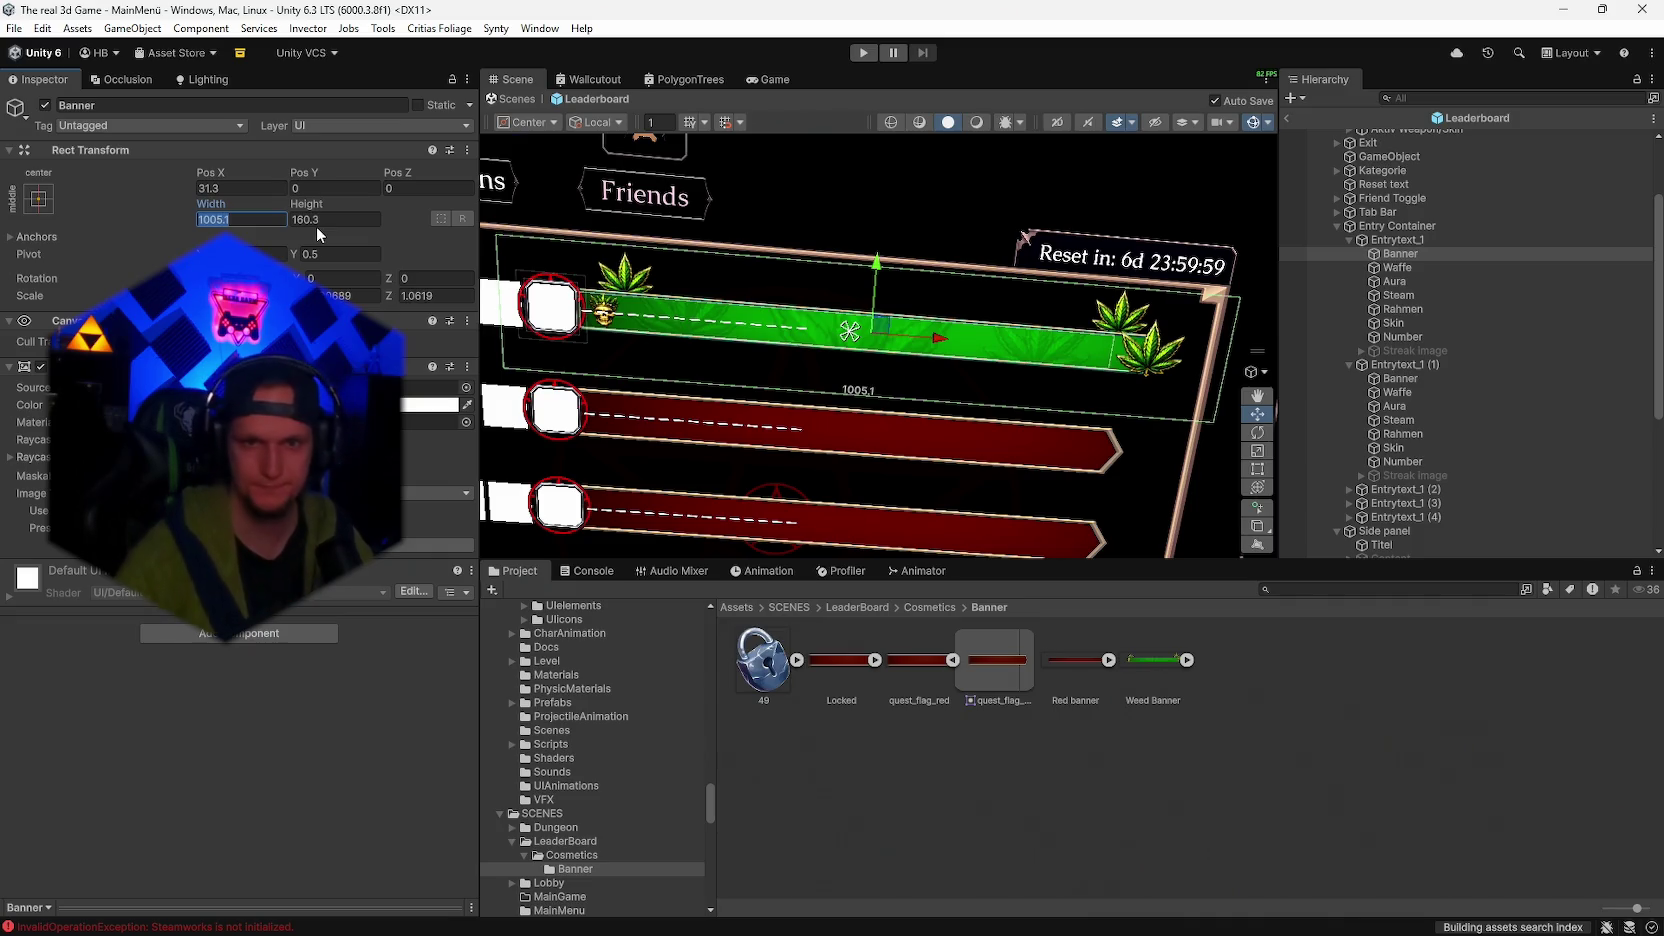
{"action": "left_click", "coordinate": [1395, 378]}
{"action": "left_click", "coordinate": [267, 222]}
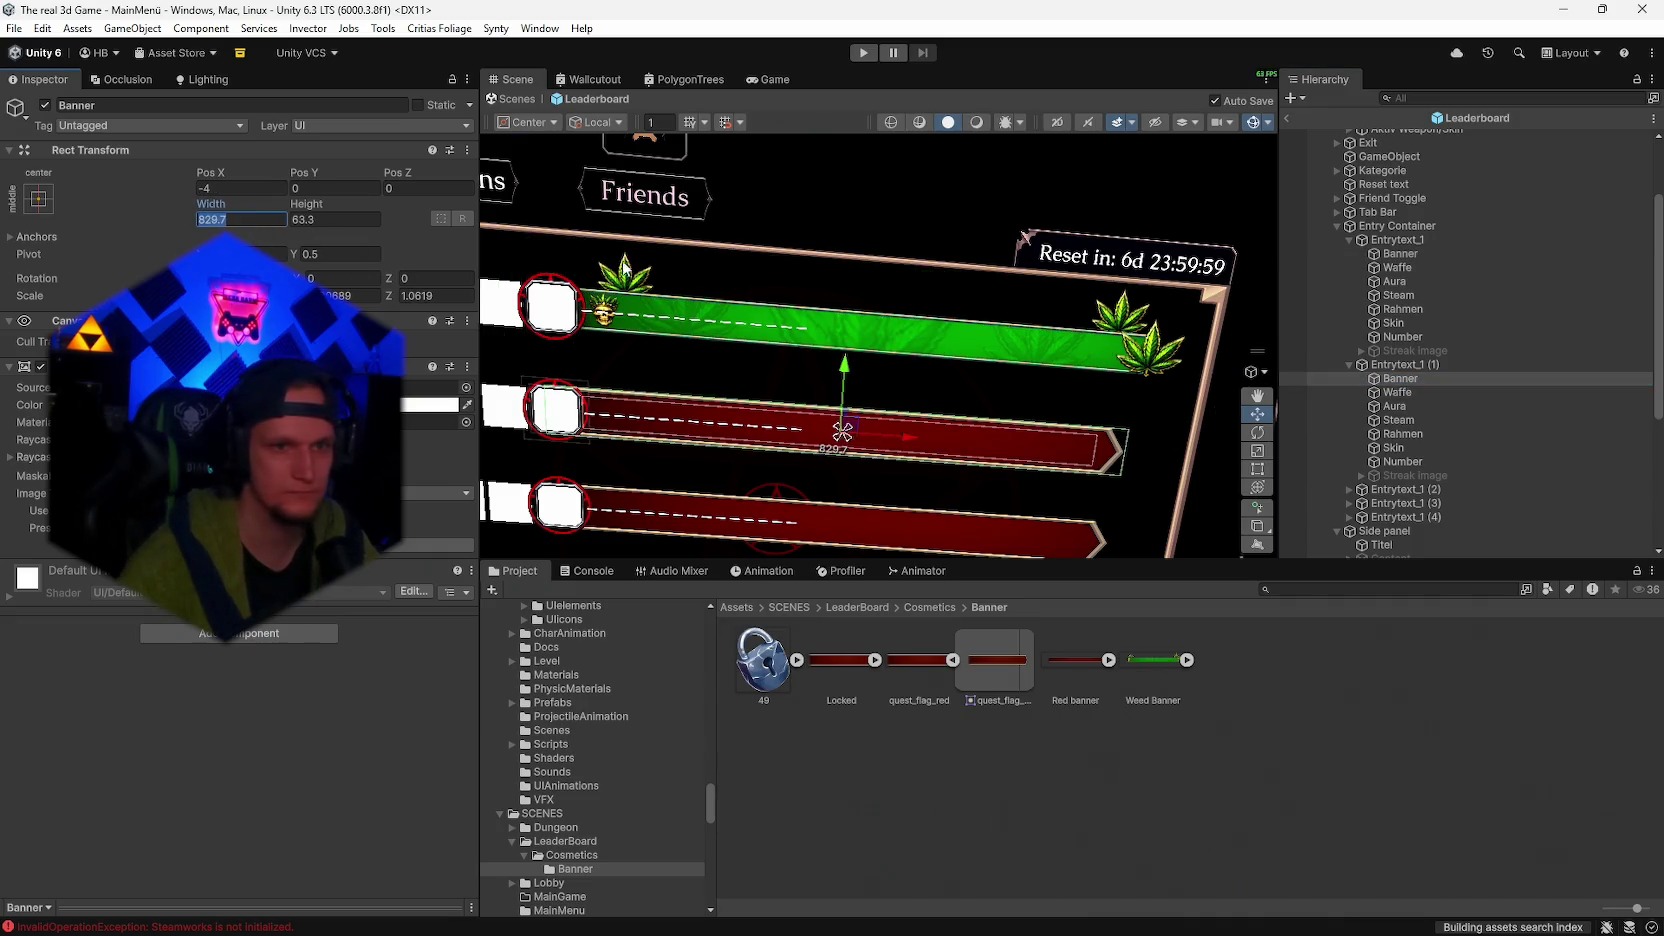
{"action": "type", "text": "1005.1"}
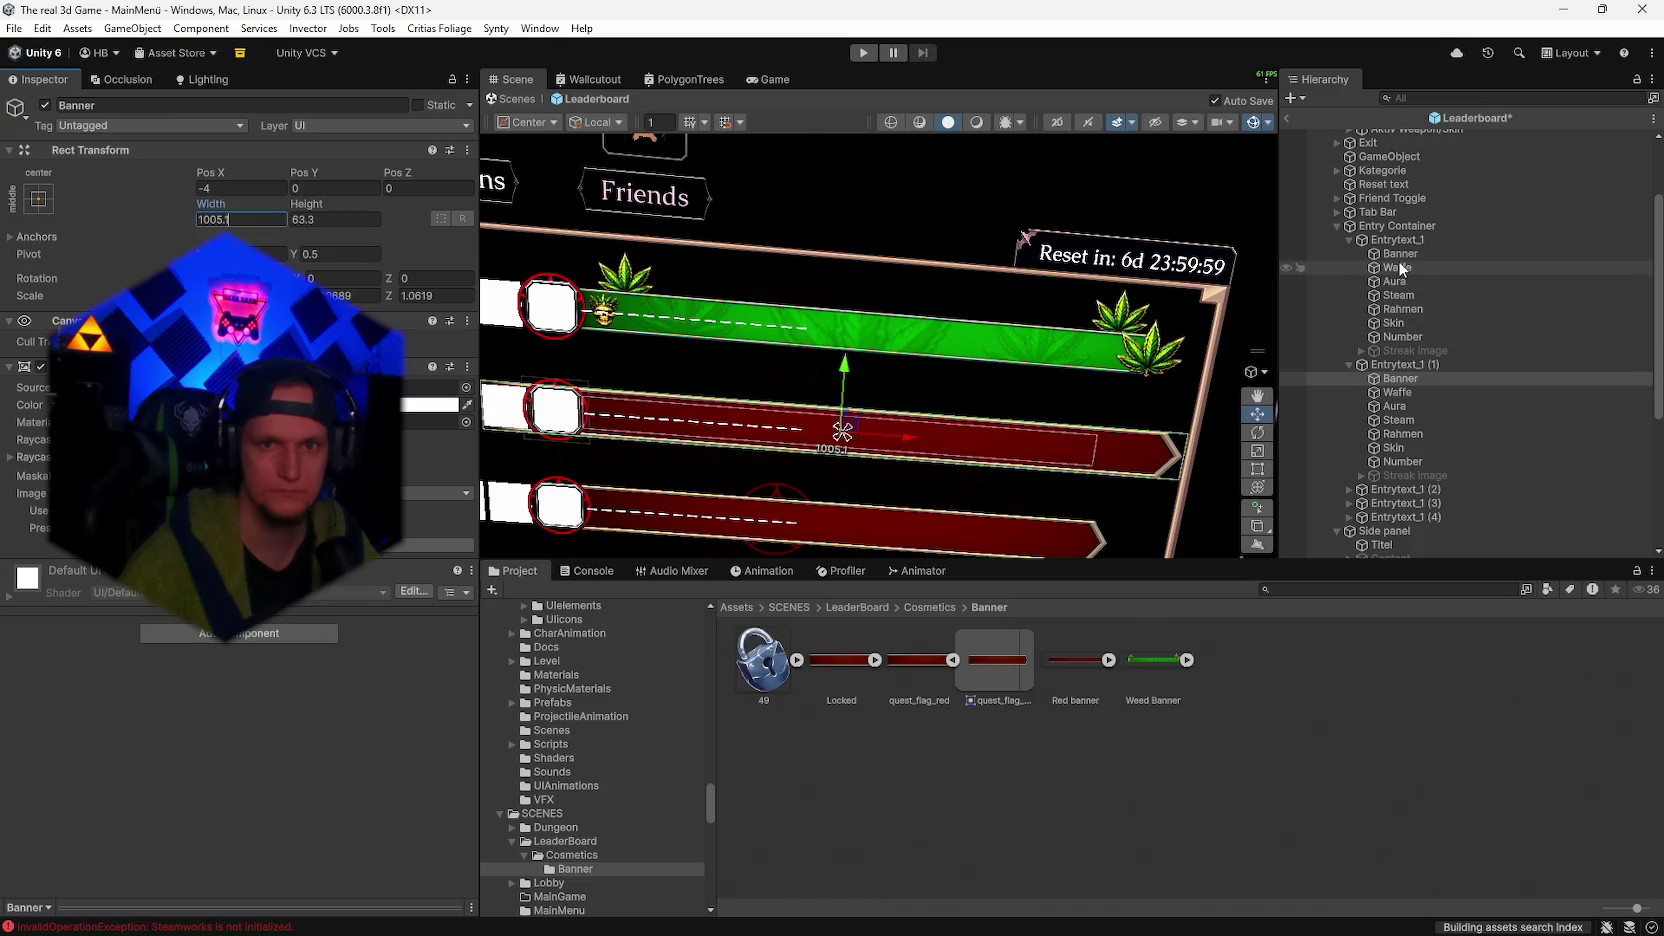
Give the second entry's Banner the green Weed Banner image.
{"action": "left_click", "coordinate": [1400, 253]}
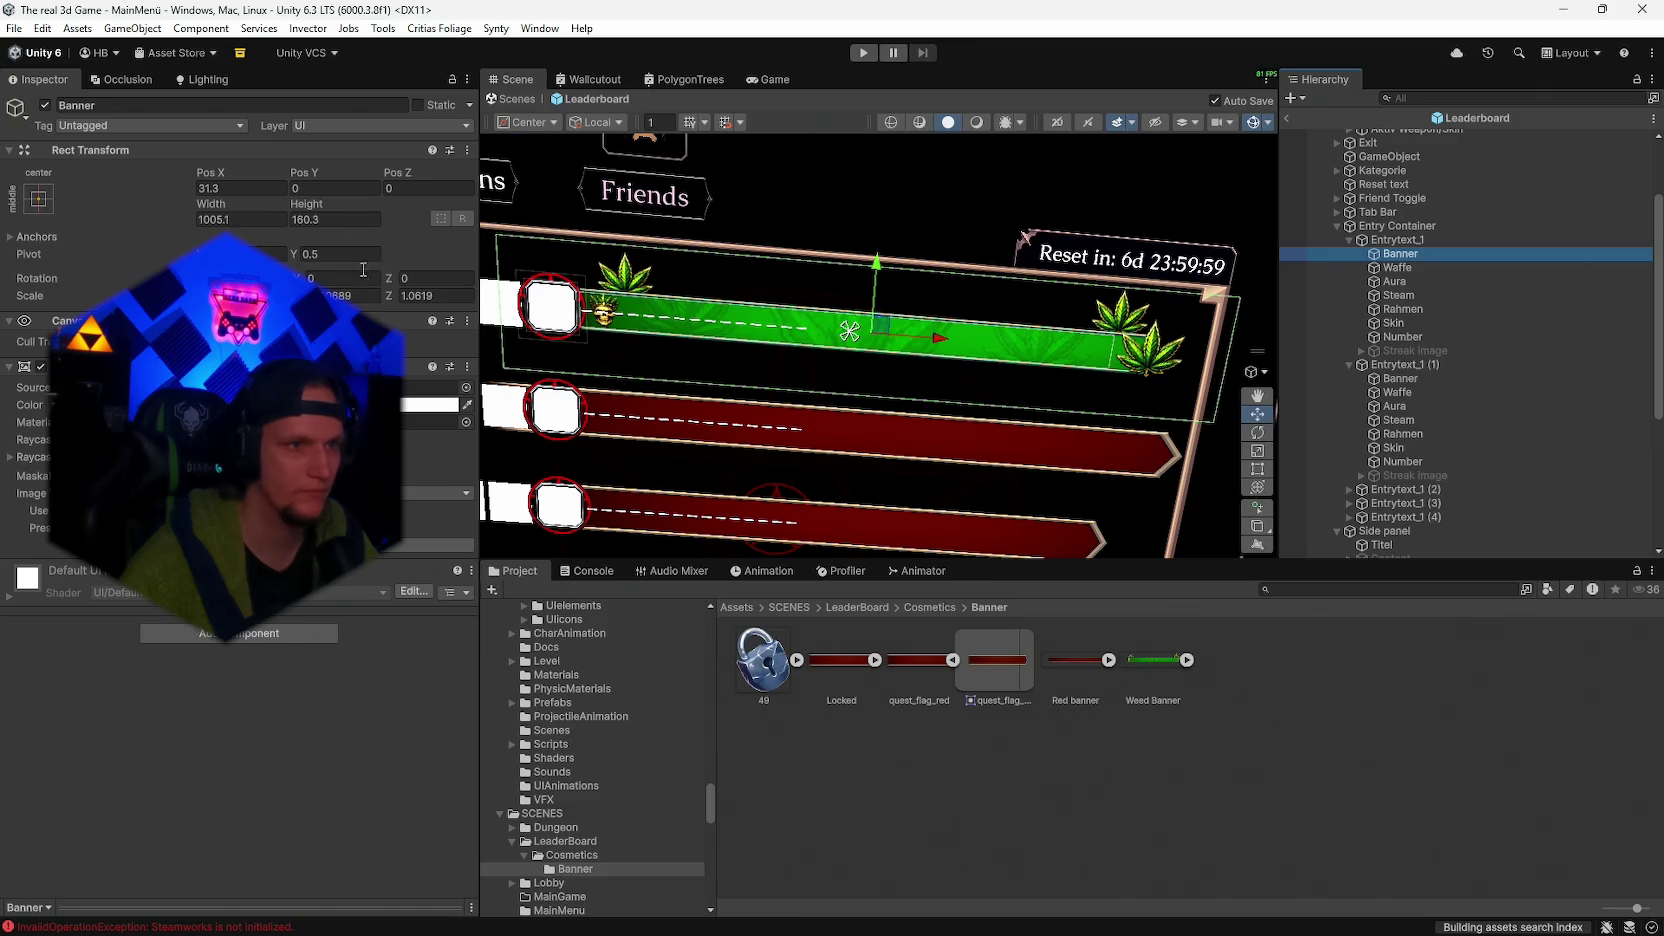
{"action": "left_click", "coordinate": [340, 221]}
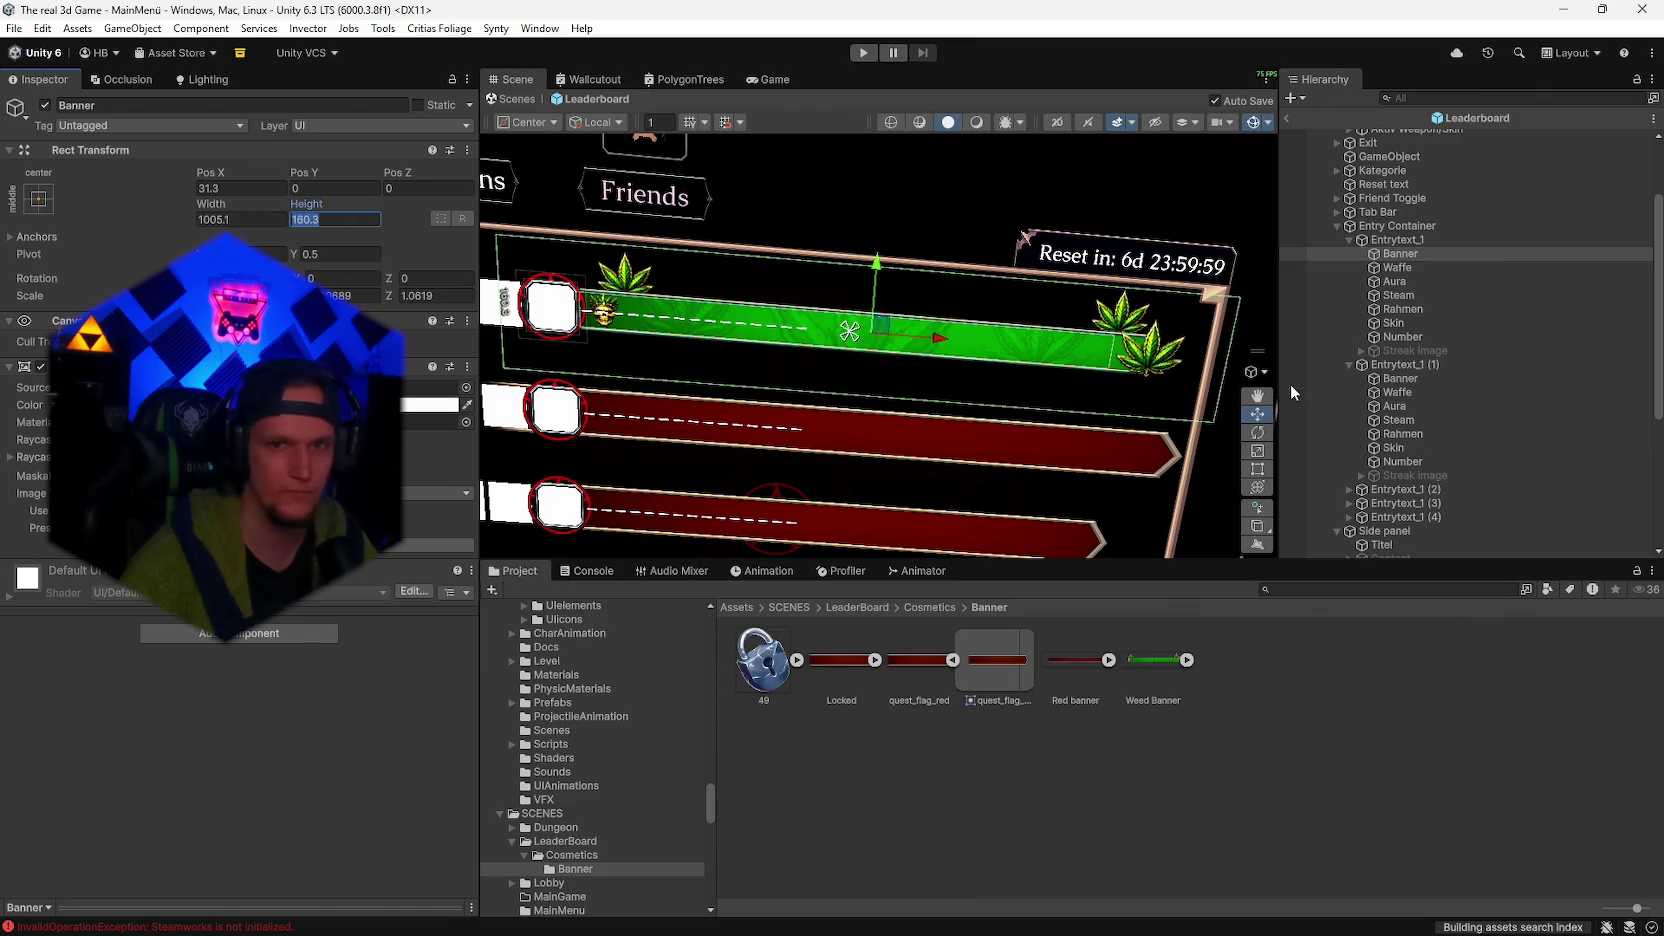
{"action": "left_click", "coordinate": [1413, 385]}
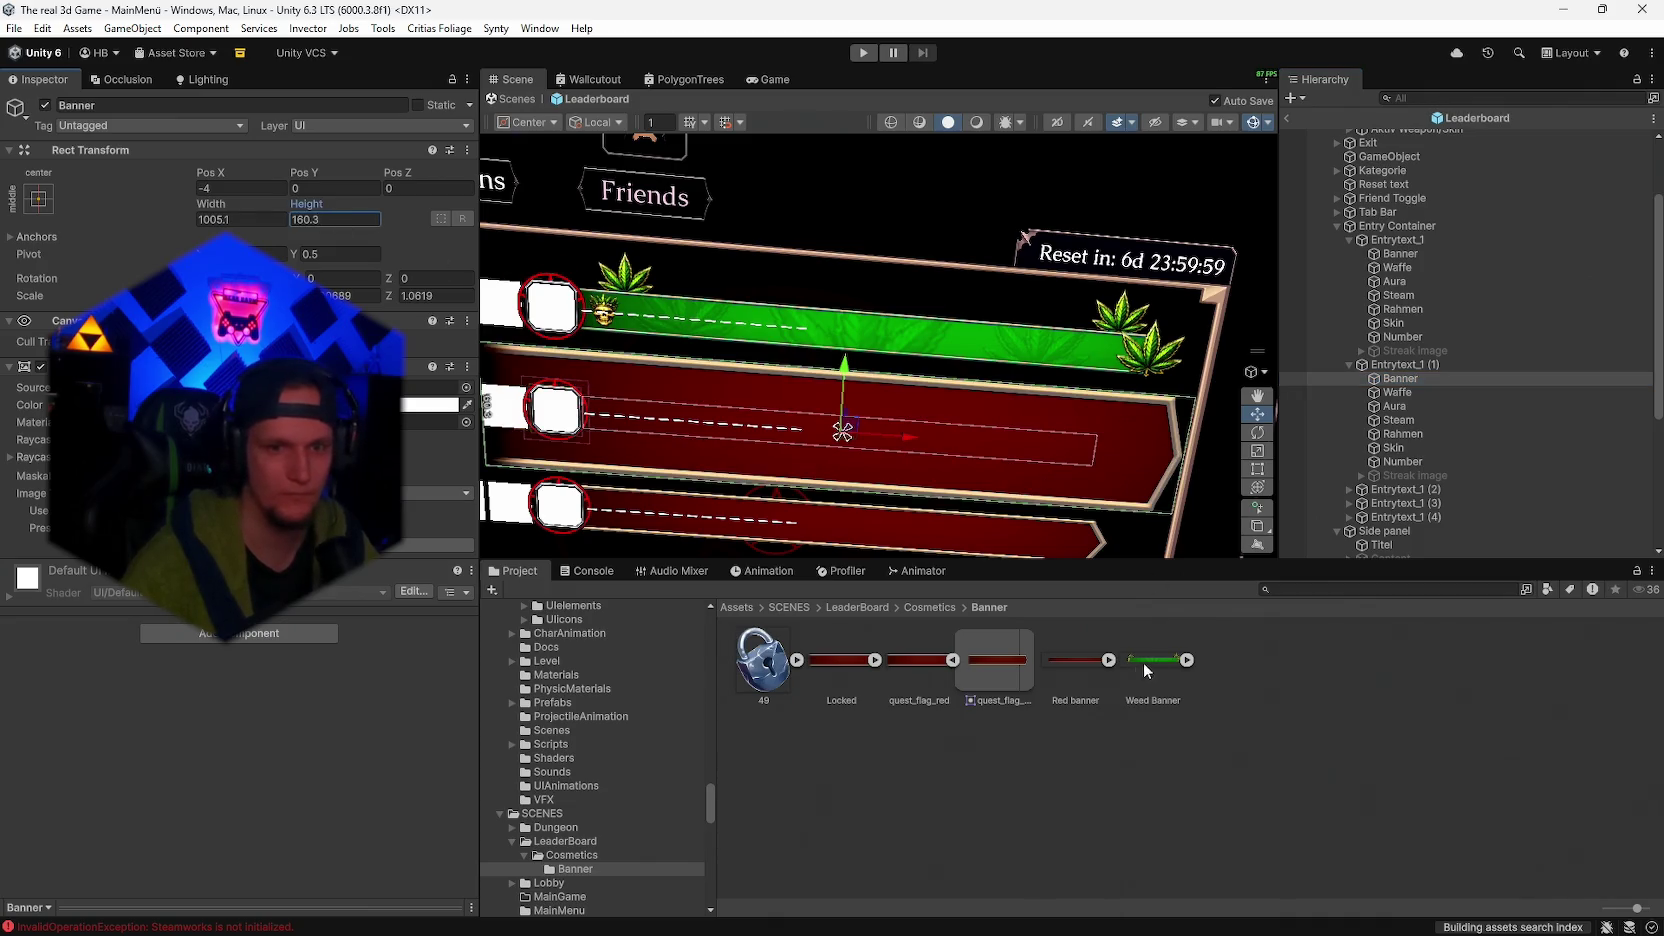
{"action": "left_click_drag", "start_coordinate": [1153, 660], "coordinate": [435, 388]}
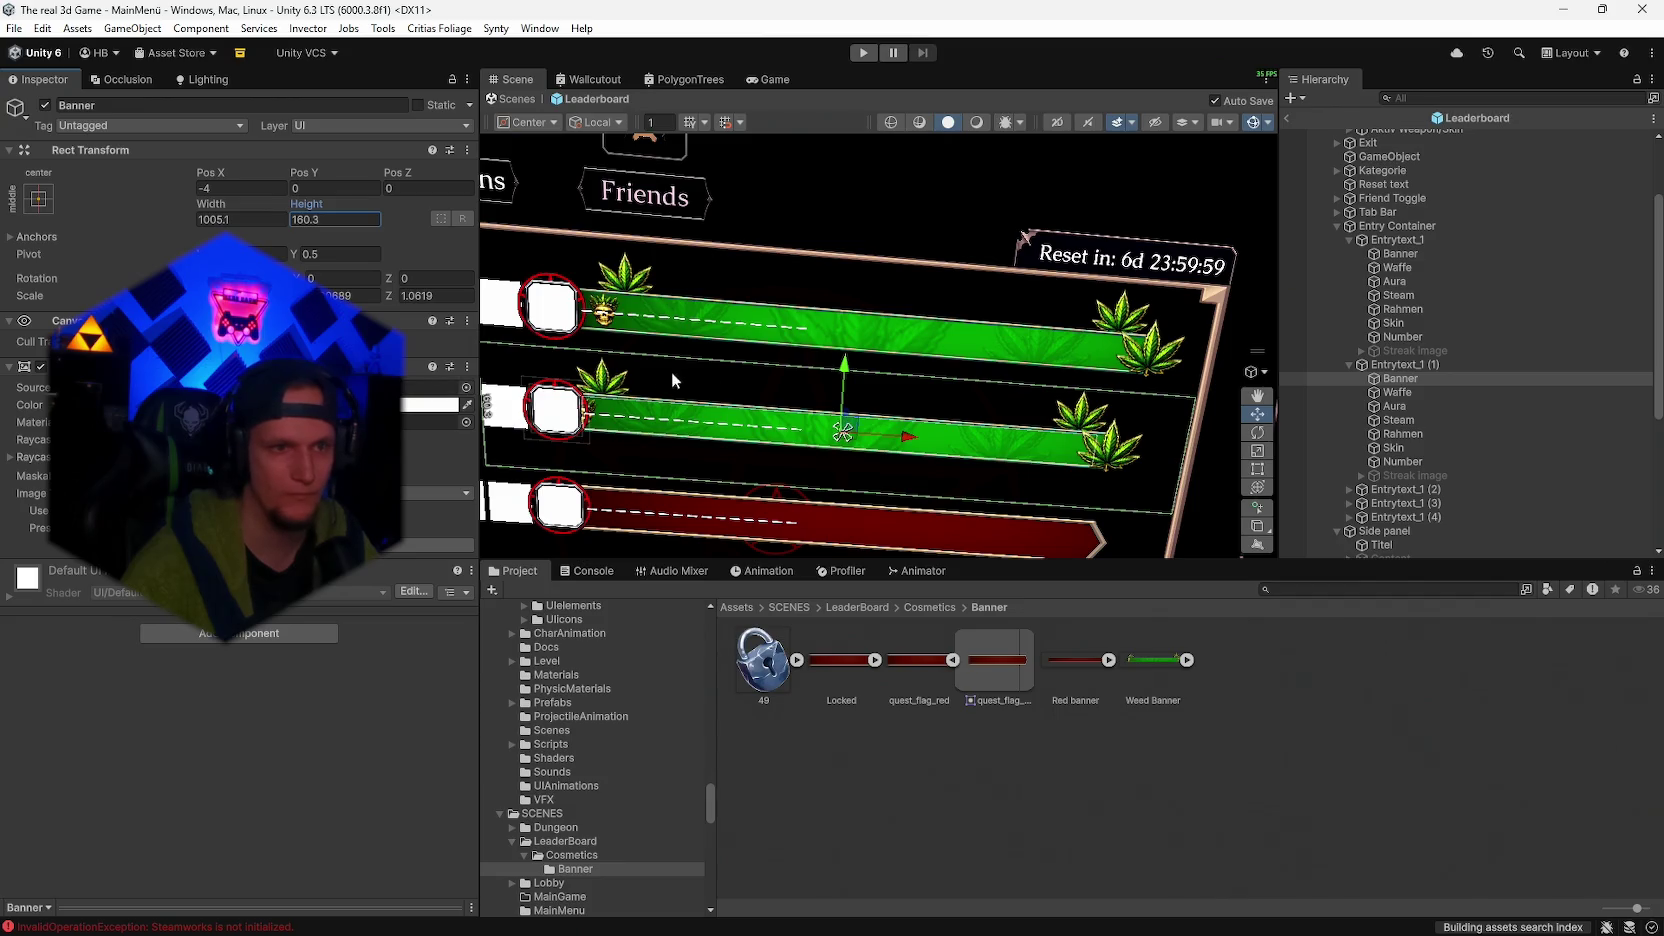
{"action": "mouse_move", "coordinate": [921, 368]}
{"action": "left_mouse_down"}
{"action": "mouse_move", "coordinate": [869, 345]}
{"action": "mouse_move", "coordinate": [885, 330]}
{"action": "left_mouse_up"}
{"action": "scroll", "coordinate": [885, 330], "scroll_direction": "up", "scroll_amount": 3}
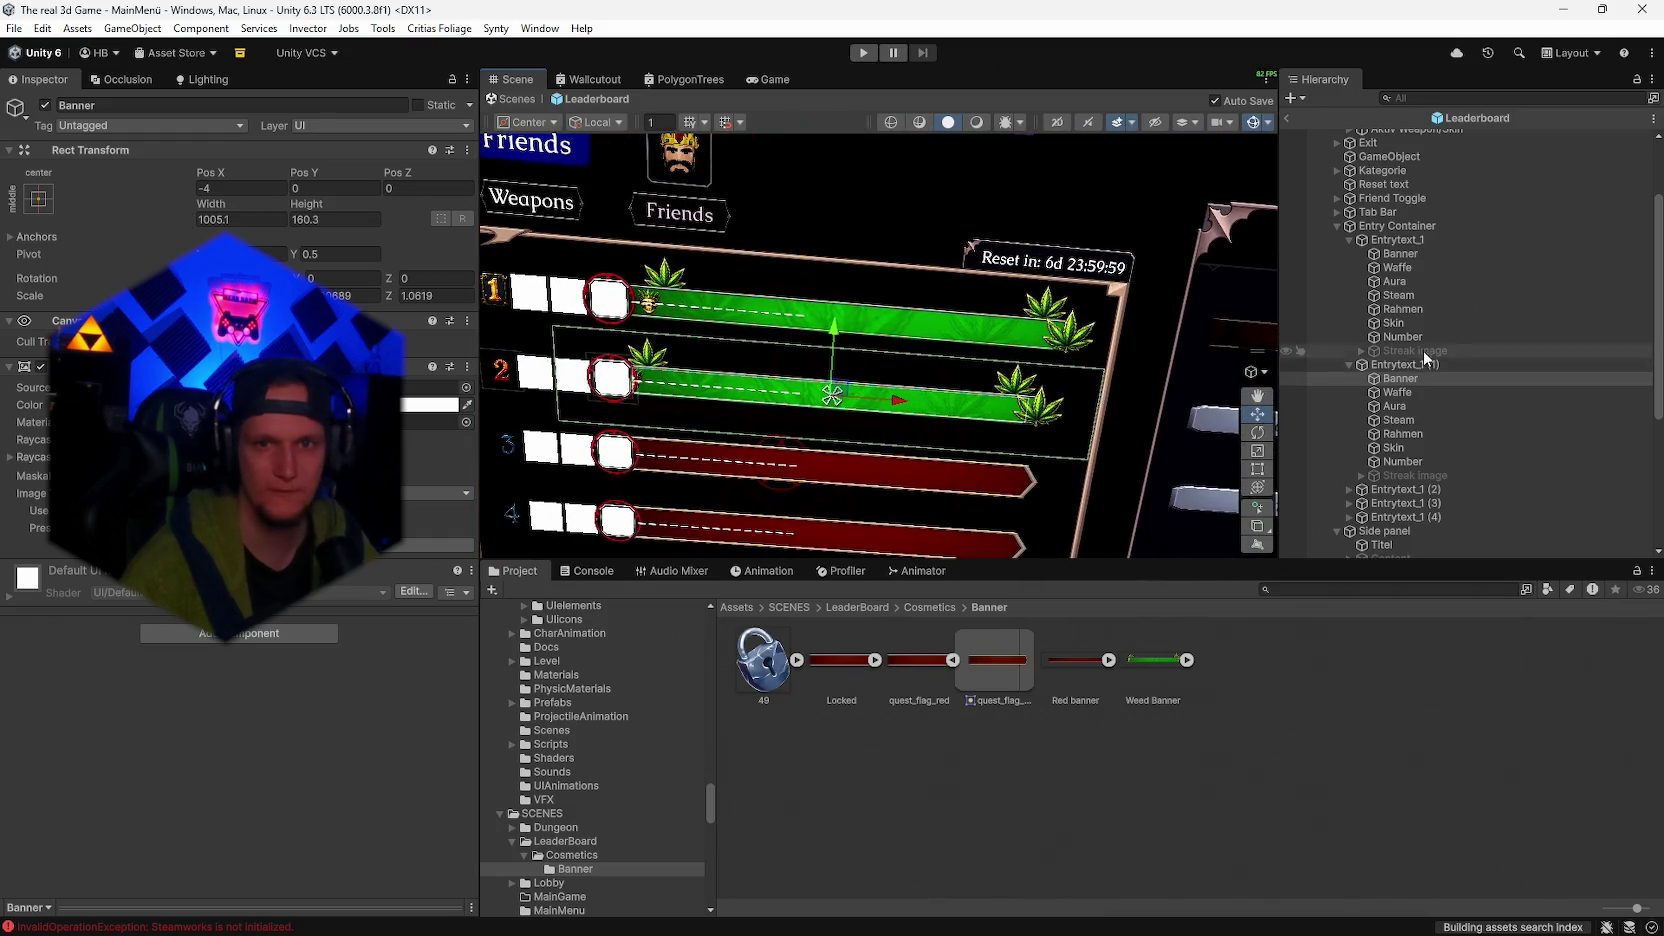
Set the second Banner's Pos X to 31.3 and save the Leaderboard scene.
{"action": "left_click", "coordinate": [1400, 254]}
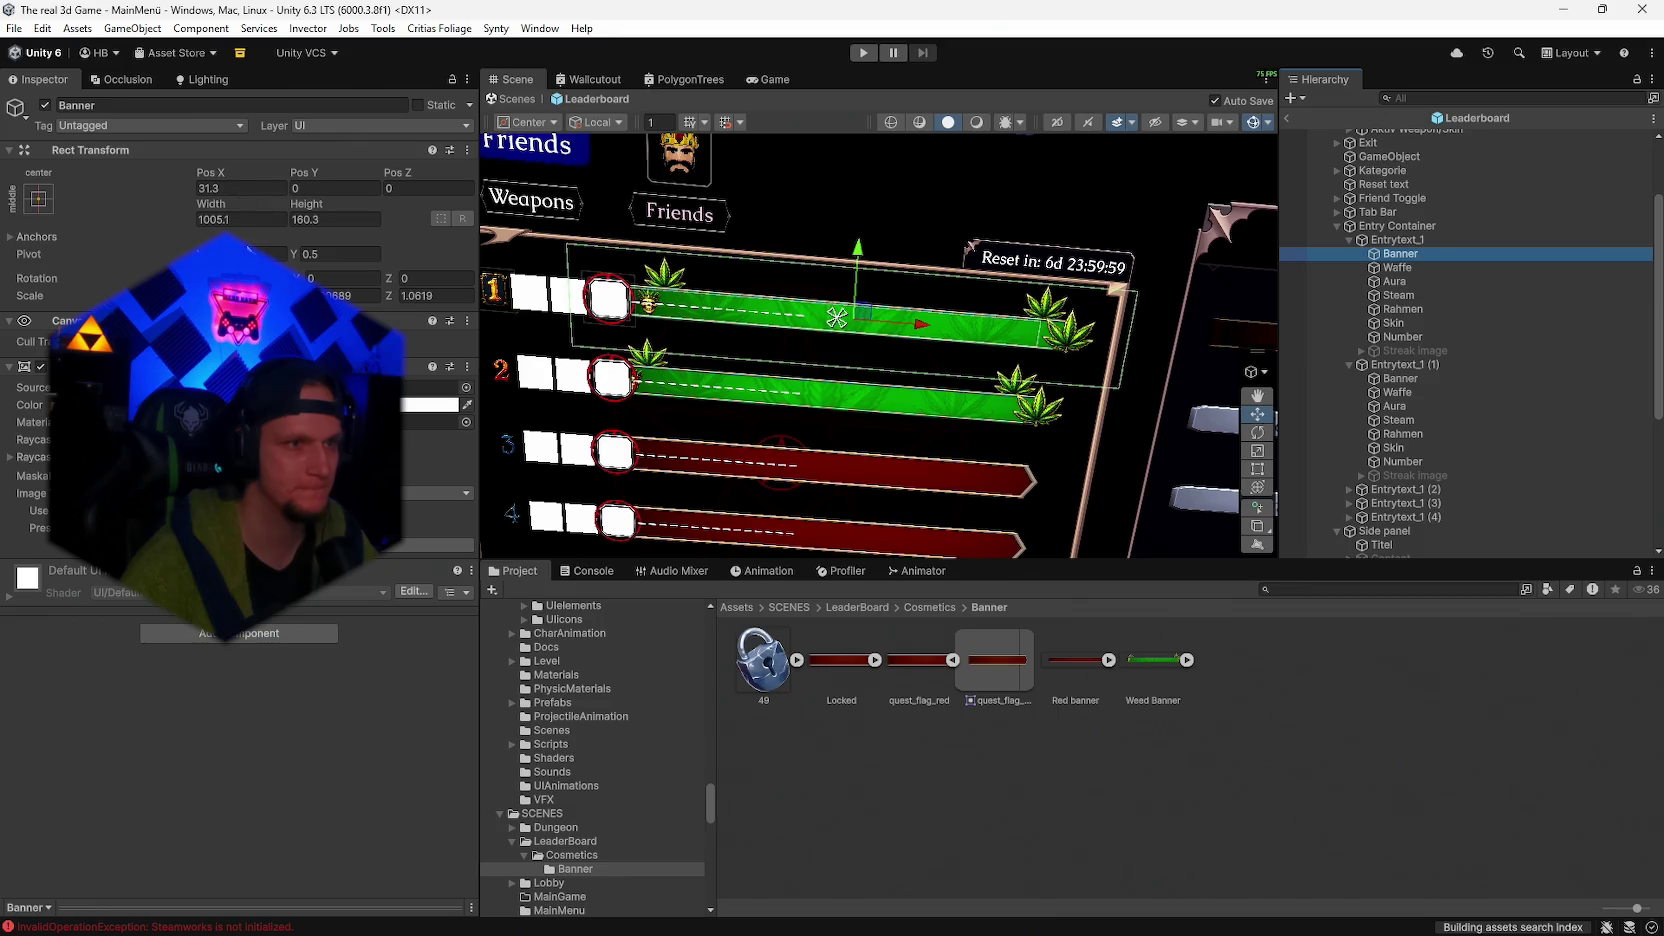
{"action": "left_click", "coordinate": [1398, 380]}
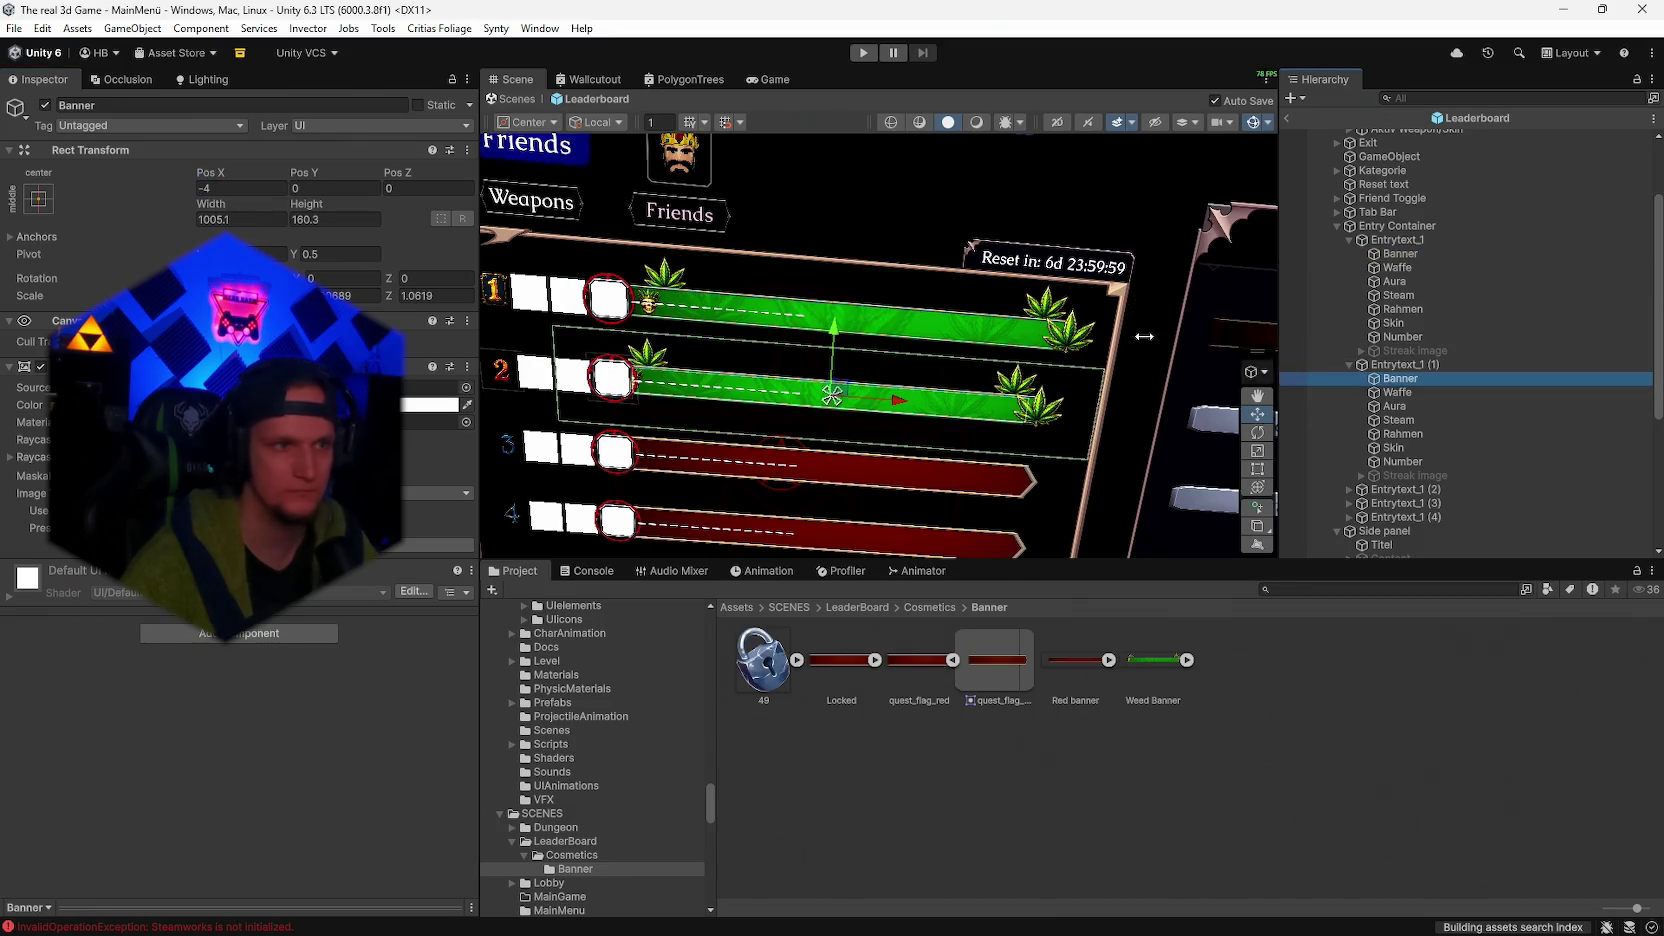
{"action": "left_click", "coordinate": [218, 187]}
{"action": "type", "text": "31.3"}
{"action": "key", "text": "Return"}
{"action": "scroll", "coordinate": [1000, 160], "scroll_direction": "down", "scroll_amount": 1}
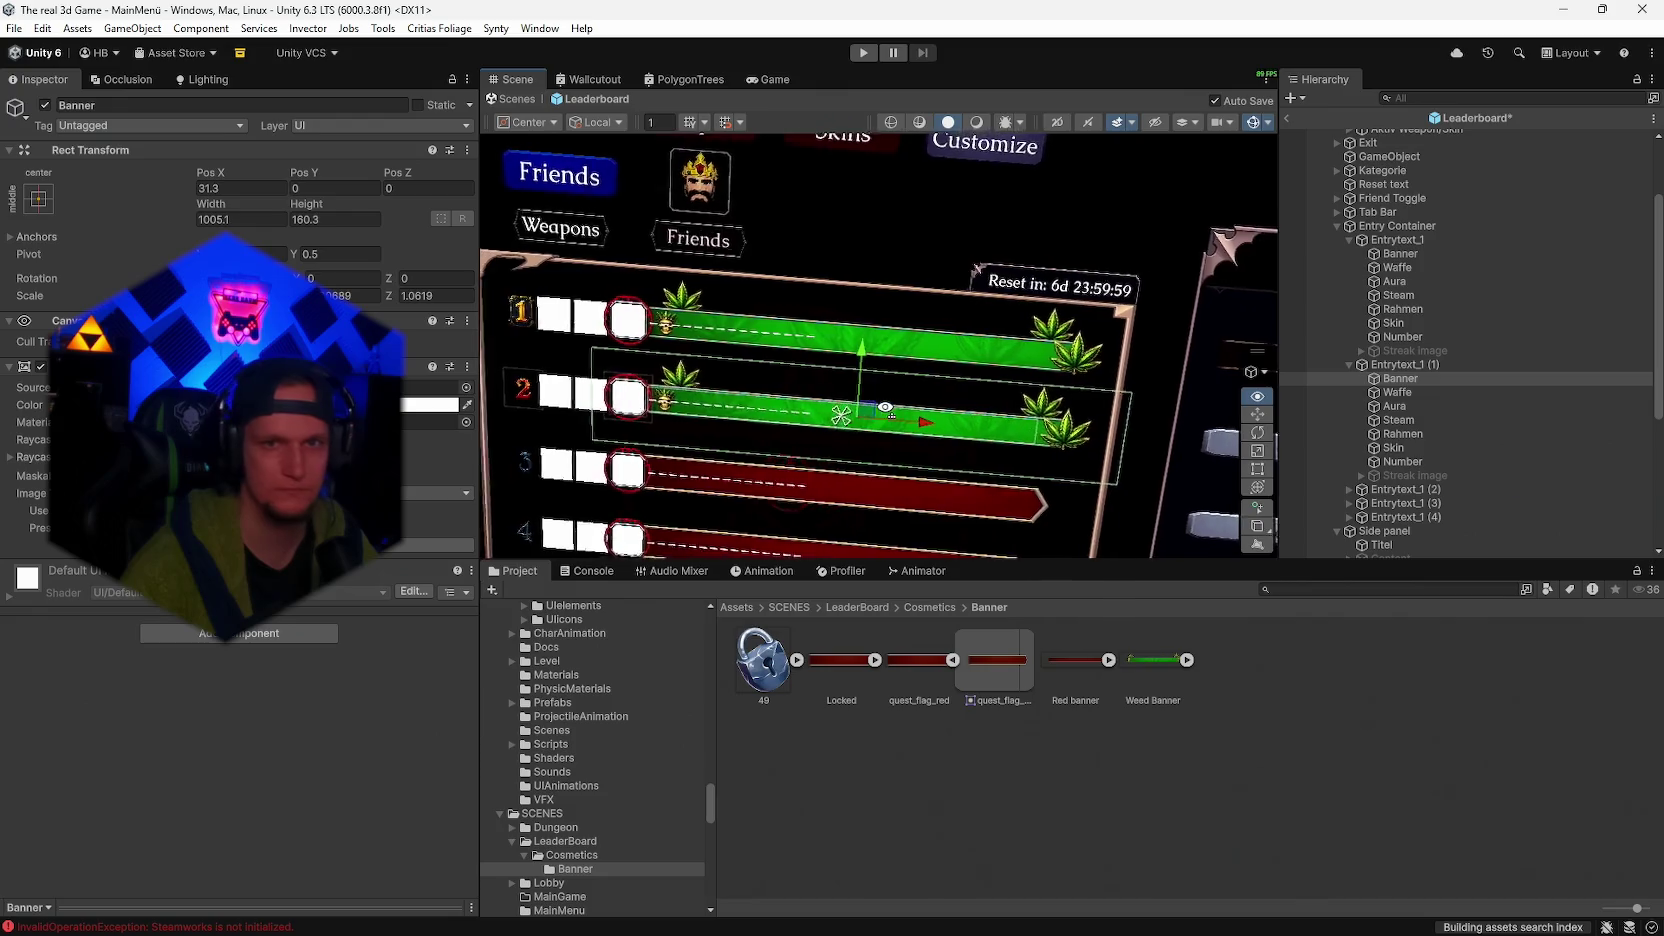
{"action": "key", "text": "ctrl+s"}
Select both leaderboard entries and orbit around to inspect the green rows.
{"action": "left_click_drag", "start_coordinate": [1120, 250], "coordinate": [1000, 330]}
{"action": "scroll", "coordinate": [981, 373], "scroll_direction": "up", "scroll_amount": 3}
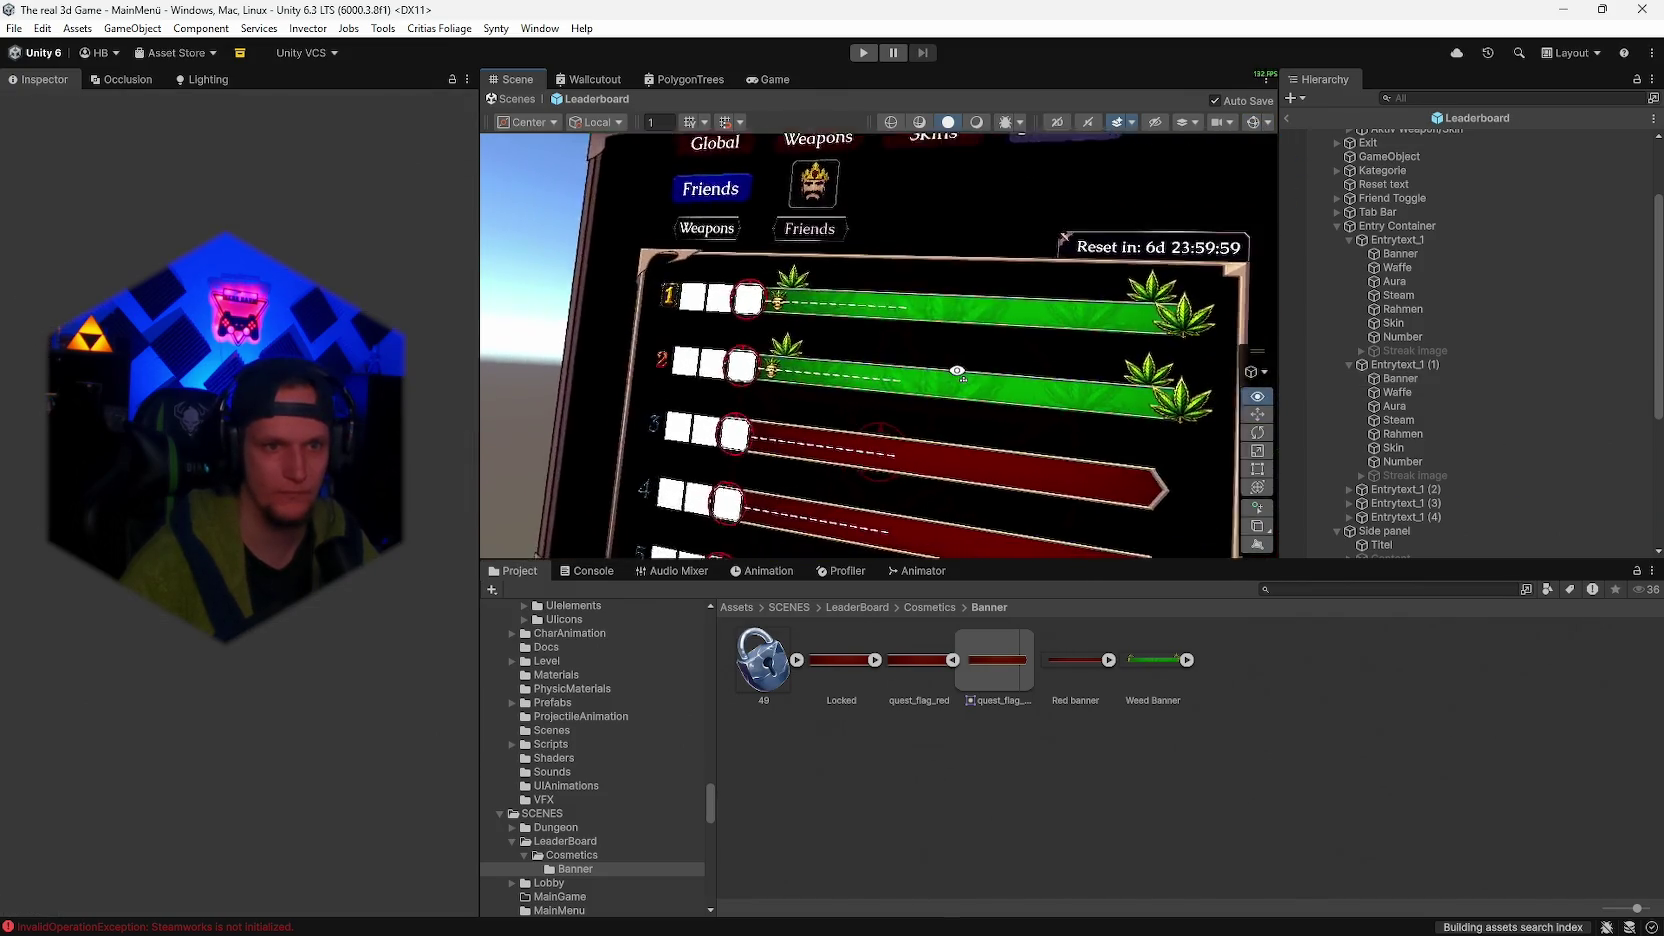
{"action": "left_click", "coordinate": [1396, 366]}
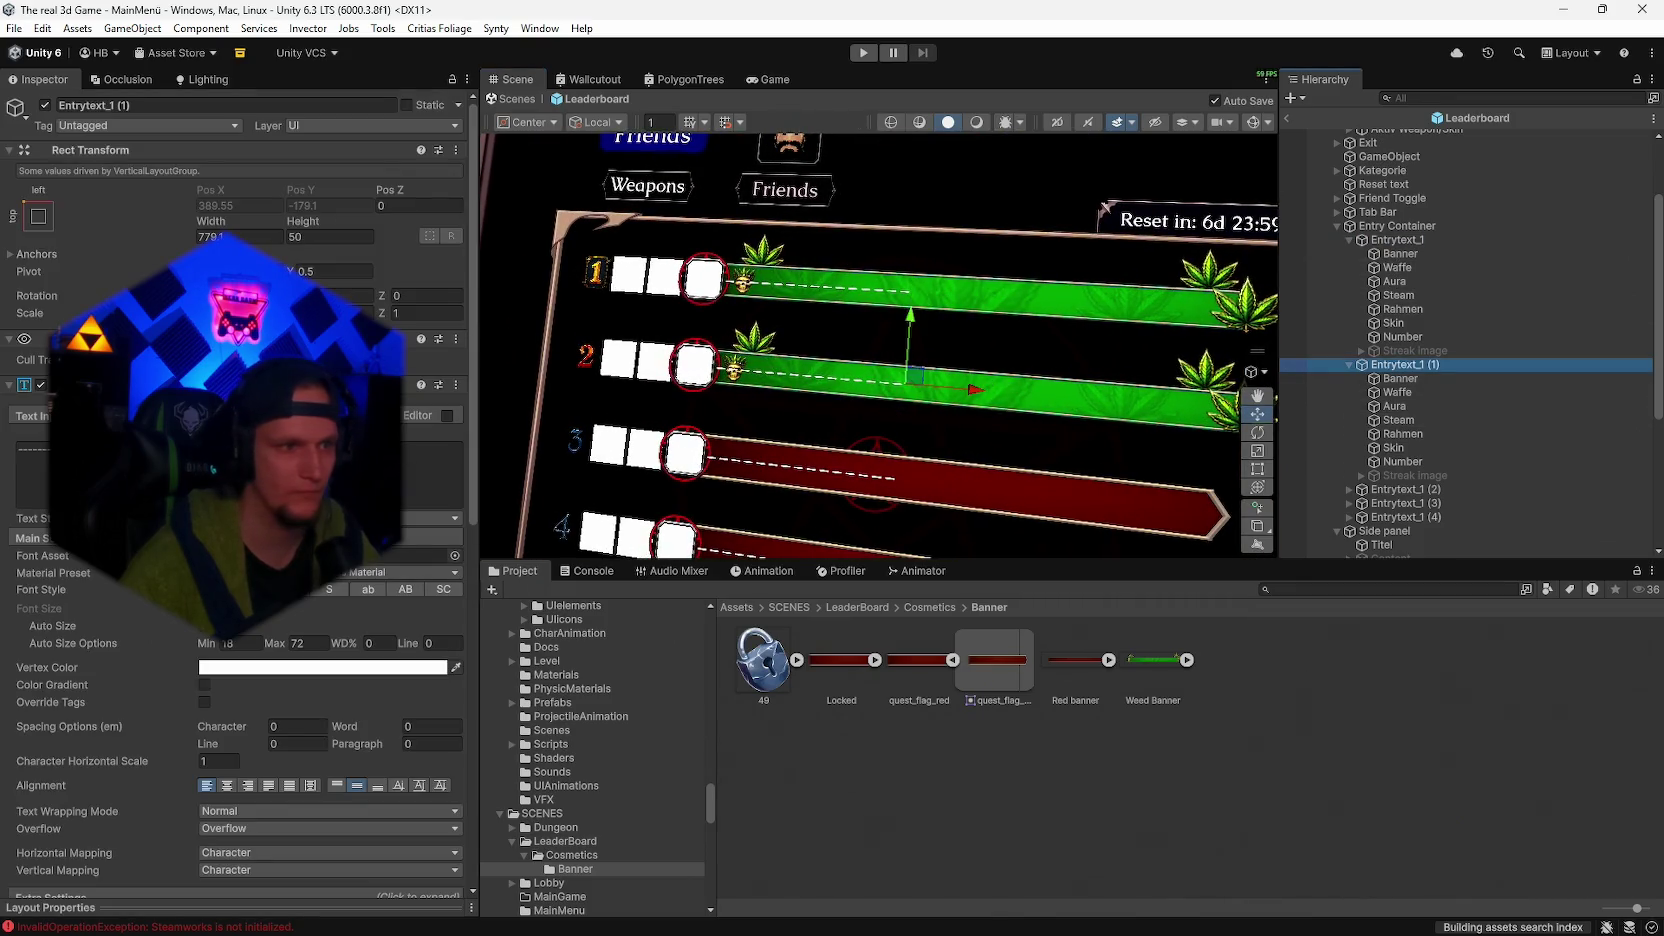
{"action": "left_click_drag", "start_coordinate": [907, 381], "coordinate": [1010, 402]}
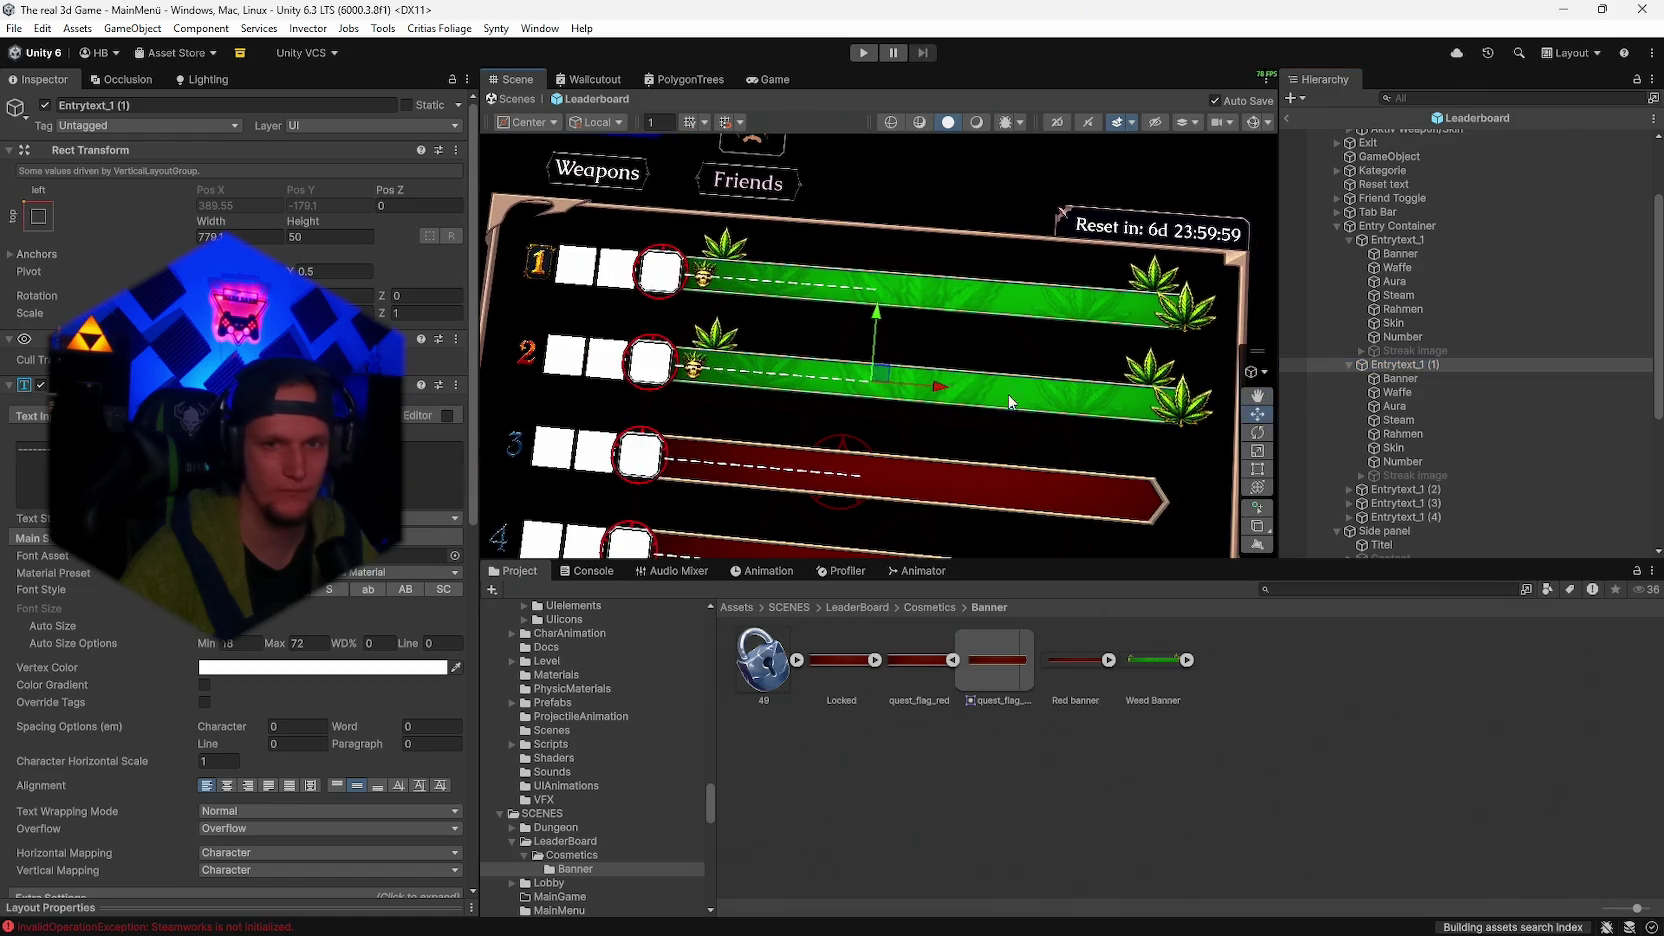
{"action": "left_click", "coordinate": [1398, 241], "text": "ctrl"}
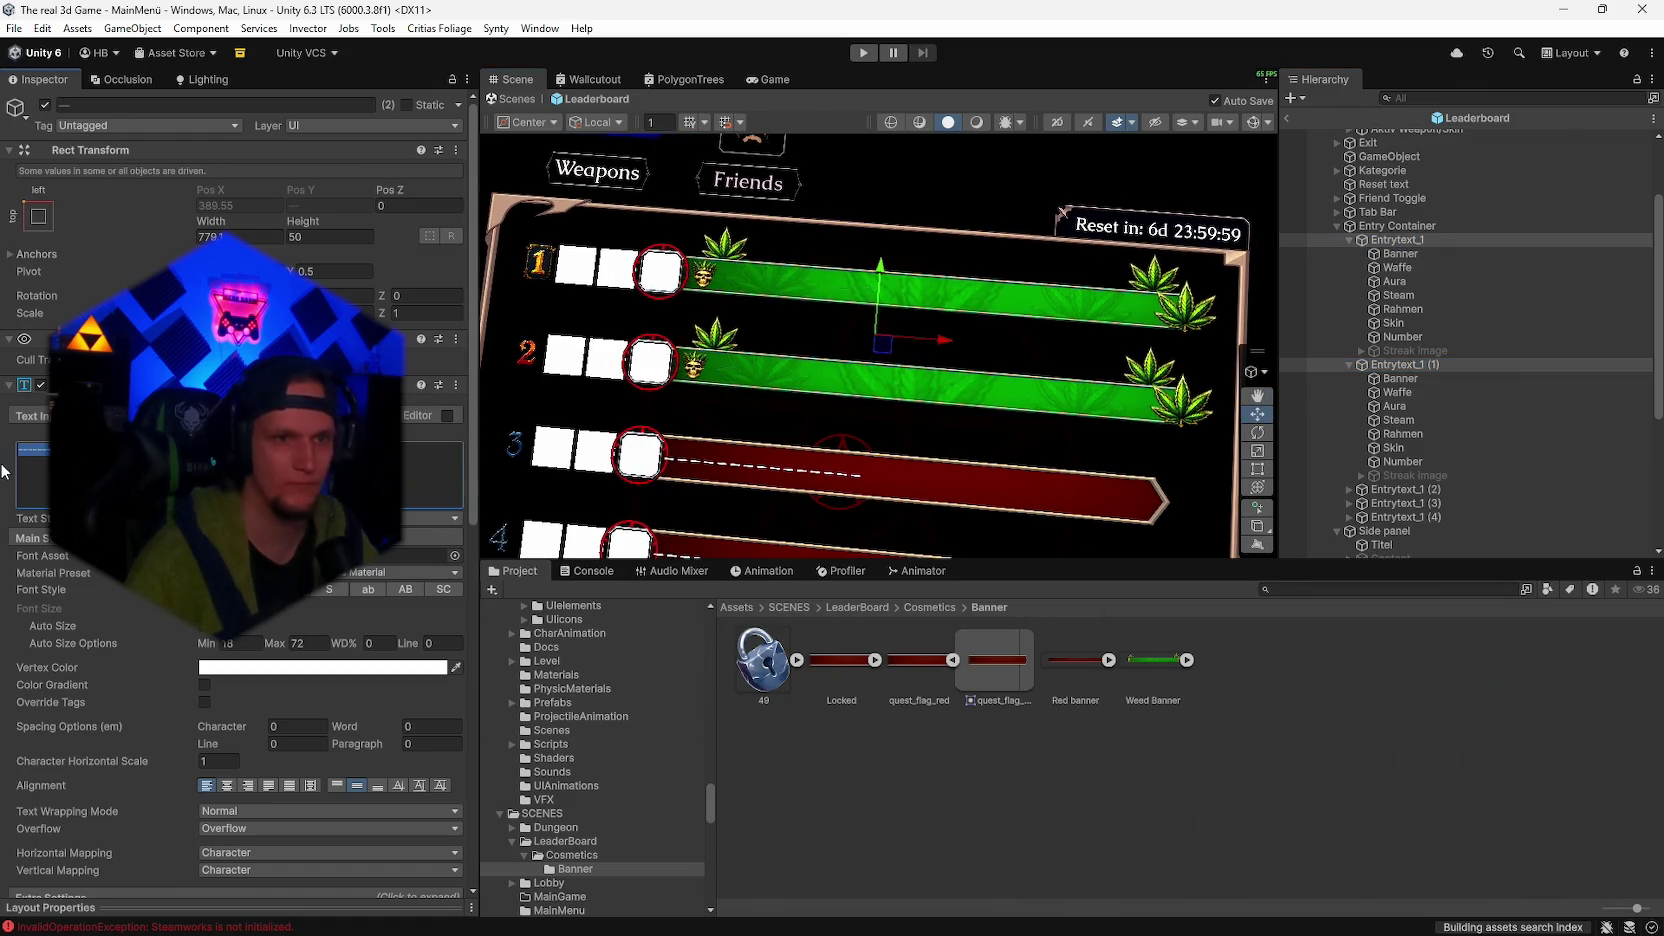
{"action": "left_click_drag", "start_coordinate": [880, 300], "coordinate": [890, 300]}
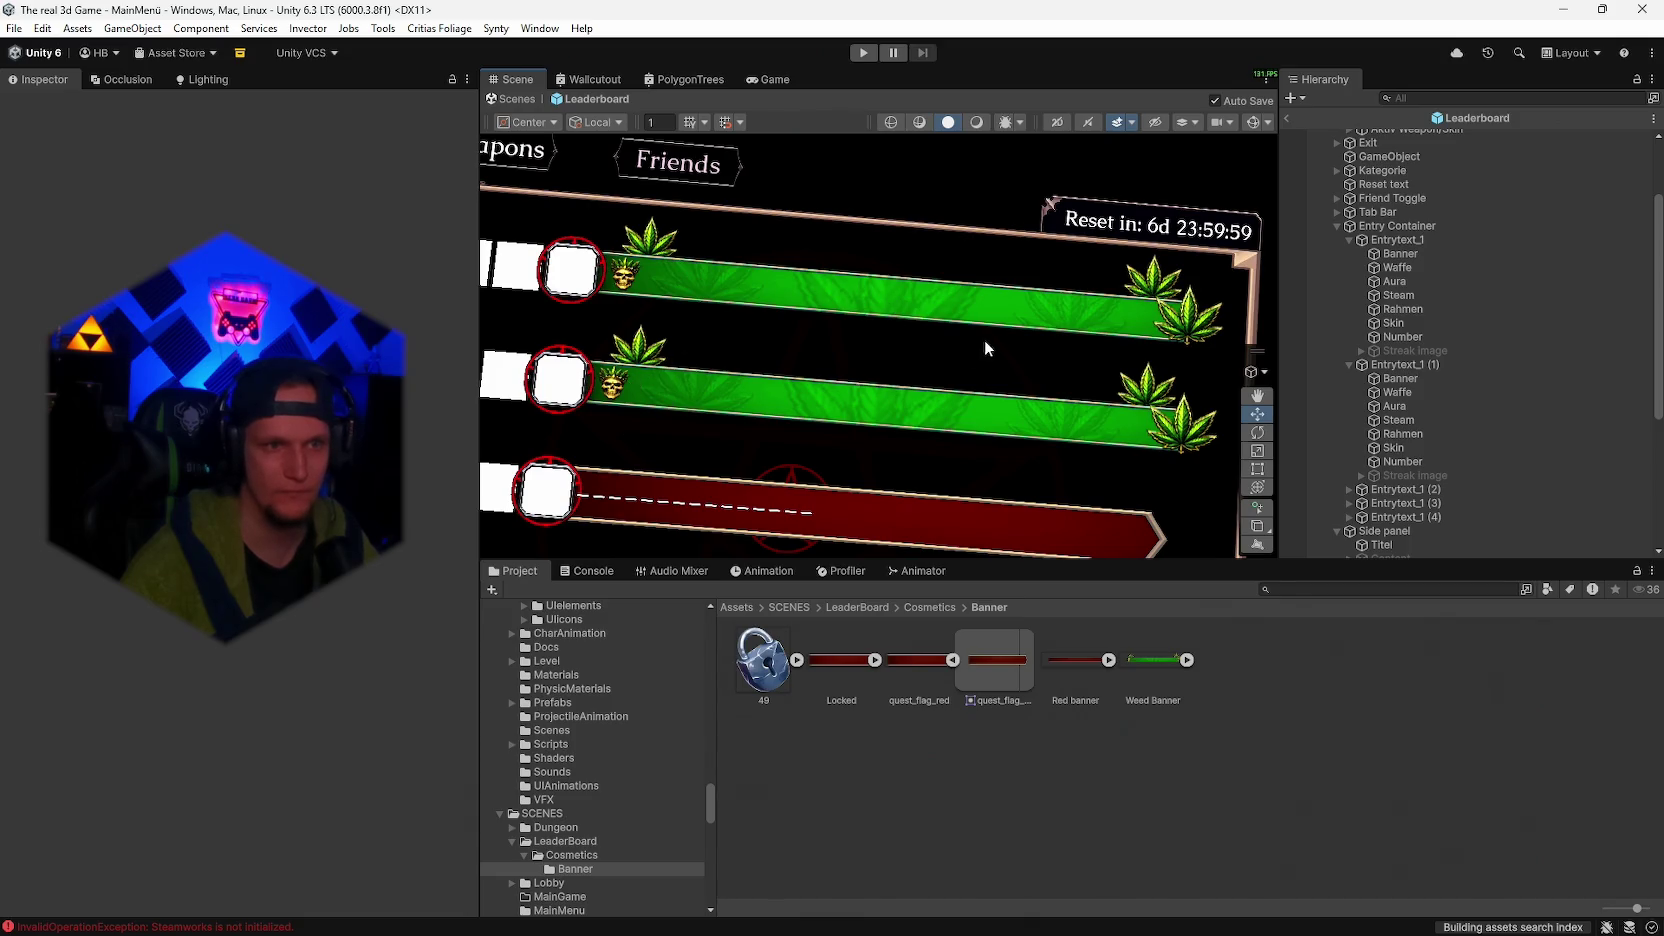
{"action": "scroll", "coordinate": [984, 348], "scroll_direction": "down", "scroll_amount": 5}
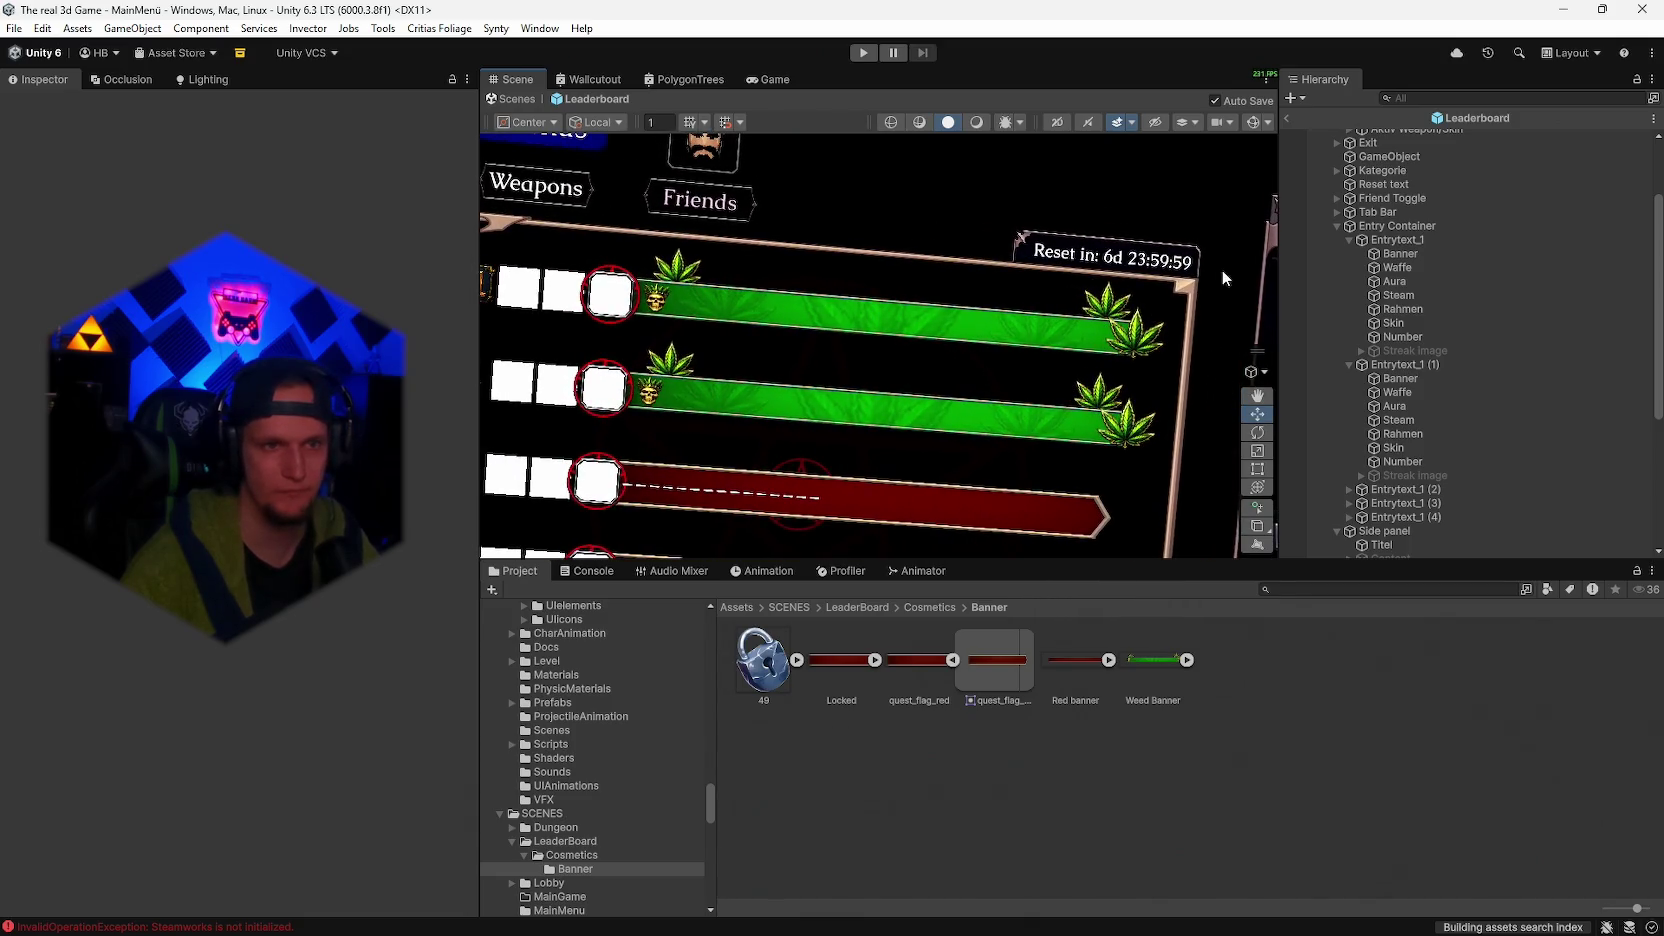
Screenshot the green leaderboard rows, quit Discord from the tray, and return to Photoshop.
{"action": "key", "text": "super+shift+s"}
{"action": "mouse_move", "coordinate": [1240, 215]}
{"action": "left_mouse_down"}
{"action": "mouse_move", "coordinate": [550, 453]}
{"action": "mouse_move", "coordinate": [568, 474]}
{"action": "mouse_move", "coordinate": [639, 466]}
{"action": "left_mouse_up"}
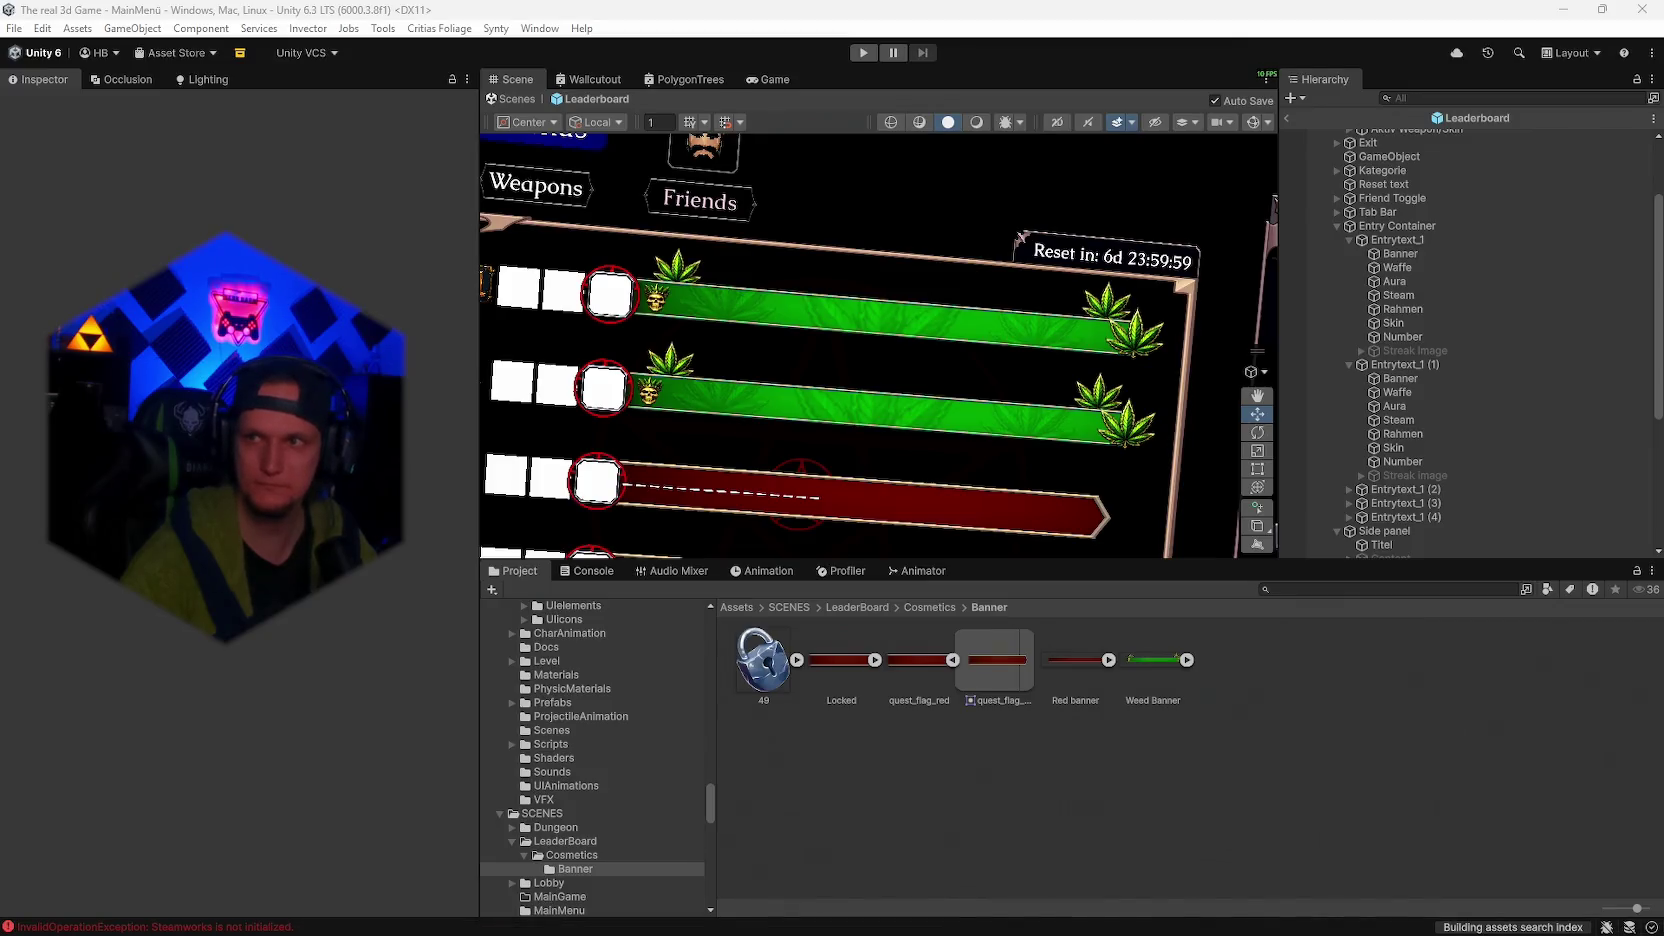
{"action": "left_click", "coordinate": [1527, 915]}
{"action": "right_click", "coordinate": [1583, 825]}
{"action": "left_click", "coordinate": [1582, 816]}
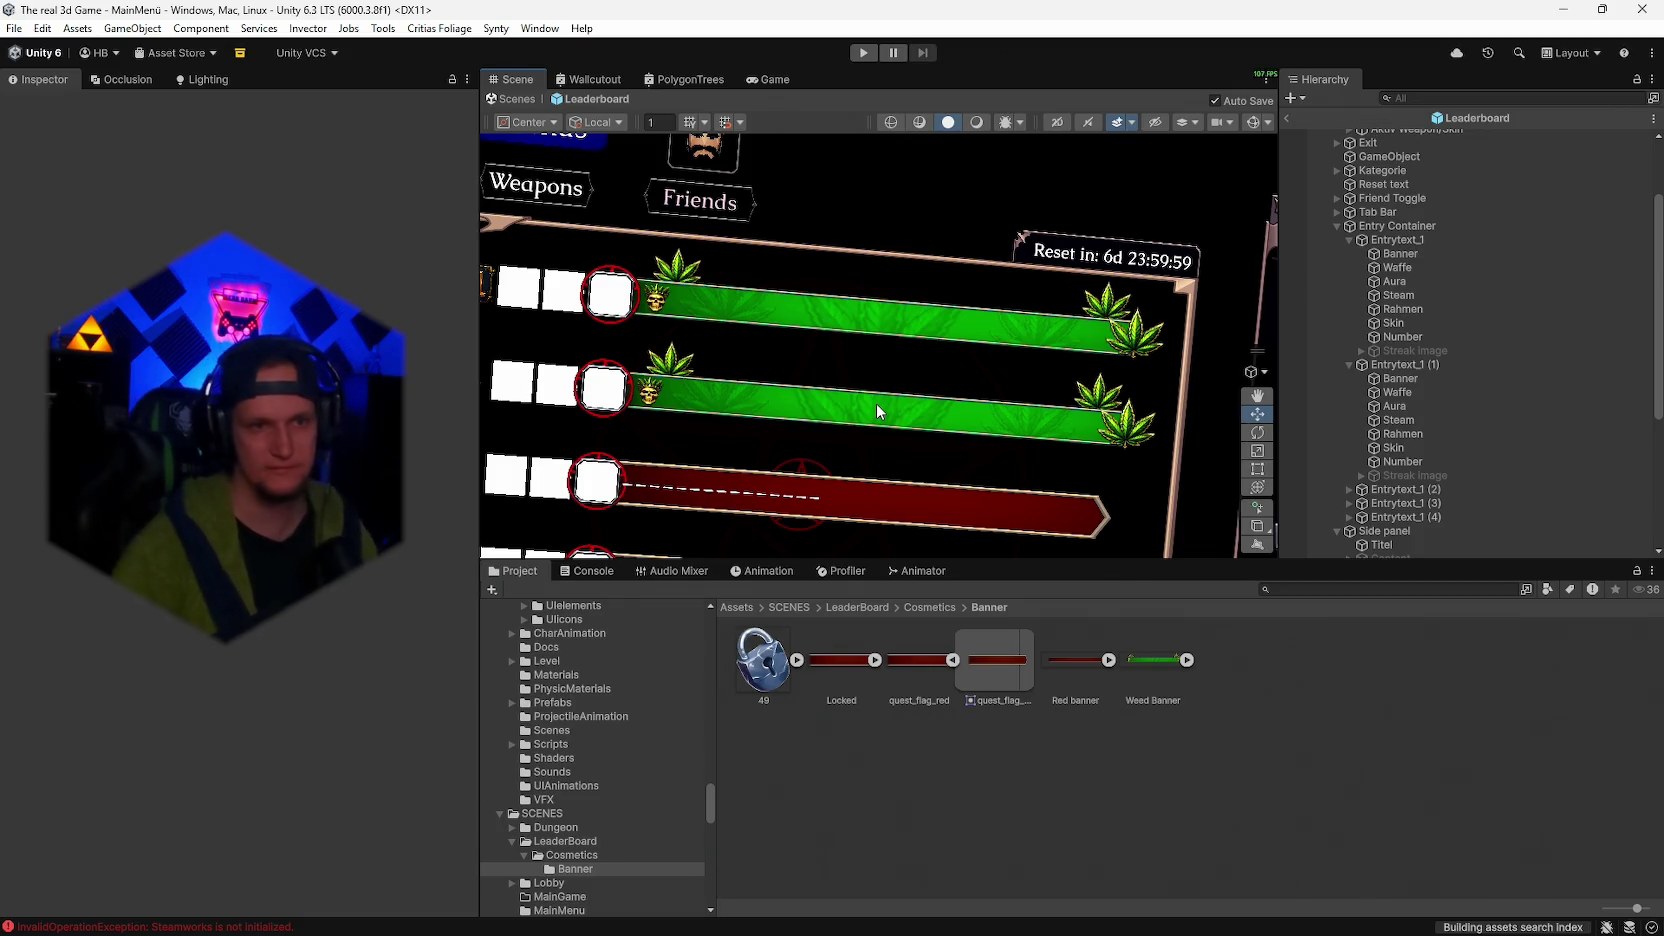
{"action": "mouse_move", "coordinate": [1094, 928]}
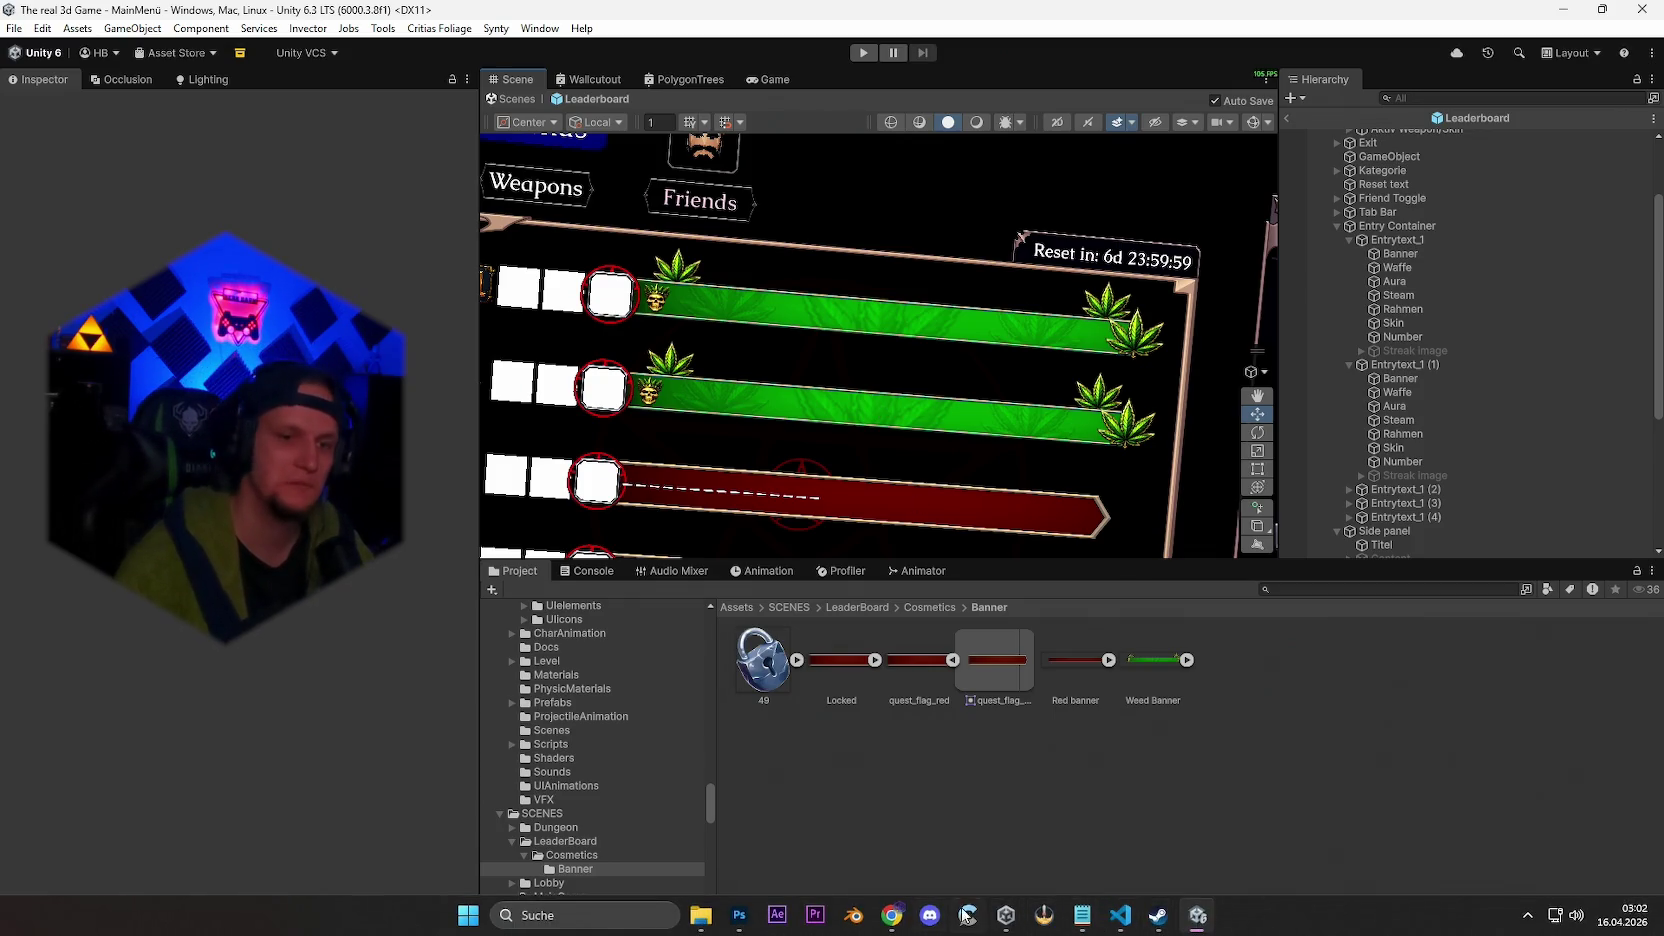
{"action": "left_click", "coordinate": [768, 914]}
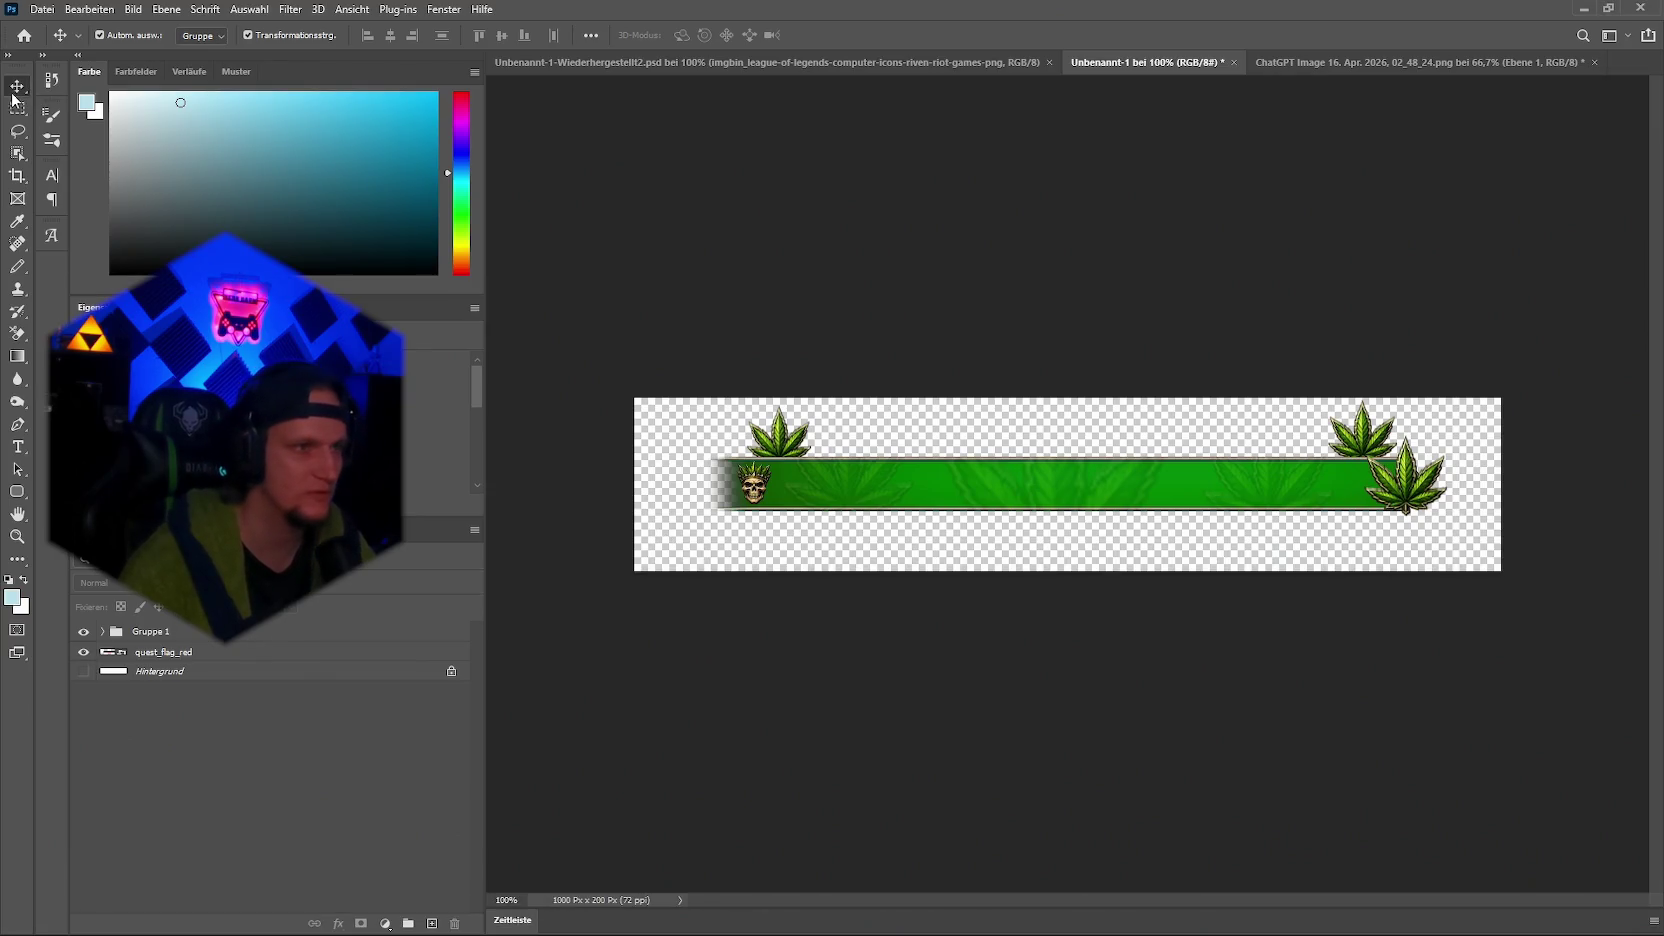
Expand Gruppe 1, select skull layer Ebene 9, and test-move the group before undoing it.
{"action": "left_click", "coordinate": [786, 500]}
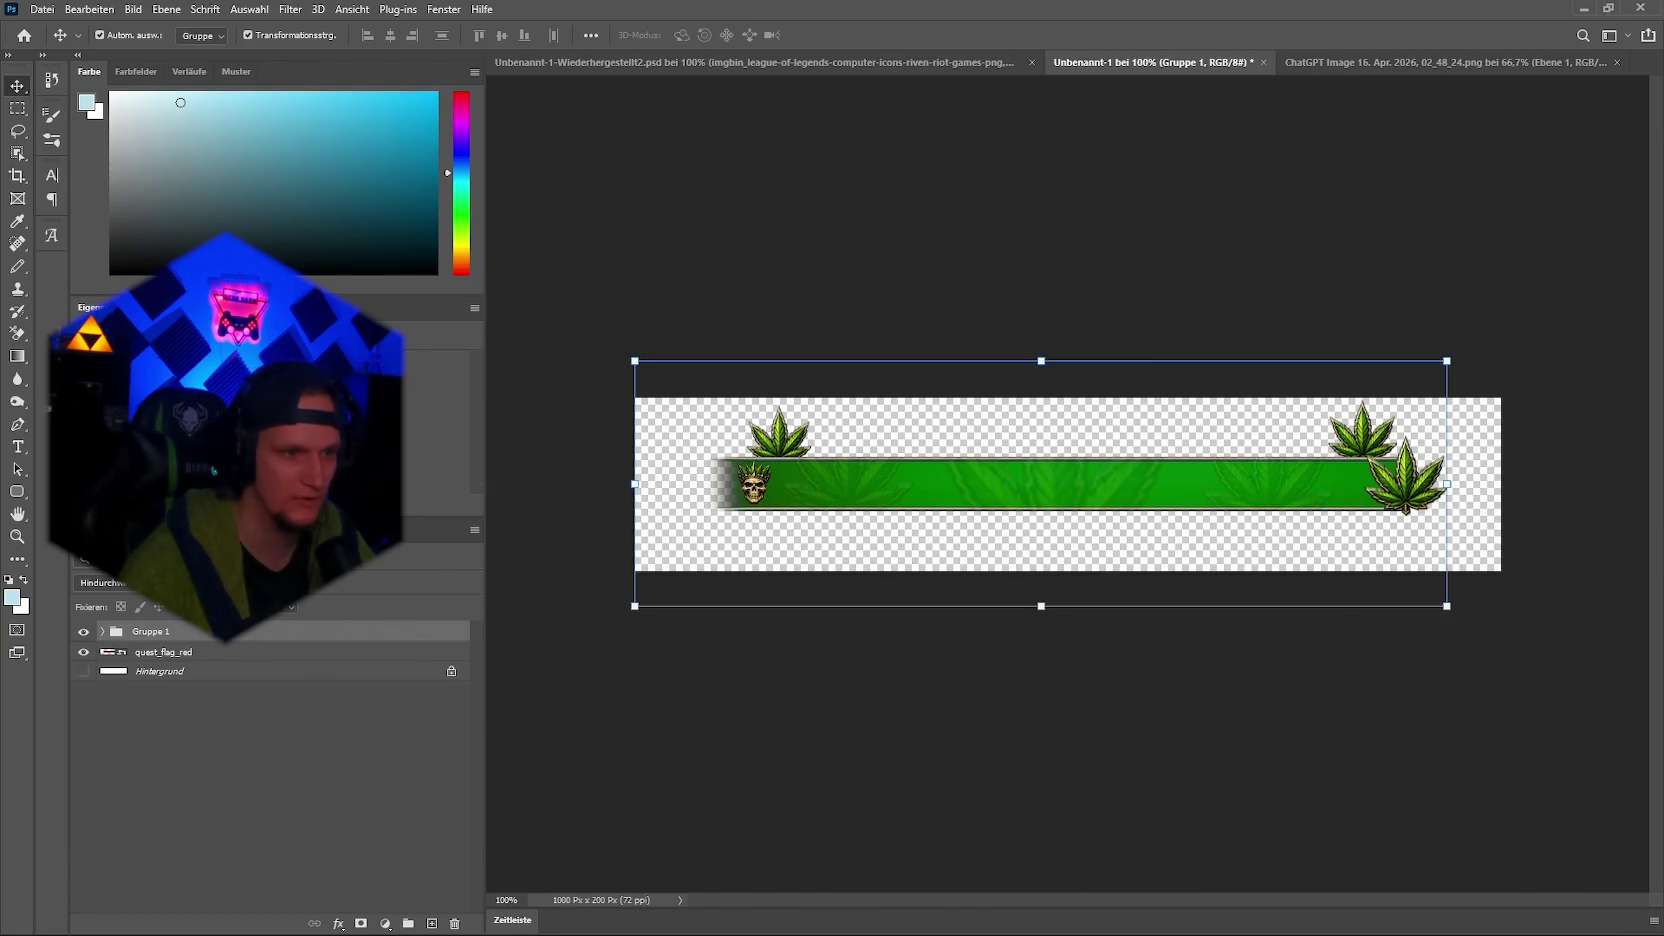
{"action": "left_click", "coordinate": [102, 631]}
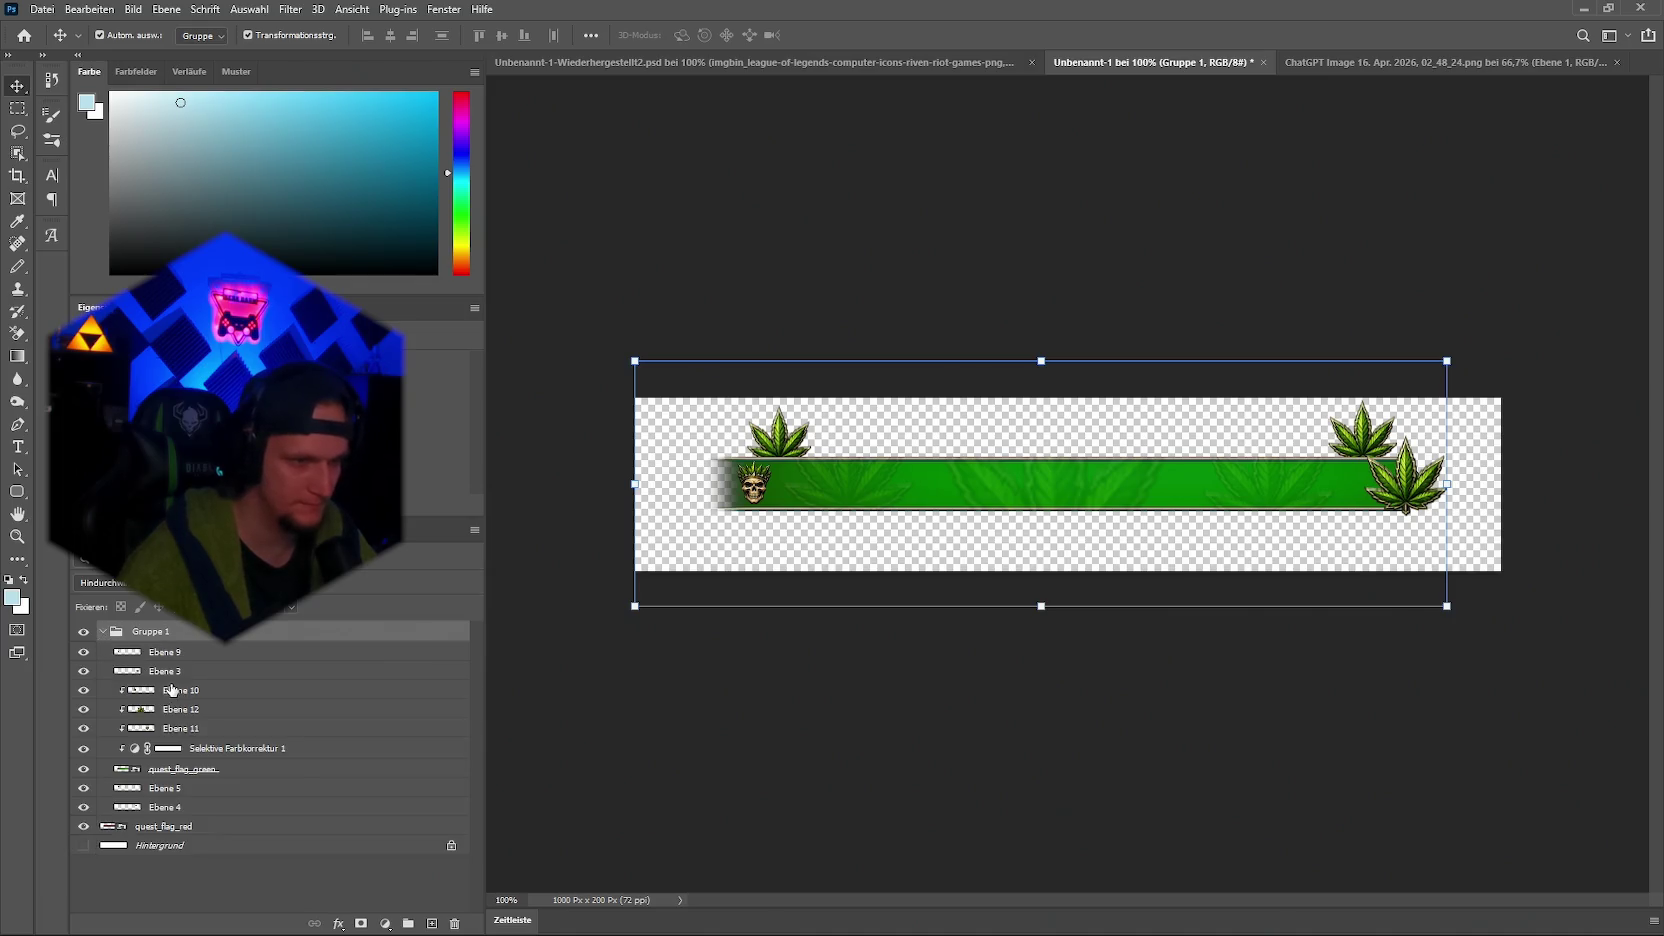
{"action": "left_click", "coordinate": [170, 671]}
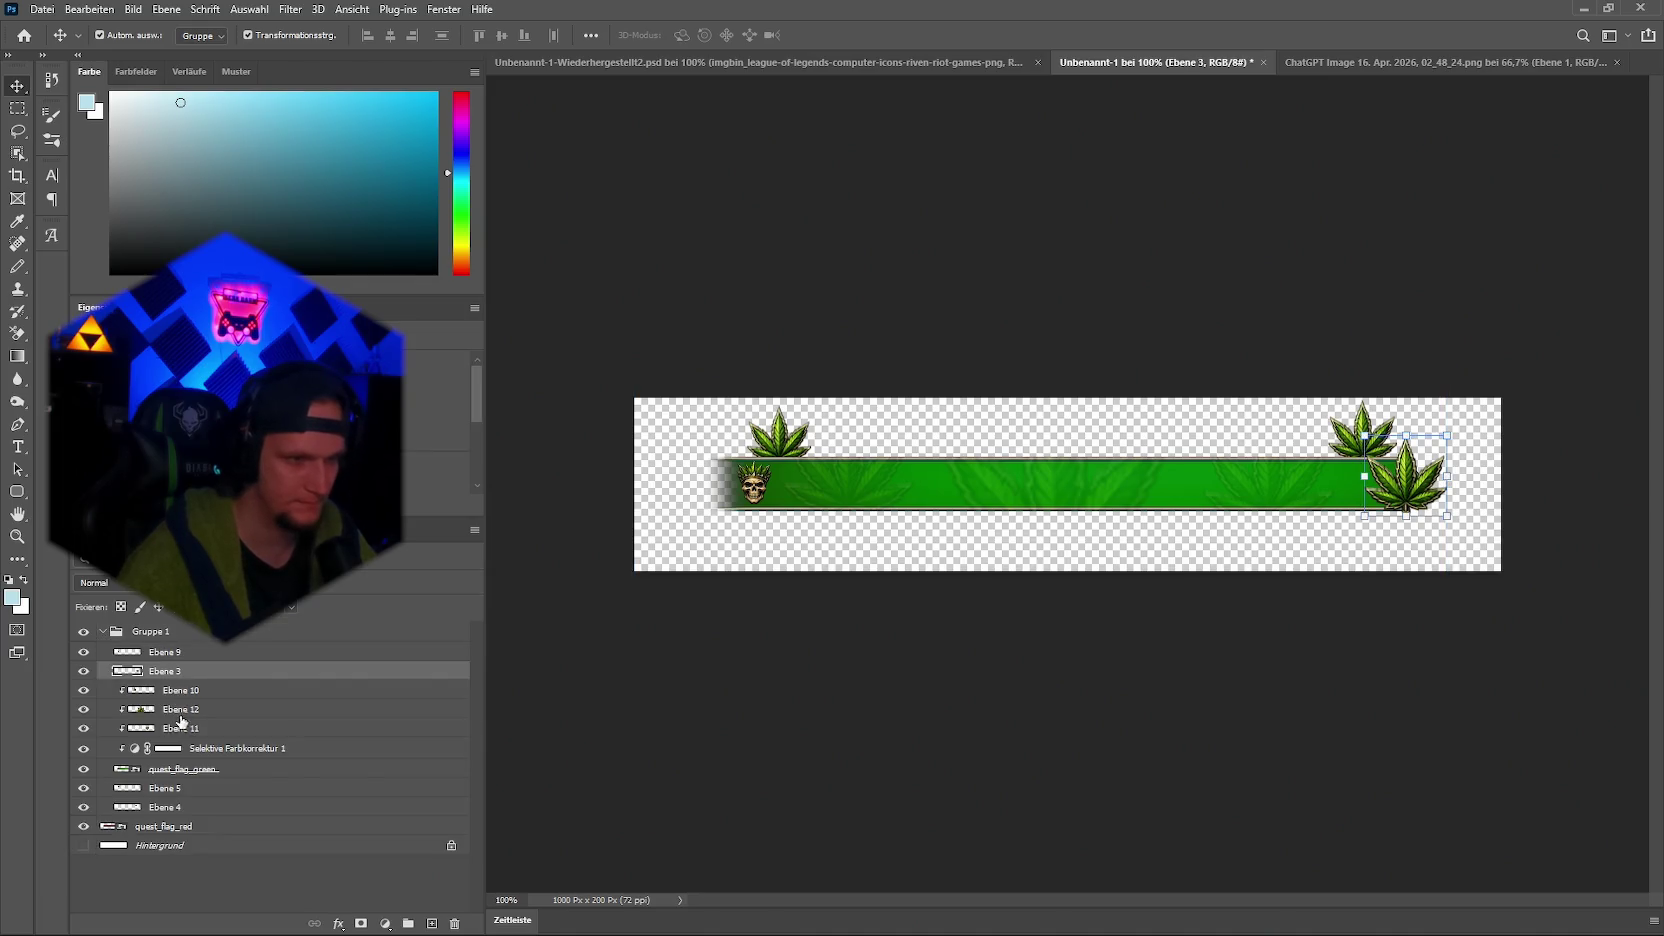
{"action": "left_click", "coordinate": [160, 654]}
{"action": "left_click_drag", "start_coordinate": [754, 487], "coordinate": [1051, 446]}
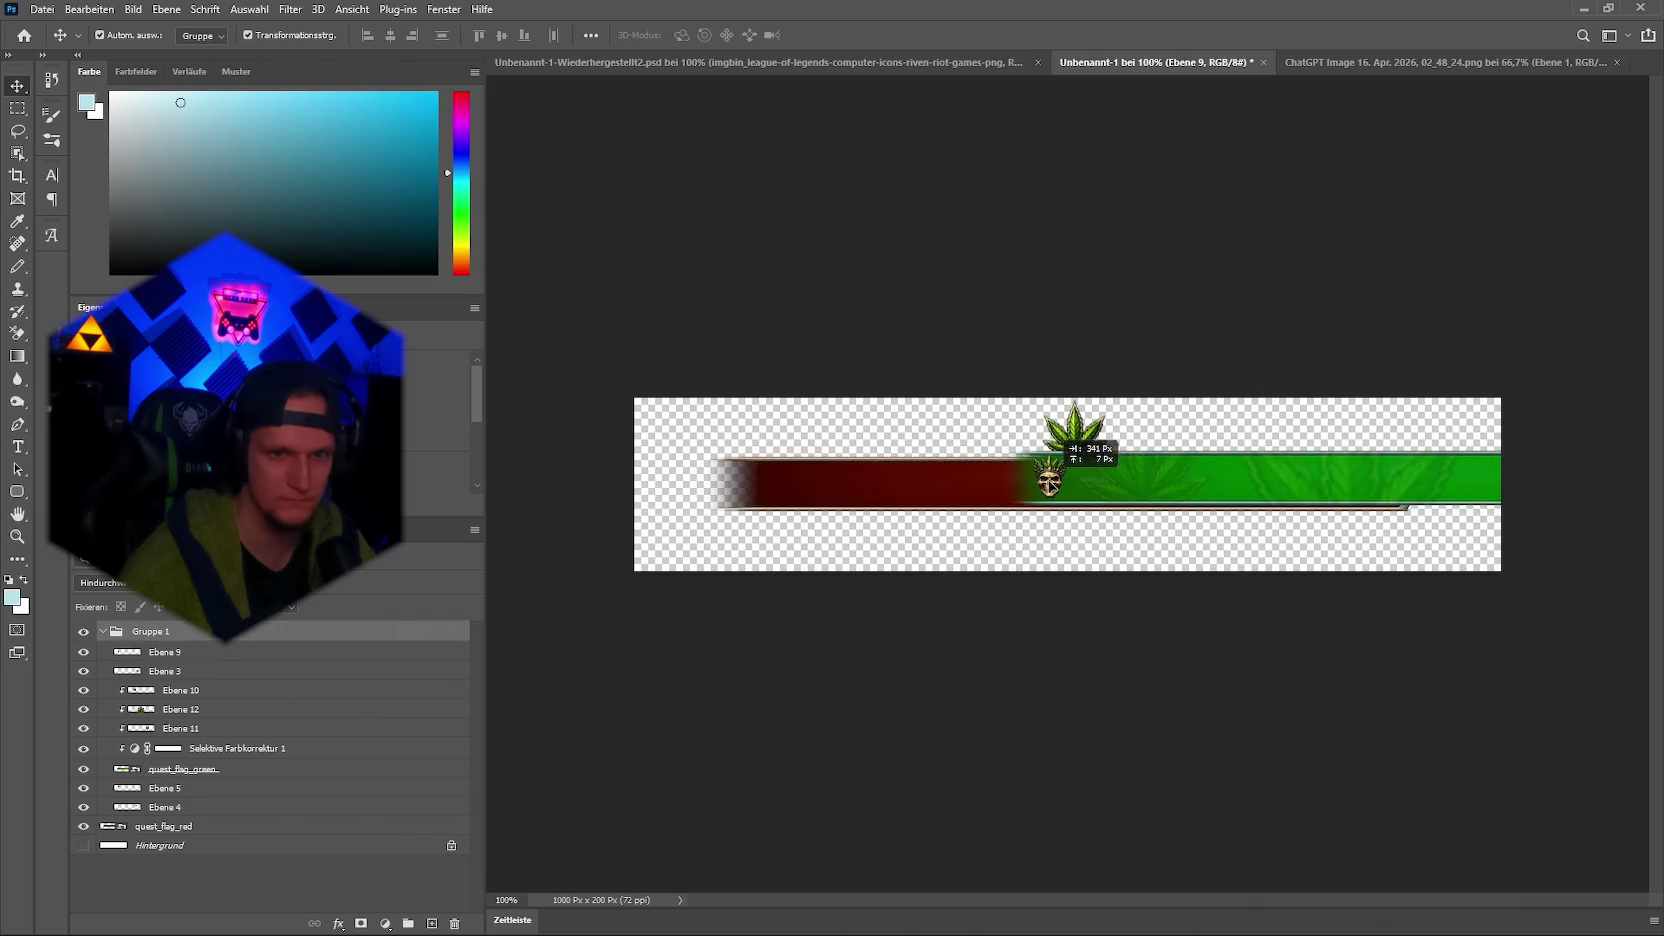
{"action": "key", "text": "ctrl+z"}
Check layers Ebene 10–12 and lock the banner layers Ebene 9 through Ebene 4.
{"action": "left_click", "coordinate": [179, 708]}
{"action": "left_click", "coordinate": [182, 718]}
{"action": "left_click", "coordinate": [186, 698]}
{"action": "left_click", "coordinate": [185, 673]}
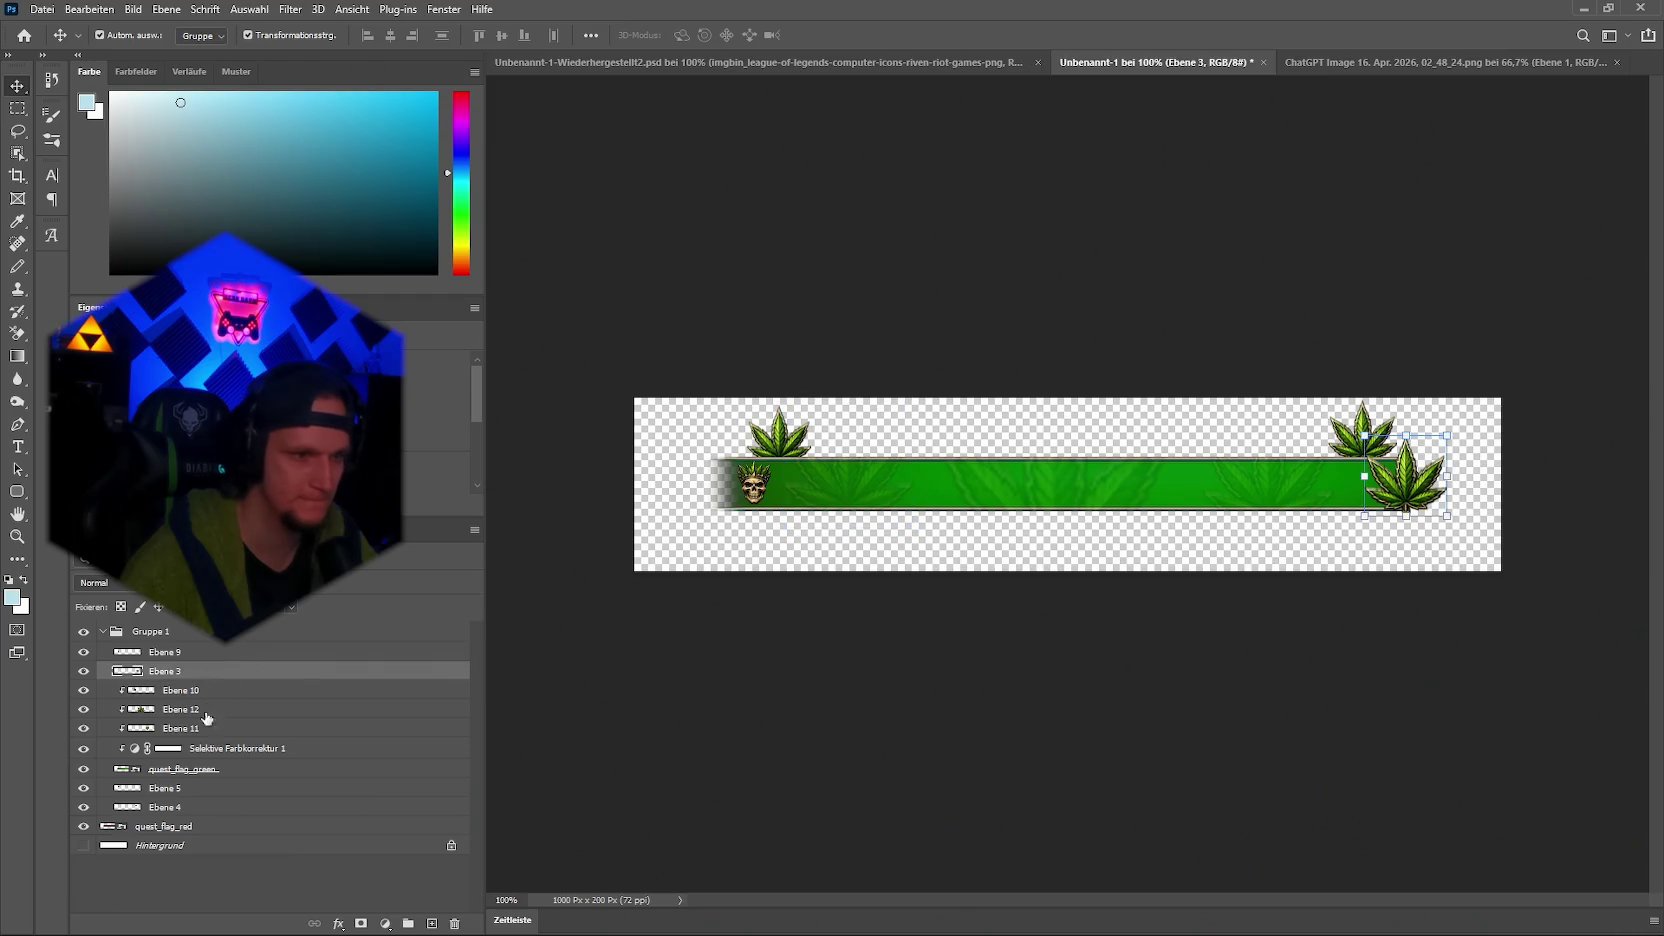
{"action": "left_click", "coordinate": [170, 654]}
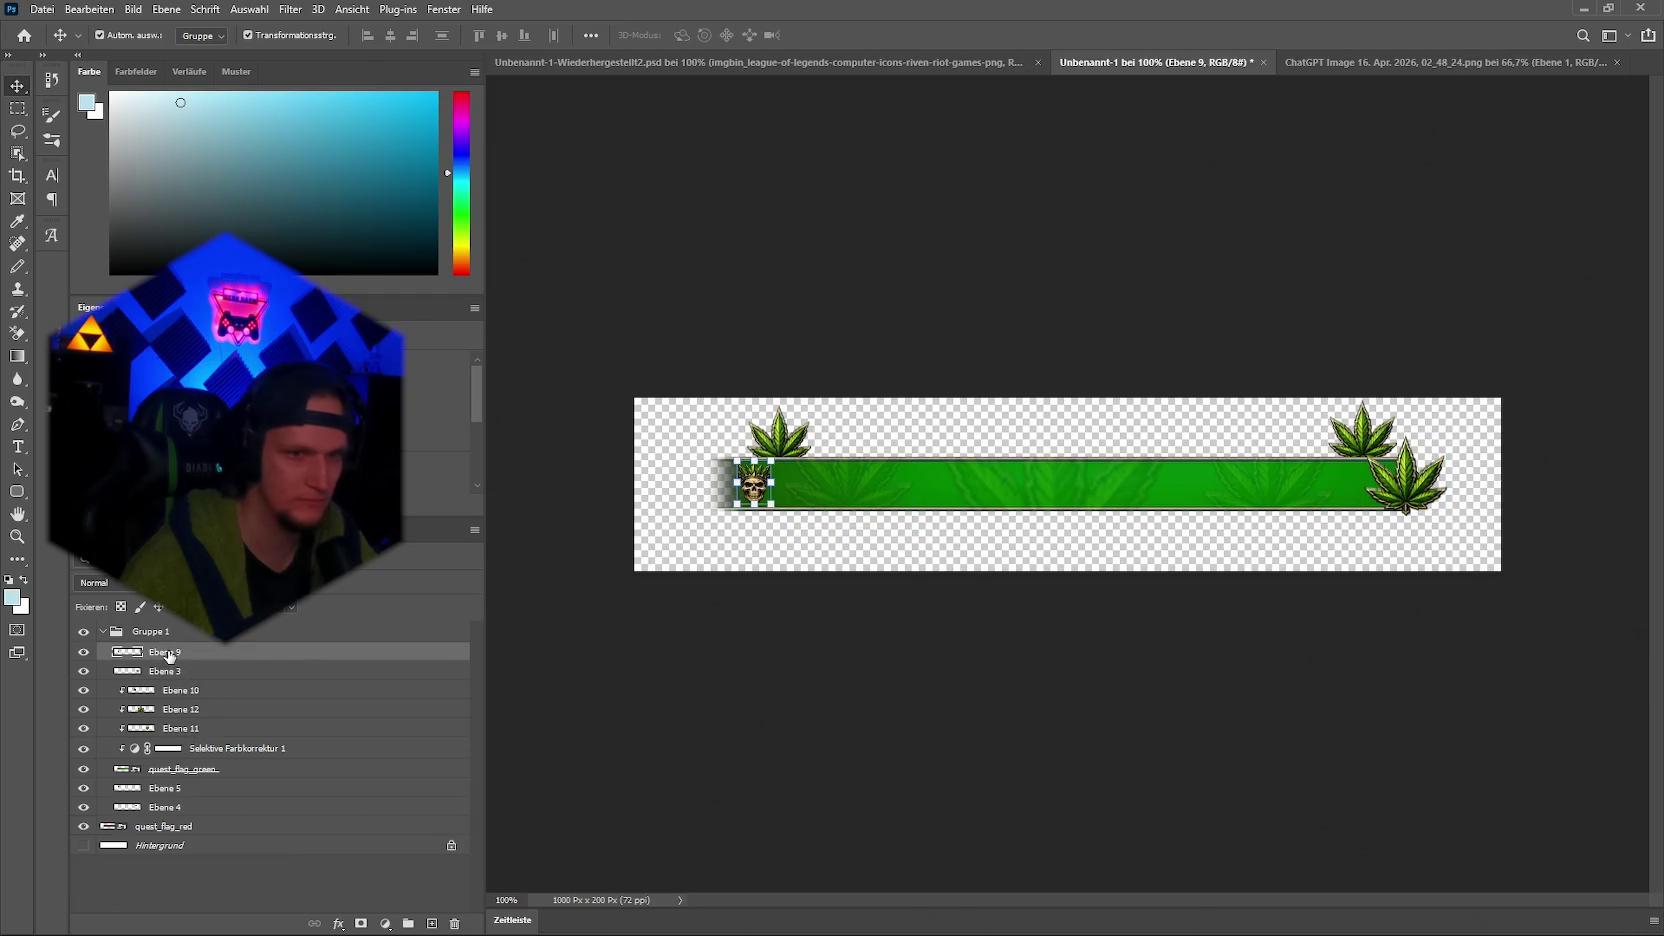
{"action": "left_click", "coordinate": [763, 495]}
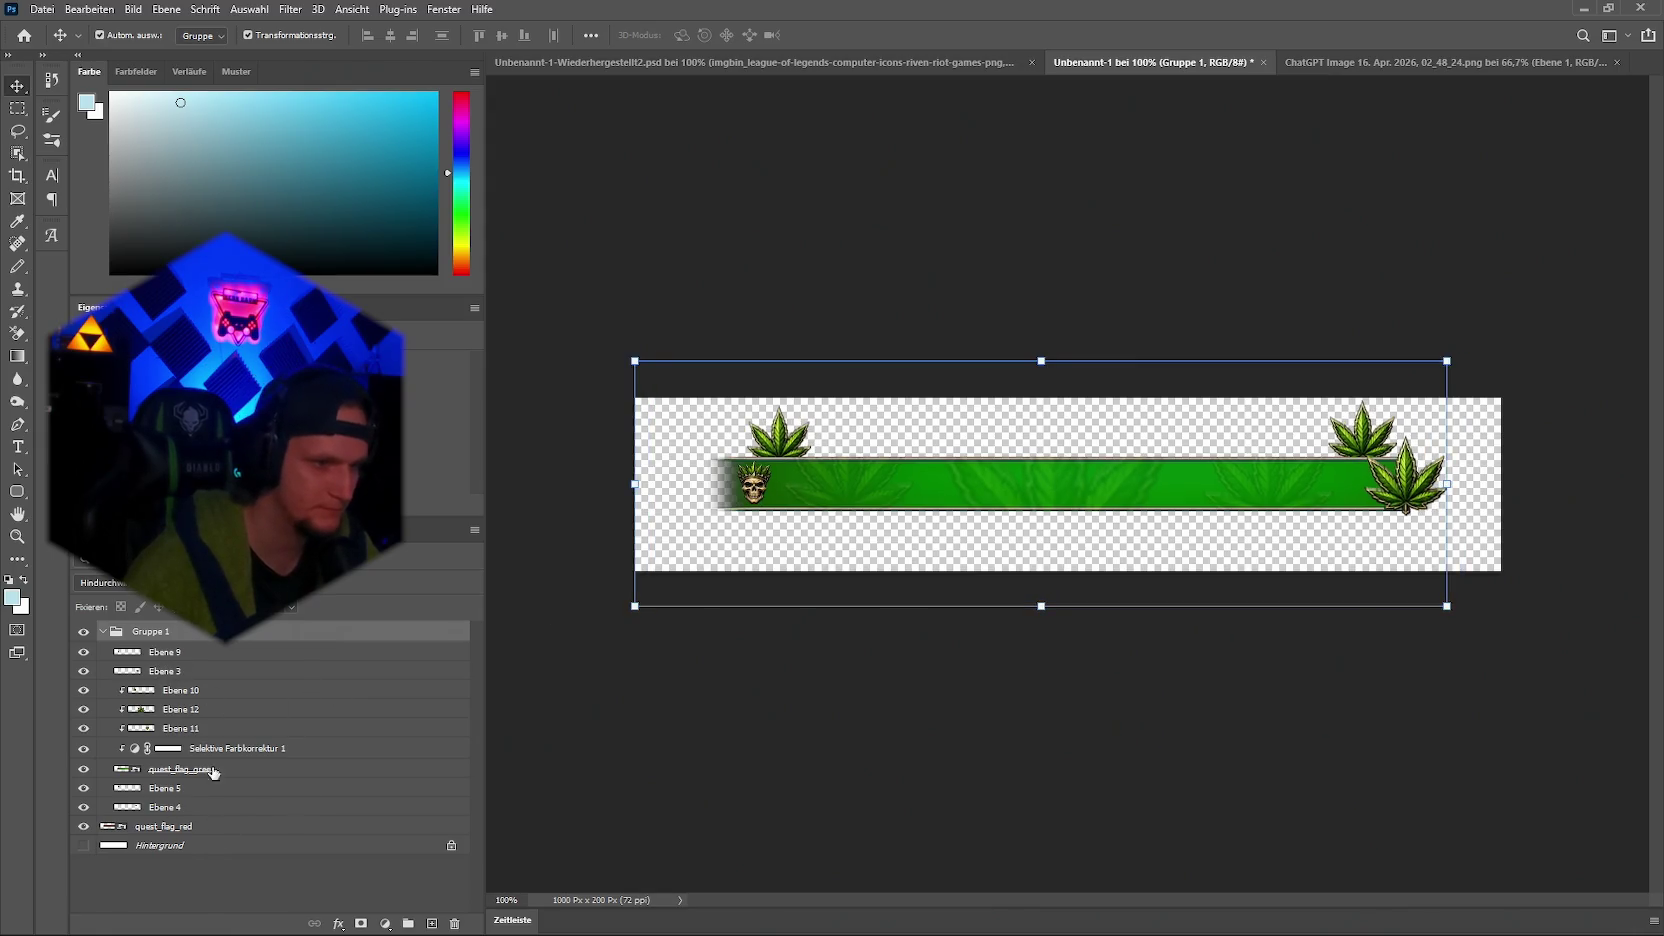
{"action": "left_click", "coordinate": [176, 672]}
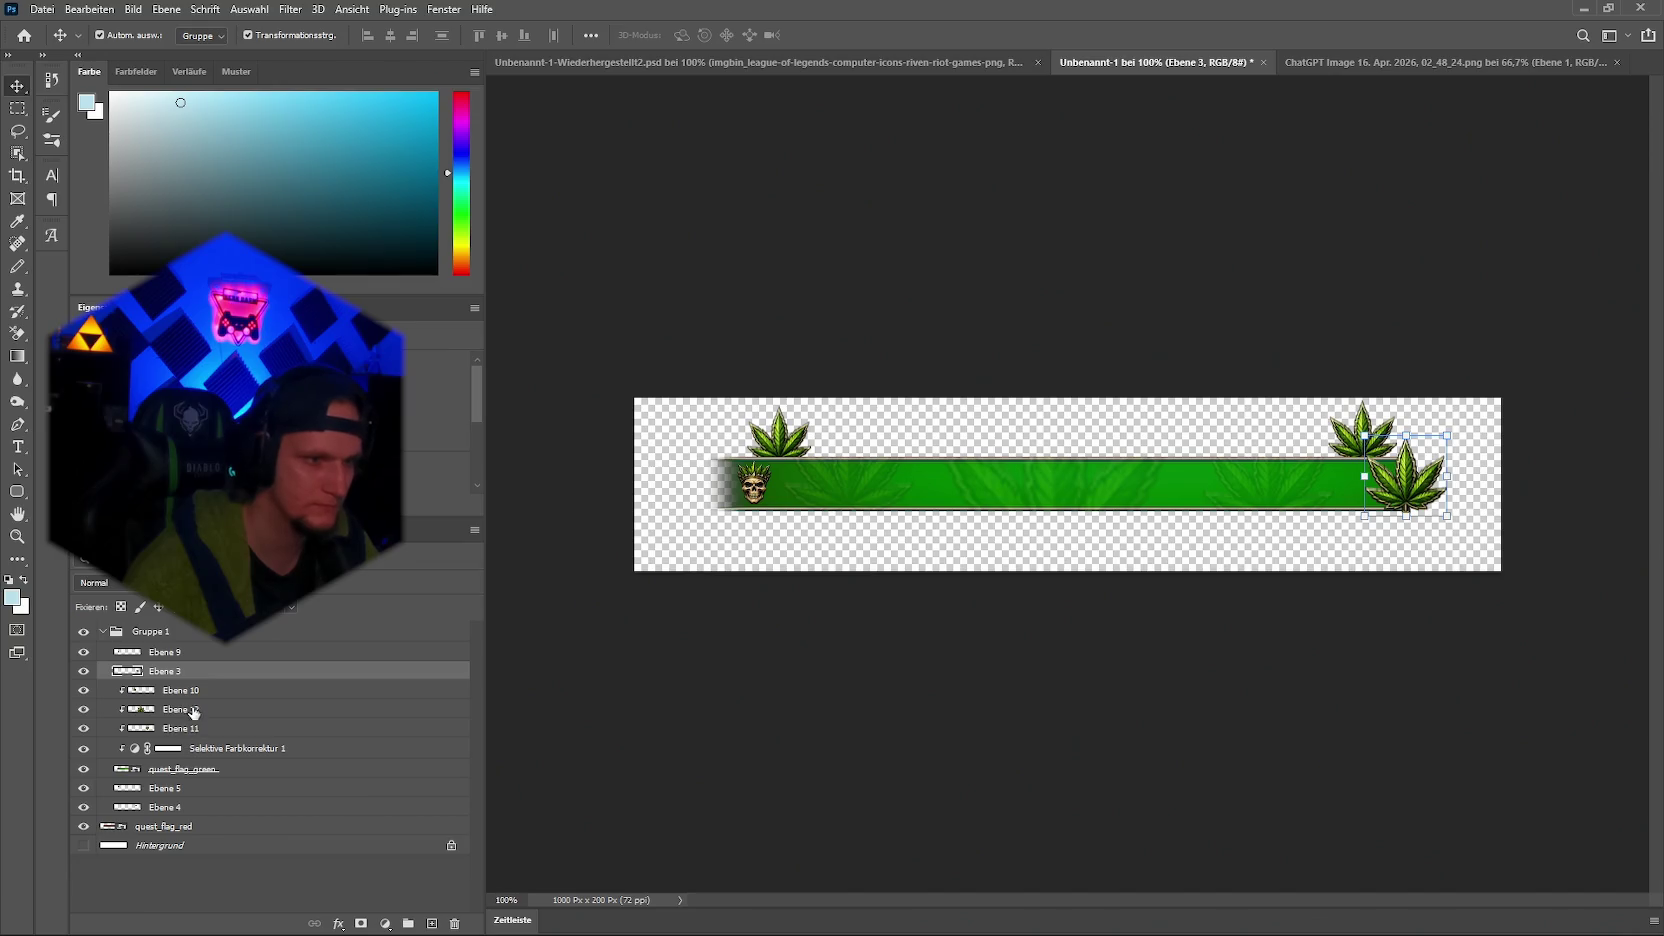
{"action": "left_click", "coordinate": [166, 652]}
{"action": "left_click", "coordinate": [162, 808], "text": "shift"}
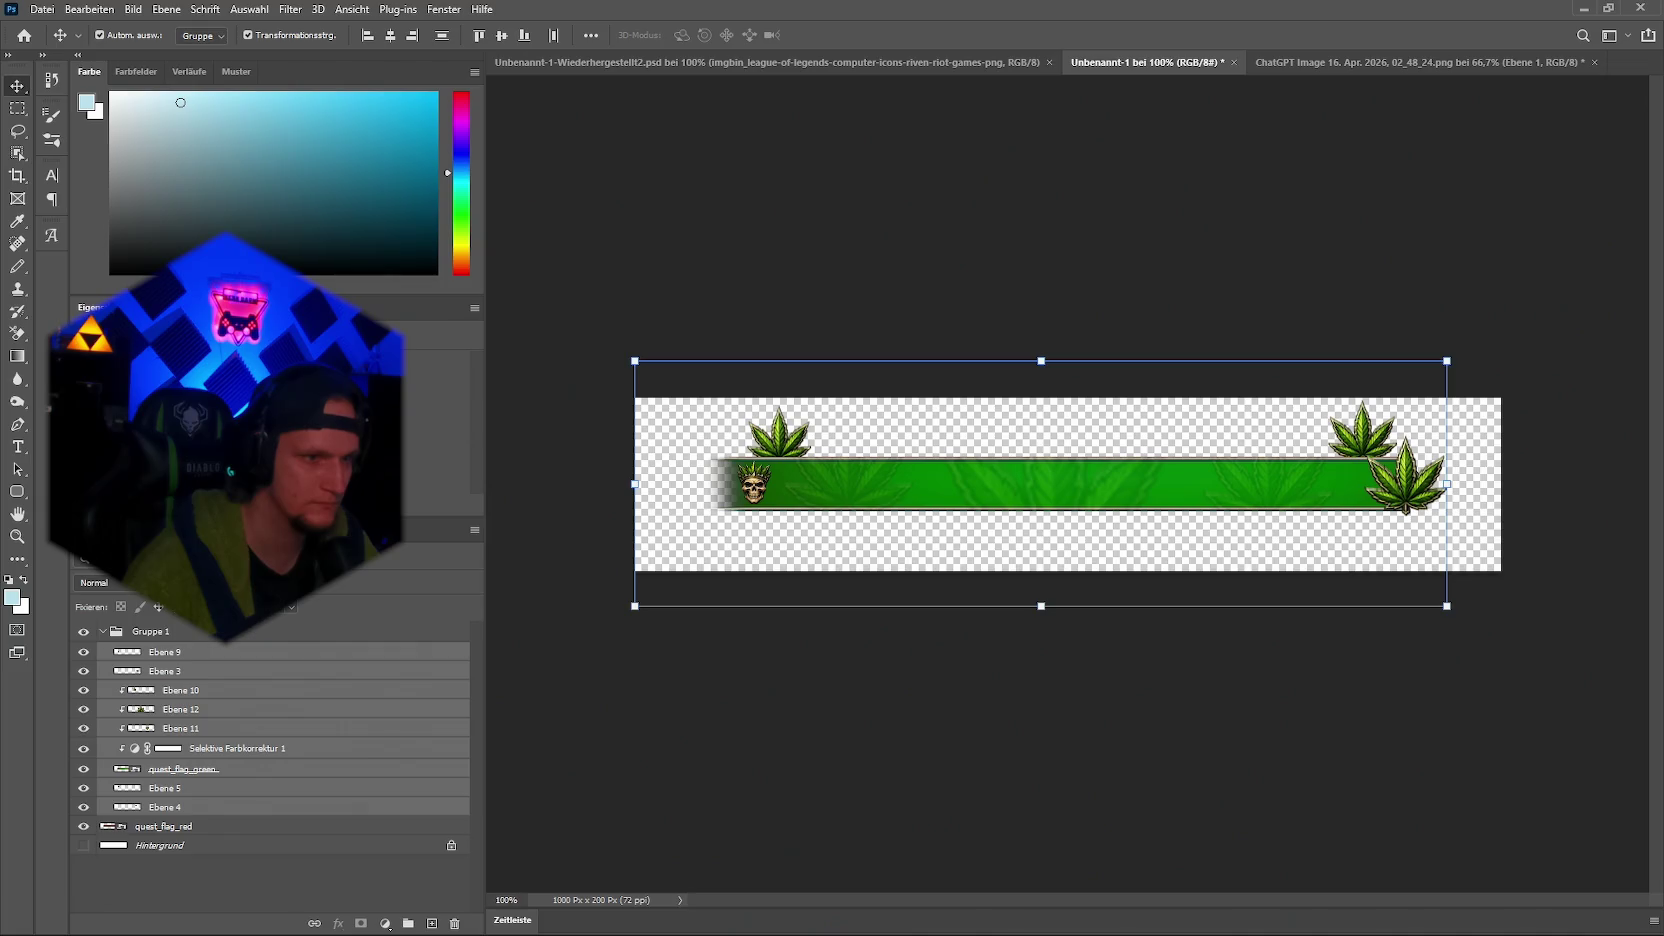
{"action": "left_click", "coordinate": [180, 728]}
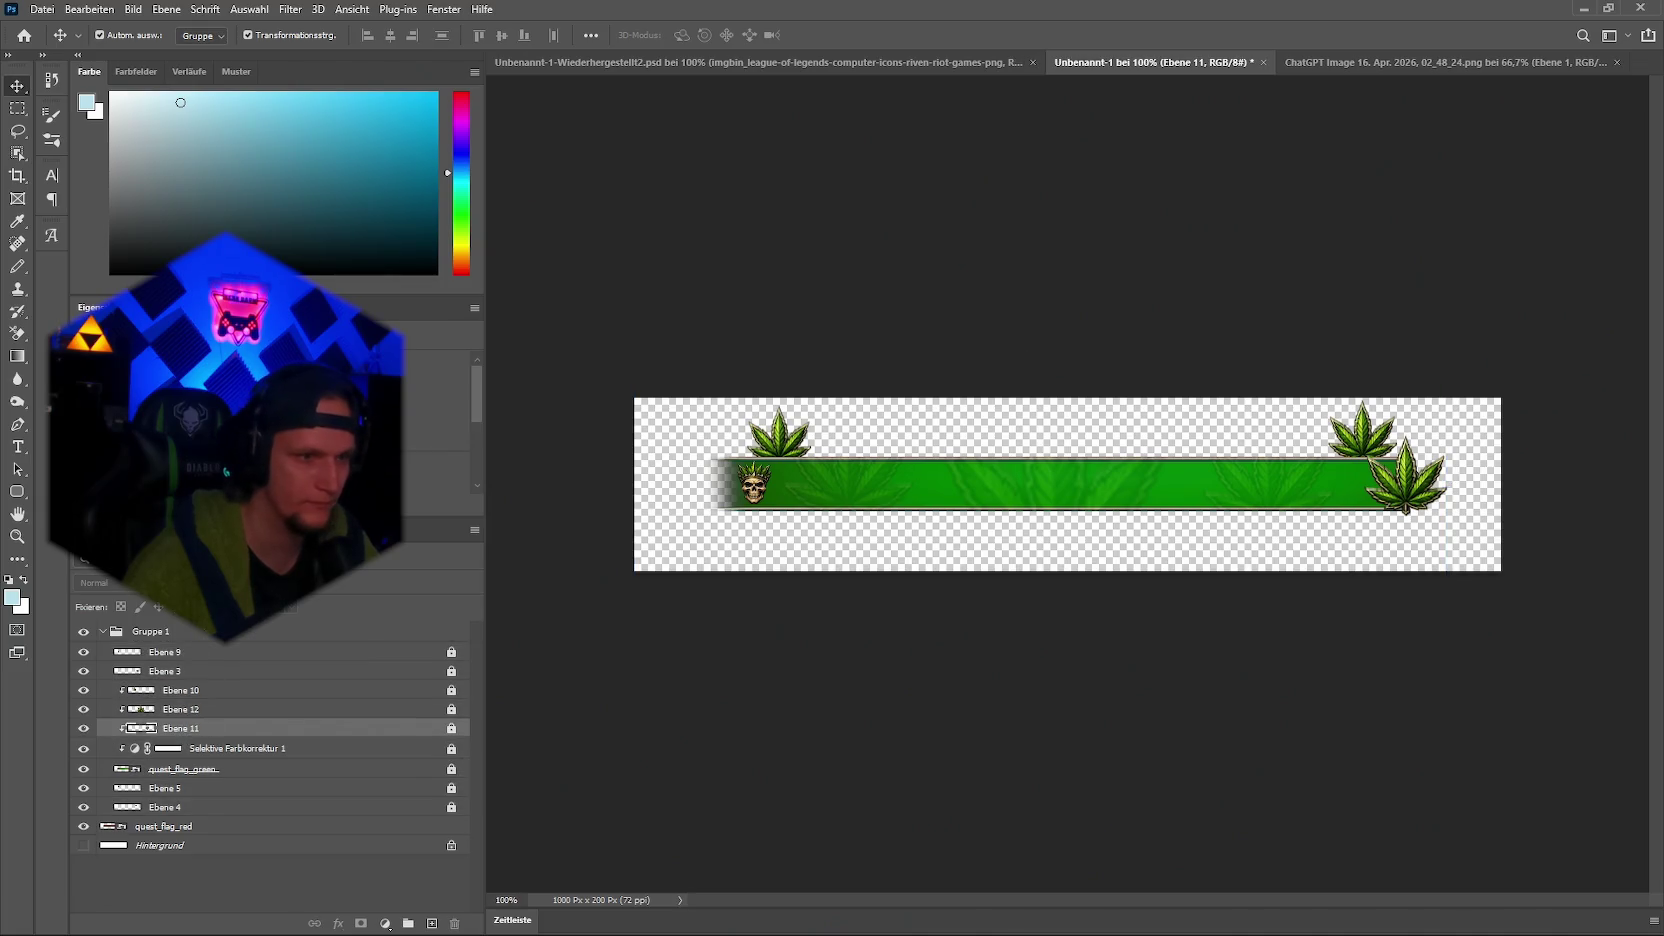
Select Ebene 4 and toggle its lock off and back on.
{"action": "left_click", "coordinate": [167, 692]}
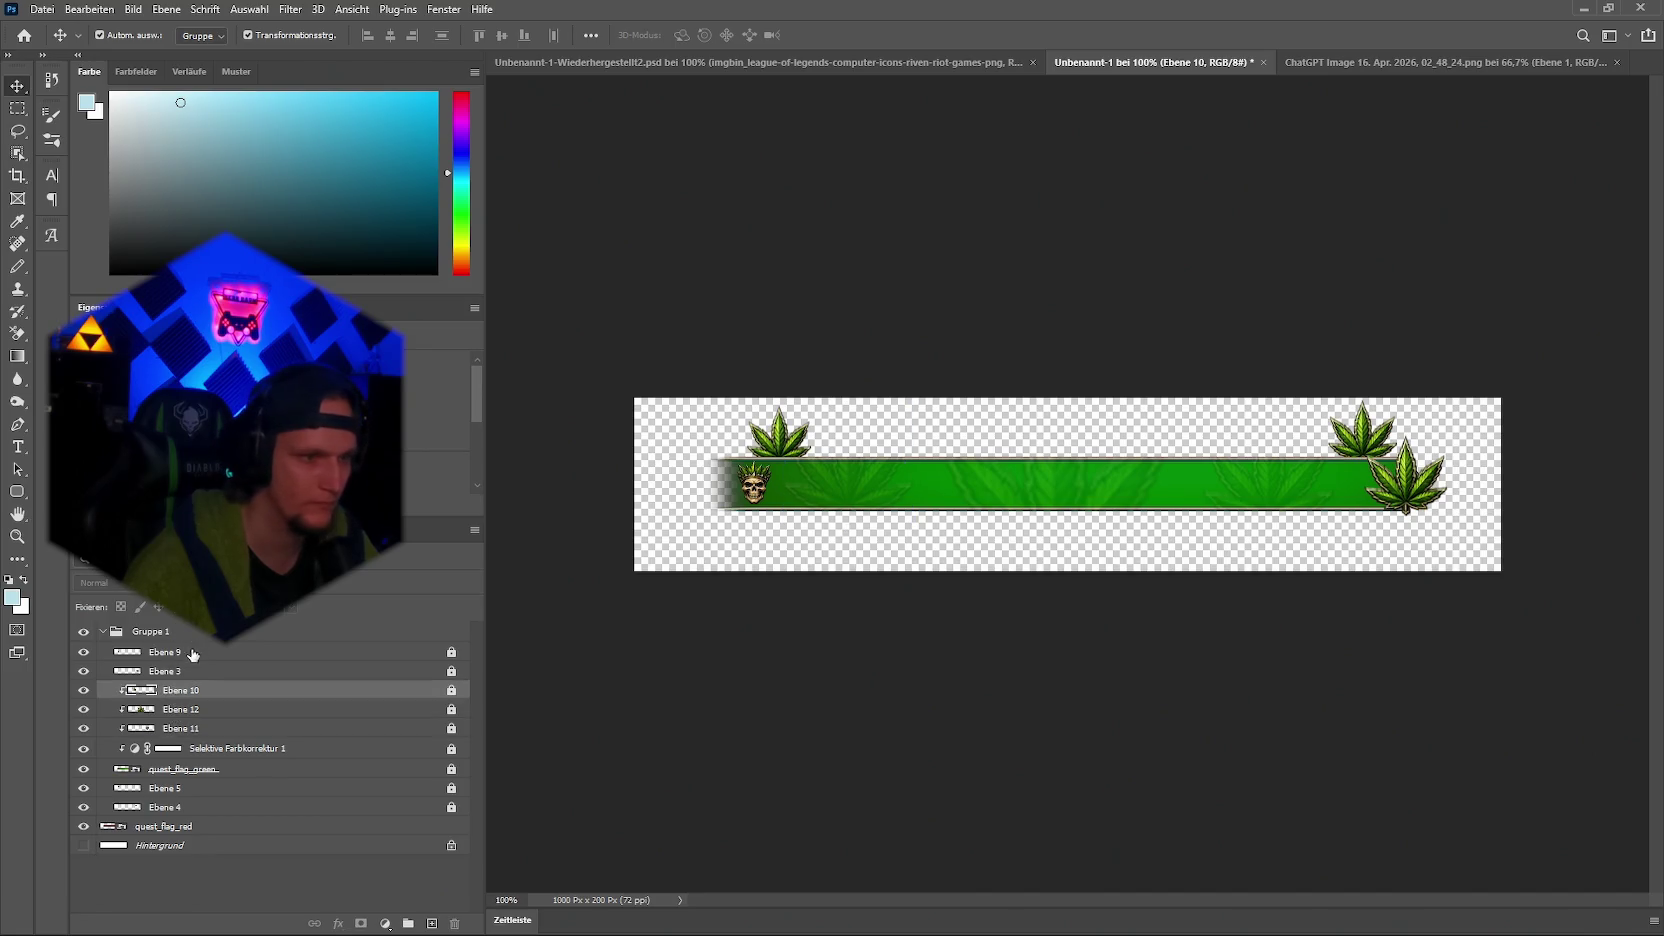
{"action": "left_click", "coordinate": [165, 671]}
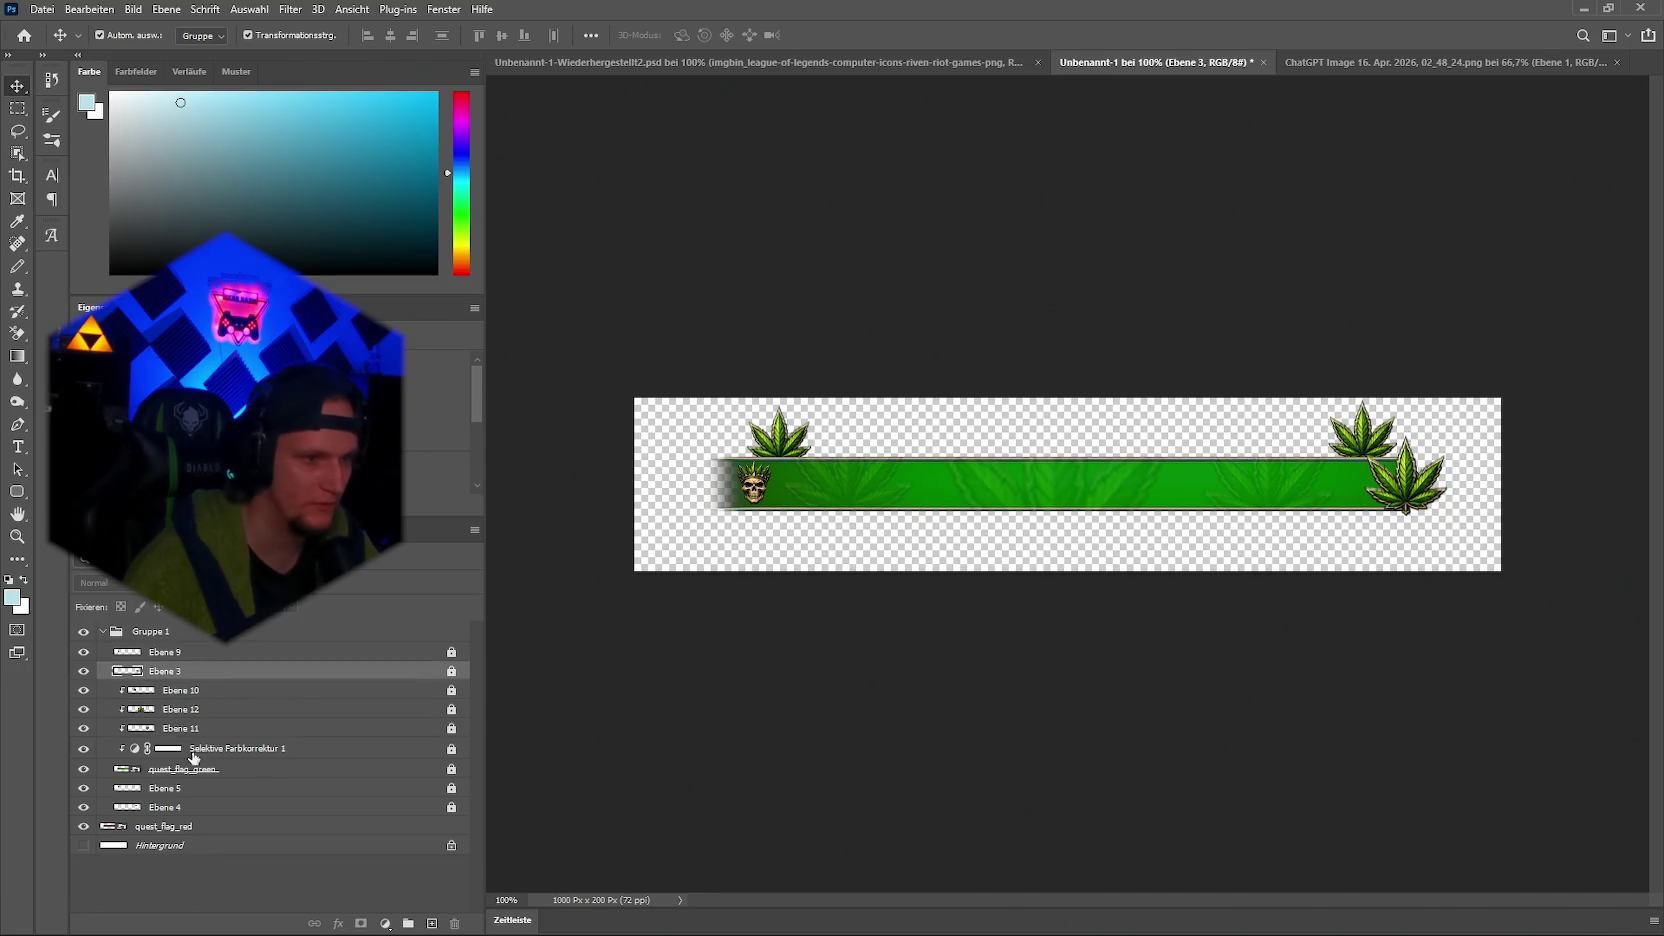
{"action": "left_click", "coordinate": [182, 790]}
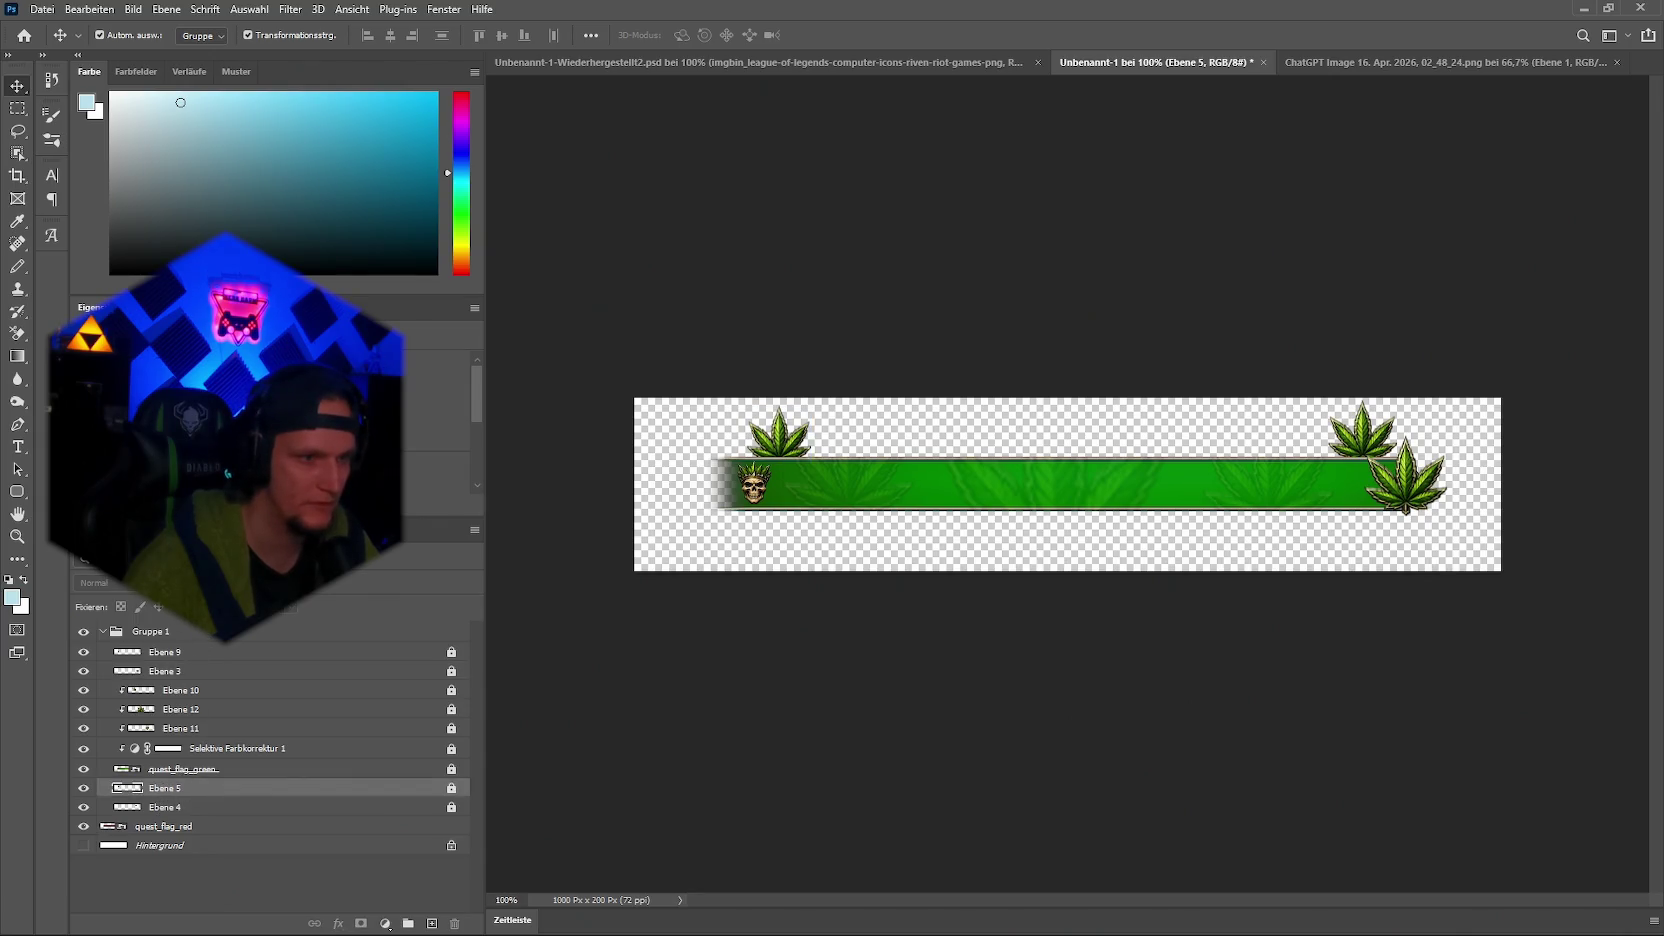
{"action": "left_click", "coordinate": [172, 806]}
{"action": "key", "text": "ctrl+slash"}
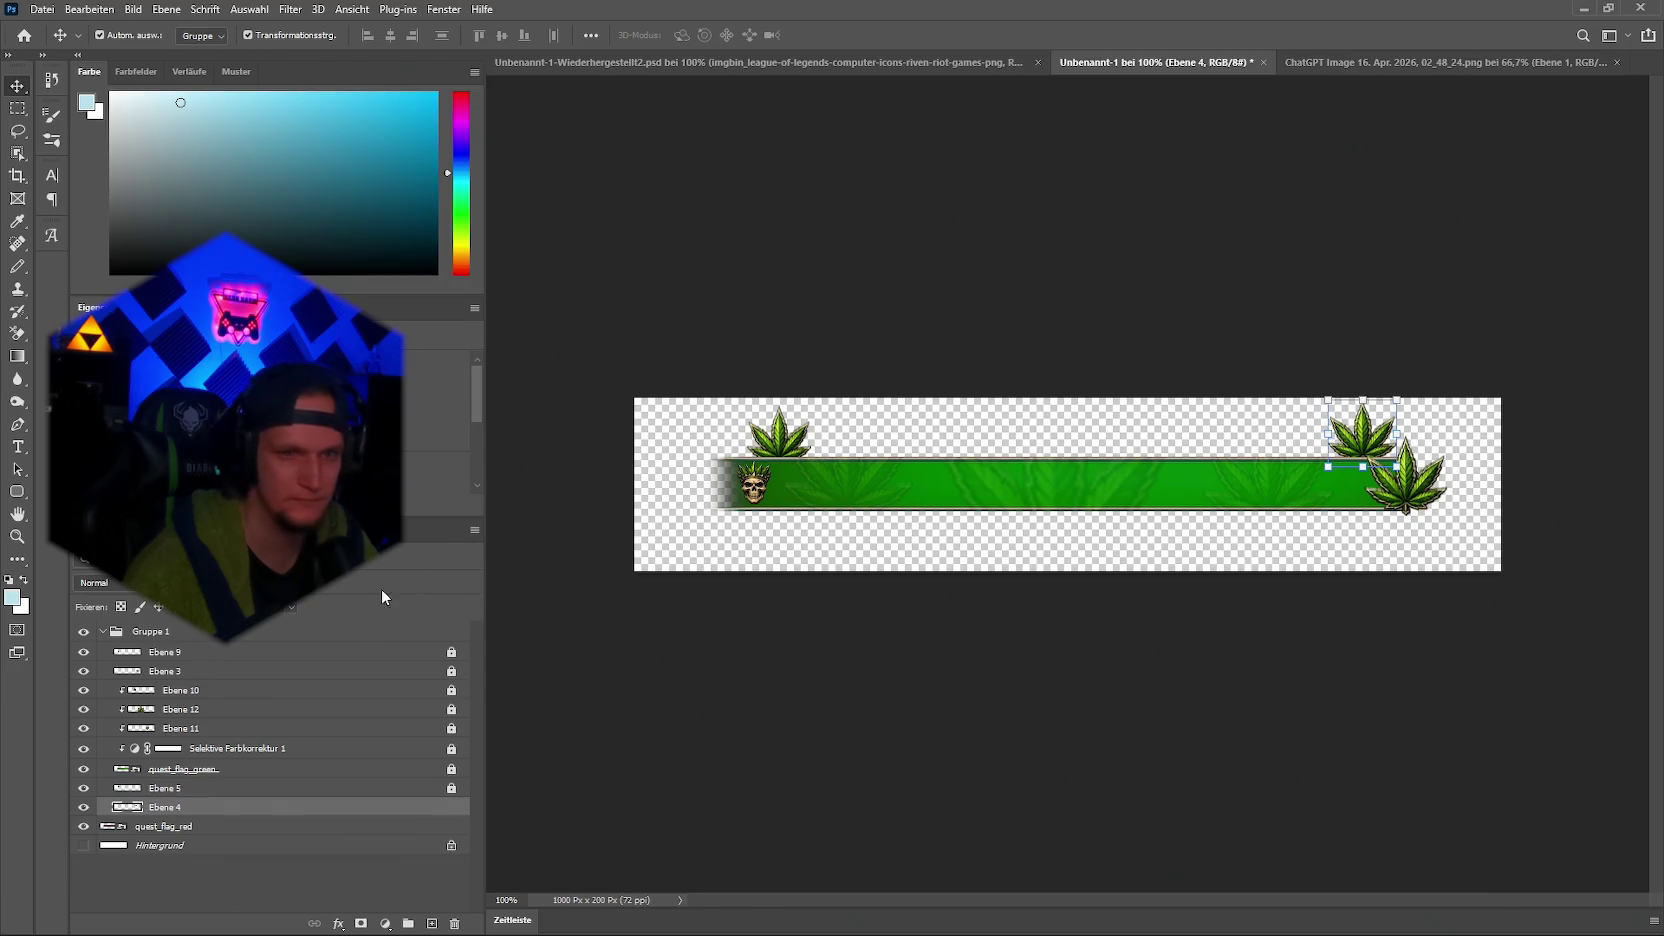
{"action": "key", "text": "ctrl+slash"}
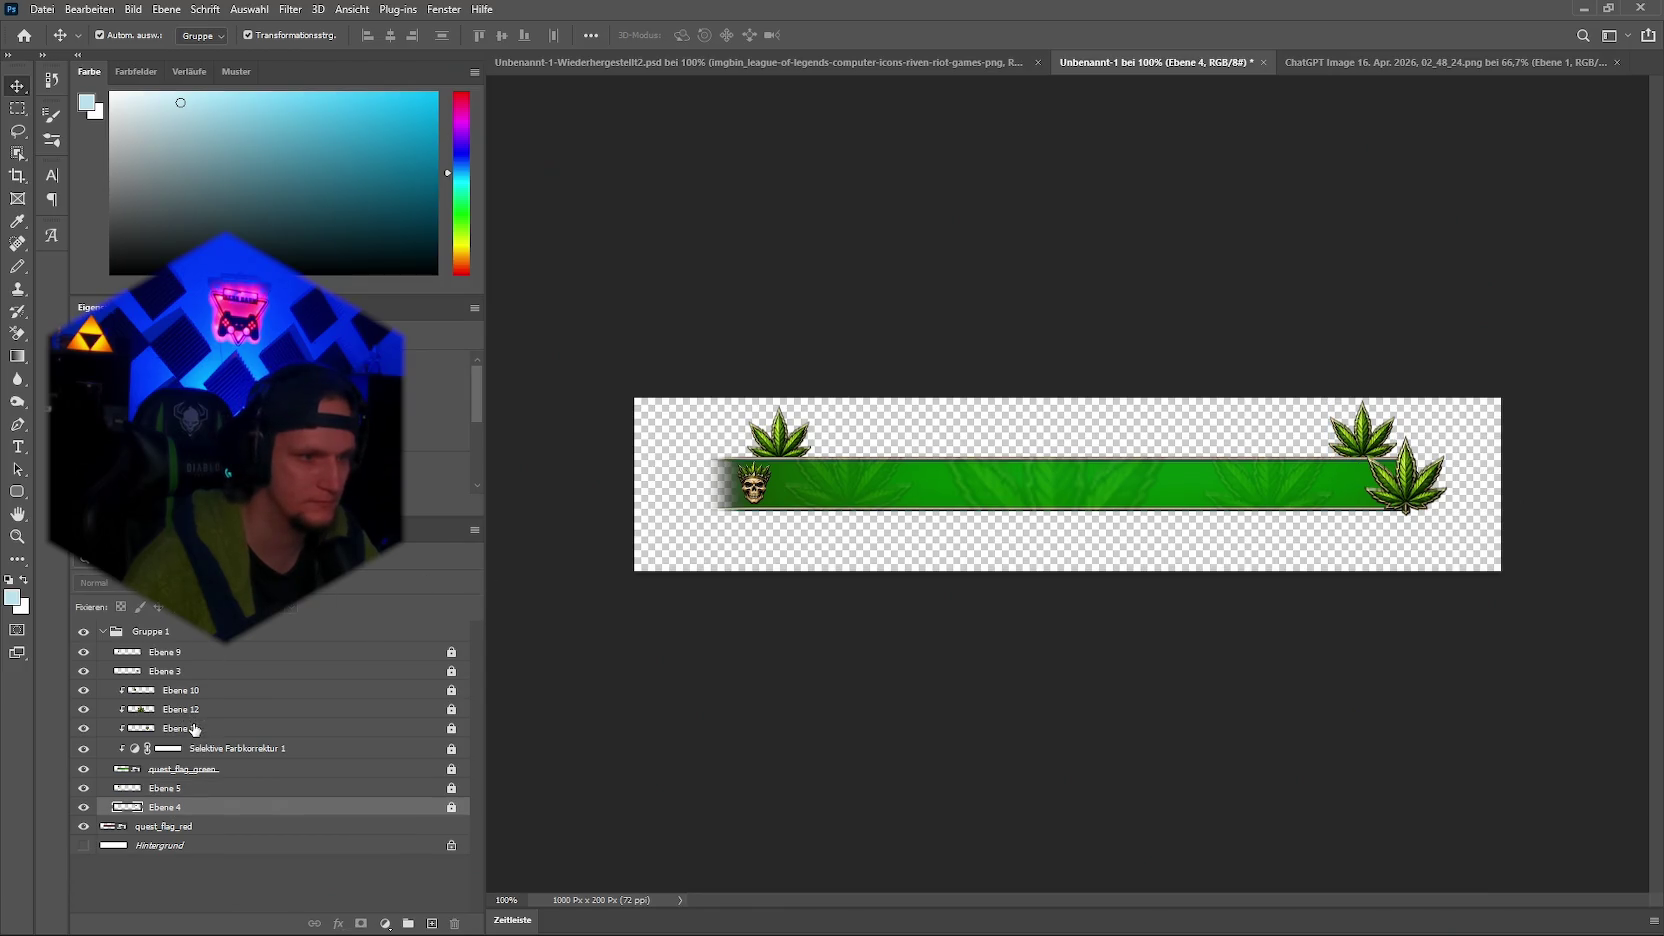
Unlock the skull layer Ebene 9 and try moving it along the bar.
{"action": "left_click", "coordinate": [173, 671]}
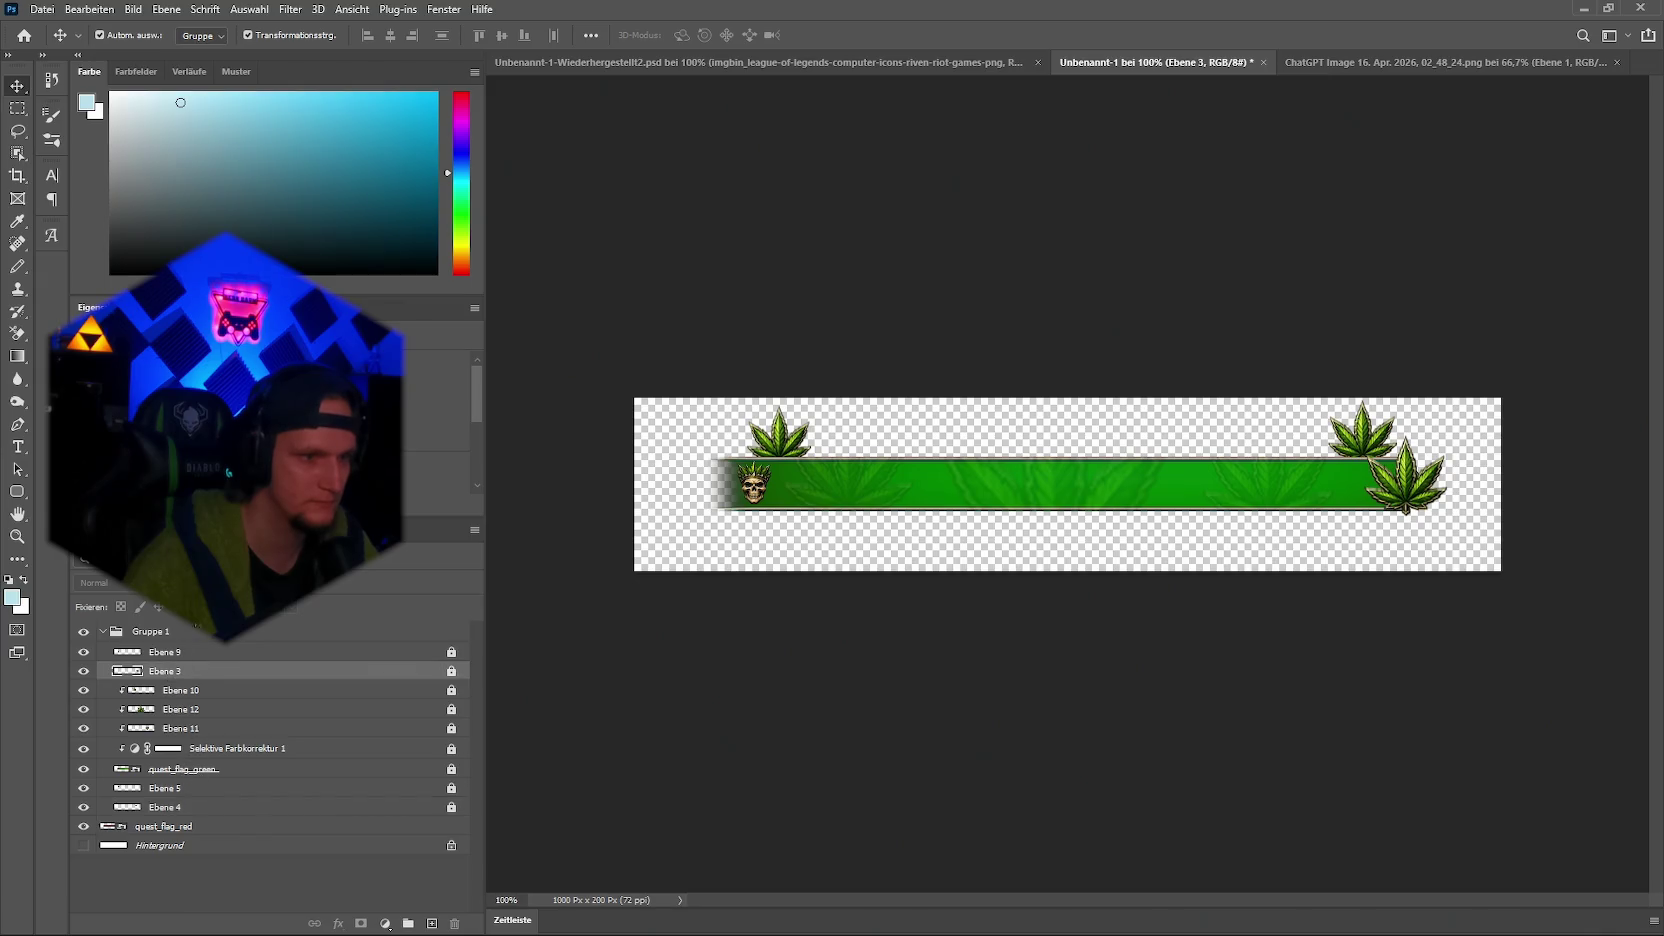
{"action": "left_click", "coordinate": [170, 652]}
{"action": "key", "text": "ctrl+slash"}
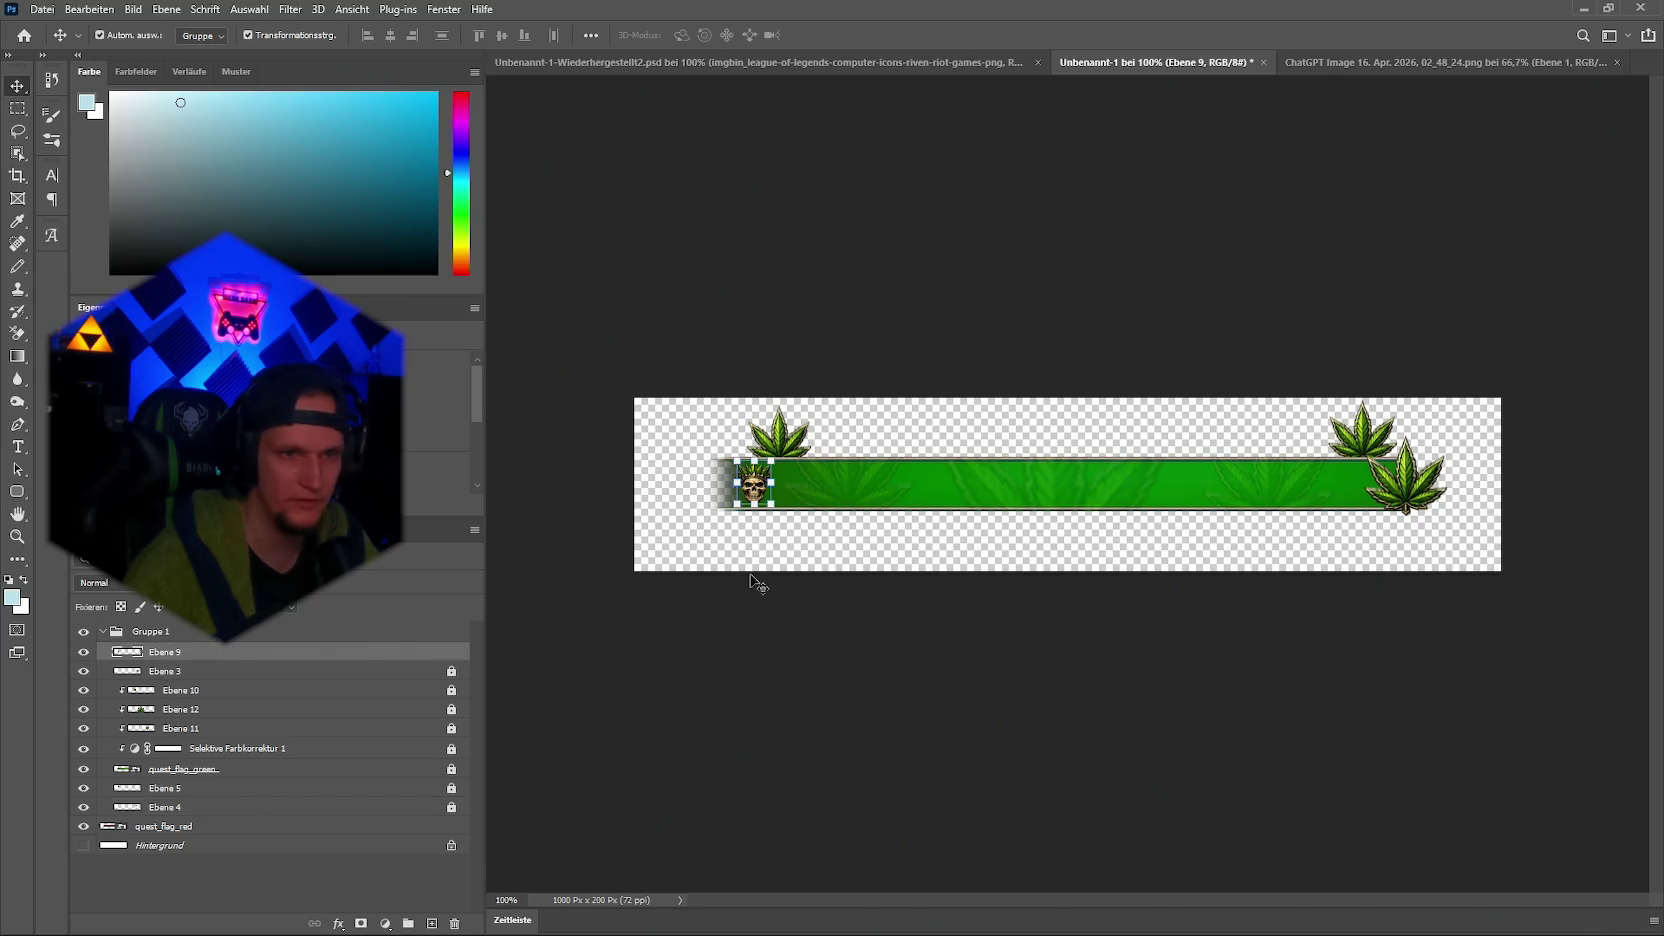
{"action": "left_click_drag", "start_coordinate": [755, 497], "coordinate": [860, 485]}
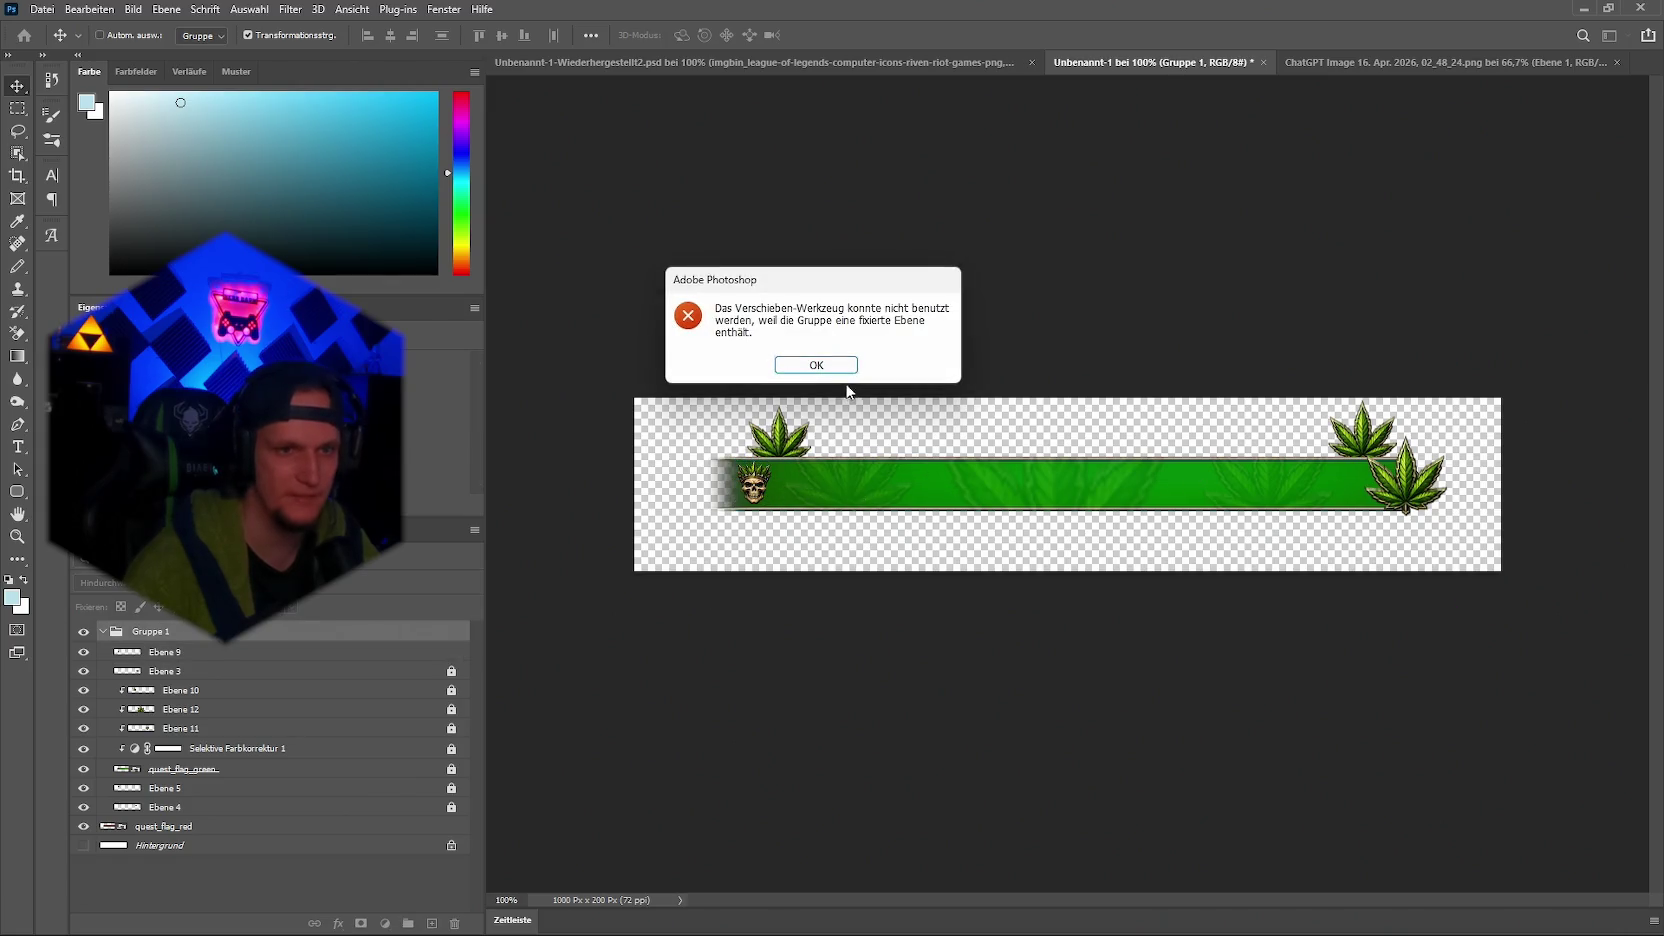
Lock quest_flag_red and retry moving the skull, dismissing the locked-layer errors.
{"action": "left_click", "coordinate": [813, 362]}
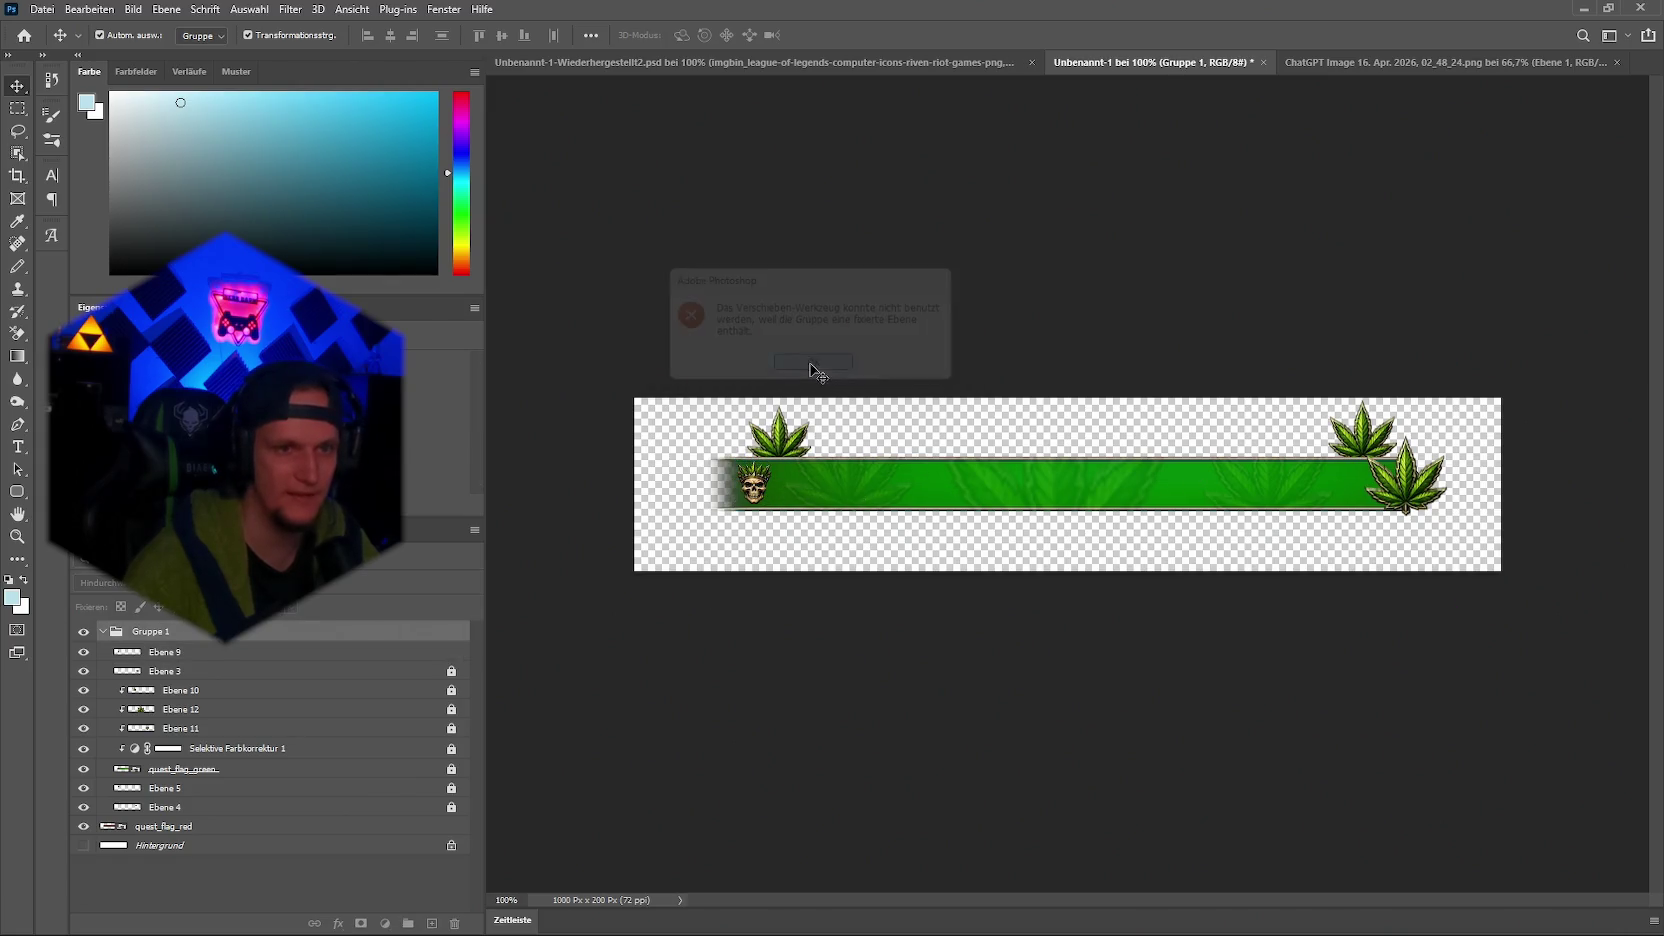
{"action": "left_click", "coordinate": [172, 671]}
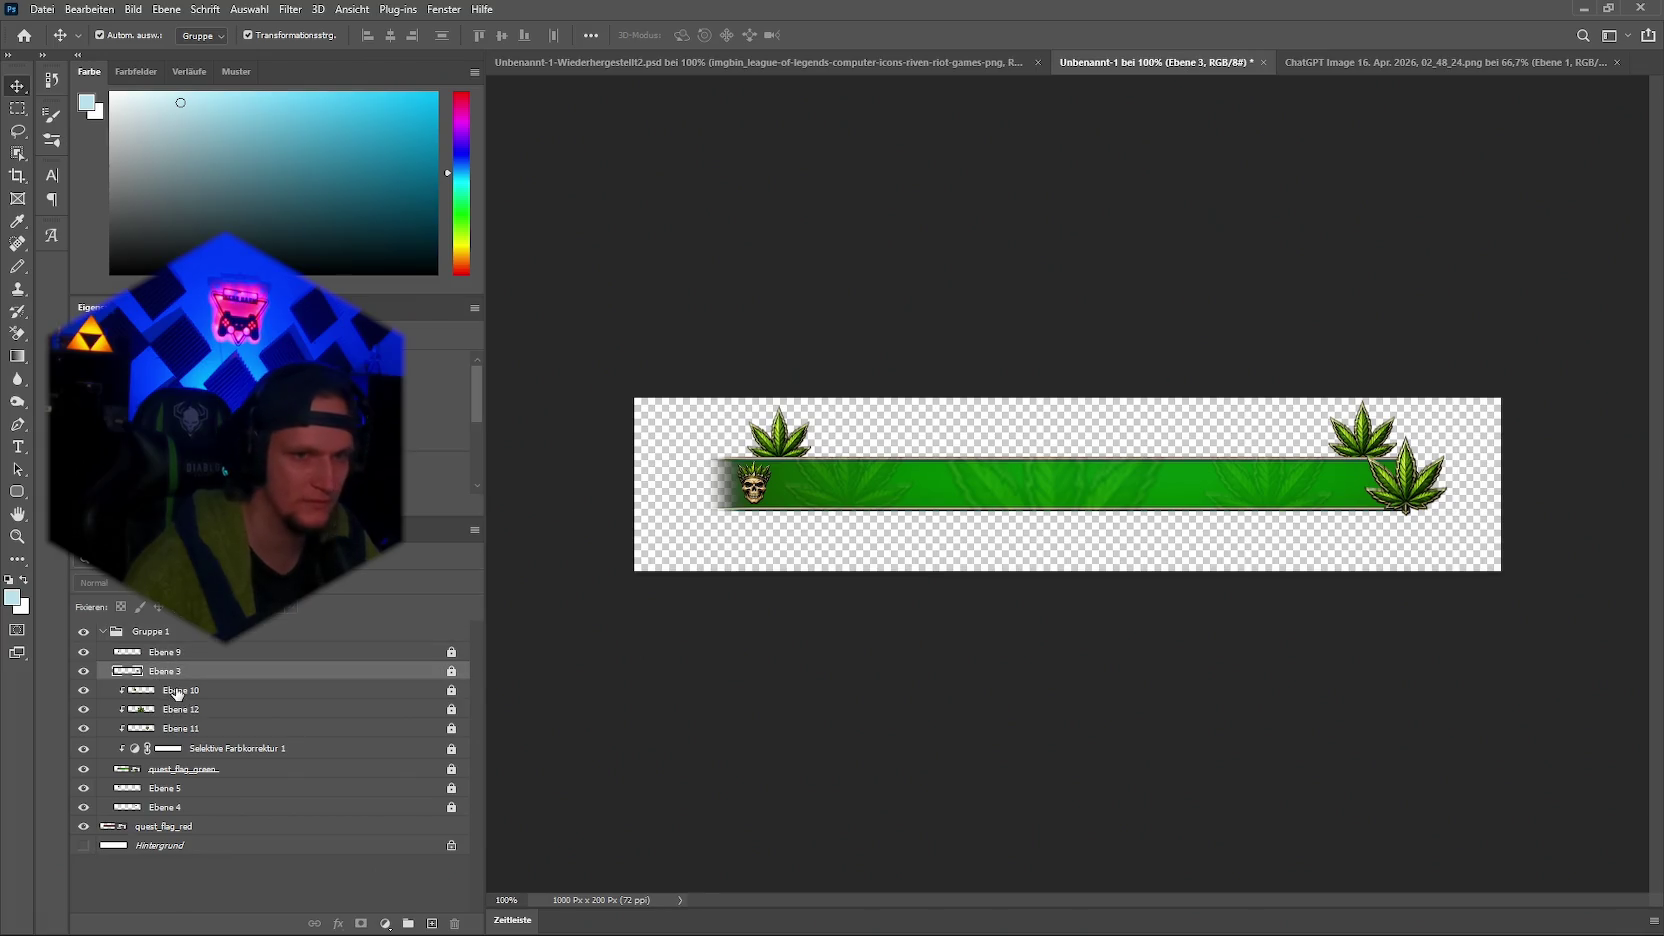
{"action": "left_click", "coordinate": [175, 691]}
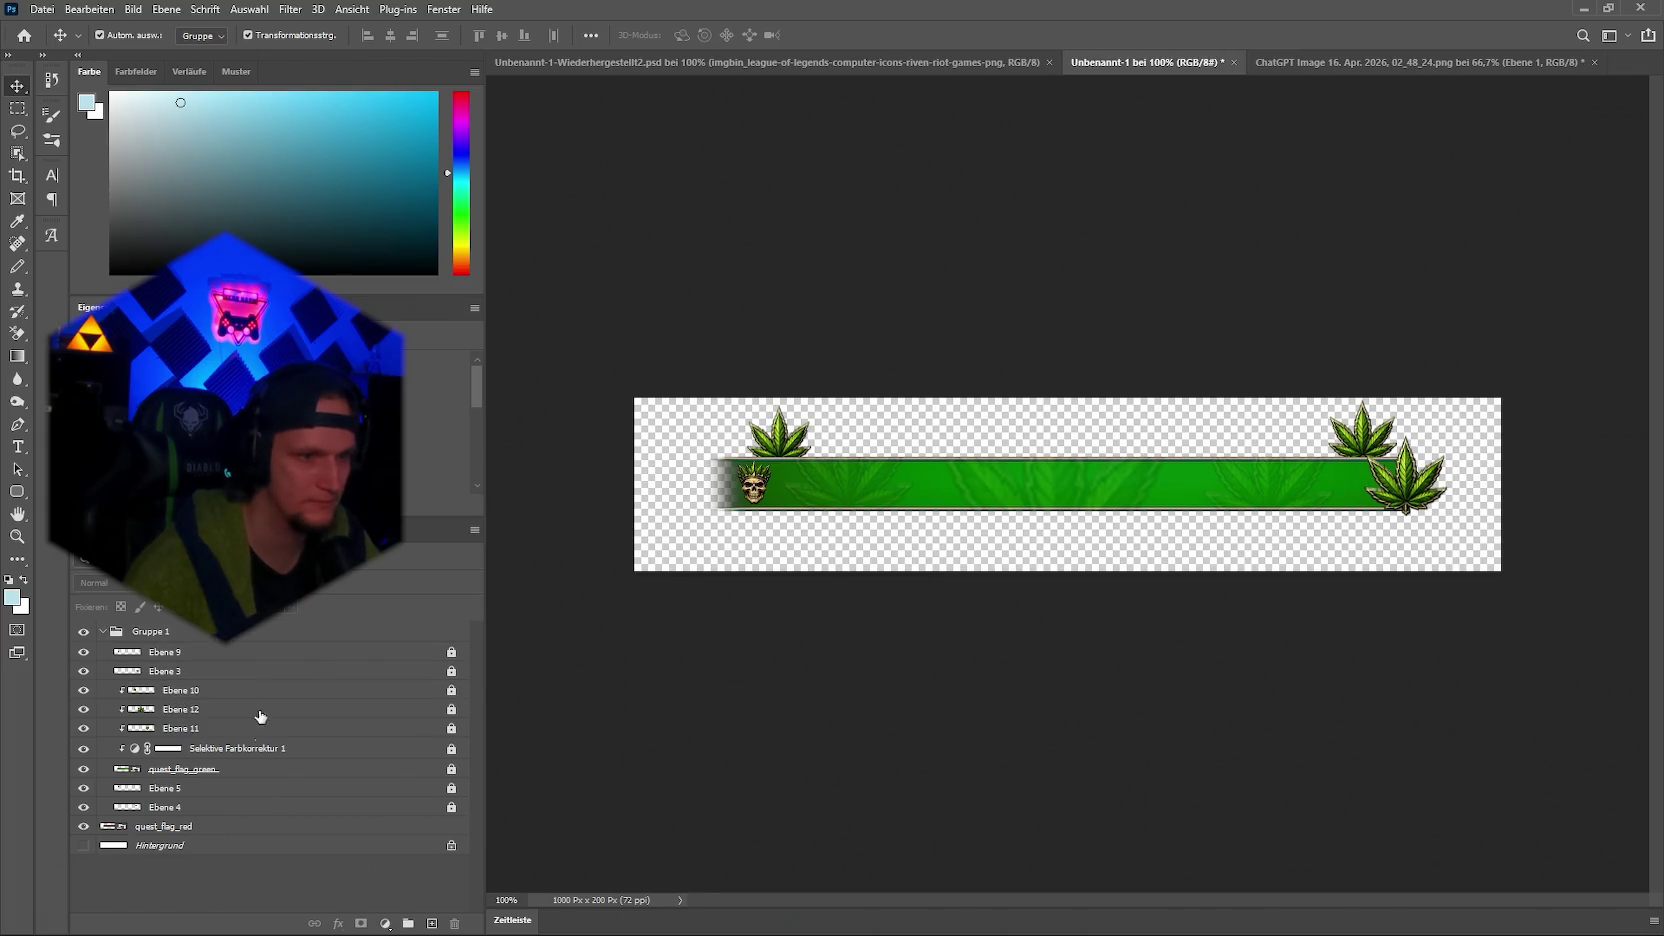
{"action": "left_click", "coordinate": [225, 824]}
{"action": "key", "text": "ctrl+slash"}
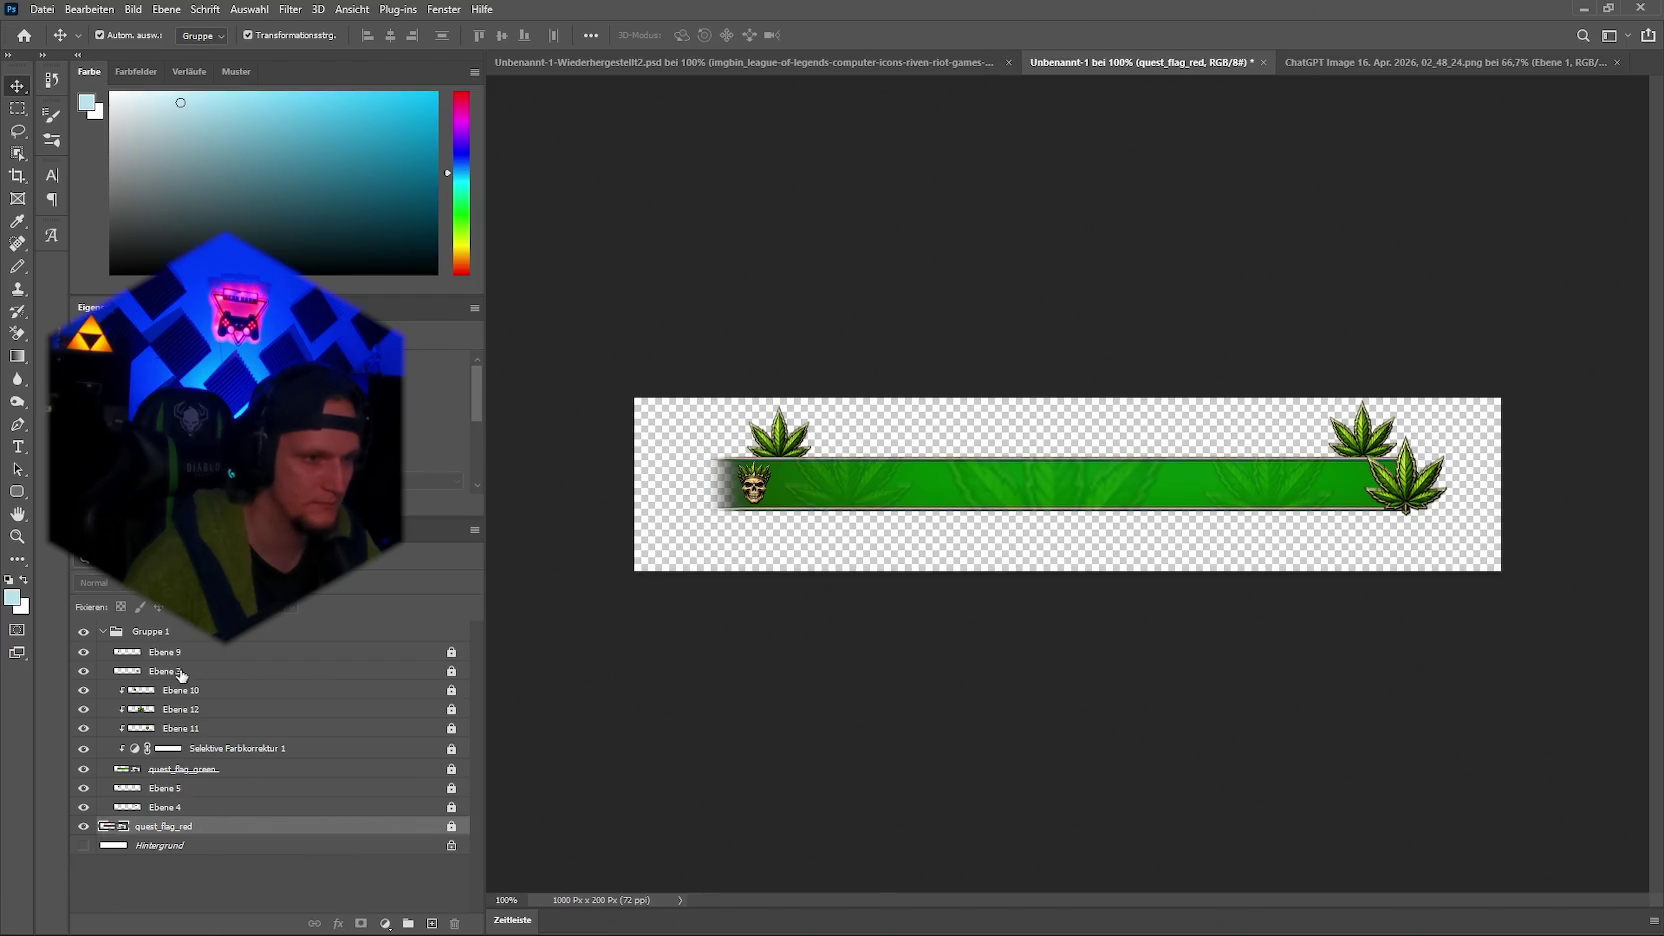
{"action": "left_click", "coordinate": [182, 651]}
{"action": "left_click", "coordinate": [748, 484]}
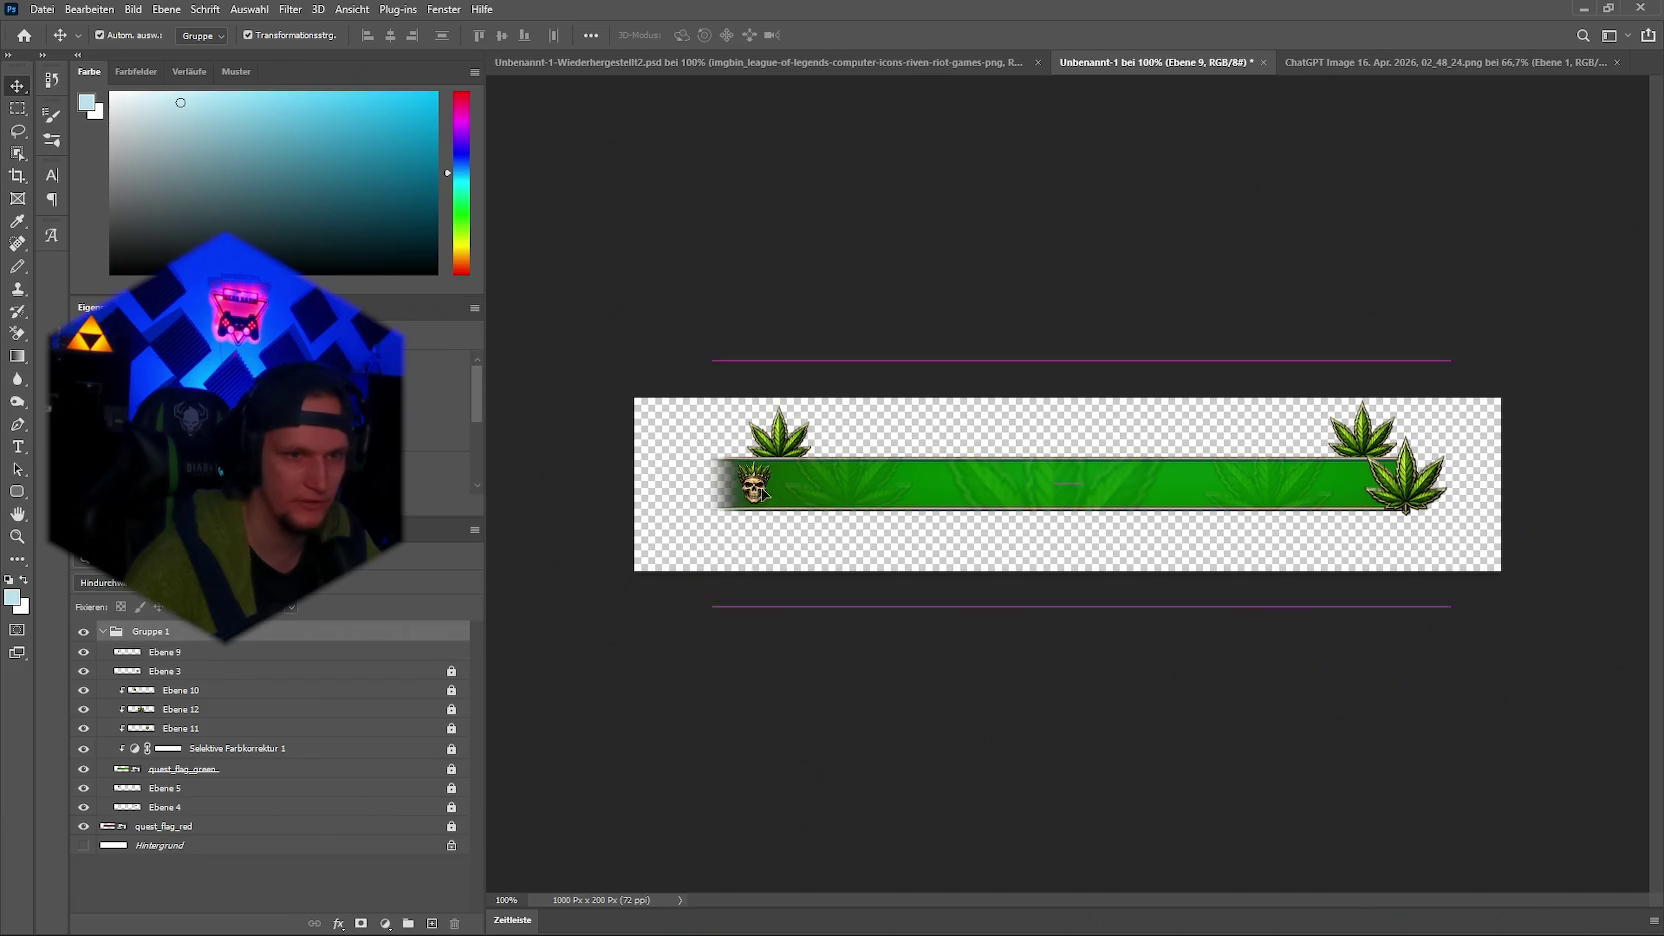
{"action": "mouse_move", "coordinate": [736, 524]}
{"action": "left_mouse_down"}
{"action": "mouse_move", "coordinate": [583, 513]}
{"action": "mouse_move", "coordinate": [717, 639]}
{"action": "left_mouse_up"}
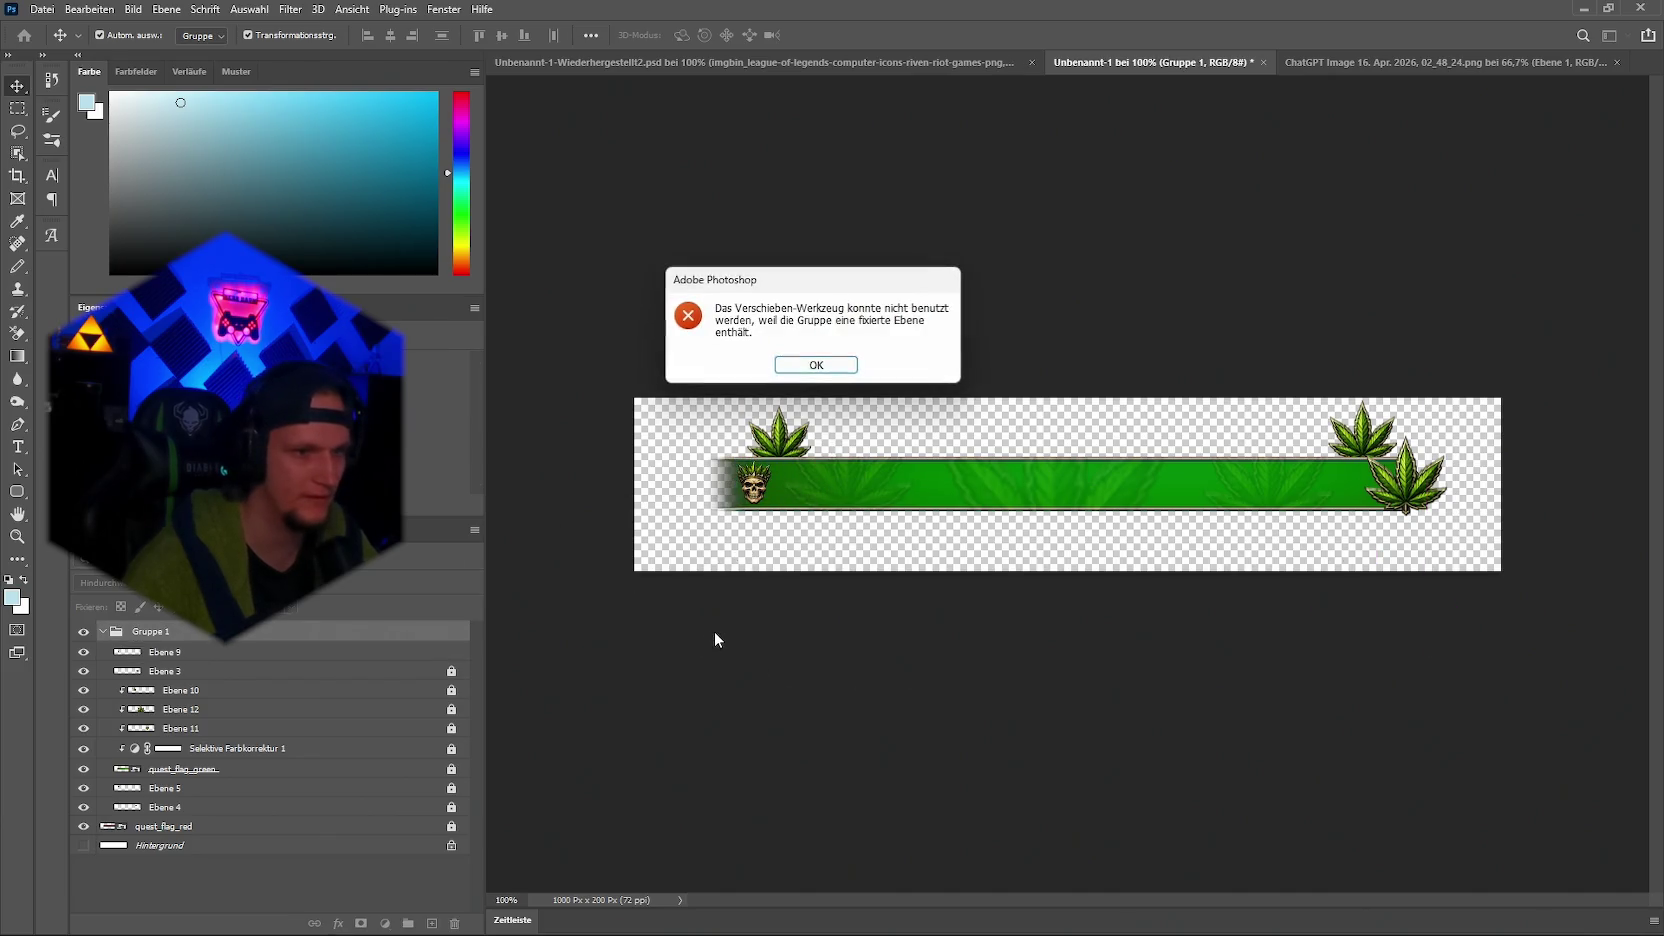
{"action": "left_click", "coordinate": [828, 376]}
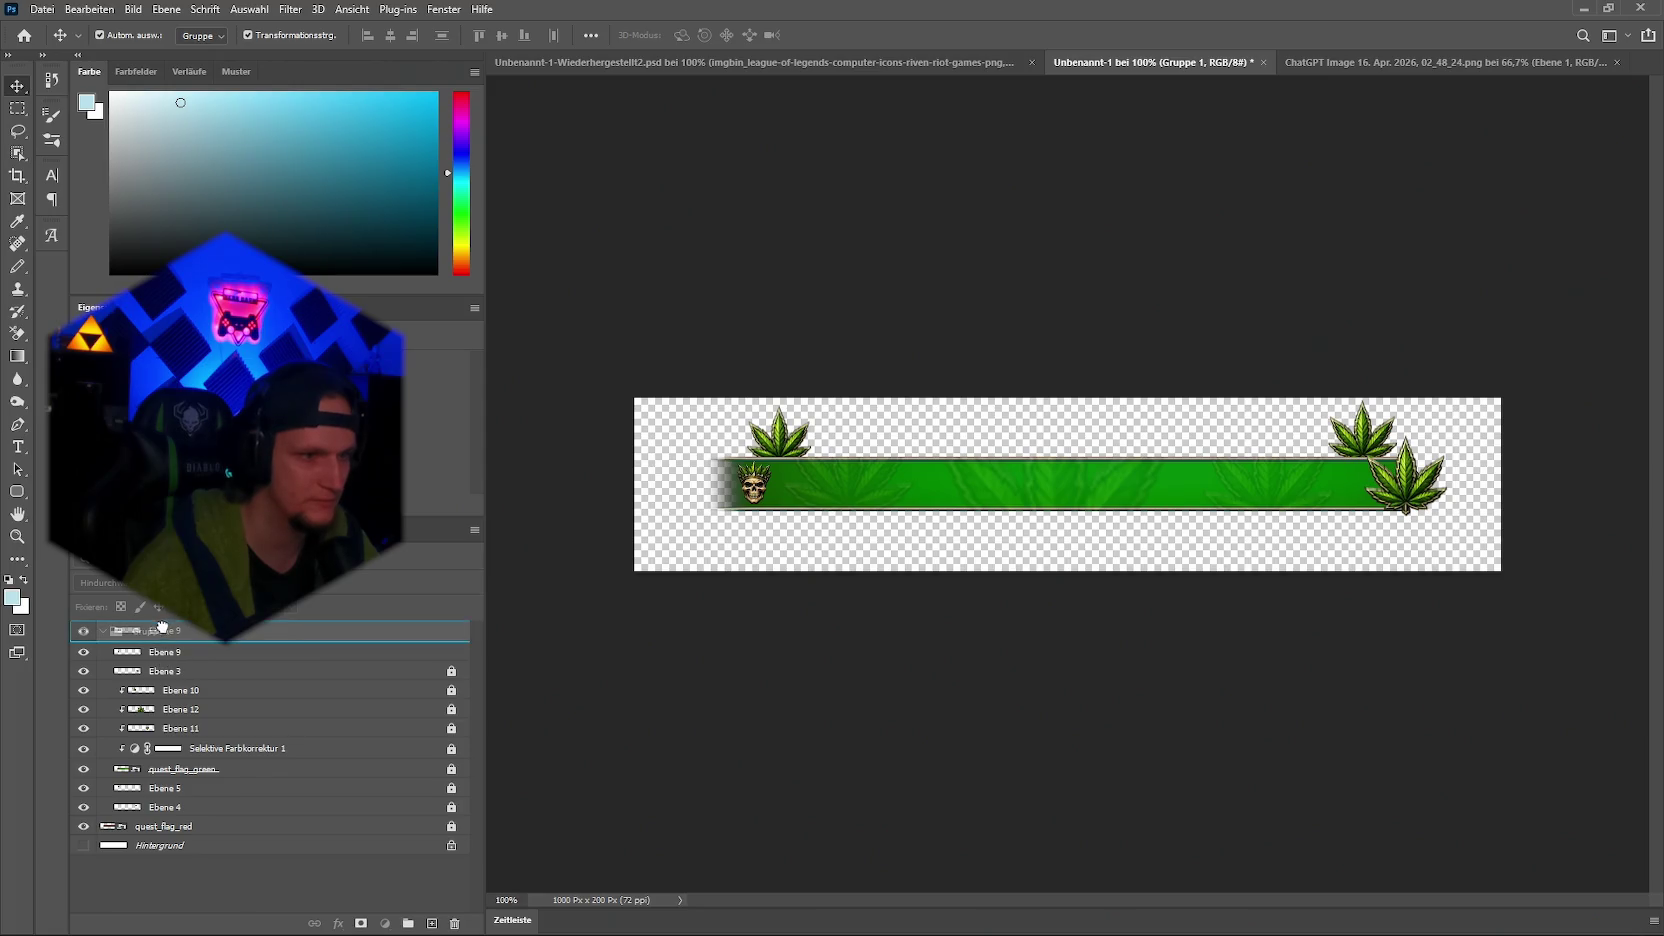
Pull Ebene 9 out of Gruppe 1, trial-enlarge it, undo, remove the skull, and show the icon sheet.
{"action": "left_click", "coordinate": [177, 652]}
{"action": "left_click_drag", "start_coordinate": [157, 661], "coordinate": [145, 622]}
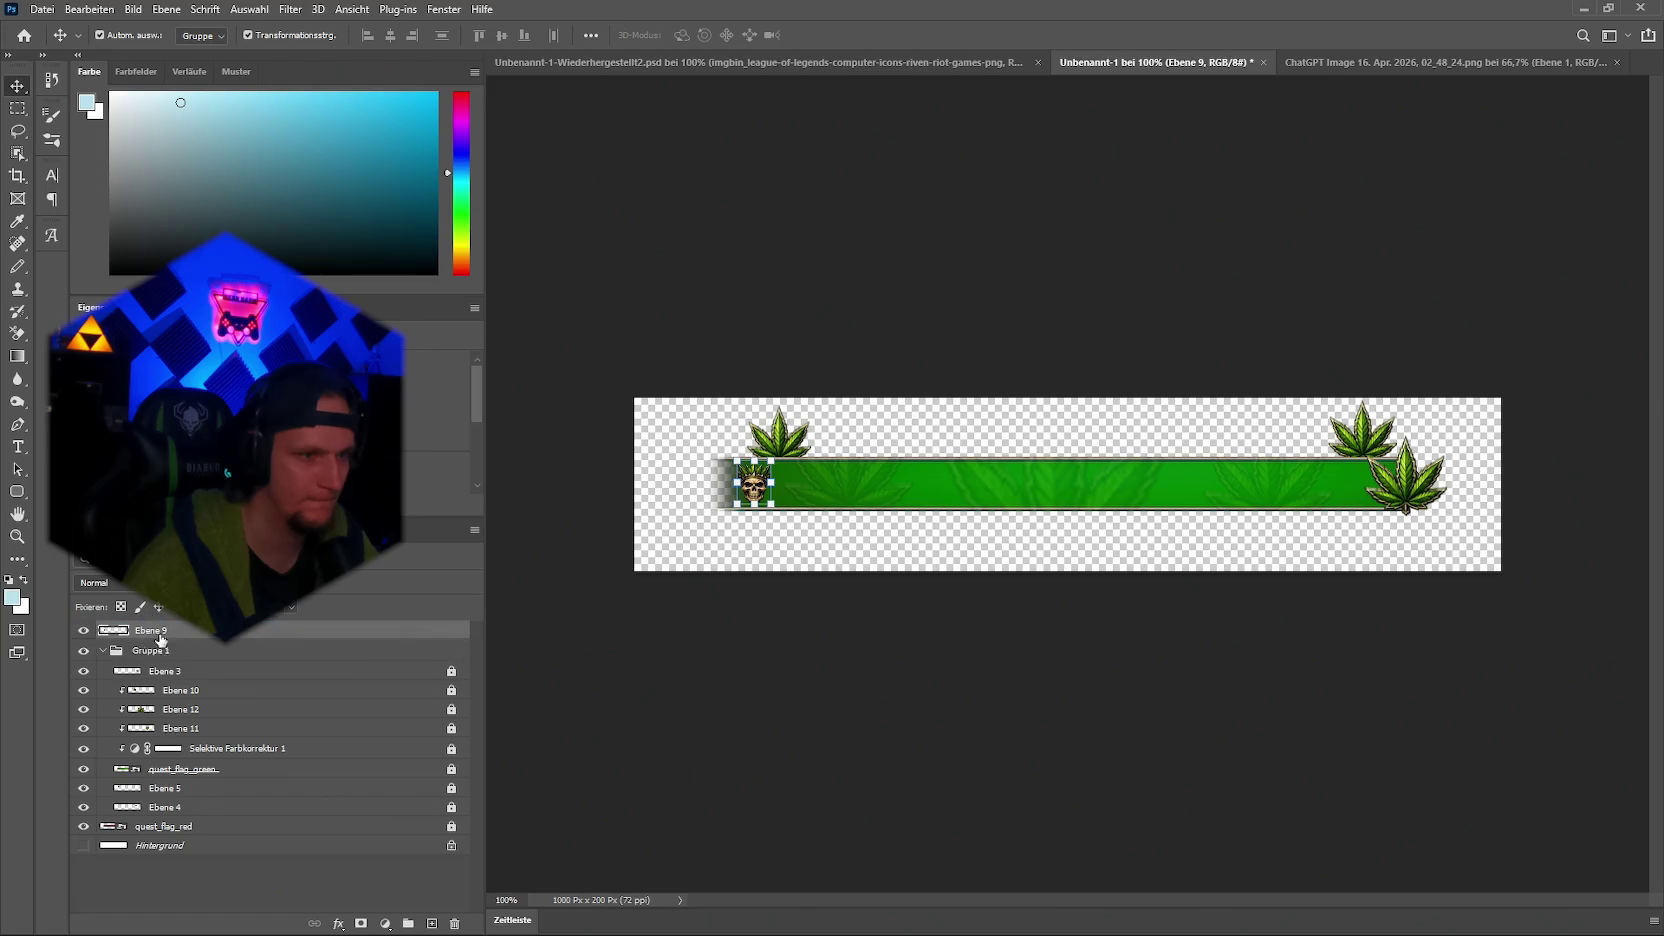
{"action": "mouse_move", "coordinate": [750, 487]}
{"action": "left_mouse_down"}
{"action": "mouse_move", "coordinate": [1117, 485]}
{"action": "mouse_move", "coordinate": [1068, 492]}
{"action": "left_mouse_up"}
{"action": "key", "text": "Return"}
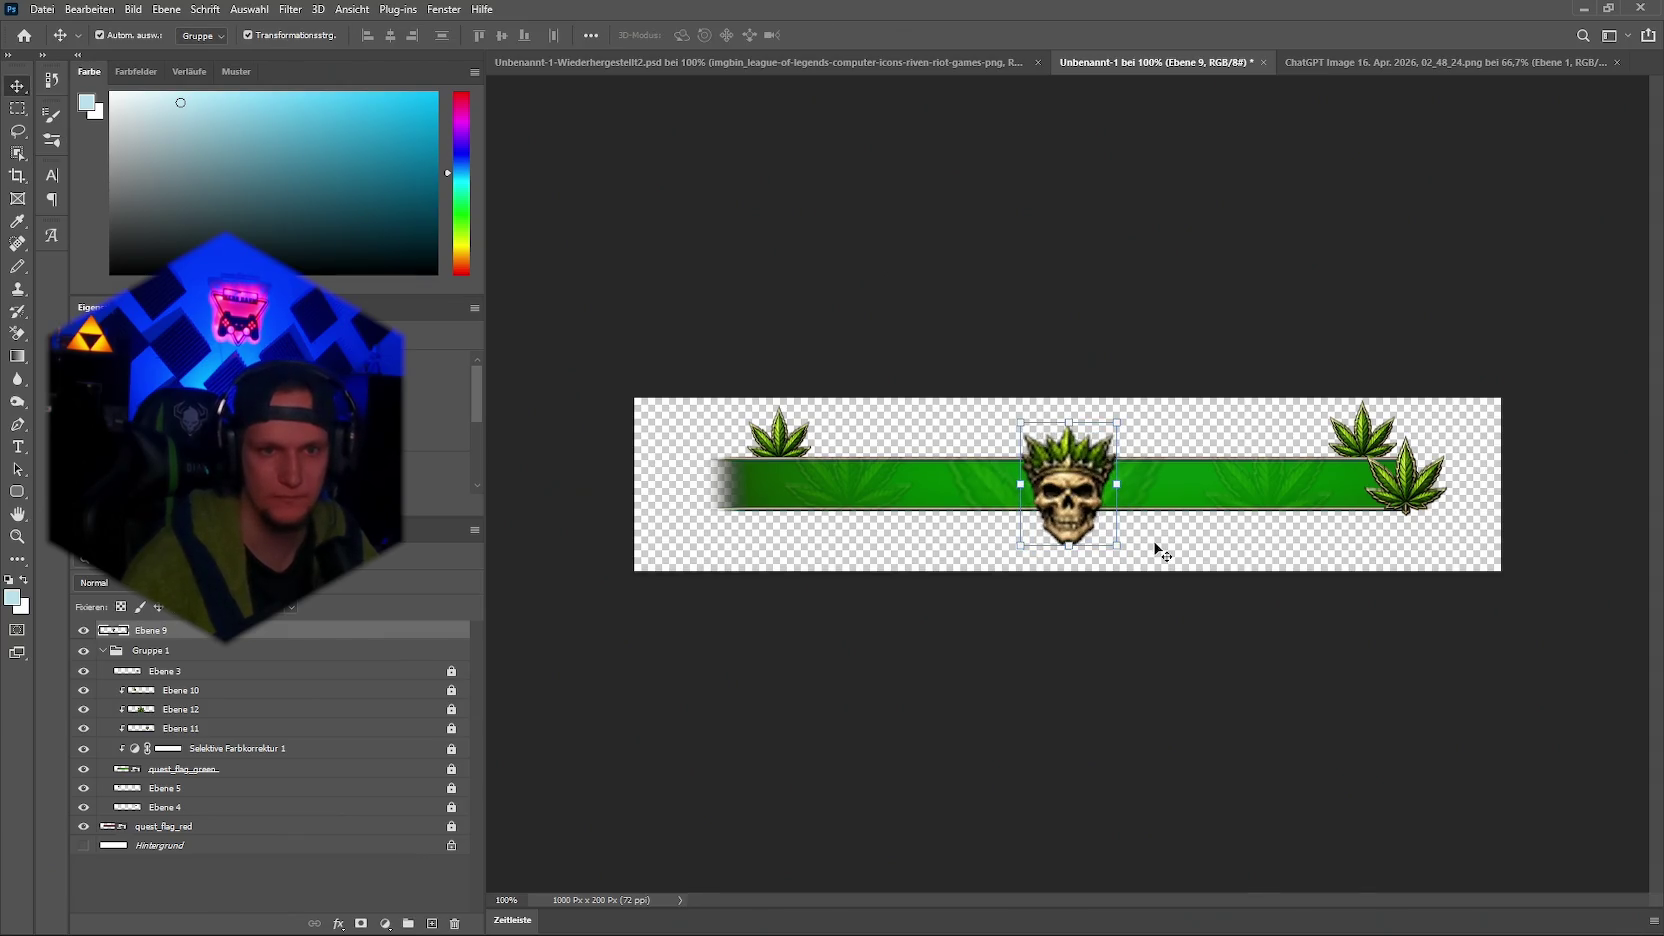
{"action": "key", "text": "ctrl+z"}
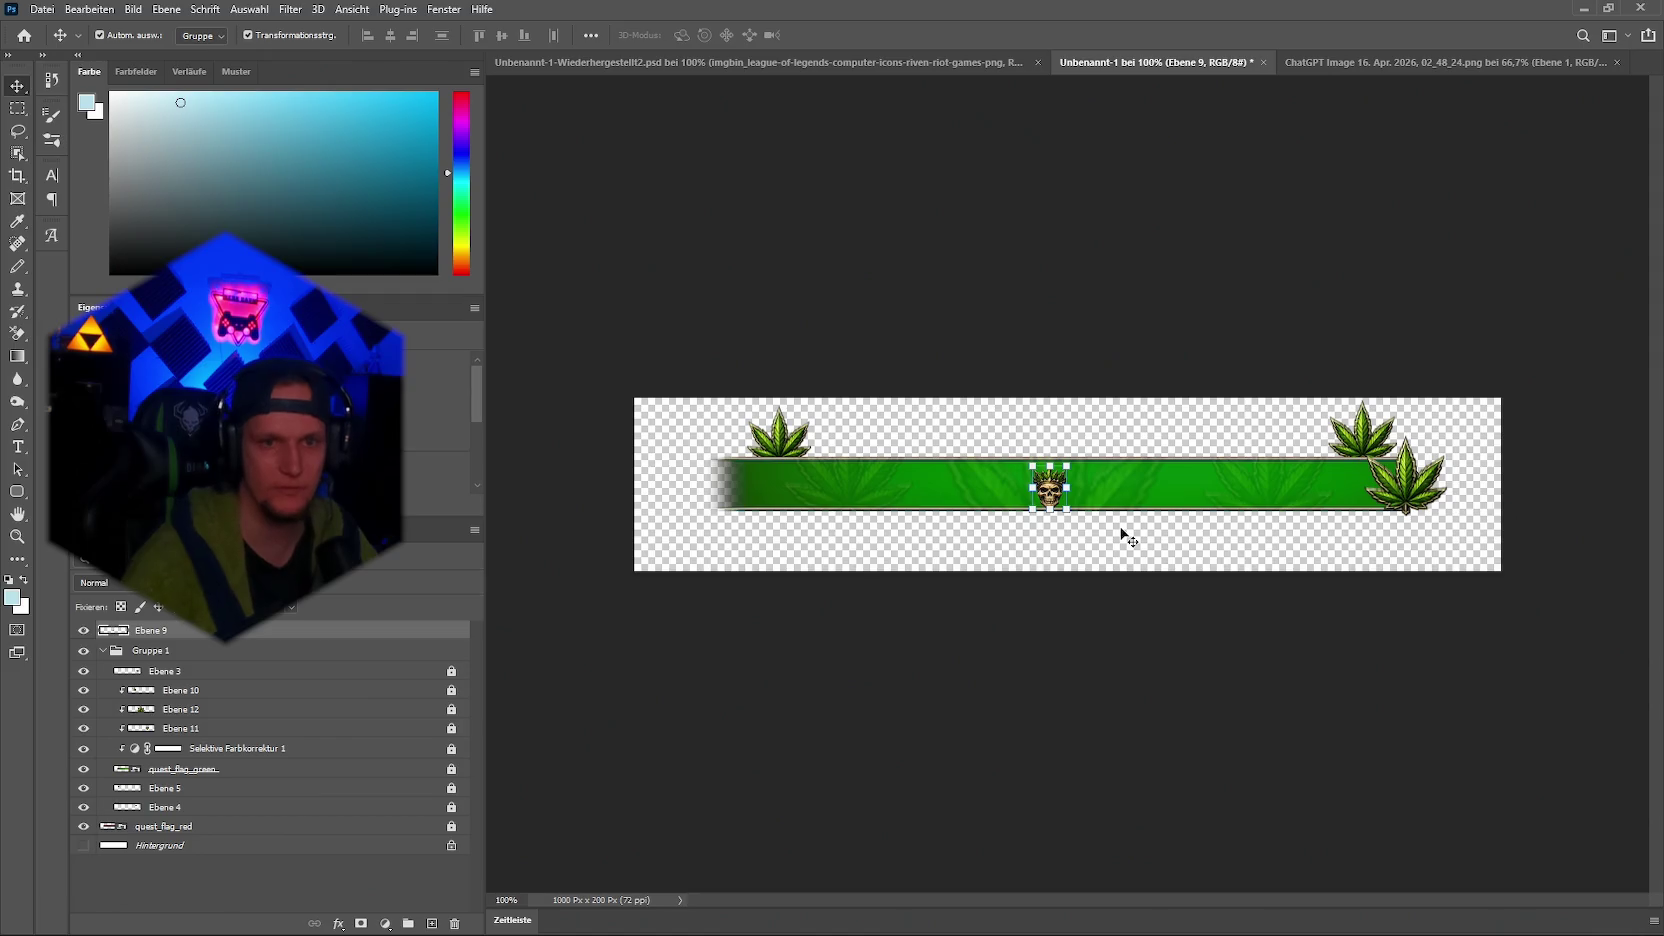
{"action": "key", "text": "Delete"}
{"action": "left_click", "coordinate": [1400, 62]}
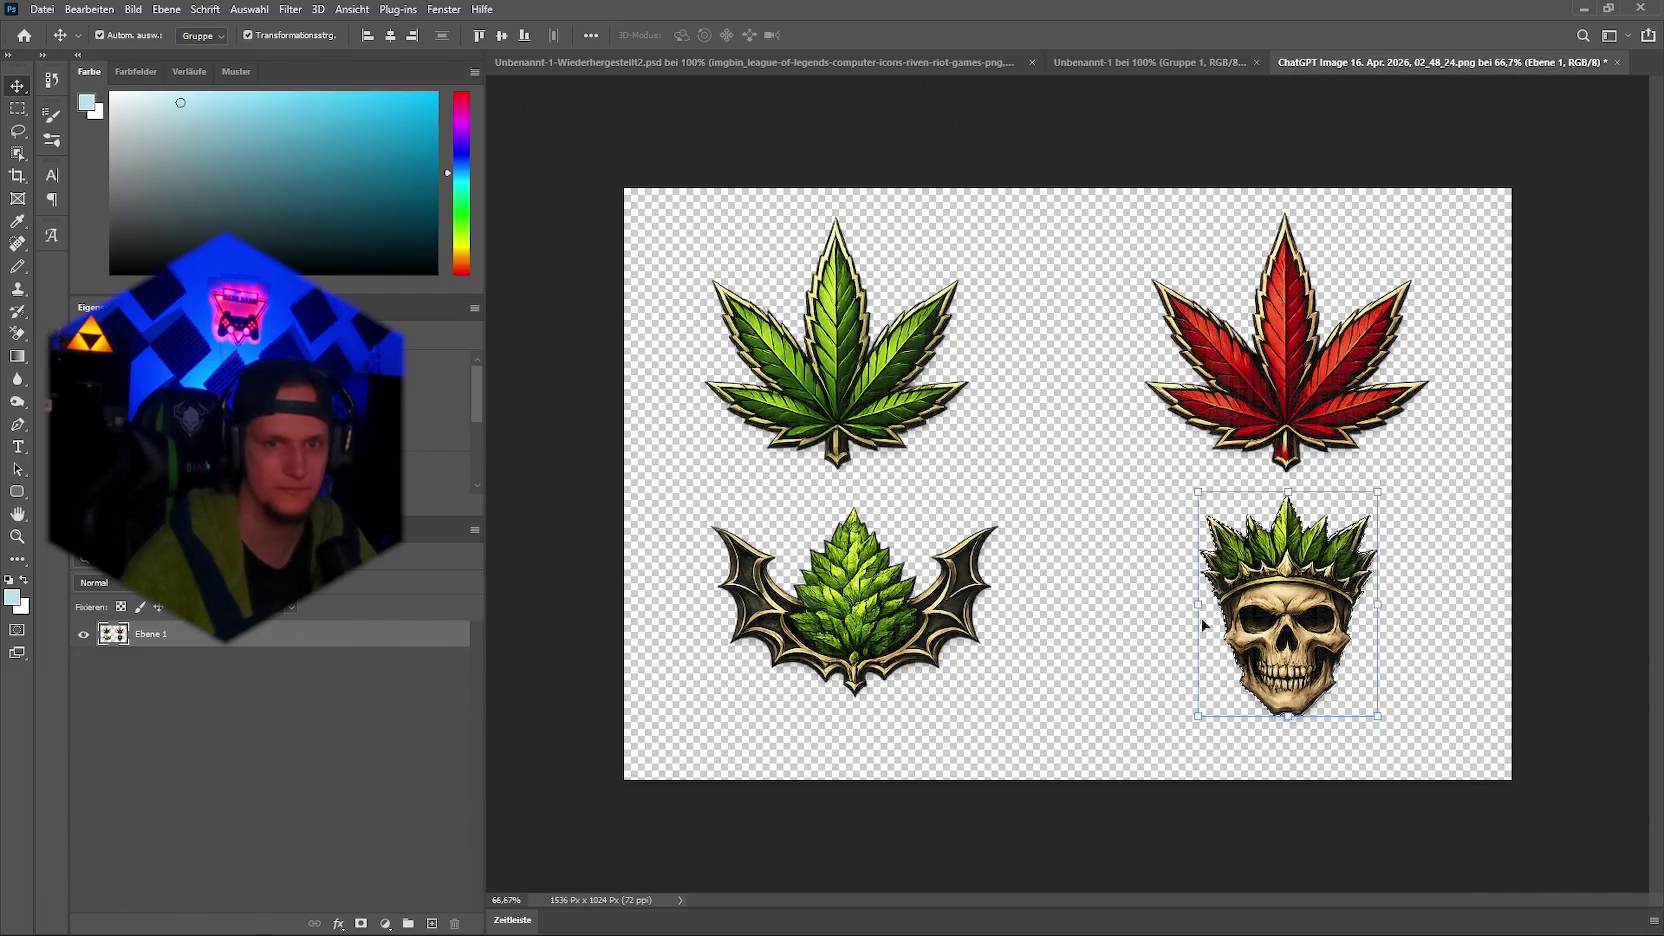
Copy the crowned skull onto new layers, deleting the stray Ebene 2 layer.
{"action": "key", "text": "ctrl"}
{"action": "key", "text": "ctrl+j"}
{"action": "mouse_move", "coordinate": [1310, 588]}
{"action": "left_mouse_down"}
{"action": "mouse_move", "coordinate": [1088, 462]}
{"action": "mouse_move", "coordinate": [1302, 577]}
{"action": "left_mouse_up"}
{"action": "left_click", "coordinate": [160, 666]}
{"action": "right_click", "coordinate": [160, 666]}
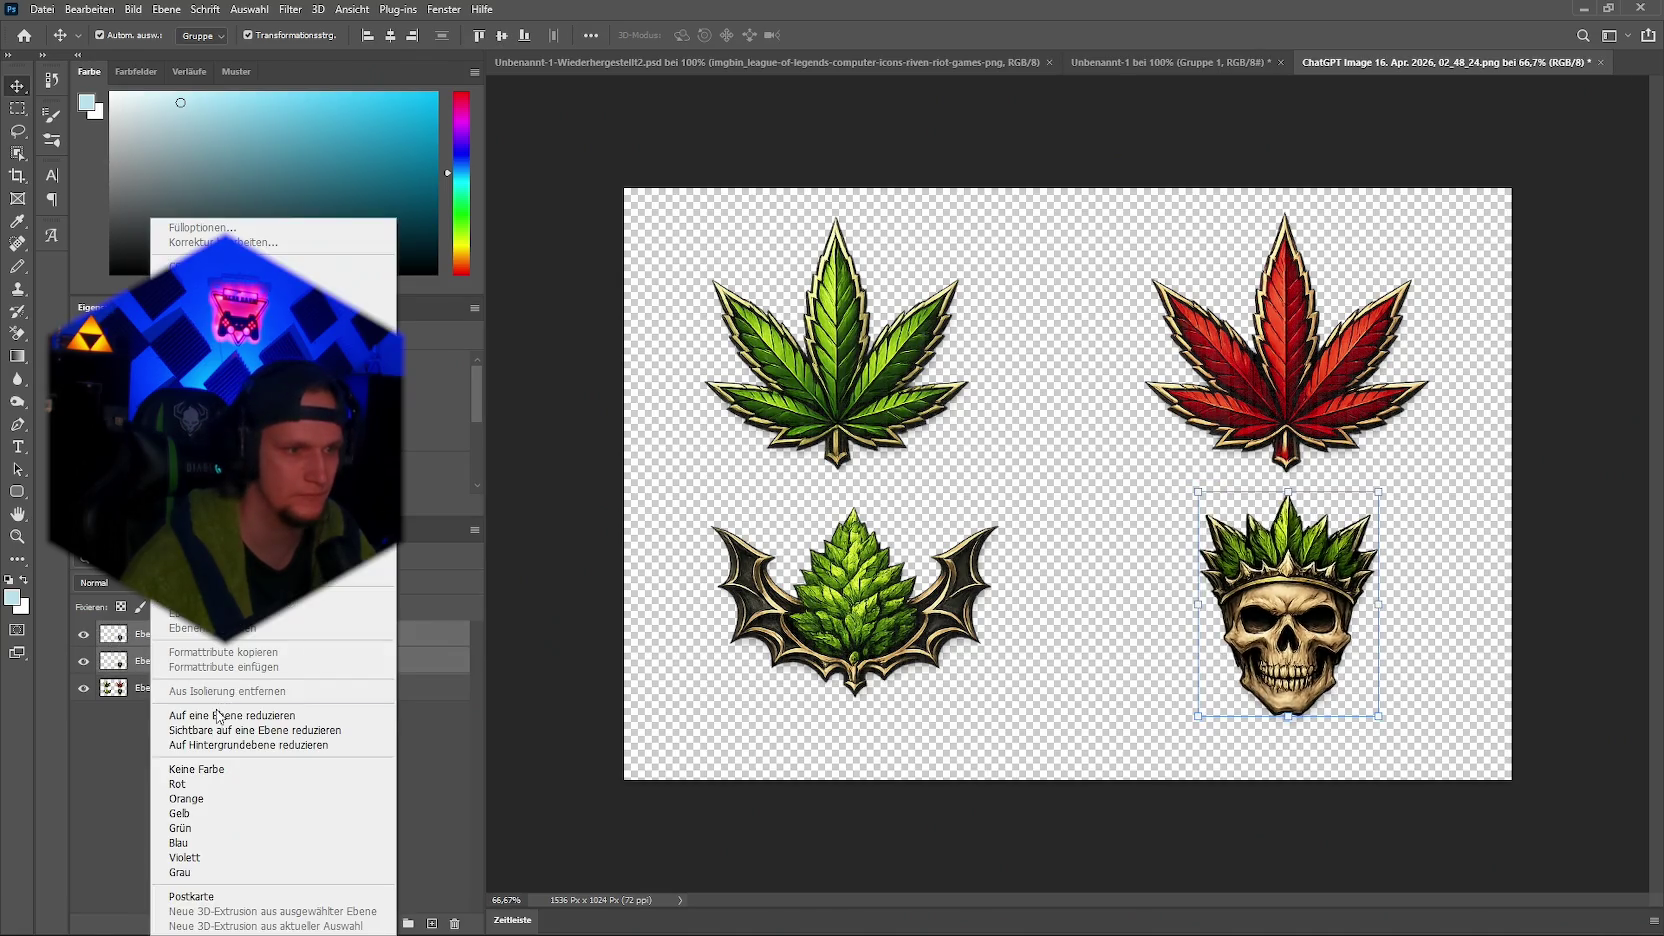
{"action": "left_click", "coordinate": [220, 718]}
{"action": "mouse_move", "coordinate": [1296, 573]}
{"action": "left_mouse_down"}
{"action": "mouse_move", "coordinate": [1073, 452]}
{"action": "mouse_move", "coordinate": [1297, 576]}
{"action": "left_mouse_up"}
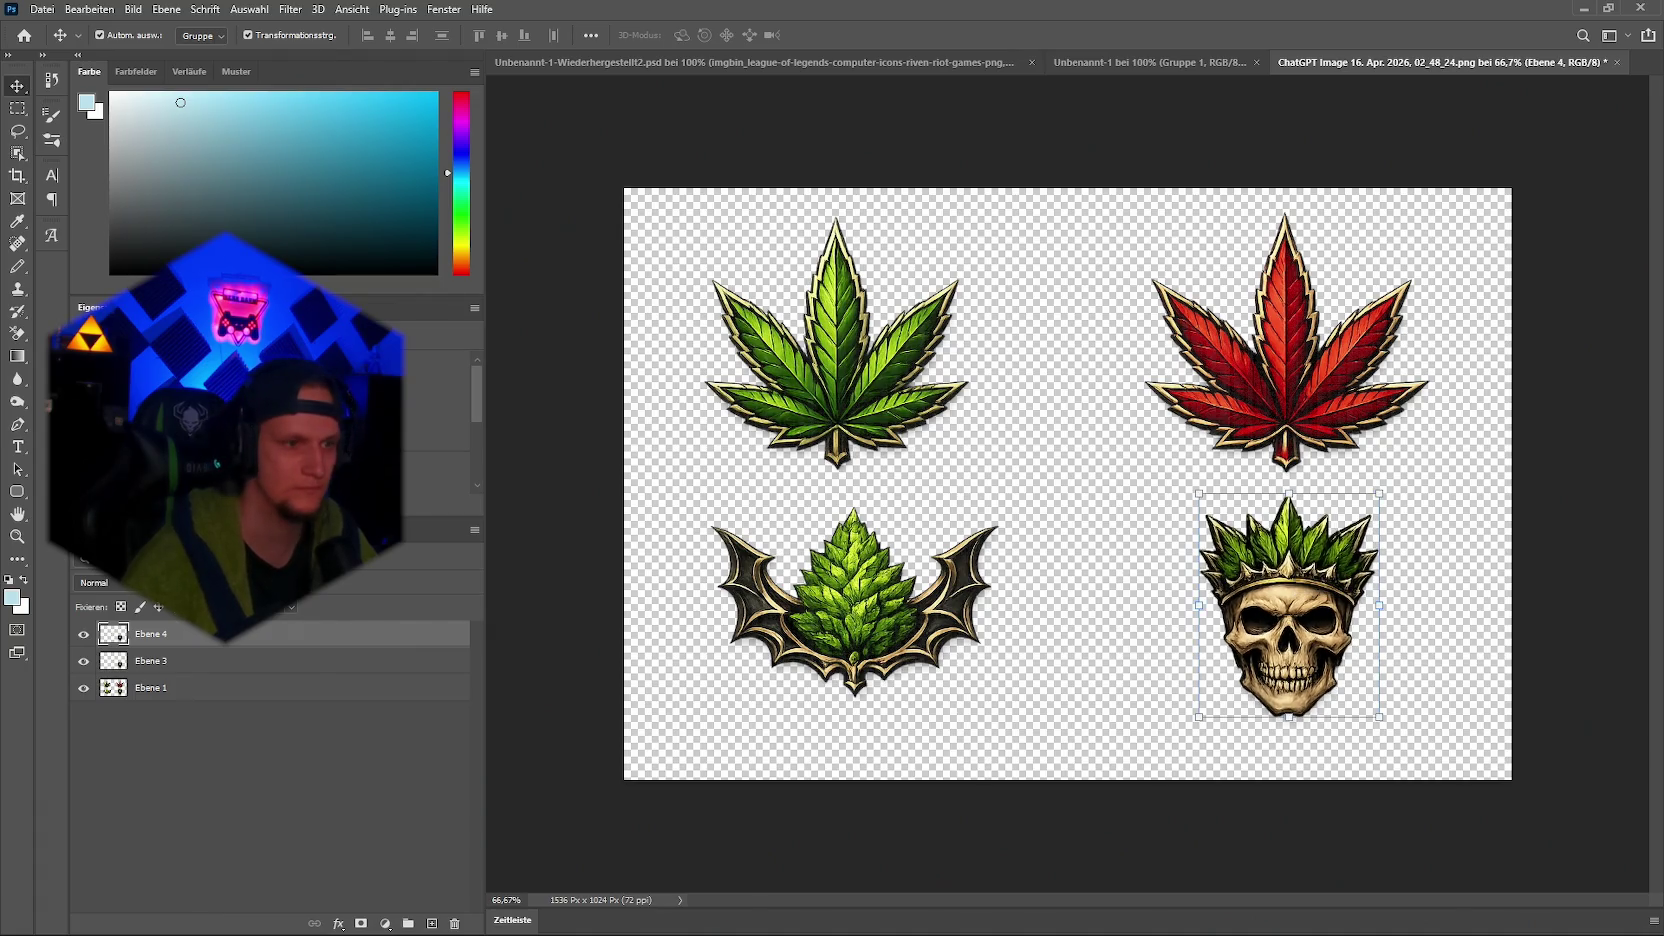
Merge the two skull layers, carry the result into the banner document, and shrink it.
{"action": "left_click", "coordinate": [165, 660], "text": "shift"}
{"action": "right_click", "coordinate": [165, 660]}
{"action": "left_click", "coordinate": [240, 717]}
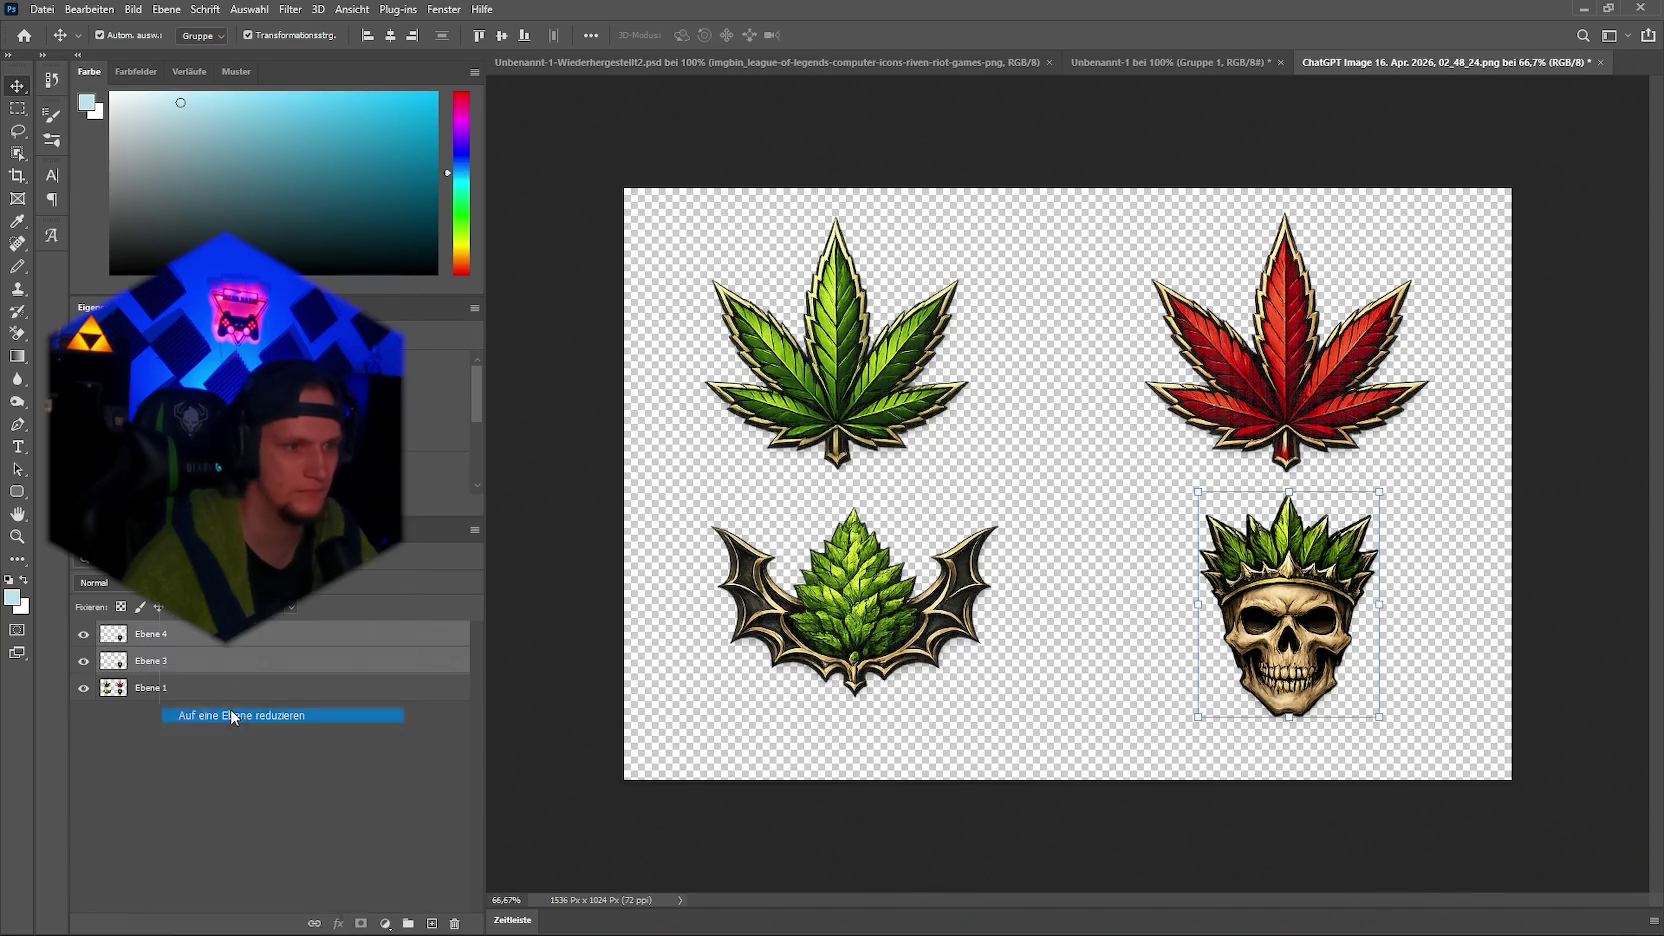
{"action": "mouse_move", "coordinate": [157, 634]}
{"action": "left_mouse_down"}
{"action": "mouse_move", "coordinate": [1107, 74]}
{"action": "mouse_move", "coordinate": [995, 587]}
{"action": "mouse_move", "coordinate": [1012, 607]}
{"action": "left_mouse_up"}
{"action": "mouse_move", "coordinate": [1068, 394]}
{"action": "left_mouse_down"}
{"action": "mouse_move", "coordinate": [1065, 538]}
{"action": "mouse_move", "coordinate": [1065, 371]}
{"action": "mouse_move", "coordinate": [1065, 437]}
{"action": "mouse_move", "coordinate": [1100, 414]}
{"action": "mouse_move", "coordinate": [1081, 455]}
{"action": "left_mouse_up"}
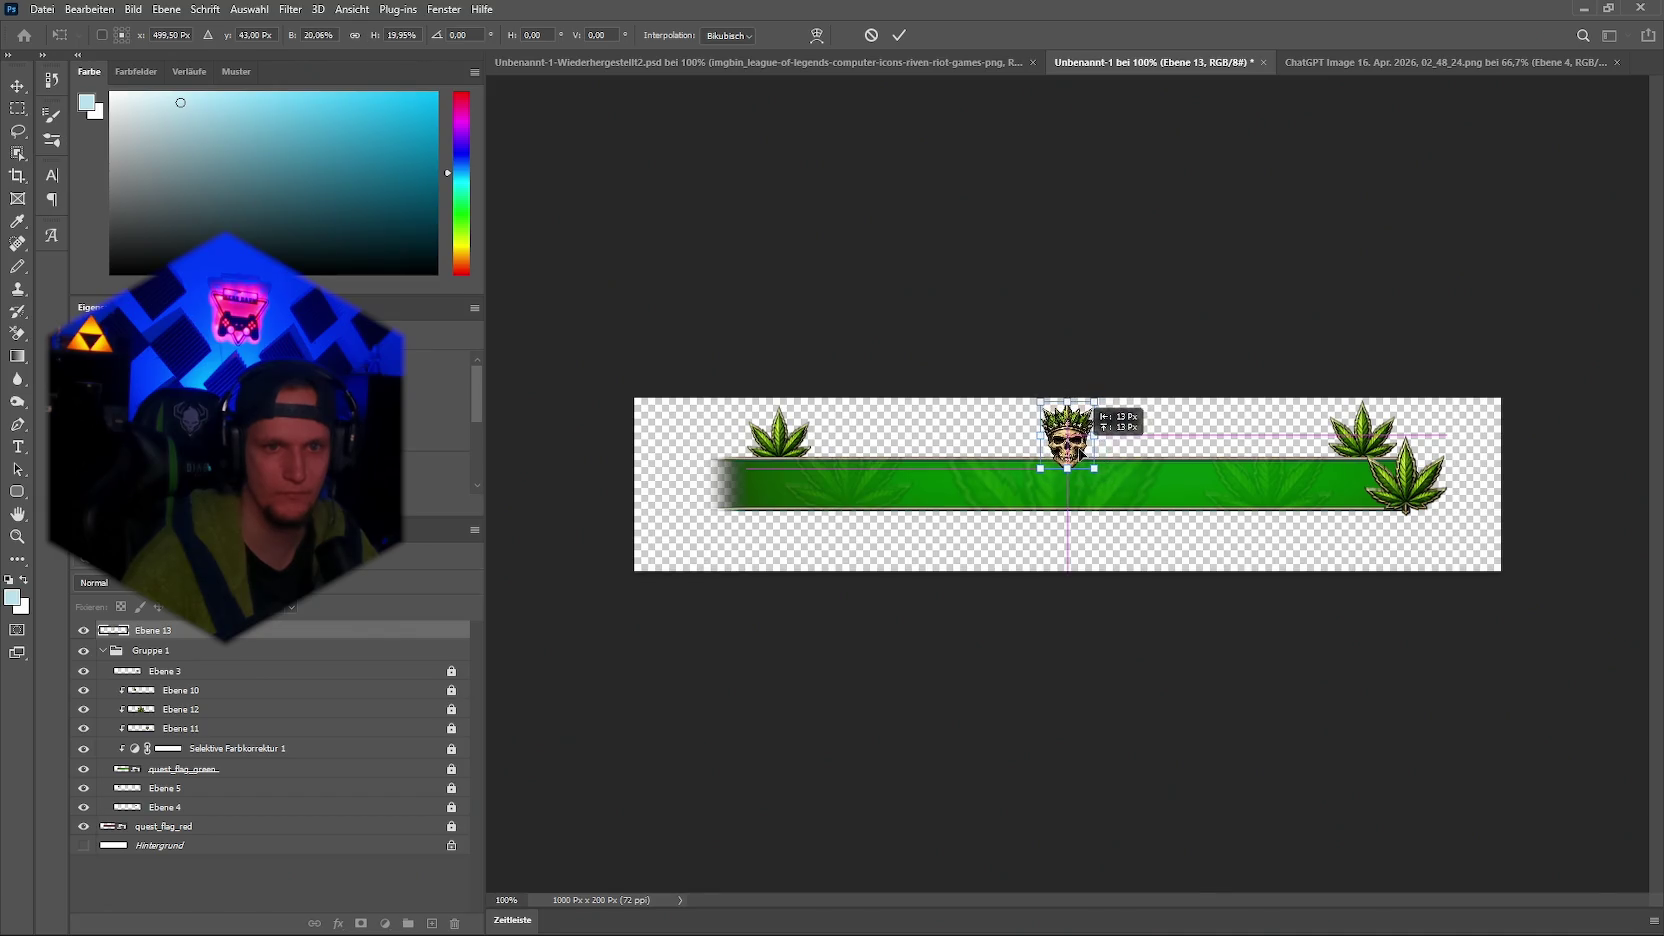
Move Ebene 13 into Gruppe 1, shrink it to about 75%, nudge it 1 px left, and commit.
{"action": "left_click_drag", "start_coordinate": [150, 630], "coordinate": [181, 776]}
{"action": "left_click_drag", "start_coordinate": [1071, 399], "coordinate": [1069, 432]}
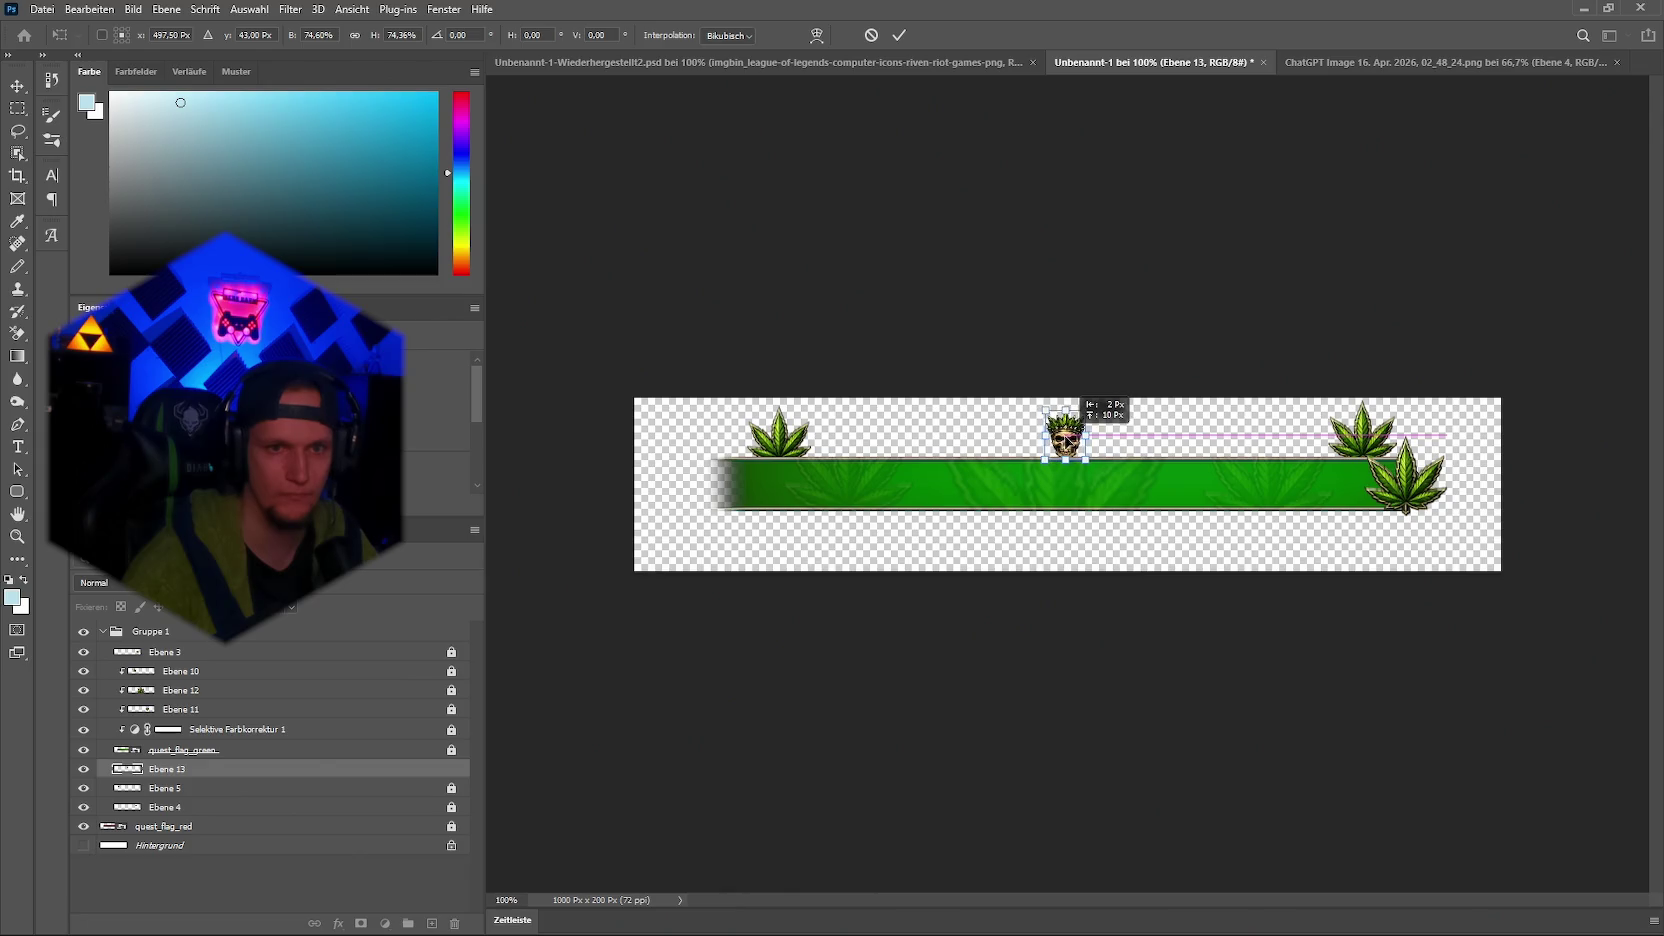
{"action": "key", "text": "Left"}
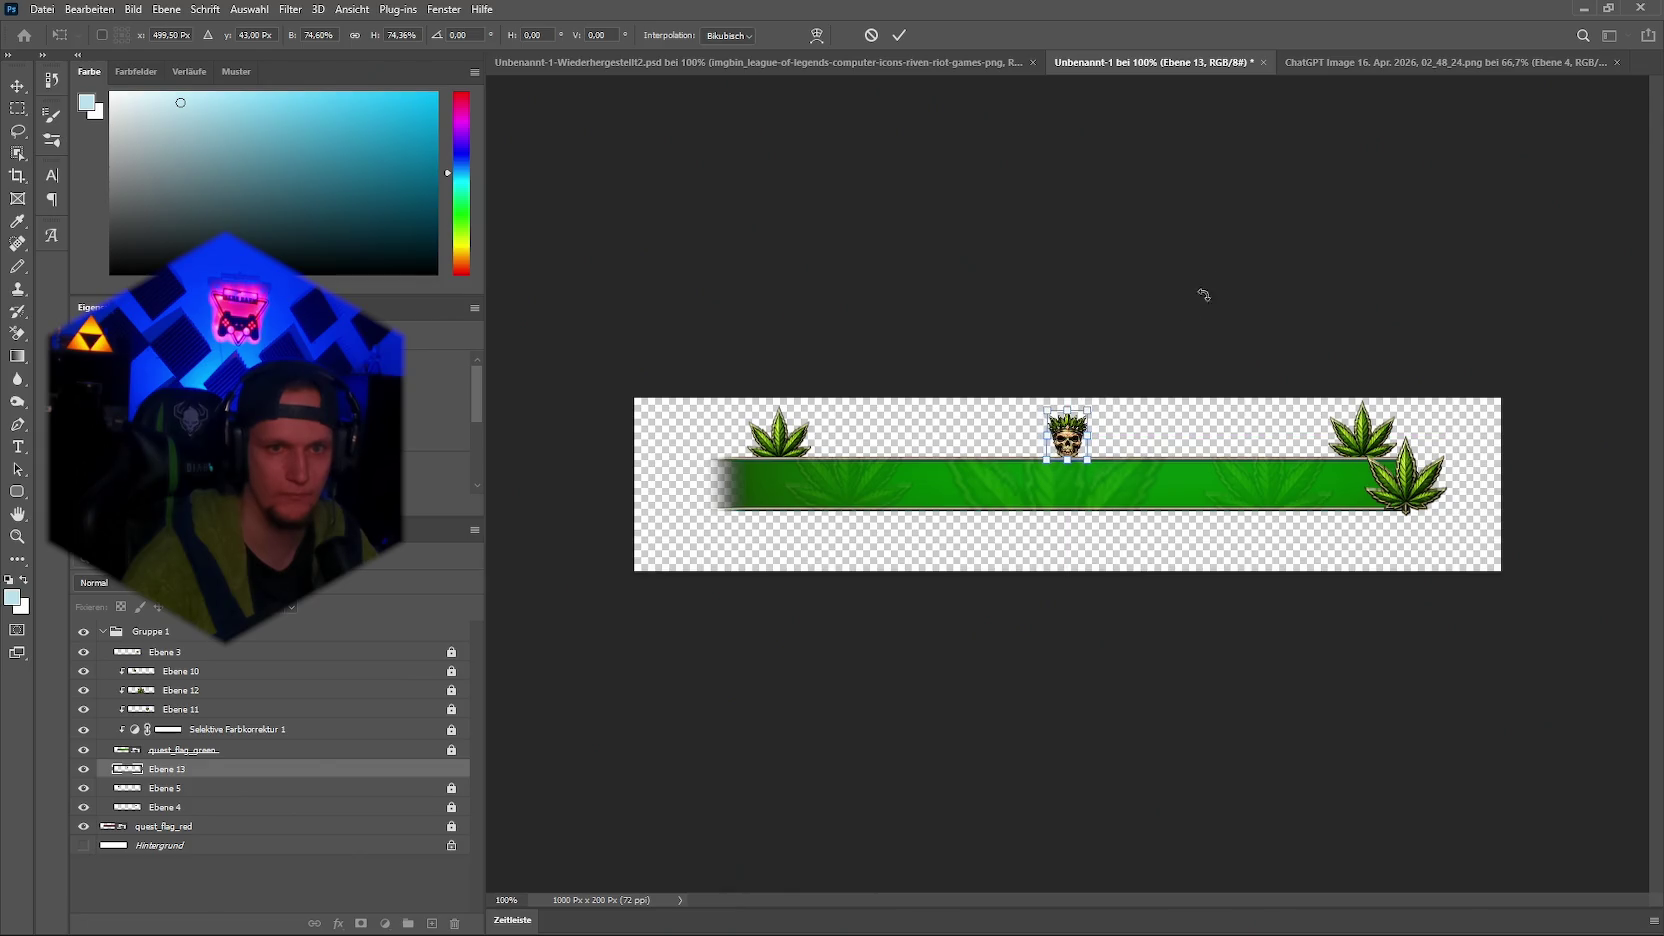
{"action": "key", "text": "Return"}
{"action": "left_click", "coordinate": [1232, 288]}
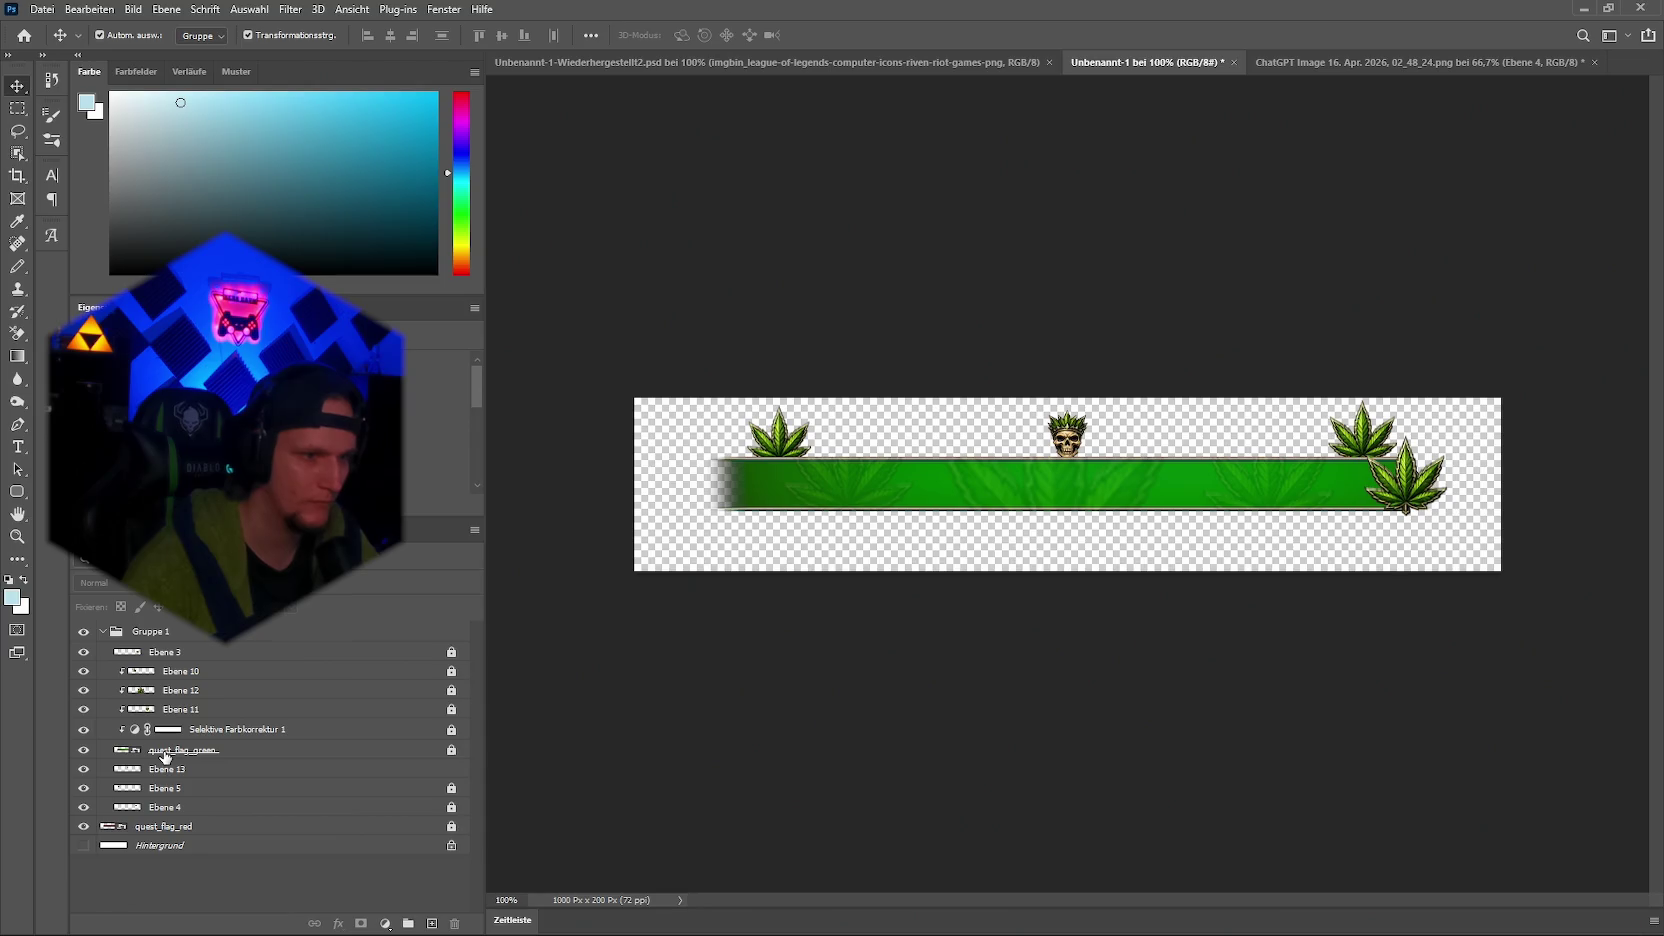
Raise the skull layer Ebene 13 to just below Ebene 3 and try moving the skull.
{"action": "left_click_drag", "start_coordinate": [165, 752], "coordinate": [165, 673]}
{"action": "left_click", "coordinate": [200, 631]}
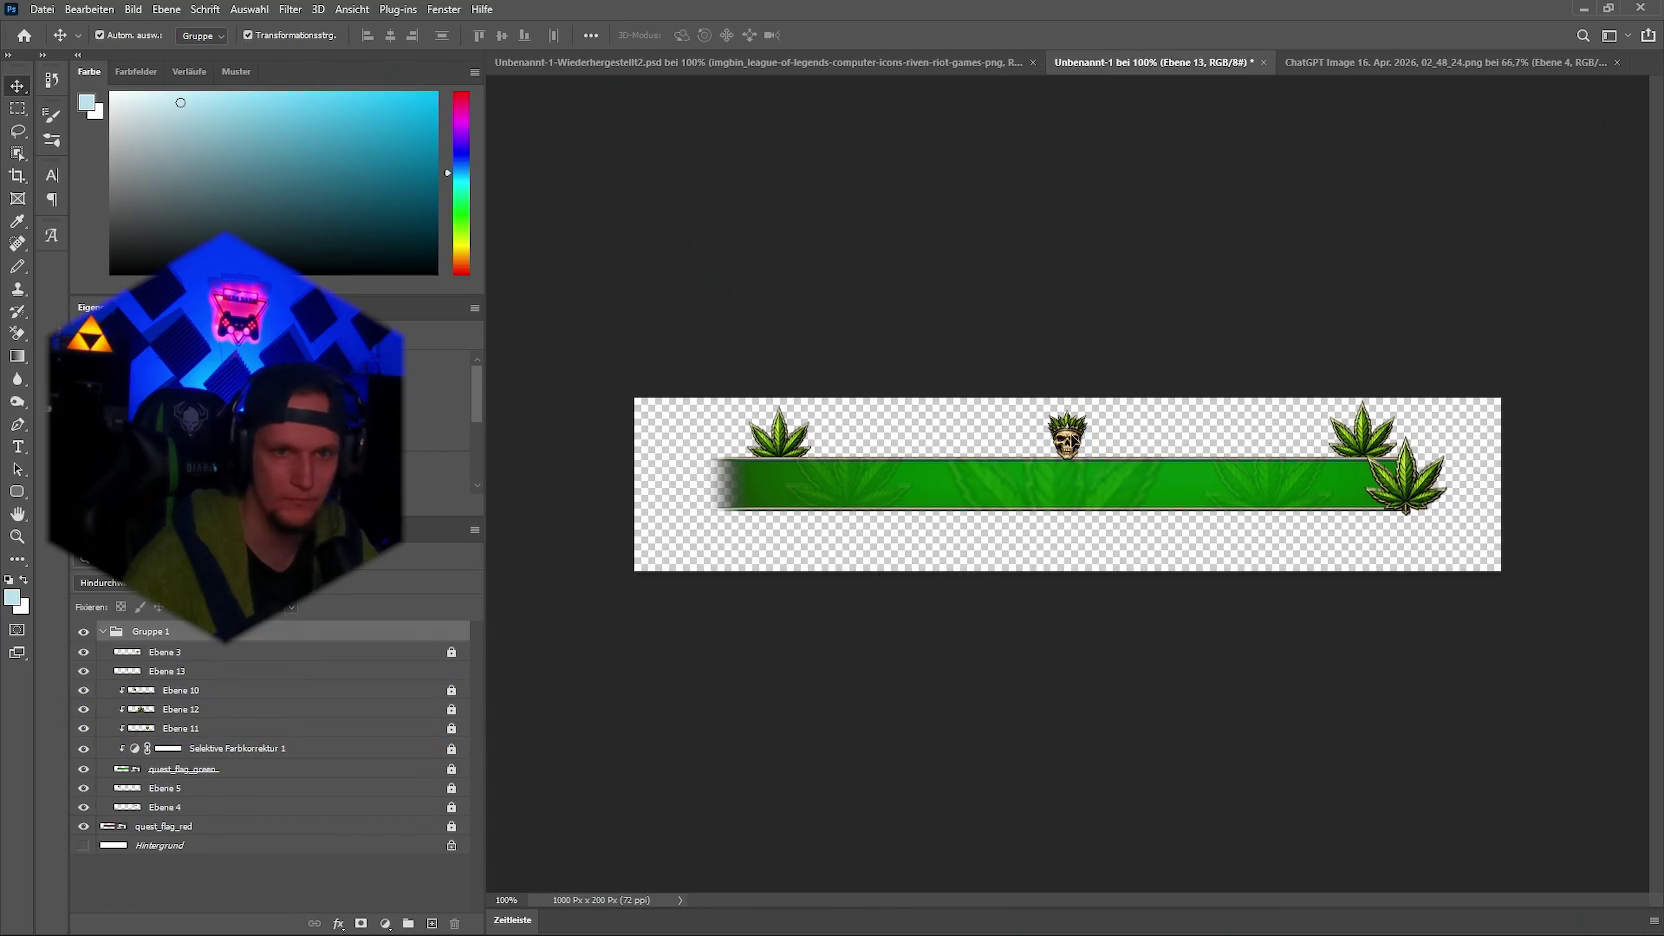
{"action": "left_click_drag", "start_coordinate": [1075, 445], "coordinate": [1078, 438]}
{"action": "left_click", "coordinate": [799, 362]}
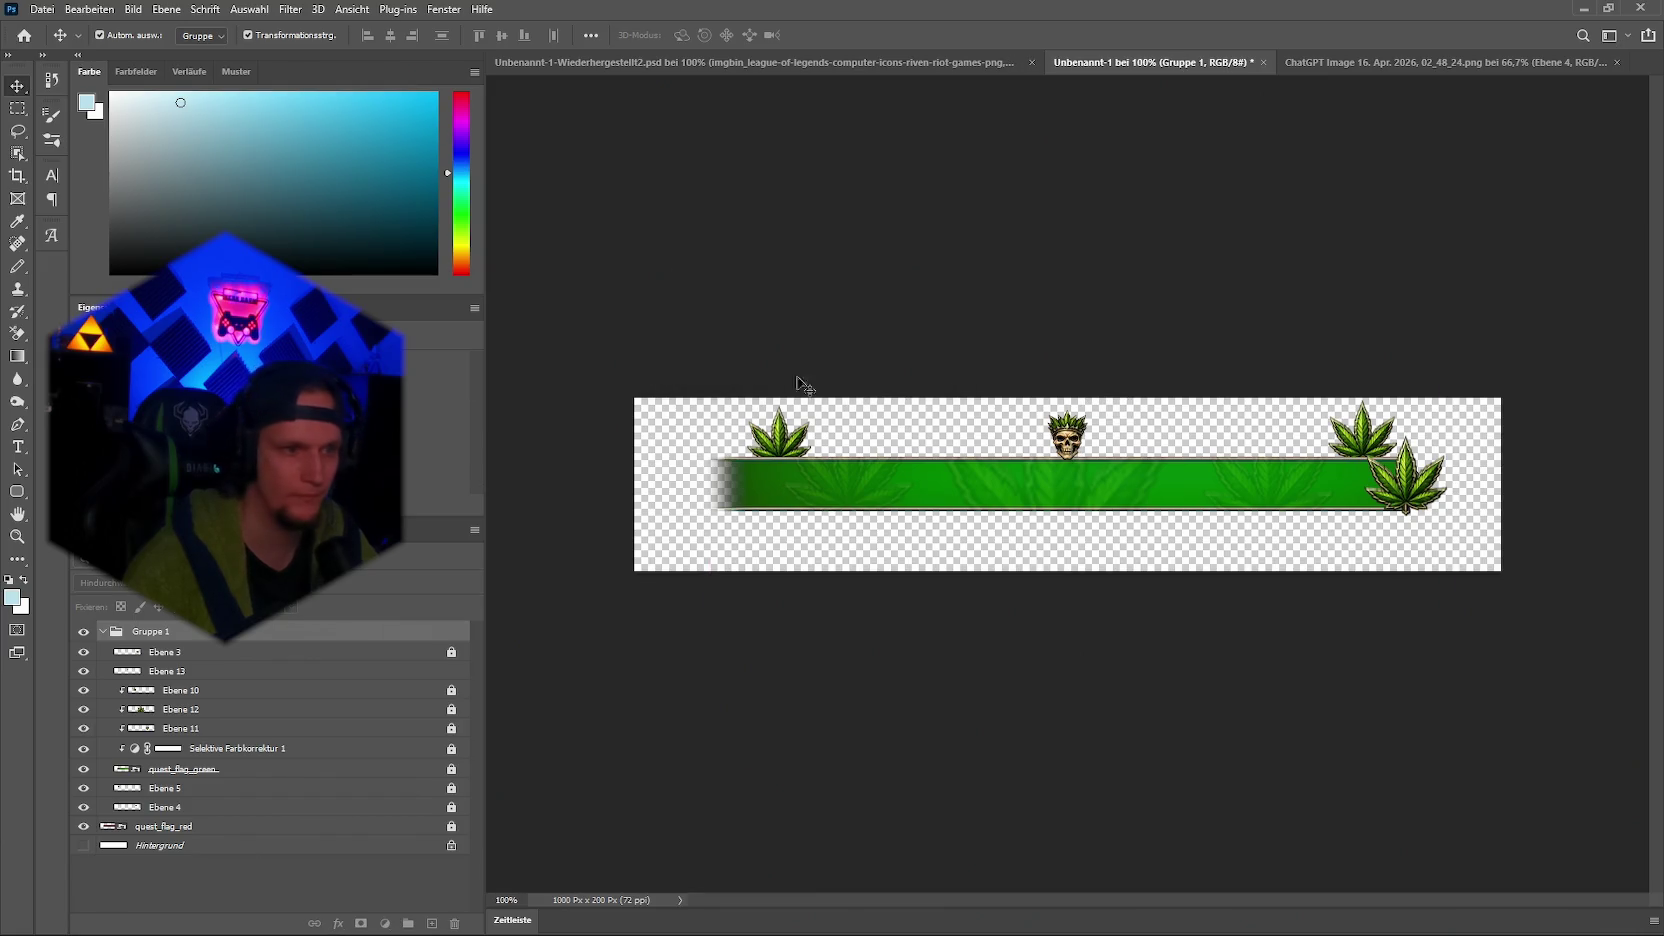
Check the left leaf layer Ebene 5 by toggling its visibility, then reselect the skull layer.
{"action": "left_click", "coordinate": [153, 790]}
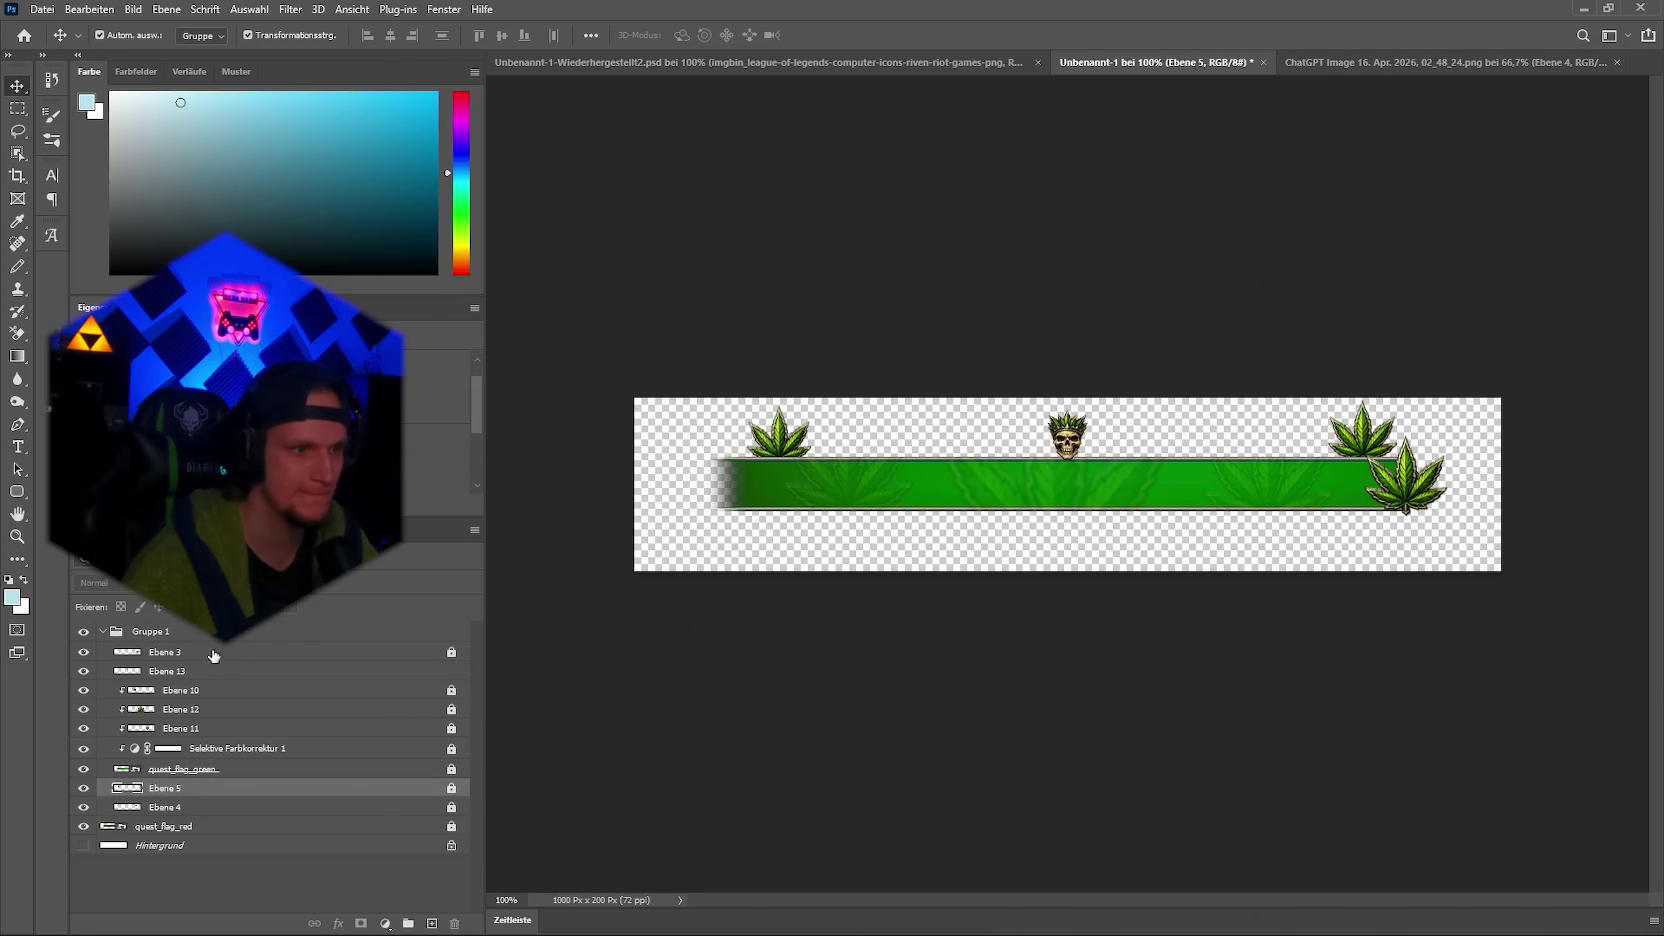
{"action": "left_click", "coordinate": [83, 789]}
{"action": "left_click", "coordinate": [84, 788]}
{"action": "left_click", "coordinate": [180, 674]}
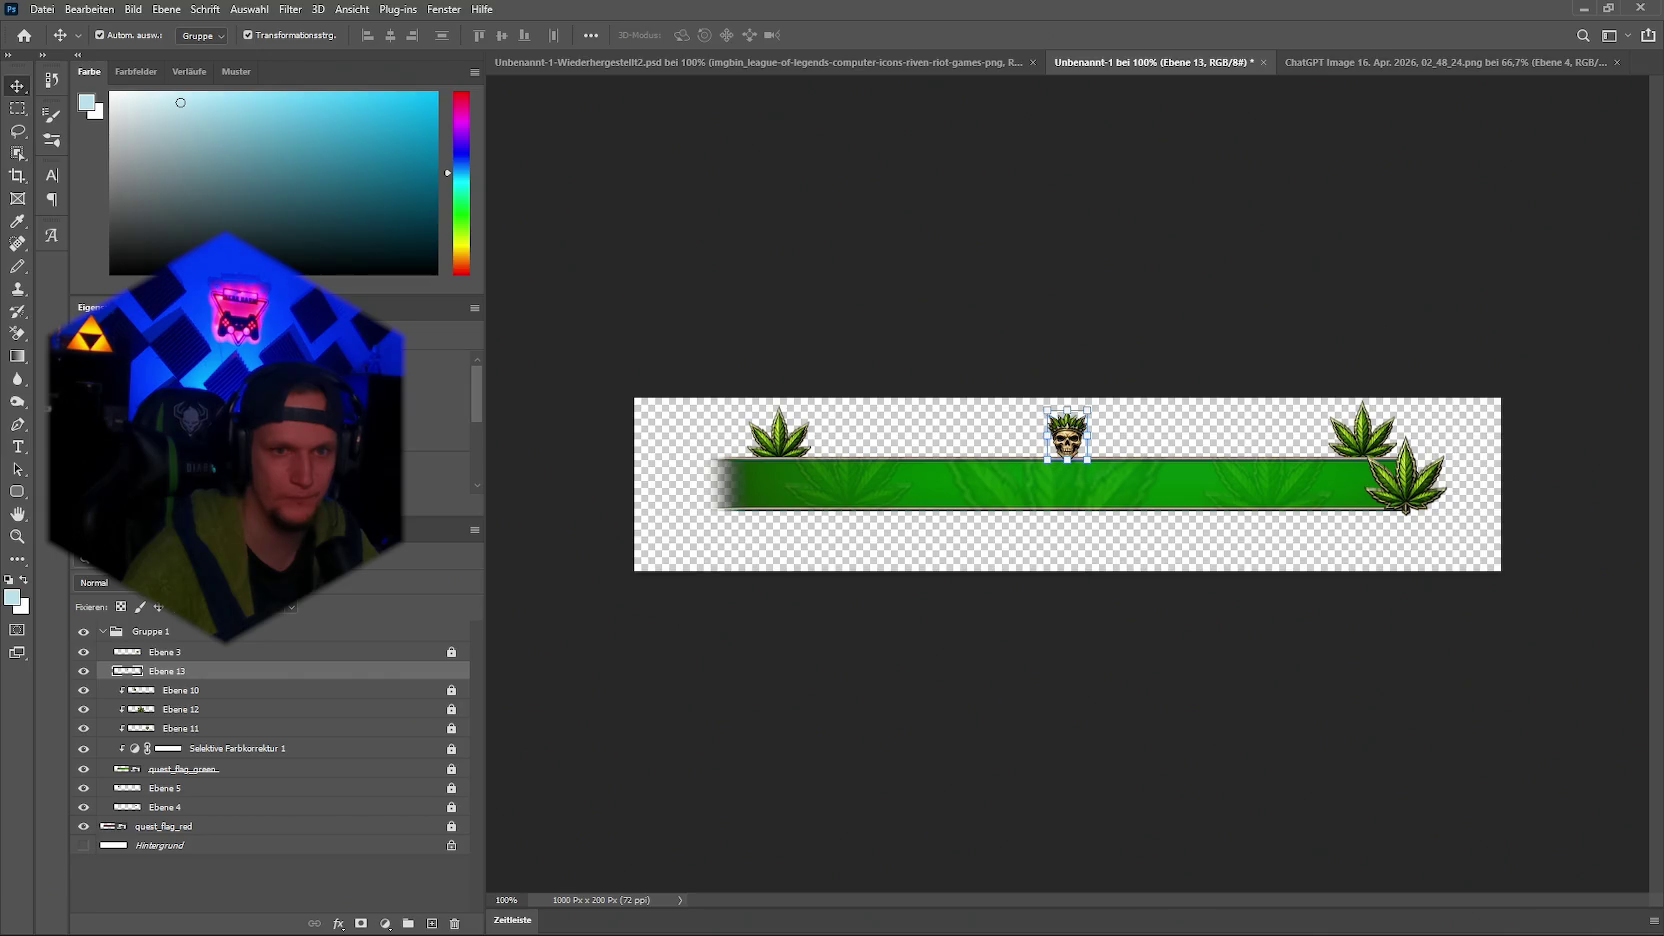
{"action": "left_click", "coordinate": [1340, 251]}
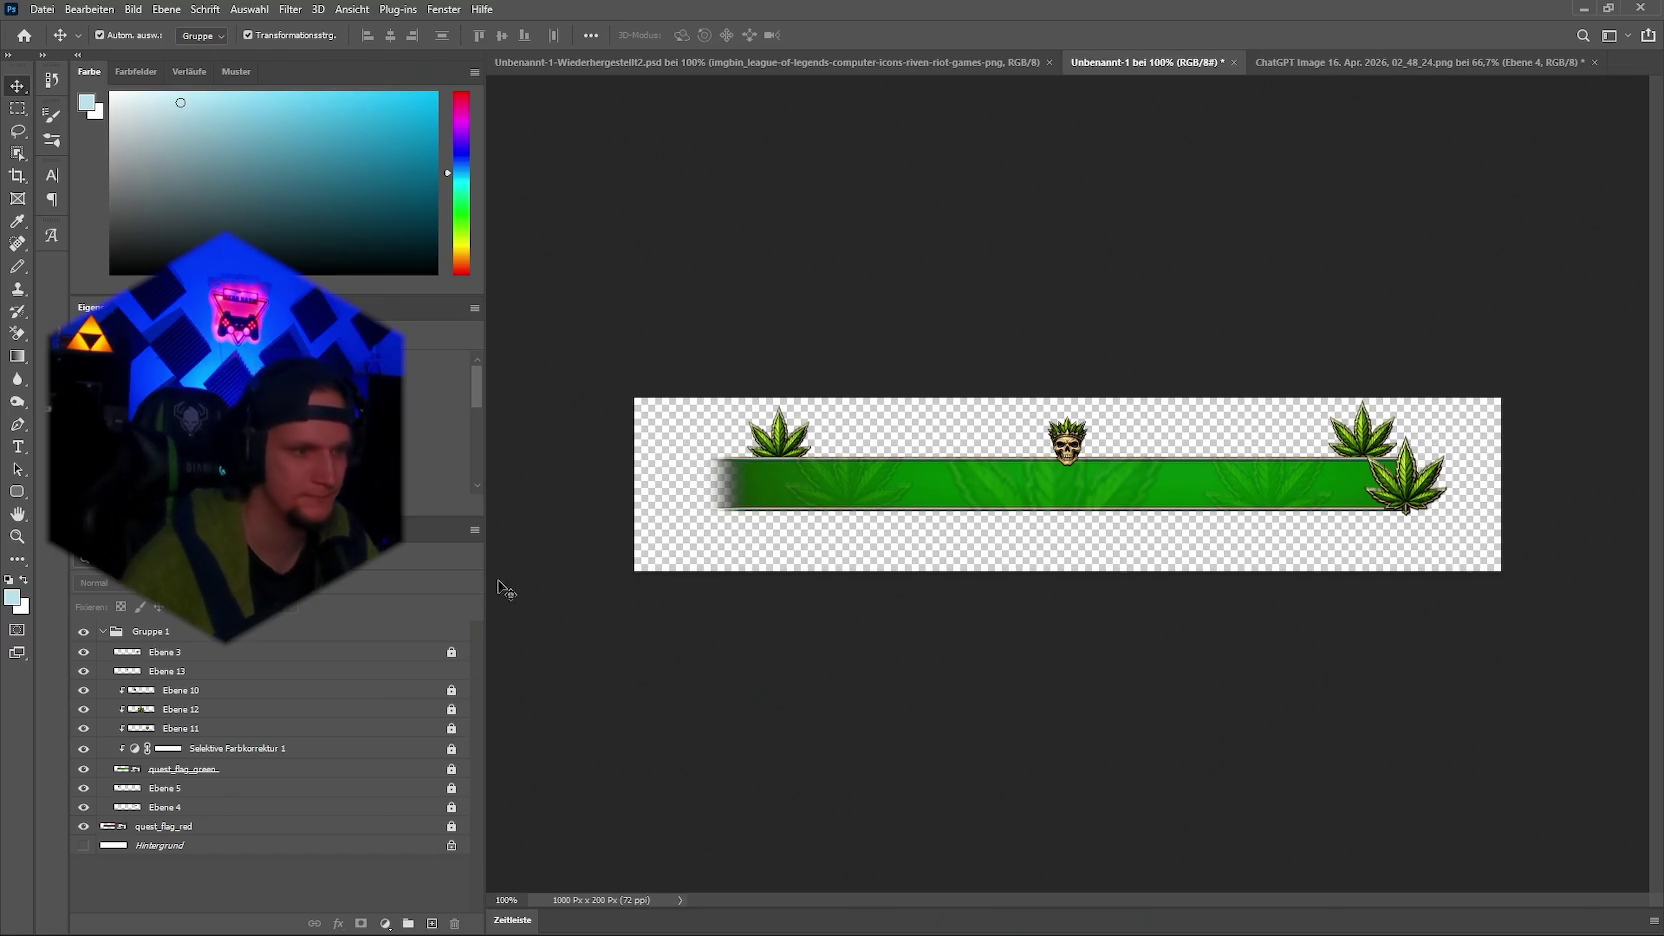
Lock skull layer Ebene 13, unlock right leaf Ebene 3, and paste a leaf copy as a new layer.
{"action": "left_click", "coordinate": [165, 808]}
{"action": "left_click", "coordinate": [164, 790]}
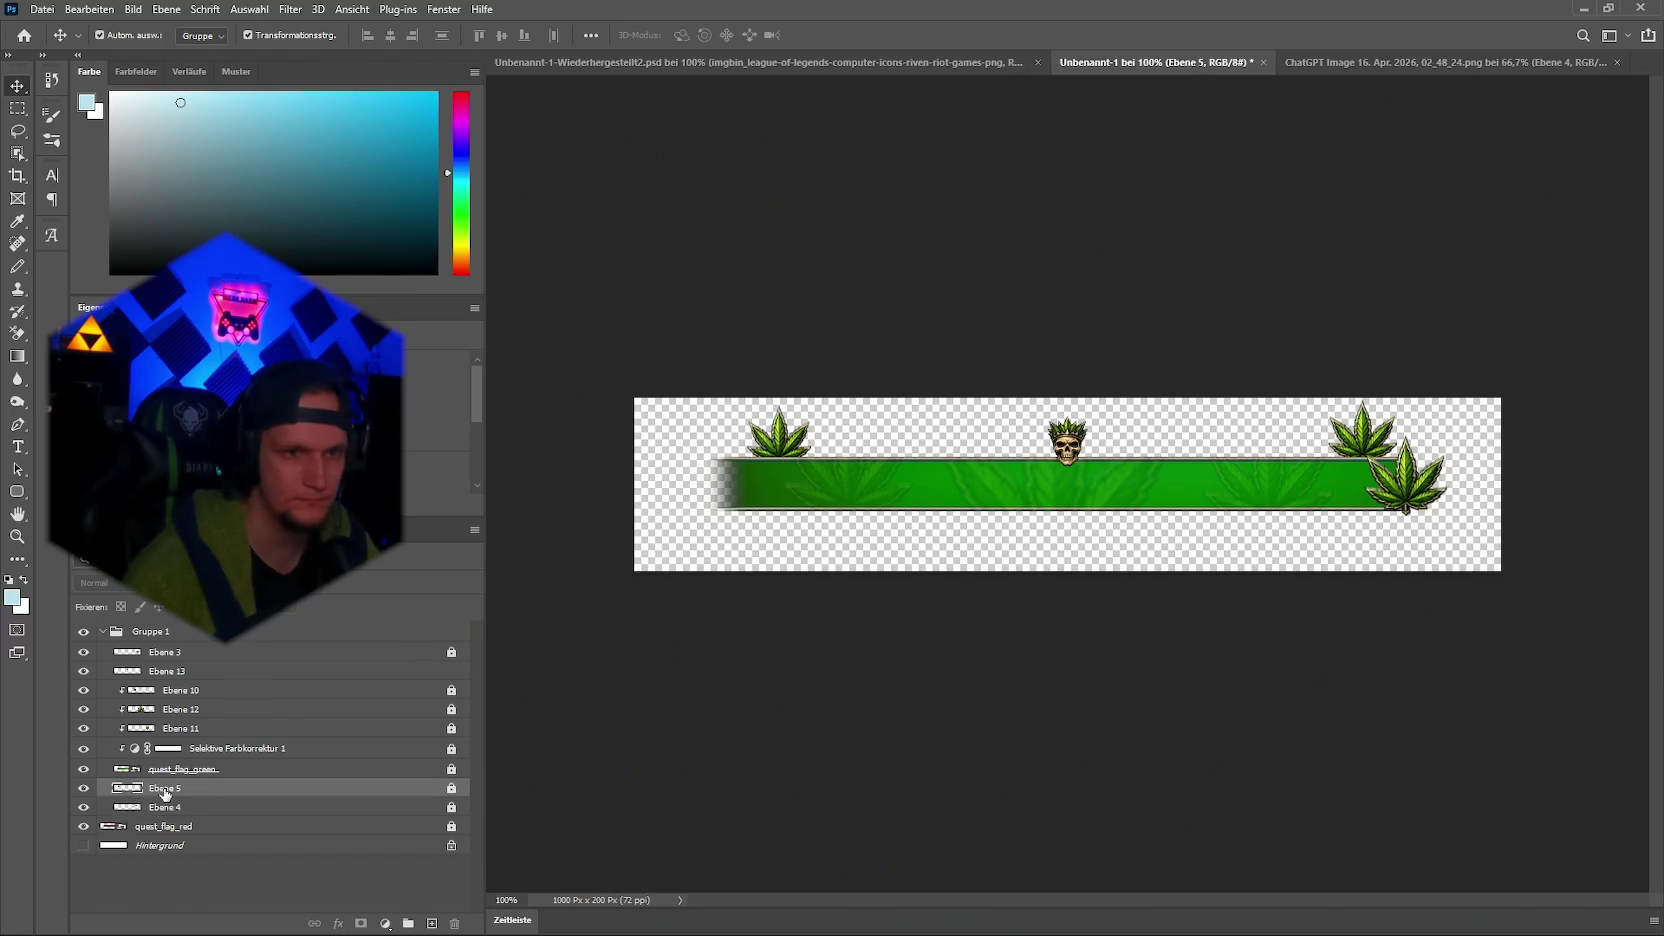
{"action": "left_click", "coordinate": [165, 653]}
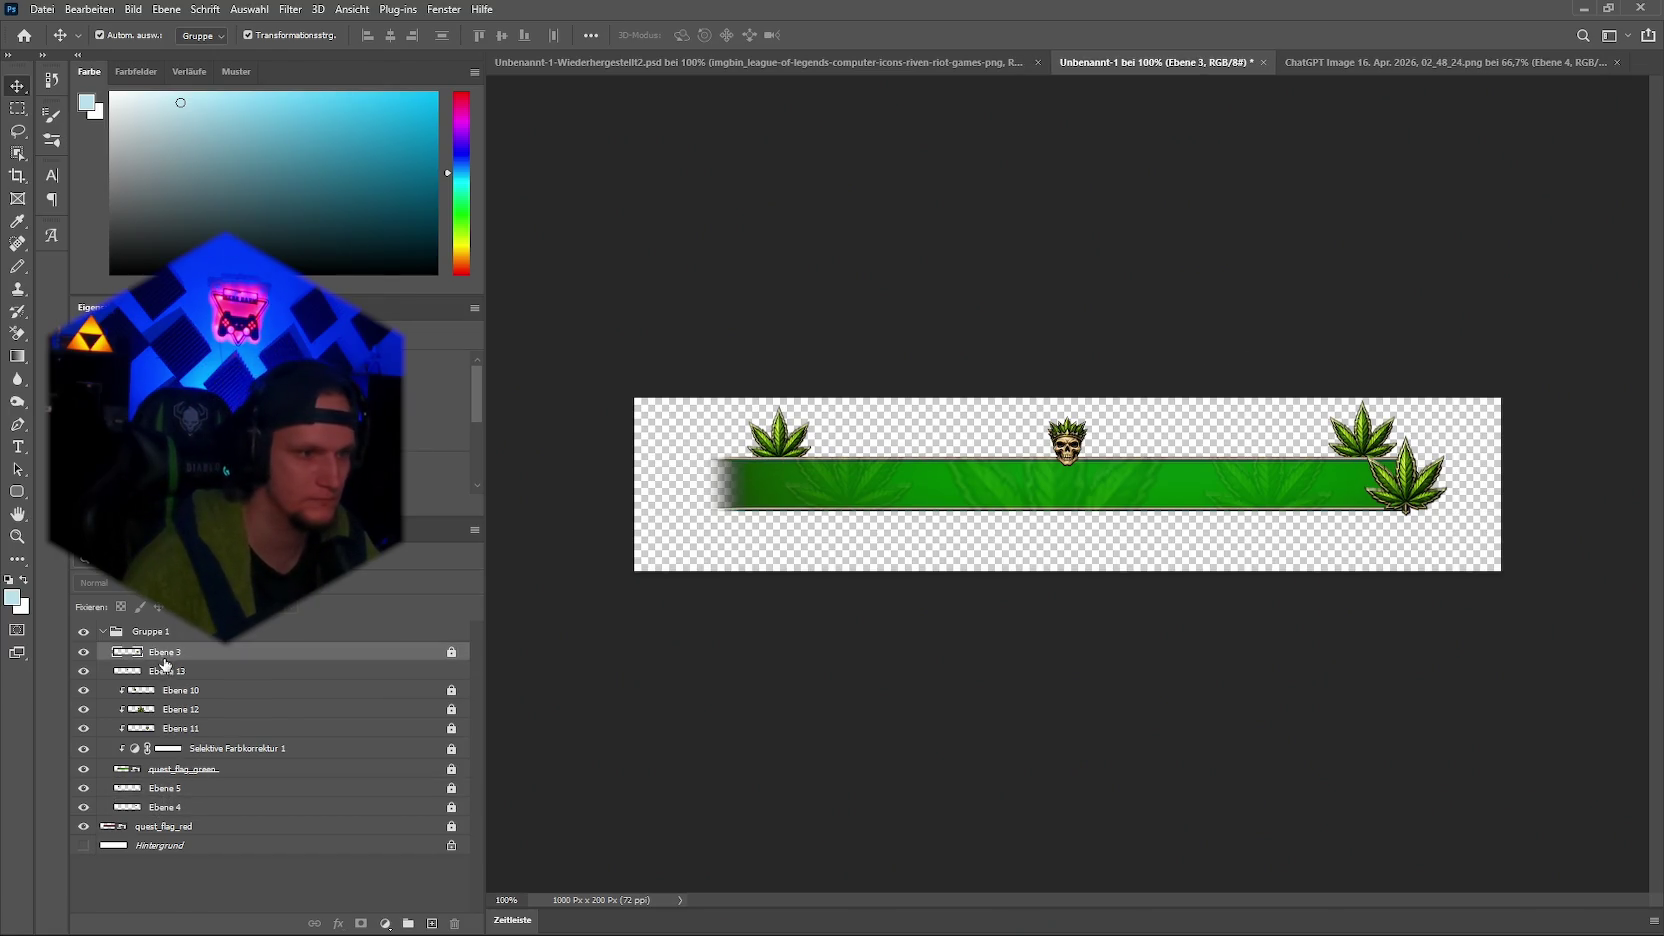
{"action": "left_click", "coordinate": [300, 672]}
{"action": "key", "text": "ctrl+slash"}
{"action": "left_click", "coordinate": [430, 653]}
{"action": "left_click", "coordinate": [450, 653]}
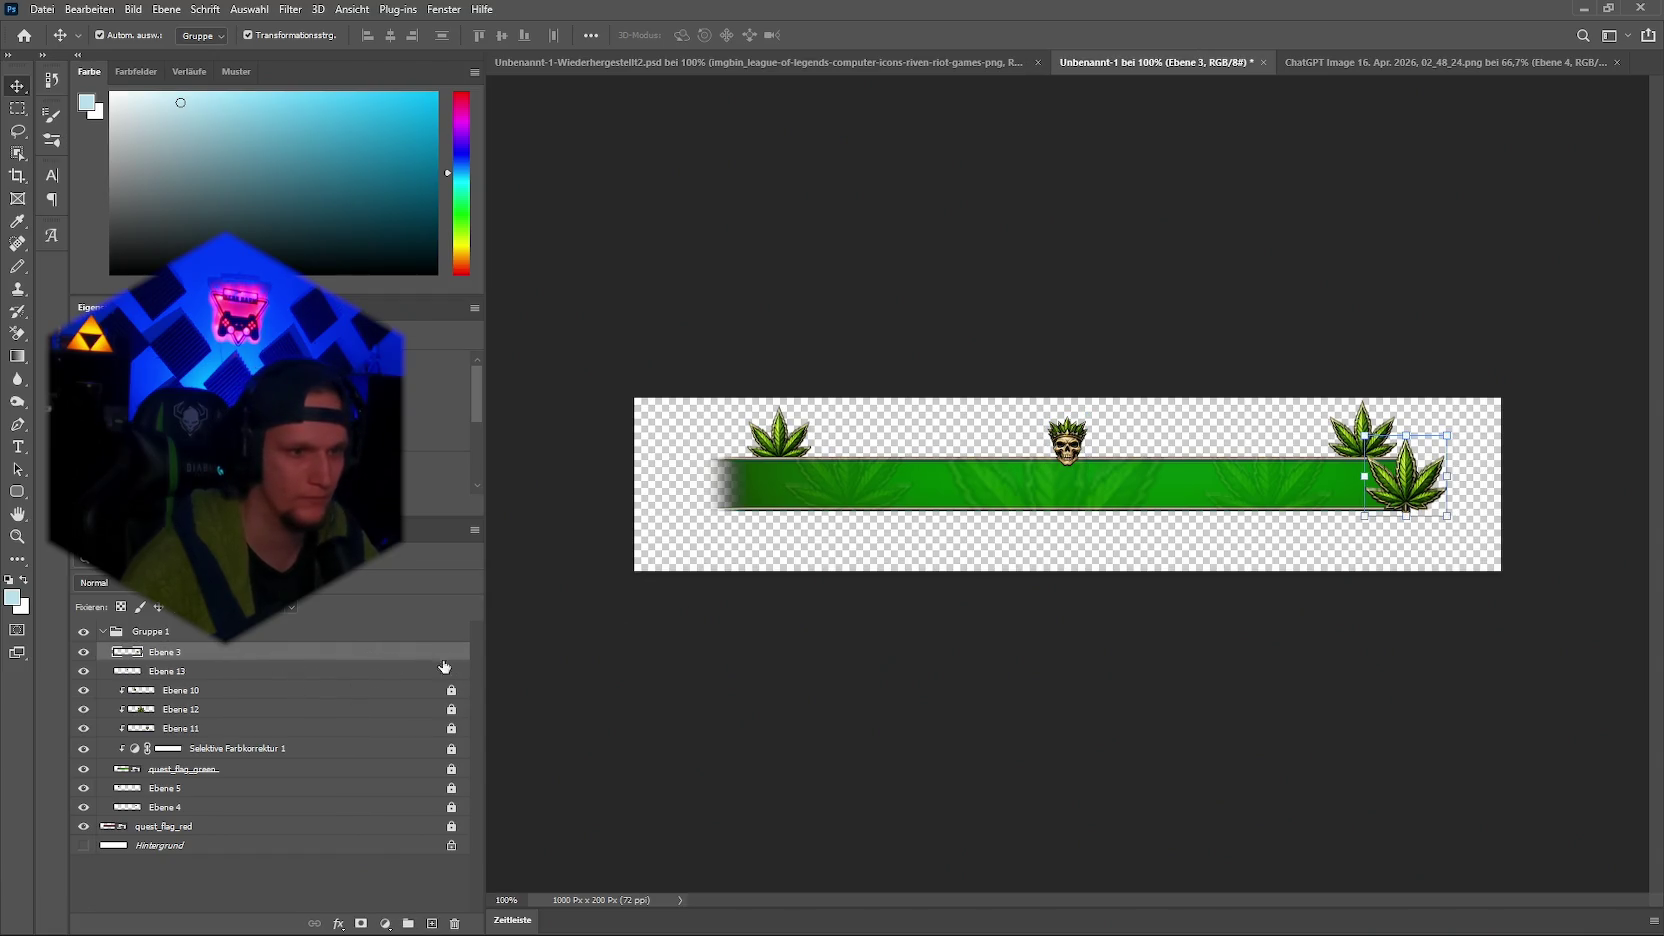
{"action": "left_click", "coordinate": [347, 674]}
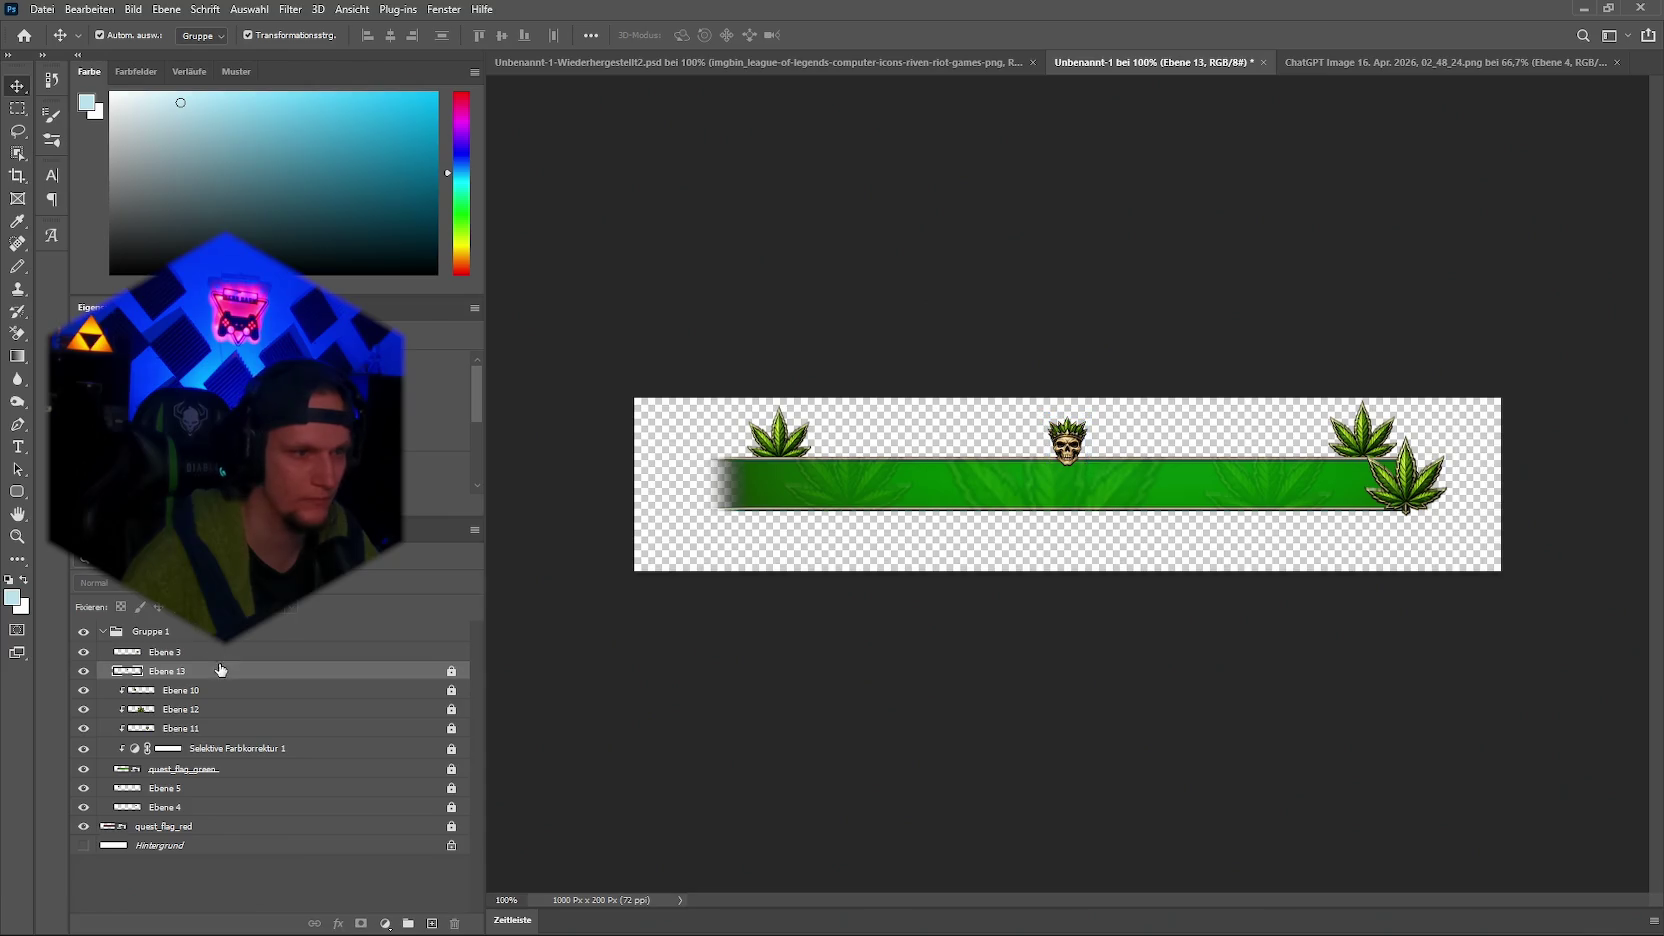
{"action": "key", "text": "ctrl+v"}
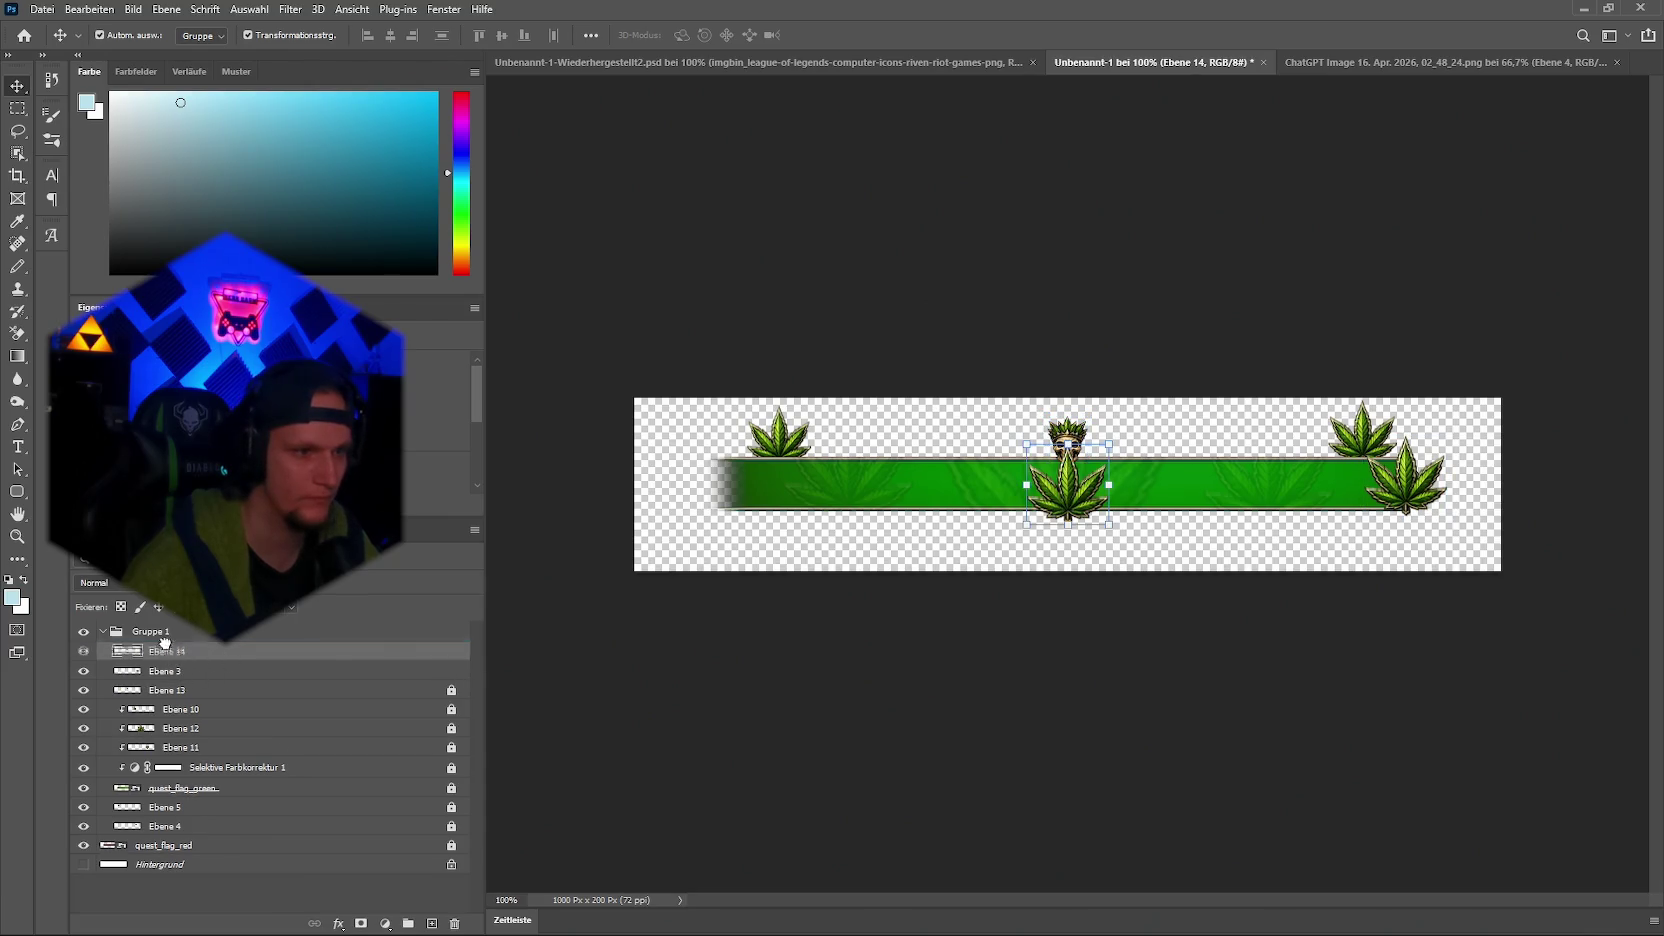
Put leaf layer Ebene 14 above Gruppe 1 at the bar's left end, then open the ChatGPT image.
{"action": "left_click_drag", "start_coordinate": [168, 654], "coordinate": [162, 618]}
{"action": "left_click_drag", "start_coordinate": [1074, 504], "coordinate": [747, 490]}
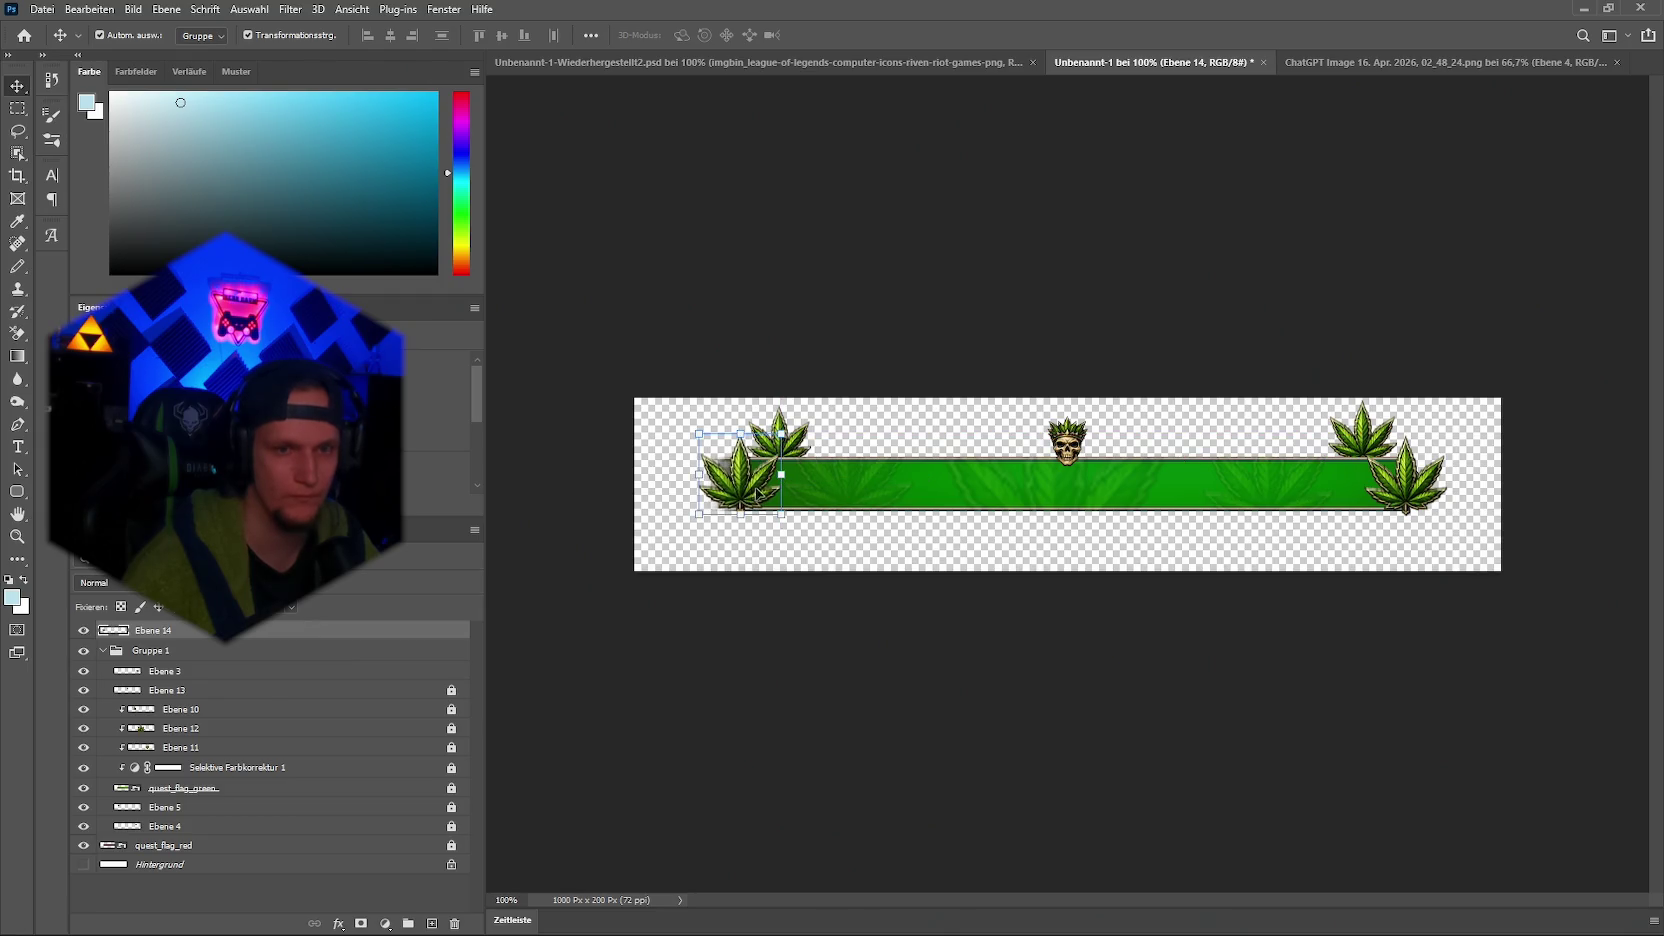
{"action": "left_click", "coordinate": [1382, 63]}
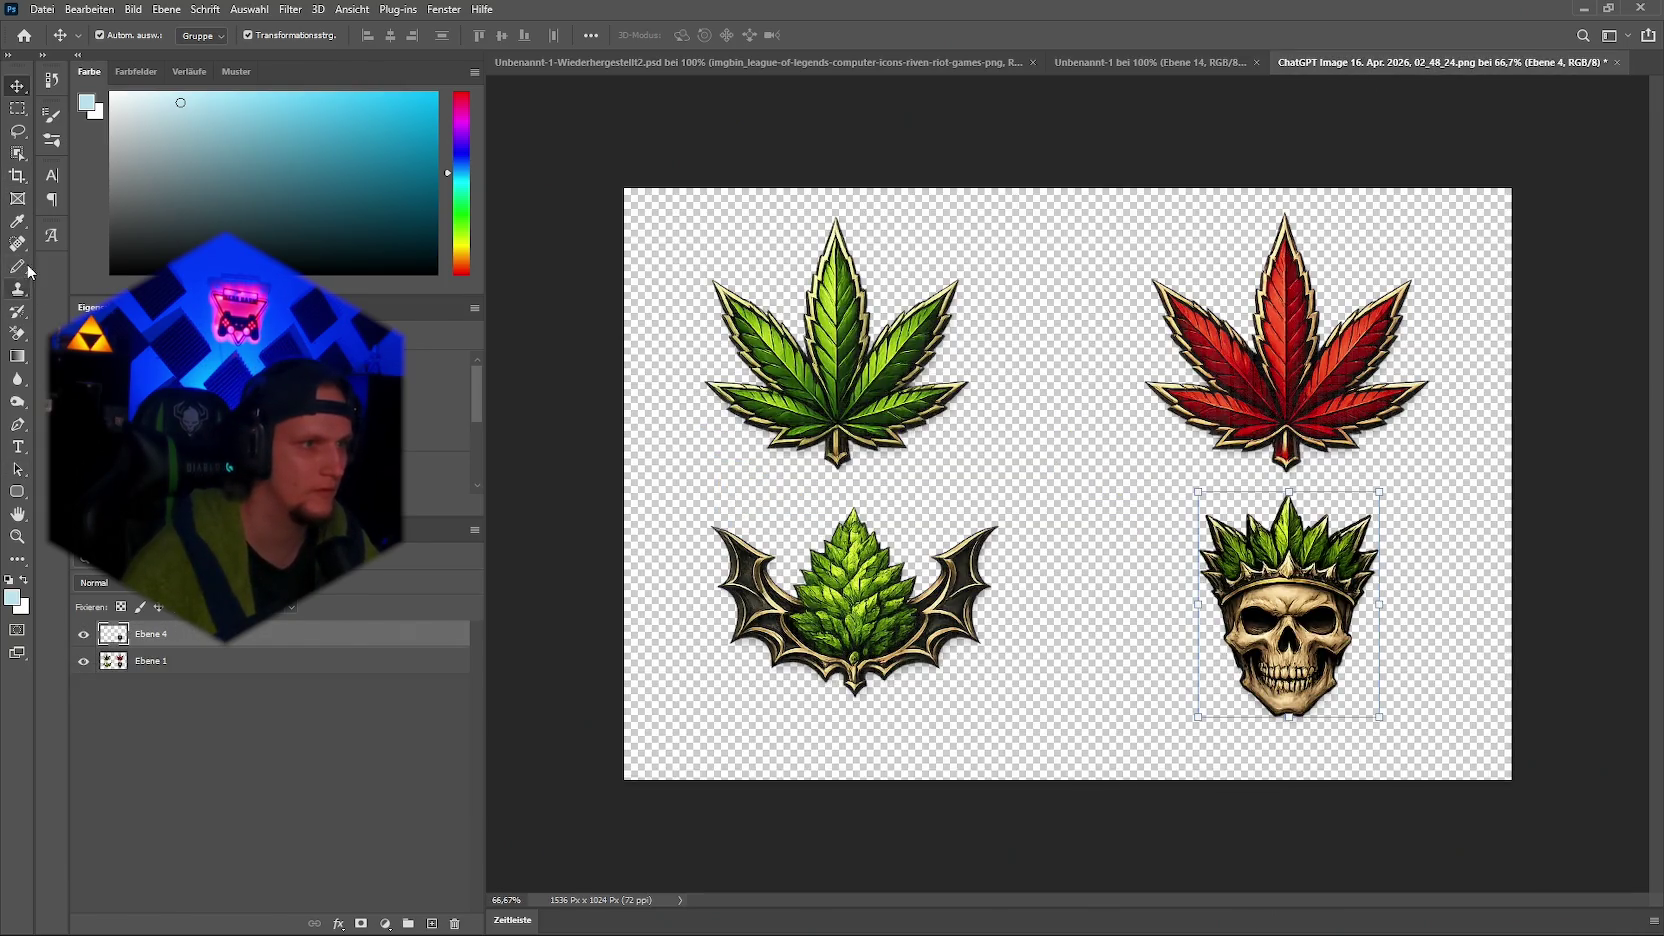
Select the green leaf with Object Selection and copy it onto its own layer with Ctrl+J.
{"action": "left_click", "coordinate": [17, 154]}
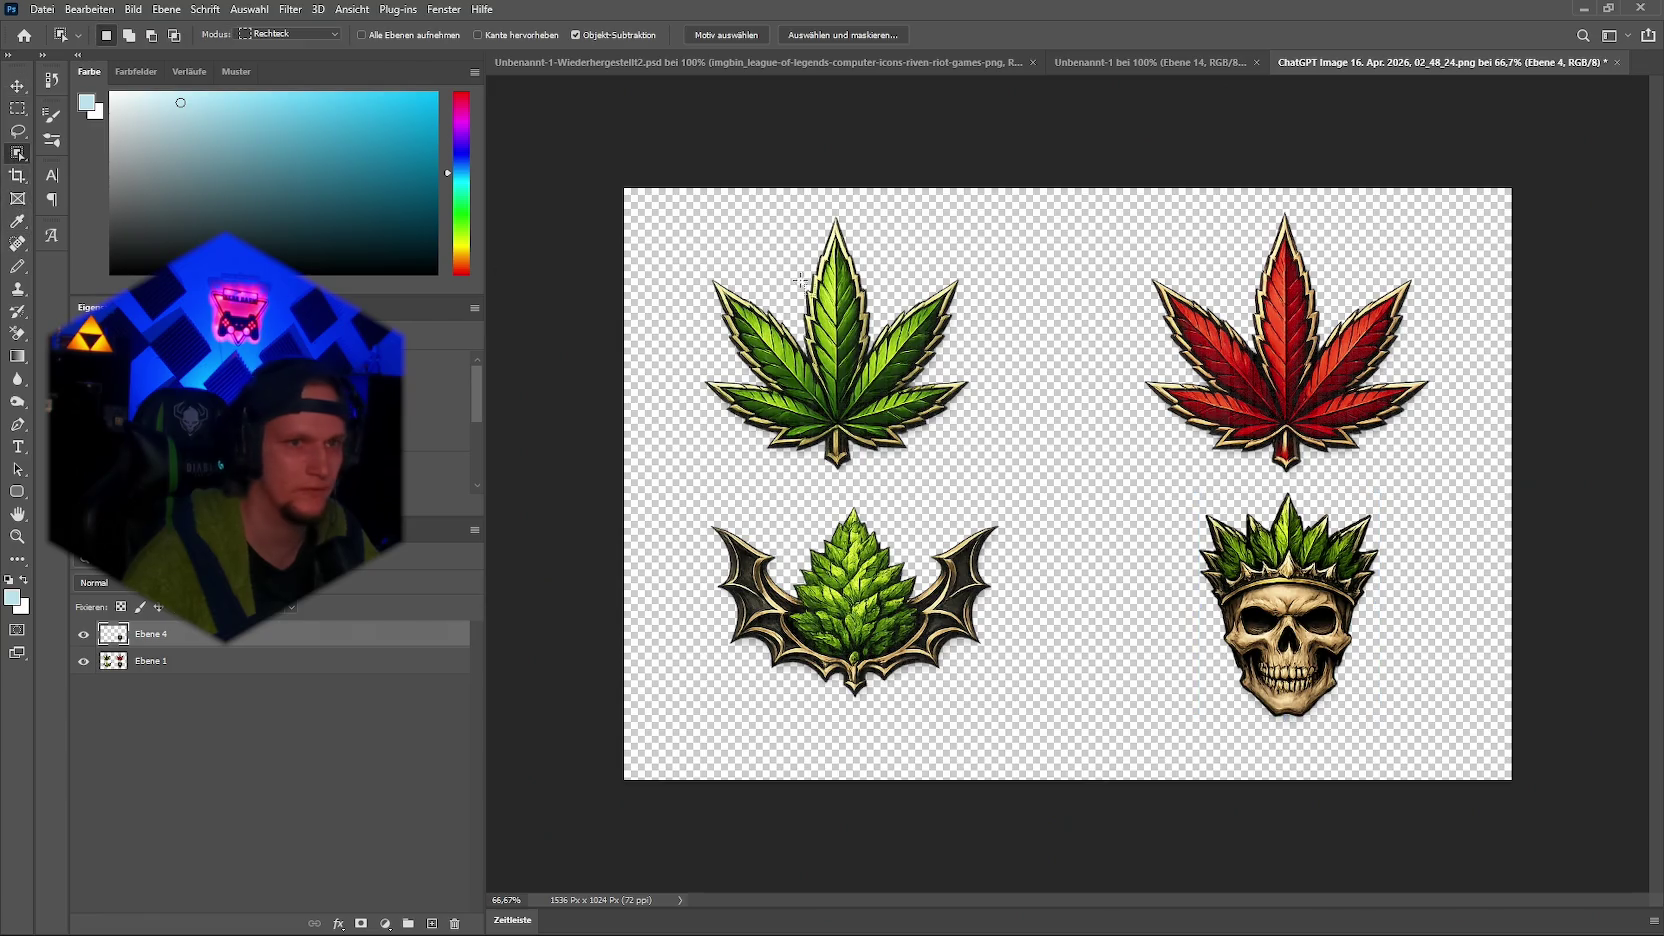
{"action": "left_click_drag", "start_coordinate": [679, 198], "coordinate": [998, 490]}
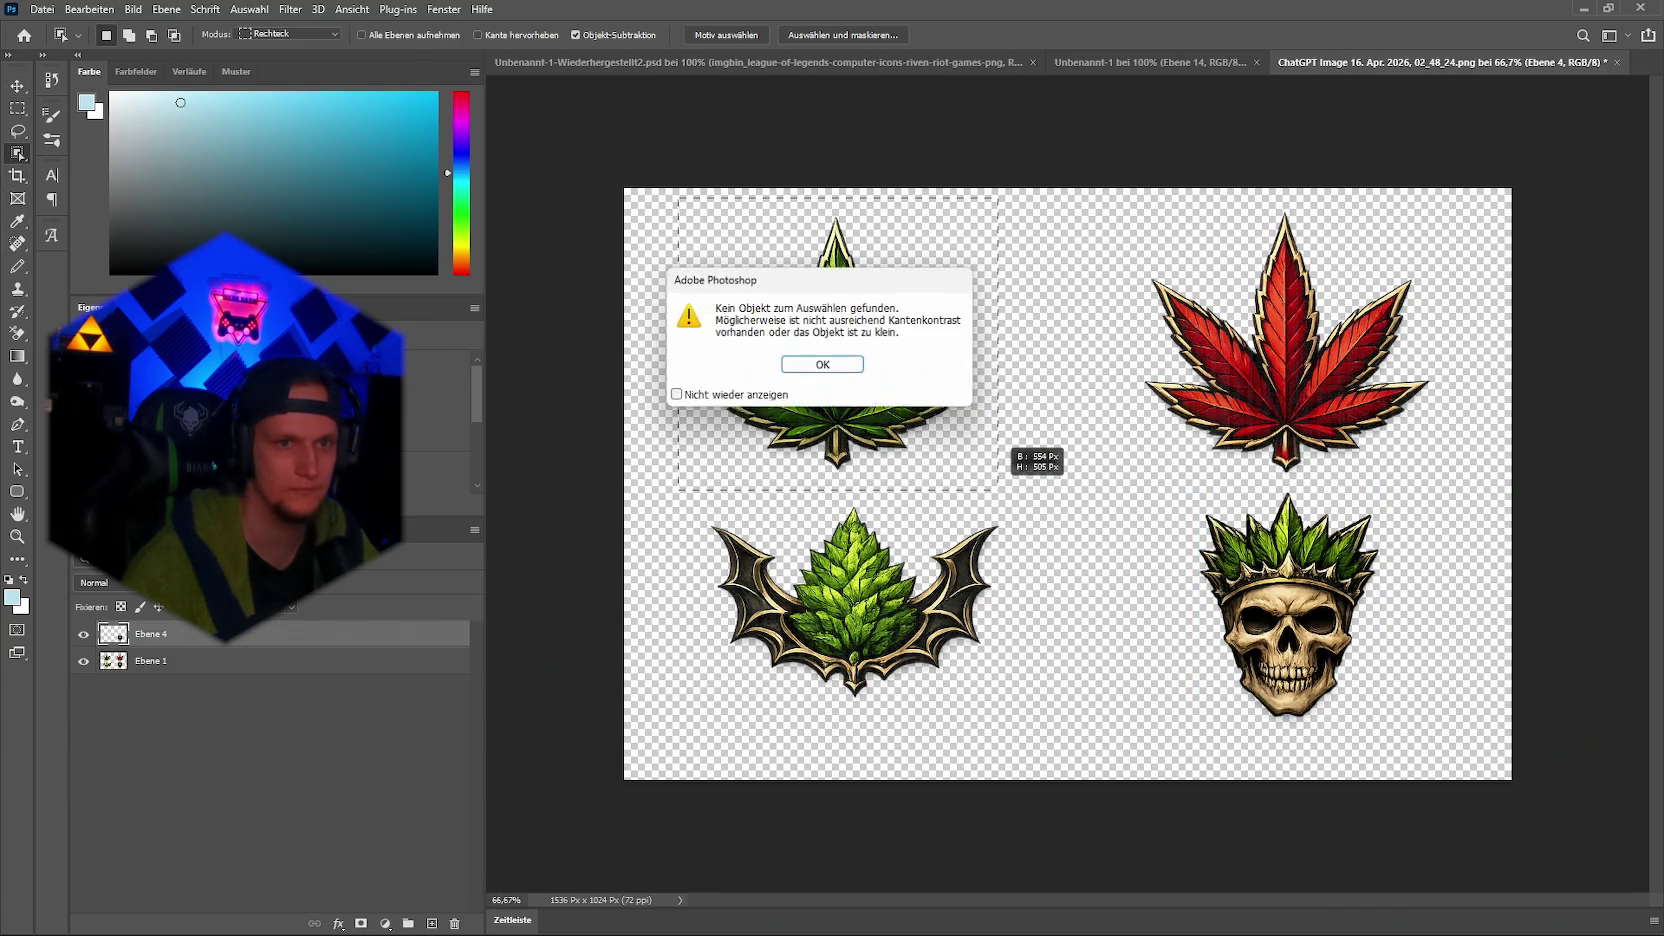
{"action": "left_click", "coordinate": [803, 367]}
{"action": "key", "text": "alt+bracketleft"}
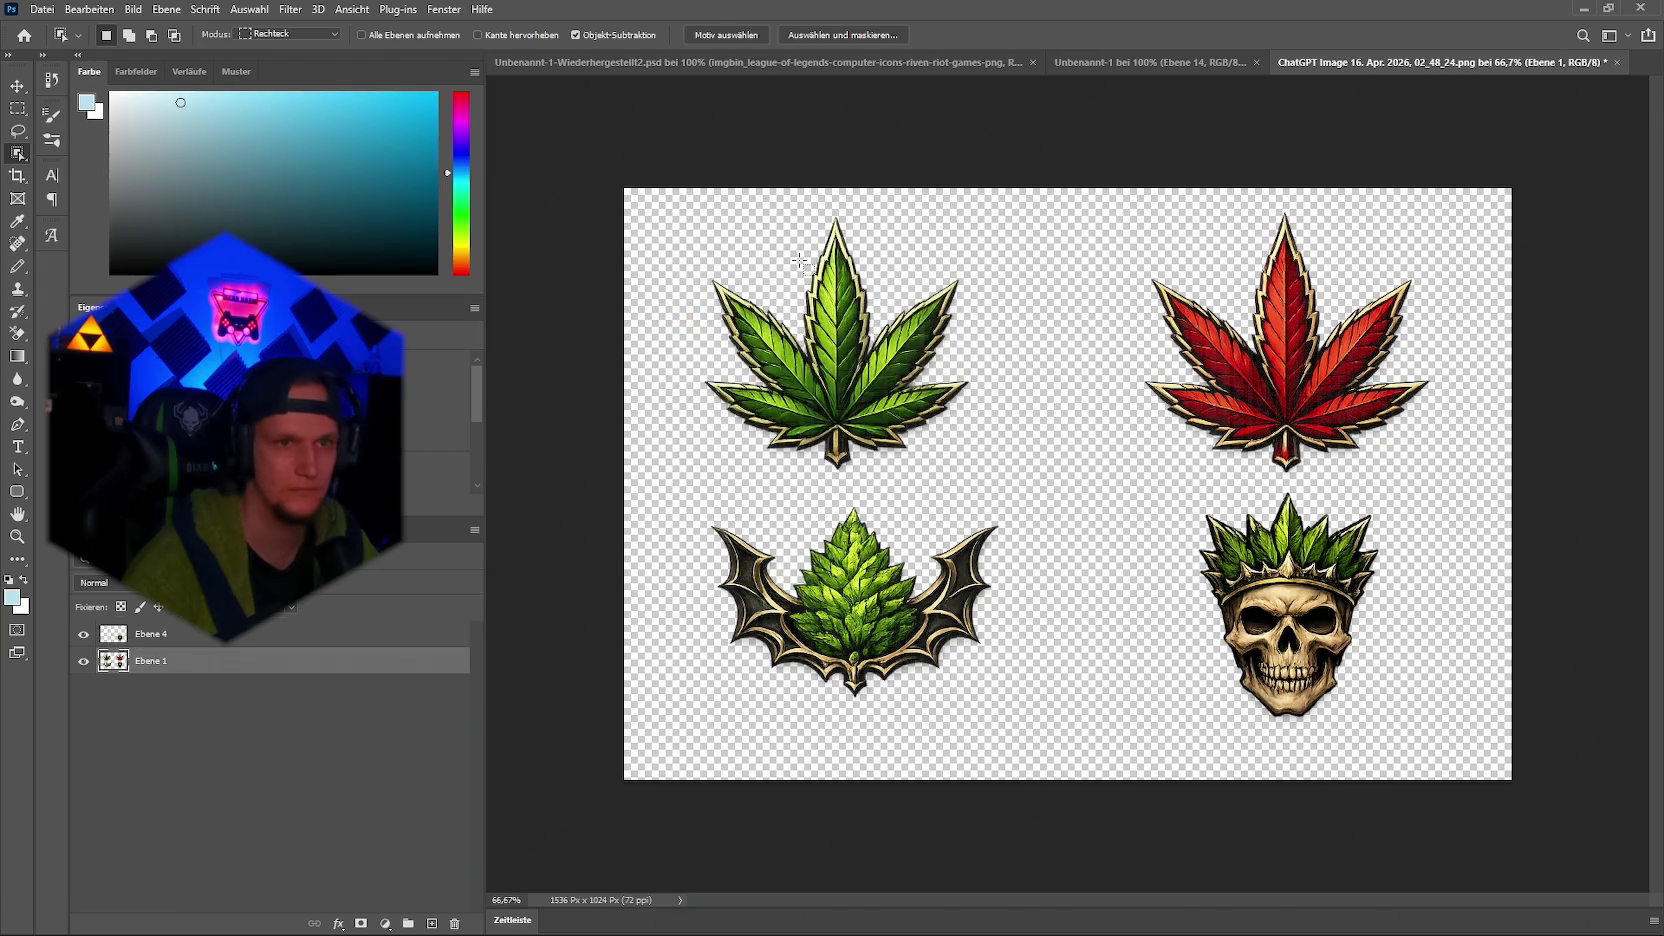
{"action": "mouse_move", "coordinate": [683, 213]}
{"action": "left_mouse_down"}
{"action": "mouse_move", "coordinate": [947, 390]}
{"action": "mouse_move", "coordinate": [1005, 456]}
{"action": "left_mouse_up"}
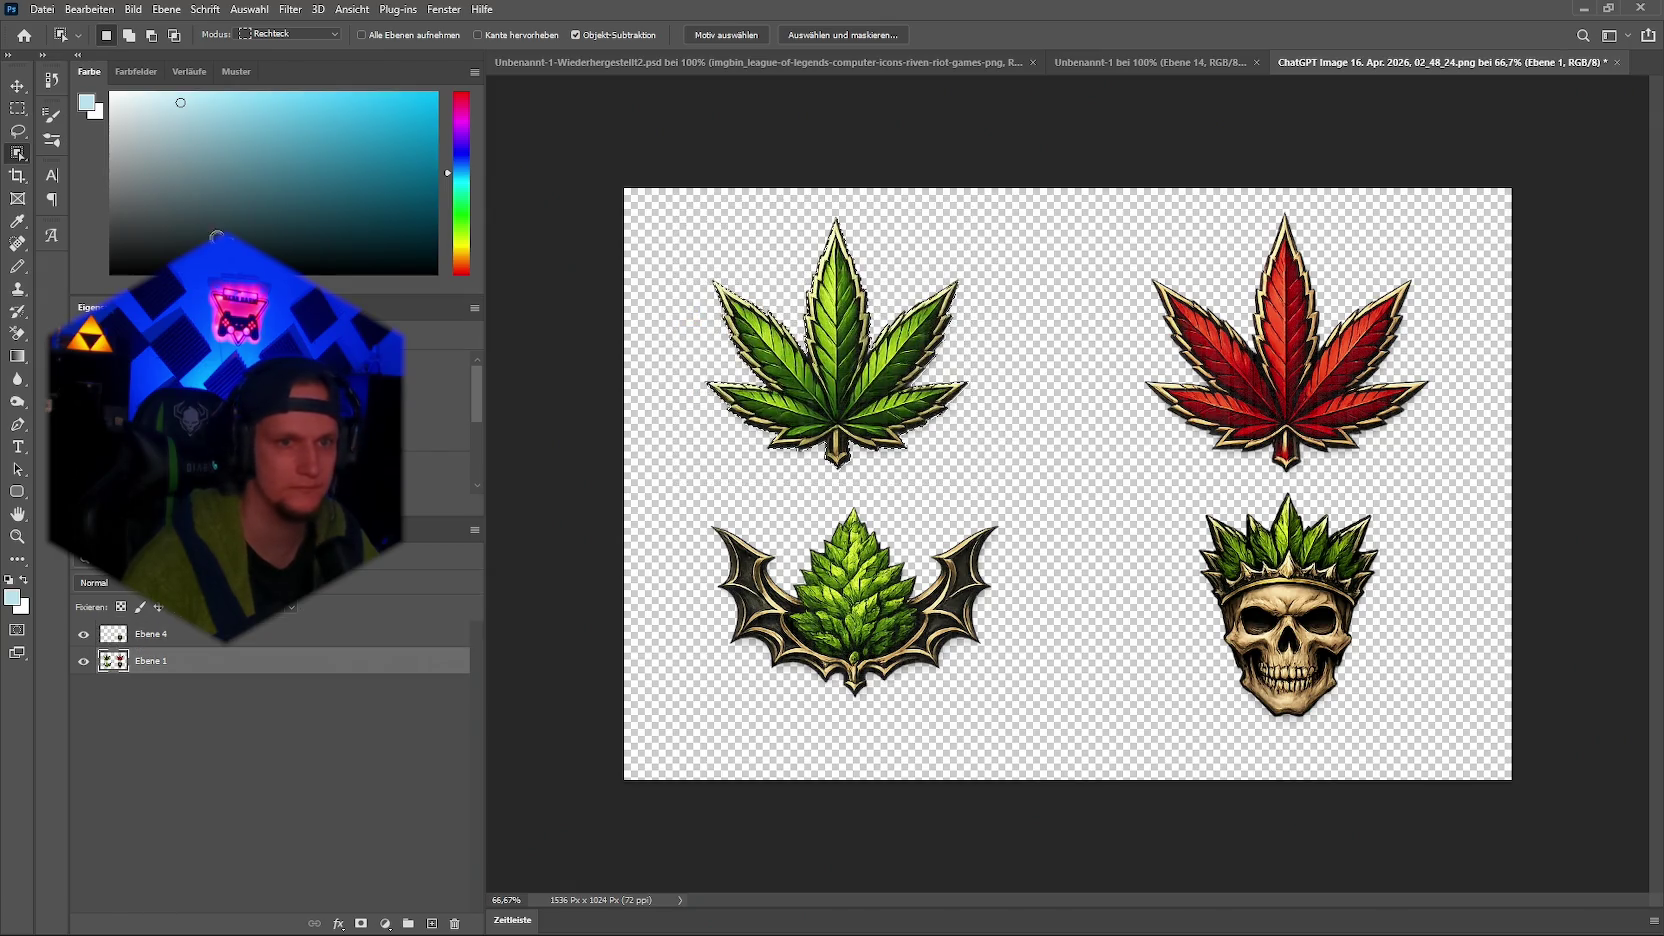
{"action": "left_click", "coordinate": [17, 85]}
{"action": "key", "text": "ctrl+j"}
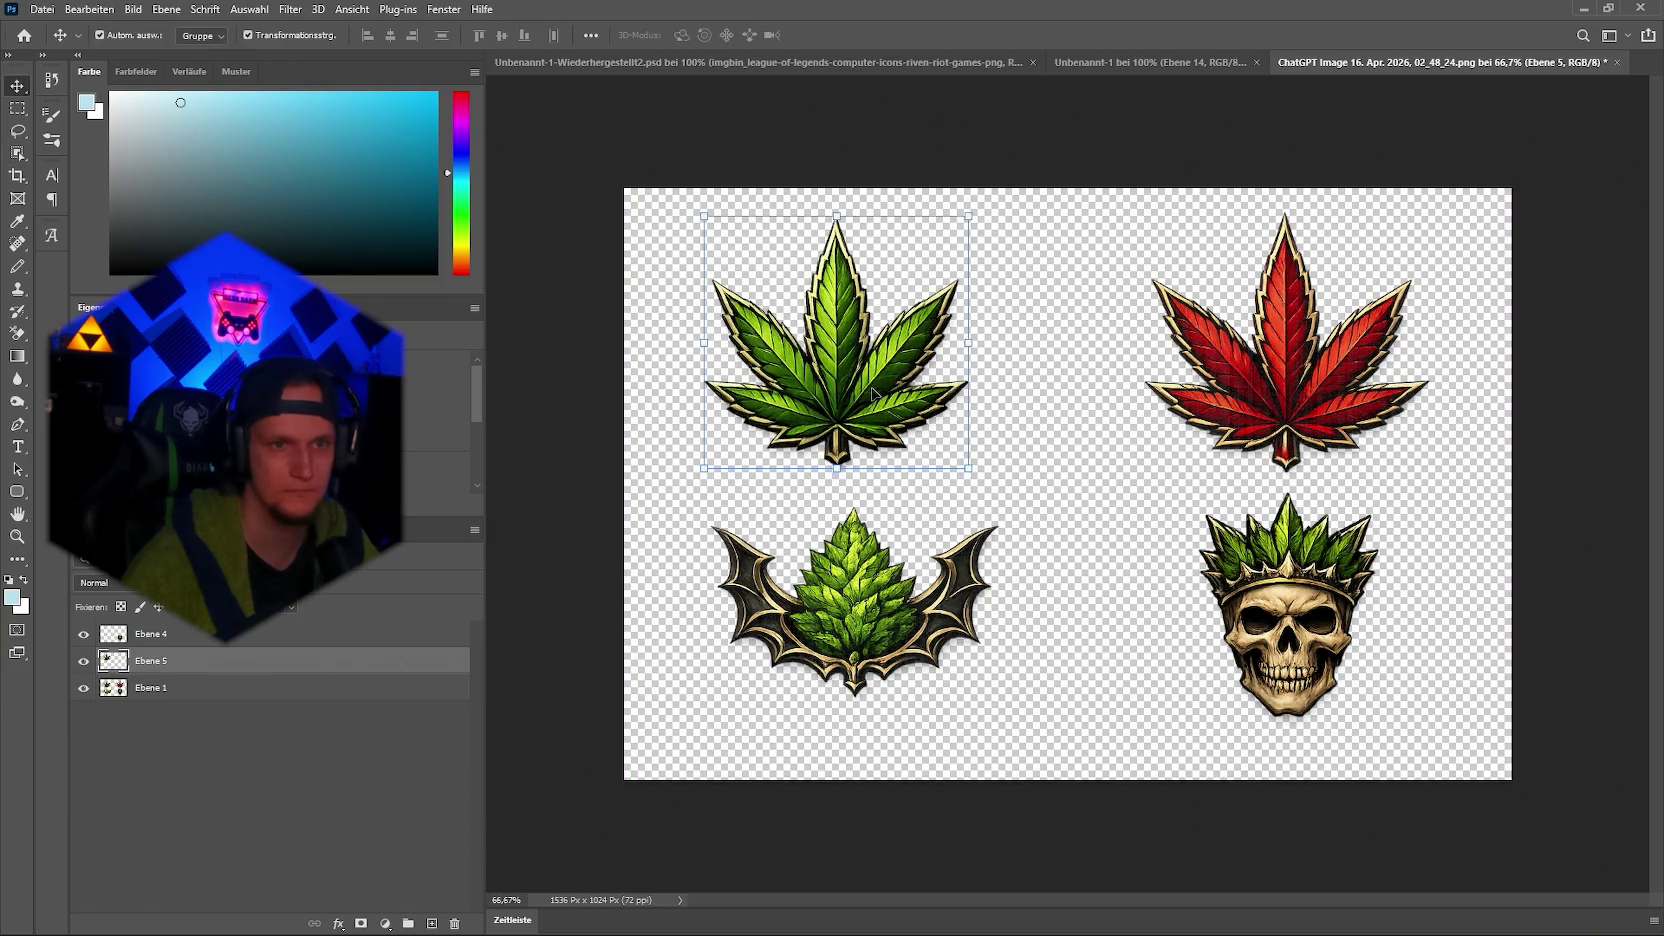
Alt-drag leaf duplicates, merge them with 'Auf eine Ebene reduzieren', and paste the leaf into Unbenannt-1.
{"action": "mouse_move", "coordinate": [880, 397]}
{"action": "left_mouse_down"}
{"action": "mouse_move", "coordinate": [1115, 534]}
{"action": "mouse_move", "coordinate": [875, 392]}
{"action": "mouse_move", "coordinate": [860, 335]}
{"action": "left_mouse_up"}
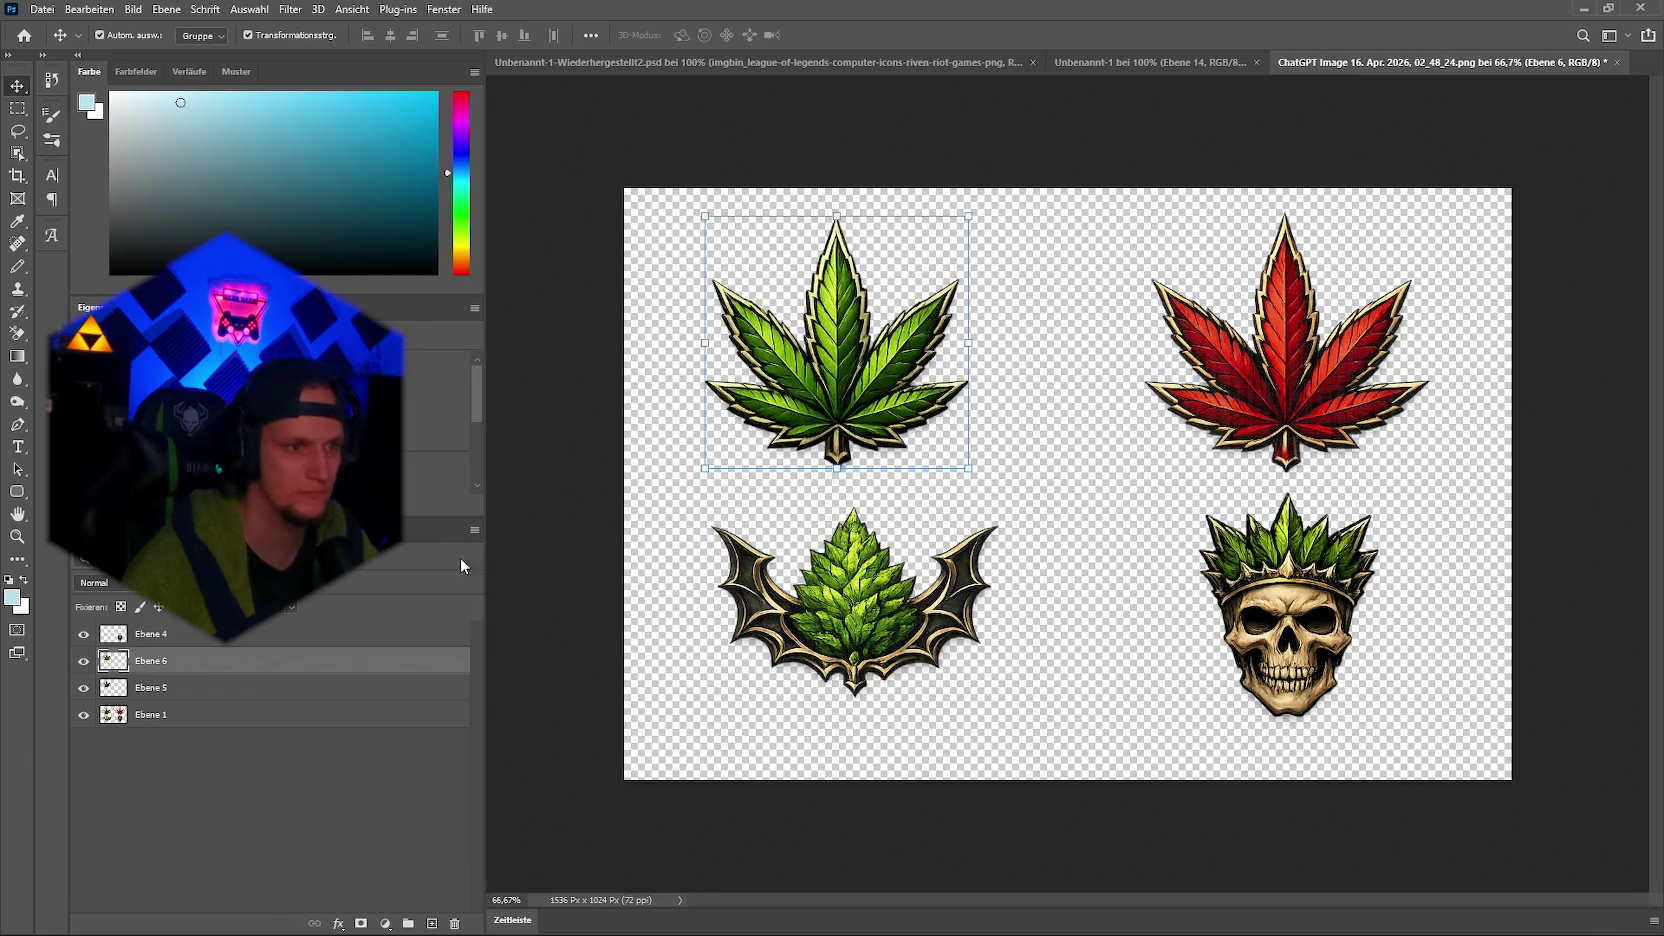
{"action": "left_click", "coordinate": [152, 688], "text": "shift"}
{"action": "right_click", "coordinate": [158, 690]}
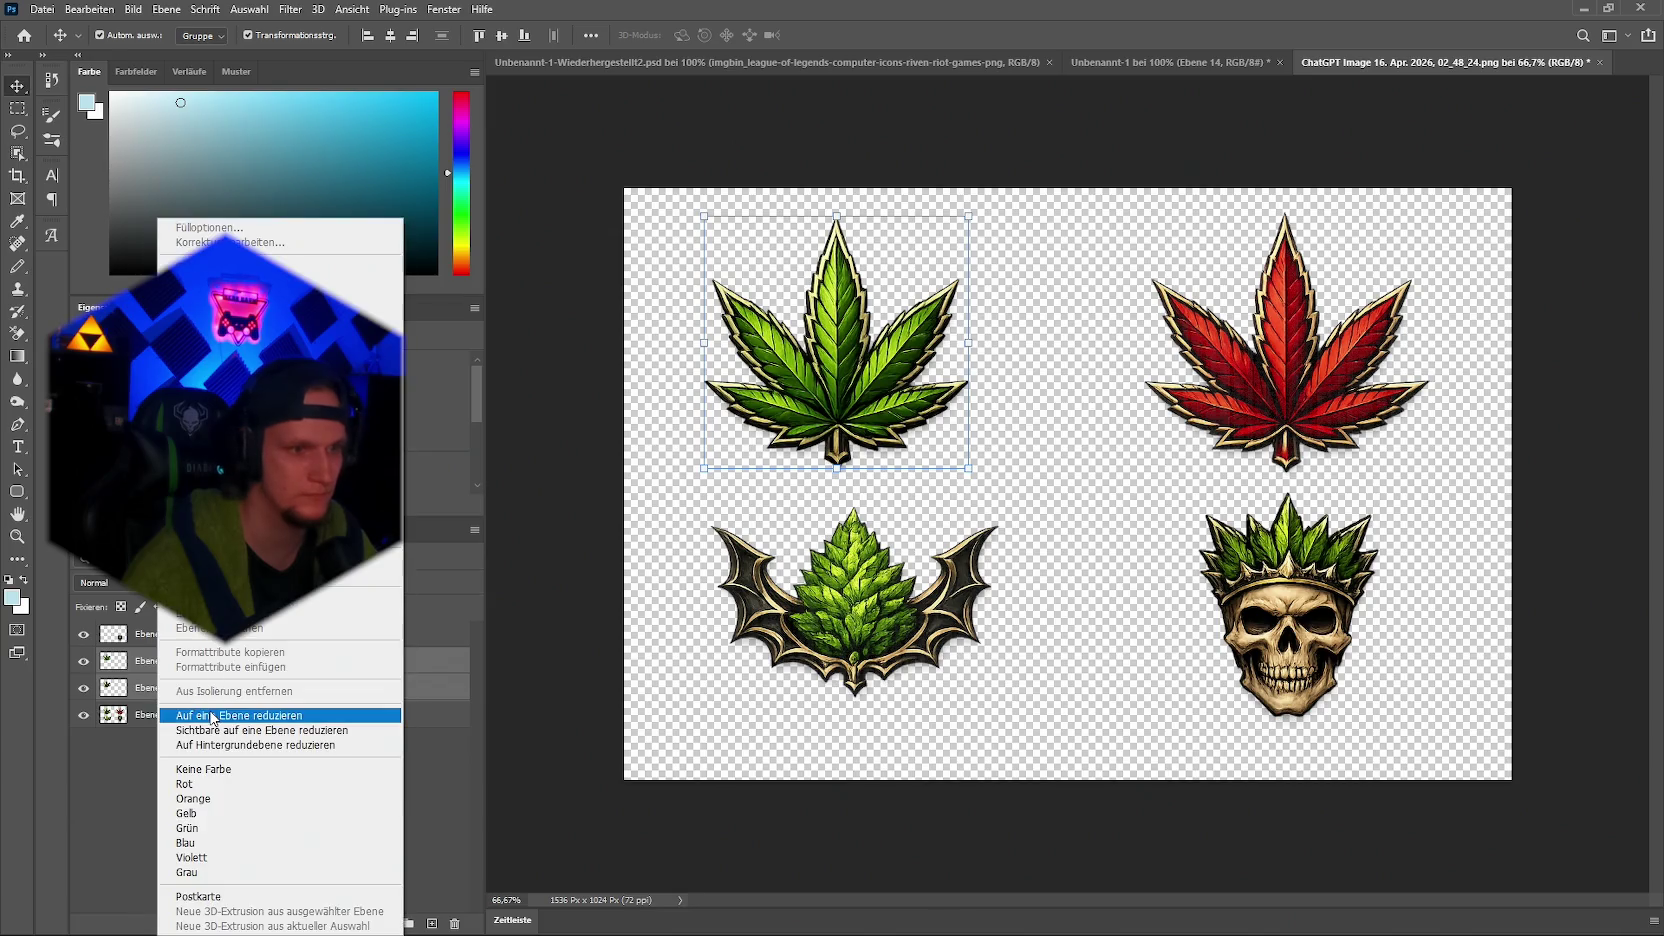
{"action": "left_click", "coordinate": [215, 714]}
{"action": "mouse_move", "coordinate": [992, 449]}
{"action": "left_mouse_down"}
{"action": "mouse_move", "coordinate": [1077, 502]}
{"action": "mouse_move", "coordinate": [835, 349]}
{"action": "left_mouse_up"}
{"action": "left_click", "coordinate": [175, 690], "text": "shift"}
{"action": "right_click", "coordinate": [175, 692]}
{"action": "left_click", "coordinate": [240, 715]}
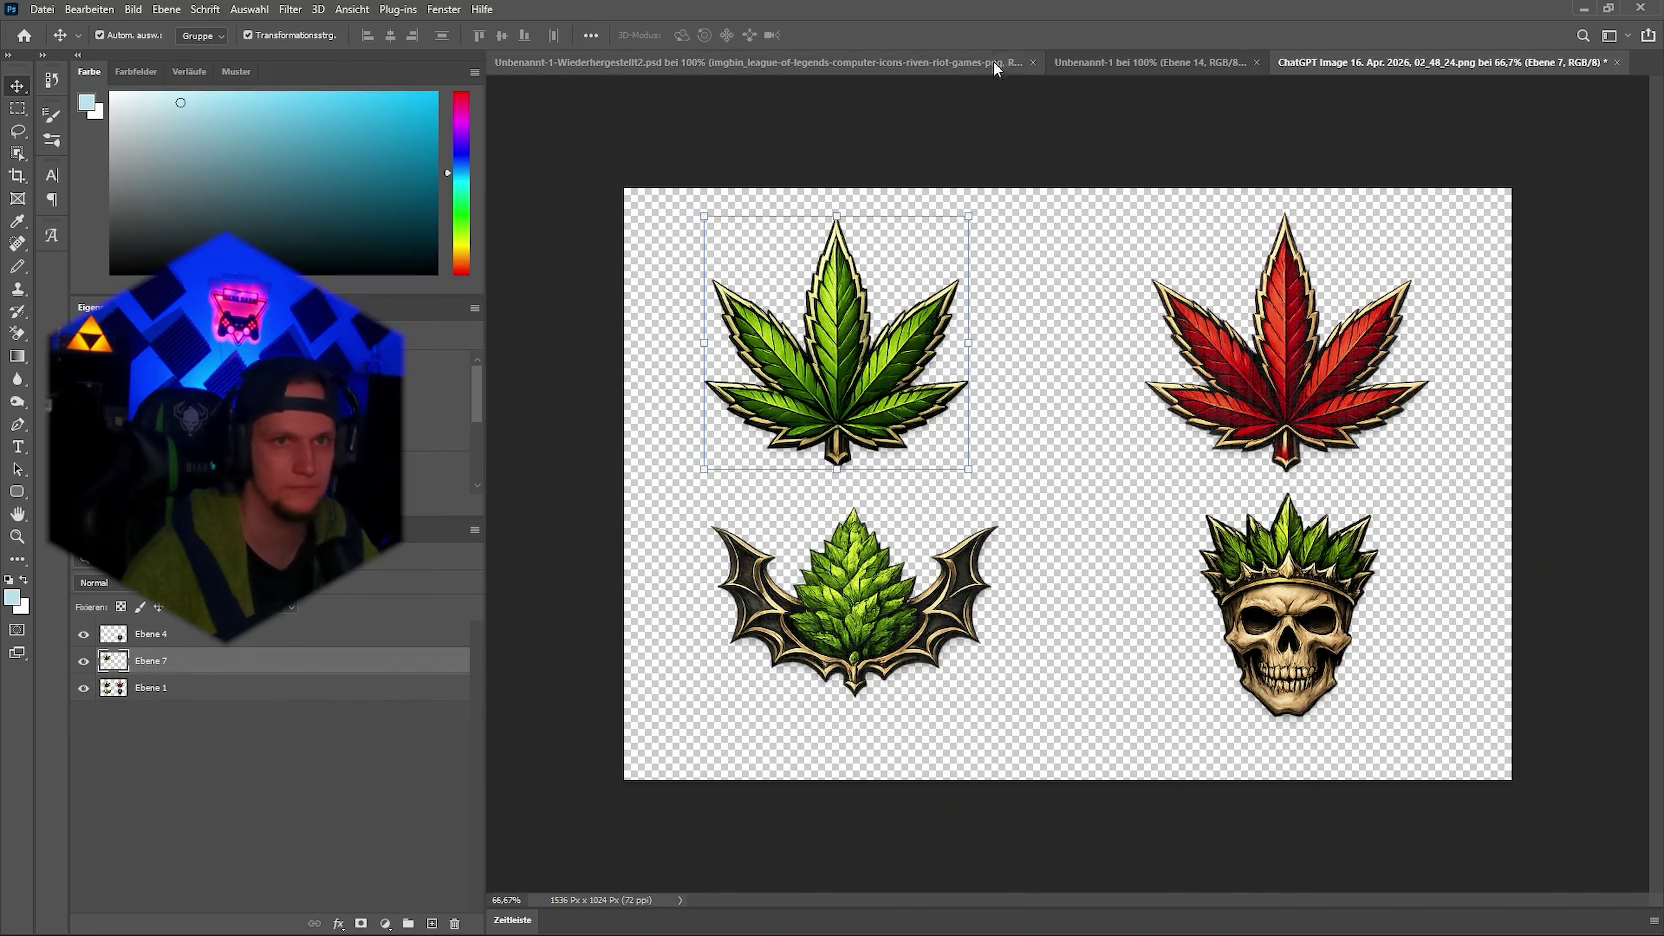
{"action": "left_click", "coordinate": [1086, 62]}
{"action": "key", "text": "ctrl+v"}
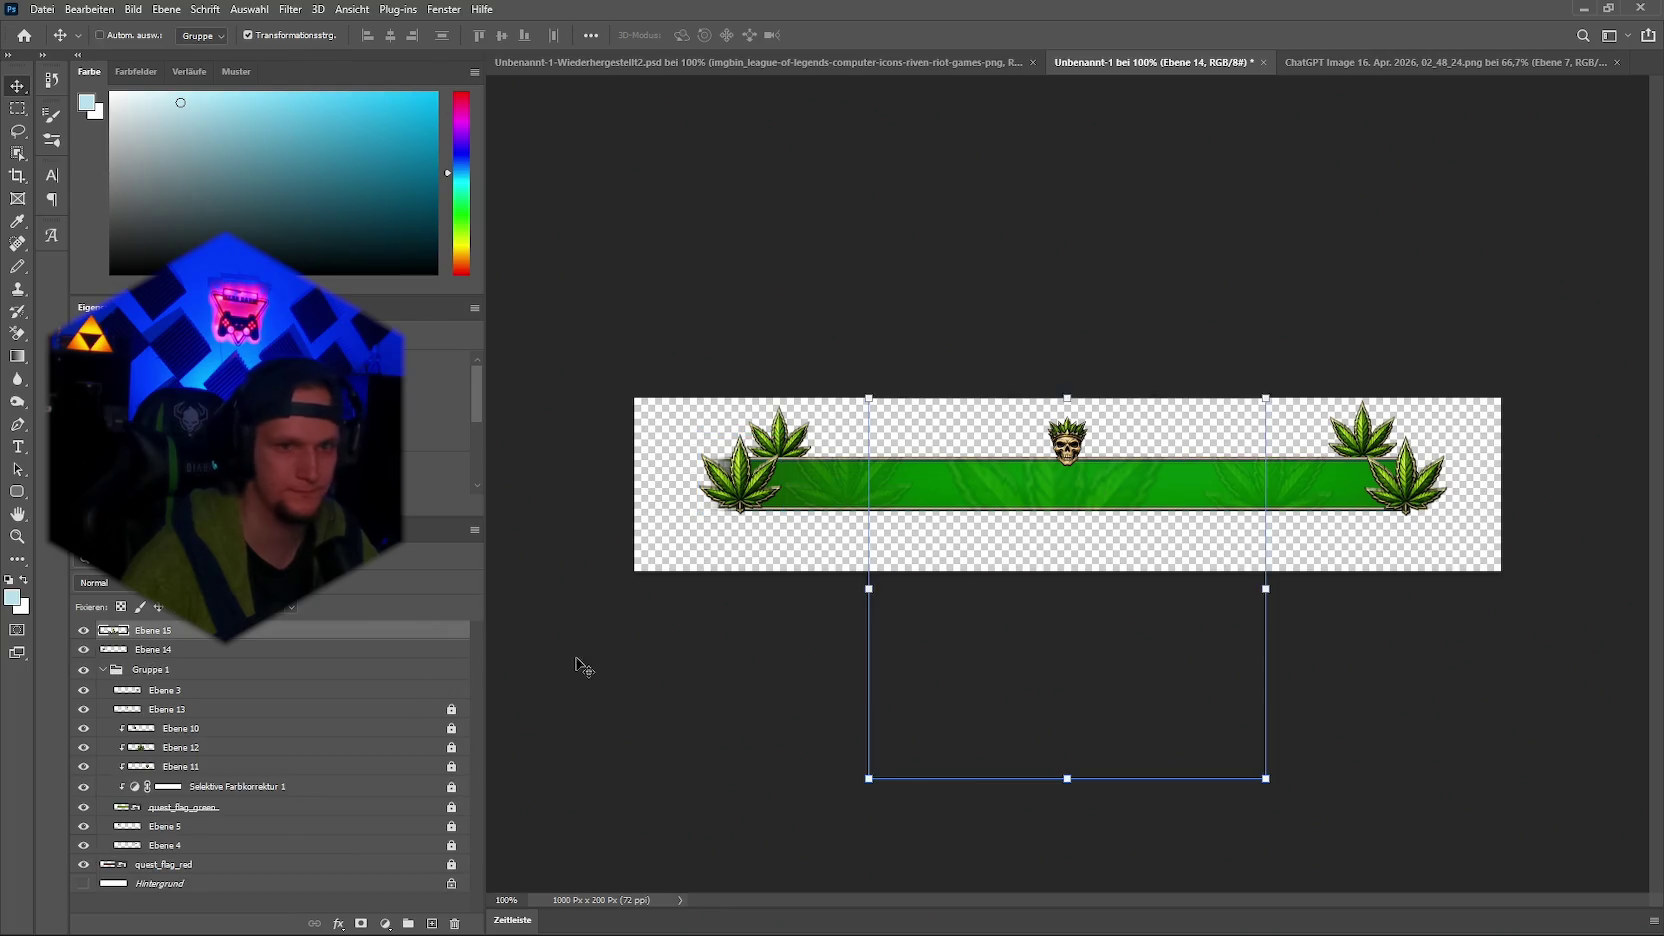
Scale the pasted leaf to about 62.09%, delete Ebene 12, and move the leaf layer into Gruppe 1.
{"action": "mouse_move", "coordinate": [1065, 394]}
{"action": "left_mouse_down"}
{"action": "mouse_move", "coordinate": [1066, 550]}
{"action": "mouse_move", "coordinate": [1054, 391]}
{"action": "left_mouse_up"}
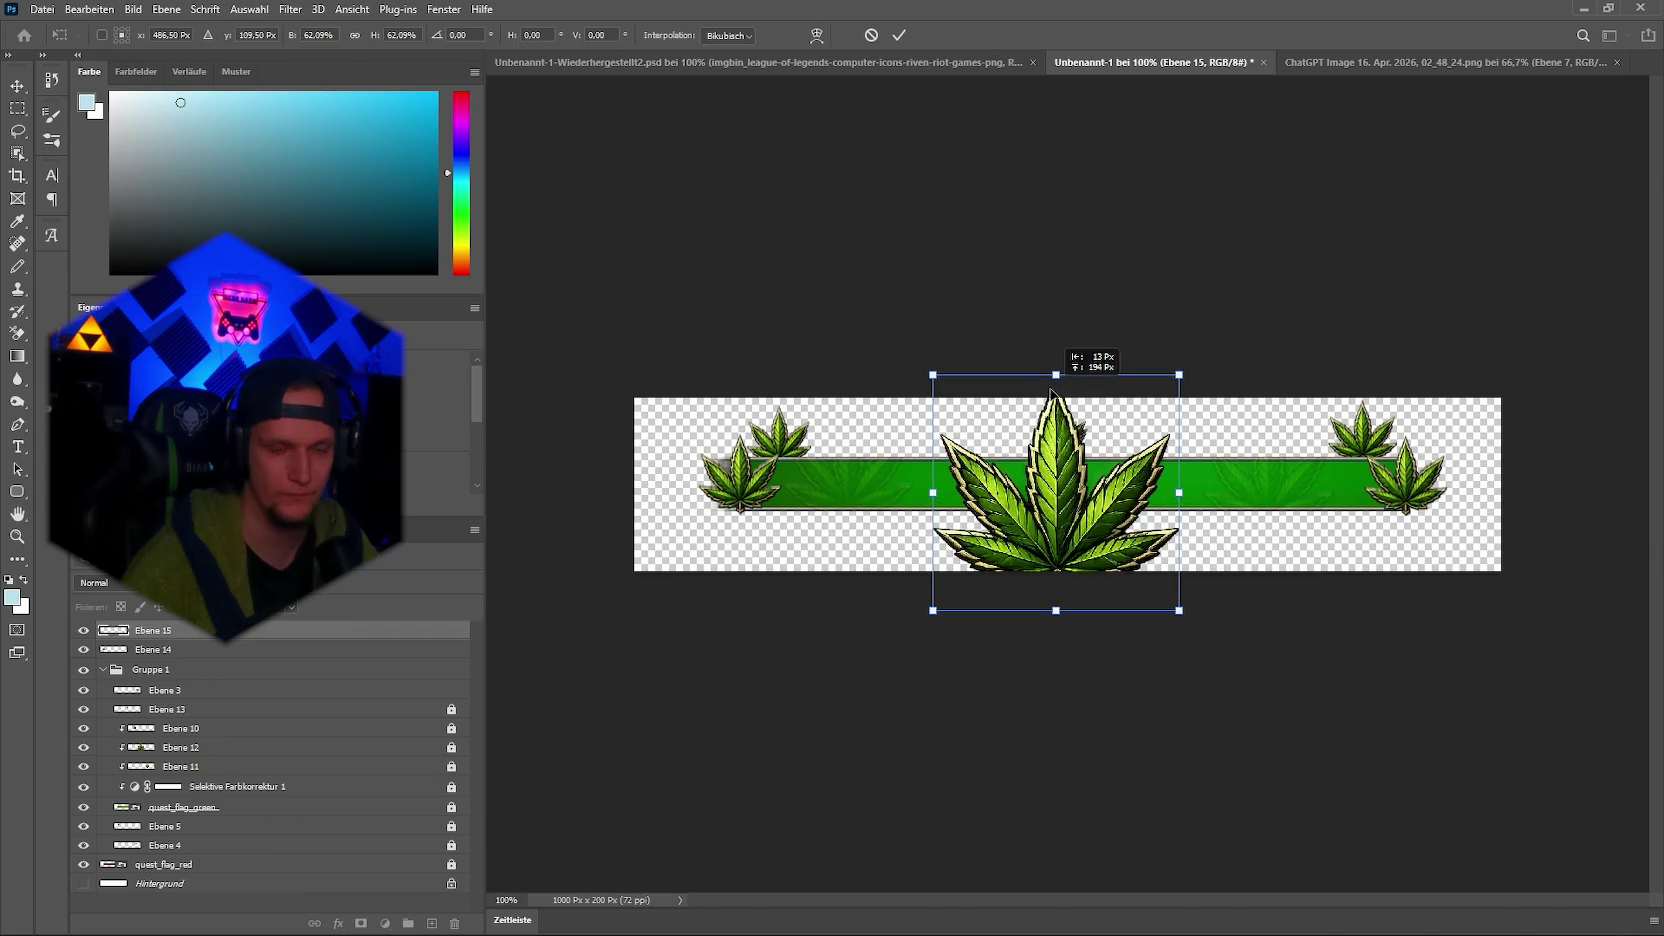
{"action": "key", "text": "Return"}
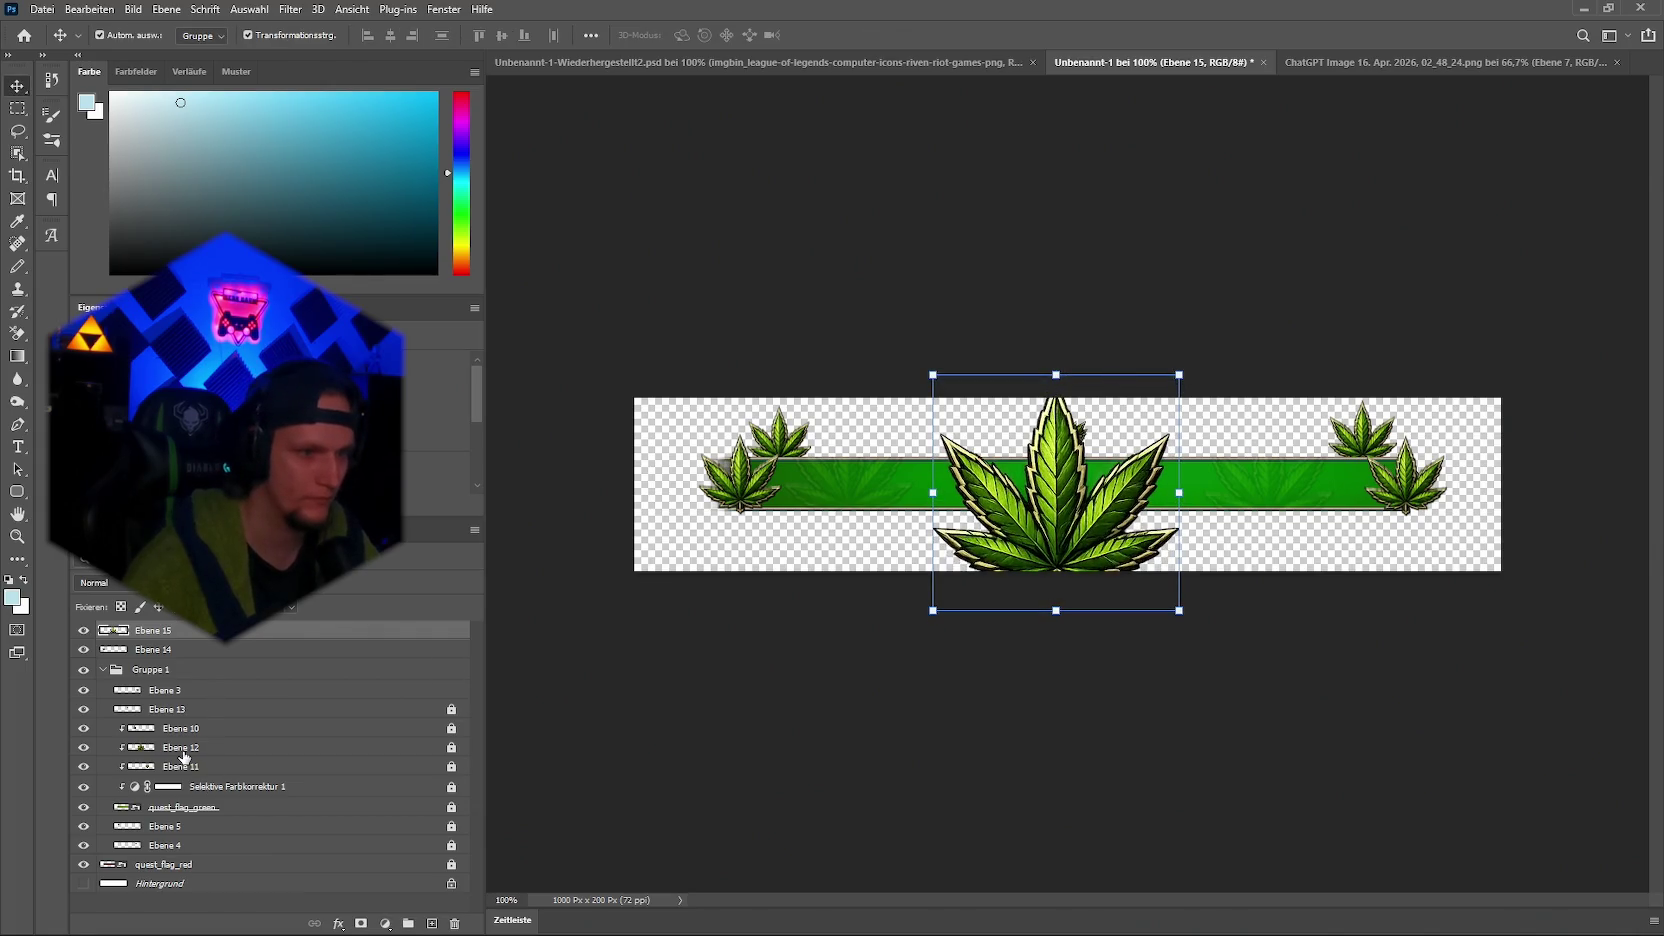
{"action": "left_click", "coordinate": [184, 757]}
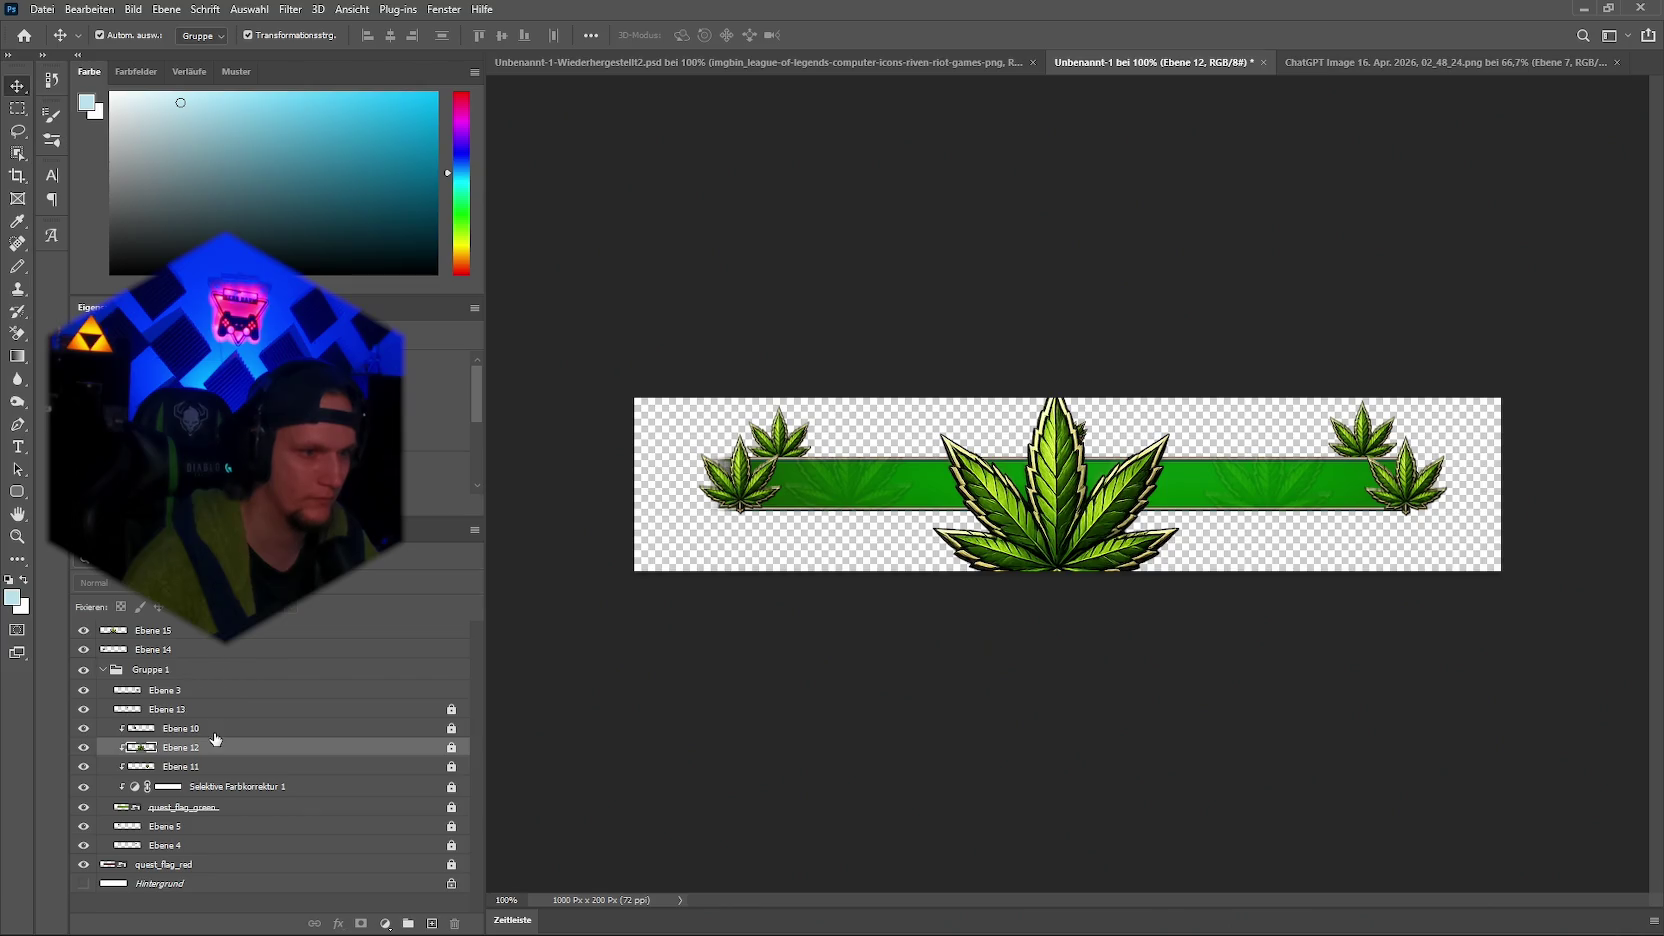
{"action": "key", "text": "Delete"}
{"action": "left_click_drag", "start_coordinate": [170, 709], "coordinate": [182, 757]}
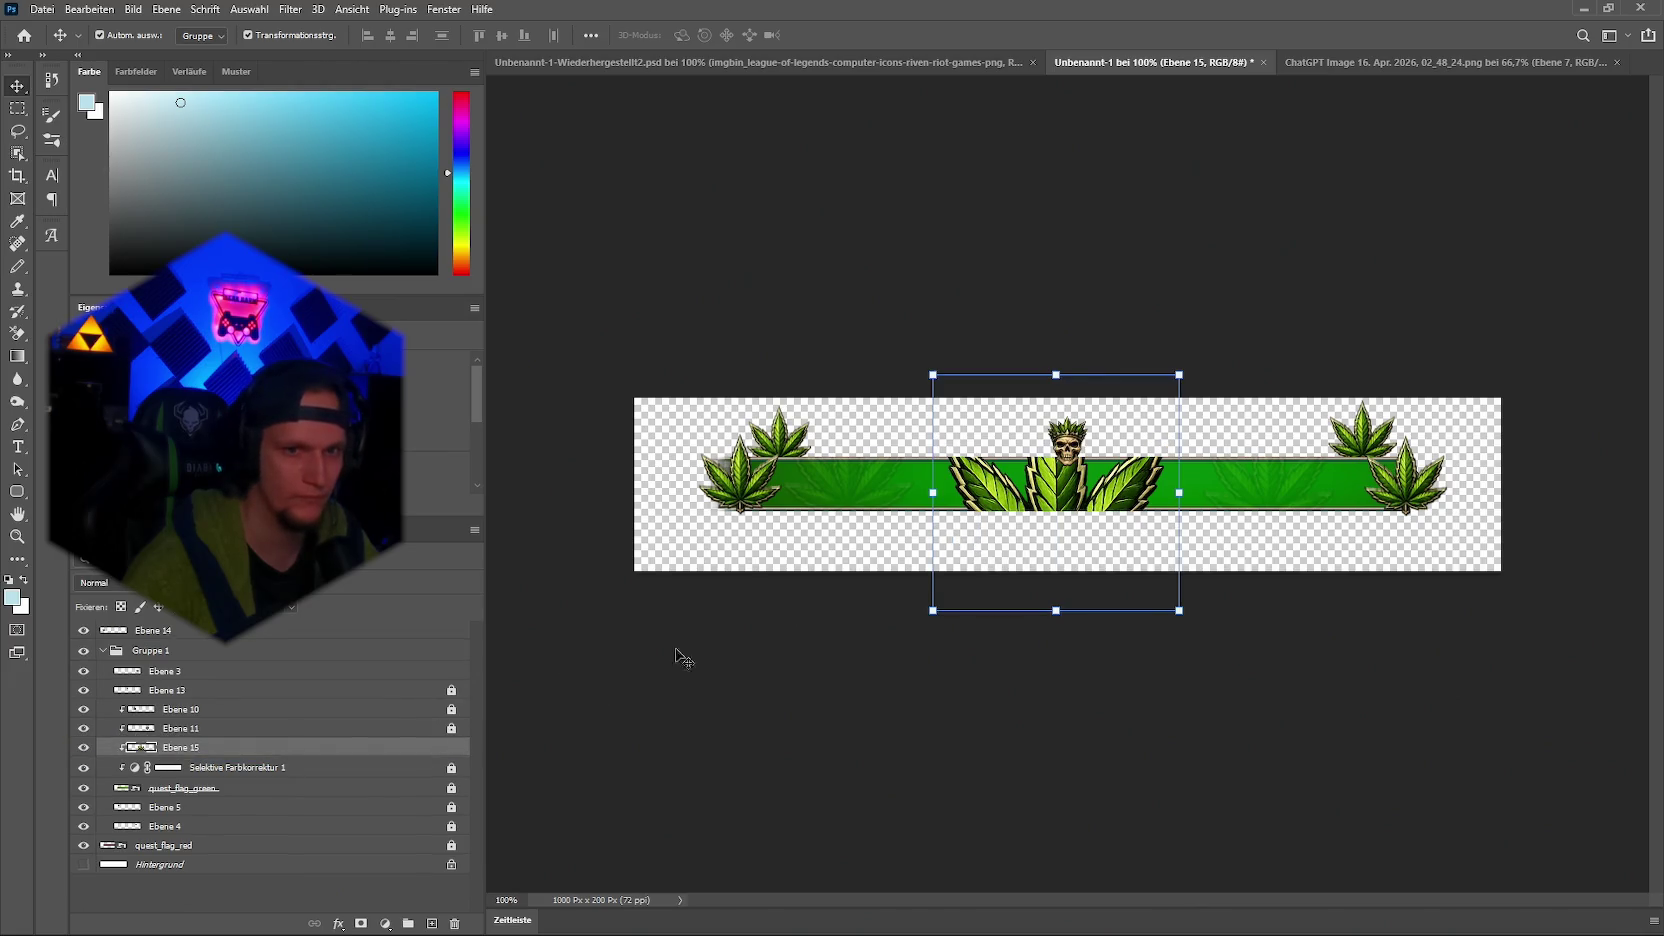
{"action": "left_click", "coordinate": [1095, 472]}
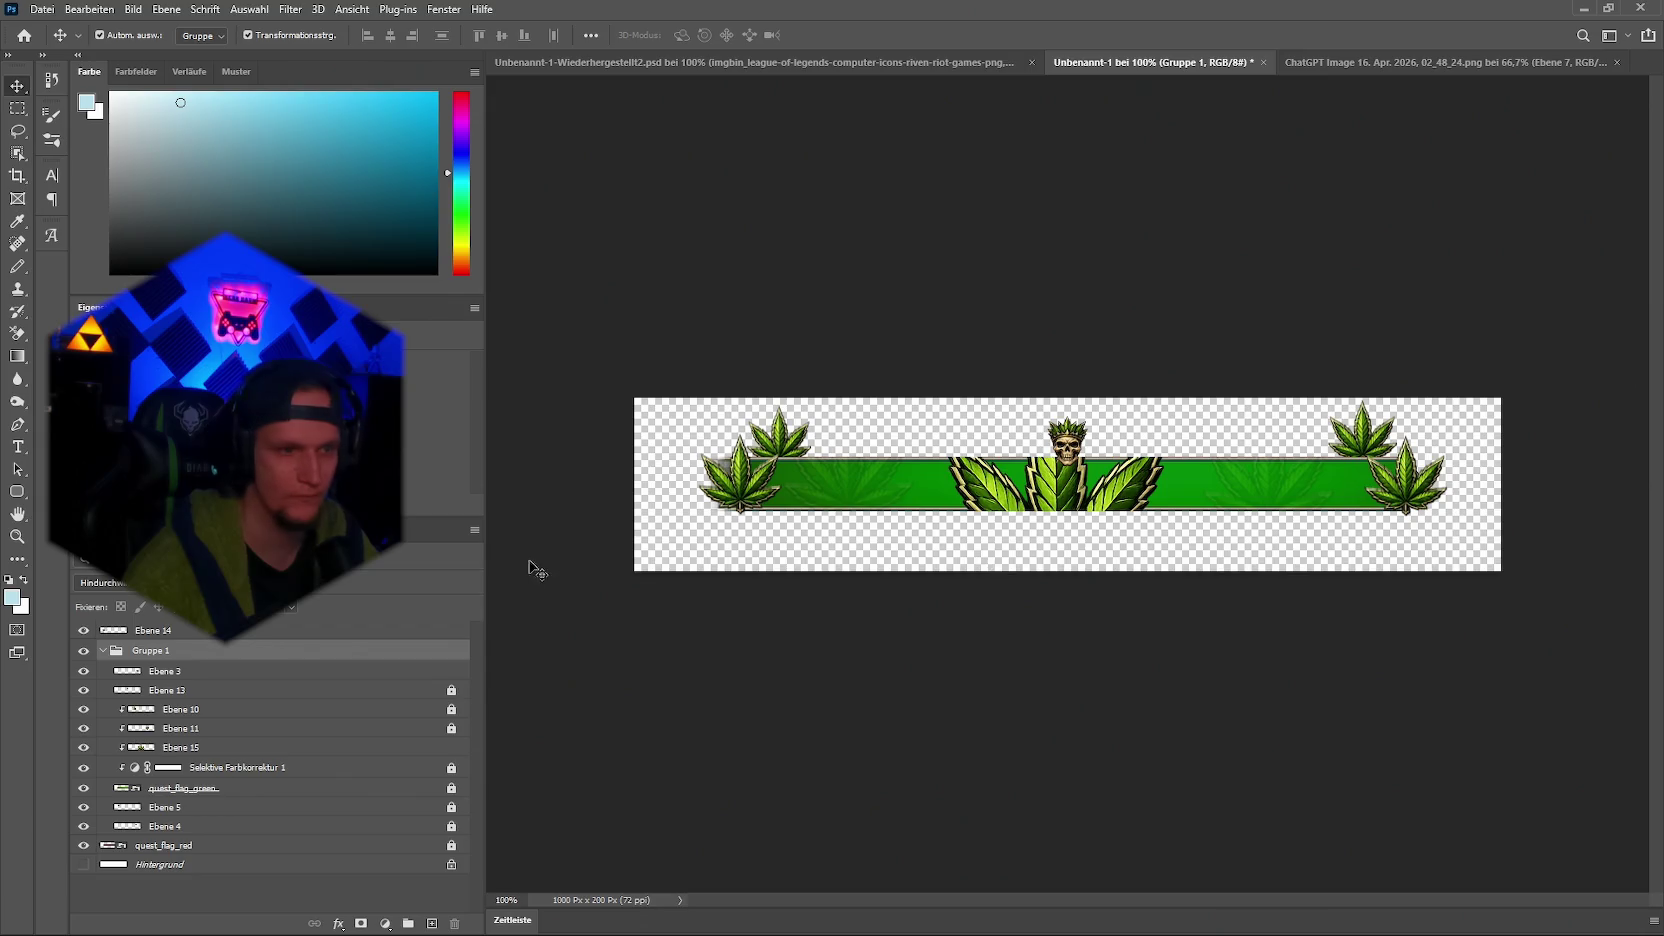
Widen leaf Ebene 15 slightly, place it between Ebene 10 and Ebene 11, and turn on CMYK proofing.
{"action": "left_click", "coordinate": [201, 775]}
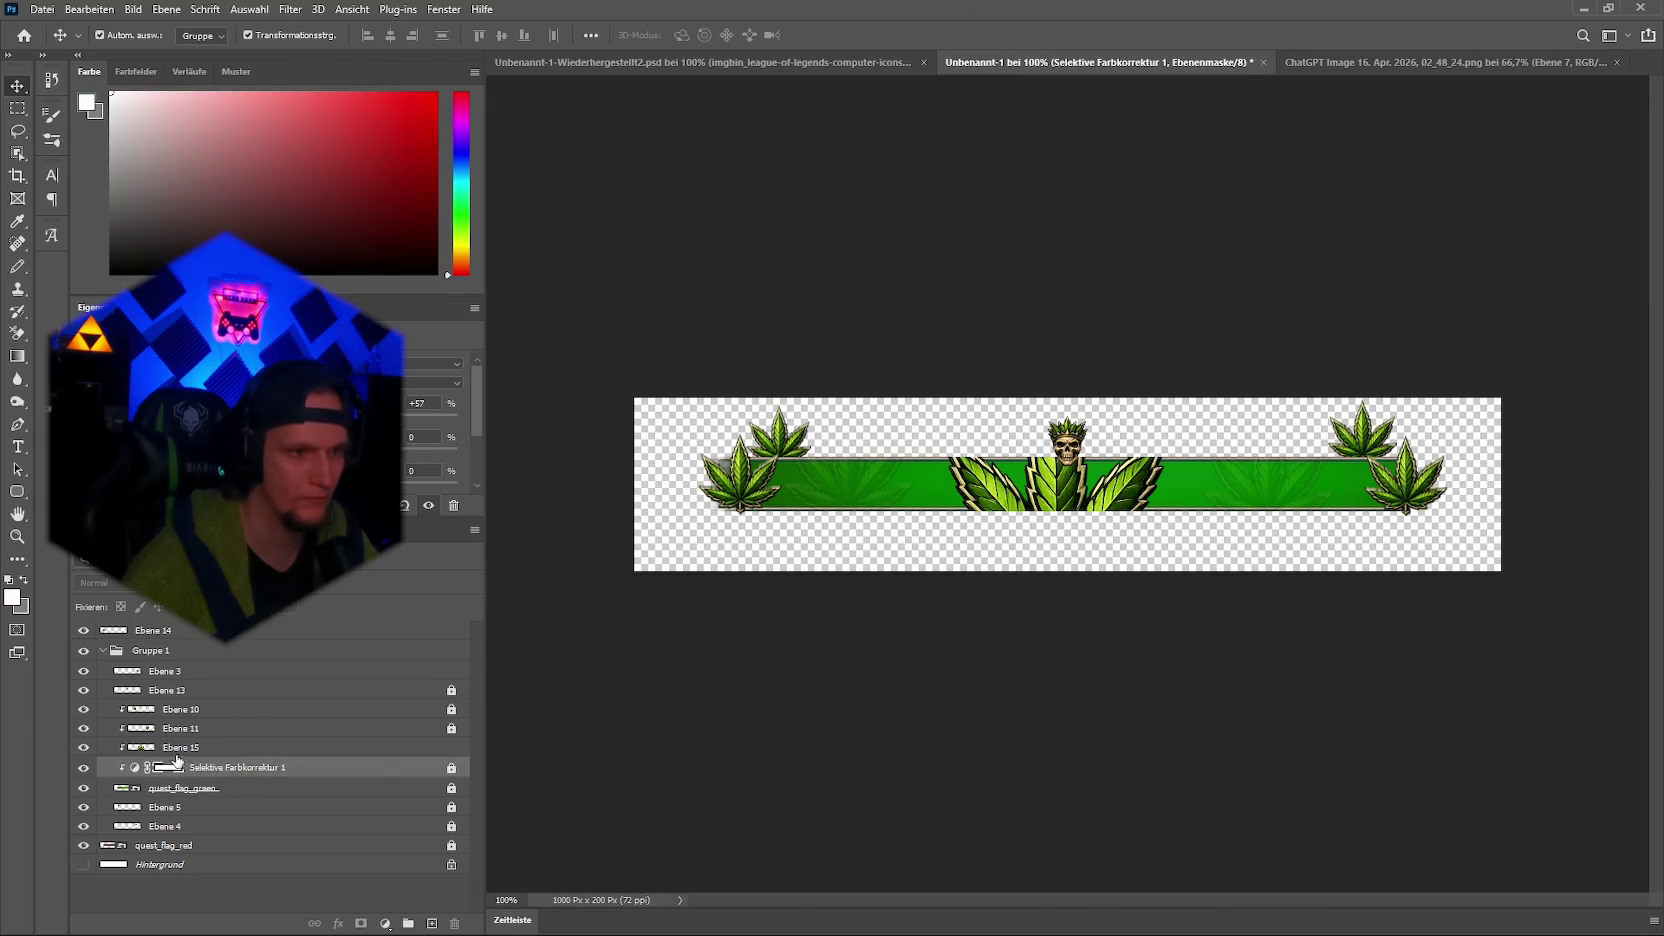
{"action": "left_click", "coordinate": [172, 748]}
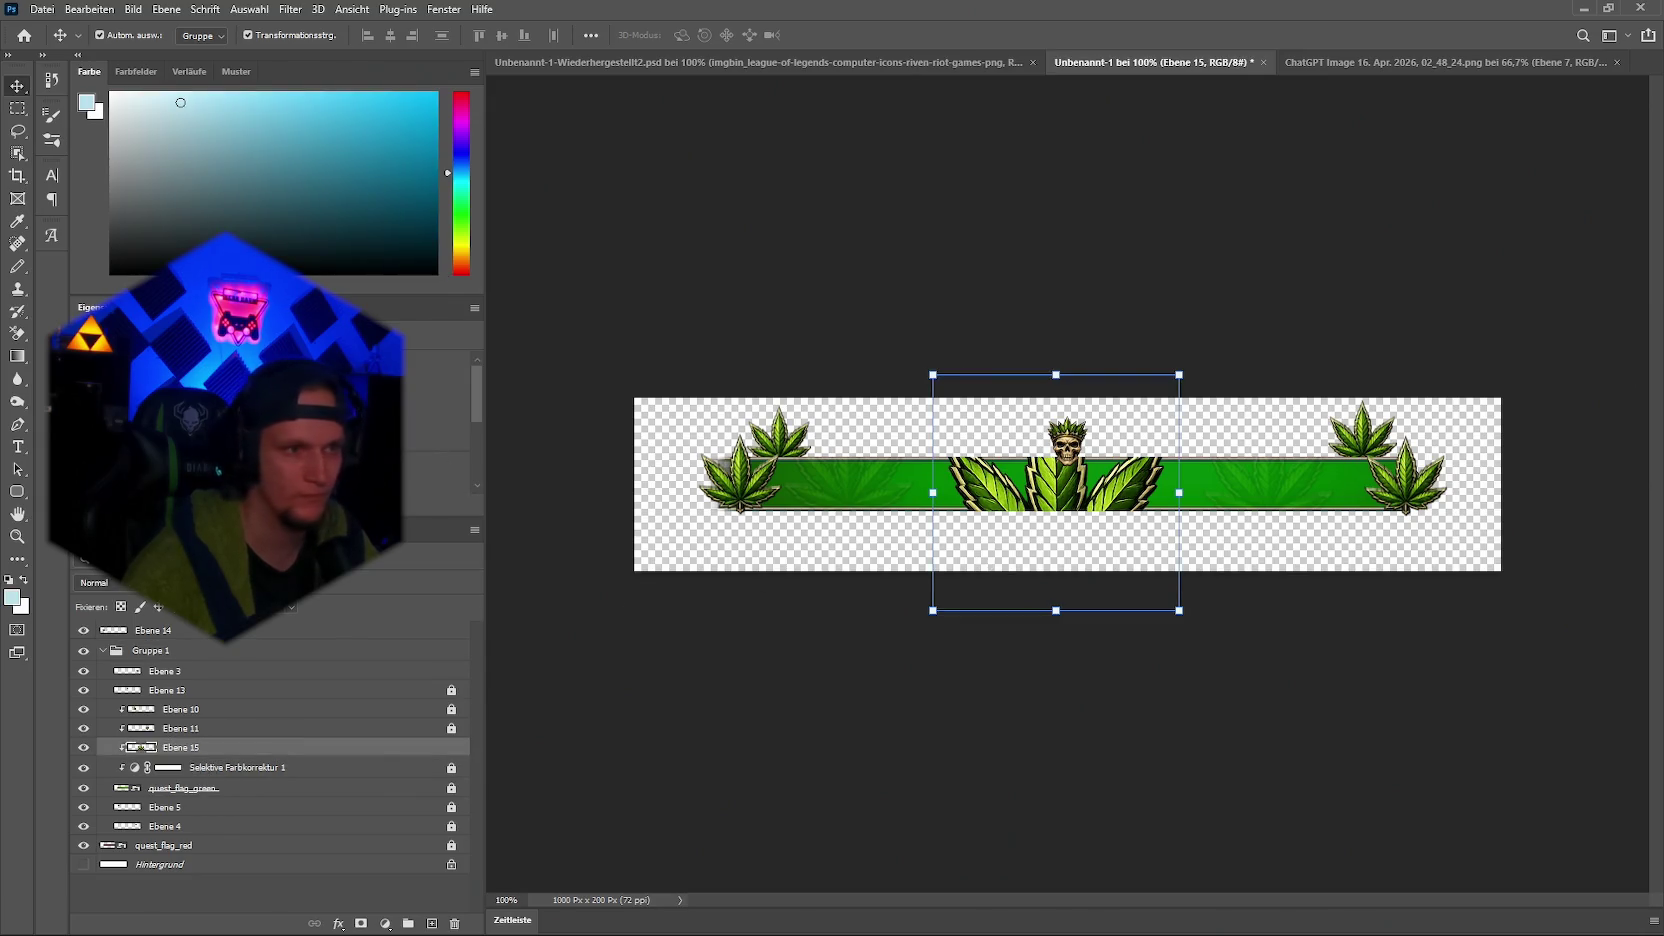
{"action": "left_click_drag", "start_coordinate": [1181, 492], "coordinate": [1197, 492]}
{"action": "left_click_drag", "start_coordinate": [140, 747], "coordinate": [113, 630]}
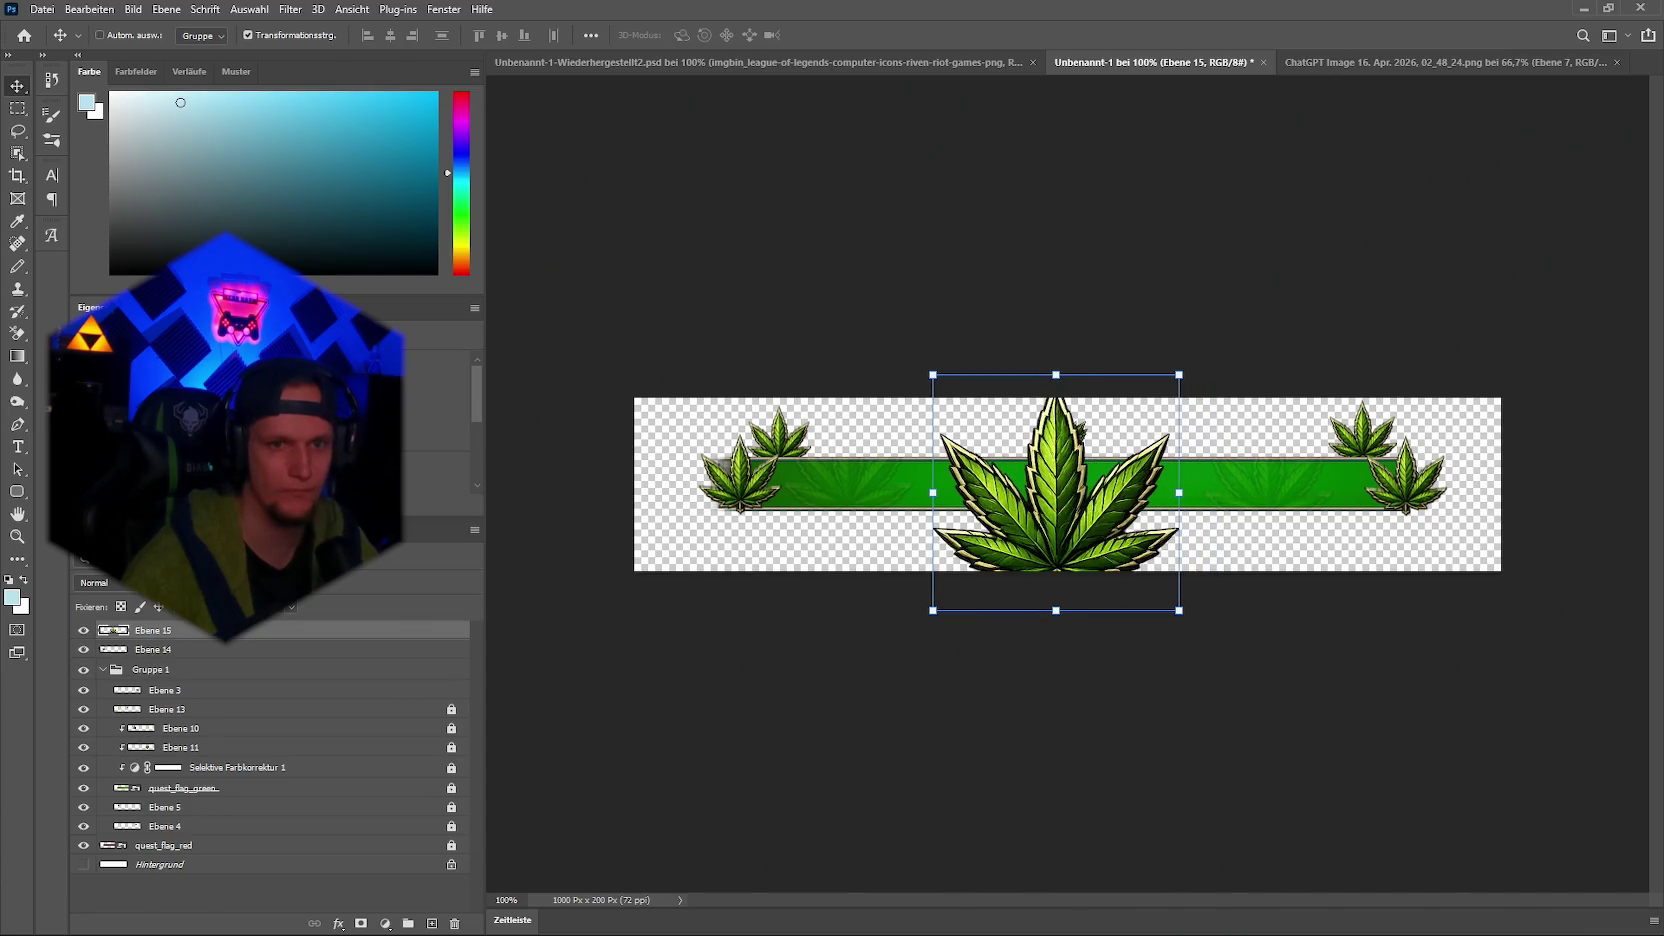
{"action": "key", "text": "ctrl+y"}
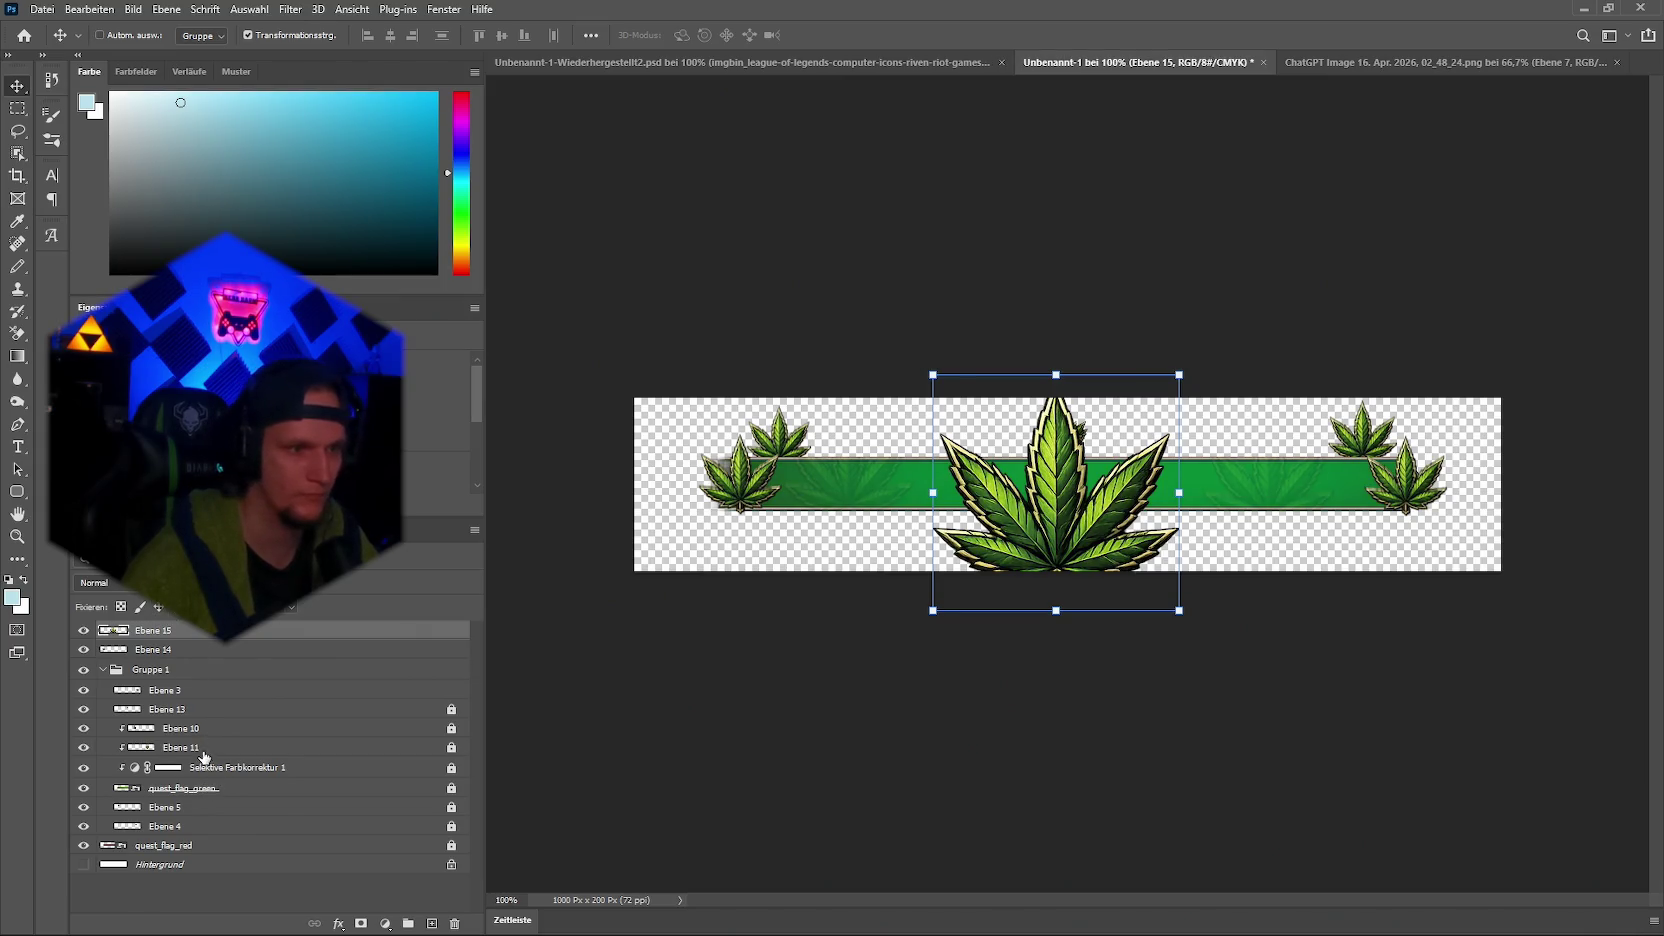
{"action": "left_click_drag", "start_coordinate": [204, 757], "coordinate": [206, 752]}
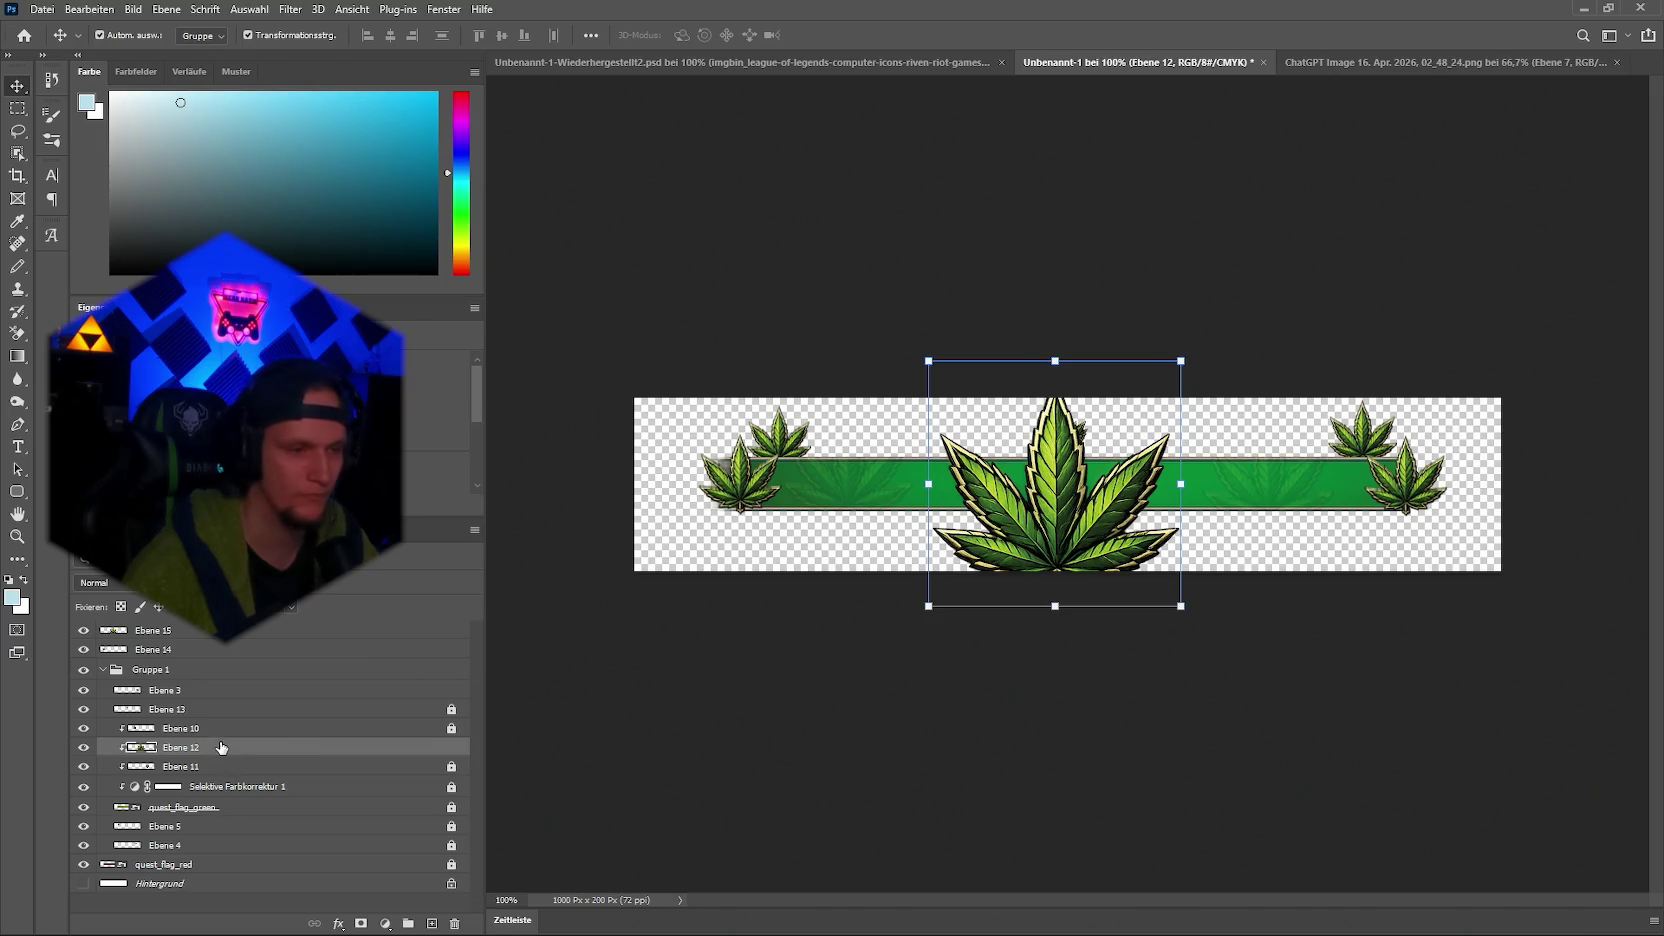
Lower the selective colour adjustment's first value below +48 and delete the Ebene 12 leaf layer.
{"action": "left_click", "coordinate": [218, 785]}
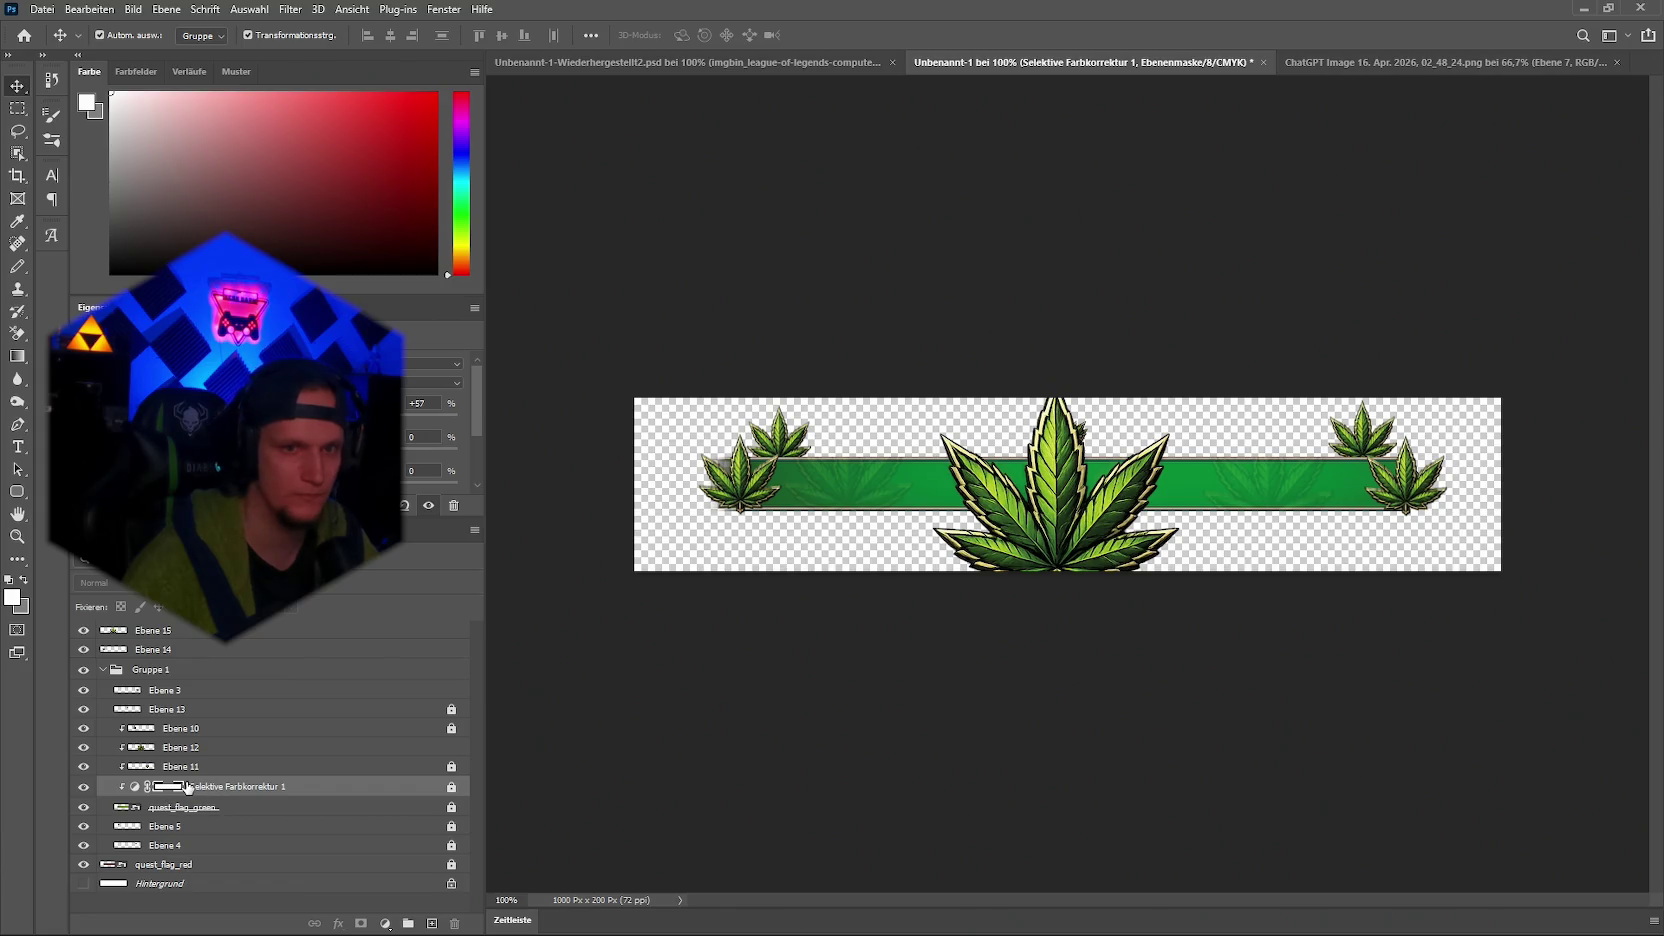
{"action": "left_click_drag", "start_coordinate": [374, 415], "coordinate": [357, 415]}
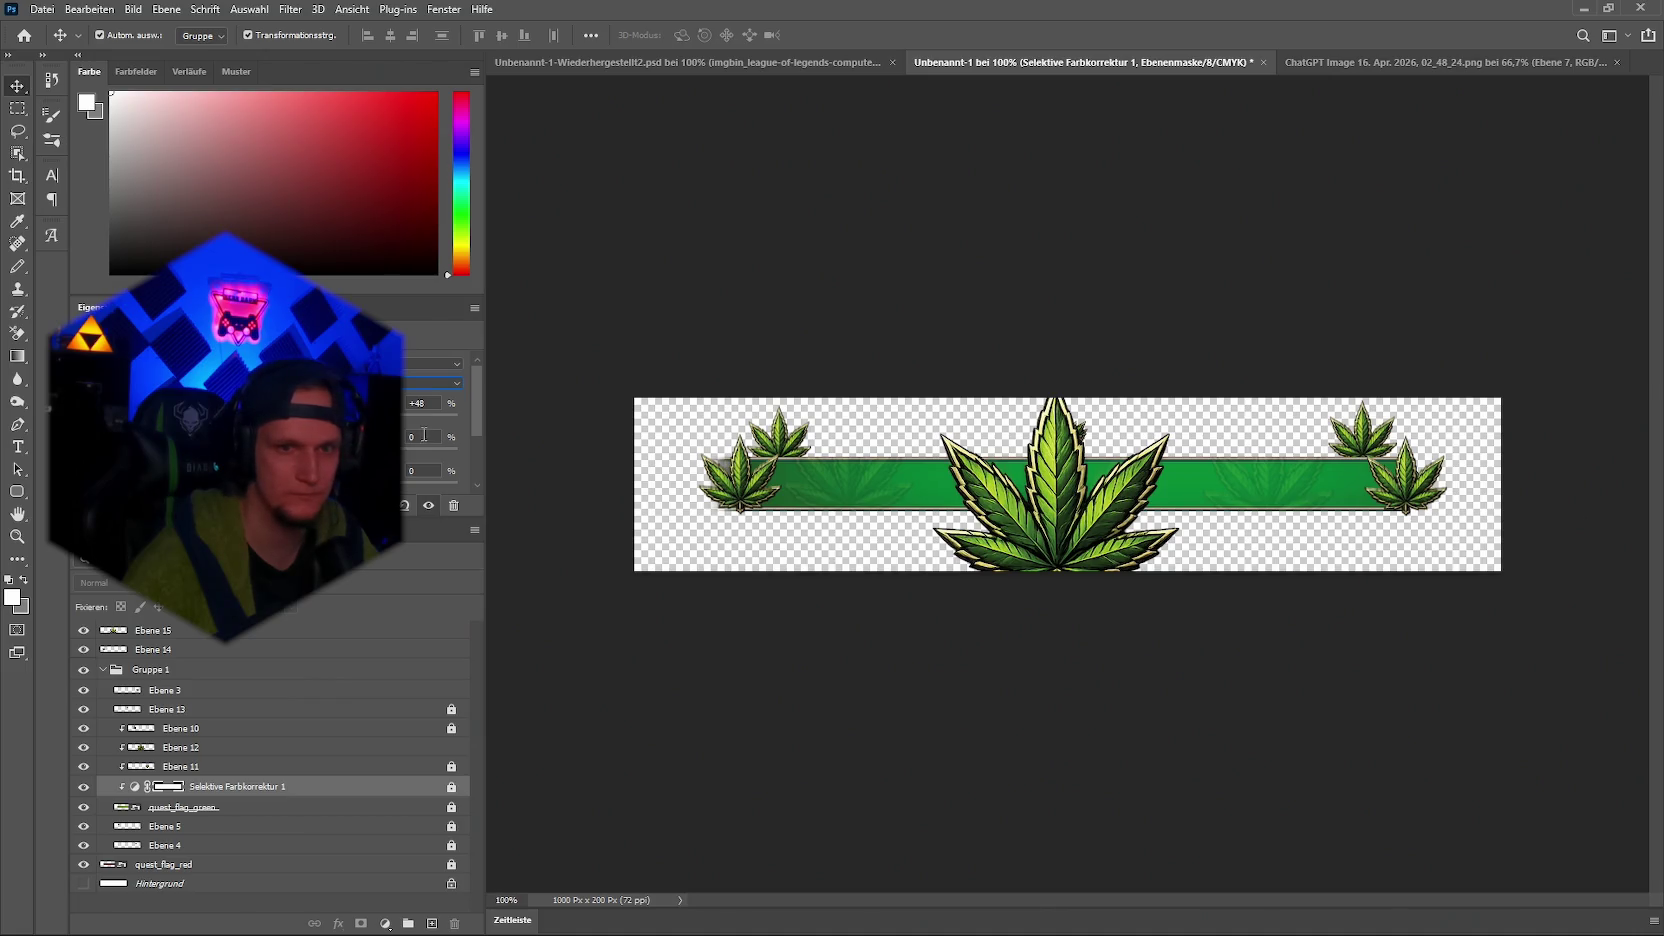
{"action": "left_click_drag", "start_coordinate": [357, 415], "coordinate": [335, 415]}
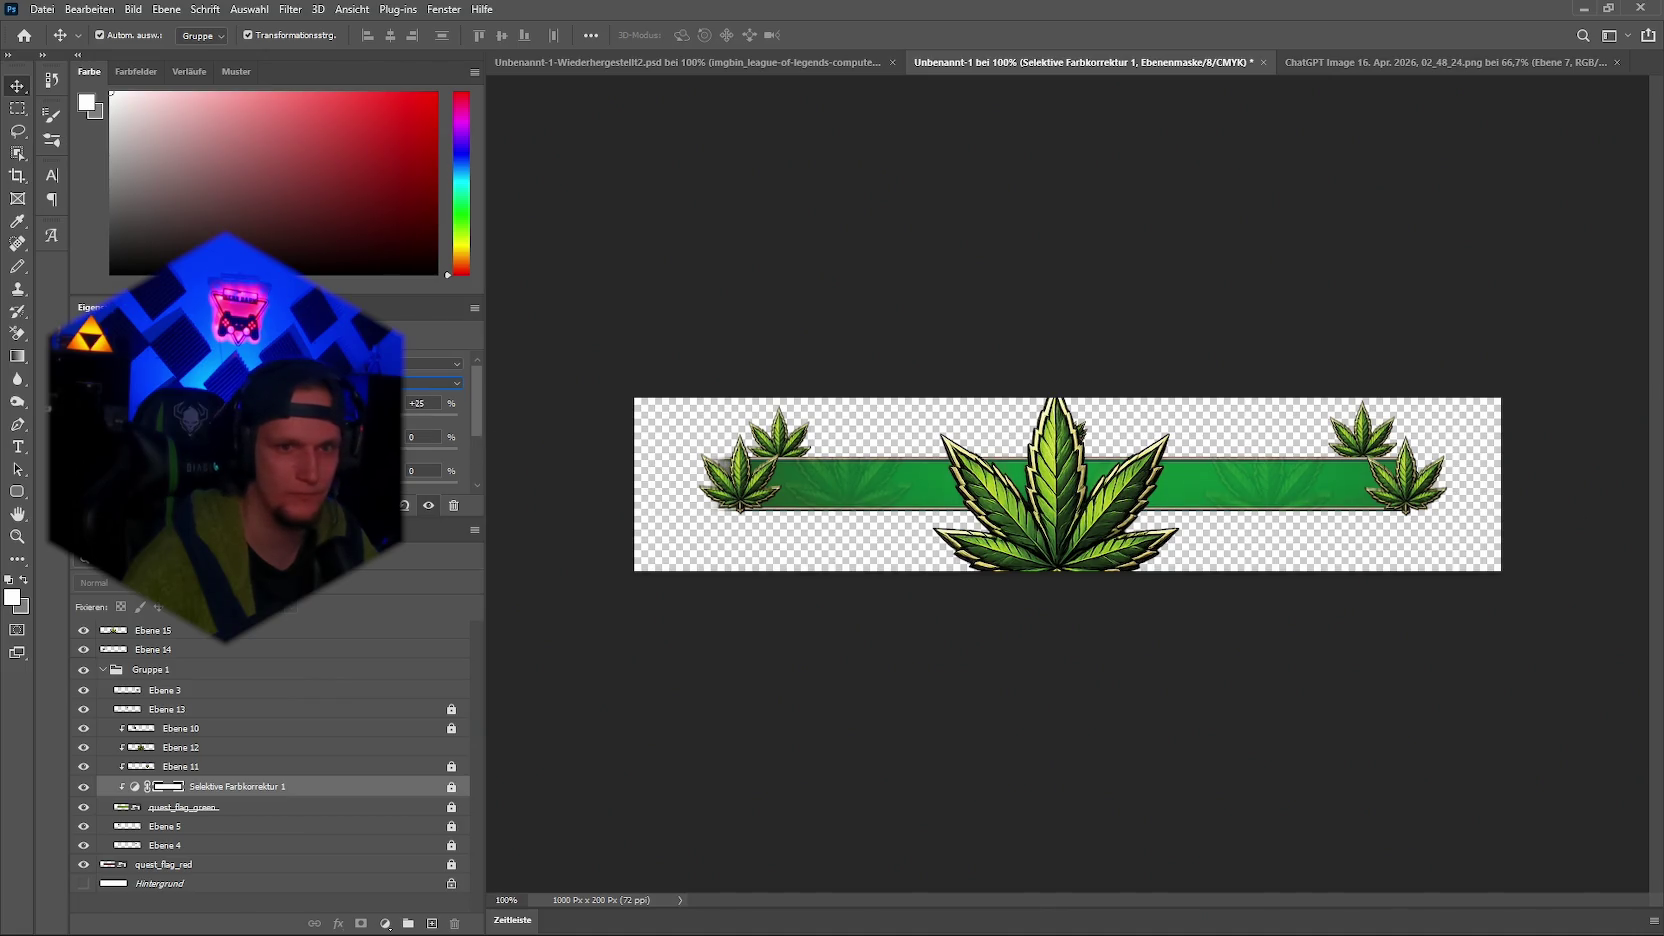
{"action": "left_click", "coordinate": [193, 760]}
{"action": "left_click", "coordinate": [199, 746]}
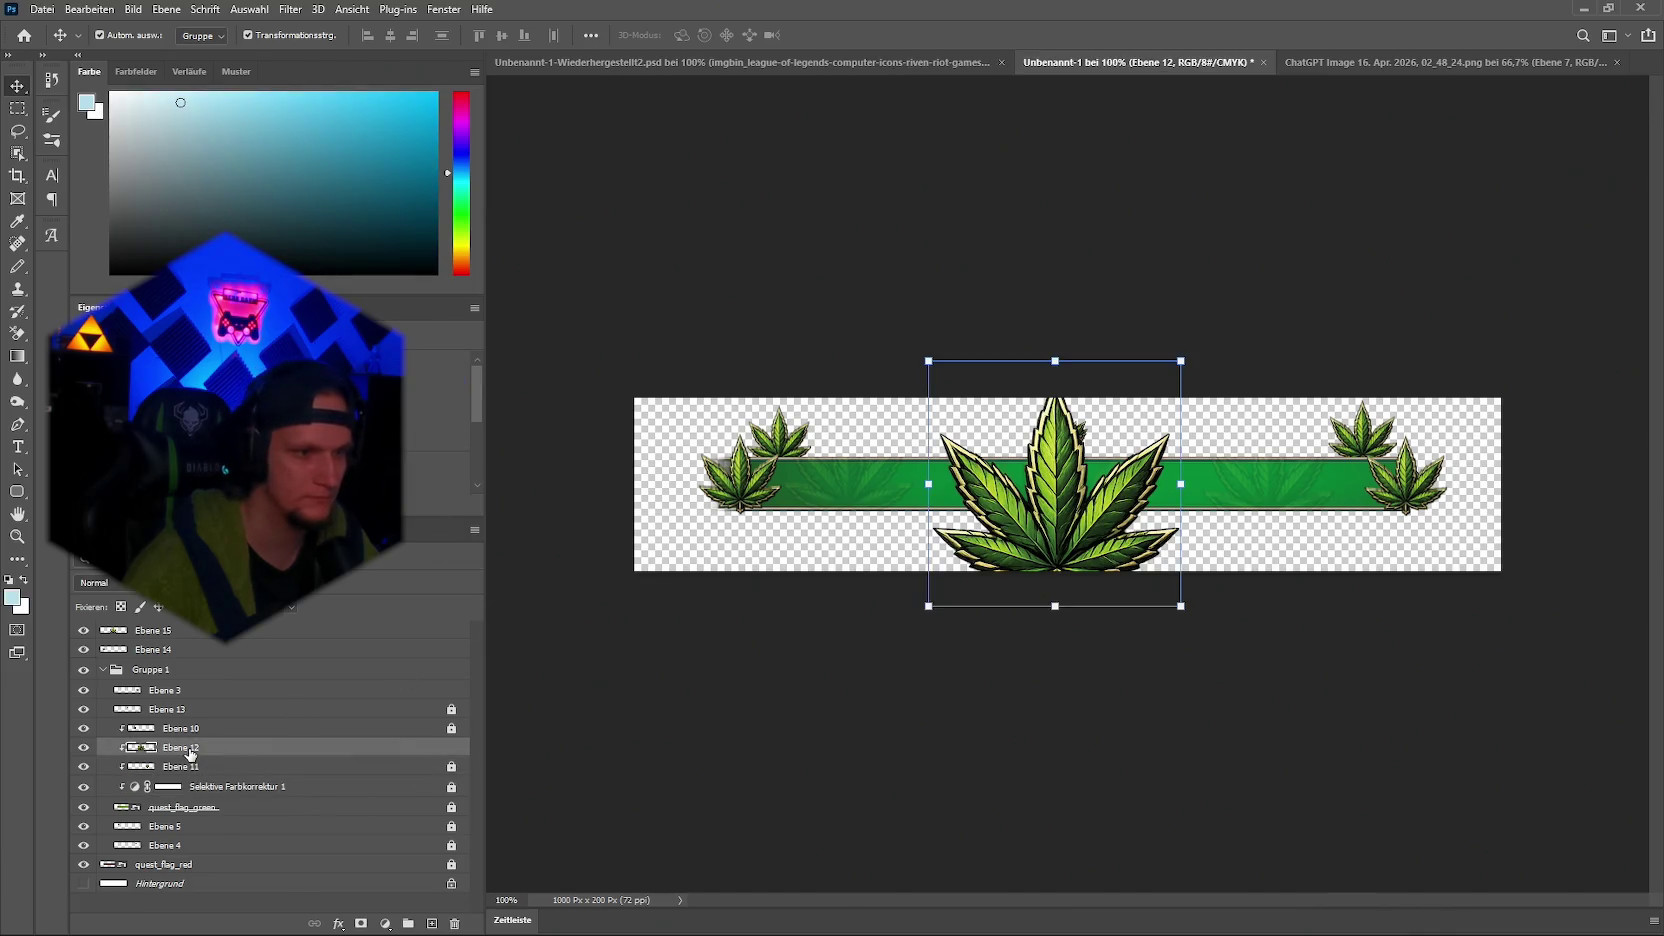
{"action": "left_click_drag", "start_coordinate": [174, 738], "coordinate": [155, 650]}
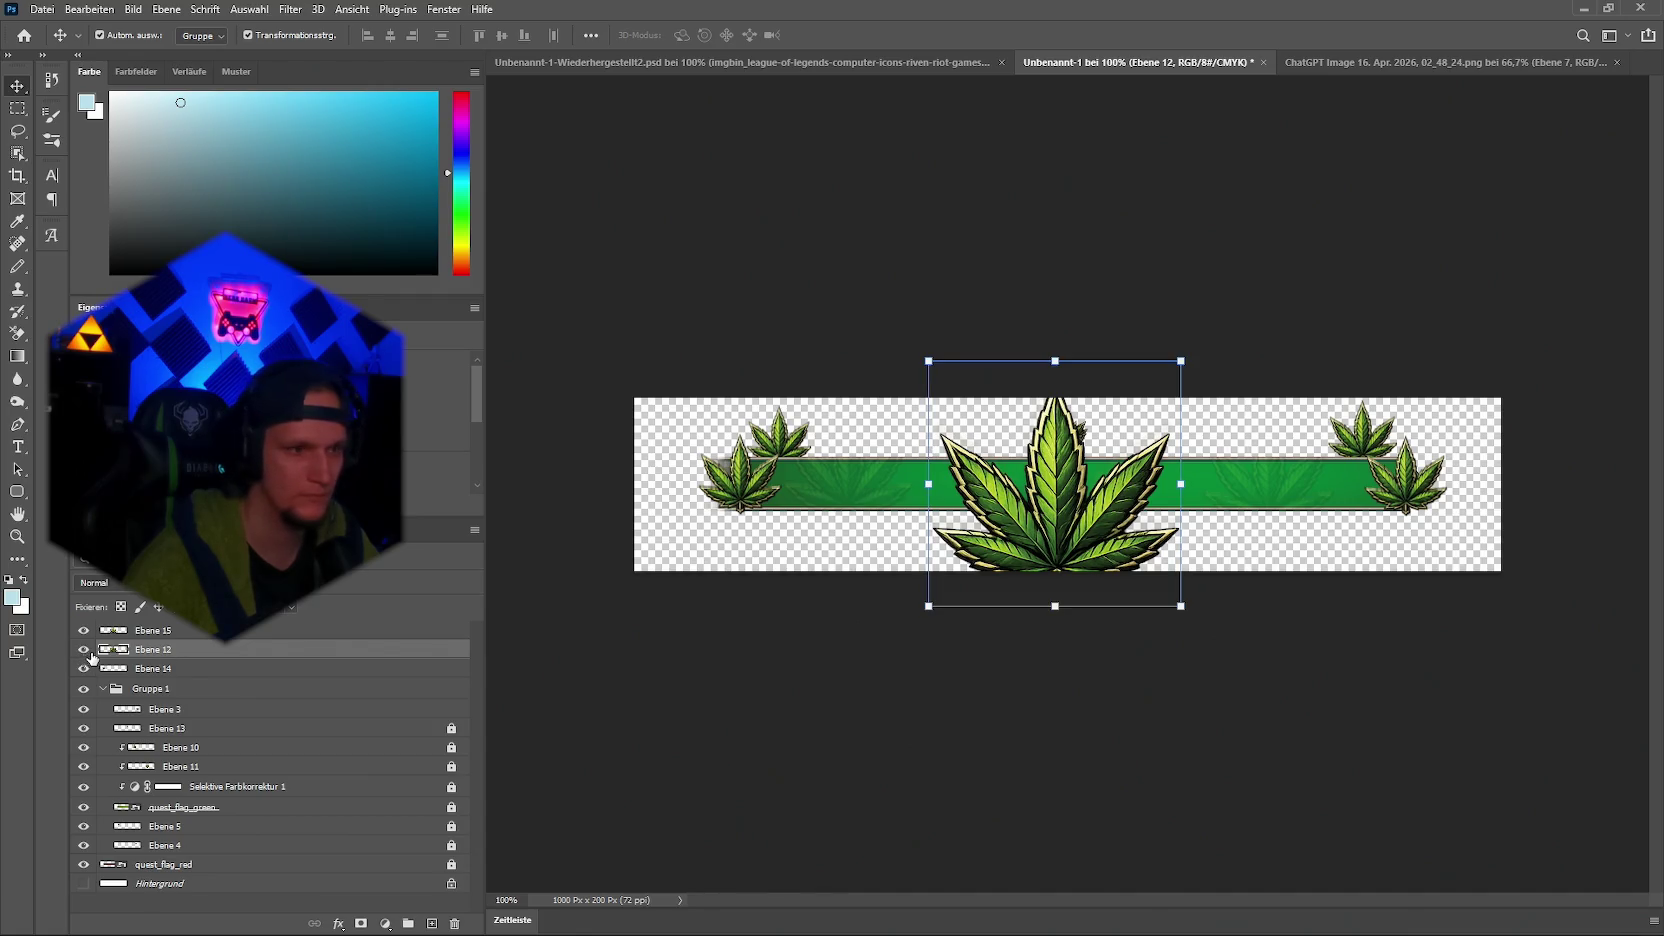
{"action": "left_click", "coordinate": [85, 649]}
{"action": "left_click", "coordinate": [85, 647]}
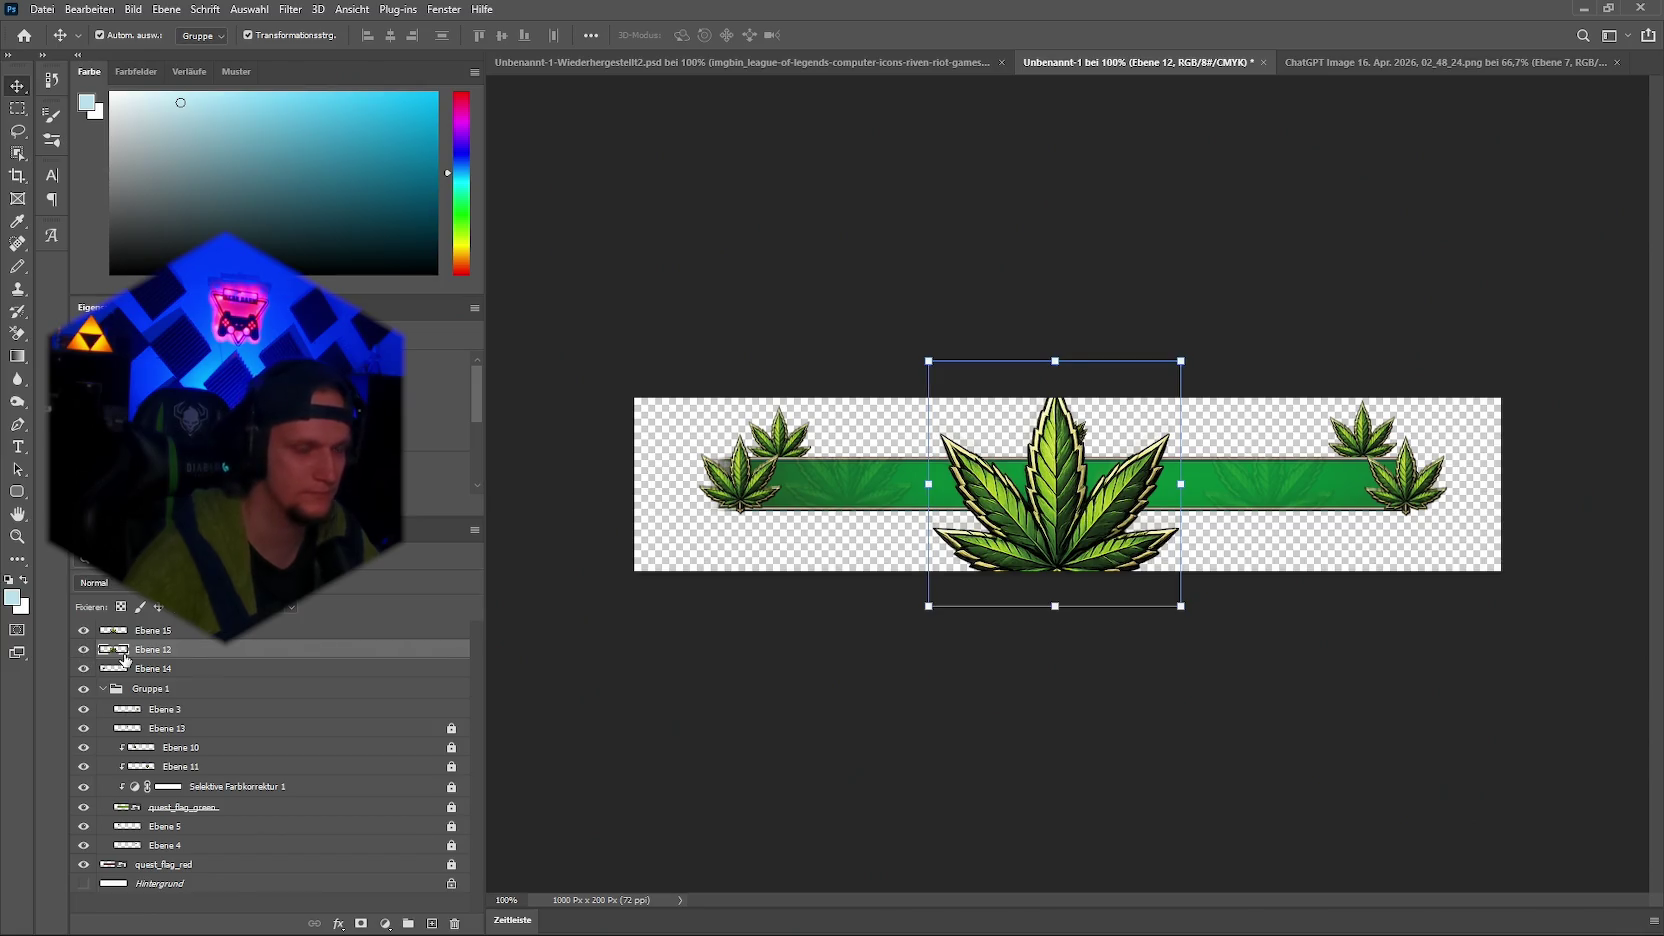
{"action": "key", "text": "Delete"}
Move Ebene 15 into the group below Ebene 11, then unlock Ebene 11 and nudge the leaves right.
{"action": "left_click_drag", "start_coordinate": [143, 633], "coordinate": [181, 759]}
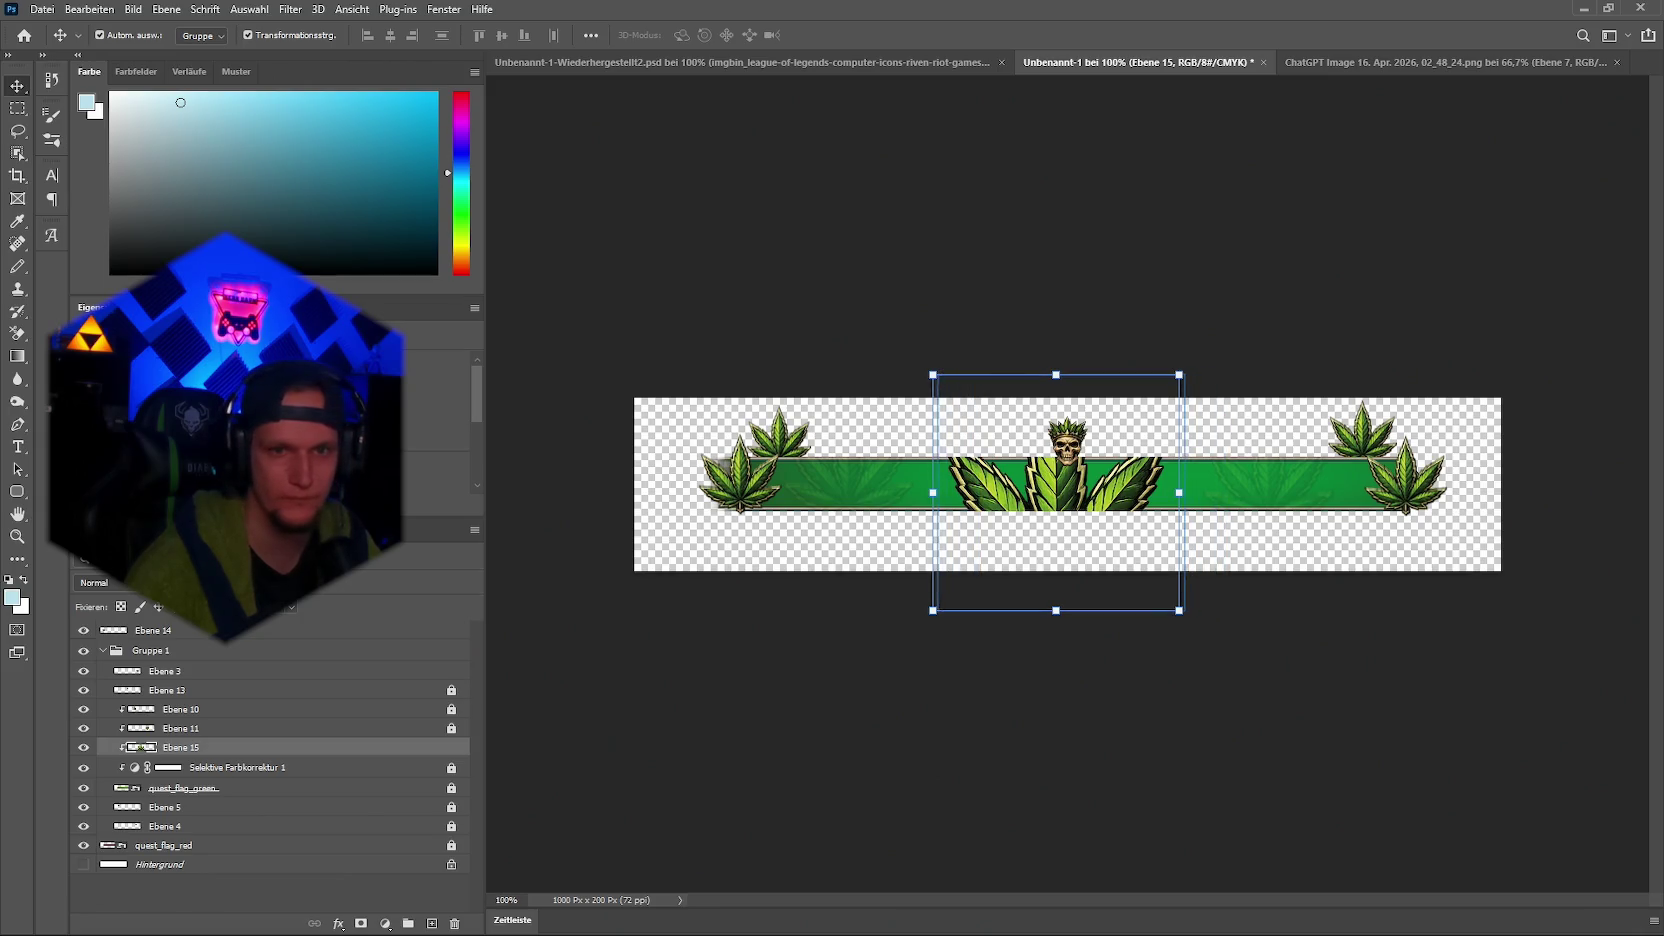
{"action": "key", "text": "Right"}
{"action": "key", "text": "Right"}
{"action": "key", "text": "Right"}
{"action": "key", "text": "Right"}
{"action": "key", "text": "Right"}
{"action": "key", "text": "Right"}
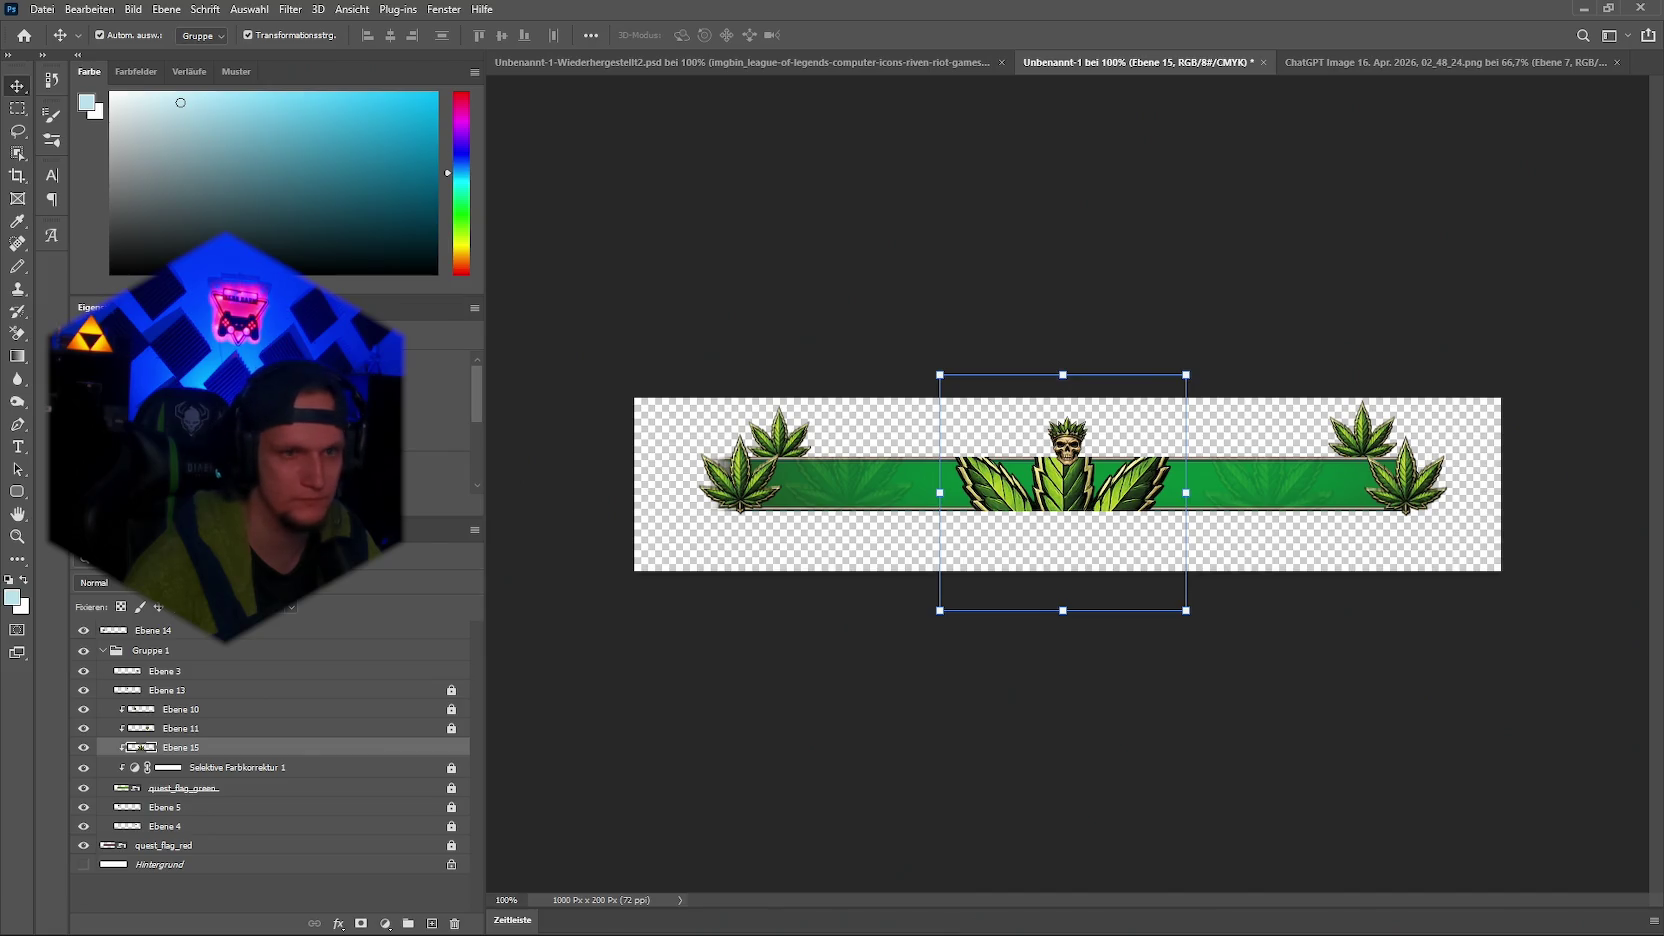
{"action": "key", "text": "Right"}
{"action": "key", "text": "Right"}
{"action": "key", "text": "Right"}
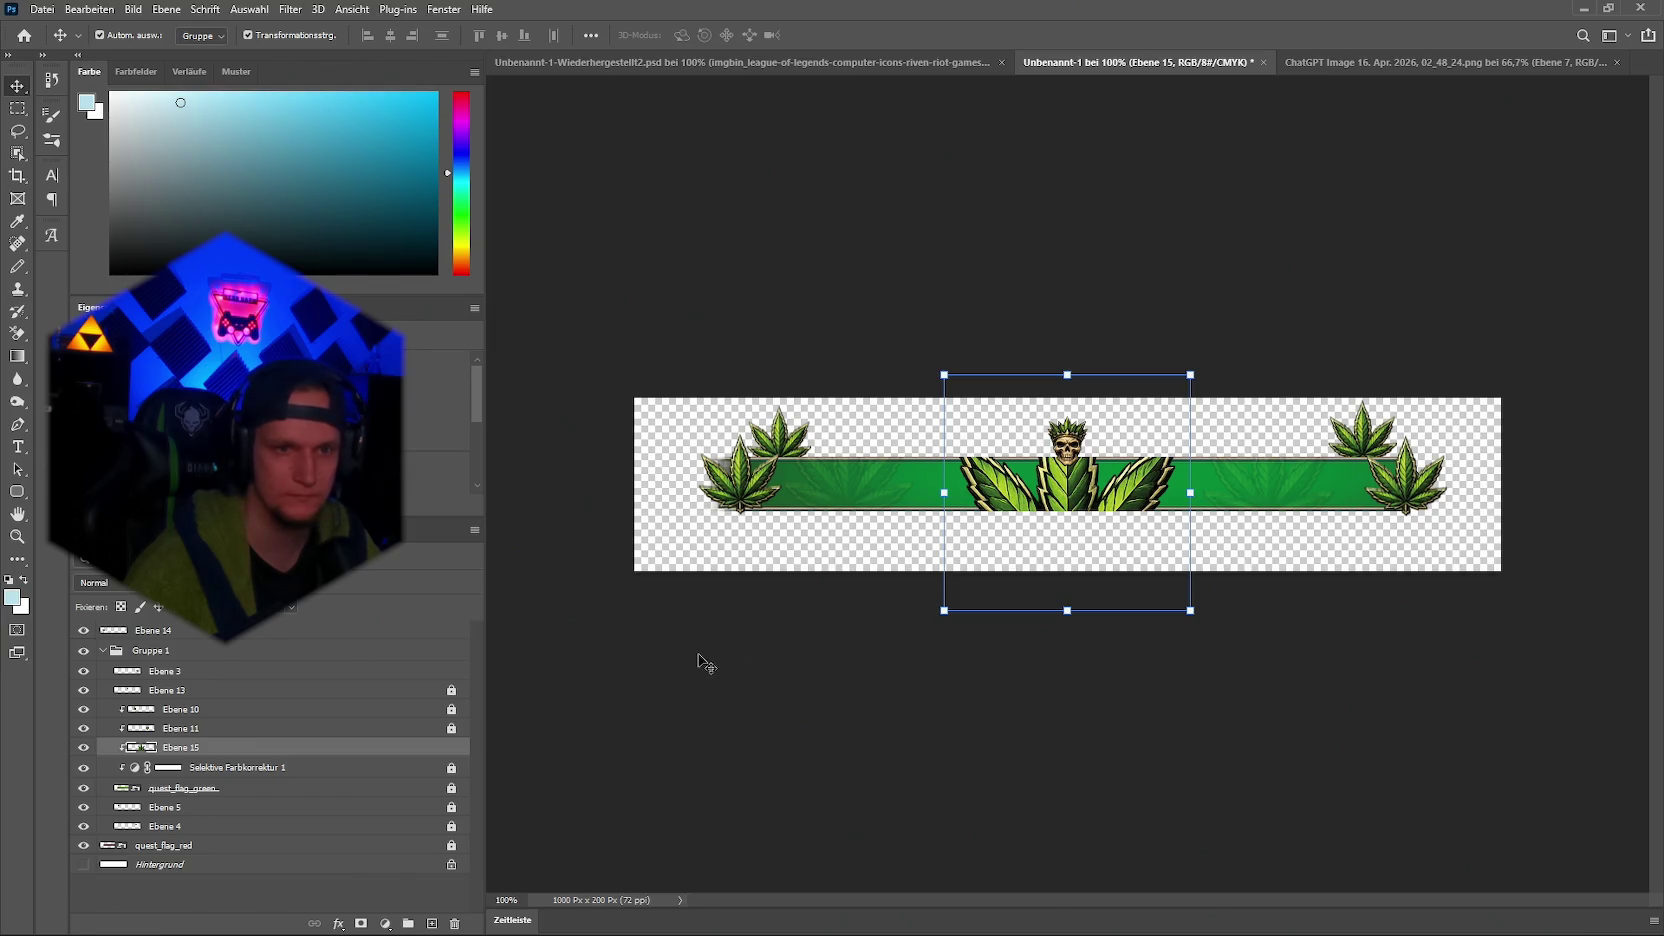
{"action": "left_click", "coordinate": [191, 729]}
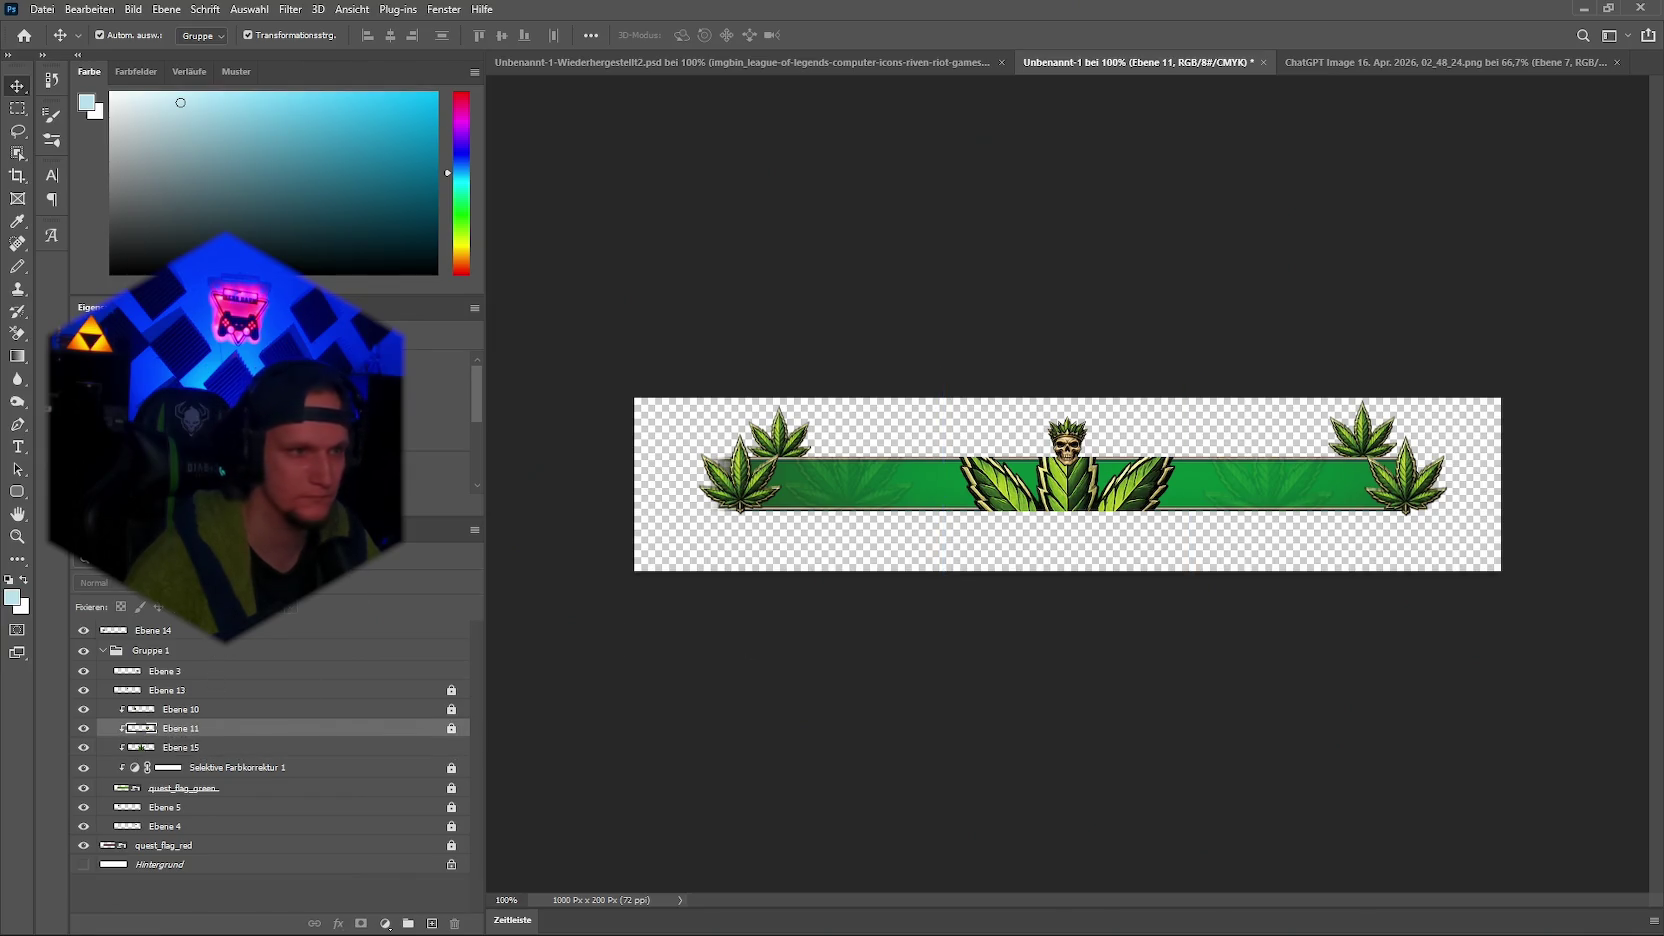
{"action": "left_click", "coordinate": [451, 729]}
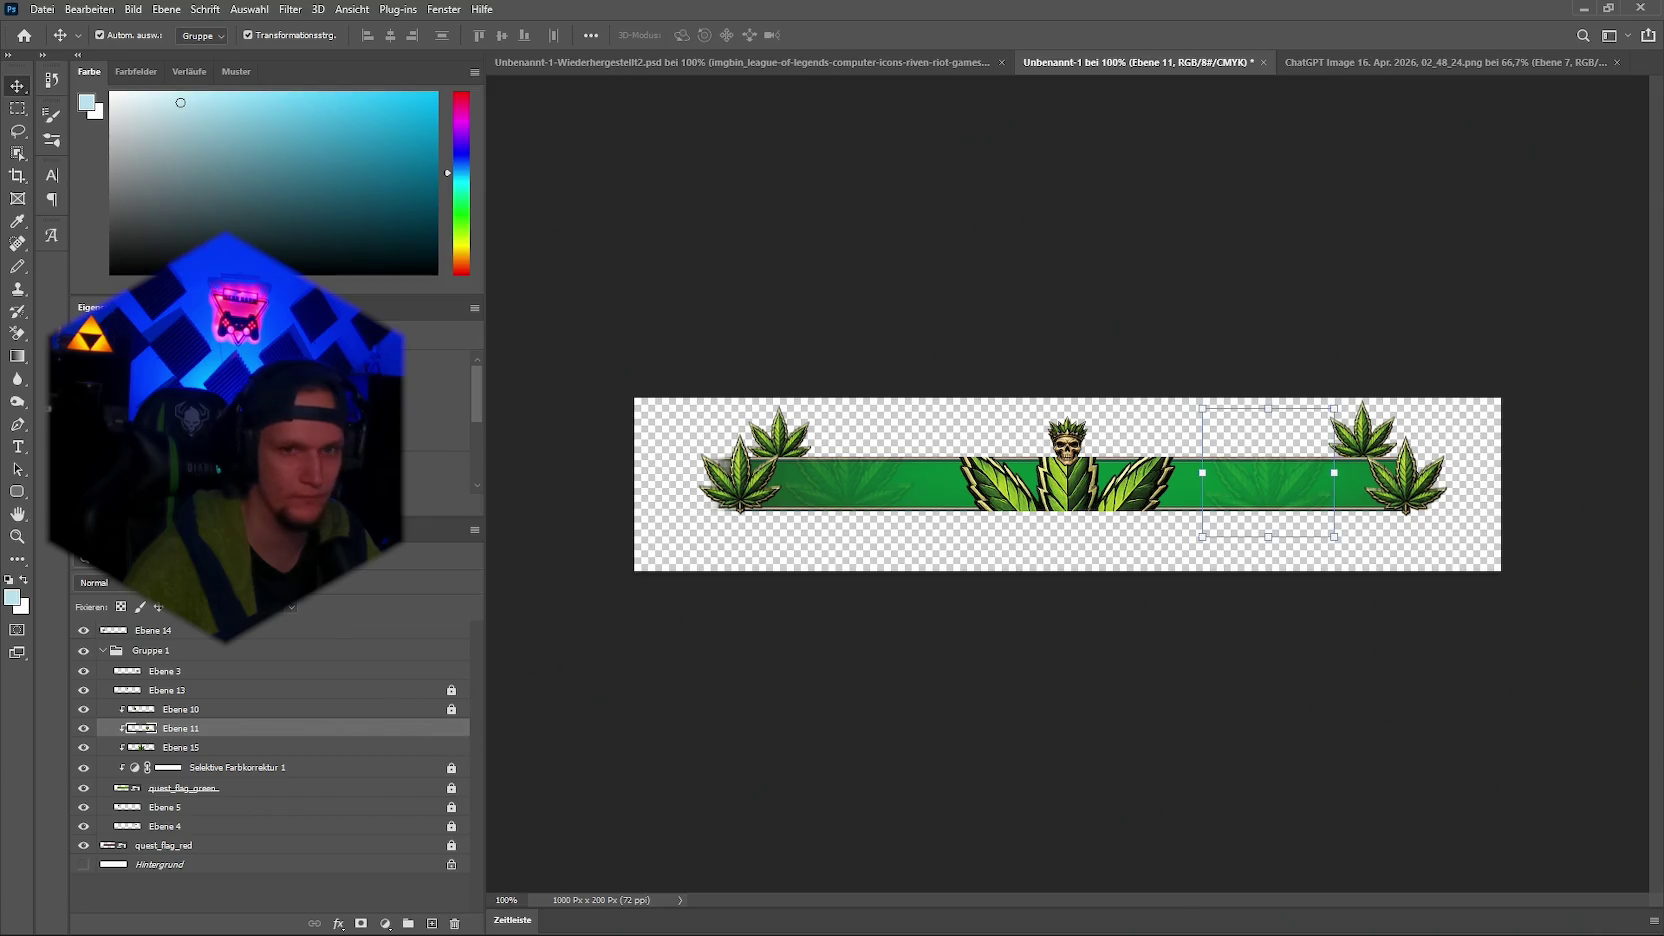
{"action": "key", "text": "Right"}
{"action": "key", "text": "Right"}
{"action": "key", "text": "Right"}
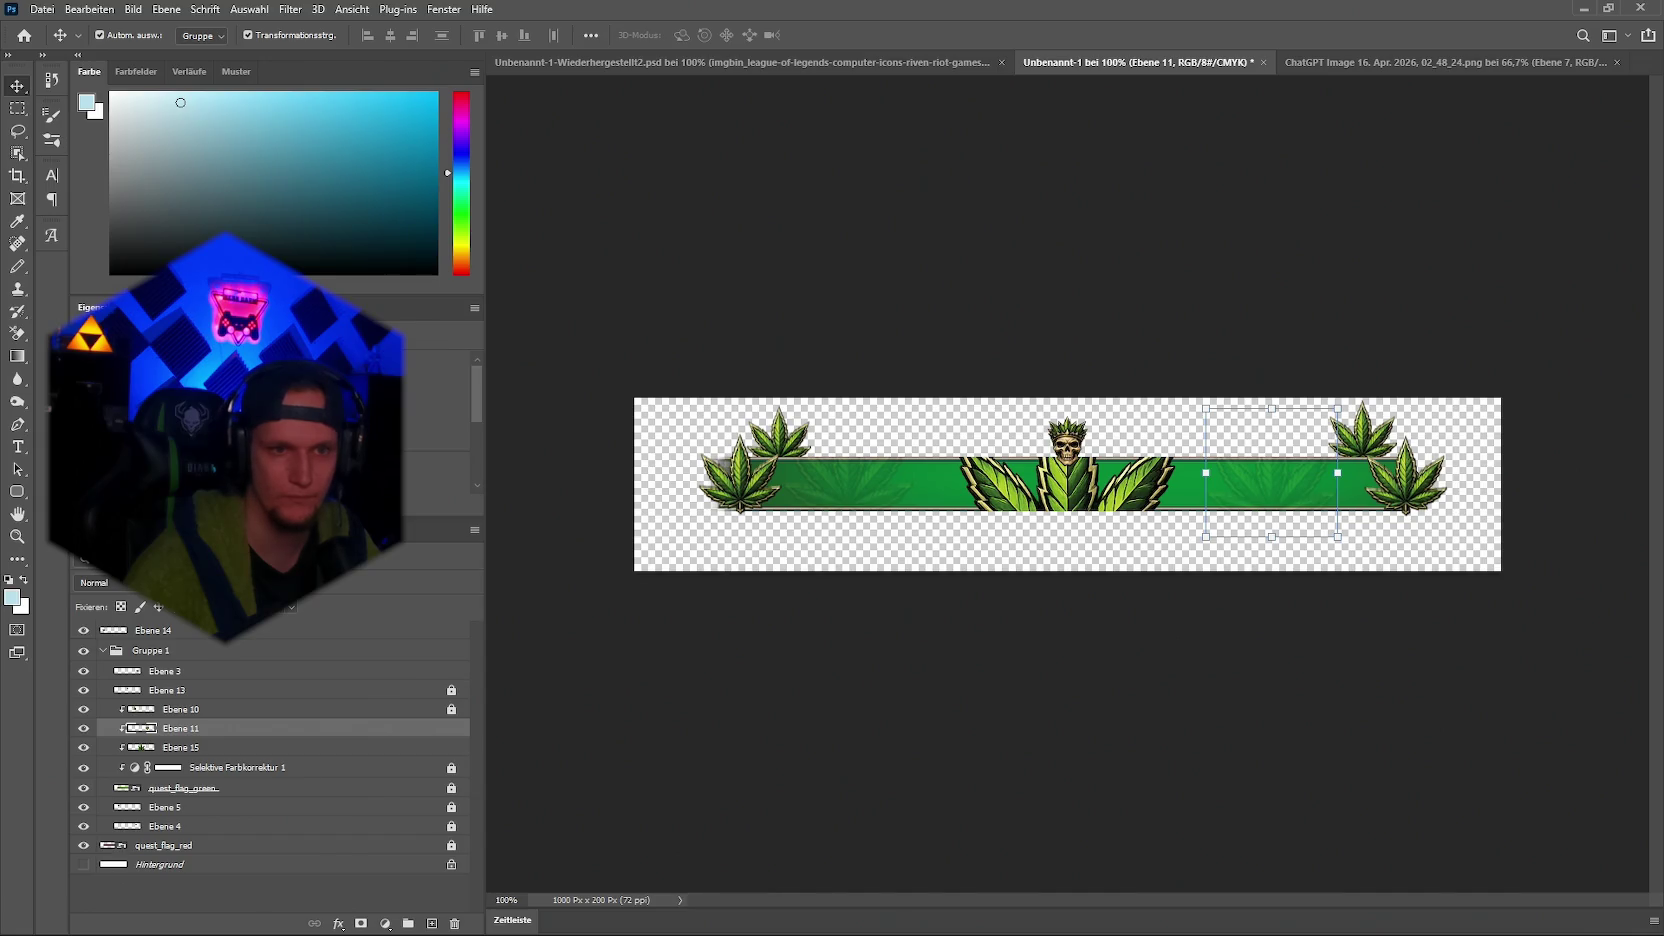
{"action": "key", "text": "shift+Right"}
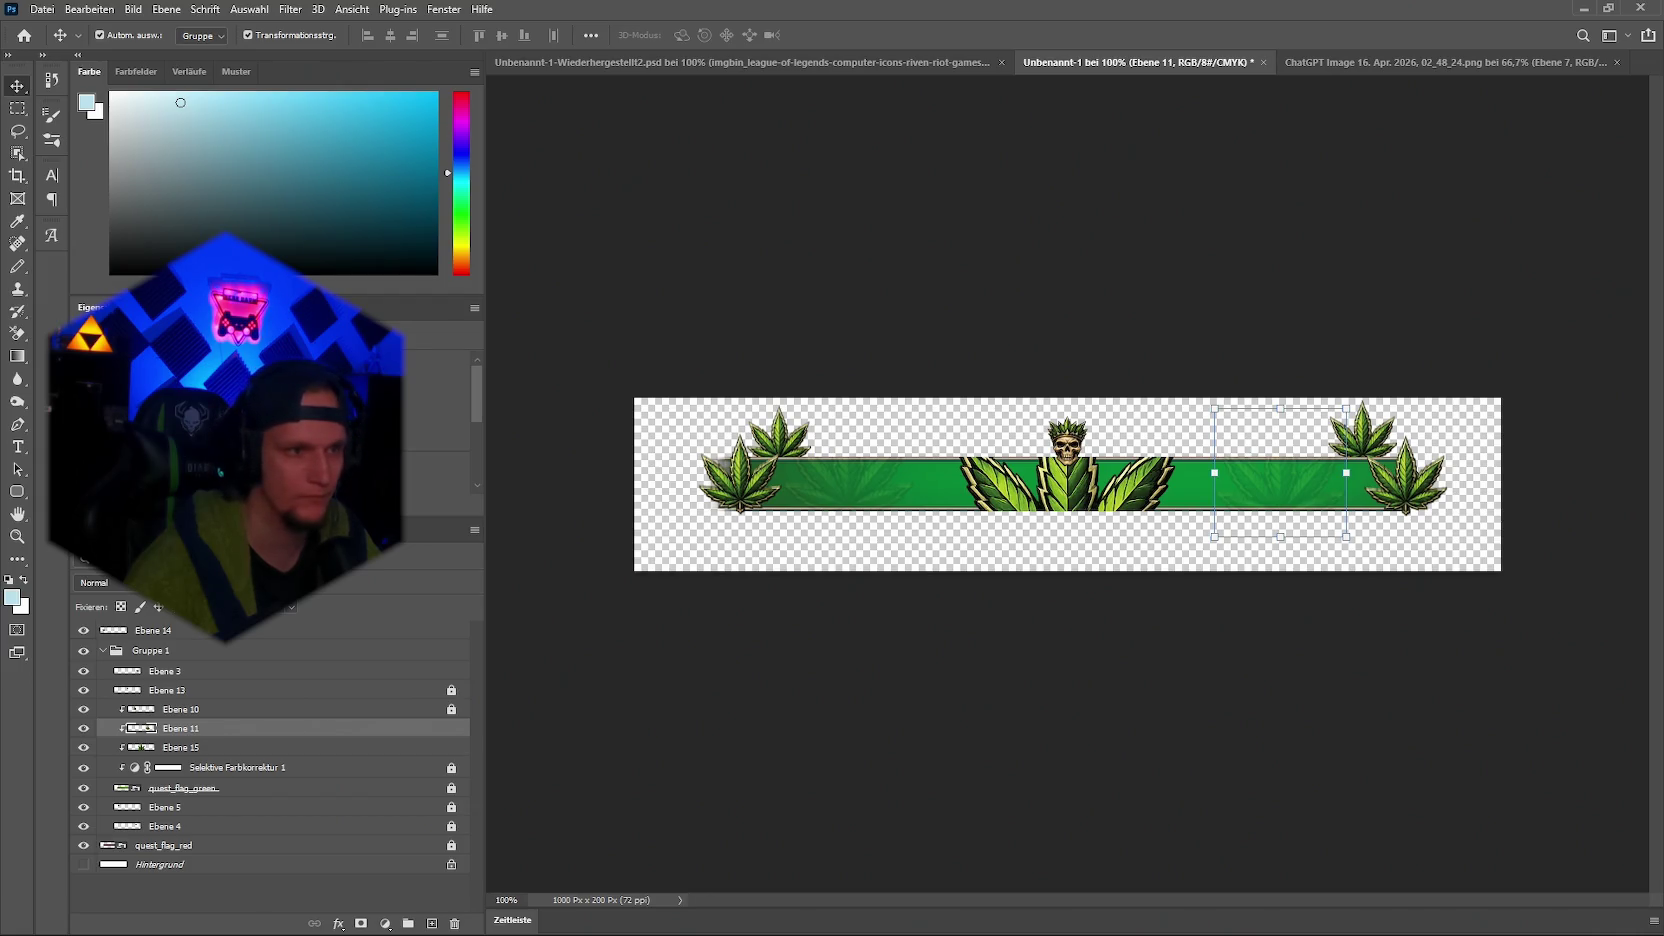
{"action": "key", "text": "shift+Right"}
{"action": "key", "text": "shift+Right"}
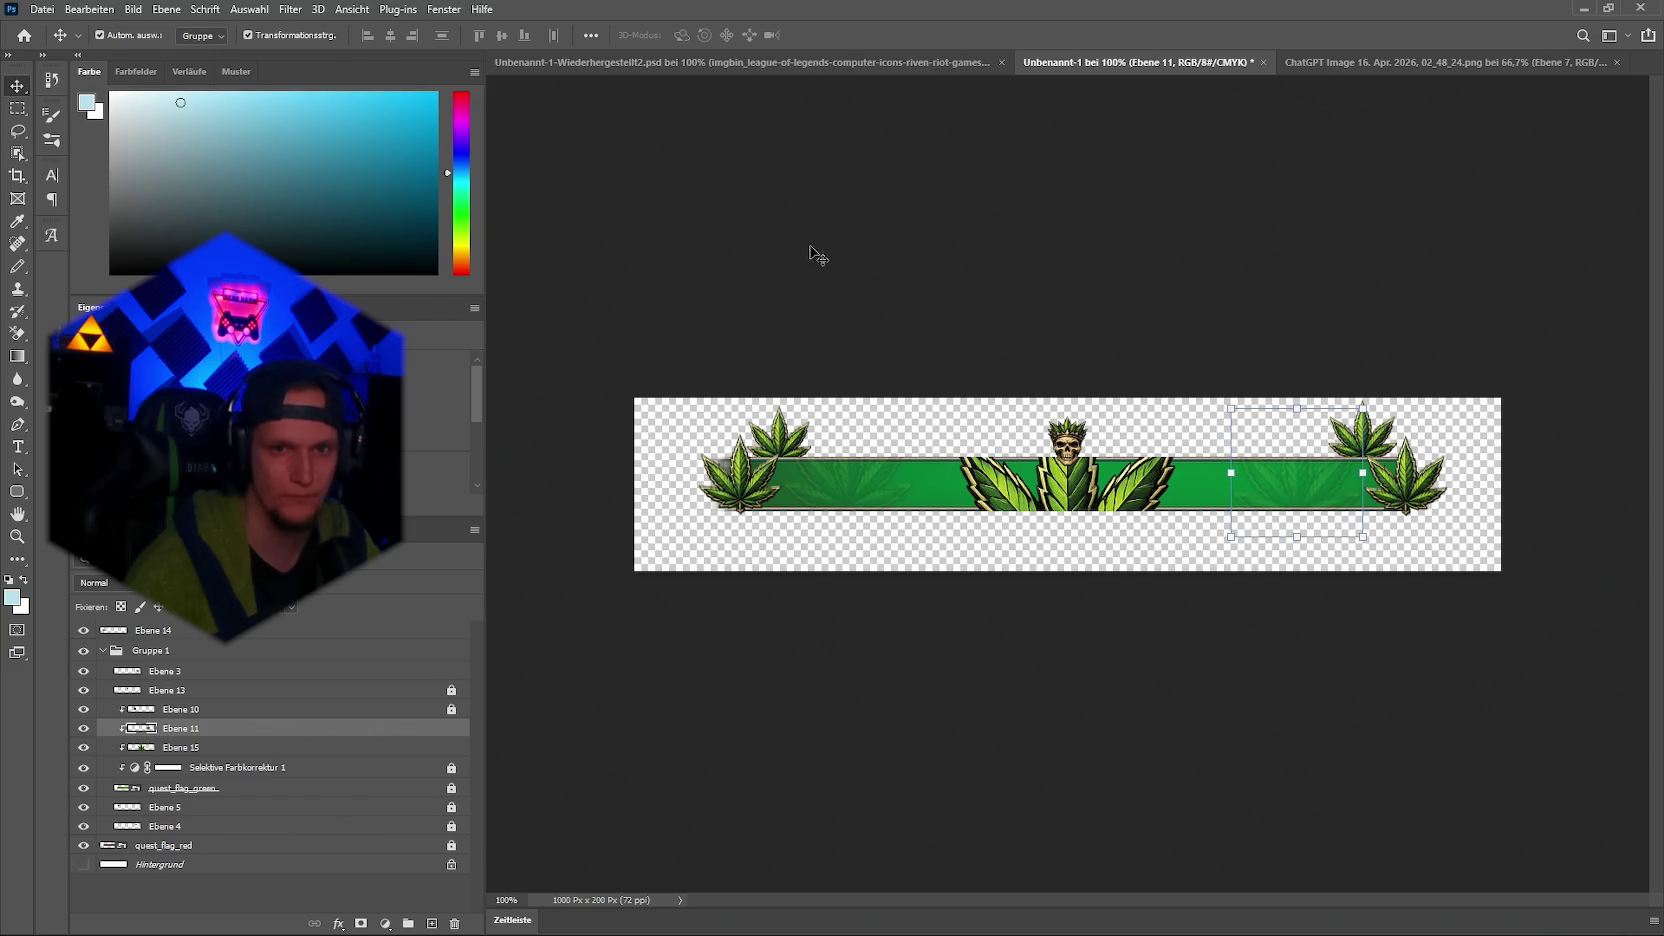
{"action": "left_click", "coordinate": [818, 255]}
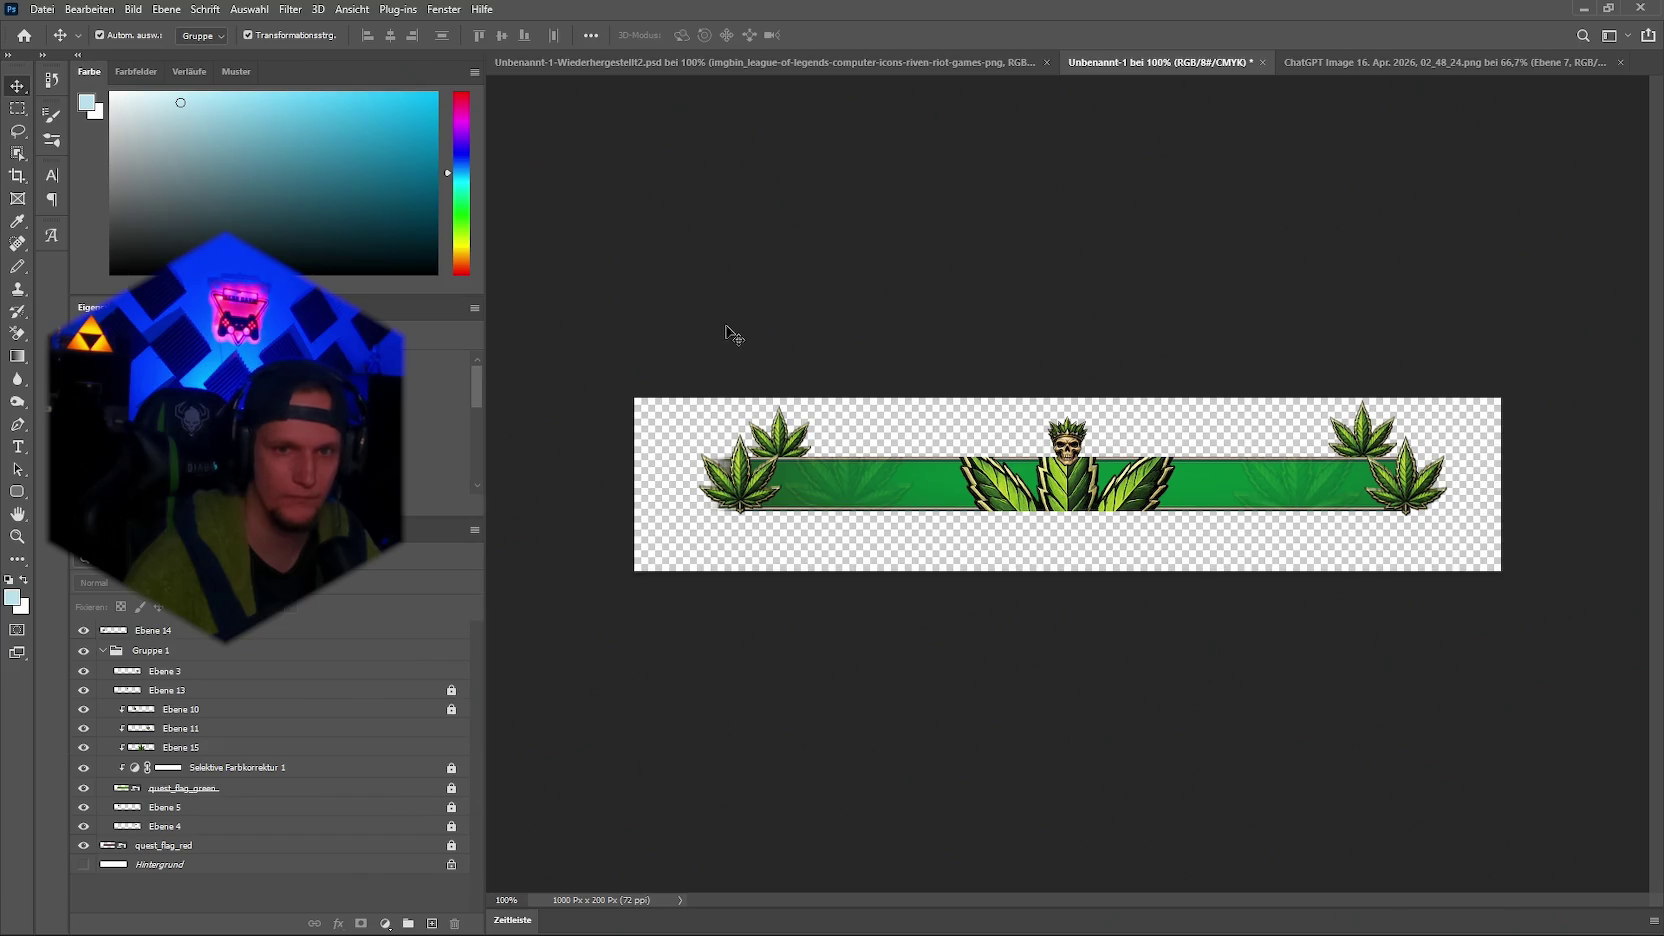
Drag Ebene 15's Fill down to 0% so its three big leaves disappear.
{"action": "left_click", "coordinate": [172, 750]}
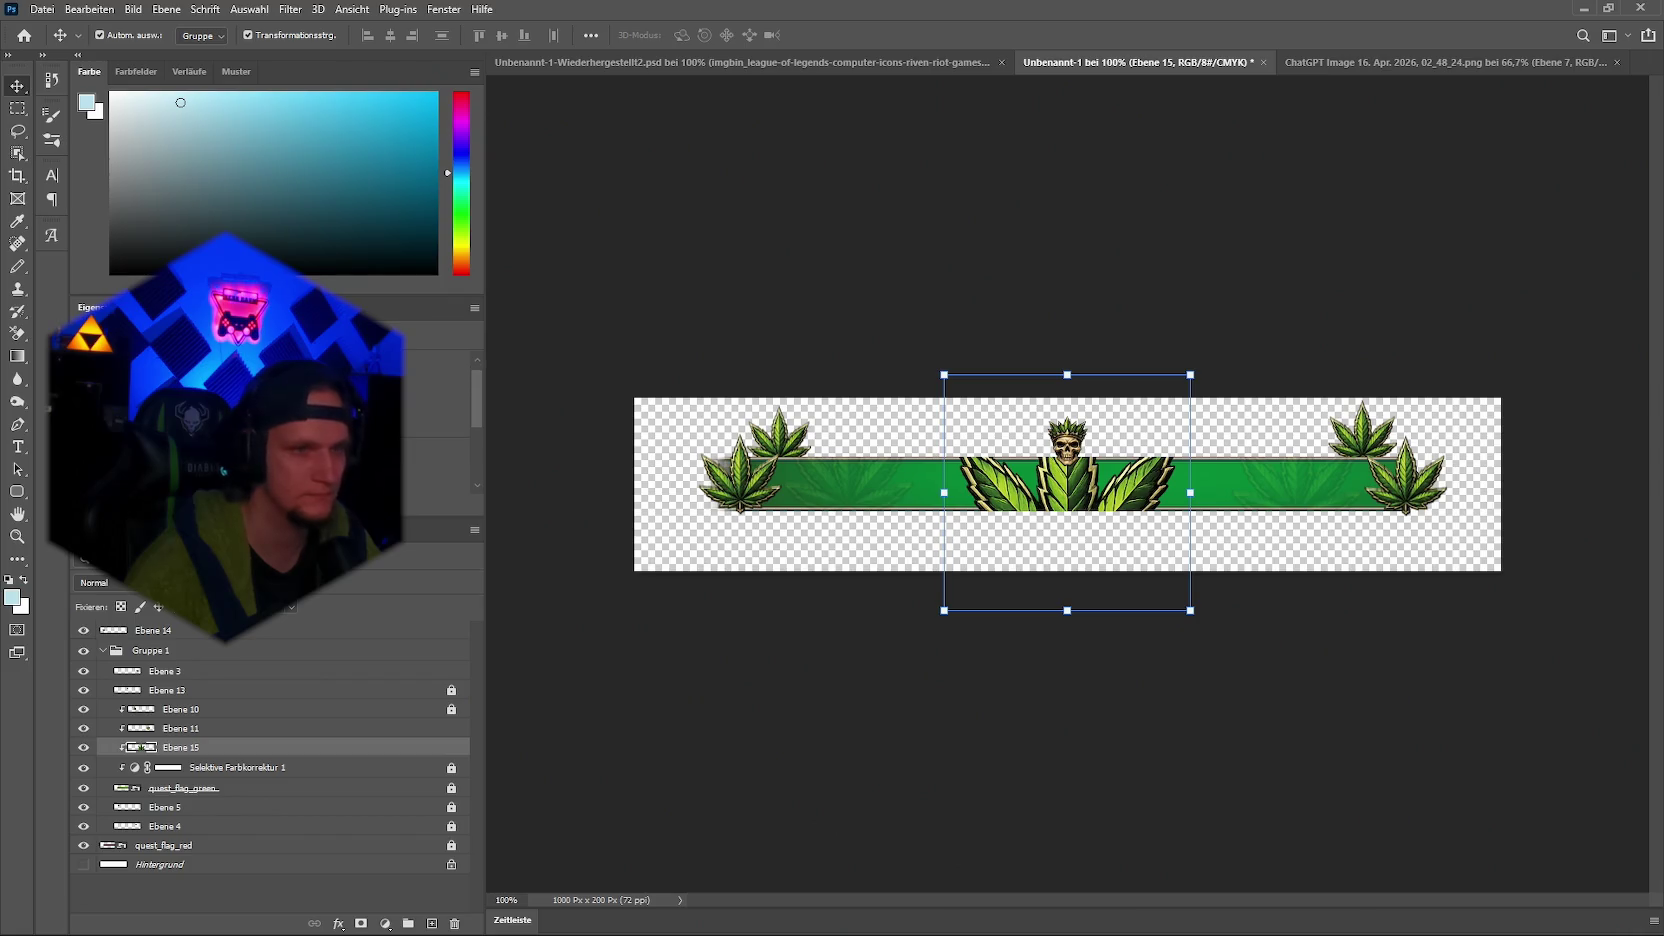
{"action": "left_click", "coordinate": [181, 710]}
{"action": "left_click", "coordinate": [203, 747]}
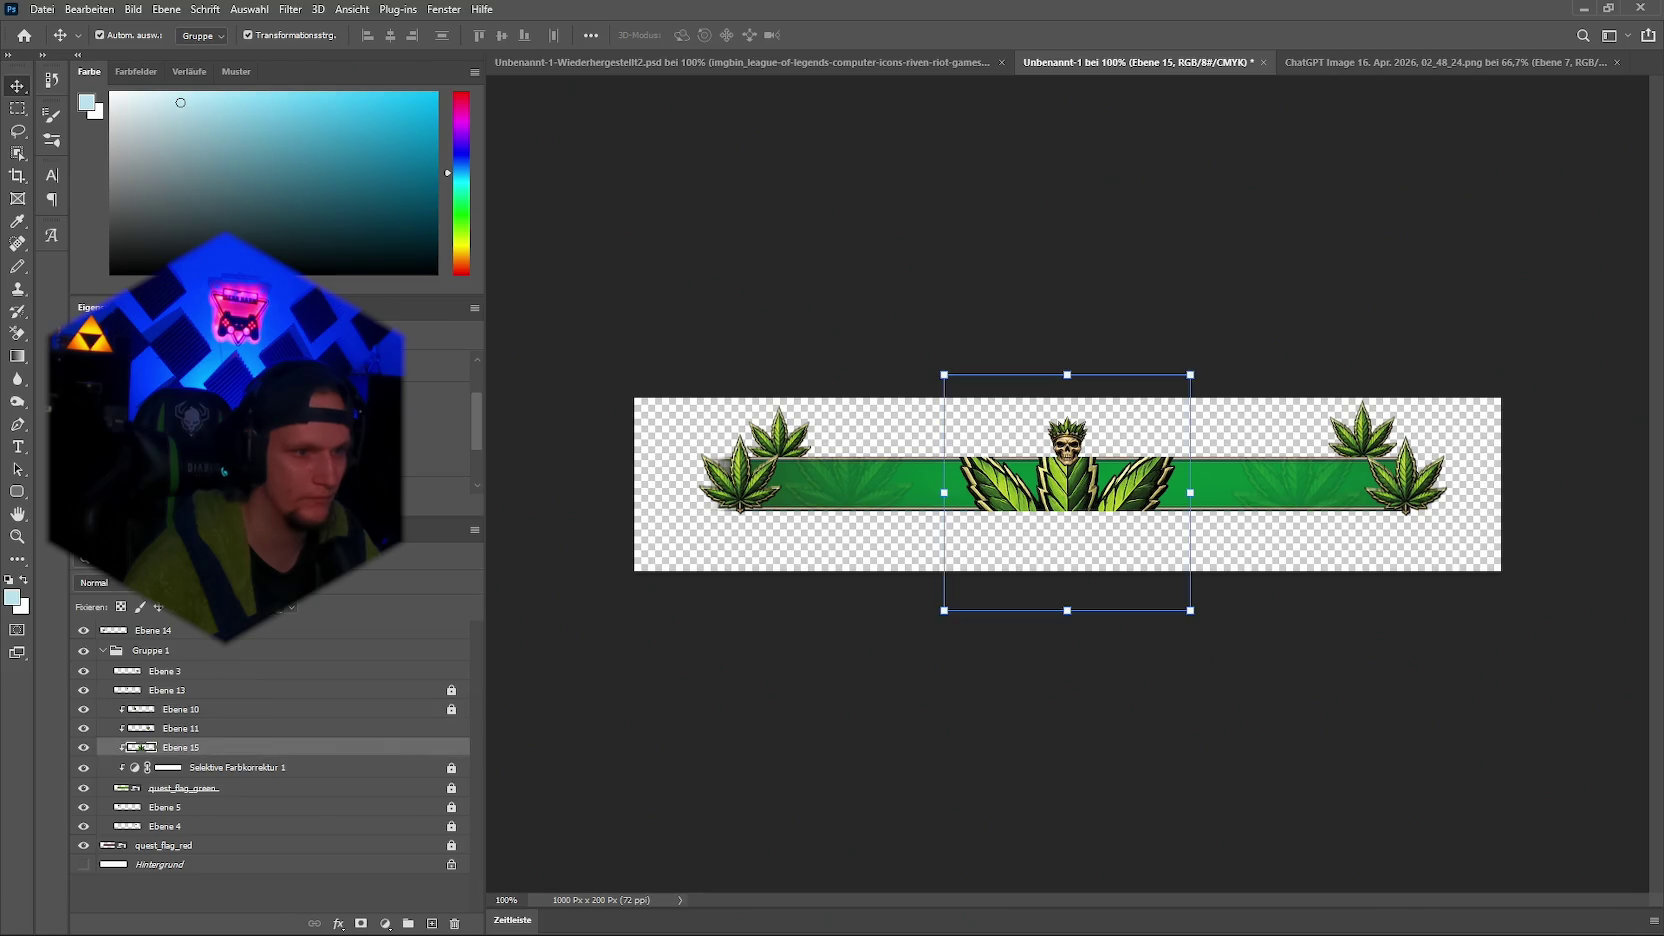
{"action": "left_click_drag", "start_coordinate": [290, 620], "coordinate": [207, 624]}
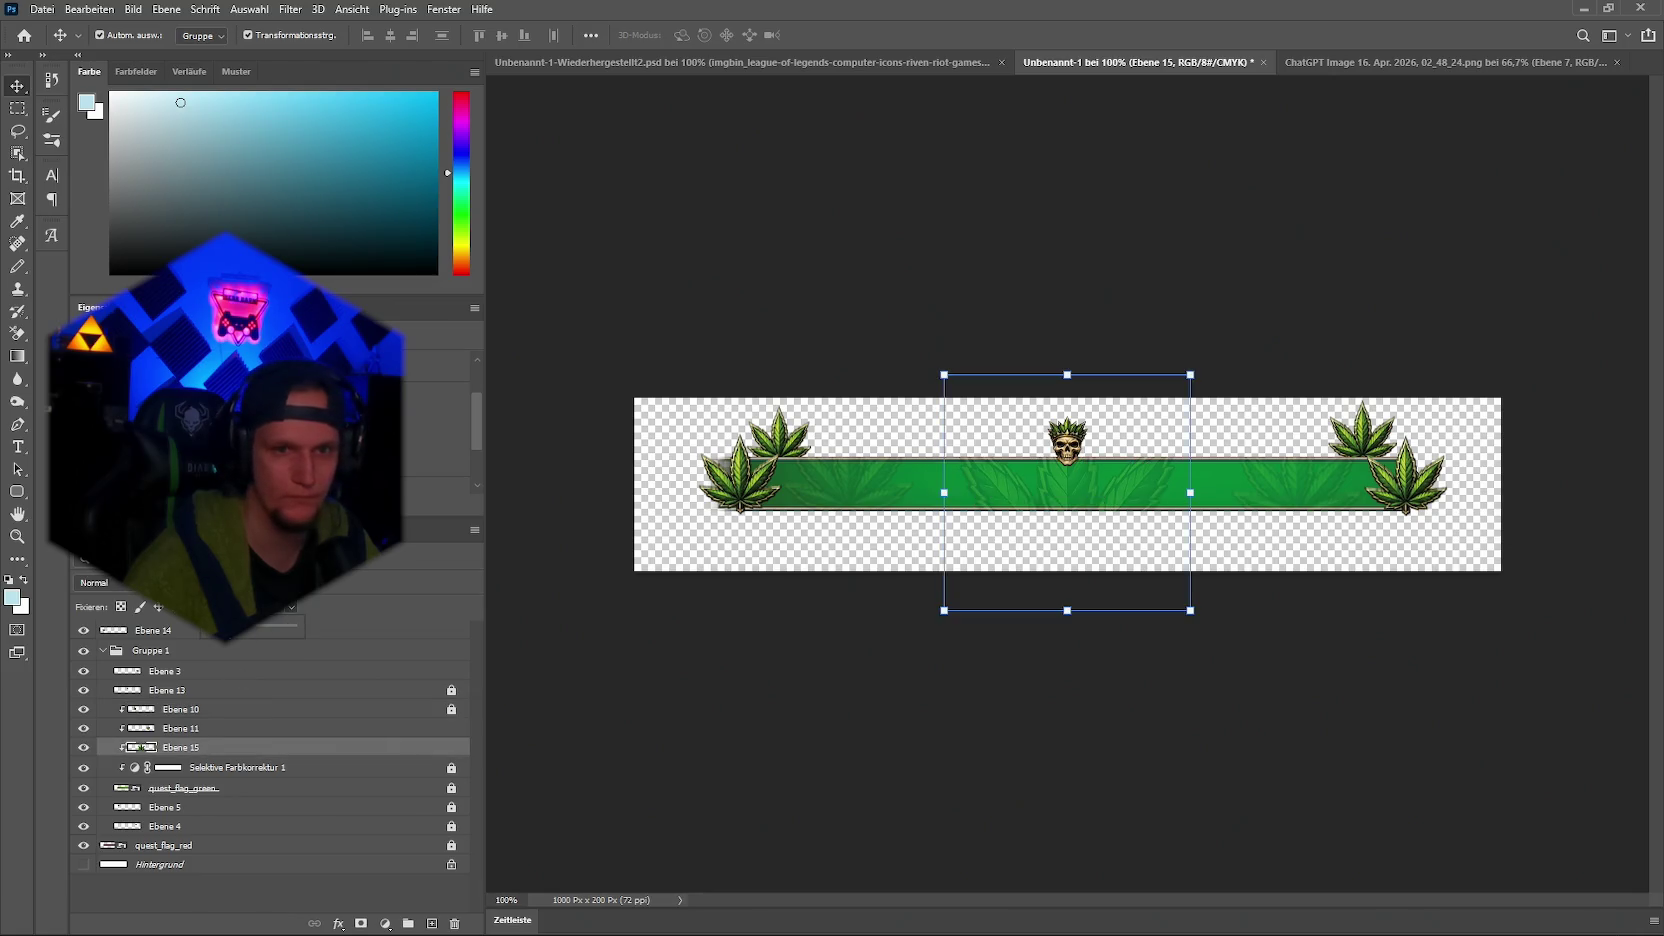
{"action": "left_click", "coordinate": [782, 245]}
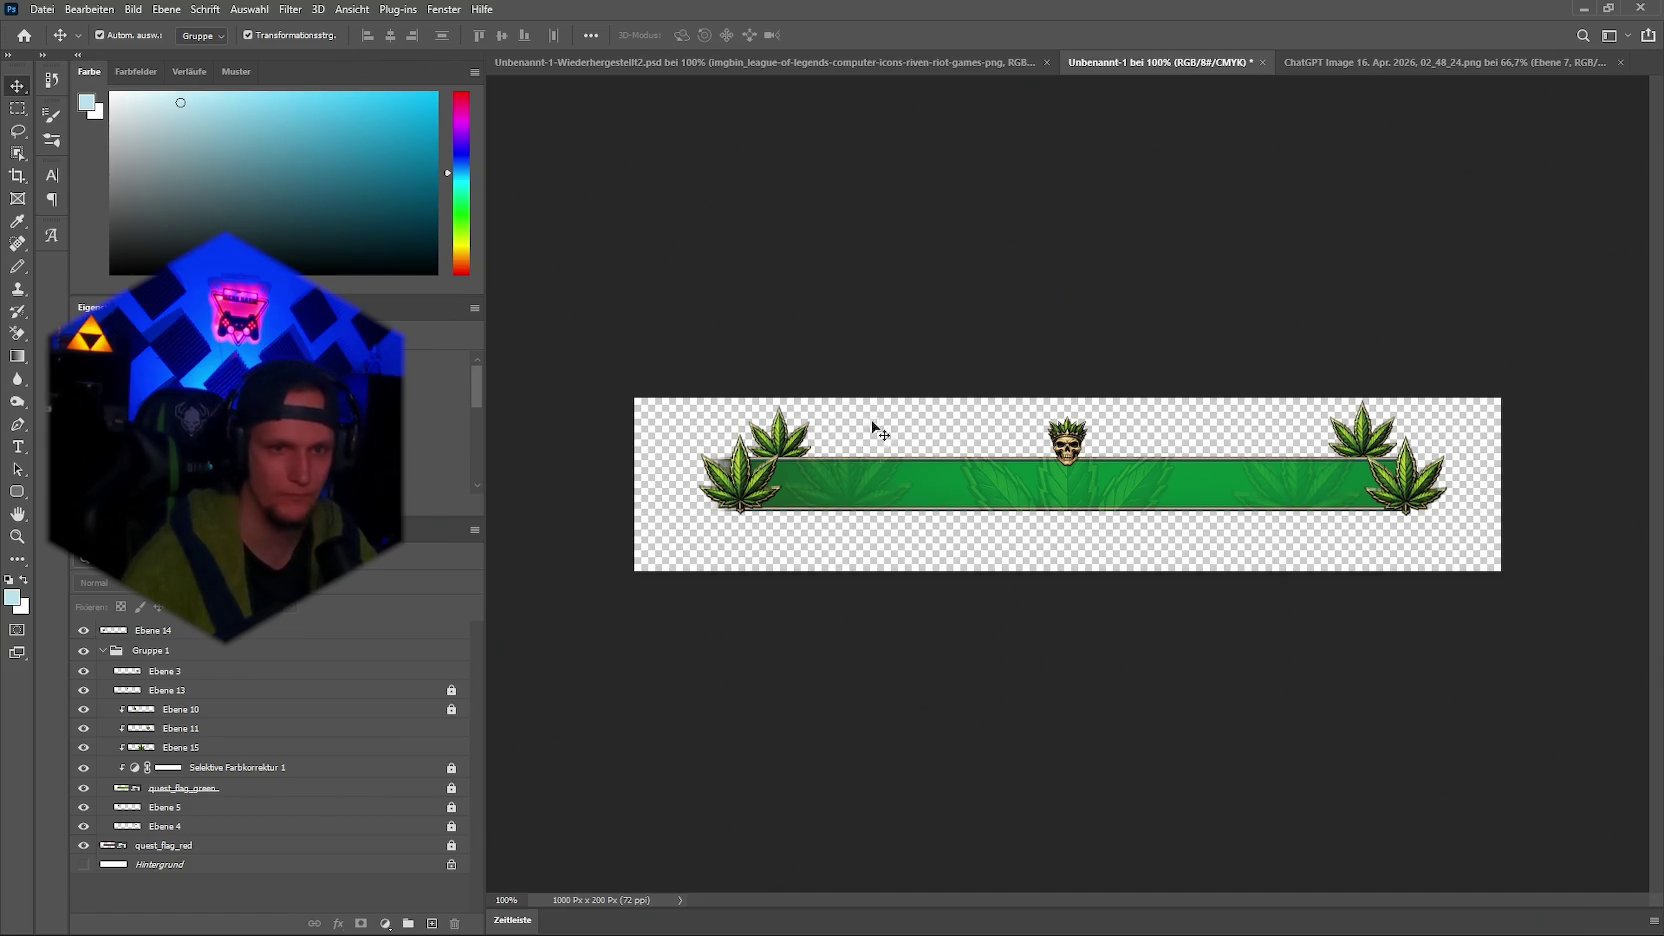
Duplicate leaf layer Ebene 15 and load Ebene 10's leaf shape as a selection.
{"action": "left_click", "coordinate": [190, 748]}
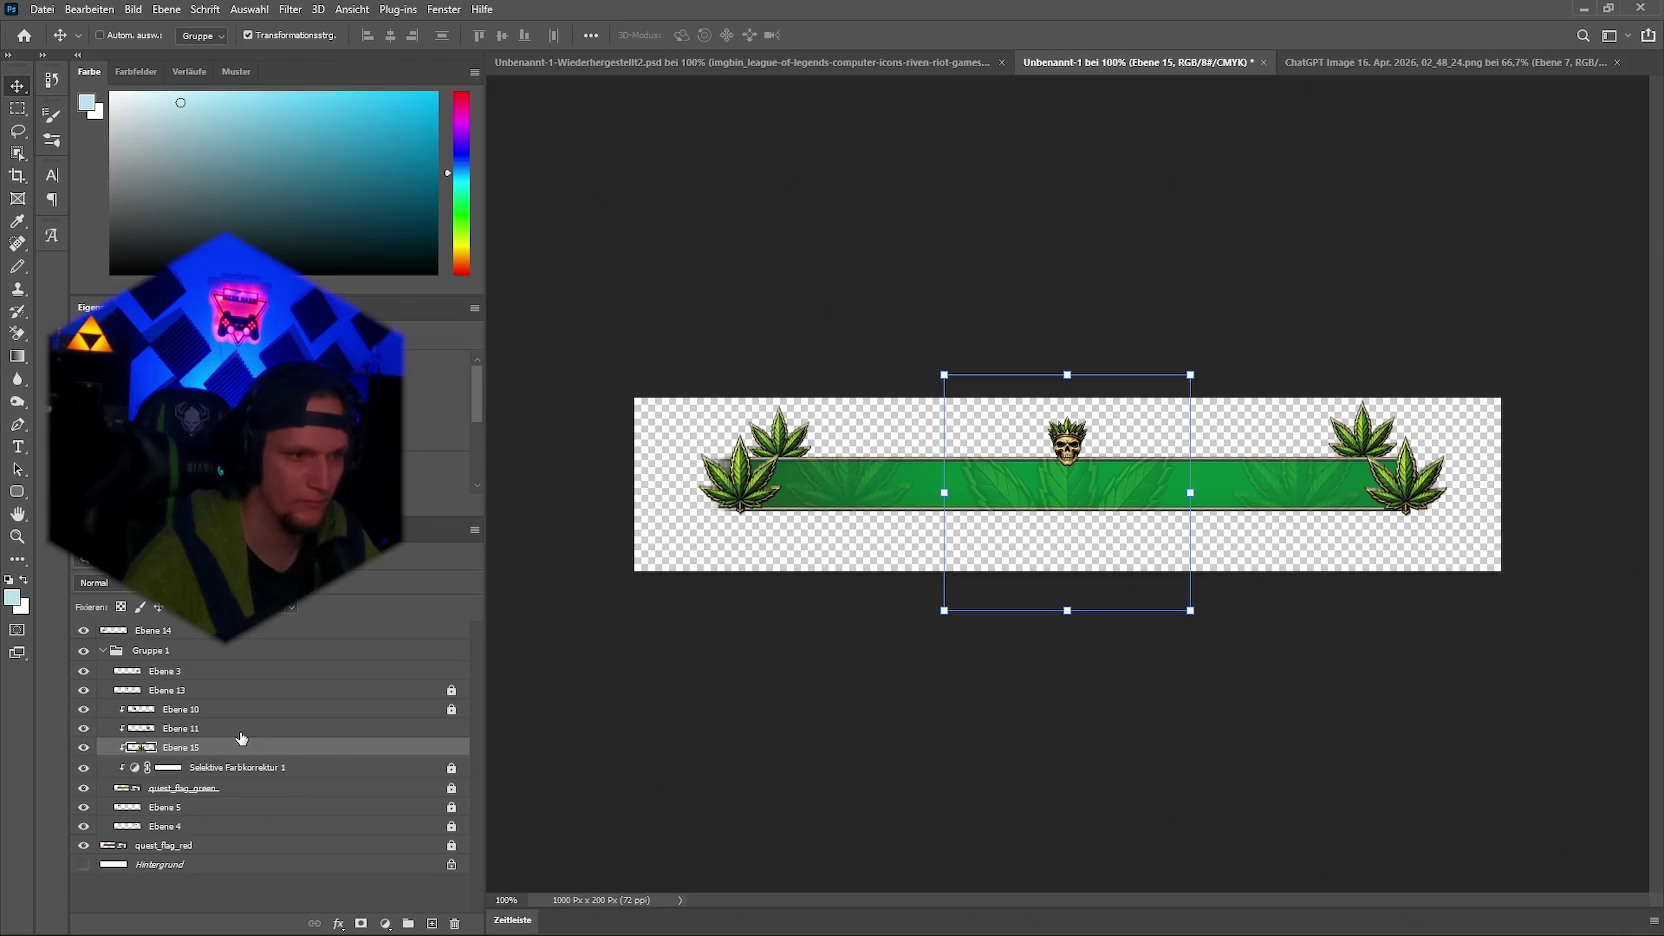
{"action": "key", "text": "ctrl+j"}
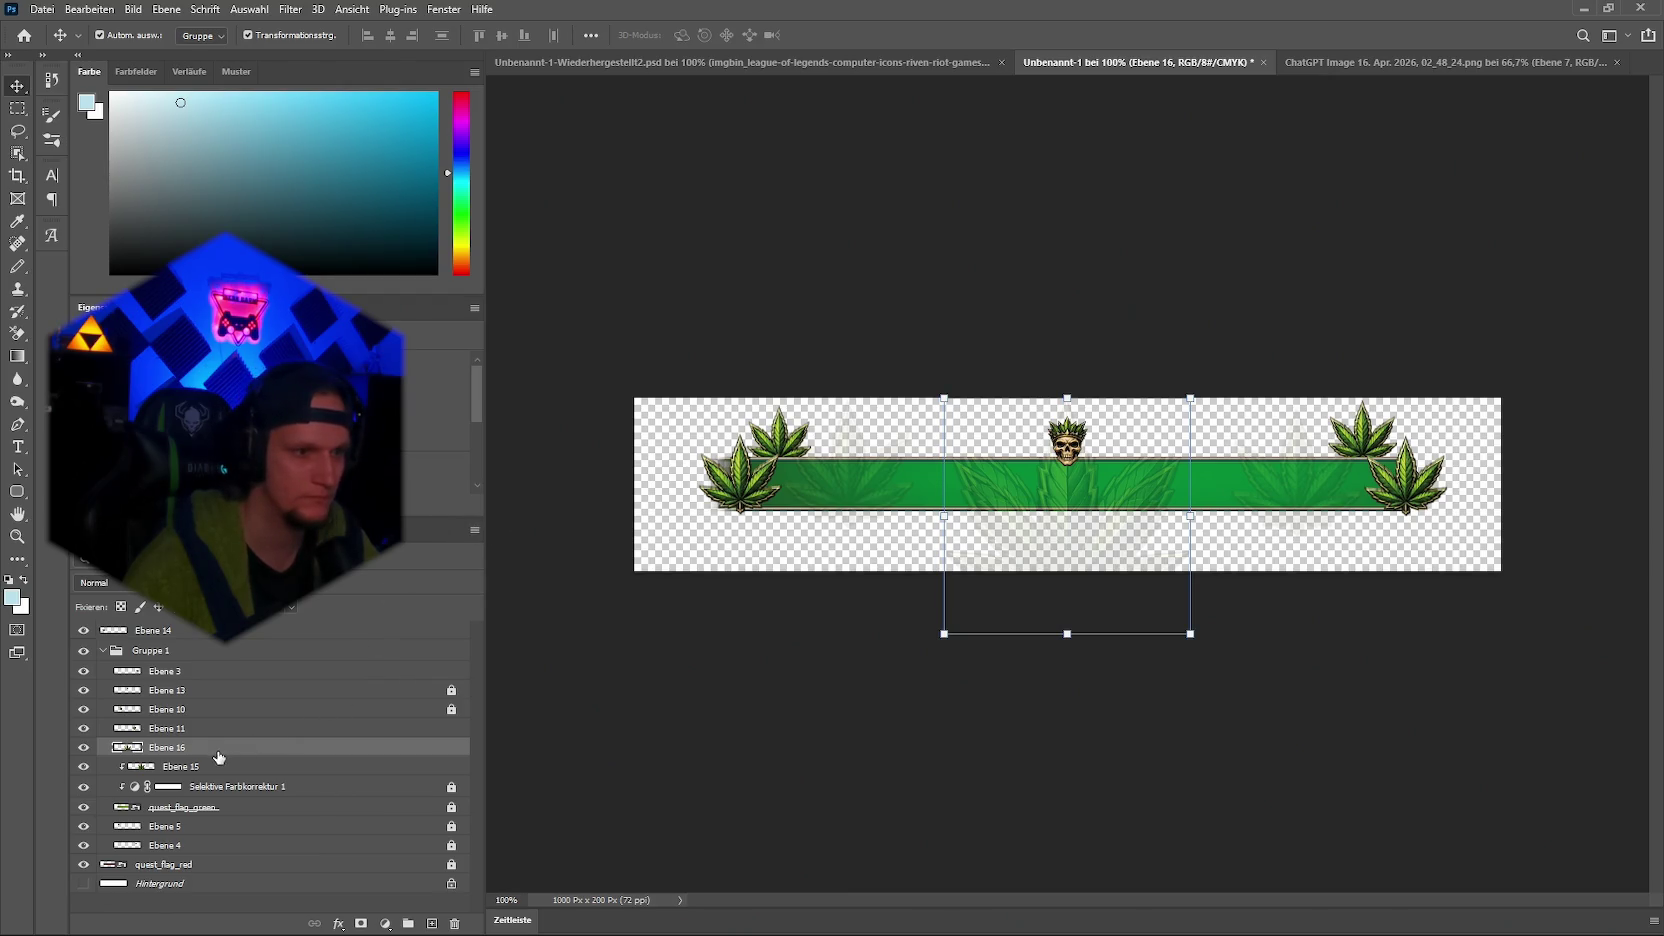
{"action": "right_click", "coordinate": [167, 710]}
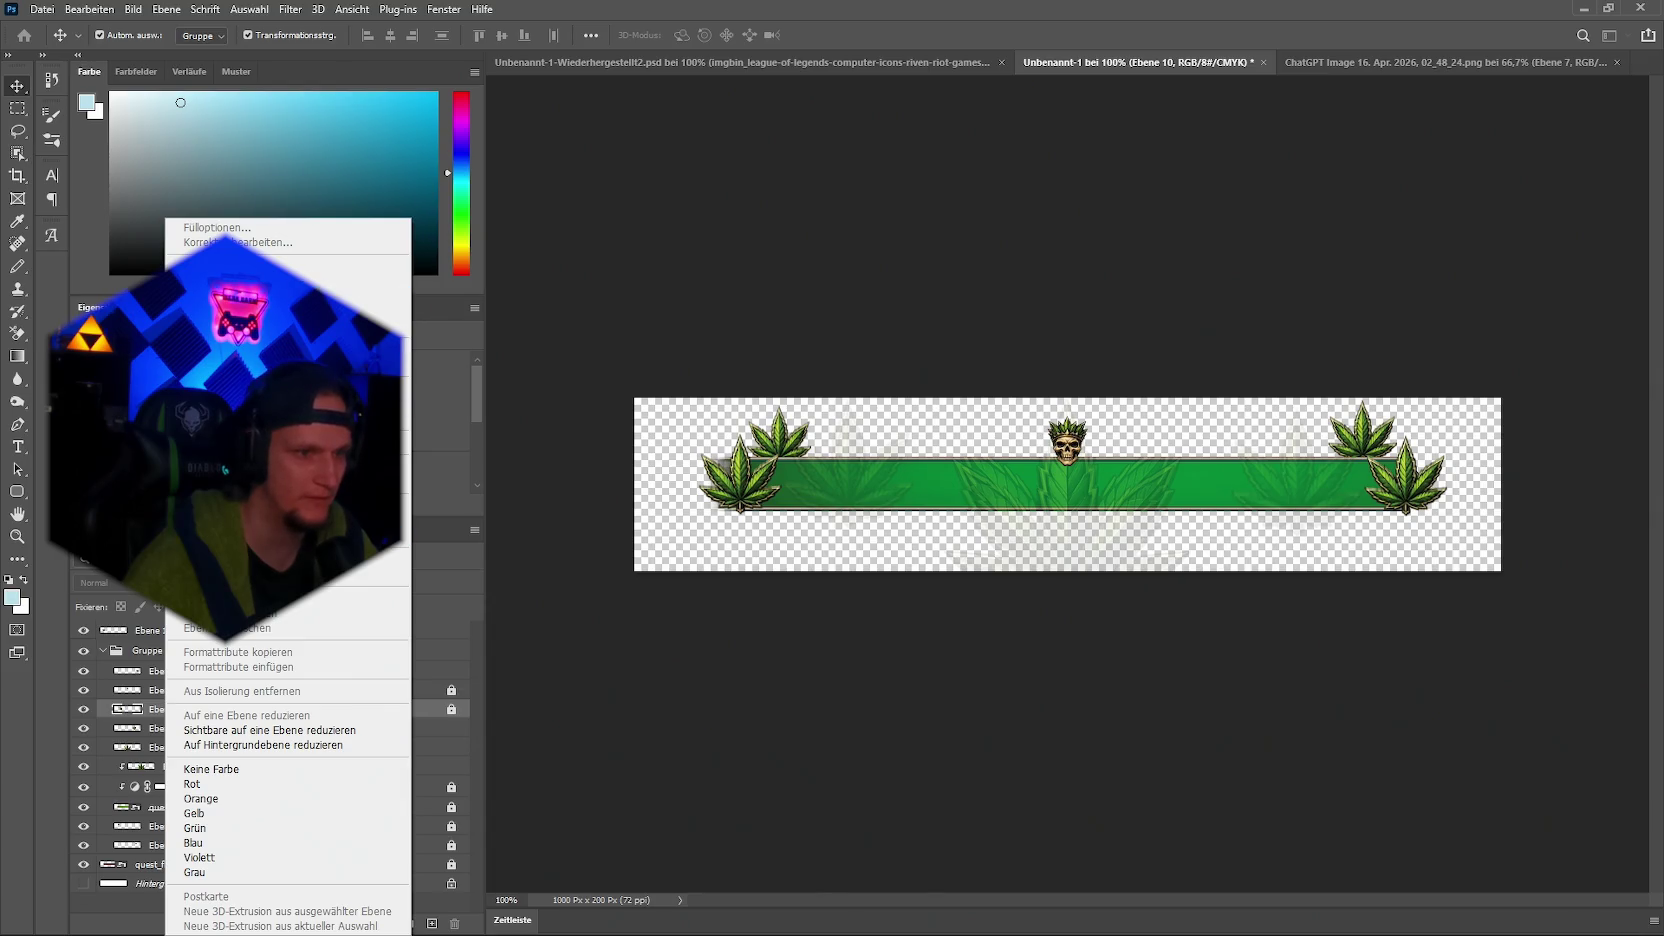
{"action": "key", "text": "Escape"}
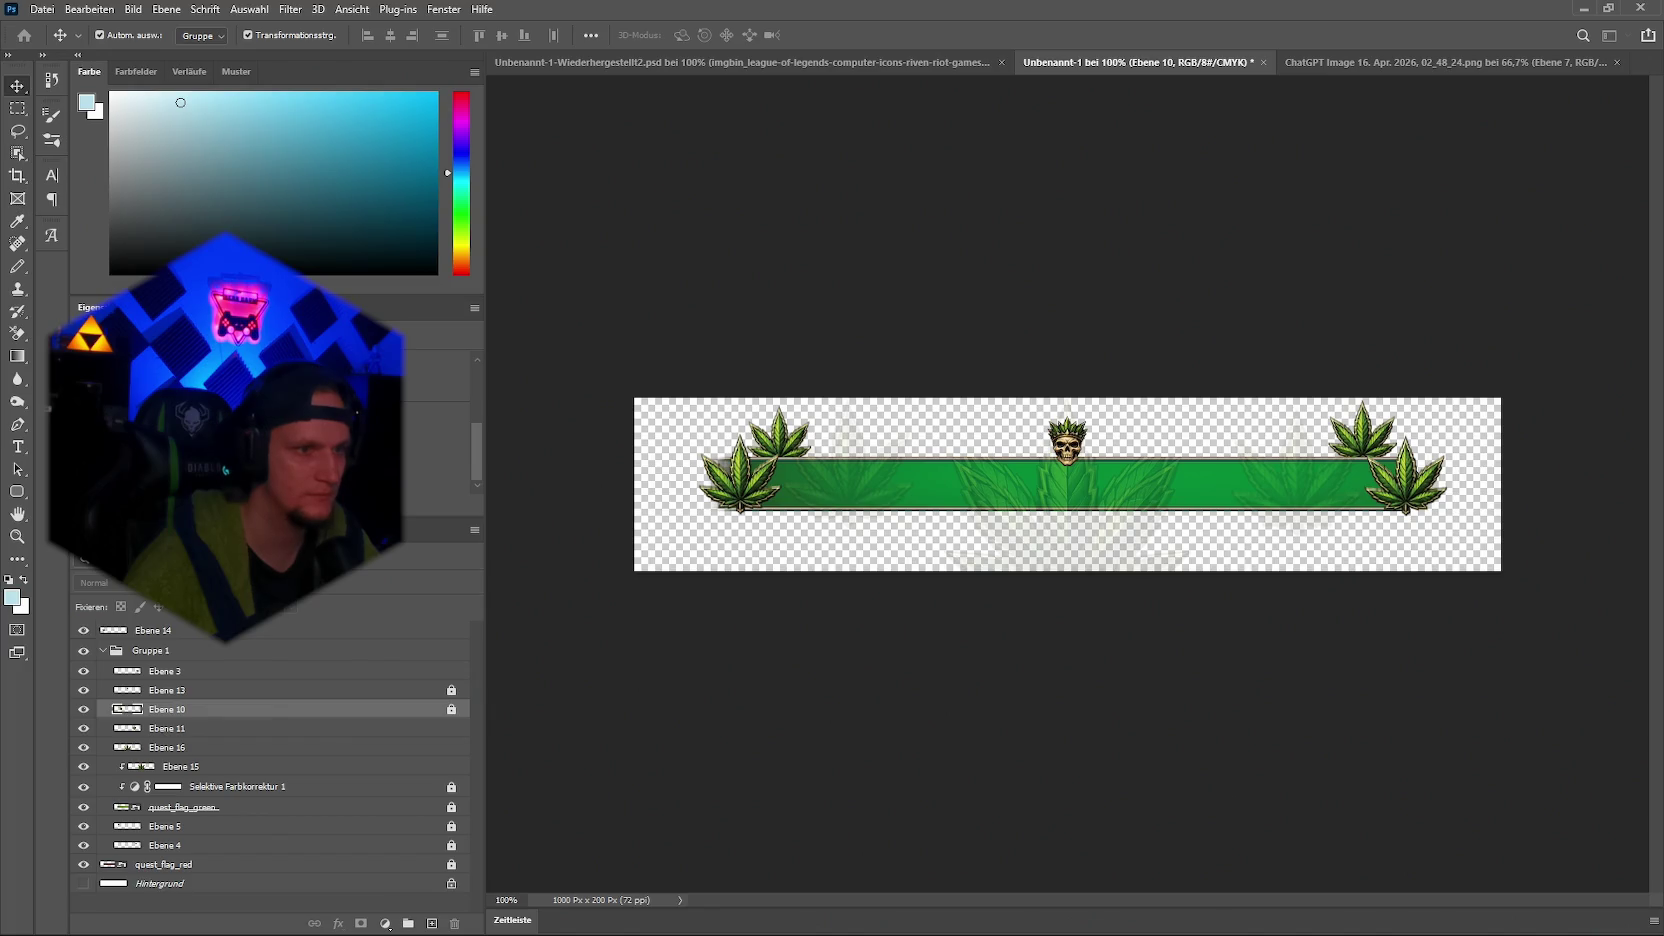
{"action": "key", "text": "ctrl+z"}
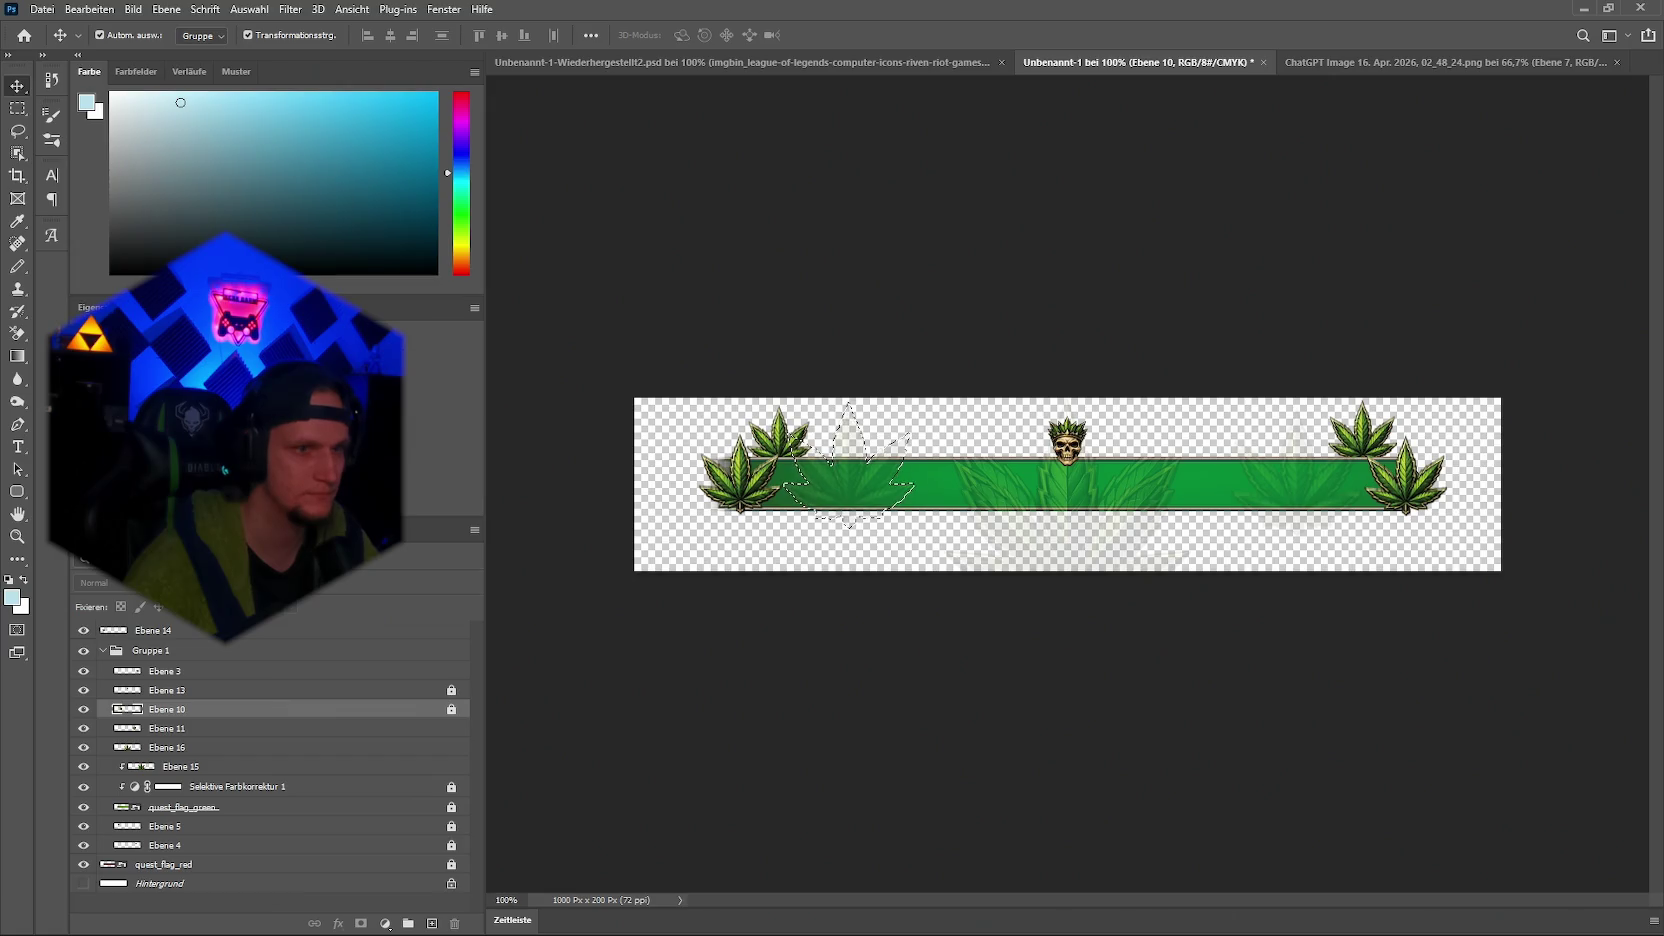
Select the duplicated leaf layer Ebene 16 and merge it down with Ctrl+E as a clipped layer.
{"action": "left_click", "coordinate": [475, 309]}
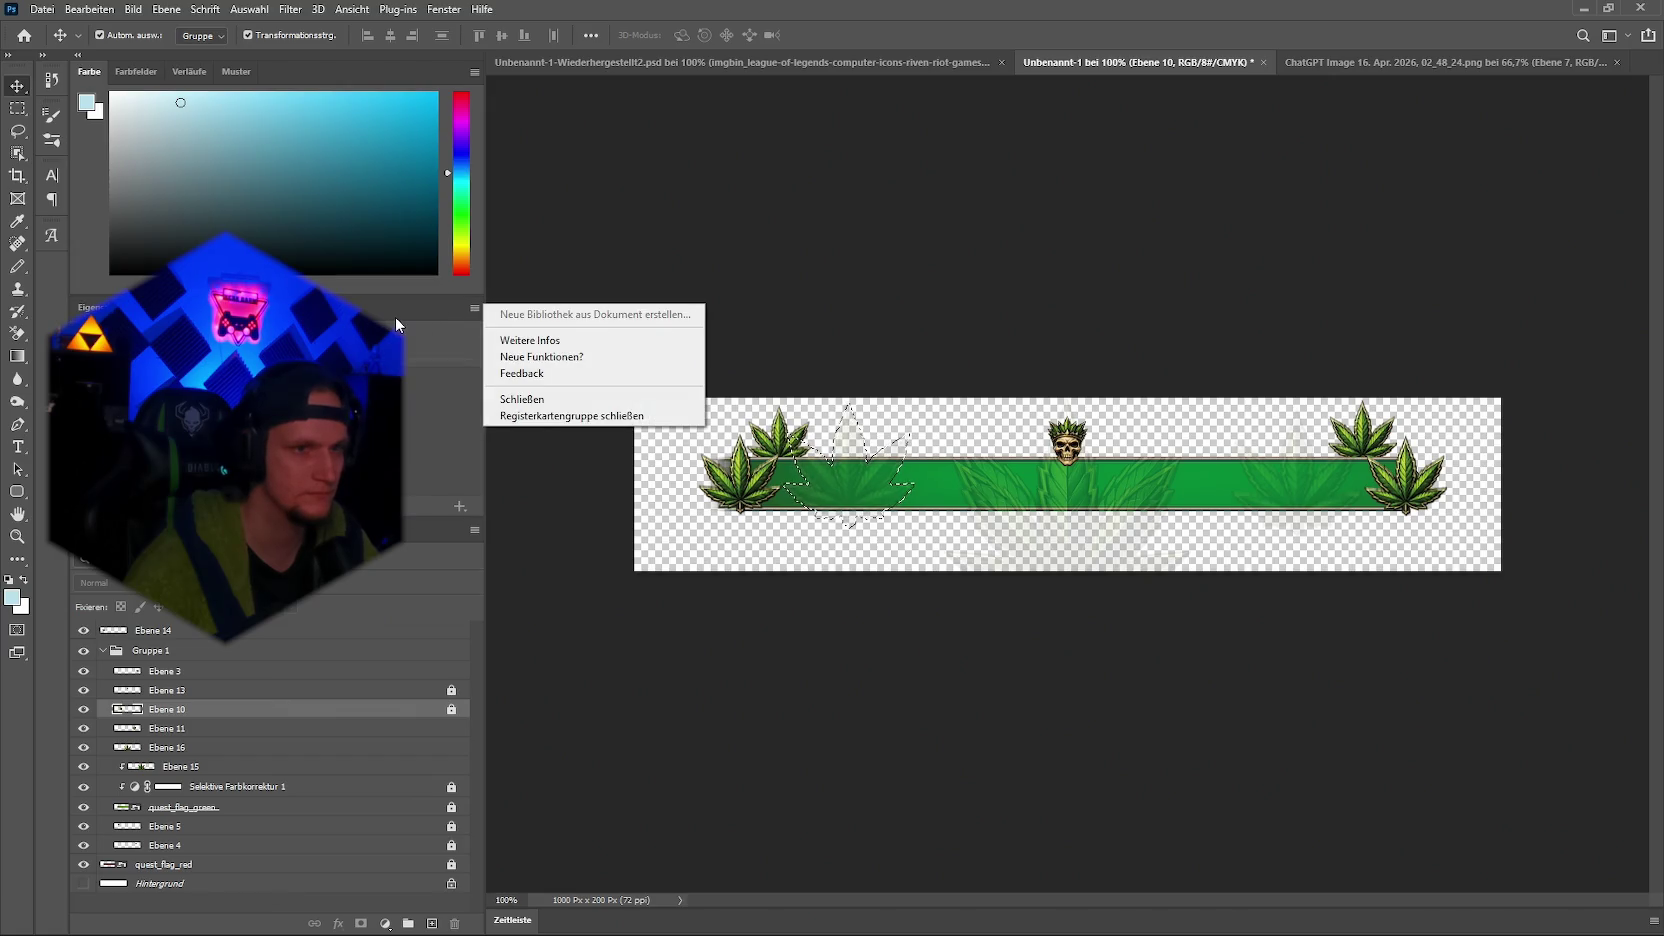
{"action": "left_click", "coordinate": [395, 316]}
{"action": "right_click", "coordinate": [168, 709]}
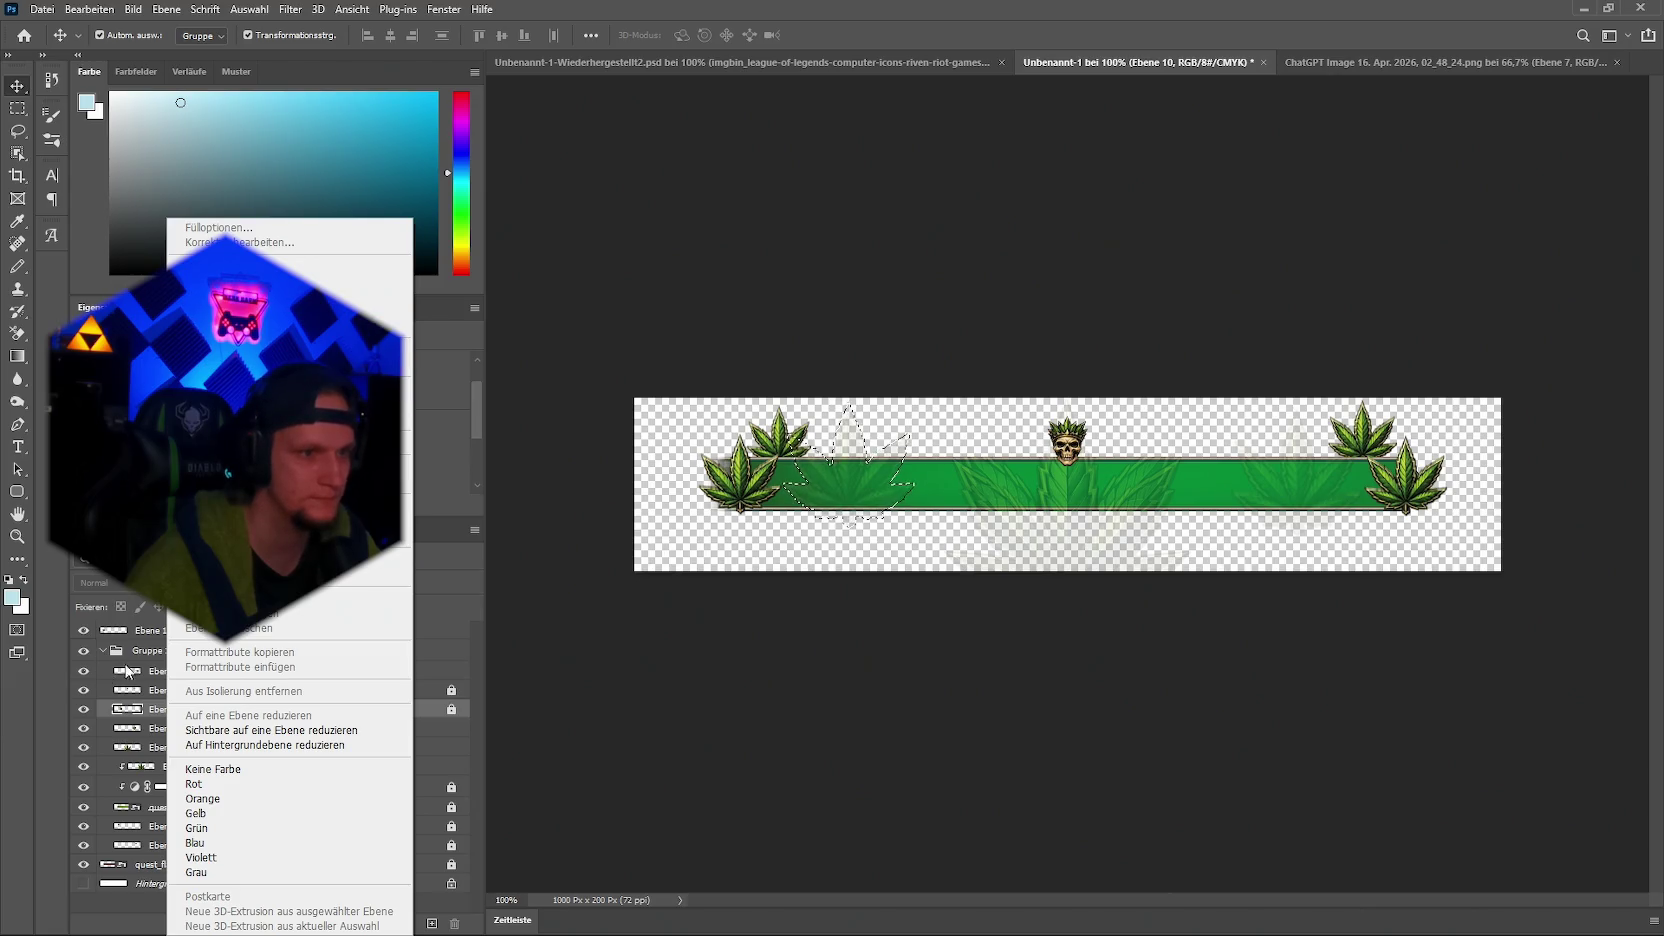
{"action": "key", "text": "Escape"}
{"action": "left_click", "coordinate": [17, 110]}
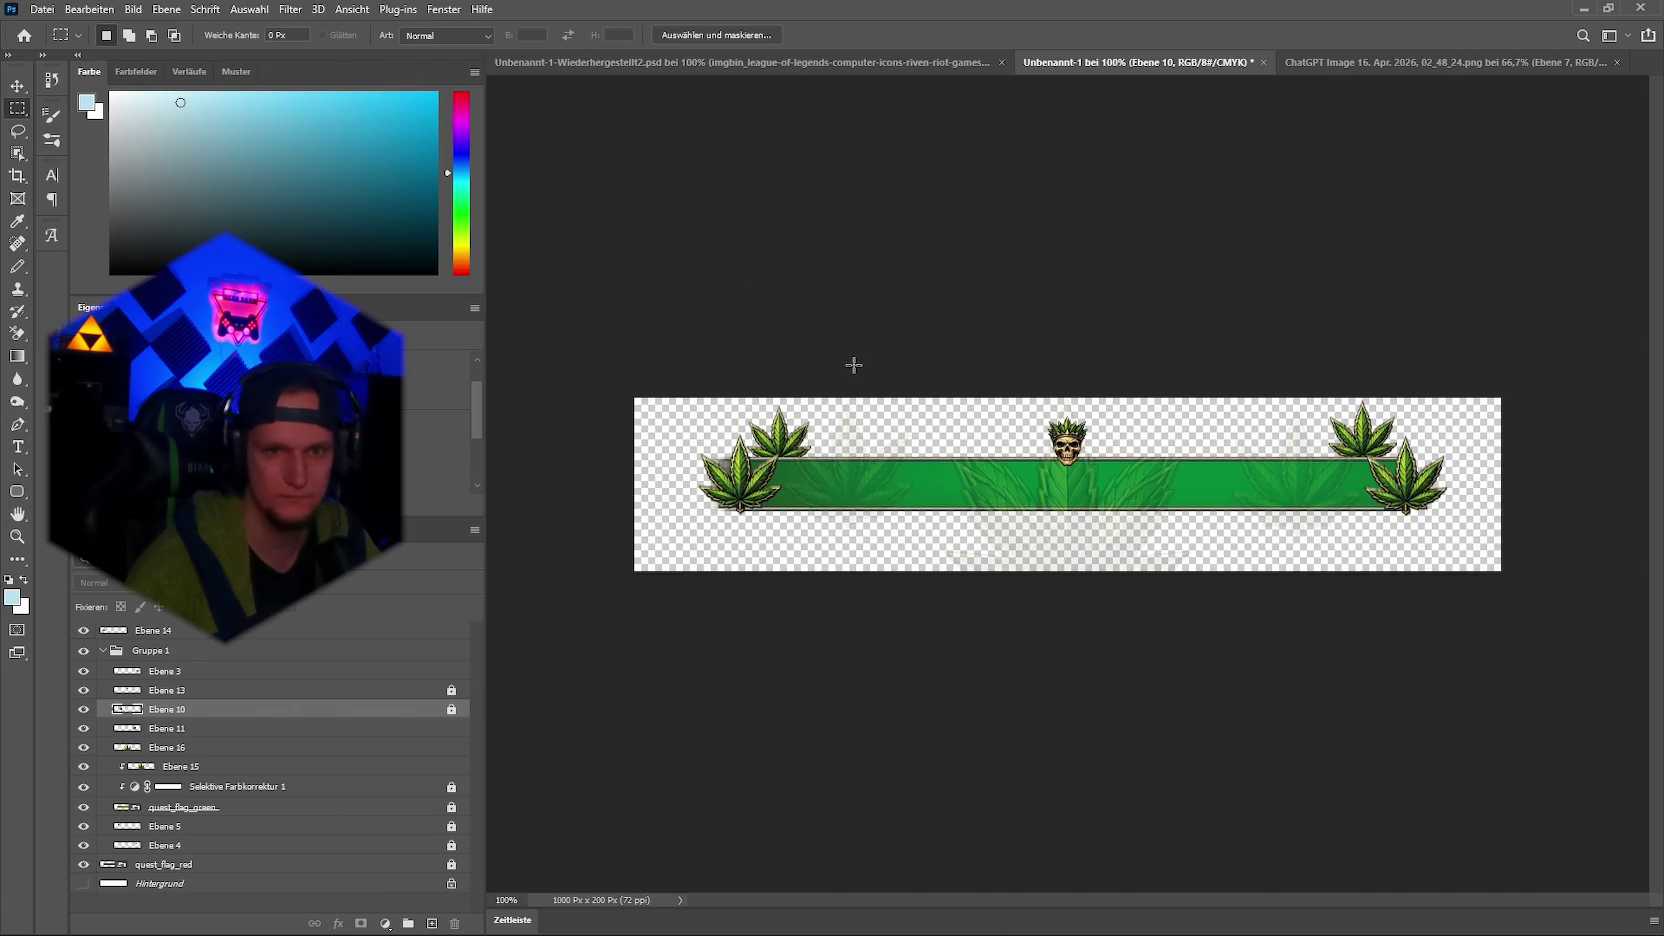
{"action": "left_click", "coordinate": [174, 769]}
{"action": "key", "text": "alt+bracketright"}
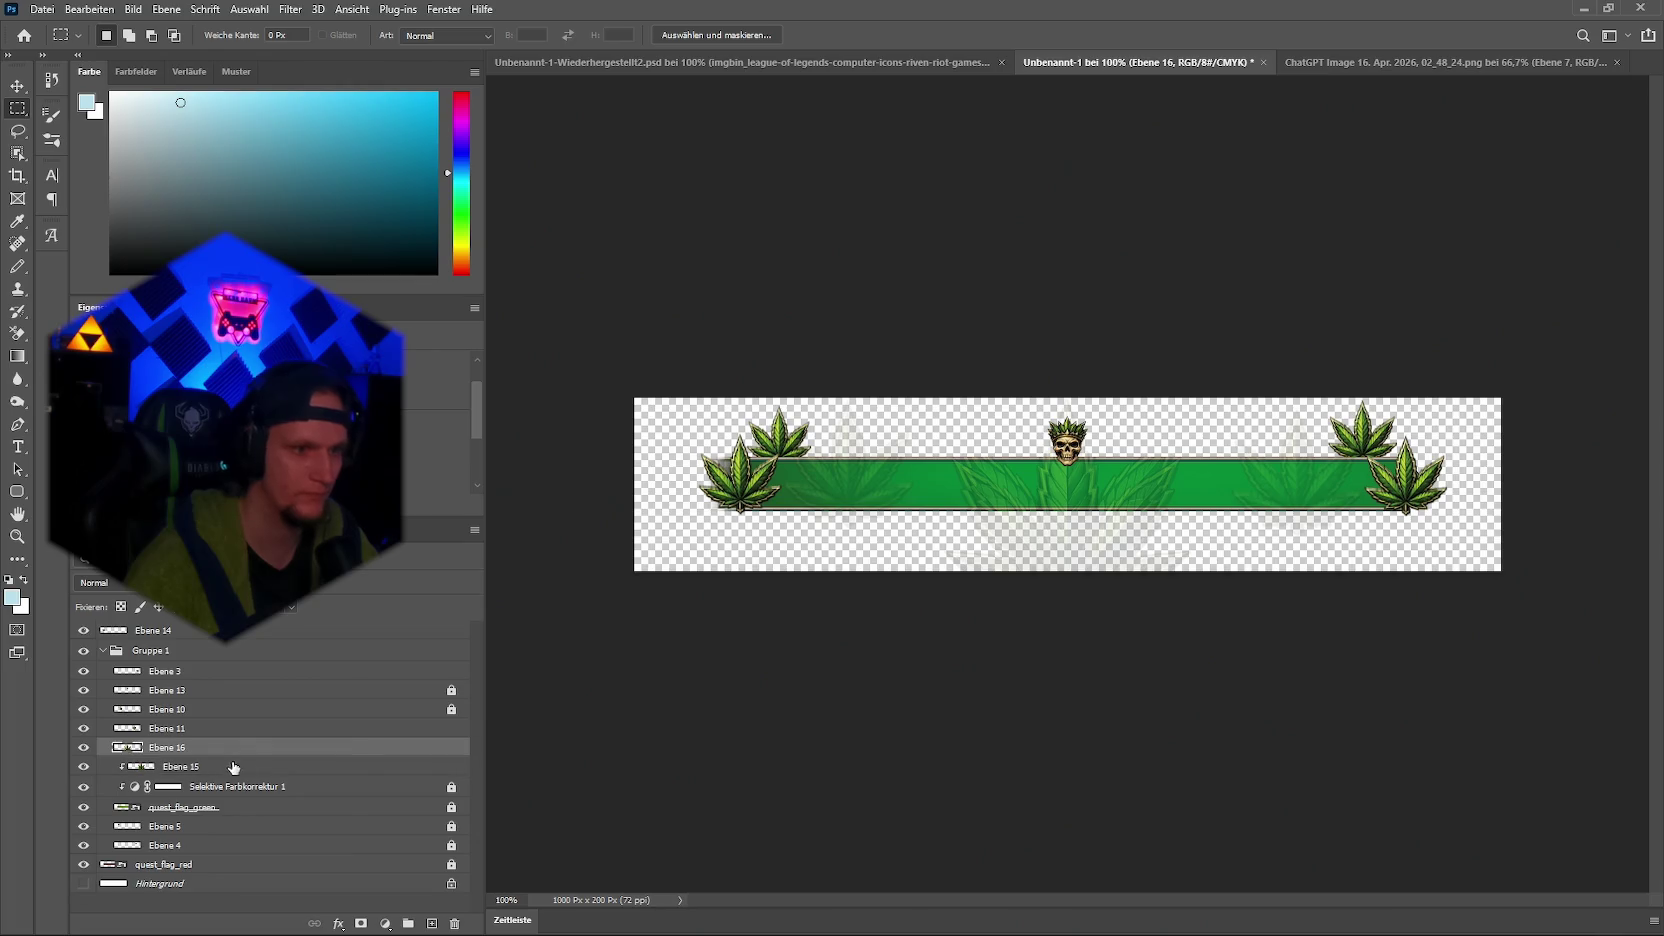
{"action": "key", "text": "ctrl+e"}
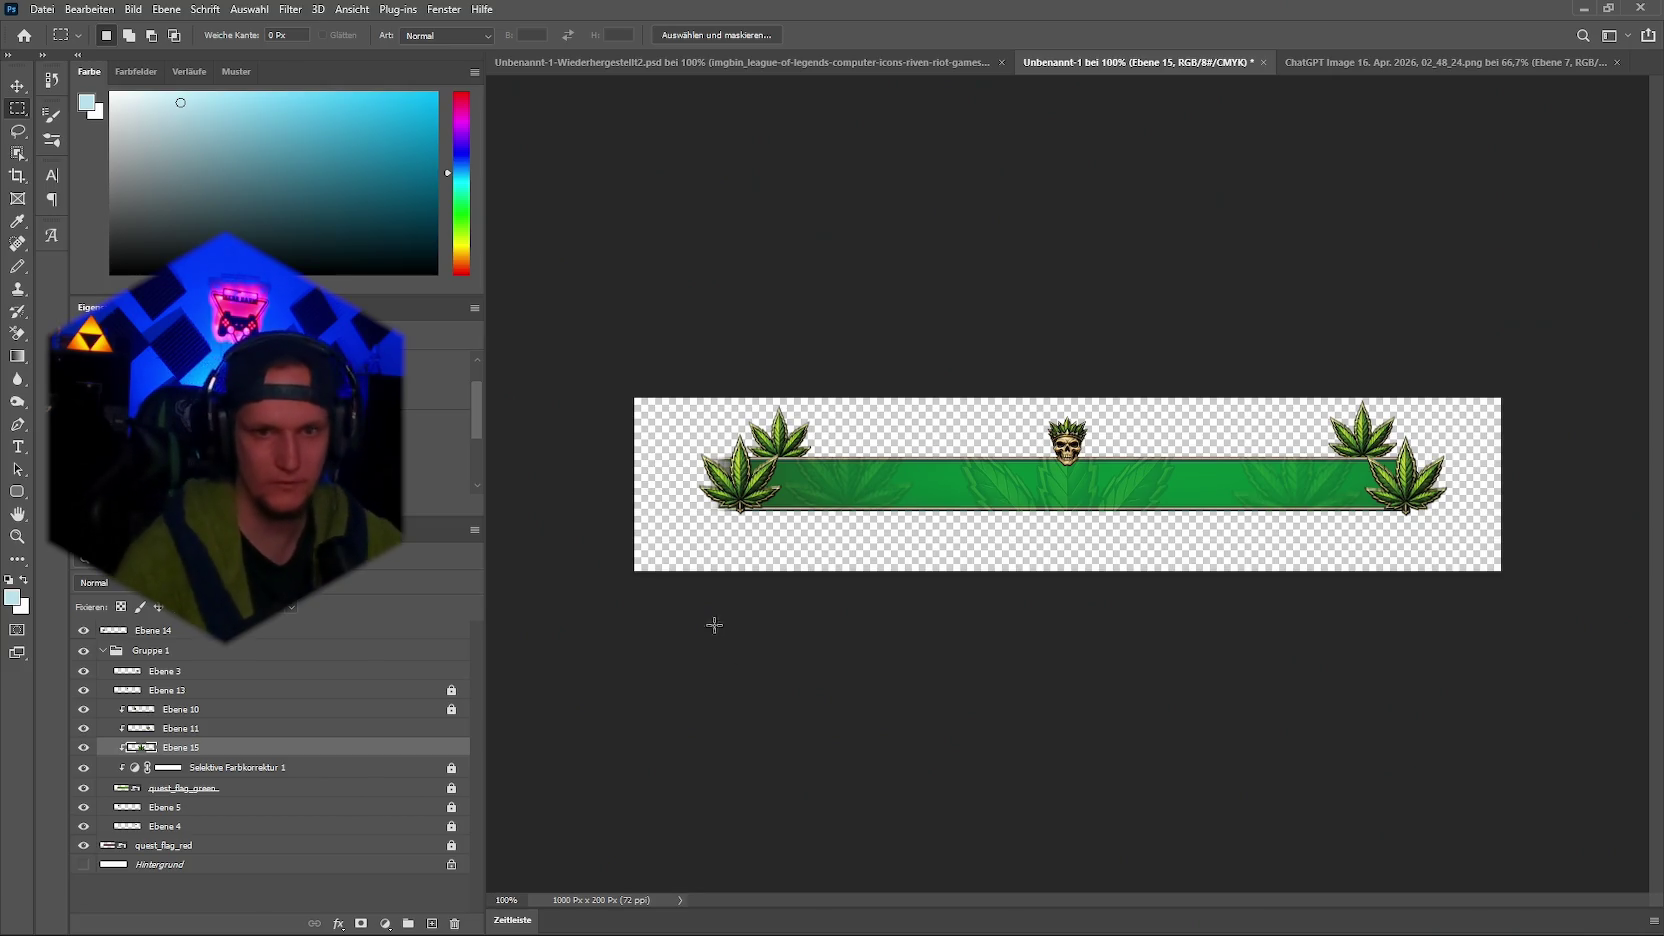
Quick-export the banner as a PNG over the existing file in the Cosmetics/Banner folder.
{"action": "left_click", "coordinate": [42, 9]}
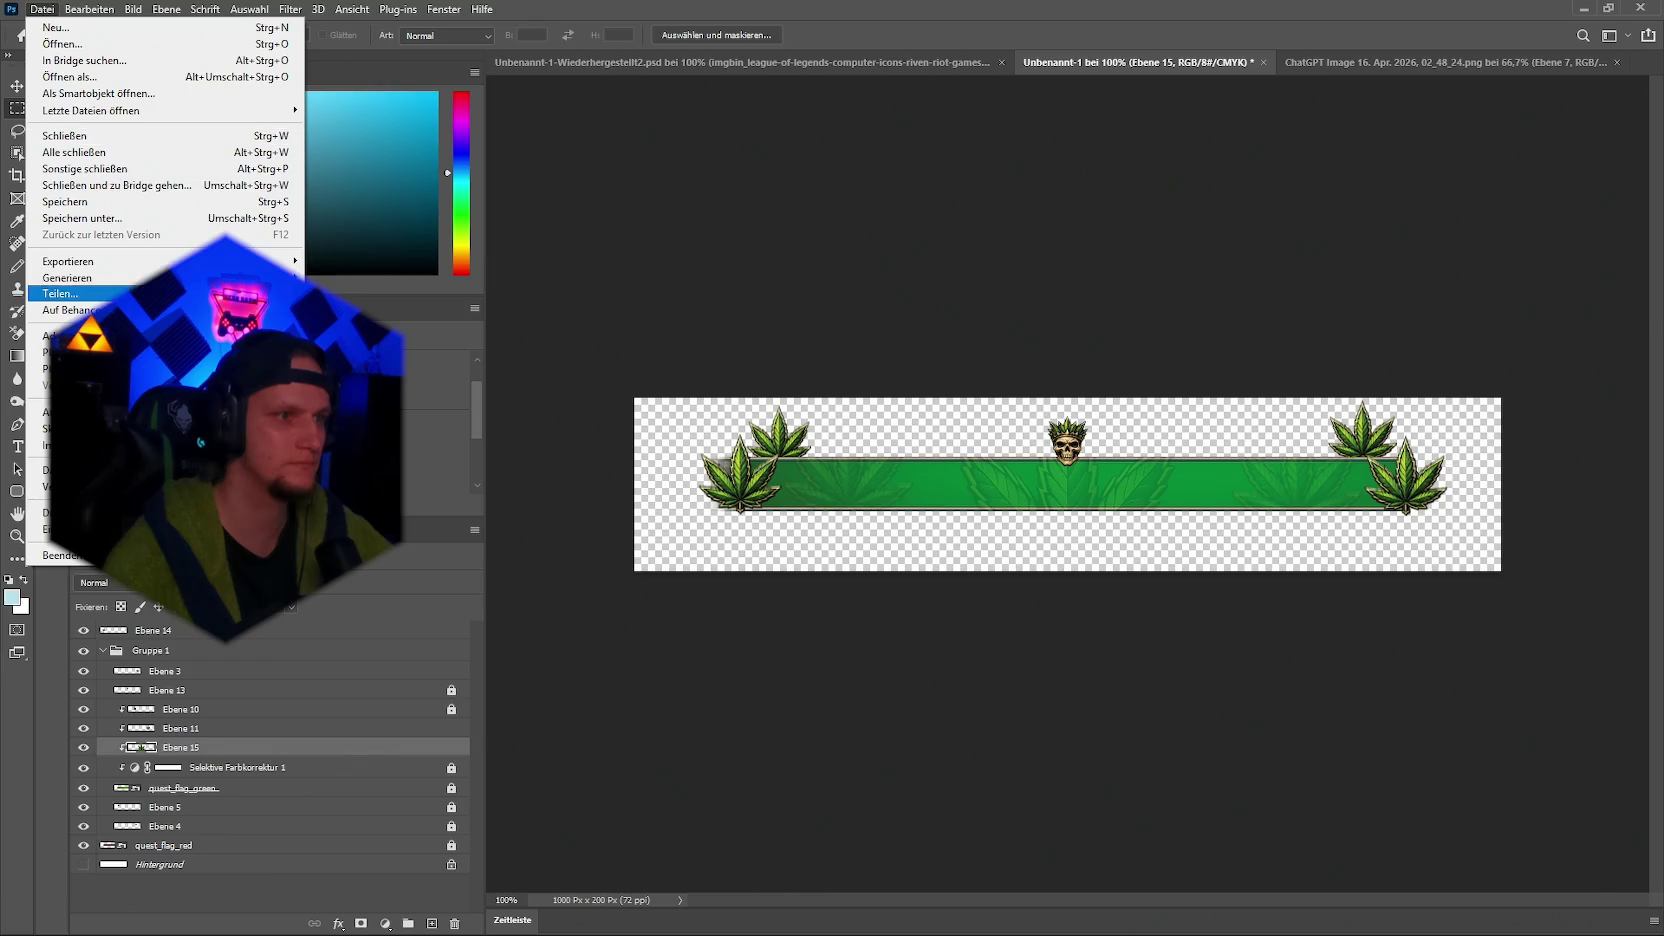
{"action": "mouse_move", "coordinate": [250, 261]}
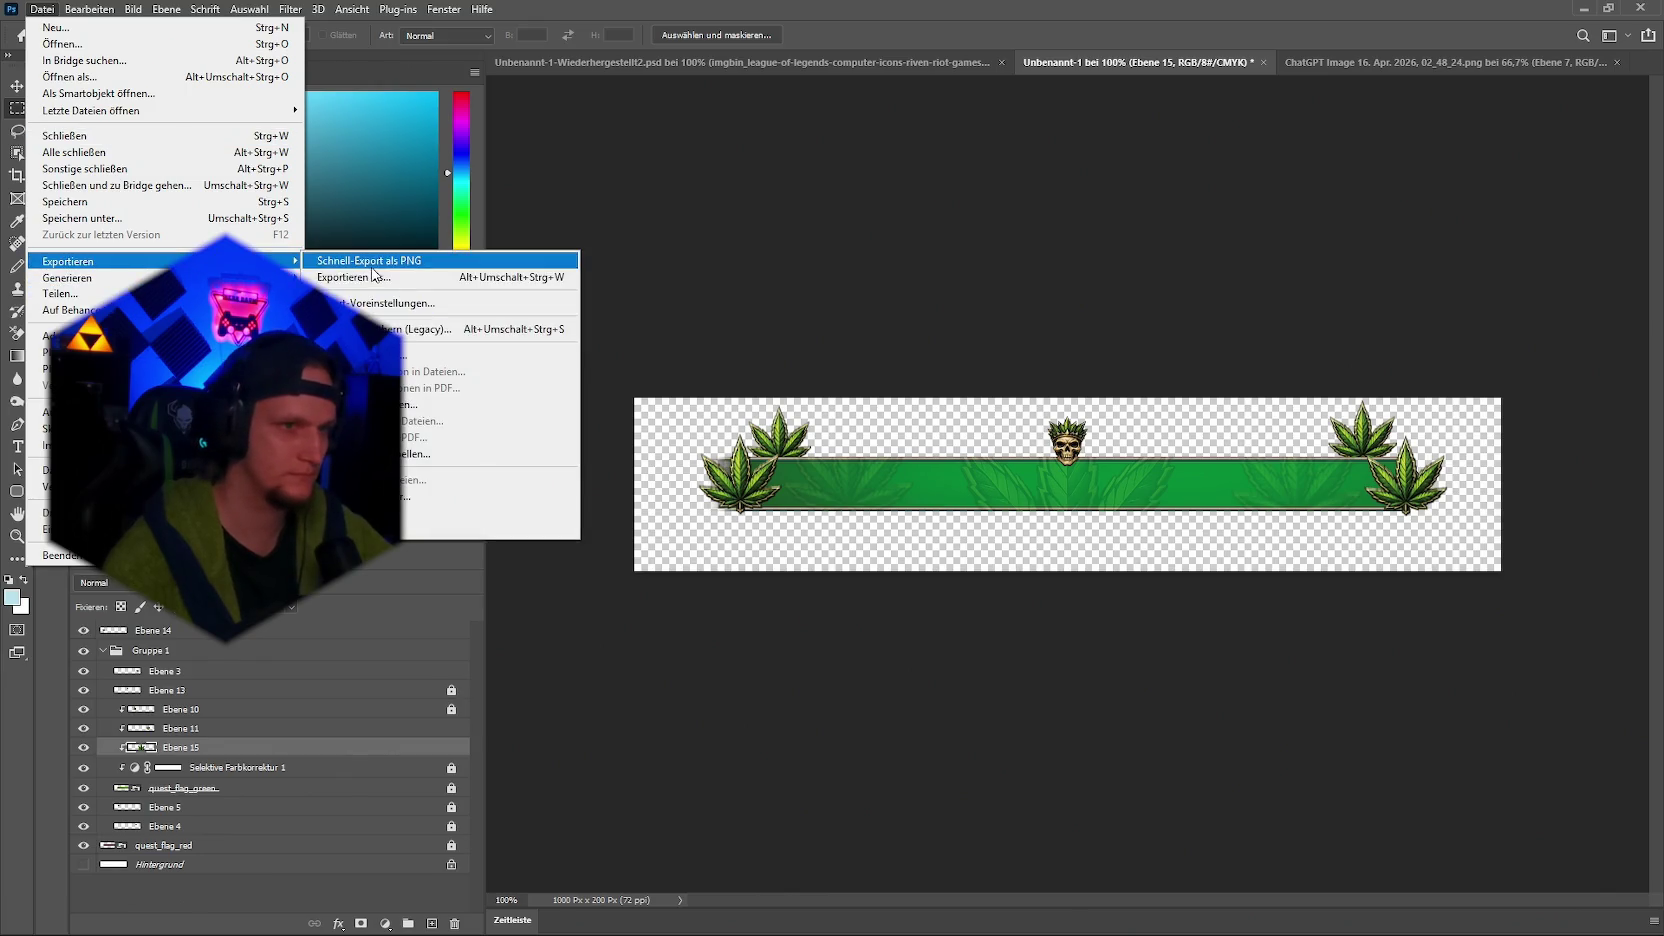
{"action": "left_click", "coordinate": [372, 264]}
{"action": "left_click", "coordinate": [432, 362]}
{"action": "left_click", "coordinate": [880, 601]}
{"action": "left_click", "coordinate": [873, 477]}
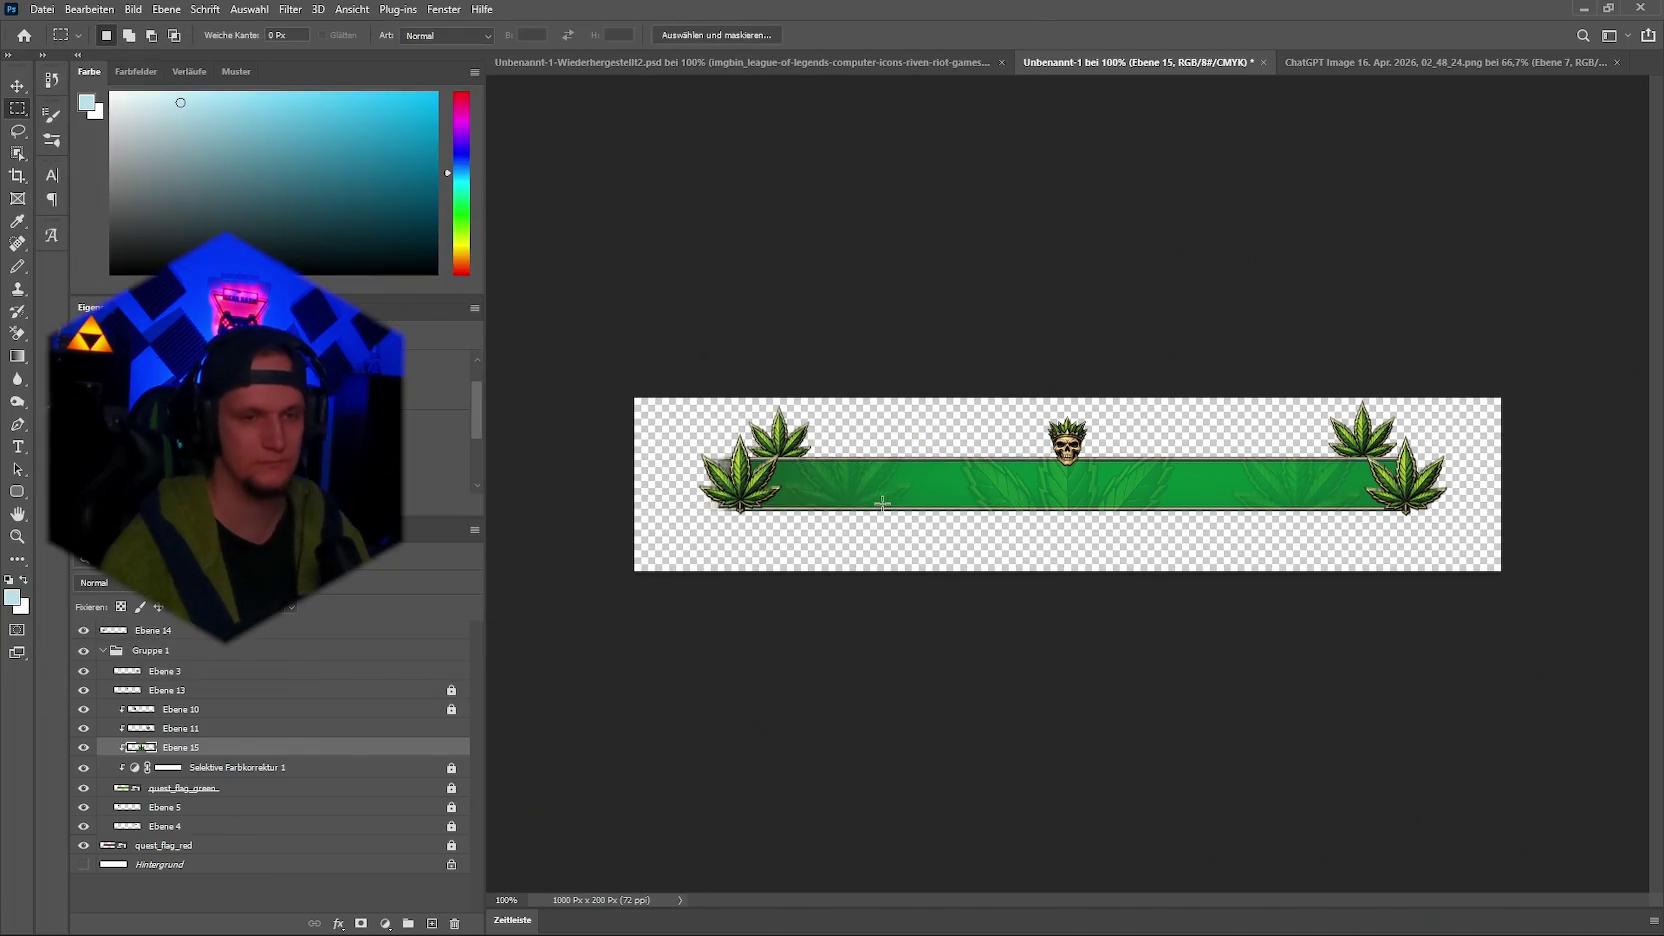
{"action": "key", "text": "alt+Tab"}
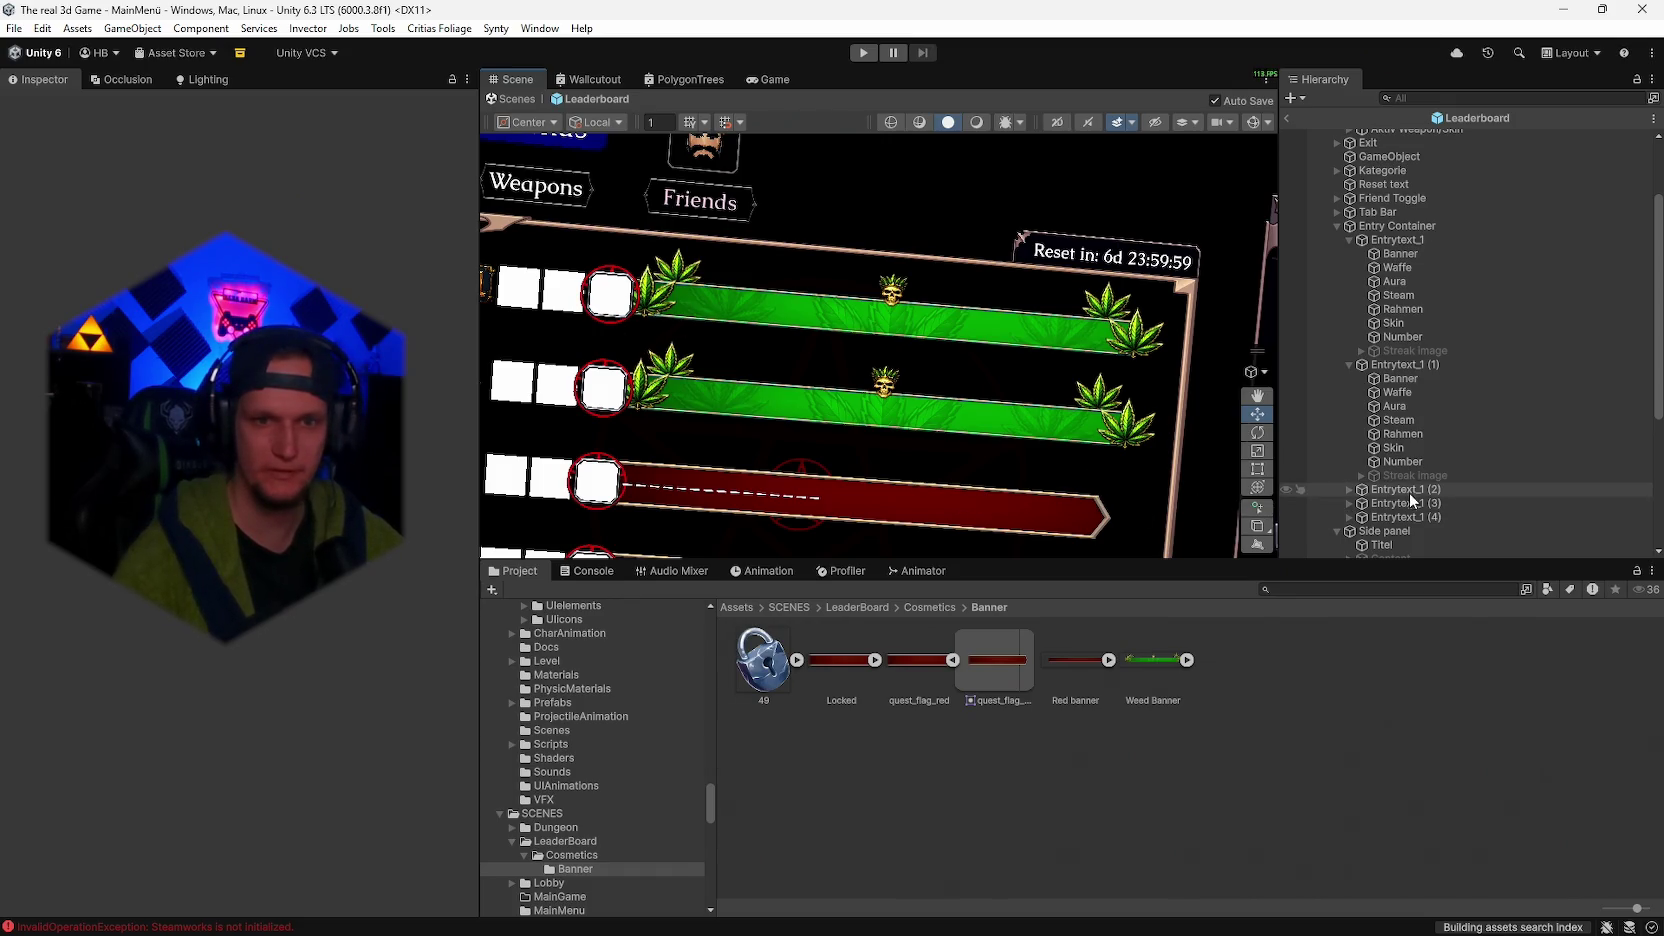
Select both leaderboard Banner objects and scrub their Pos X to shift them right.
{"action": "left_click", "coordinate": [1400, 378]}
{"action": "left_click", "coordinate": [1400, 253], "text": "ctrl"}
{"action": "mouse_move", "coordinate": [210, 173]}
{"action": "left_mouse_down"}
{"action": "mouse_move", "coordinate": [344, 185]}
{"action": "mouse_move", "coordinate": [205, 205]}
{"action": "left_mouse_up"}
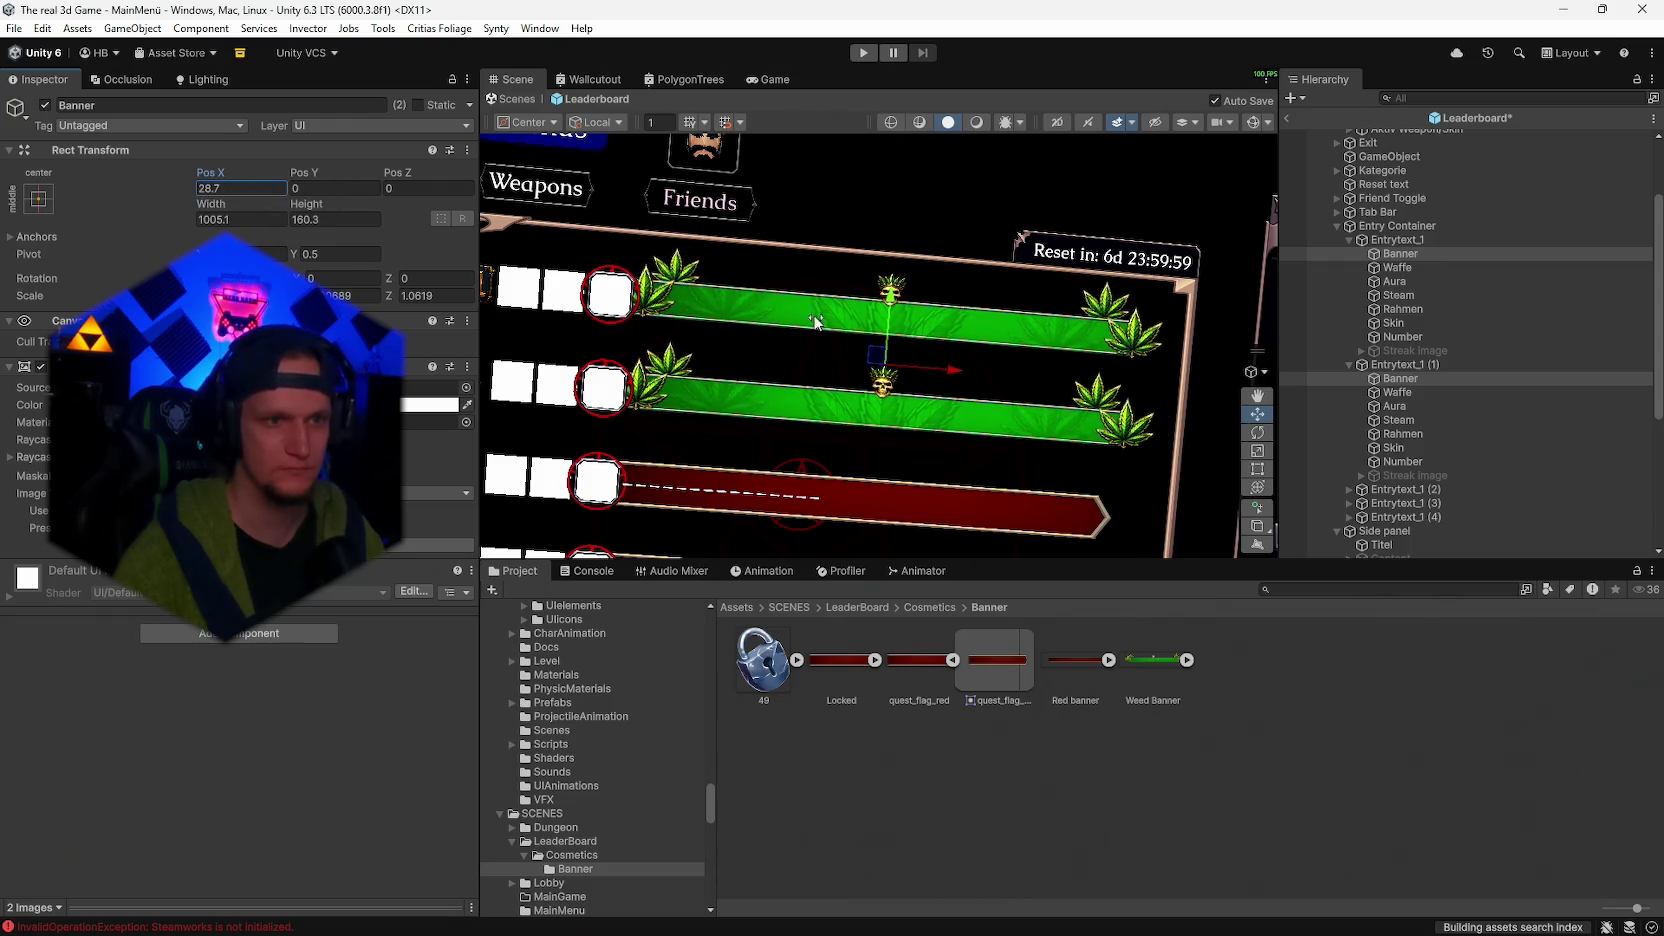
{"action": "left_click", "coordinate": [900, 172]}
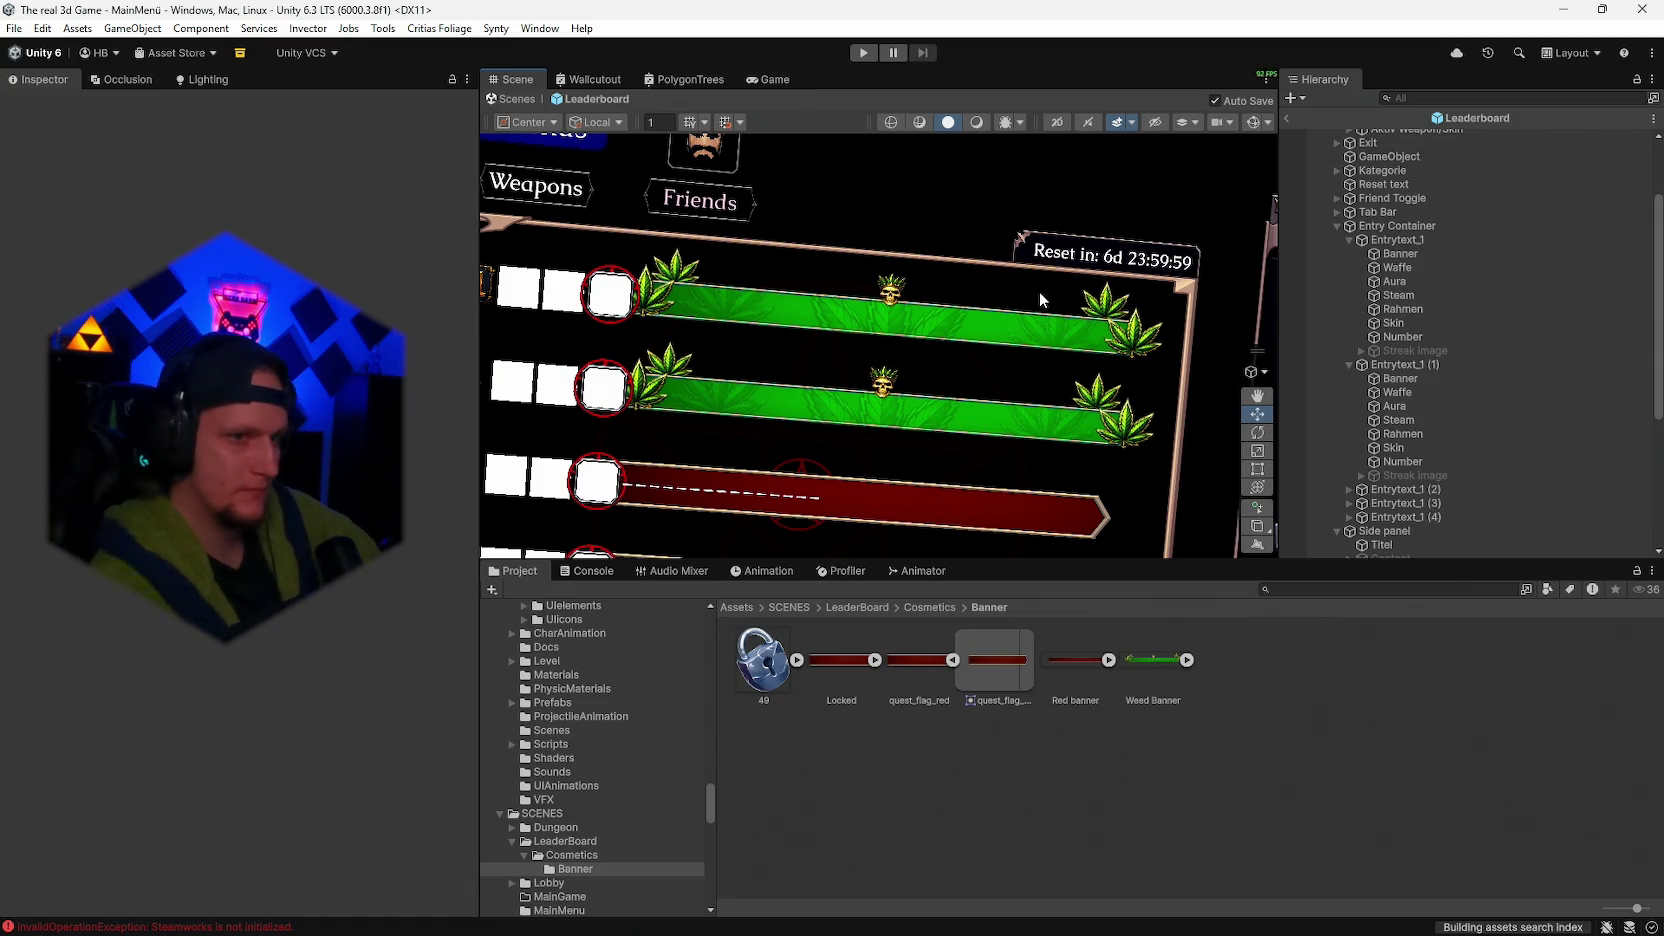
{"action": "key", "text": "alt+Tab"}
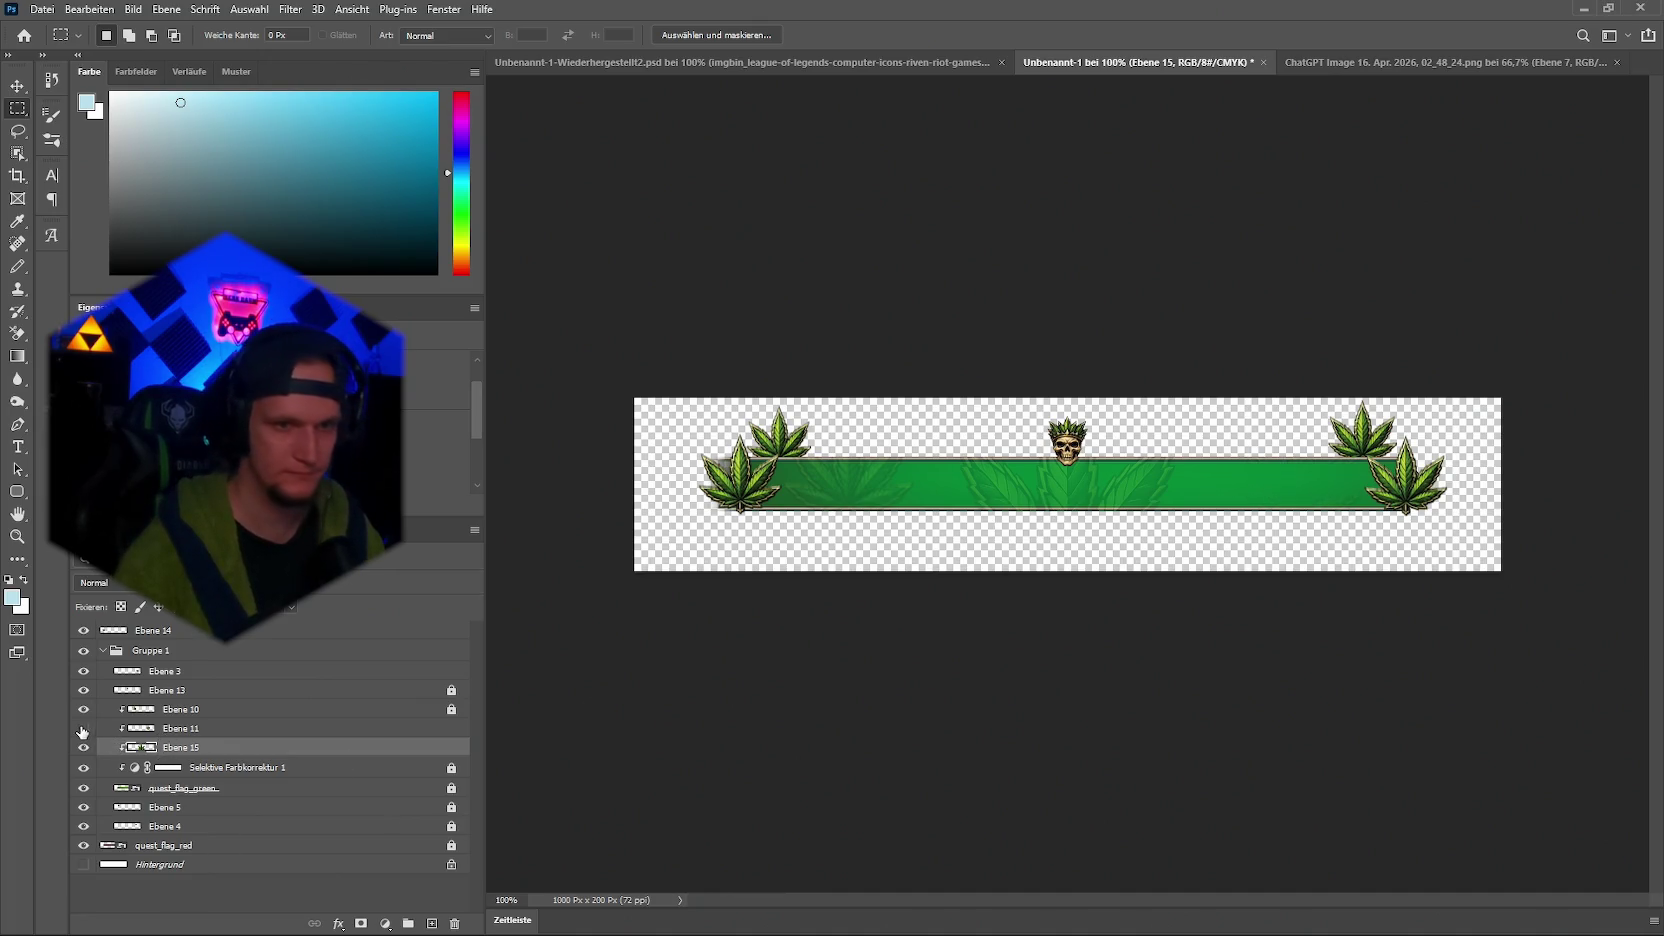
Toggle visibility of the skull, right leaves and Ebene 14 to check the banner.
{"action": "left_click", "coordinate": [85, 690]}
{"action": "left_click", "coordinate": [85, 690]}
{"action": "left_click", "coordinate": [83, 669]}
{"action": "left_click", "coordinate": [83, 669]}
{"action": "left_click", "coordinate": [83, 630]}
{"action": "left_click", "coordinate": [83, 630]}
{"action": "left_click", "coordinate": [83, 630]}
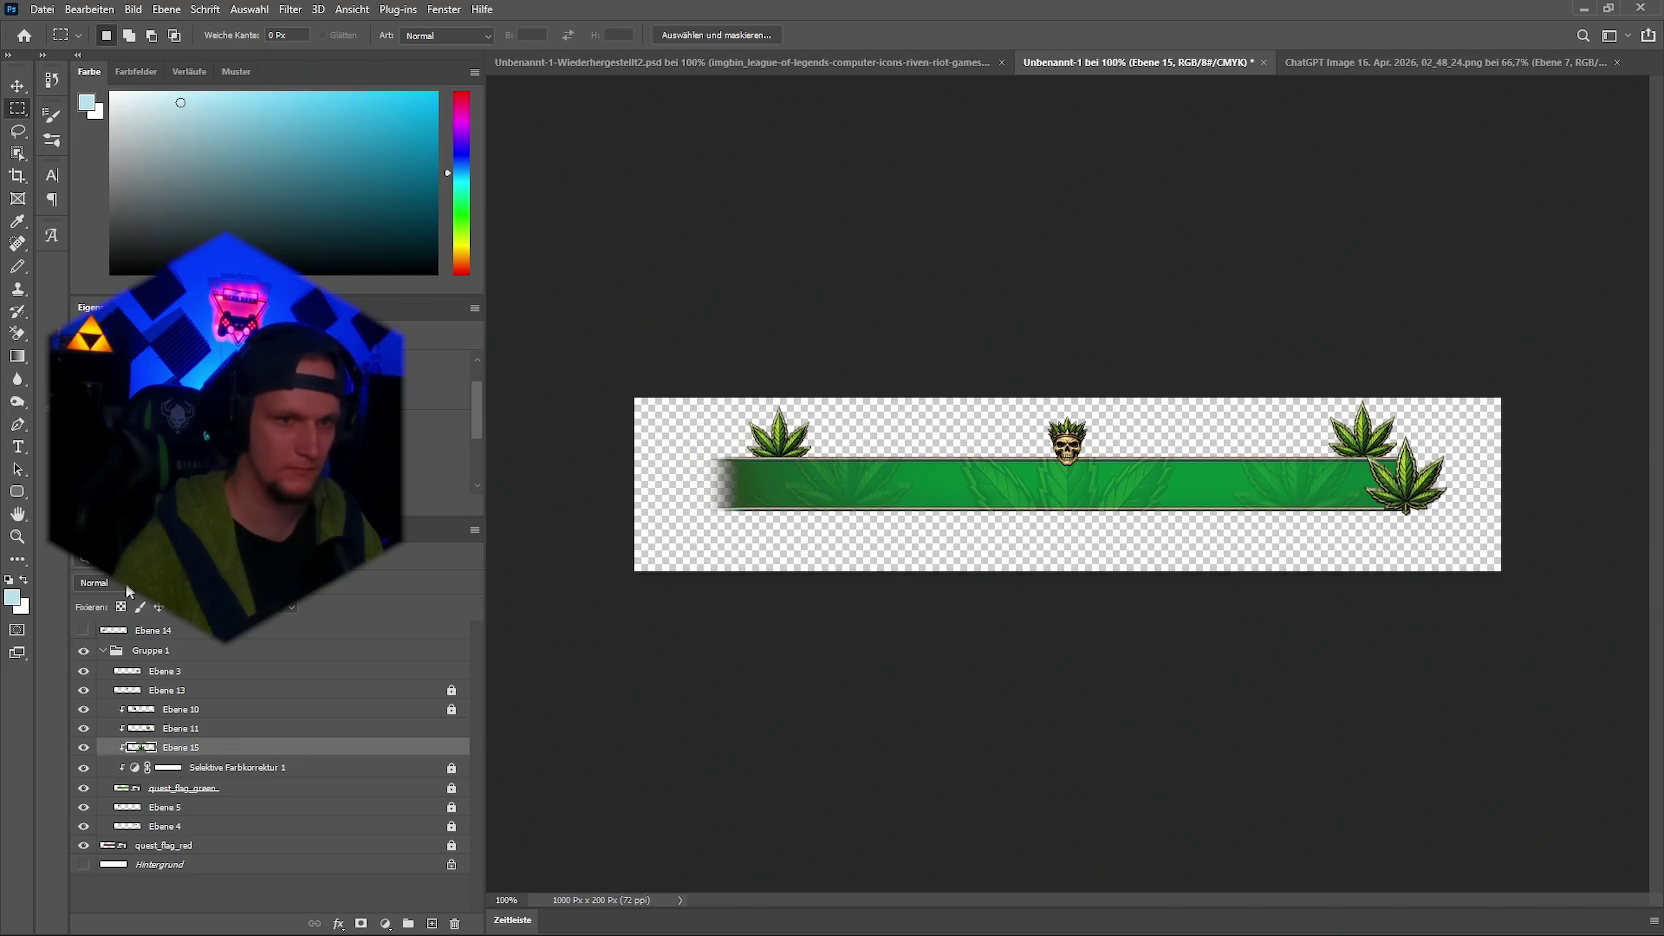
Quick-export the banner as a PNG over Weed banner.png, confirming the overwrite.
{"action": "left_click", "coordinate": [42, 9]}
{"action": "mouse_move", "coordinate": [150, 264]}
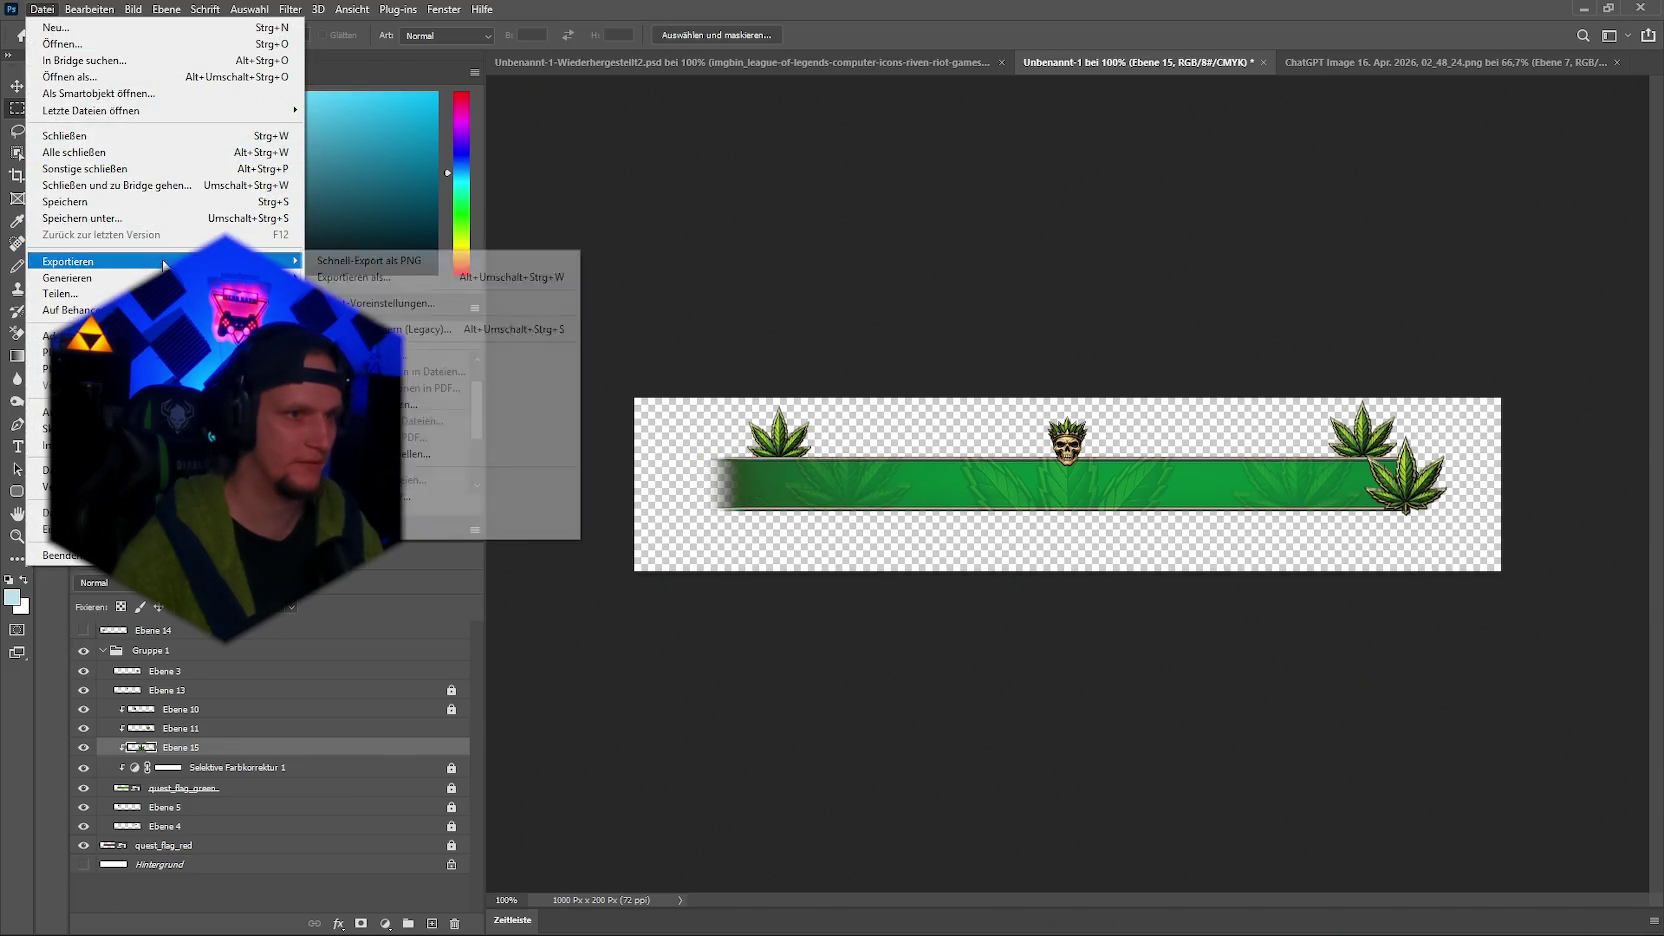
{"action": "left_click", "coordinate": [366, 259]}
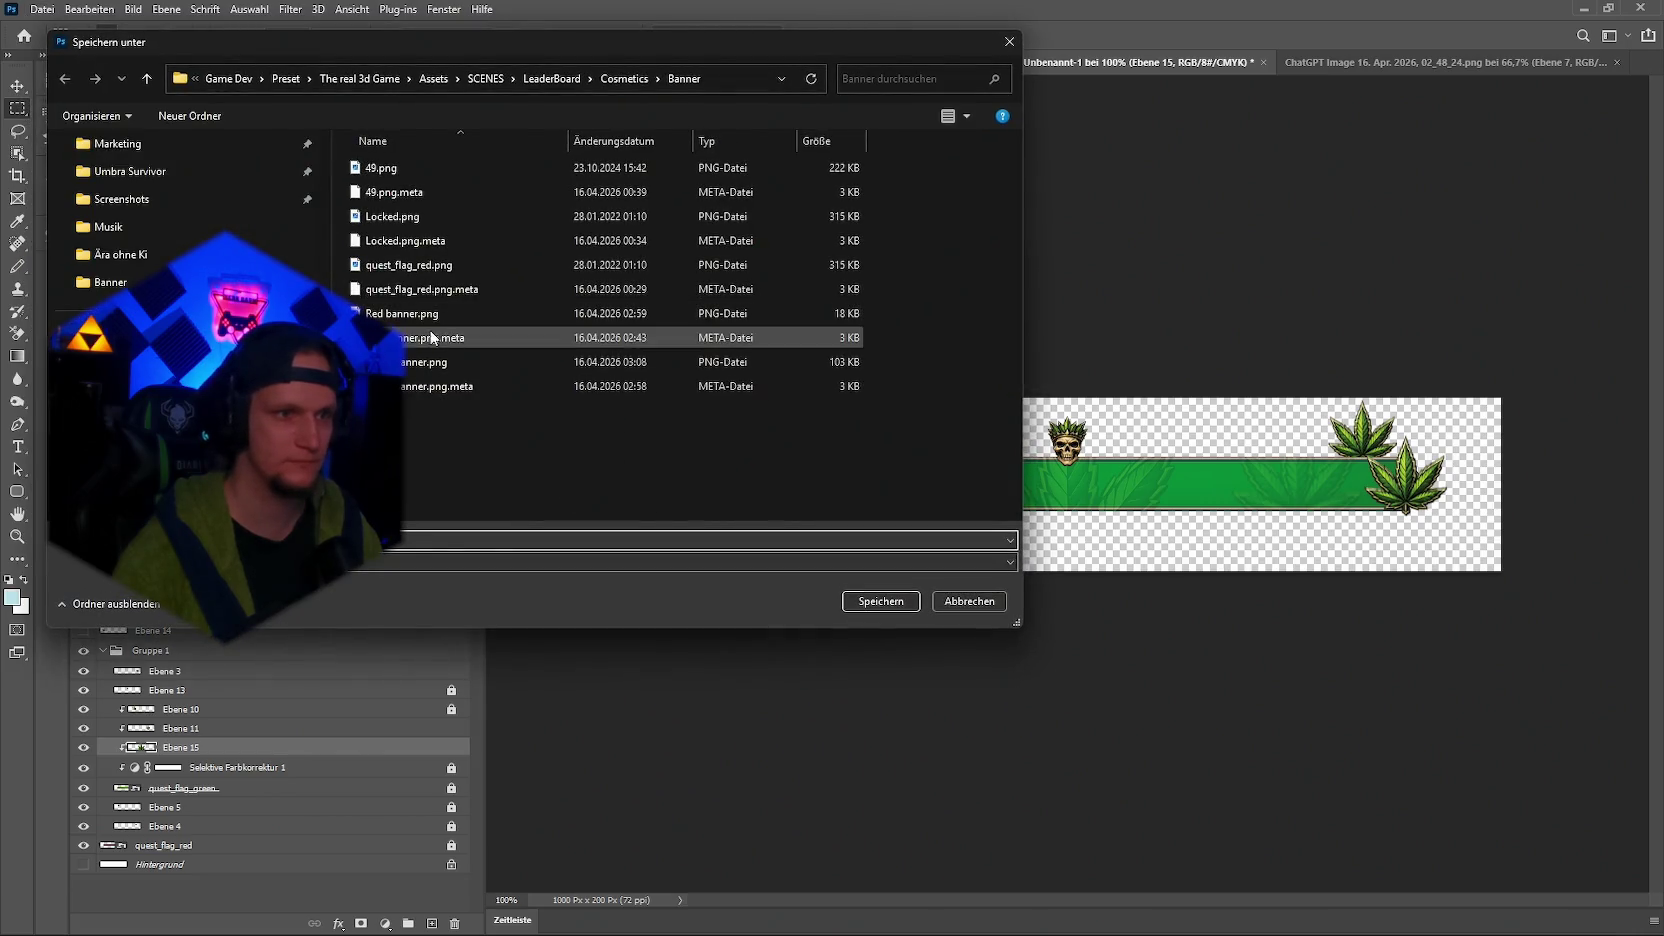
{"action": "left_click", "coordinate": [410, 362]}
{"action": "left_click", "coordinate": [880, 601]}
{"action": "left_click", "coordinate": [877, 477]}
{"action": "key", "text": "alt+Tab"}
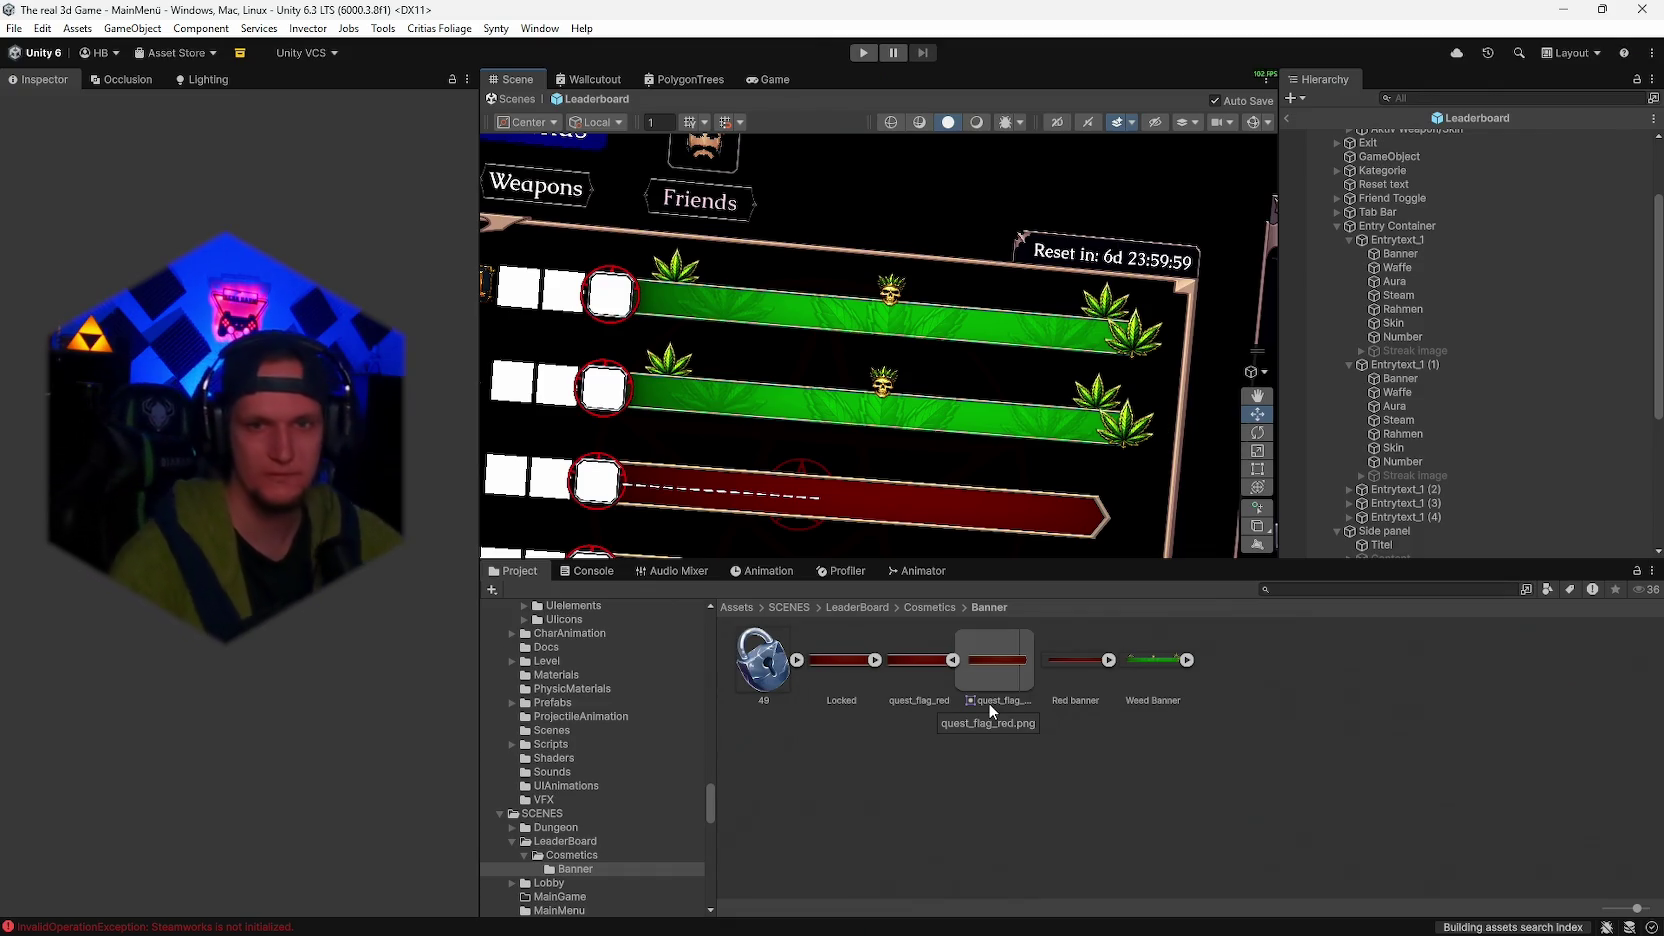
Increase the Rect Transform Height of both Banner objects and check the leaderboard rows.
{"action": "left_click", "coordinate": [1400, 254]}
{"action": "left_click", "coordinate": [1398, 379], "text": "shift"}
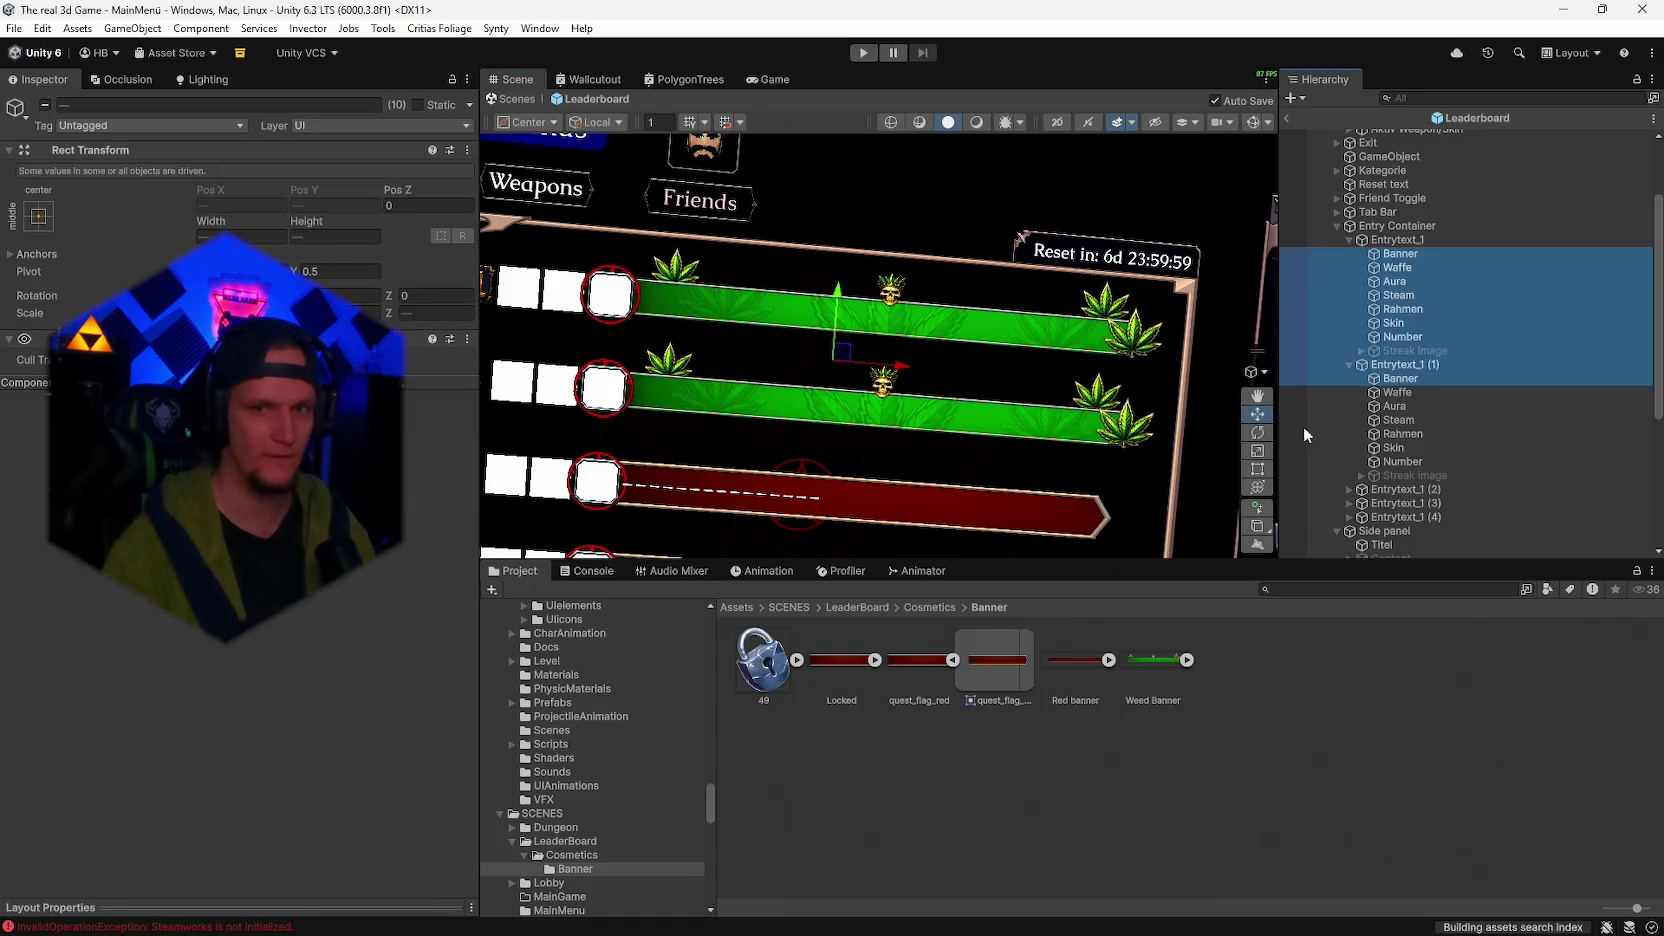
{"action": "left_click", "coordinate": [1398, 379]}
{"action": "left_click", "coordinate": [1400, 254], "text": "ctrl"}
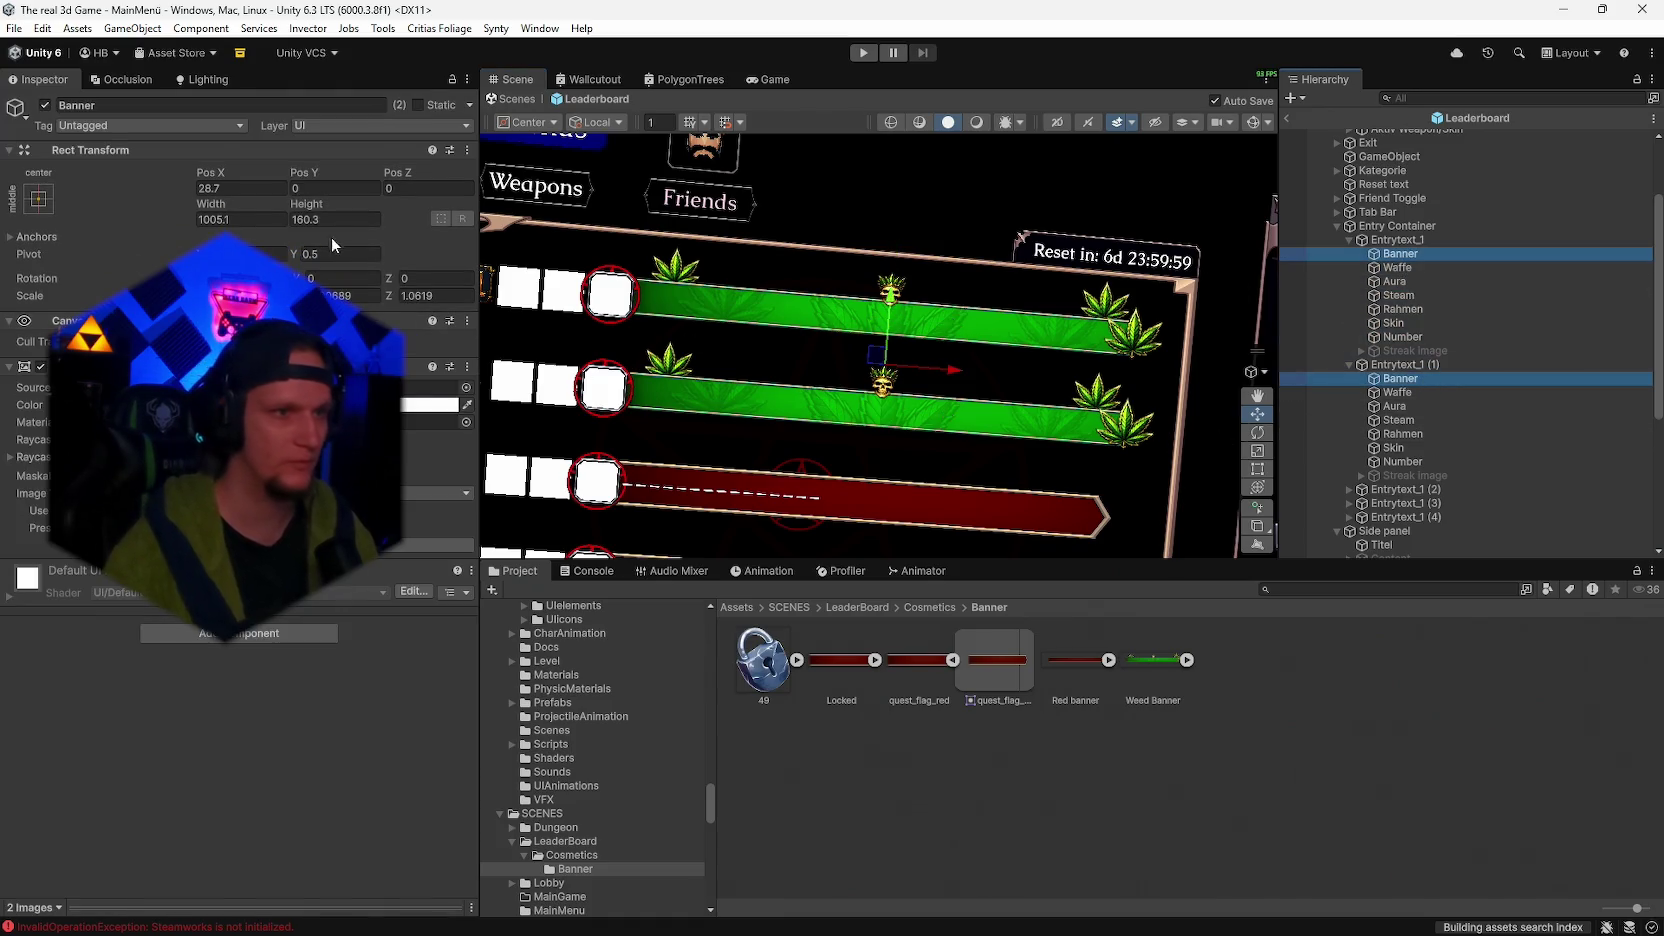
{"action": "left_click_drag", "start_coordinate": [306, 205], "coordinate": [445, 198]}
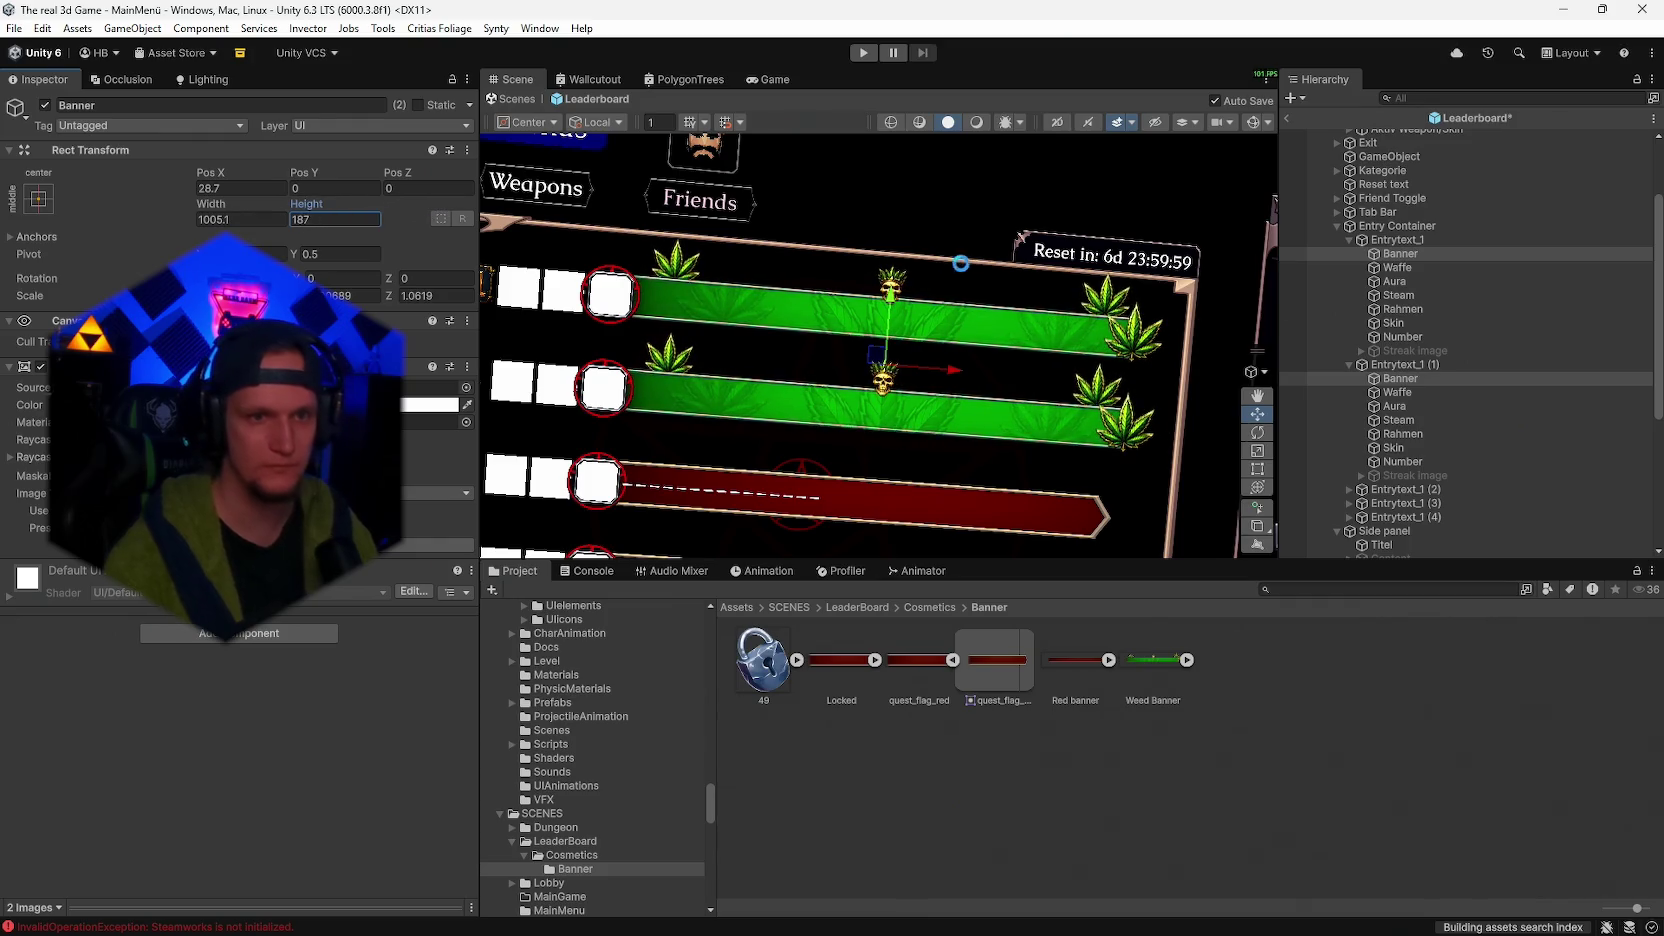
{"action": "left_click", "coordinate": [1037, 218]}
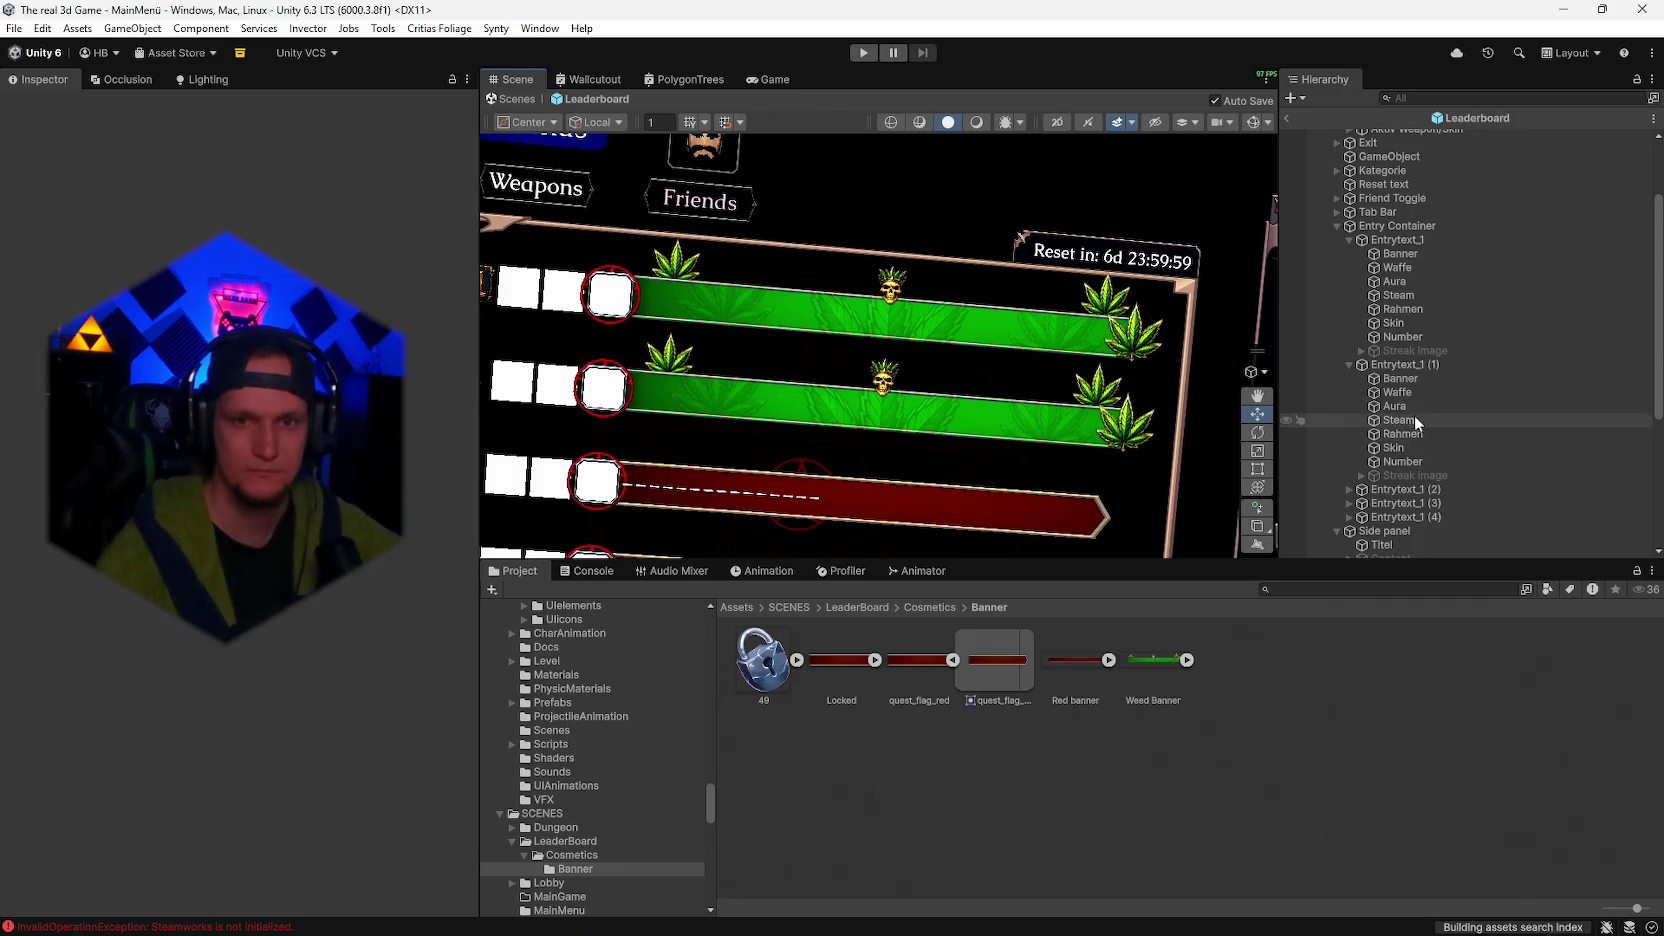
{"action": "scroll", "coordinate": [975, 390], "scroll_direction": "down", "scroll_amount": 2}
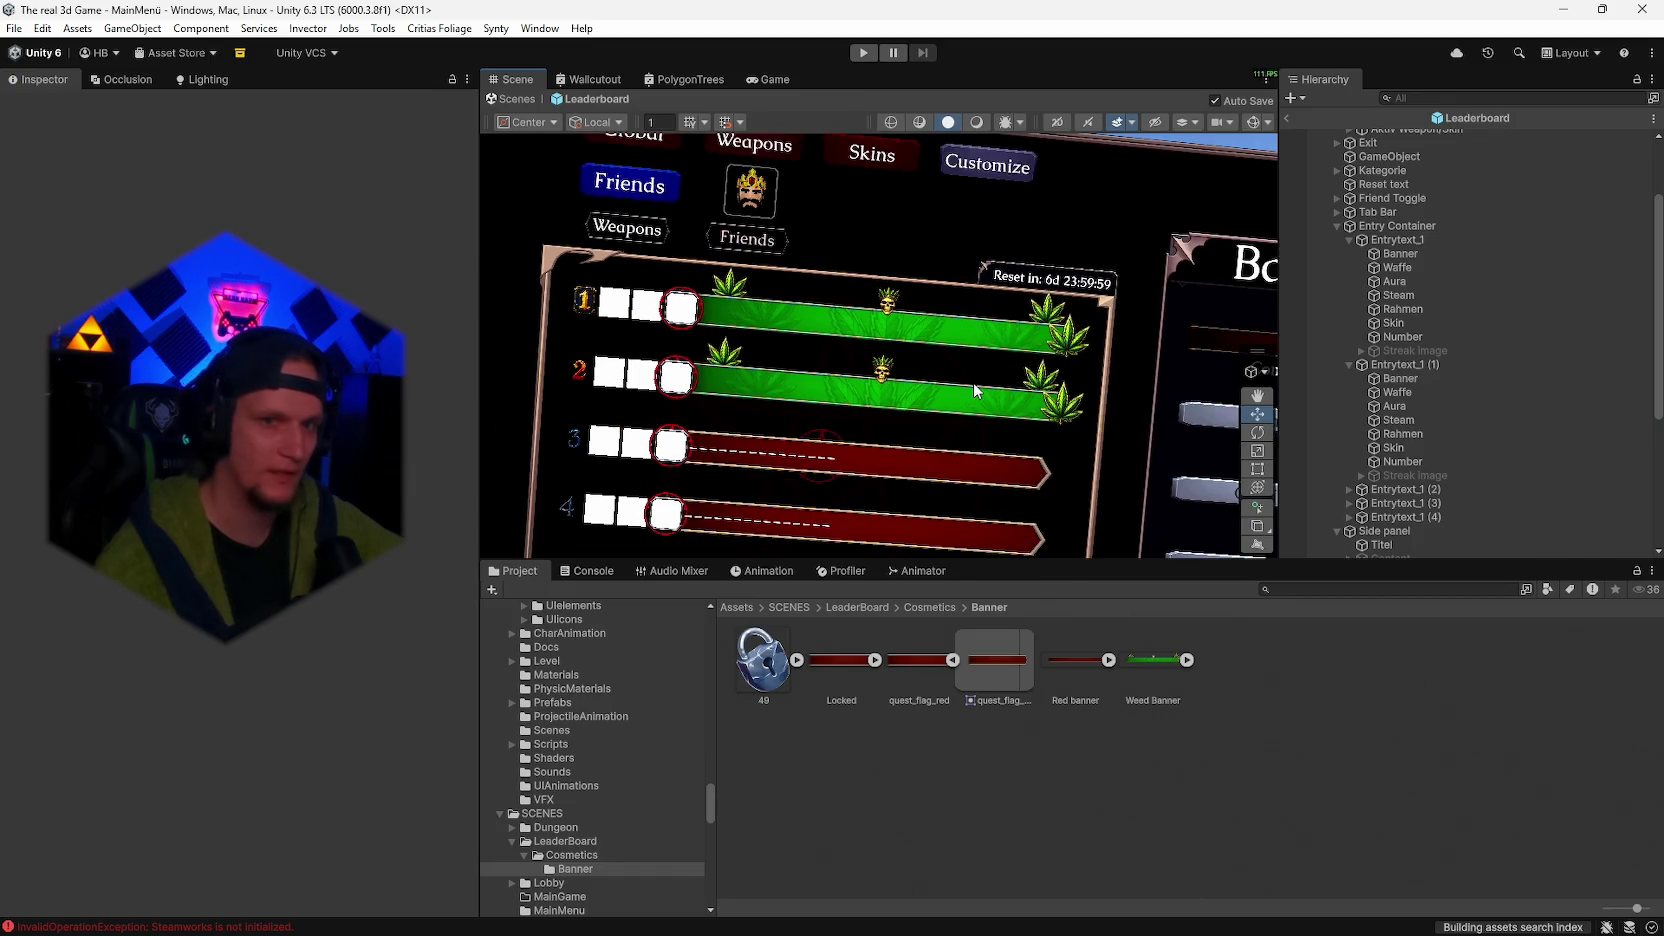
{"action": "scroll", "coordinate": [975, 390], "scroll_direction": "up", "scroll_amount": 2}
{"action": "scroll", "coordinate": [975, 390], "scroll_direction": "down", "scroll_amount": 2}
{"action": "scroll", "coordinate": [975, 390], "scroll_direction": "up", "scroll_amount": 2}
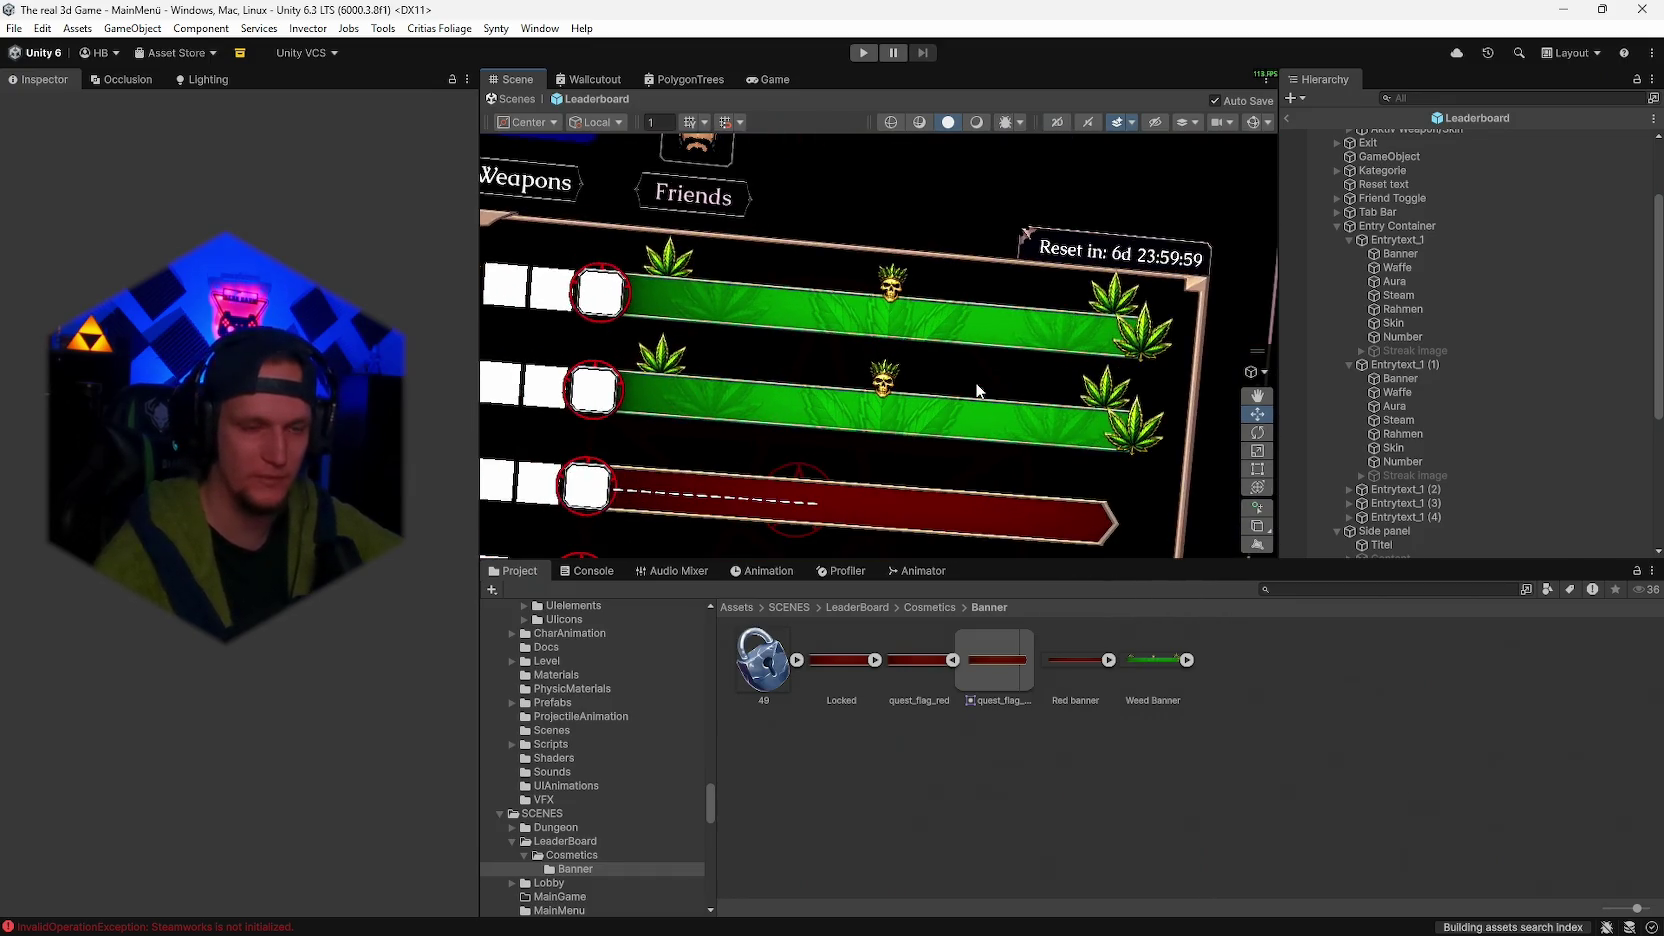
Bring Photoshop forward, select the area around the banner canvas, and return to Unity.
{"action": "mouse_move", "coordinate": [985, 930]}
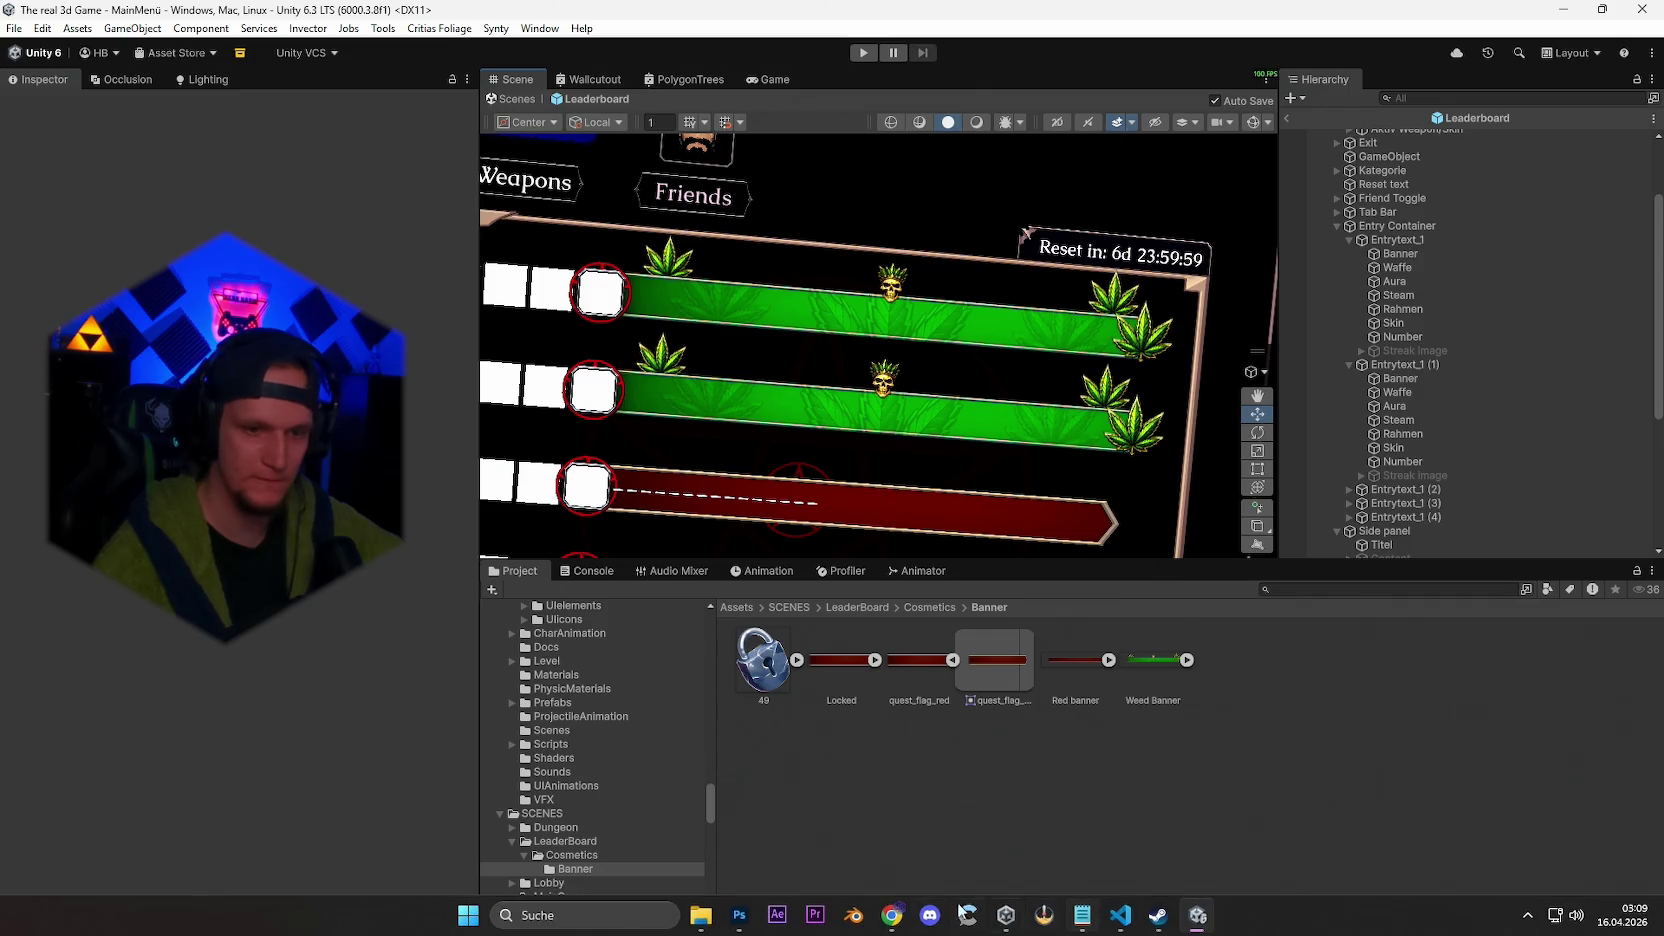
{"action": "mouse_move", "coordinate": [1120, 915]}
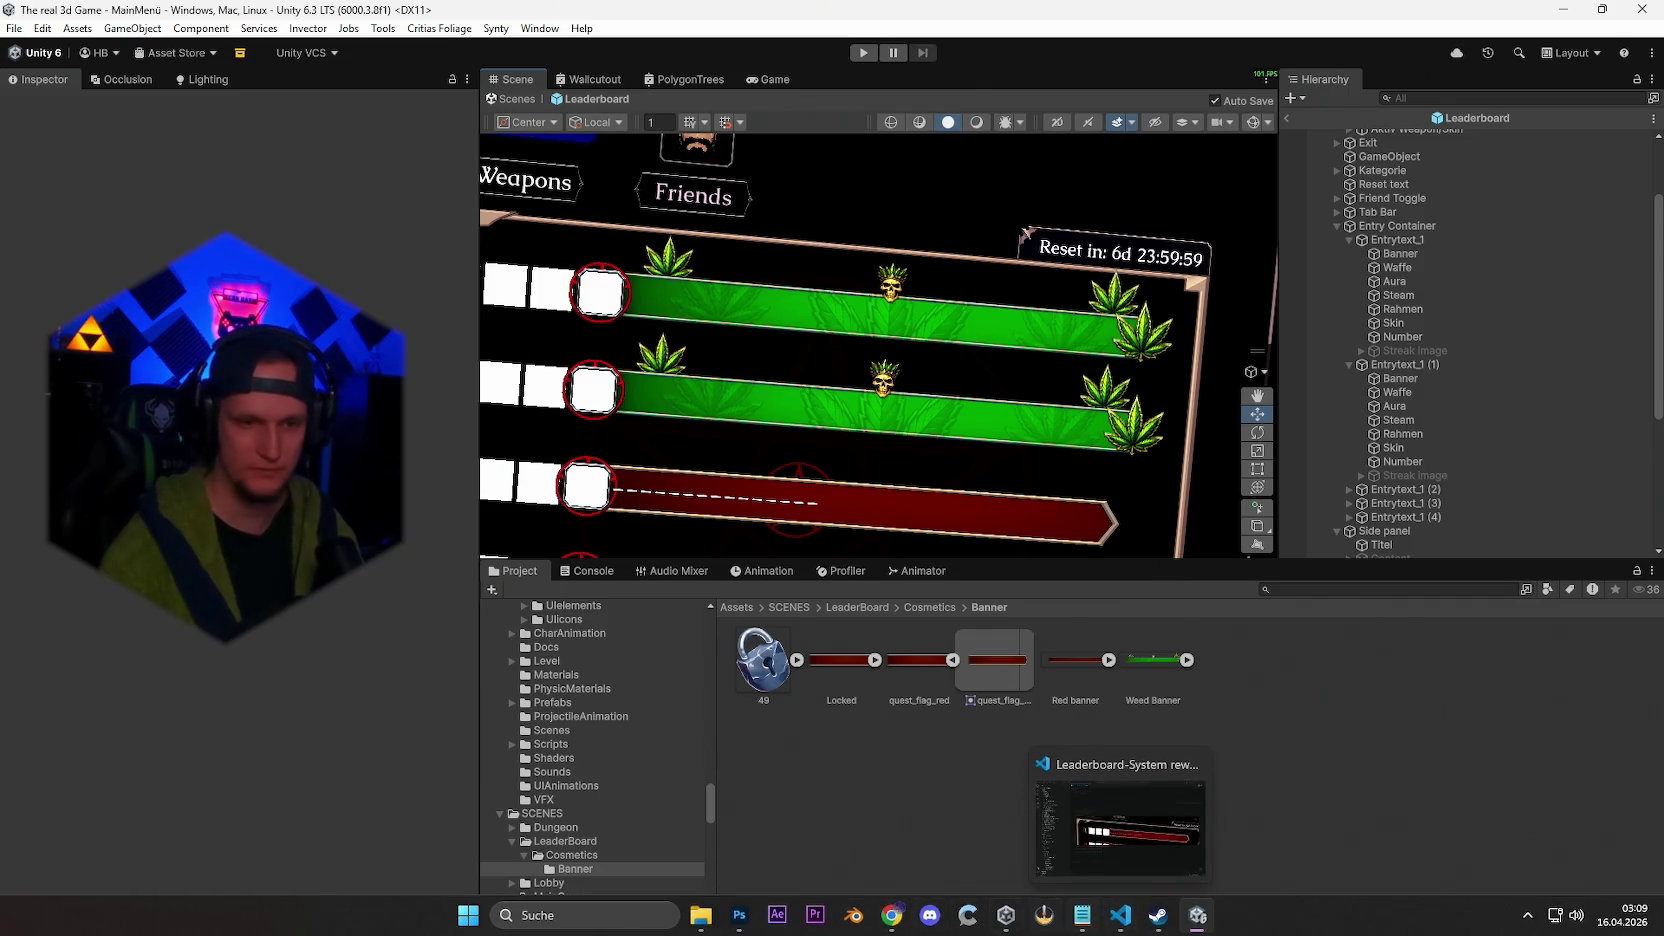
{"action": "left_click", "coordinate": [740, 915]}
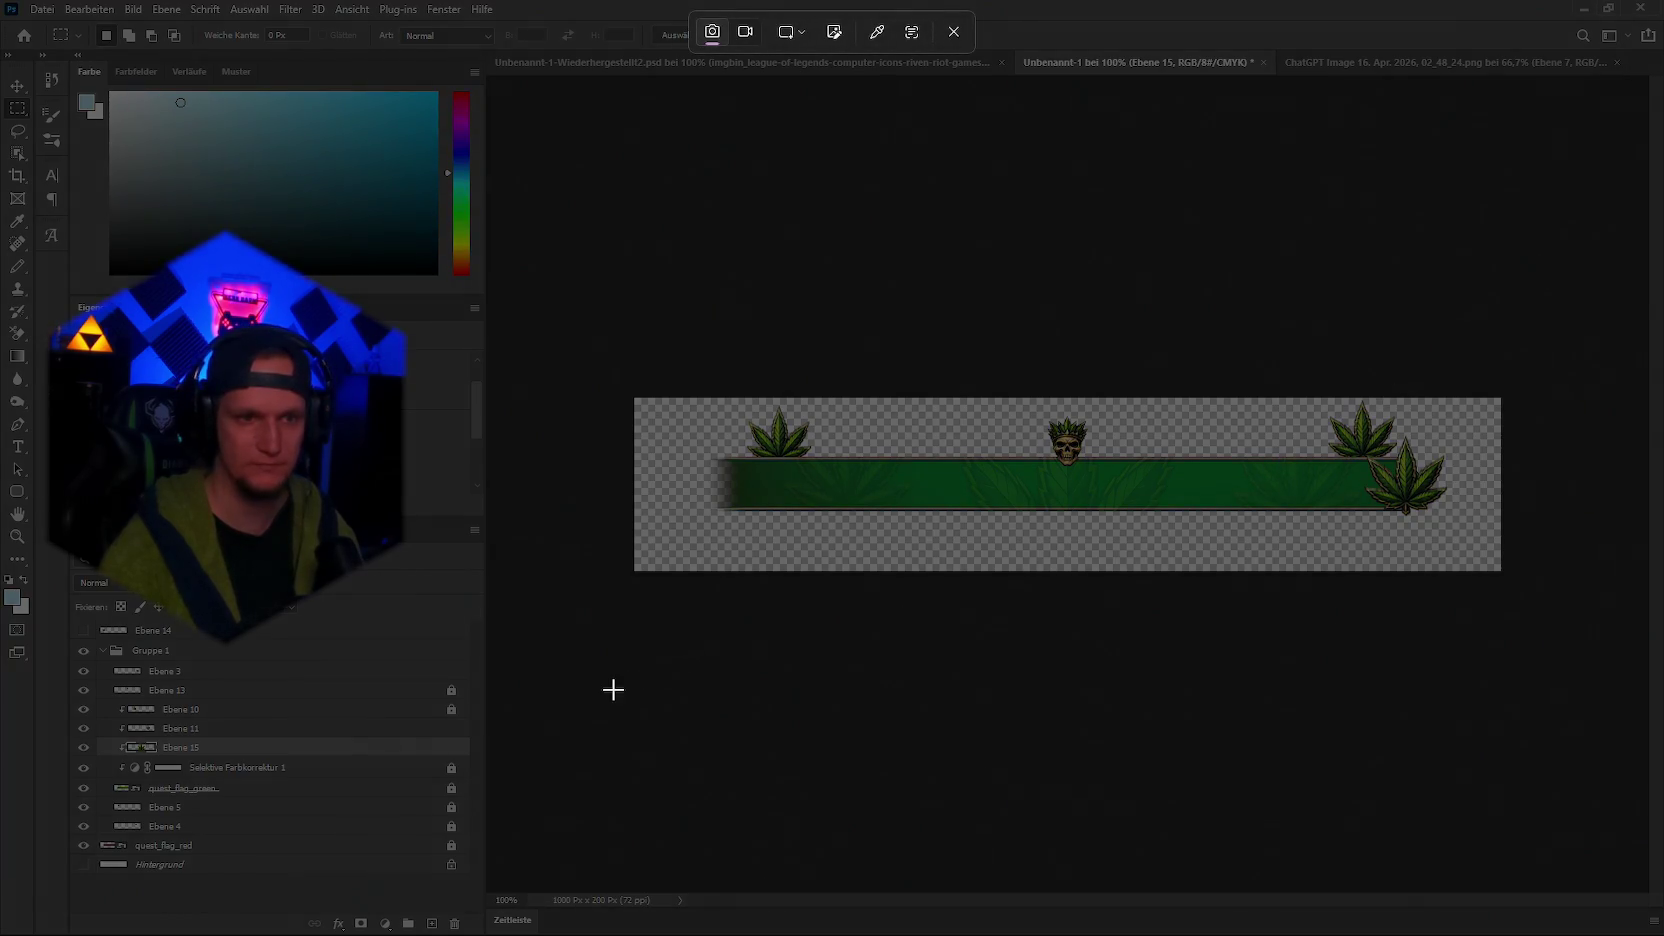
{"action": "left_click_drag", "start_coordinate": [561, 718], "coordinate": [1555, 250]}
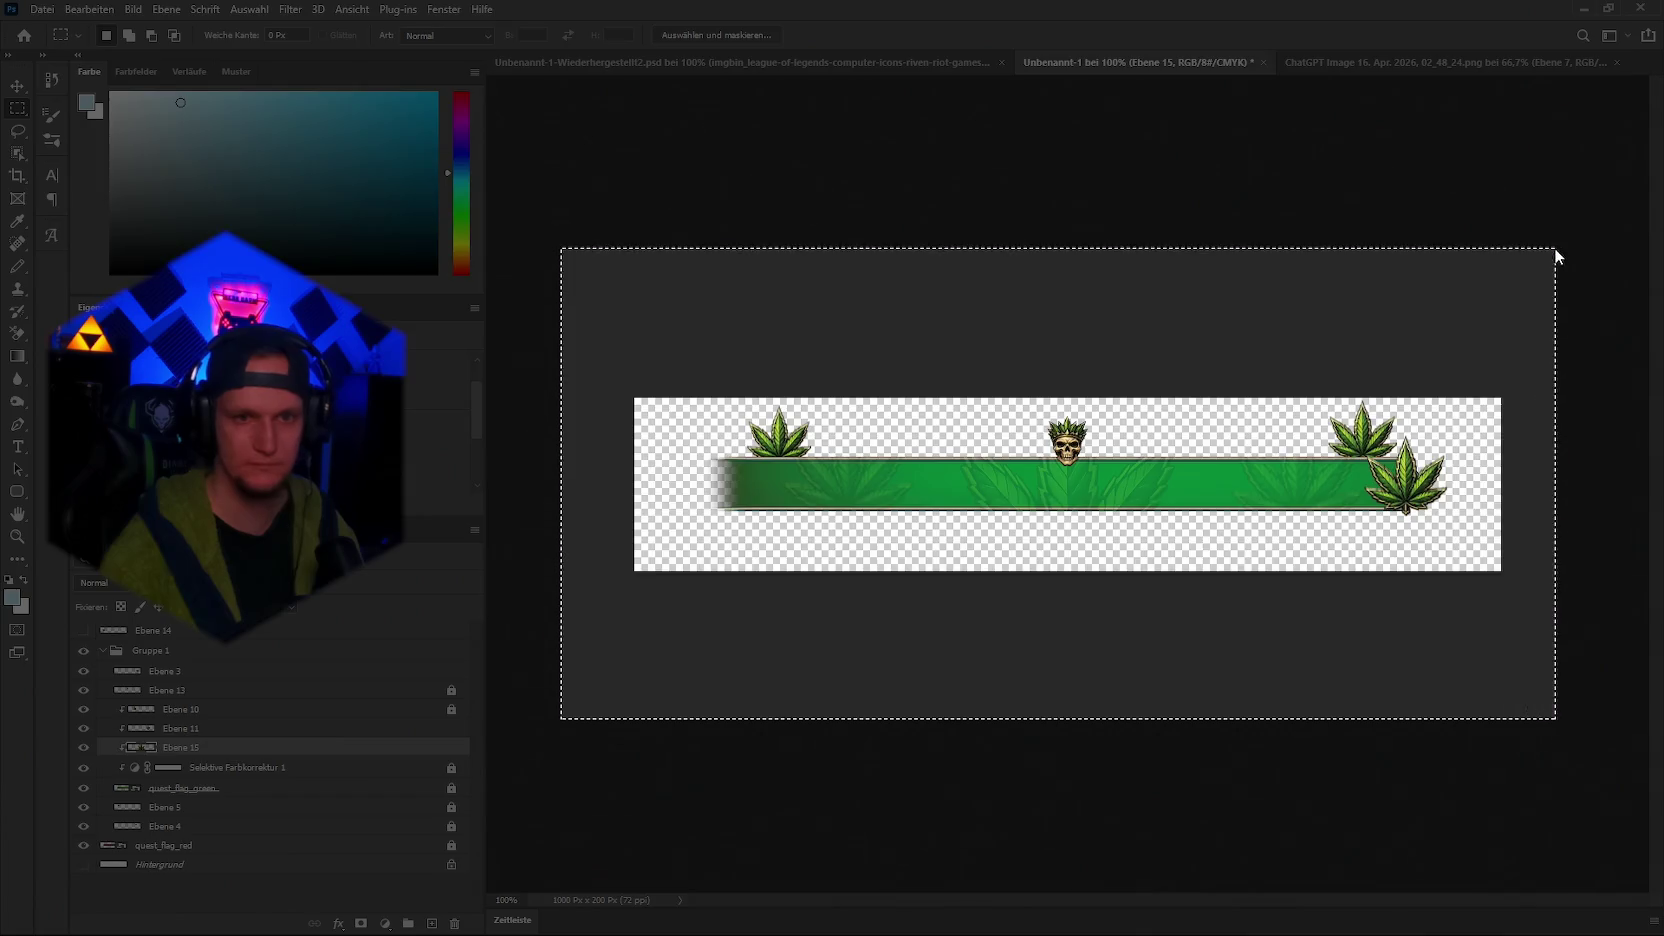
{"action": "key", "text": "alt+Tab"}
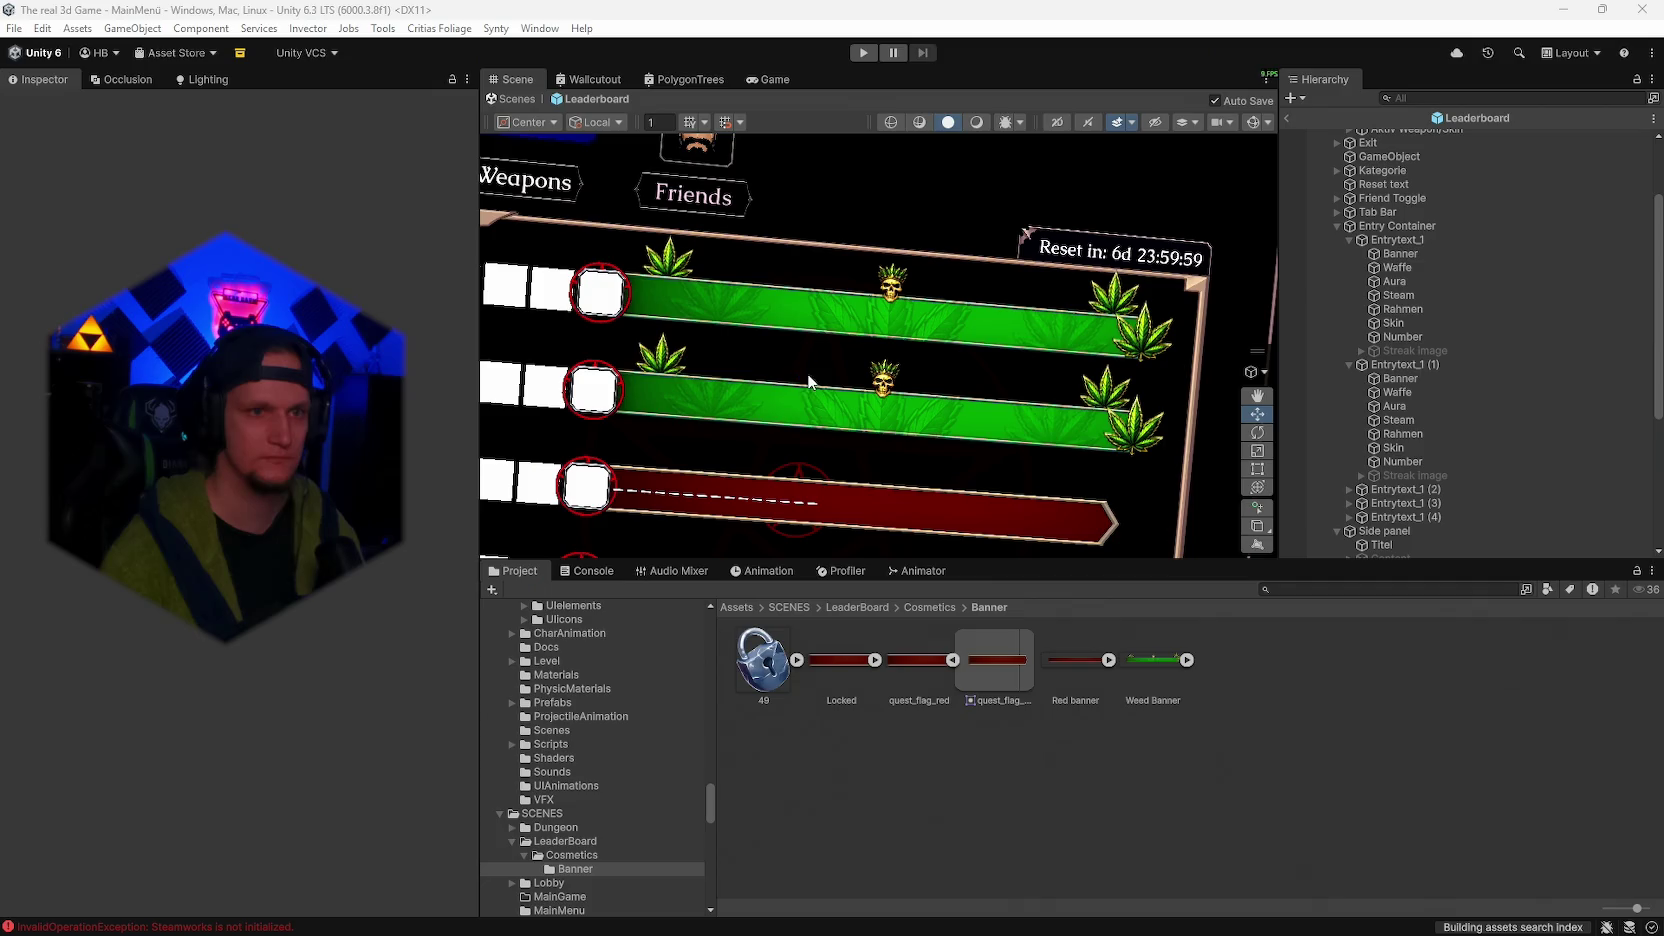
Save the Unity project with File > Save Project and close the Unity editor.
{"action": "left_click", "coordinate": [13, 29]}
{"action": "left_click", "coordinate": [13, 29]}
{"action": "left_click", "coordinate": [13, 29]}
{"action": "left_click", "coordinate": [68, 218]}
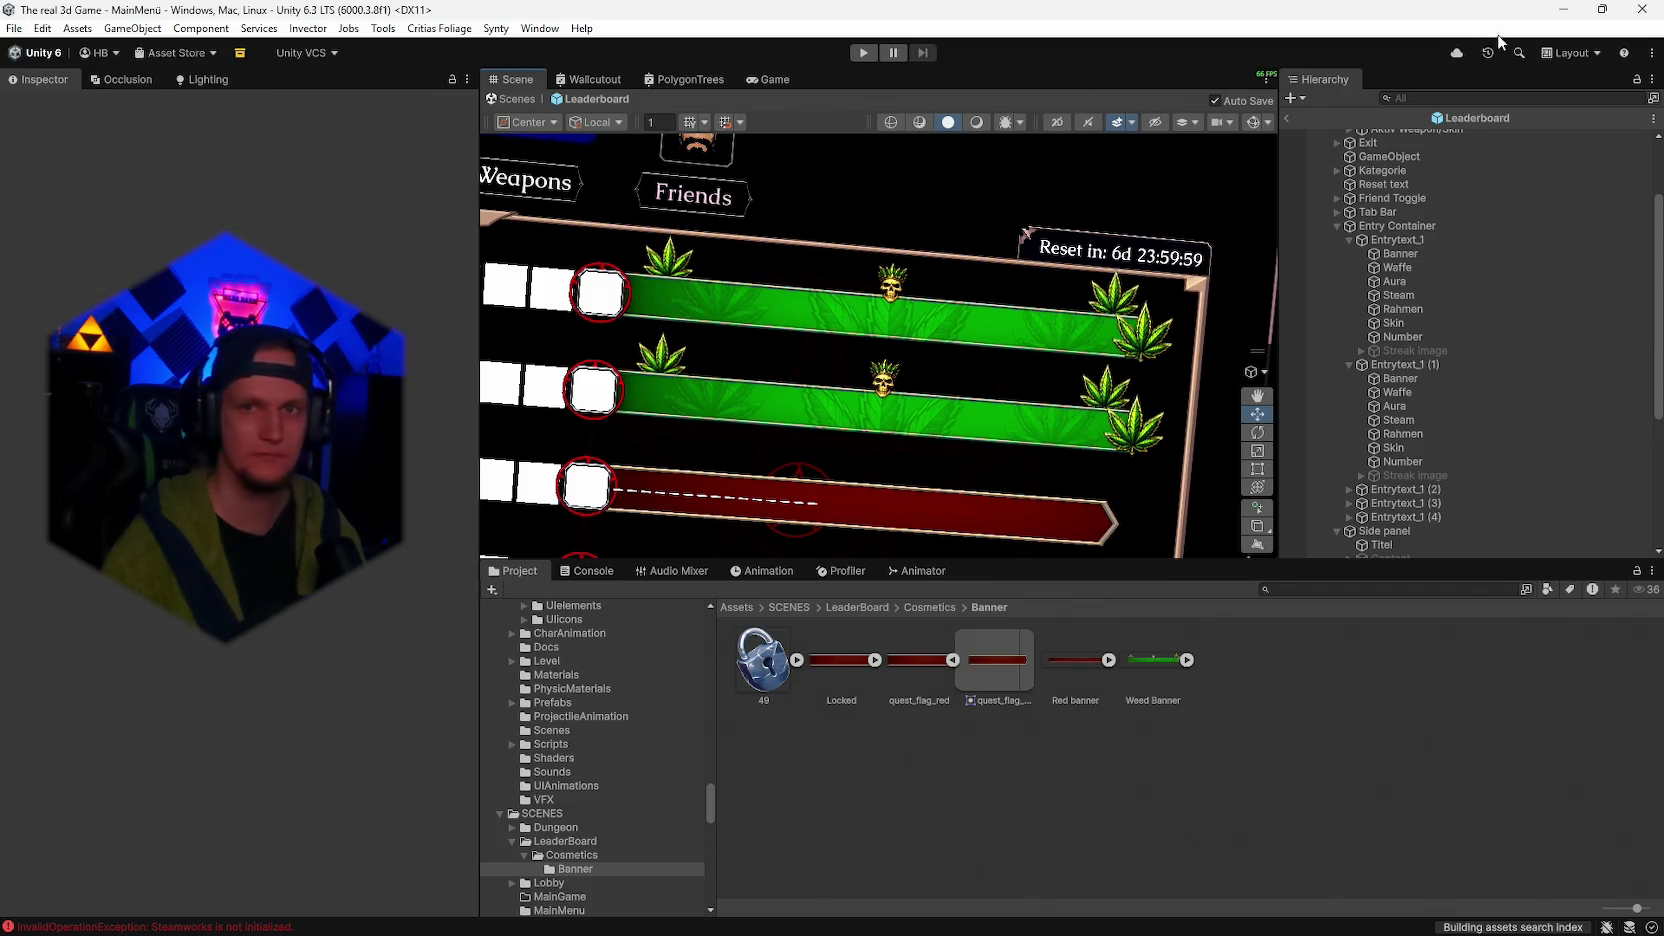
{"action": "left_click", "coordinate": [1638, 12]}
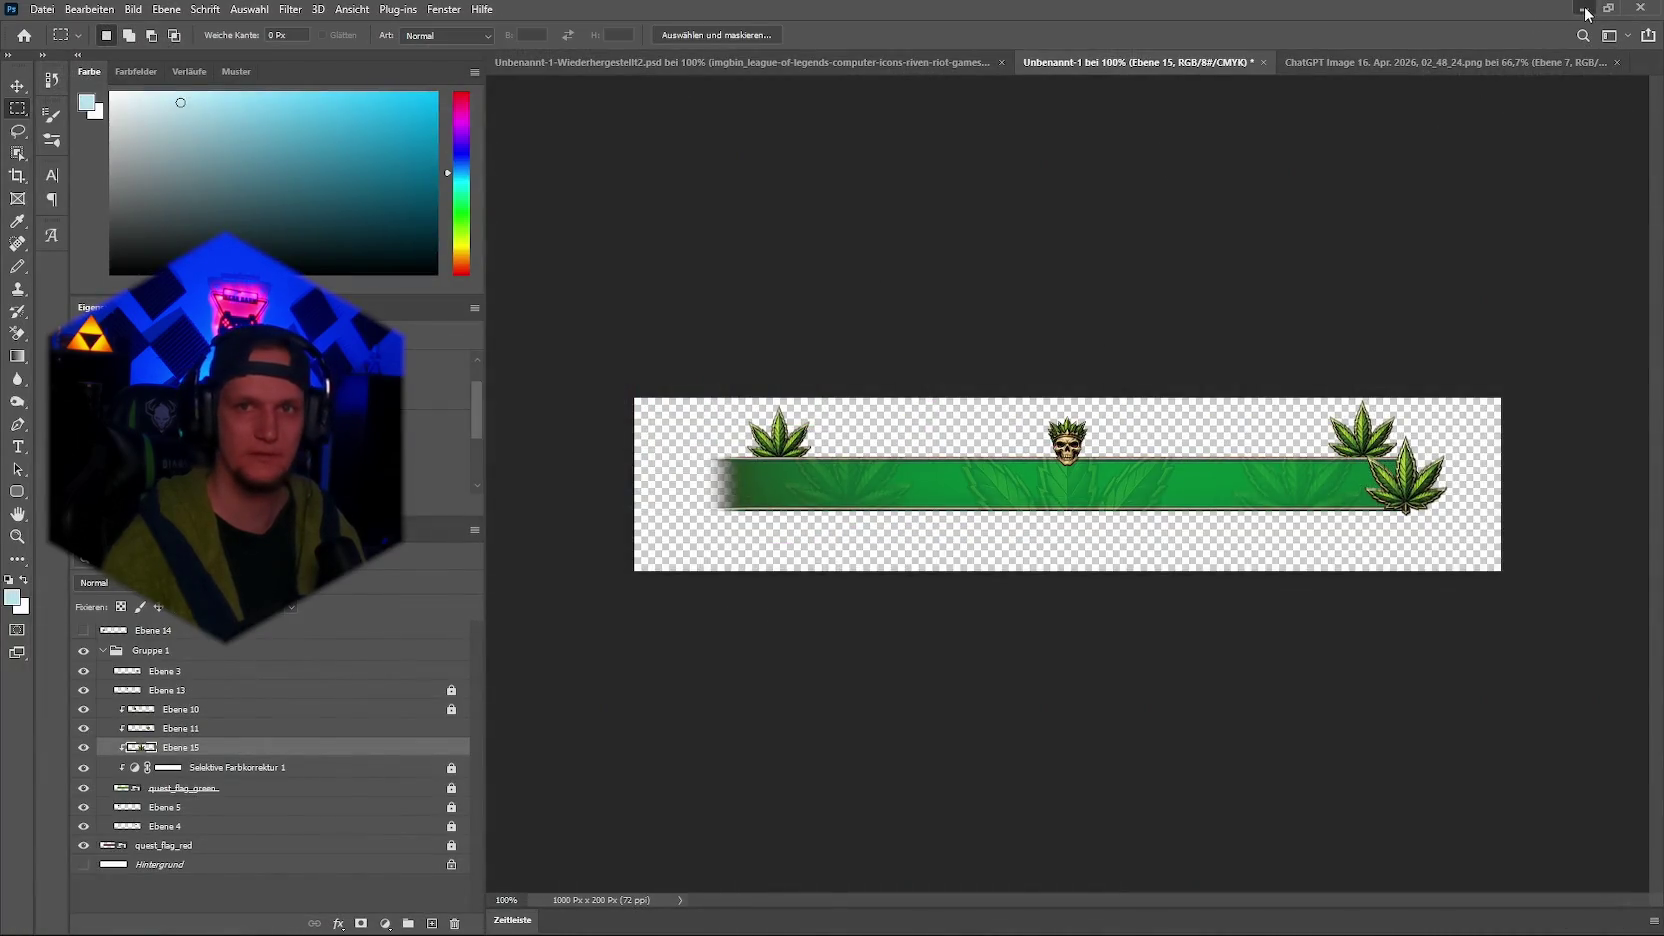
Minimize Photoshop to reveal Discord's Friends page on the desktop.
{"action": "left_click", "coordinate": [1585, 10]}
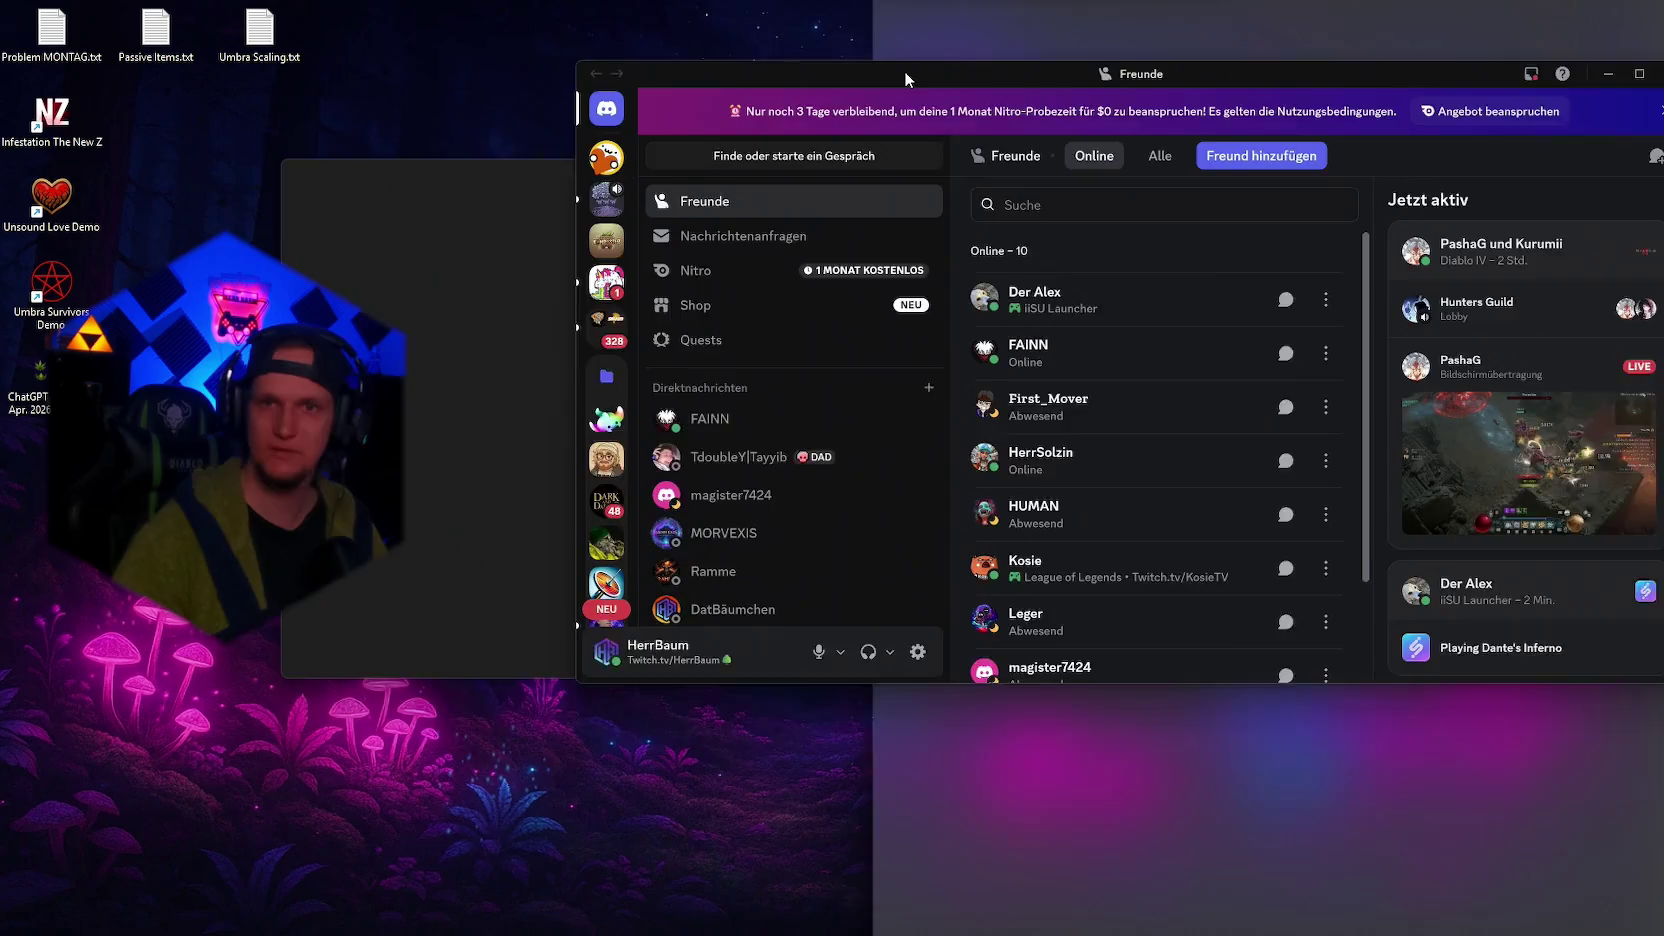
{"action": "left_click_drag", "start_coordinate": [904, 72], "coordinate": [575, 115]}
Open the Wood Wide Web server's Chat channel in Discord.
{"action": "scroll", "coordinate": [459, 538], "scroll_direction": "down", "scroll_amount": 3}
{"action": "scroll", "coordinate": [470, 500], "scroll_direction": "down", "scroll_amount": 1}
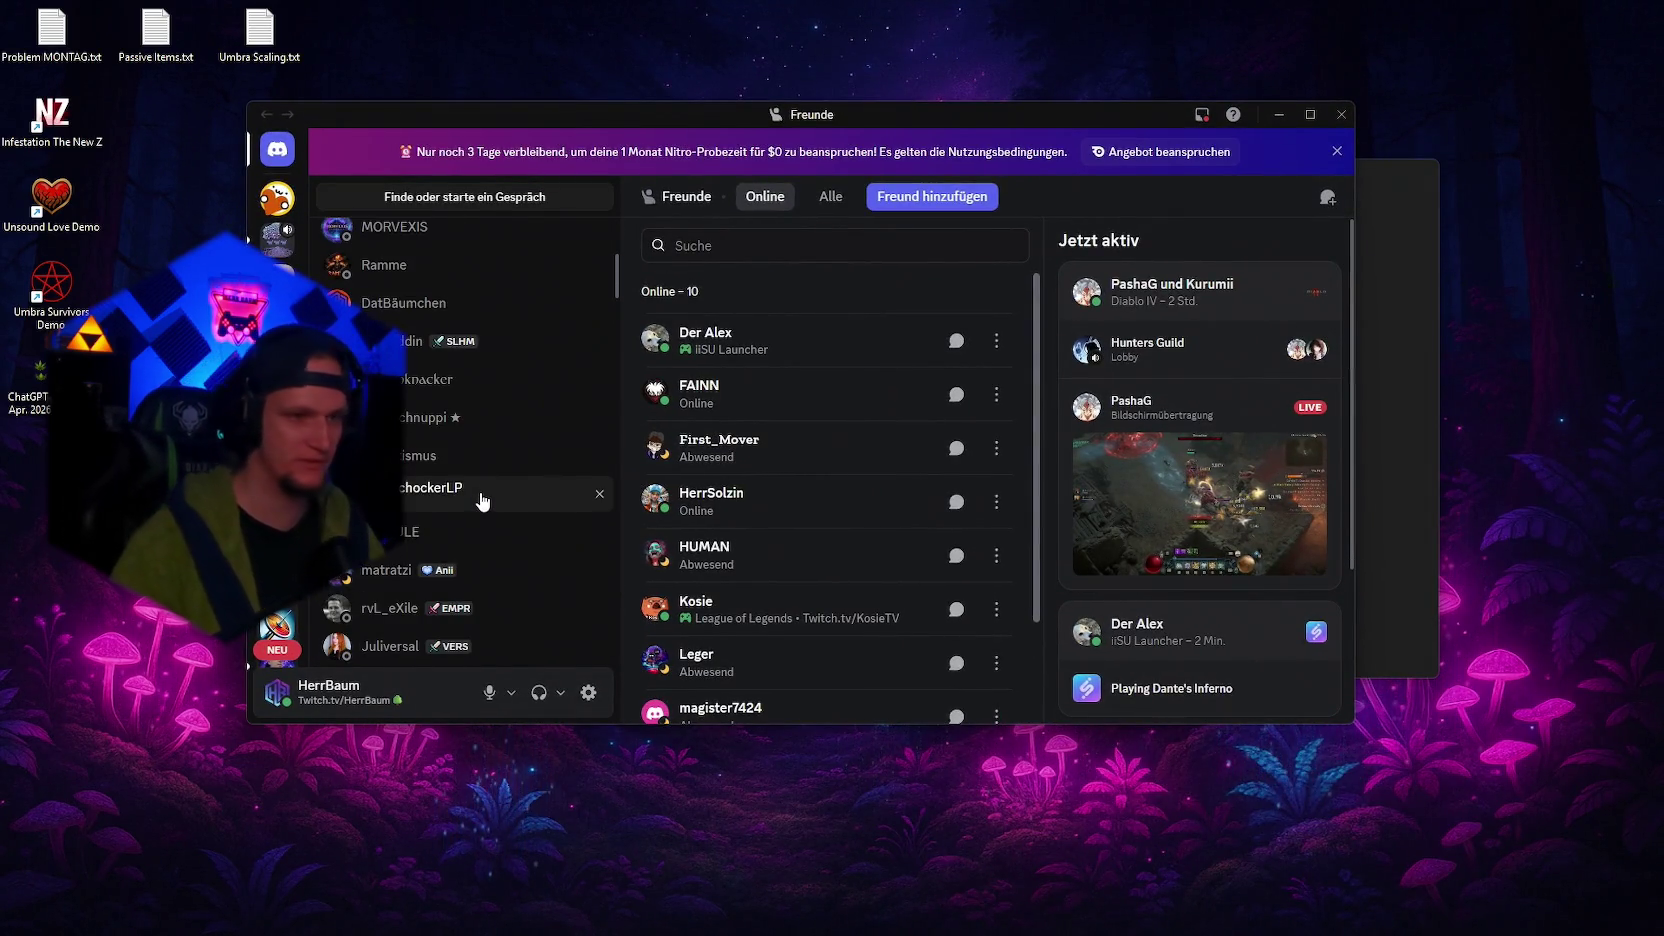
{"action": "scroll", "coordinate": [481, 501], "scroll_direction": "up", "scroll_amount": 3}
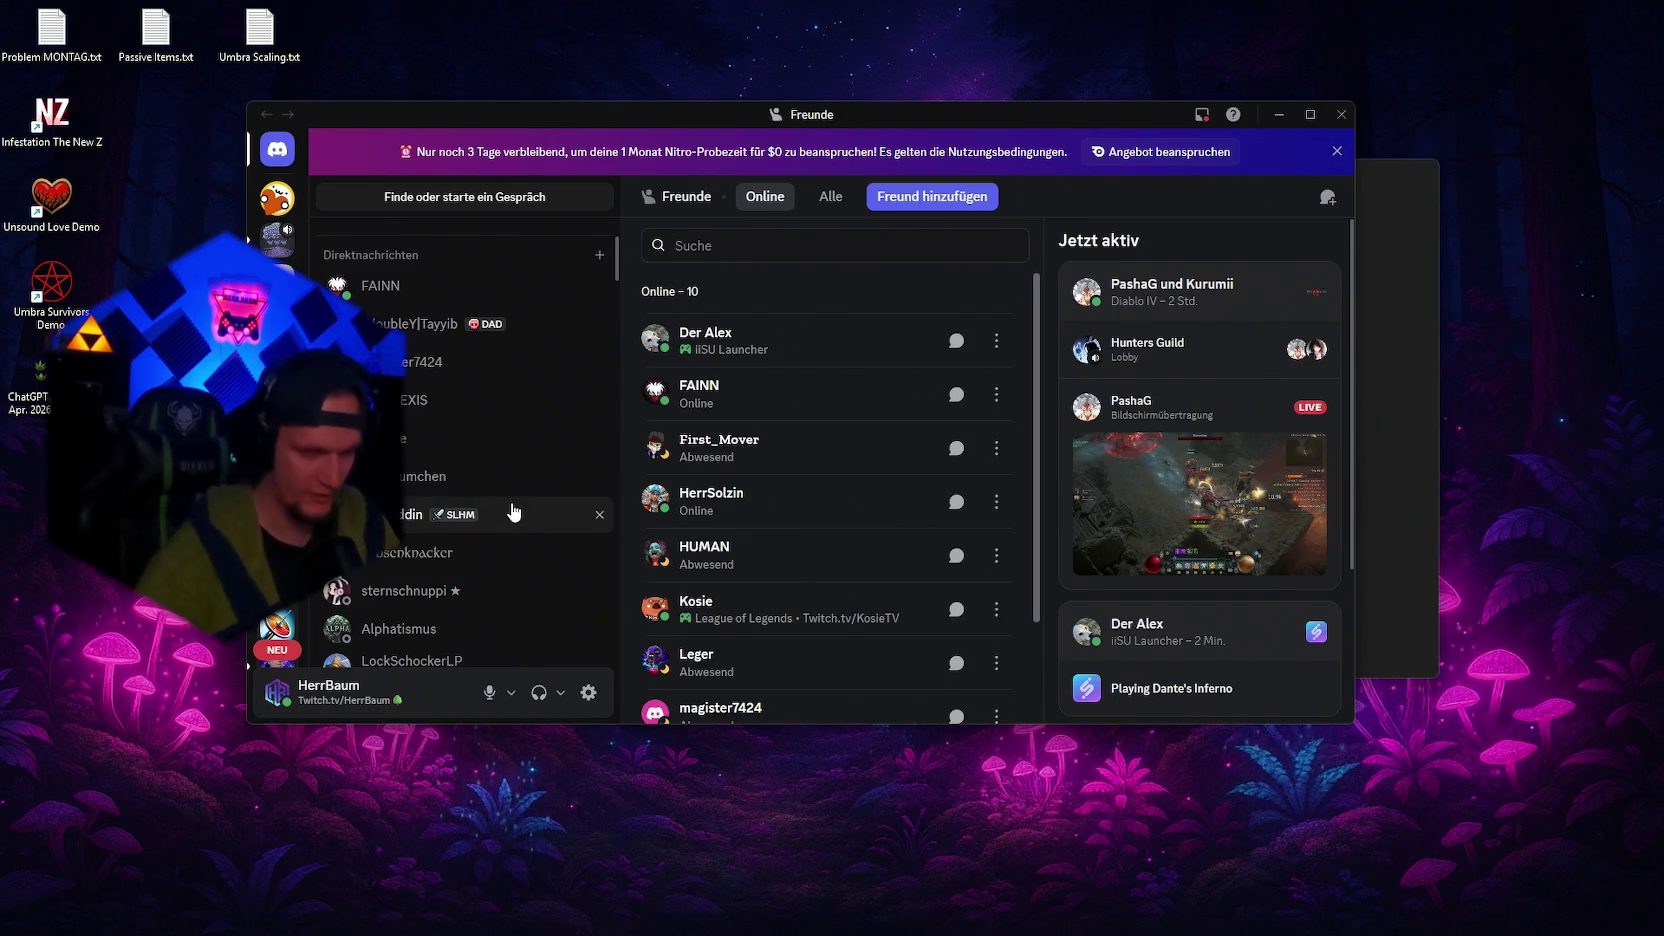
{"action": "scroll", "coordinate": [510, 470], "scroll_direction": "down", "scroll_amount": 3}
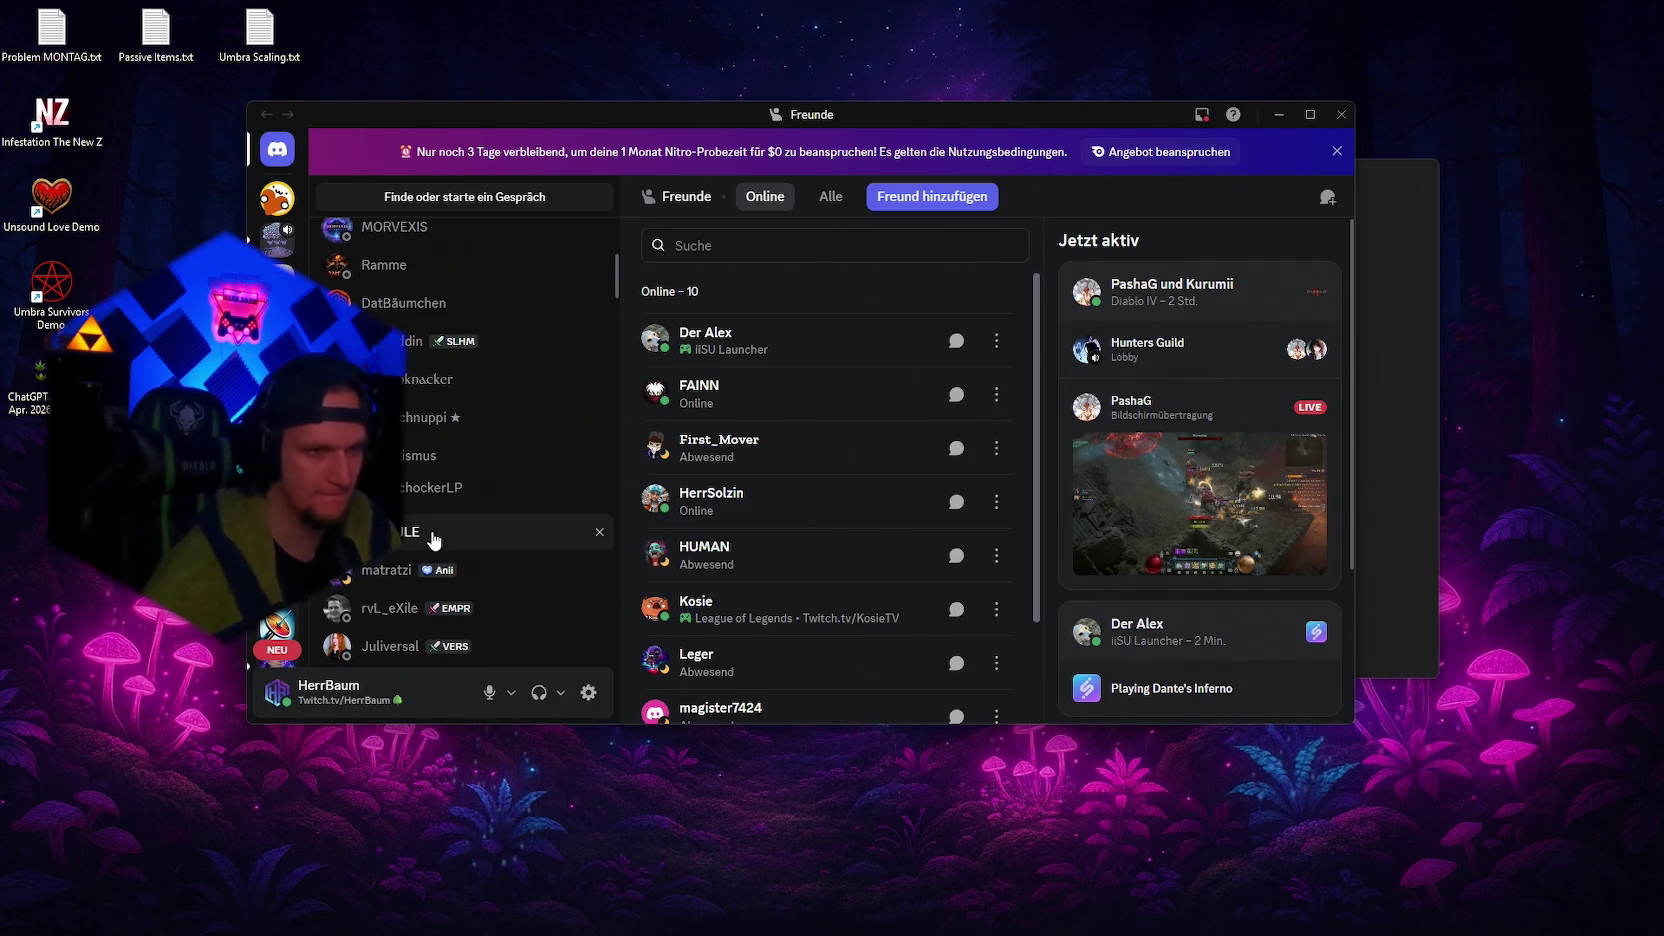
{"action": "scroll", "coordinate": [436, 540], "scroll_direction": "up", "scroll_amount": 3}
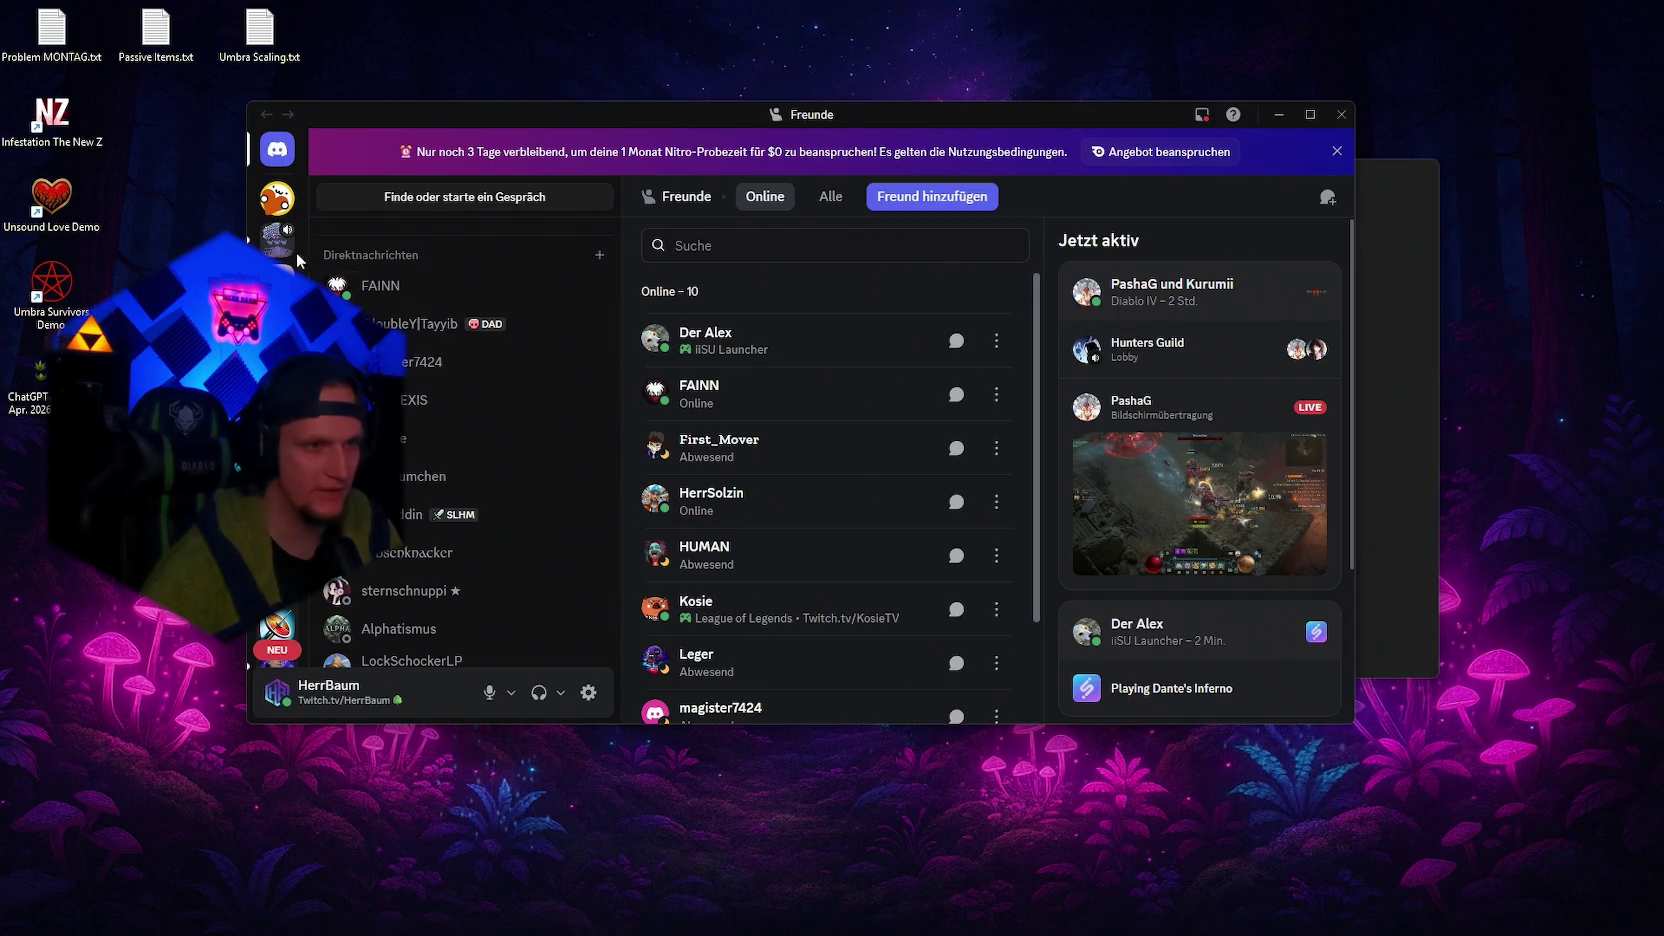
{"action": "left_click", "coordinate": [274, 254]}
{"action": "scroll", "coordinate": [483, 512], "scroll_direction": "down", "scroll_amount": 2}
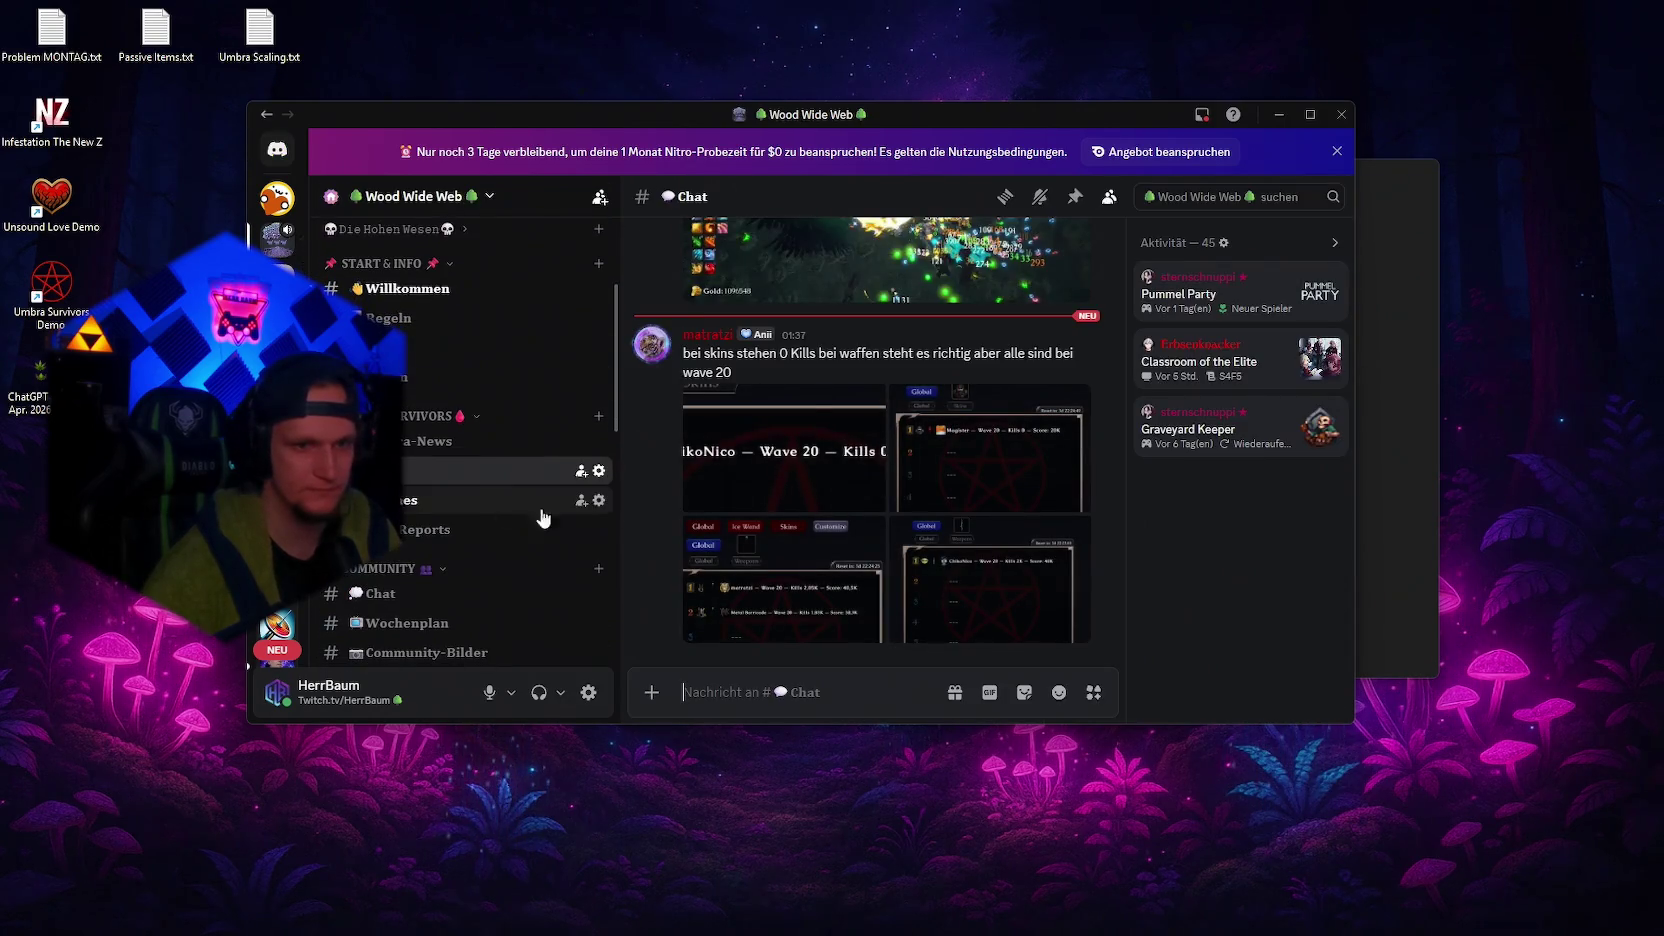
{"action": "left_click", "coordinate": [708, 692]}
{"action": "key", "text": "ctrl+v"}
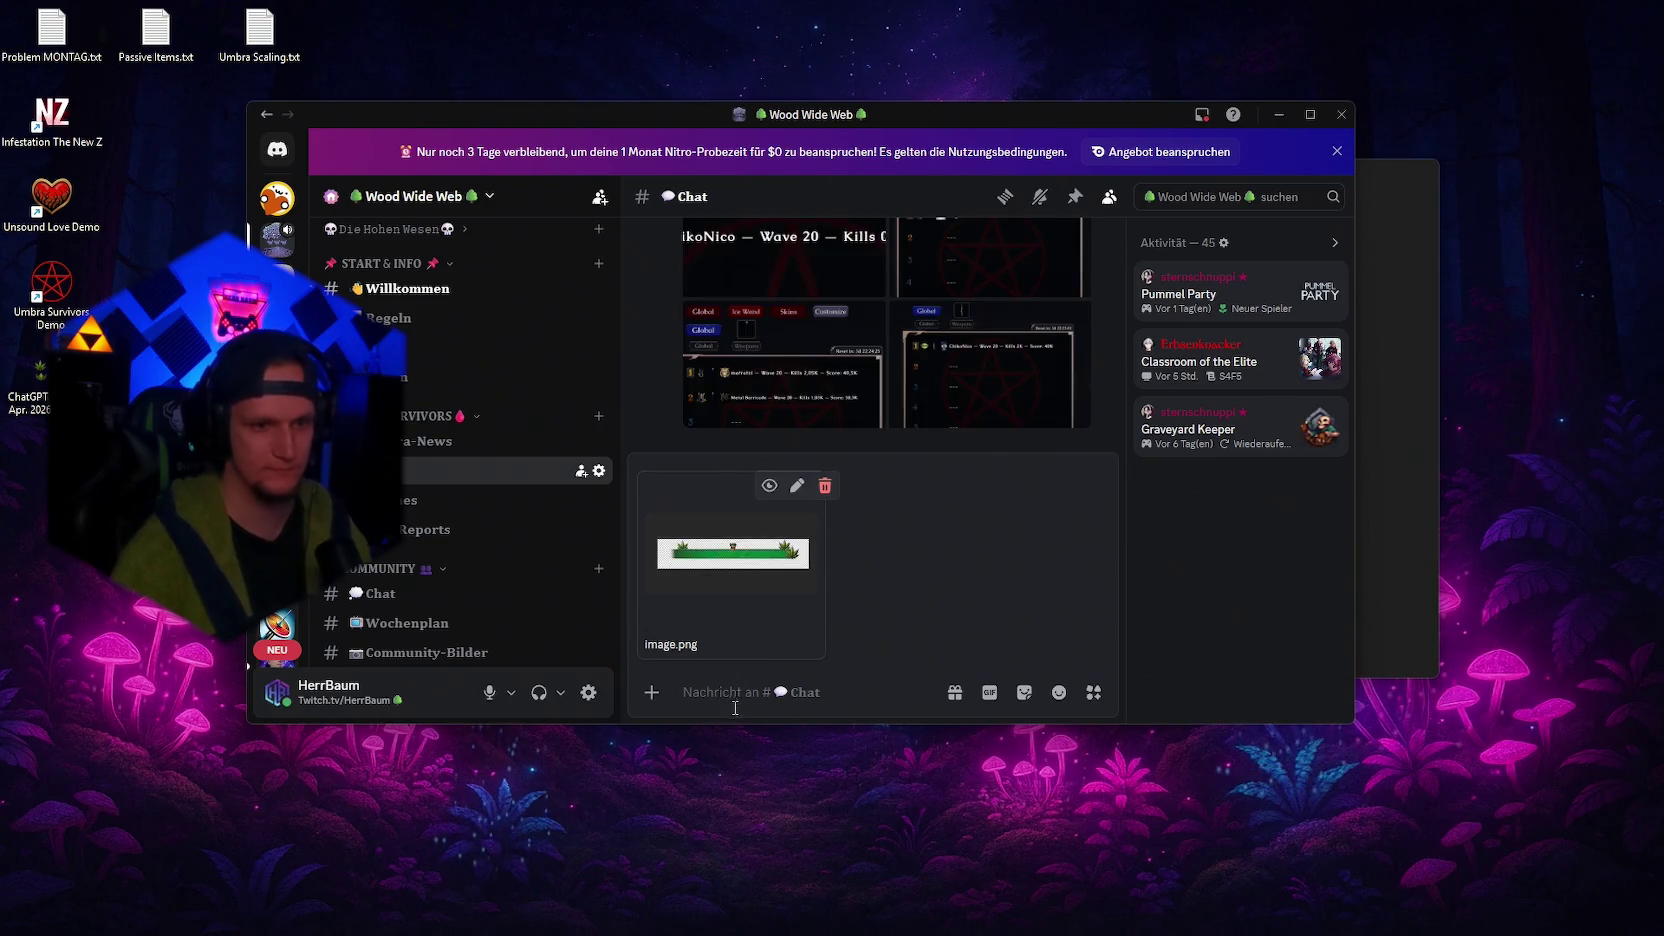
{"action": "type", "text": "das erste c"}
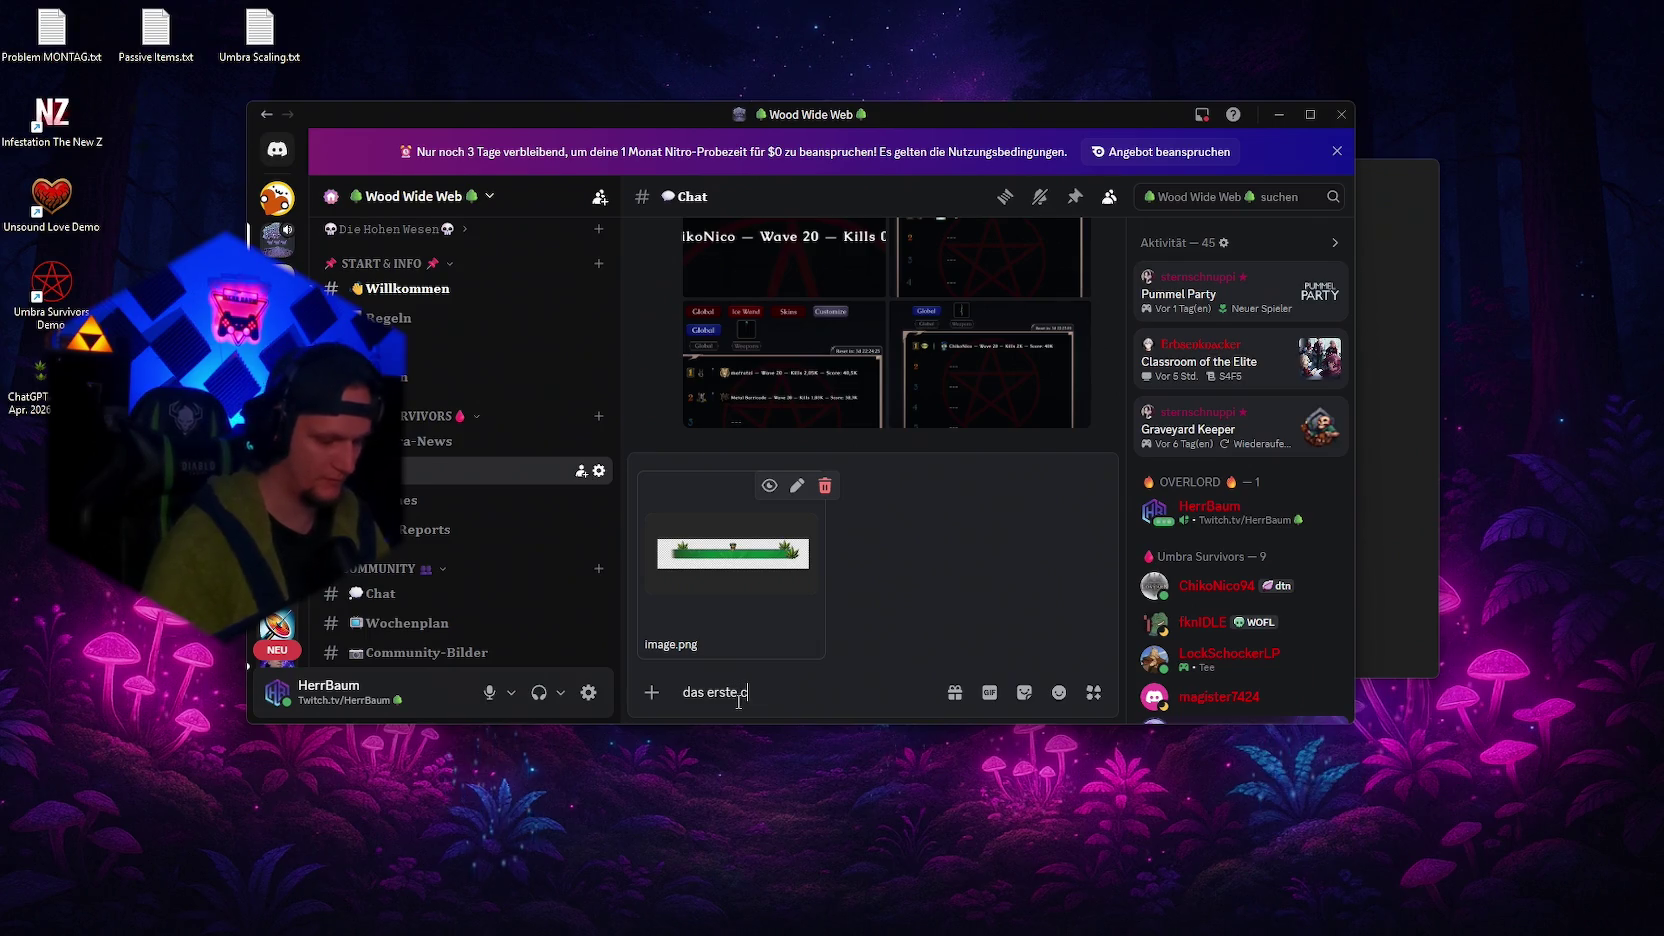
{"action": "type", "text": "r"}
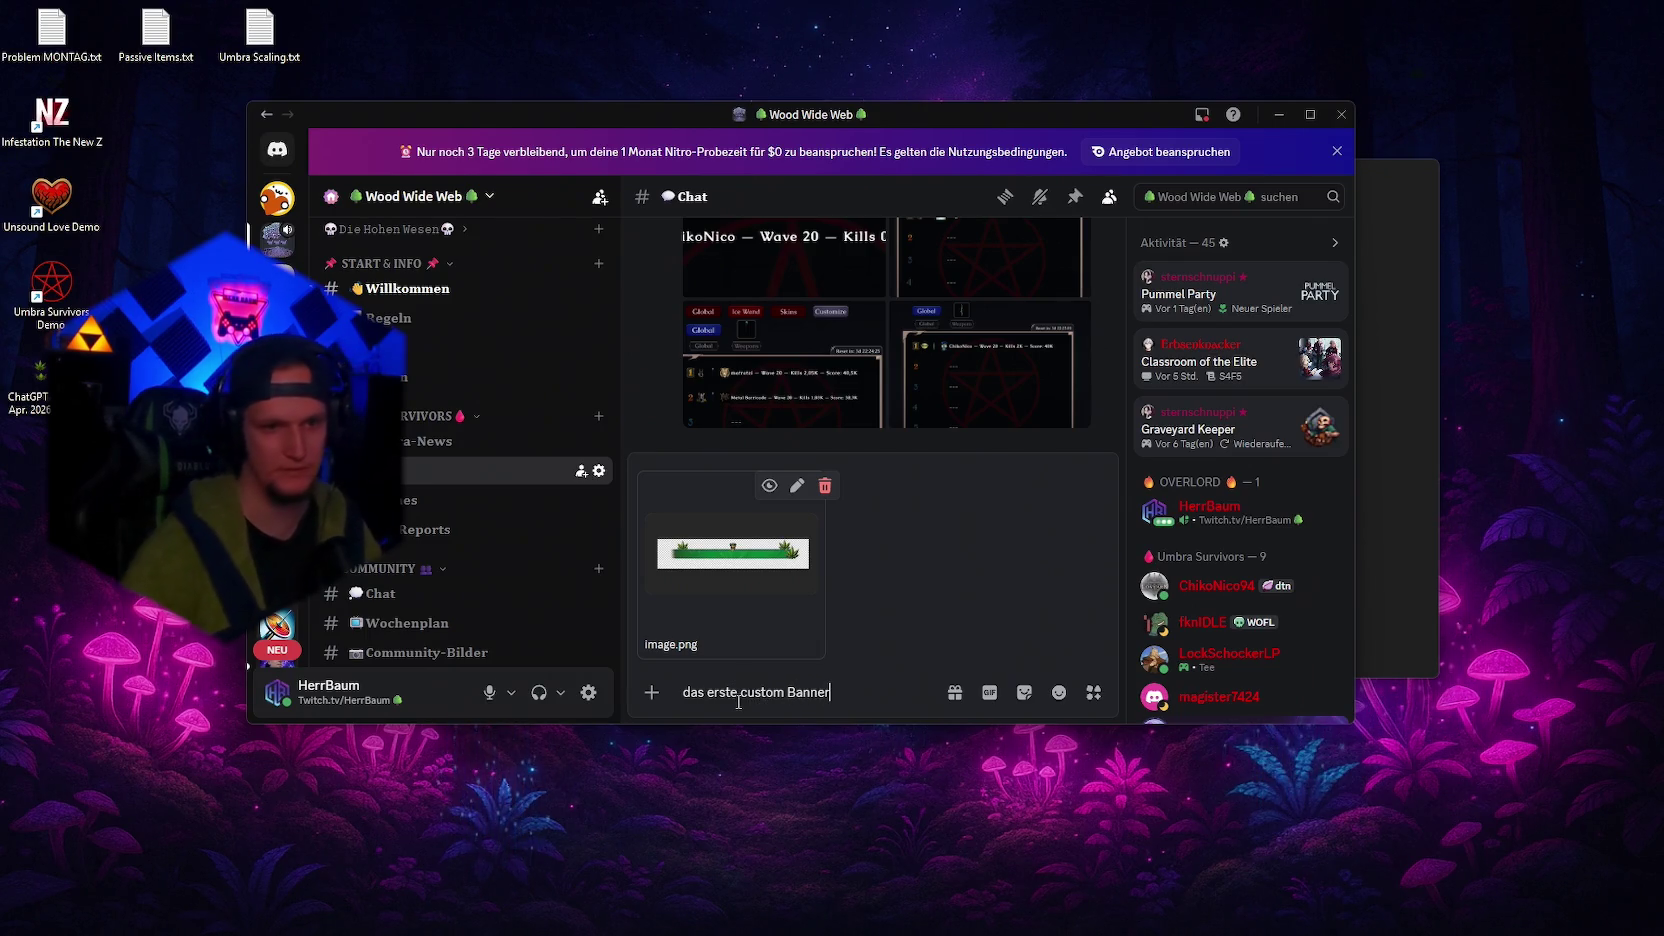
{"action": "type", "text": " wurd erstellt"}
{"action": "key", "text": "shift+Return"}
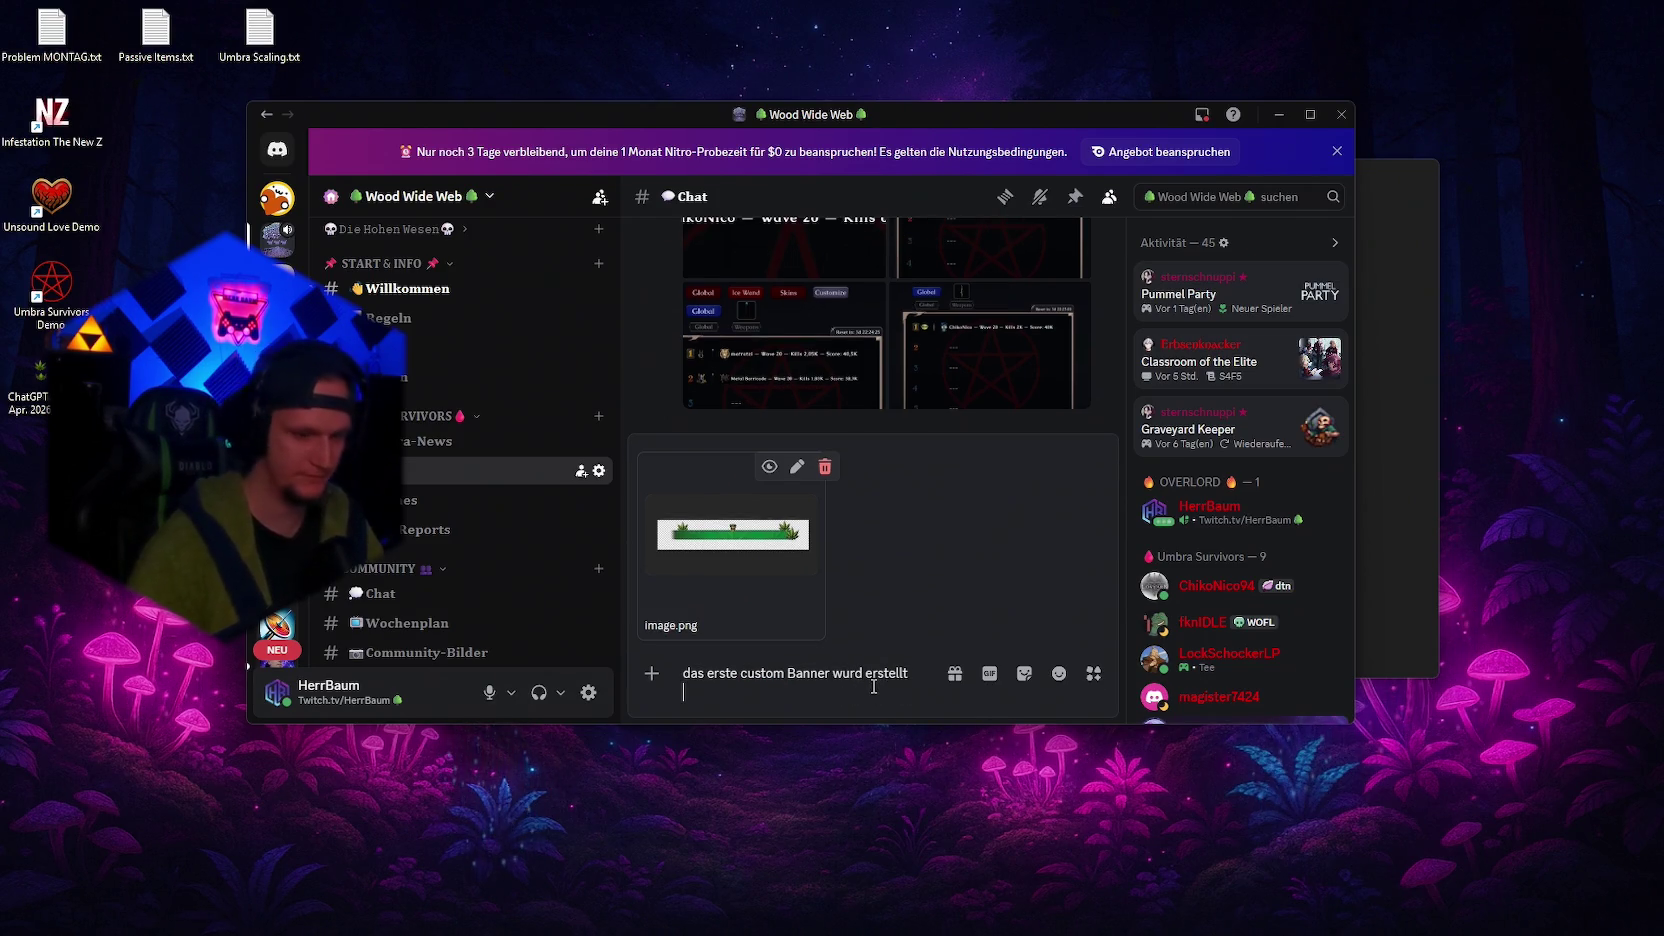
{"action": "type", "text": "@umbr"}
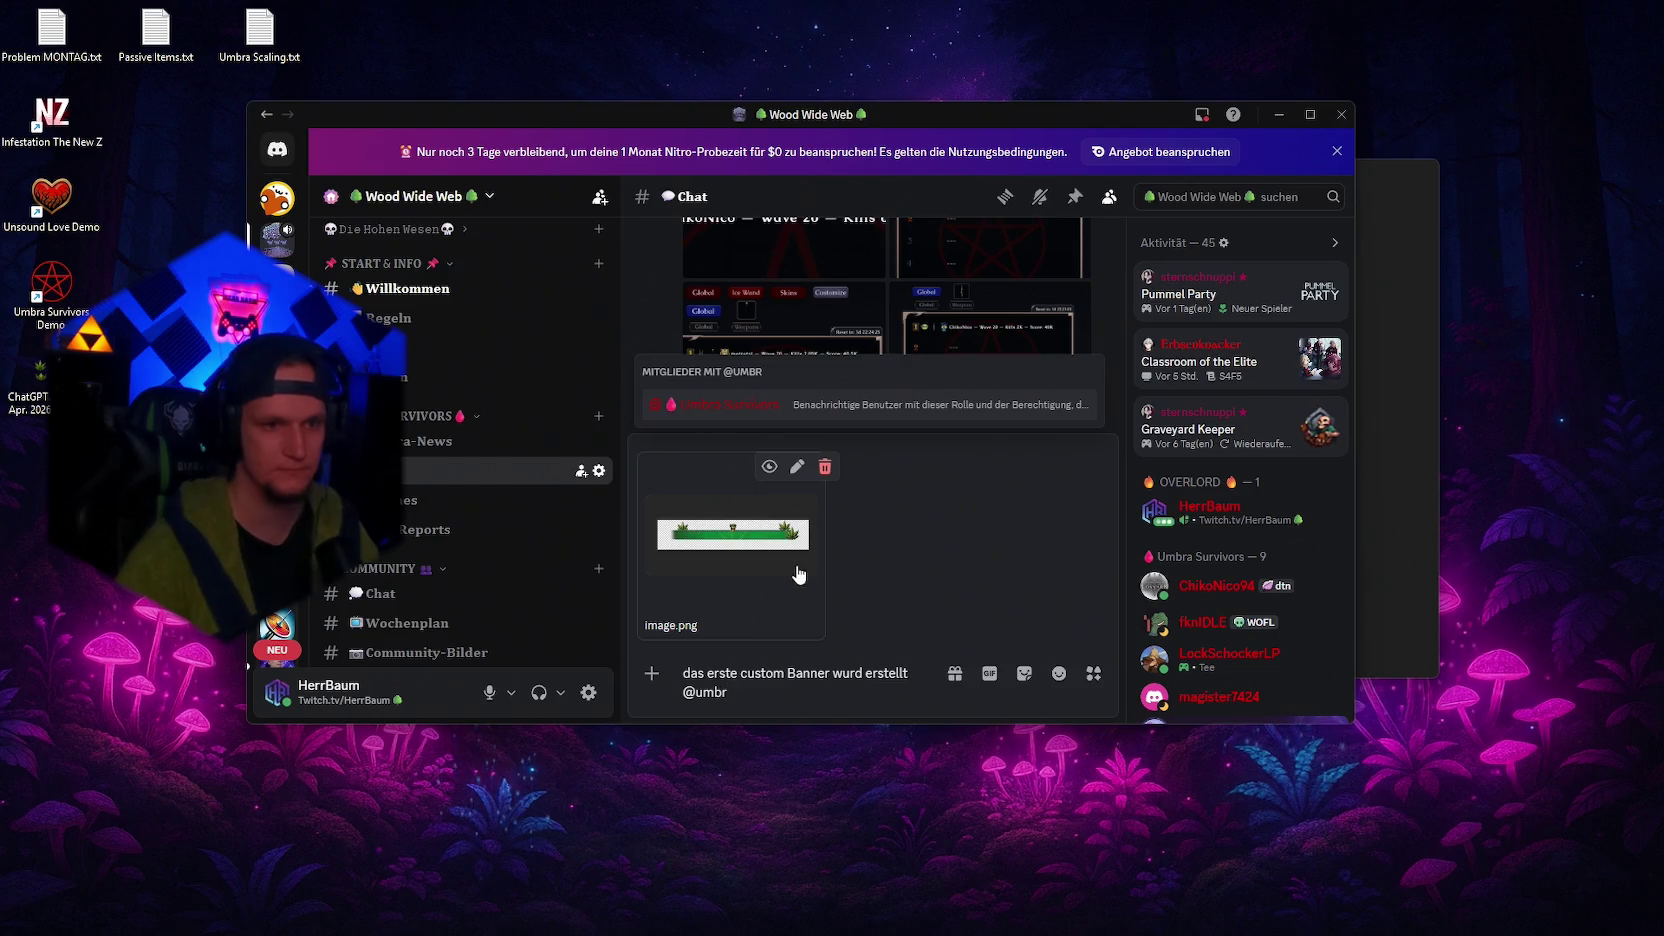
{"action": "left_click", "coordinate": [795, 408]}
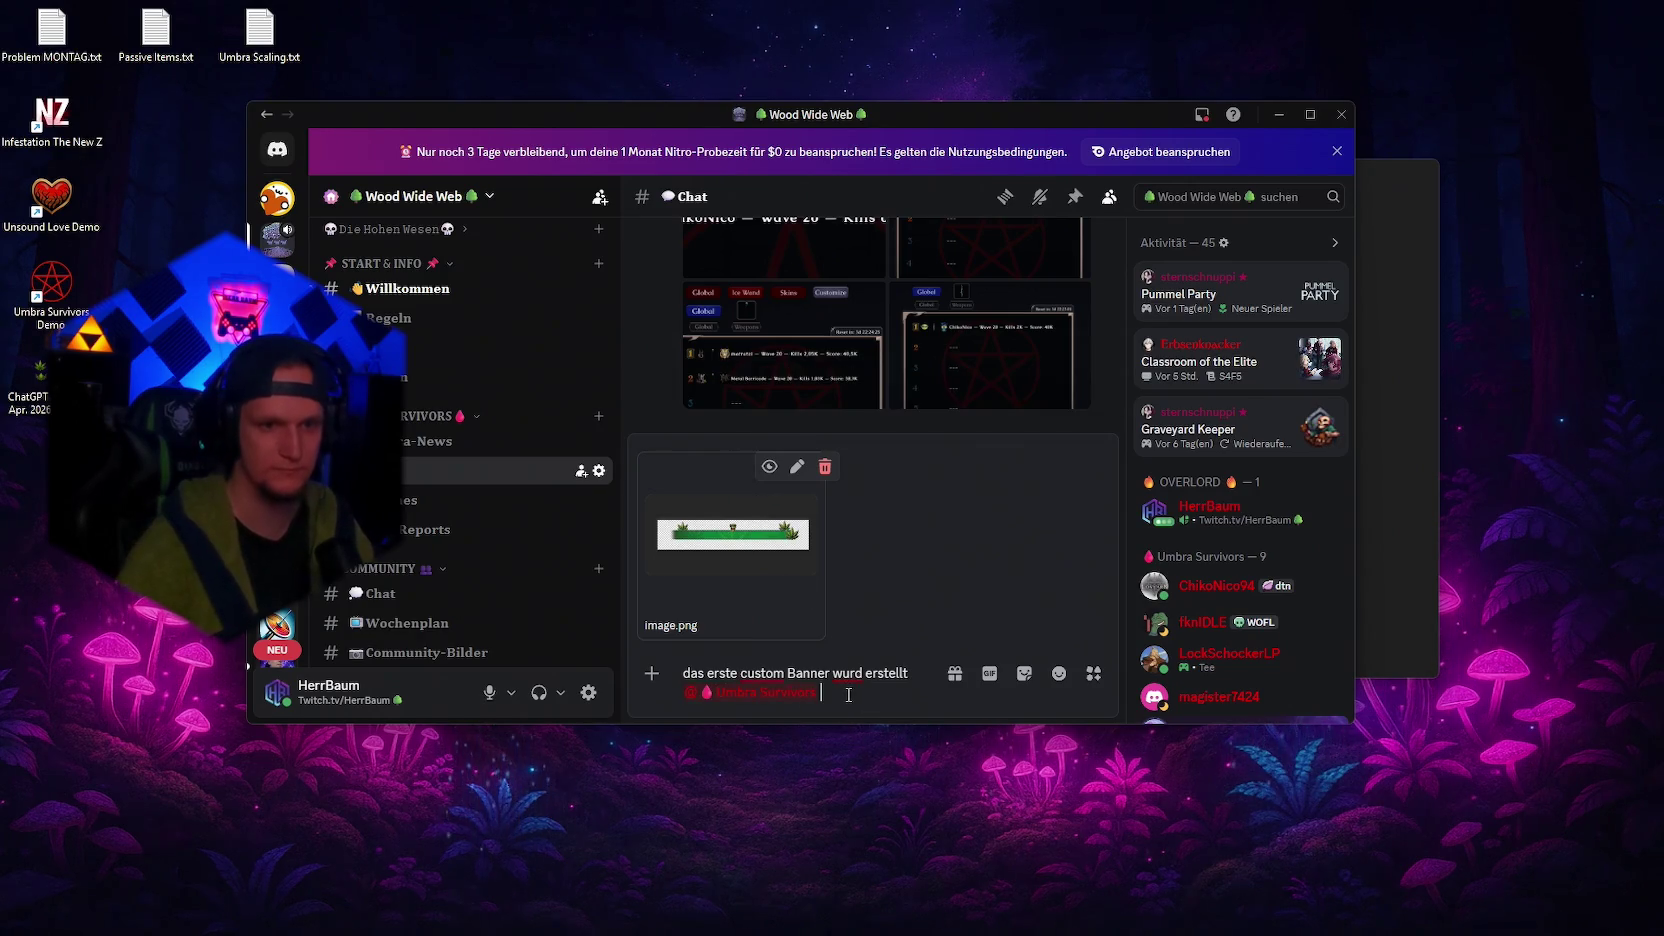
Correct 'wurd' to 'wurde', add an emoji and send the message.
{"action": "left_click", "coordinate": [862, 674]}
{"action": "type", "text": "e"}
{"action": "left_click", "coordinate": [1058, 673]}
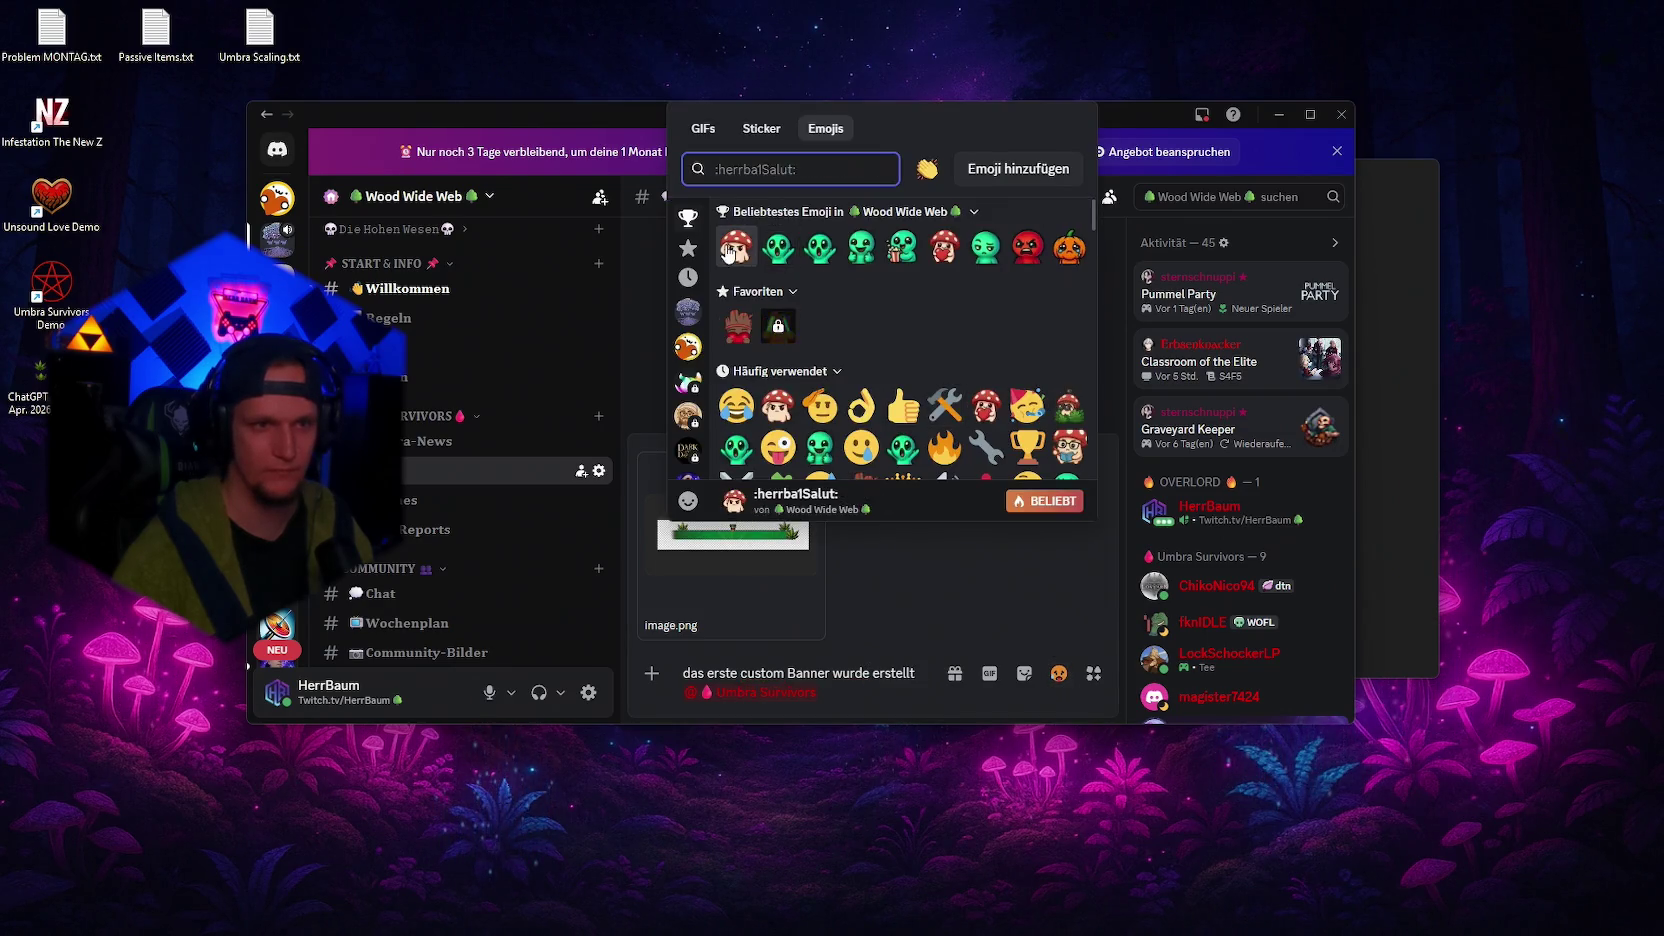
{"action": "key", "text": "Return"}
{"action": "key", "text": "Return"}
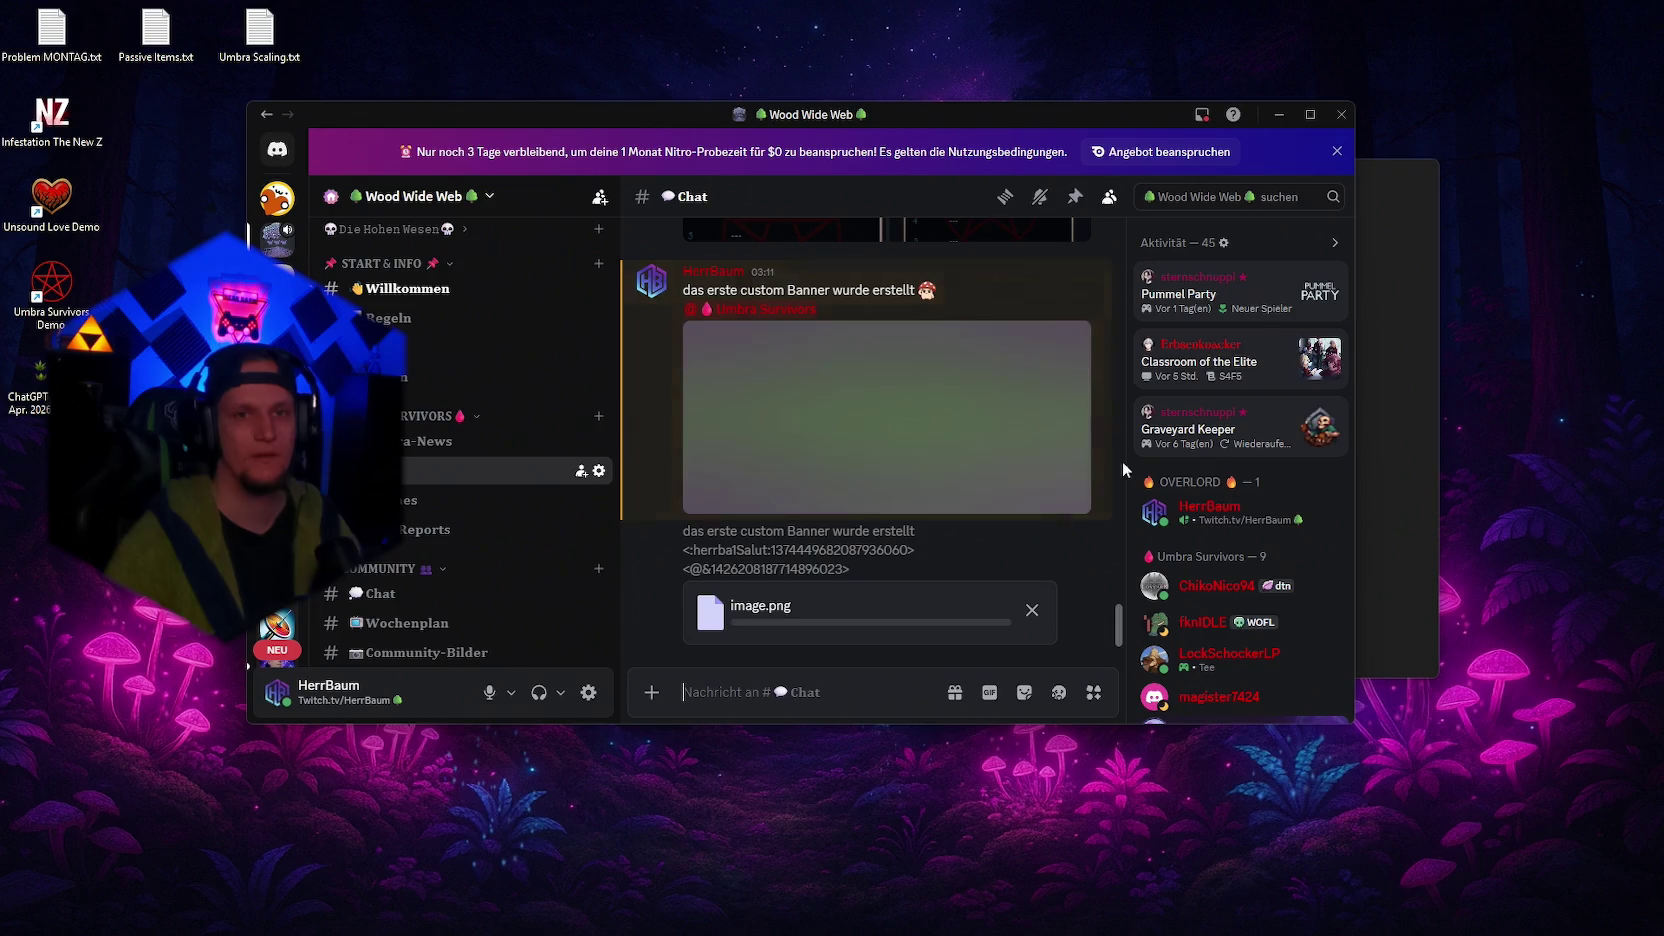
Maximize Discord, view the posted banner full-size, close the viewer and minimize Discord.
{"action": "left_click", "coordinate": [1310, 114]}
{"action": "left_click", "coordinate": [714, 640]}
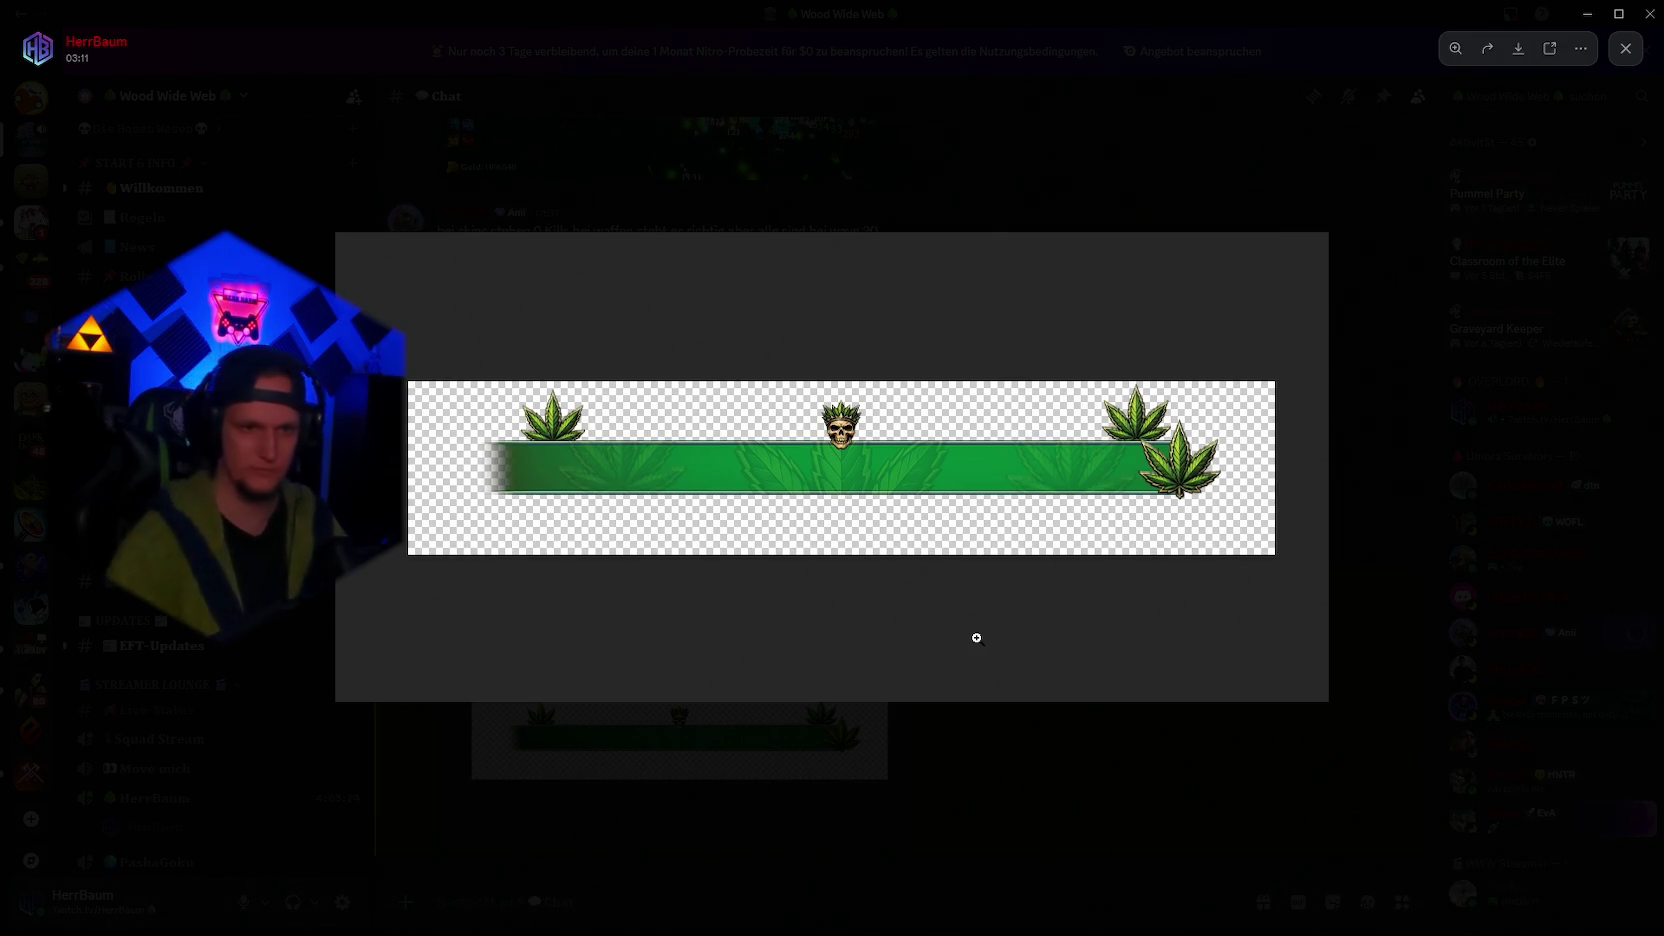
{"action": "left_click", "coordinate": [1310, 166]}
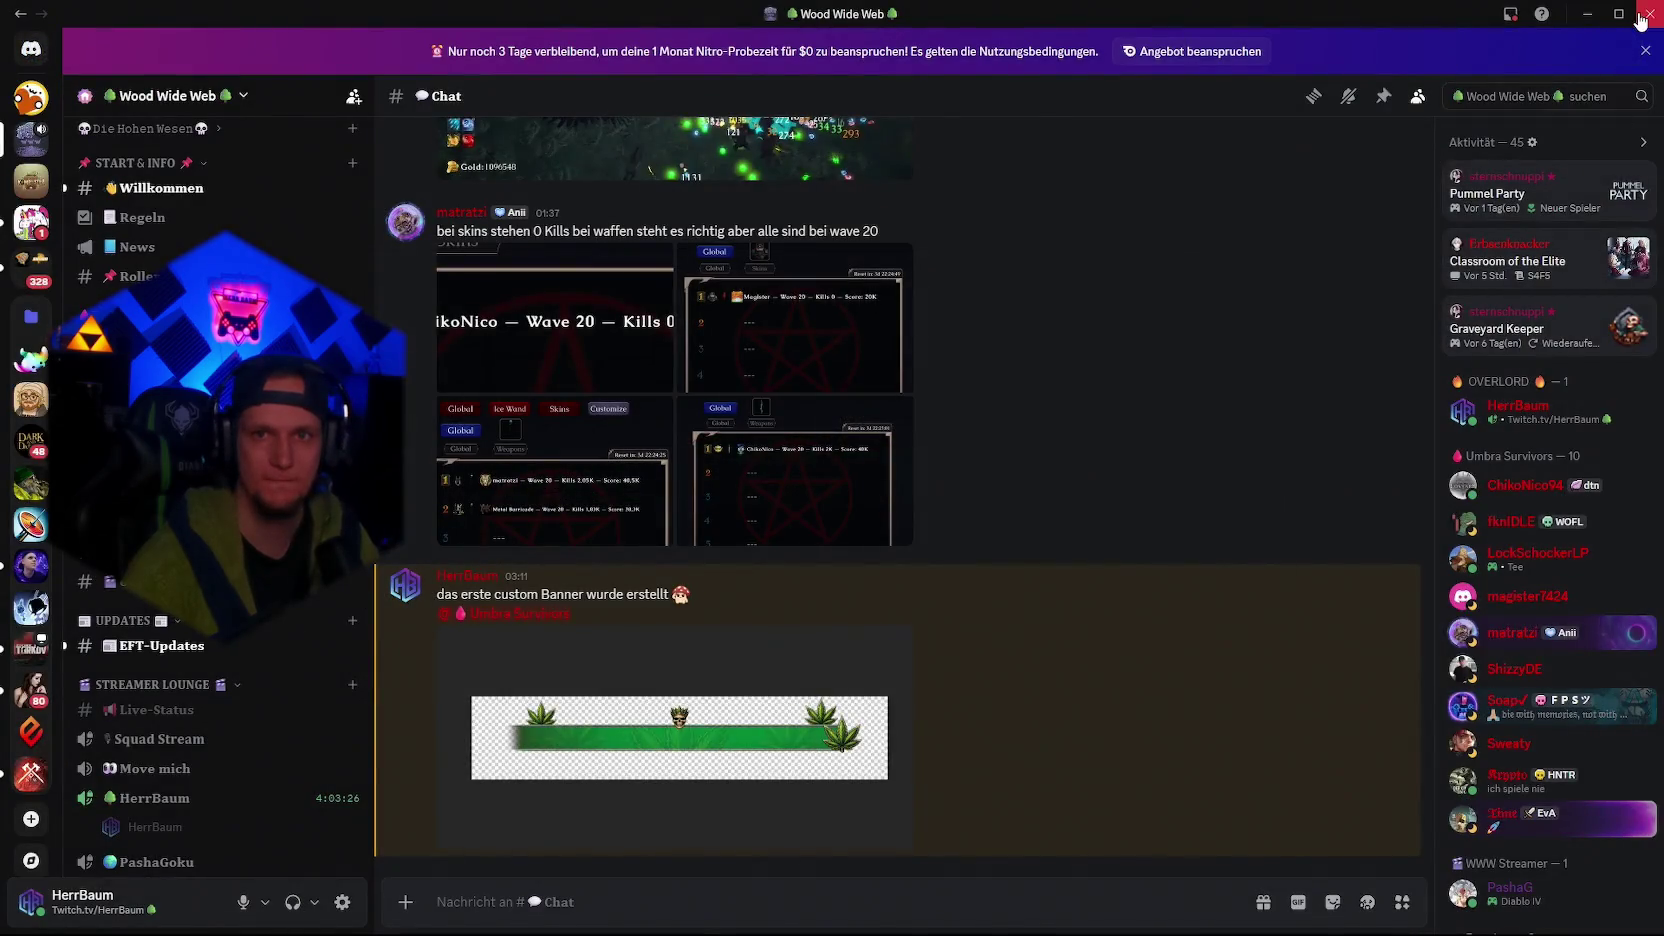
{"action": "left_click", "coordinate": [1587, 14]}
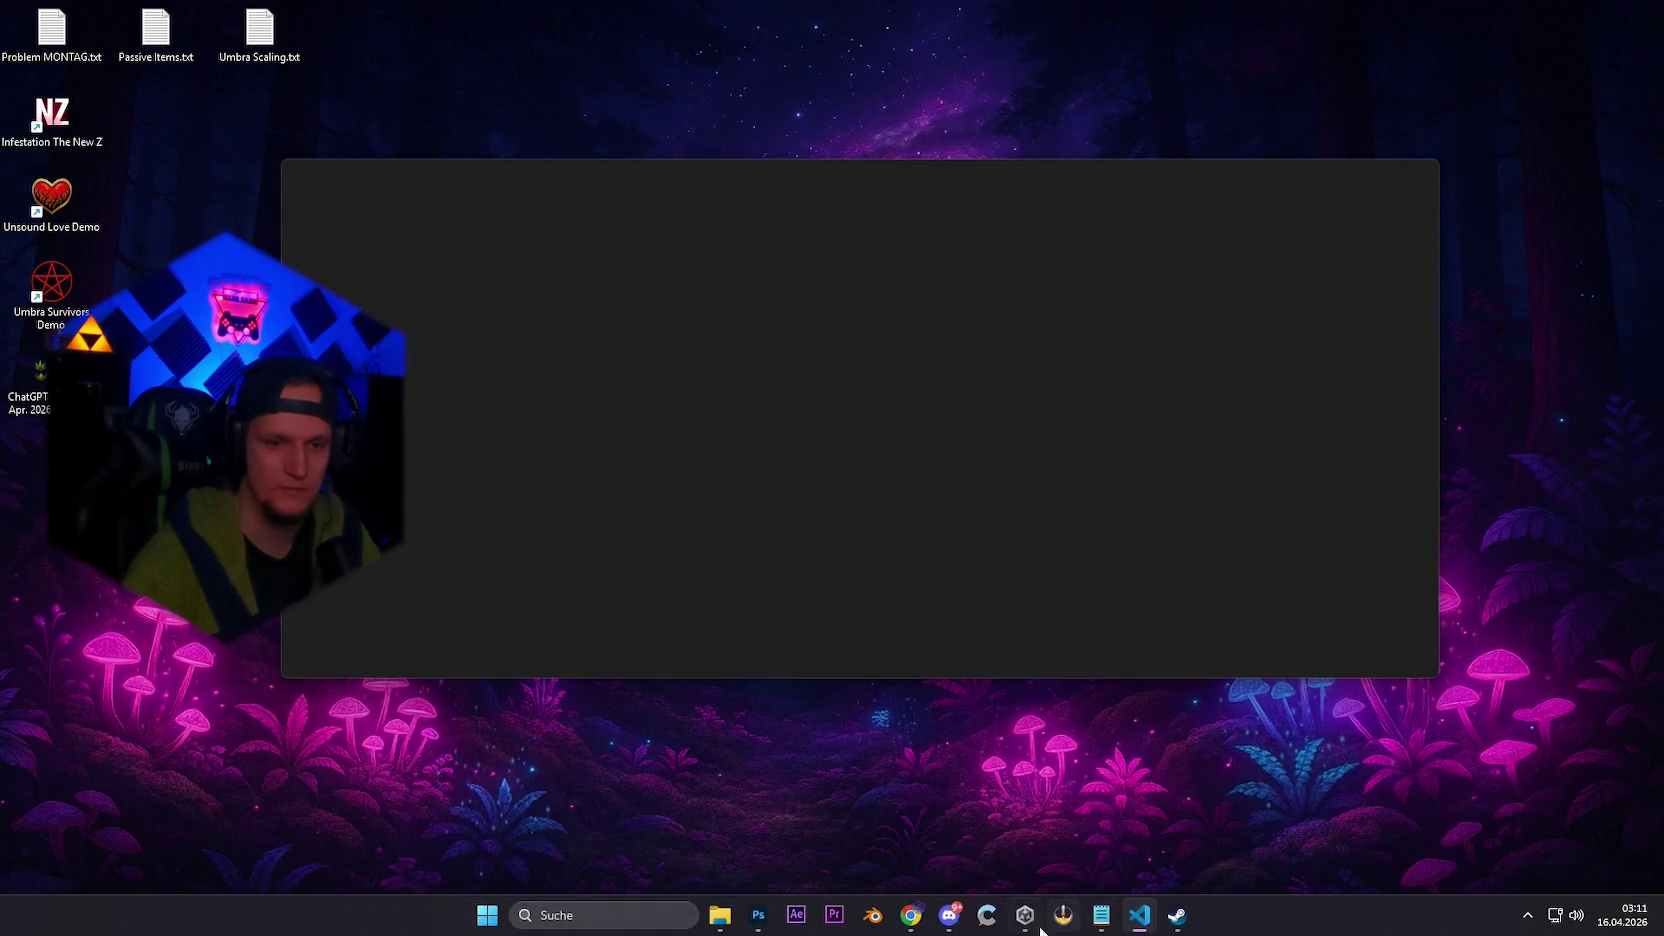
Save the banner in Photoshop as banner.psd with maximum compatibility.
{"action": "mouse_move", "coordinate": [1165, 930]}
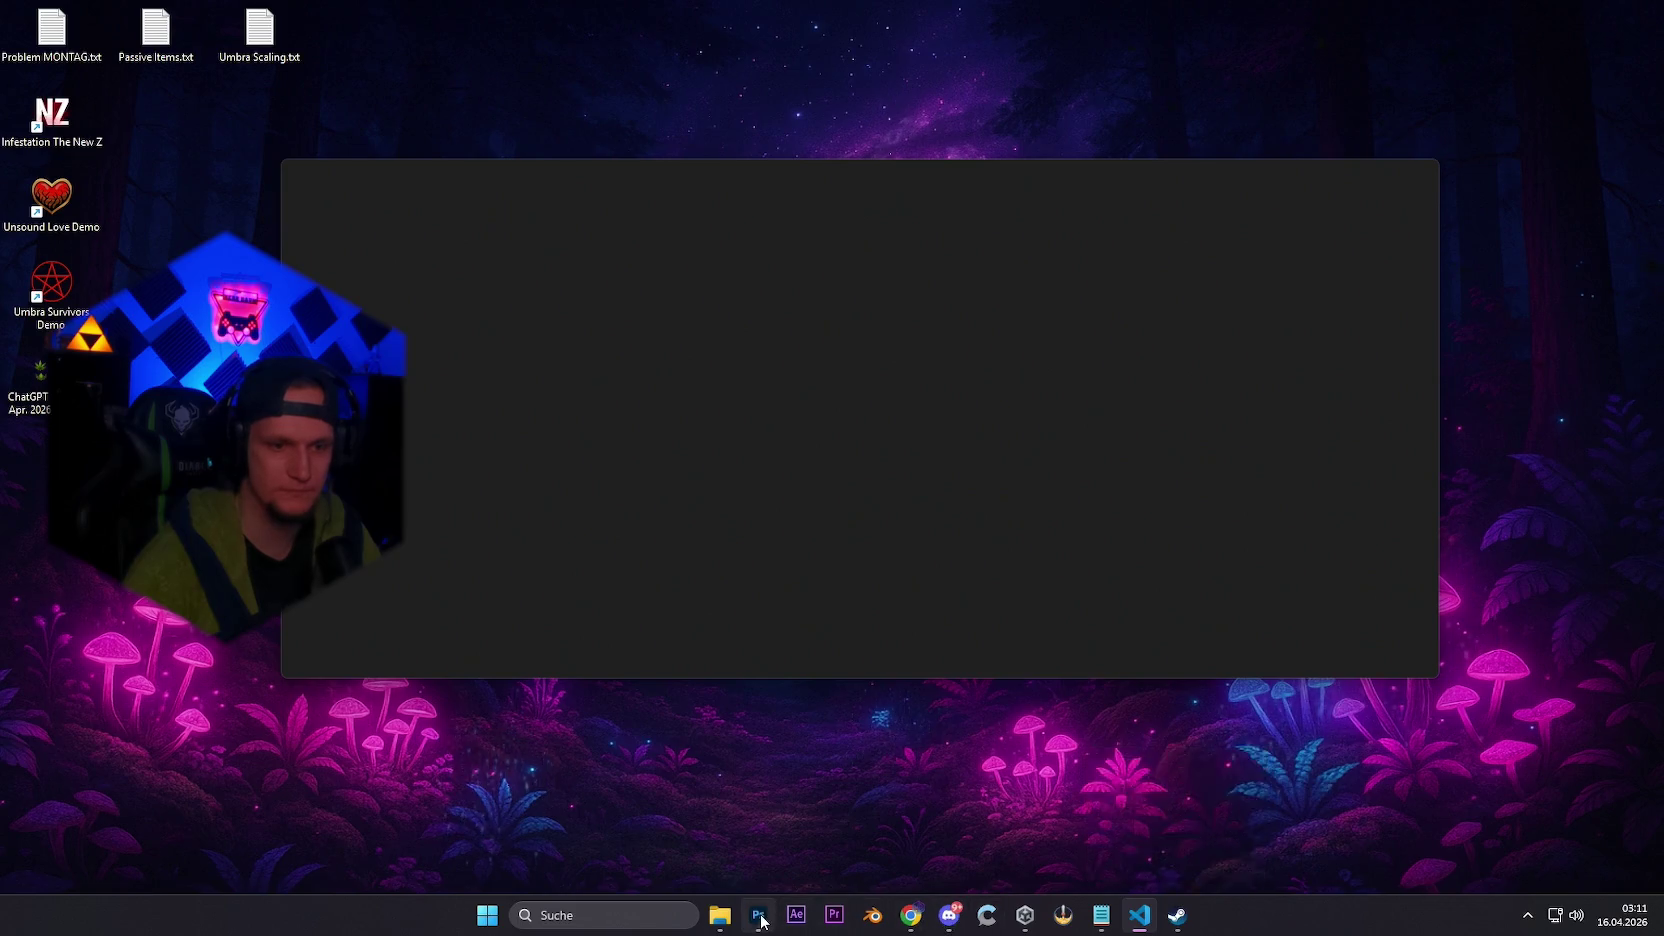
{"action": "left_click", "coordinate": [758, 915]}
{"action": "left_click", "coordinate": [42, 9]}
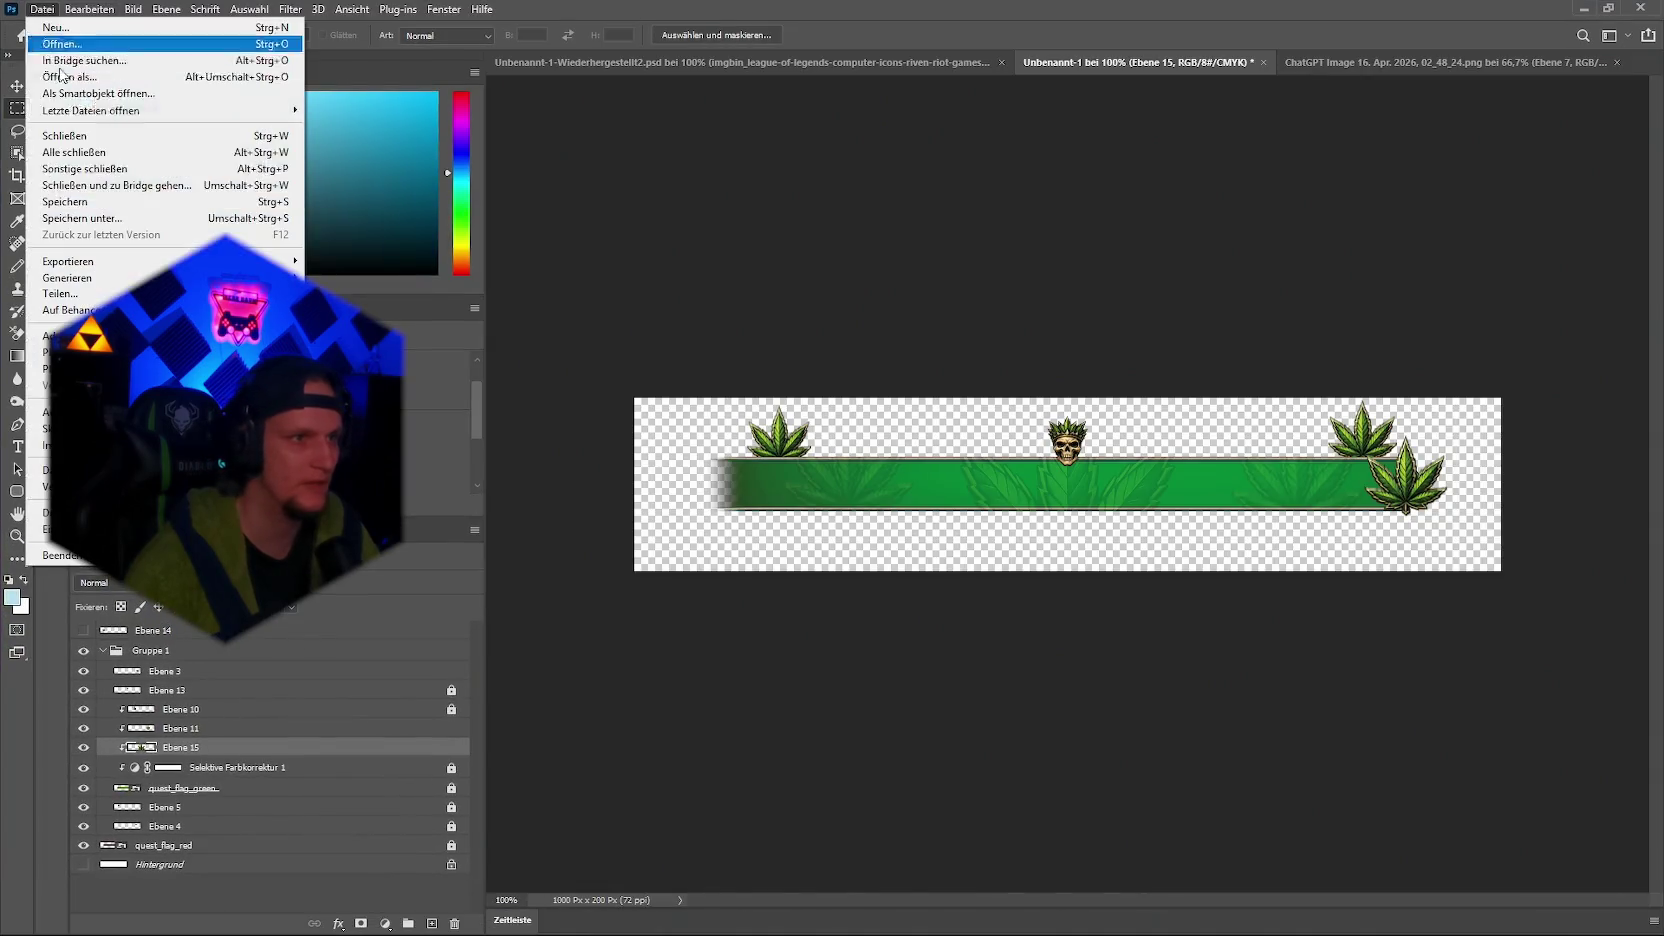
{"action": "left_click", "coordinate": [84, 218]}
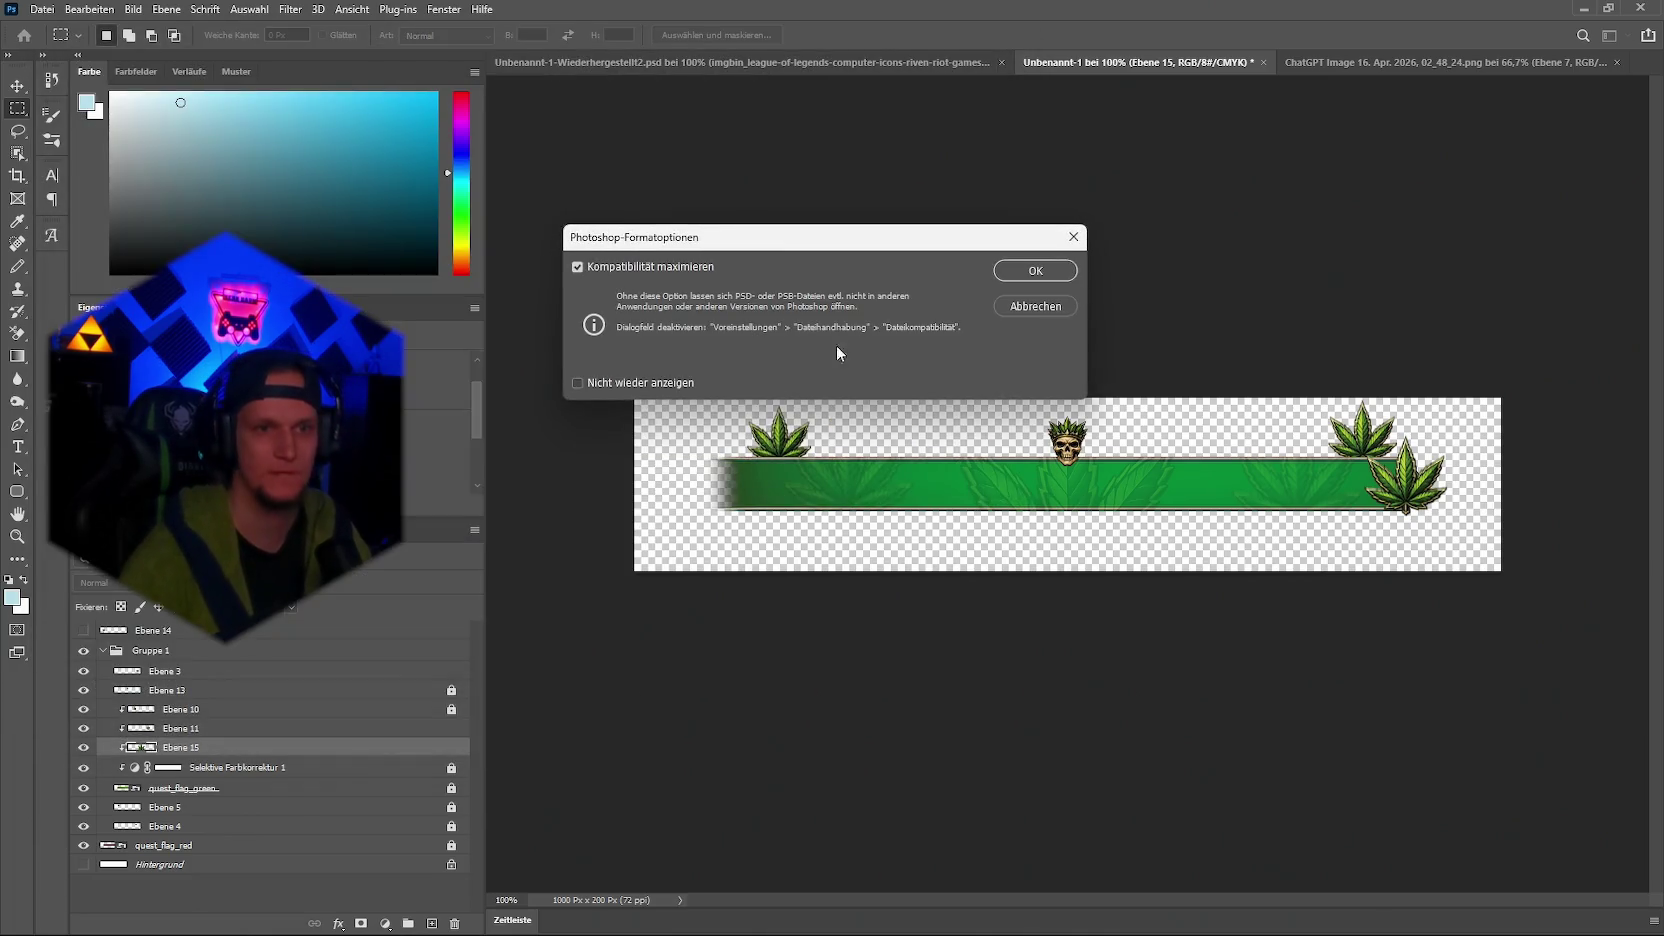
{"action": "left_click", "coordinate": [1029, 268]}
Close Photoshop, discarding unsaved changes to the ChatGPT image.
{"action": "left_click", "coordinate": [1608, 8]}
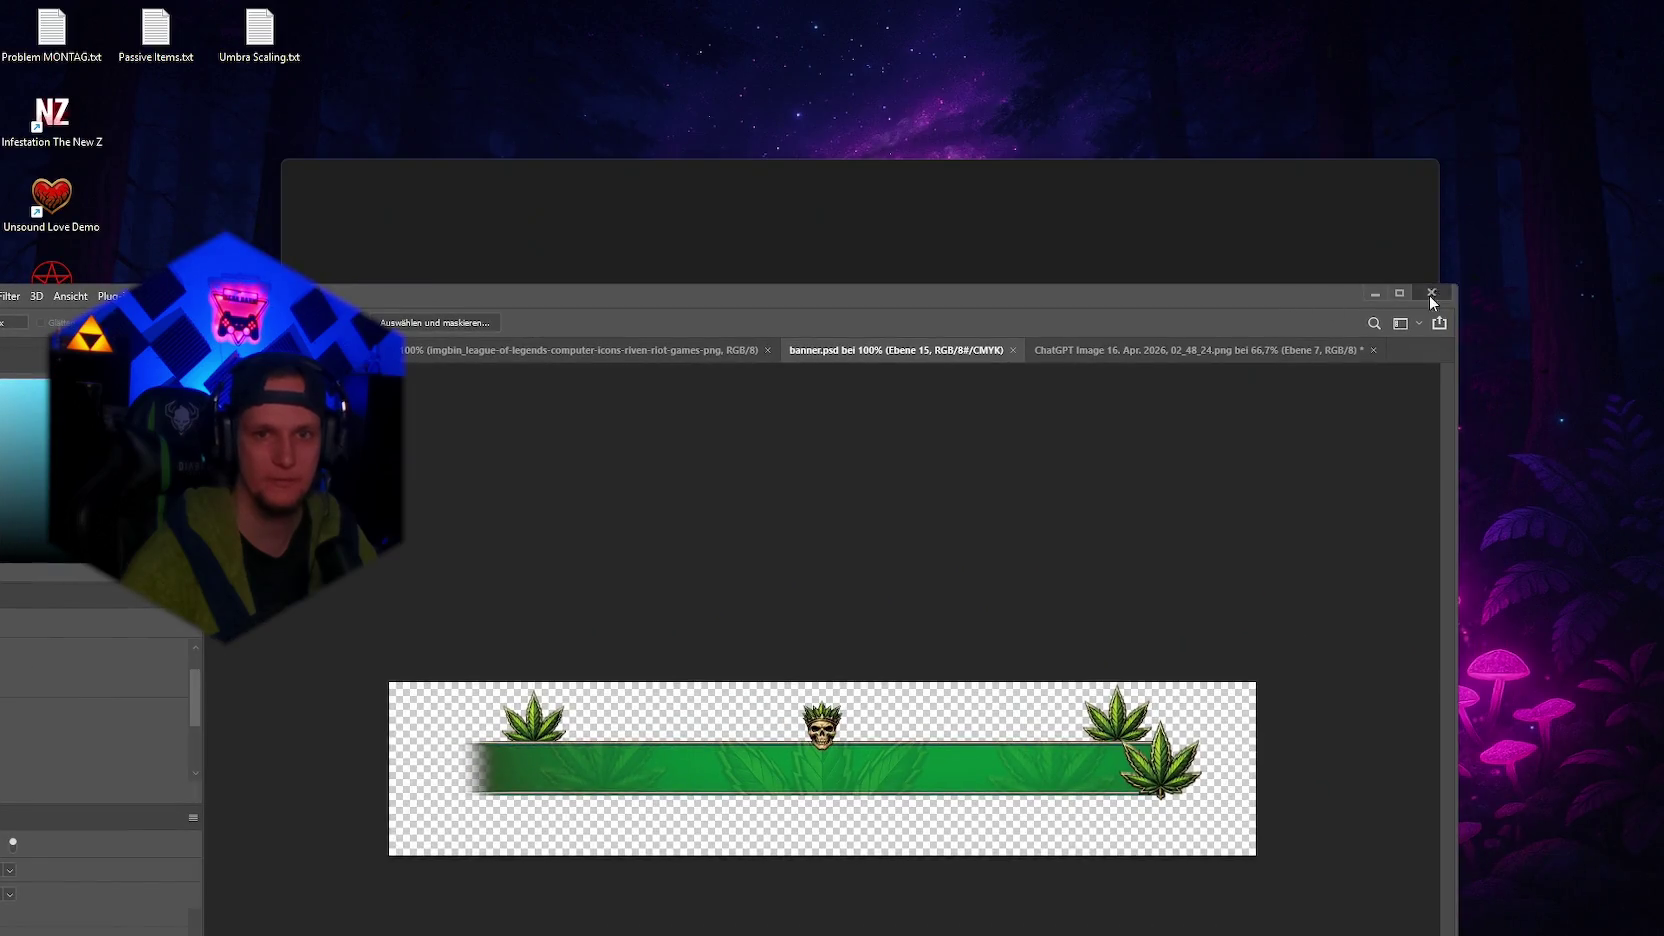
{"action": "left_click", "coordinate": [1431, 292]}
{"action": "left_click", "coordinate": [848, 362]}
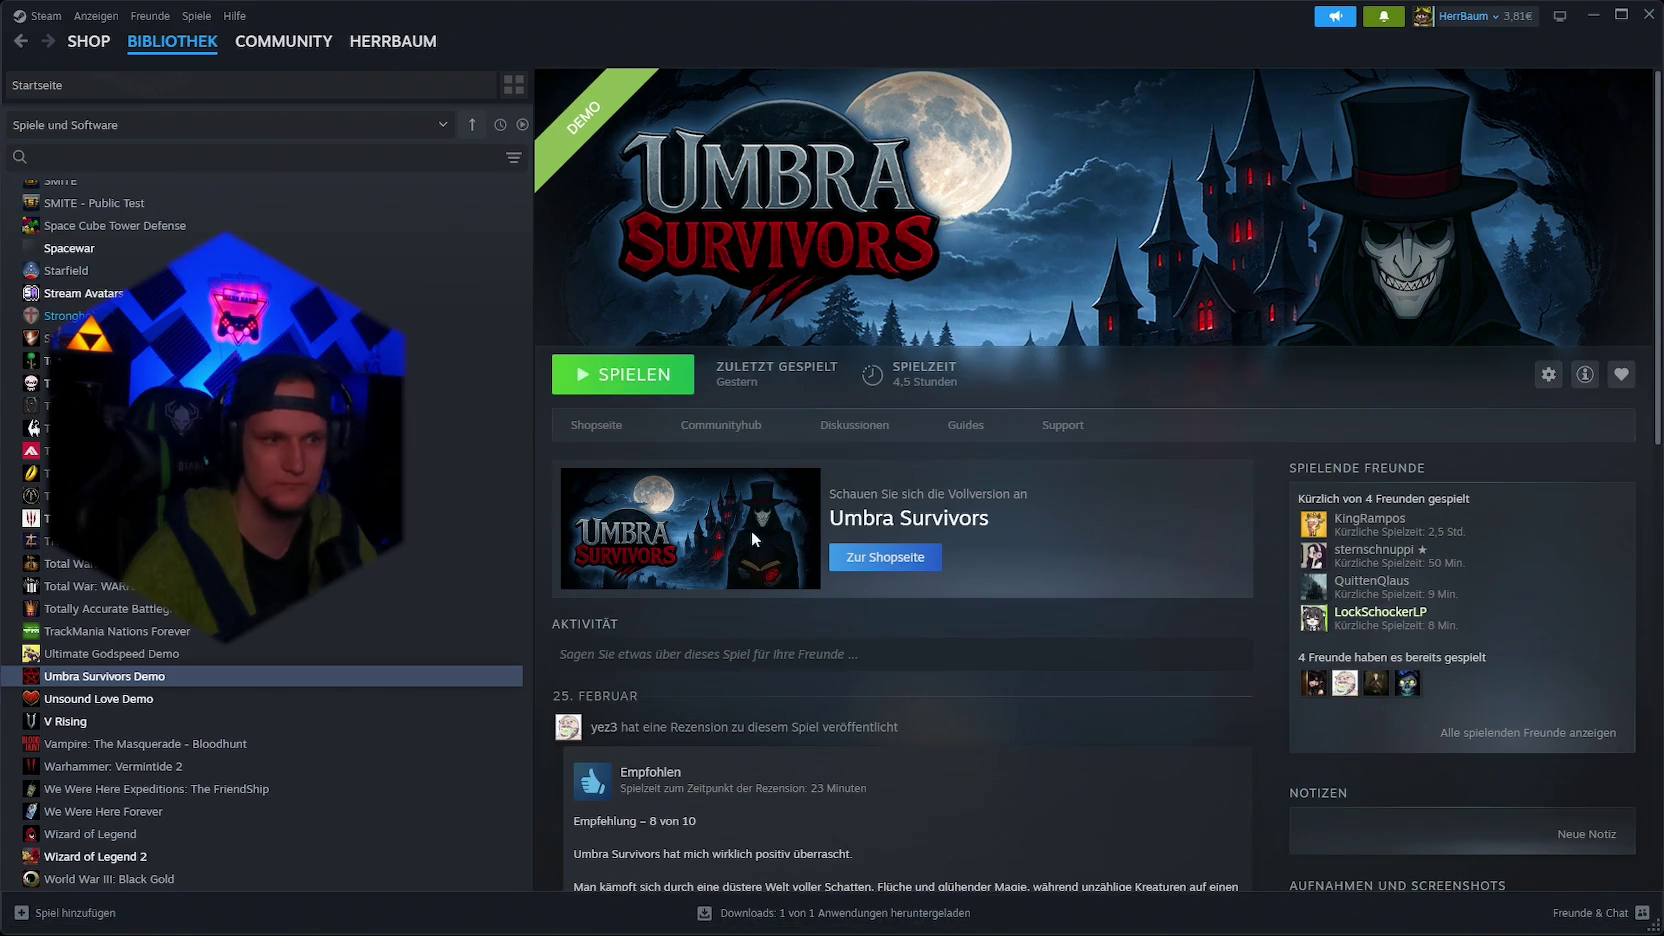
Select Dark and Darker in the Steam library and launch it.
{"action": "scroll", "coordinate": [131, 818], "scroll_direction": "up", "scroll_amount": 5}
{"action": "scroll", "coordinate": [131, 818], "scroll_direction": "up", "scroll_amount": 10}
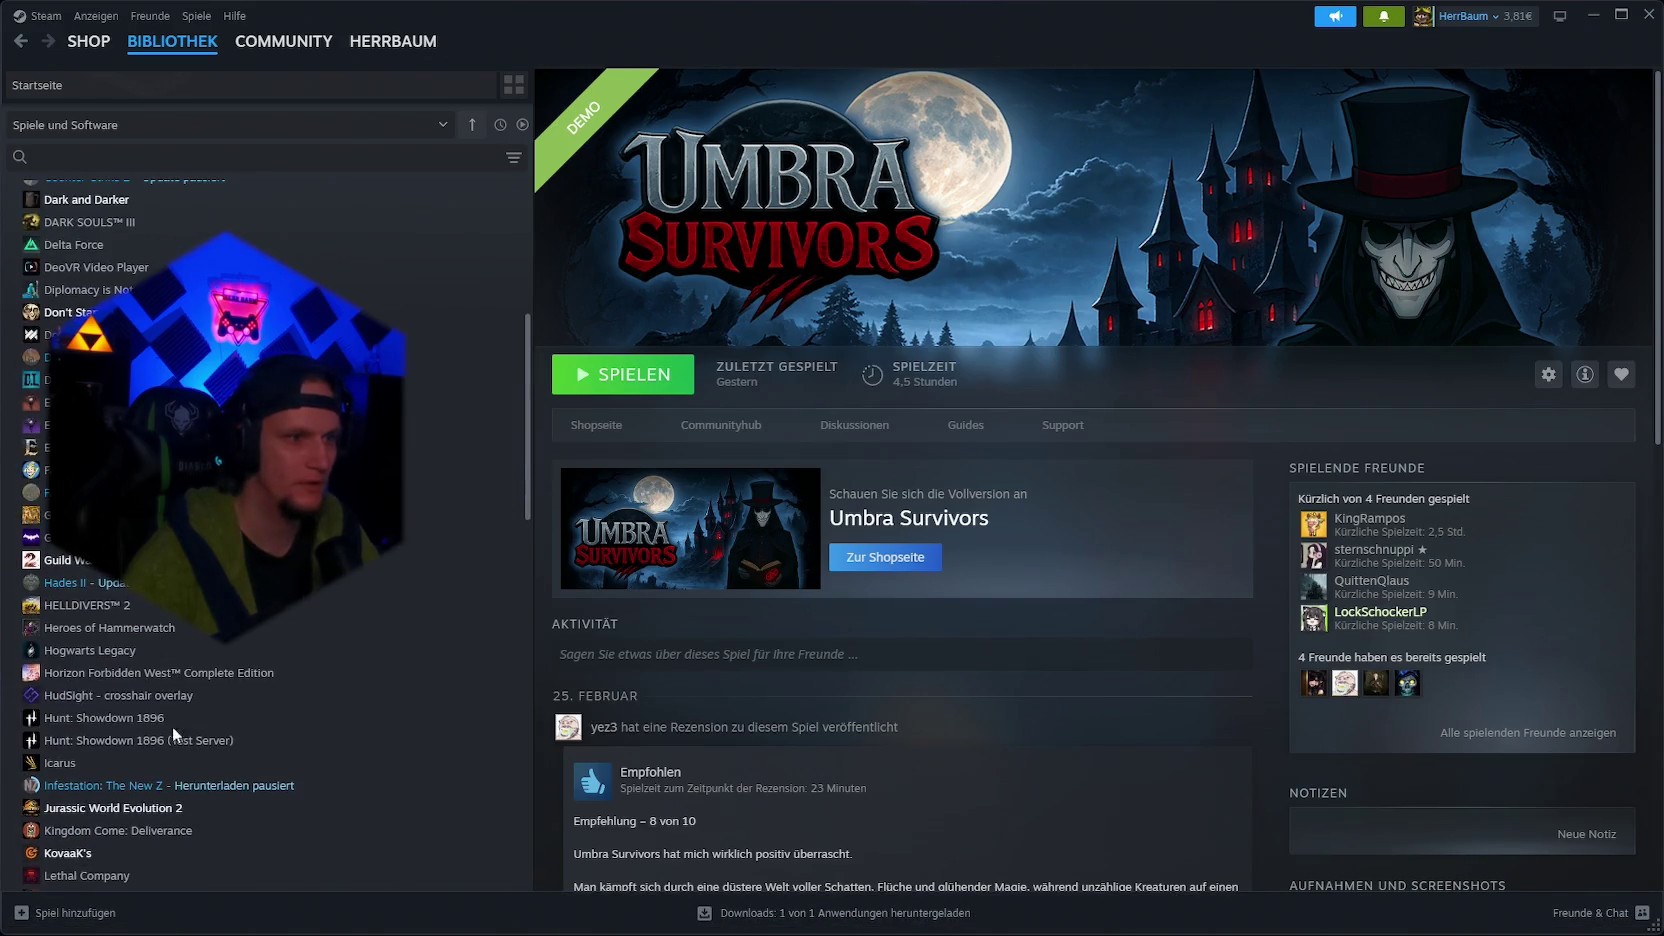
{"action": "left_click", "coordinate": [103, 642]}
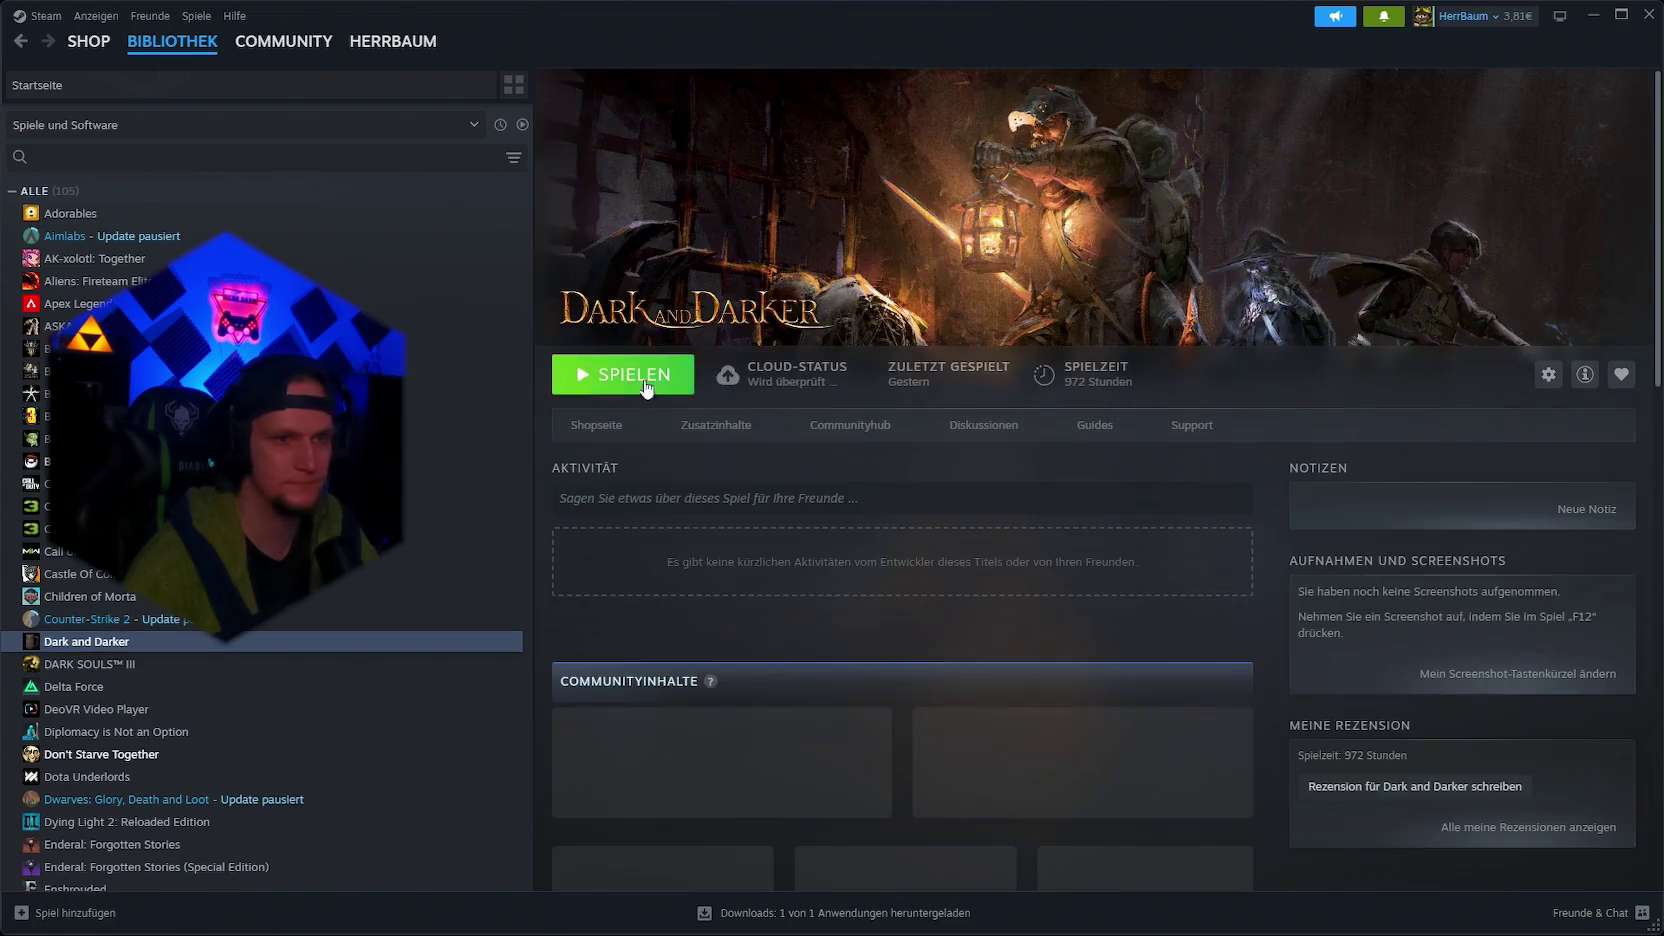
{"action": "left_click", "coordinate": [622, 374]}
Minimize Steam and close one of the two Chrome windows.
{"action": "left_click", "coordinate": [1593, 14]}
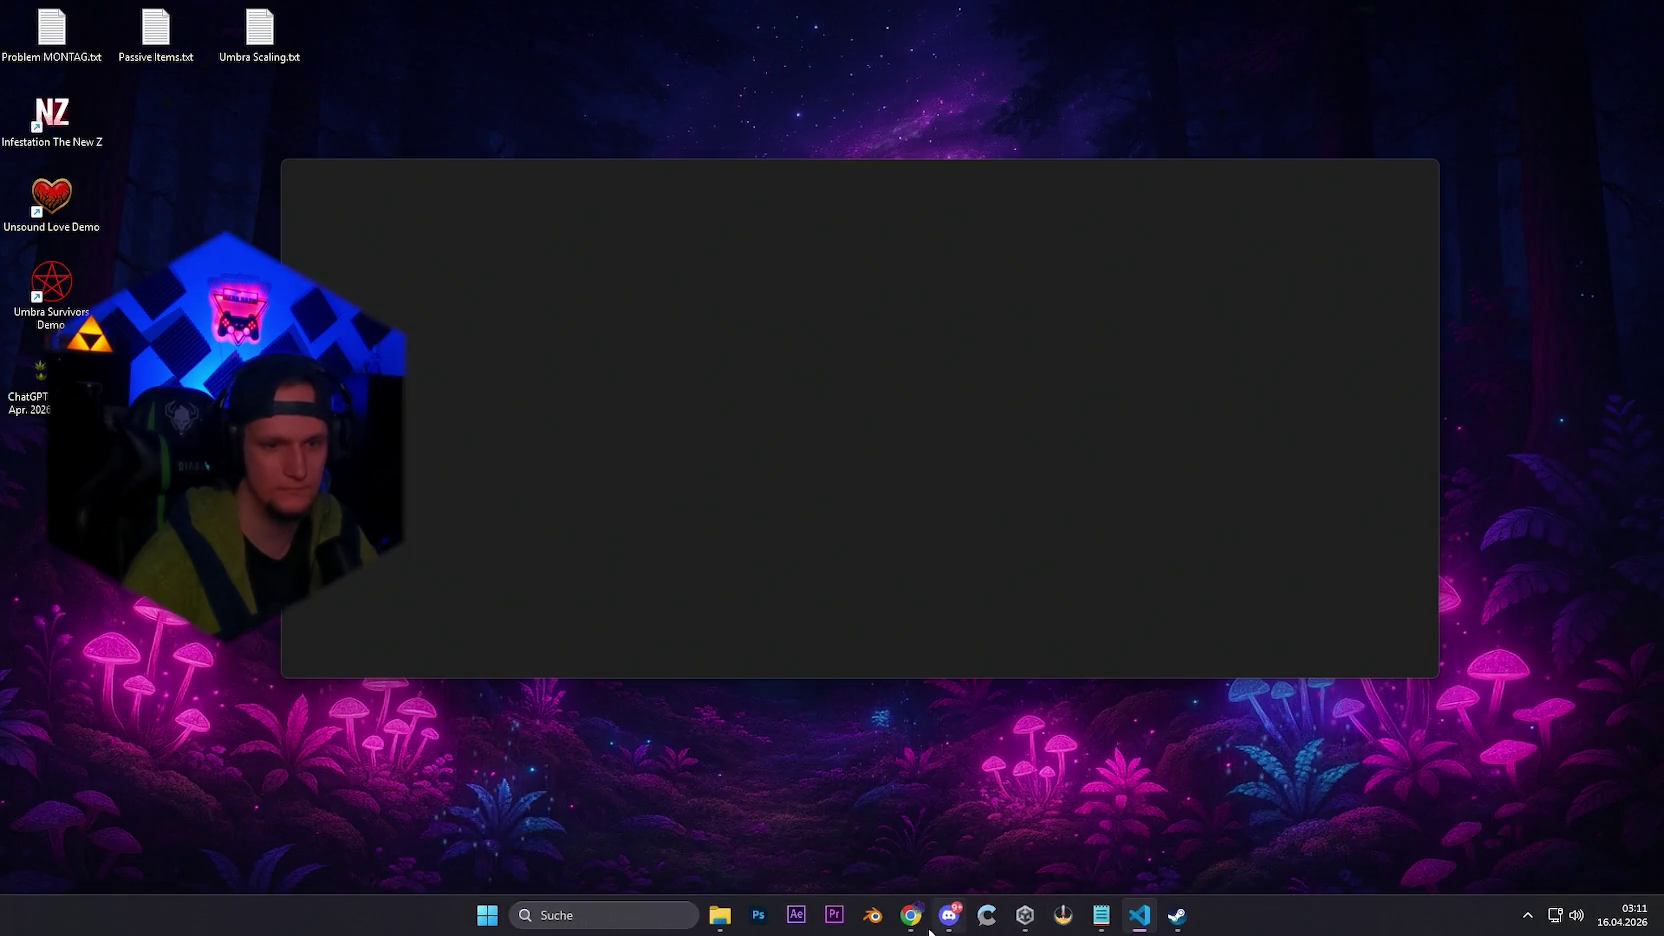
{"action": "mouse_move", "coordinate": [910, 915]}
{"action": "left_click", "coordinate": [893, 761]}
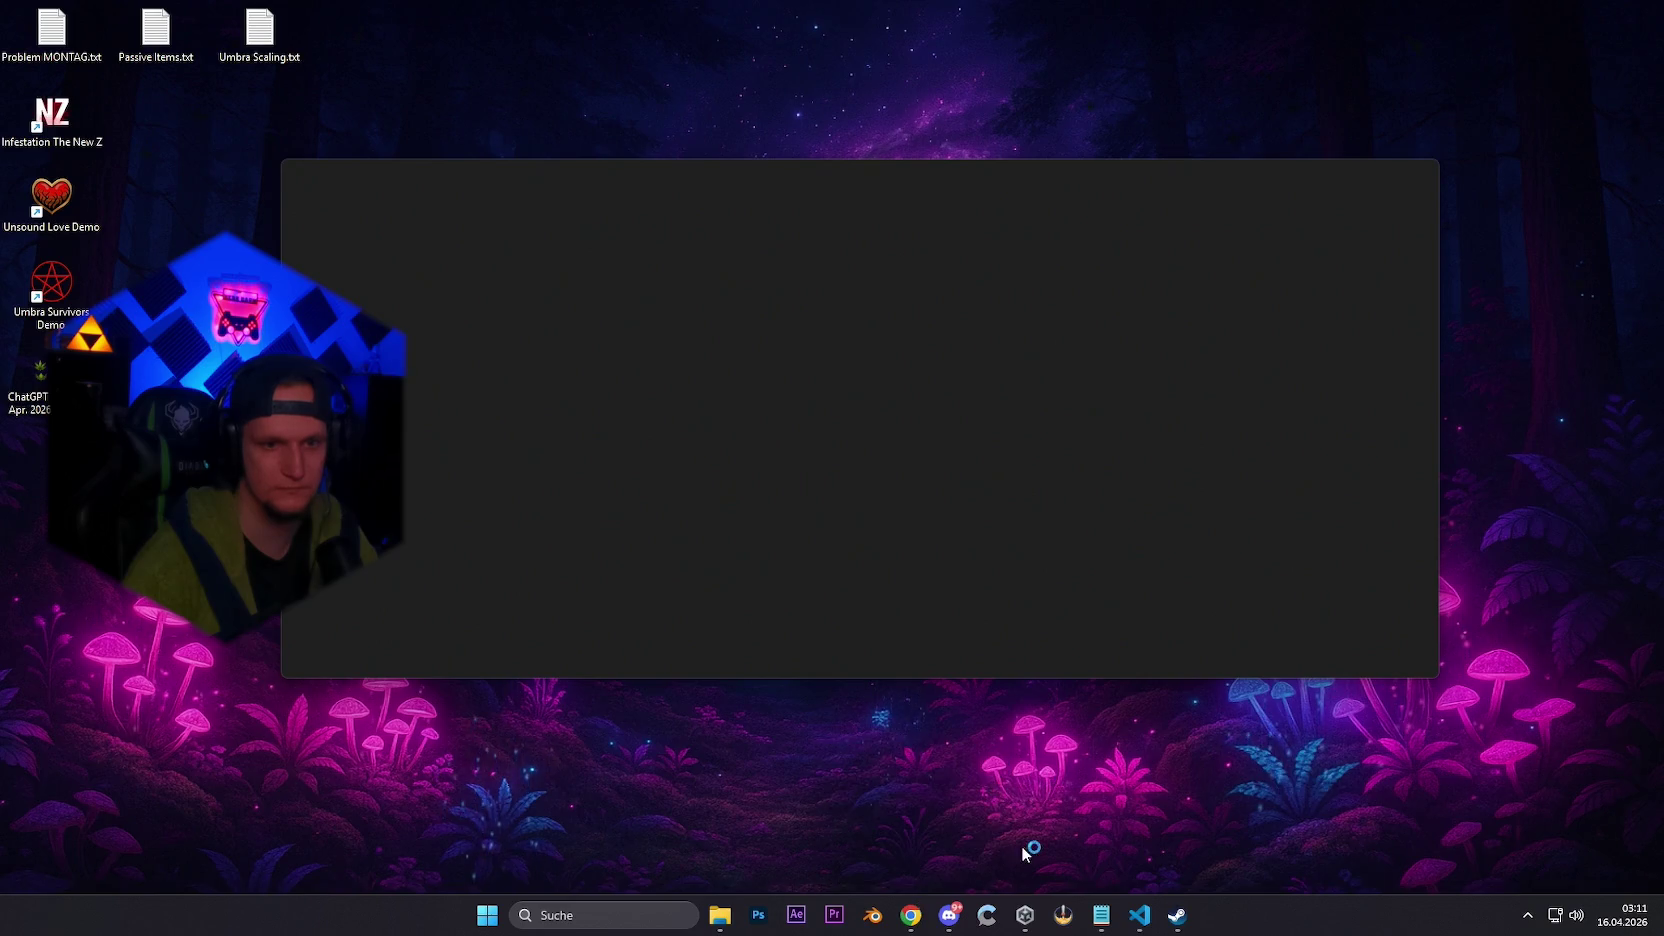
{"action": "left_click", "coordinate": [1101, 915]}
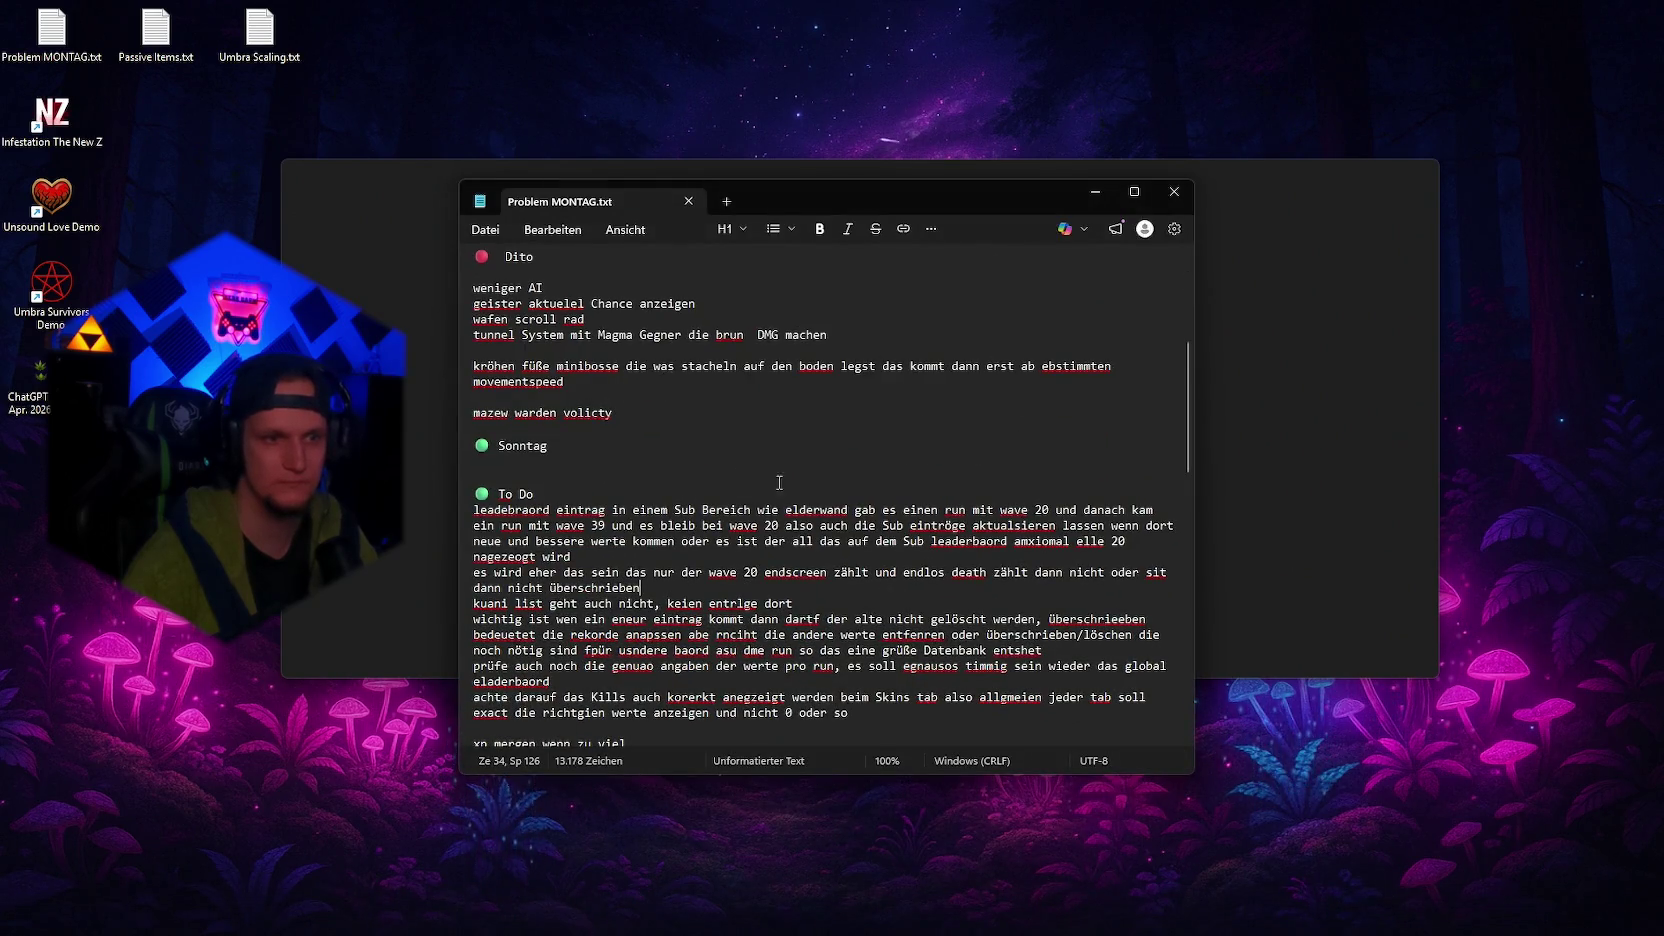
{"action": "scroll", "coordinate": [787, 477], "scroll_direction": "down", "scroll_amount": 2}
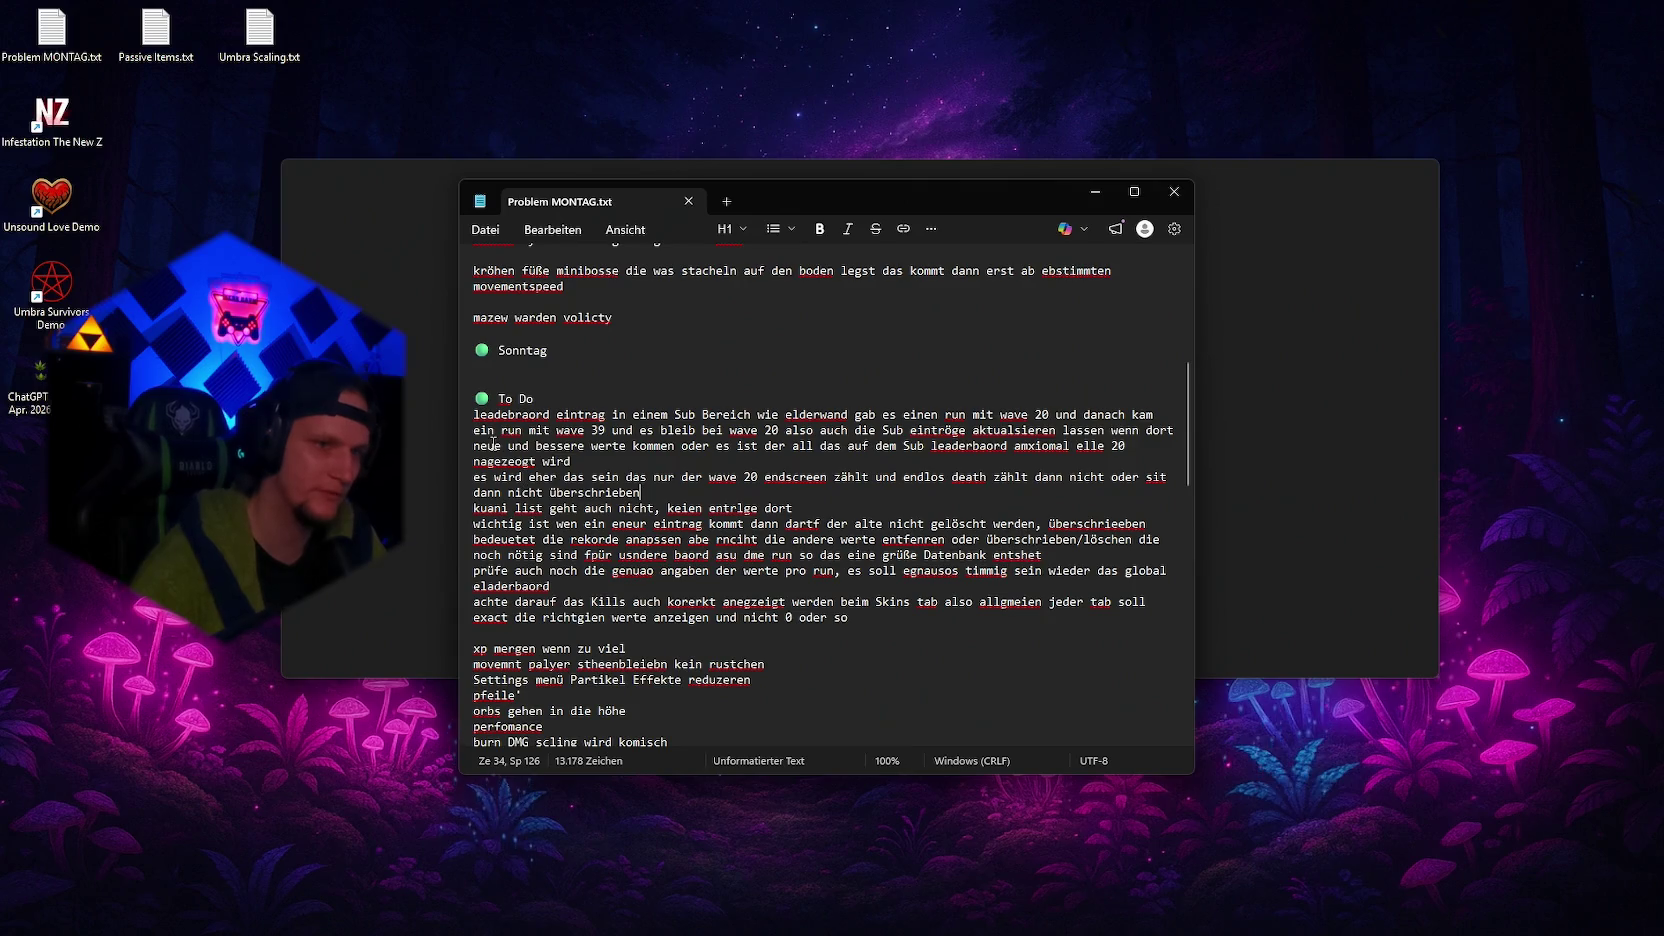
{"action": "left_click", "coordinate": [1109, 194]}
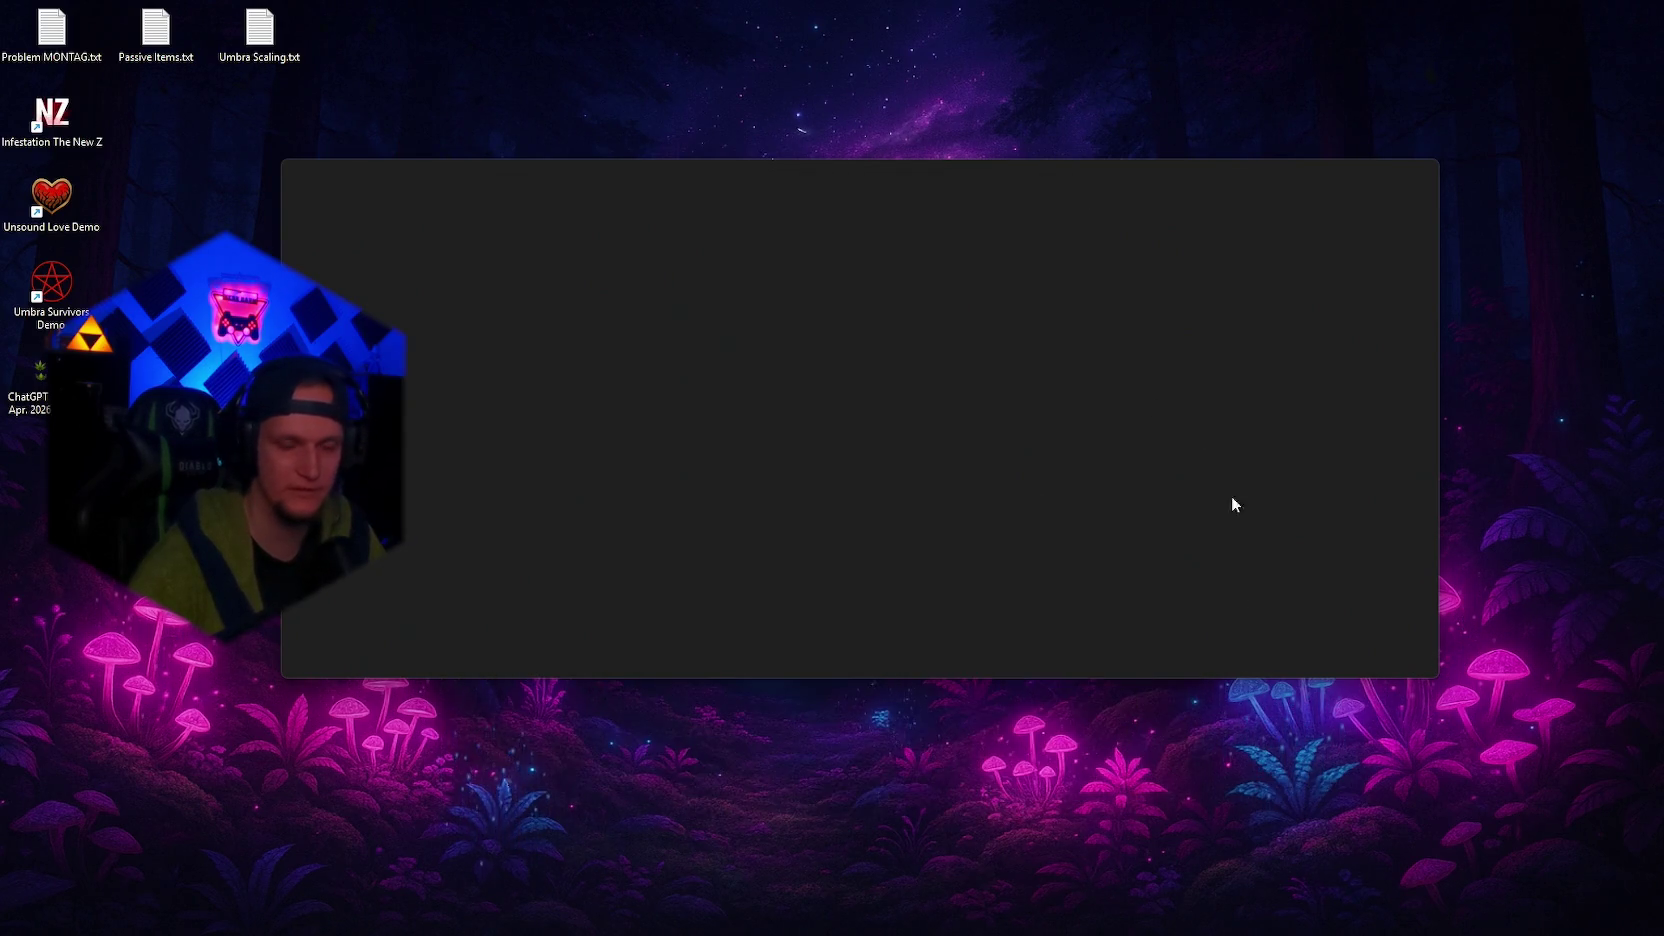
Close the Cosmetics and Desktop File Explorer windows.
{"action": "mouse_move", "coordinate": [1168, 922]}
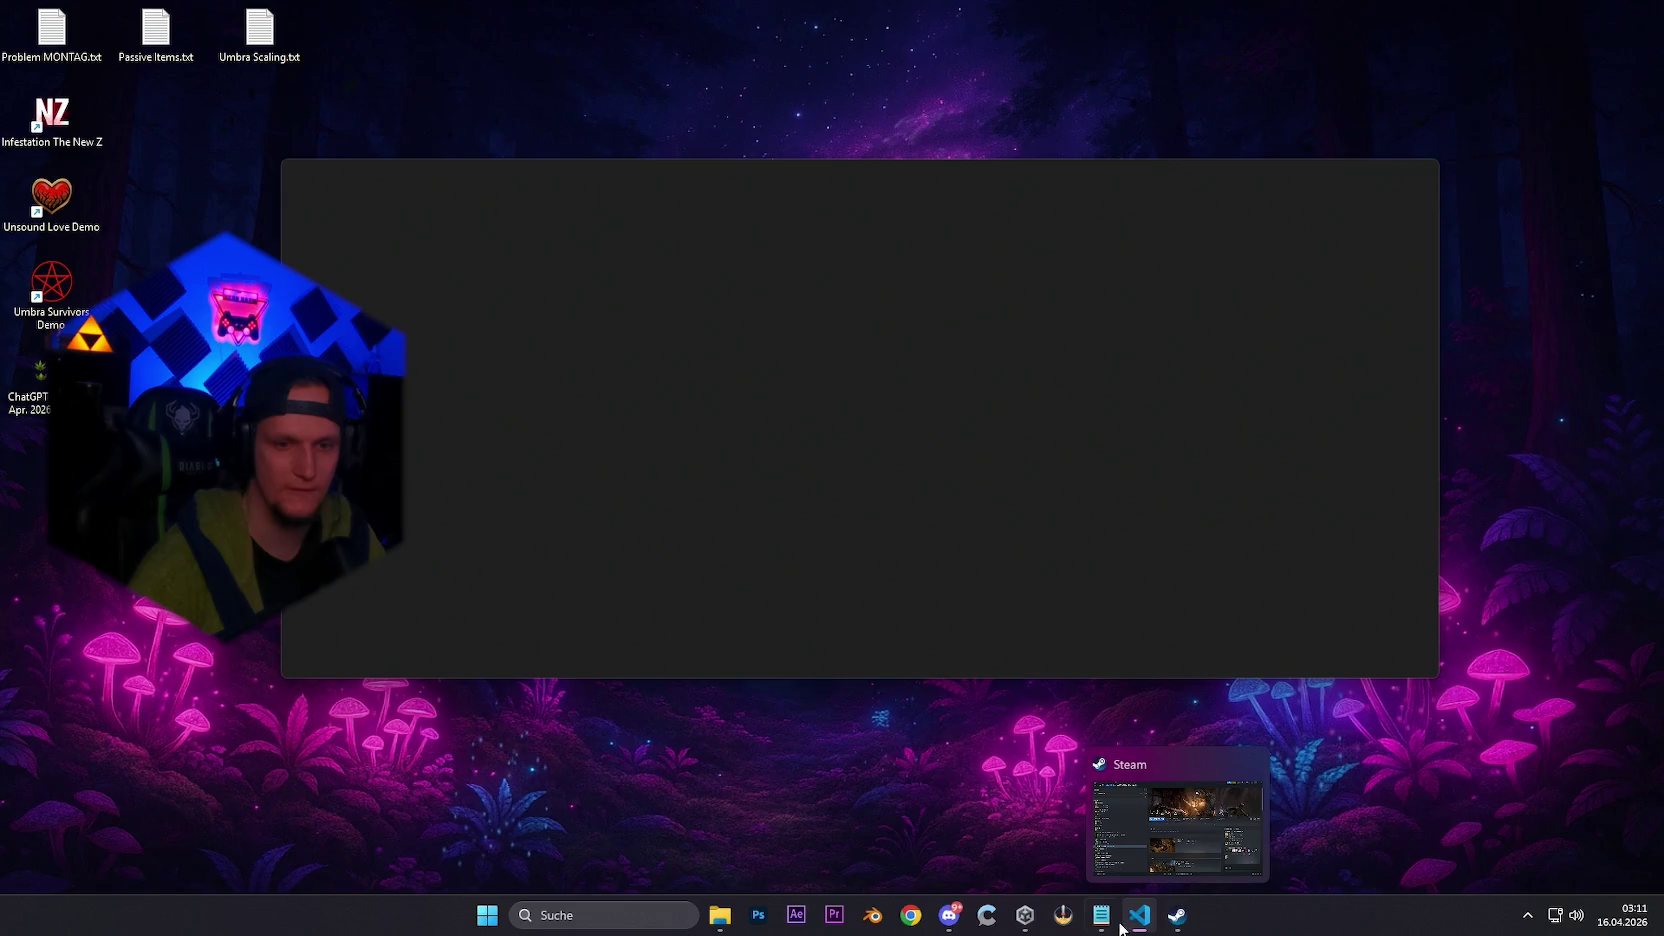
{"action": "mouse_move", "coordinate": [1037, 926]}
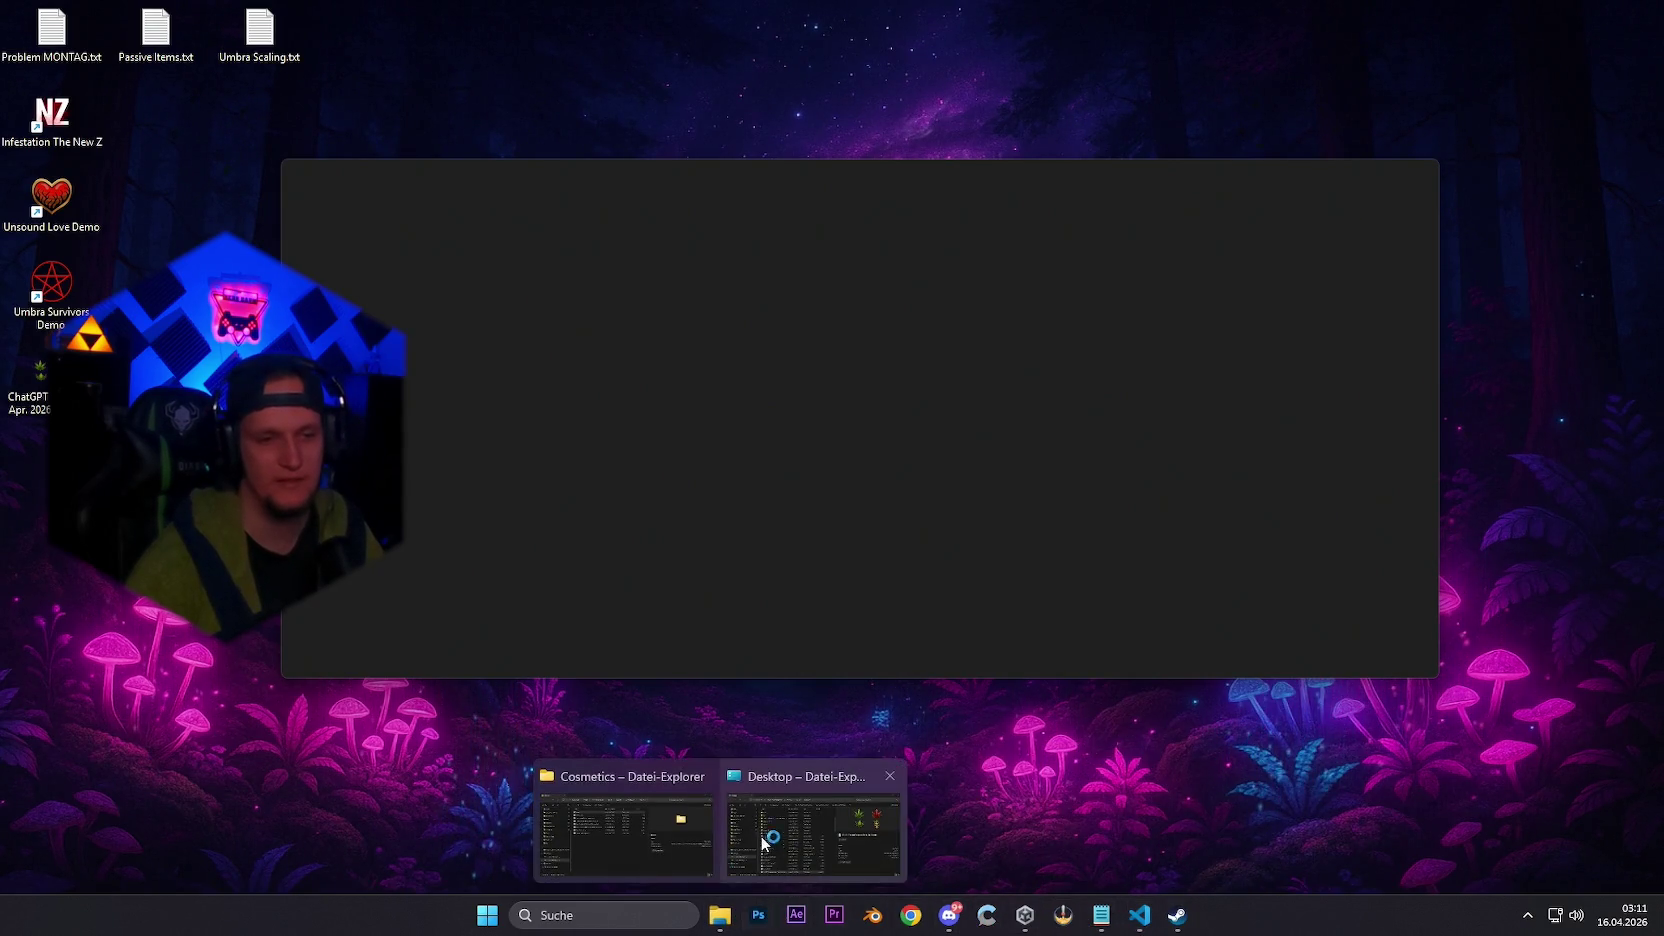
{"action": "left_click", "coordinate": [711, 780]}
{"action": "left_click", "coordinate": [803, 772]}
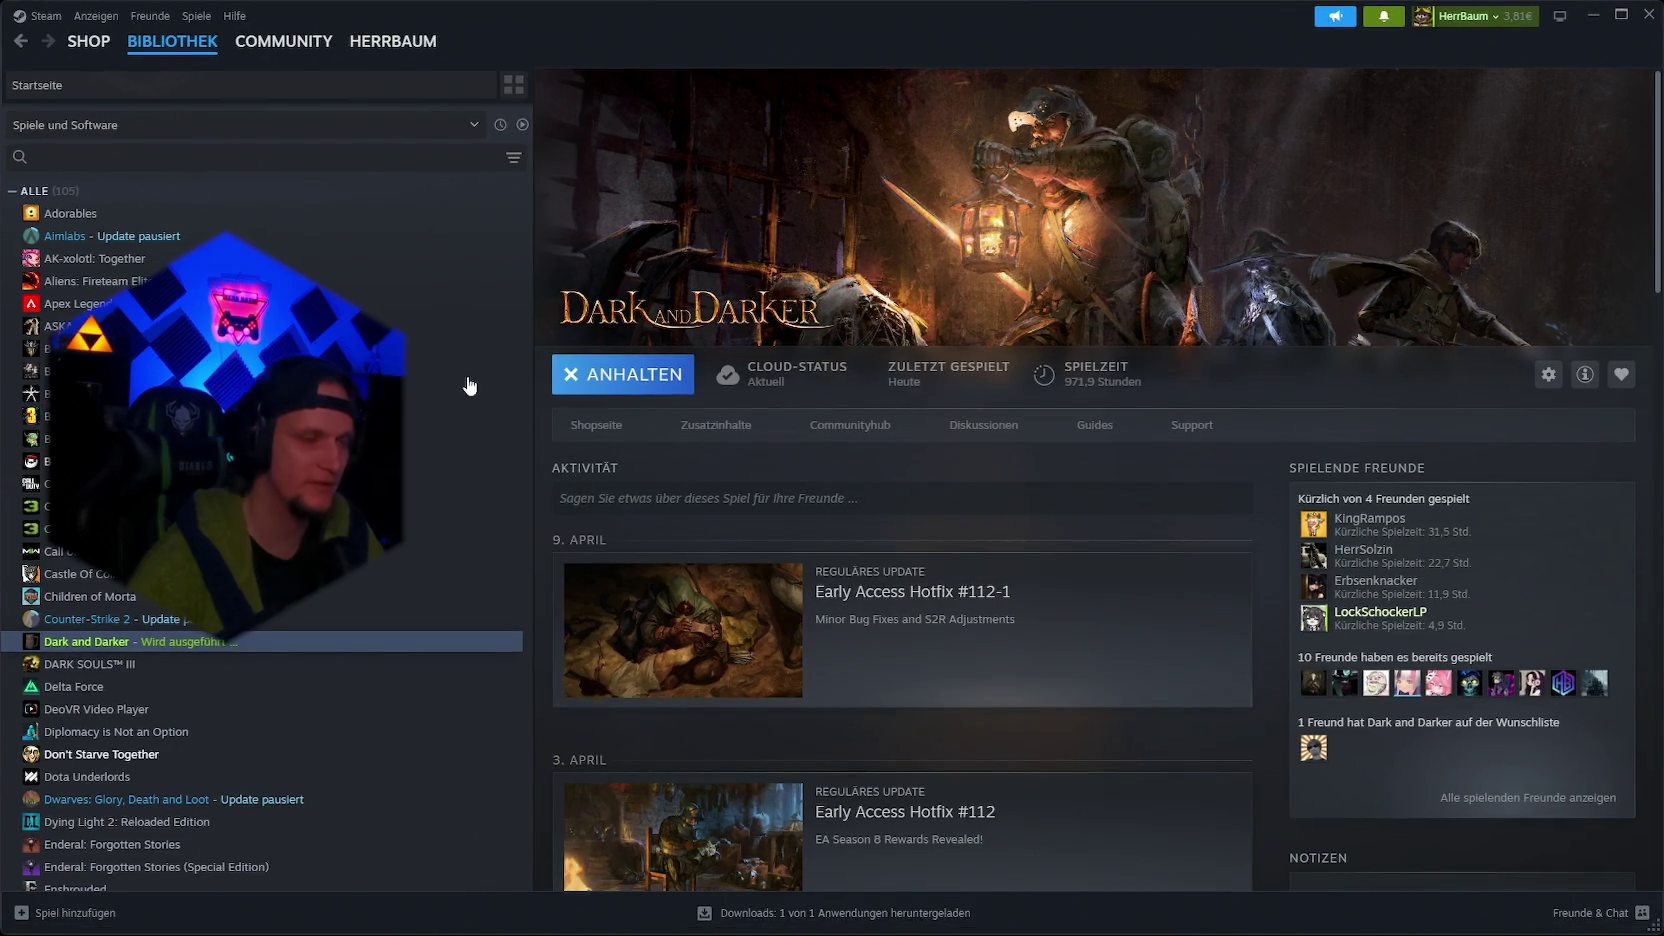
Return Steam to the library home, briefly check Problem MONTAG.txt, then minimize Steam.
{"action": "mouse_move", "coordinate": [196, 45]}
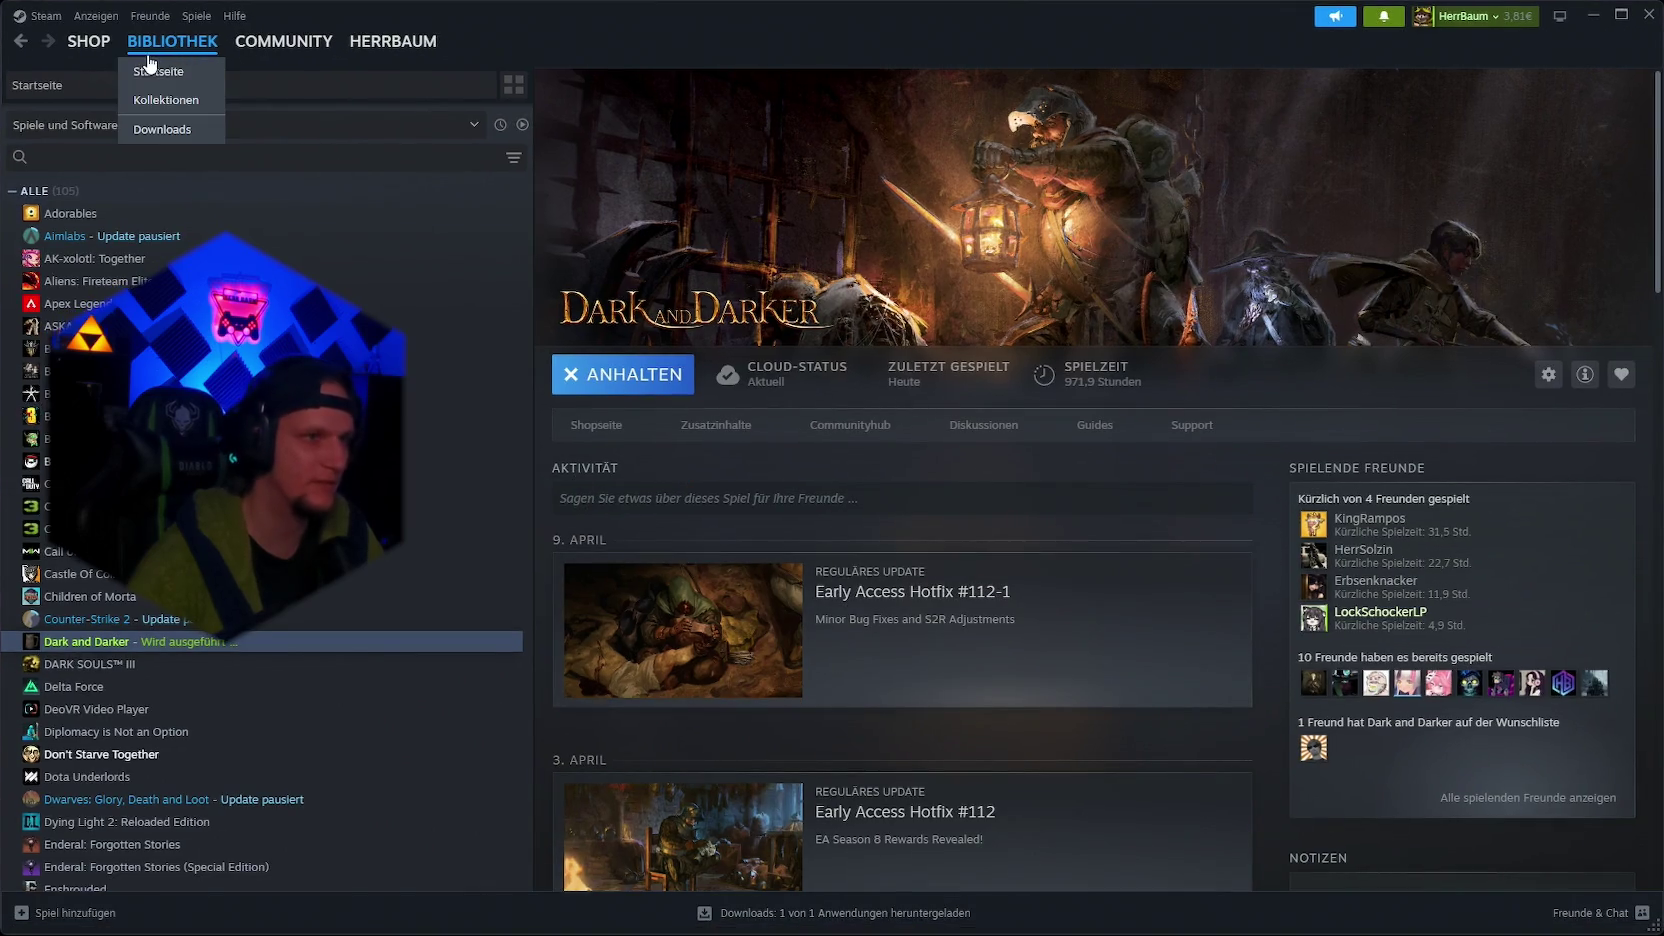
{"action": "left_click", "coordinate": [147, 75]}
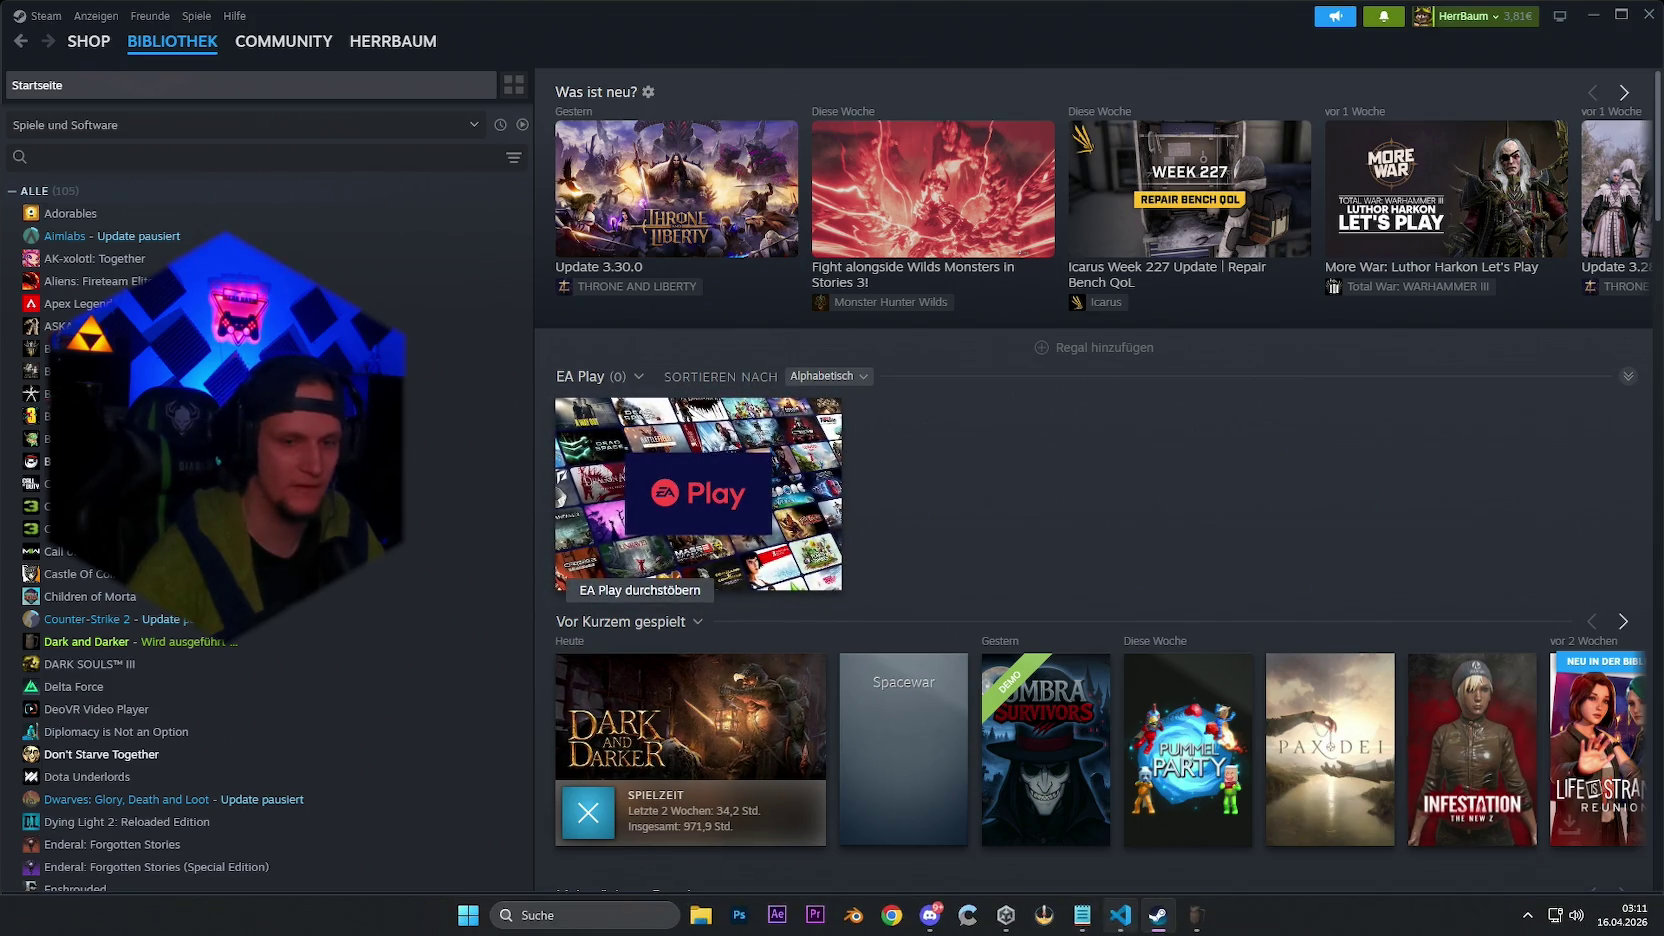
{"action": "left_click", "coordinate": [1088, 913]}
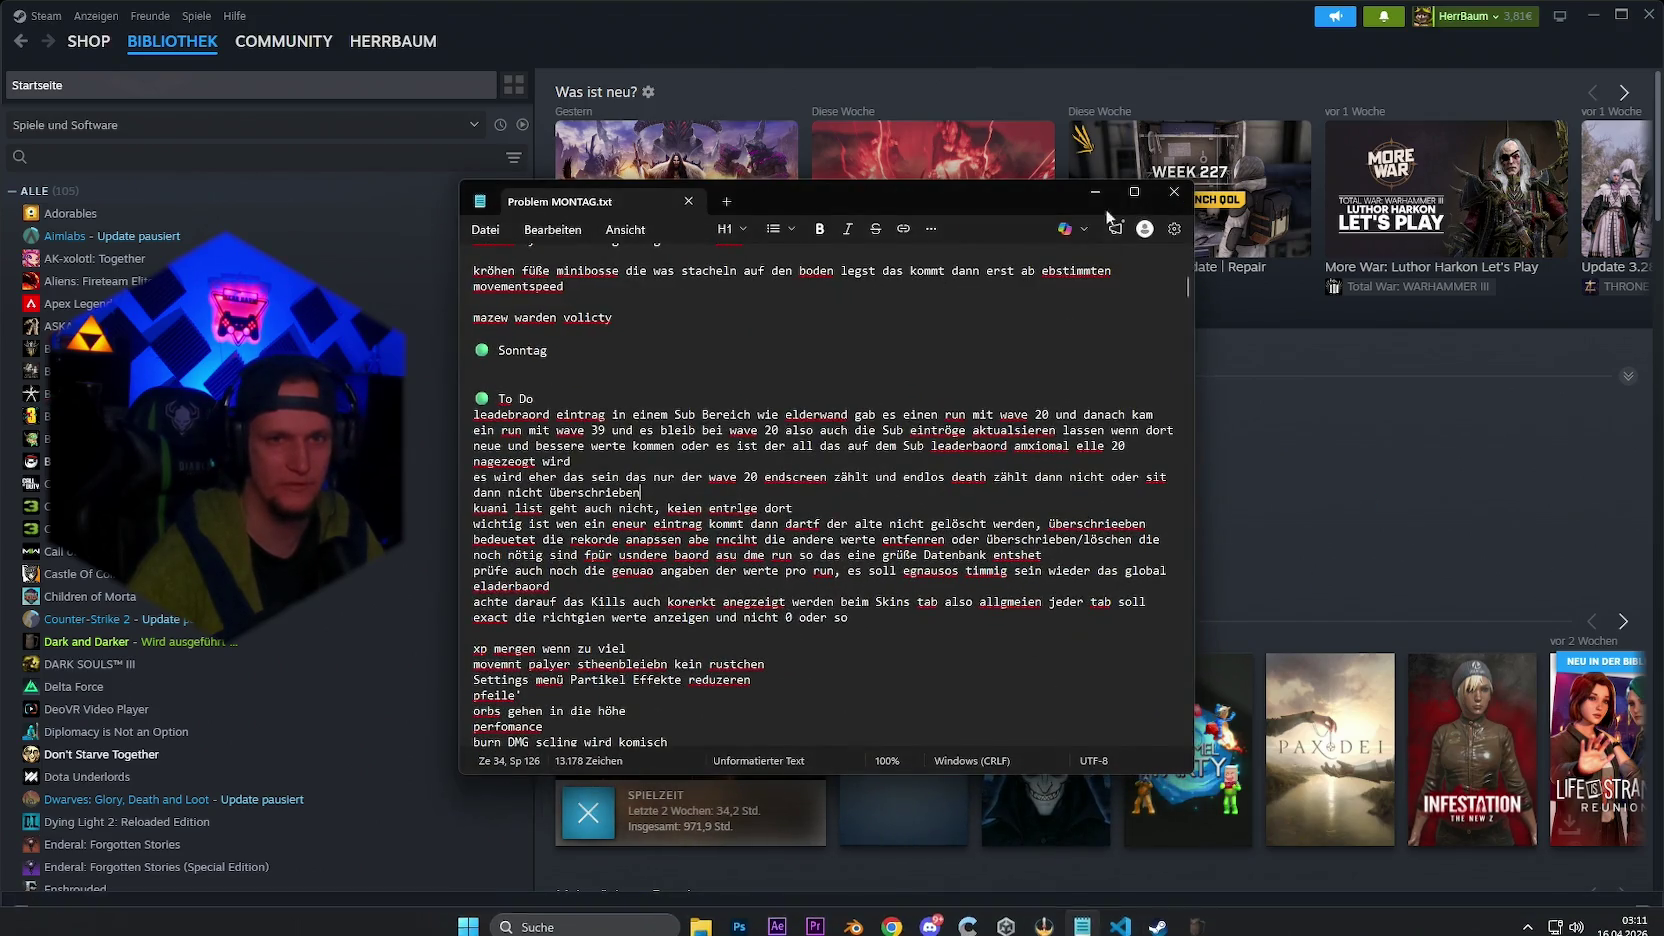
{"action": "left_click", "coordinate": [1085, 915]}
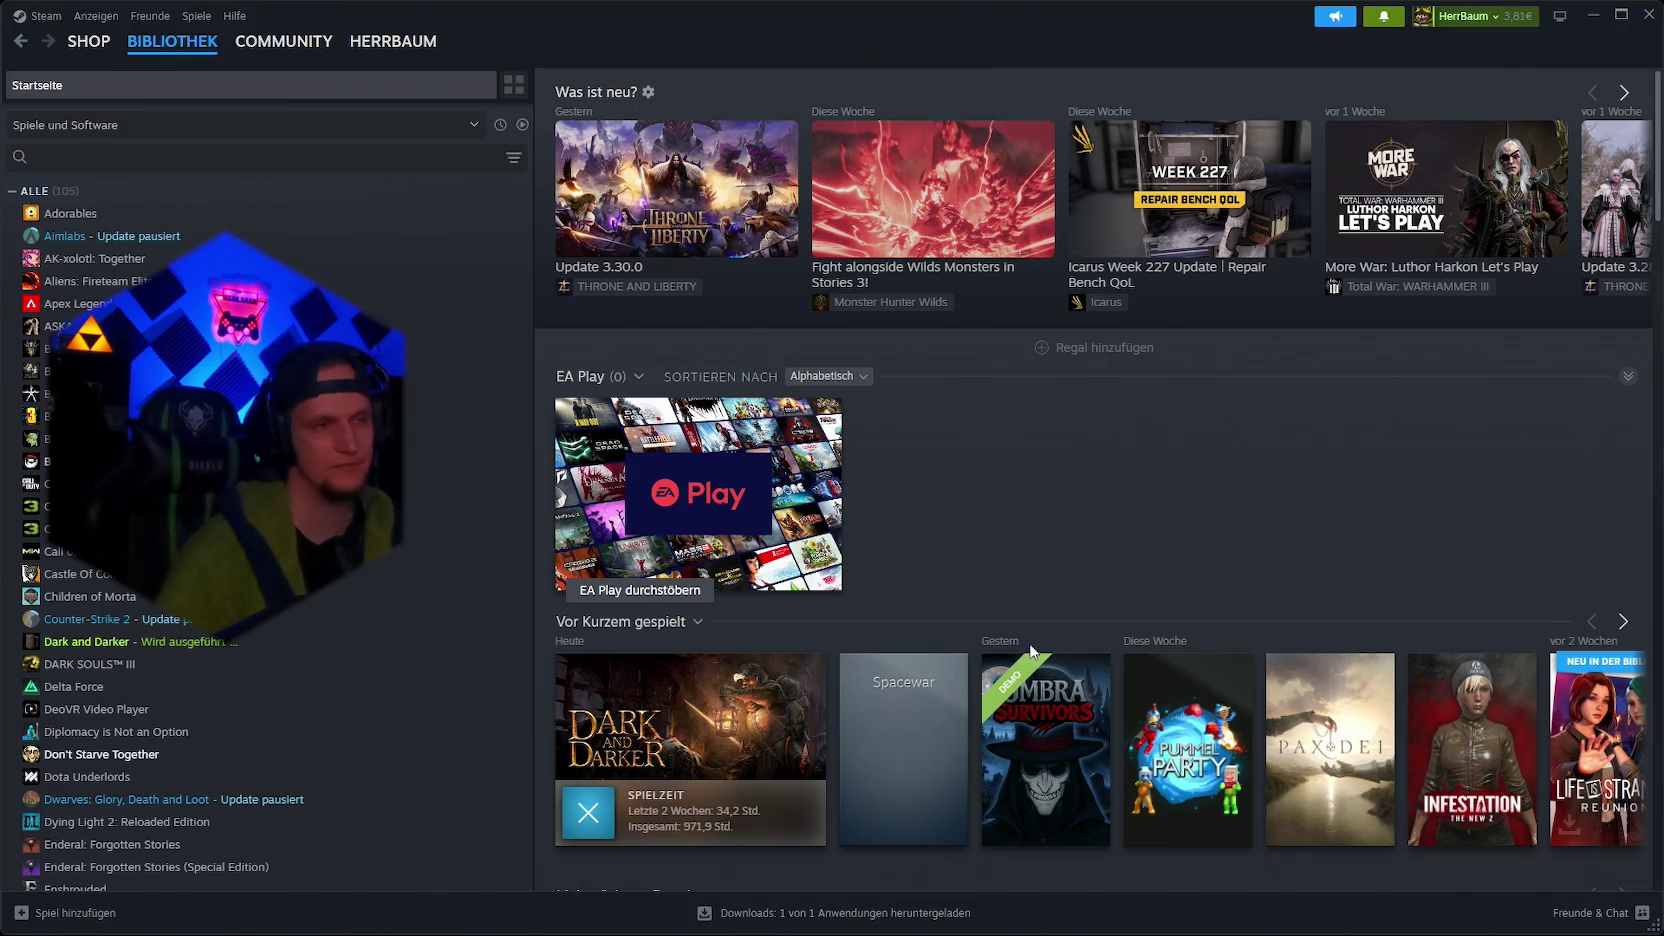
{"action": "left_click", "coordinate": [1593, 15]}
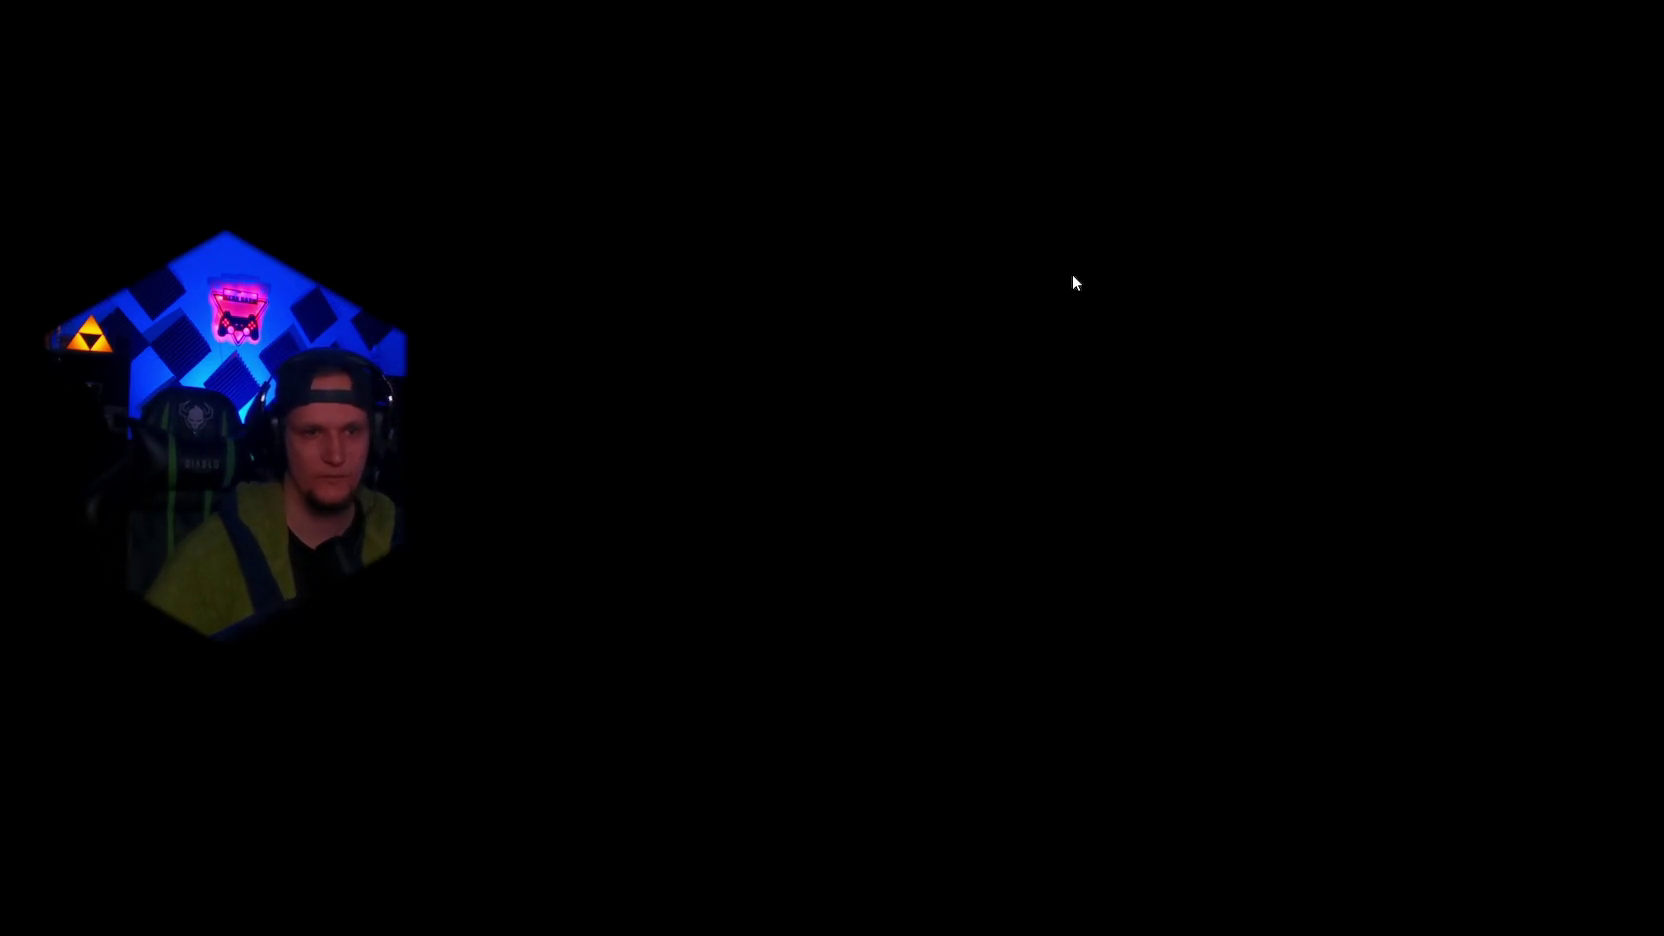
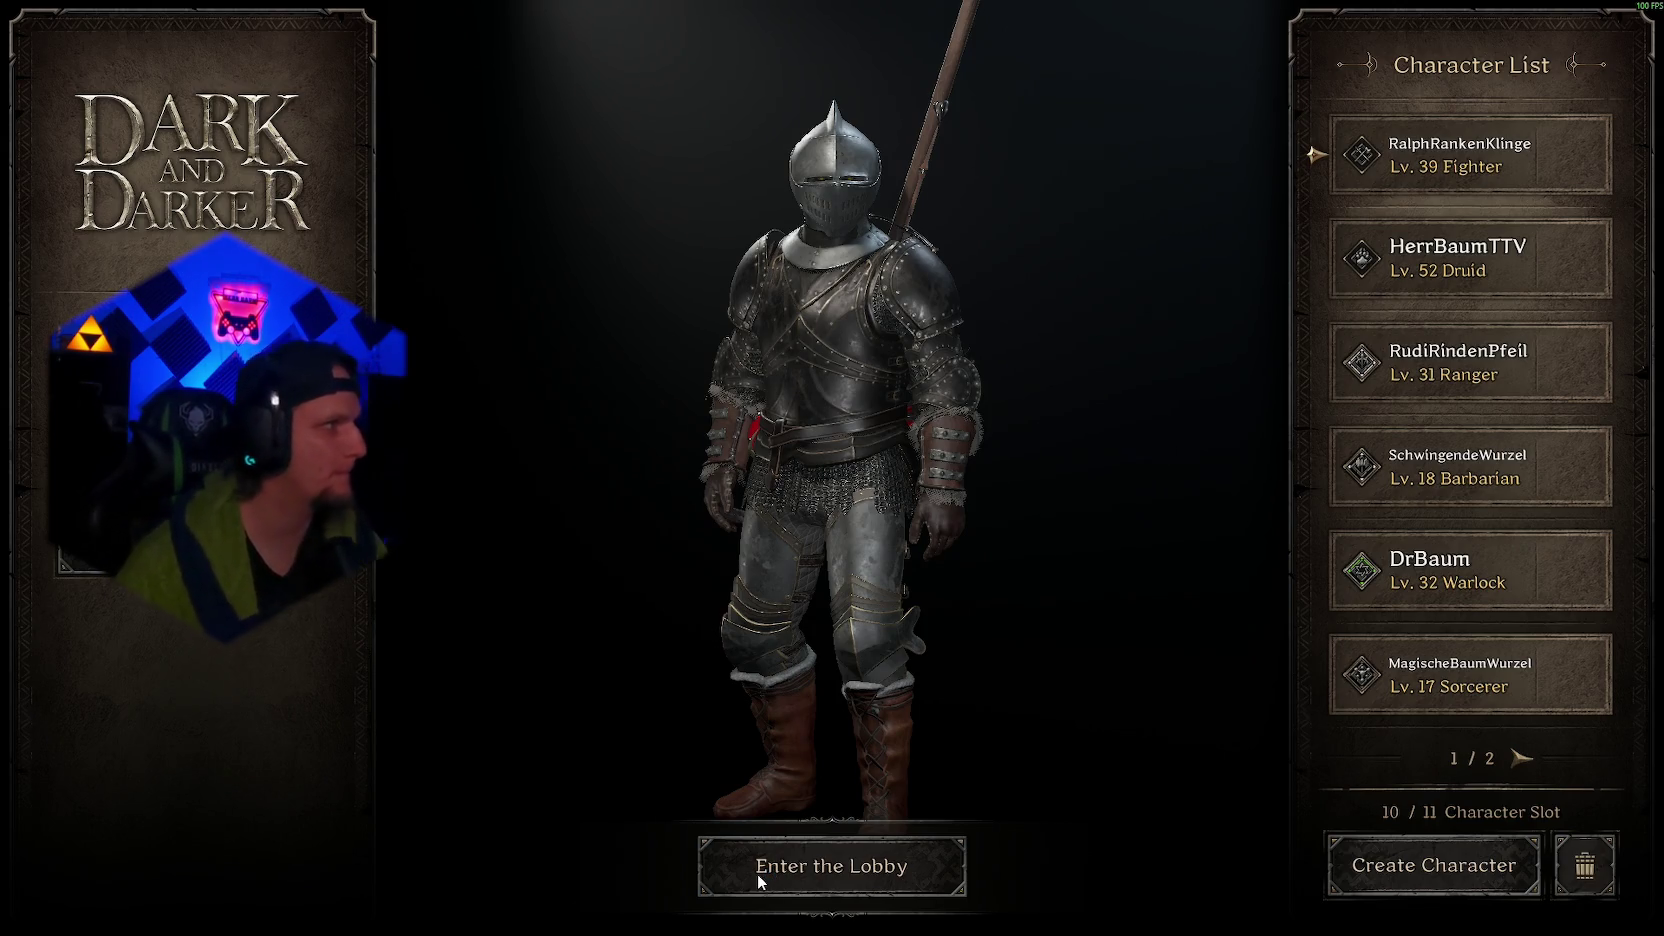
Enter the lobby with the Fighter and glance at the friends list and the Fighter's stash.
{"action": "left_click", "coordinate": [757, 874]}
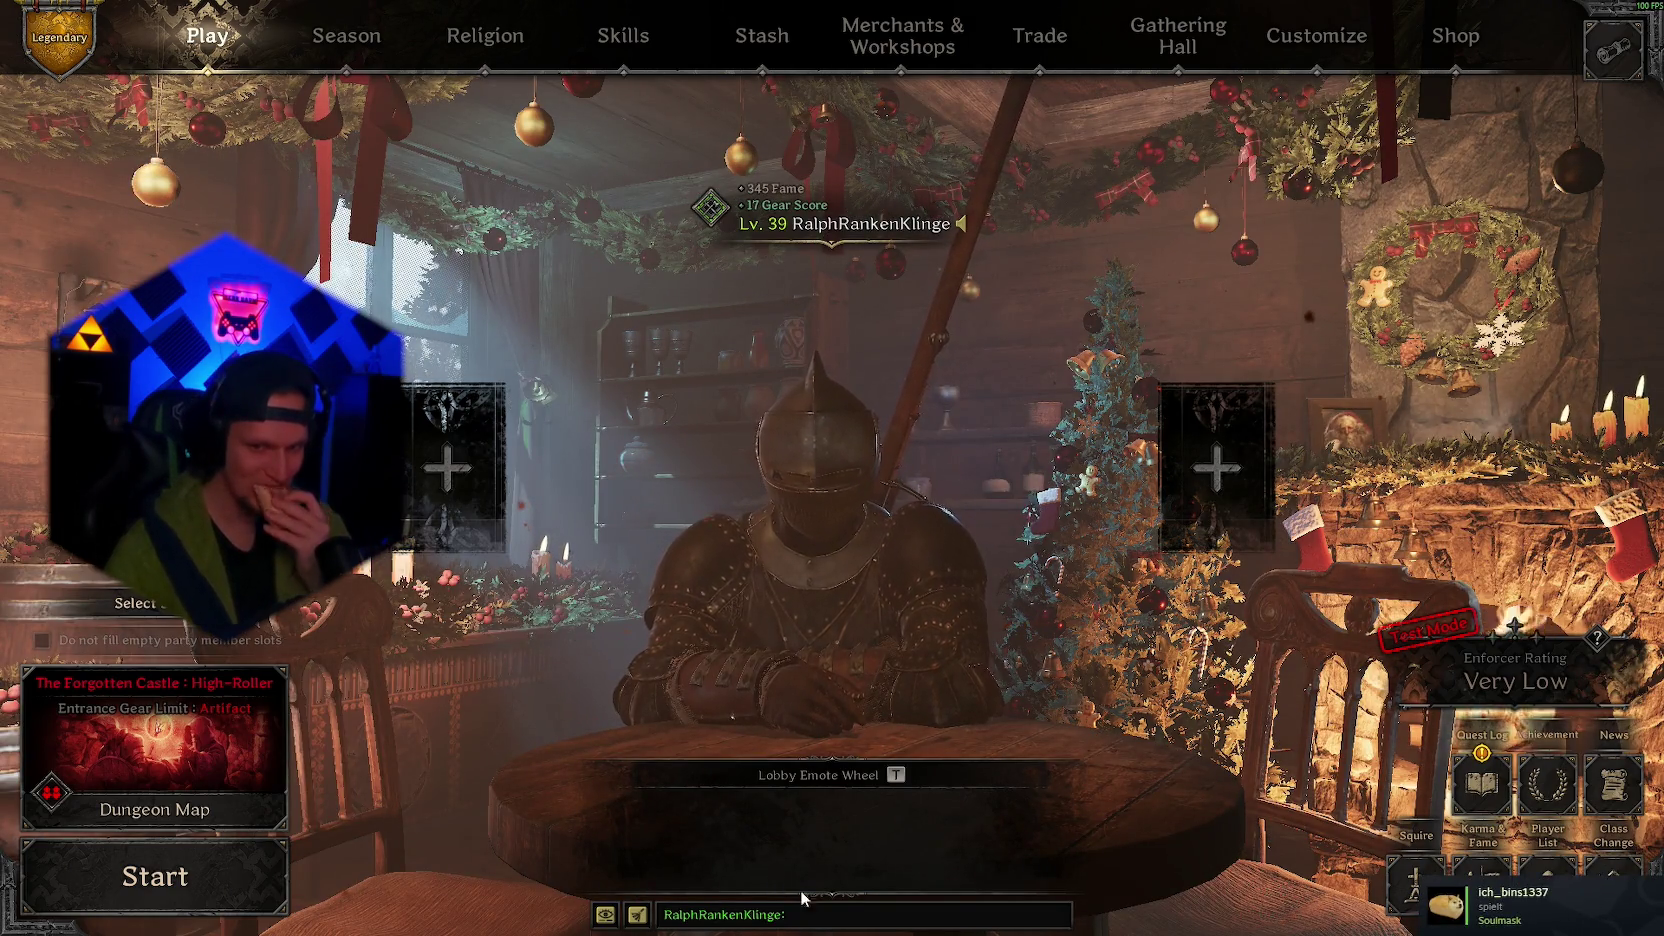
{"action": "left_click", "coordinate": [1547, 785]}
{"action": "left_click", "coordinate": [624, 110]}
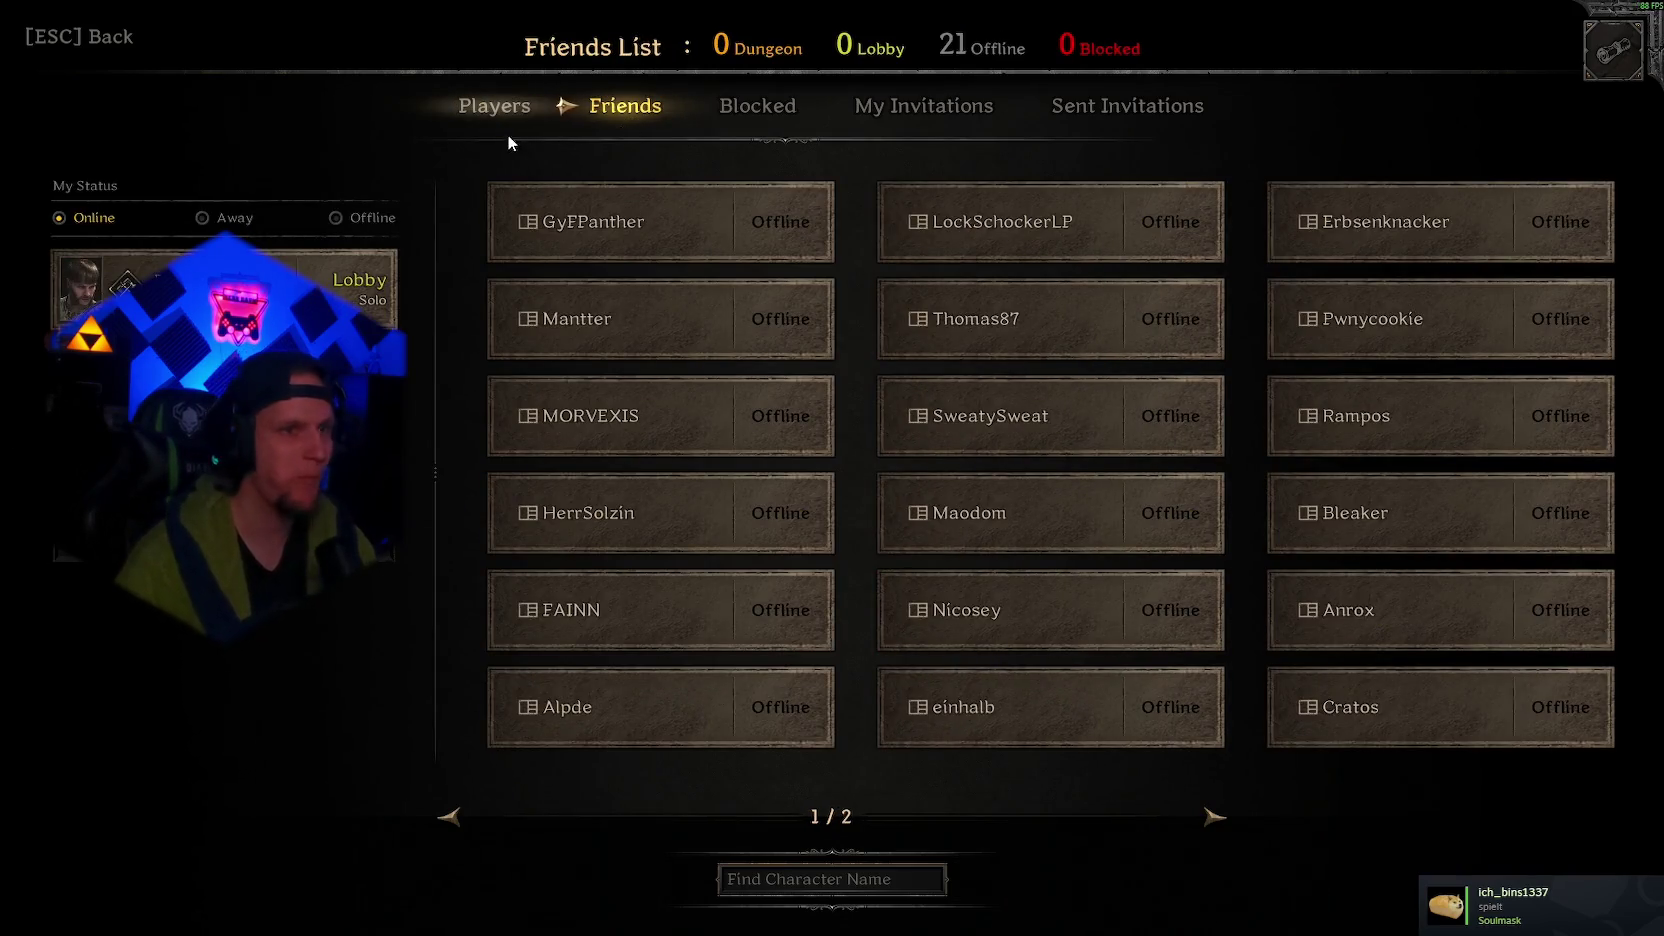
{"action": "left_click", "coordinate": [505, 148]}
{"action": "left_click", "coordinate": [75, 40]}
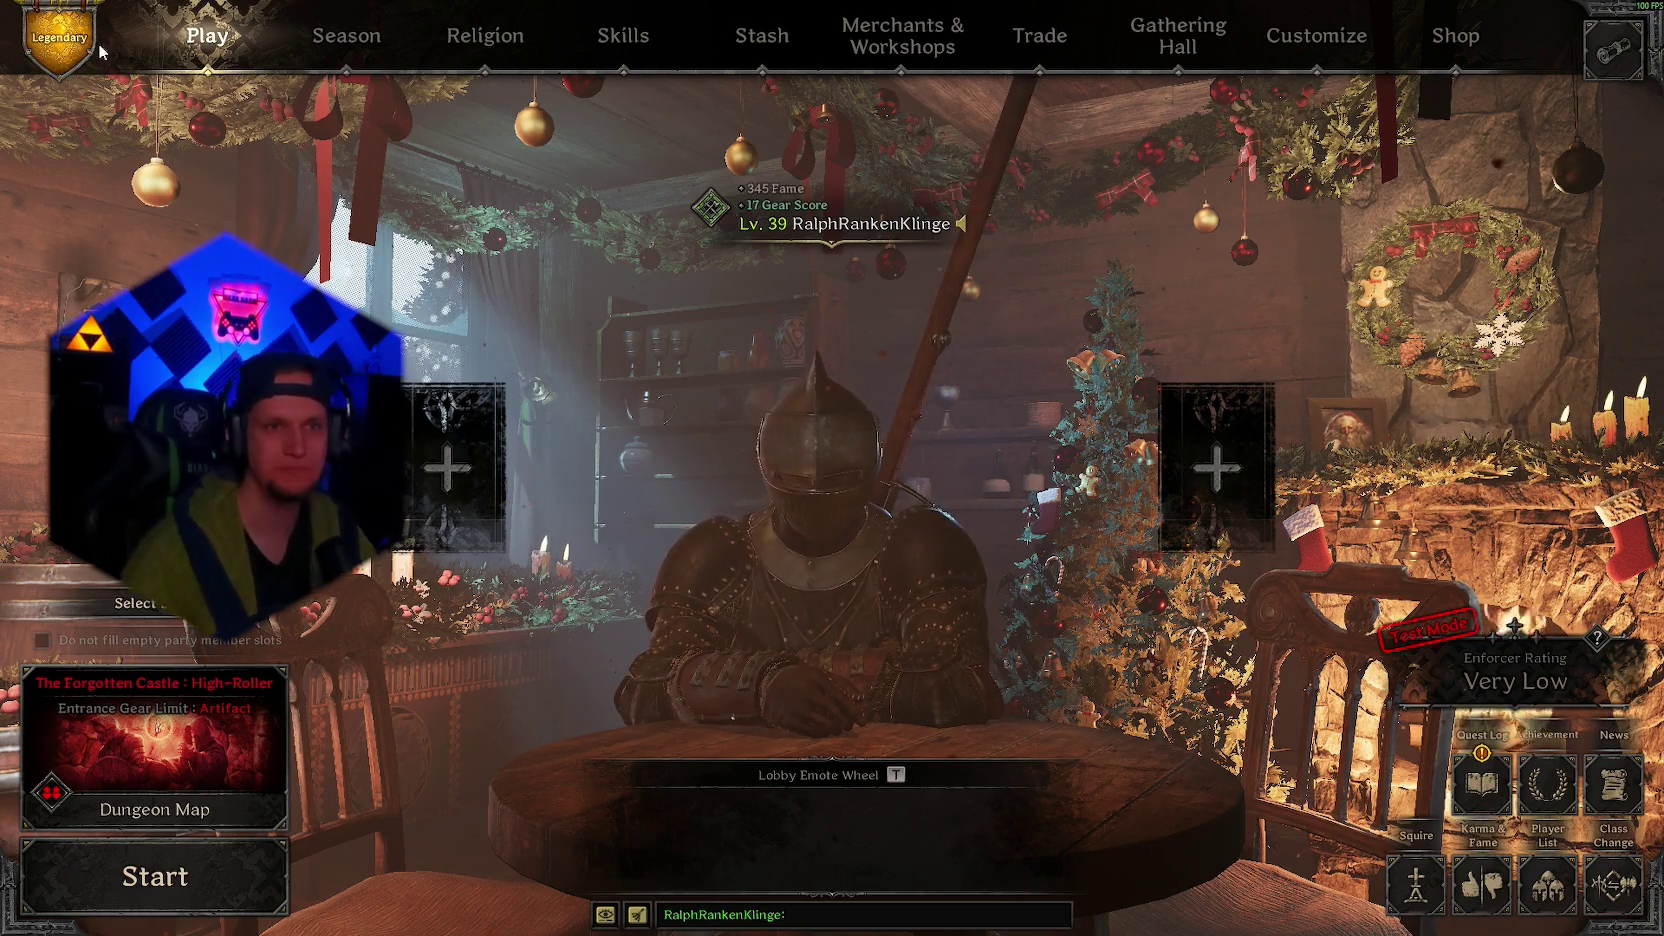
{"action": "left_click", "coordinate": [762, 38]}
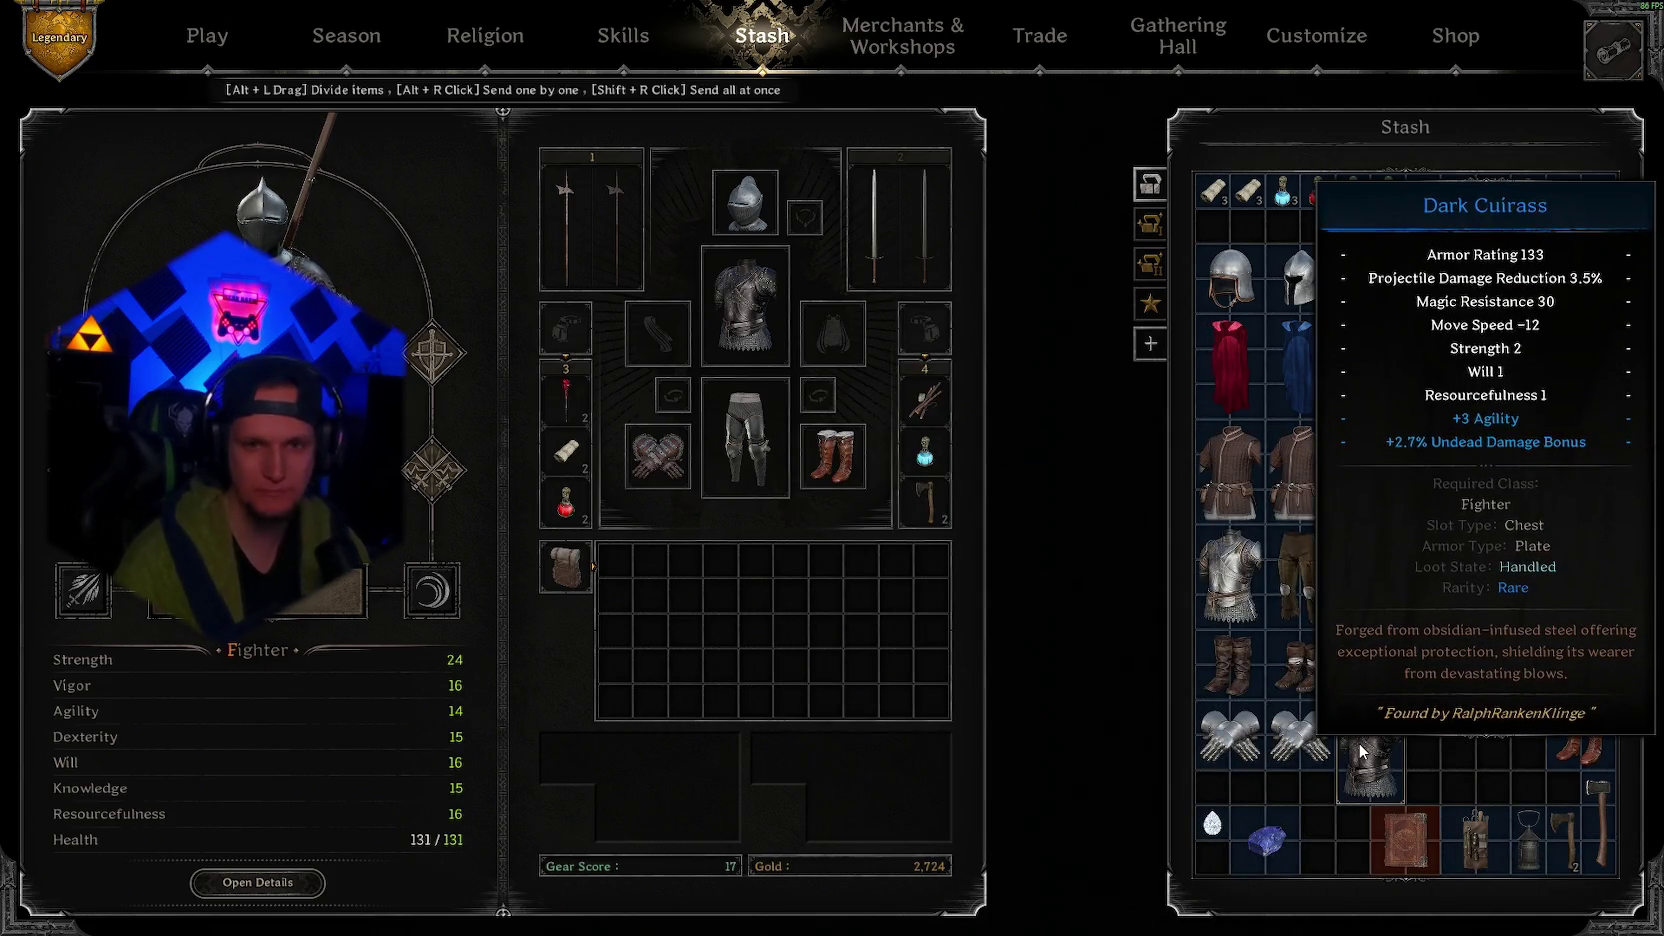
{"action": "key", "text": "Escape"}
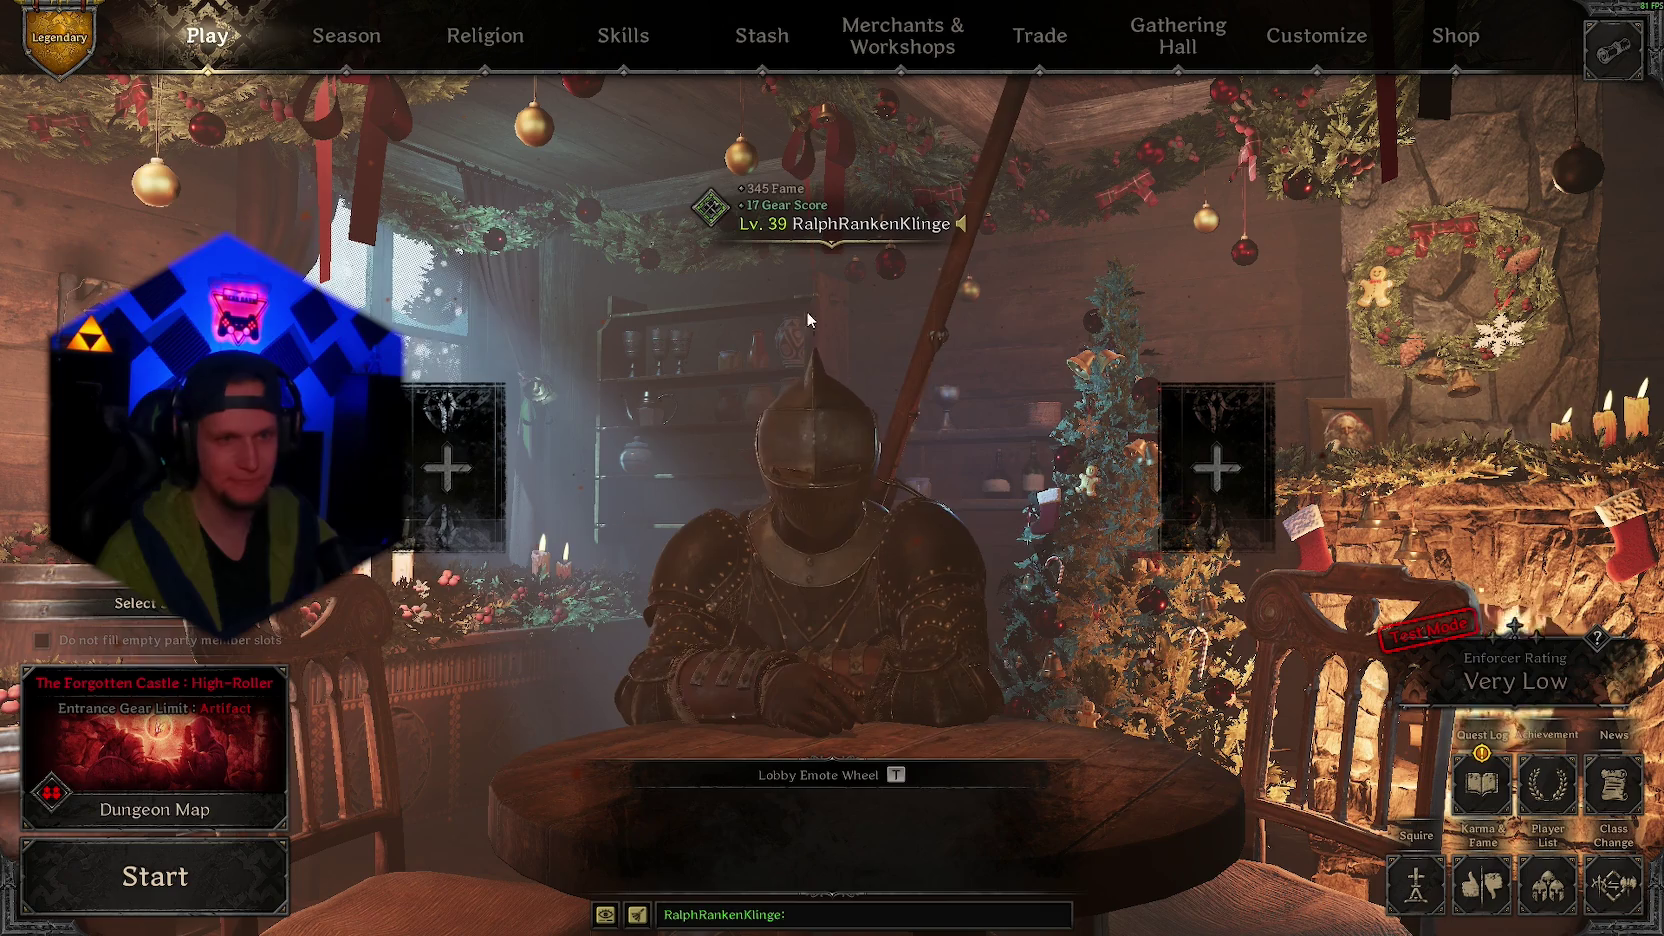
Switch to the level 52 Druid from the character list and open its stash.
{"action": "left_click", "coordinate": [1612, 886]}
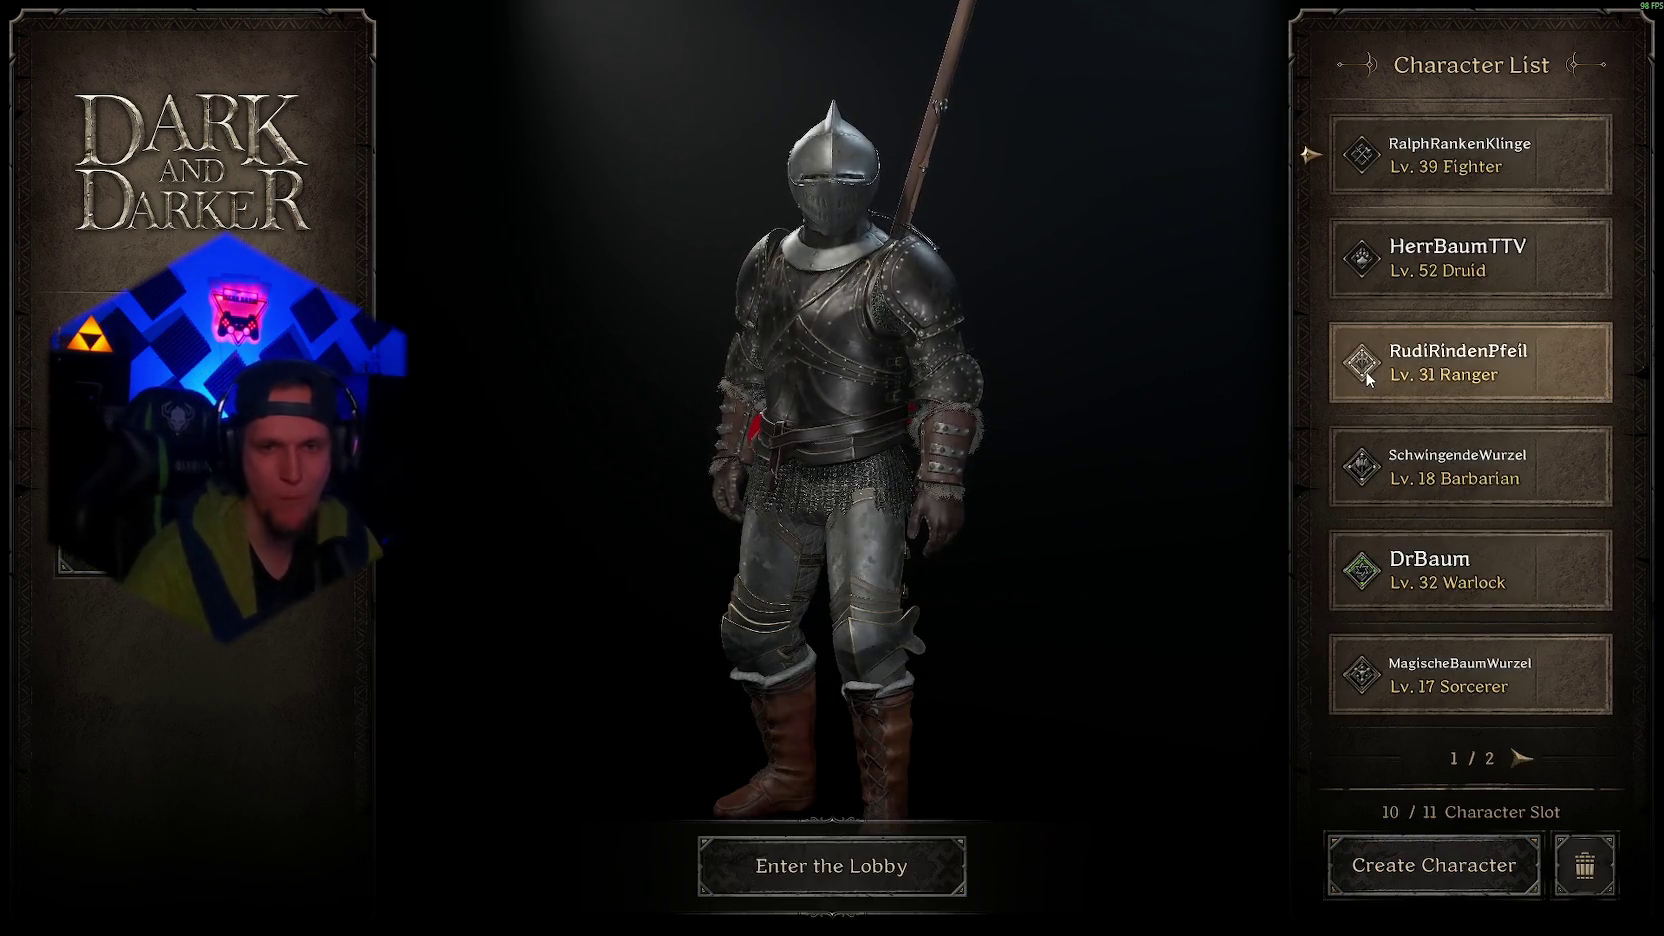
{"action": "left_click", "coordinate": [1465, 274]}
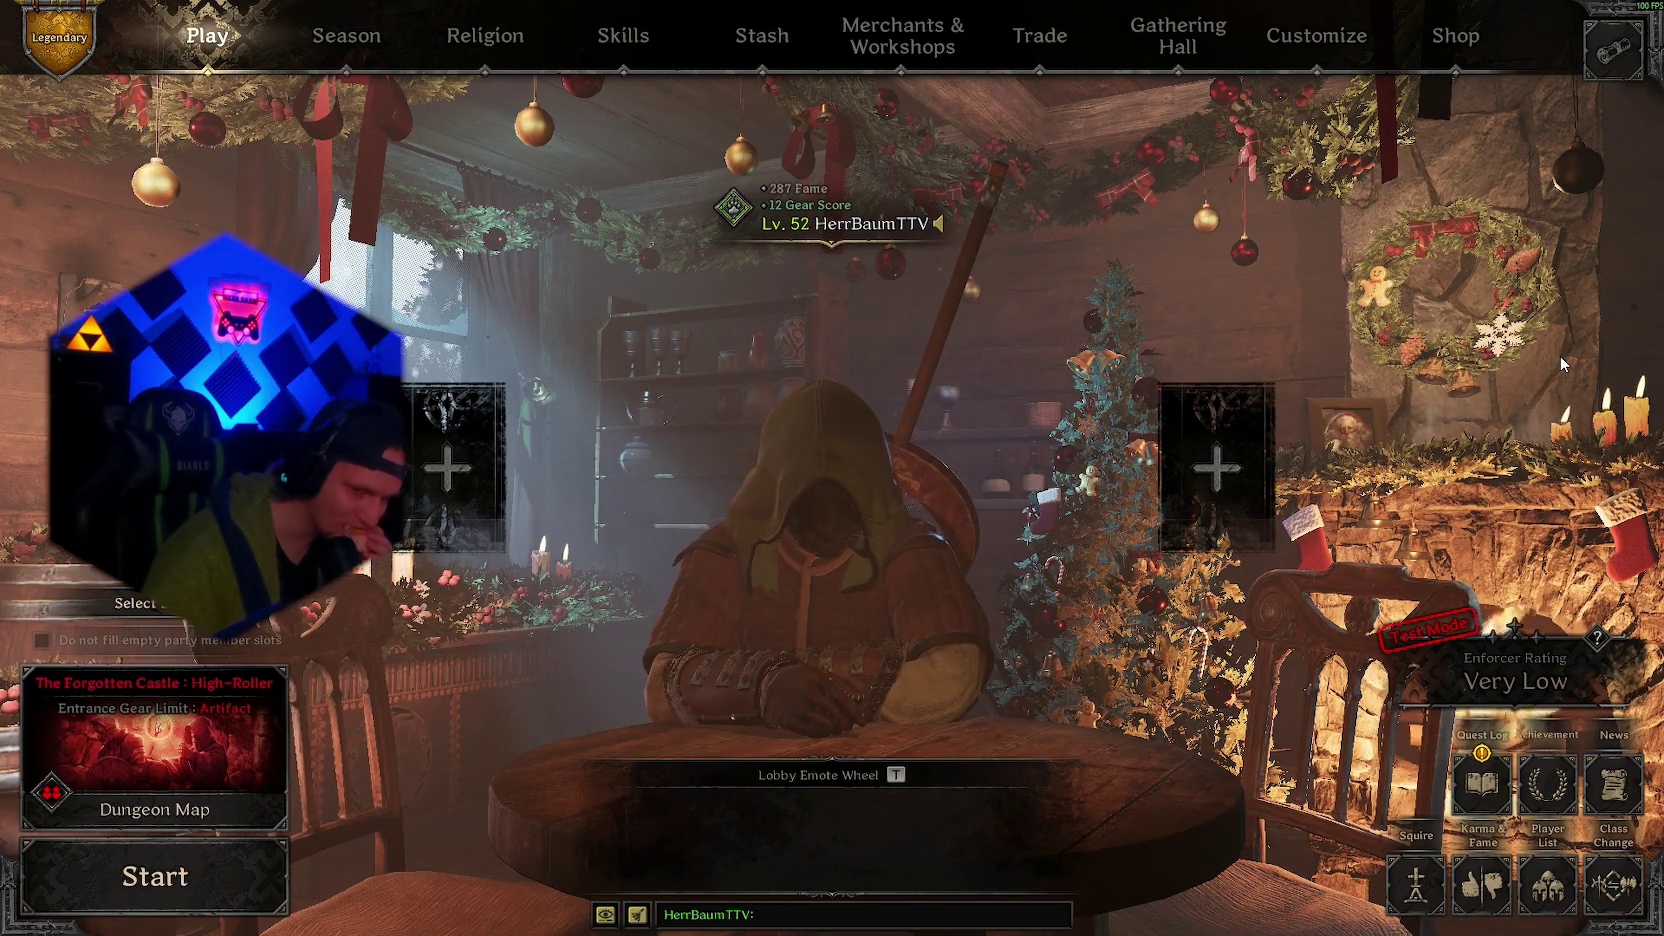
{"action": "left_click", "coordinate": [798, 55]}
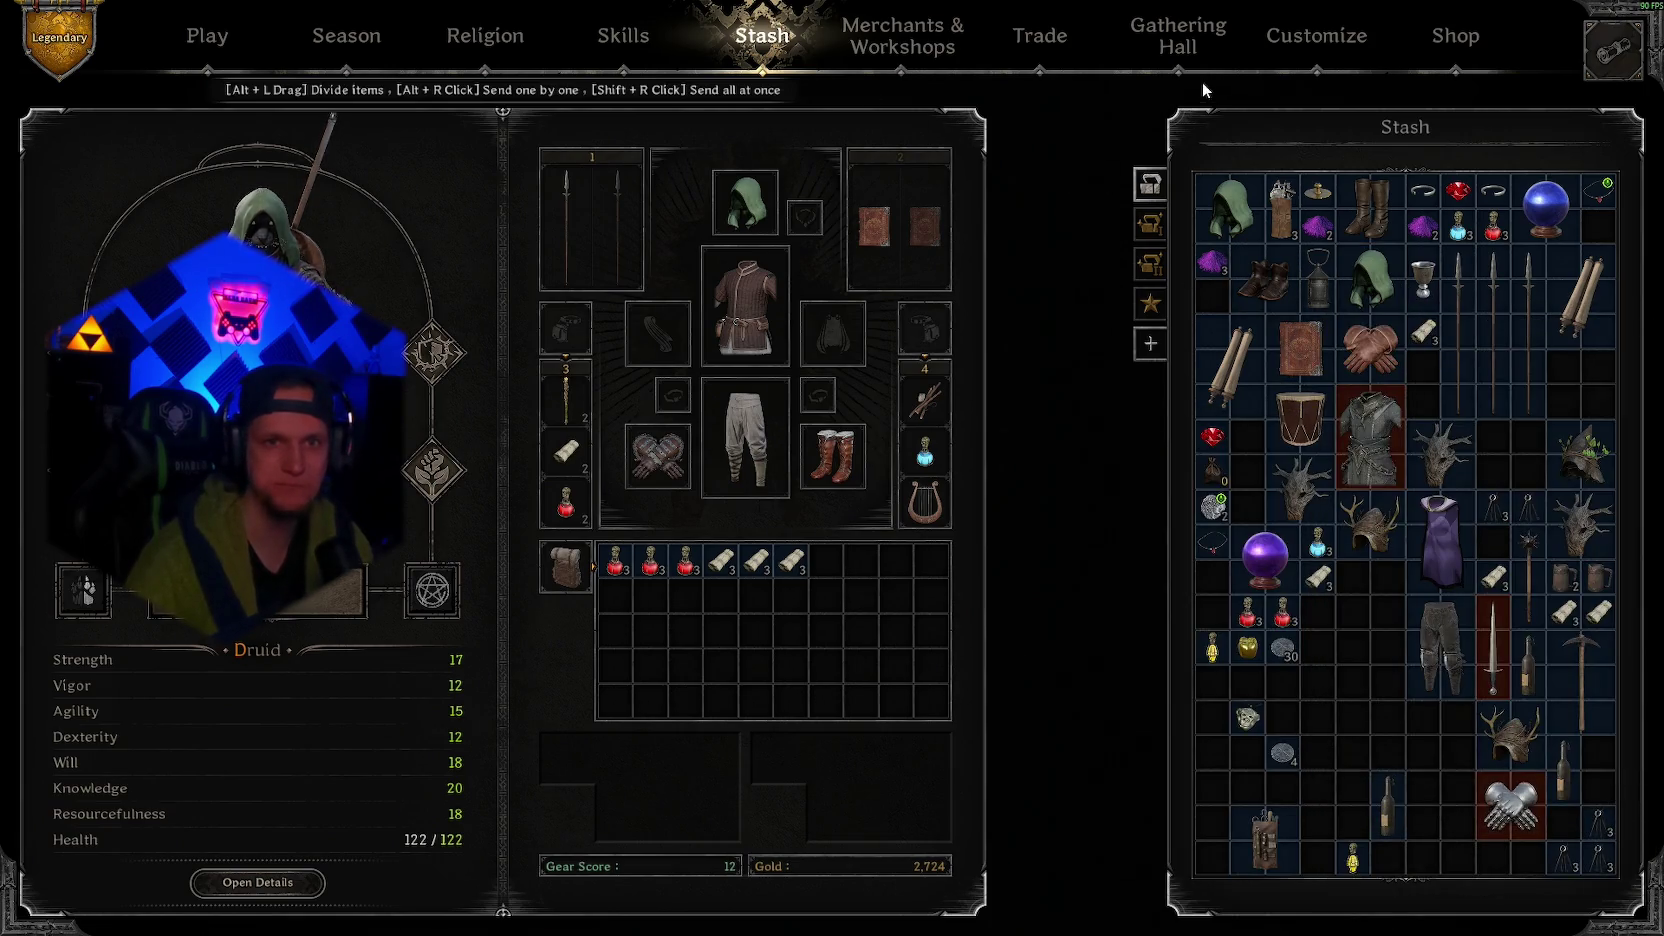
Review the Druid's own Marketplace listings, then leave the trading channel.
{"action": "left_click", "coordinate": [1040, 35]}
{"action": "left_click", "coordinate": [1061, 217]}
{"action": "left_click", "coordinate": [985, 107]}
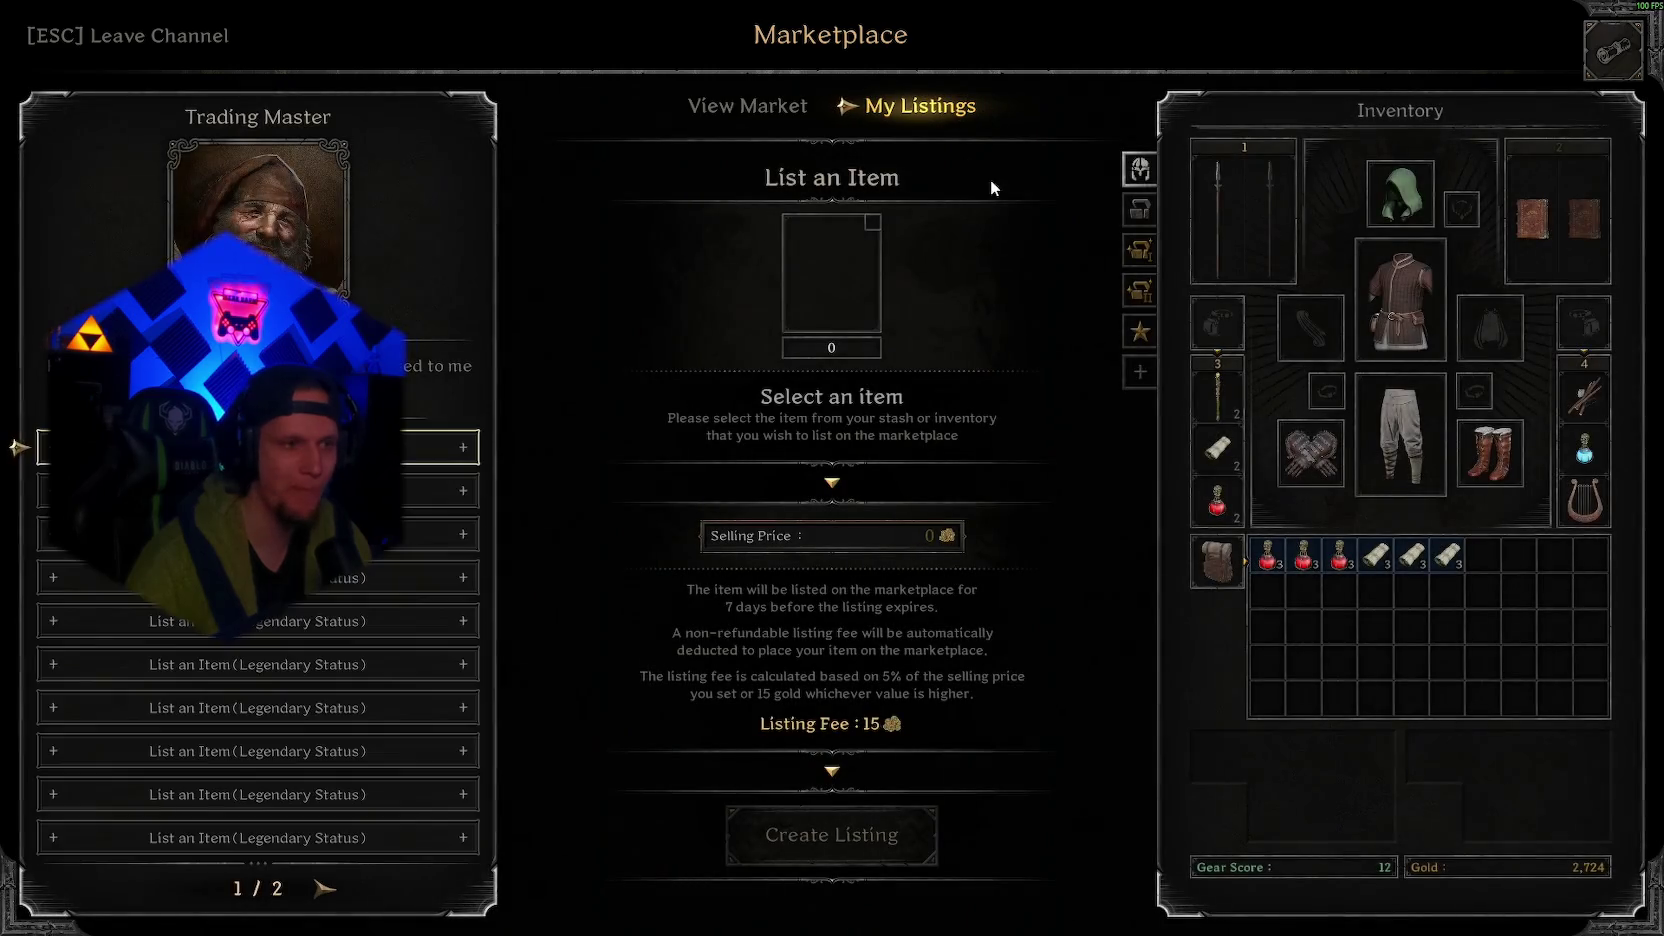
{"action": "left_click", "coordinate": [1139, 290]}
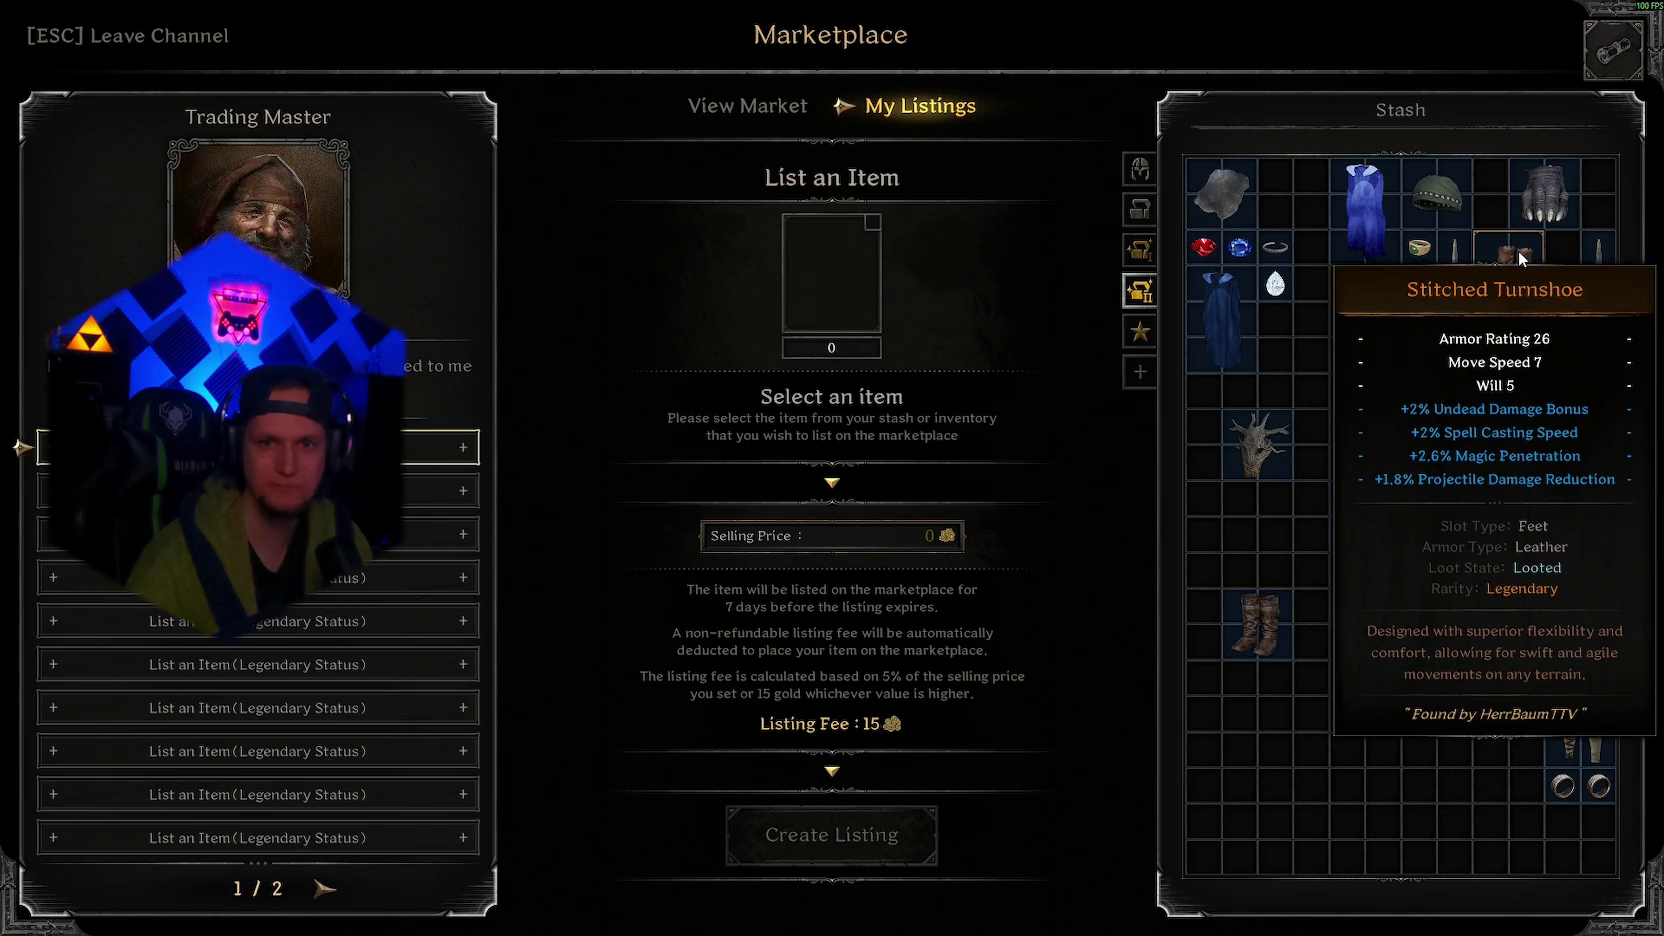
{"action": "left_click", "coordinate": [167, 38]}
{"action": "left_click", "coordinate": [742, 520]}
Check the merchants overview and the stash's gems and materials, then return to the lobby.
{"action": "left_click", "coordinate": [810, 17]}
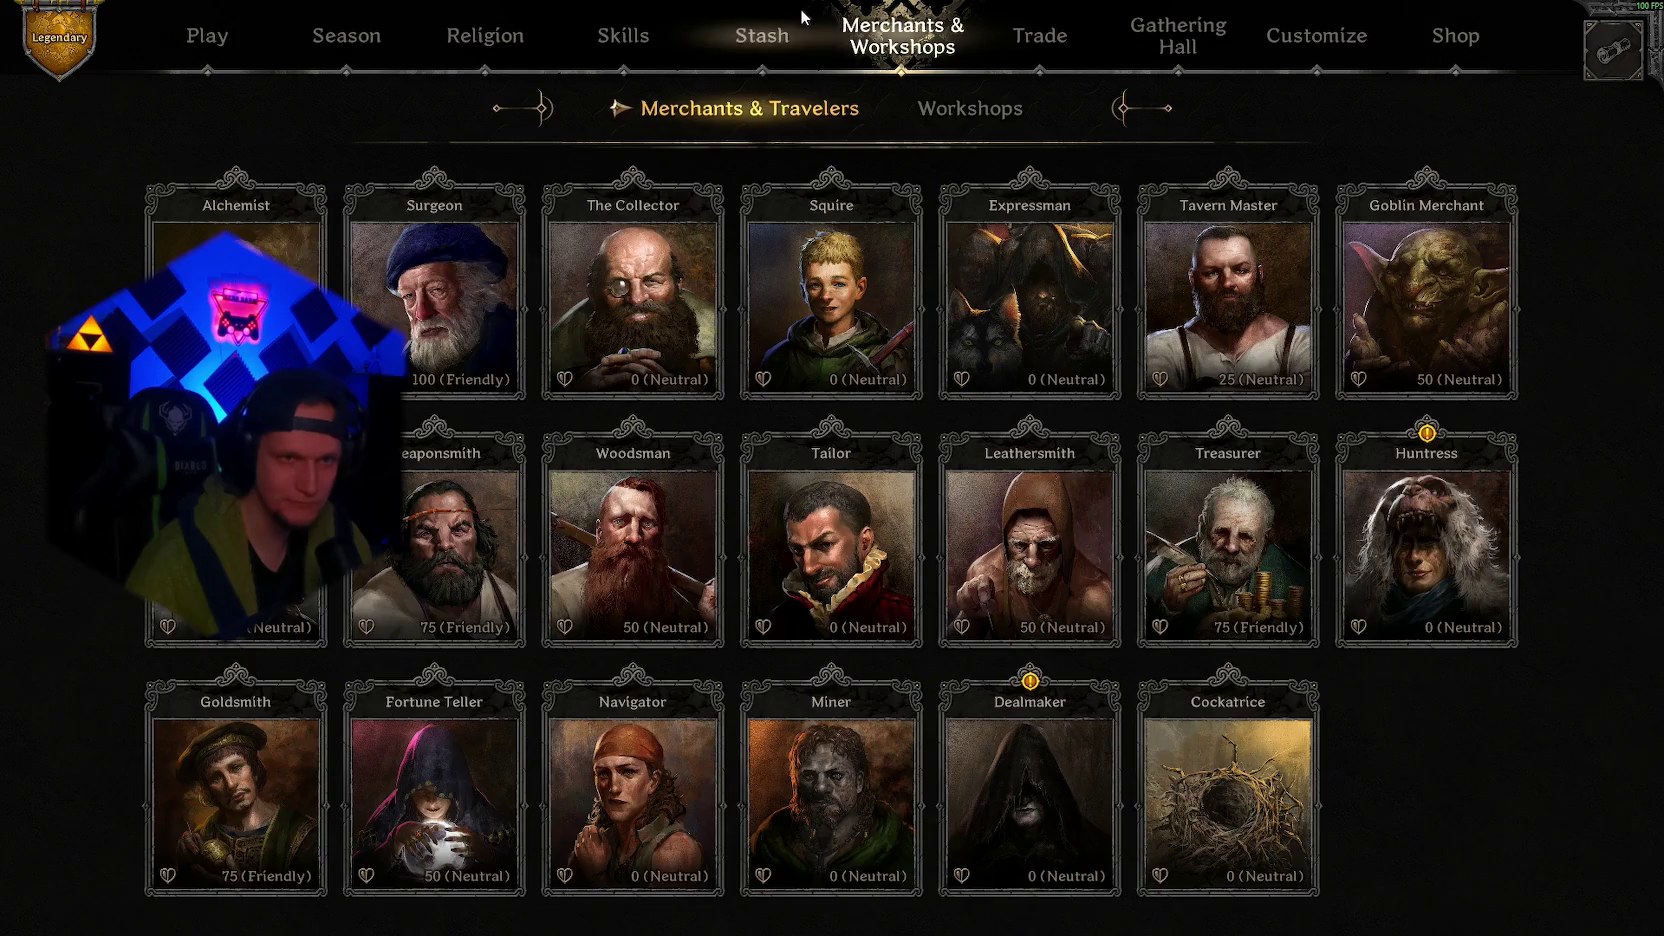
{"action": "left_click", "coordinate": [795, 17]}
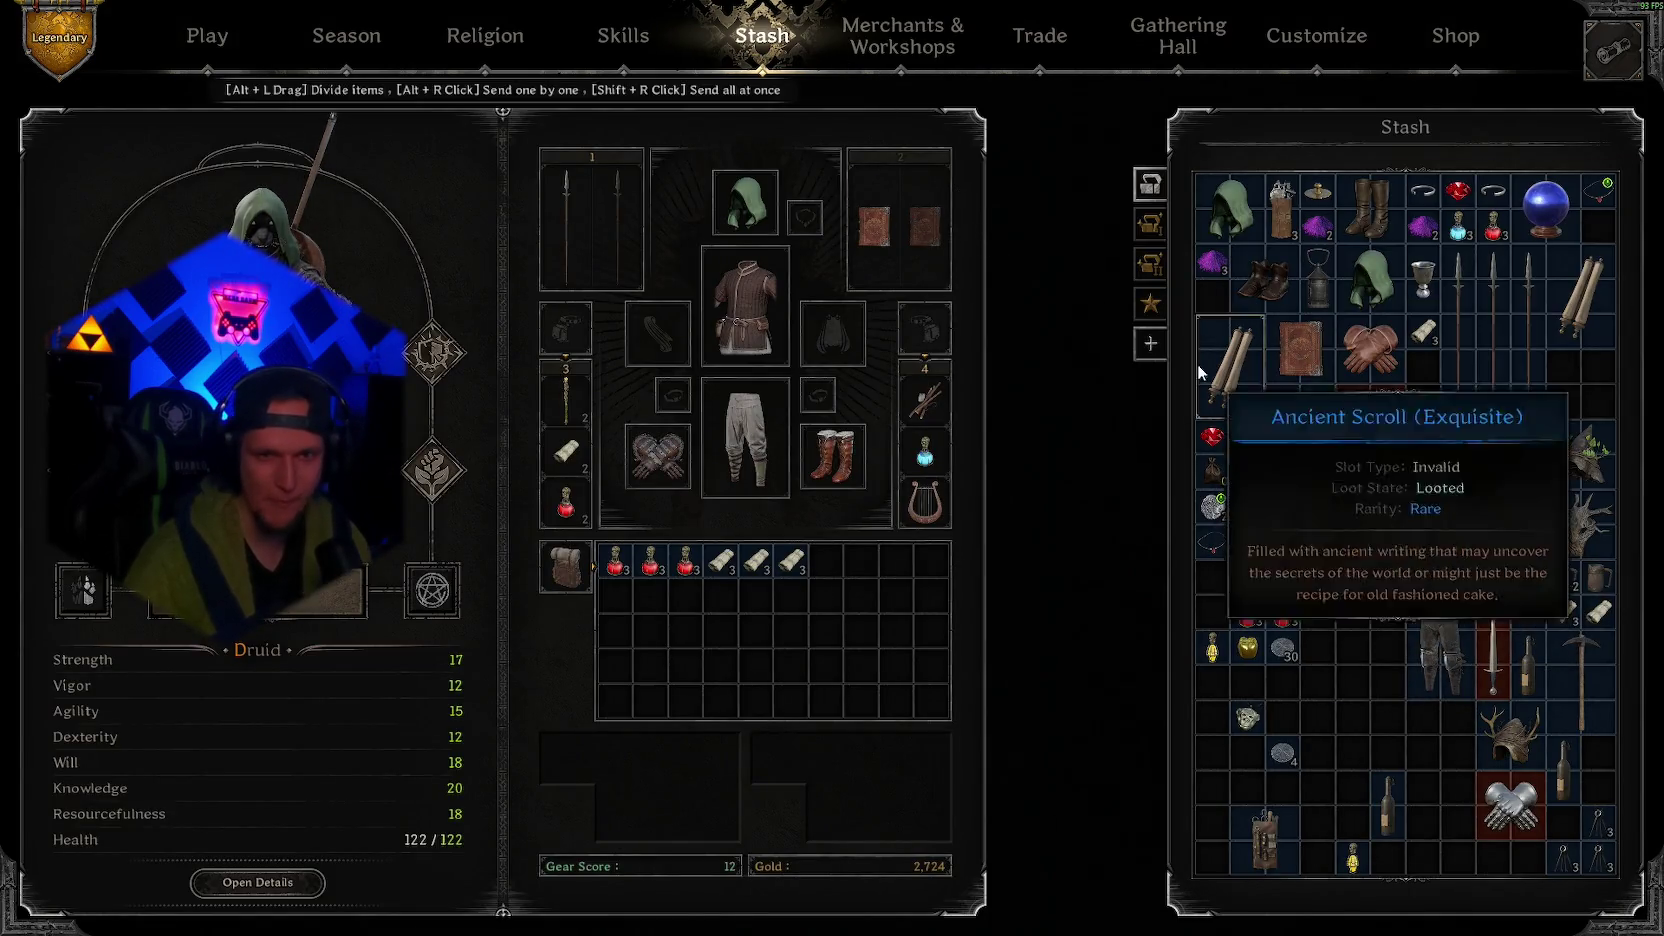
{"action": "left_click", "coordinate": [1152, 306]}
{"action": "mouse_move", "coordinate": [1322, 622]}
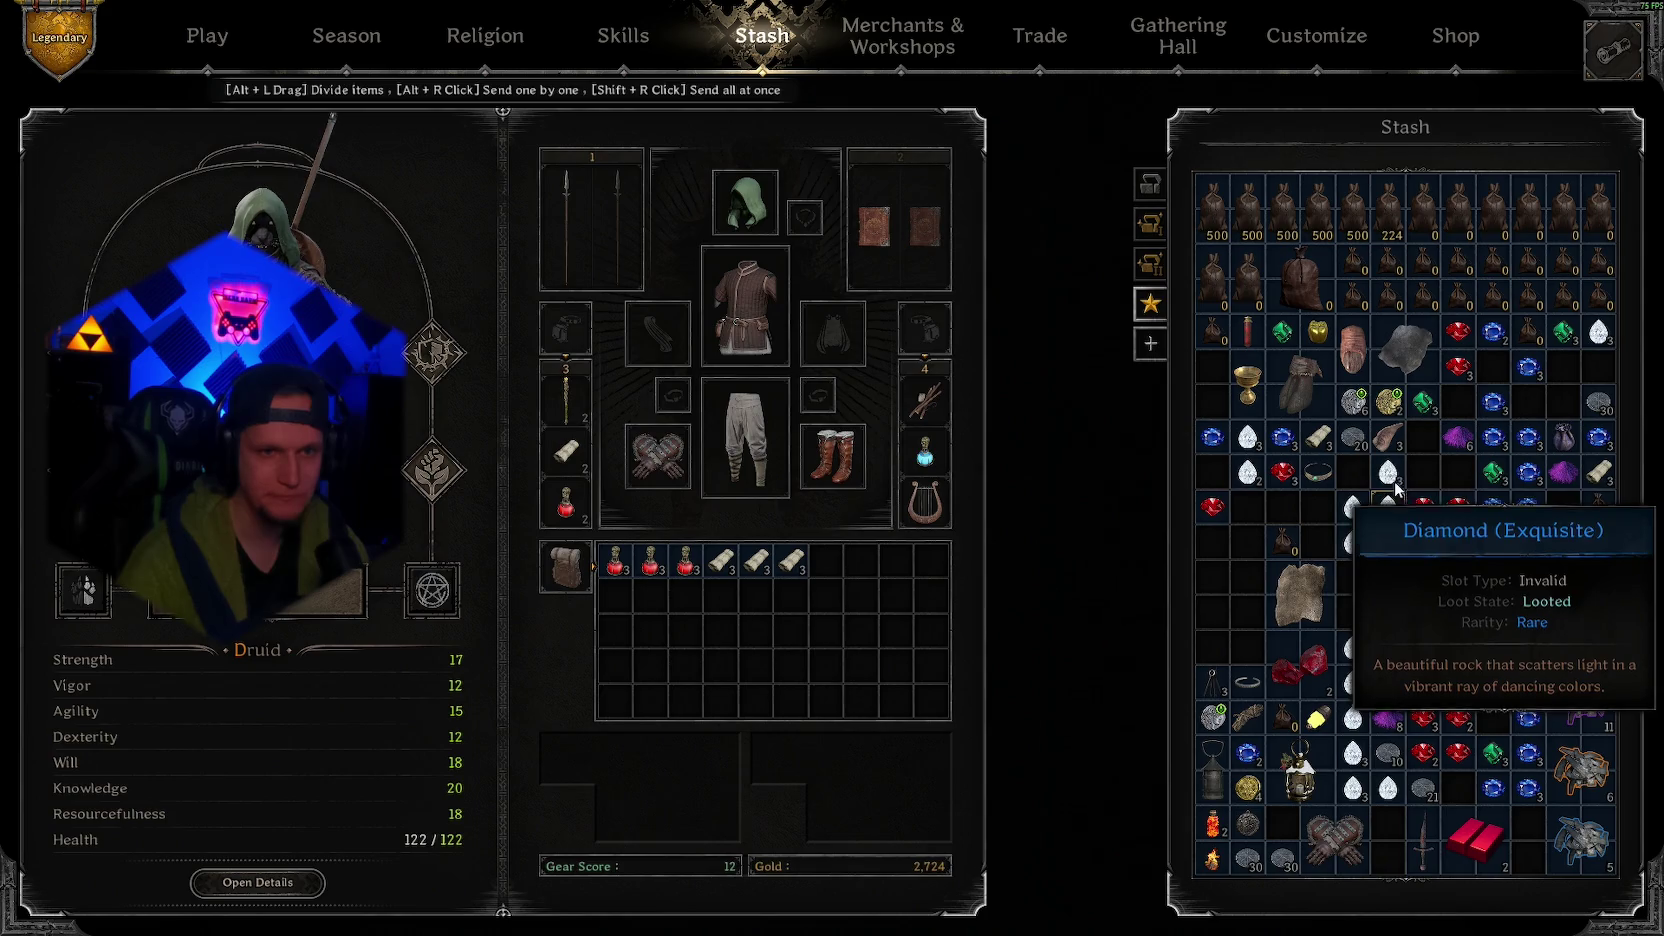
{"action": "left_click", "coordinate": [200, 36]}
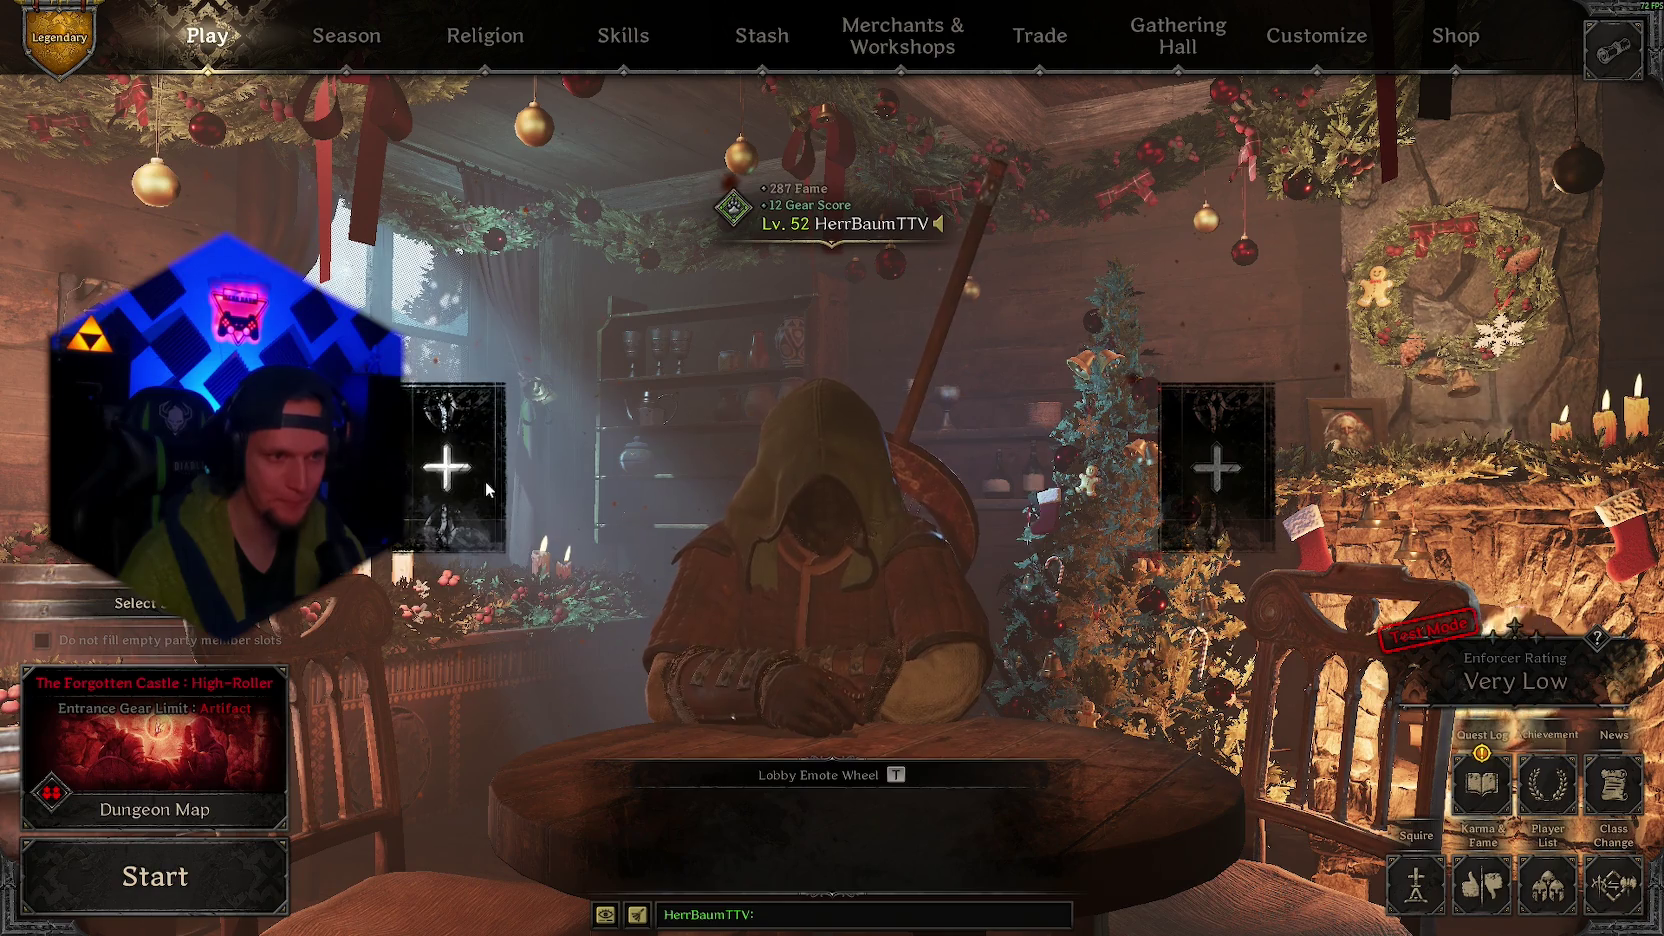
Look at the friends list, then return to the character list and browse both pages.
{"action": "left_click", "coordinate": [484, 481]}
{"action": "left_click", "coordinate": [676, 138]}
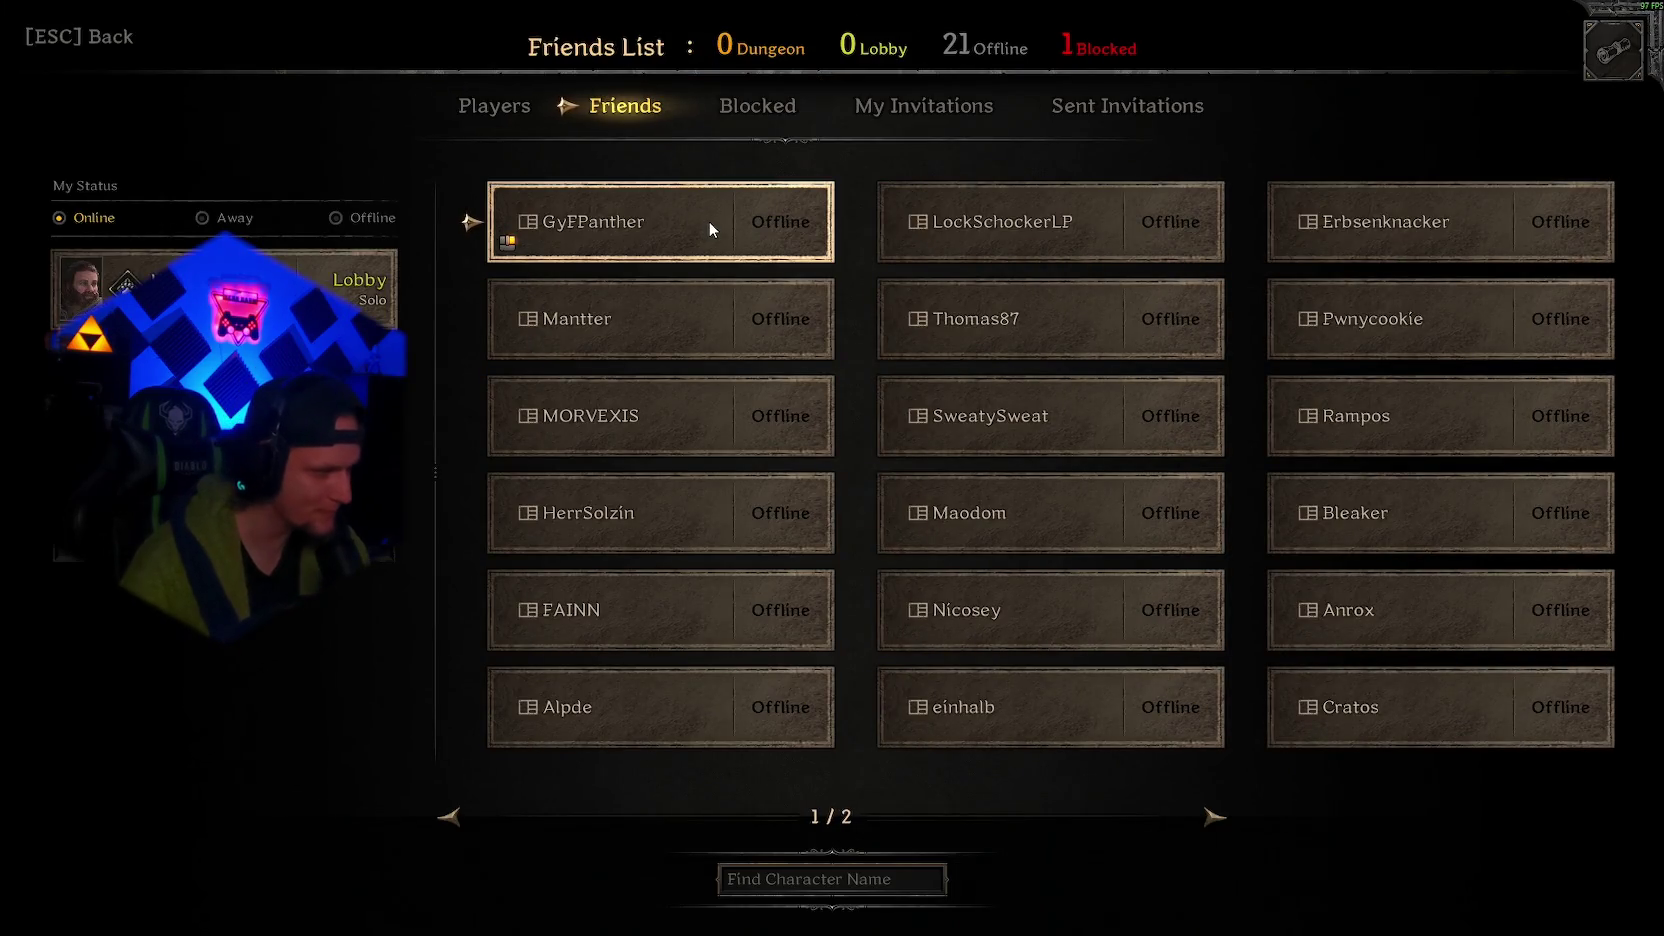
{"action": "left_click", "coordinate": [100, 40]}
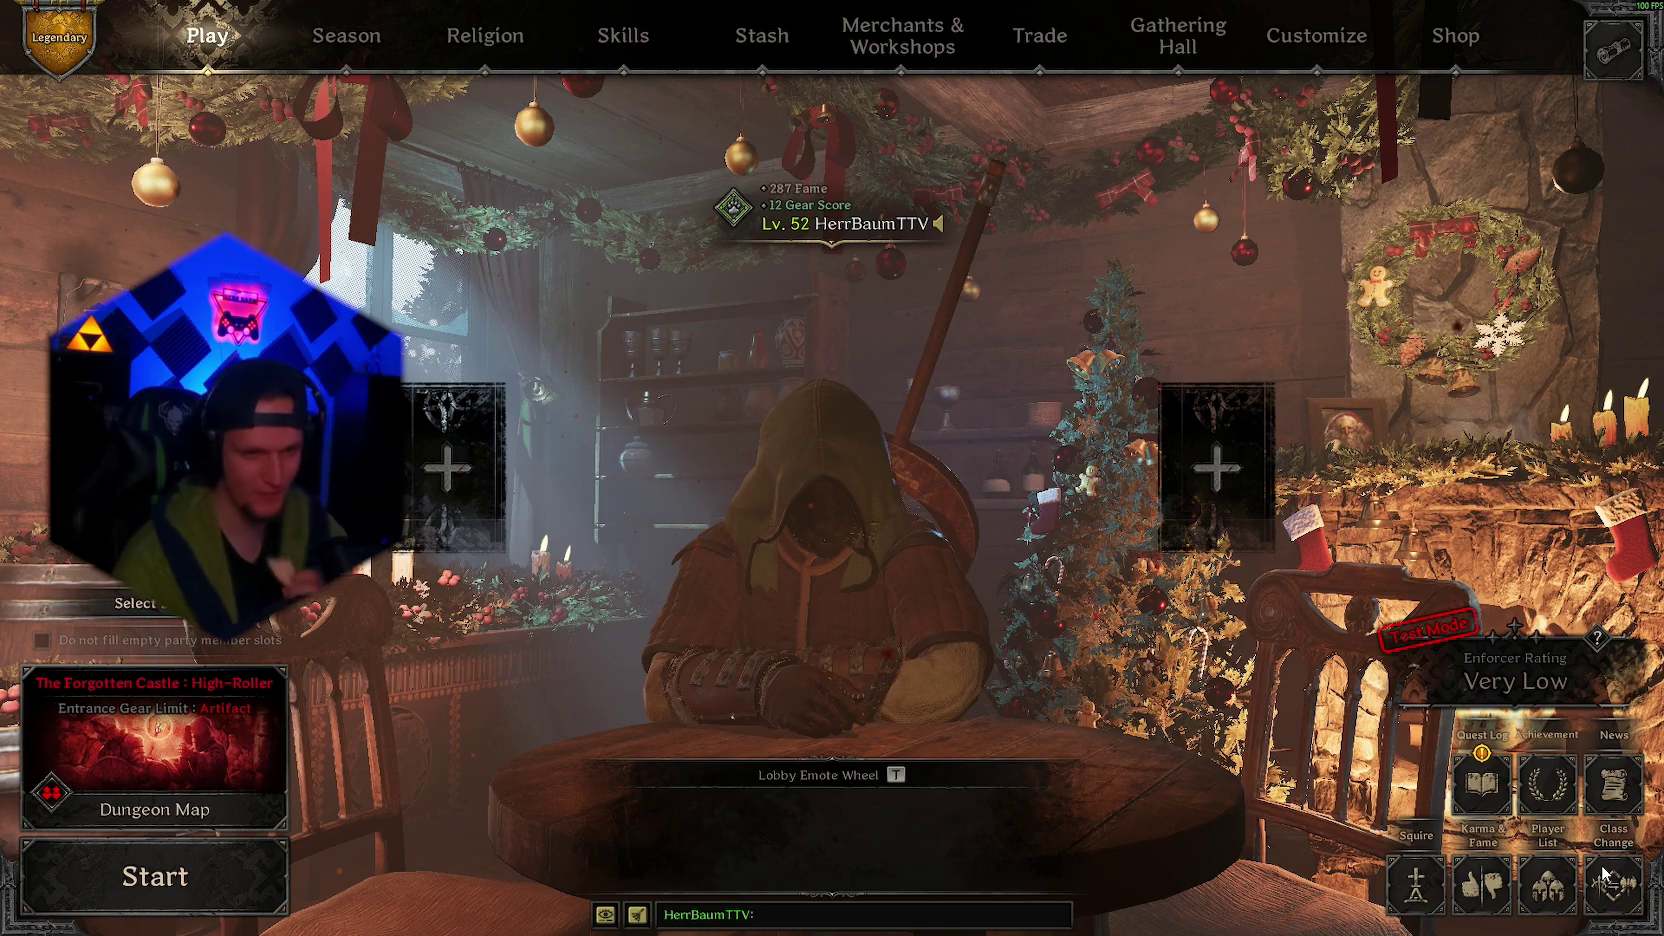
{"action": "left_click", "coordinate": [1522, 828]}
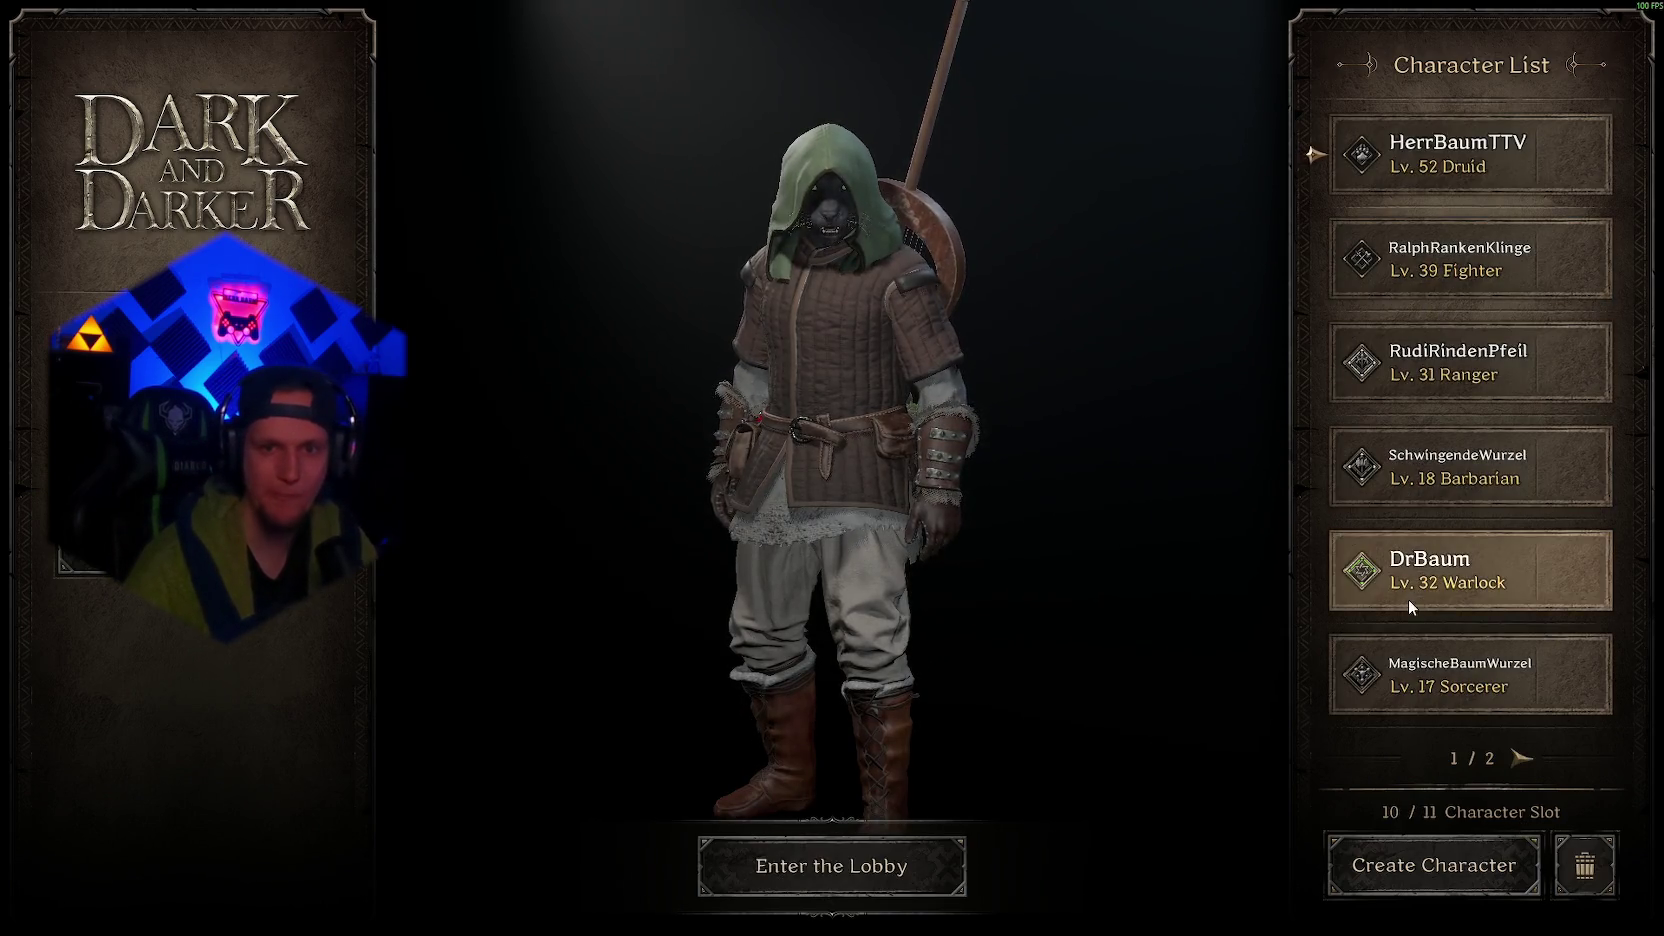
{"action": "left_click", "coordinate": [1508, 760]}
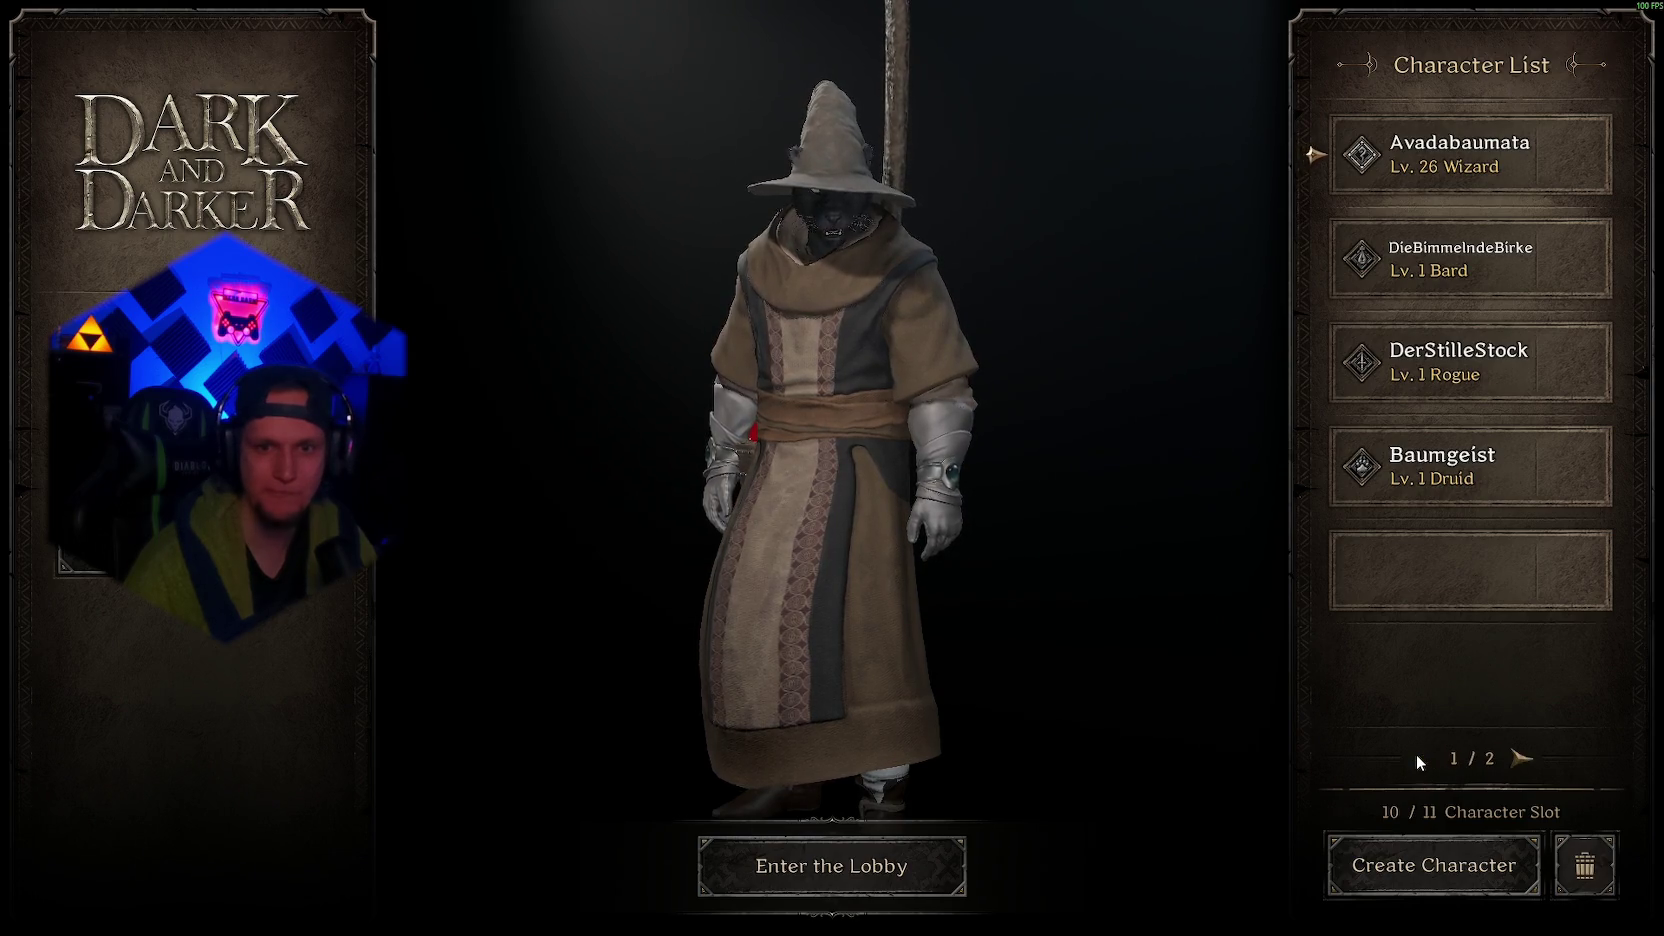
{"action": "left_click", "coordinate": [1420, 760]}
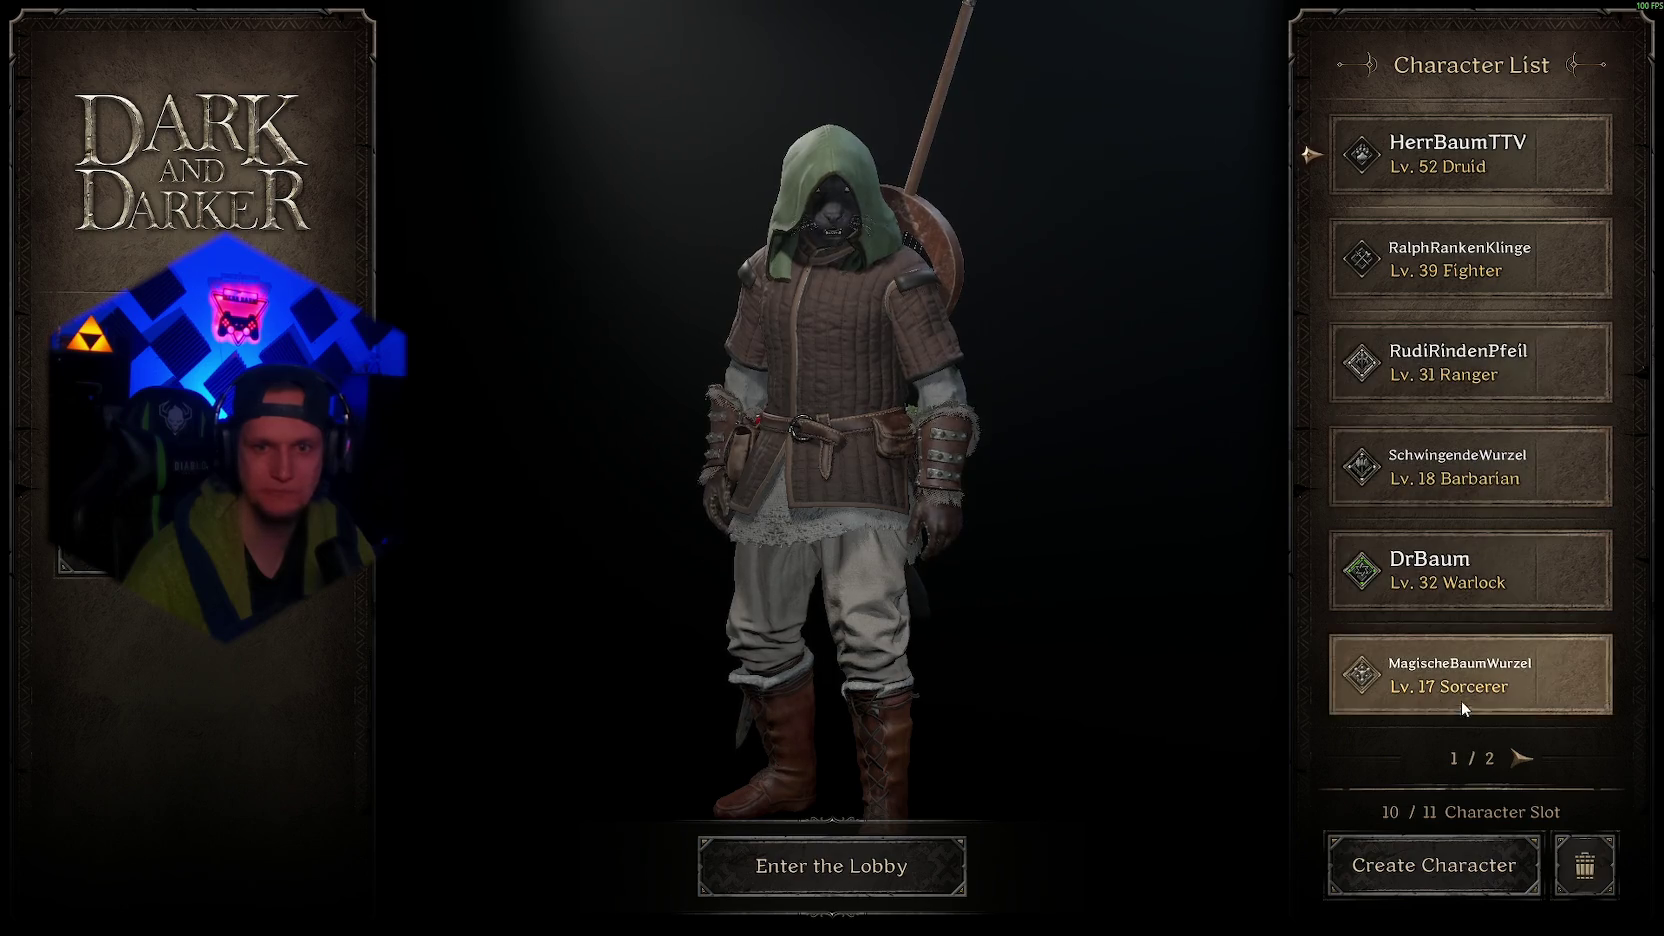
{"action": "left_click", "coordinate": [1510, 754]}
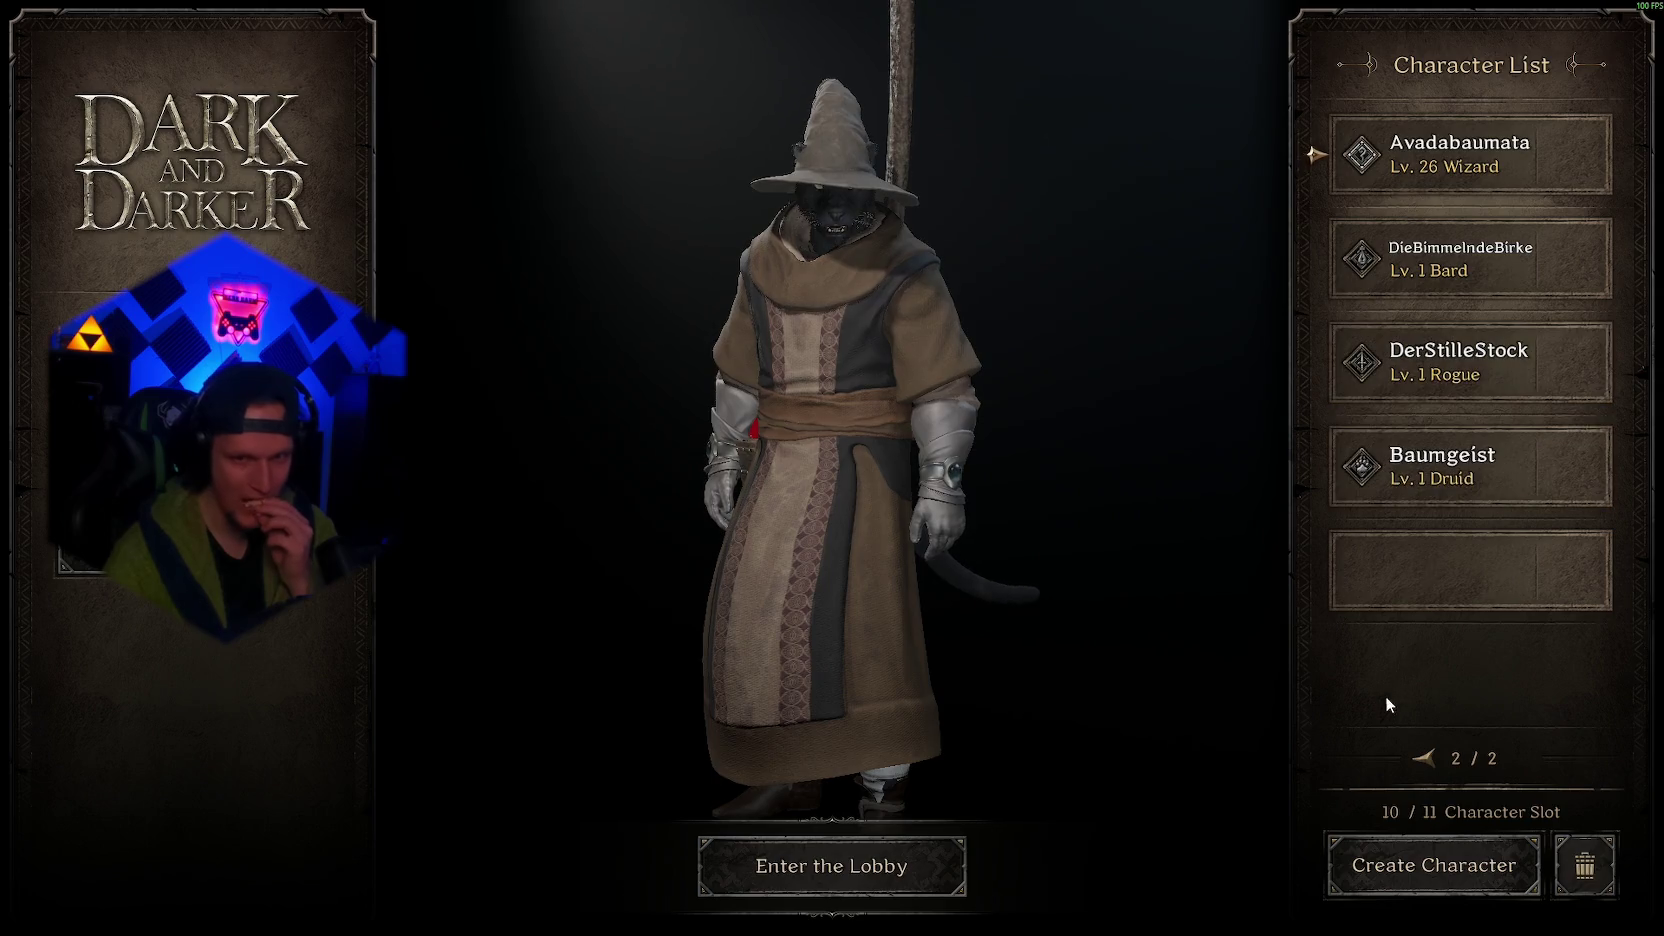
{"action": "left_click", "coordinate": [1421, 755]}
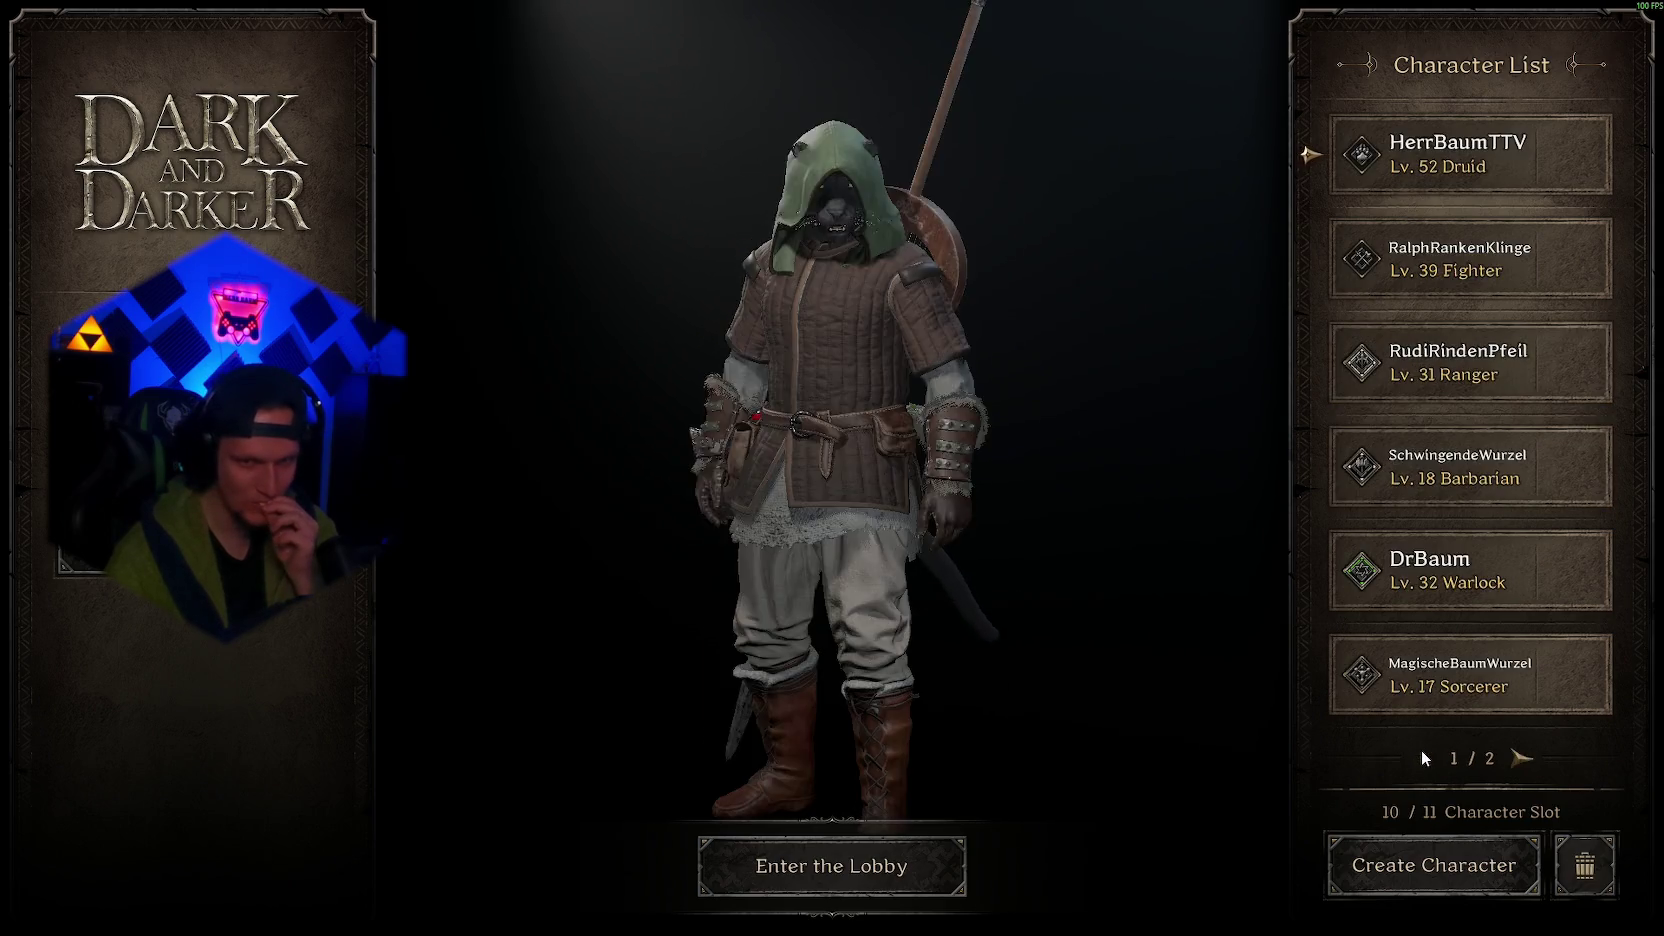
Preview the Warlock, Sorcerer, Barbarian, Ranger and Fighter, then start Create Character.
{"action": "left_click", "coordinate": [1454, 572]}
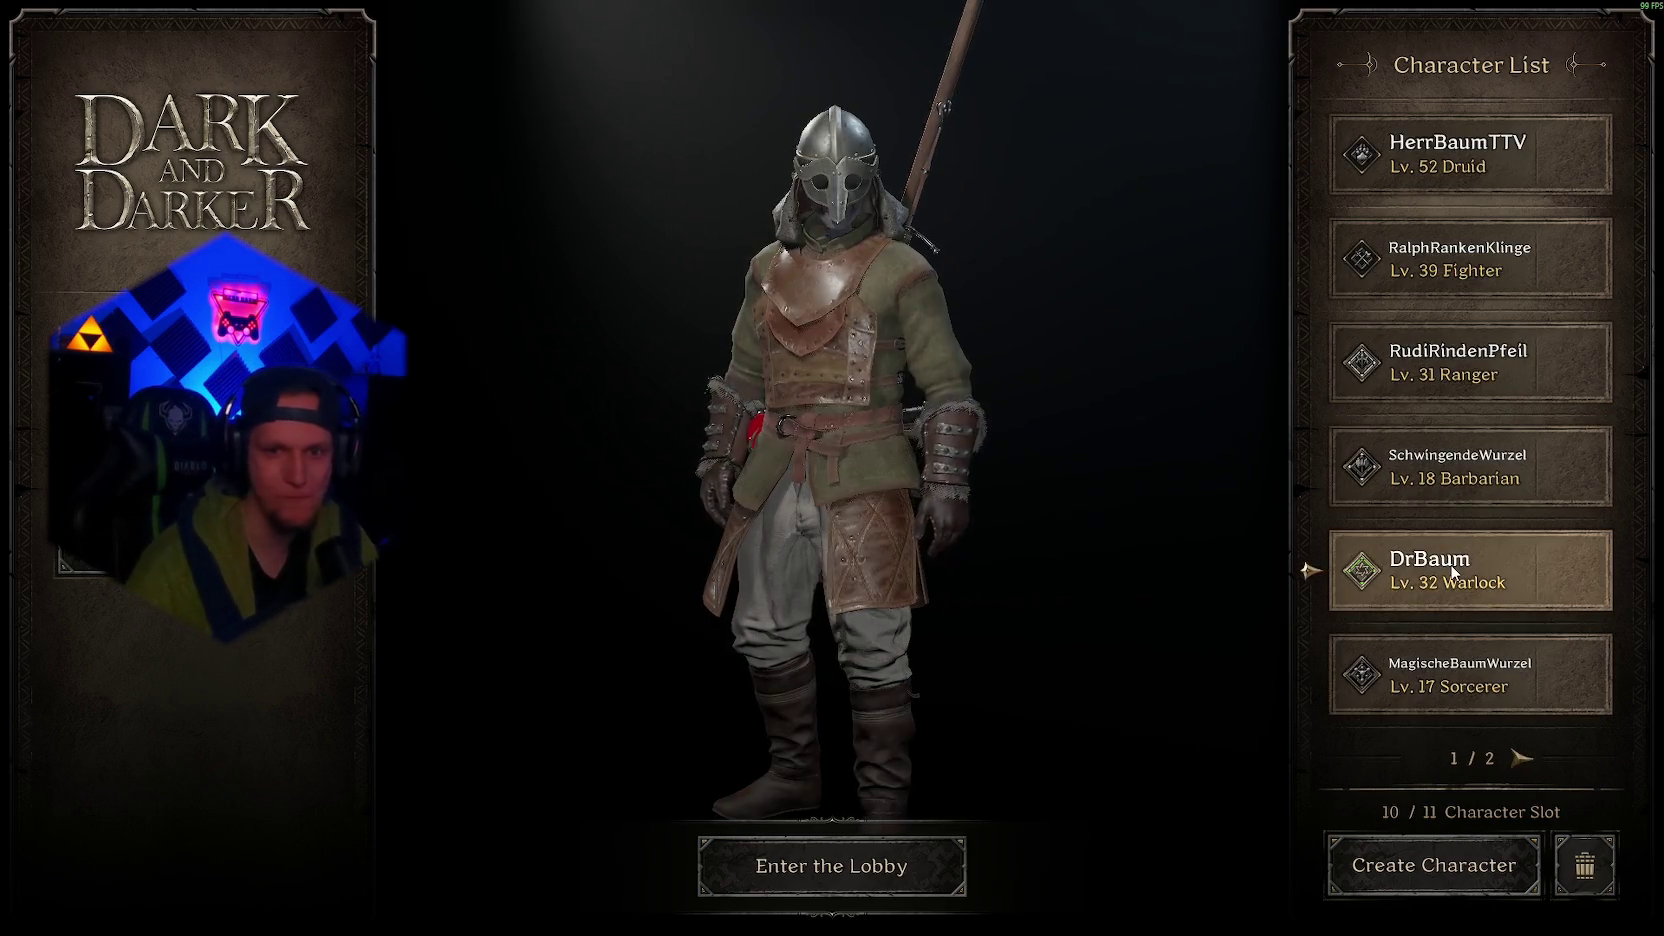
{"action": "left_click", "coordinate": [1445, 678]}
{"action": "left_click", "coordinate": [1450, 485]}
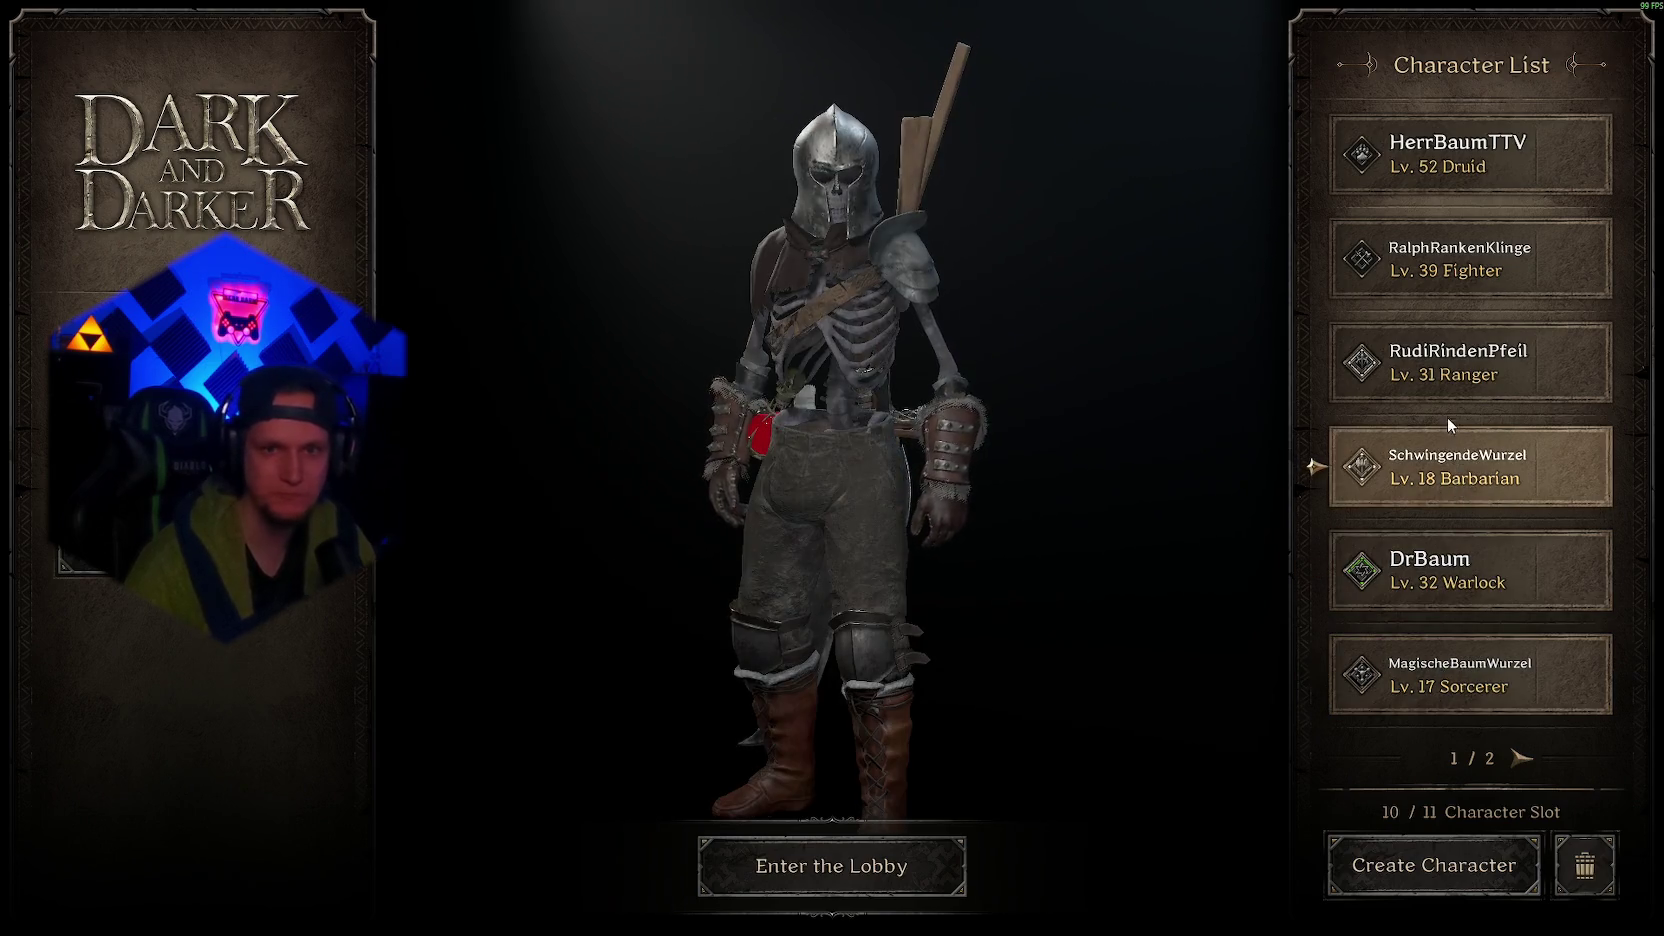
{"action": "left_click", "coordinate": [1450, 385]}
{"action": "left_click", "coordinate": [1452, 290]}
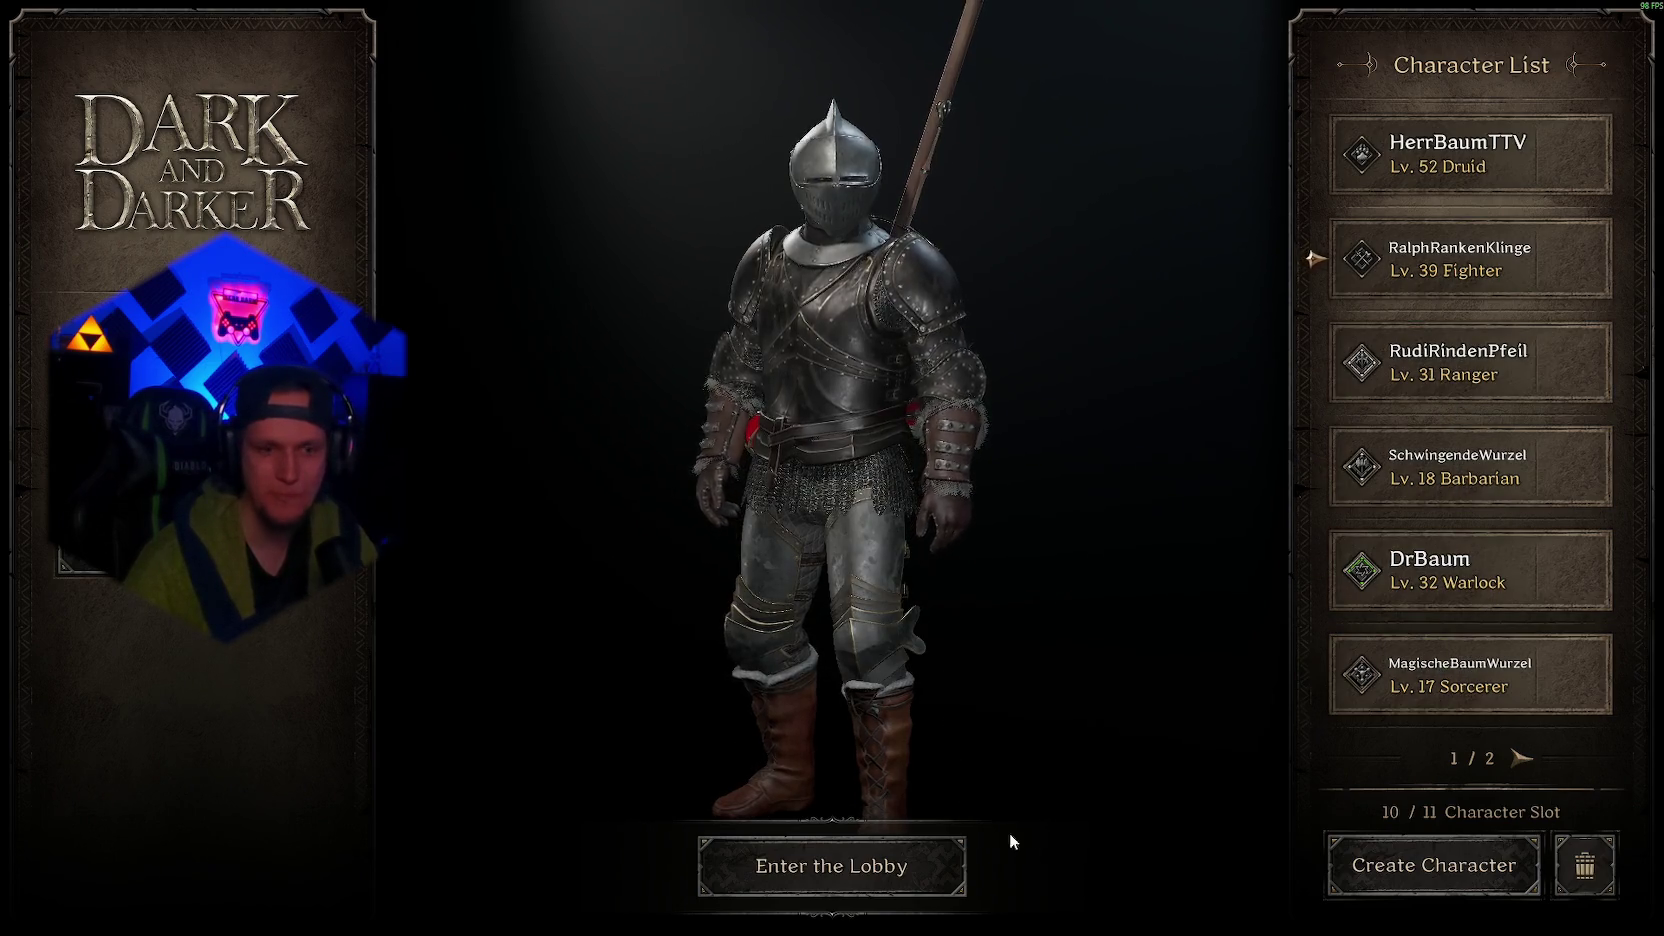
{"action": "left_click", "coordinate": [1521, 758]}
{"action": "left_click", "coordinate": [1432, 862]}
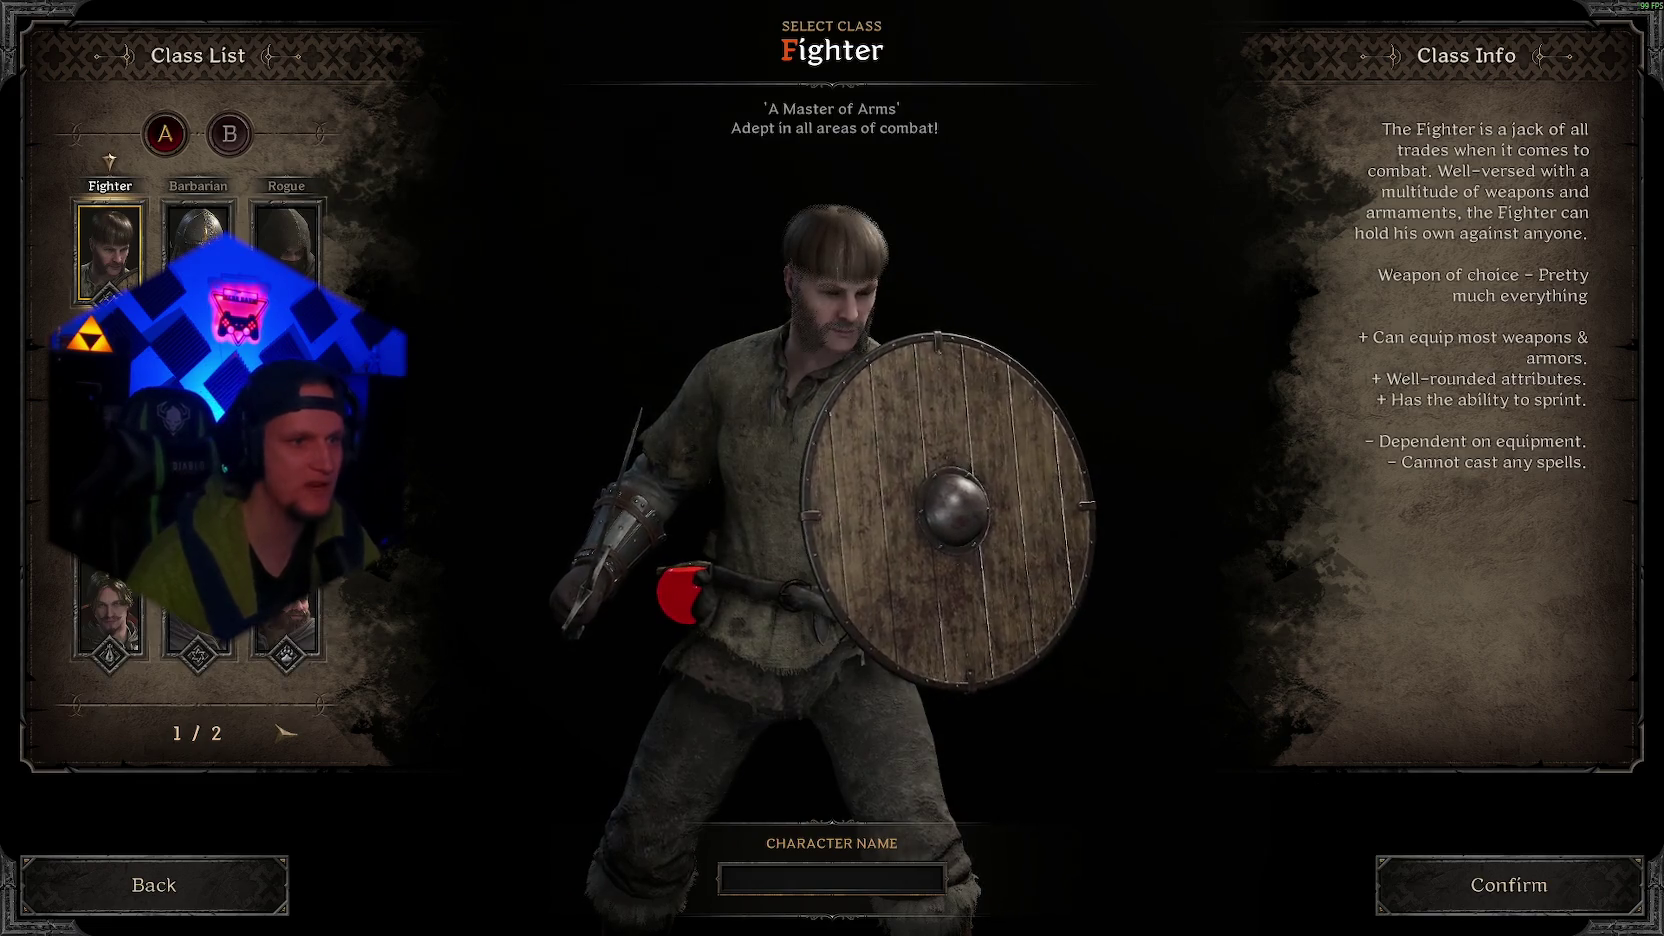
Create a new Cleric, entering its character name and confirming.
{"action": "left_click", "coordinate": [286, 432]}
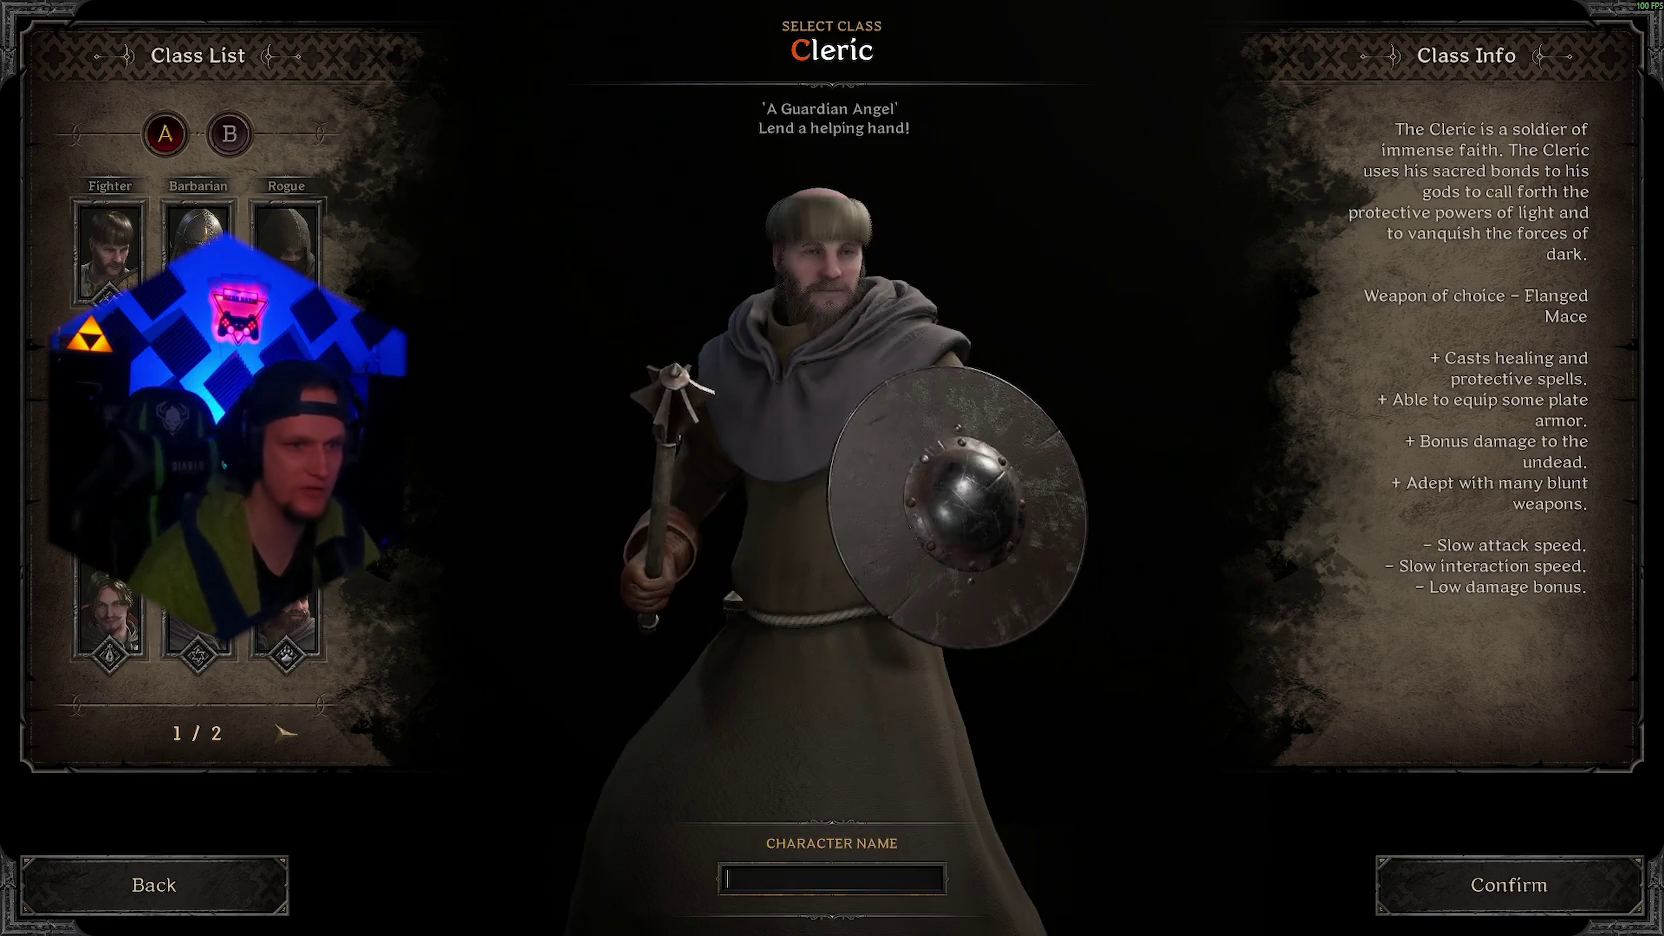
{"action": "left_click", "coordinate": [773, 876]}
{"action": "type", "text": "Pr"}
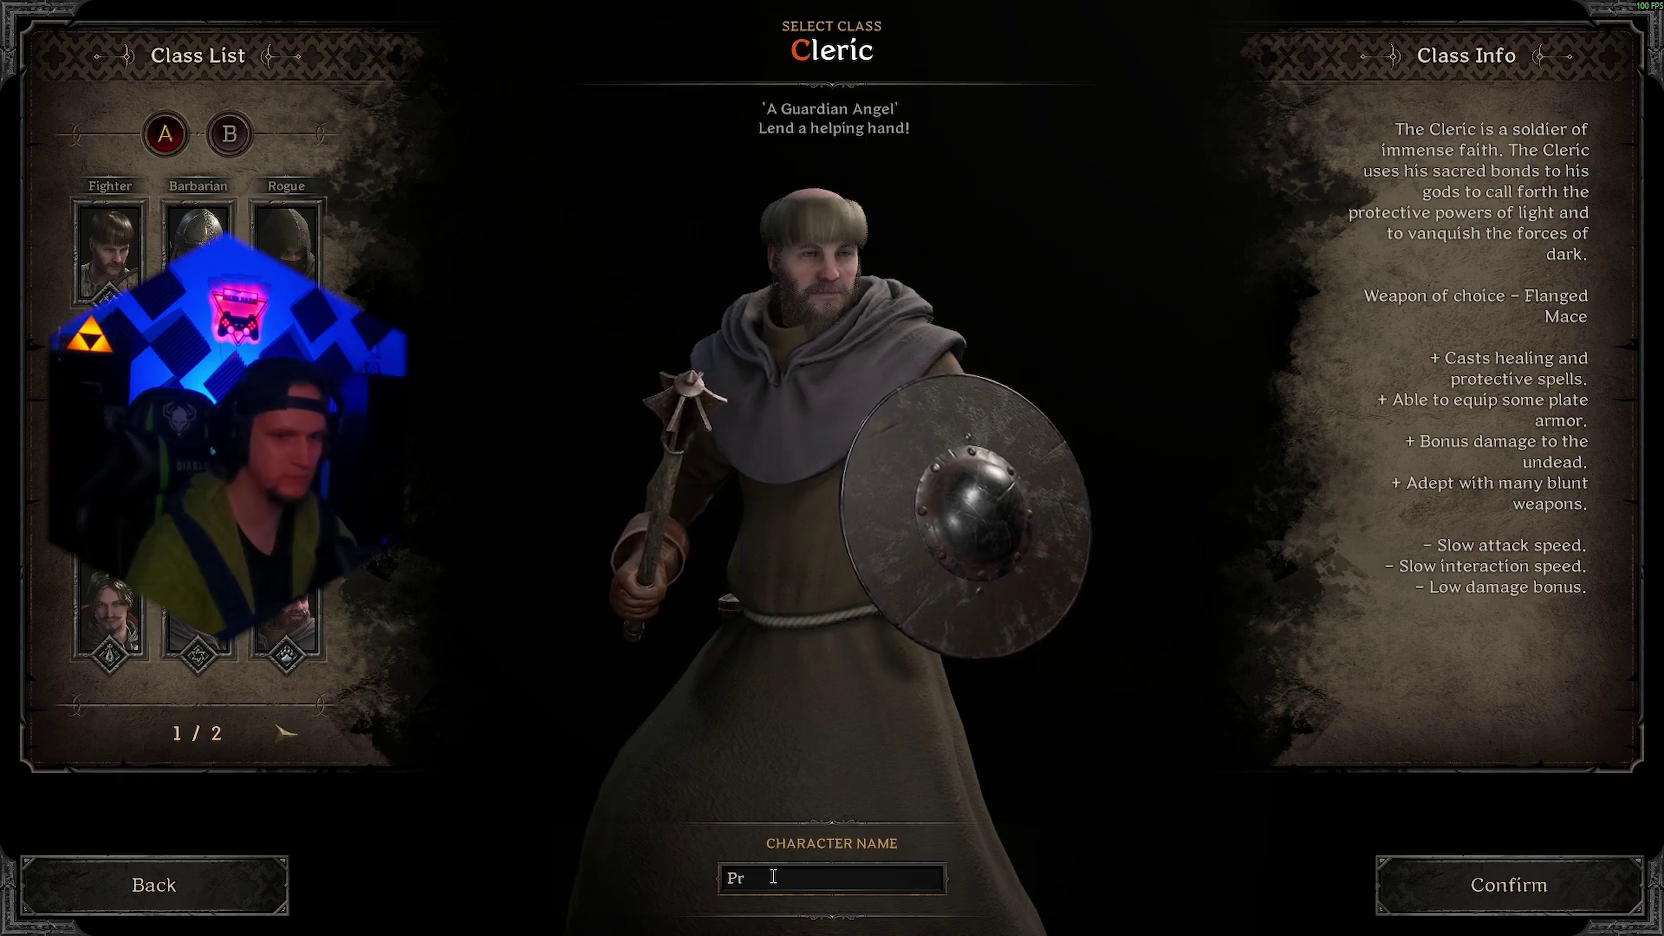
{"action": "type", "text": "Baum"}
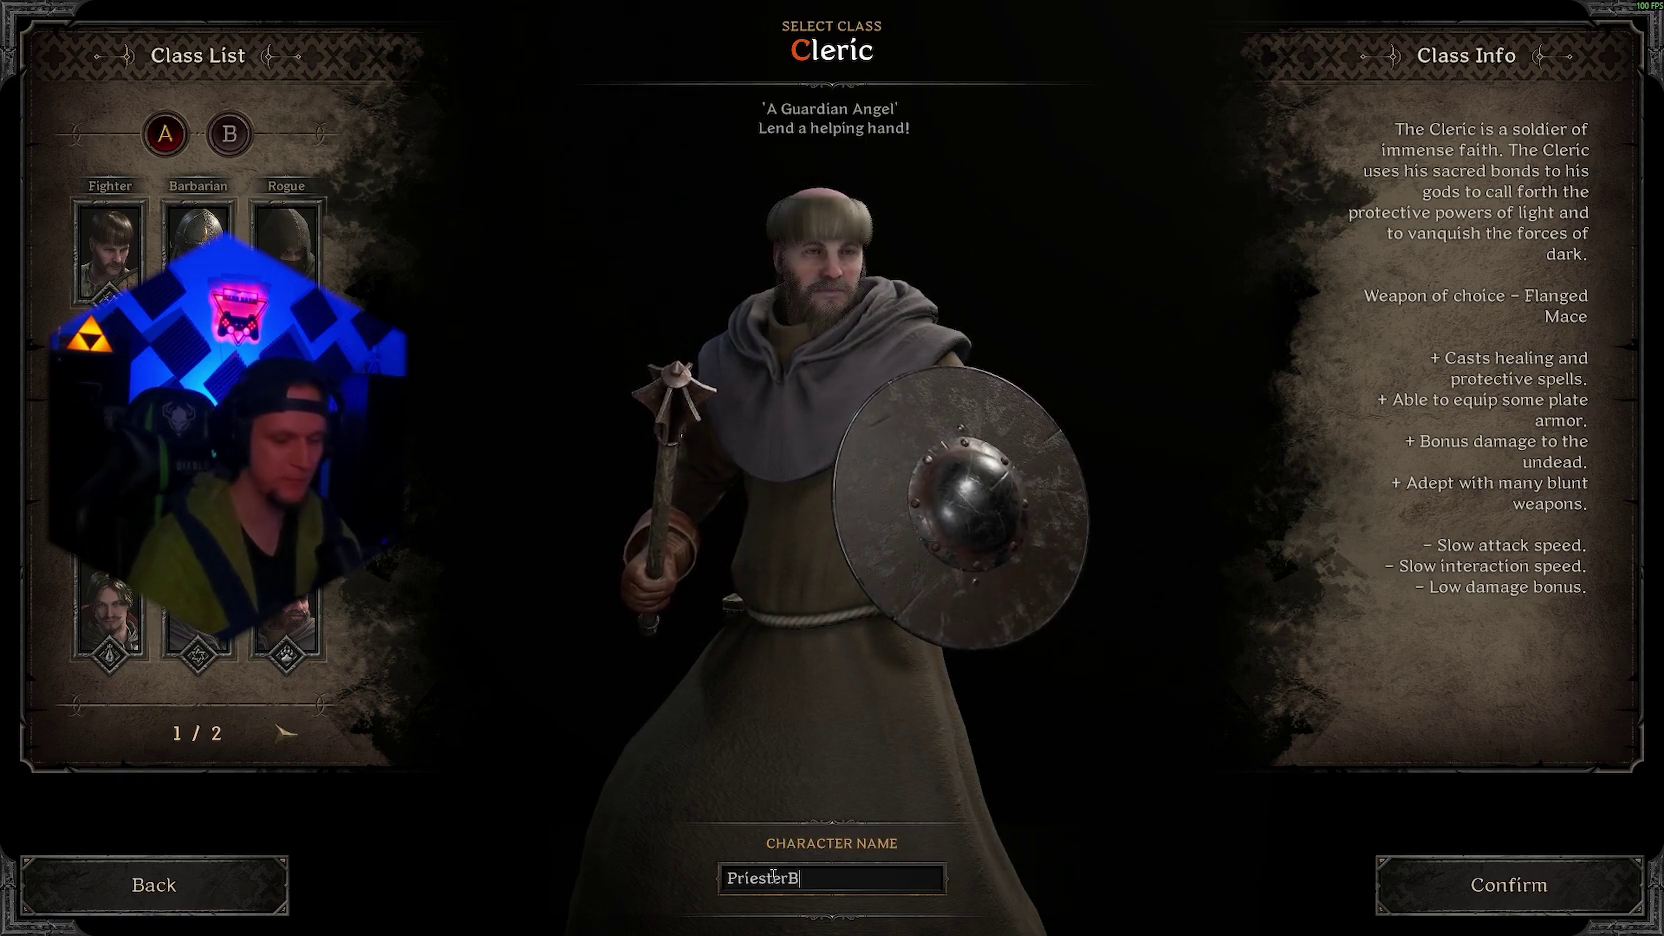
{"action": "left_click", "coordinate": [1455, 880]}
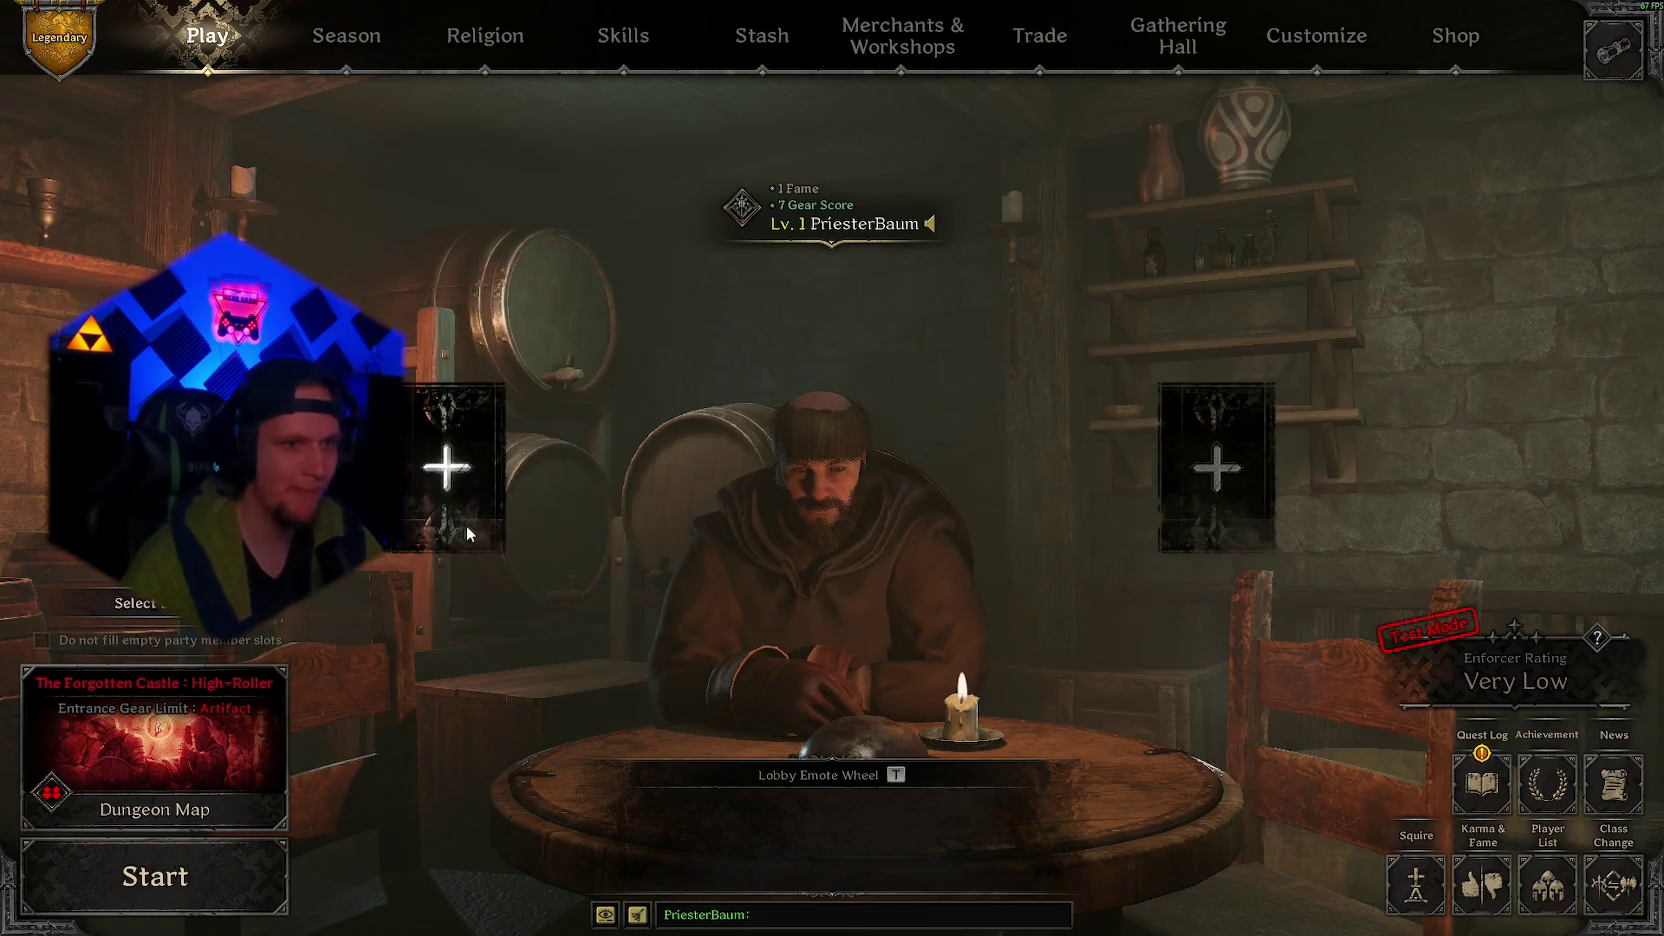
Enter the lobby with the new Cleric, check its stash, and select red potions at the Alchemist.
{"action": "left_click", "coordinate": [448, 470]}
{"action": "left_click", "coordinate": [604, 112]}
{"action": "key", "text": "Escape"}
{"action": "left_click", "coordinate": [796, 54]}
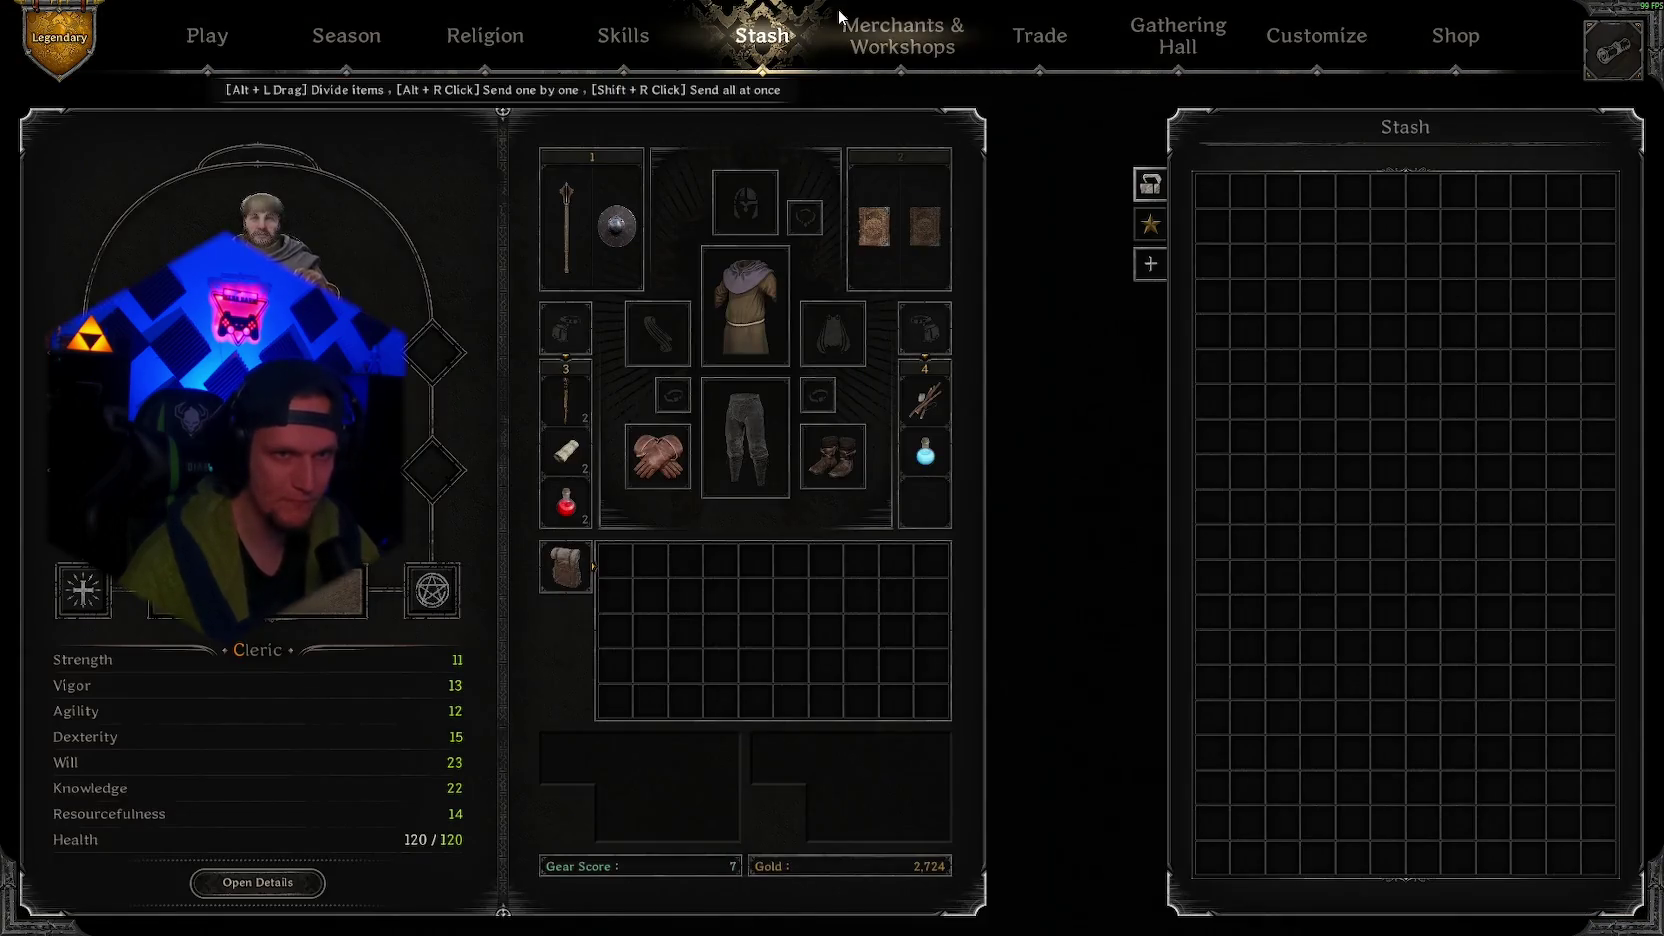
{"action": "left_click", "coordinate": [840, 16]}
{"action": "left_click", "coordinate": [223, 230]}
{"action": "left_click", "coordinate": [101, 255]}
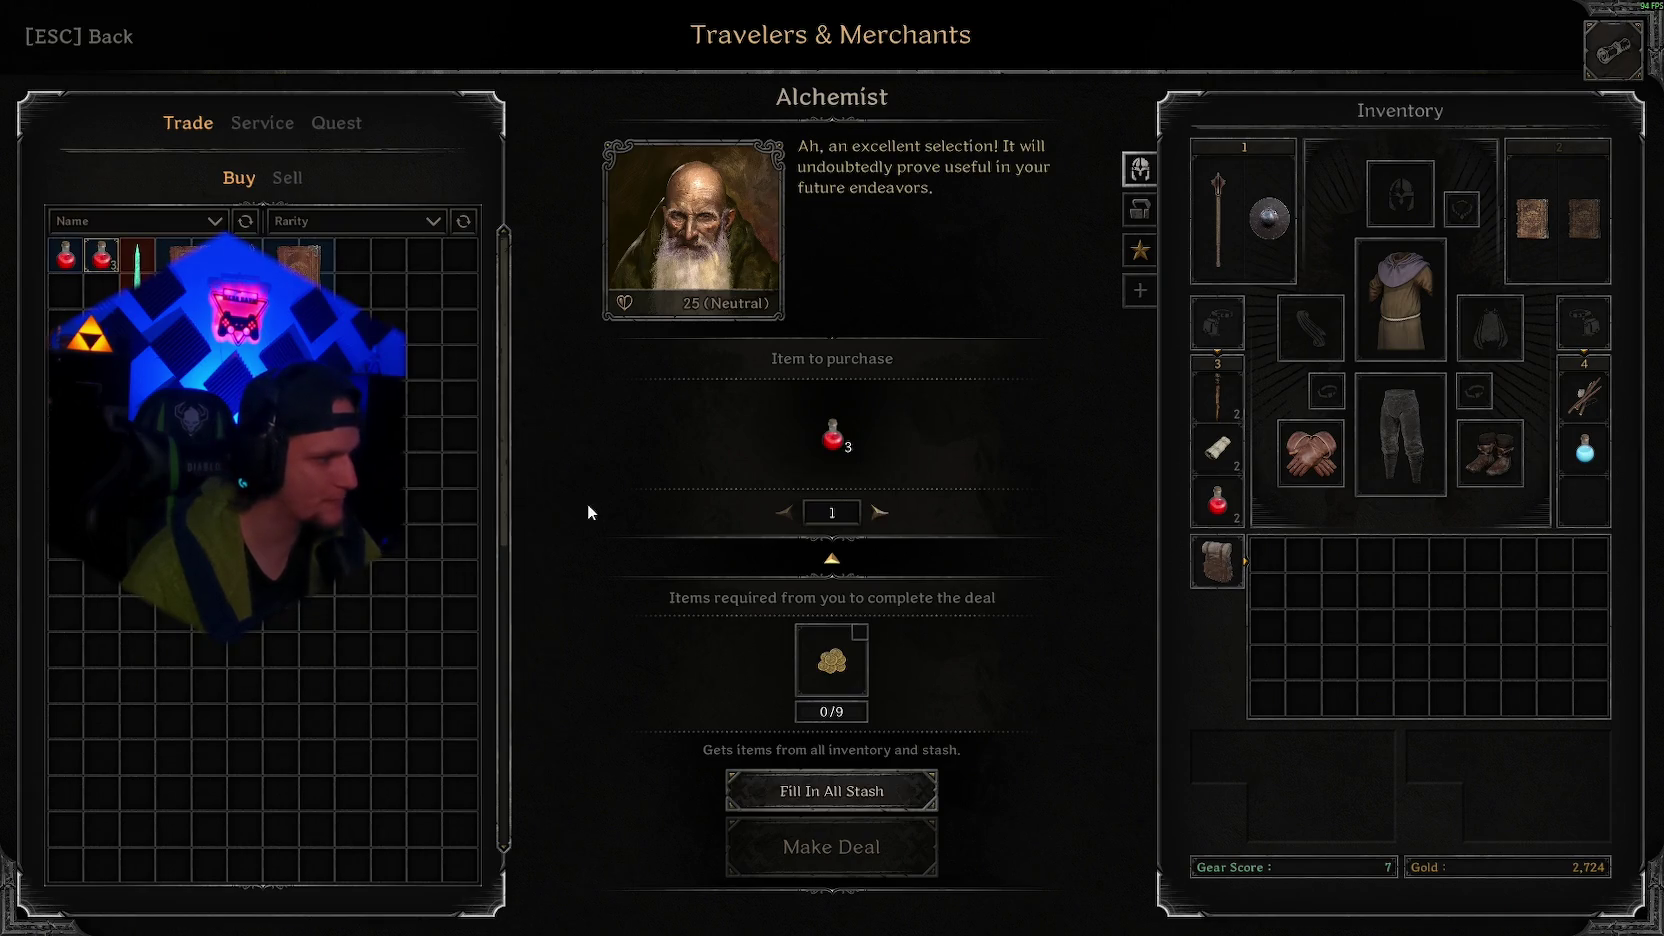
Buy red potions at the Alchemist using Fill In All Stash and Make Deal.
{"action": "left_click", "coordinate": [880, 512]}
Buy four stacks of bandages from the Surgeon, then bring up the Perk & Skill page.
{"action": "left_click", "coordinate": [880, 512]}
{"action": "left_click", "coordinate": [880, 512]}
{"action": "left_click", "coordinate": [831, 791]}
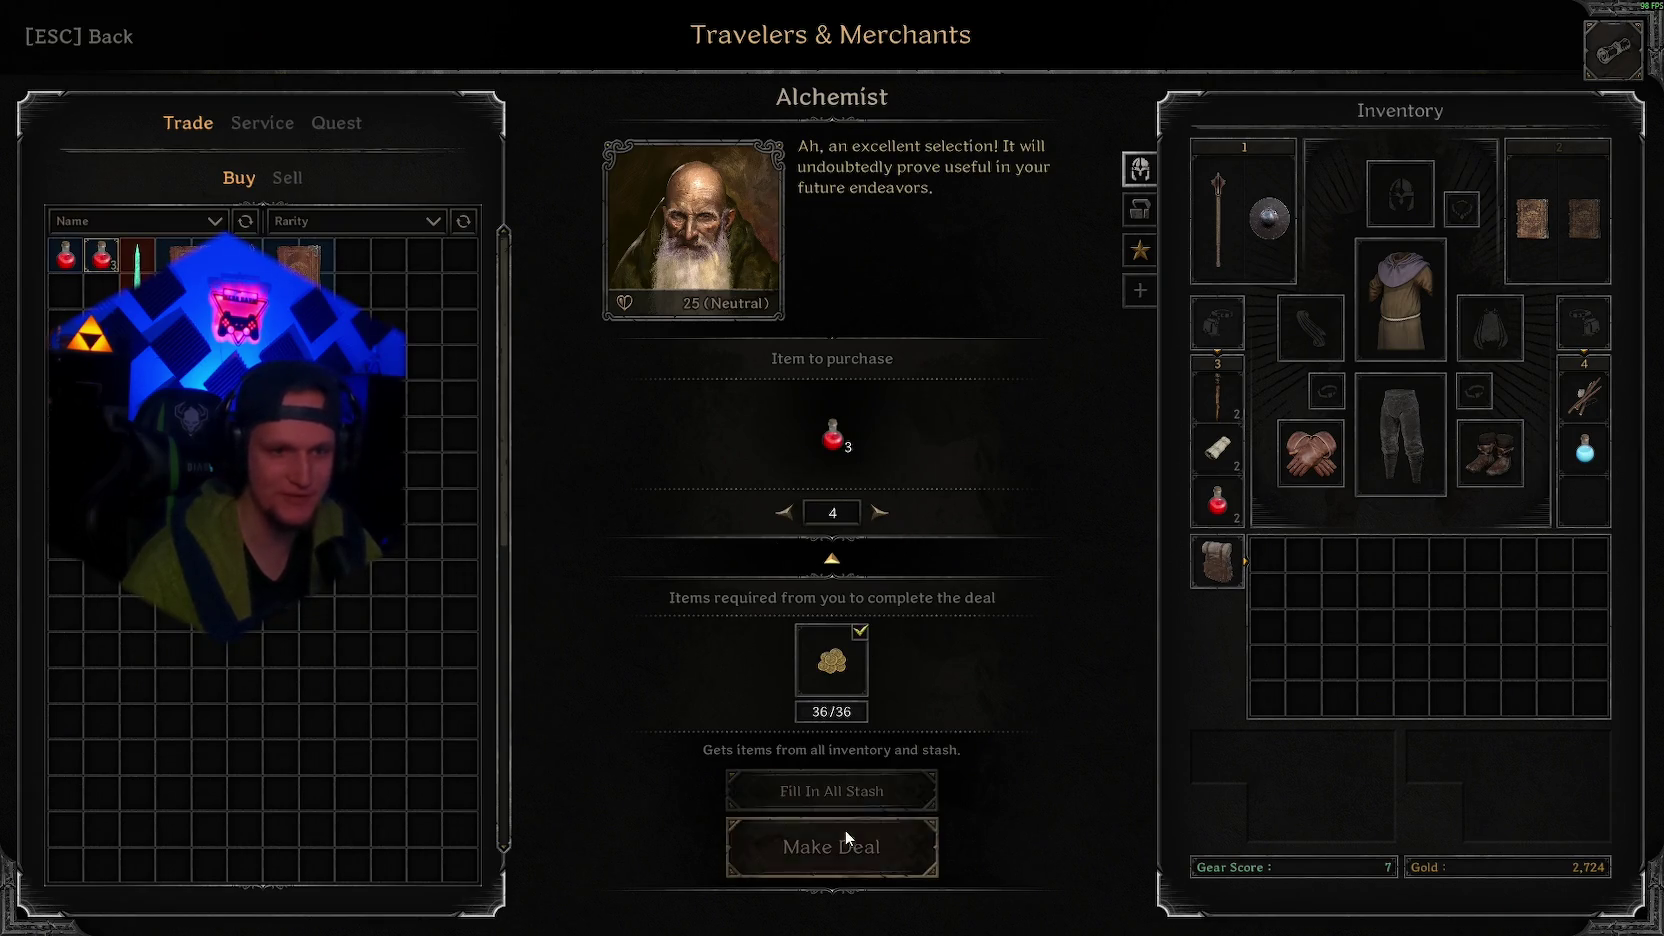
{"action": "left_click", "coordinate": [846, 838]}
{"action": "key", "text": "Escape"}
{"action": "left_click", "coordinate": [446, 316]}
{"action": "left_click", "coordinate": [137, 255]}
{"action": "left_click", "coordinate": [880, 512]}
{"action": "left_click", "coordinate": [880, 512]}
{"action": "left_click", "coordinate": [880, 512]}
{"action": "left_click", "coordinate": [831, 791]}
{"action": "left_click", "coordinate": [831, 846]}
{"action": "key", "text": "Escape"}
{"action": "left_click", "coordinate": [623, 40]}
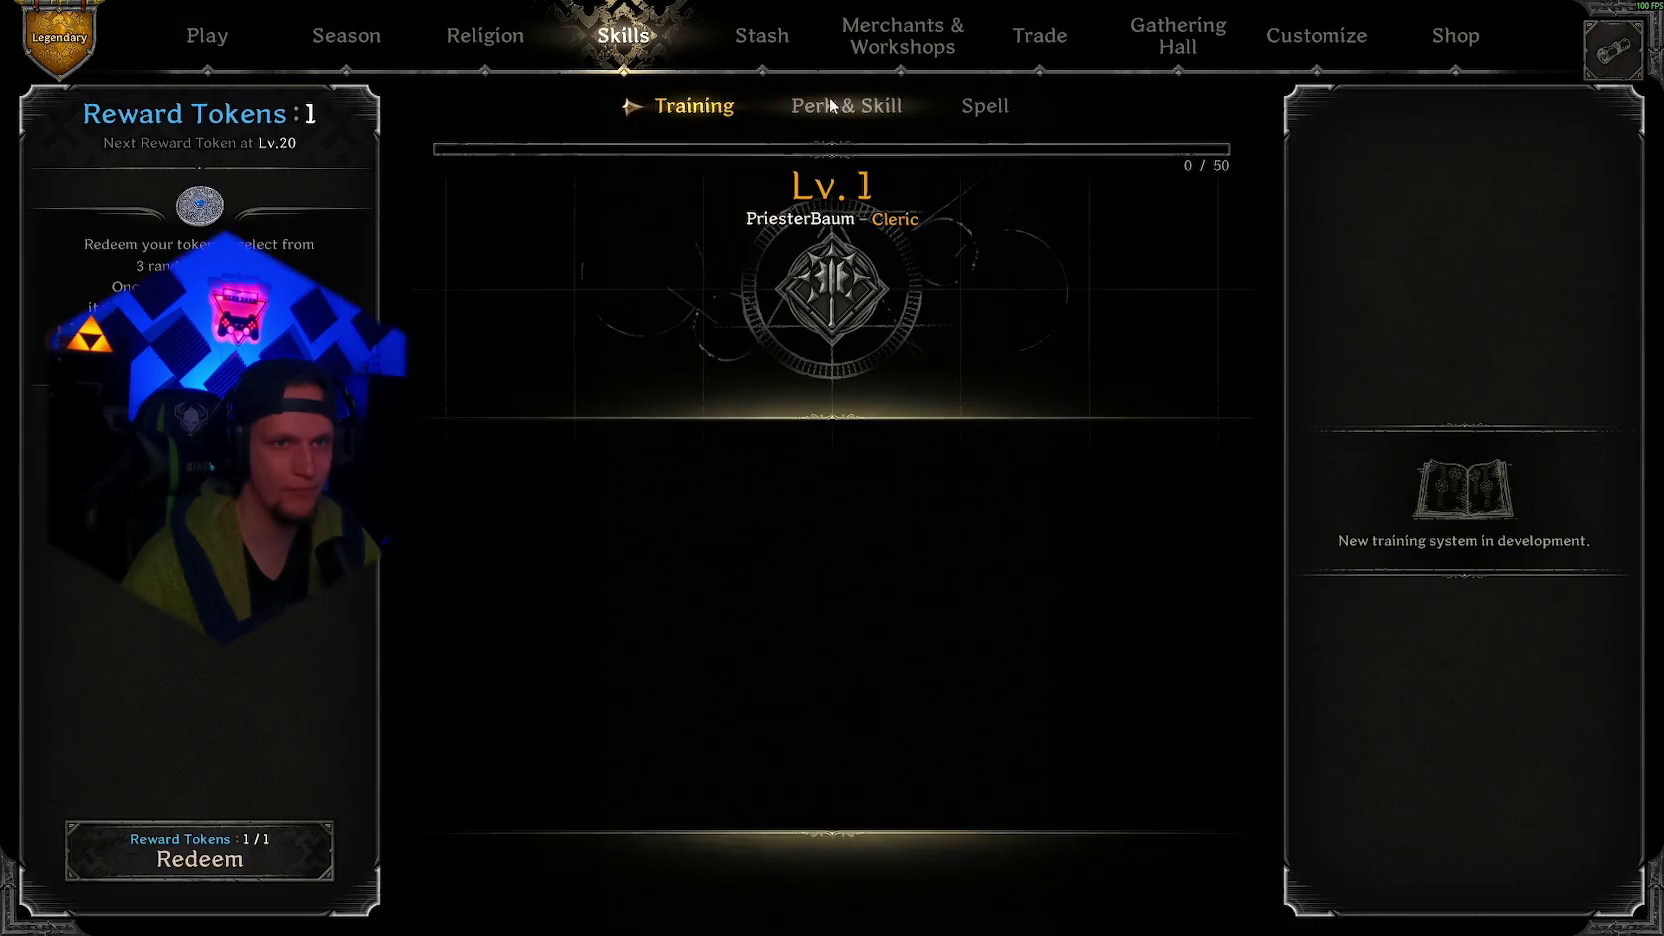
{"action": "left_click", "coordinate": [846, 105]}
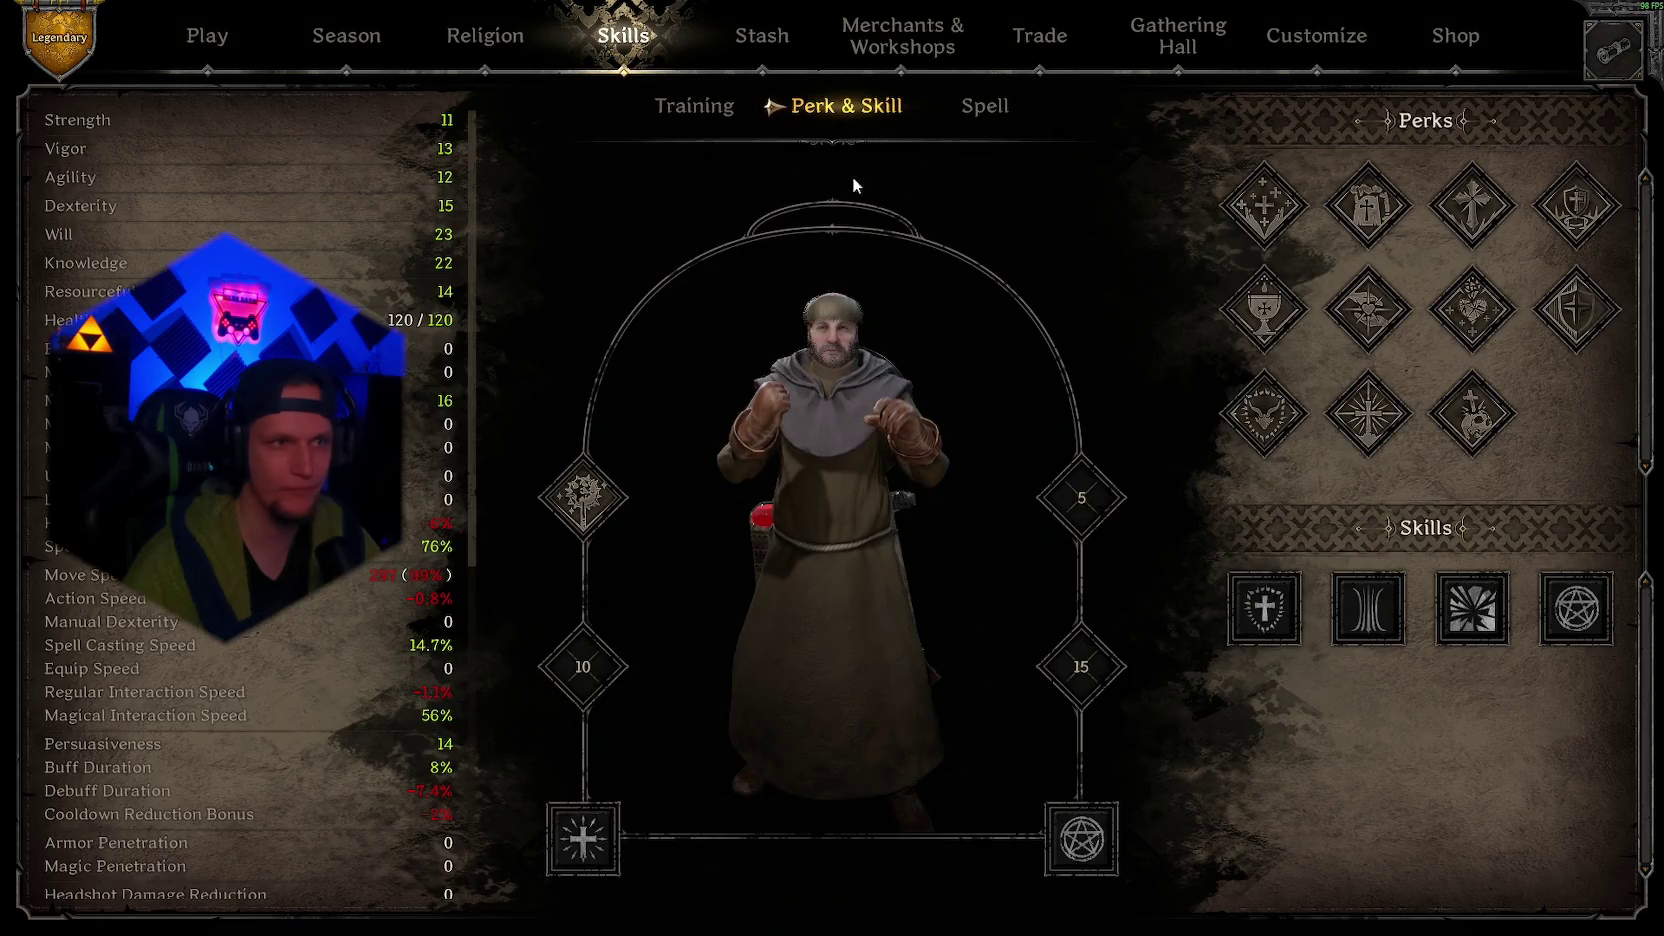
Unequip Spell Memory I and drag Smite into the Cleric's empty skill slot.
{"action": "key", "text": "Escape"}
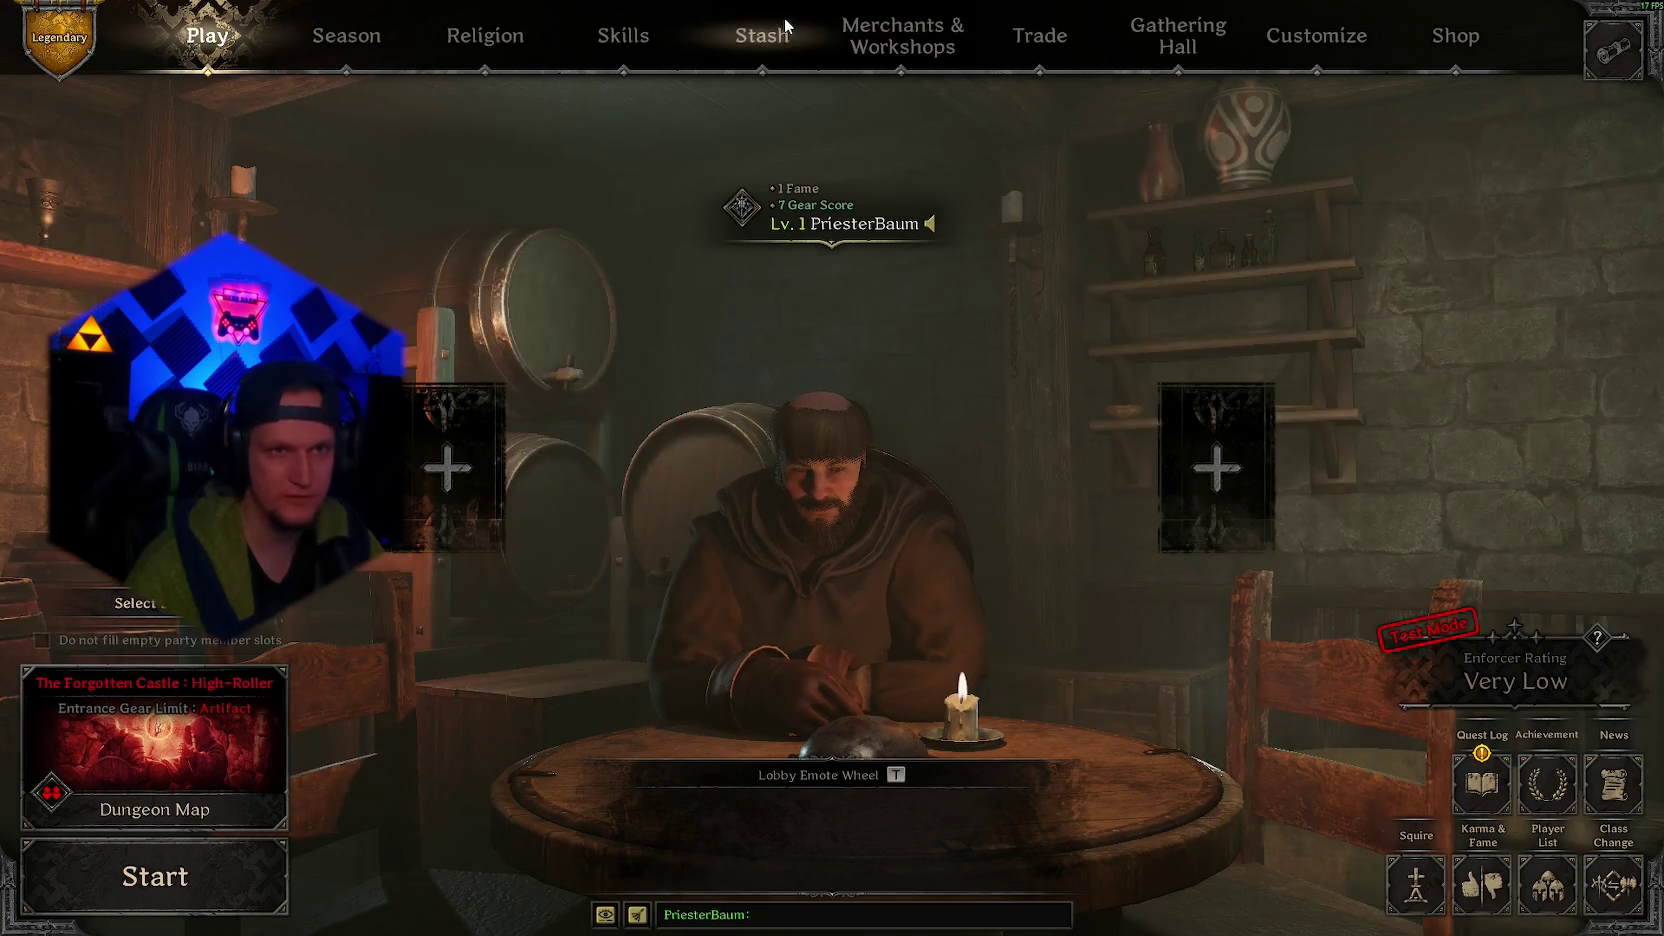
{"action": "left_click", "coordinate": [762, 35]}
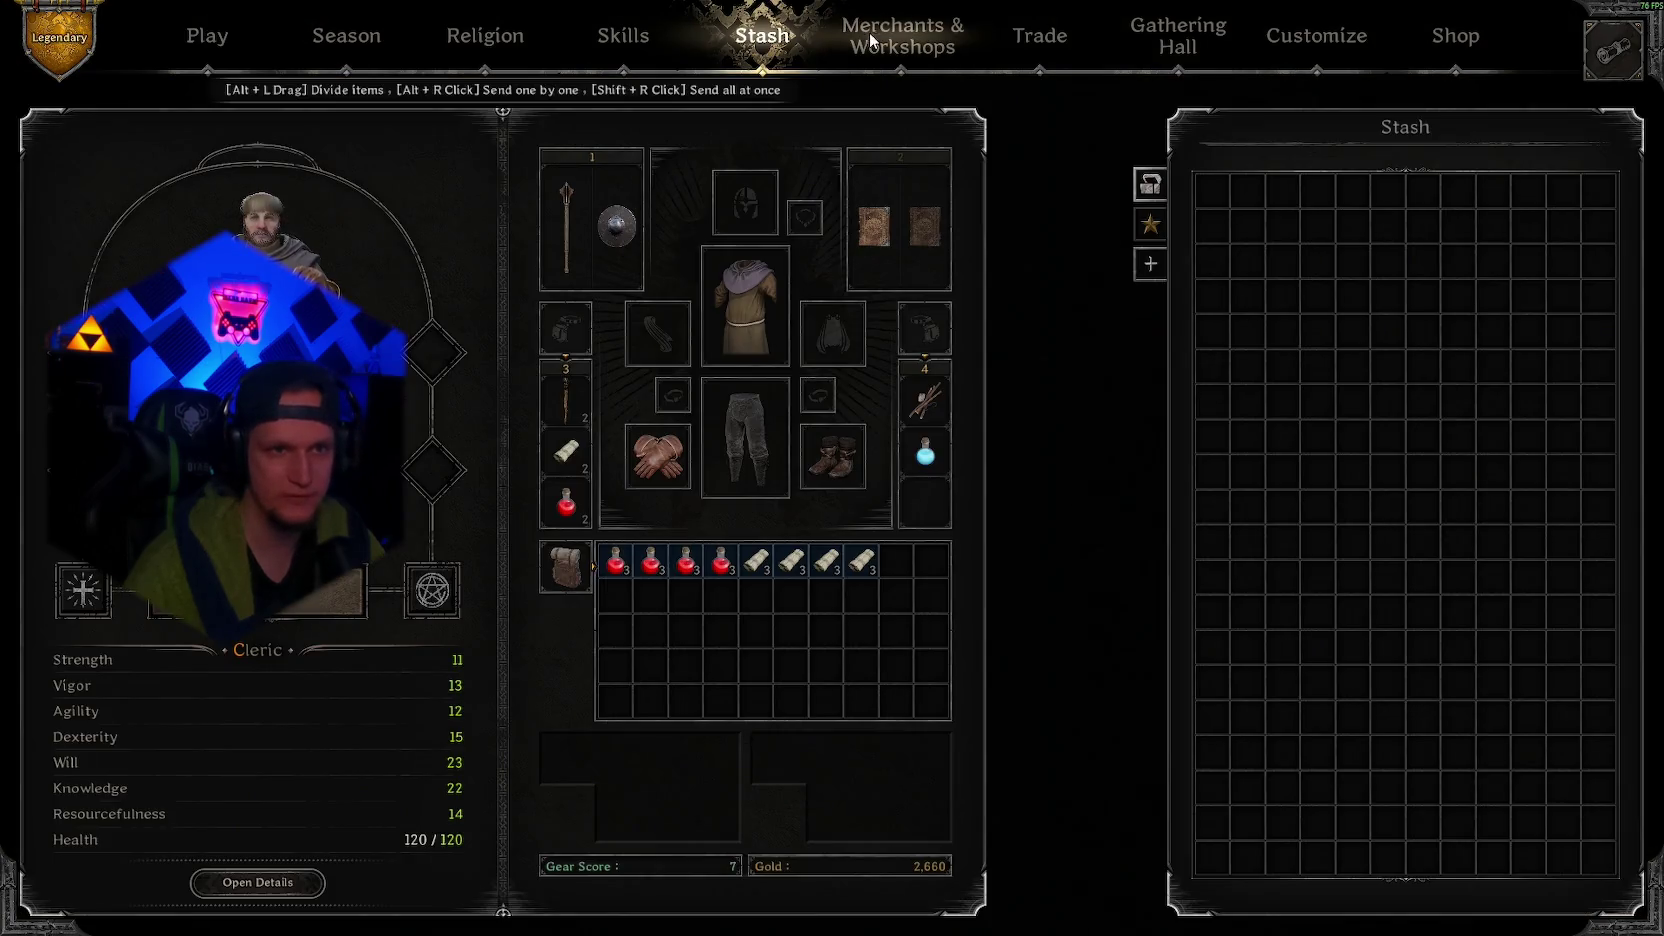
{"action": "left_click", "coordinate": [623, 35]}
{"action": "left_click", "coordinate": [846, 106]}
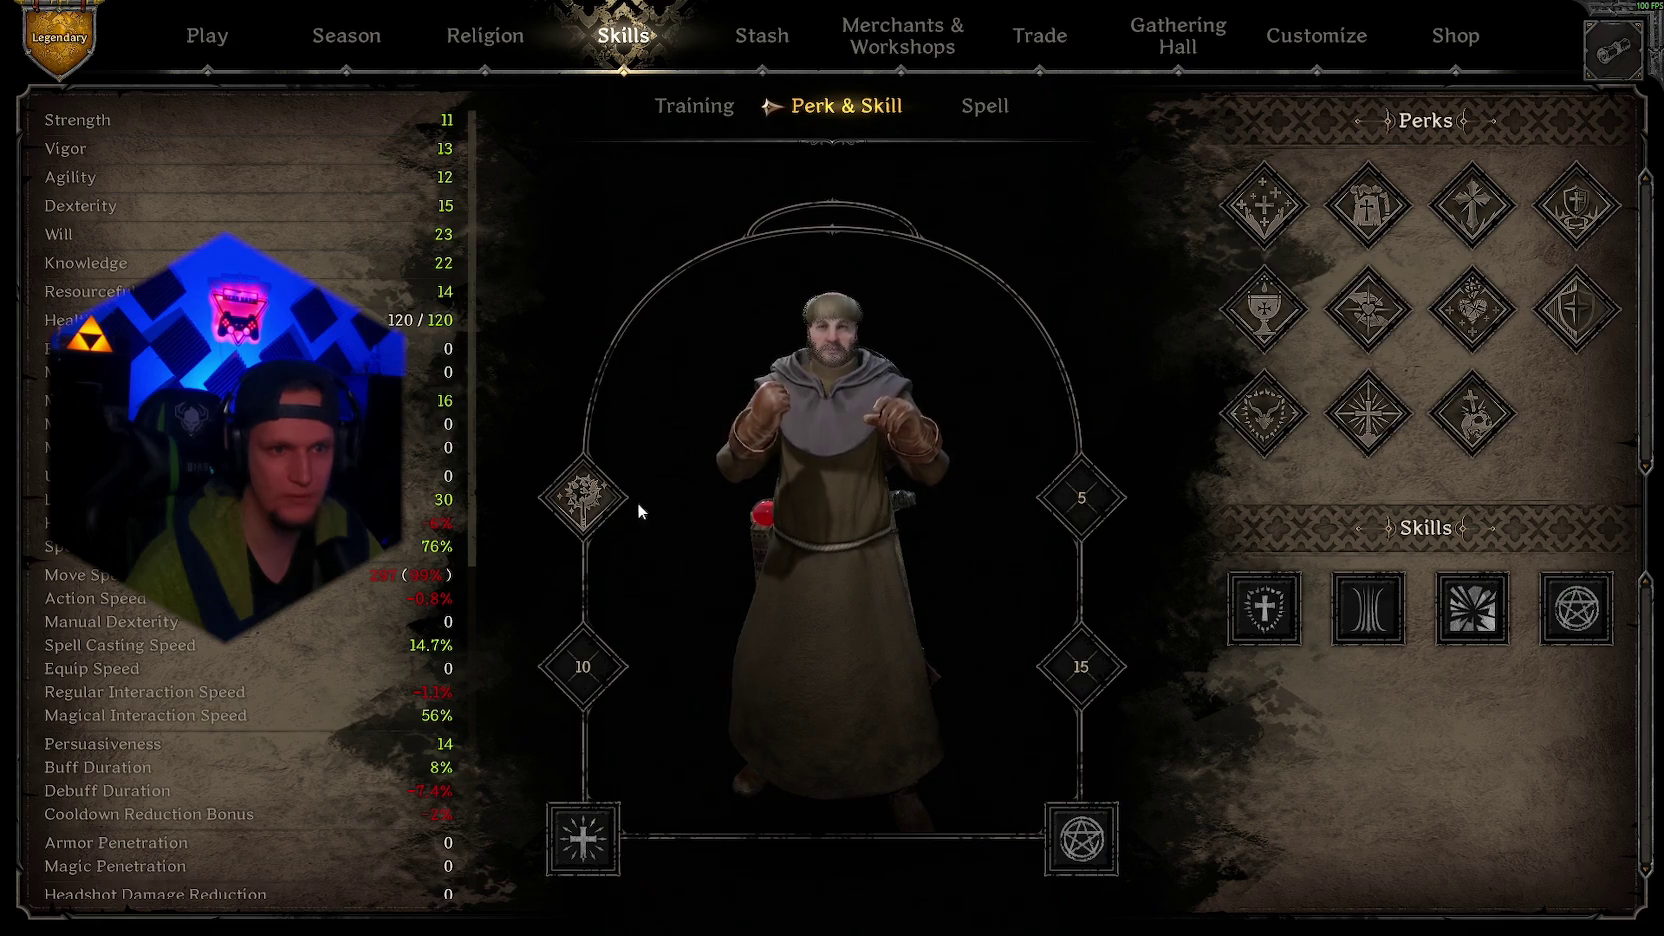
{"action": "right_click", "coordinate": [1093, 858]}
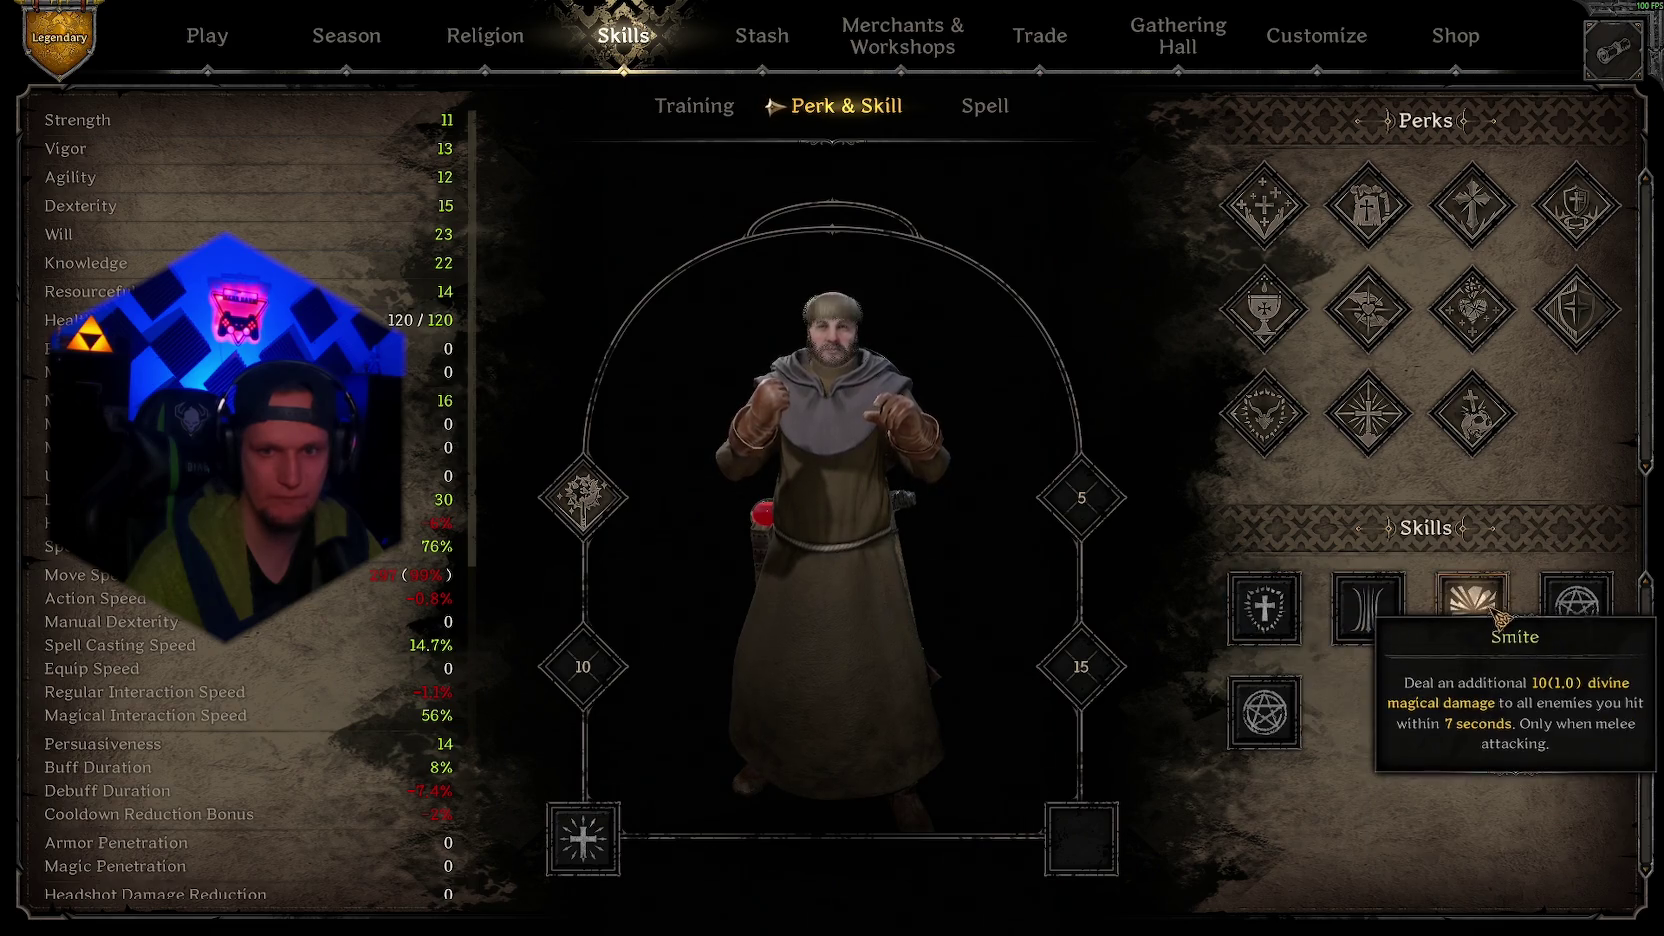
{"action": "mouse_move", "coordinate": [585, 852]}
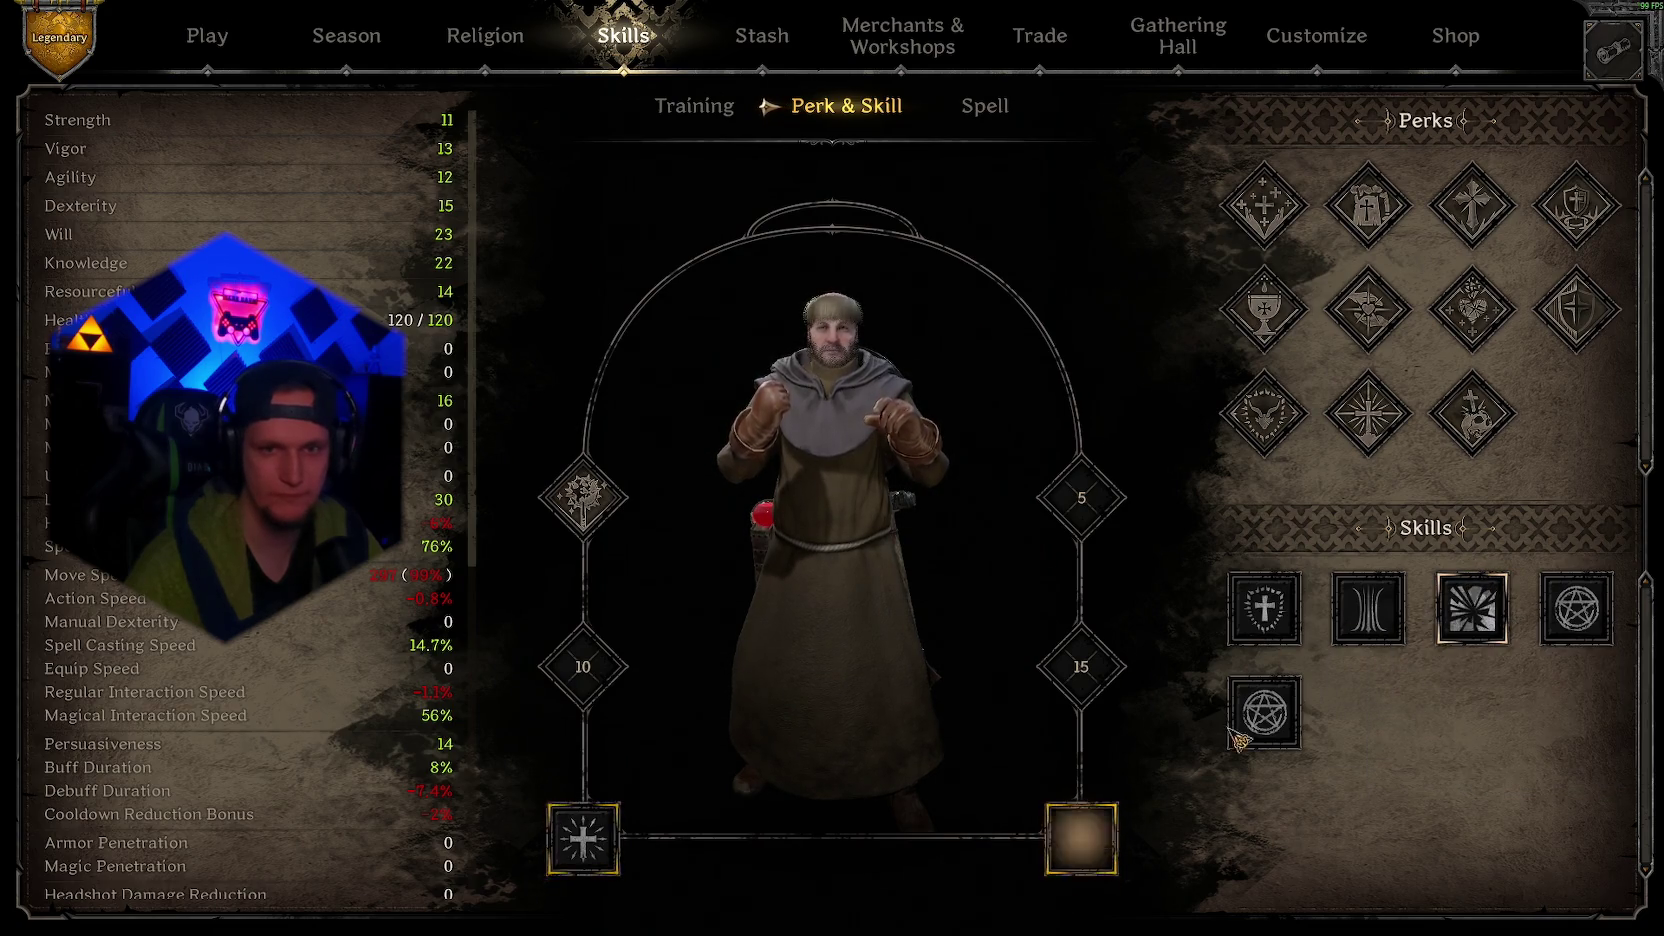
{"action": "left_click_drag", "start_coordinate": [1176, 808], "coordinate": [1085, 836]}
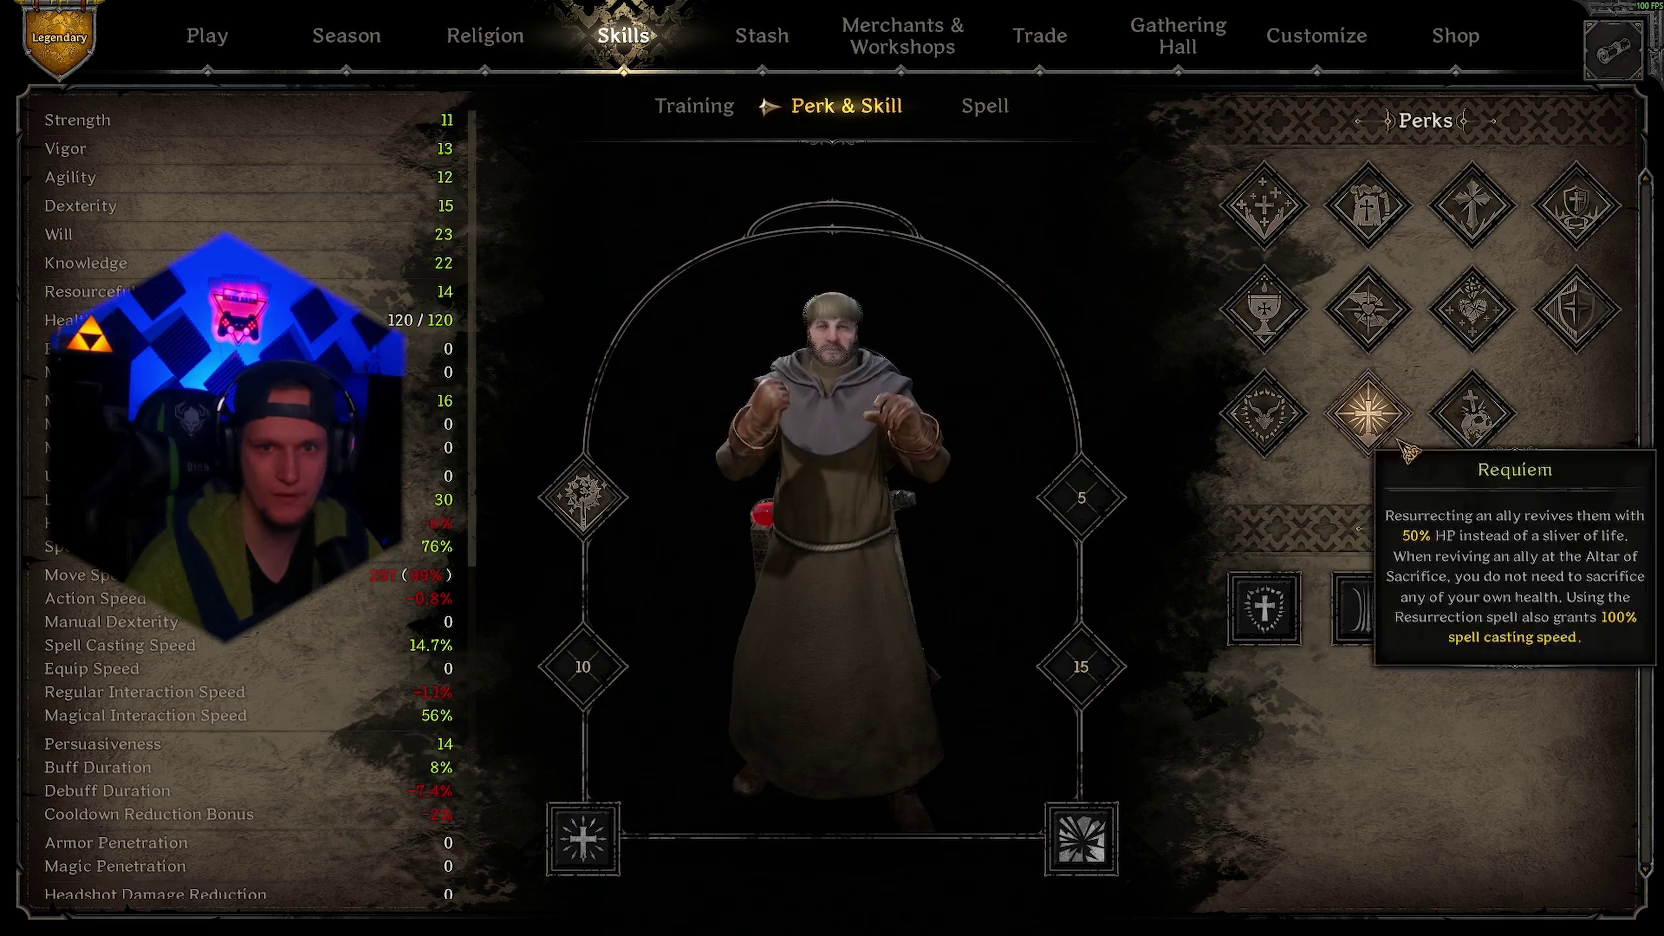
Glance at the spell and training pages, then go to the Squire's Base Gear service.
{"action": "left_click", "coordinate": [958, 104]}
{"action": "left_click", "coordinate": [694, 105]}
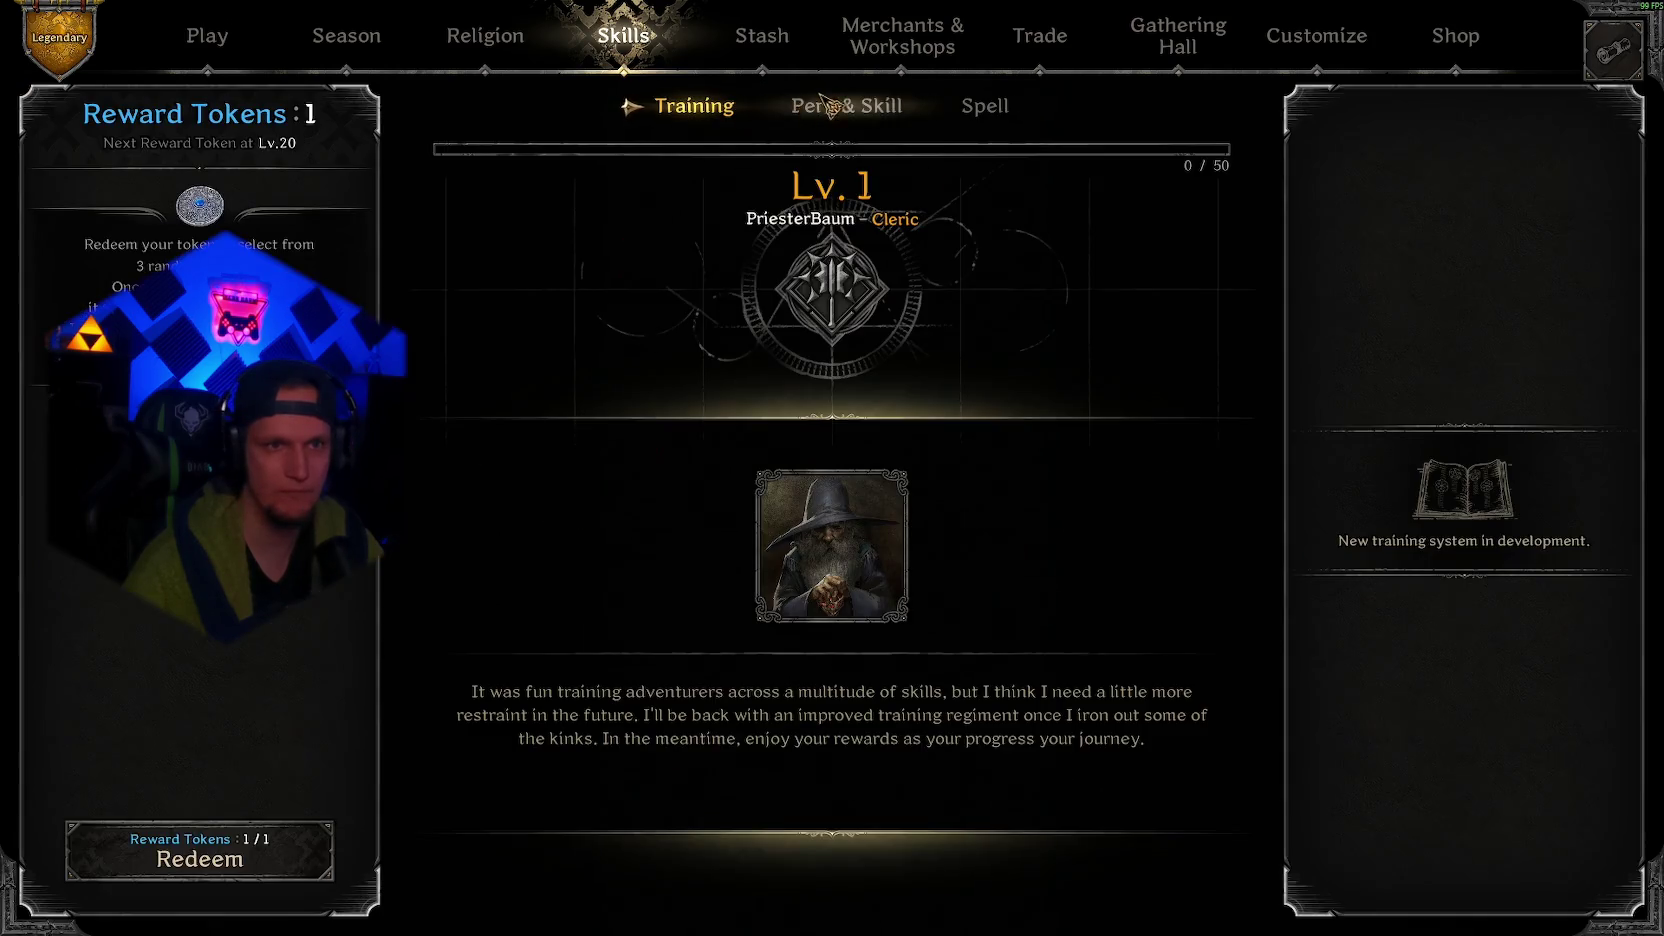
{"action": "left_click", "coordinate": [806, 60]}
{"action": "left_click", "coordinate": [902, 35]}
{"action": "left_click", "coordinate": [825, 260]}
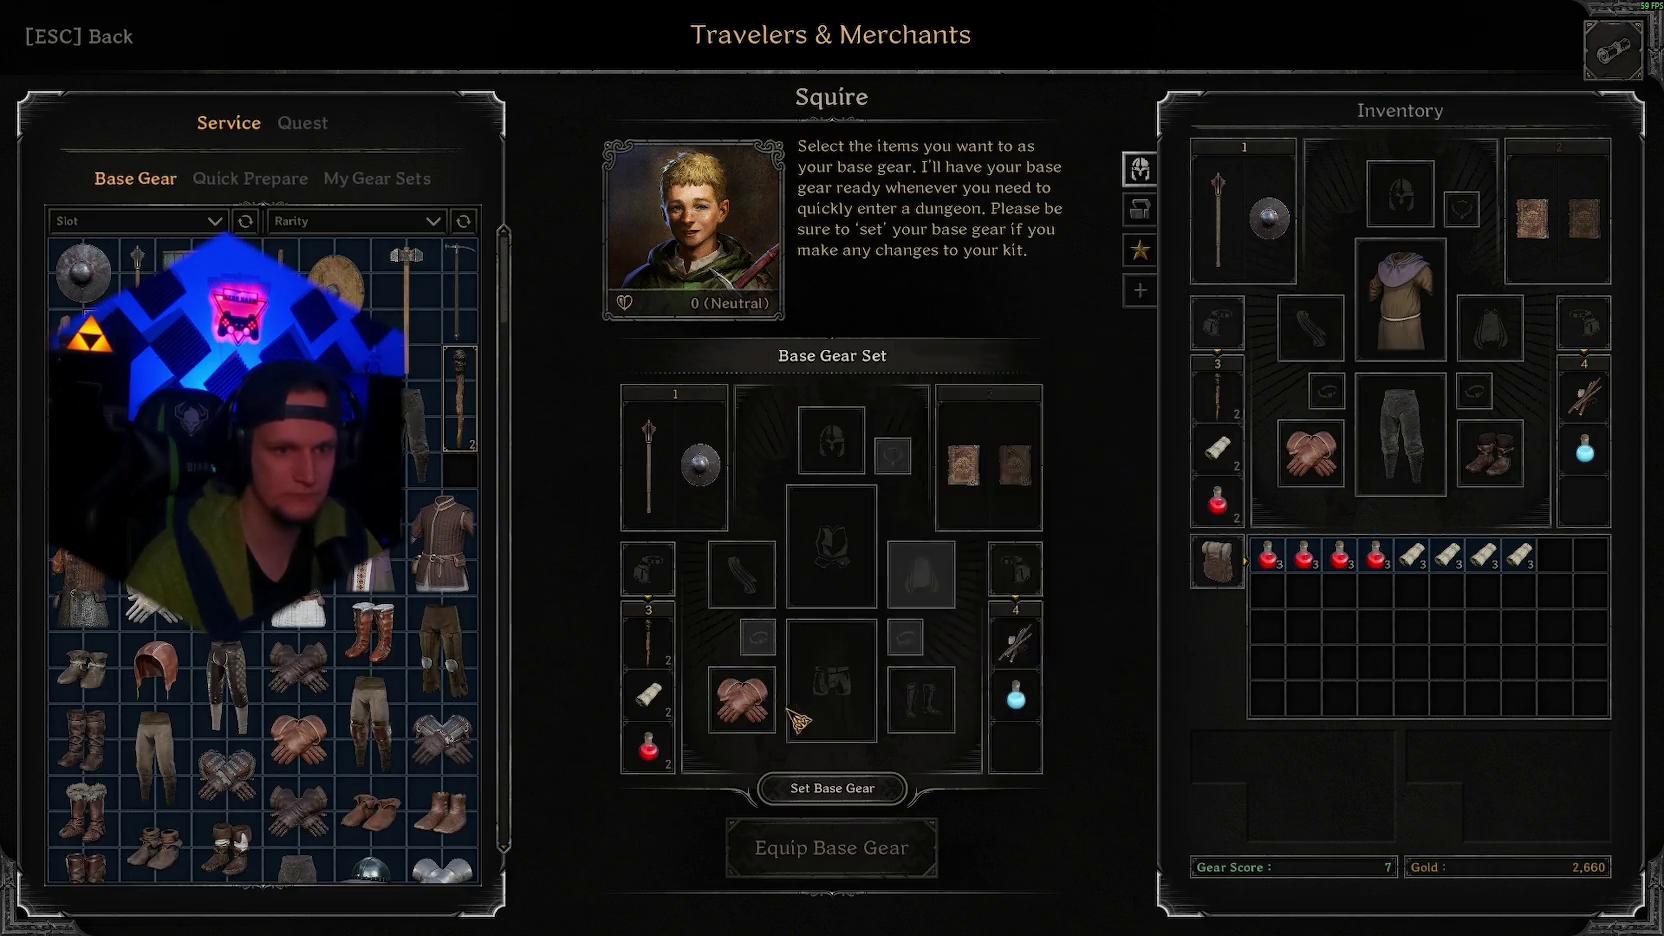
Add Templar Armor, Light Gauntlets (replacing Heavy Gauntlets) and the Sallet helmet to the base gear.
{"action": "scroll", "coordinate": [440, 600], "scroll_direction": "down", "scroll_amount": 5}
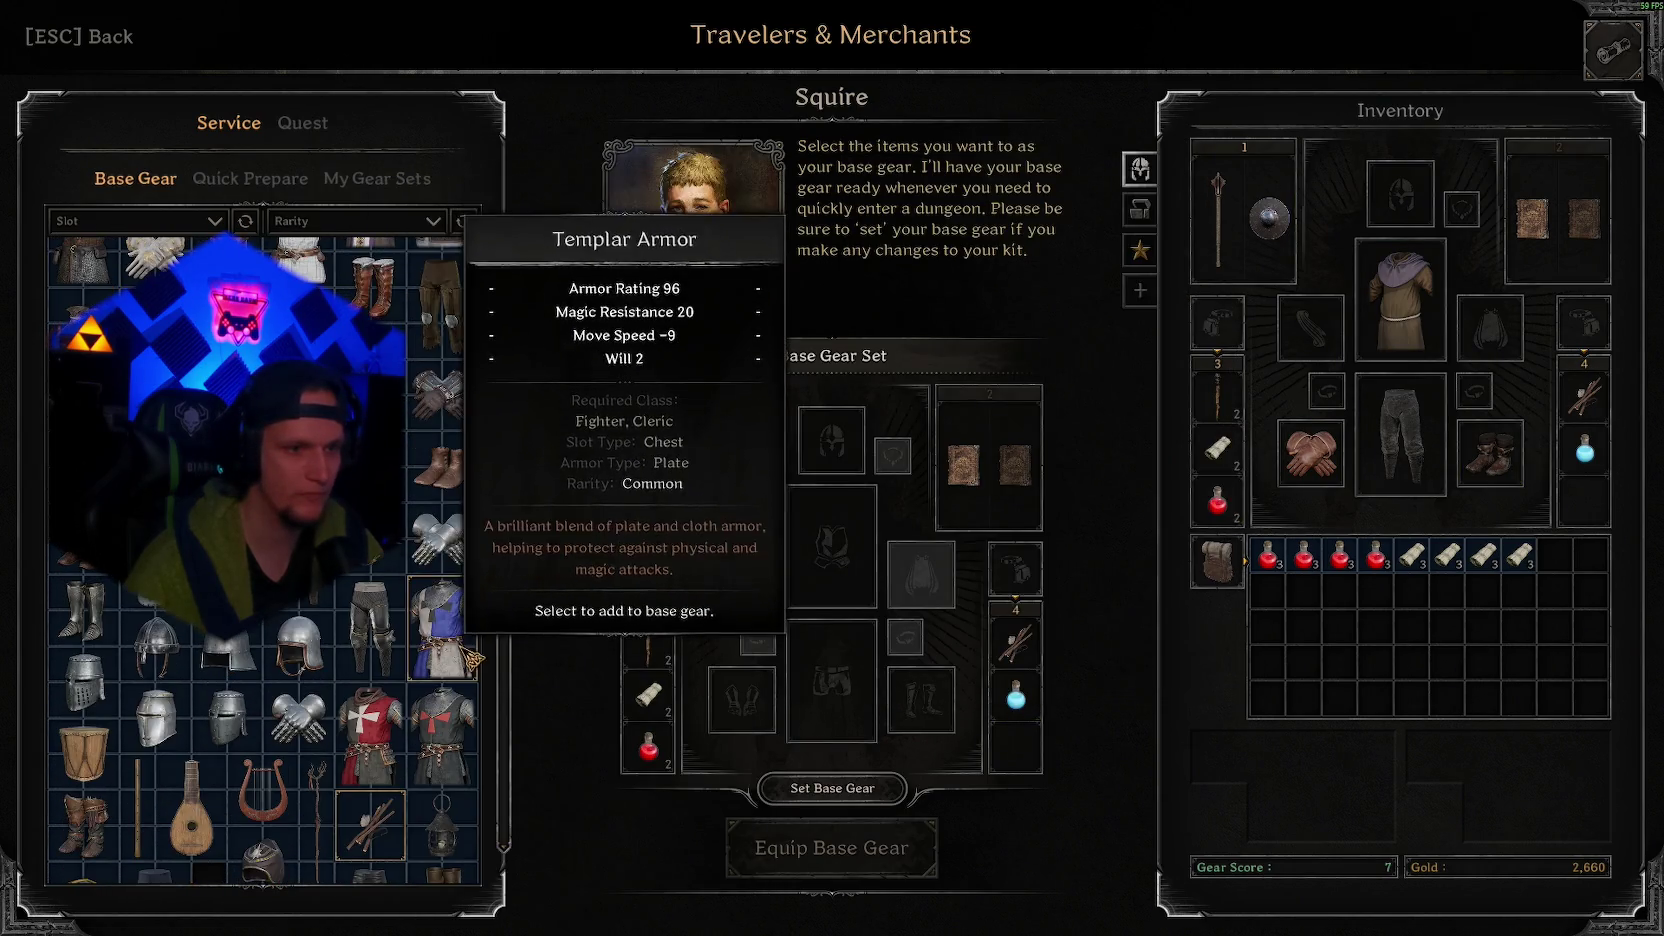
{"action": "left_click", "coordinate": [463, 663]}
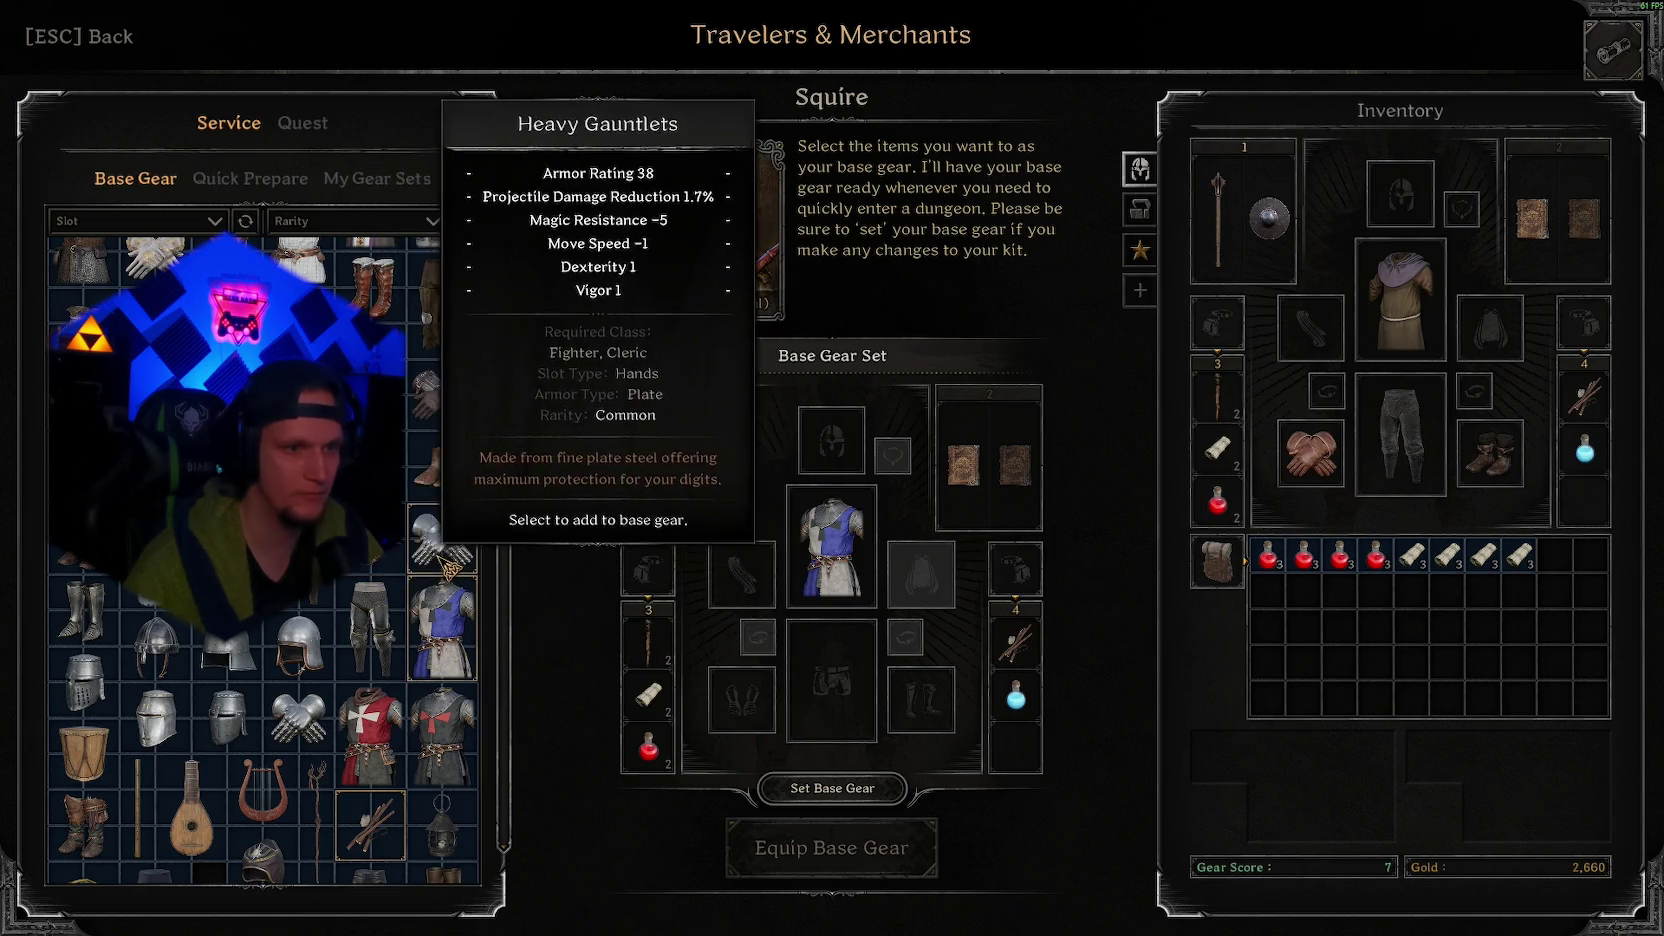
{"action": "left_click", "coordinate": [432, 395]}
{"action": "scroll", "coordinate": [440, 650], "scroll_direction": "down", "scroll_amount": 1}
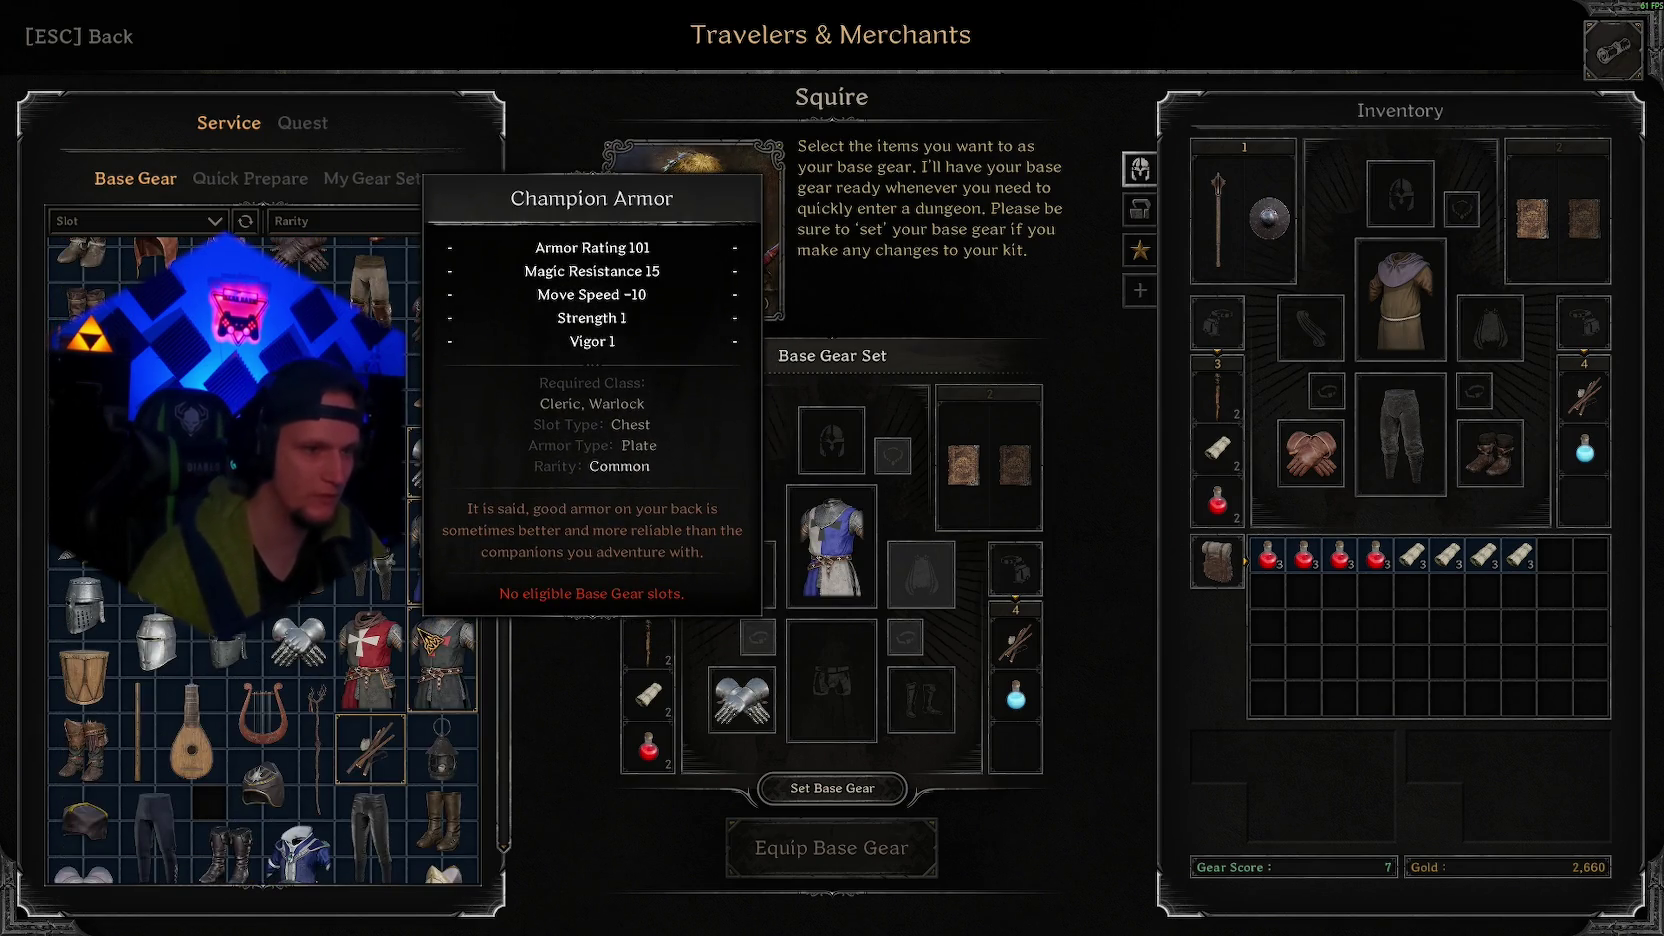
{"action": "left_click", "coordinate": [320, 658]}
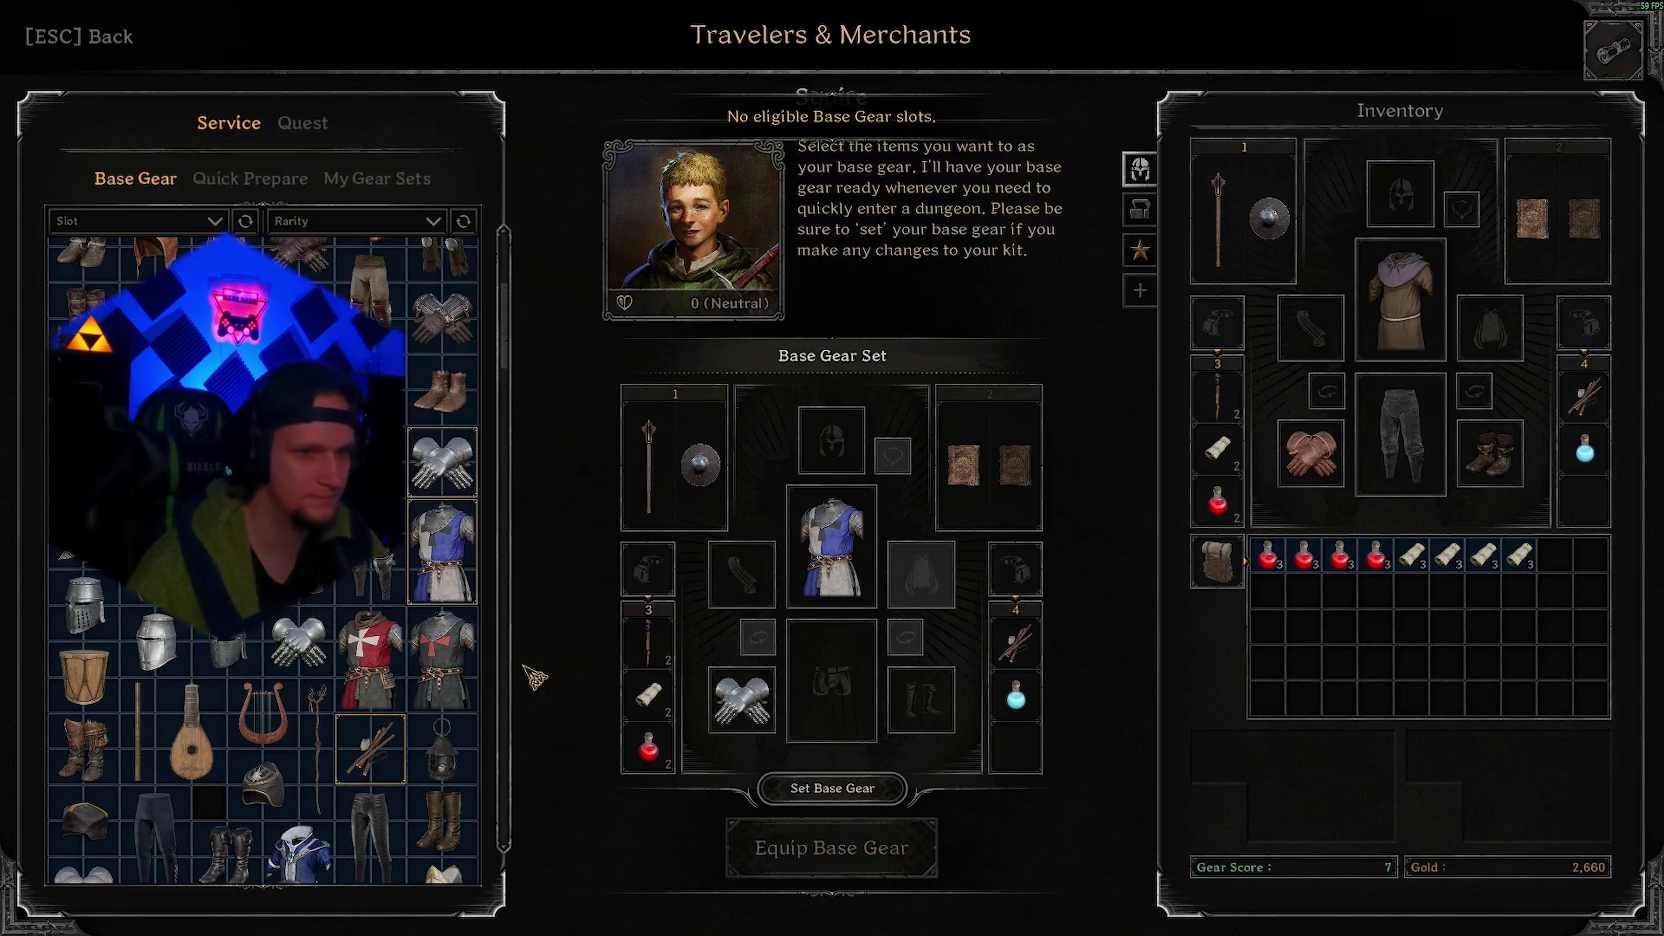
{"action": "left_click", "coordinate": [752, 700]}
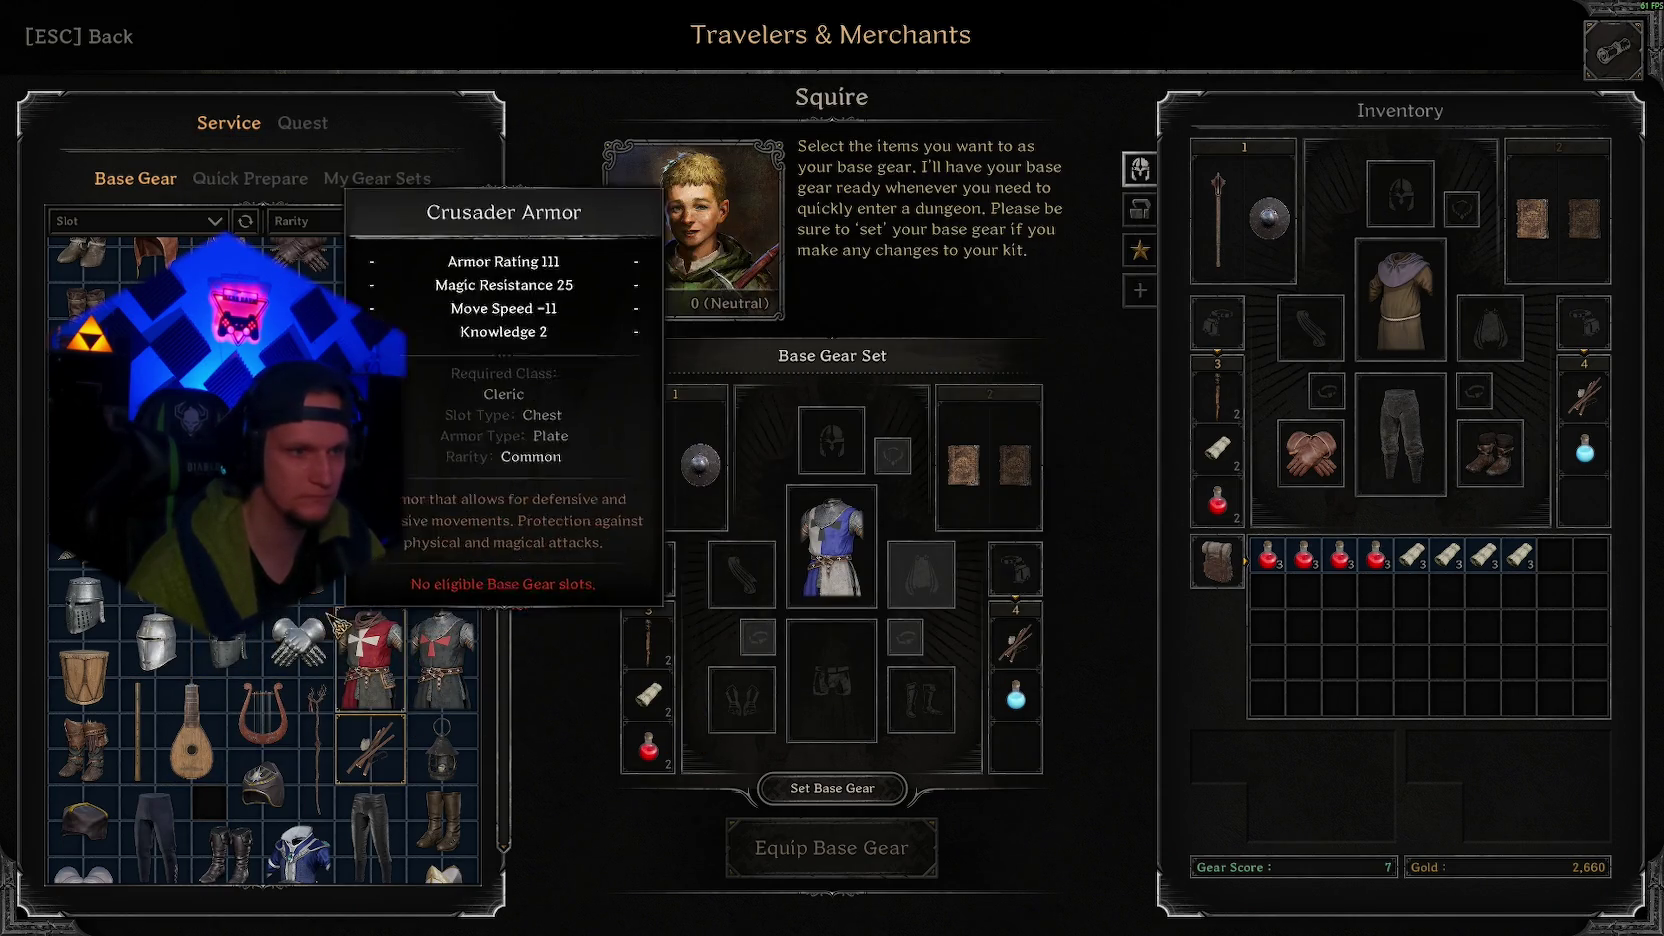
{"action": "left_click", "coordinate": [300, 635]}
{"action": "left_click", "coordinate": [372, 560]}
Add boots and plate leggings, then save the base gear set.
{"action": "scroll", "coordinate": [372, 620], "scroll_direction": "up", "scroll_amount": 1}
{"action": "scroll", "coordinate": [372, 620], "scroll_direction": "down", "scroll_amount": 2}
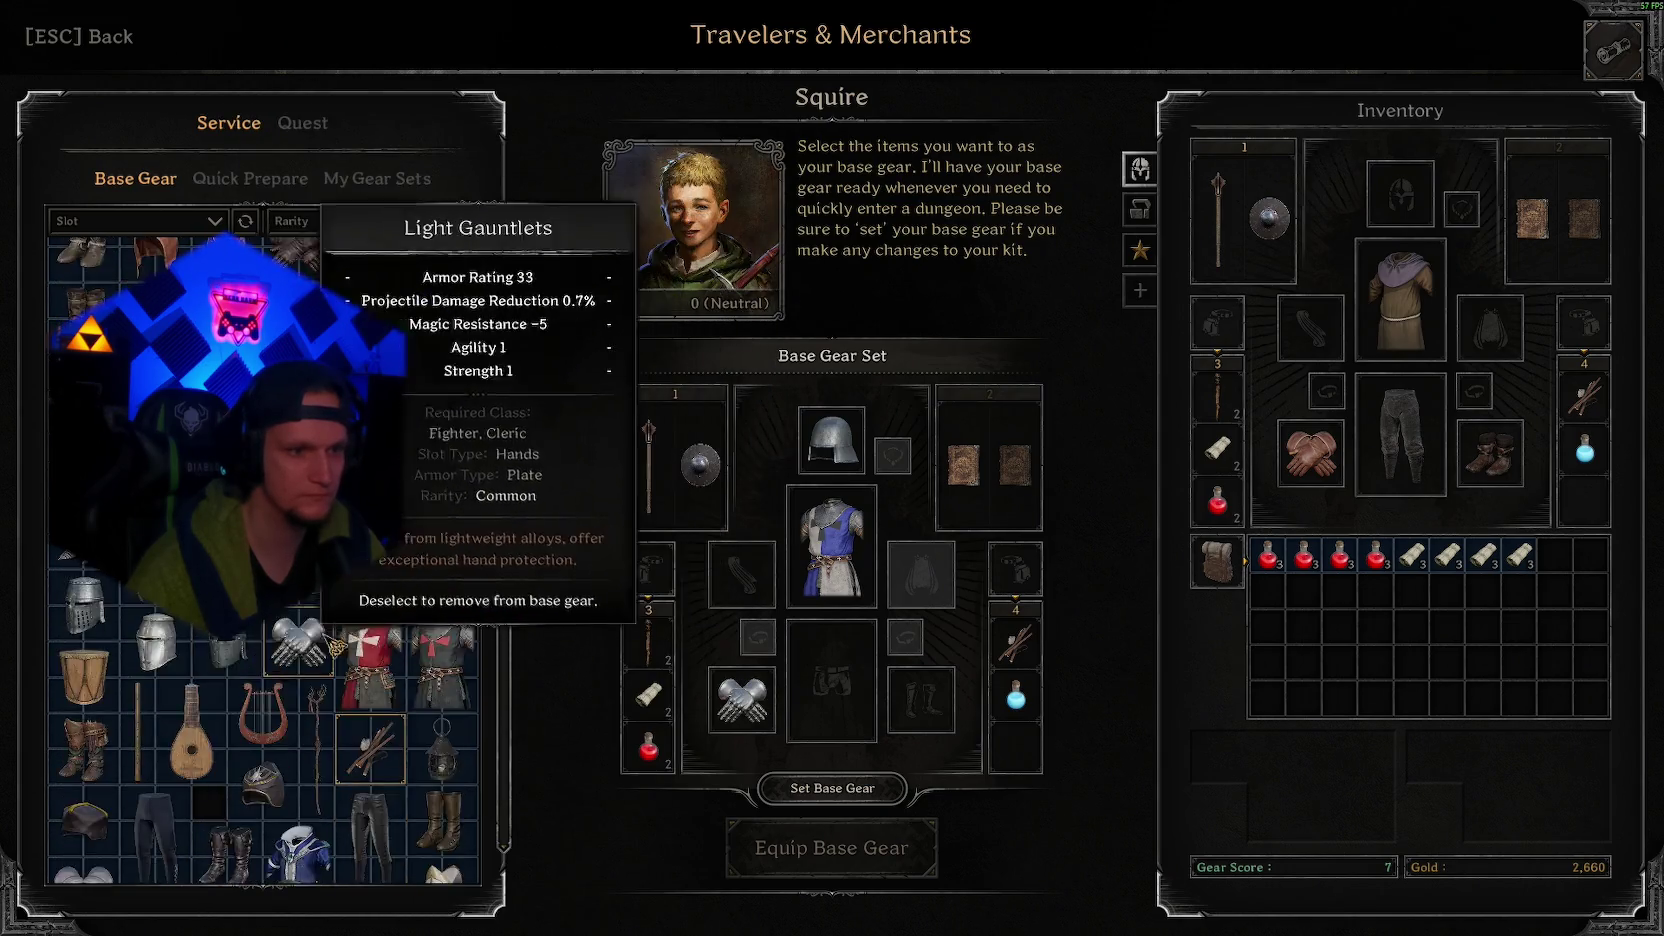
{"action": "scroll", "coordinate": [408, 519], "scroll_direction": "up", "scroll_amount": 4}
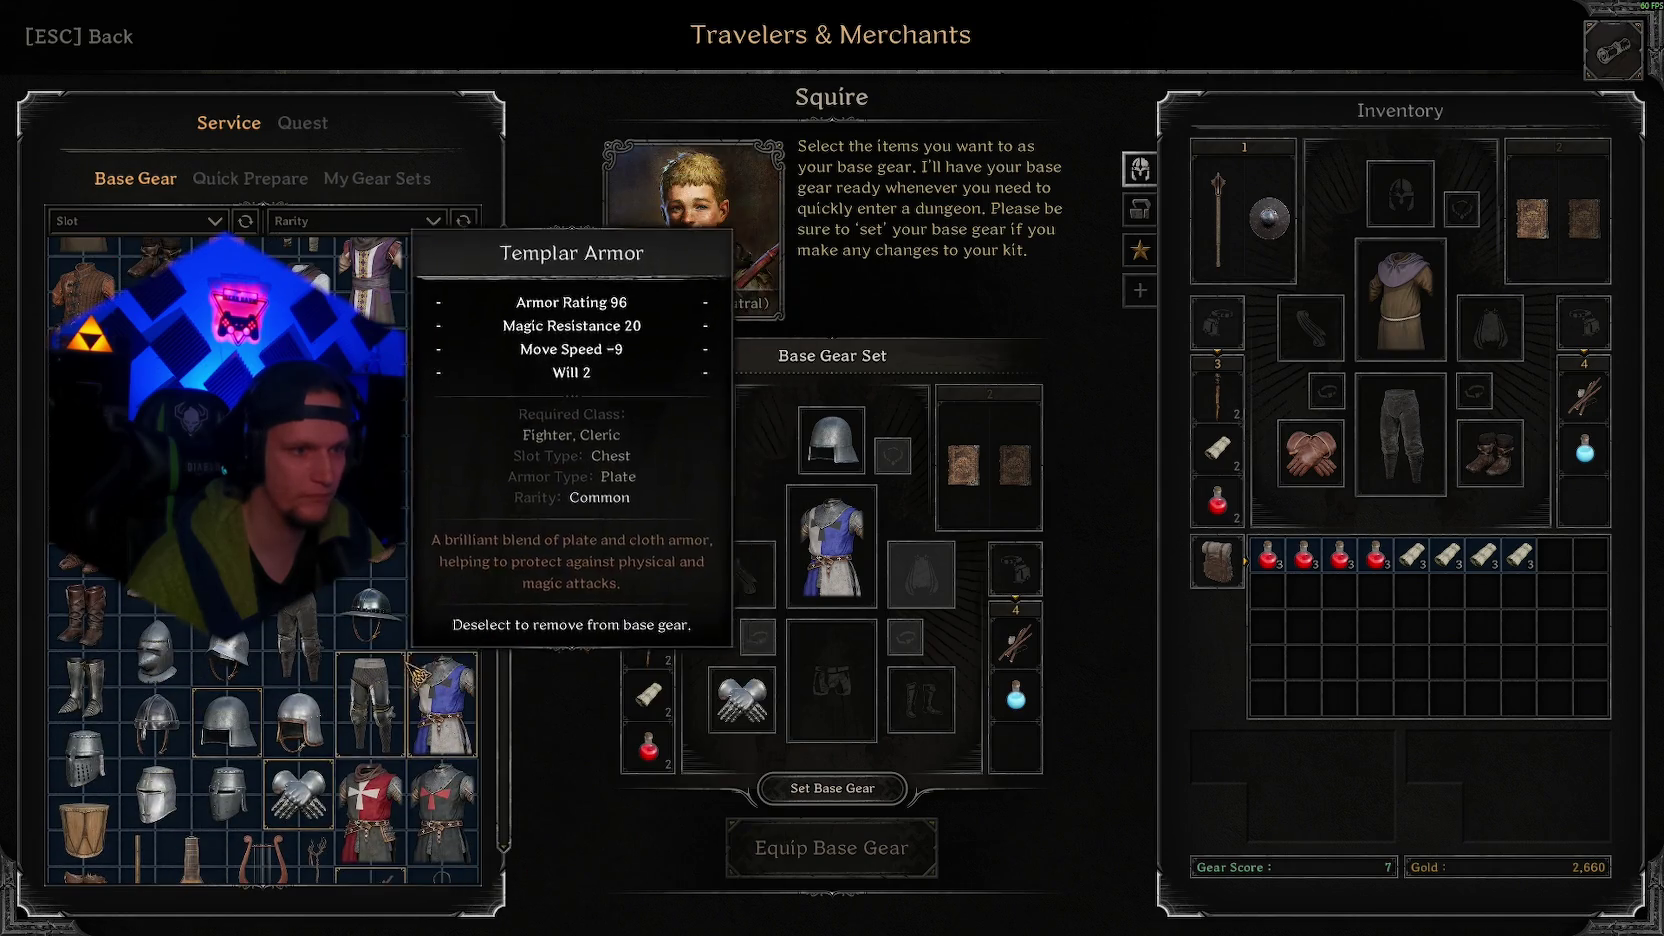
{"action": "left_click", "coordinate": [408, 519]}
{"action": "scroll", "coordinate": [440, 560], "scroll_direction": "down", "scroll_amount": 1}
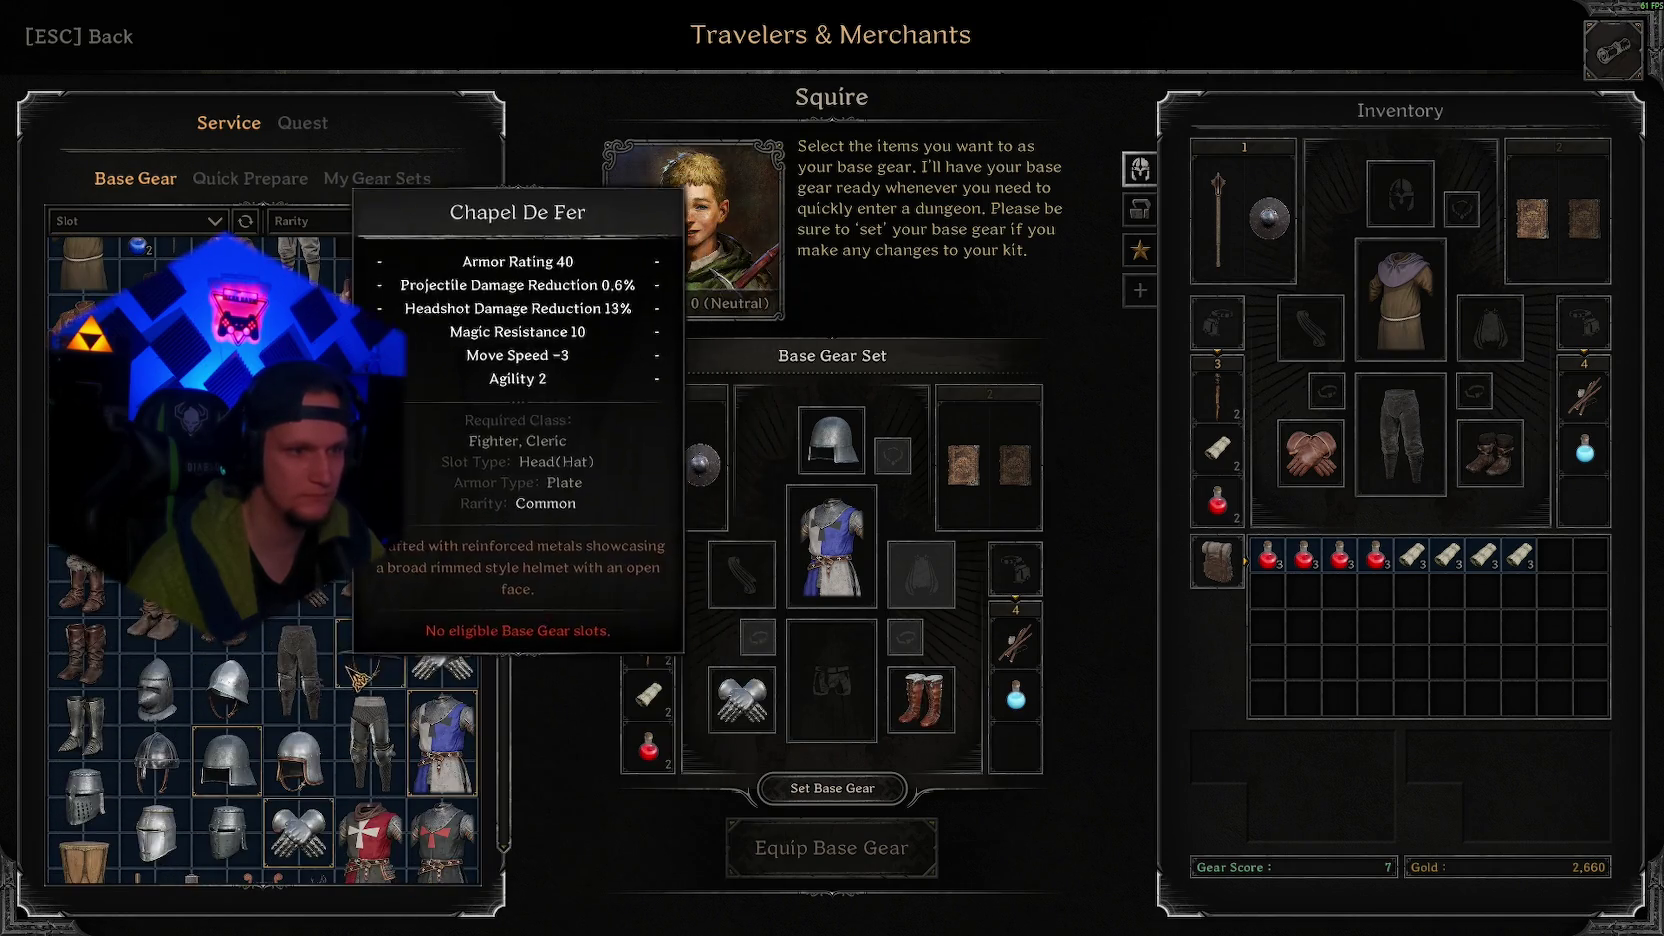
{"action": "left_click", "coordinate": [300, 670]}
{"action": "left_click", "coordinate": [800, 792]}
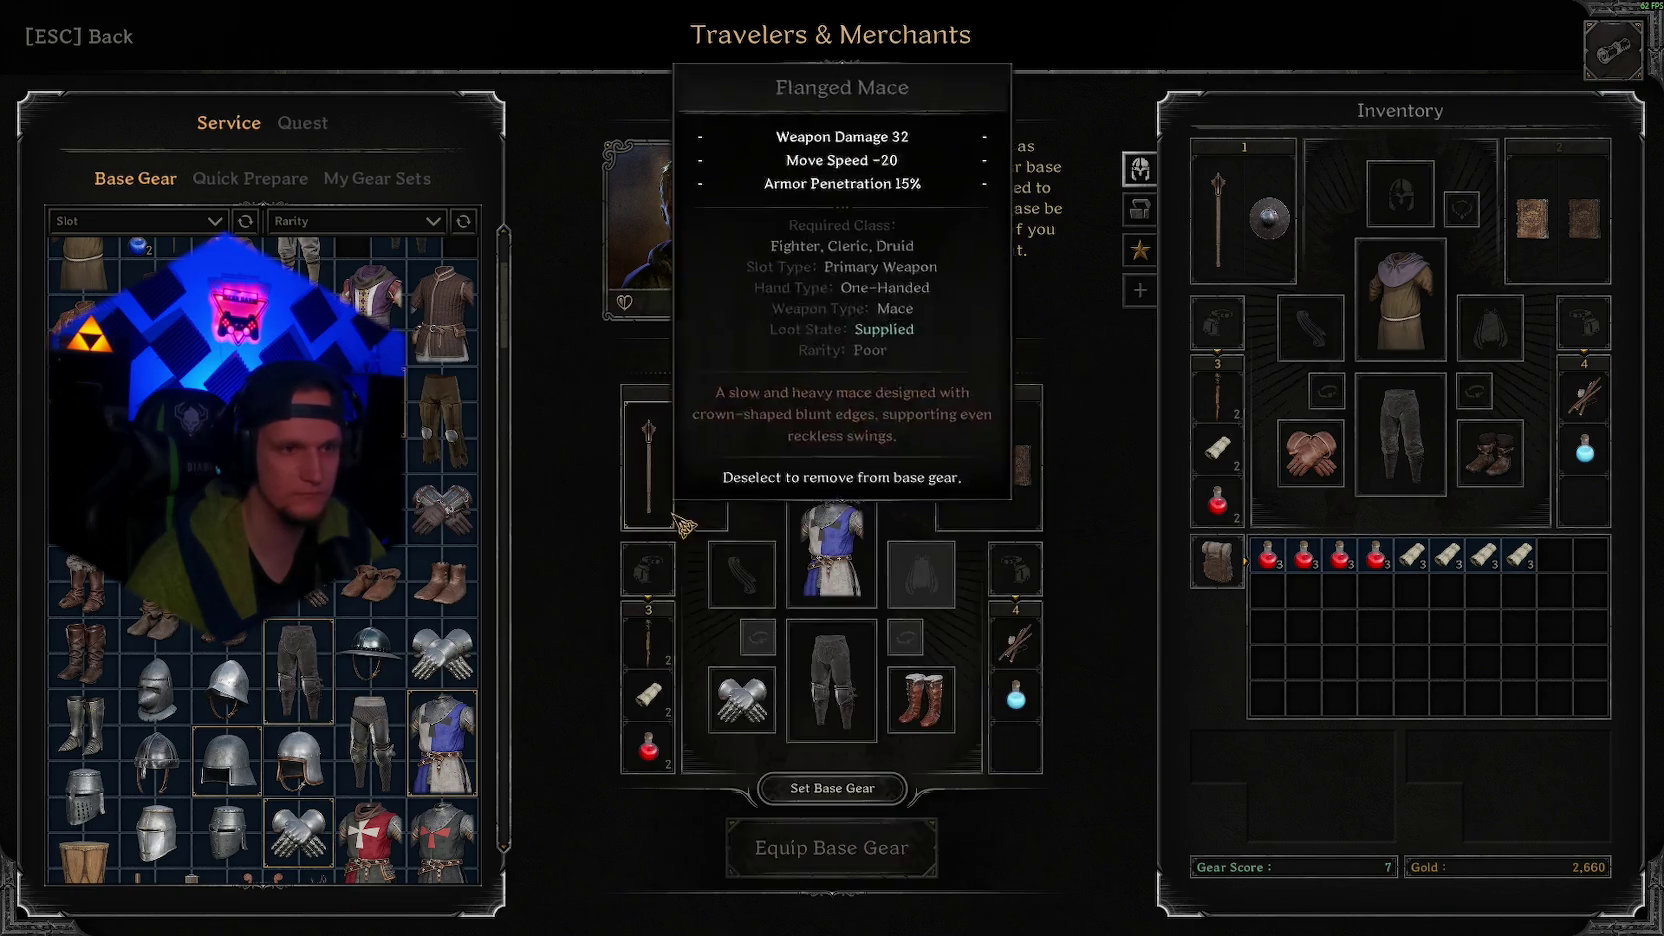
Replace the Flanged Mace with the Morning Star and save the updated base gear.
{"action": "left_click", "coordinate": [668, 466]}
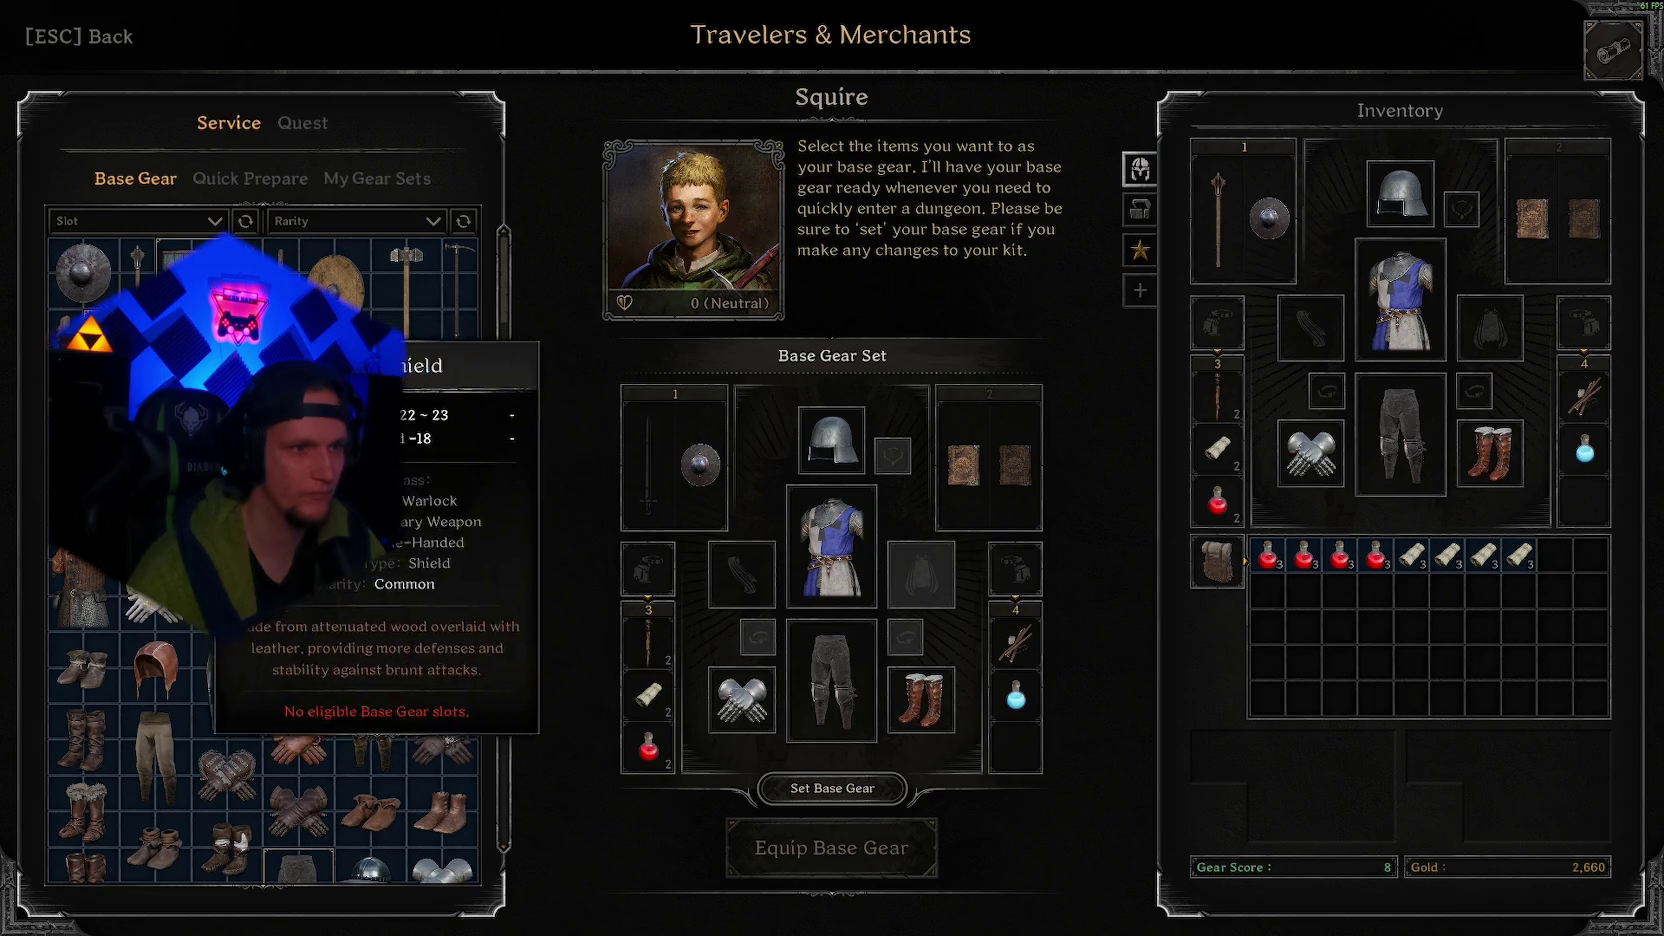
{"action": "left_click", "coordinate": [460, 398]}
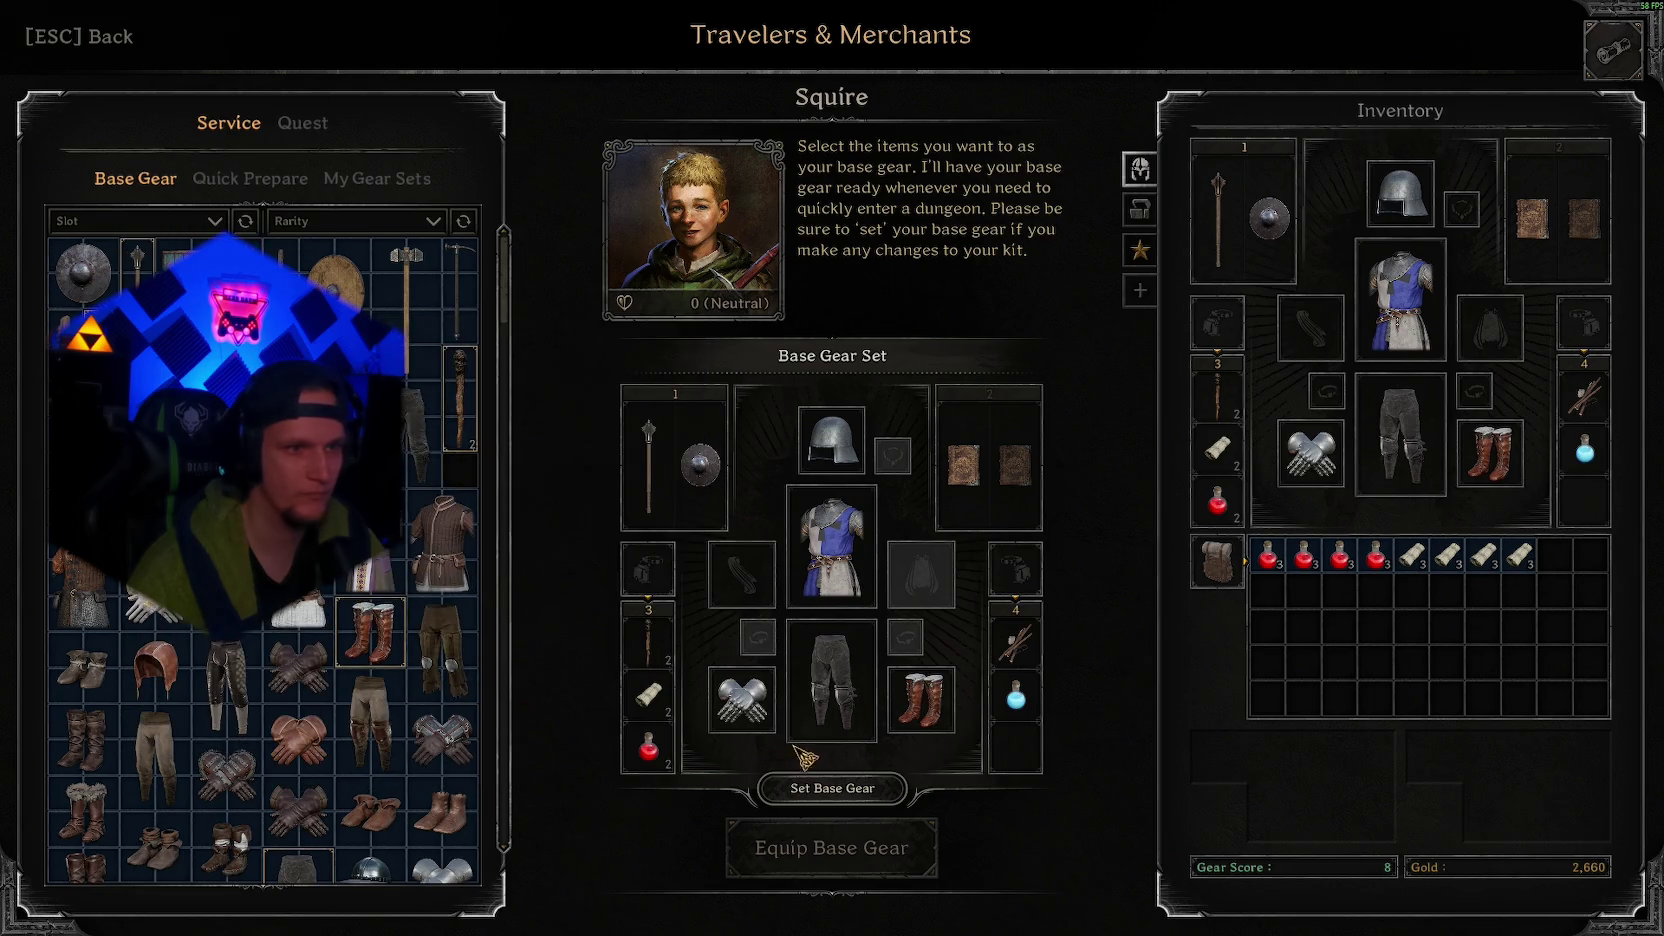
{"action": "left_click", "coordinate": [822, 787]}
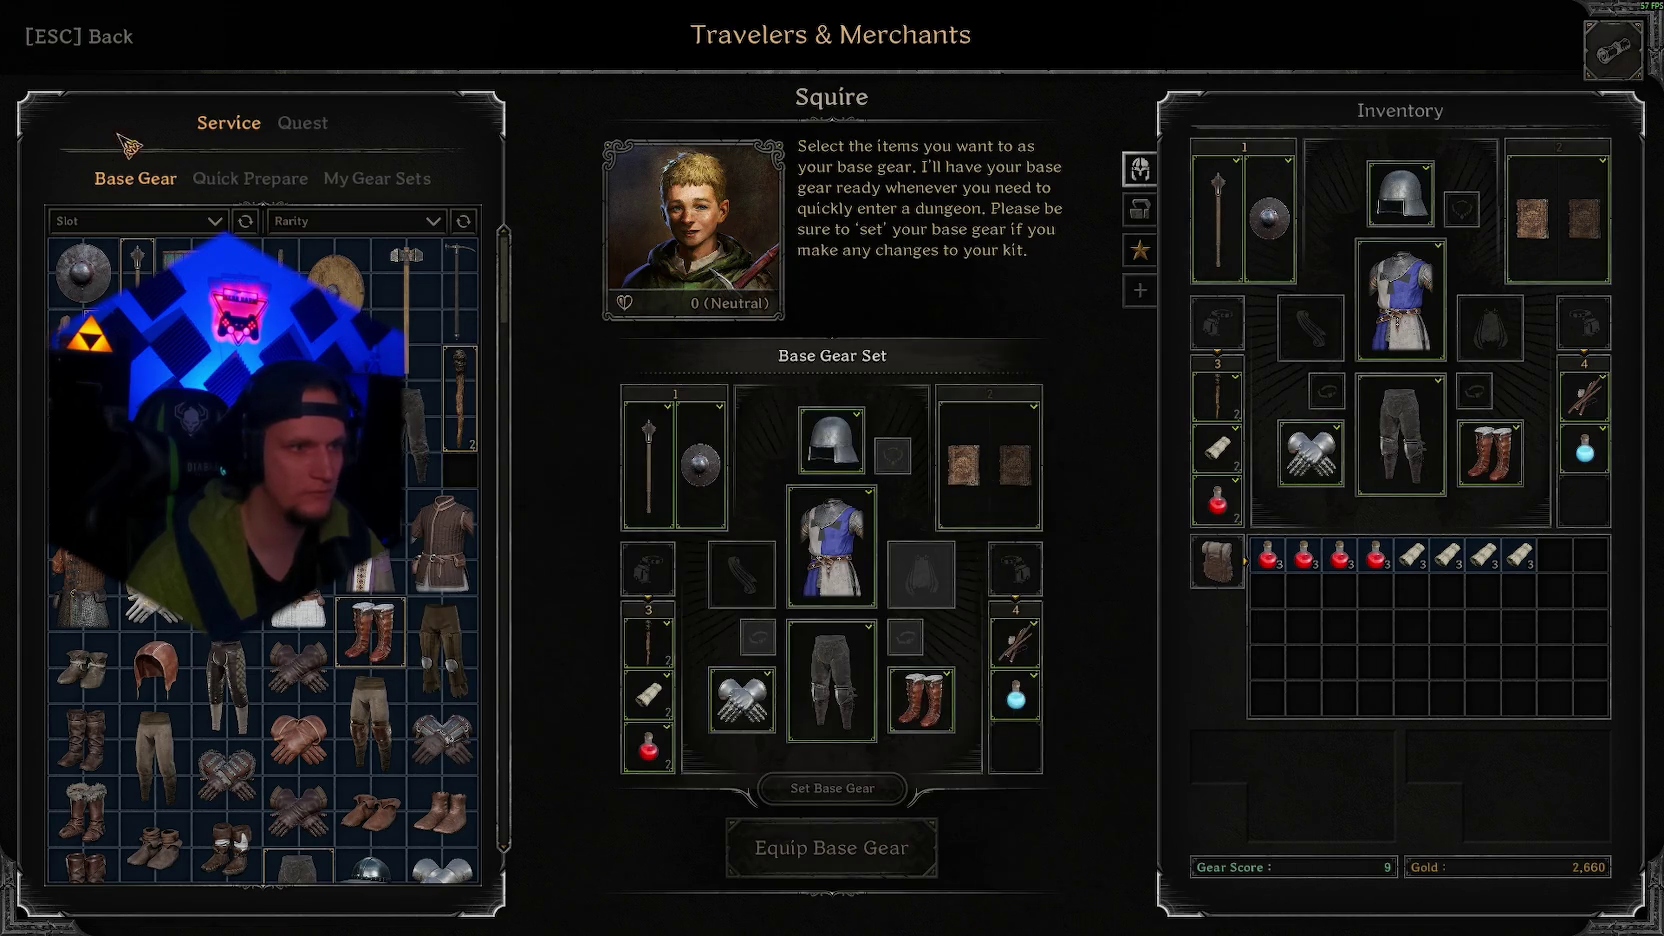
Leave the Squire, return to the play lobby and bring up the dungeon selection.
{"action": "key", "text": "Escape"}
{"action": "key", "text": "Escape"}
{"action": "left_click", "coordinate": [497, 455]}
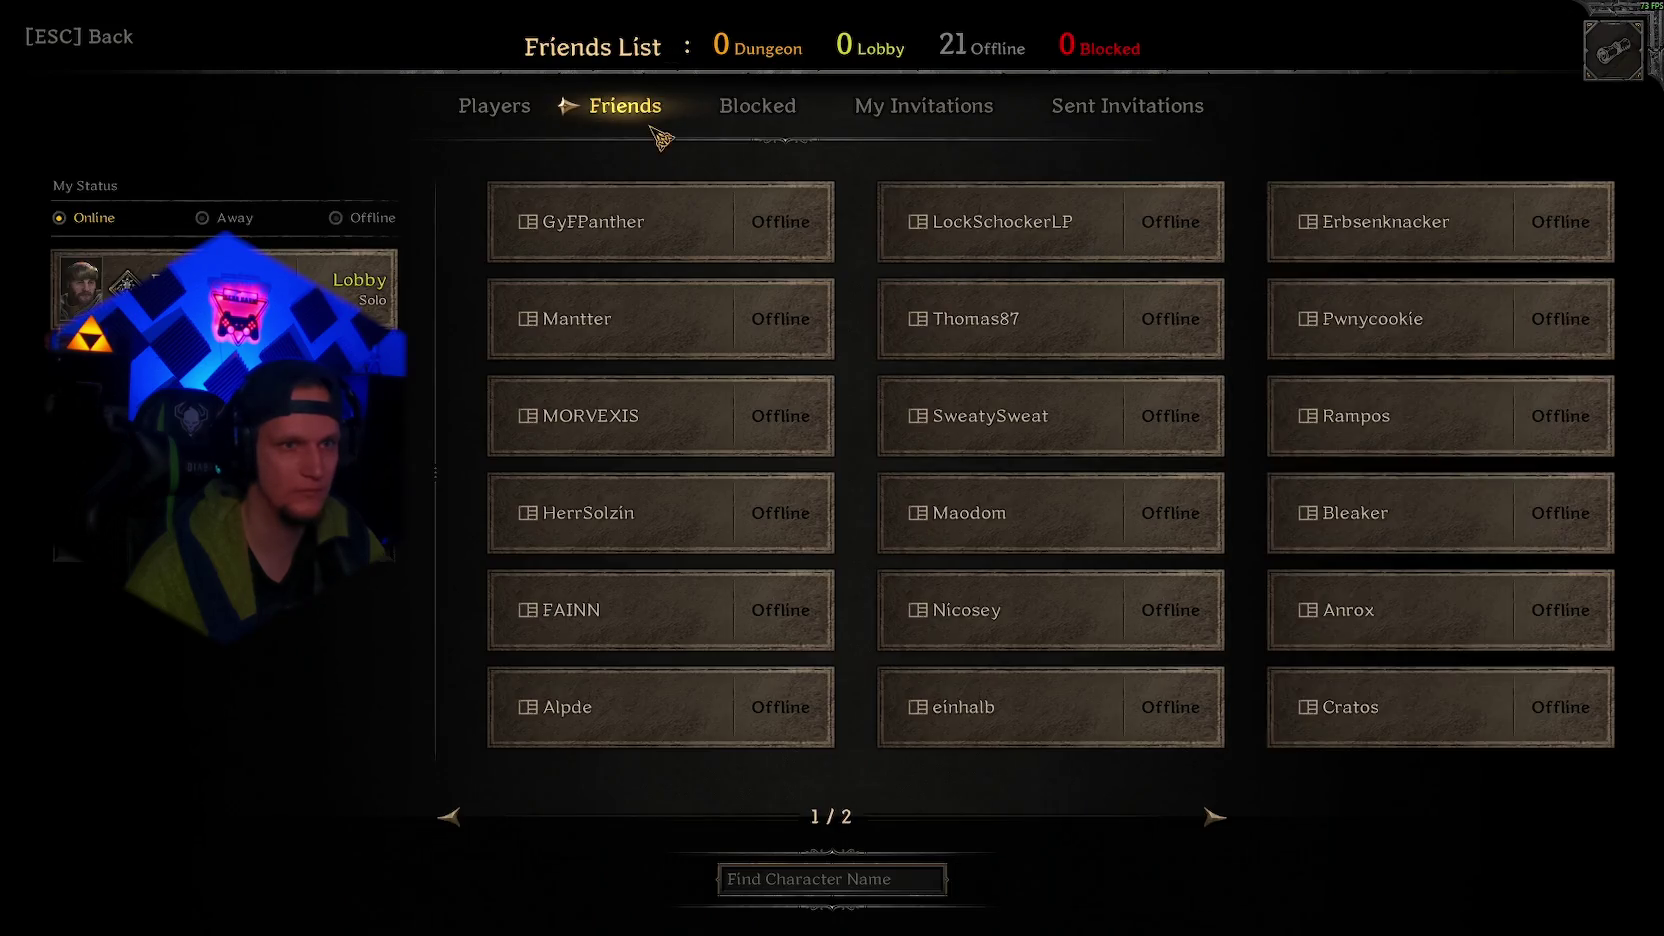
{"action": "left_click", "coordinate": [58, 8]}
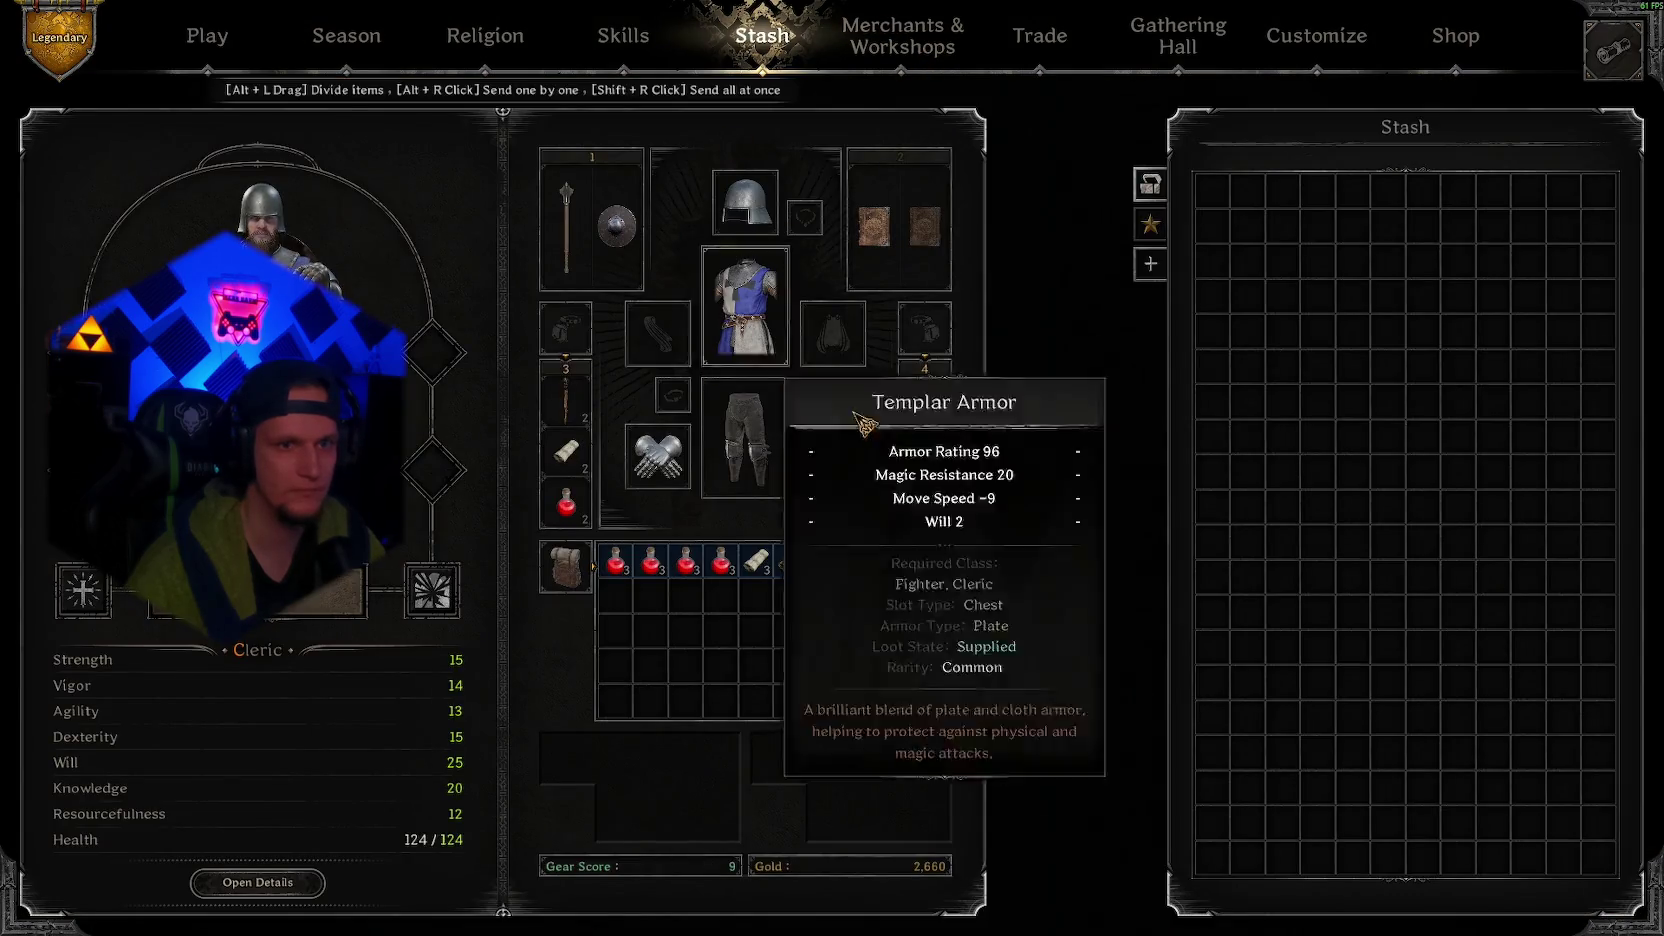
{"action": "left_click", "coordinate": [195, 50]}
{"action": "left_click", "coordinate": [150, 740]}
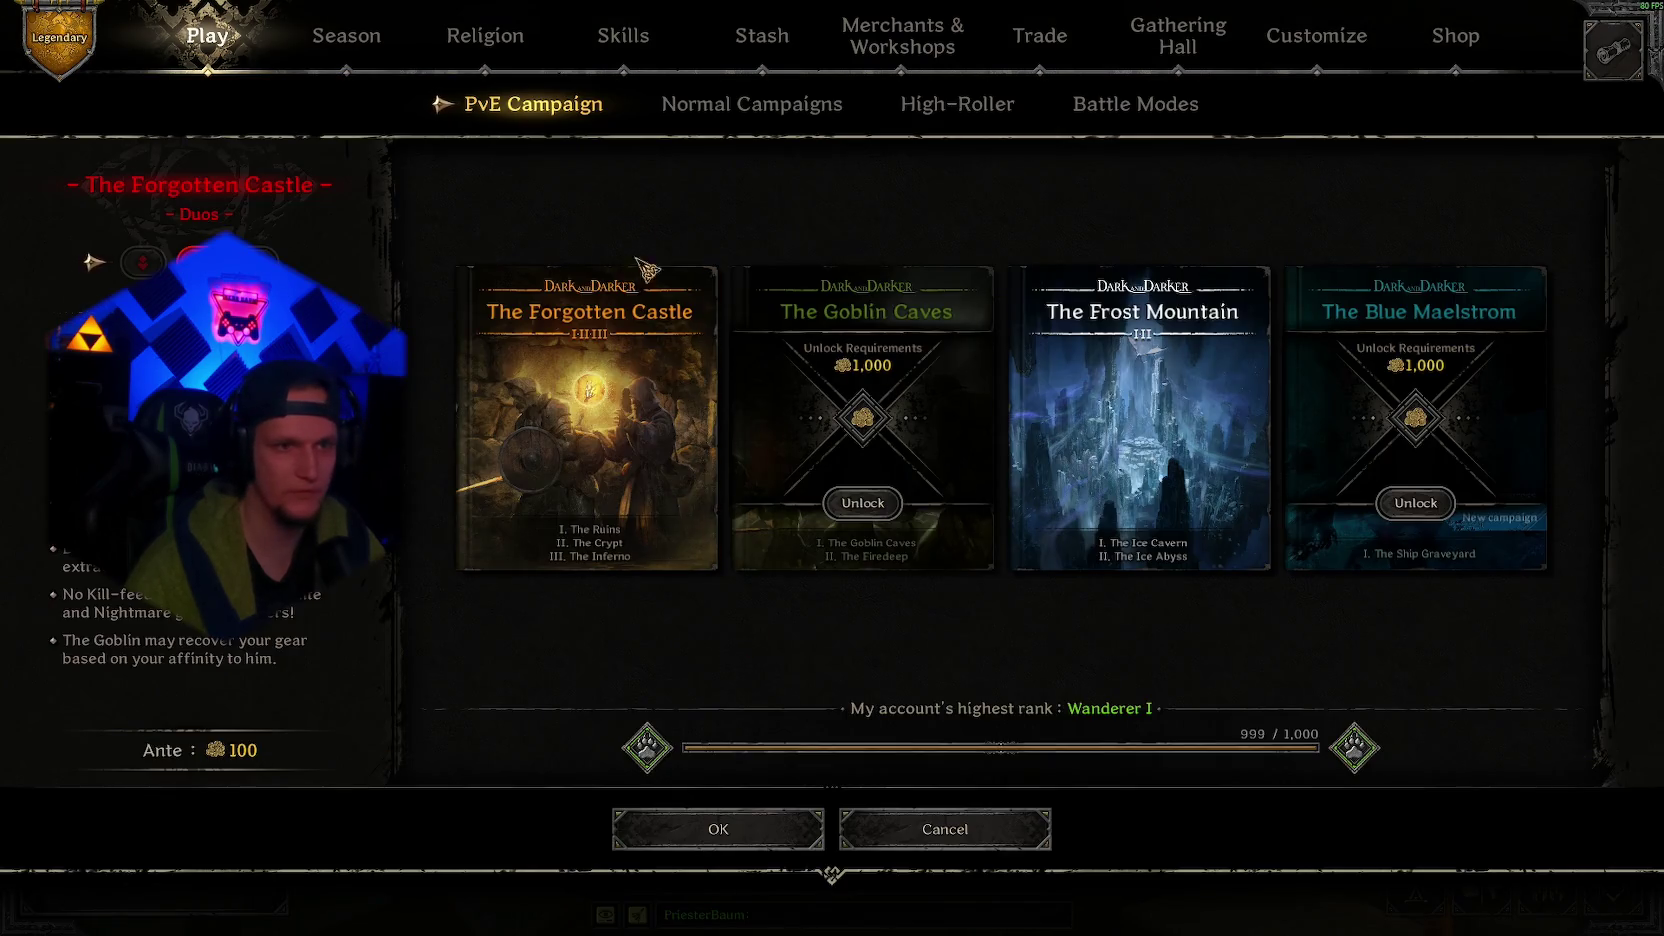
Choose The Forgotten Castle, start matchmaking and confirm the loadout is ready.
{"action": "left_click", "coordinate": [658, 443]}
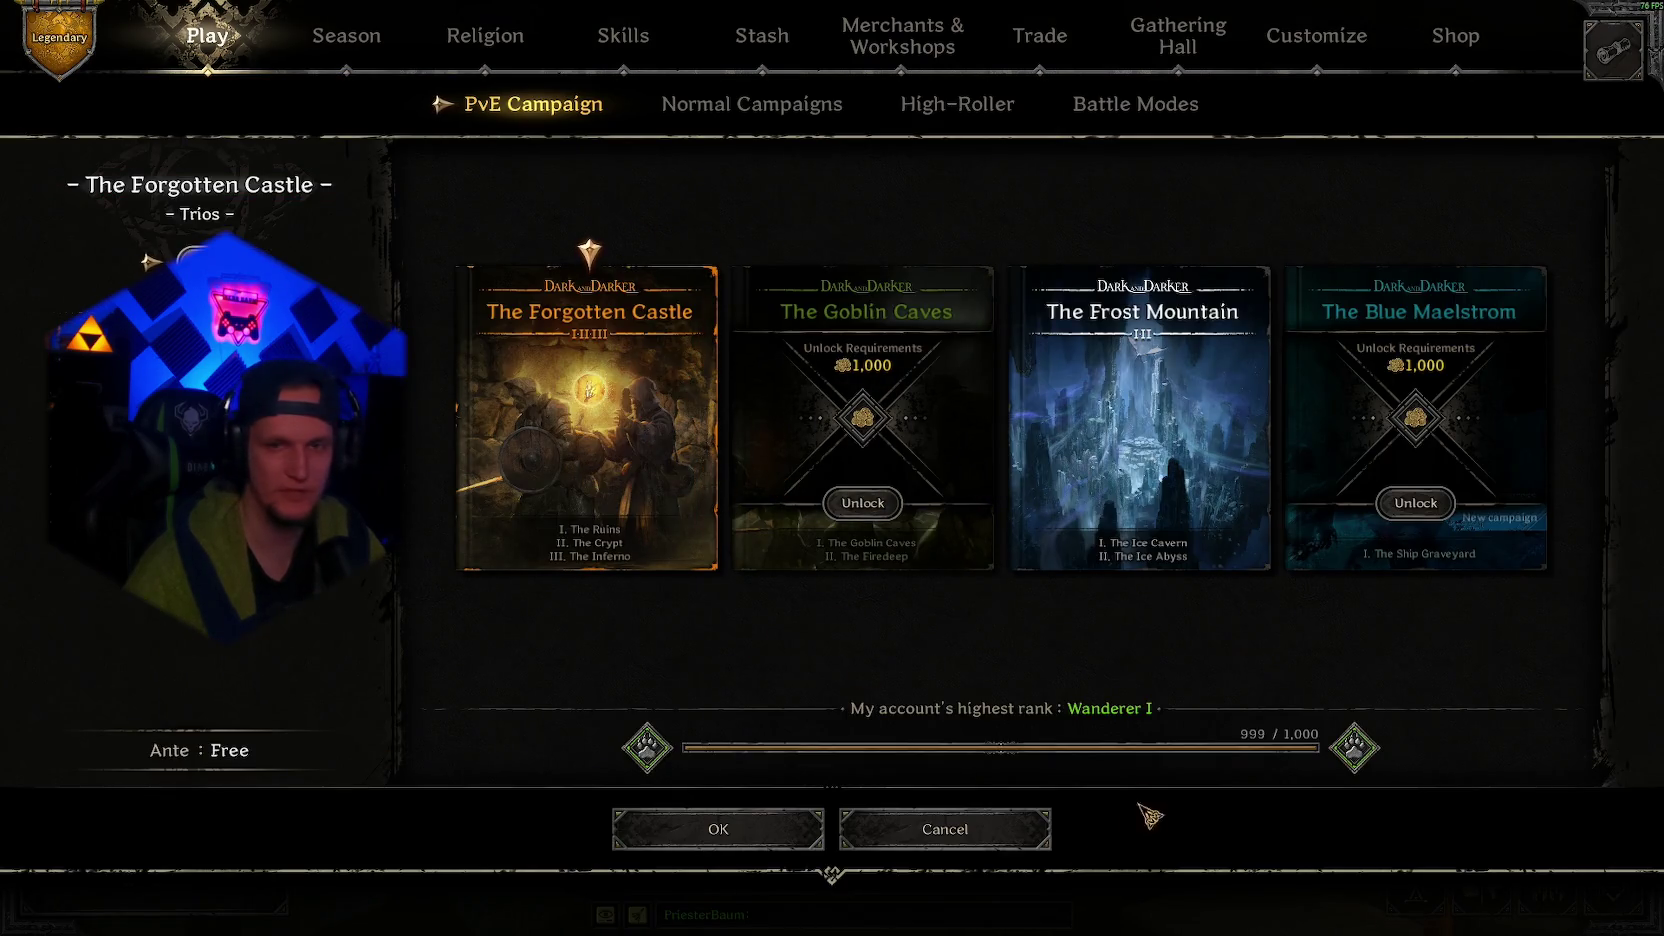
{"action": "left_click", "coordinate": [723, 847]}
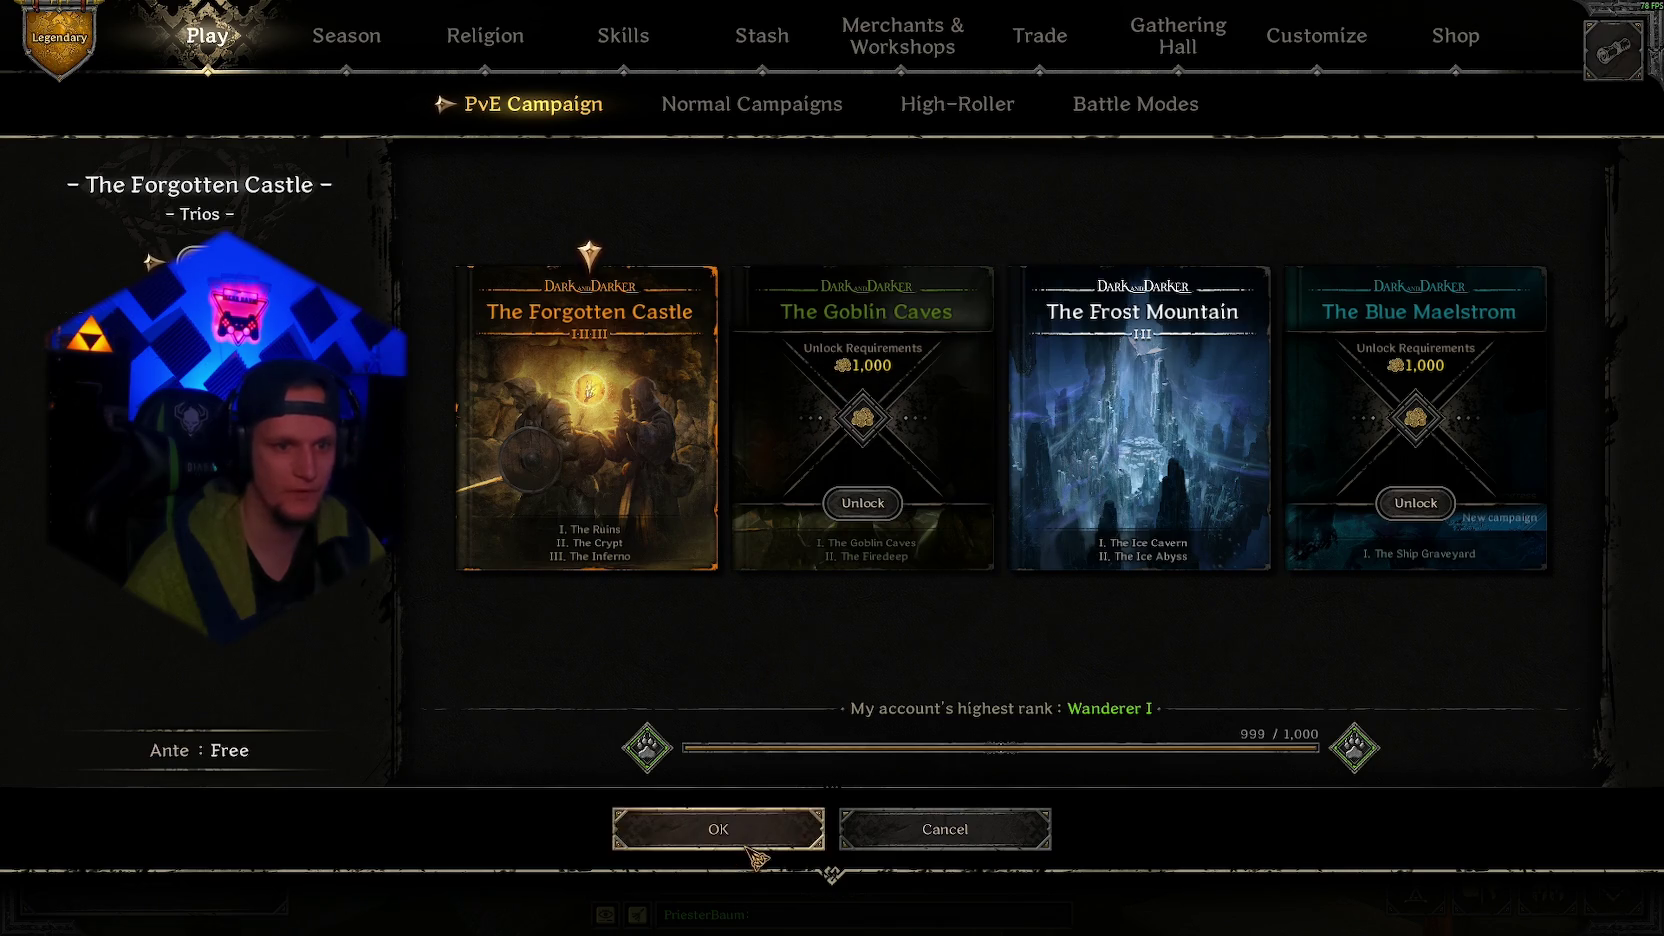
{"action": "left_click", "coordinate": [155, 876]}
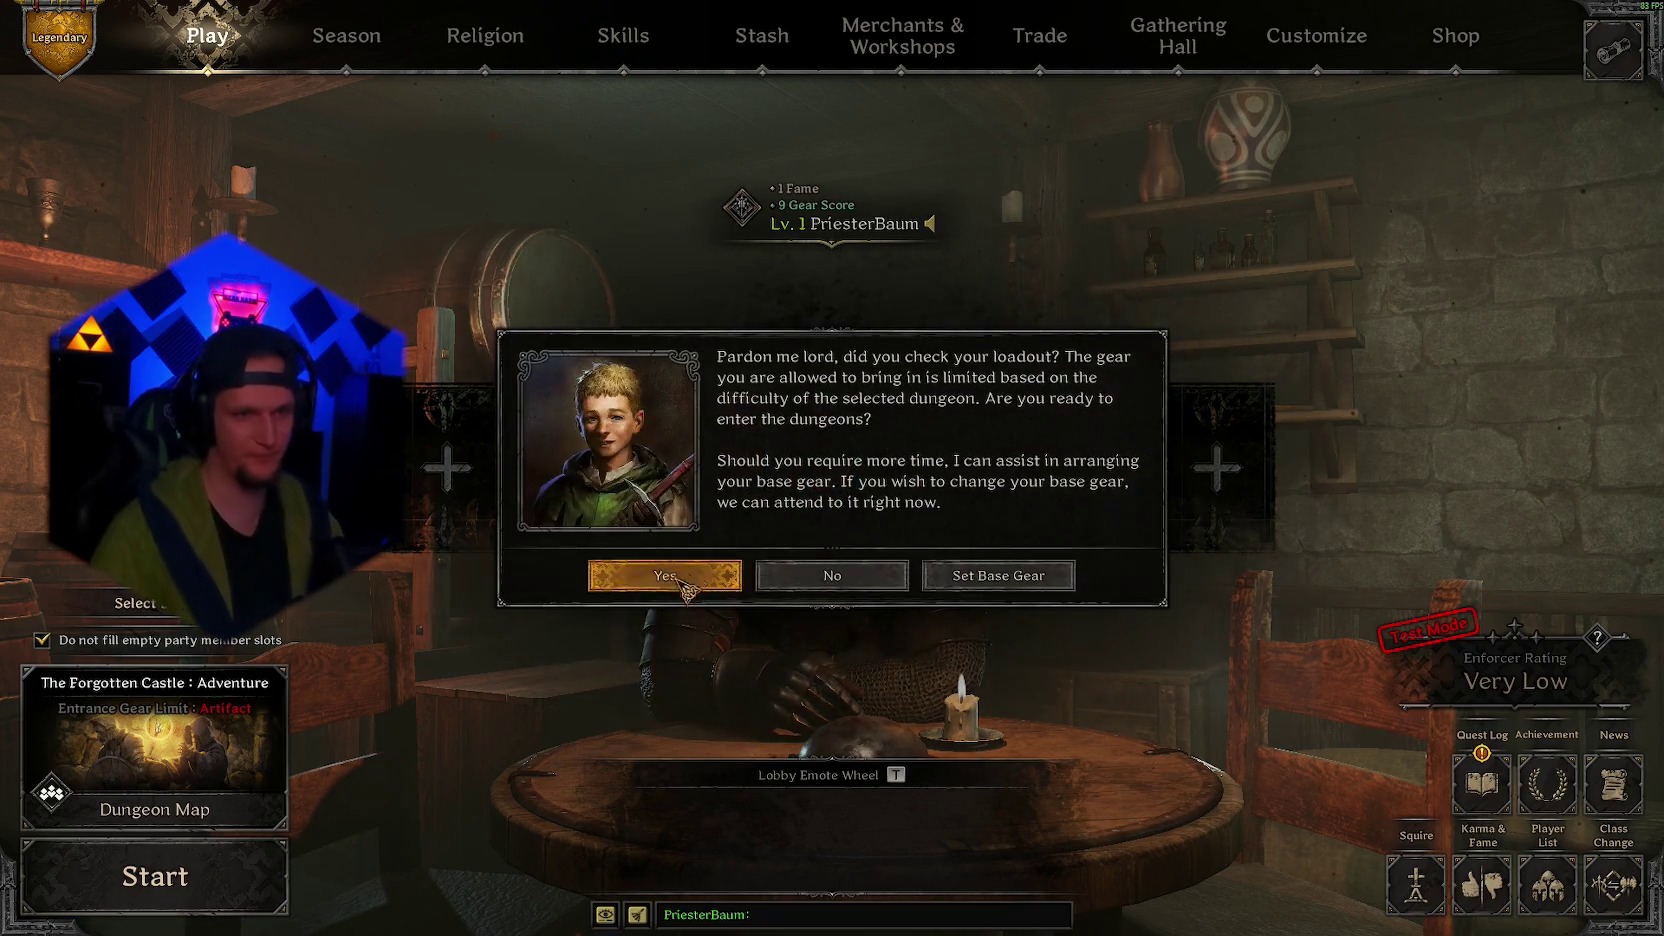
{"action": "left_click", "coordinate": [690, 575]}
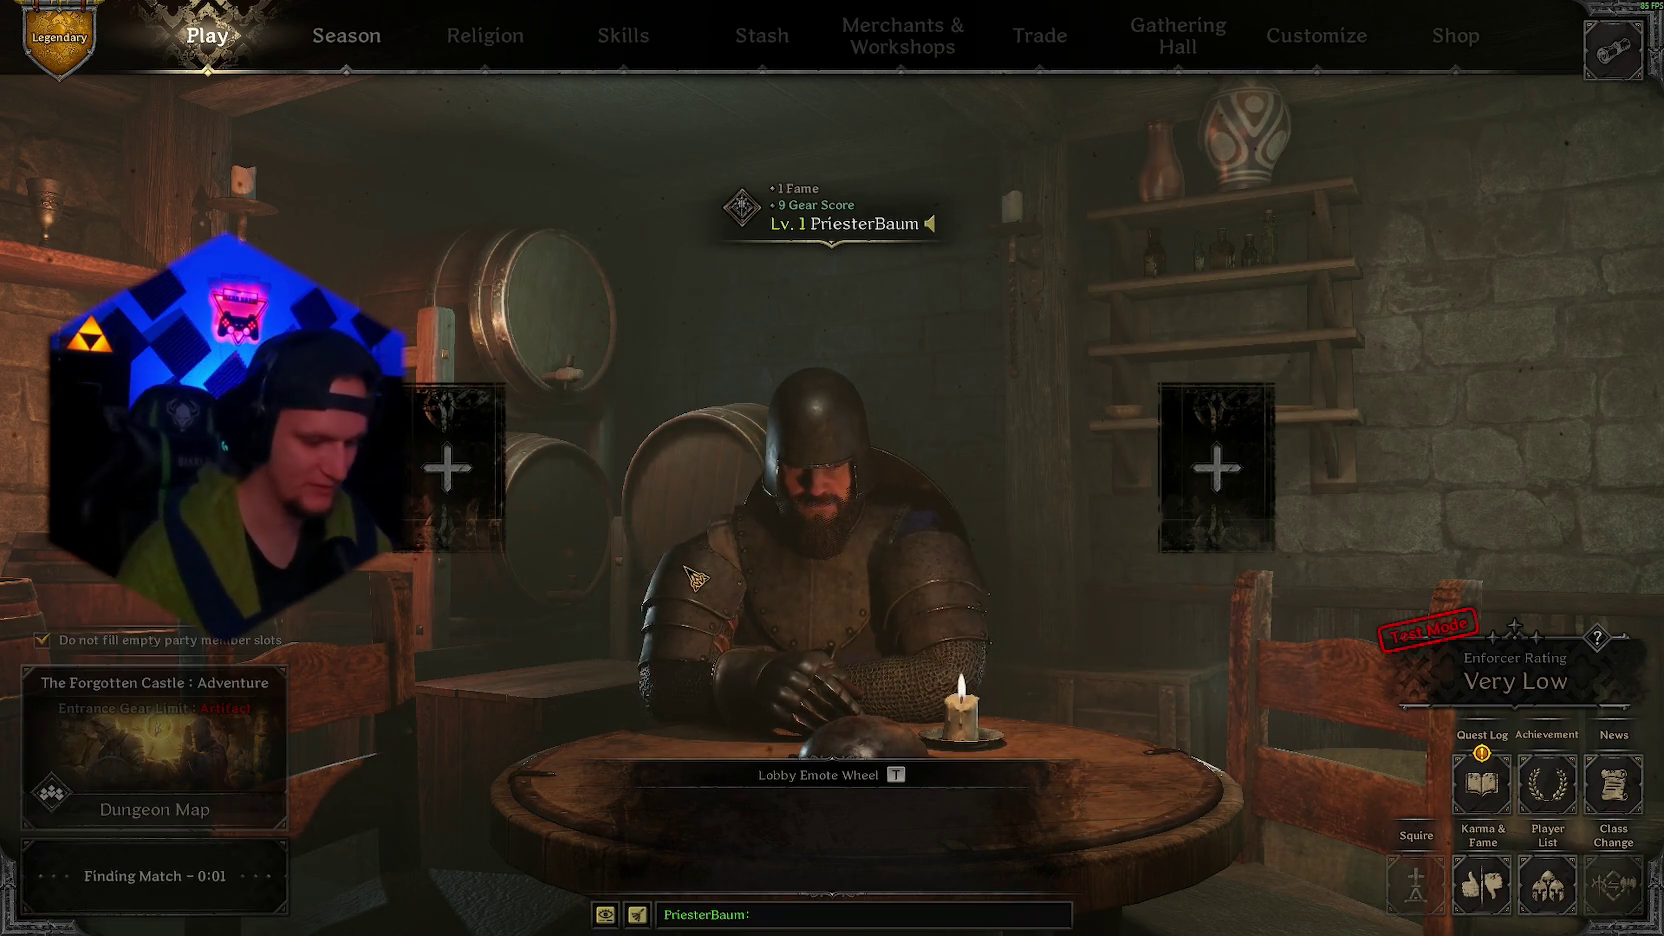